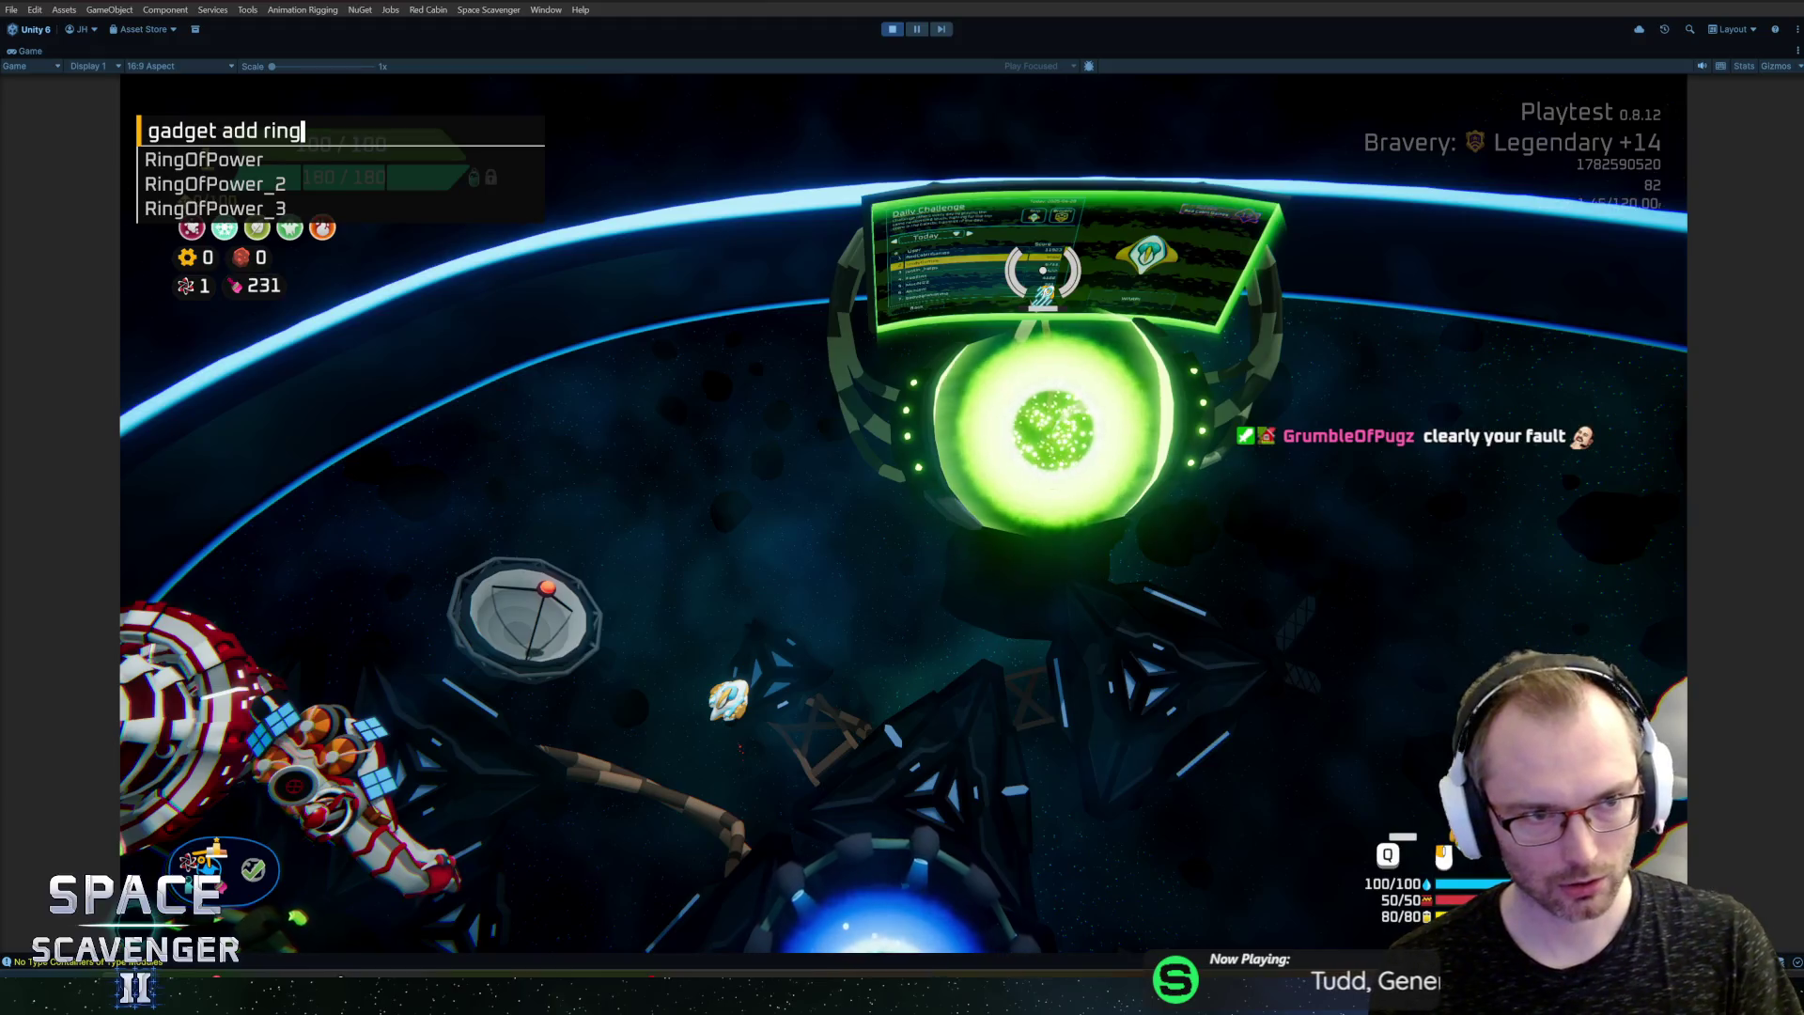
Step: Add the Ring of Power and DragonScales gadgets to the ship via the debug console
{"action": "key", "text": "Return"}
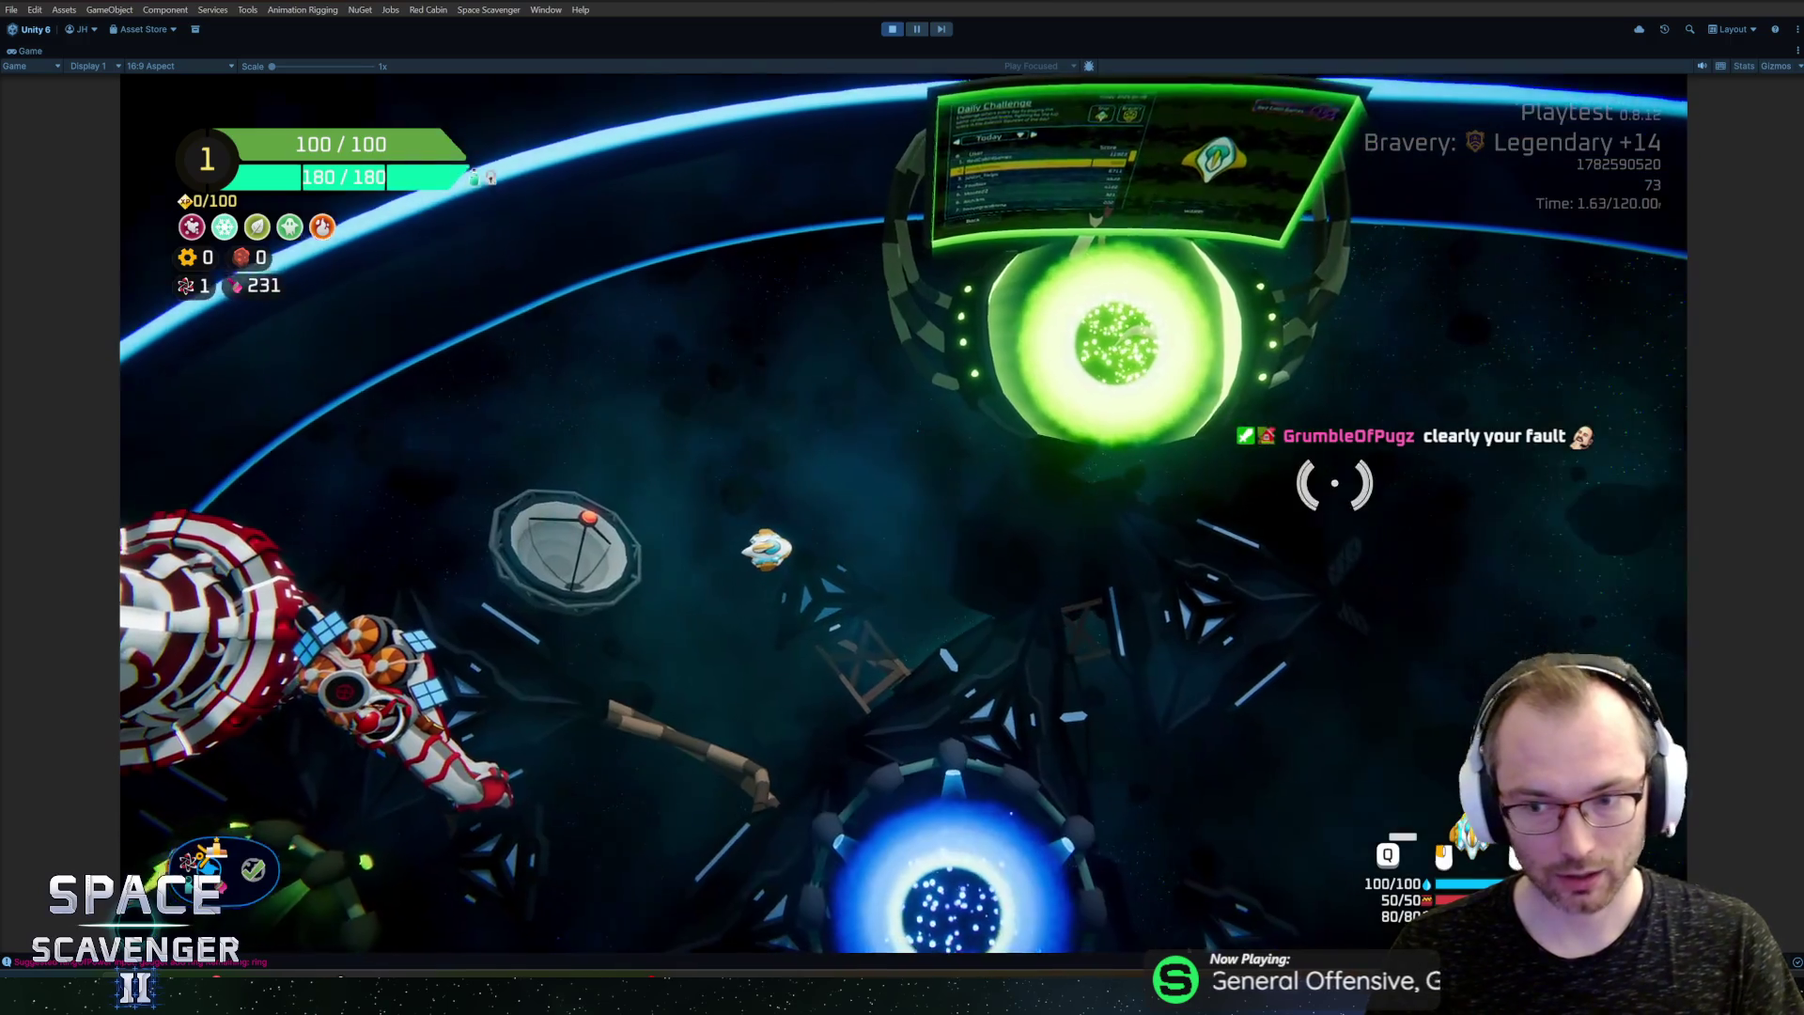
{"action": "key", "text": "grave"}
{"action": "type", "text": "gadget add dra"}
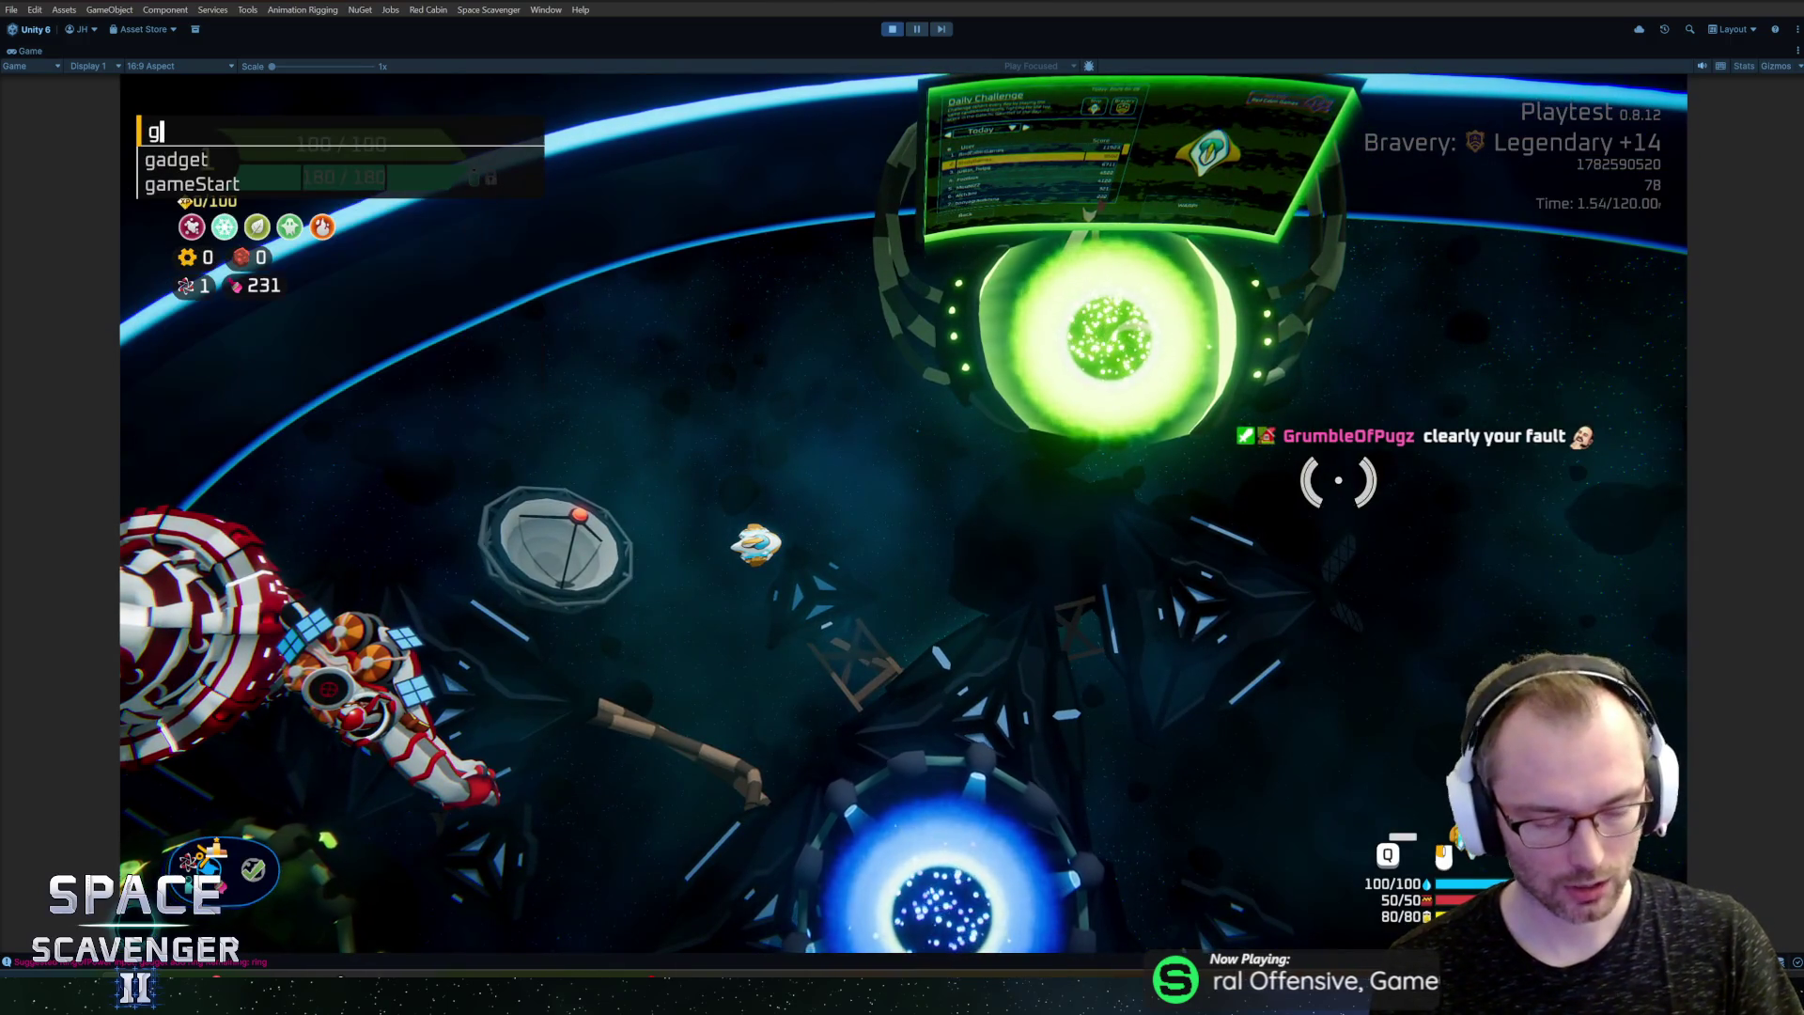
{"action": "key", "text": "Tab"}
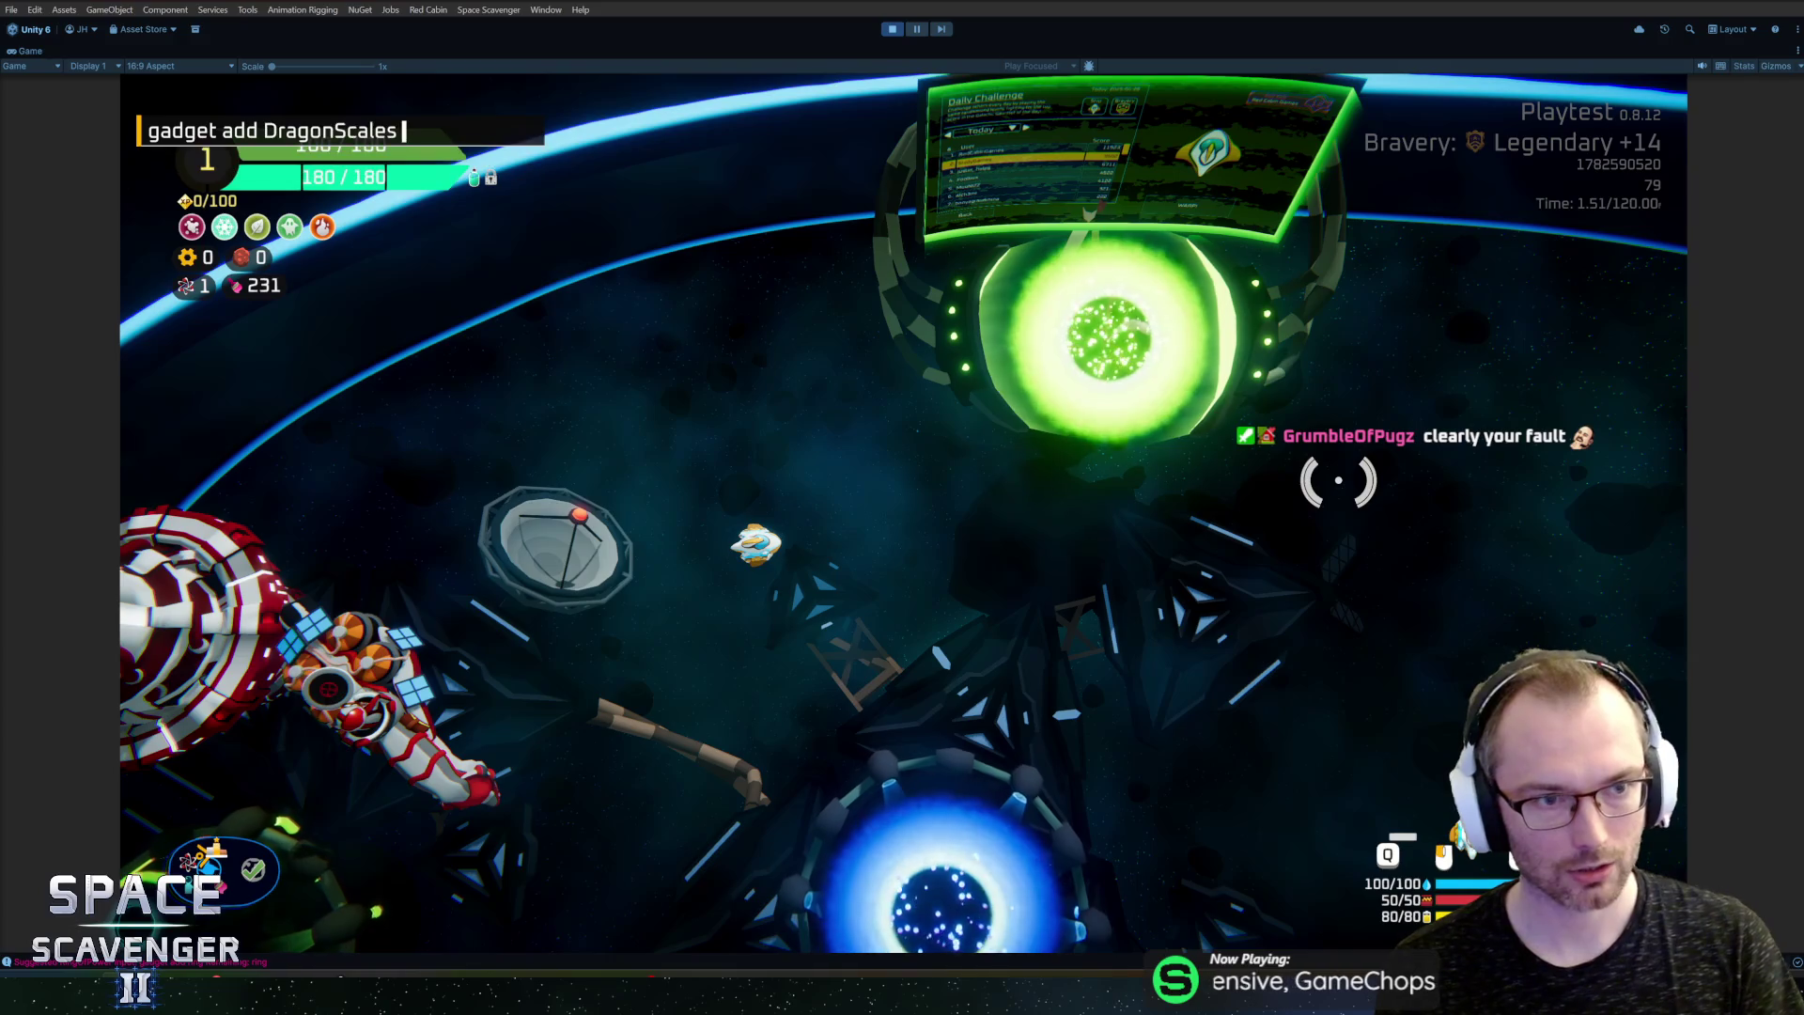
{"action": "key", "text": "Return"}
Step: Spawn two Blocks near the ship with 'spawn Block'
{"action": "key", "text": "grave"}
{"action": "type", "text": "spawn block"}
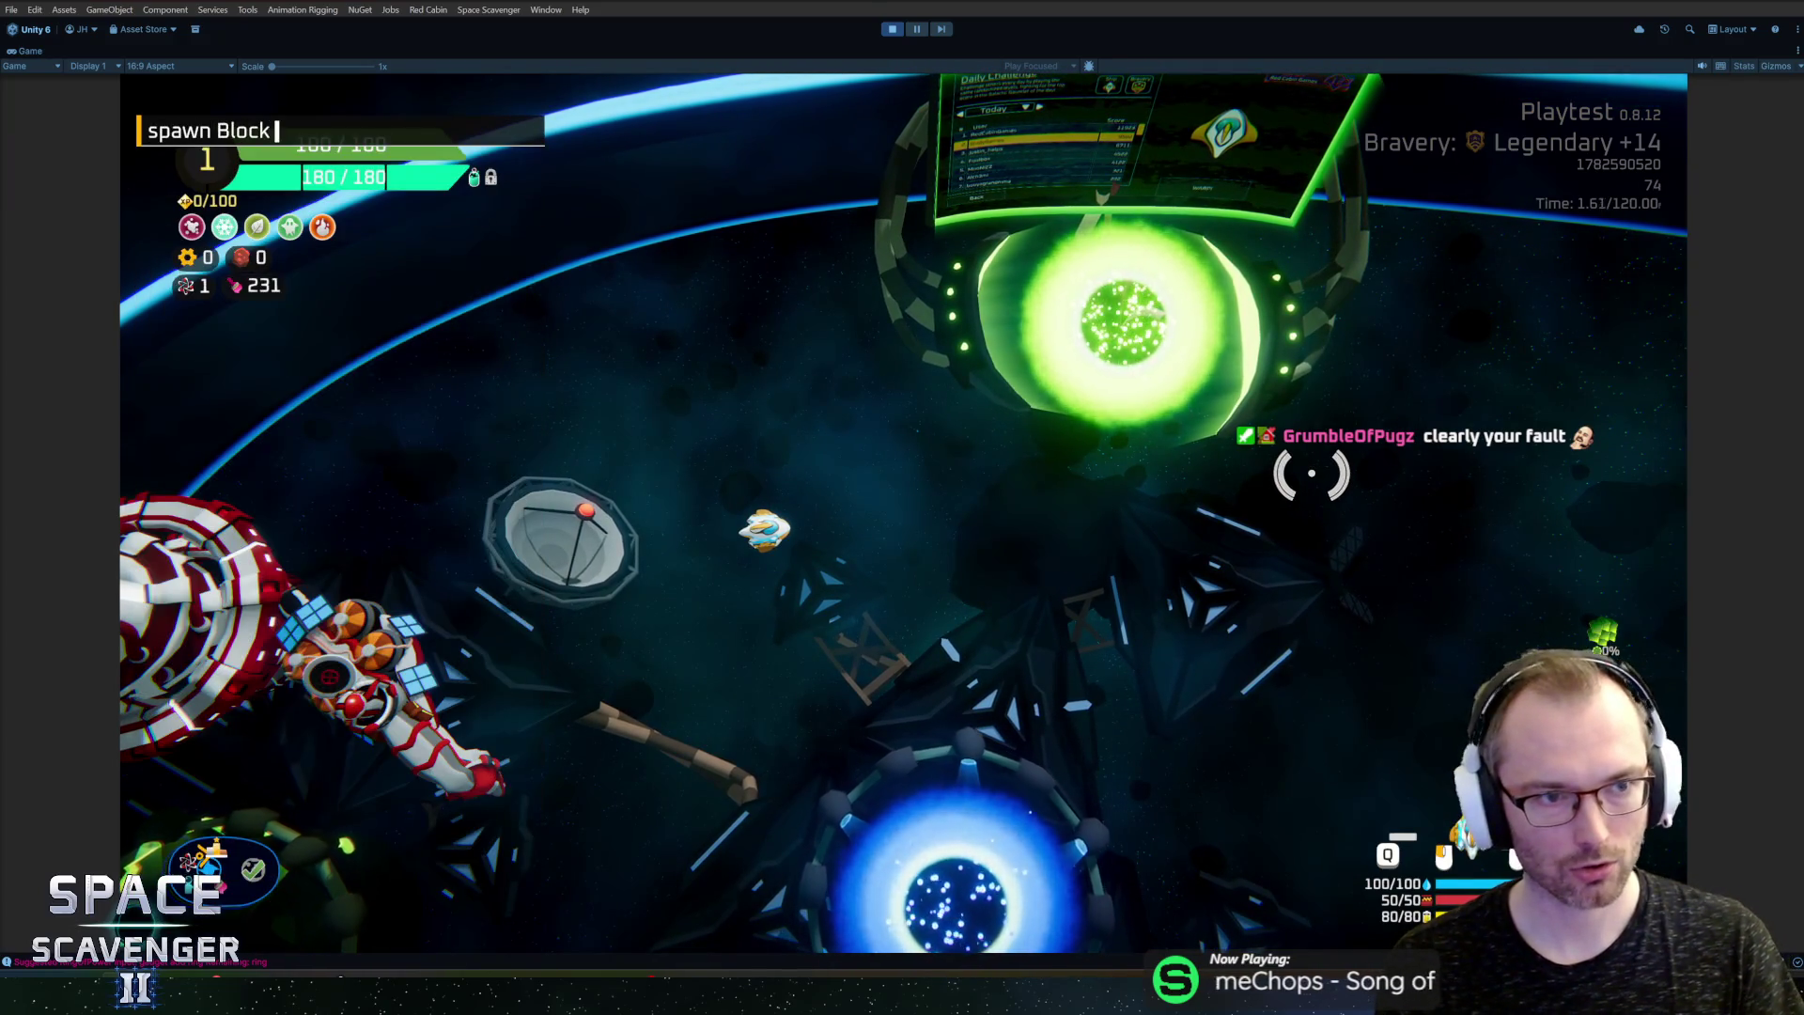
{"action": "key", "text": "Return"}
{"action": "key", "text": "grave"}
{"action": "key", "text": "Up"}
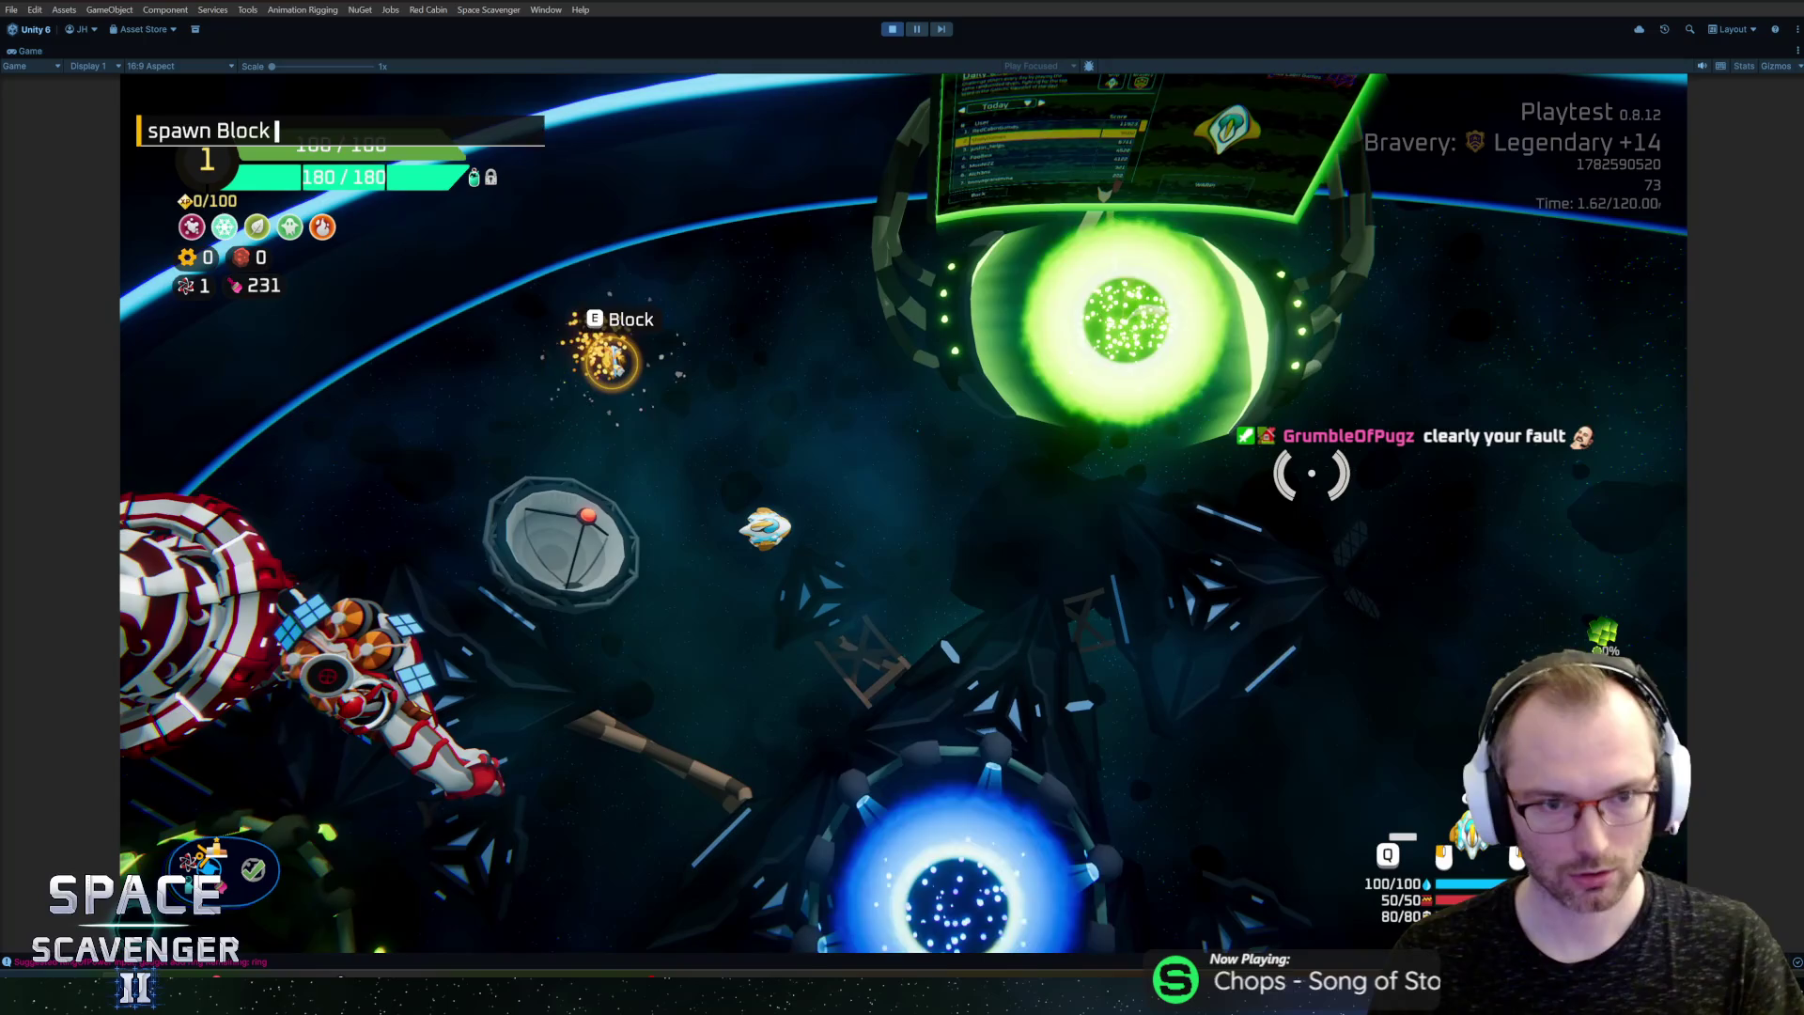
{"action": "key", "text": "Return"}
Step: Attach one Block to the top of the ship and the other to its left side
{"action": "scroll", "coordinate": [1062, 379], "scroll_direction": "up", "scroll_amount": 5}
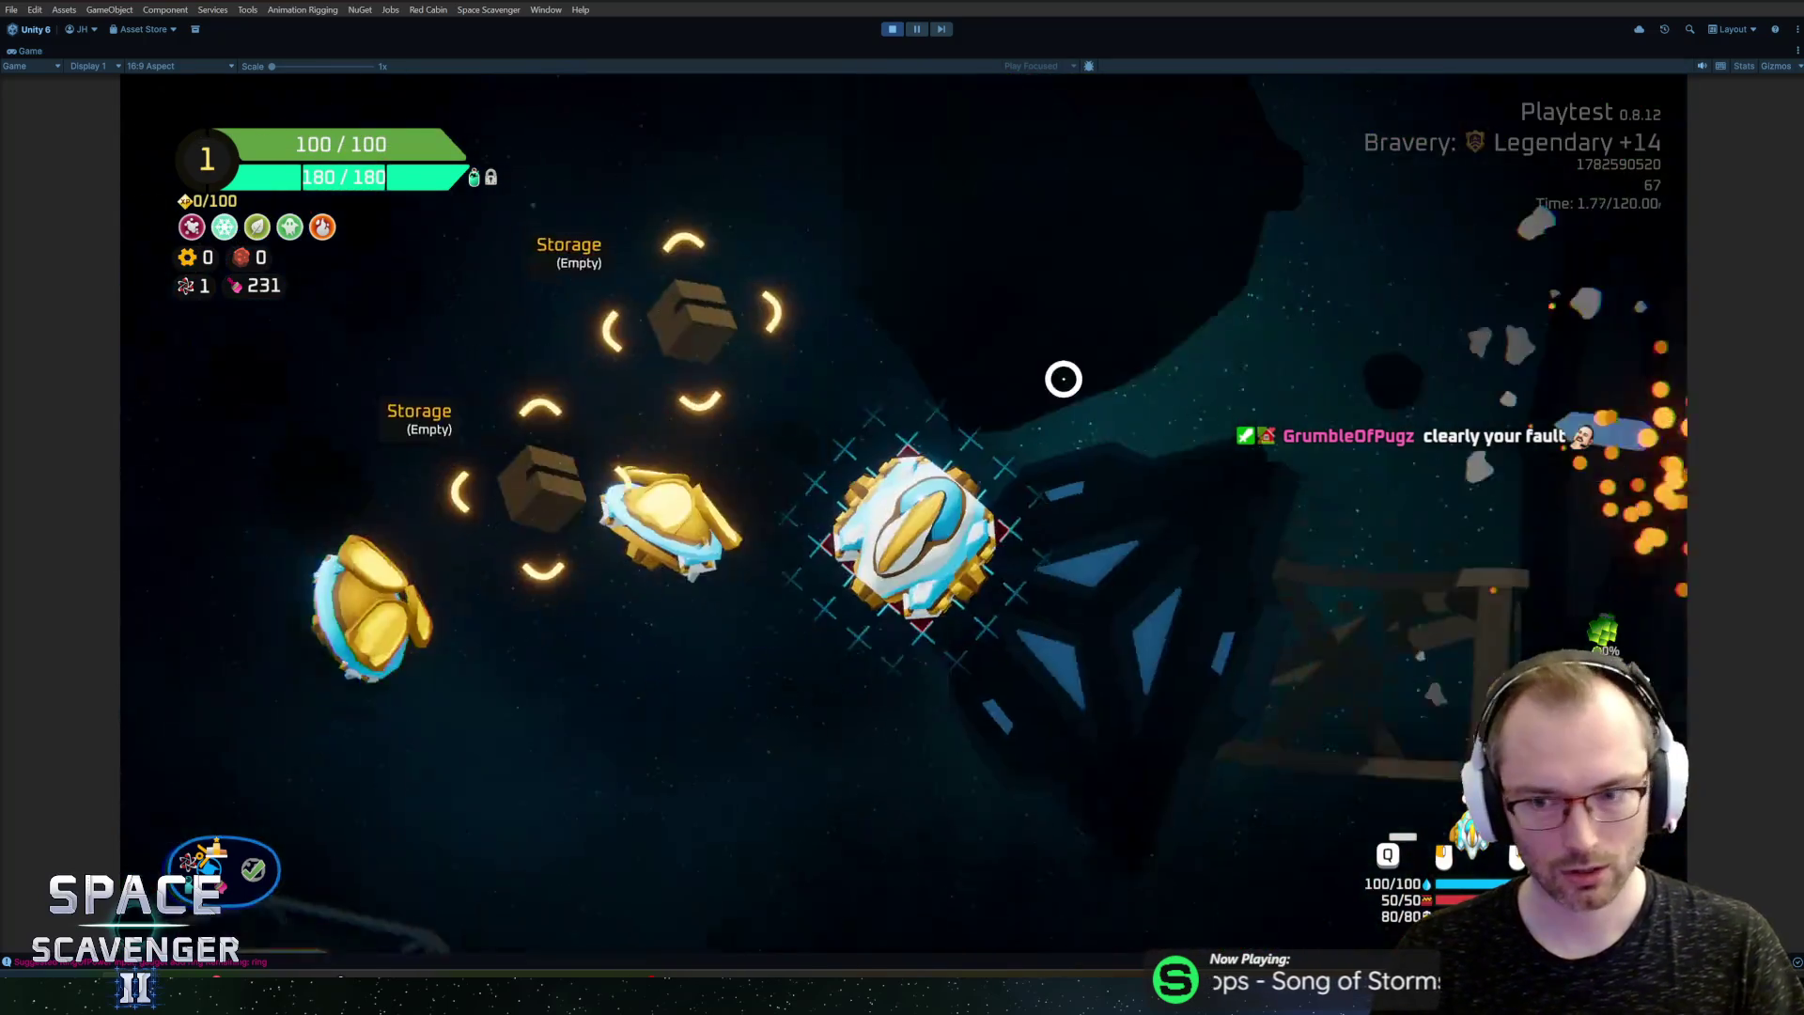
{"action": "left_click_drag", "start_coordinate": [780, 458], "coordinate": [882, 382]}
{"action": "mouse_move", "coordinate": [404, 460]}
{"action": "left_mouse_down"}
{"action": "mouse_move", "coordinate": [799, 521]}
{"action": "mouse_move", "coordinate": [812, 496]}
{"action": "left_mouse_up"}
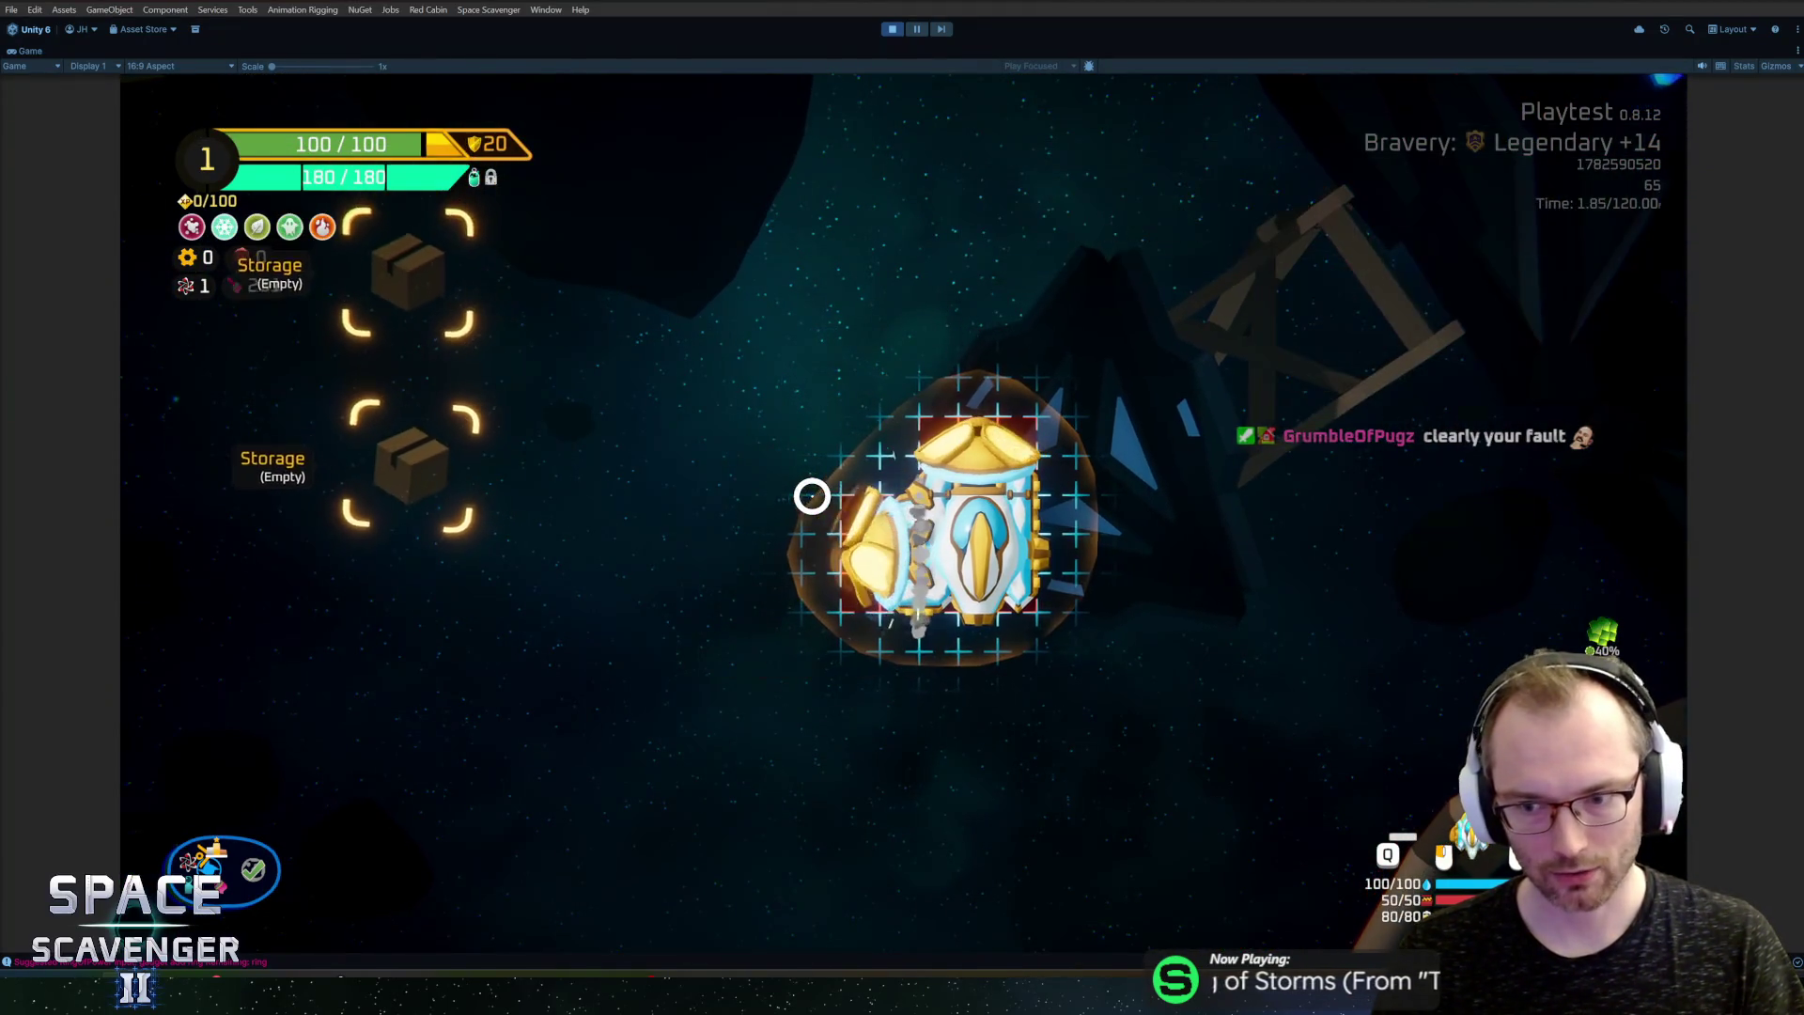
{"action": "scroll", "coordinate": [864, 459], "scroll_direction": "down", "scroll_amount": 5}
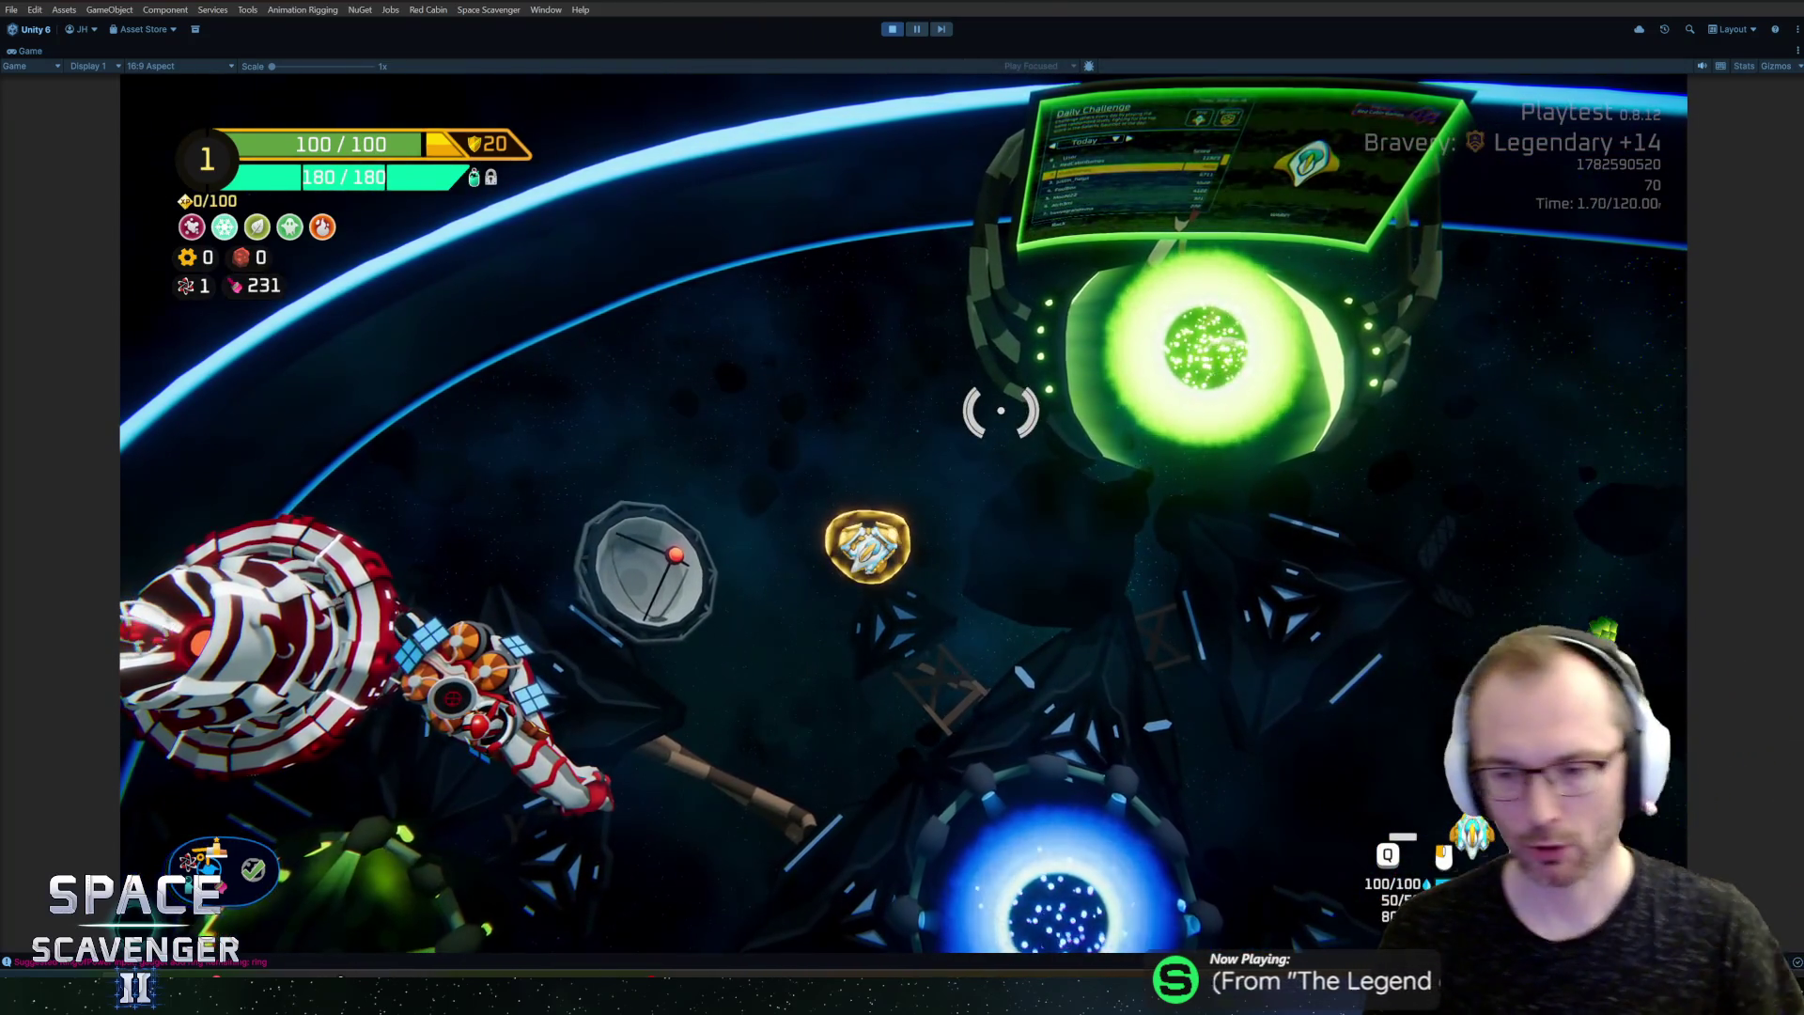
Step: Fly the ship down into the large ring and spawn an Artillery item beside it
{"action": "key", "text": "s"}
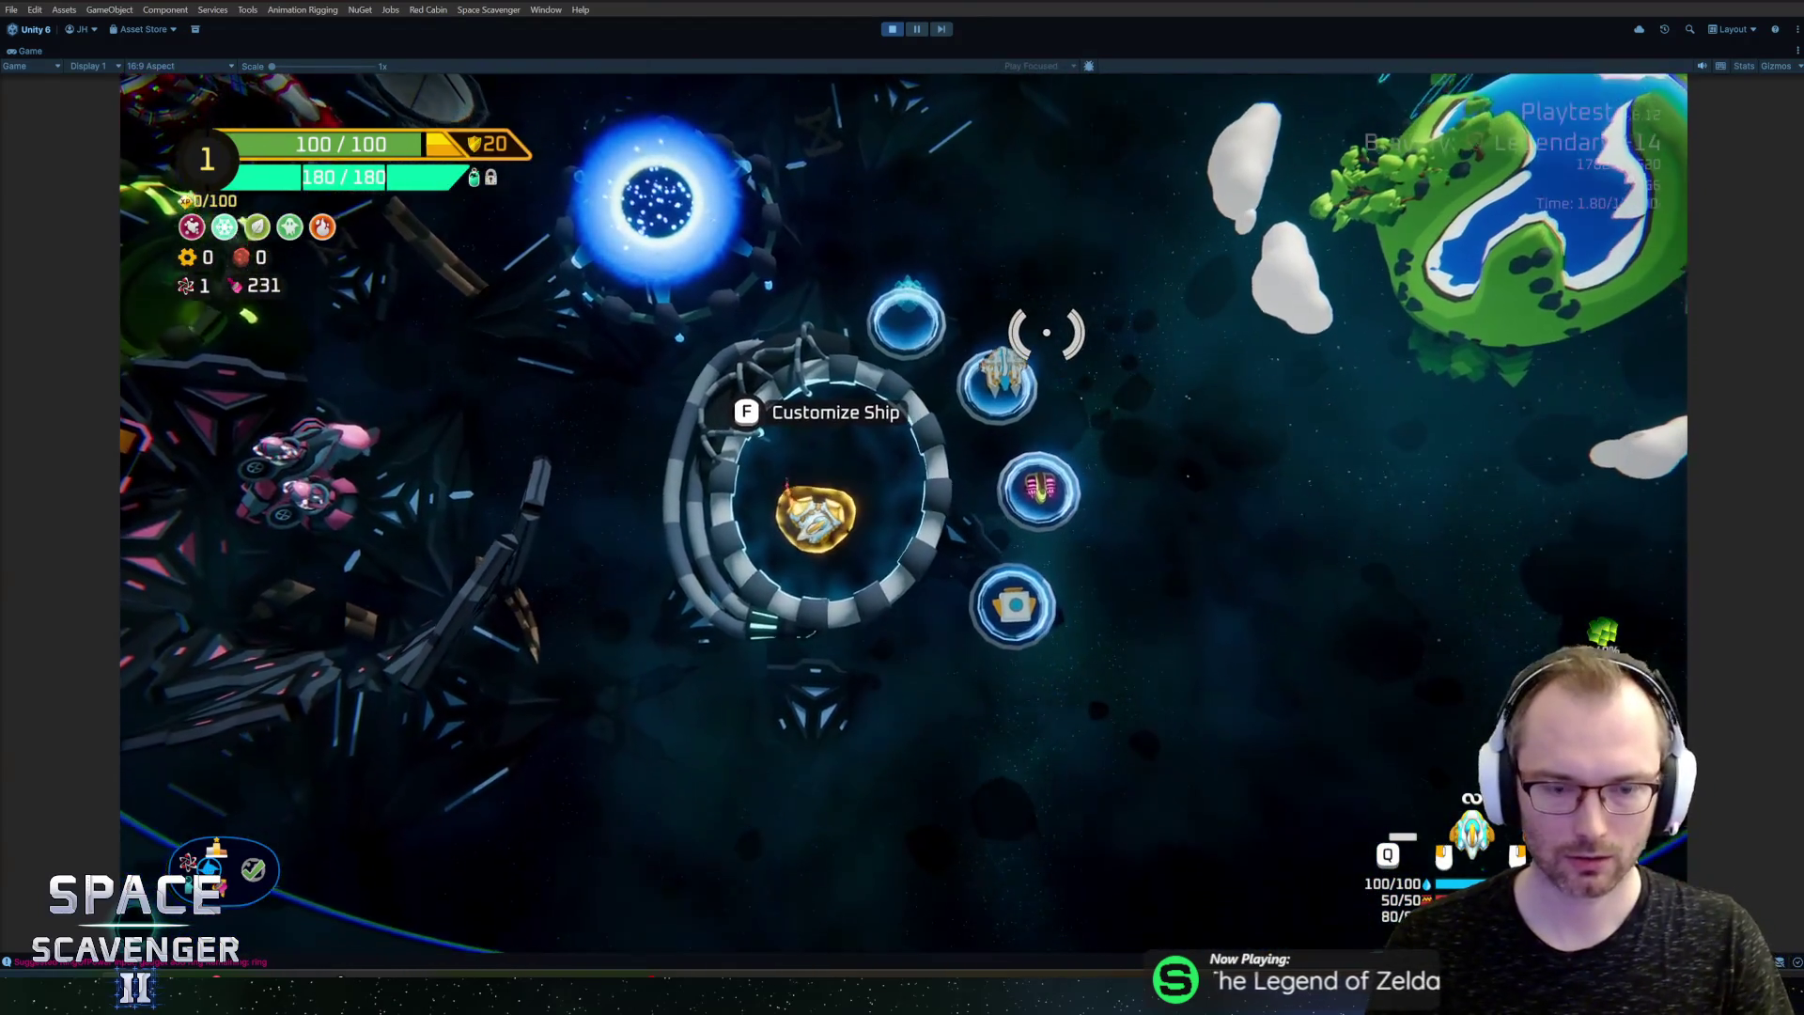
{"action": "key", "text": "grave"}
{"action": "type", "text": "spa"}
{"action": "type", "text": "y"}
{"action": "key", "text": "Return"}
{"action": "scroll", "coordinate": [1046, 332], "scroll_direction": "up", "scroll_amount": 5}
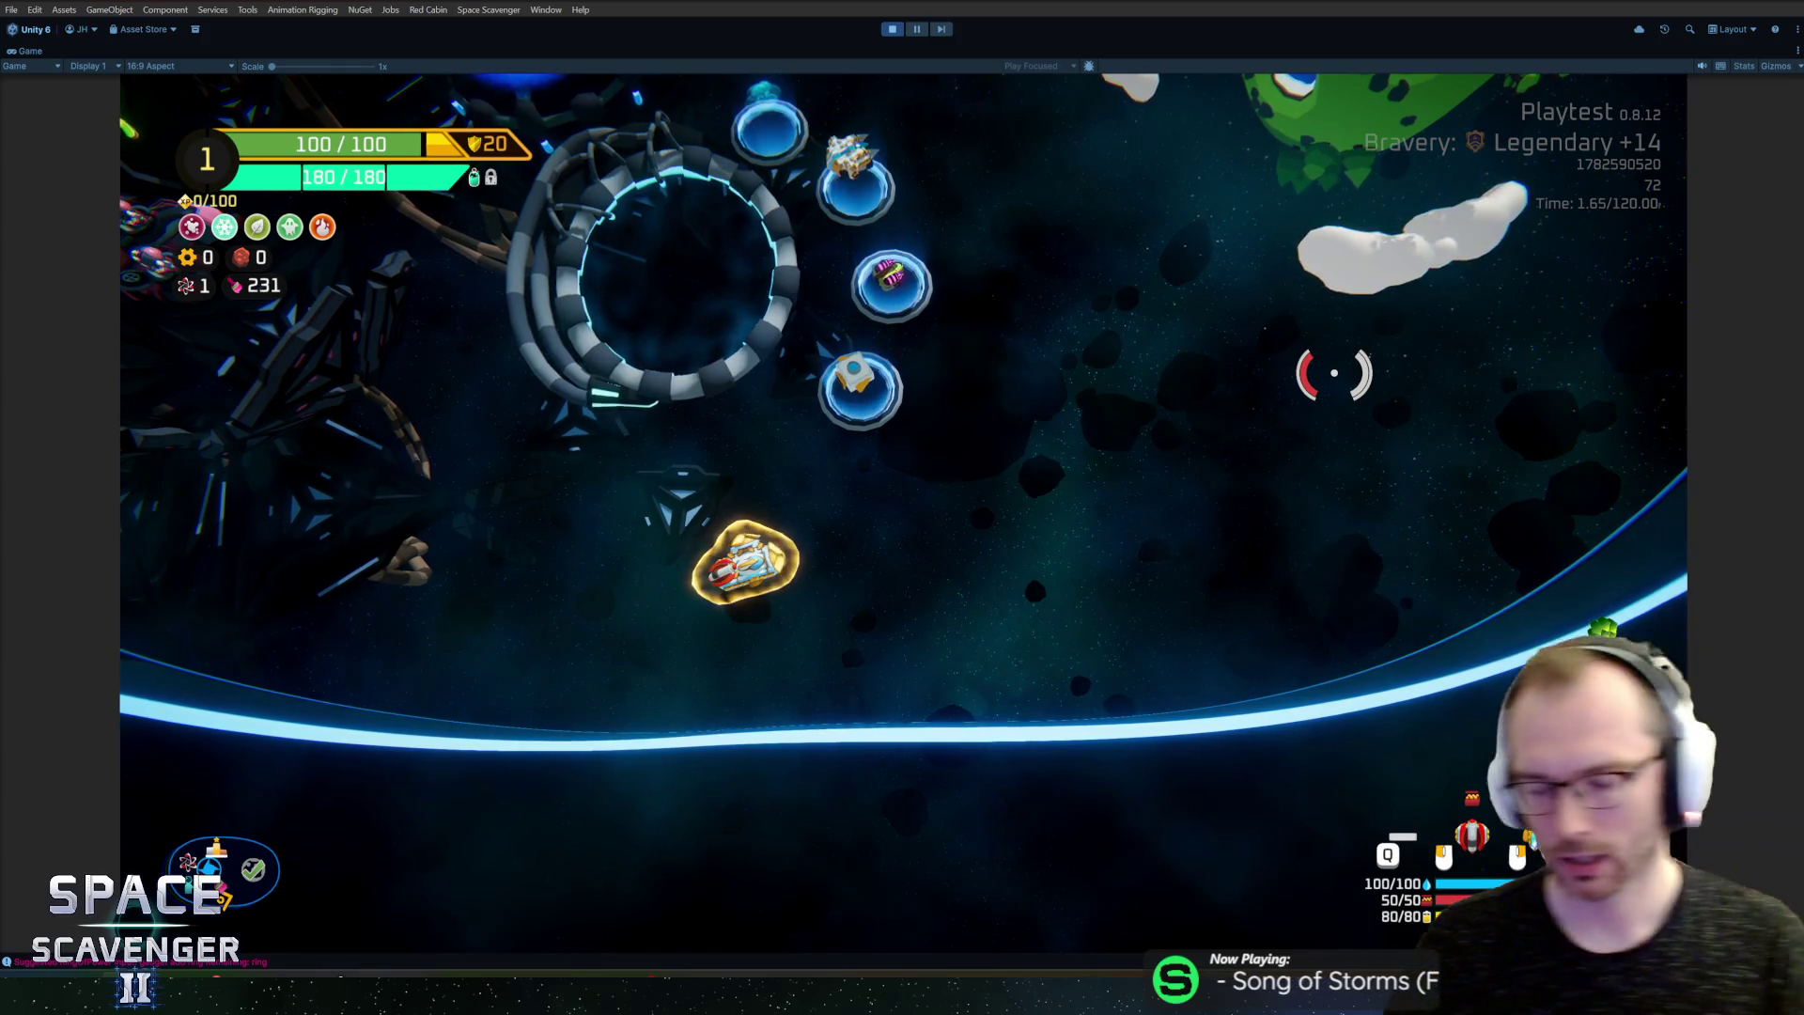
Step: Check the damage stats, then buy two Royal Shields upgrade levels from the console's upgrade choice
{"action": "key", "text": "Tab"}
{"action": "mouse_move", "coordinate": [1599, 684]}
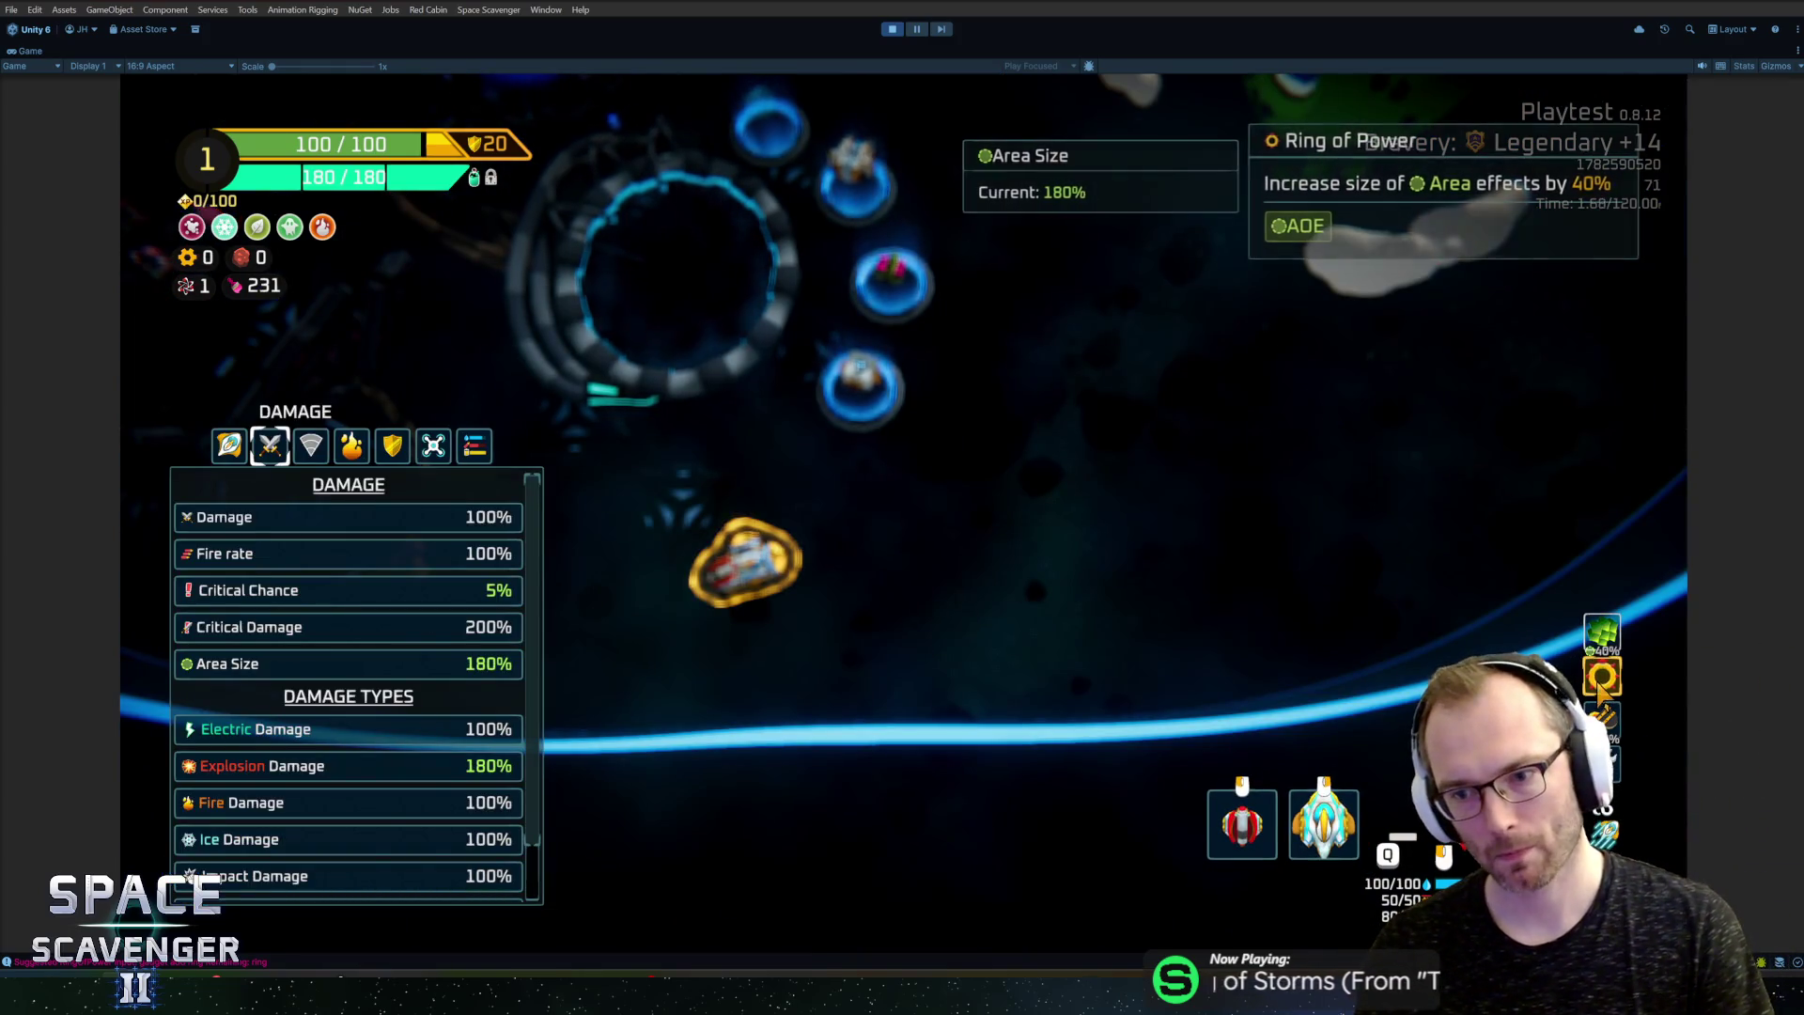
{"action": "key", "text": "Tab"}
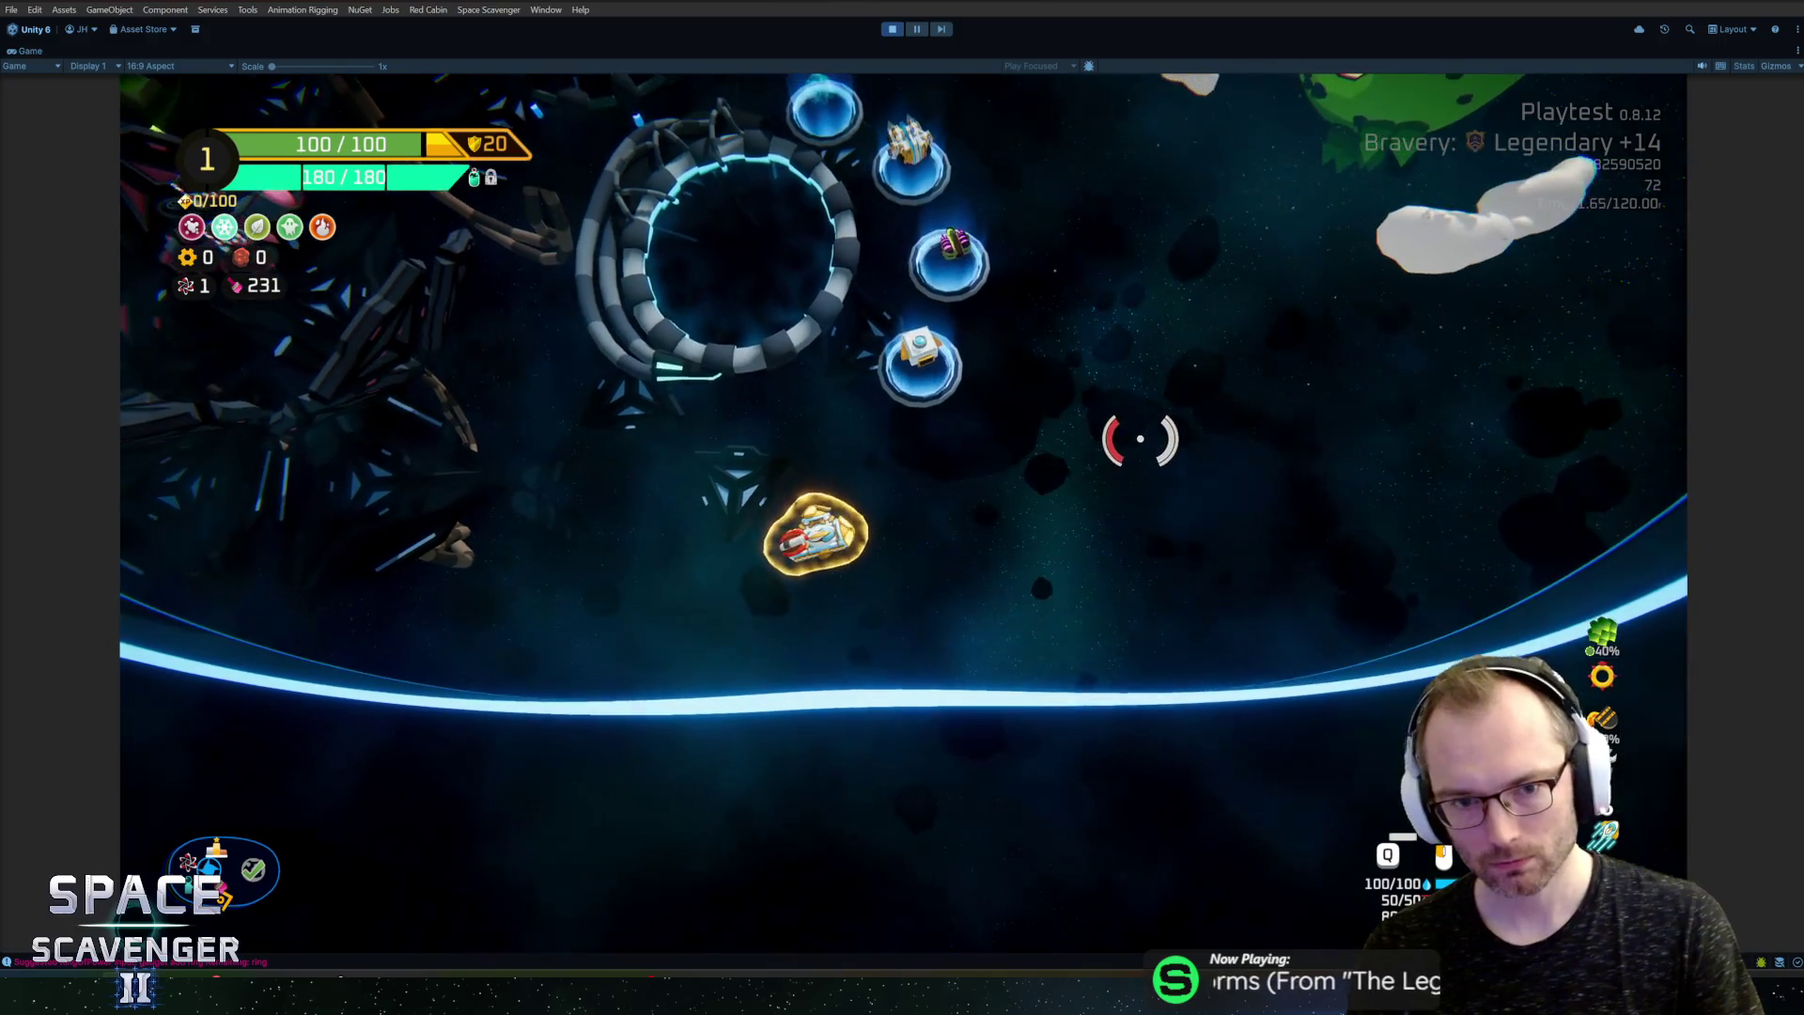
{"action": "key", "text": "grave"}
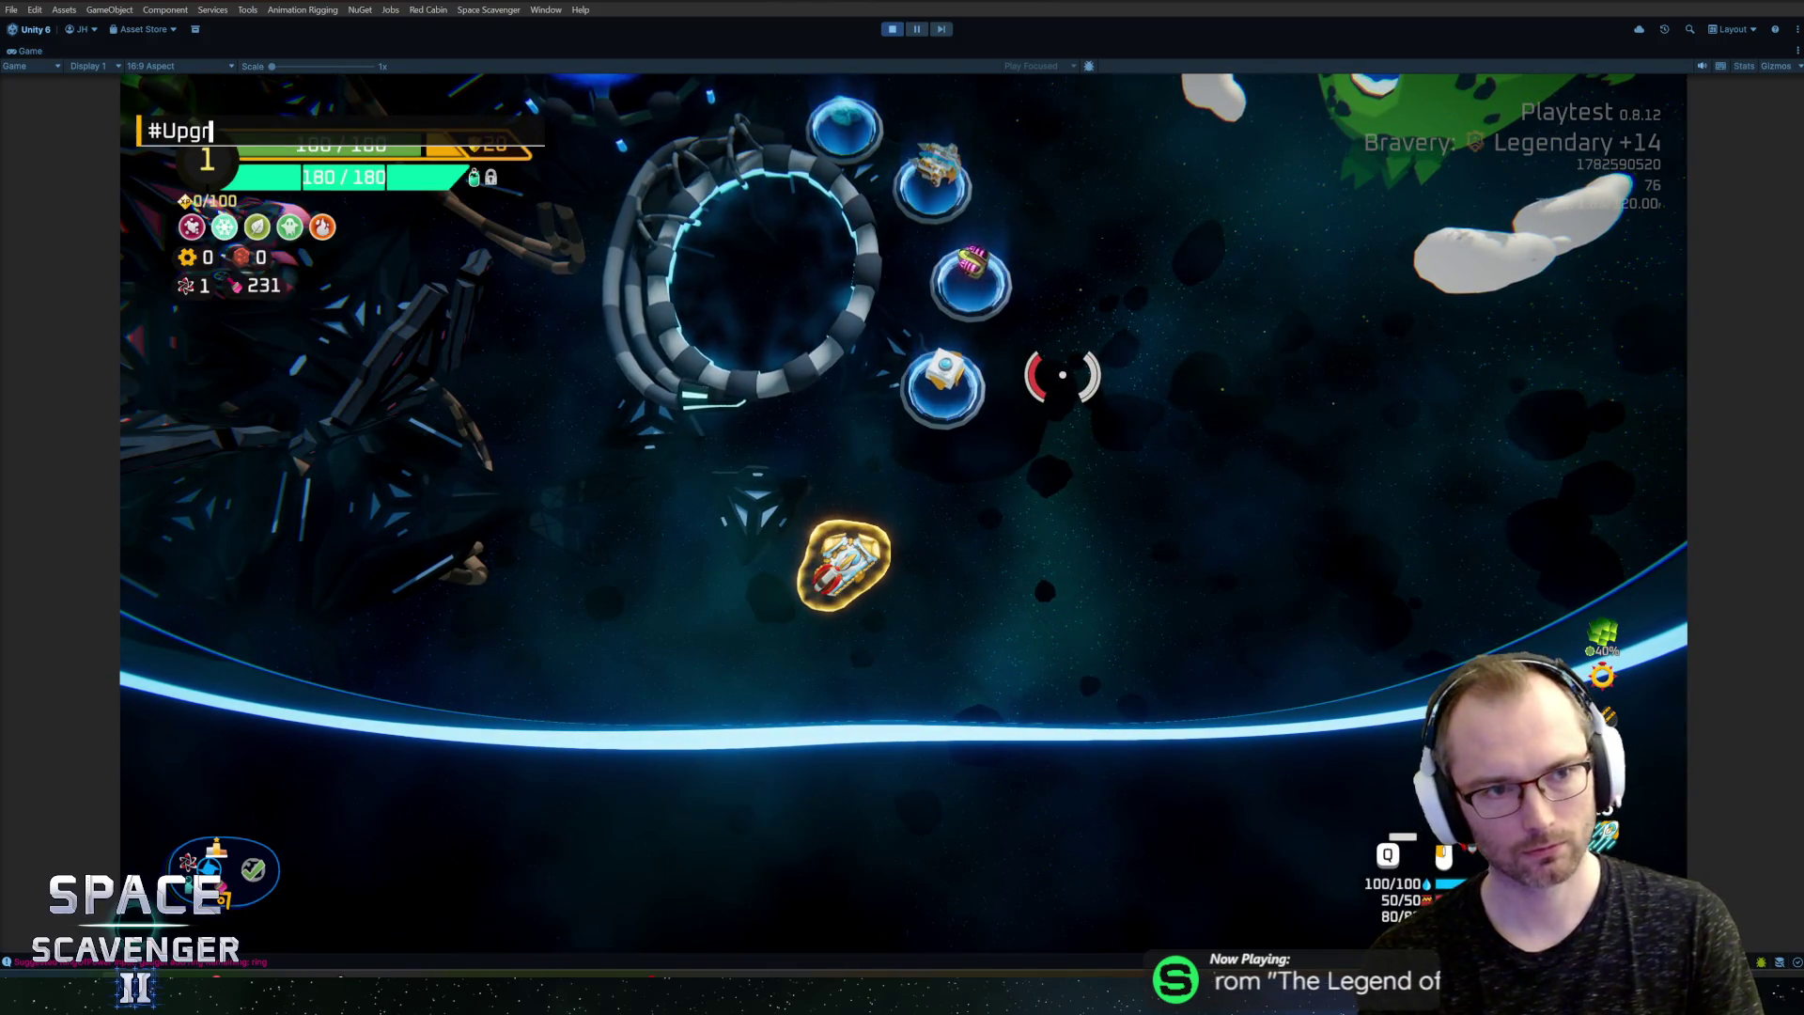
{"action": "key", "text": "e"}
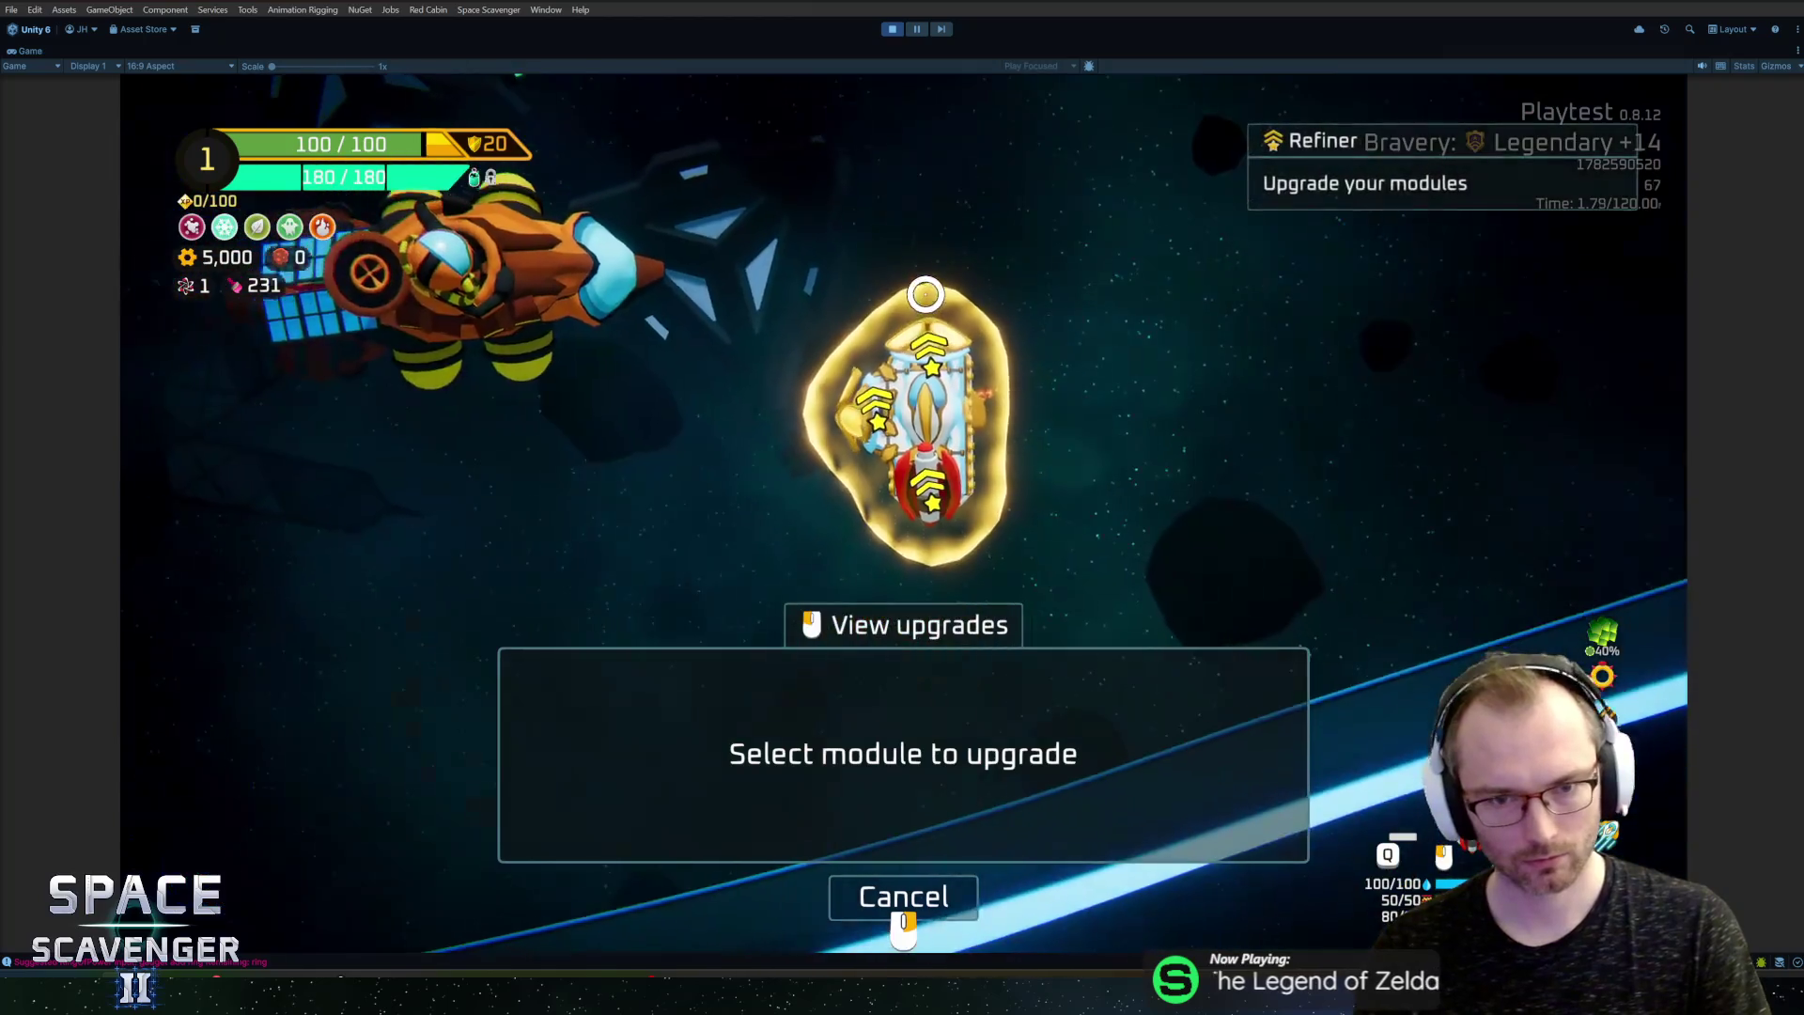
{"action": "left_click", "coordinate": [883, 515]}
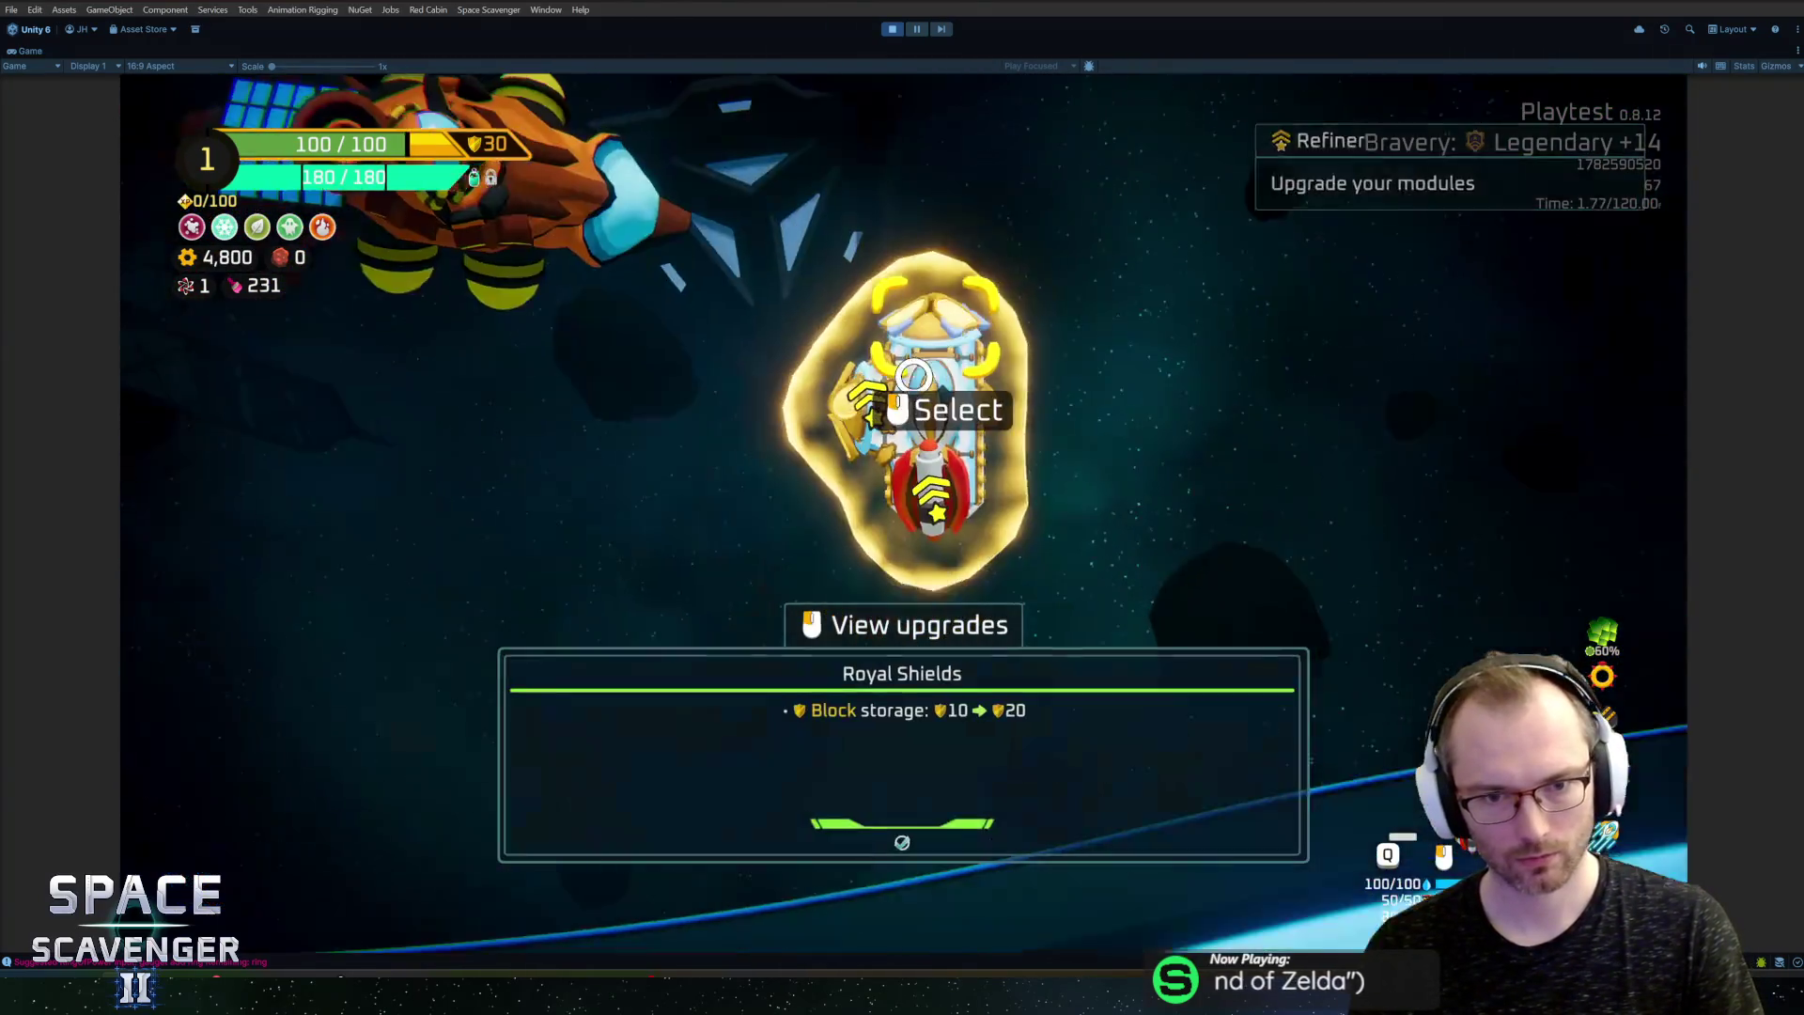
{"action": "left_click", "coordinate": [911, 375]}
{"action": "left_click", "coordinate": [906, 714]}
Step: Review the damage stats again, then fire a volley and two missiles at the aimed spot
{"action": "key", "text": "Tab"}
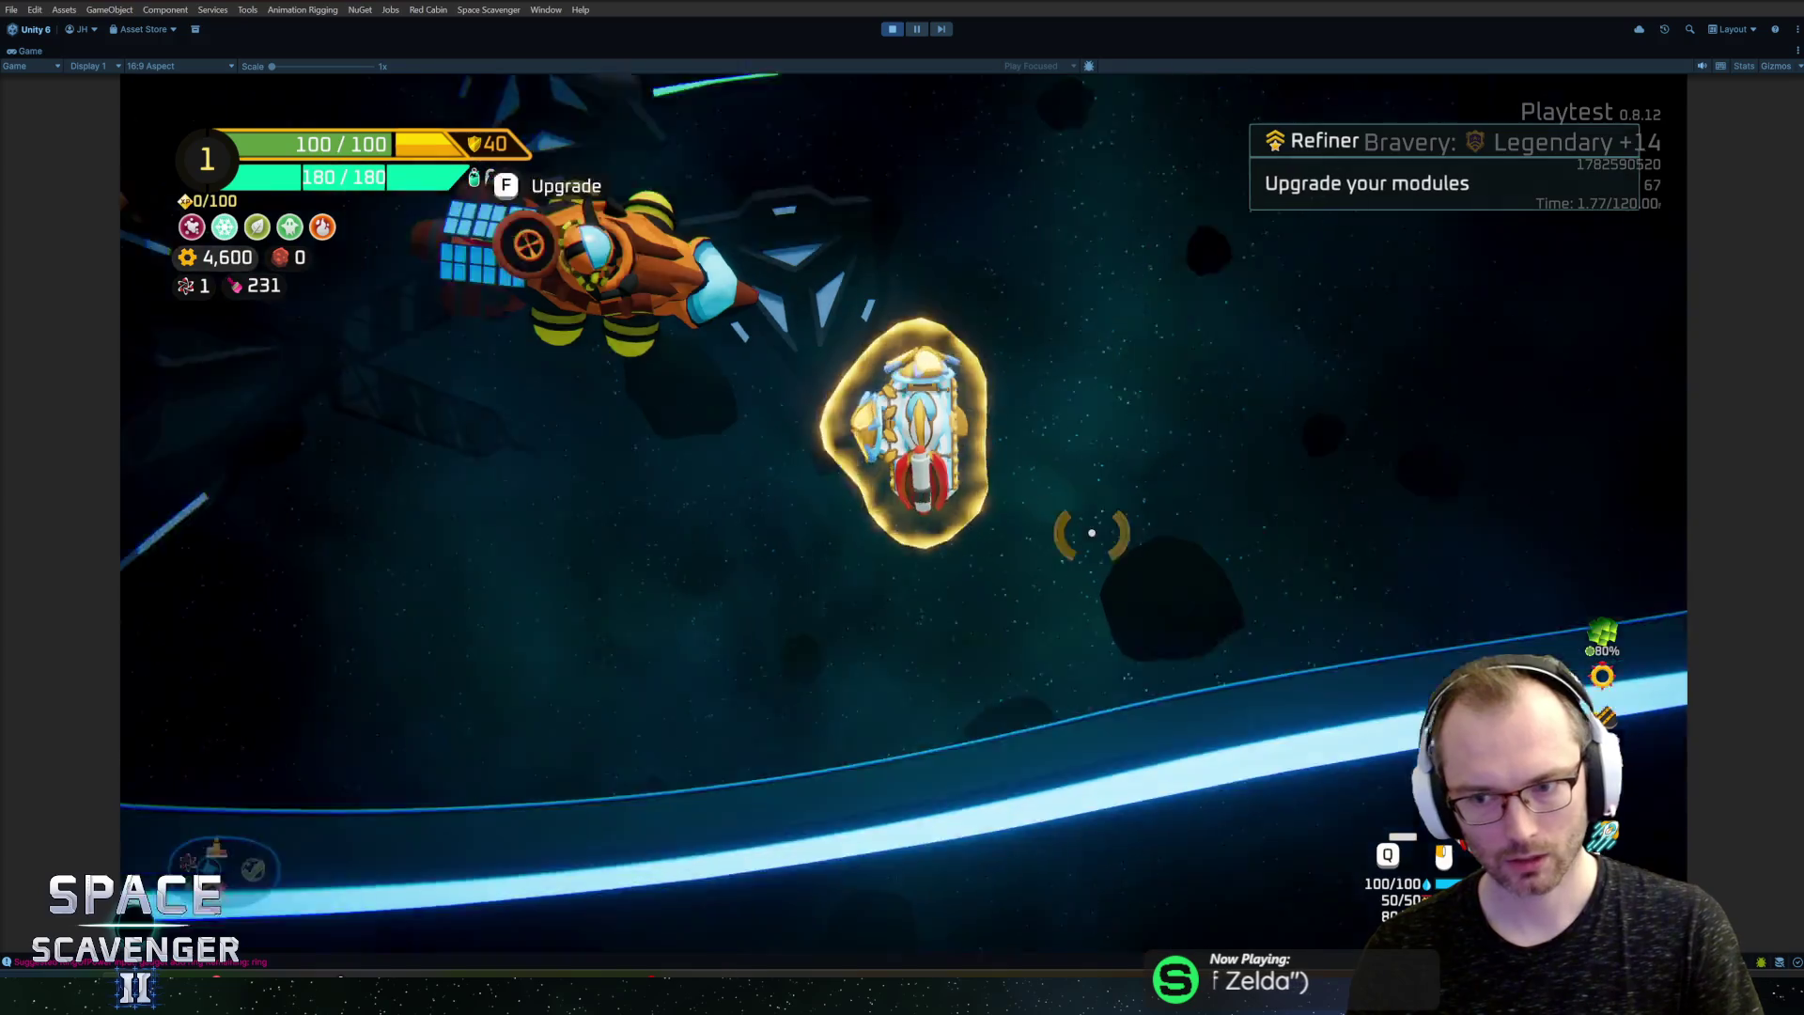
{"action": "mouse_move", "coordinate": [1616, 639]}
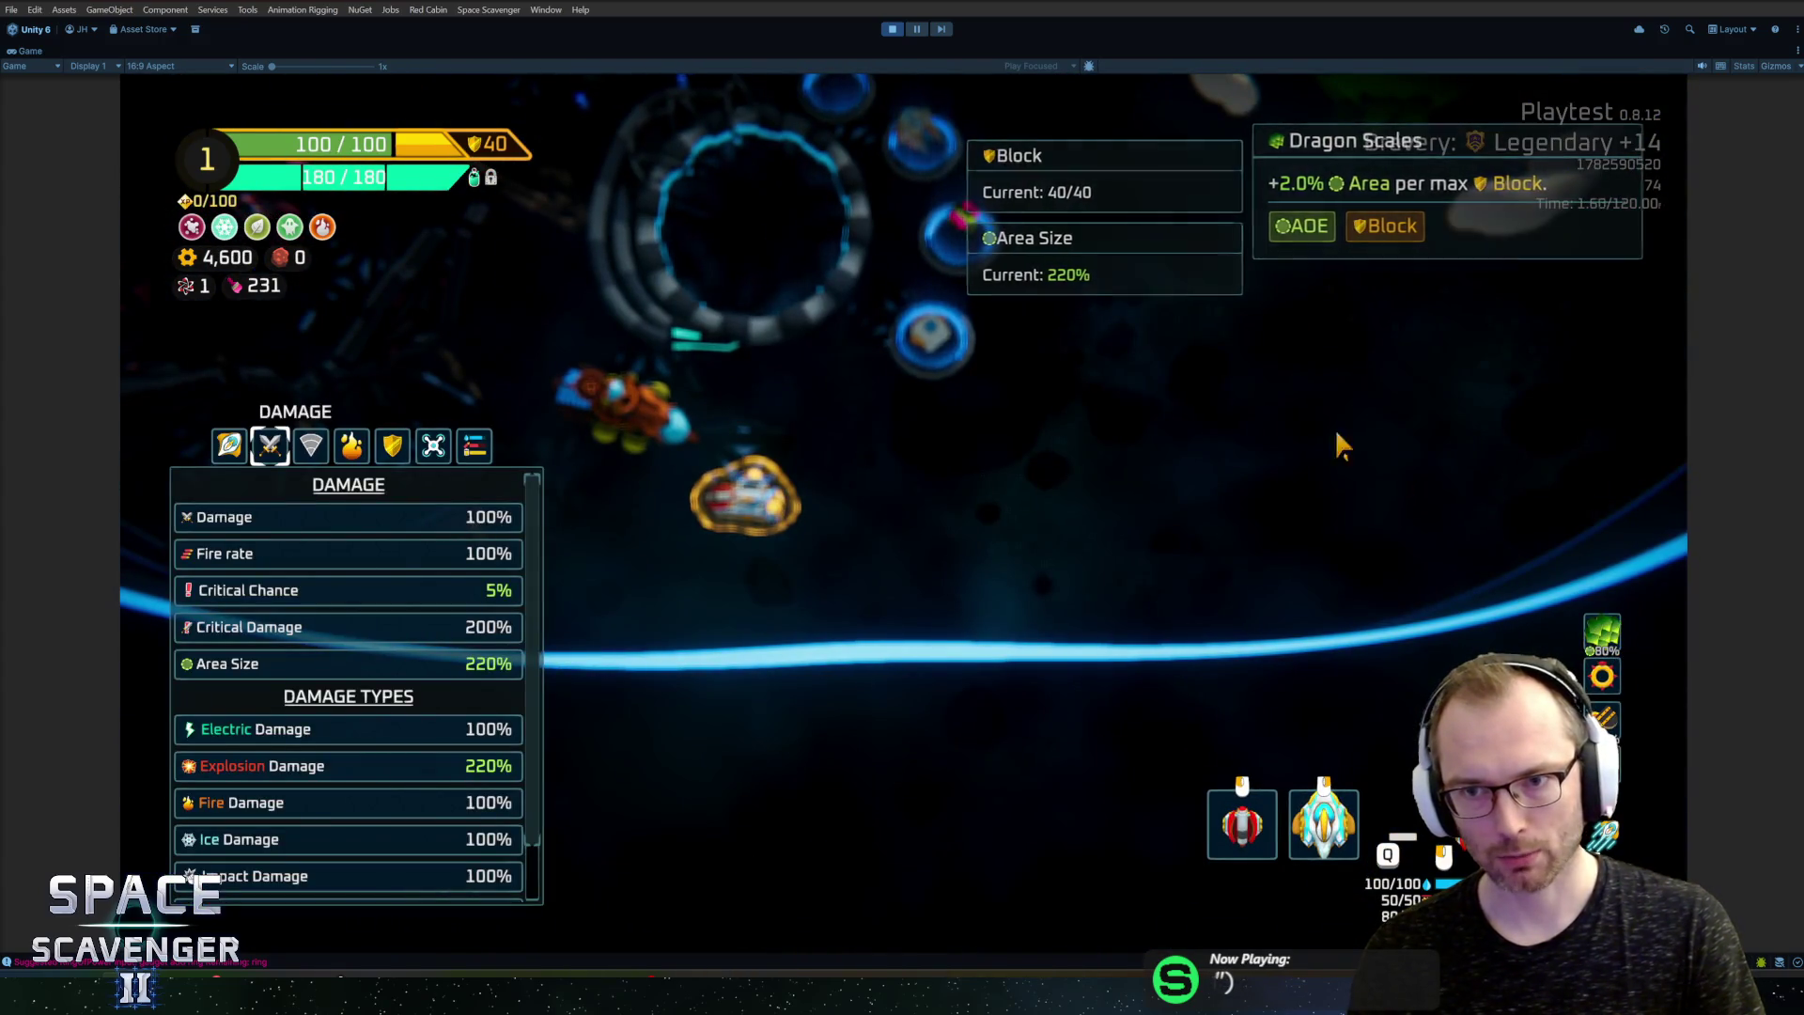
{"action": "key", "text": "Tab"}
{"action": "key", "text": "grave"}
{"action": "type", "text": "gadge"}
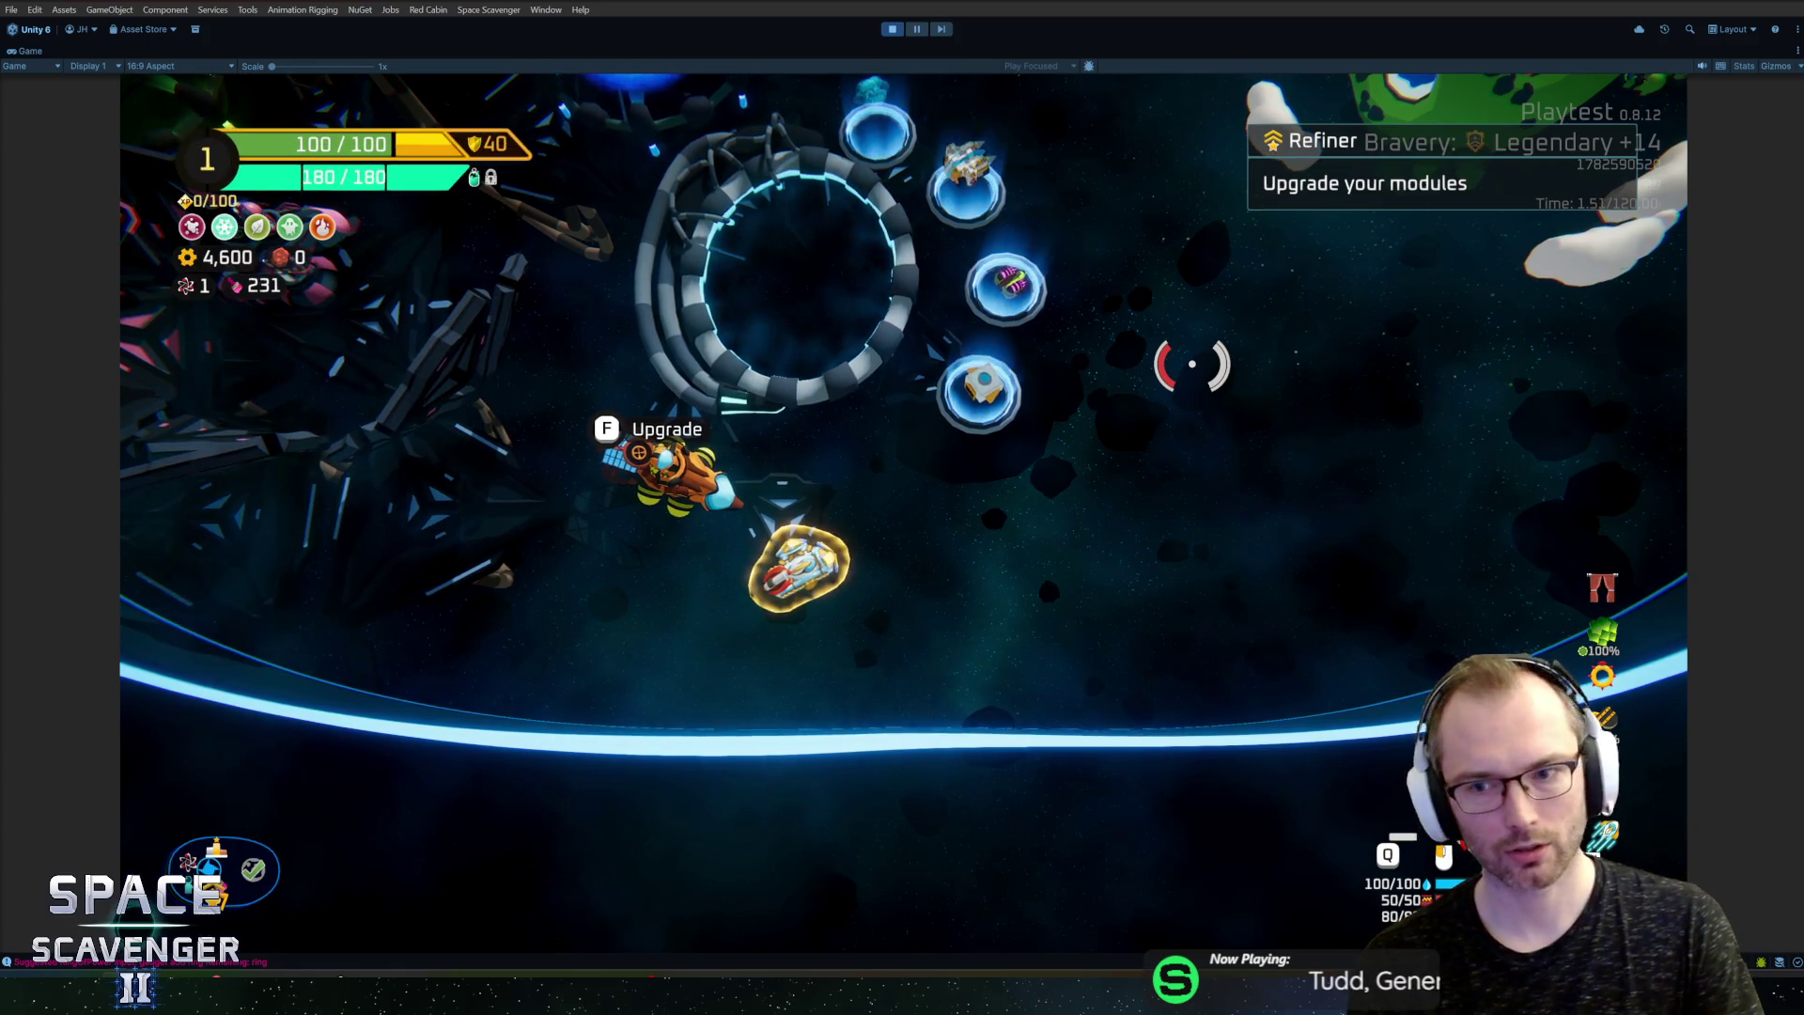
{"action": "left_click", "coordinate": [1189, 378]}
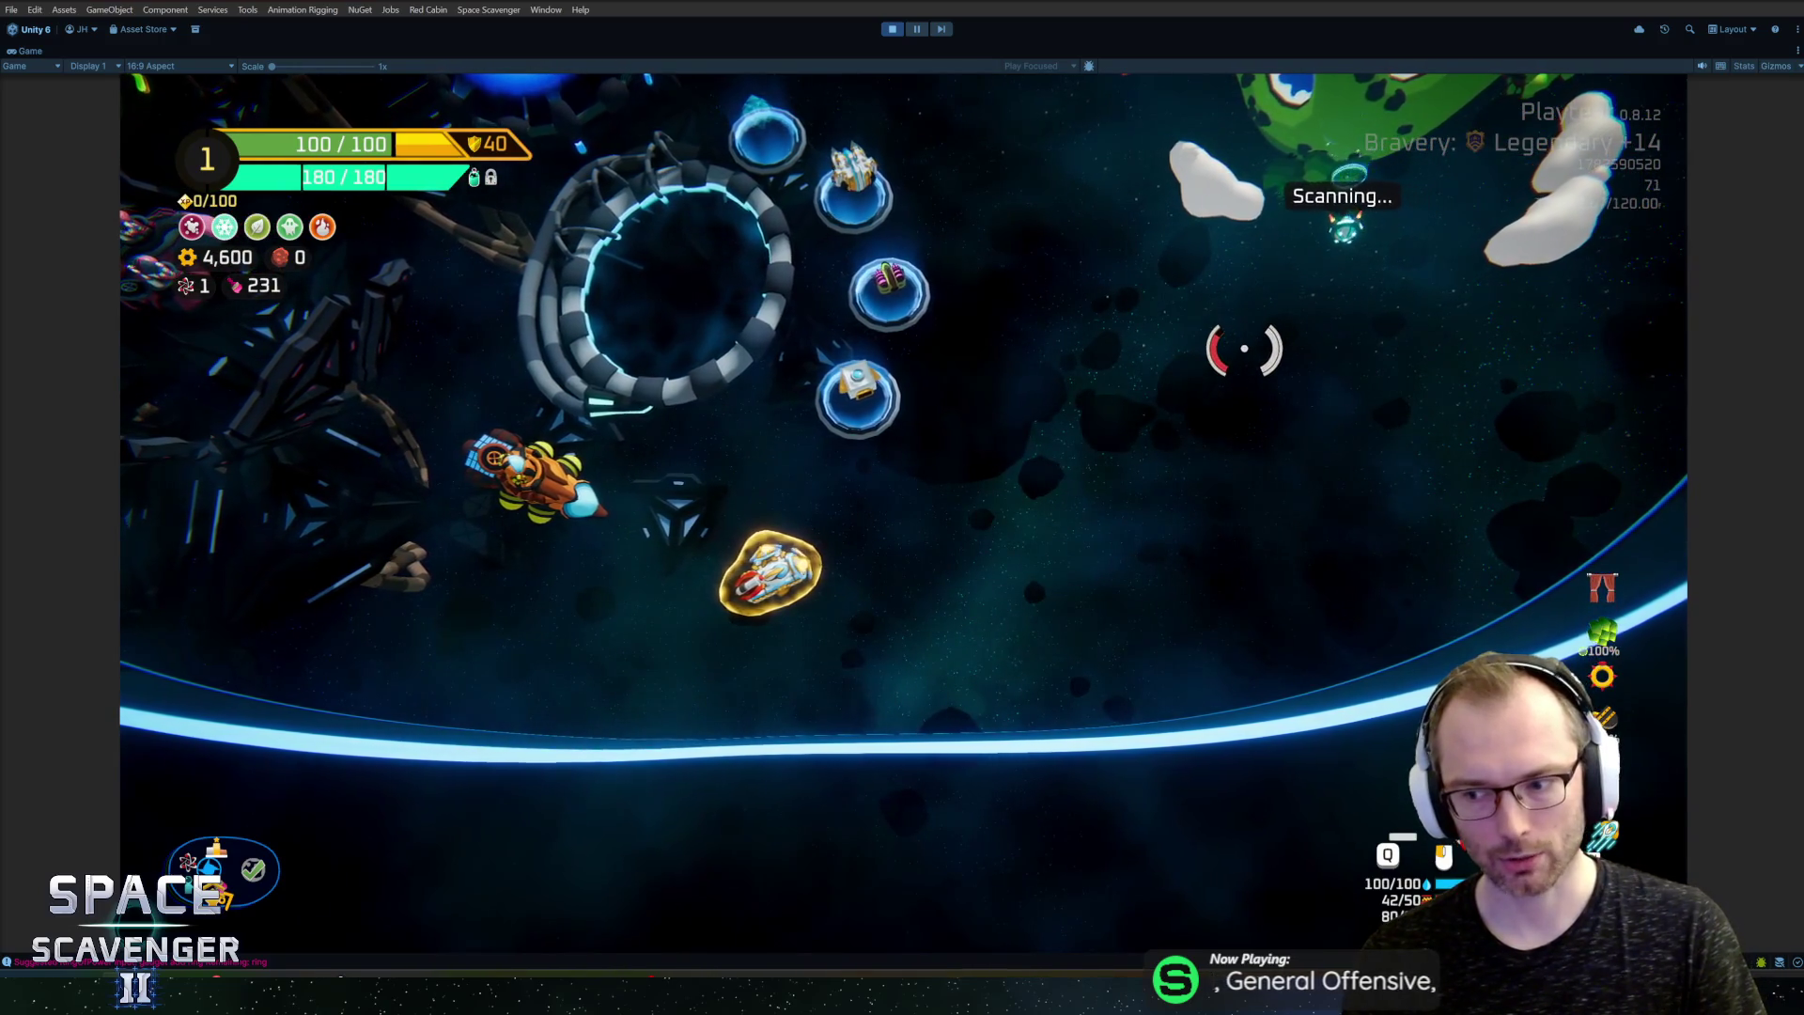
{"action": "left_click", "coordinate": [1238, 354]}
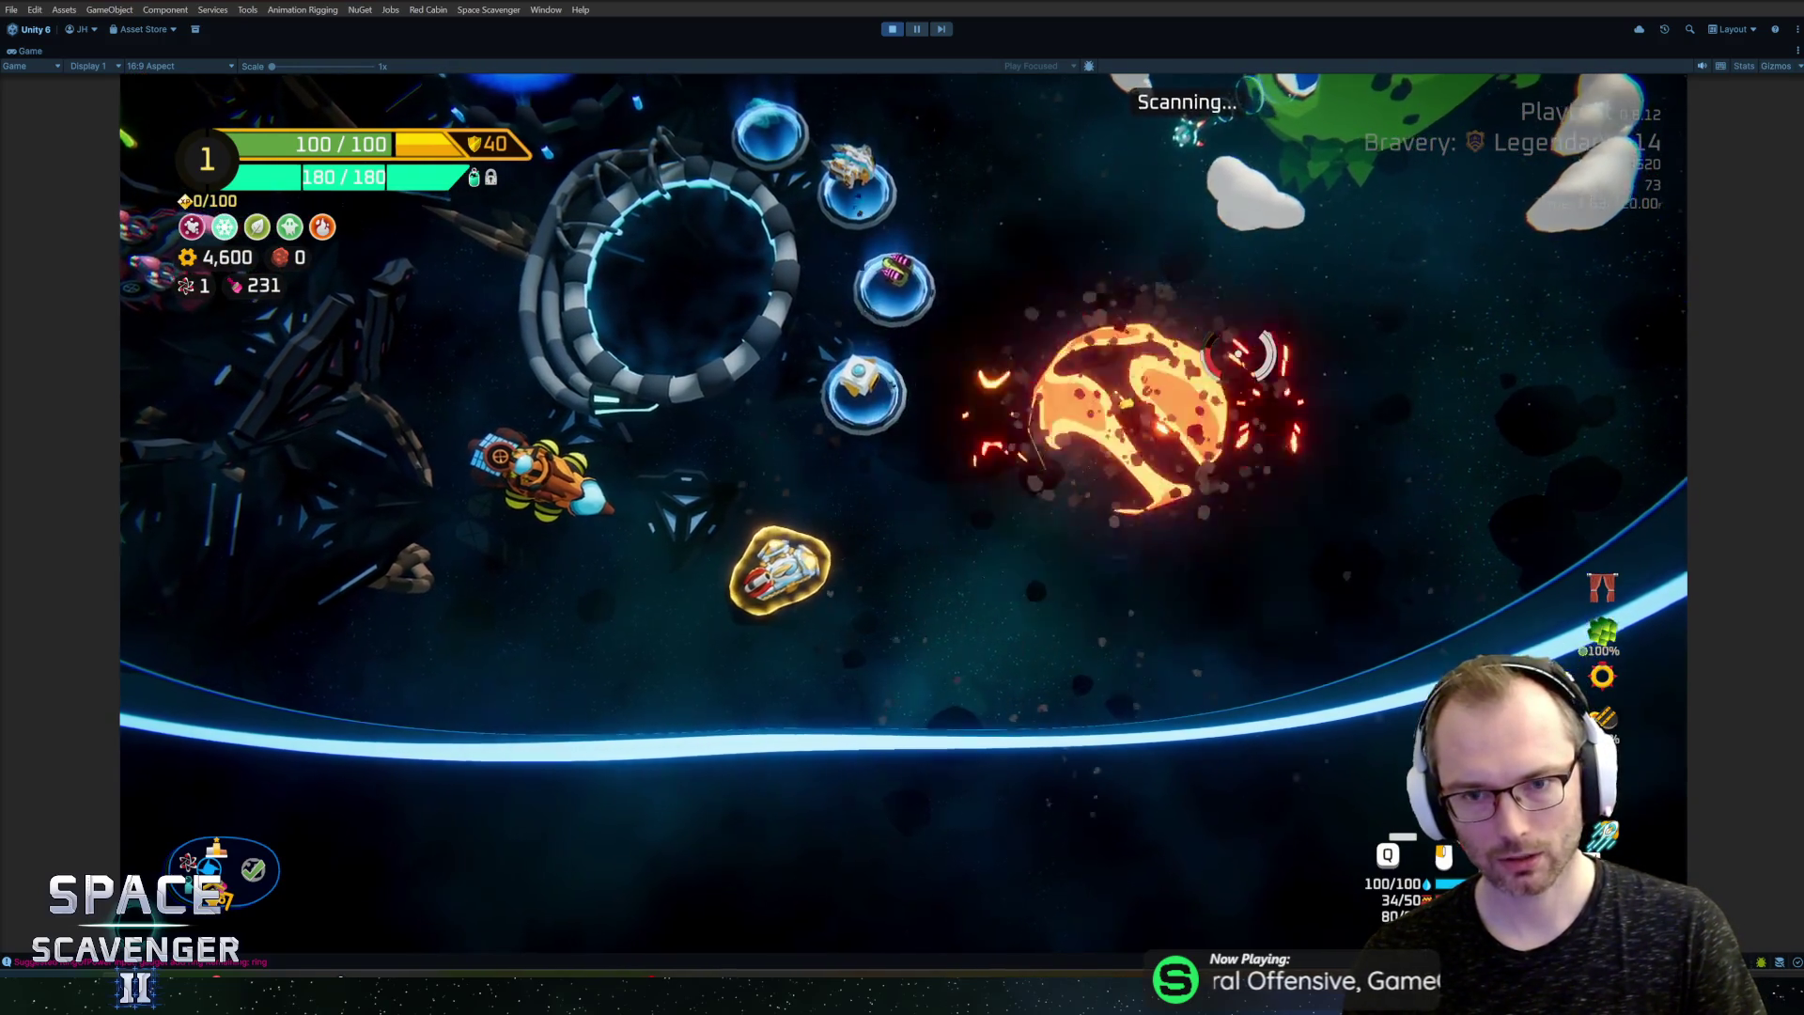
{"action": "left_click", "coordinate": [1239, 354]}
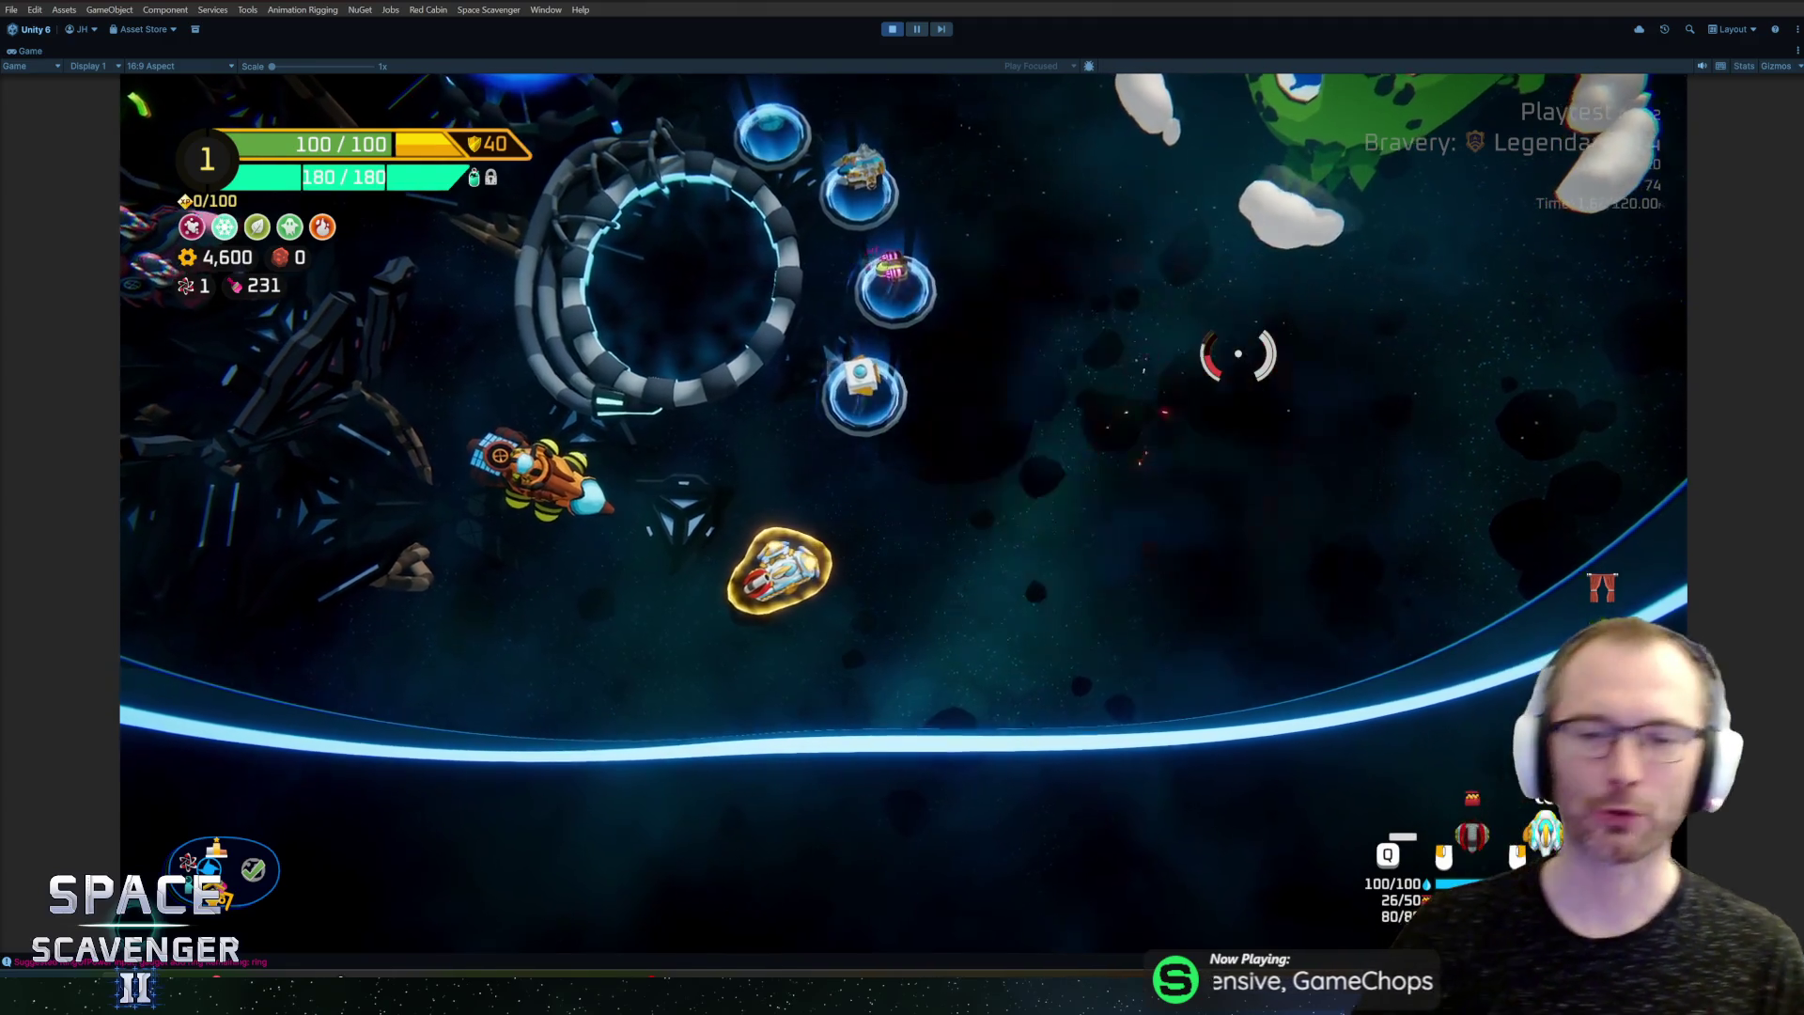
Step: Spawn a training dummy and keep firing missiles at the duck target
{"action": "key", "text": "grave"}
{"action": "type", "text": "n tr"}
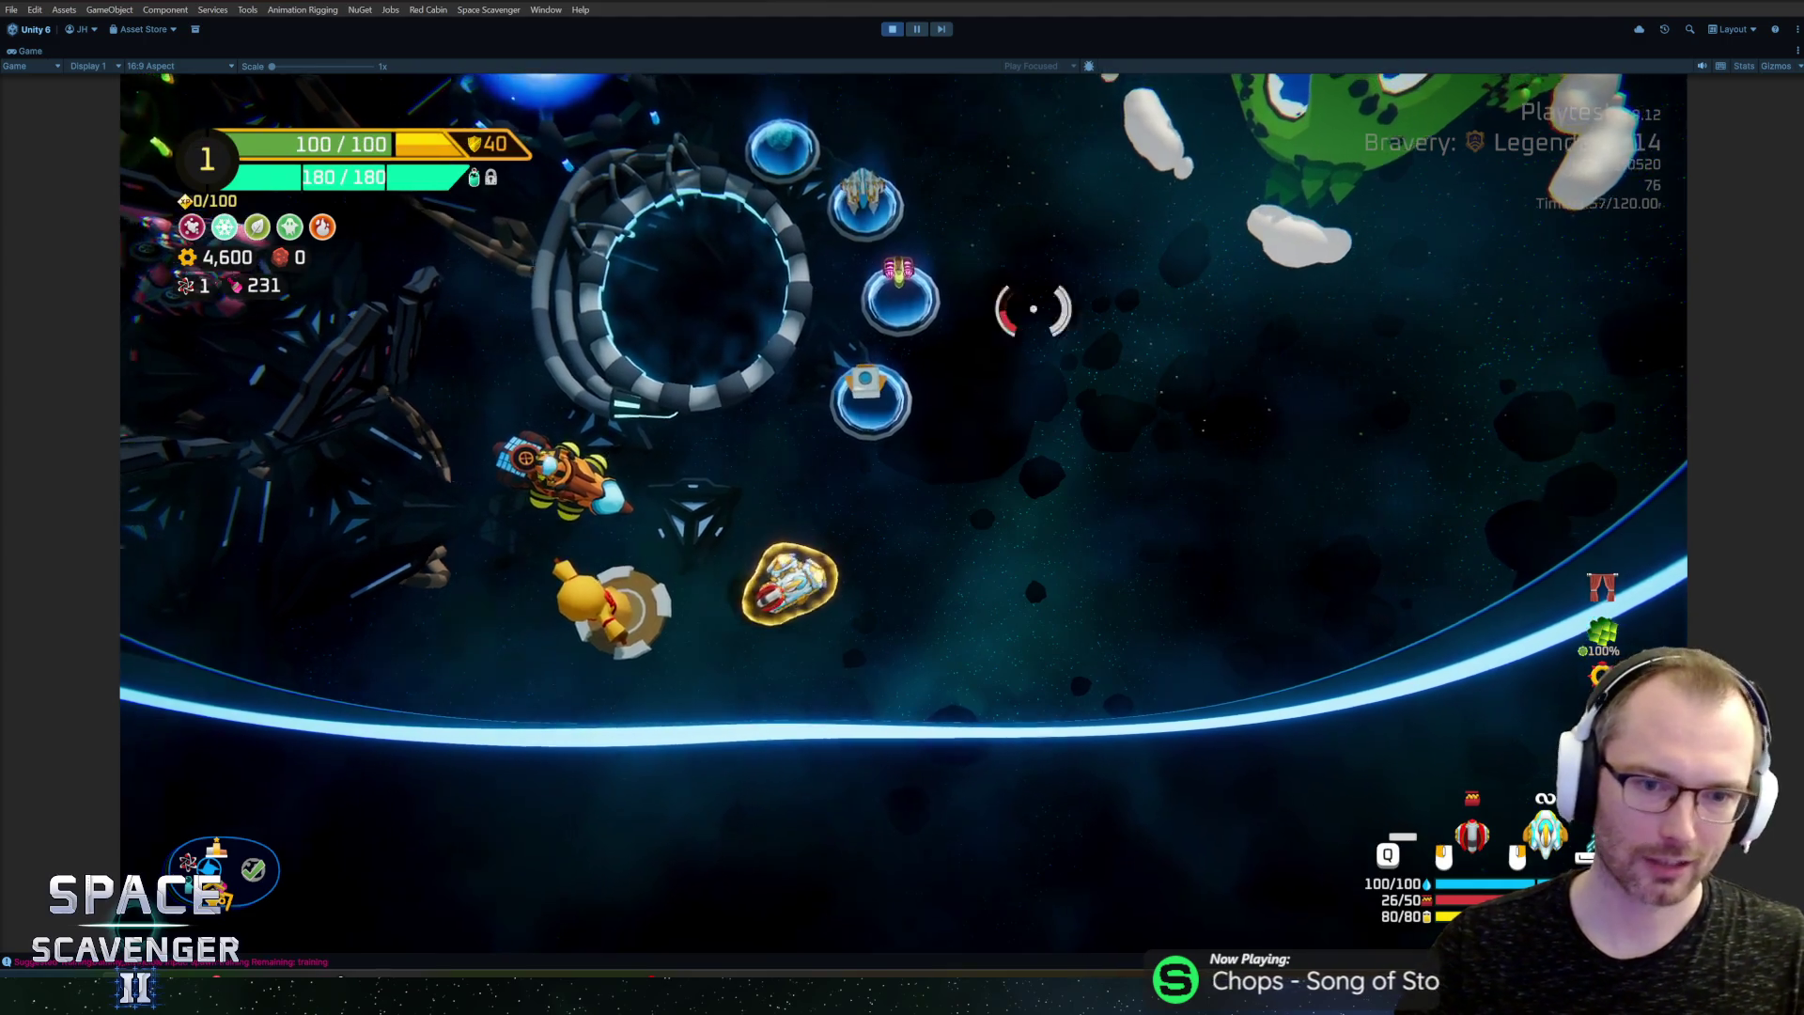
{"action": "left_click", "coordinate": [602, 564]}
{"action": "left_click", "coordinate": [340, 534]}
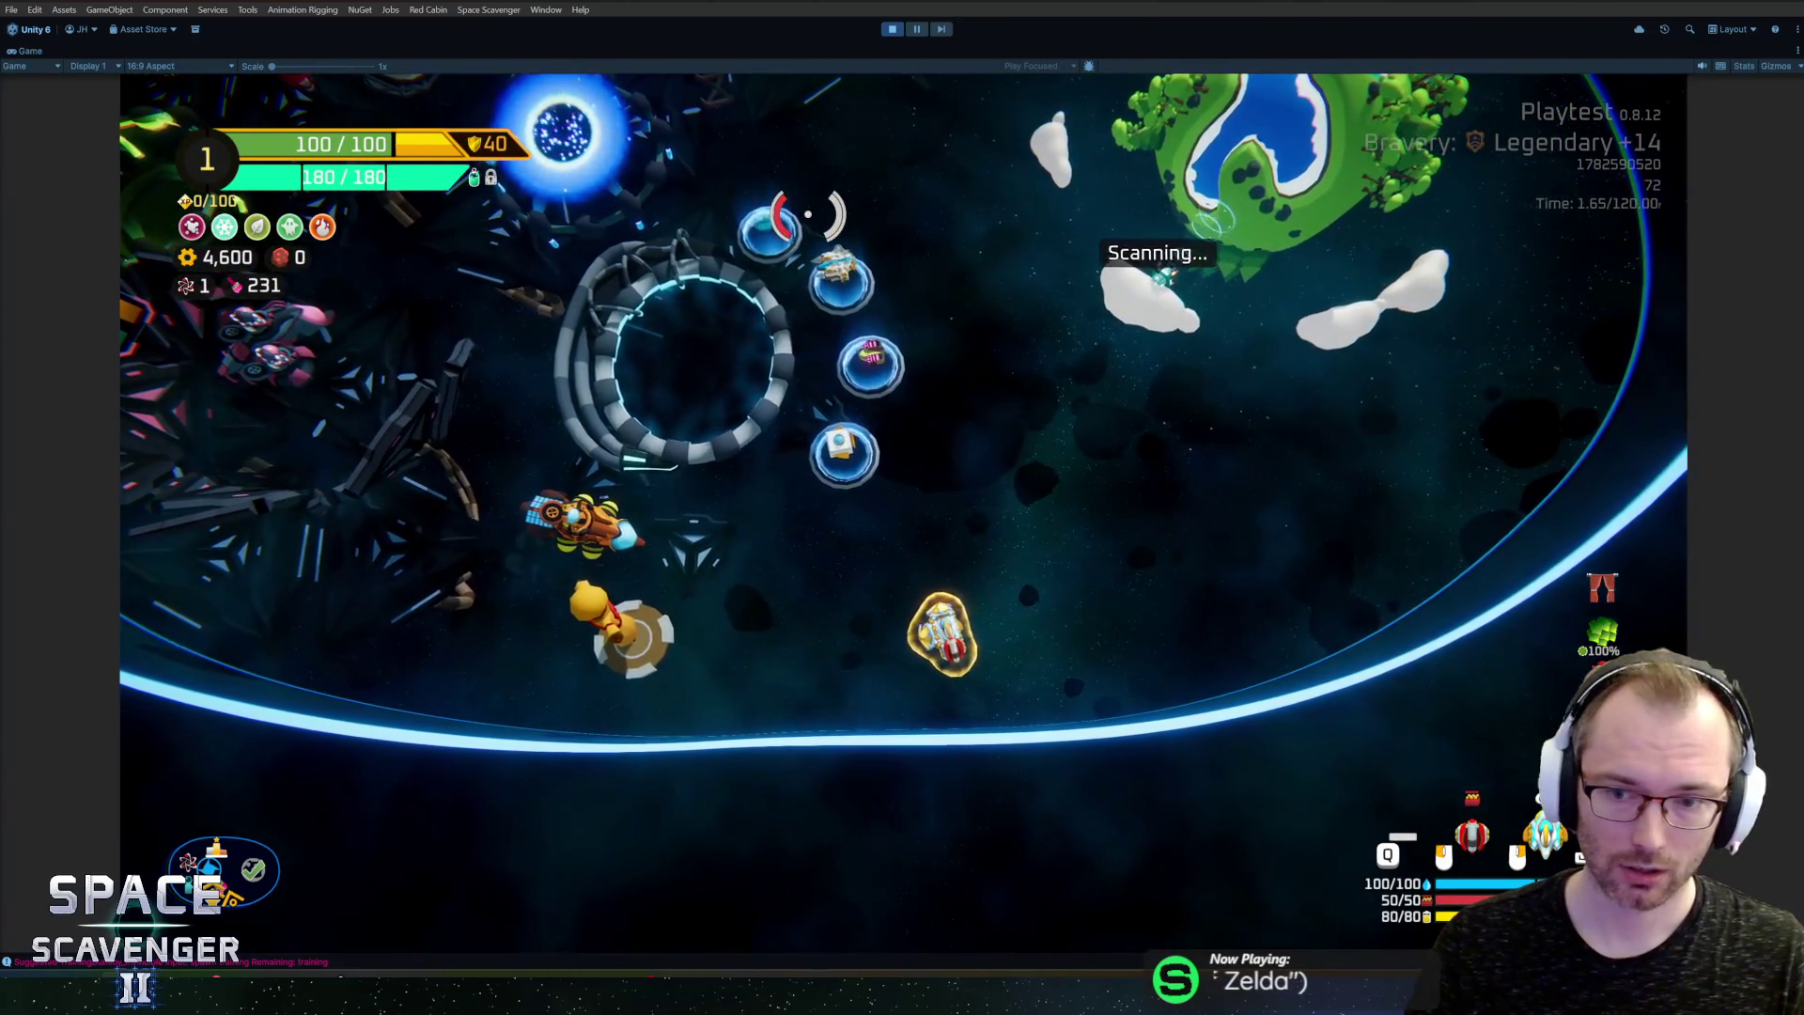
Step: Boost toward the green planet and spawn 50 copper for the ship
{"action": "key", "text": "w"}
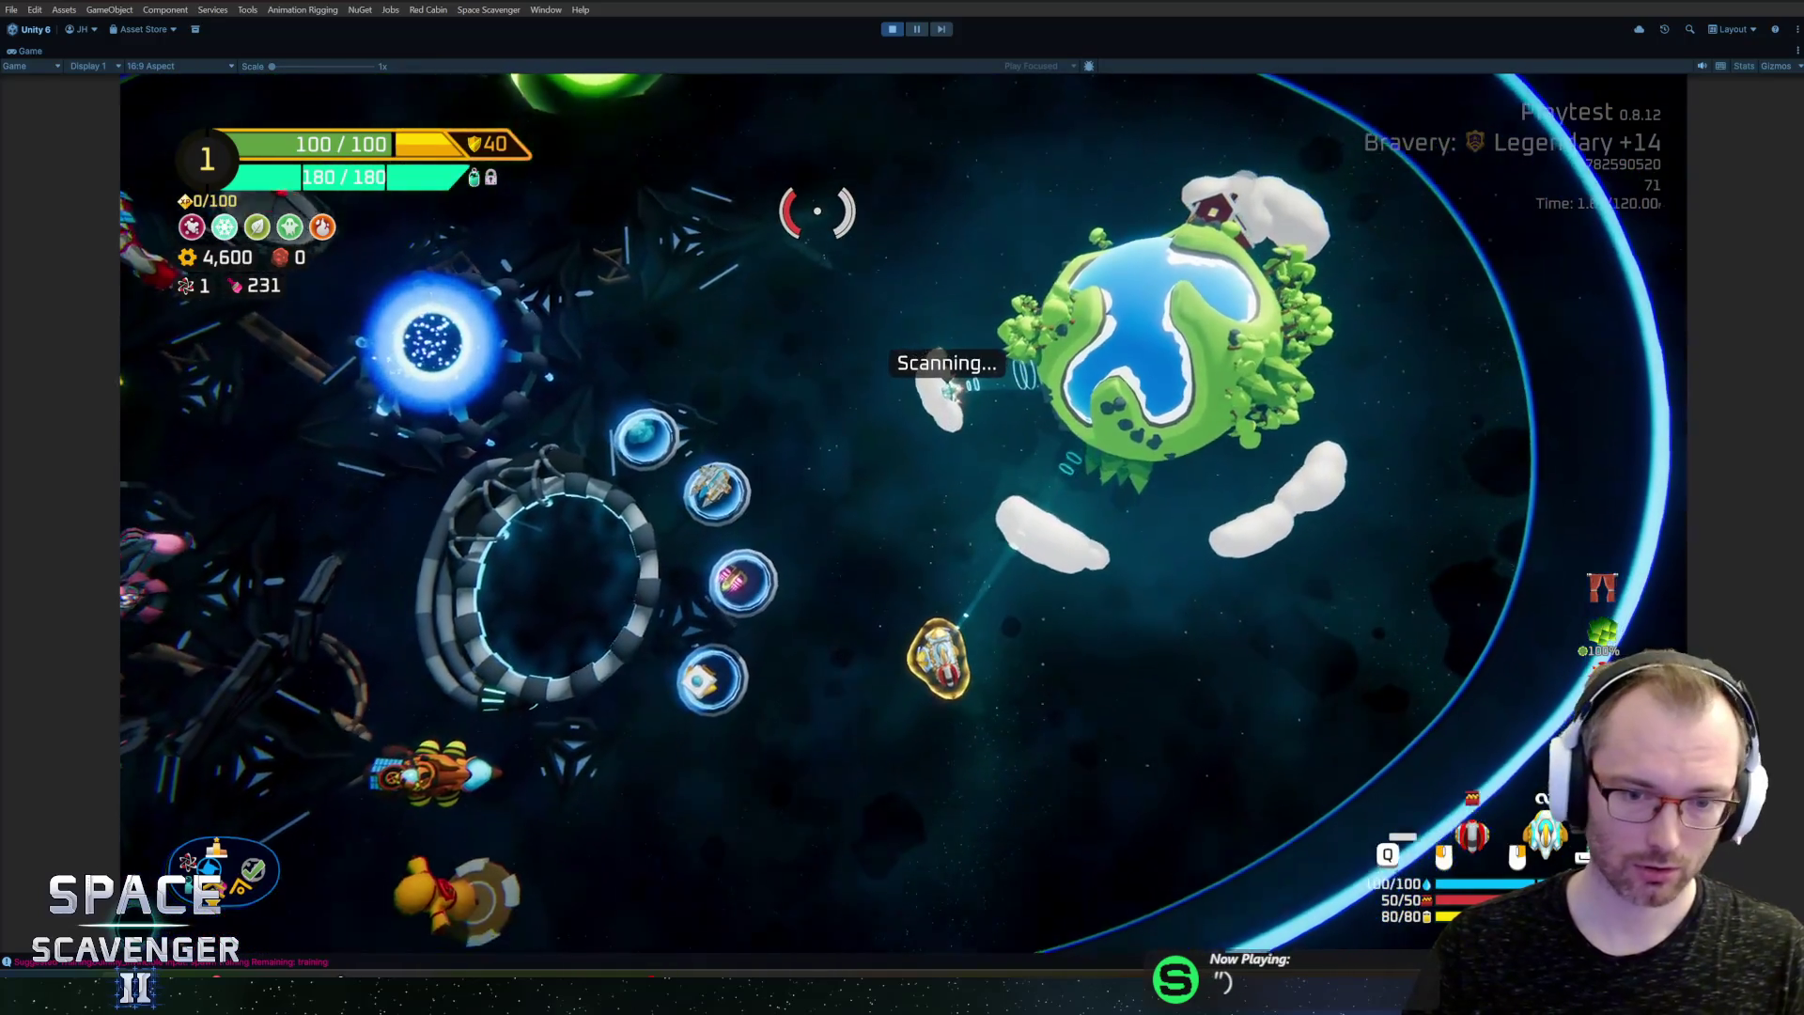
{"action": "key", "text": "grave"}
{"action": "type", "text": "spawn copper"}
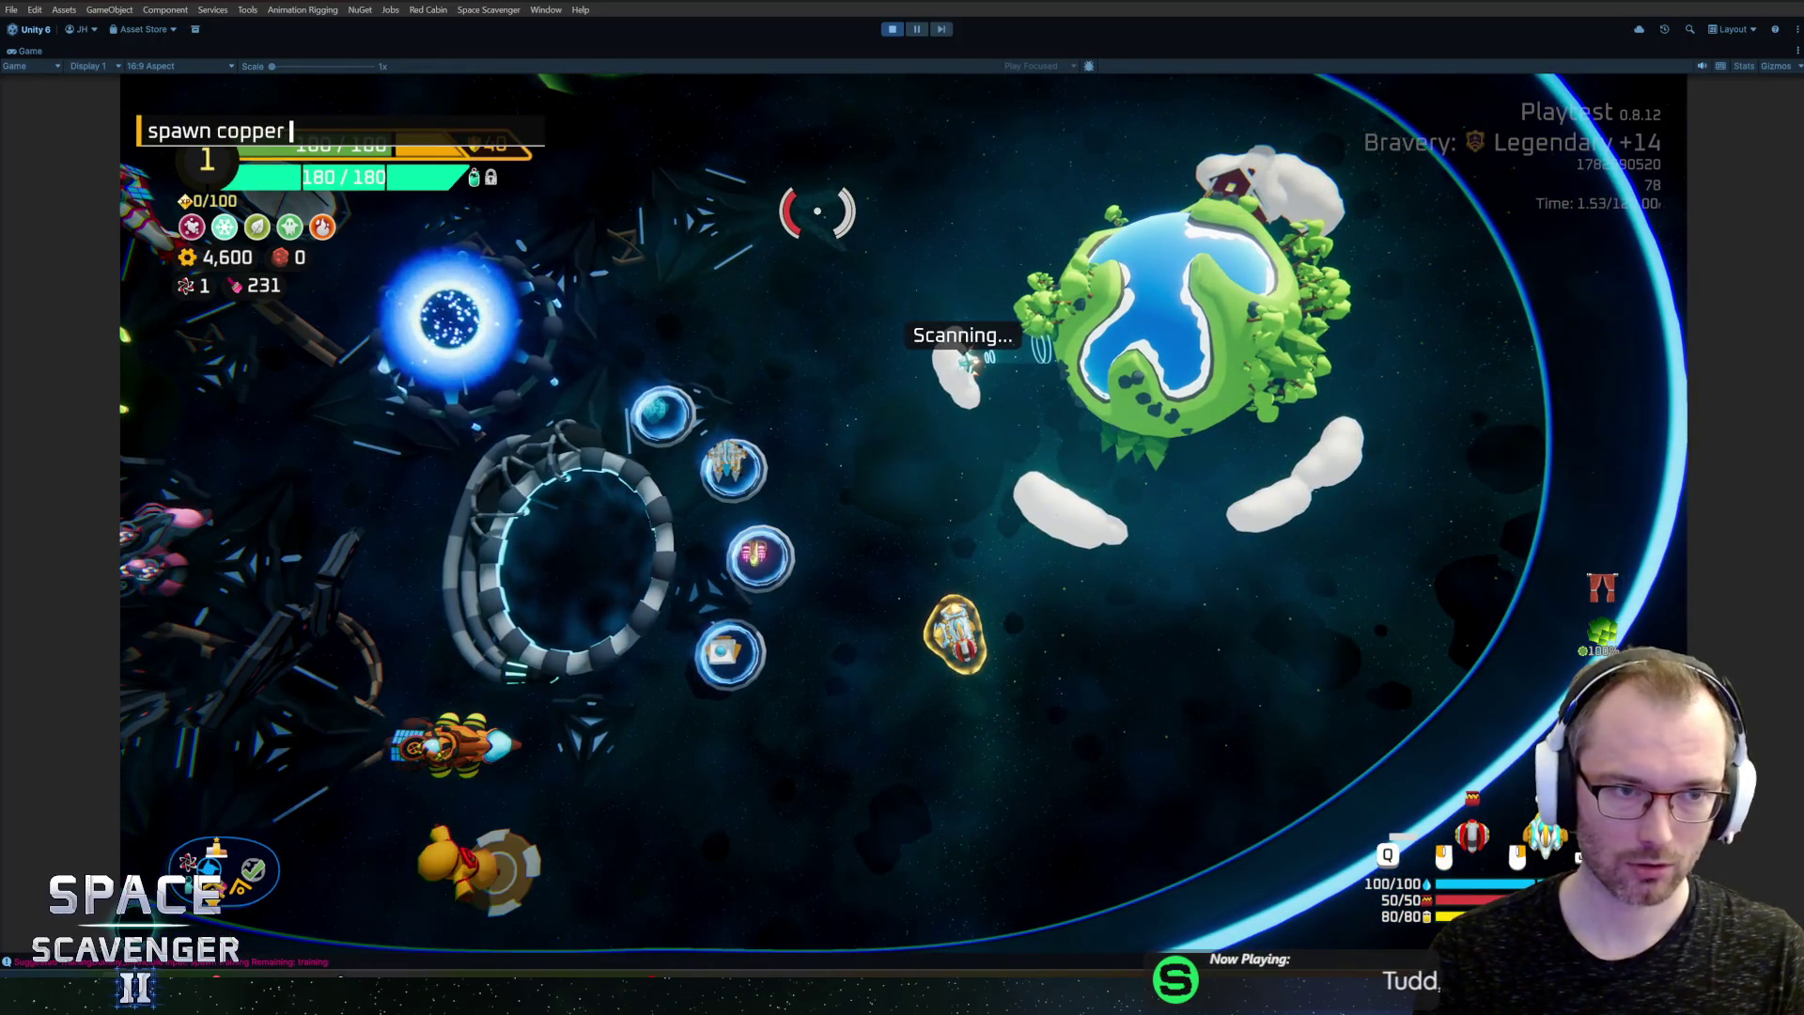
{"action": "key", "text": "Return"}
{"action": "key", "text": "grave"}
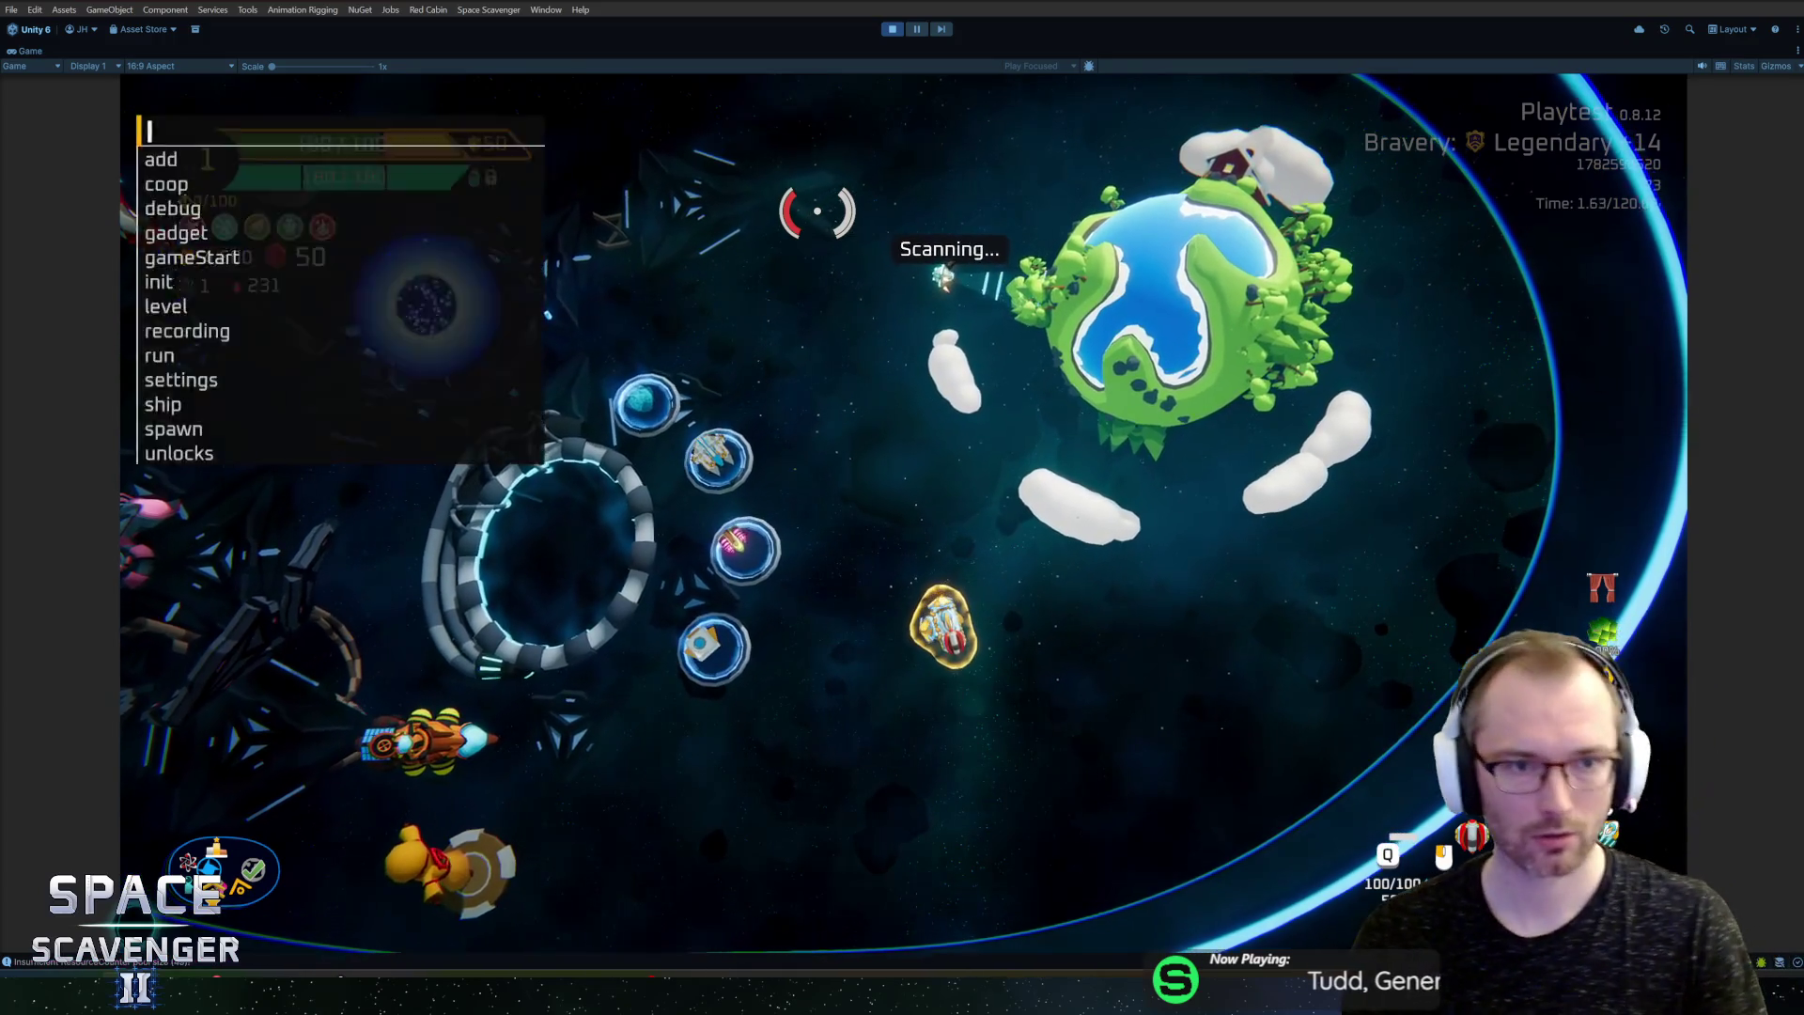
{"action": "key", "text": "Return"}
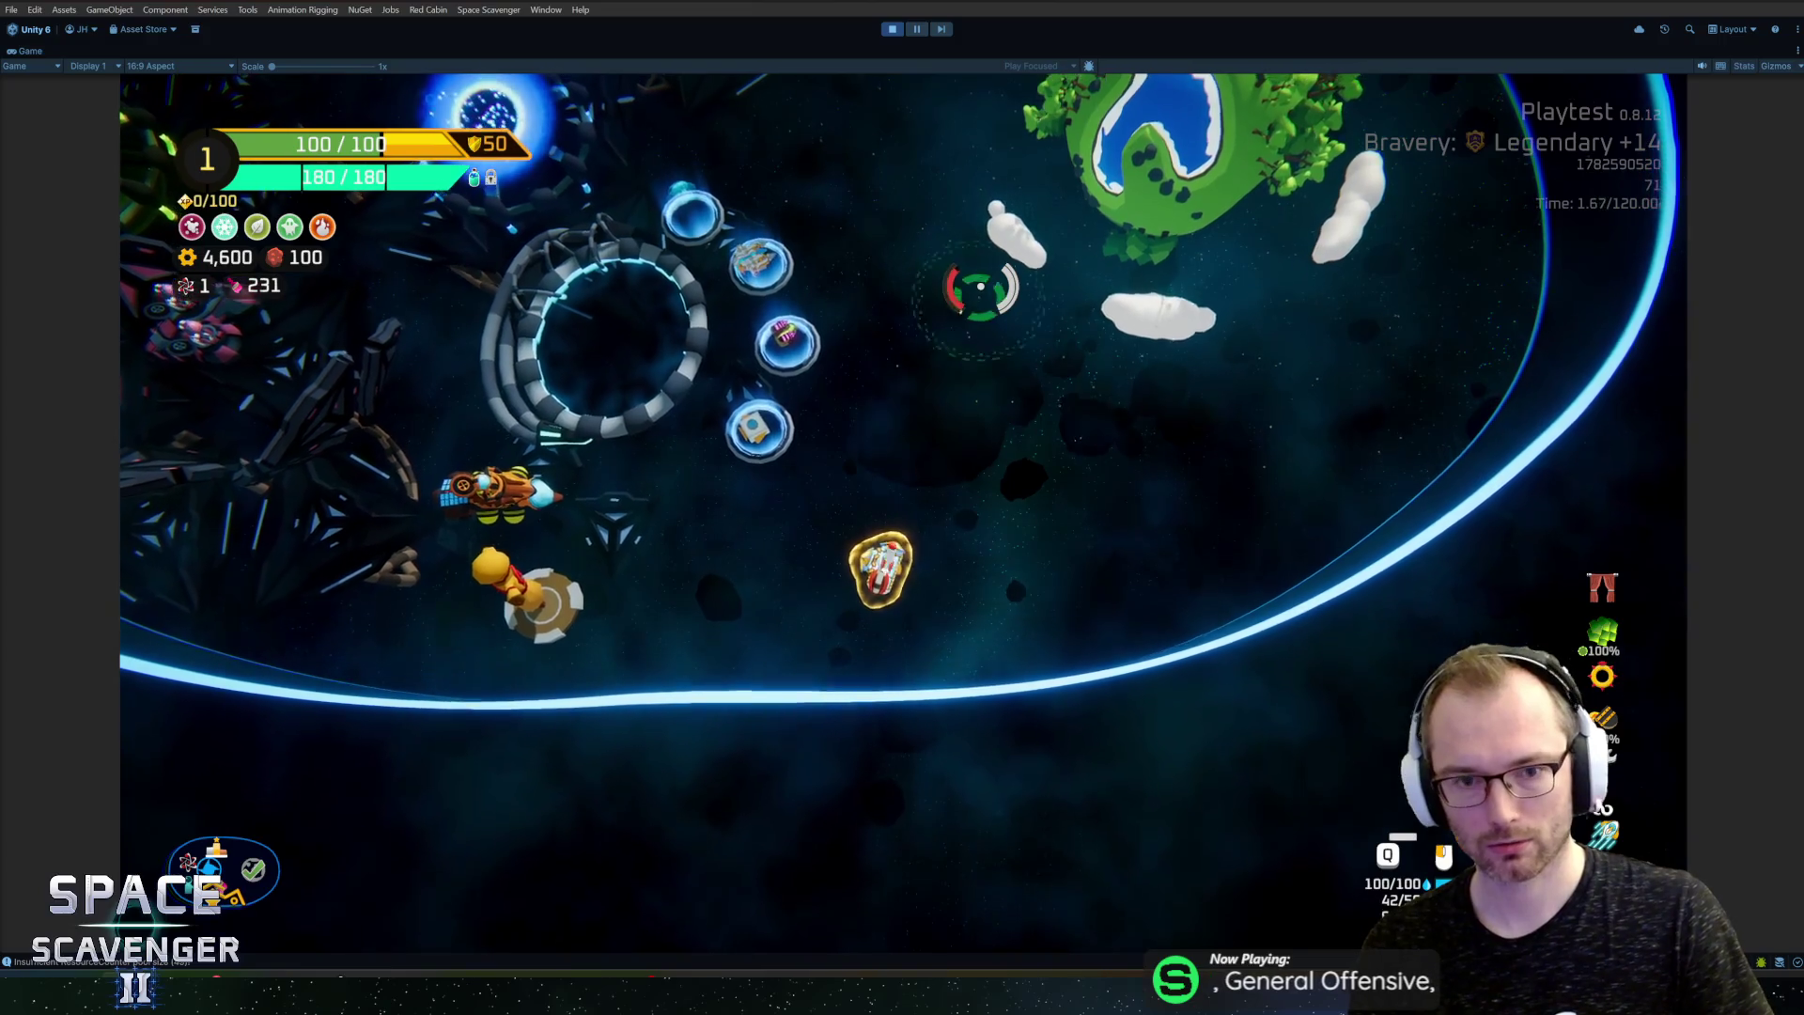
Step: Fire a few laser shots at the aimed target, then stop the playtest with Ctrl+P
{"action": "left_click", "coordinate": [967, 286]}
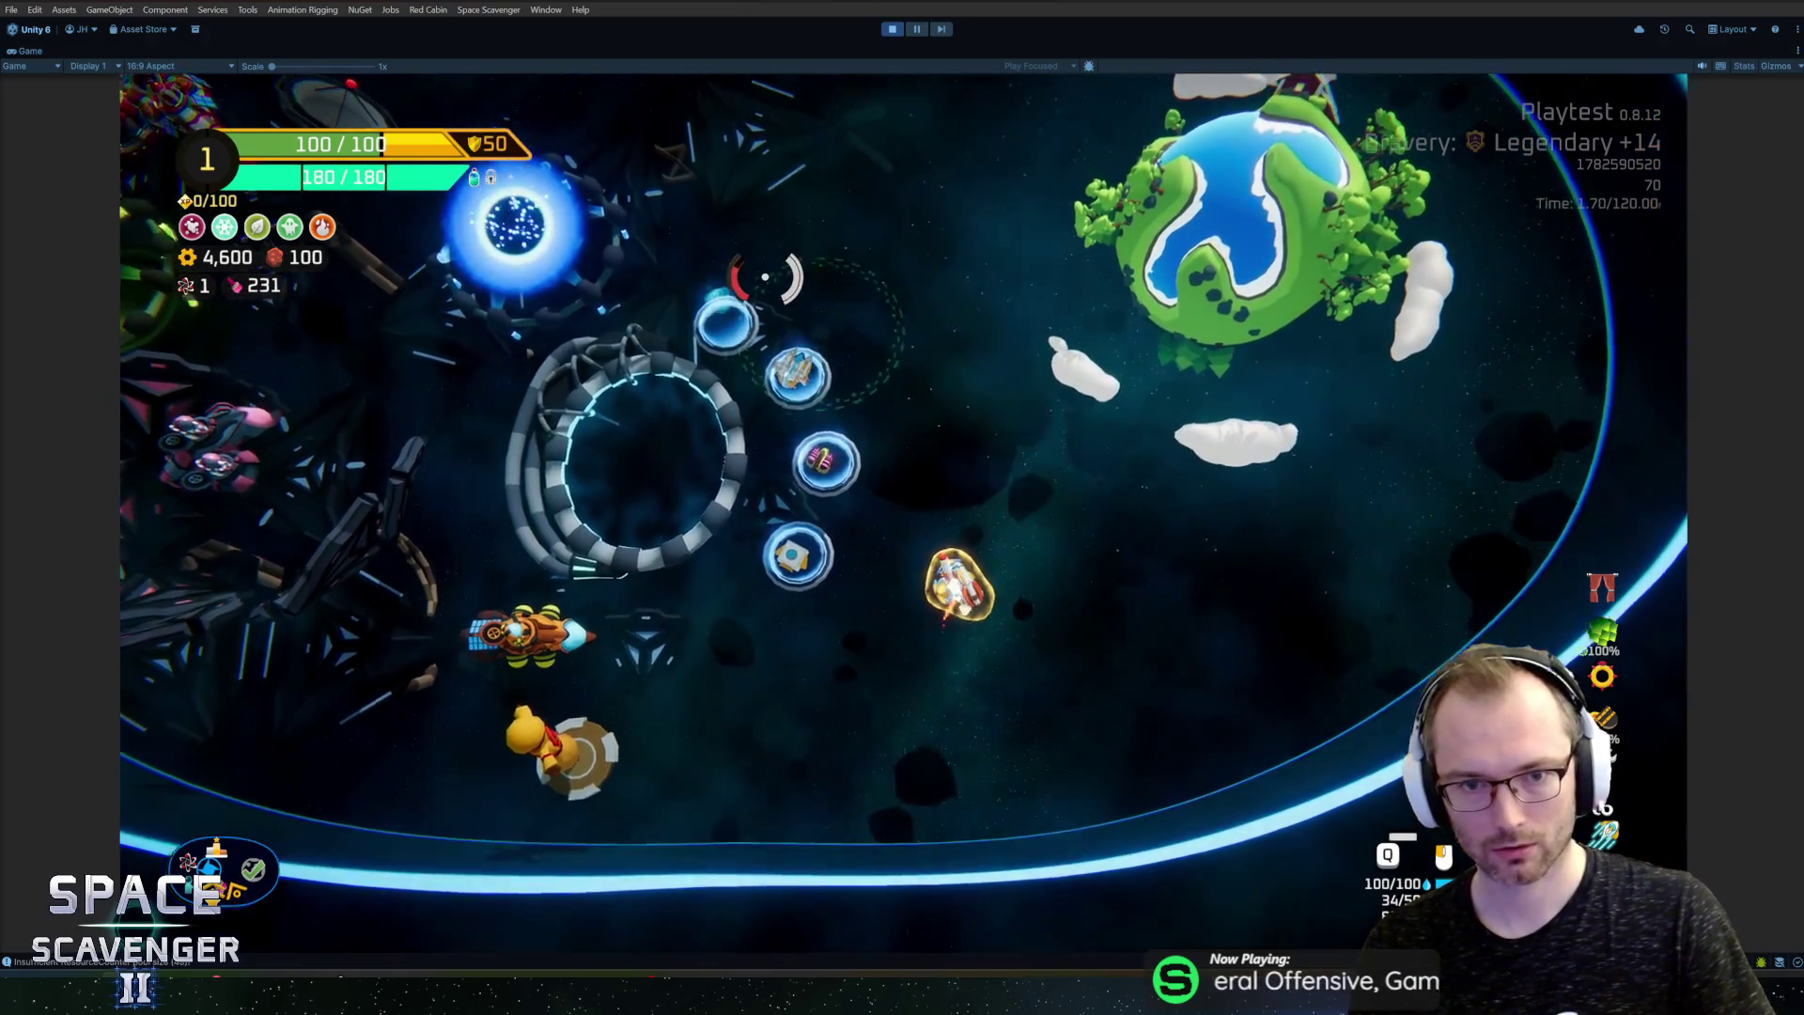
{"action": "left_click", "coordinate": [751, 300]}
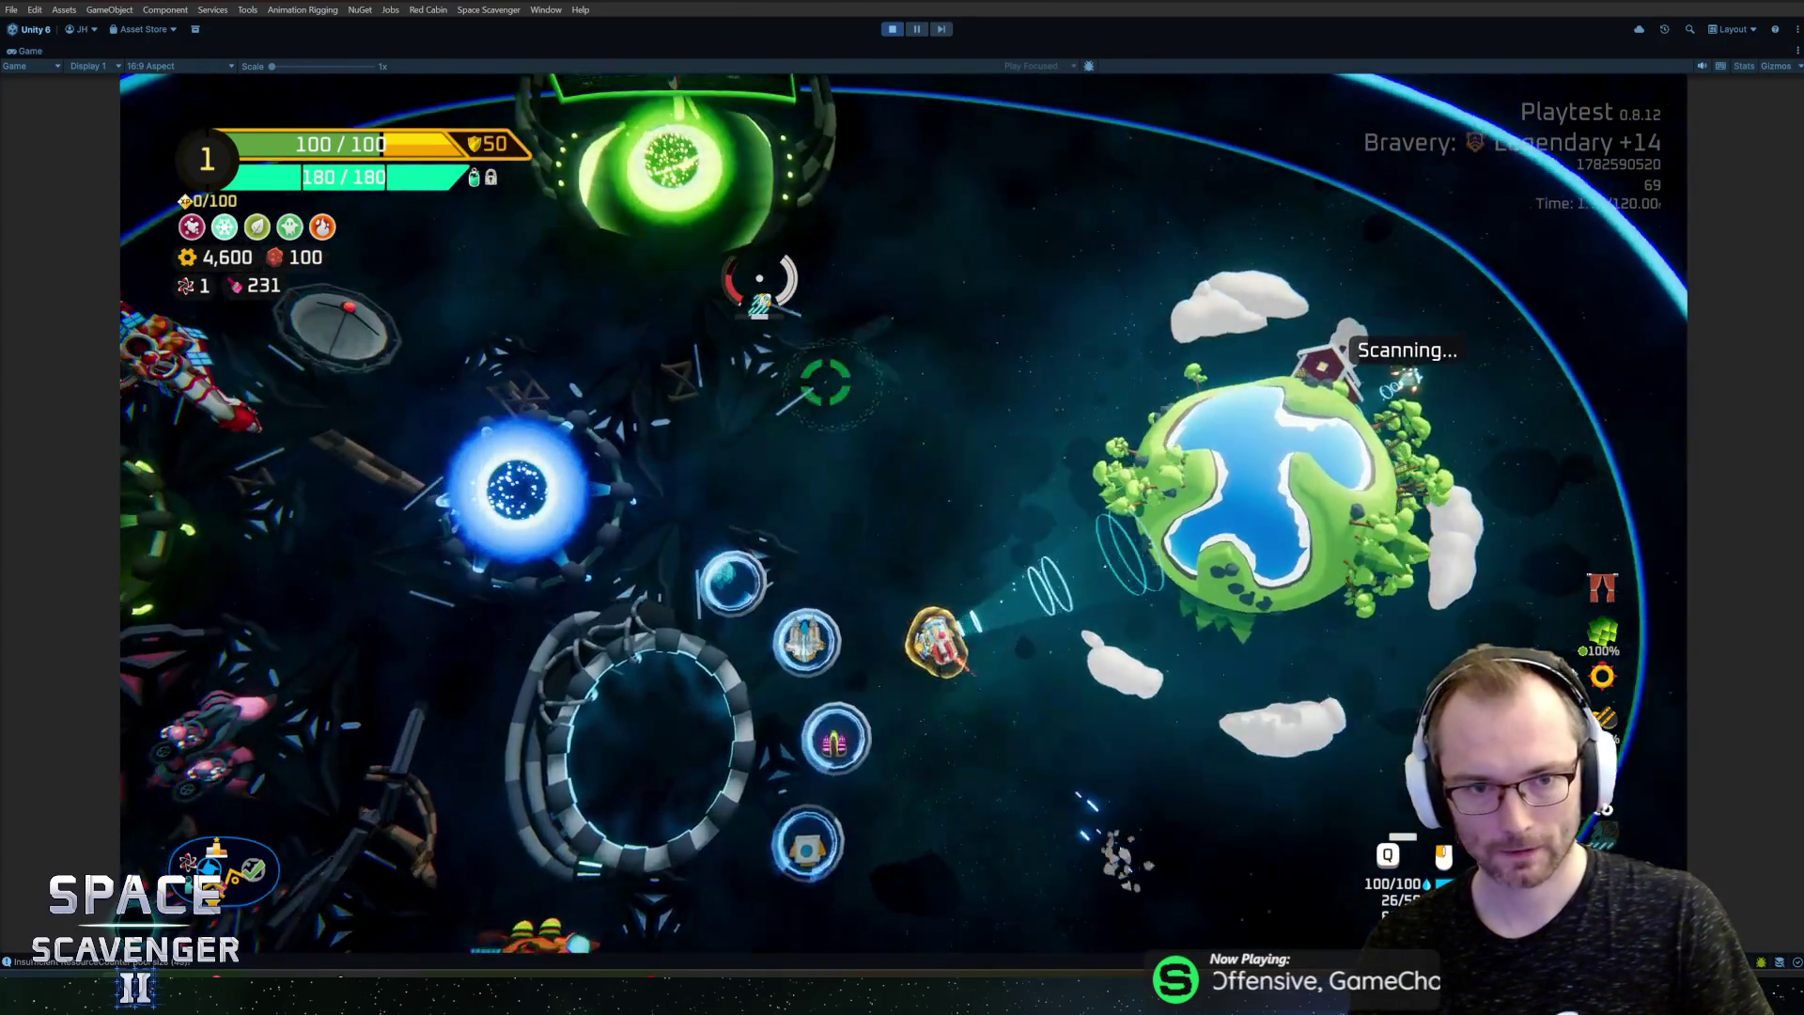
{"action": "left_click", "coordinate": [756, 282]}
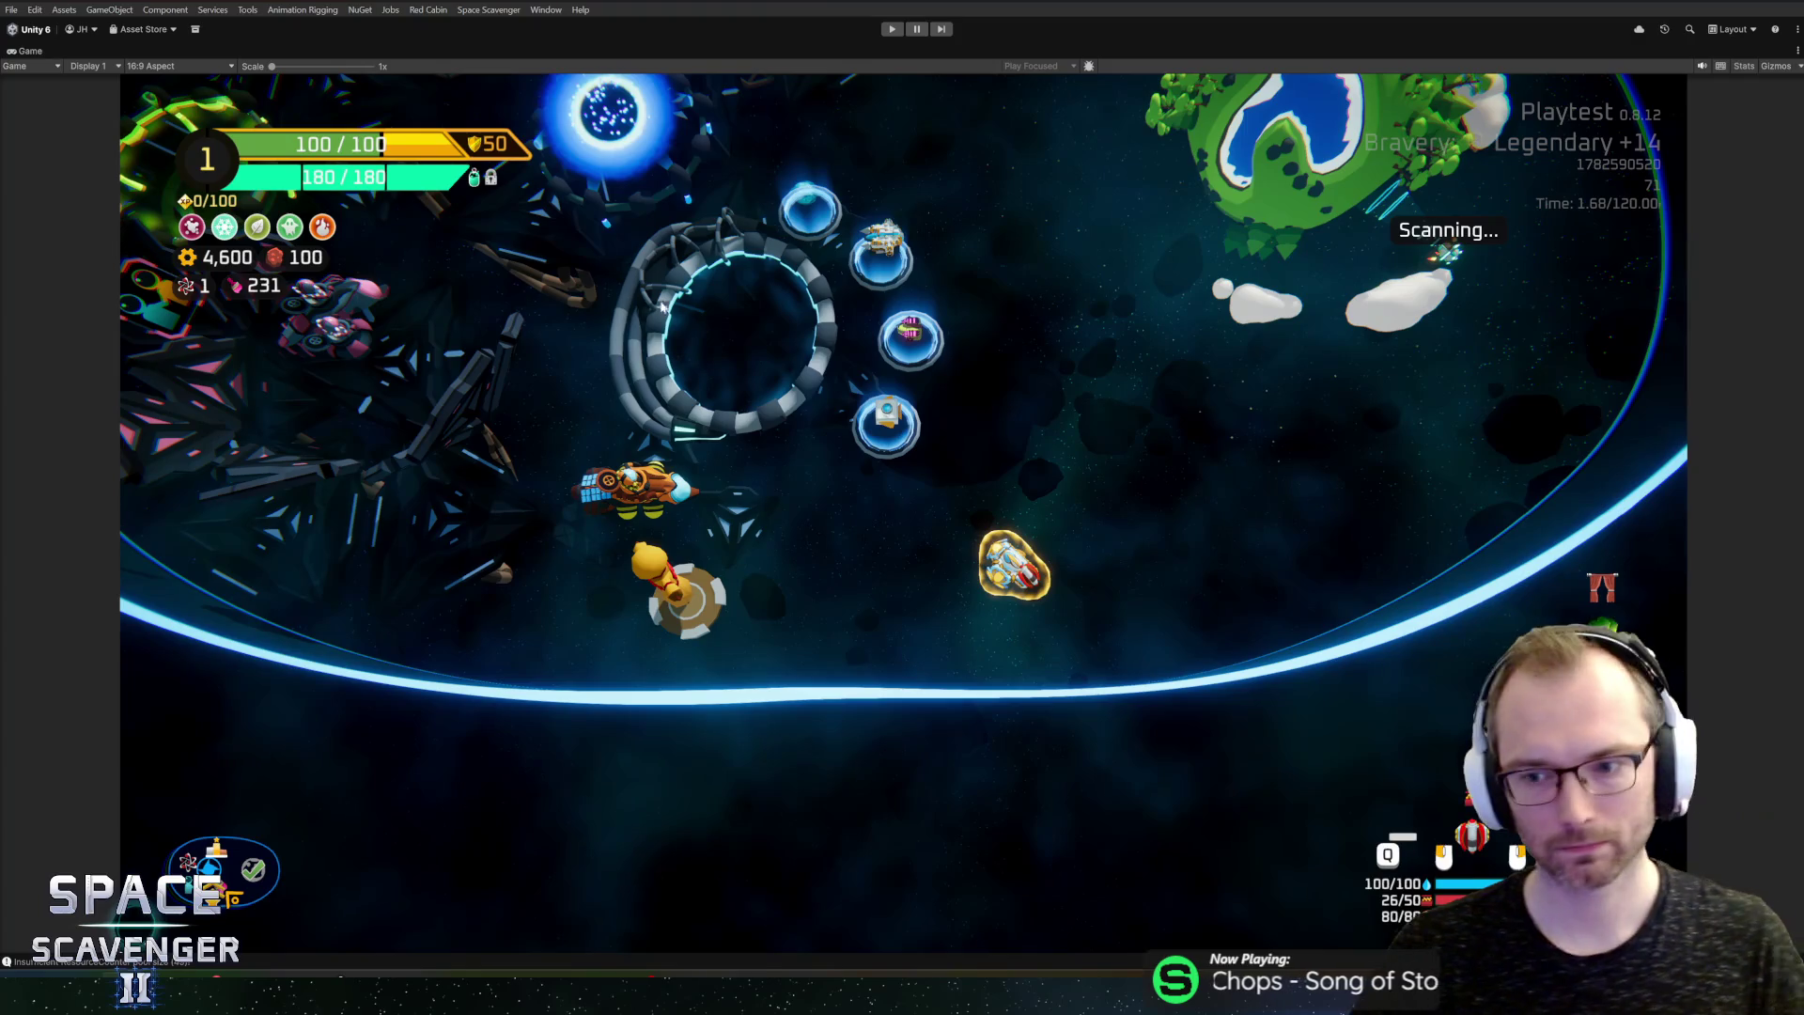
{"action": "key", "text": "ctrl+p"}
Step: Open the Crucible gadget prefab, look through its components, then return to the scene
{"action": "left_click", "coordinate": [1047, 765]}
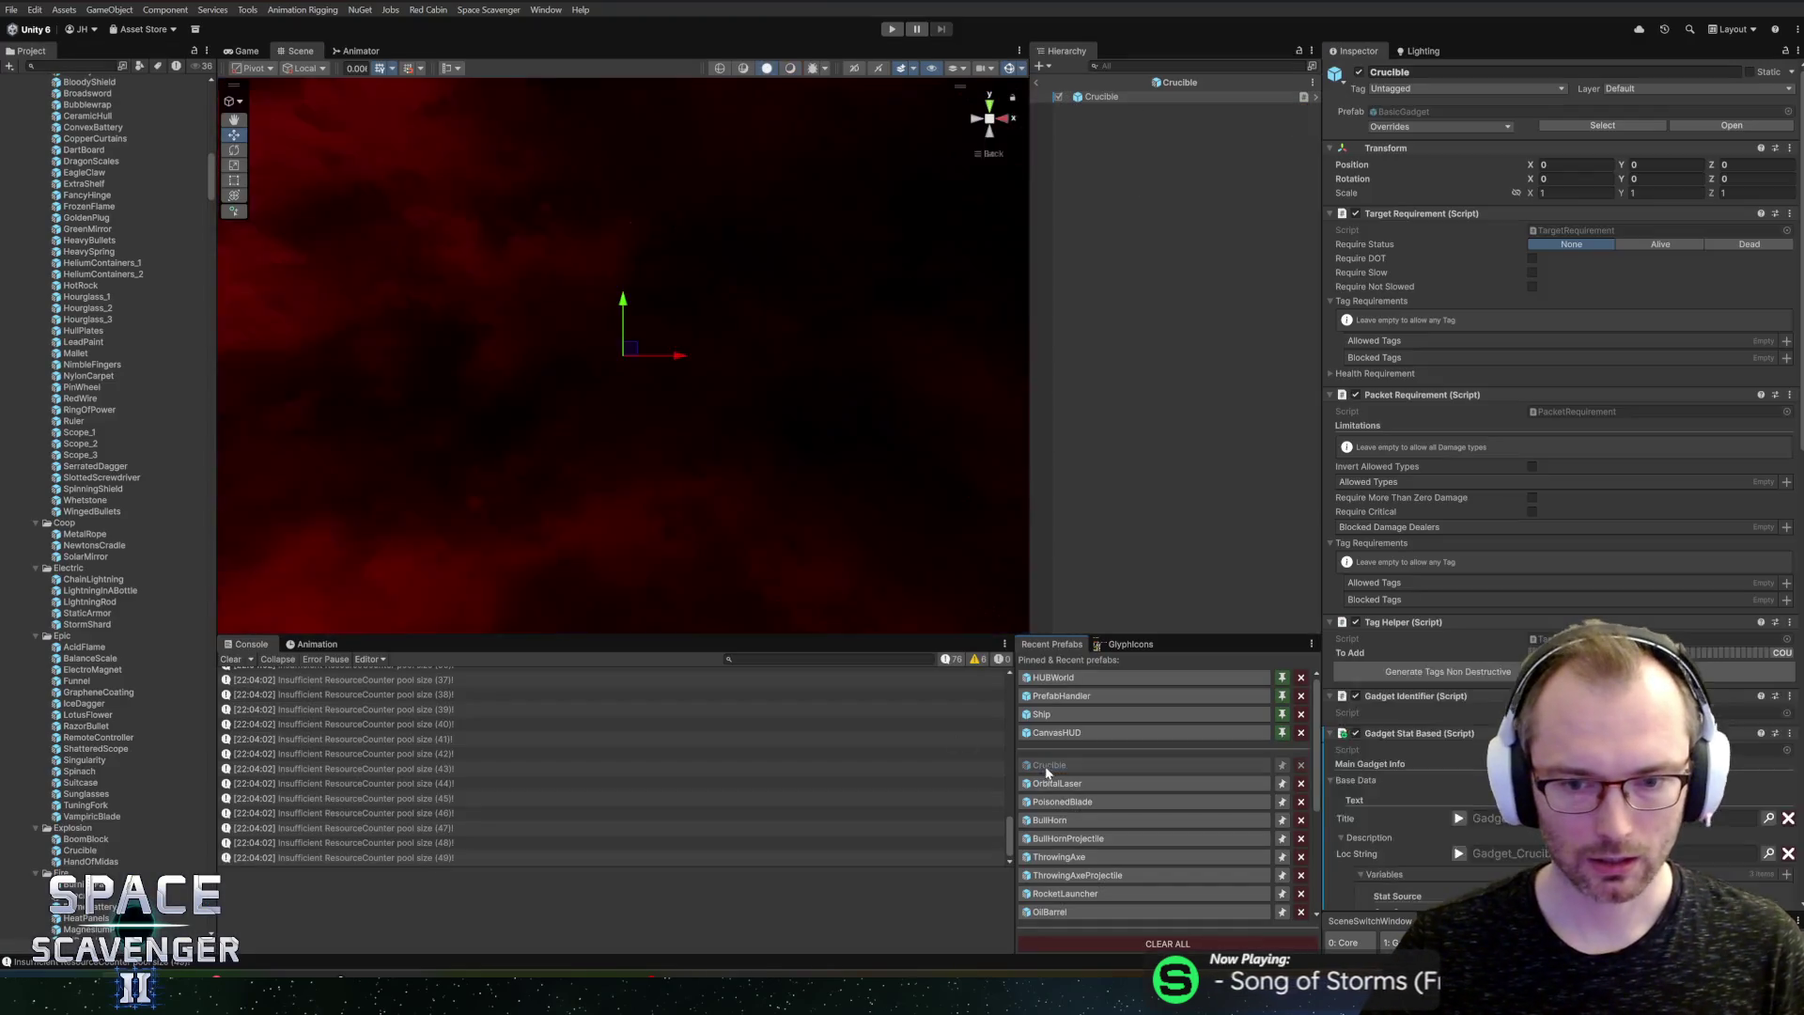
{"action": "scroll", "coordinate": [1498, 498], "scroll_direction": "down", "scroll_amount": 10}
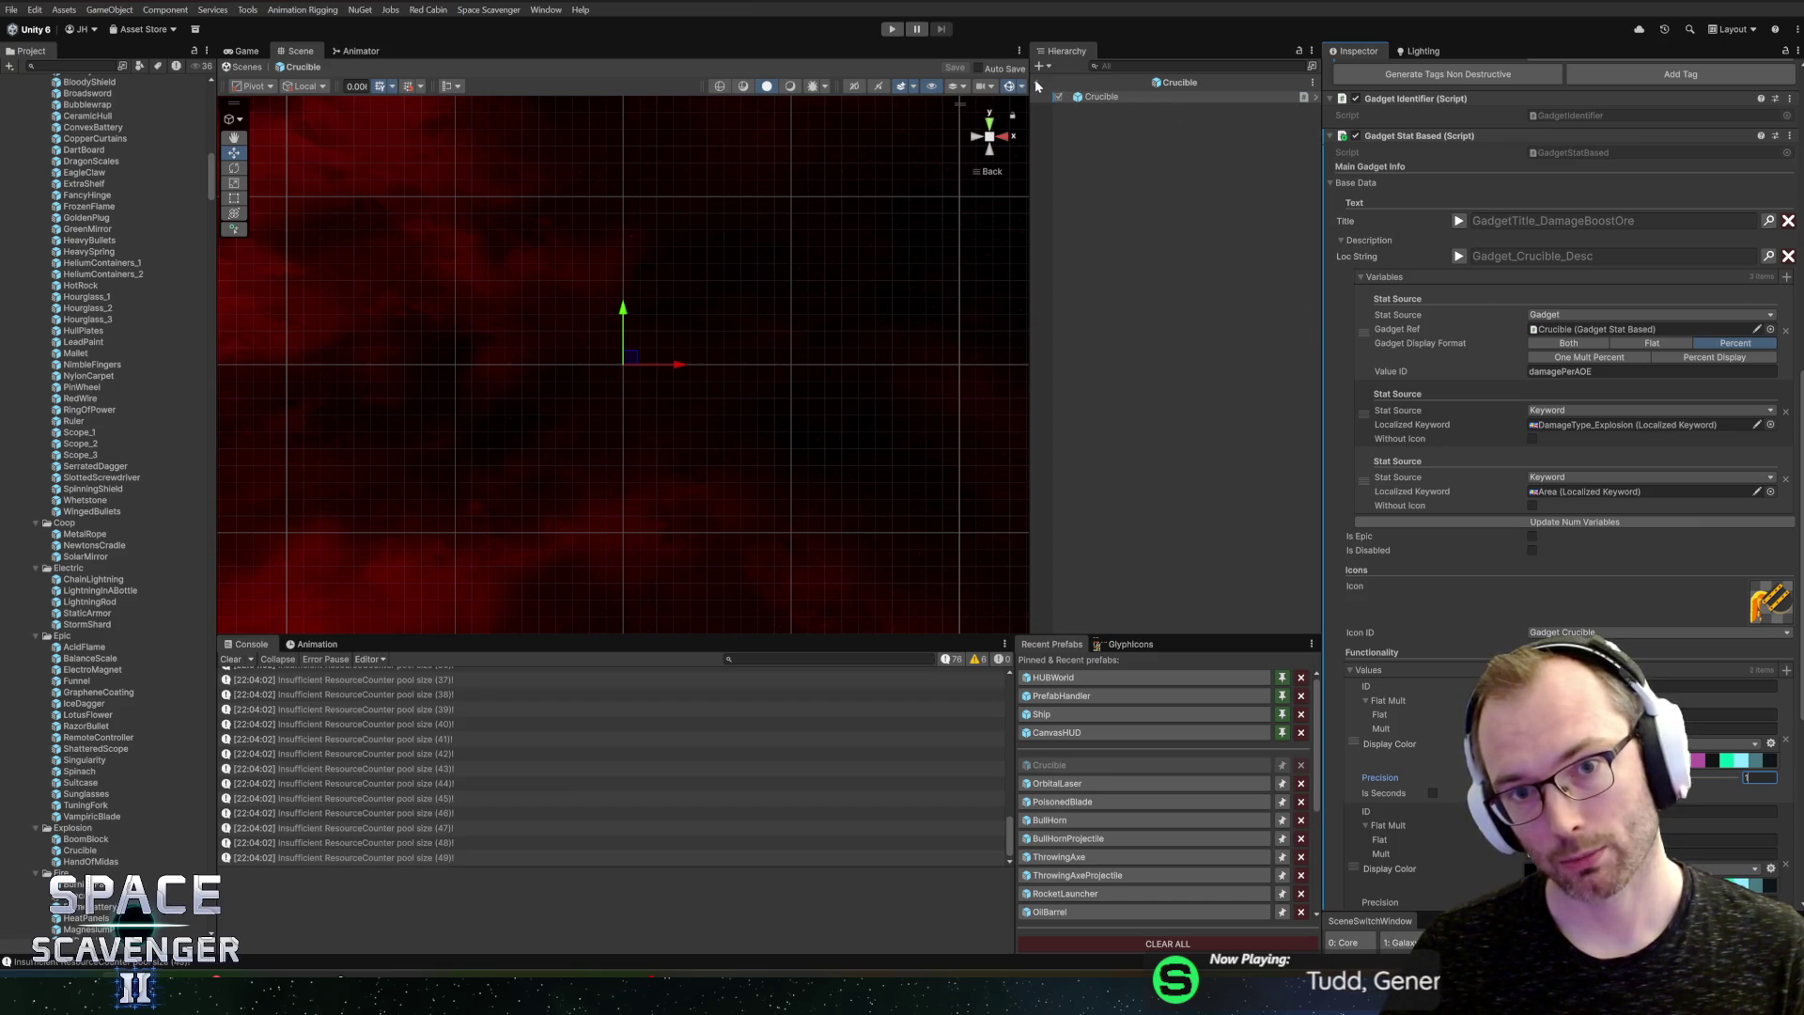
{"action": "left_click", "coordinate": [1037, 81]}
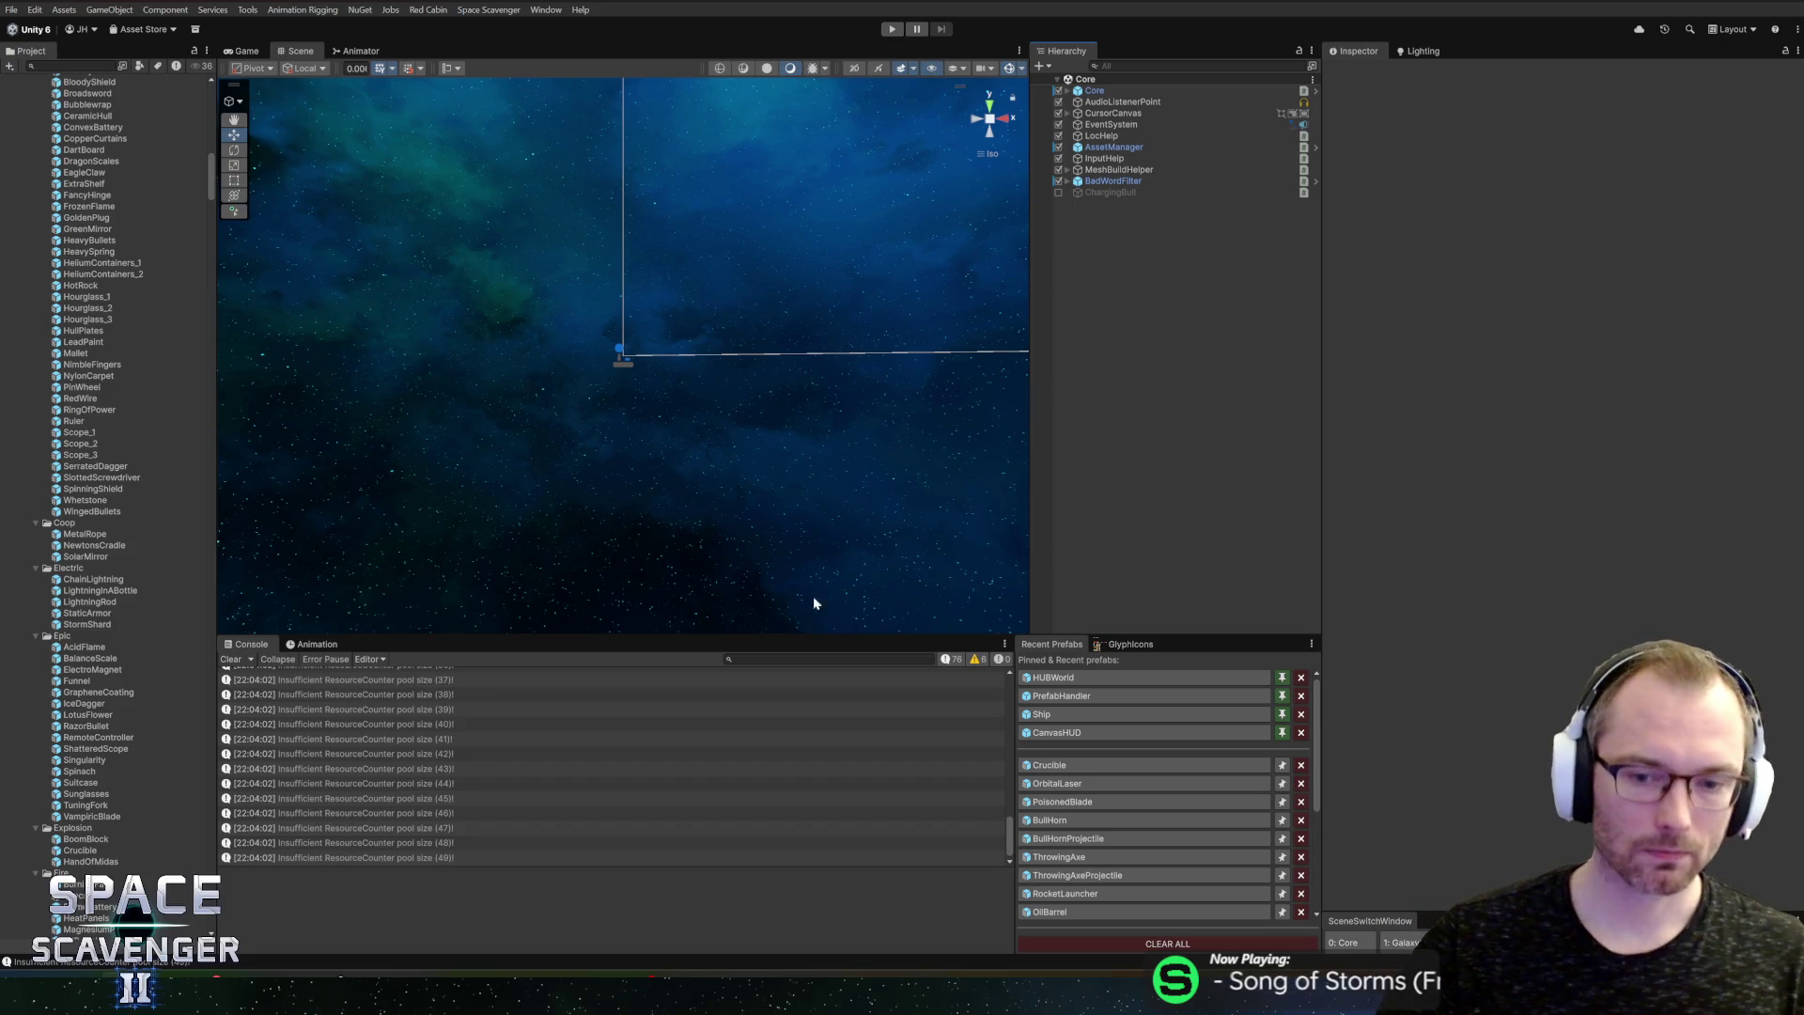
Step: Reopen the Crucible prefab and expand then collapse its description's Loc String foldout
{"action": "left_click", "coordinate": [1074, 762]}
{"action": "scroll", "coordinate": [1576, 665], "scroll_direction": "down", "scroll_amount": 10}
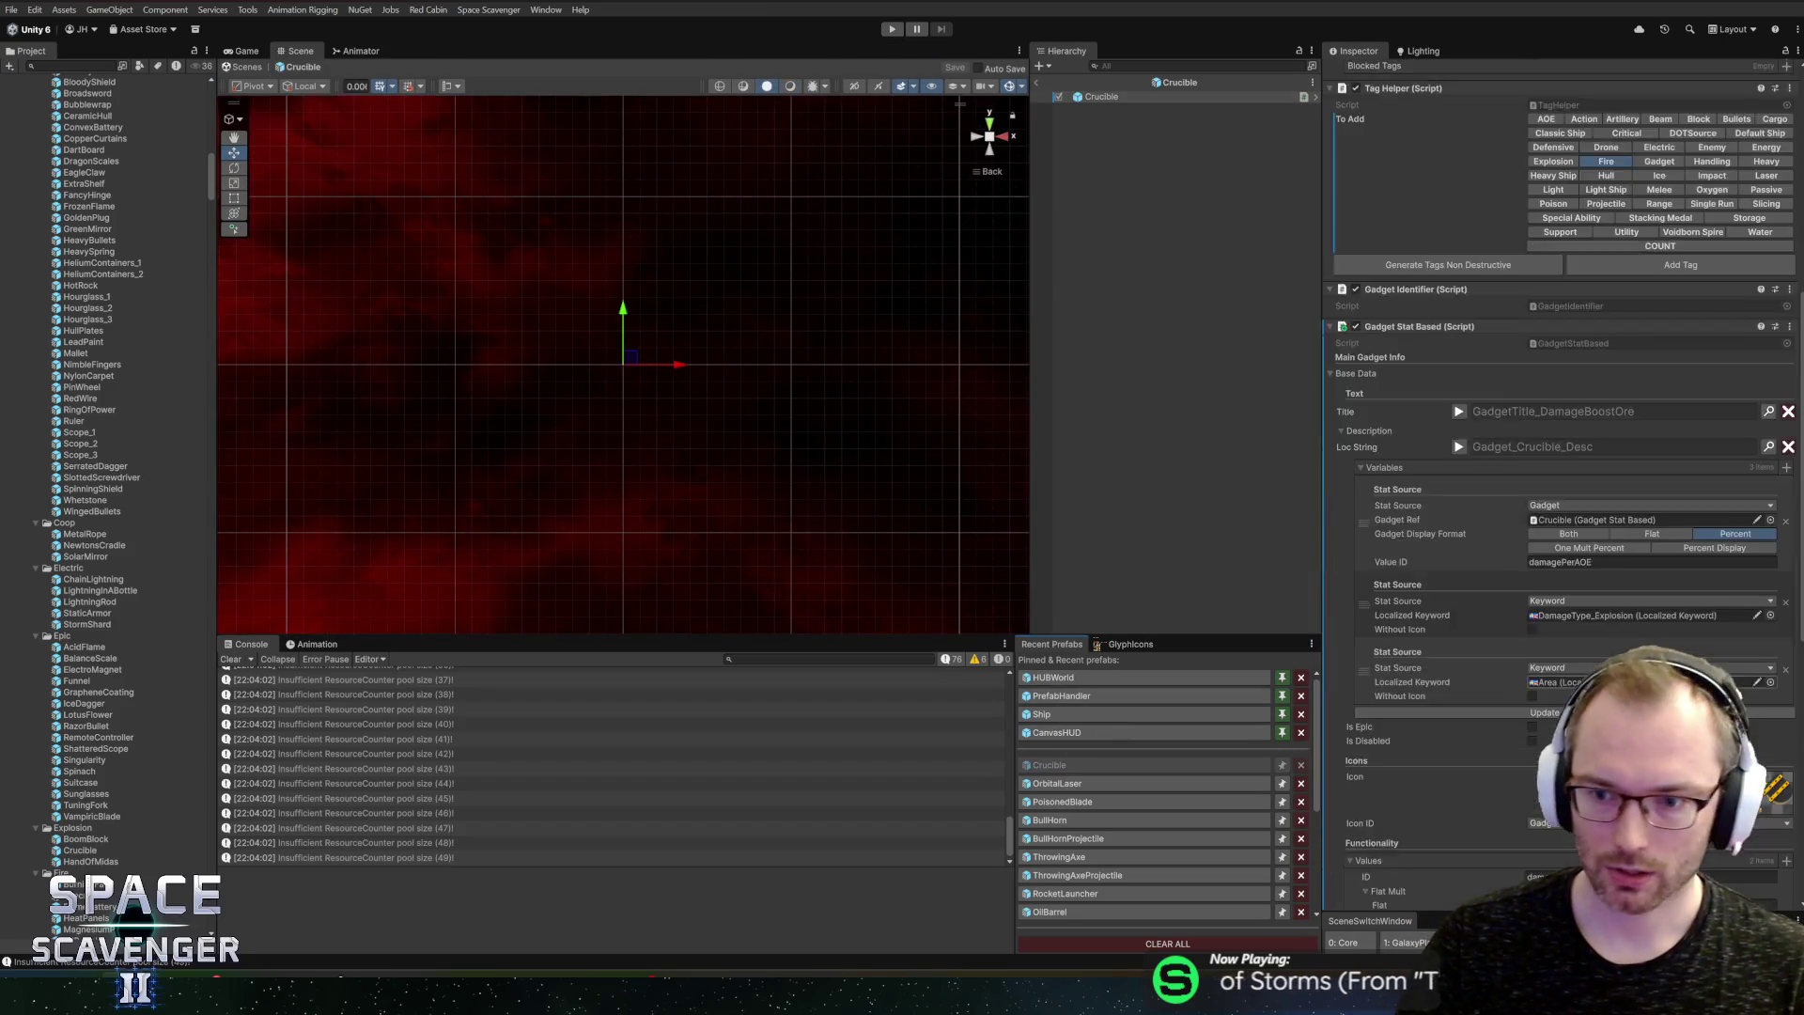
{"action": "scroll", "coordinate": [1576, 665], "scroll_direction": "up", "scroll_amount": 8}
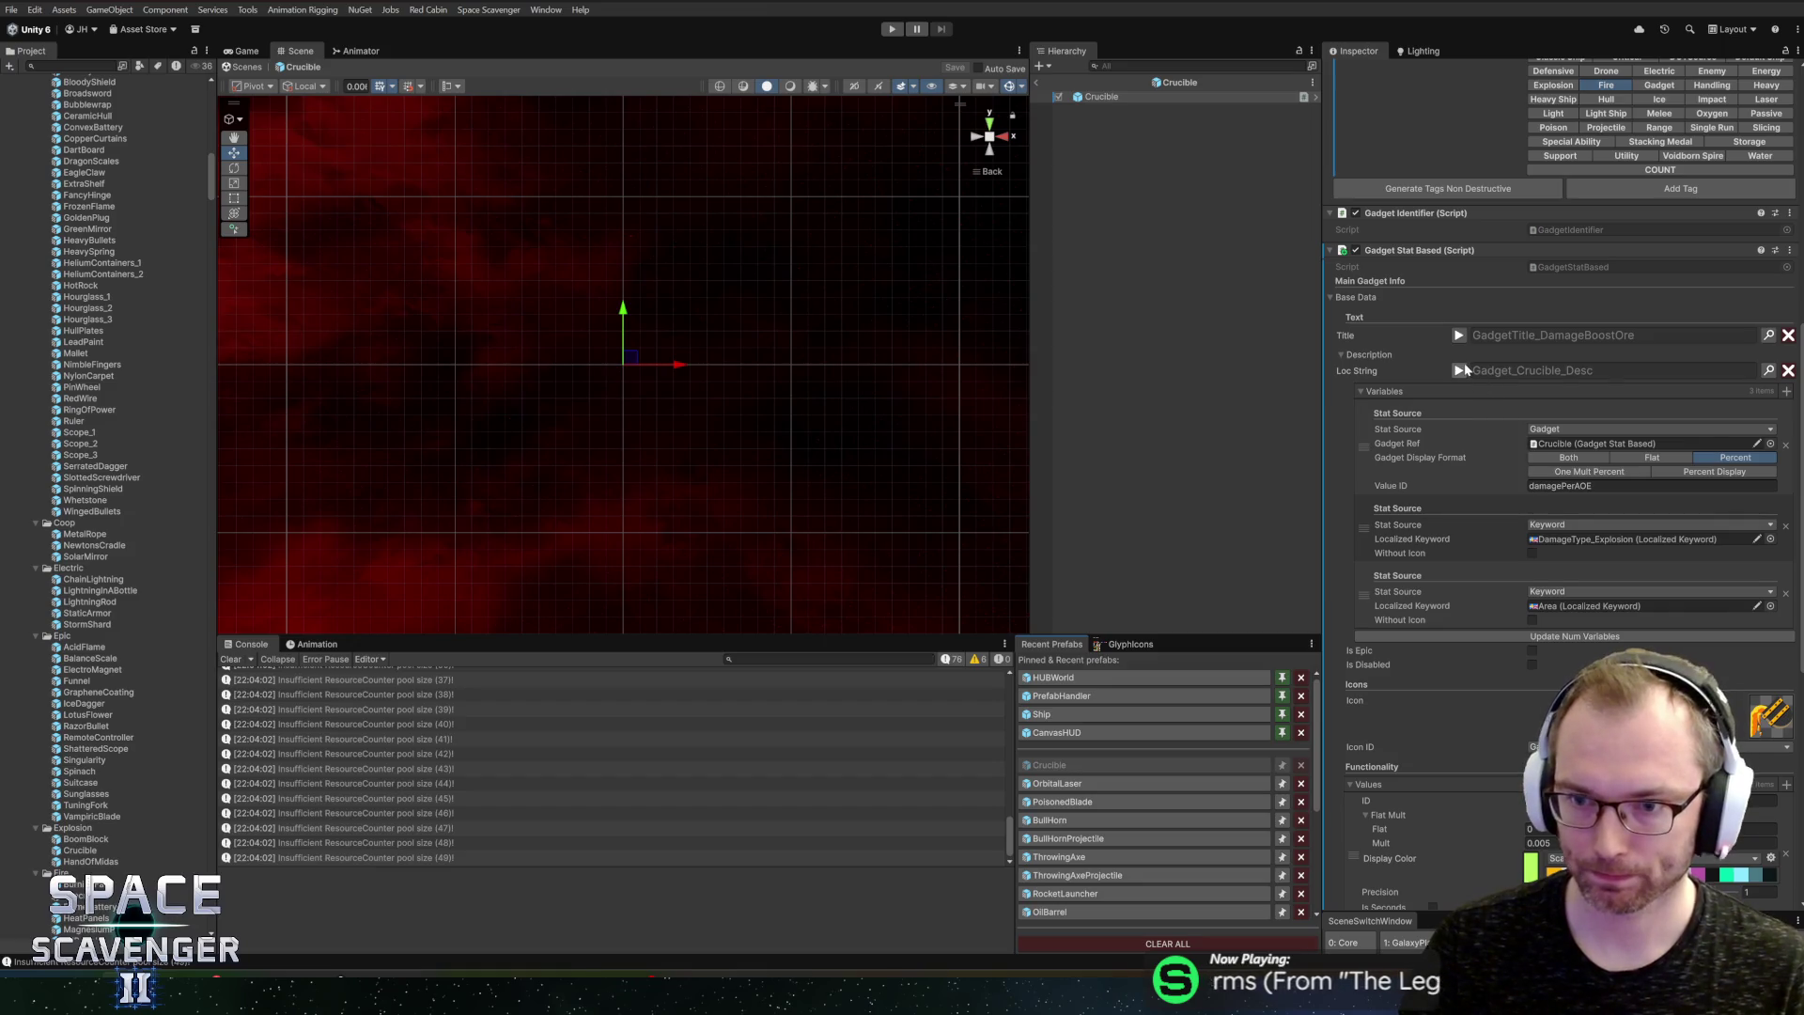
{"action": "left_click", "coordinate": [1460, 370]}
{"action": "left_click", "coordinate": [1460, 370]}
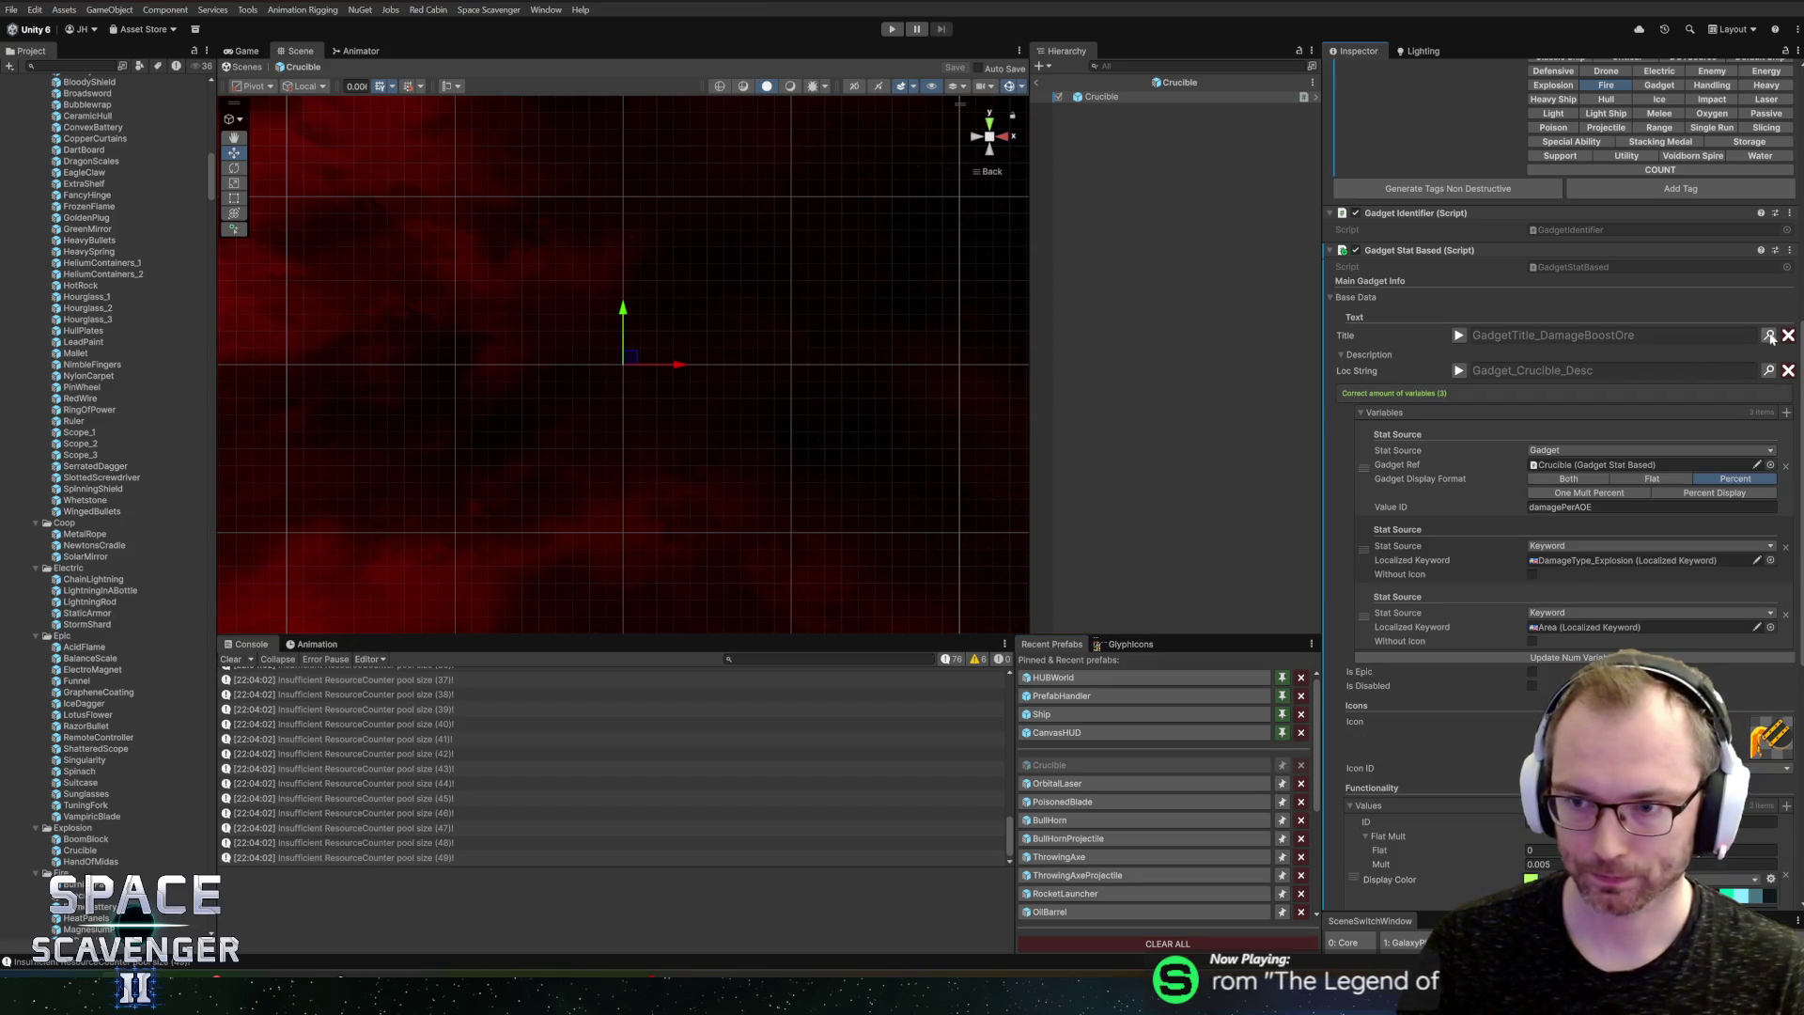
Step: Rename the 'damageboosto' title key to Gadget_Crucible_Title, then search 'cruc' to confirm it
{"action": "left_click", "coordinate": [1768, 371]}
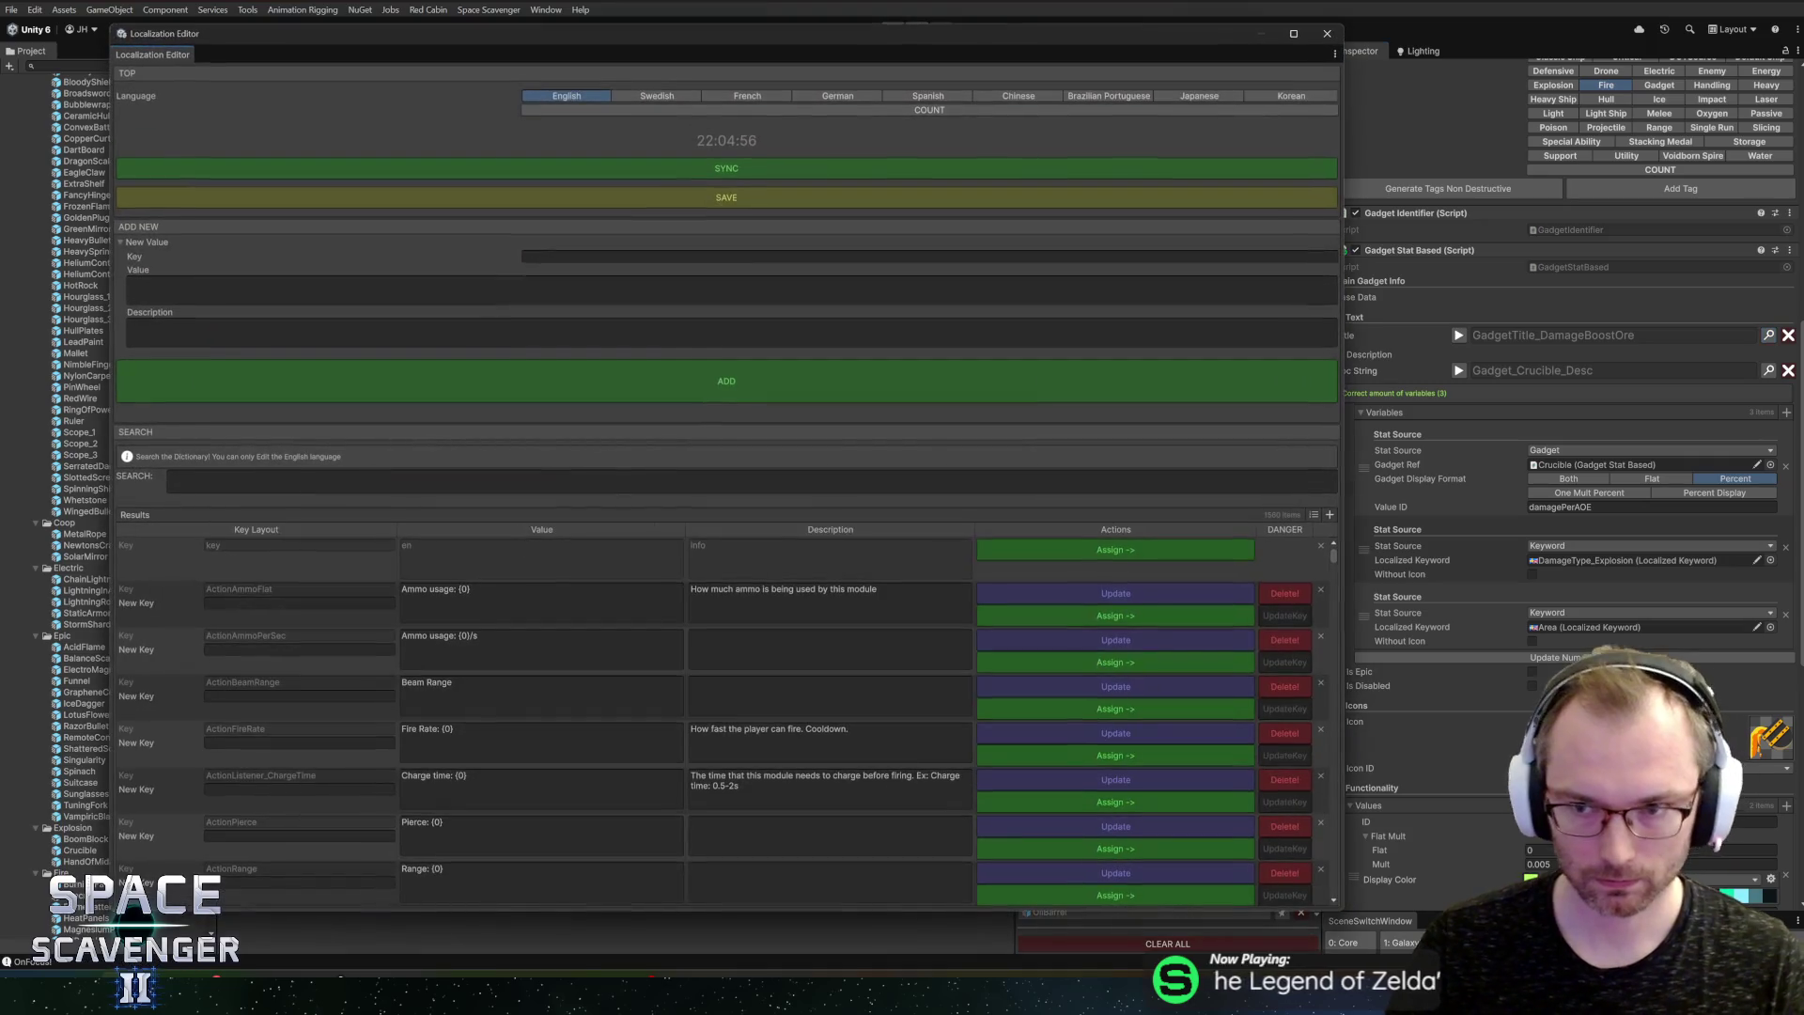
{"action": "type", "text": "damageboosto"}
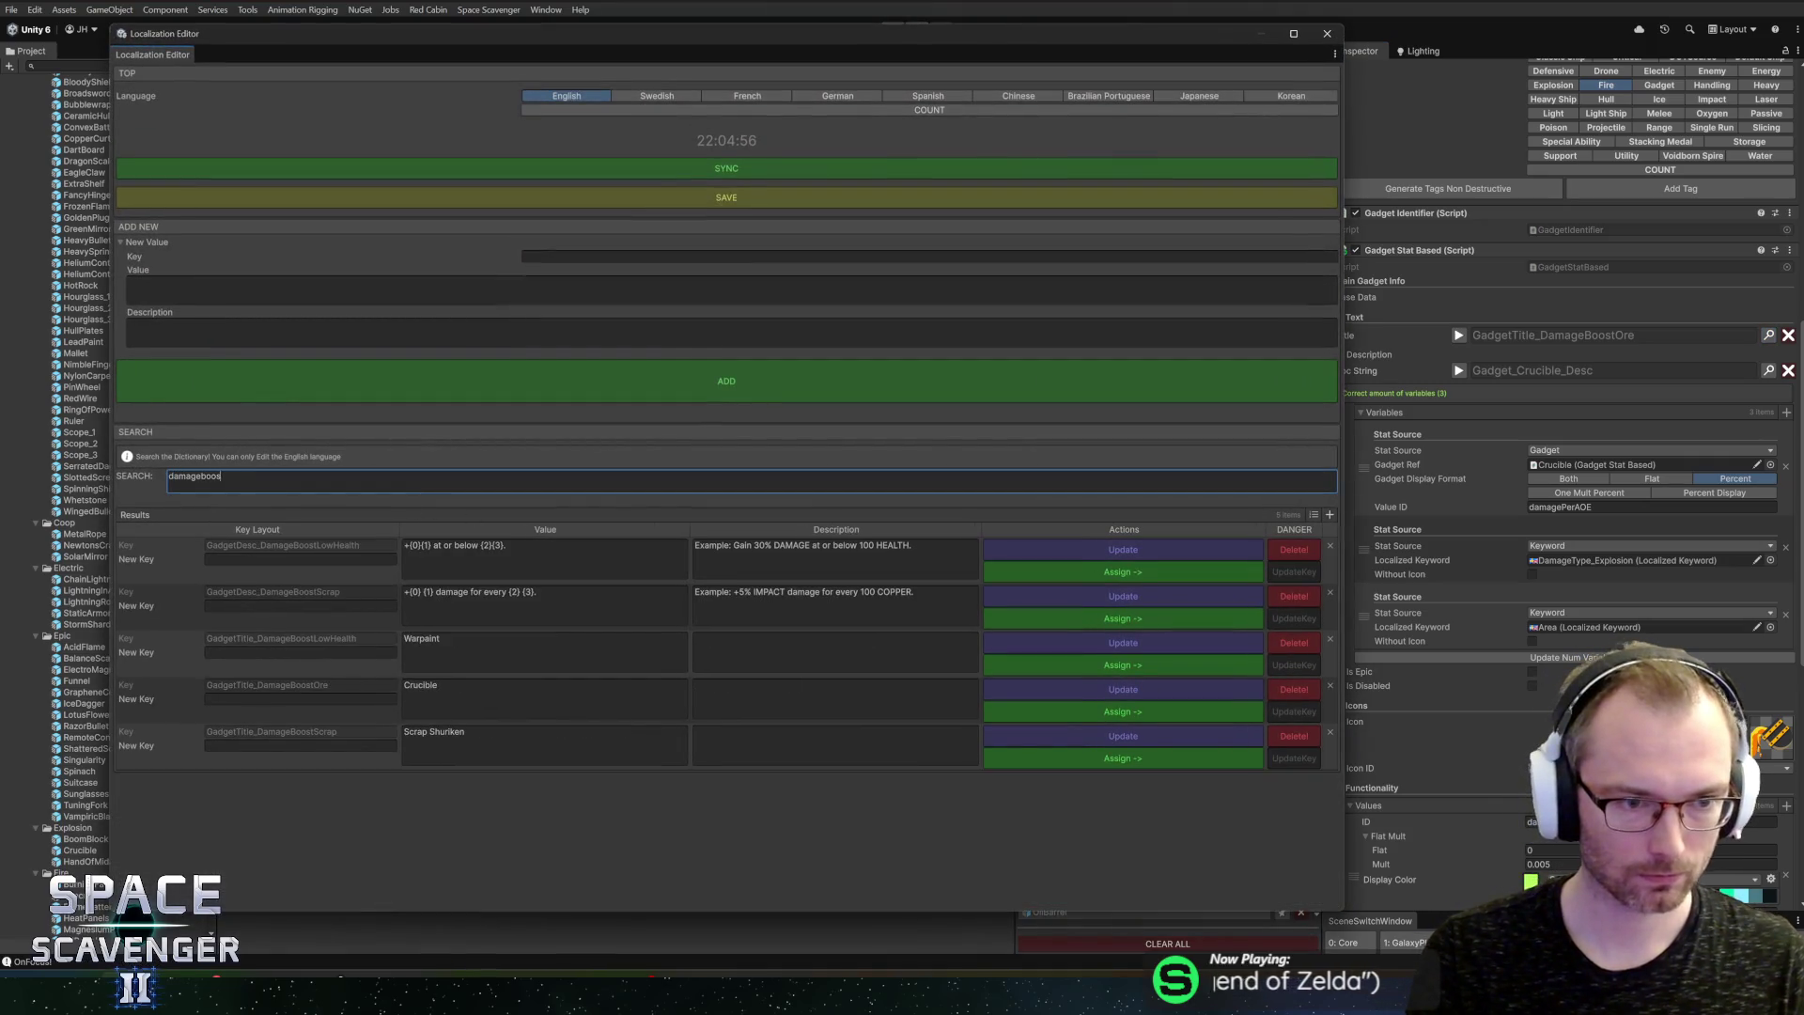
{"action": "left_click", "coordinate": [325, 562]}
{"action": "type", "text": "Gadget_Crucible_Title"}
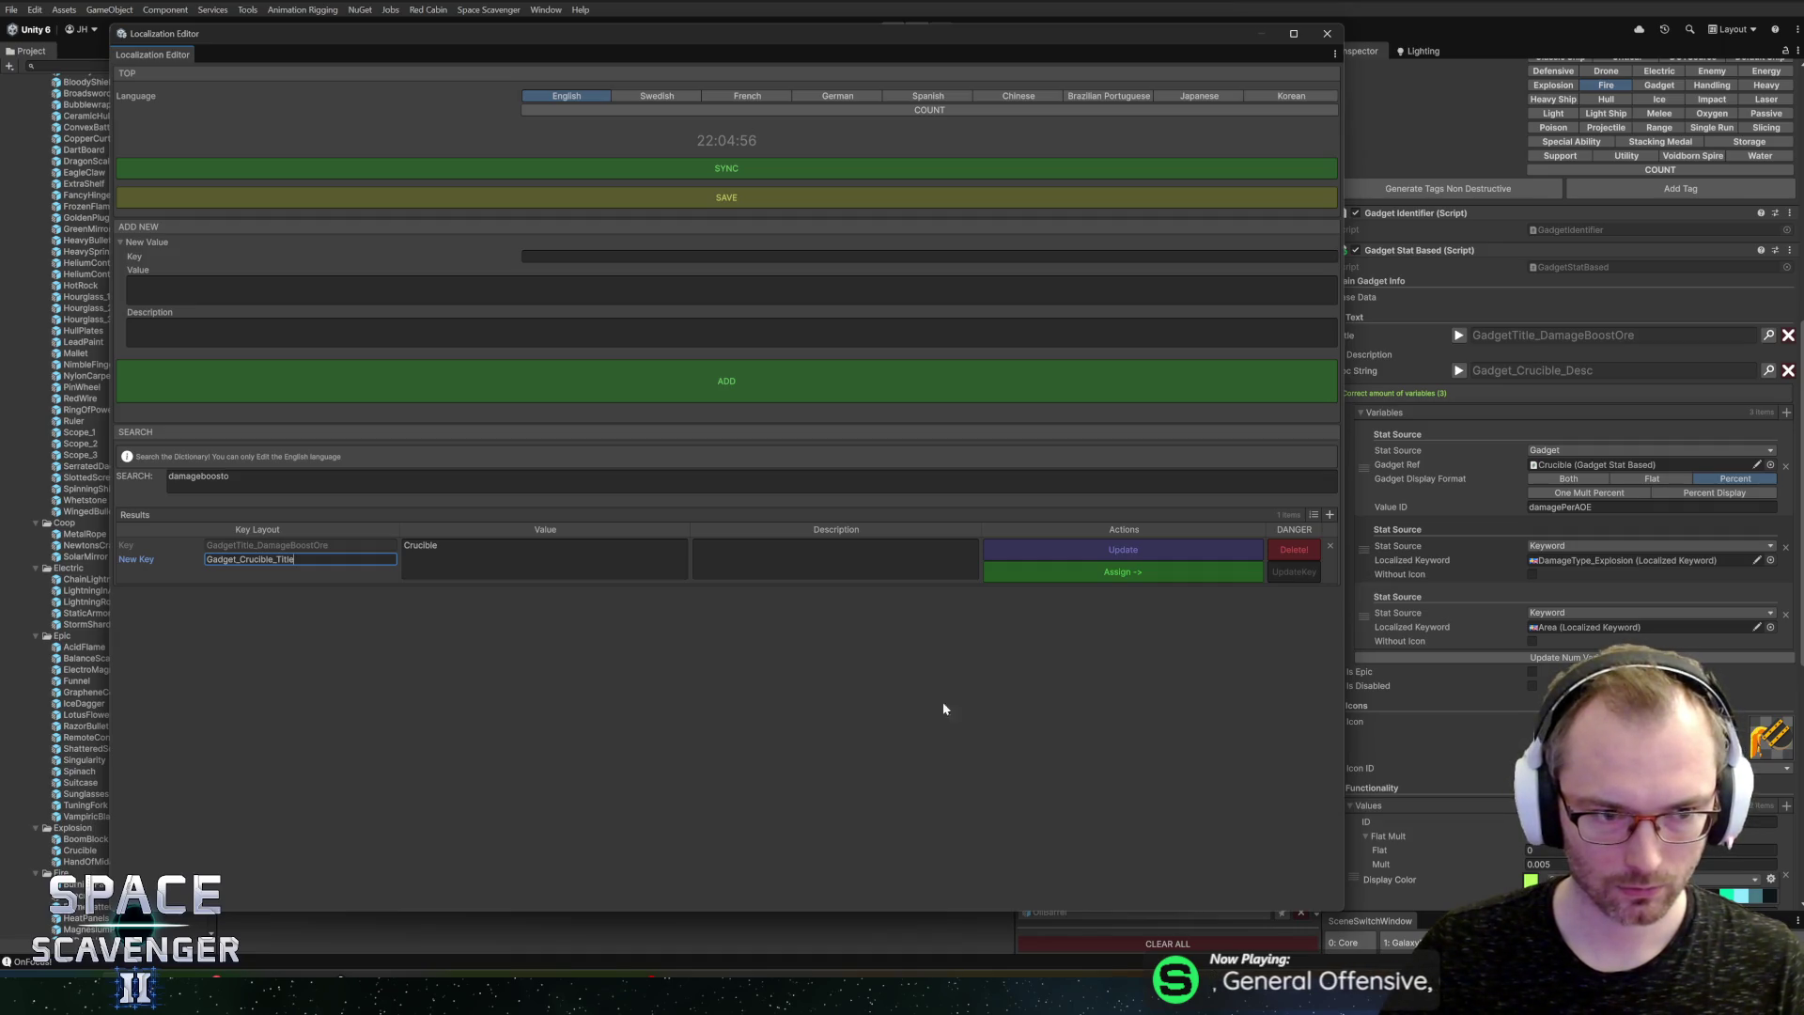
{"action": "left_click", "coordinate": [893, 715]}
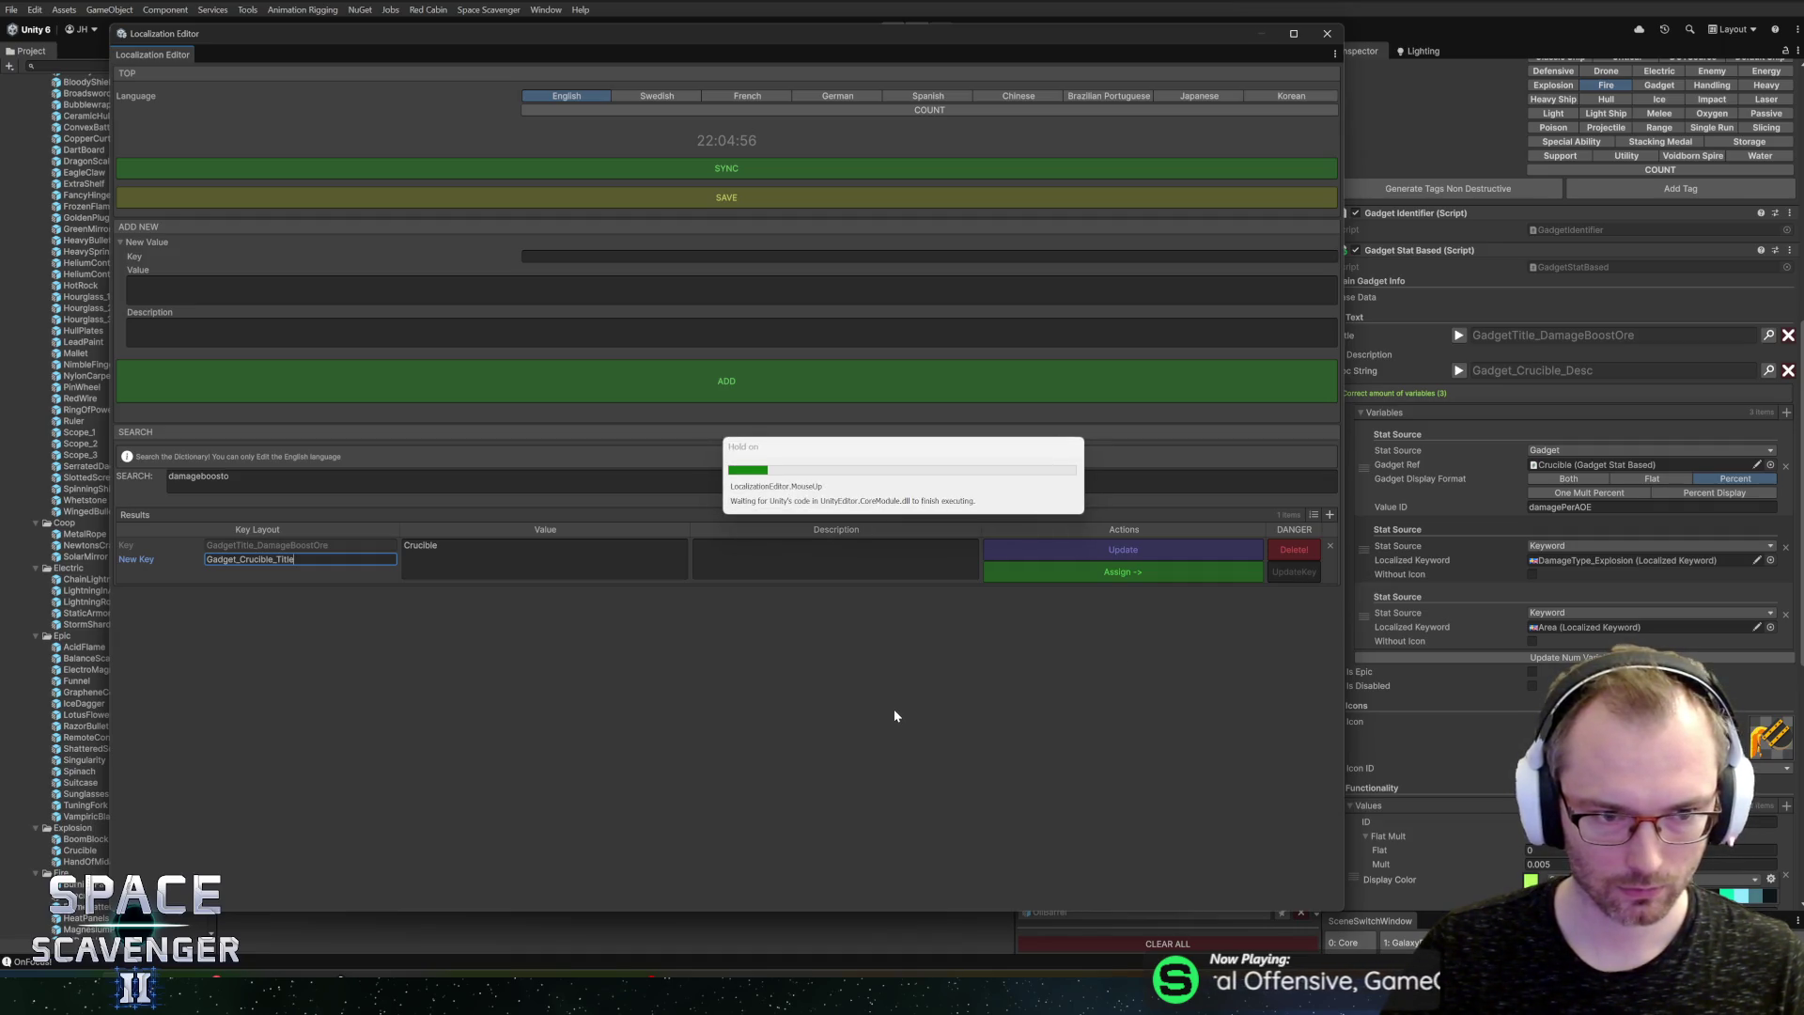
{"action": "left_click", "coordinate": [526, 479]}
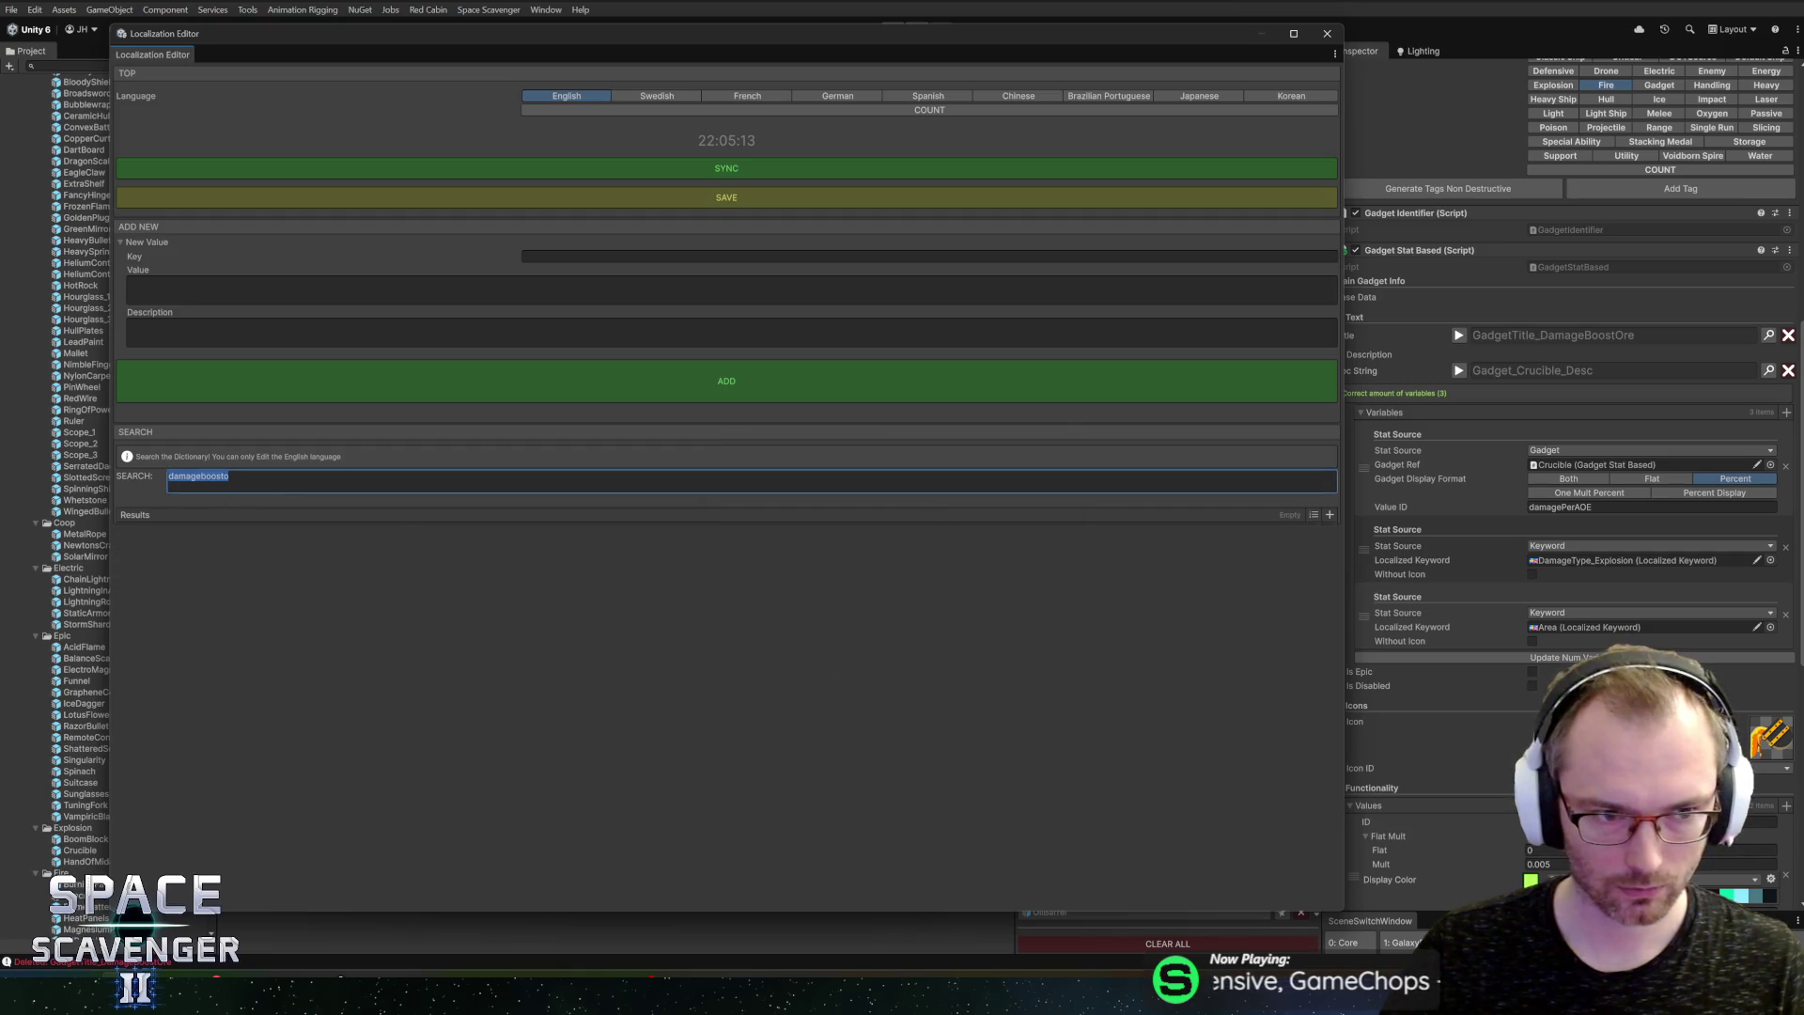
{"action": "type", "text": "cruc"}
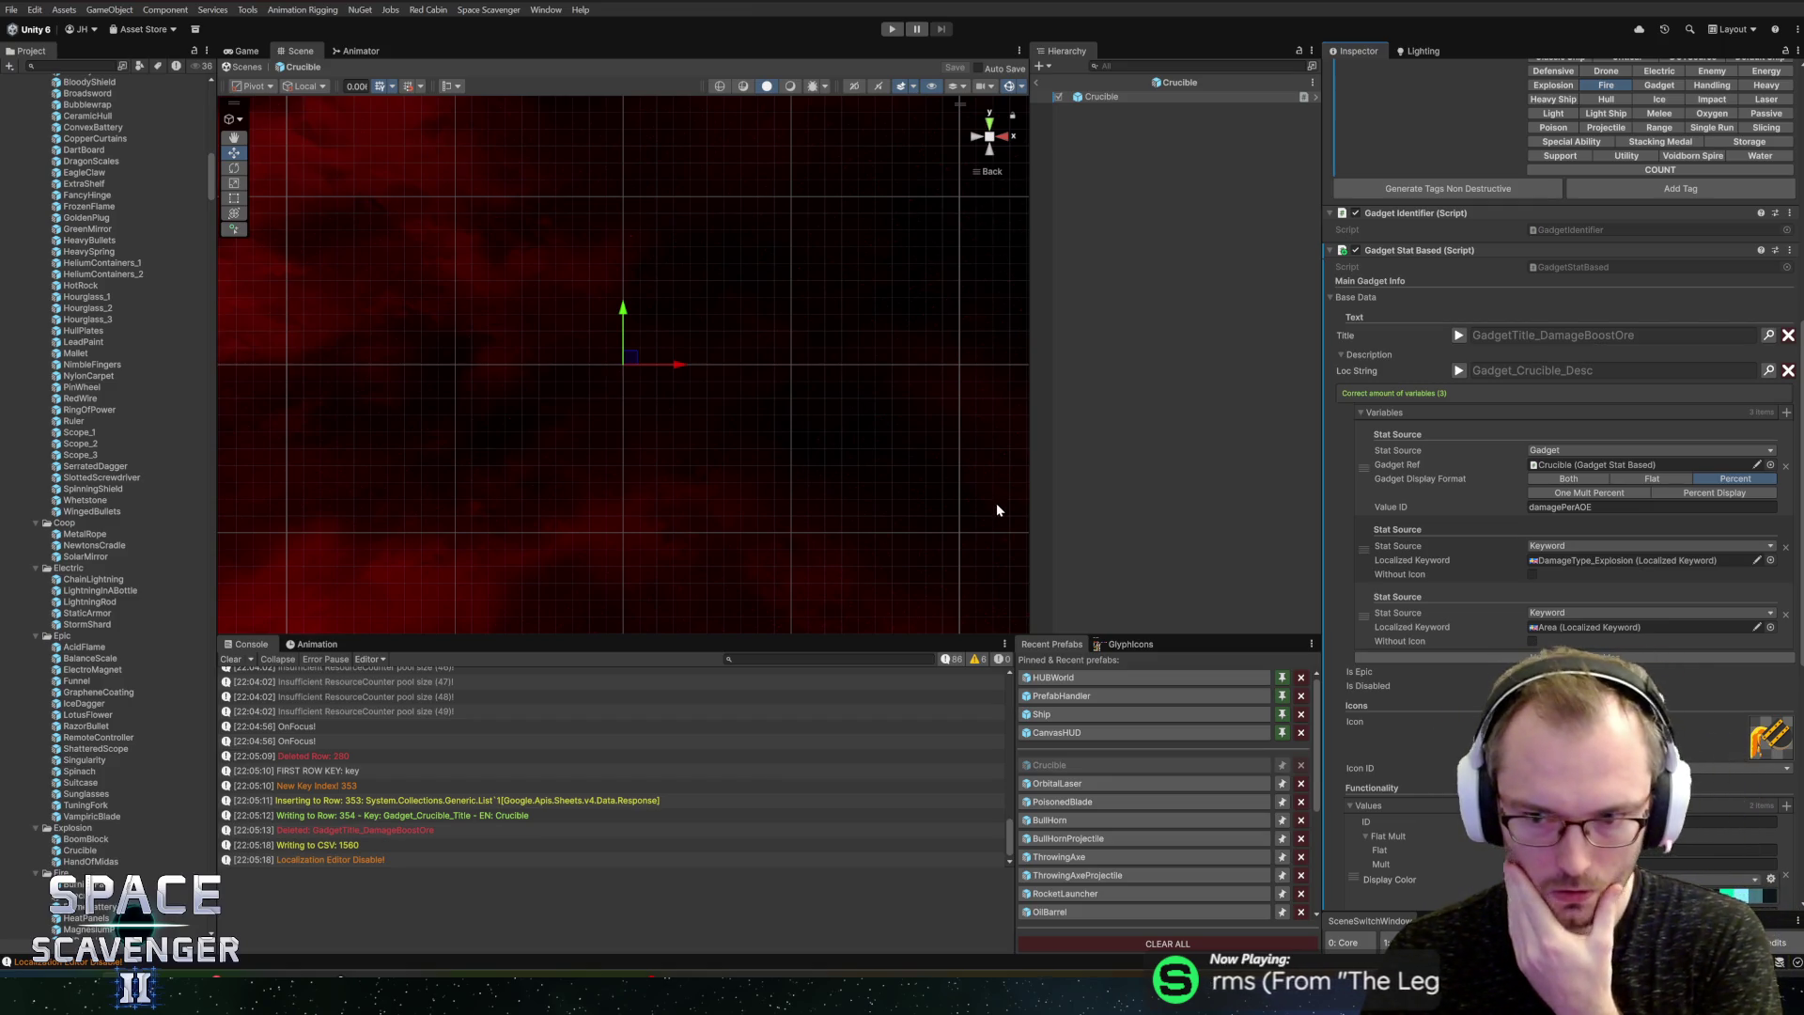
{"action": "scroll", "coordinate": [1463, 572], "scroll_direction": "down", "scroll_amount": 10}
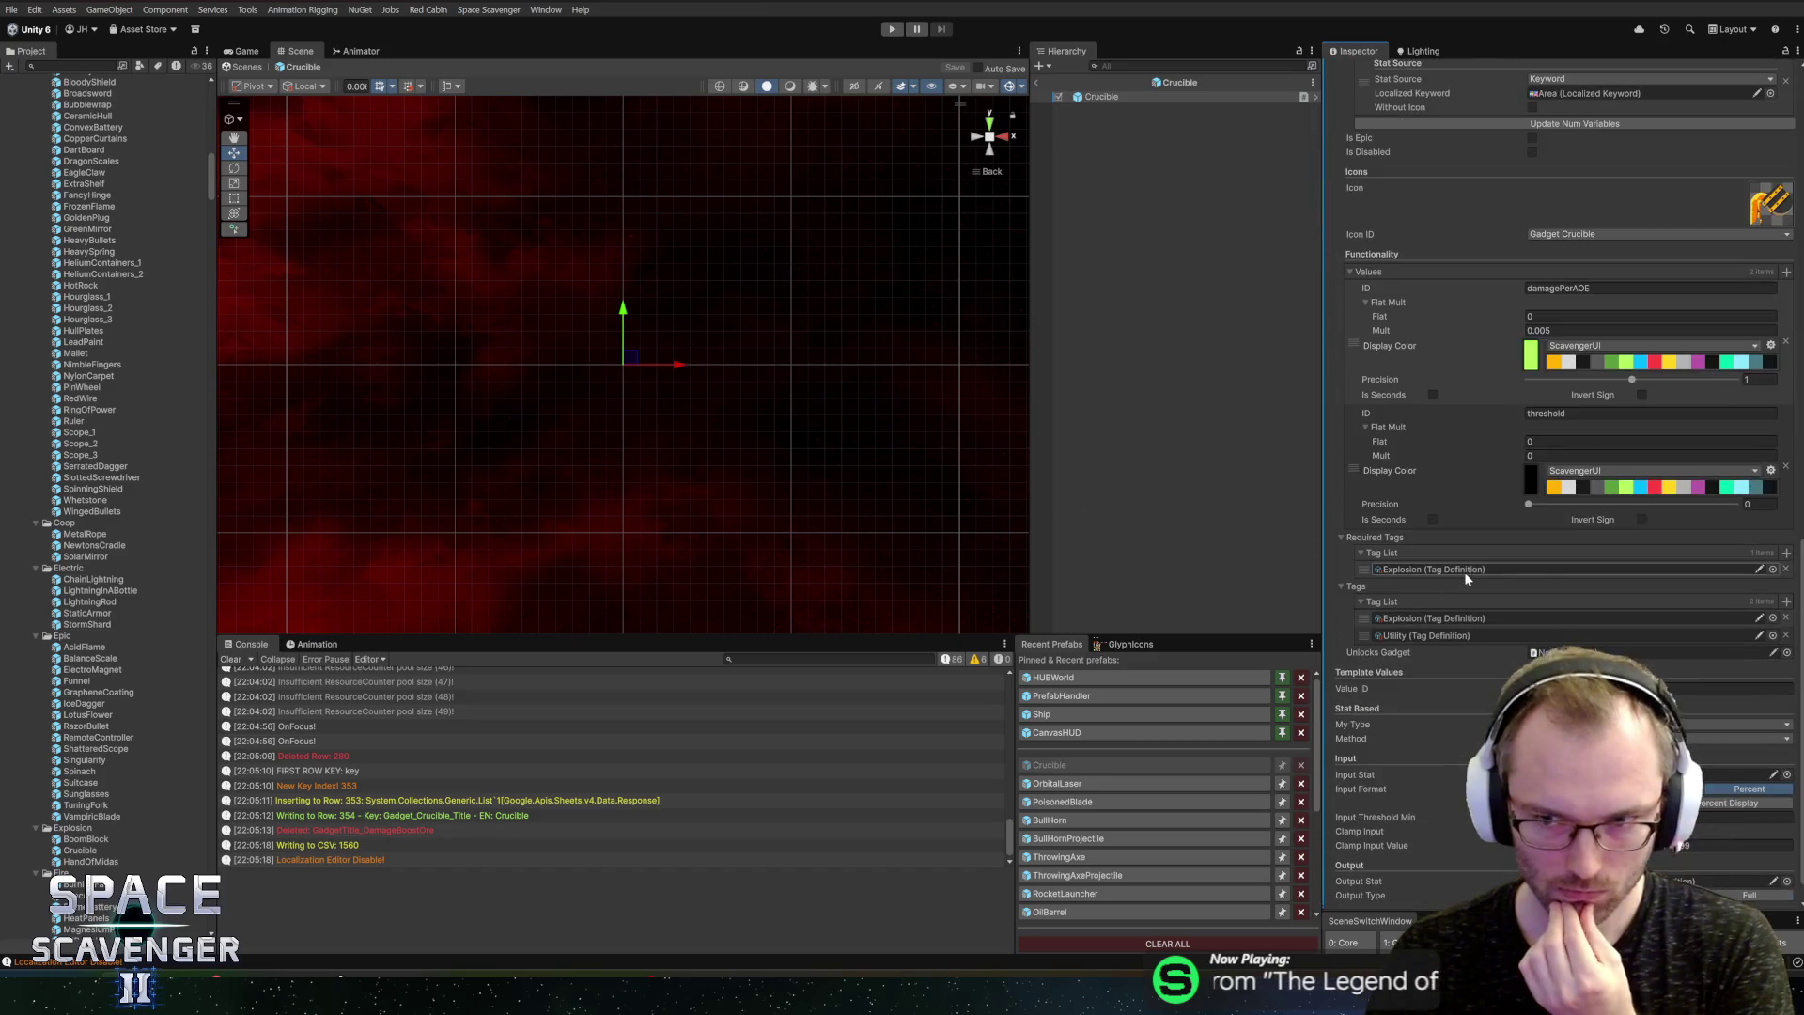
Step: Leave the Crucible prefab, playtest with the Game view maximized to check the tooltip, then stop
{"action": "left_click", "coordinate": [1038, 83]}
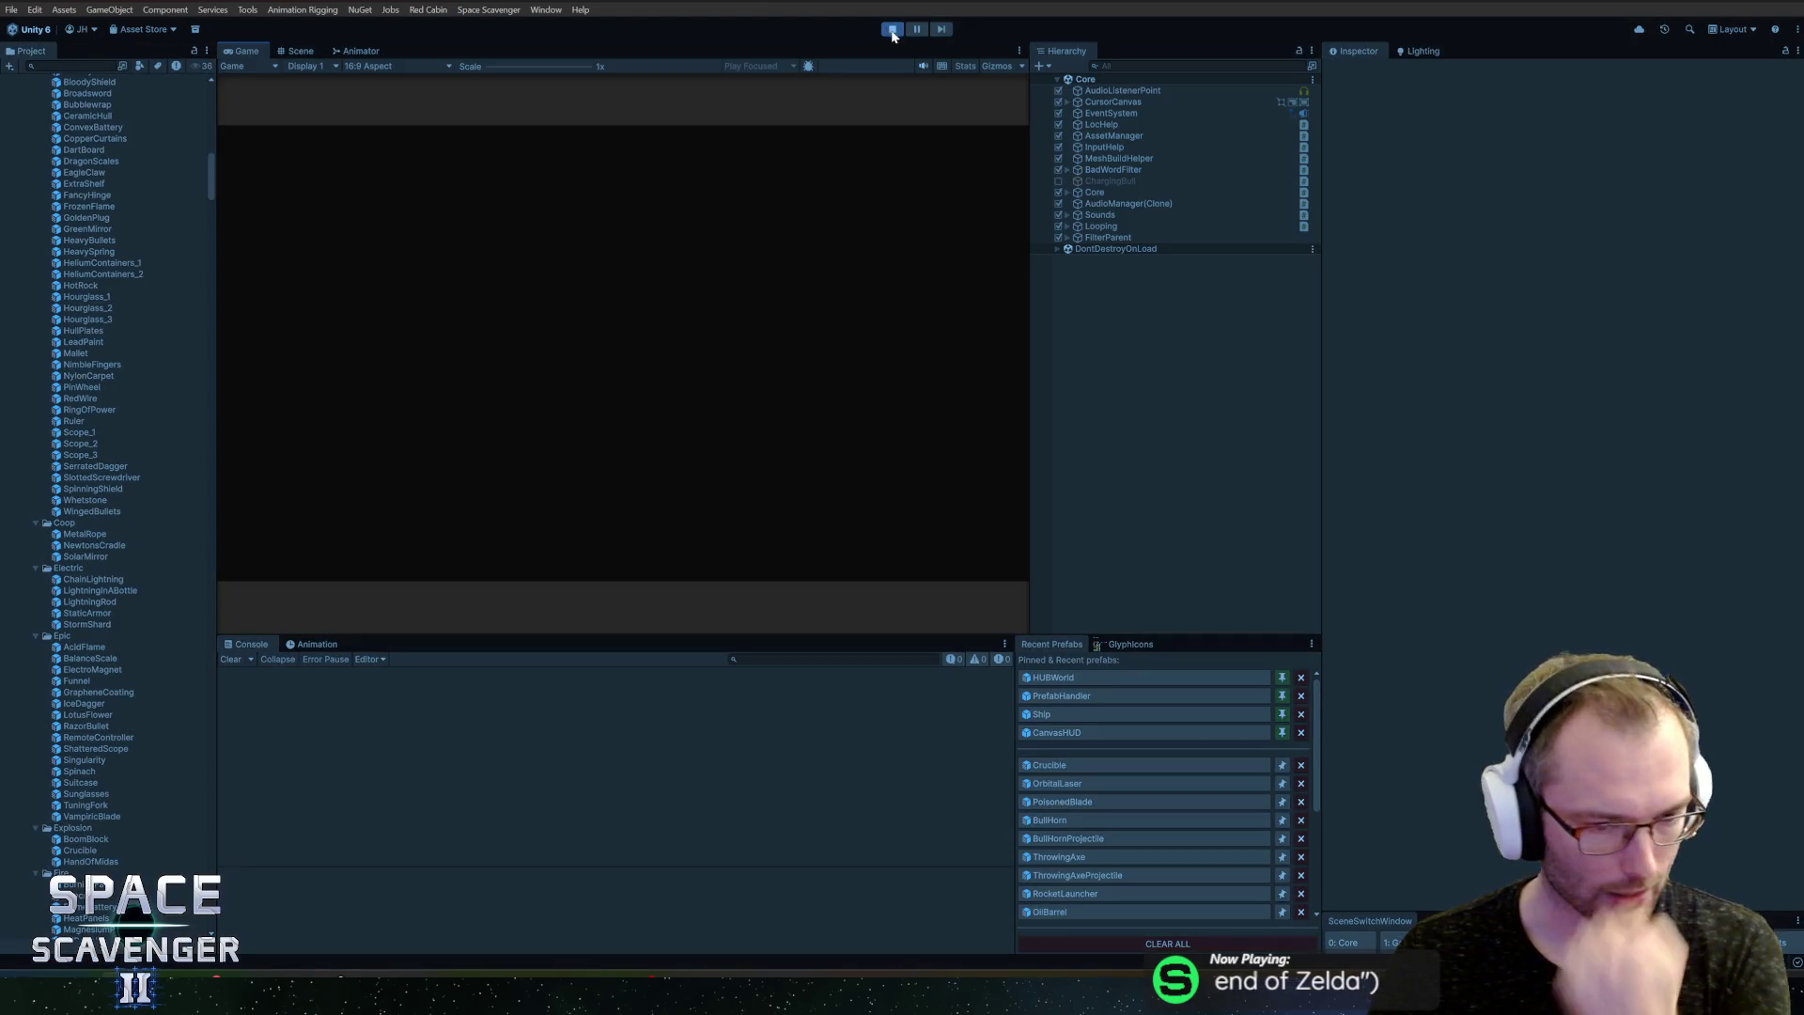
{"action": "key", "text": "shift+space"}
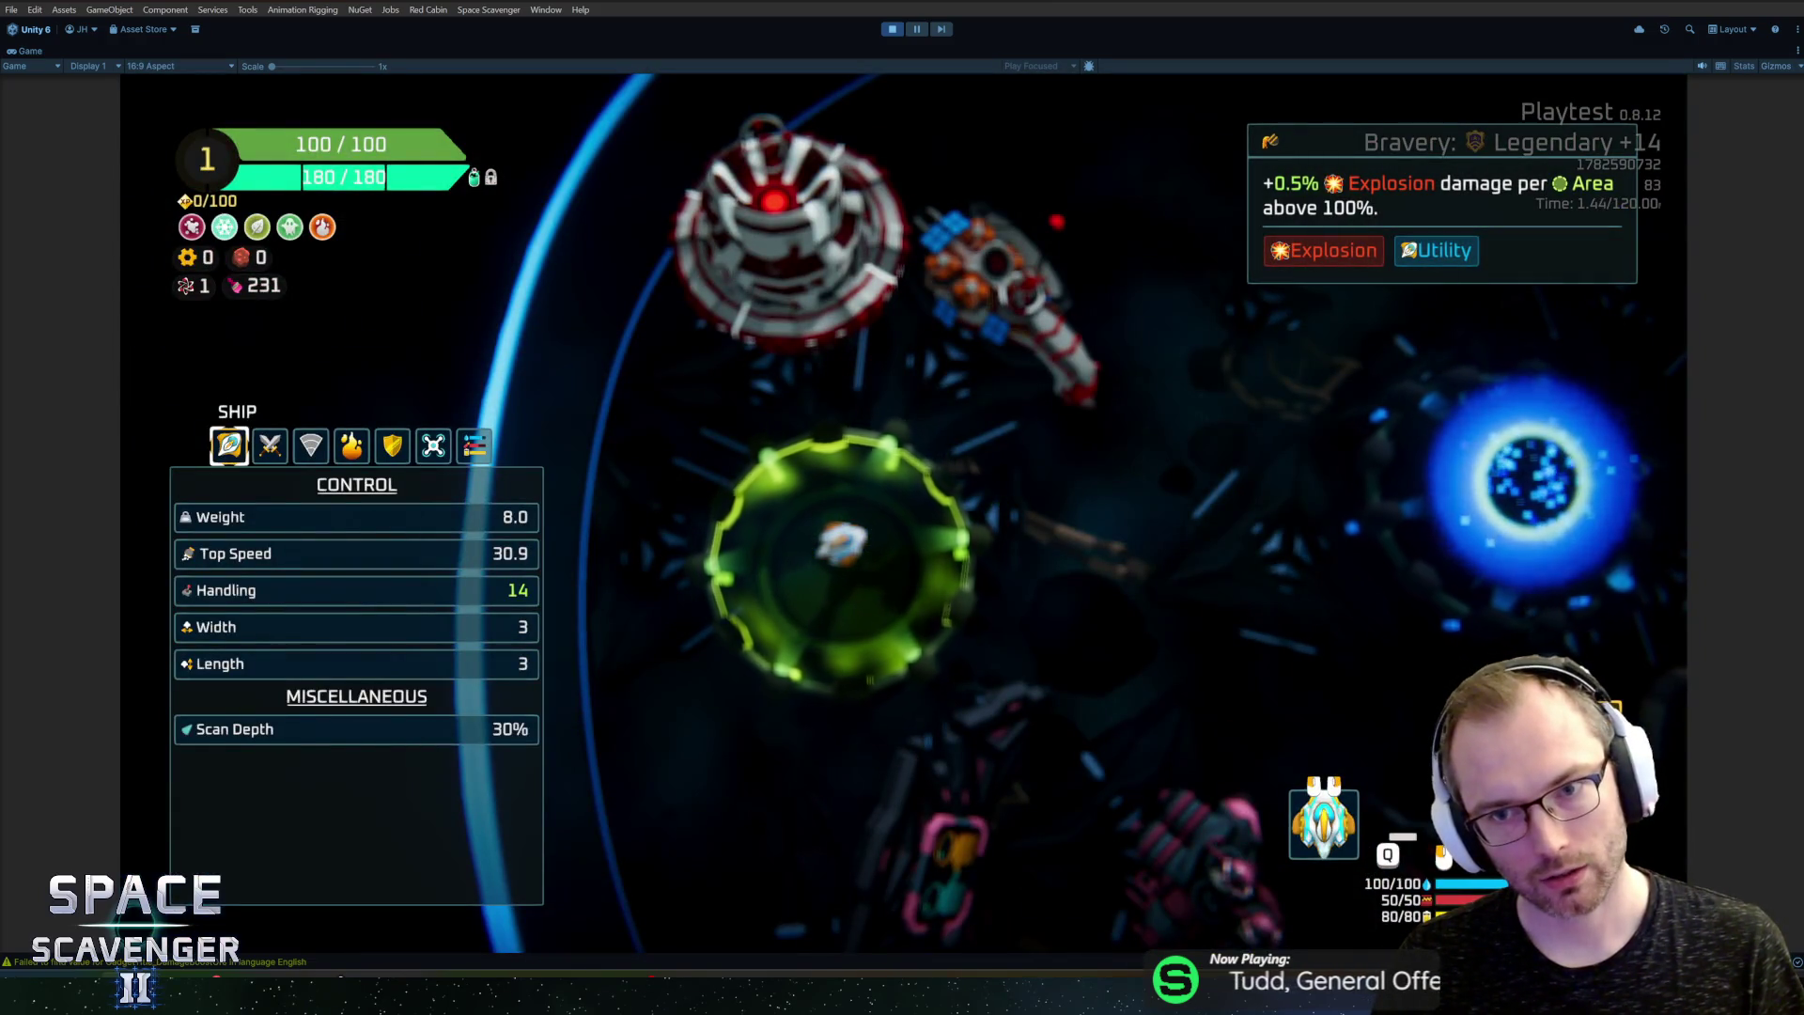
{"action": "key", "text": "ctrl+p"}
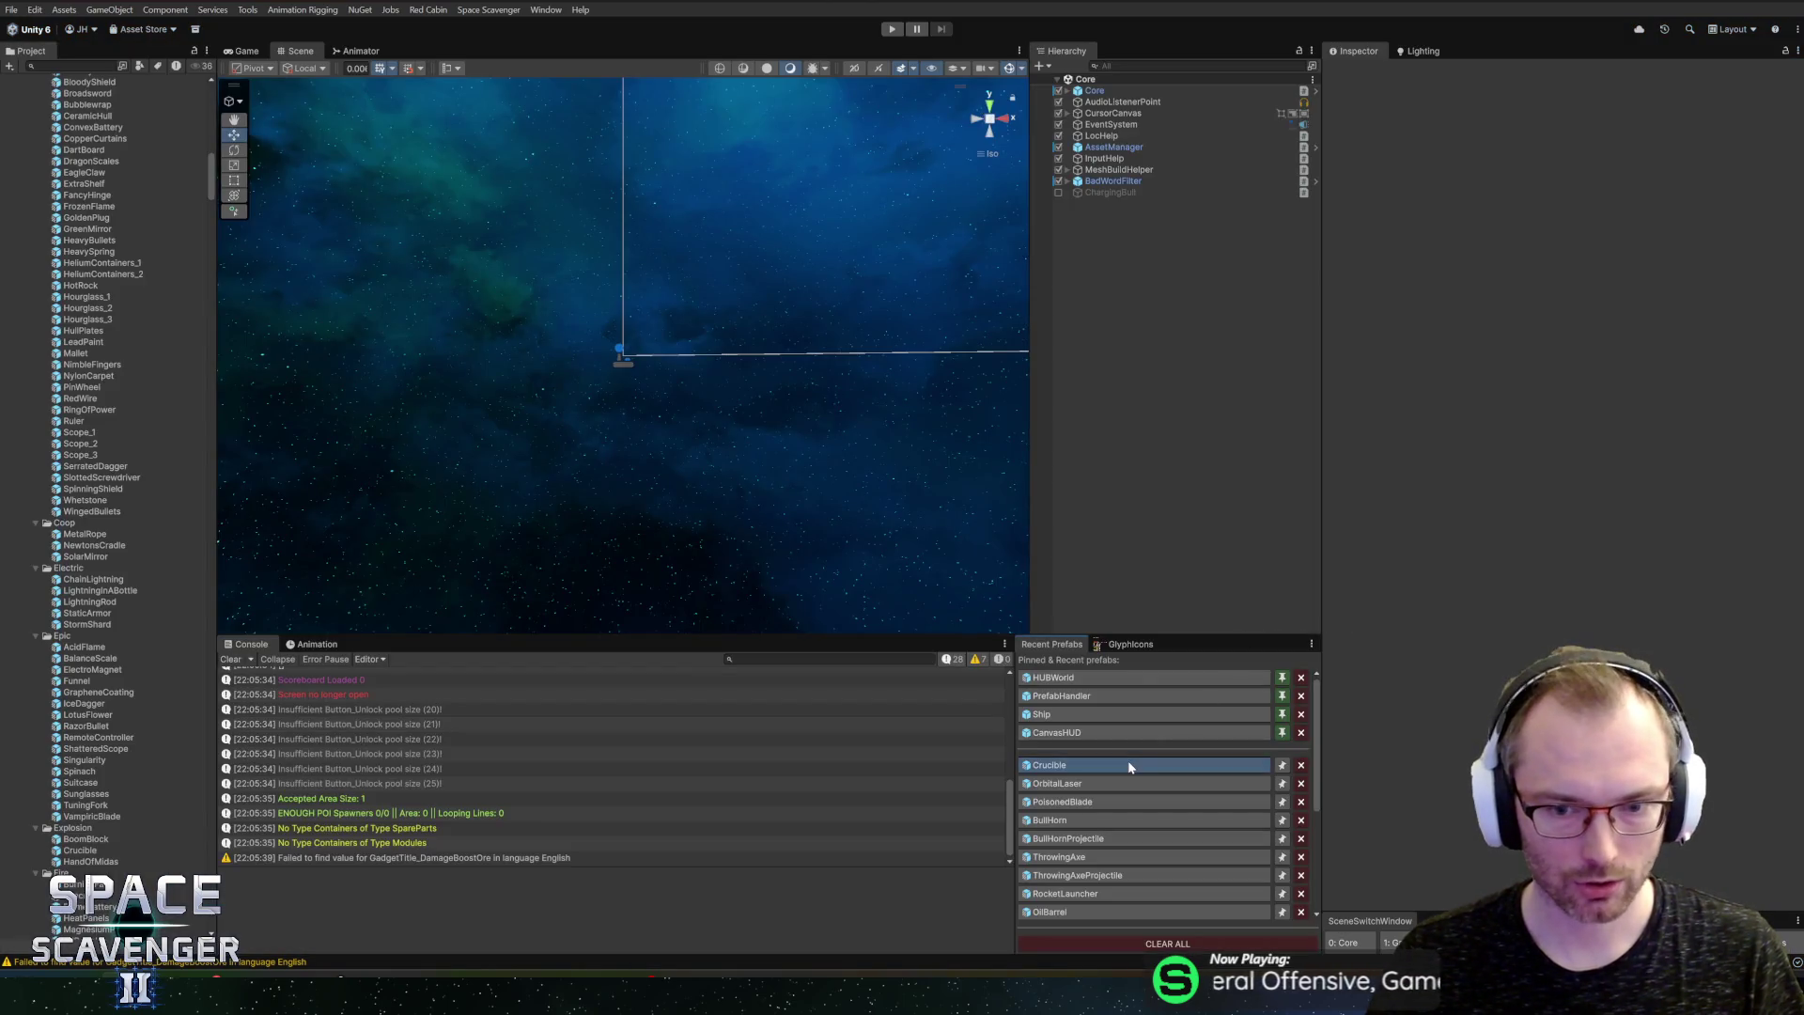
Step: Reopen Crucible and assign the Gadget_Crucible_Title entry to its title via the Localization Editor
{"action": "left_click", "coordinate": [1128, 764]}
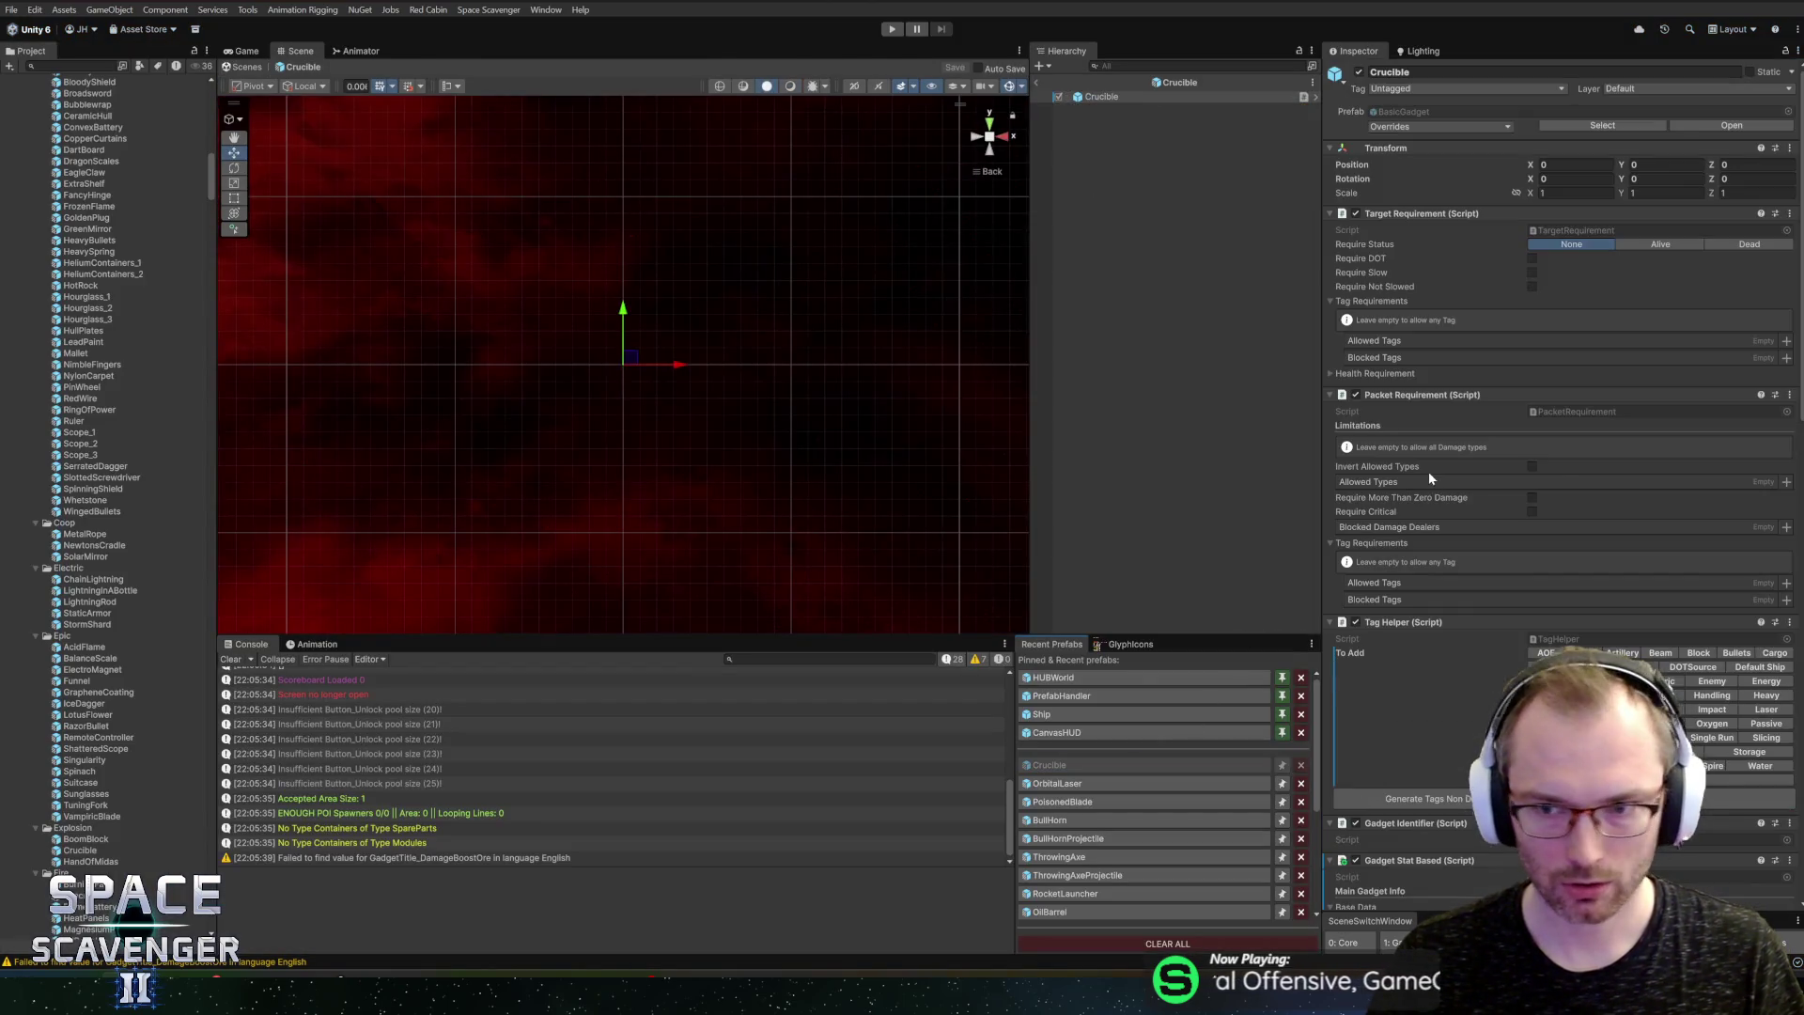
{"action": "scroll", "coordinate": [1559, 467], "scroll_direction": "down", "scroll_amount": 5}
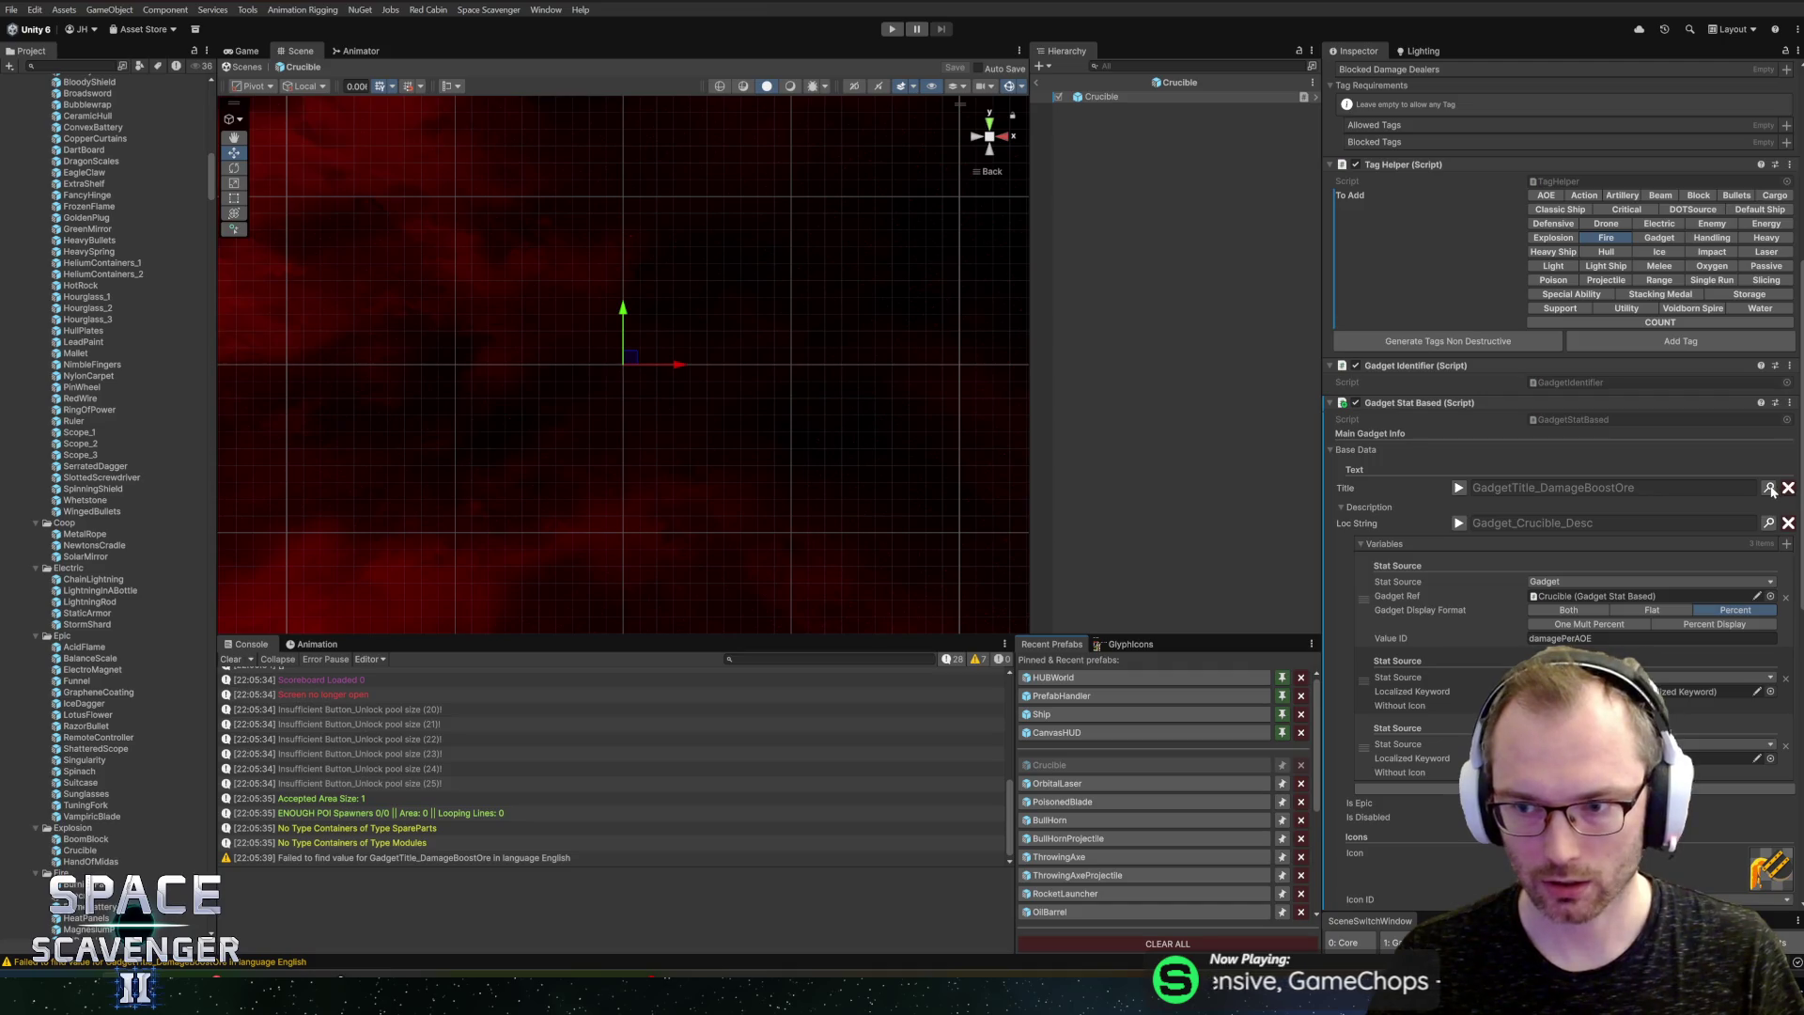
{"action": "key", "text": "ctrl+l"}
{"action": "type", "text": "cl"}
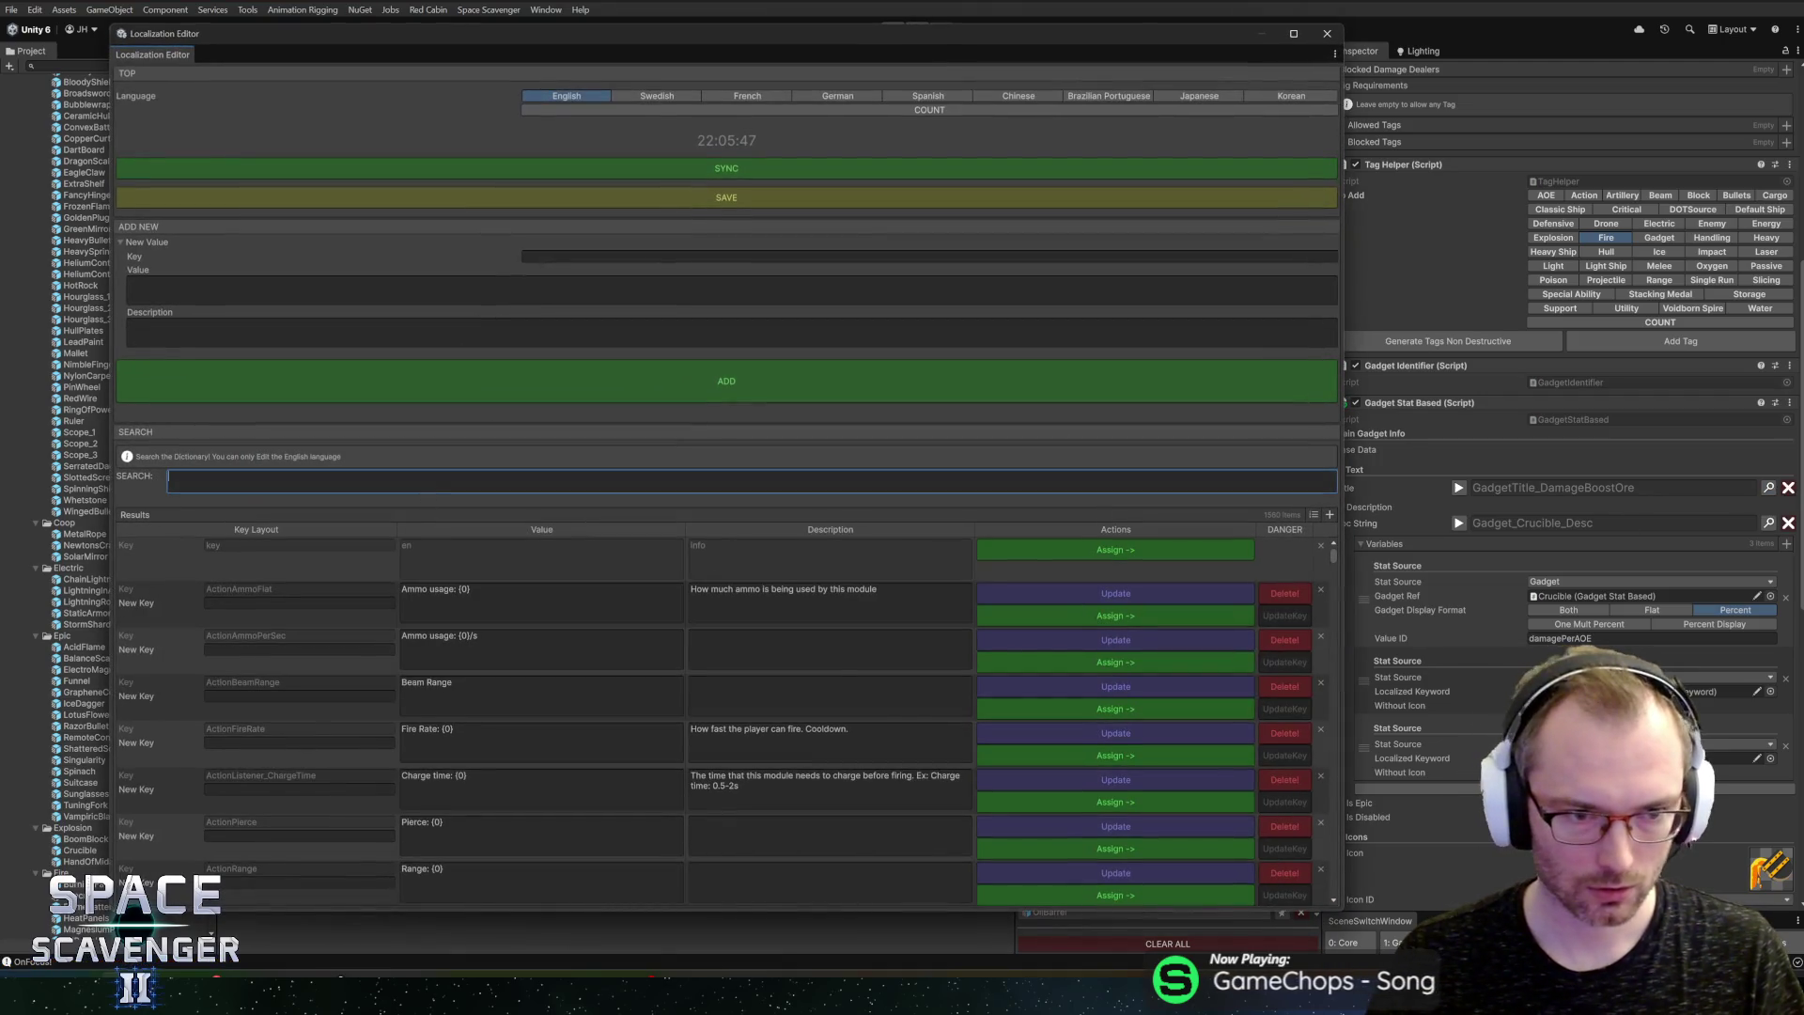
{"action": "type", "text": "uc"}
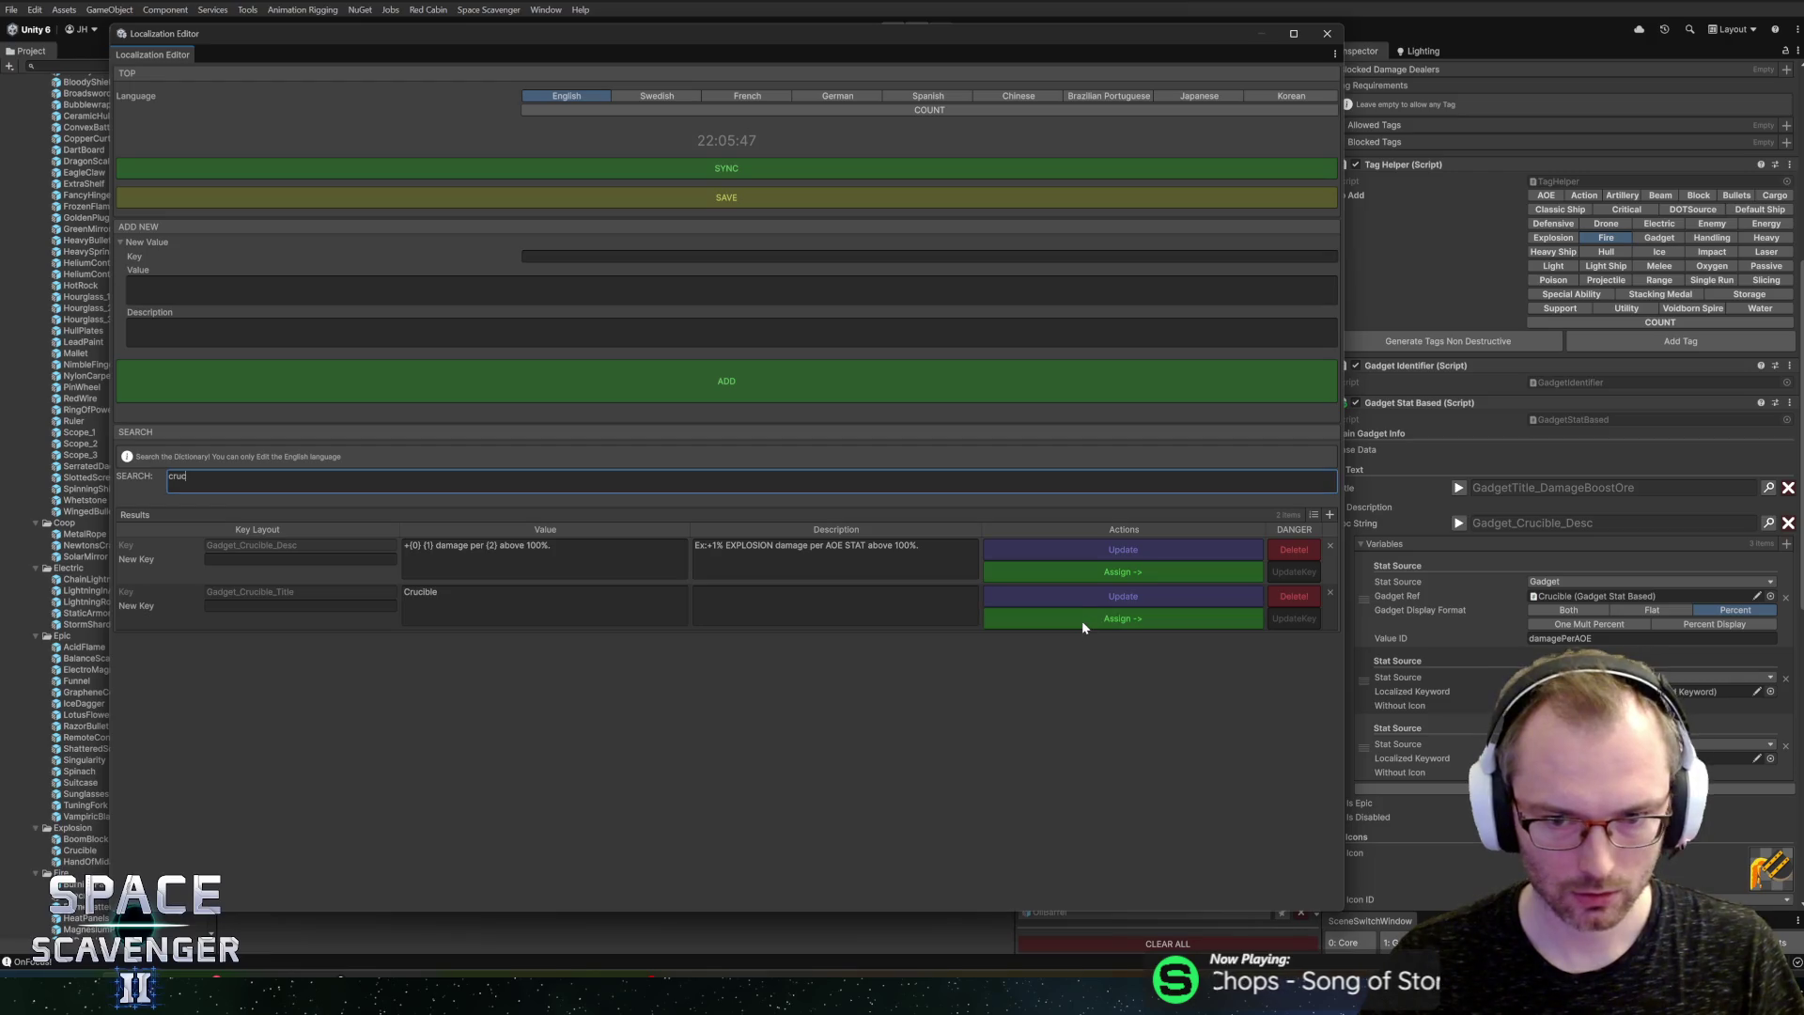
{"action": "left_click", "coordinate": [1081, 620]}
{"action": "left_click", "coordinate": [1325, 34]}
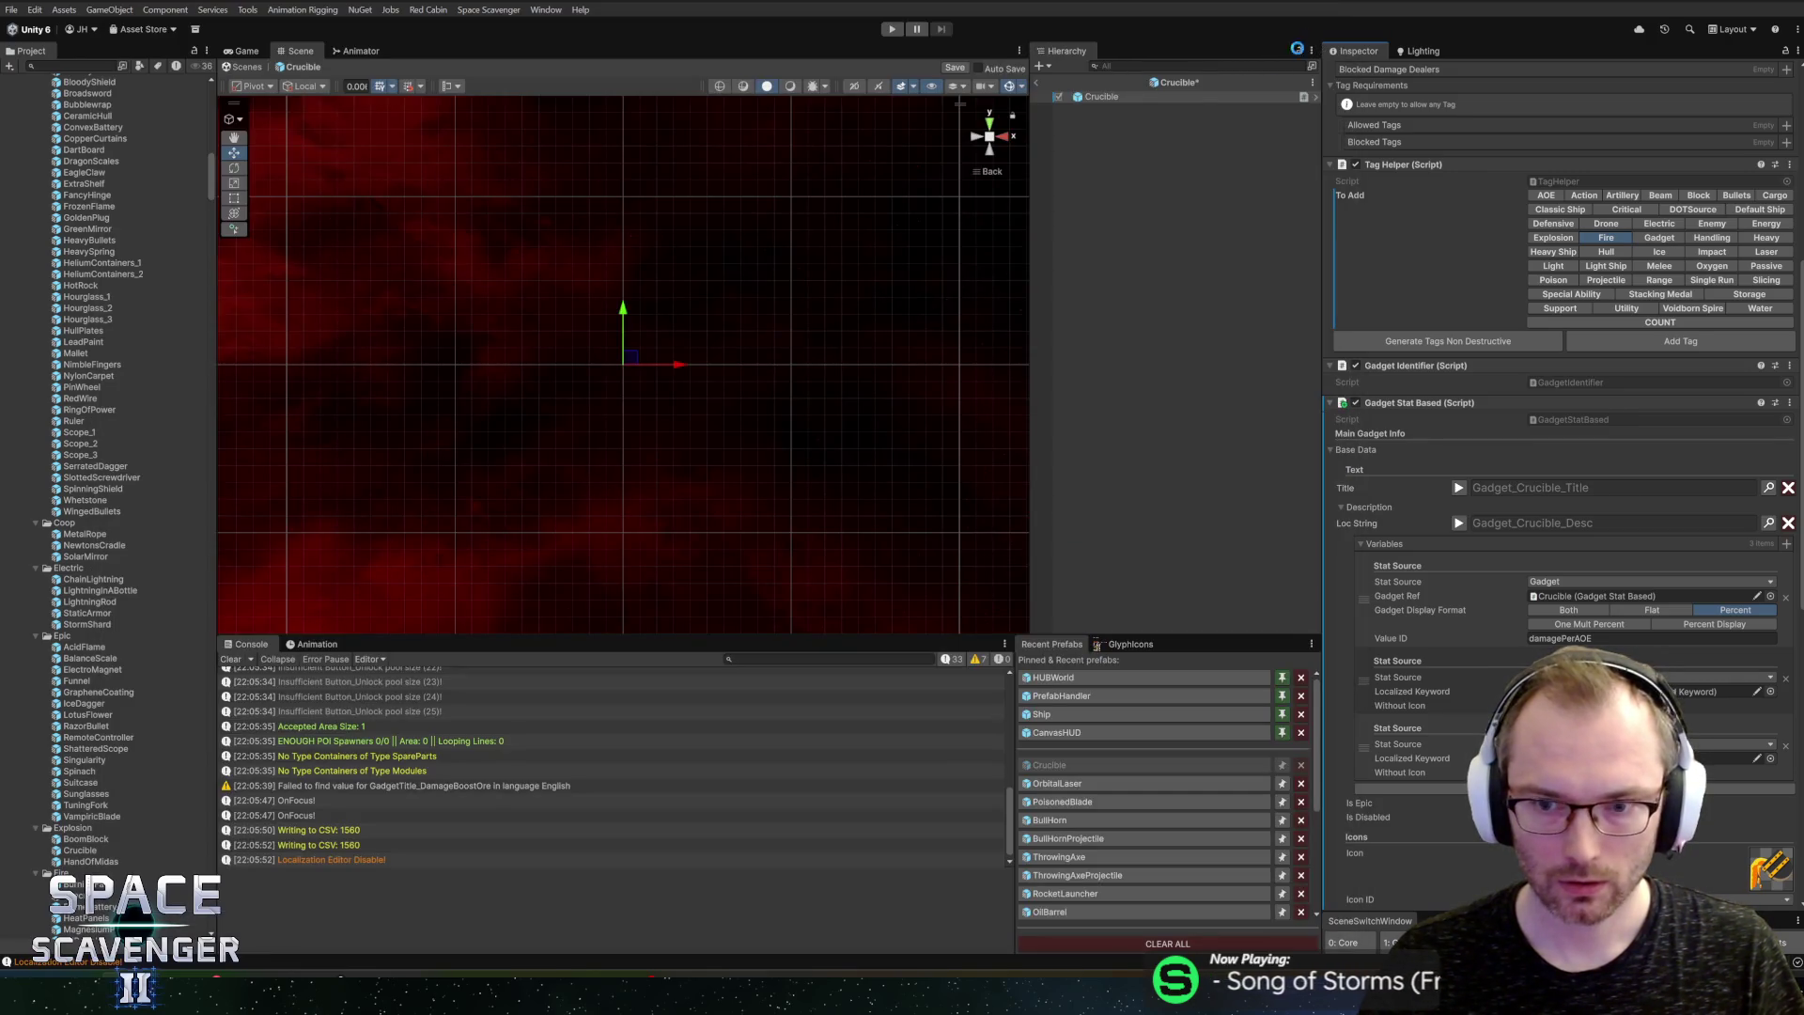
{"action": "scroll", "coordinate": [1475, 526], "scroll_direction": "down", "scroll_amount": 10}
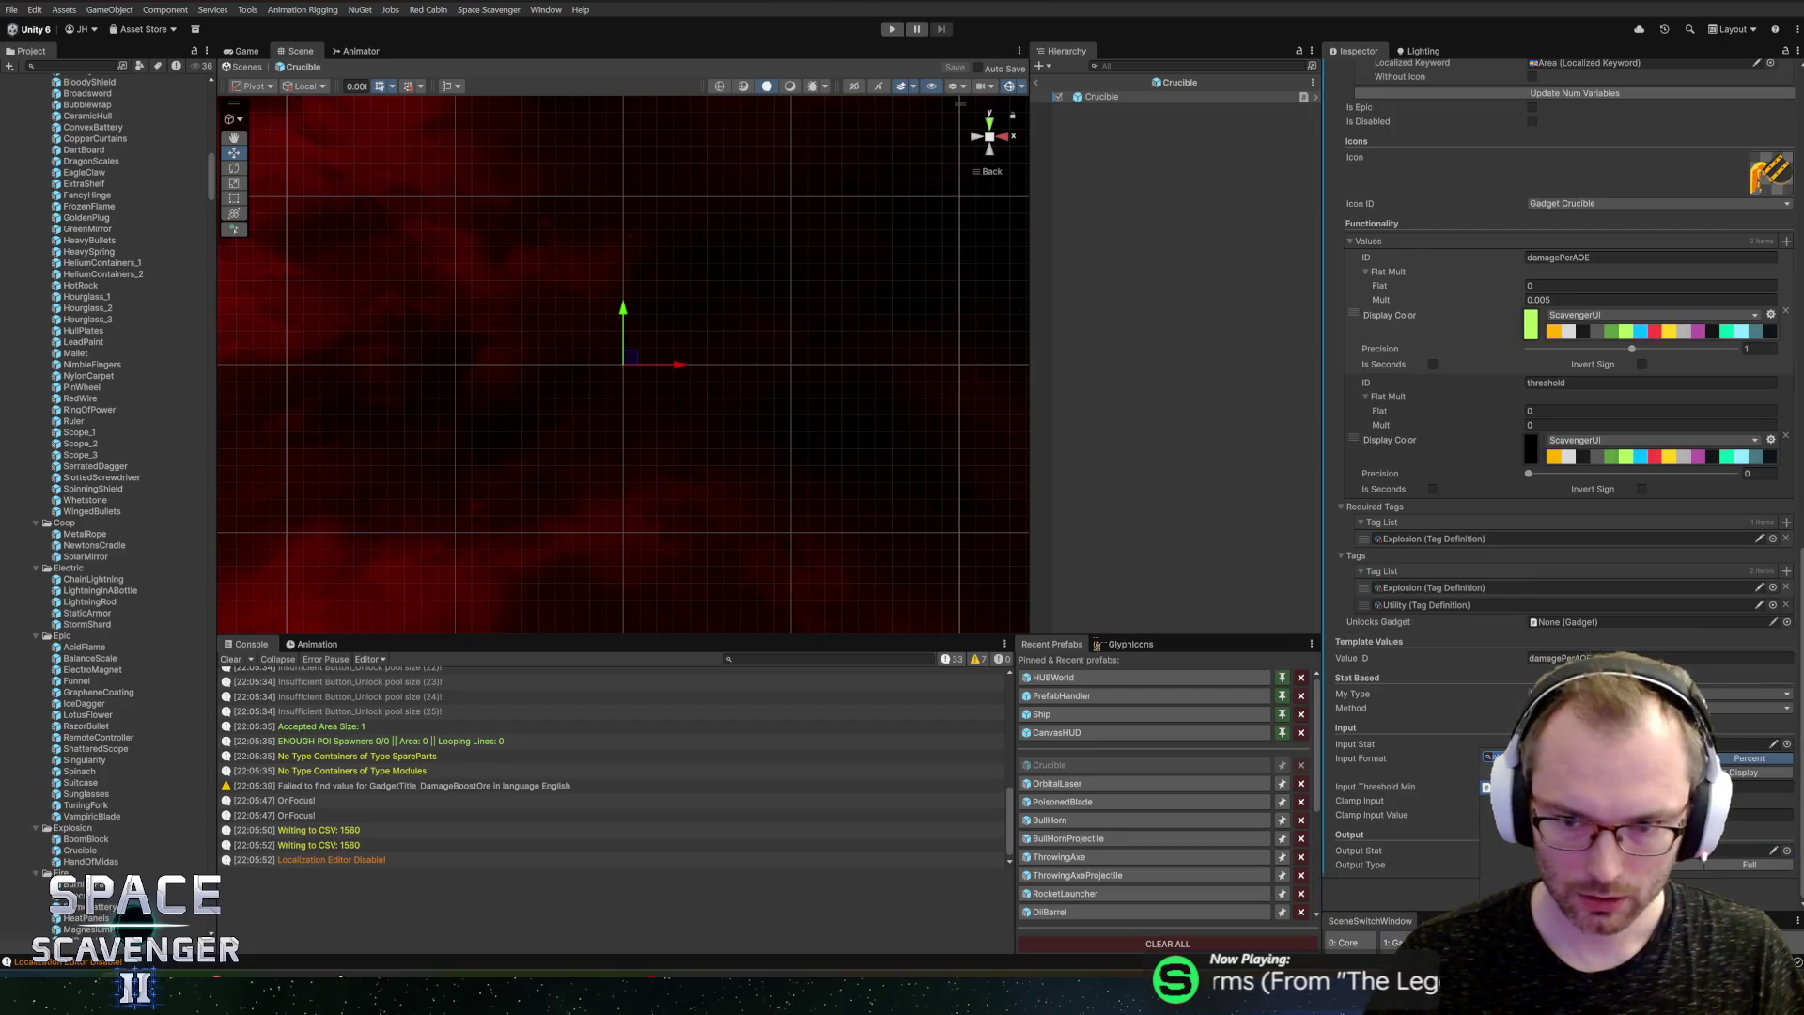
Step: Pick AreaSize (searched 'are') as the Sub Panel Data Source's Stat field
{"action": "scroll", "coordinate": [1559, 470], "scroll_direction": "down", "scroll_amount": 3}
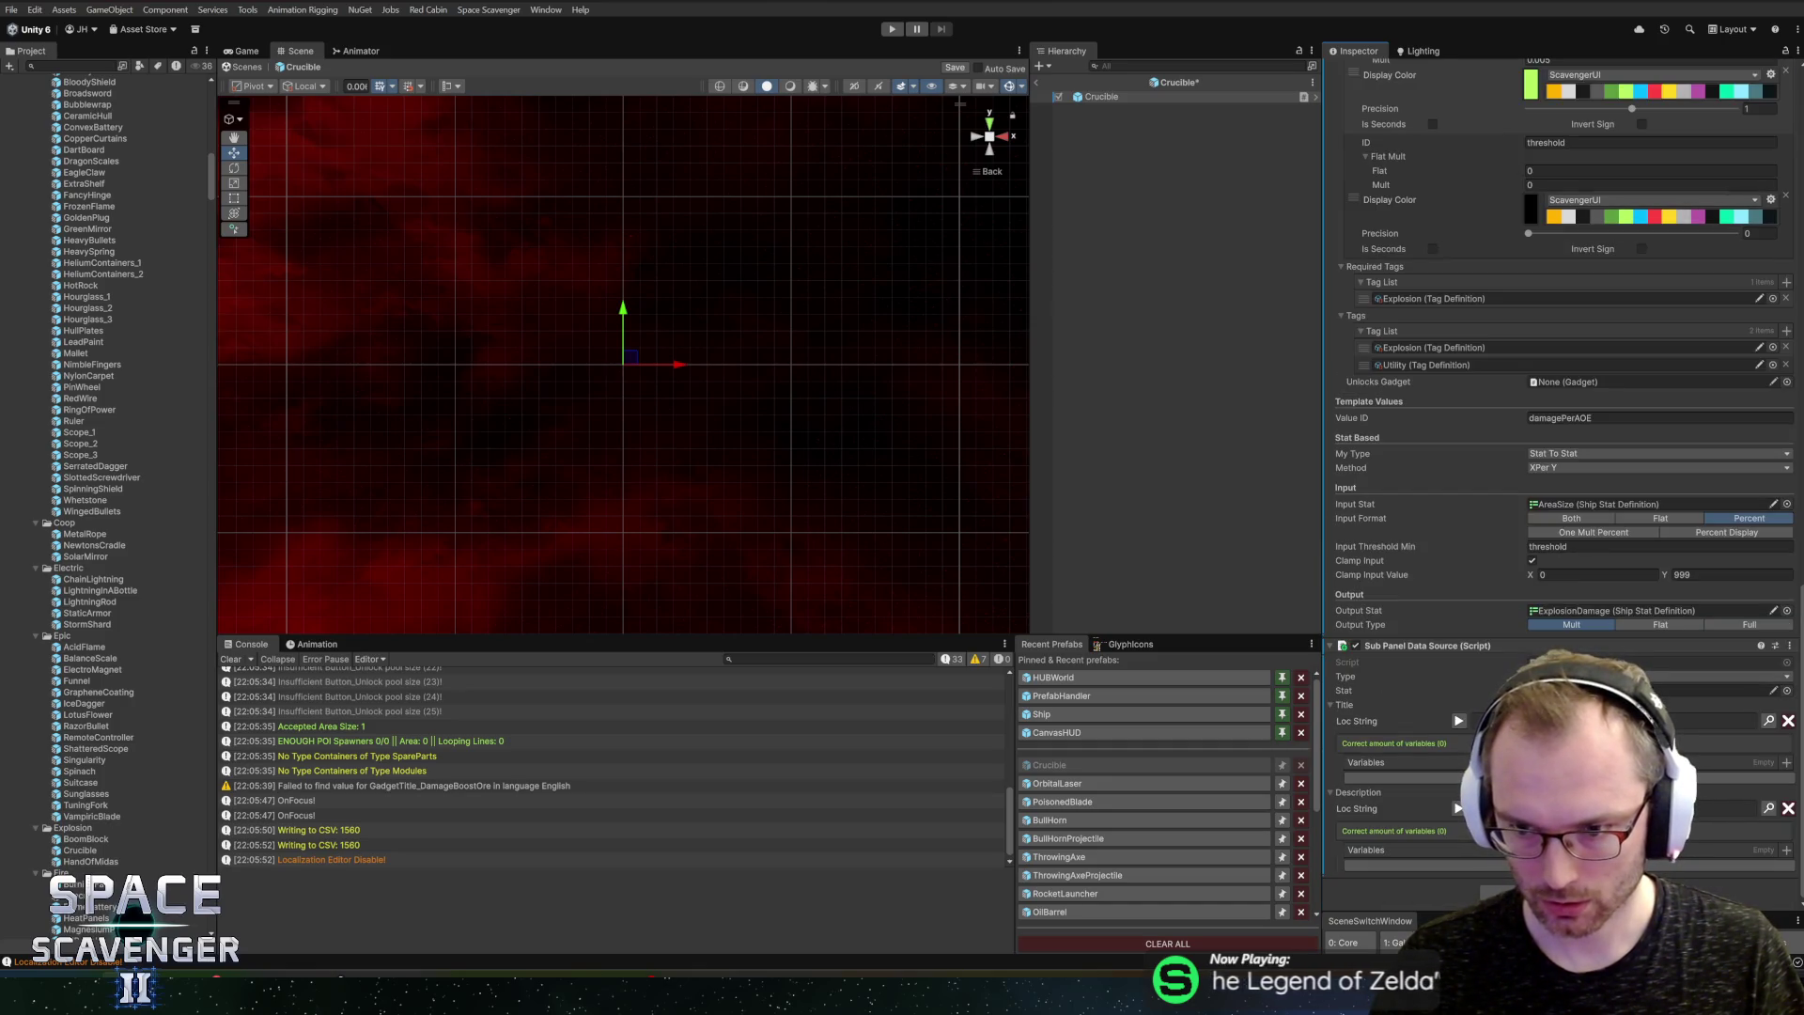
{"action": "left_click", "coordinate": [1728, 691]}
{"action": "scroll", "coordinate": [1559, 470], "scroll_direction": "up", "scroll_amount": 2}
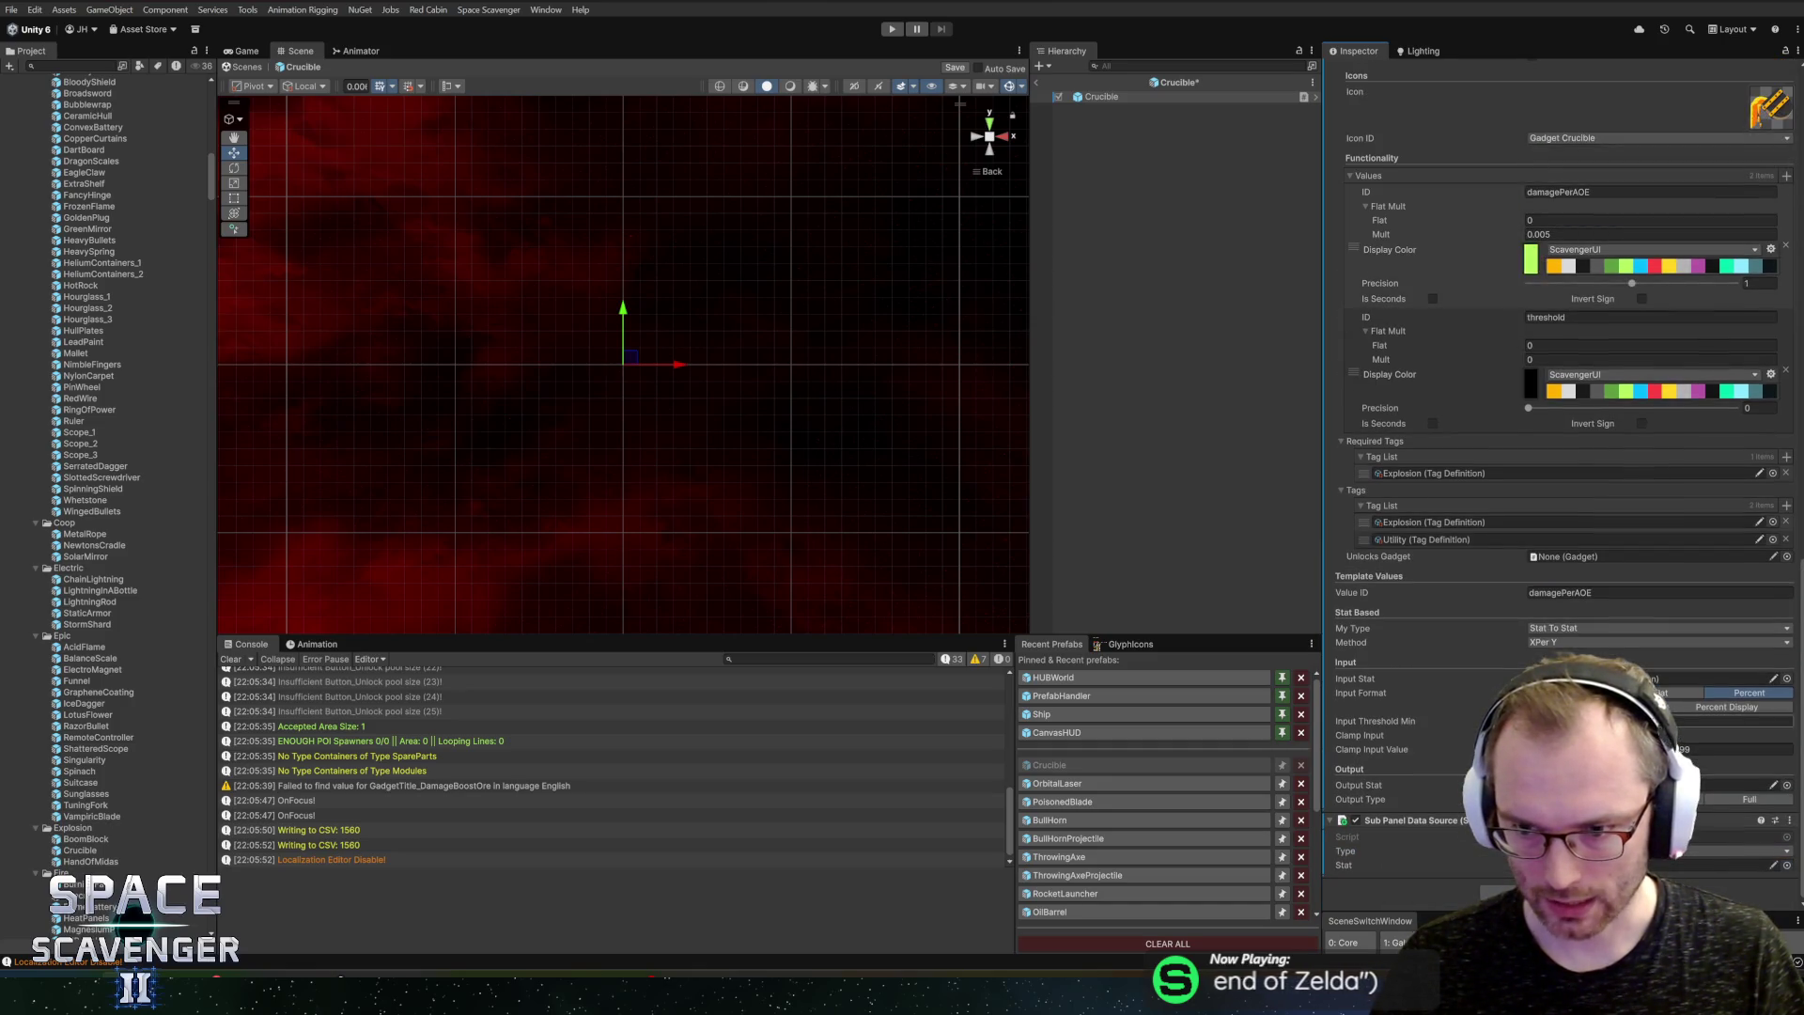
{"action": "left_click", "coordinate": [1787, 864]}
{"action": "type", "text": "are"}
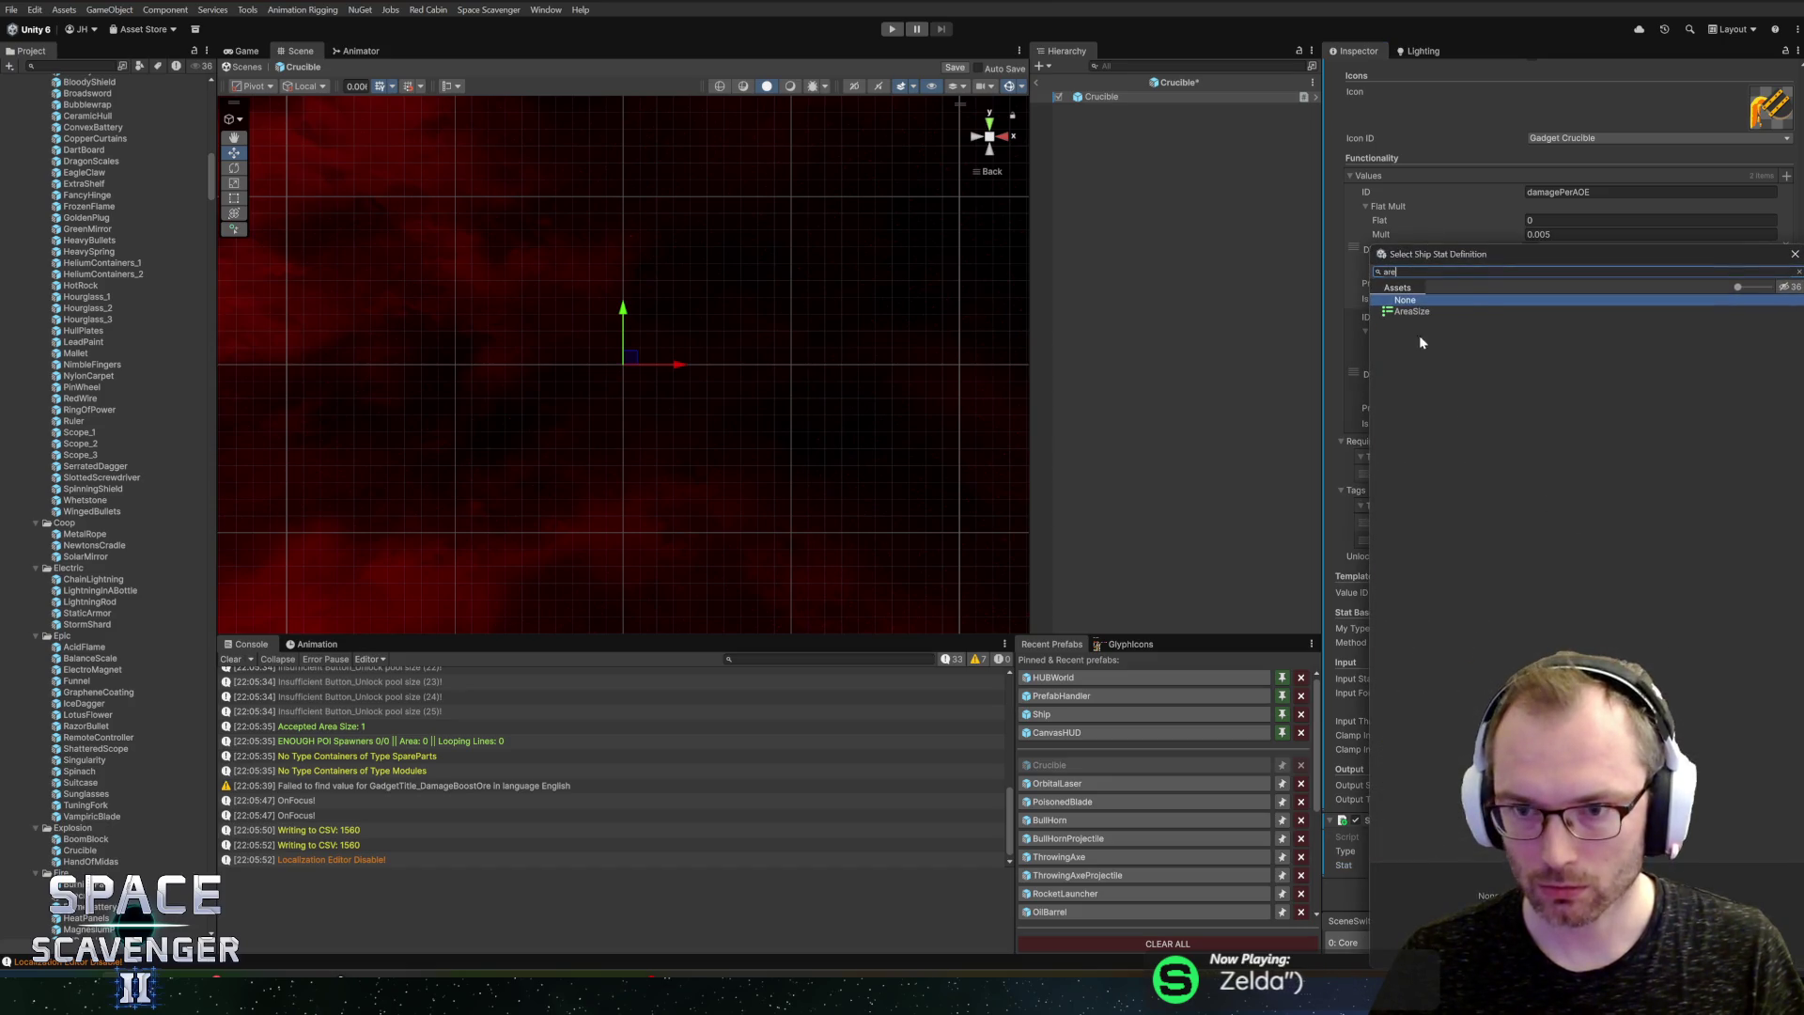
{"action": "double_click", "coordinate": [1410, 312]}
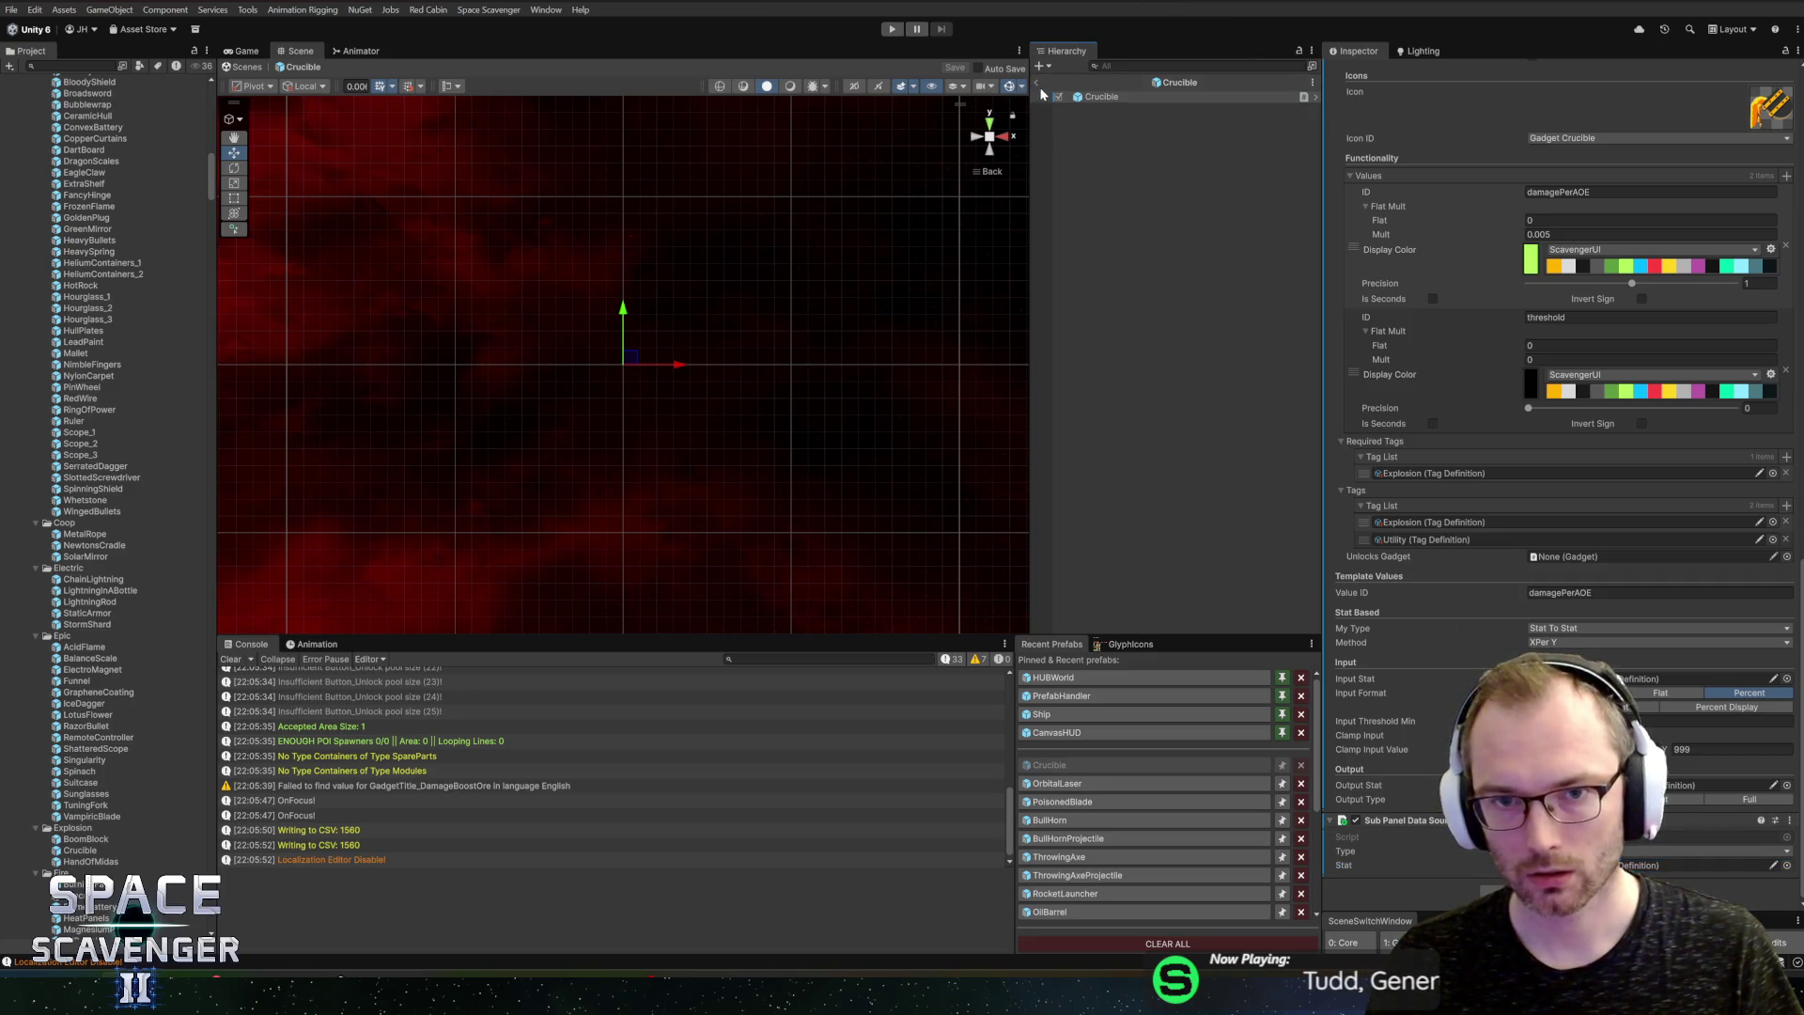
Step: Start Play mode, maximize the Game view, and open the ship stats panel to see the Crucible
{"action": "key", "text": "ctrl+p"}
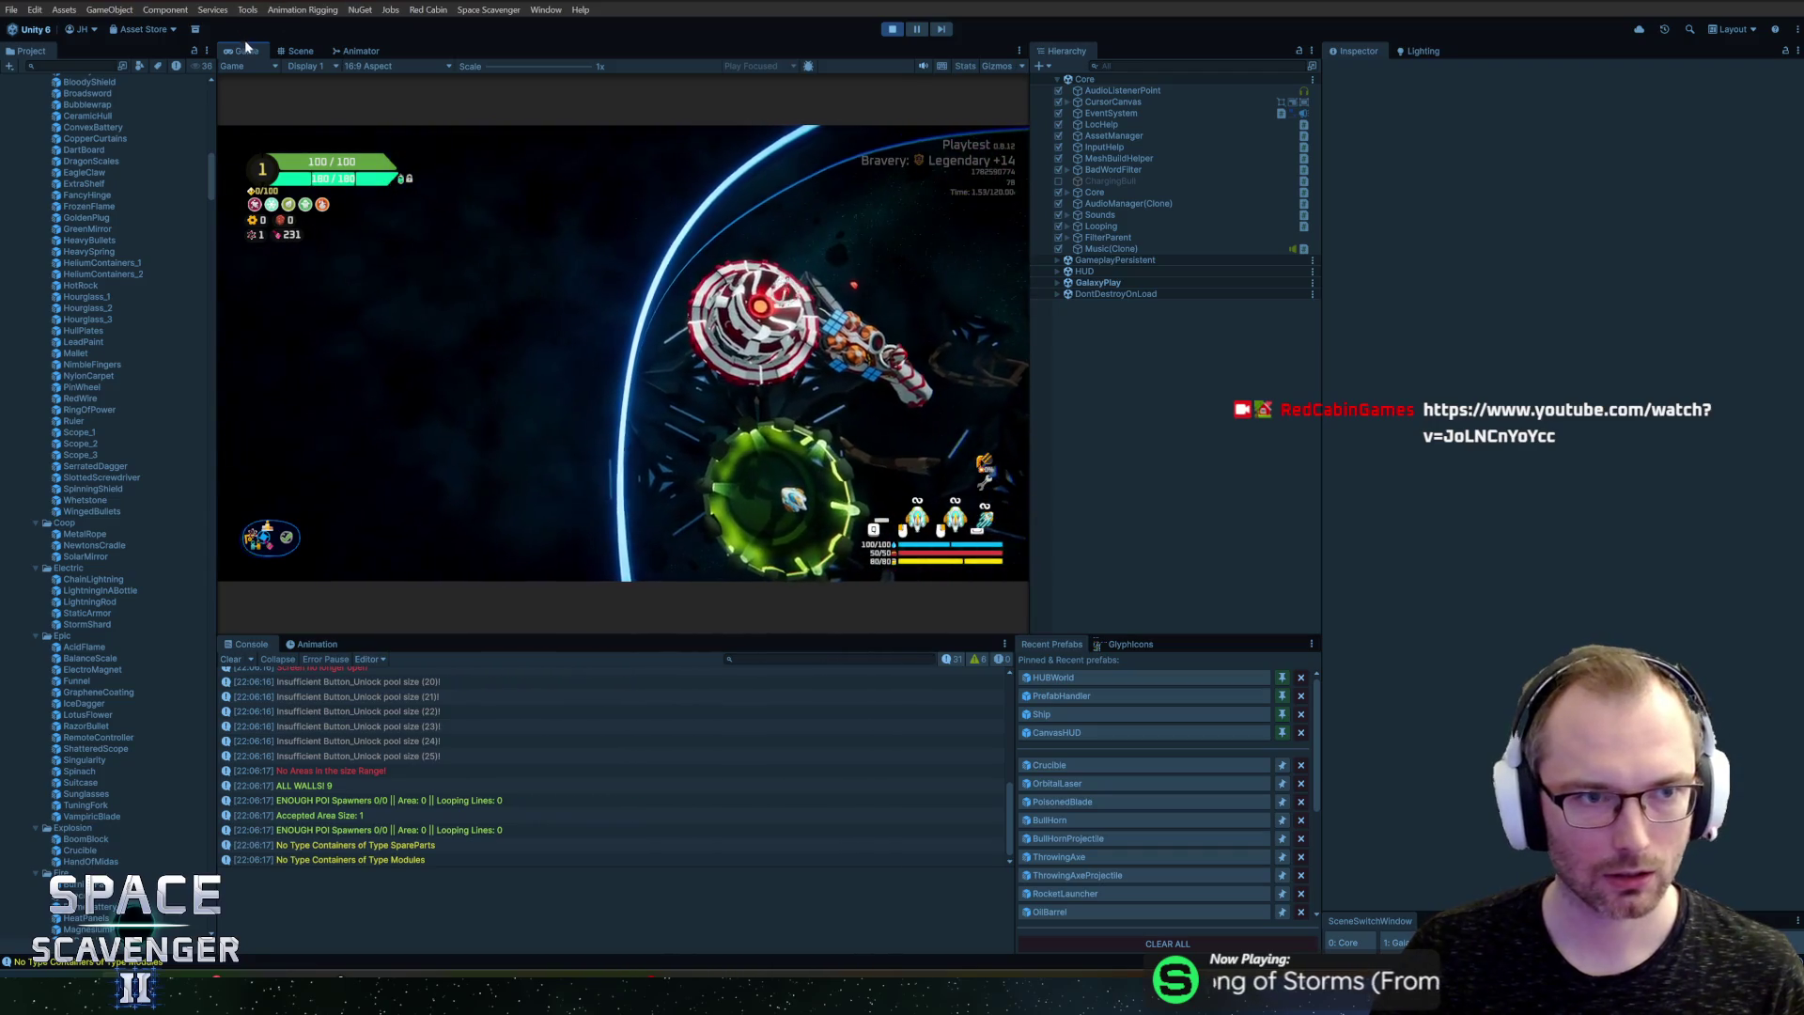
{"action": "key", "text": "shift+space"}
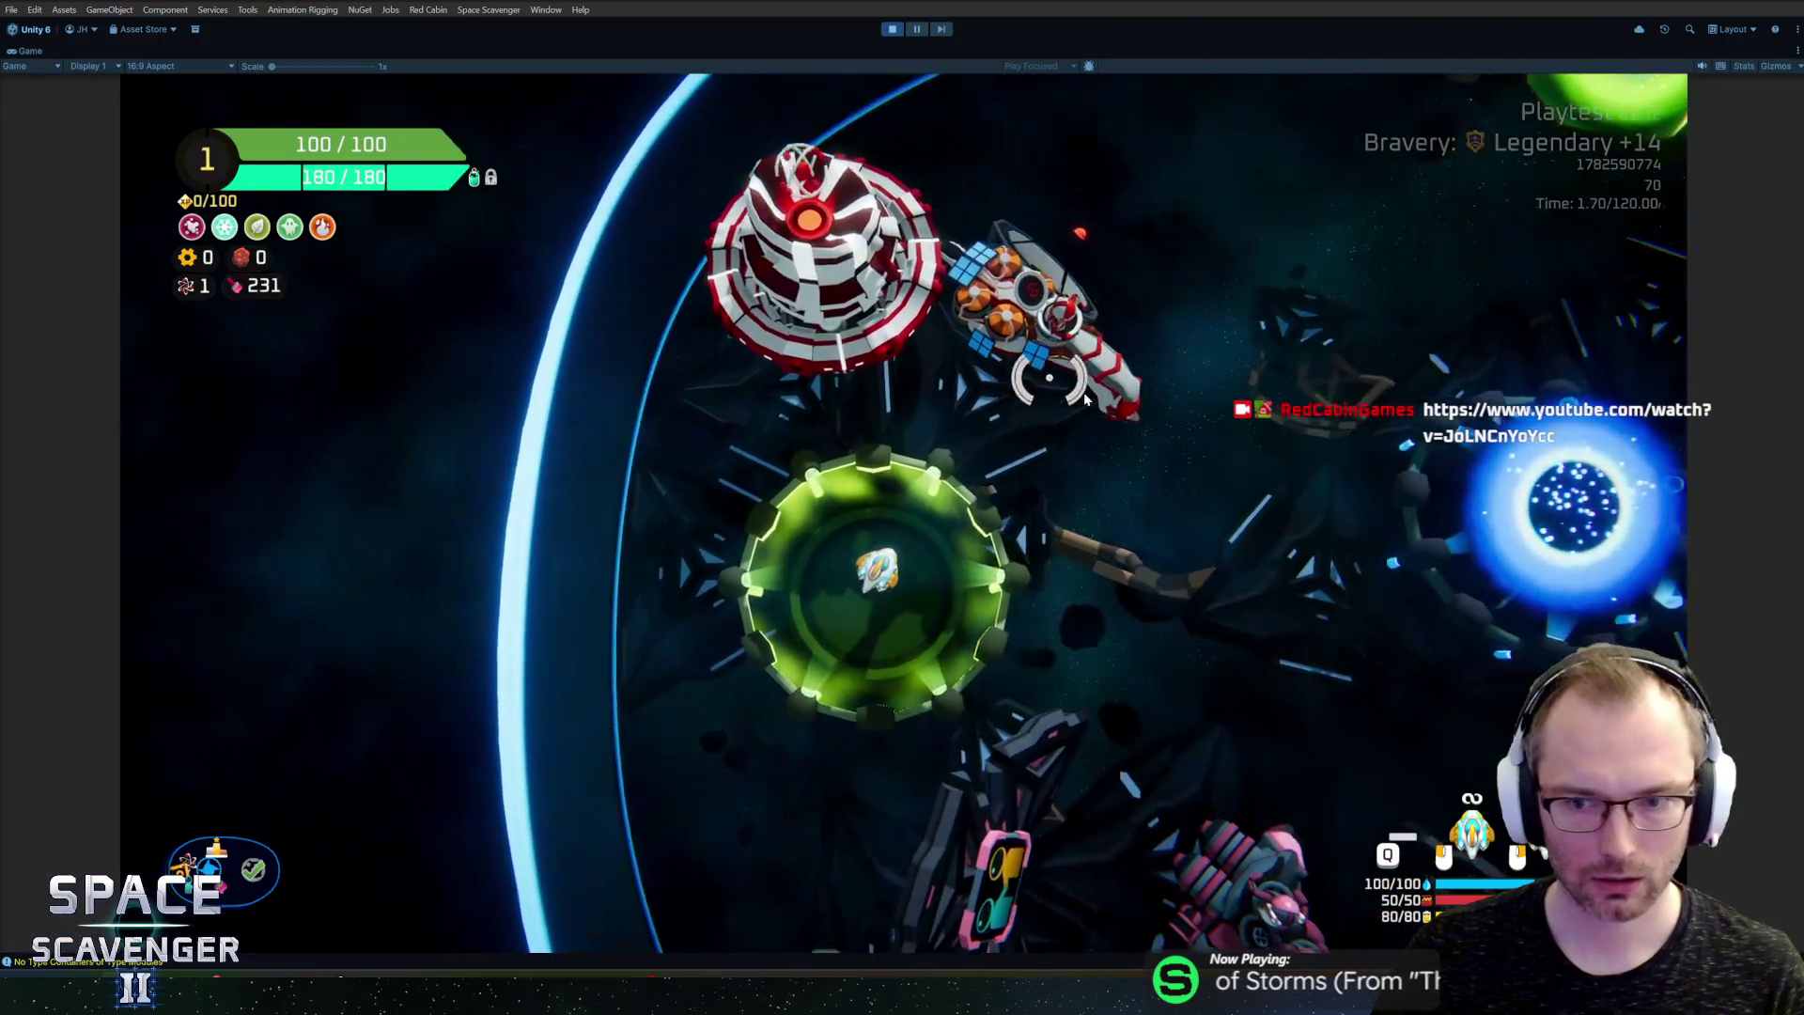
{"action": "key", "text": "Tab"}
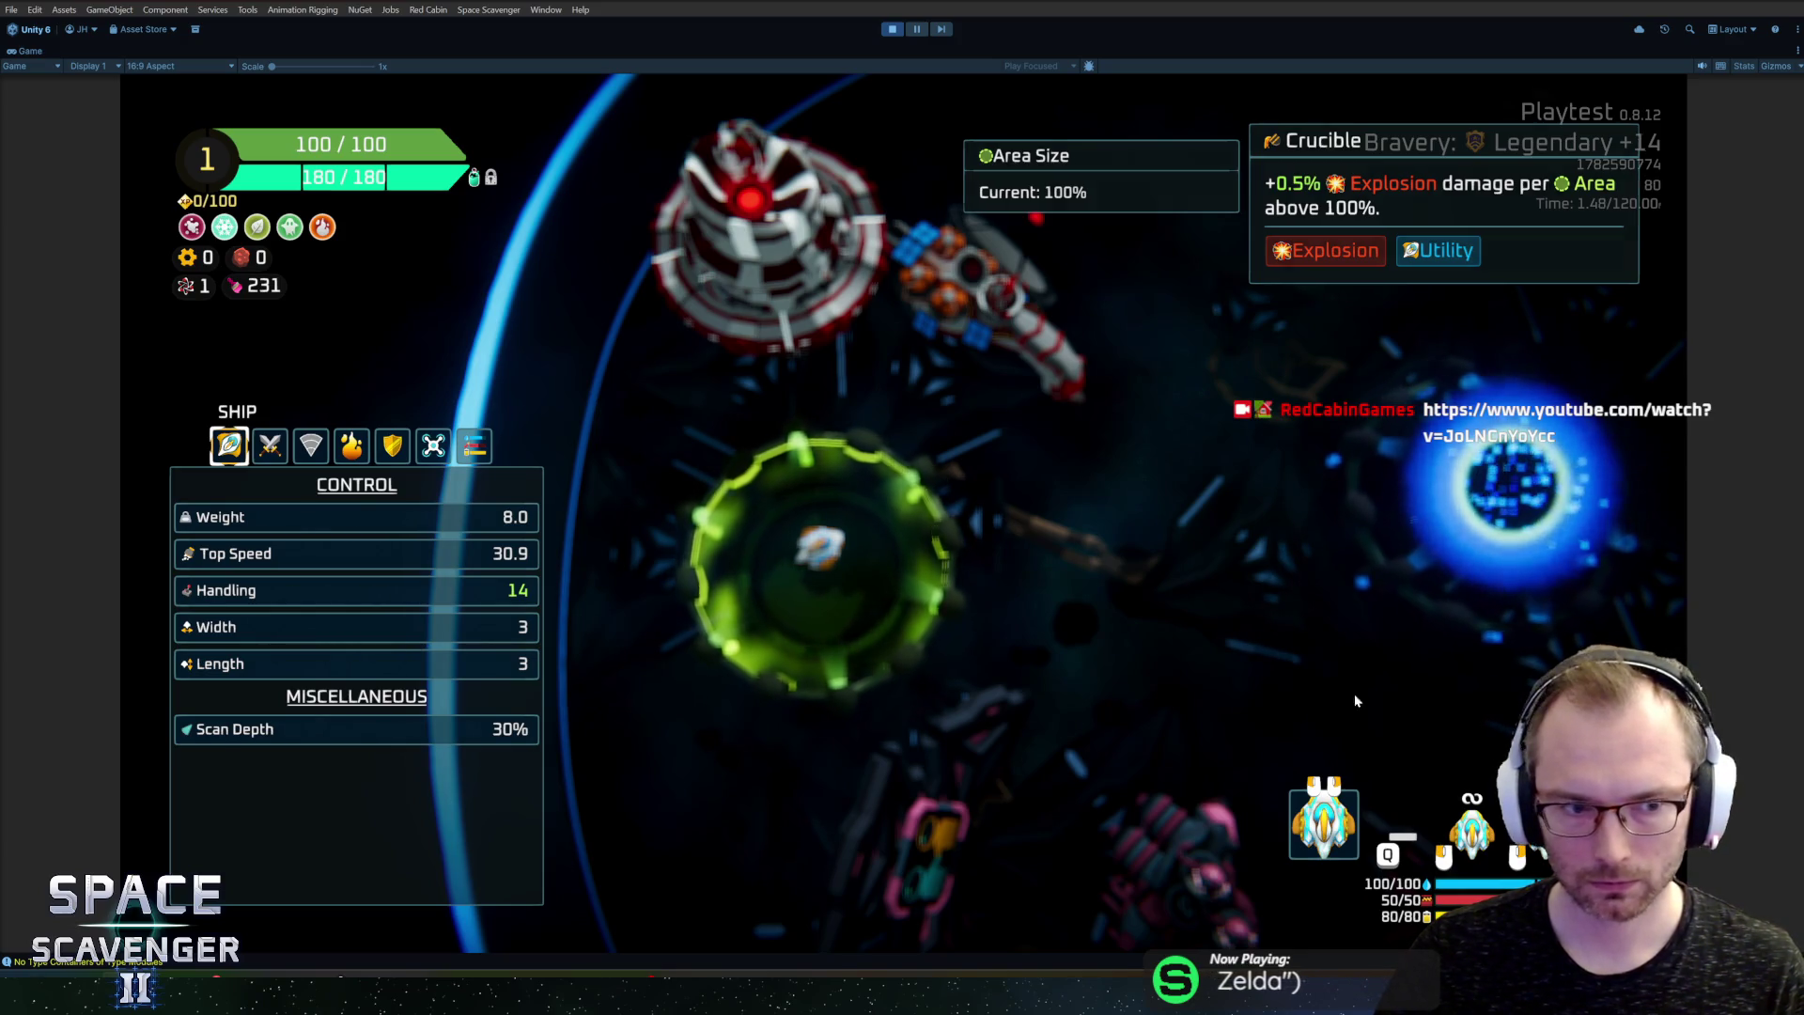
Step: View the DAMAGE tab of the stats panel, close it, and exit Play mode
{"action": "left_click", "coordinate": [270, 445]}
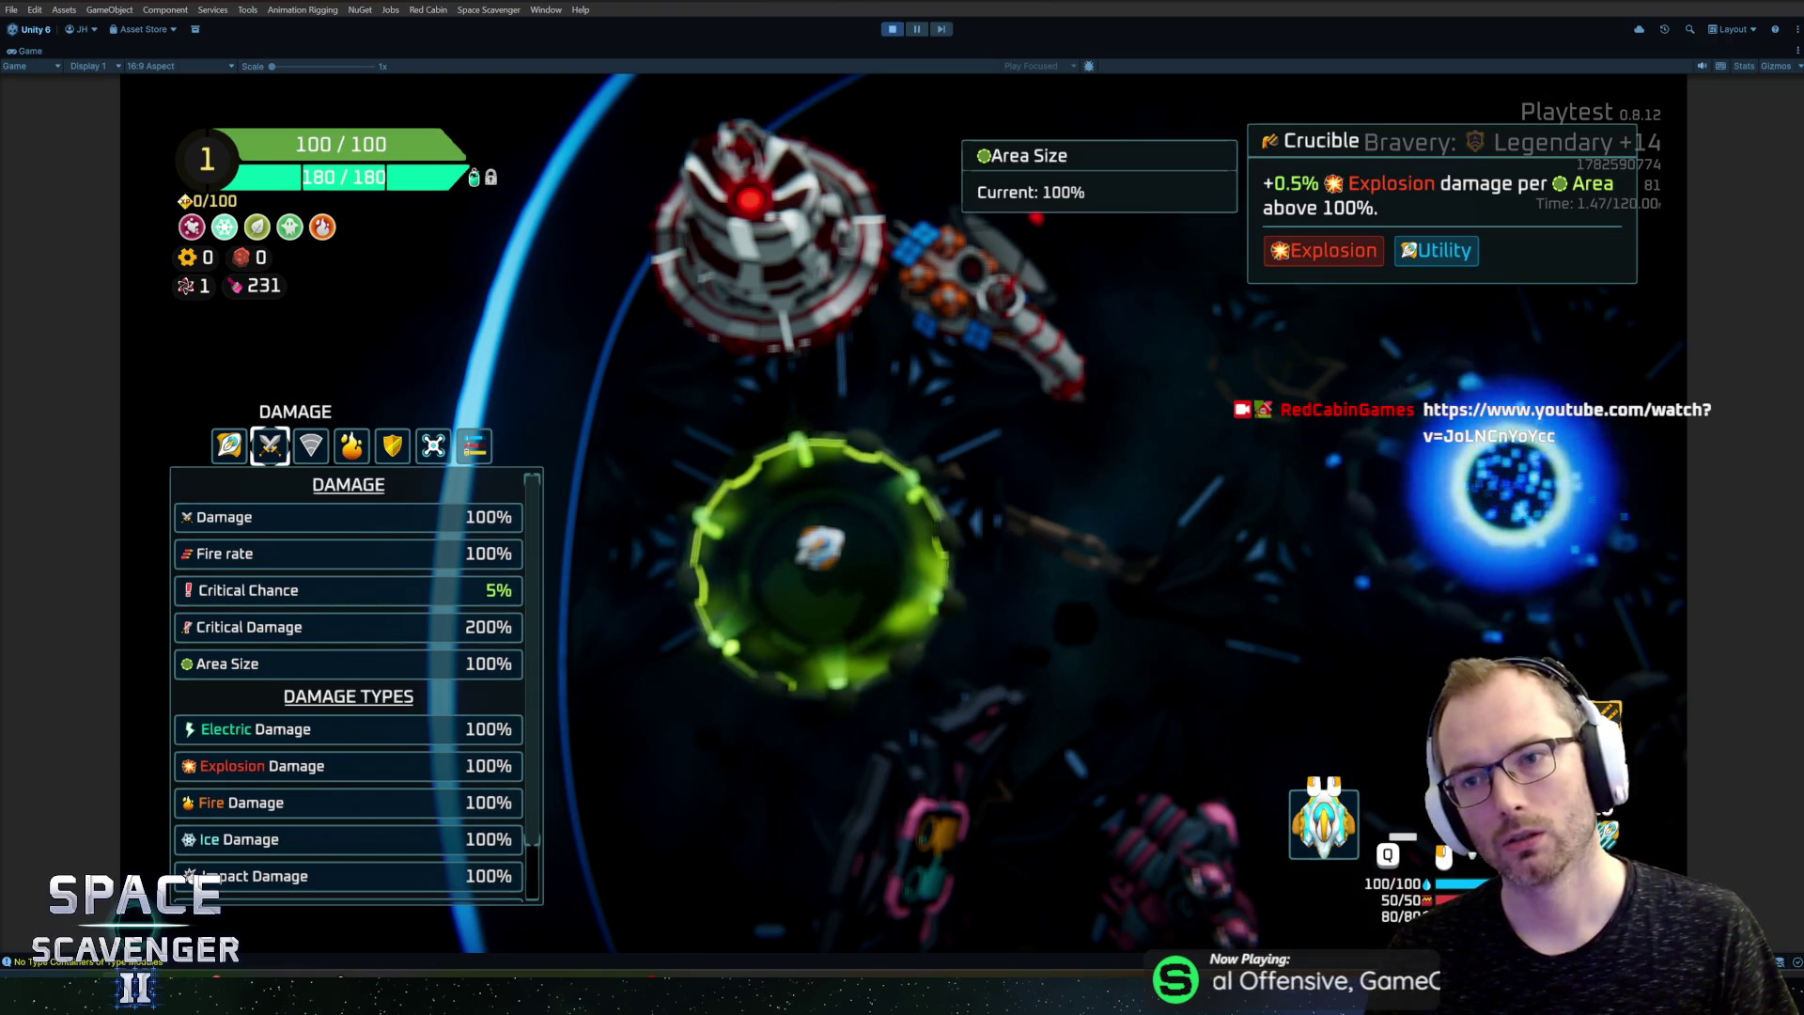
{"action": "mouse_move", "coordinate": [299, 664]}
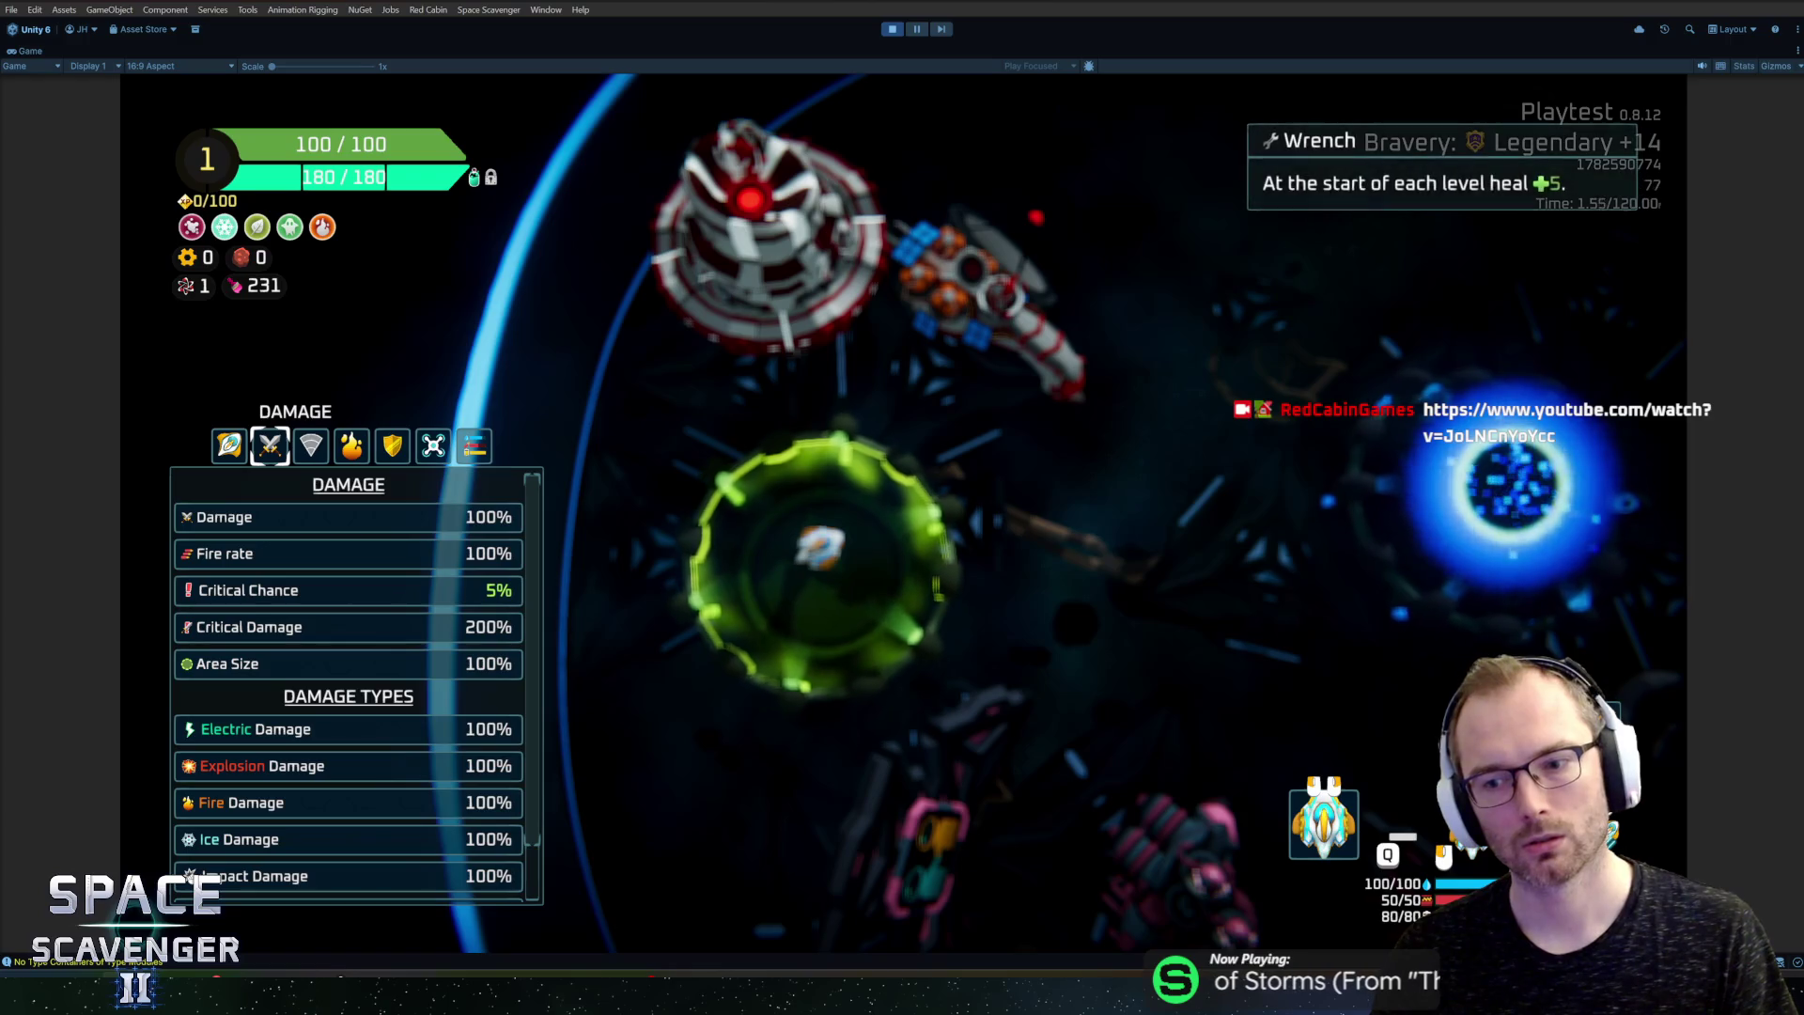
{"action": "key", "text": "Tab"}
{"action": "key", "text": "ctrl+p"}
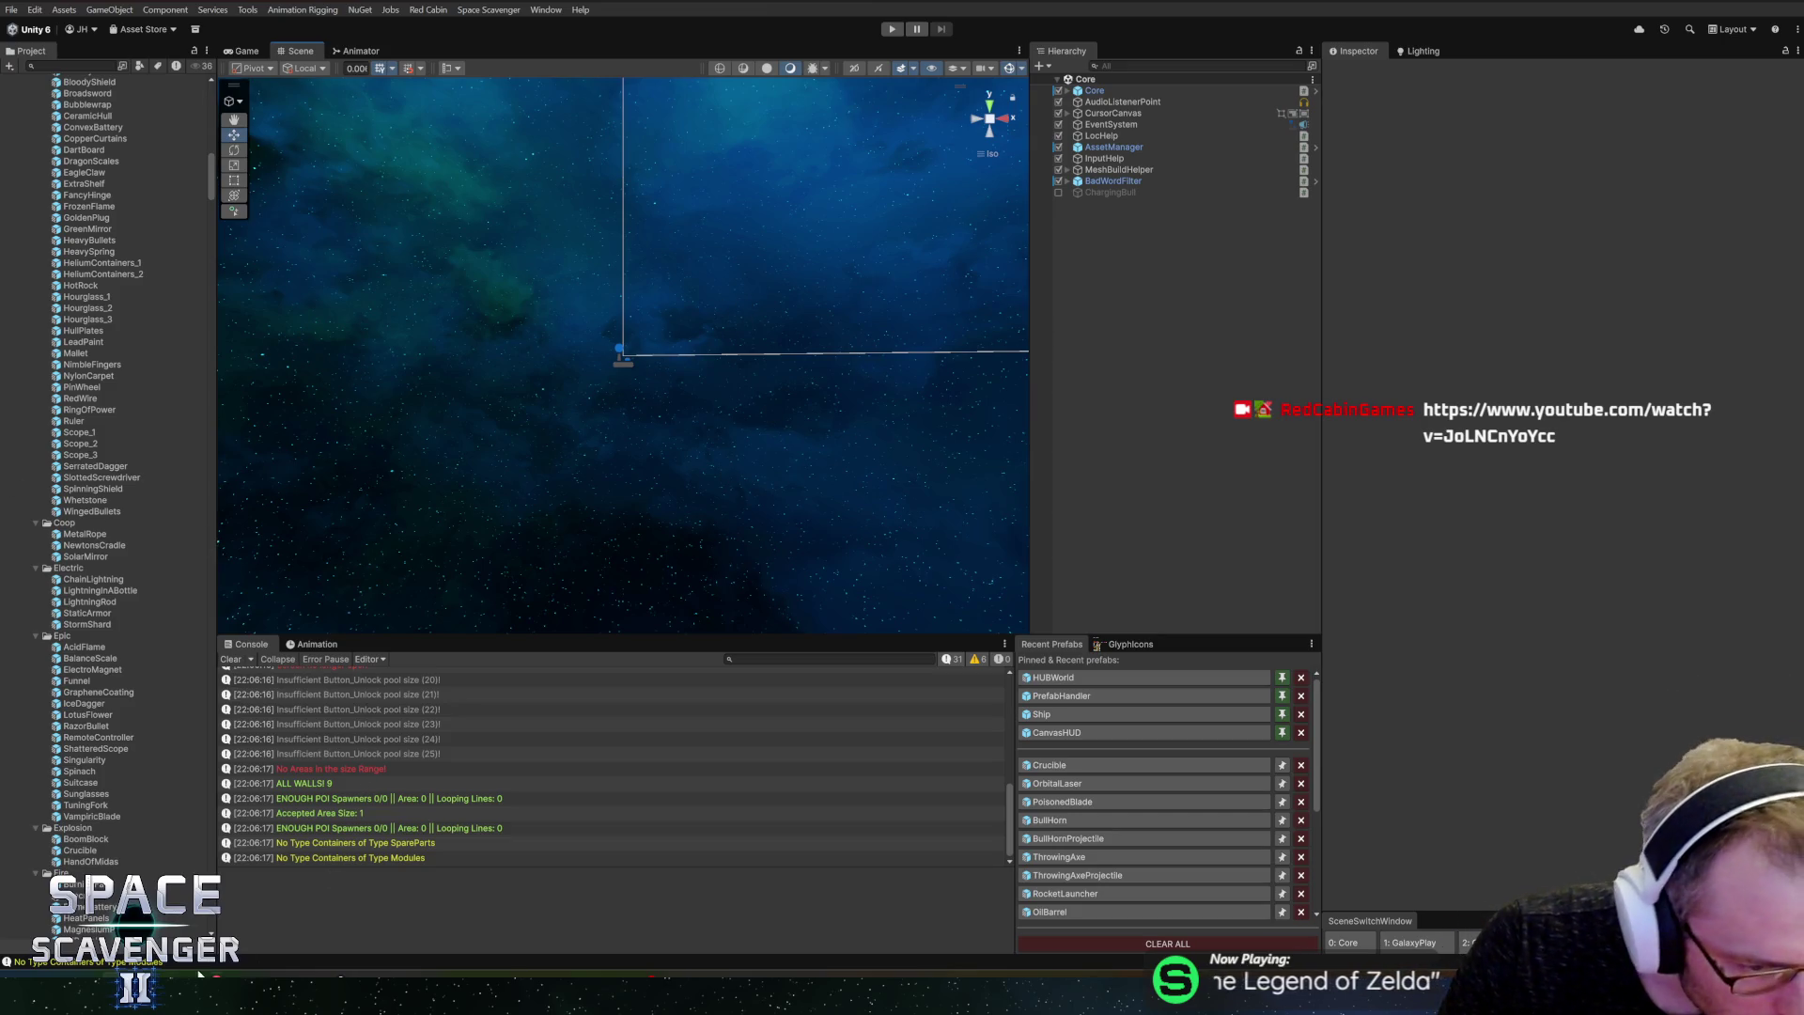
Step: Type the summary 'Bull Horn + Crucible updates' for the 11 changed files, then refocus Unity
{"action": "key", "text": "alt+Tab"}
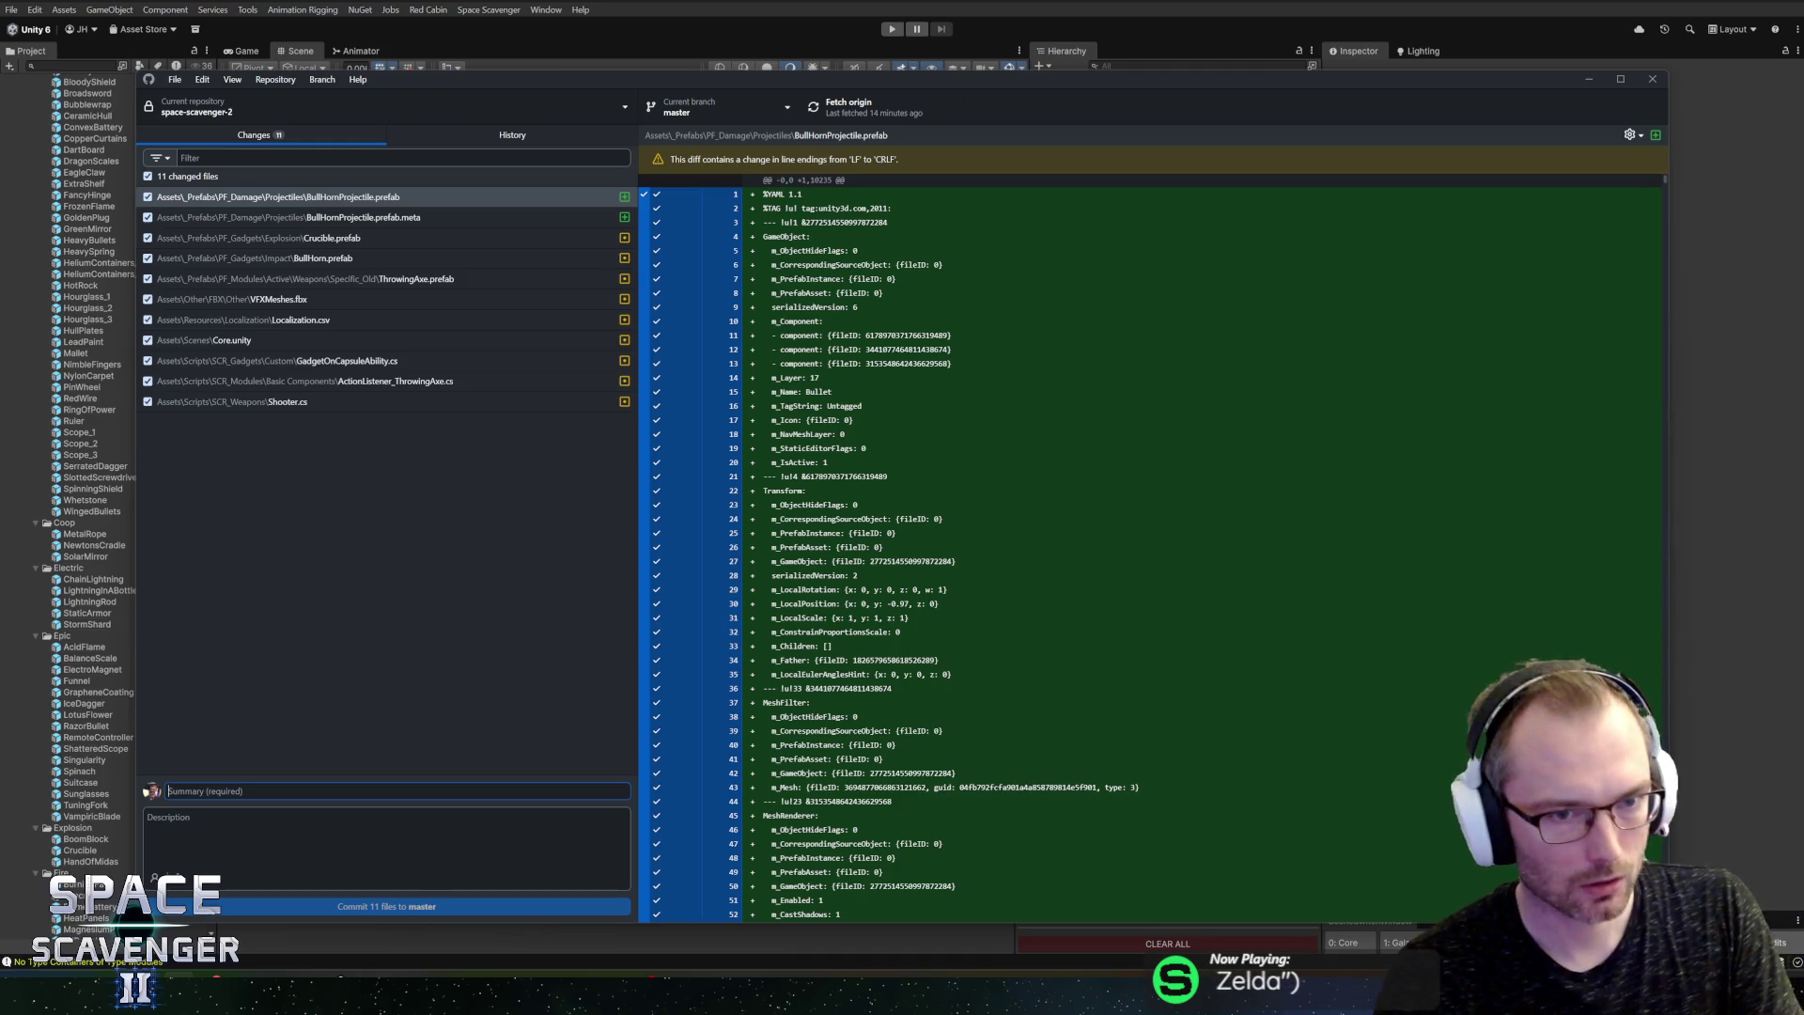
{"action": "type", "text": "Bull Horn + Crucible updates"}
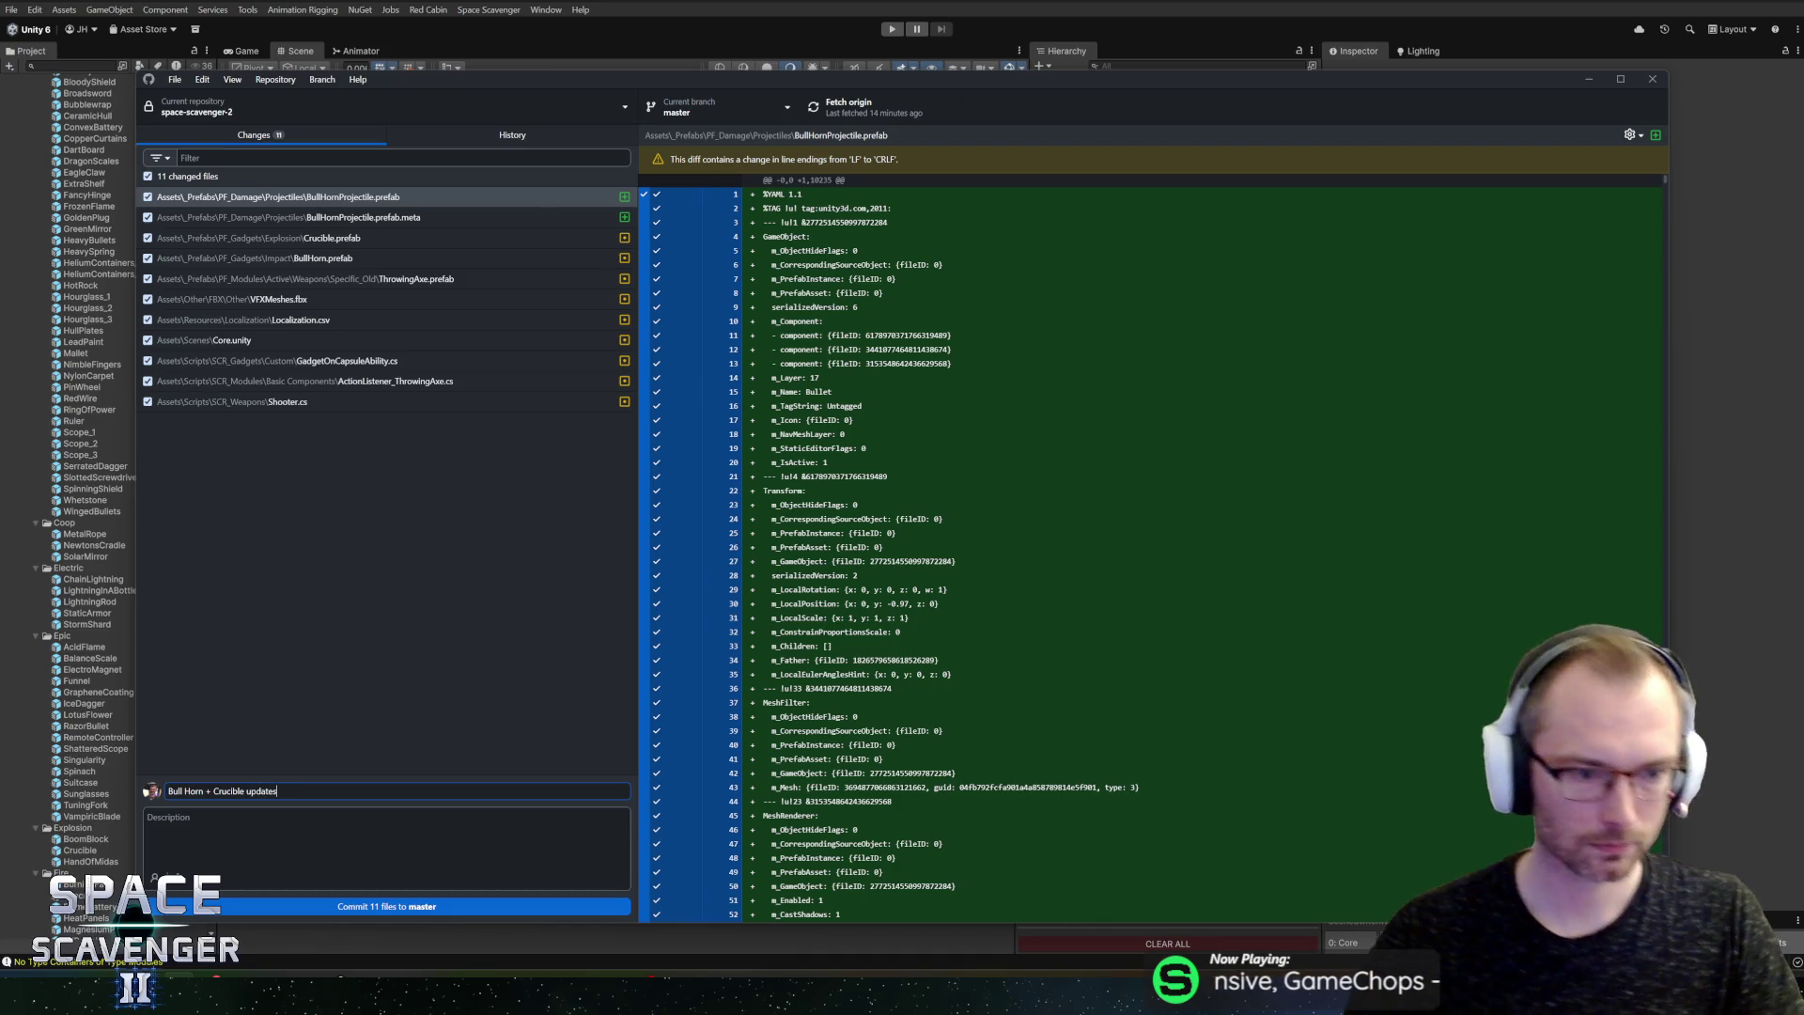
{"action": "left_click", "coordinate": [295, 899]}
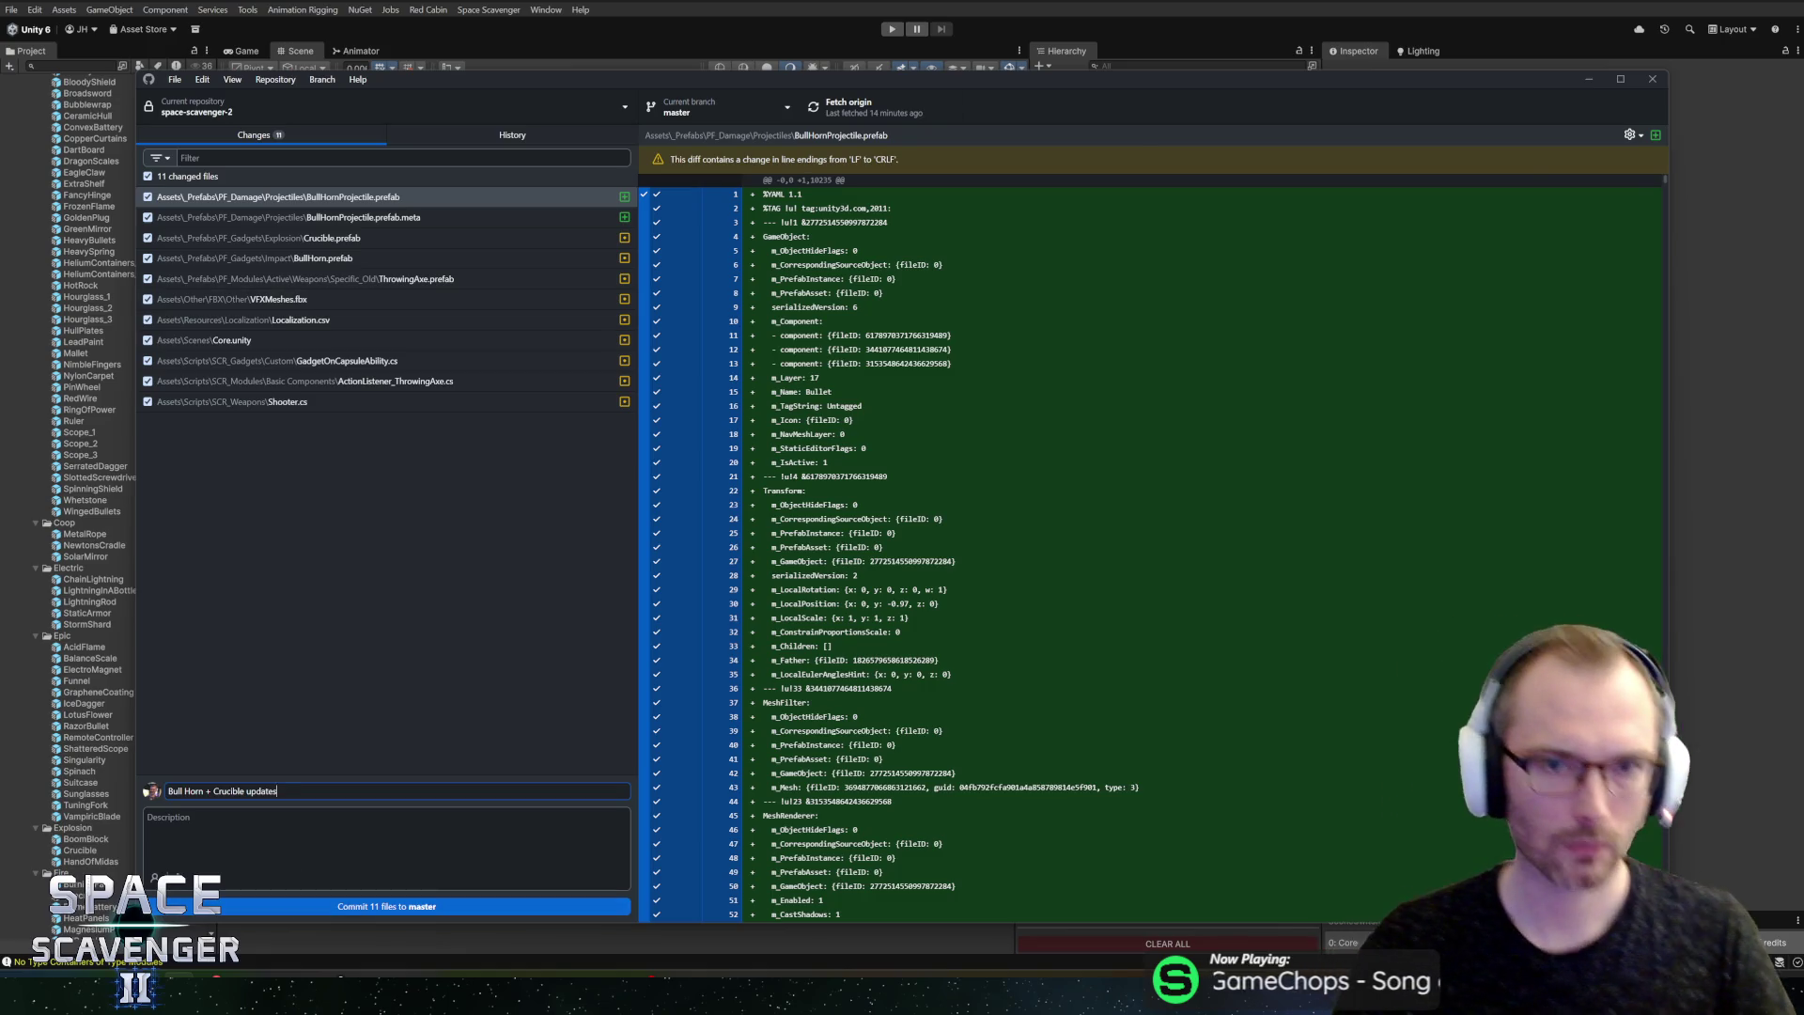
{"action": "left_click", "coordinate": [864, 17]}
Step: Start Play mode with a maximized Game view and spawn a ThrowingAxe from the dev console
{"action": "left_click", "coordinate": [892, 29]}
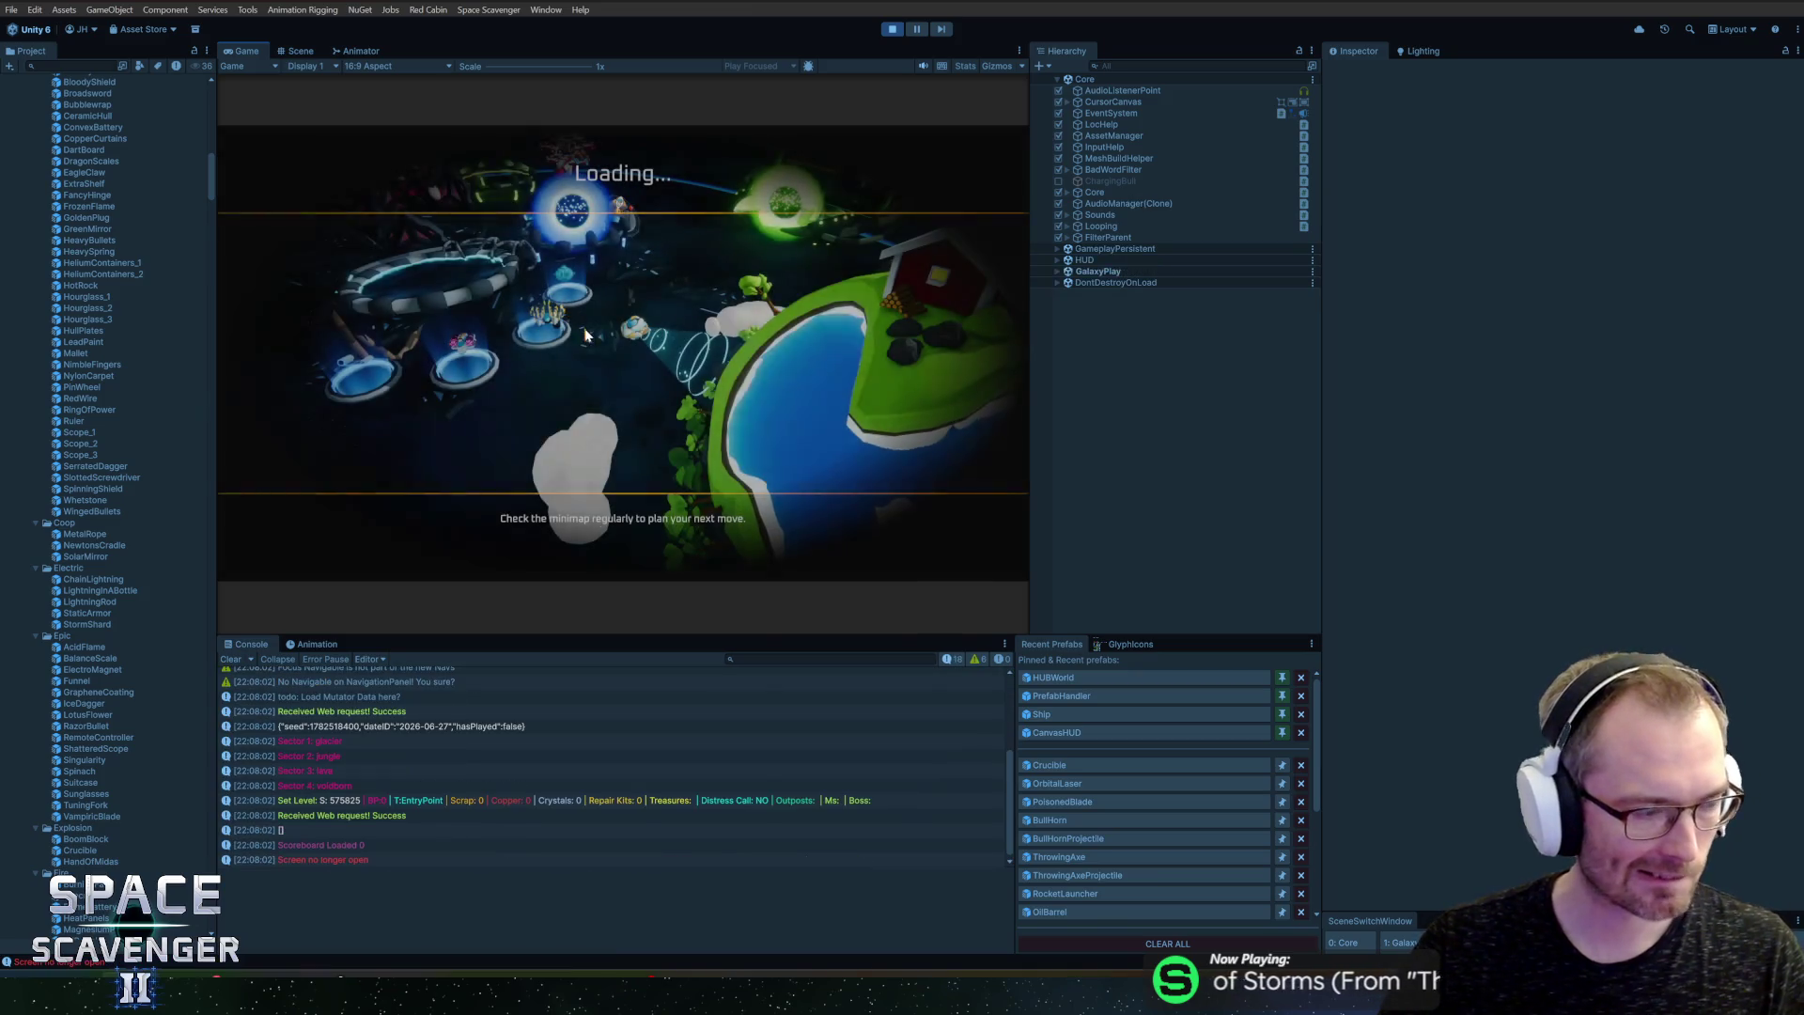
{"action": "double_click", "coordinate": [233, 50]}
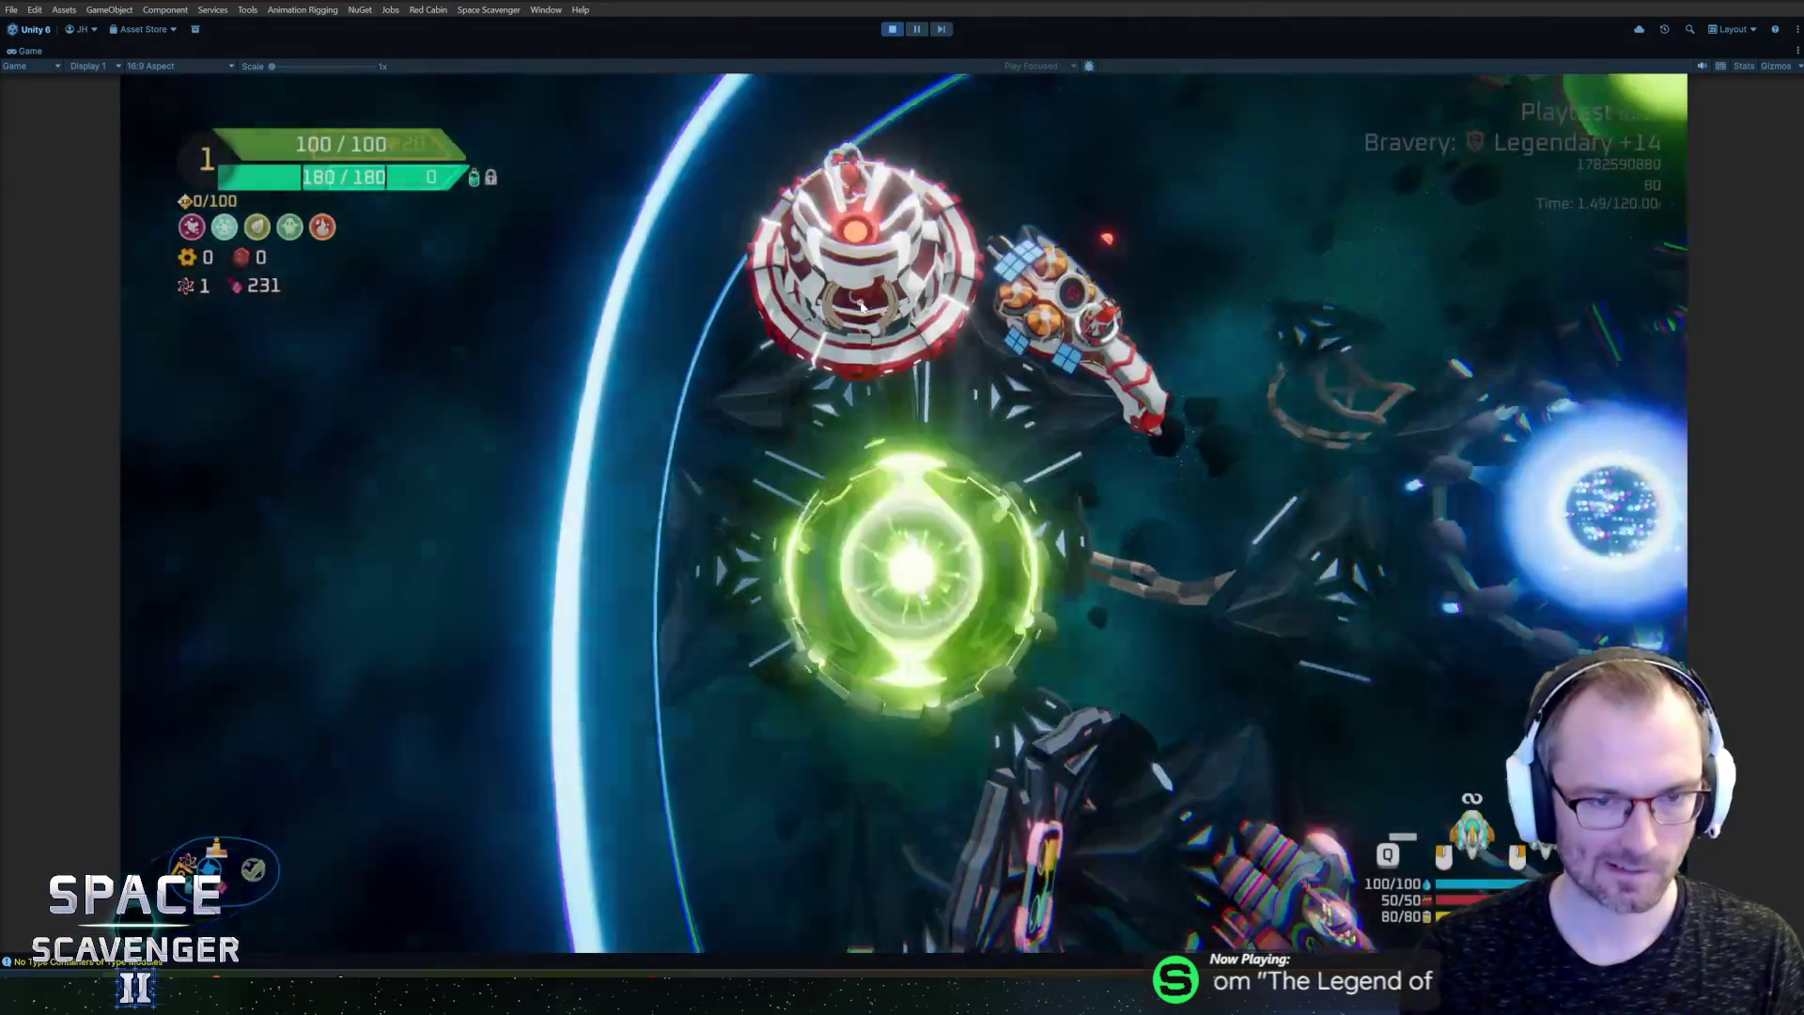
{"action": "key", "text": "grave"}
{"action": "type", "text": "spawn thro"}
{"action": "key", "text": "Tab"}
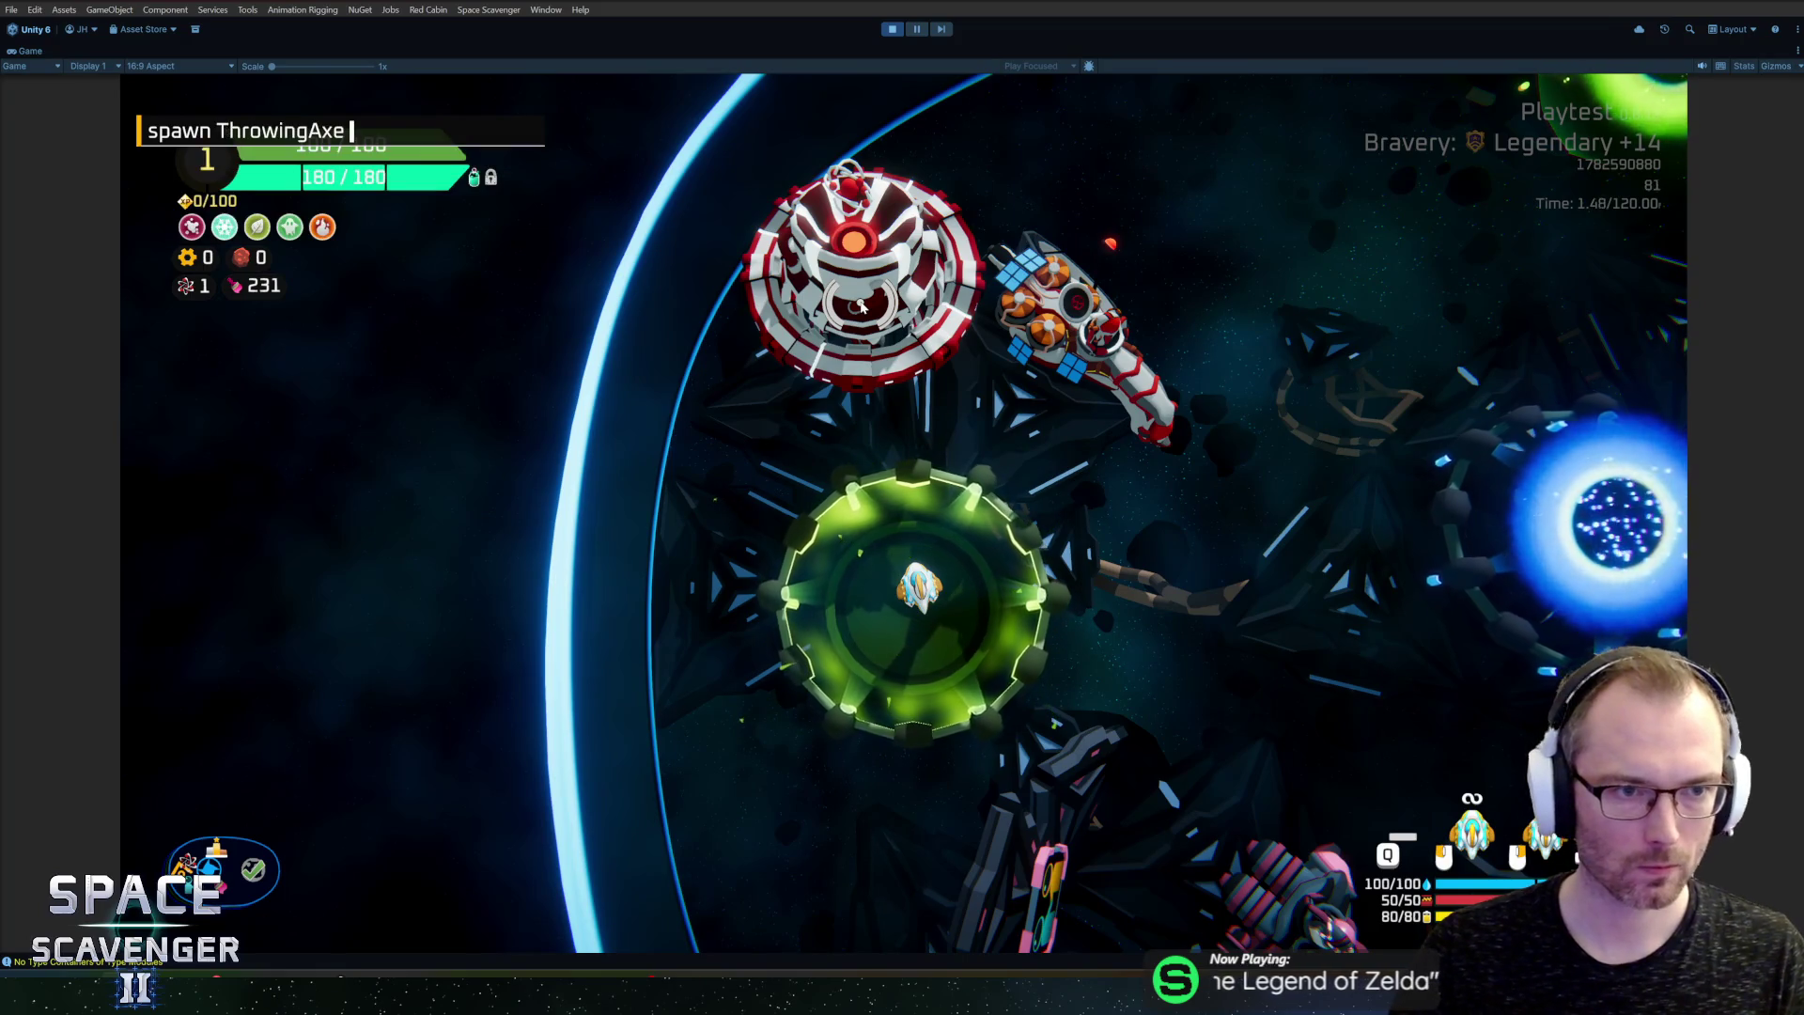
{"action": "key", "text": "Return"}
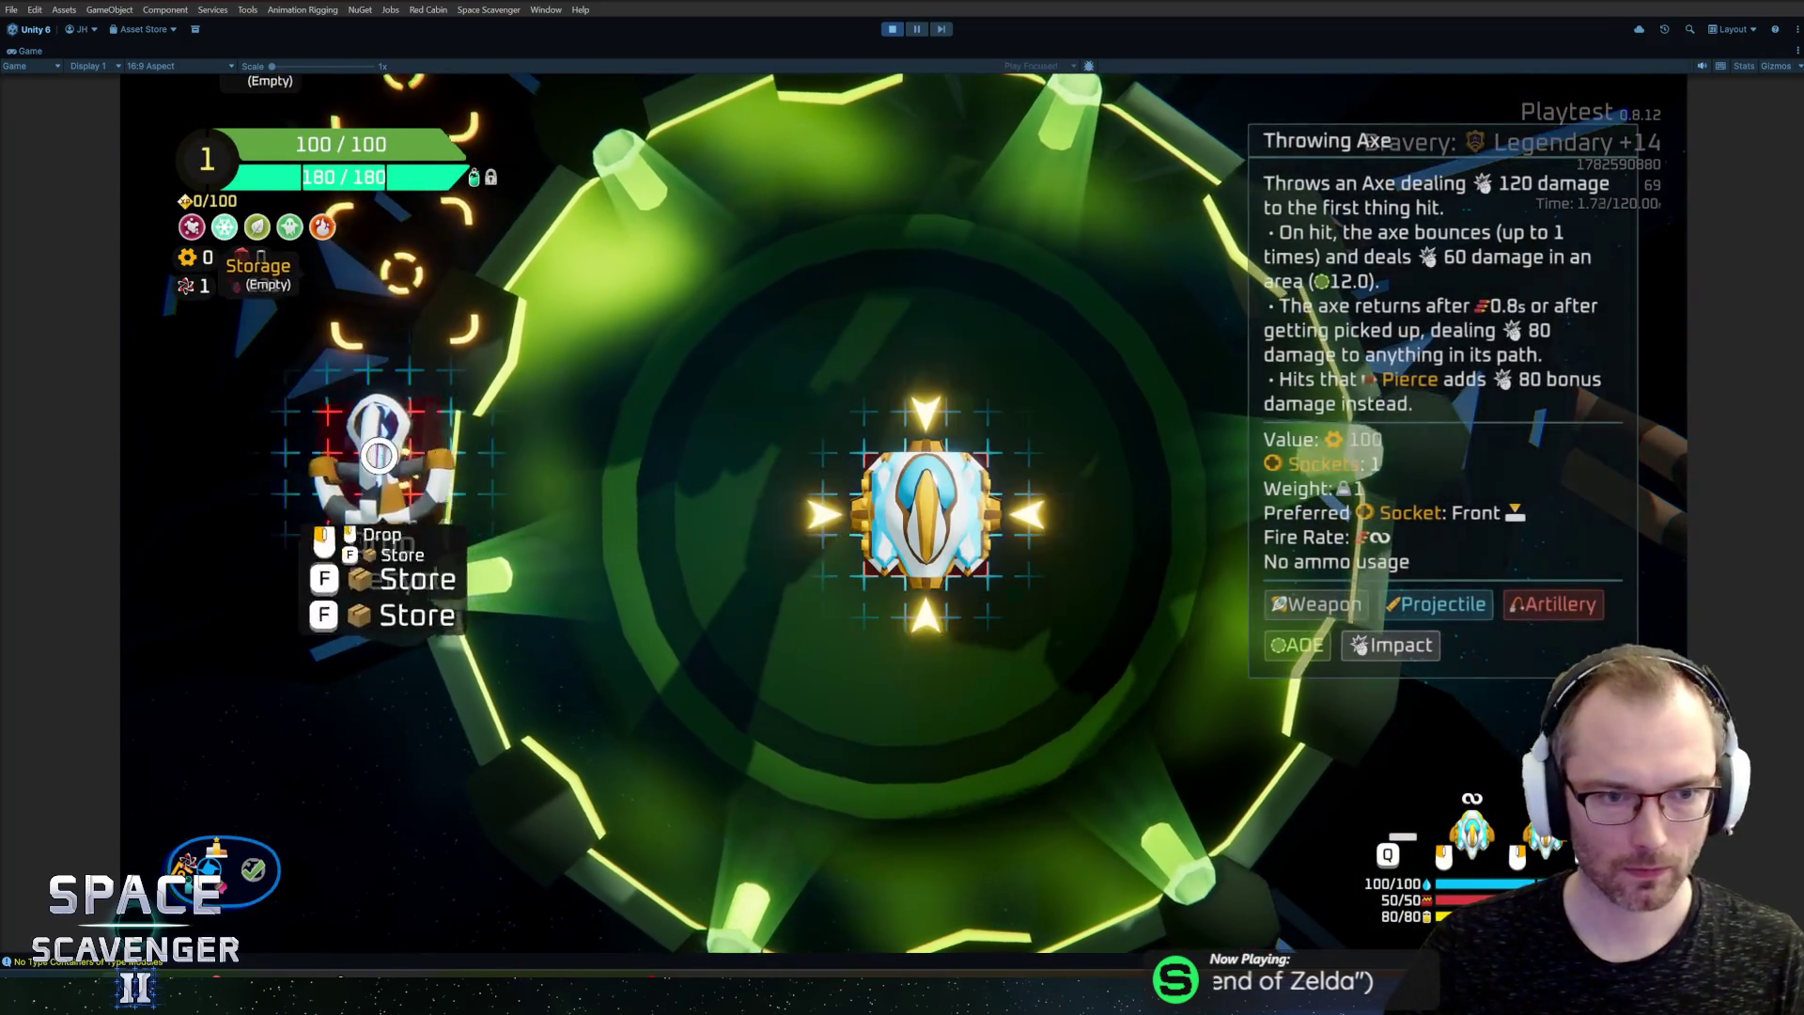
Step: Attach the Throwing Axe, spawn a TrainingDummy_Invincible and fly at it to land hits
{"action": "key", "text": "e"}
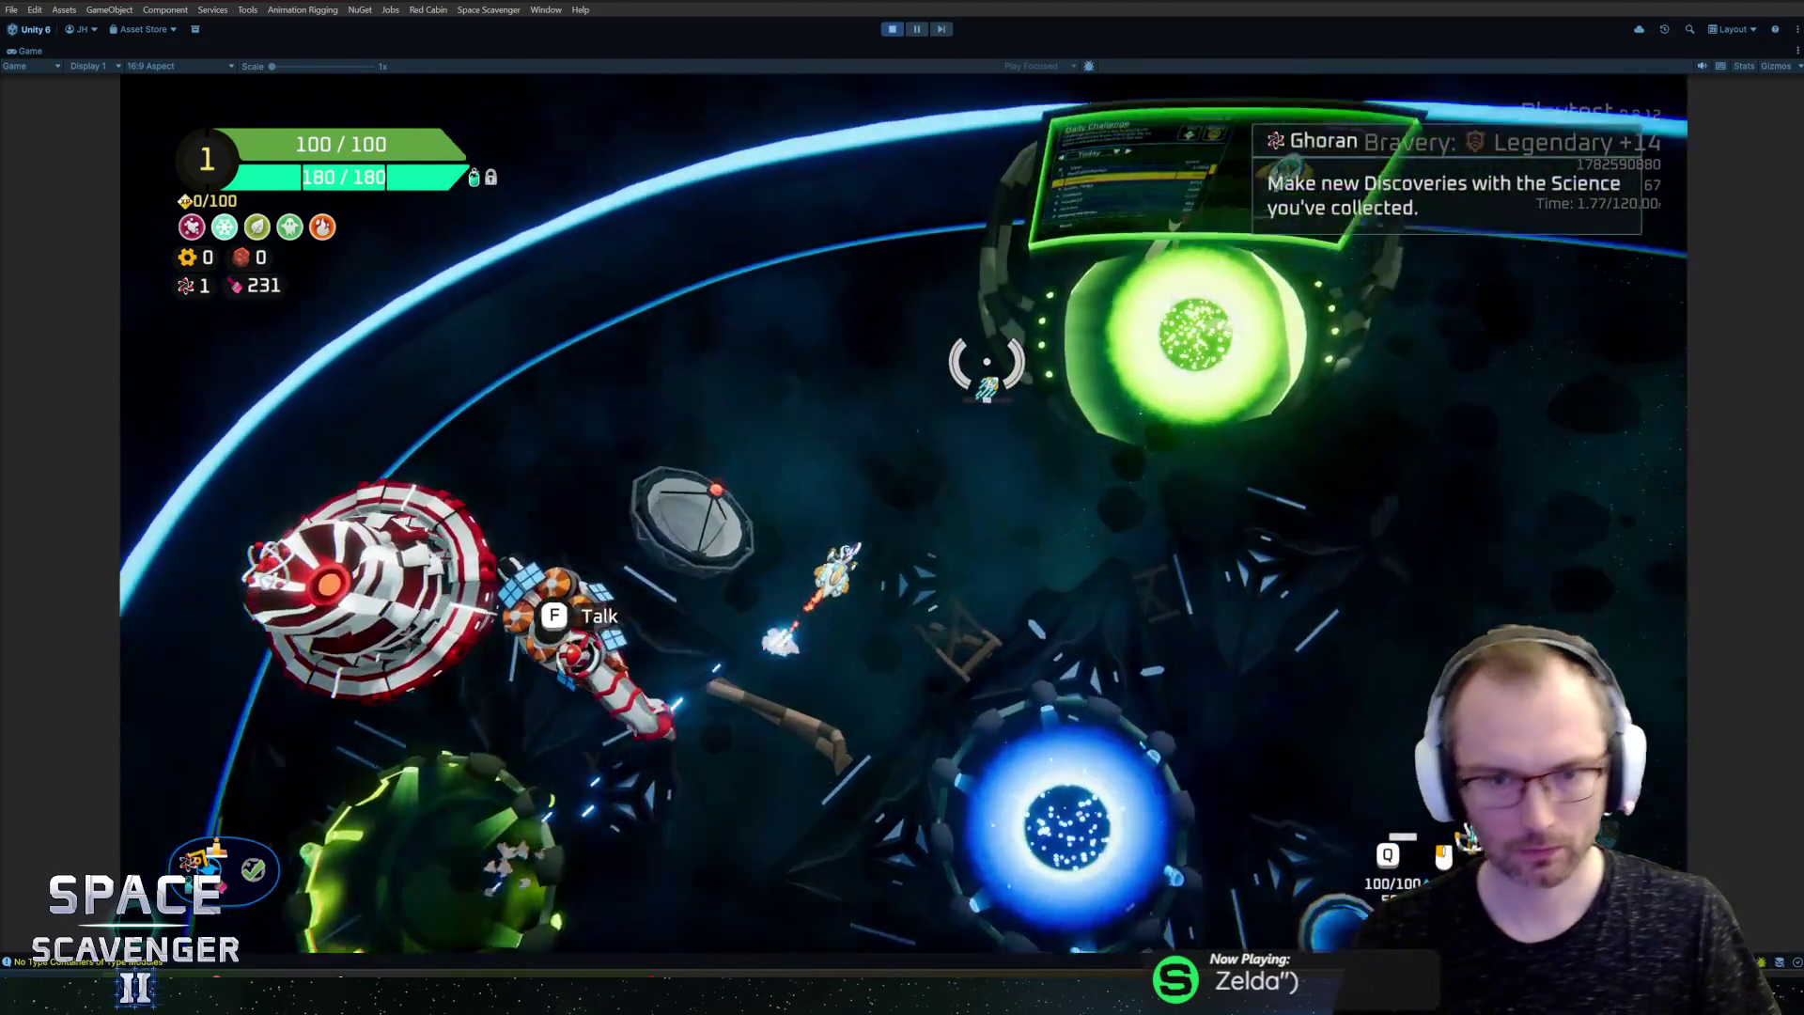
{"action": "key", "text": "grave"}
{"action": "type", "text": "spawn tr"}
{"action": "key", "text": "Down"}
{"action": "key", "text": "Down"}
{"action": "key", "text": "Down"}
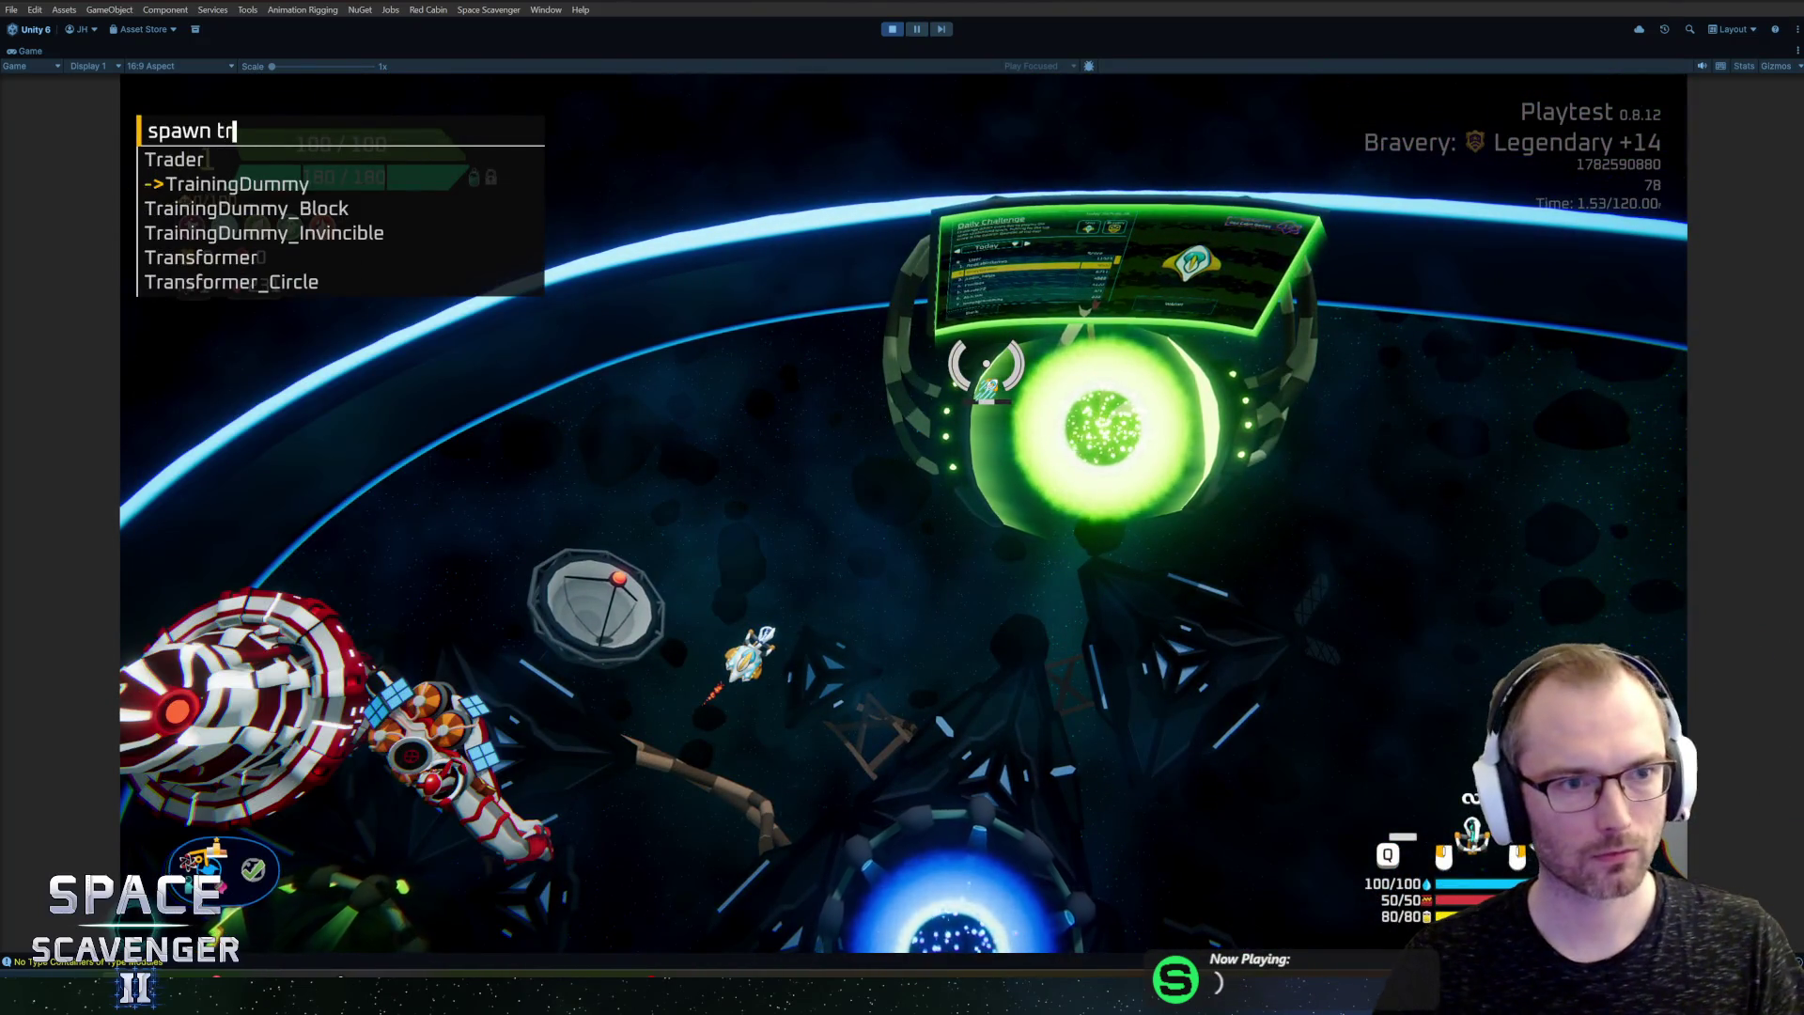
{"action": "key", "text": "Return"}
{"action": "key", "text": "w"}
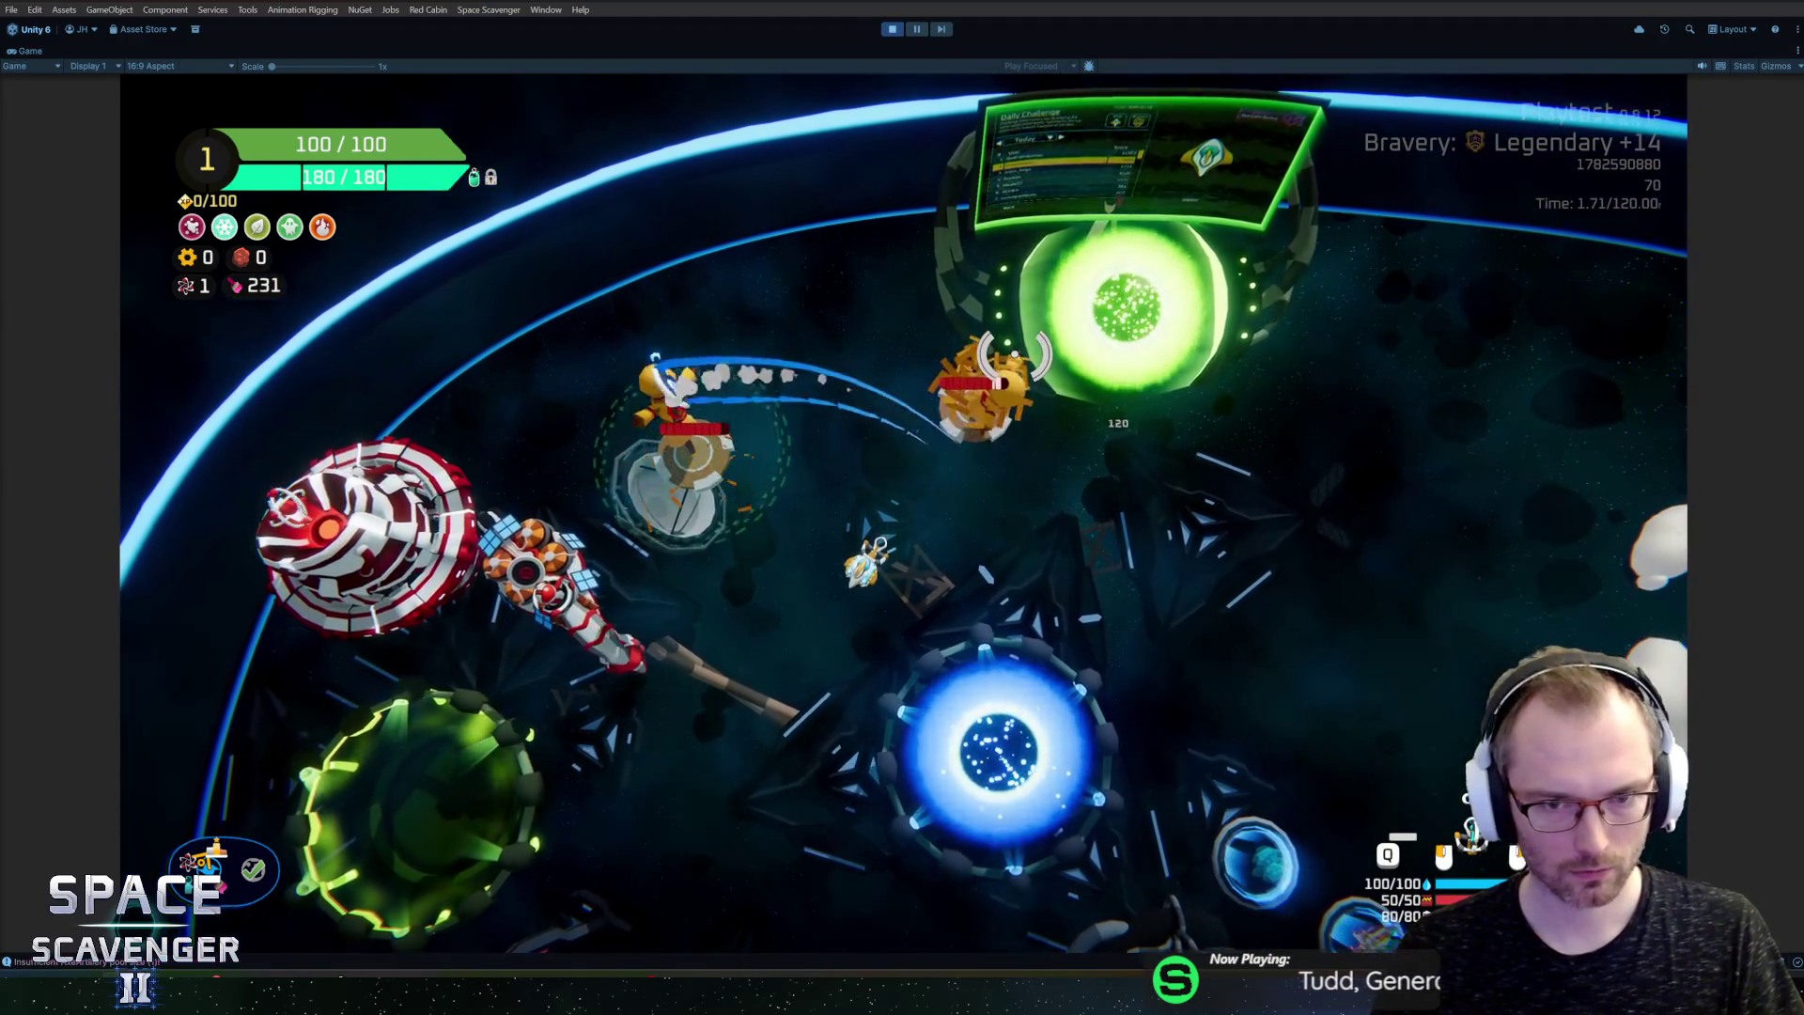
Step: Run 'ship stats addMult ProjectilePierce 2' in the dev console to double projectile pierce
{"action": "key", "text": "grave"}
{"action": "type", "text": "s"}
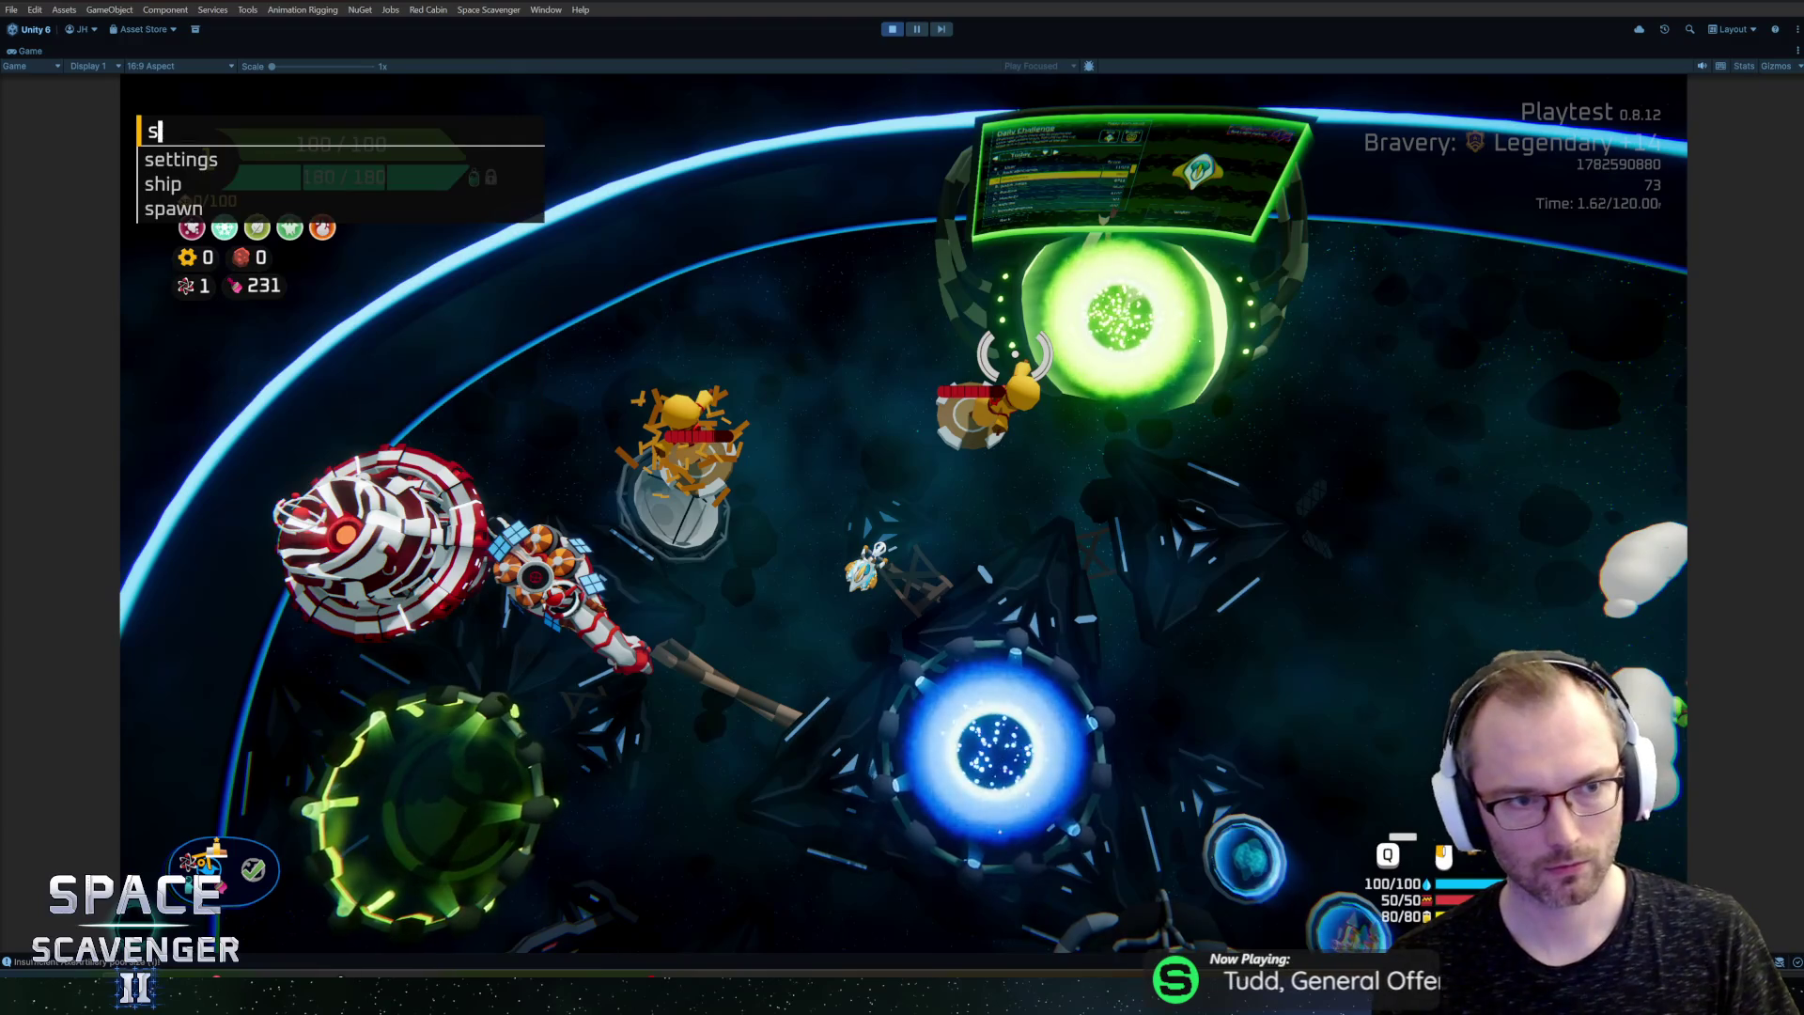
{"action": "key", "text": "BackSpace"}
{"action": "type", "text": "gadg"}
{"action": "key", "text": "BackSpace"}
{"action": "key", "text": "BackSpace"}
{"action": "key", "text": "BackSpace"}
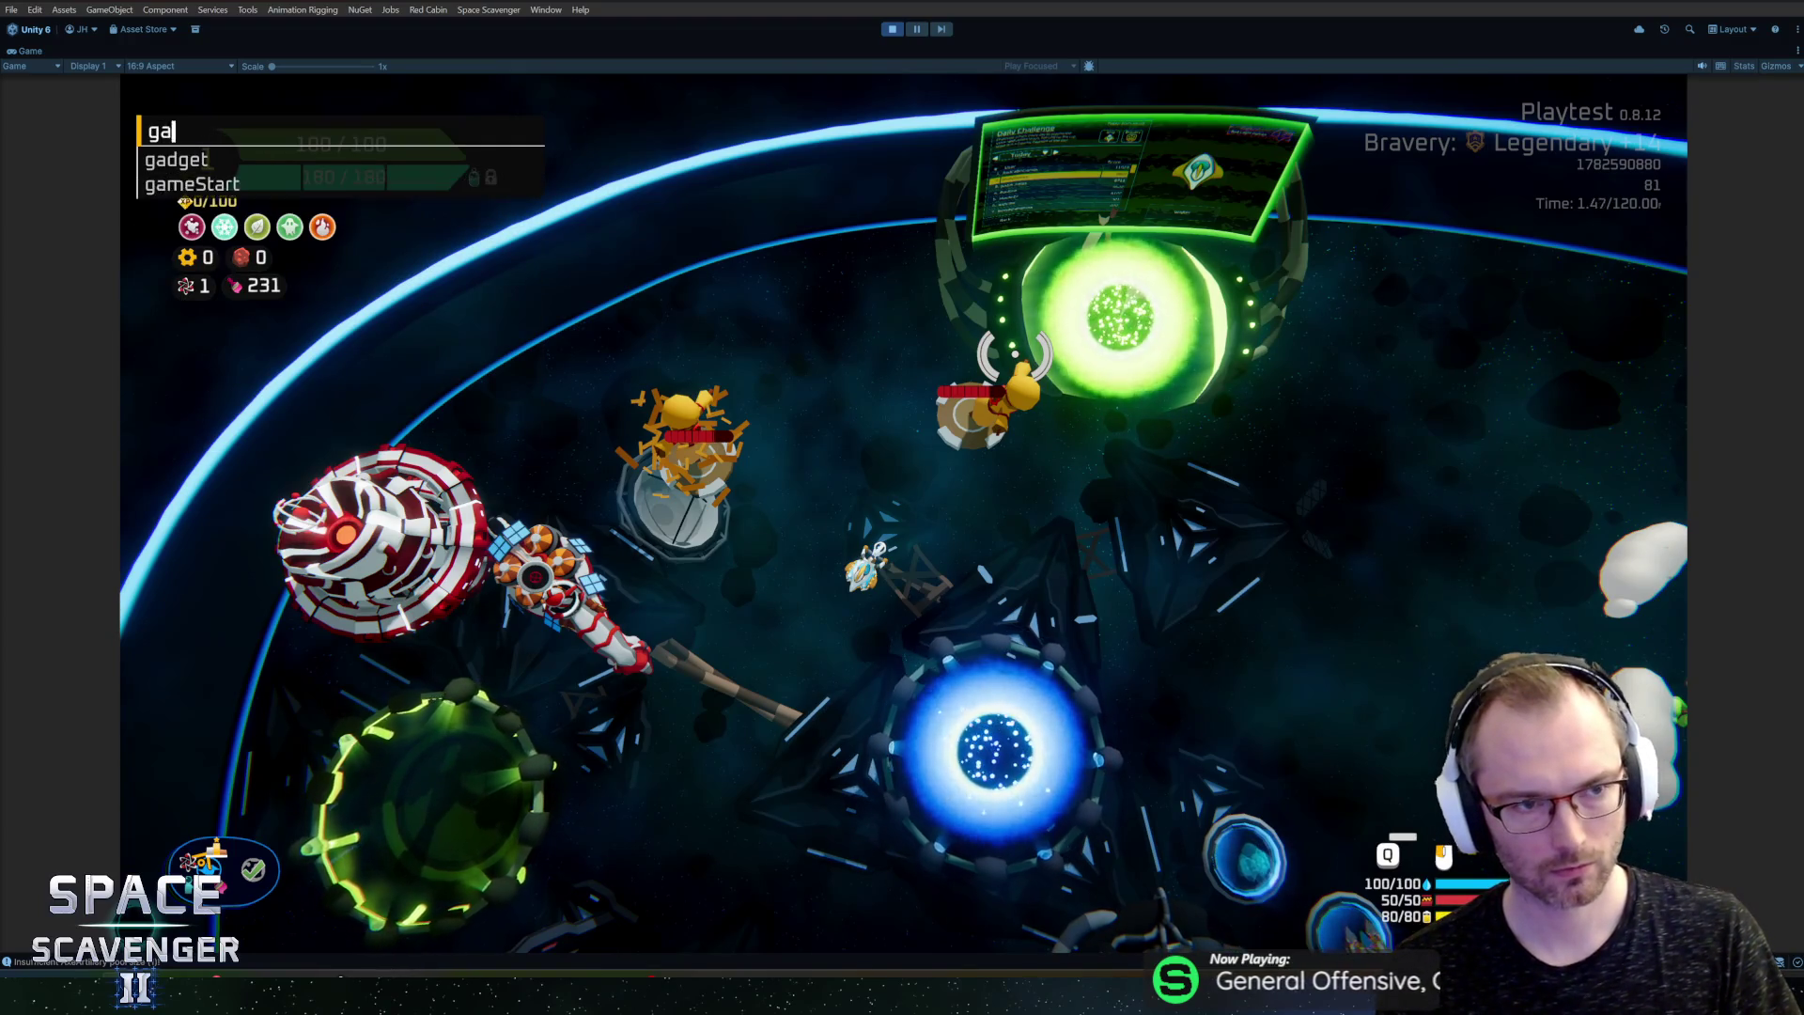
{"action": "type", "text": "ship stats addM"}
{"action": "key", "text": "Tab"}
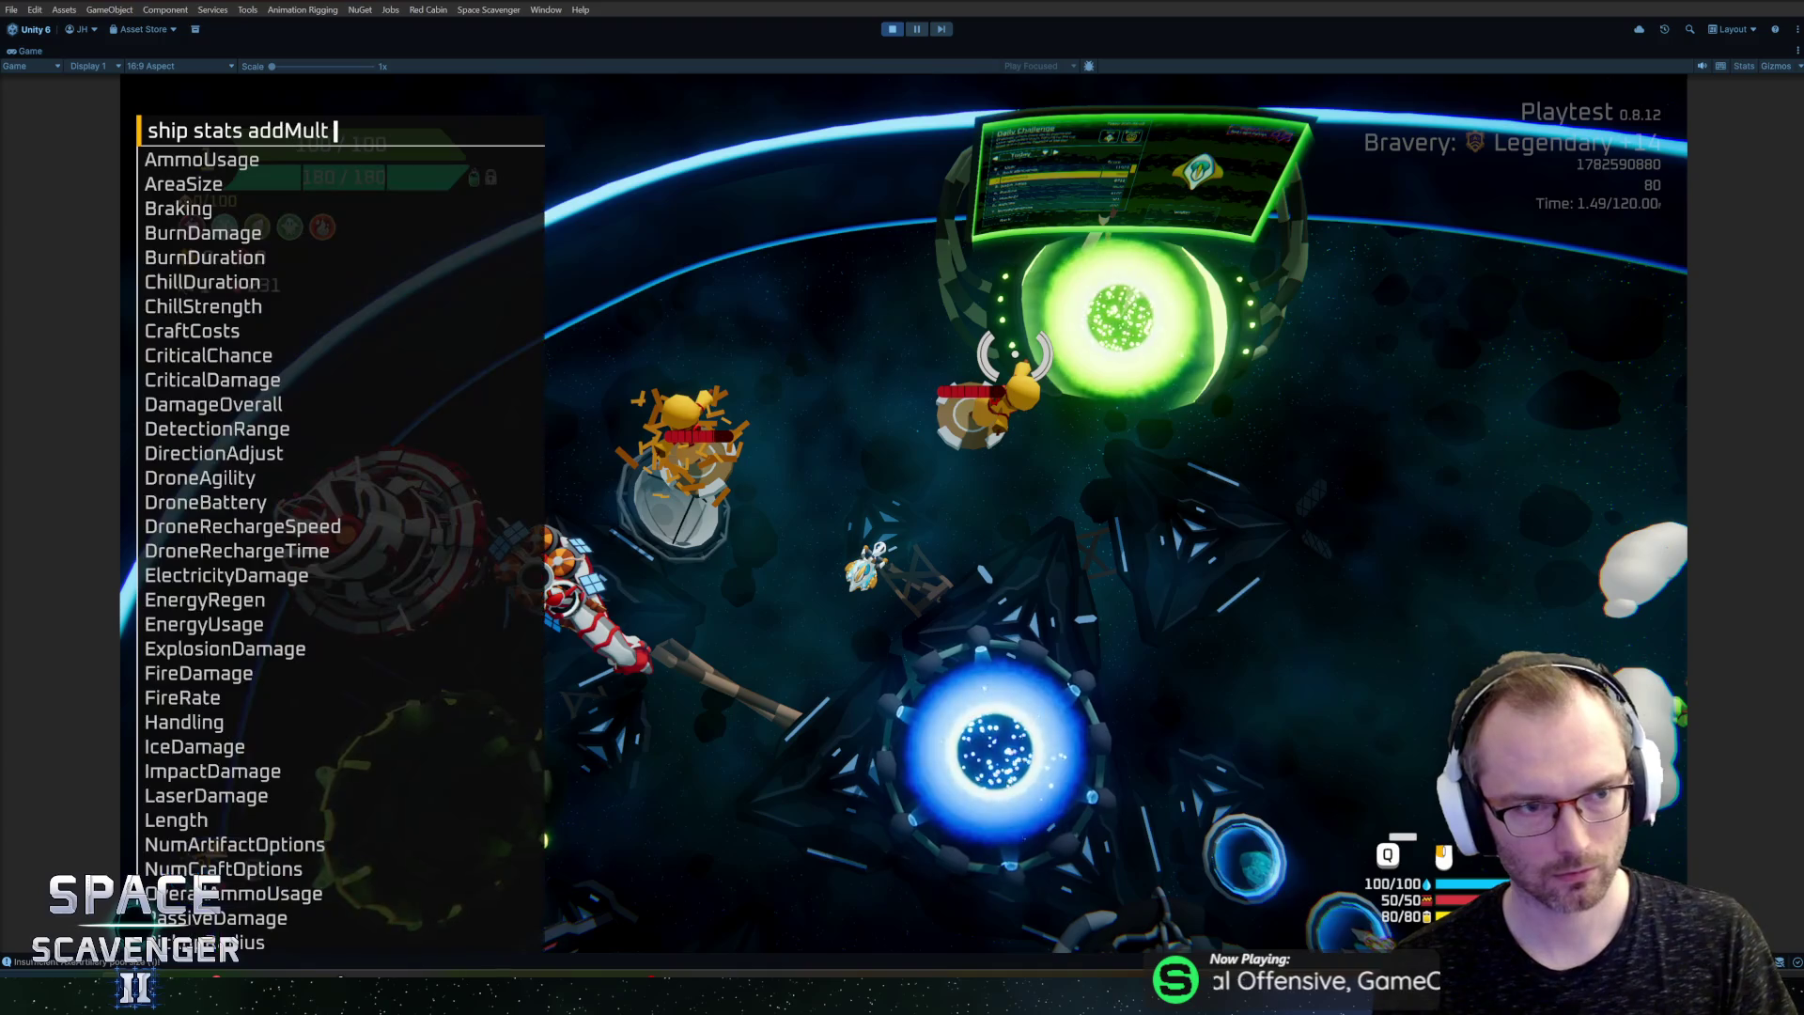
{"action": "type", "text": "projec"}
{"action": "key", "text": "Tab"}
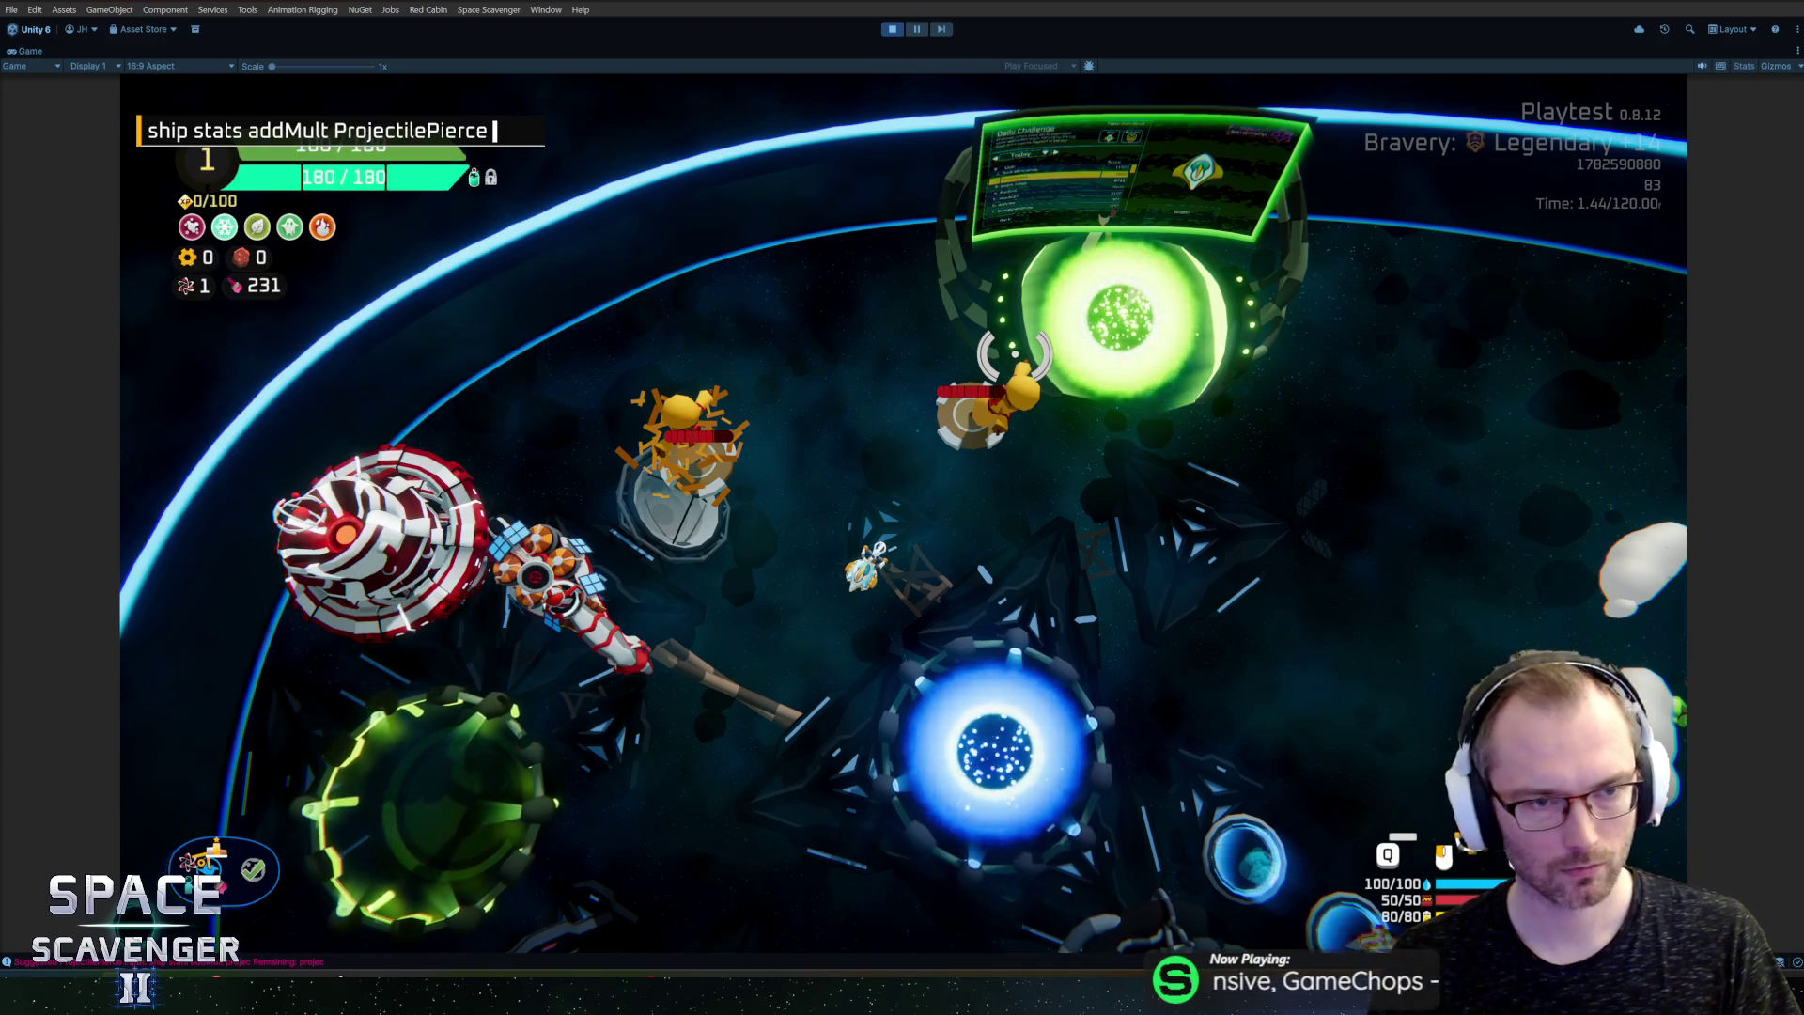
{"action": "key", "text": "Return"}
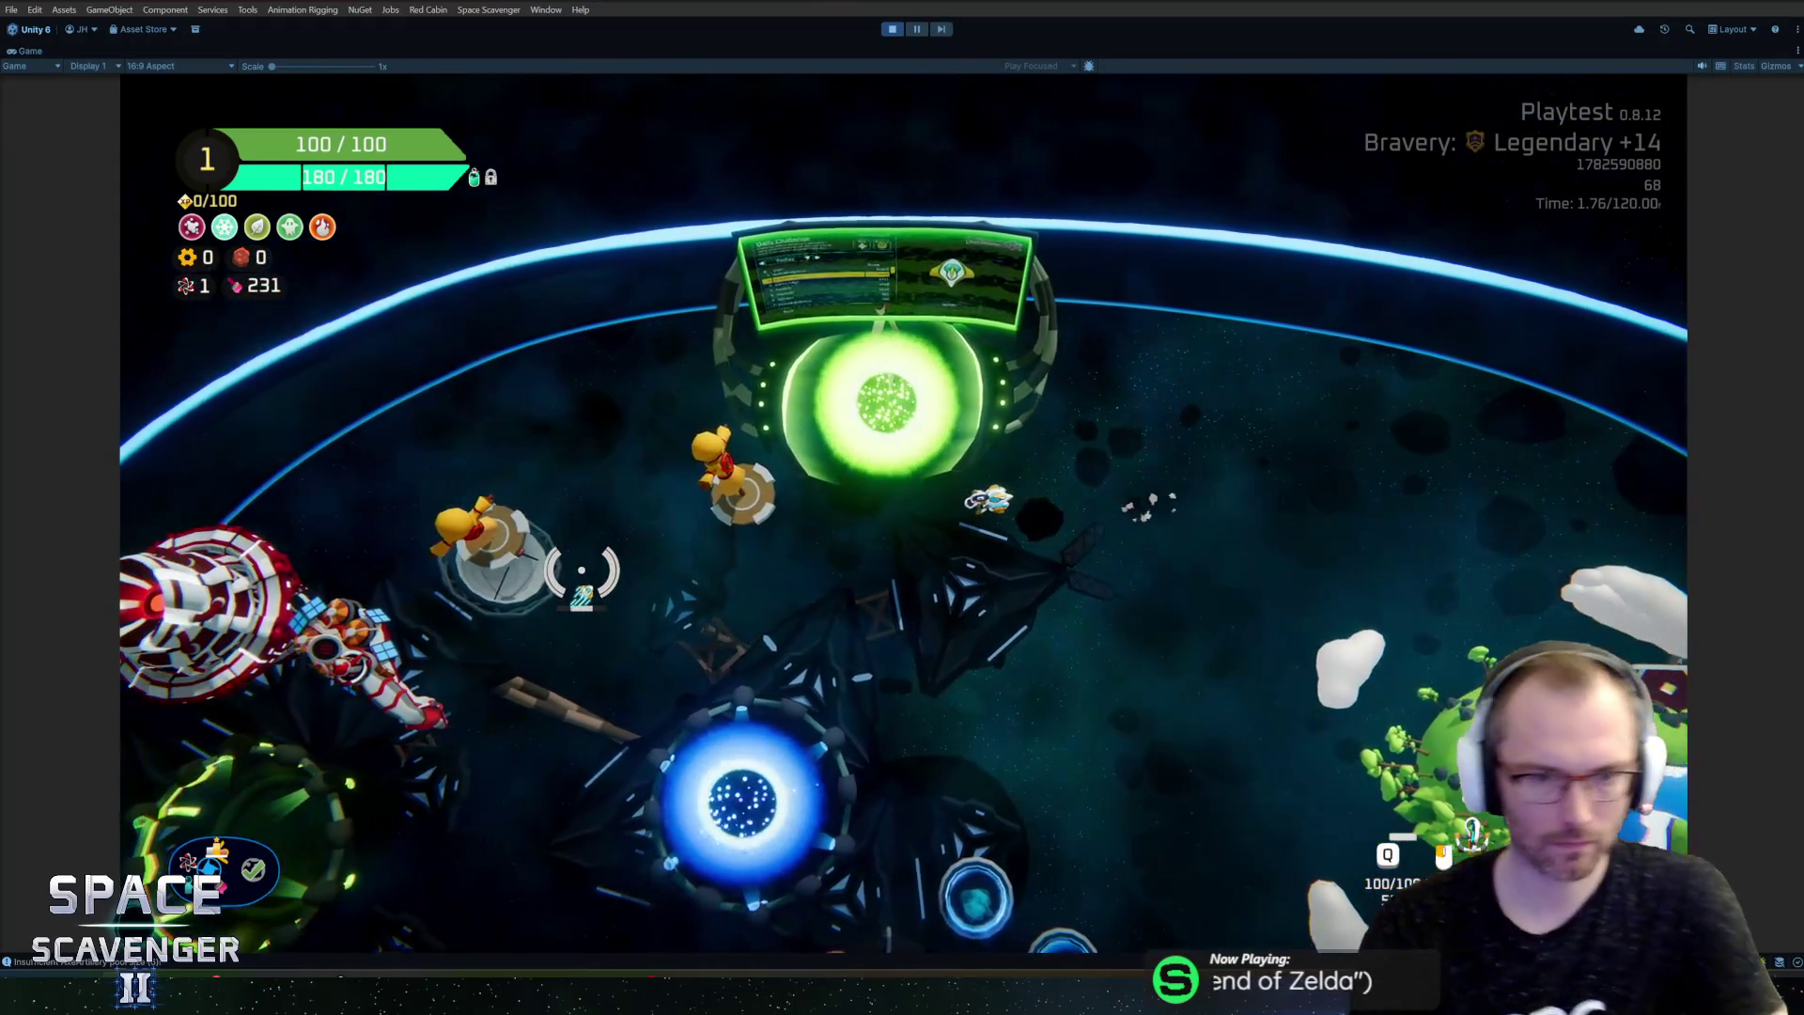
Step: Spawn a BulletCrate and add a gadget starting with 'bu' to the ship through the dev console
{"action": "key", "text": "grave"}
{"action": "type", "text": "spawn bull"}
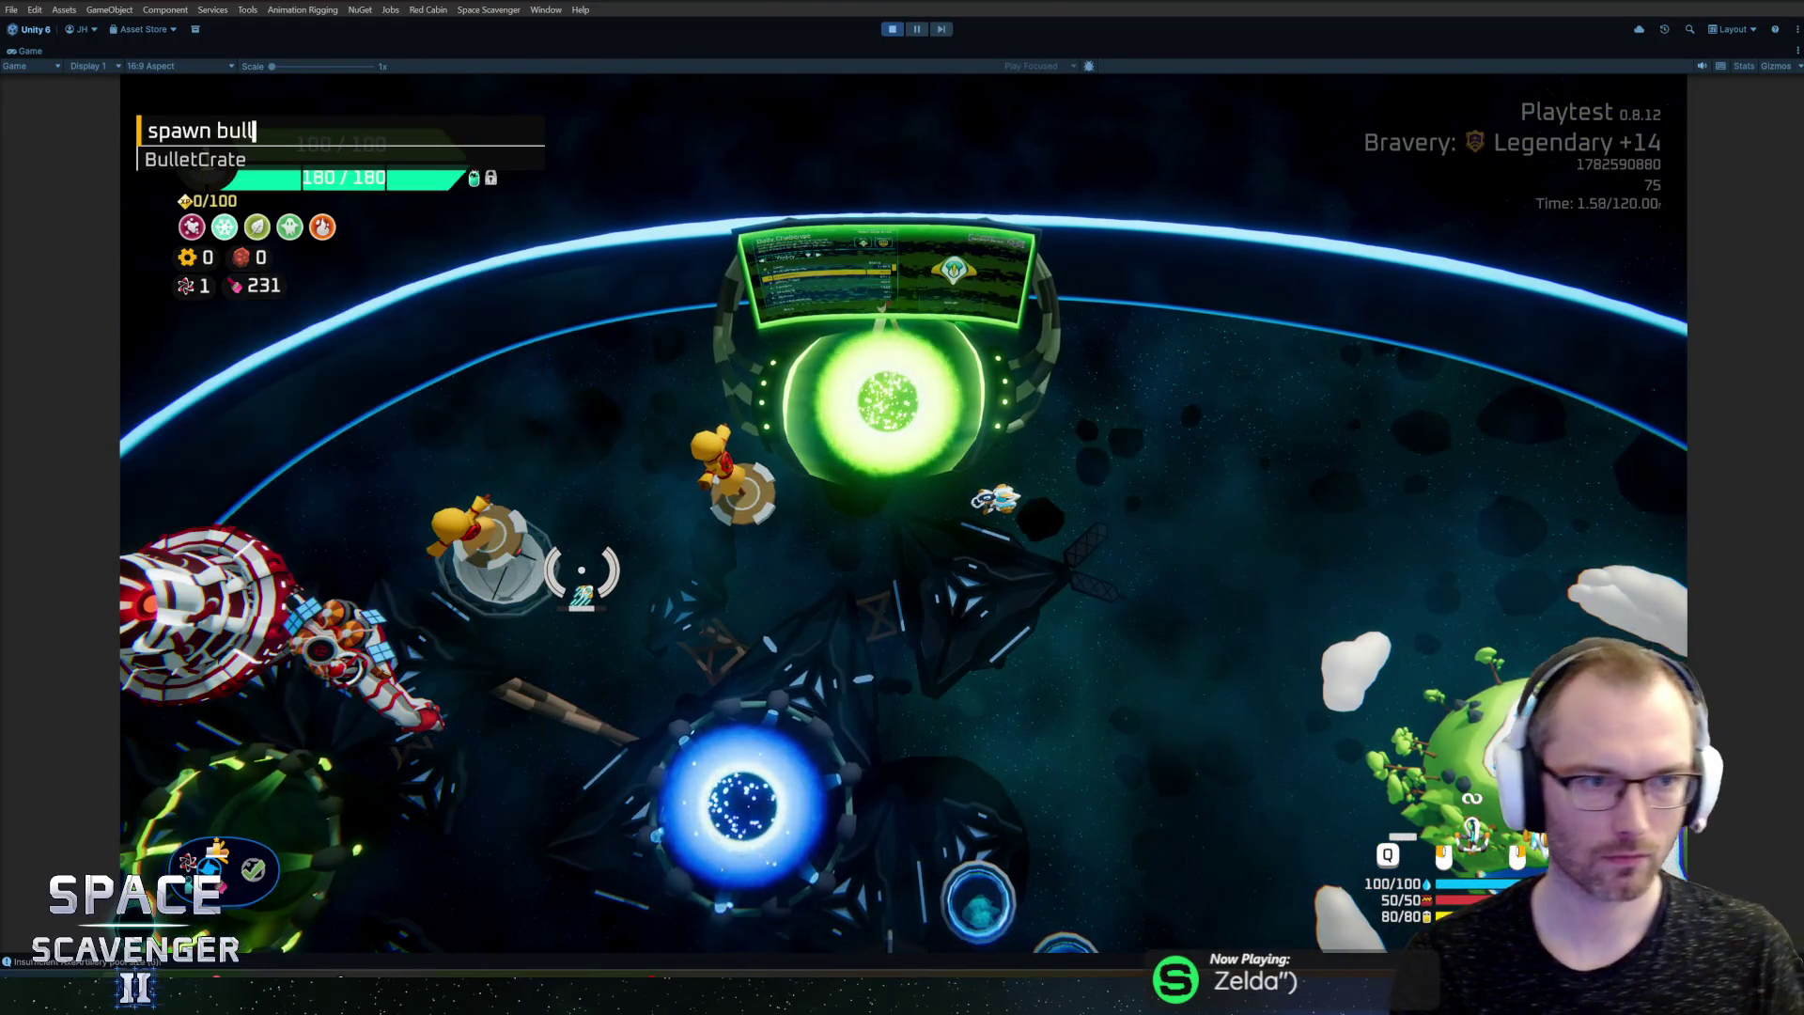
{"action": "key", "text": "Tab"}
{"action": "key", "text": "Return"}
{"action": "type", "text": "gad"}
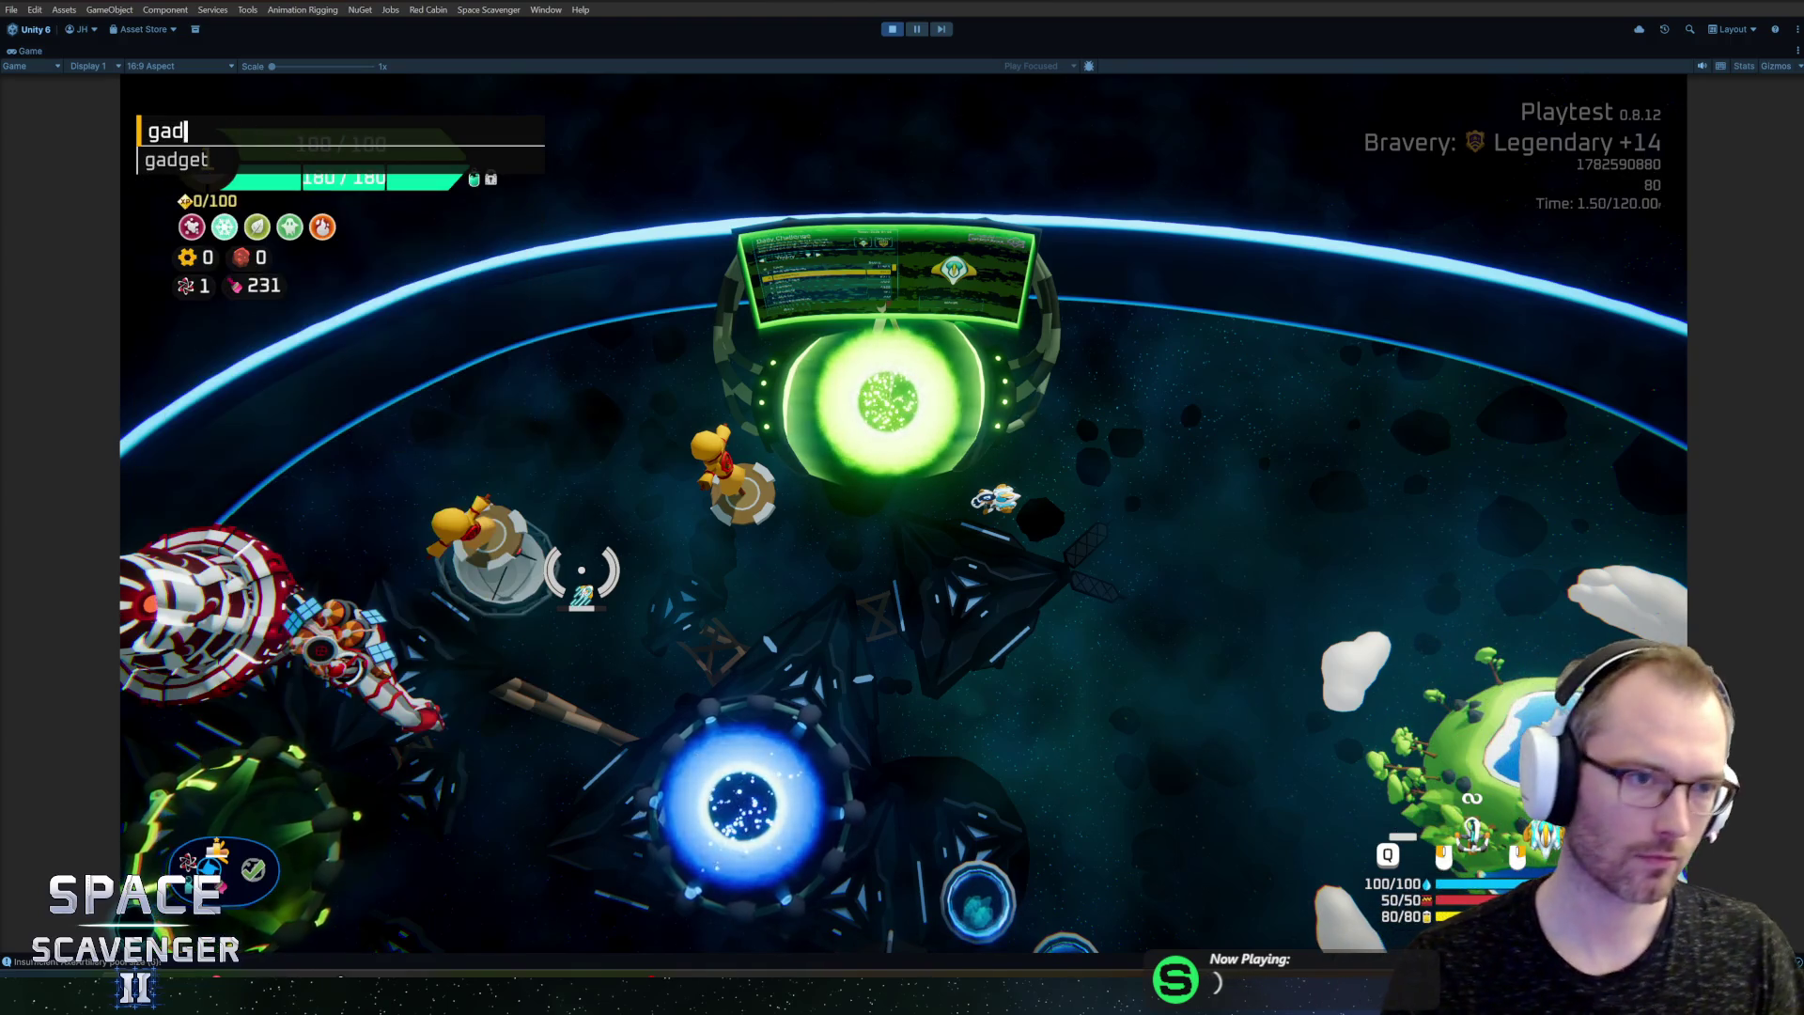
{"action": "key", "text": "Tab"}
{"action": "type", "text": "add bu"}
{"action": "key", "text": "Tab"}
{"action": "key", "text": "Return"}
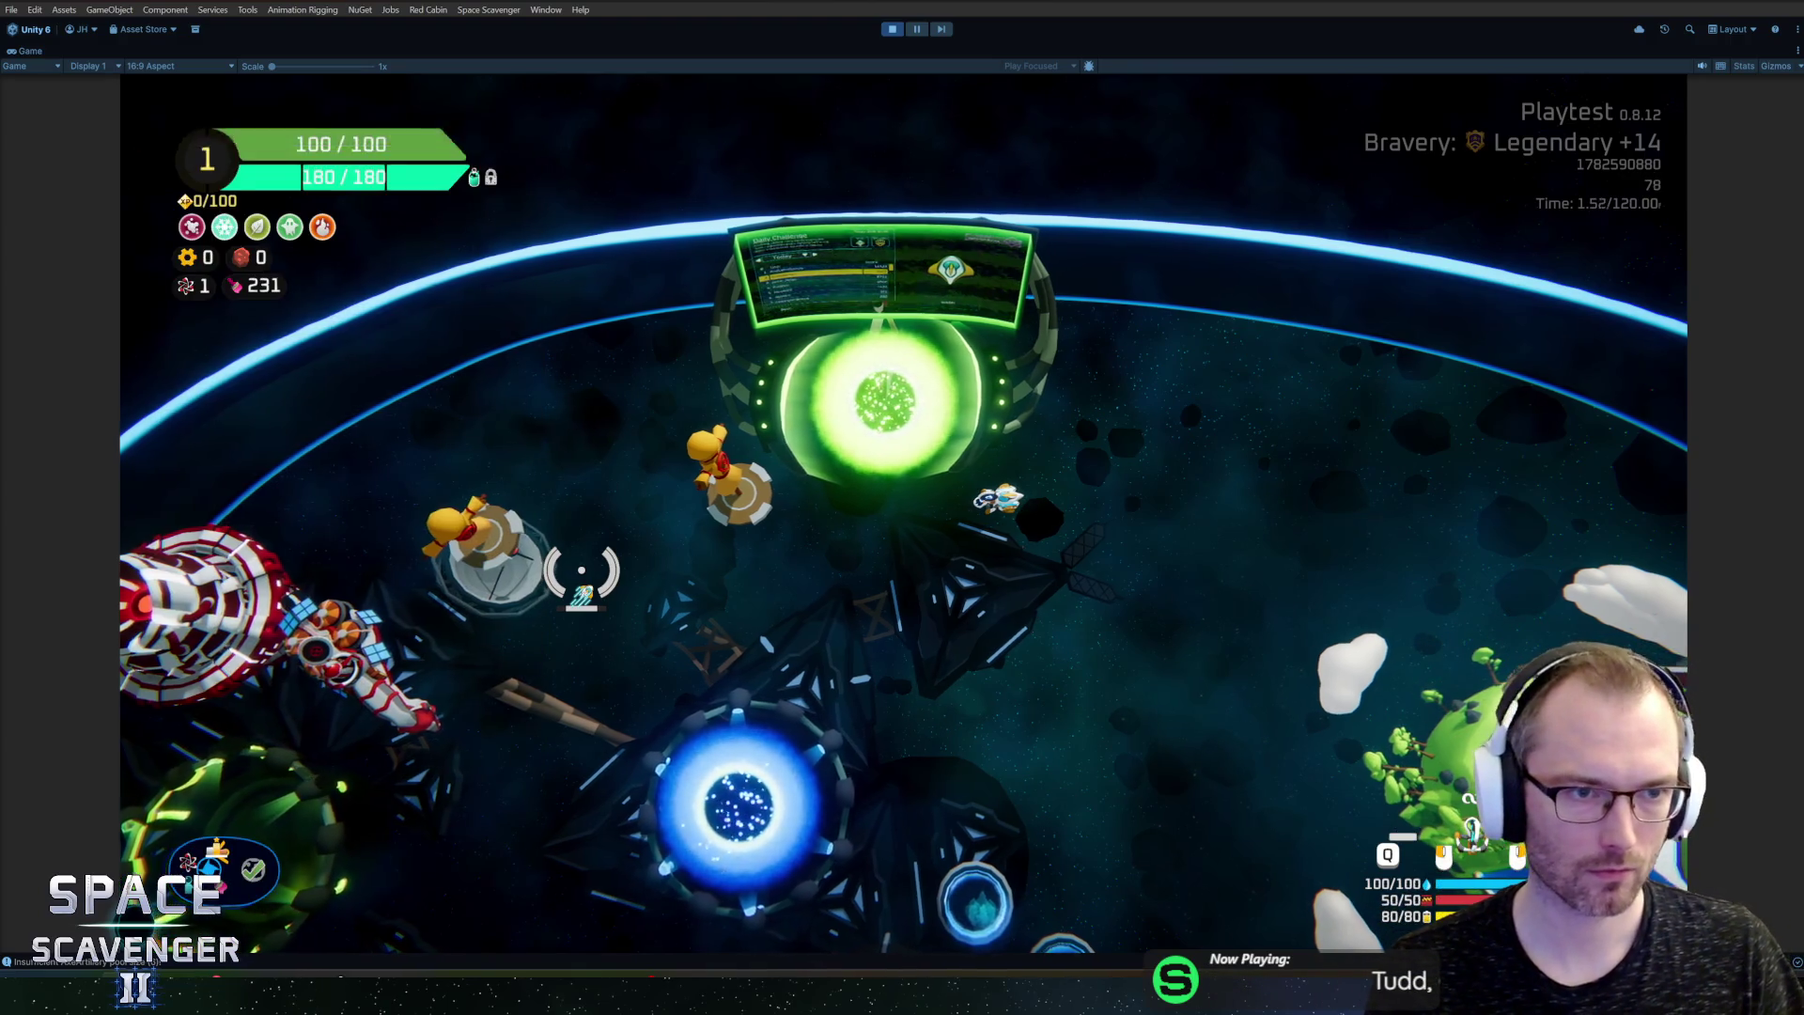
Step: Add the ConvexBattery gadget to the ship with the dev console's gadget add command
{"action": "type", "text": "spaw"}
{"action": "key", "text": "Tab"}
{"action": "key", "text": "Return"}
{"action": "type", "text": "gad"}
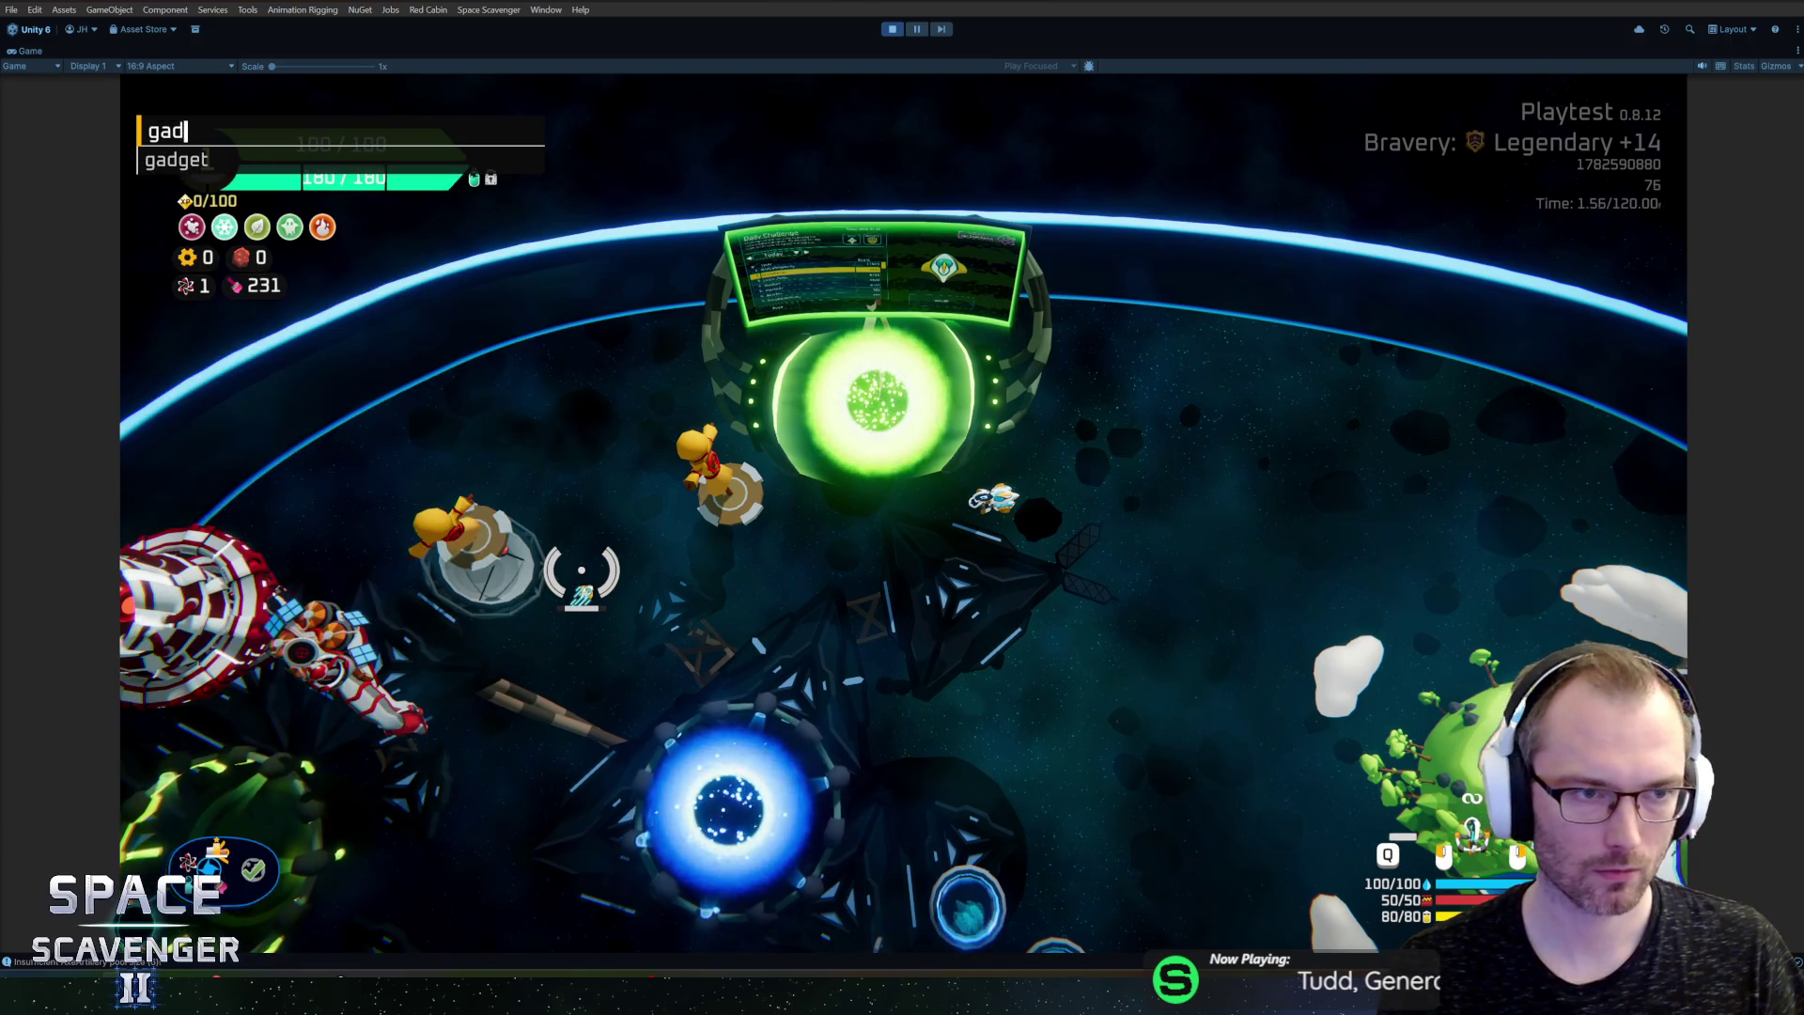
{"action": "key", "text": "Tab"}
{"action": "type", "text": "ad"}
{"action": "key", "text": "Tab"}
{"action": "type", "text": "conve"}
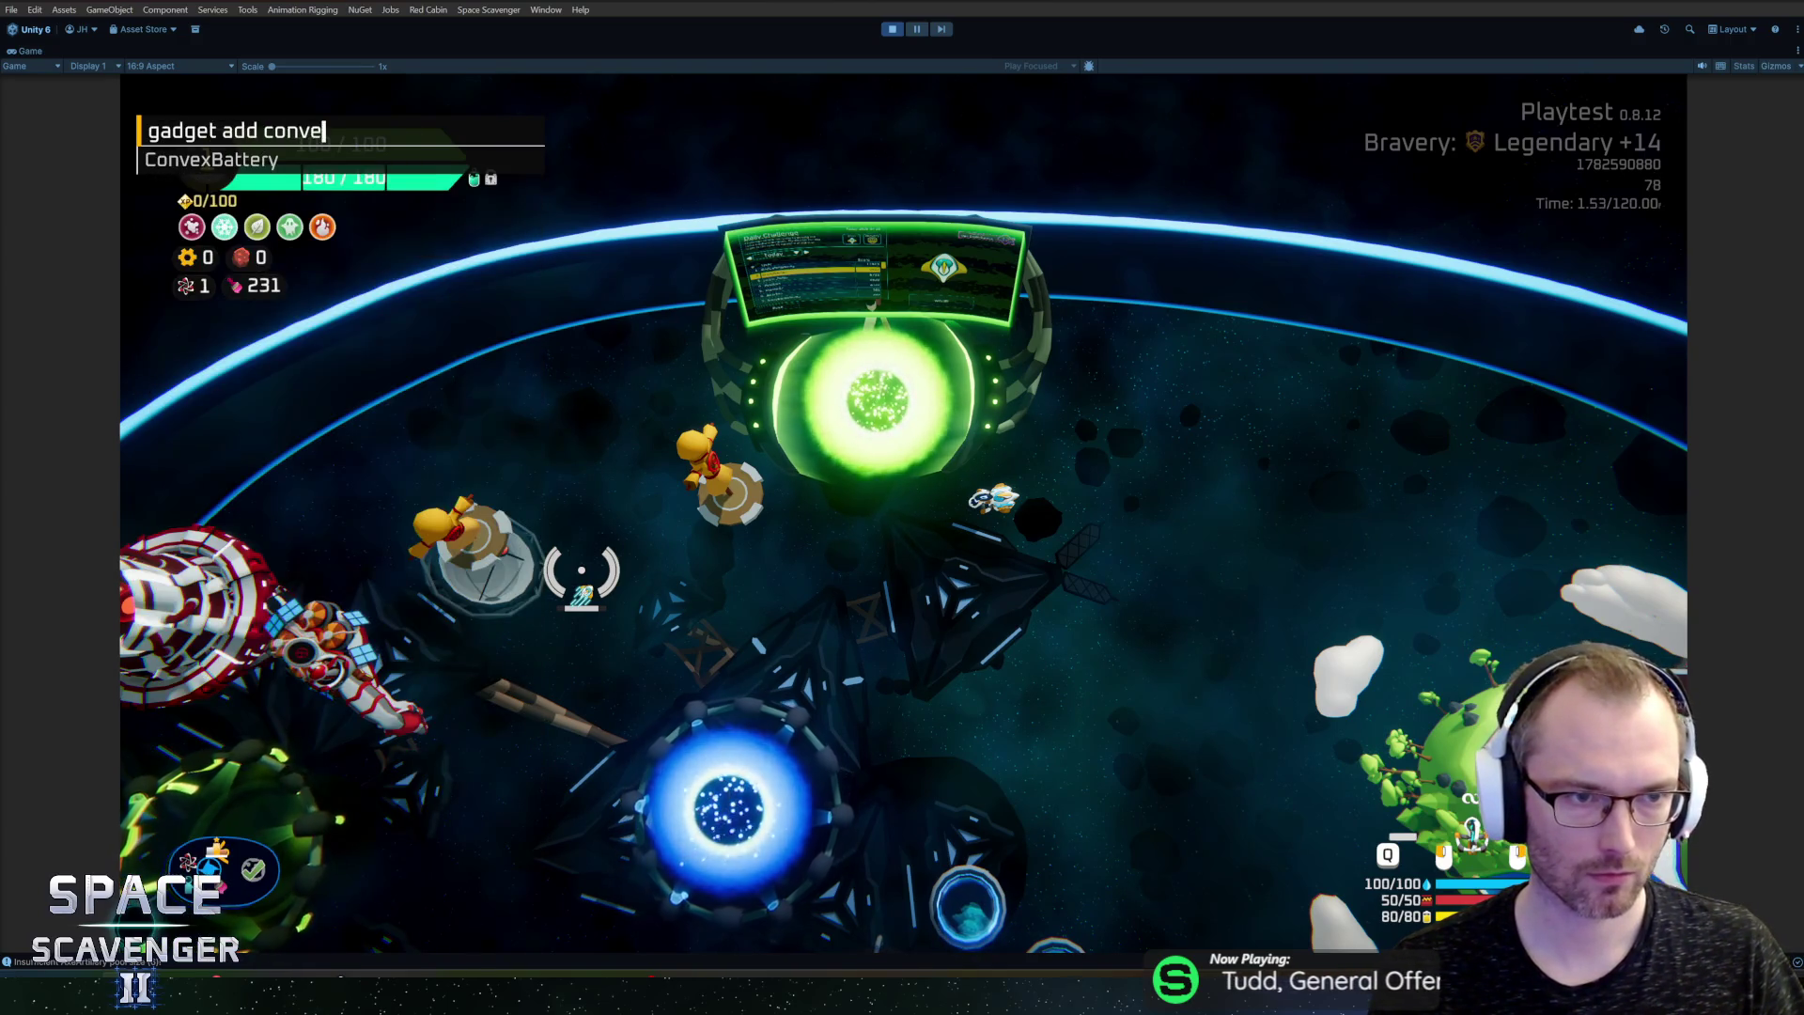
{"action": "key", "text": "Tab"}
{"action": "key", "text": "Return"}
Step: Check the ship stats panel, fly left and right around the arena, then exit Play mode
{"action": "key", "text": "i"}
{"action": "mouse_move", "coordinate": [1602, 632]}
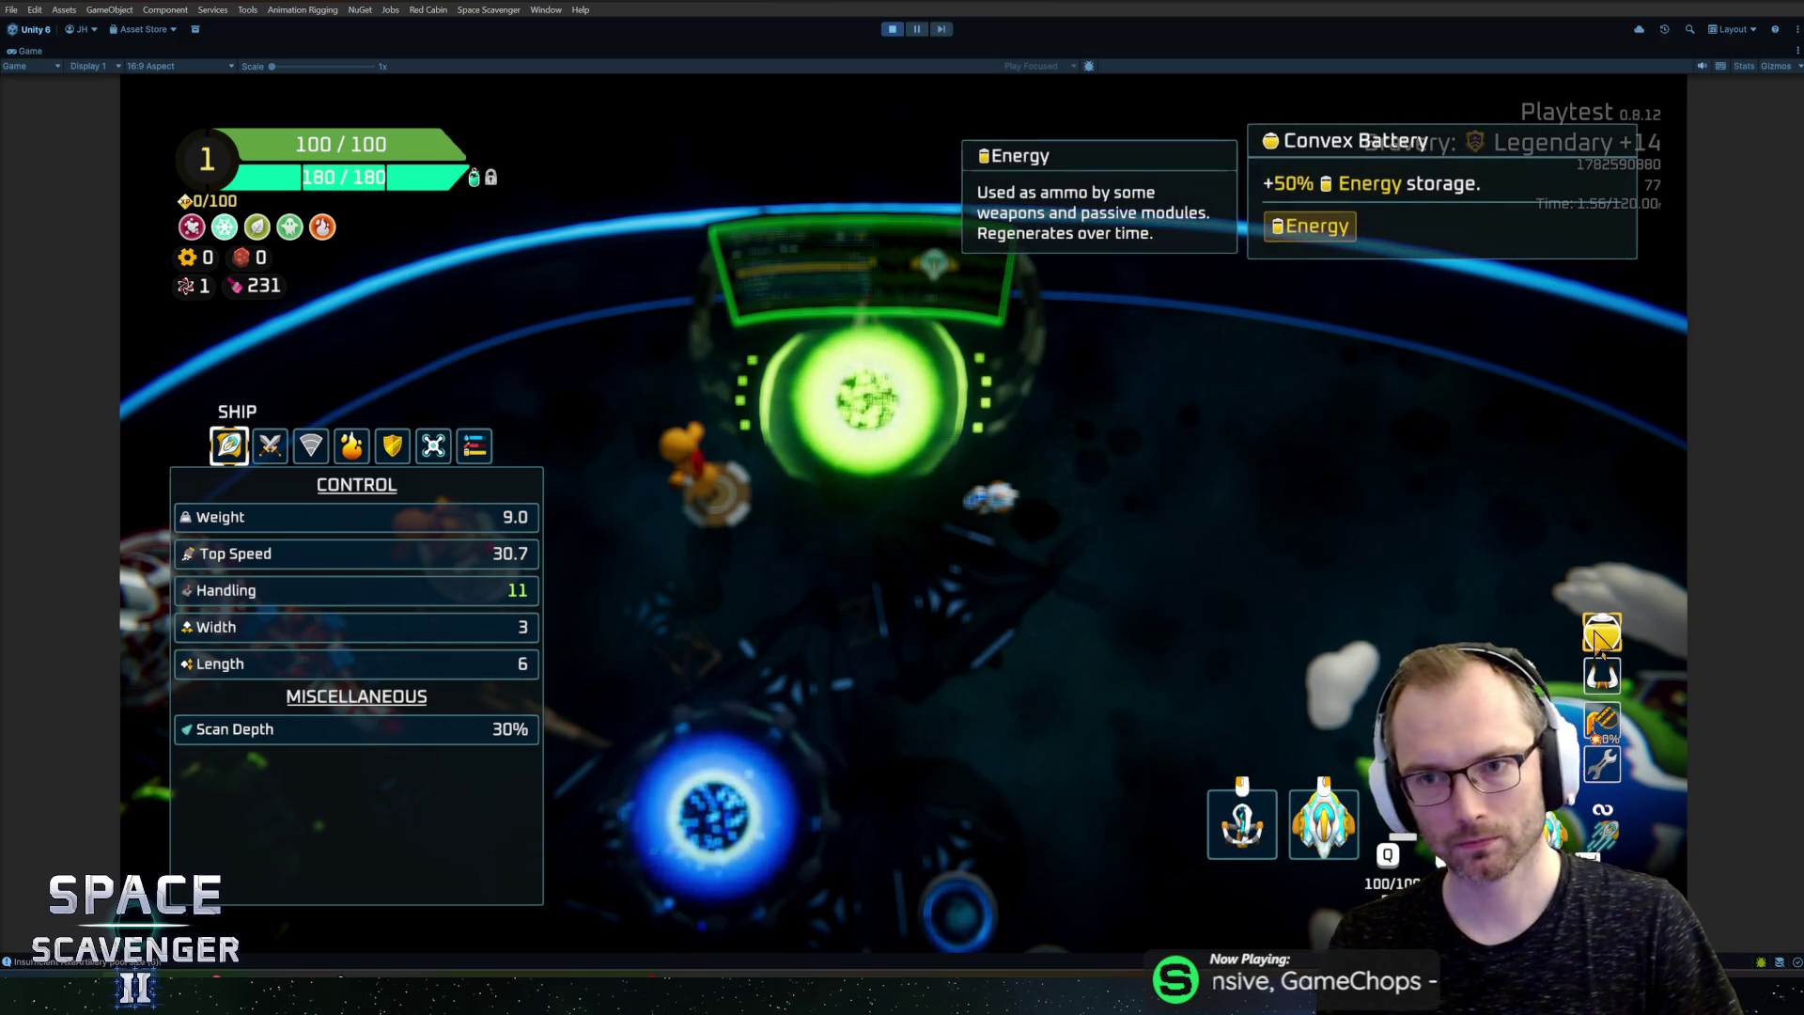
{"action": "key", "text": "i"}
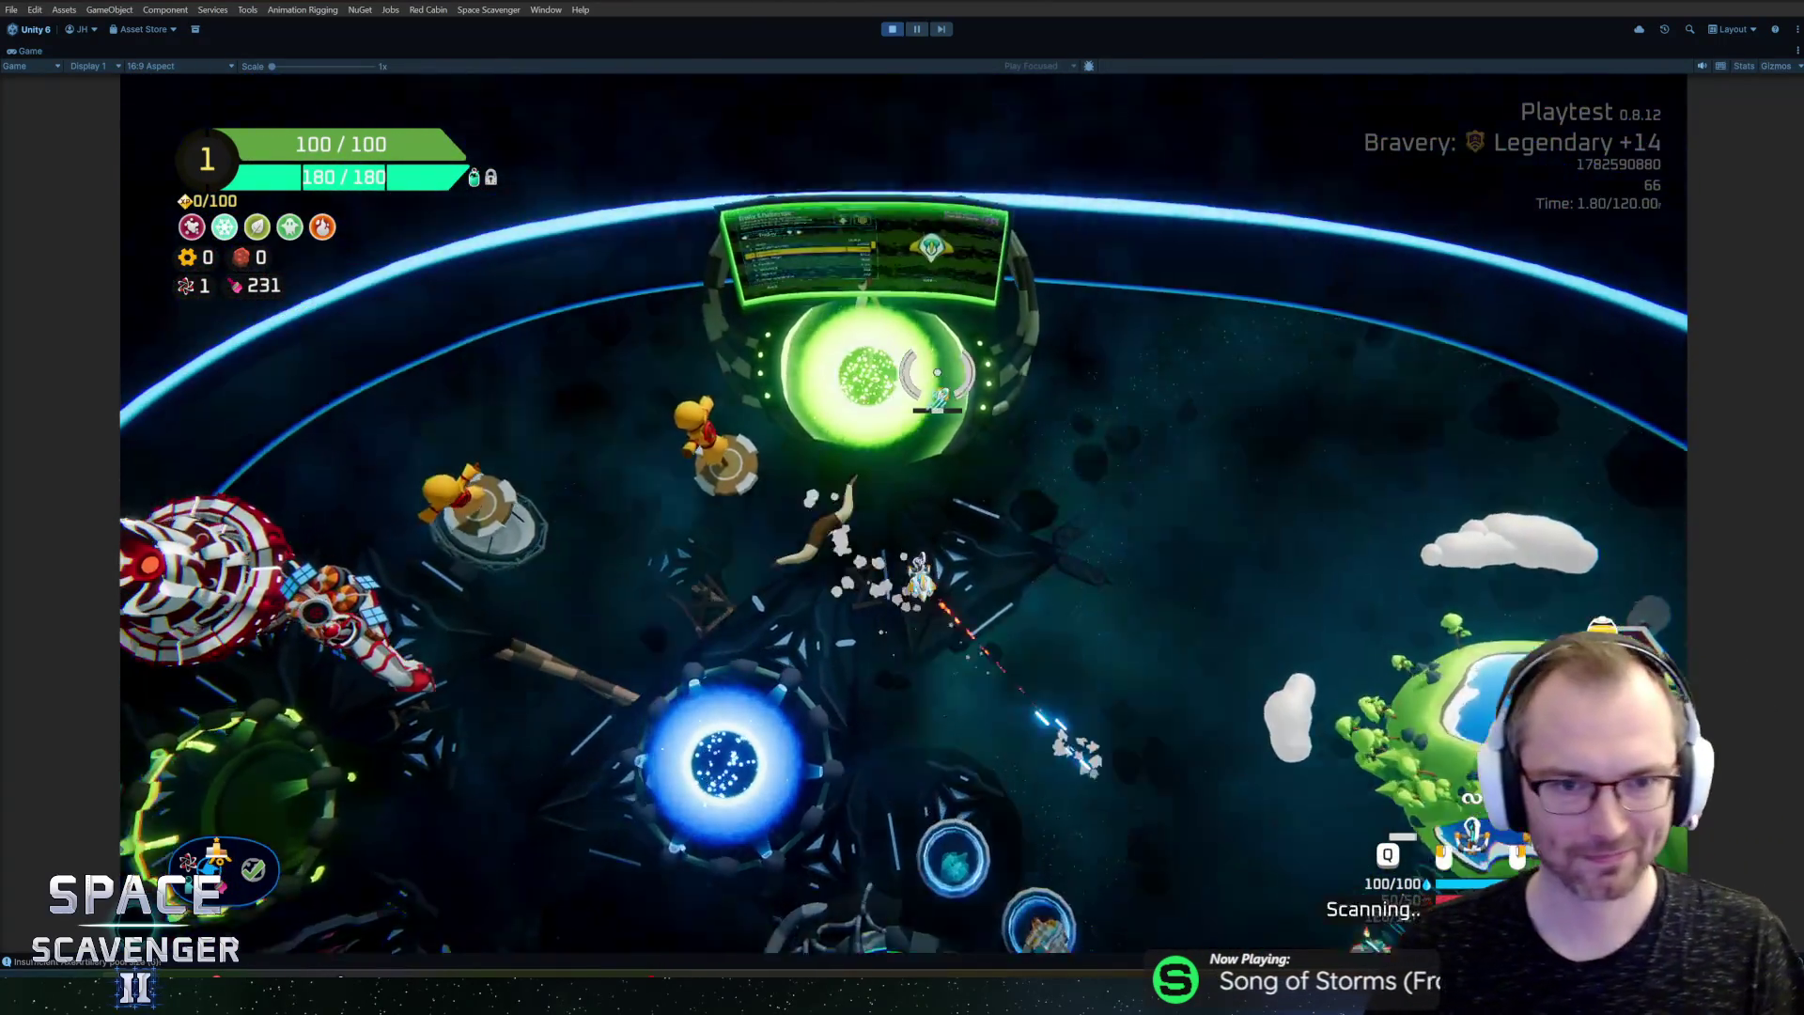
{"action": "key", "text": "a"}
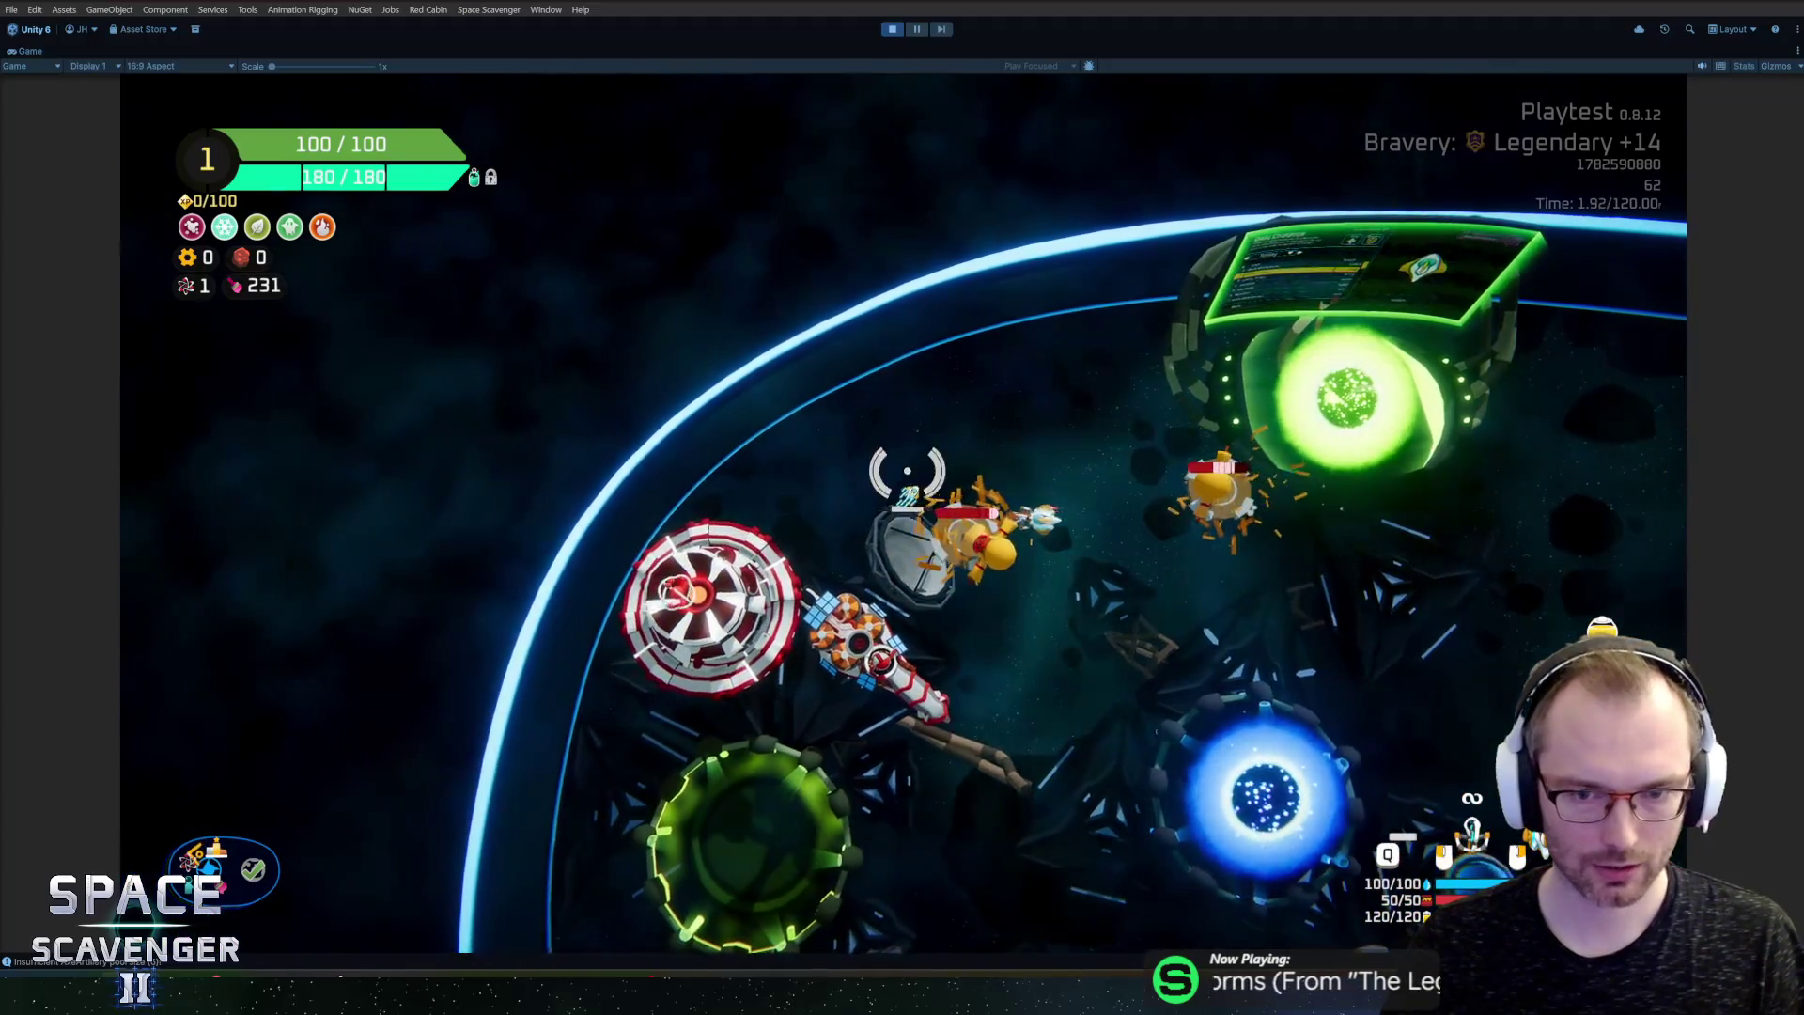
{"action": "key", "text": "d"}
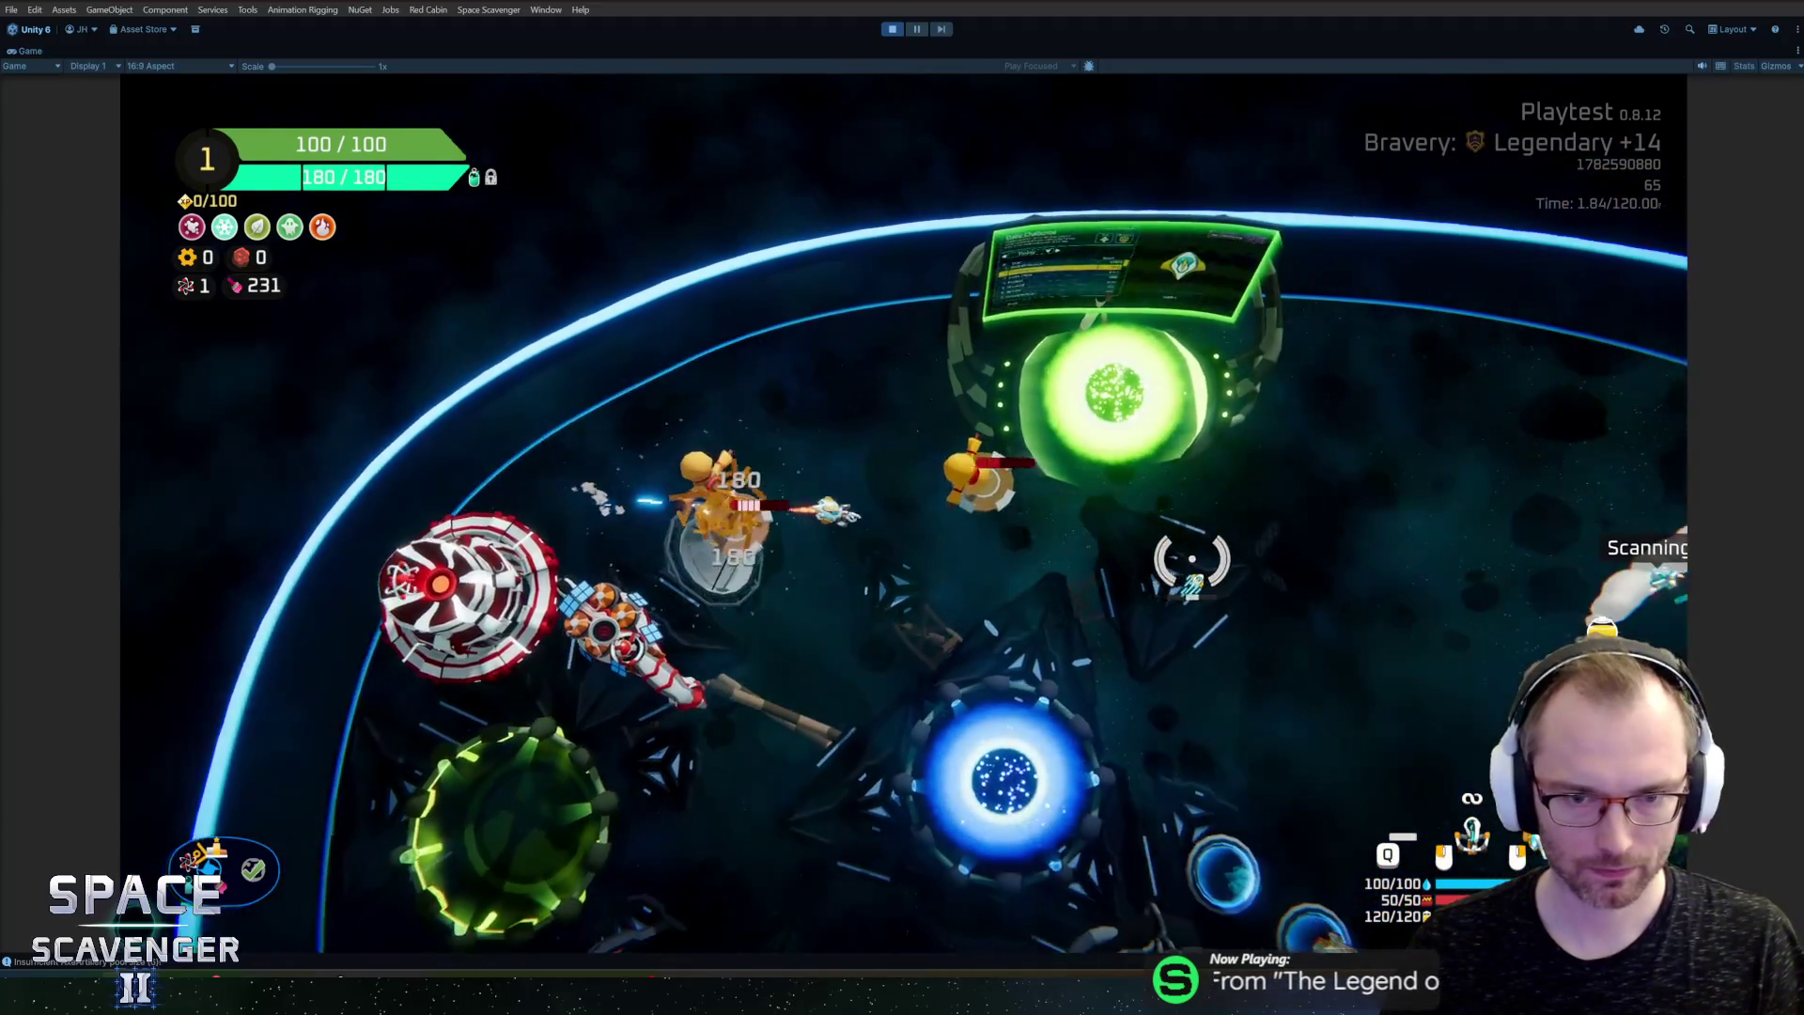
{"action": "key", "text": "d"}
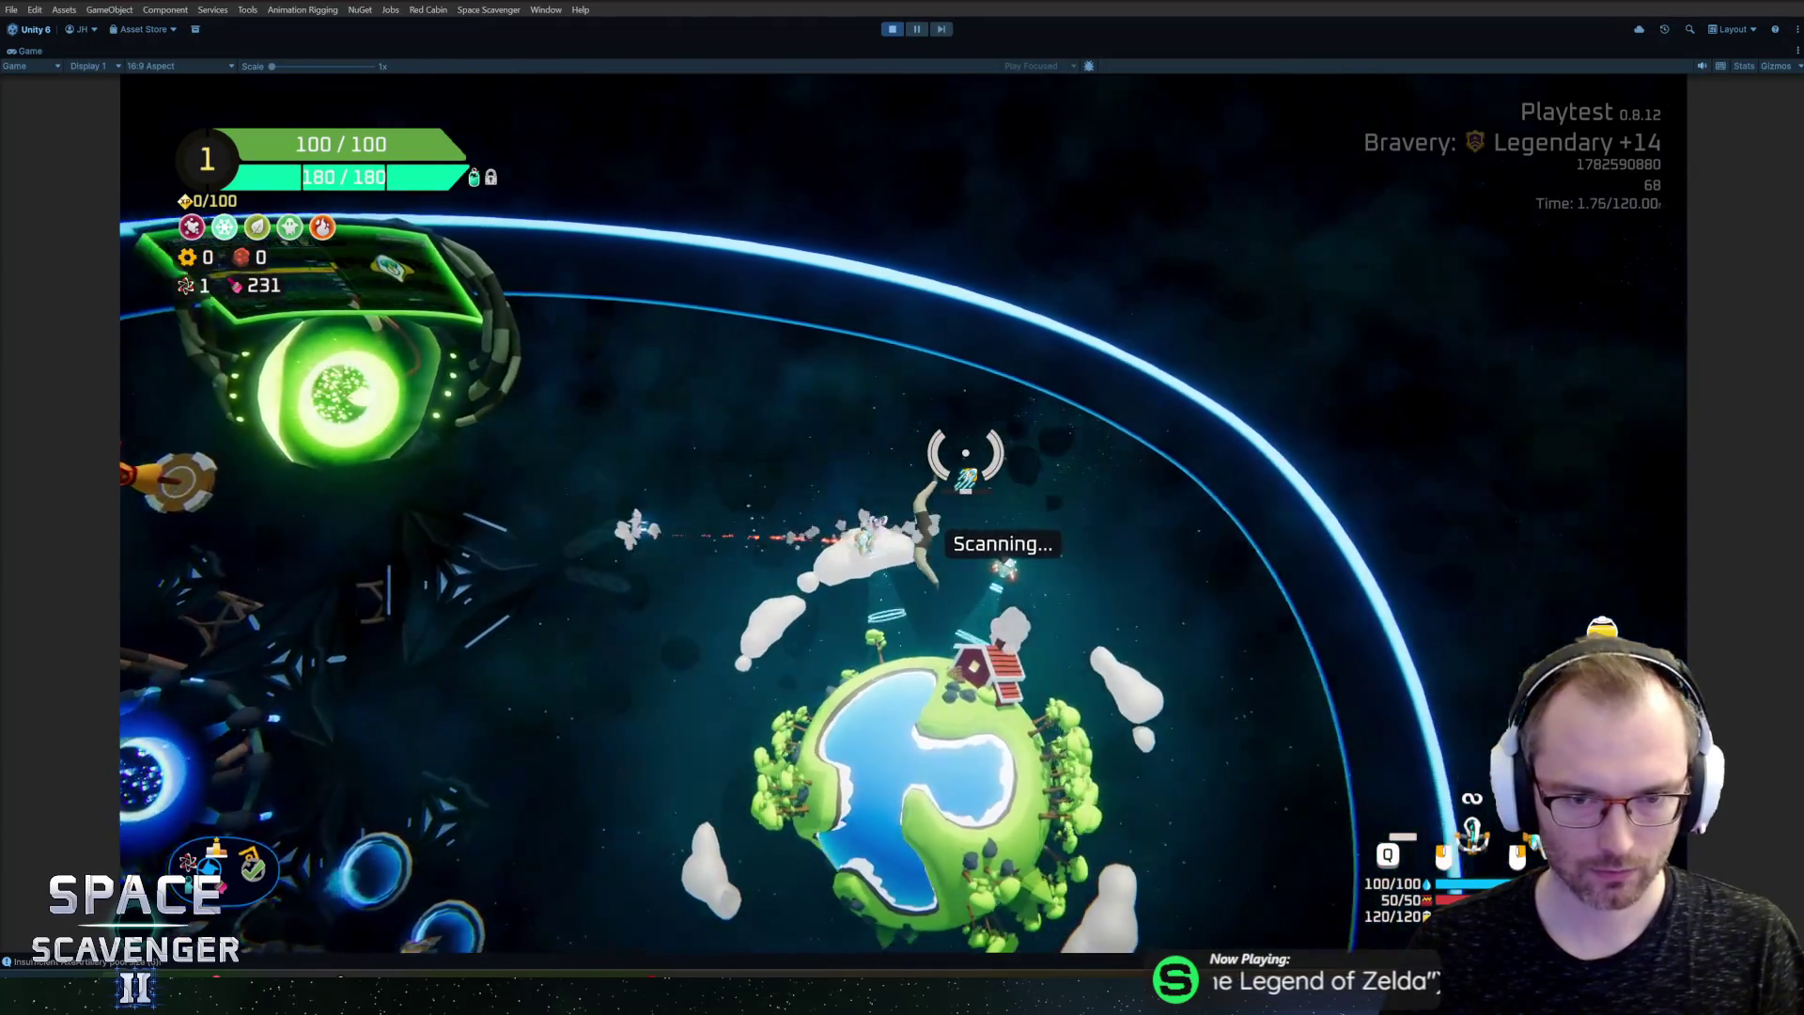
{"action": "key", "text": "a"}
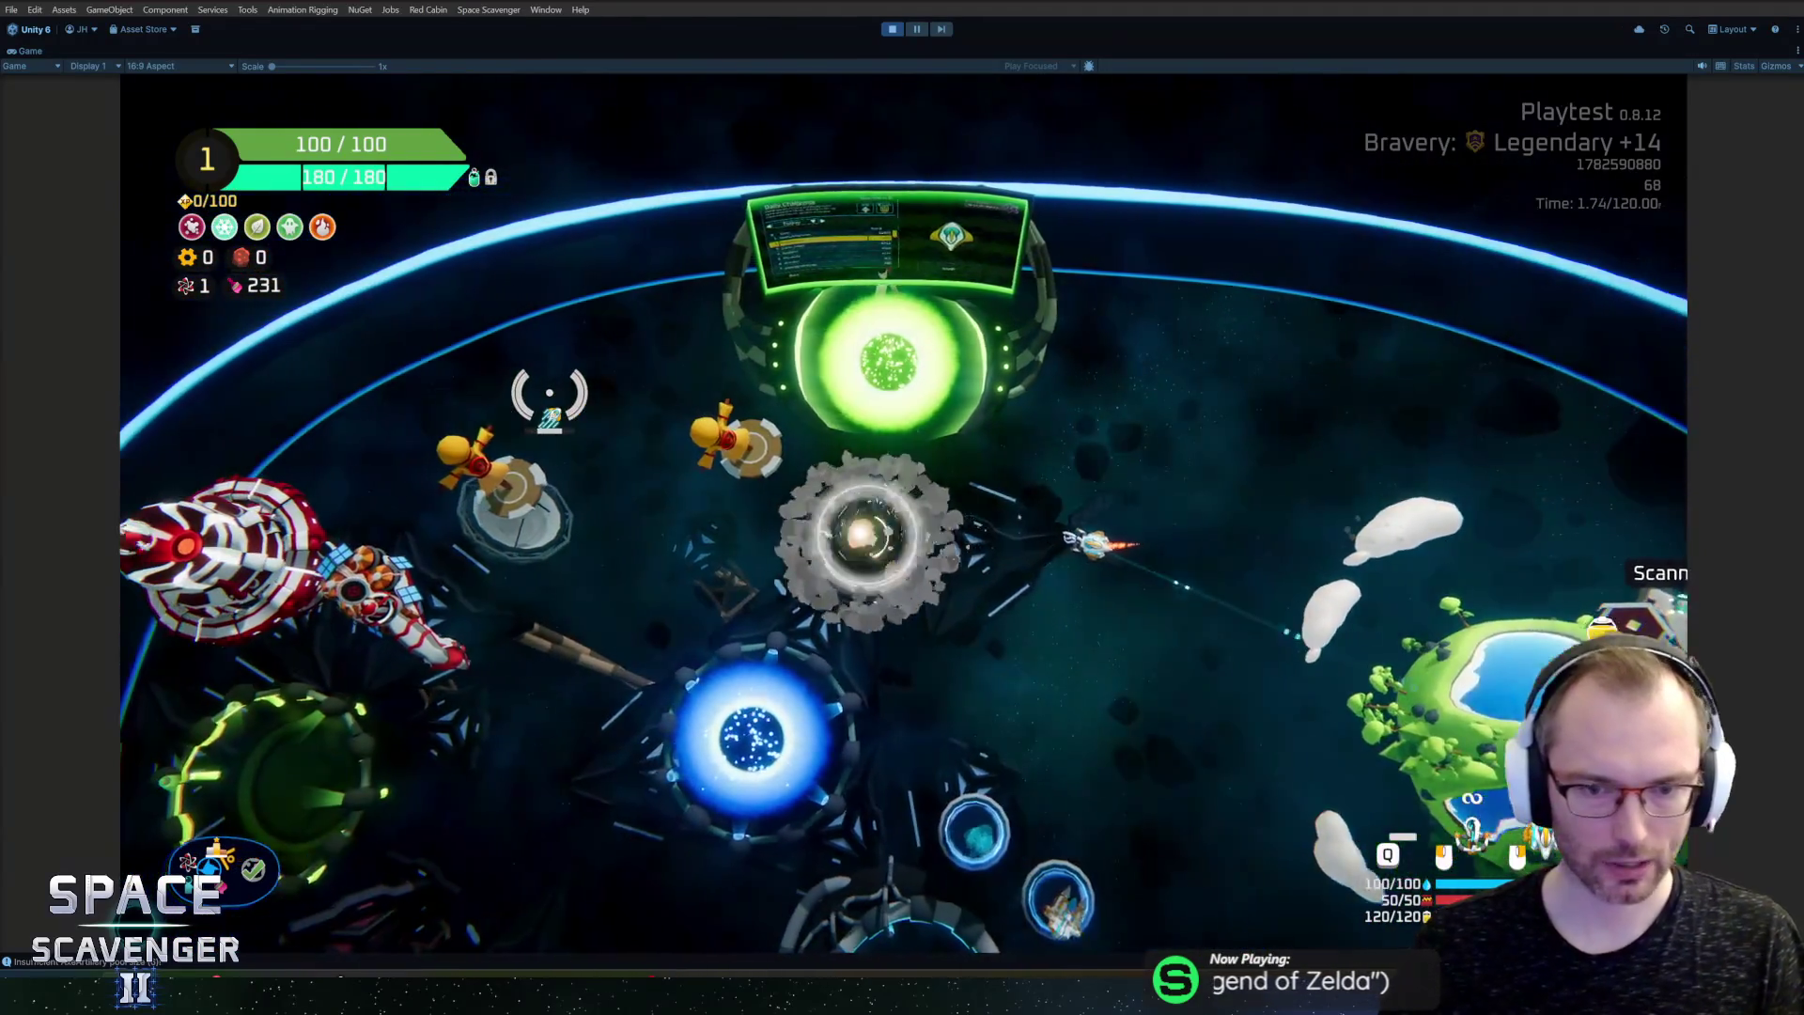
{"action": "key", "text": "a"}
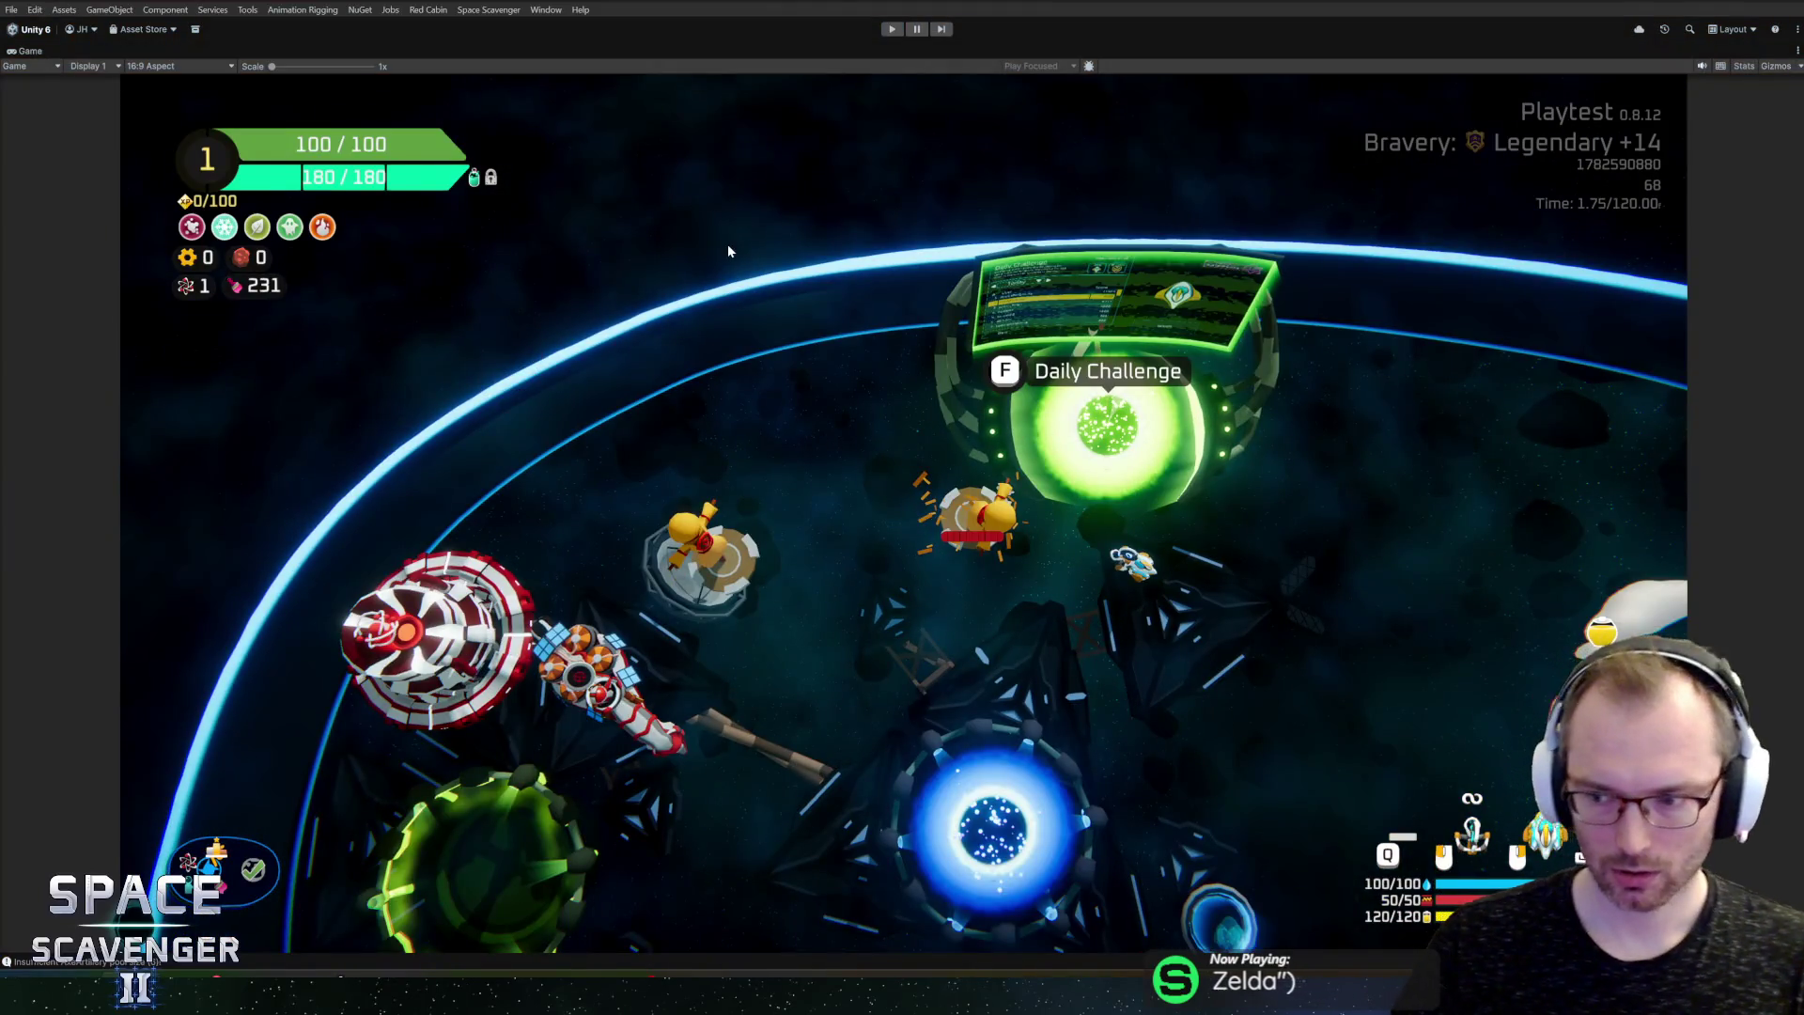
{"action": "key", "text": "ctrl+p"}
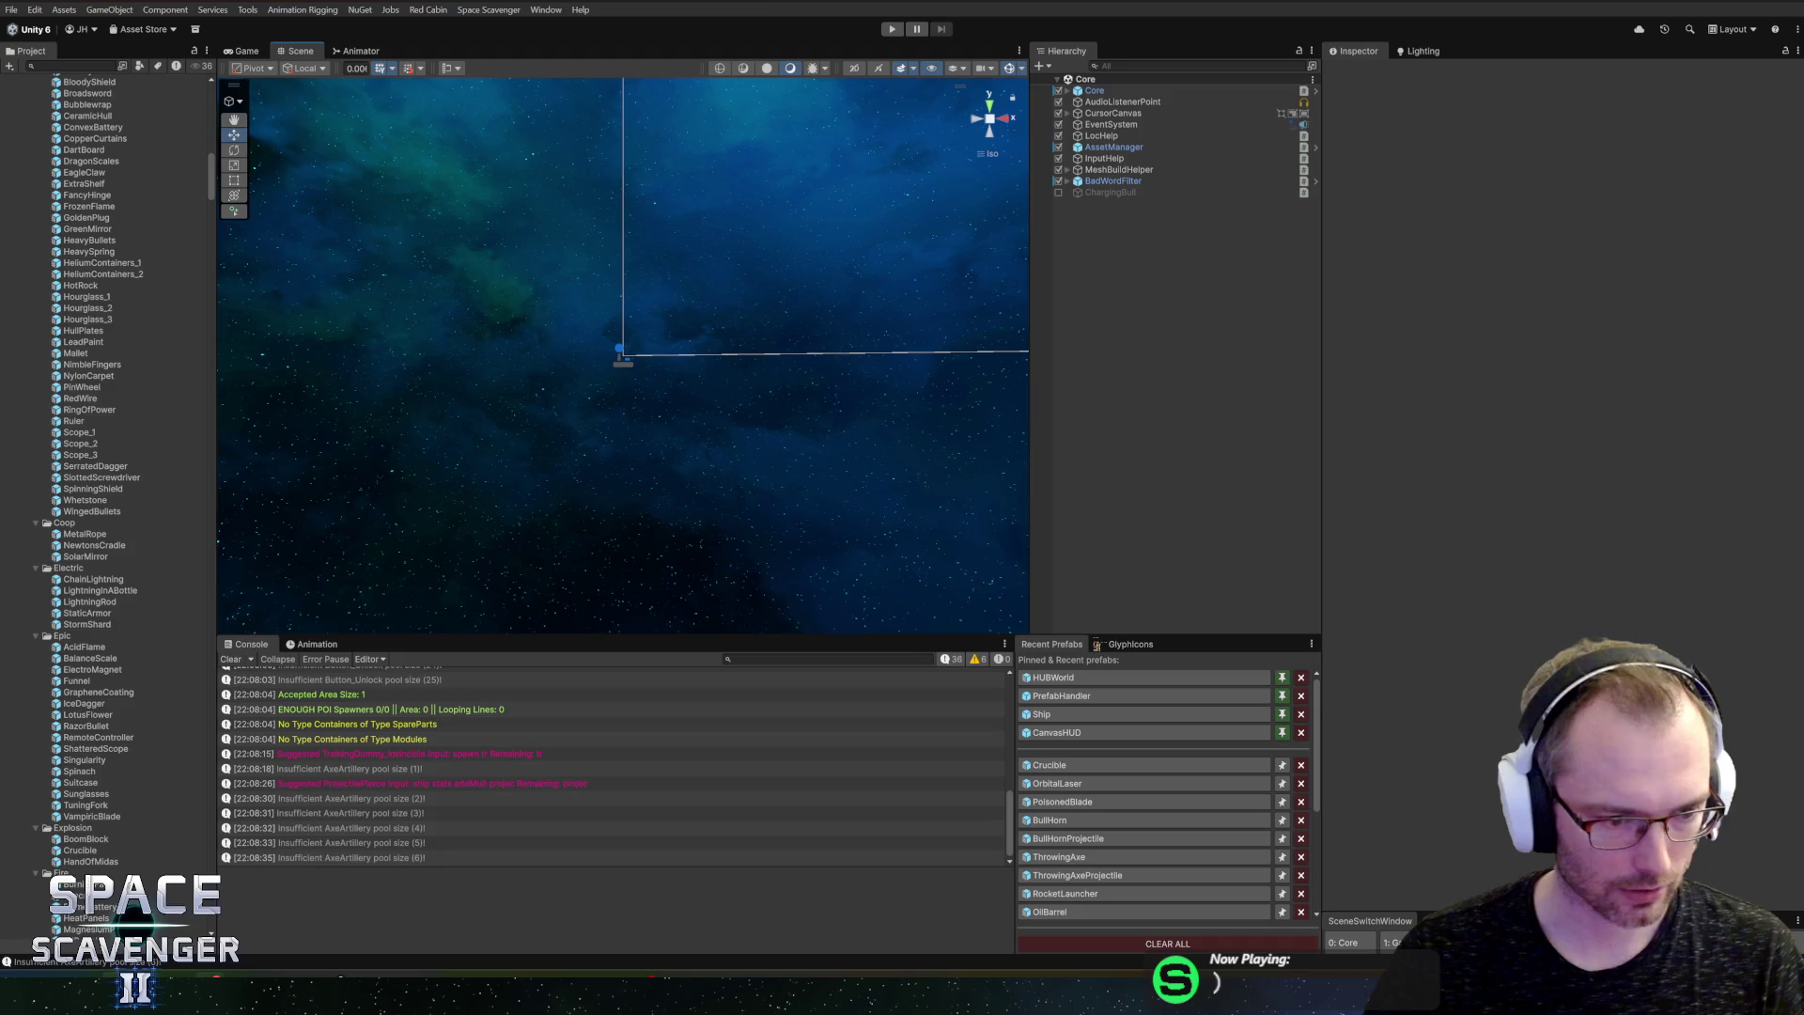
Step: Commit the 11 changed files to master in GitHub Desktop and switch back to Unity
{"action": "key", "text": "alt+Tab"}
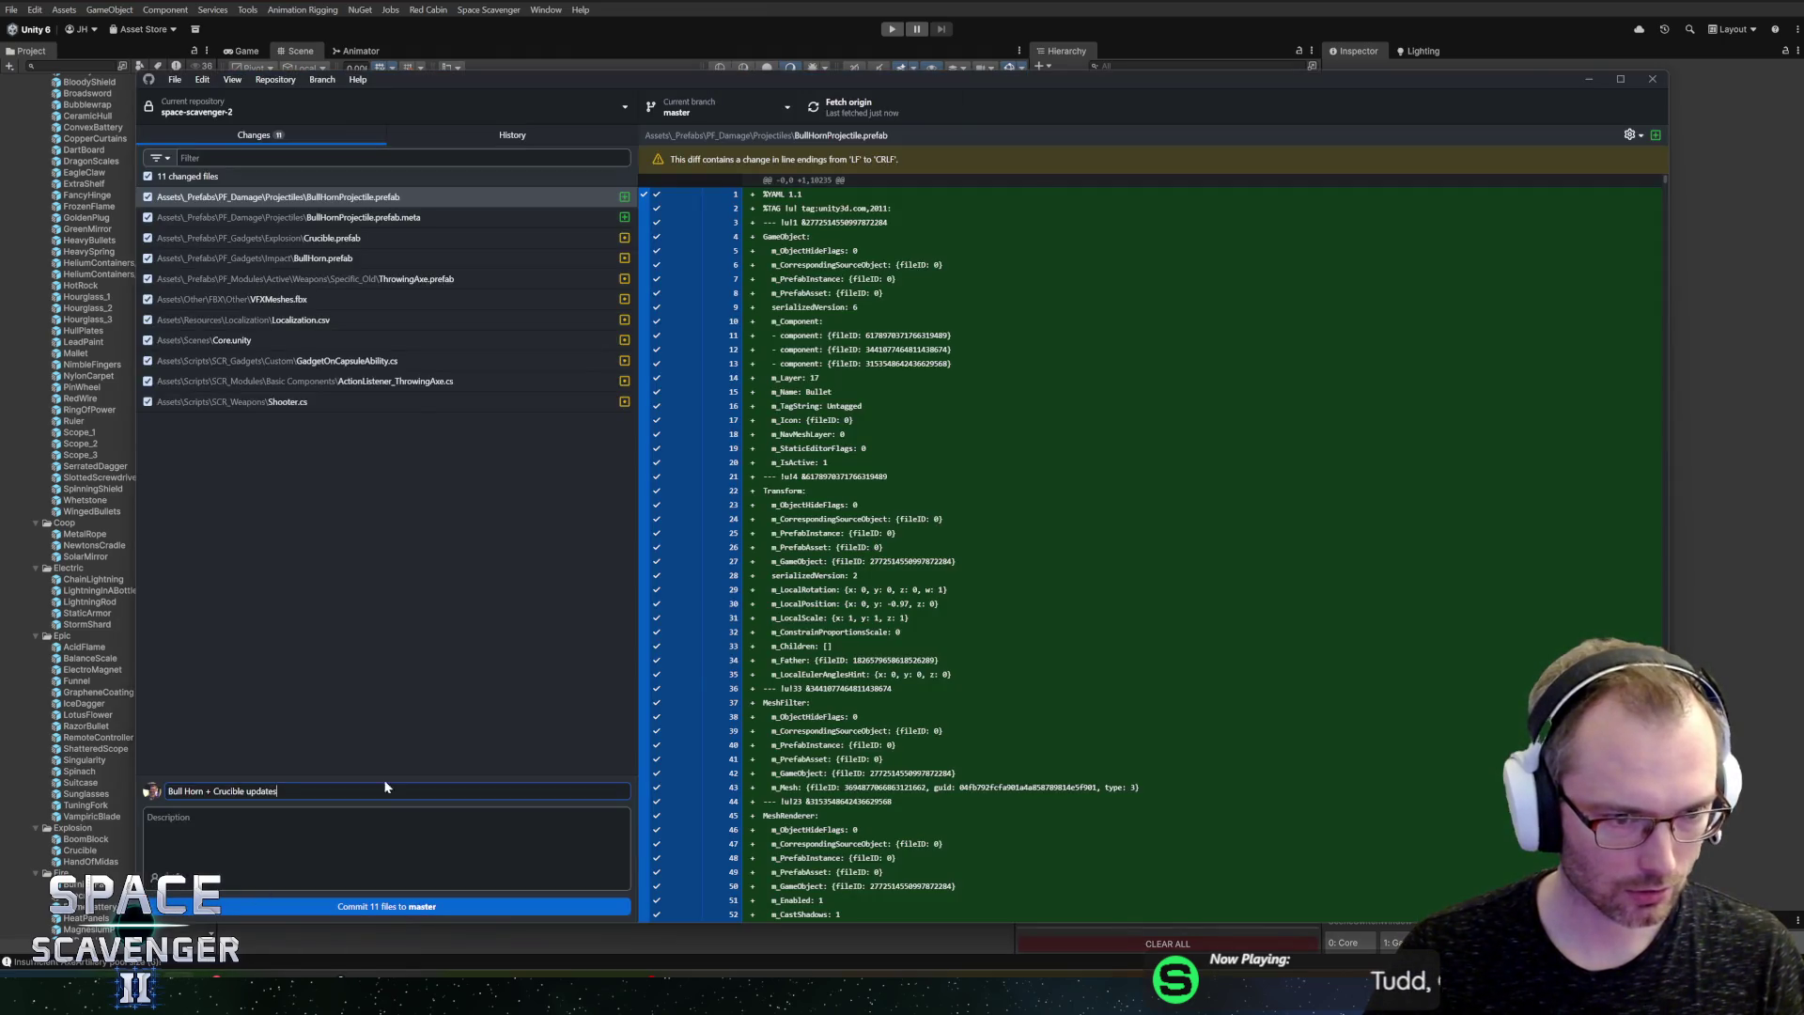
{"action": "left_click", "coordinate": [326, 906]}
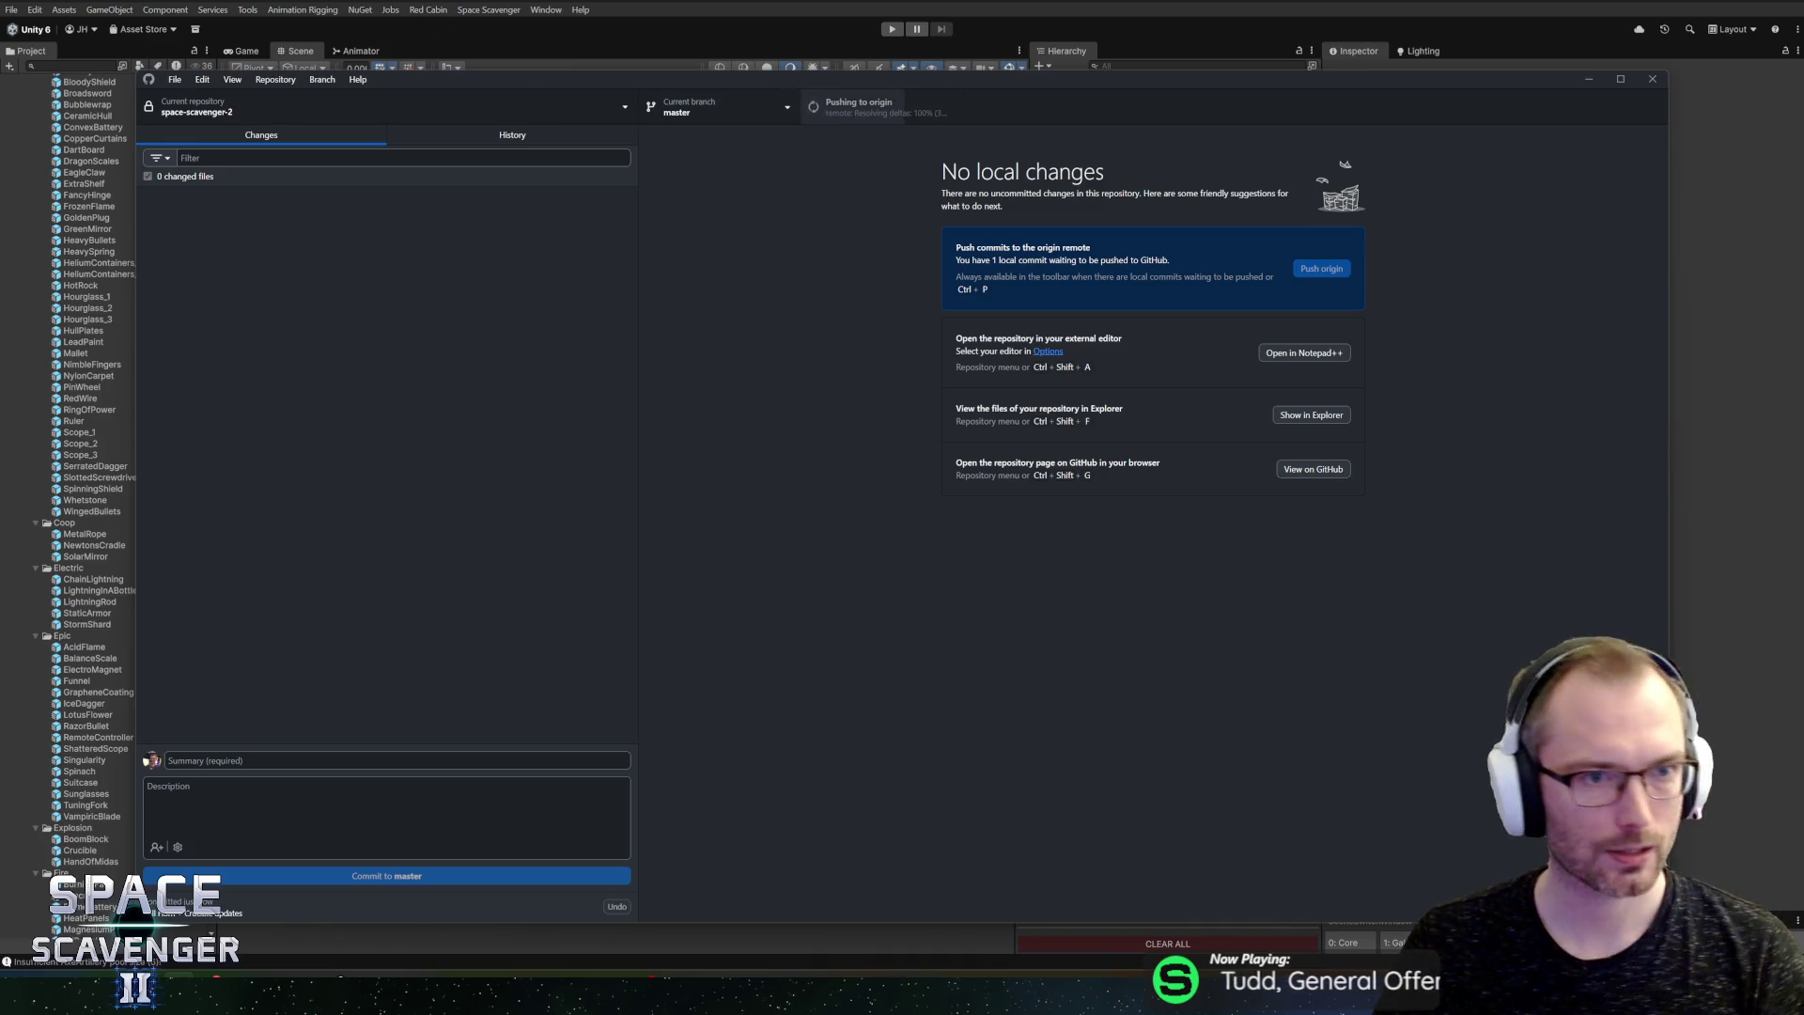
{"action": "key", "text": "alt+Tab"}
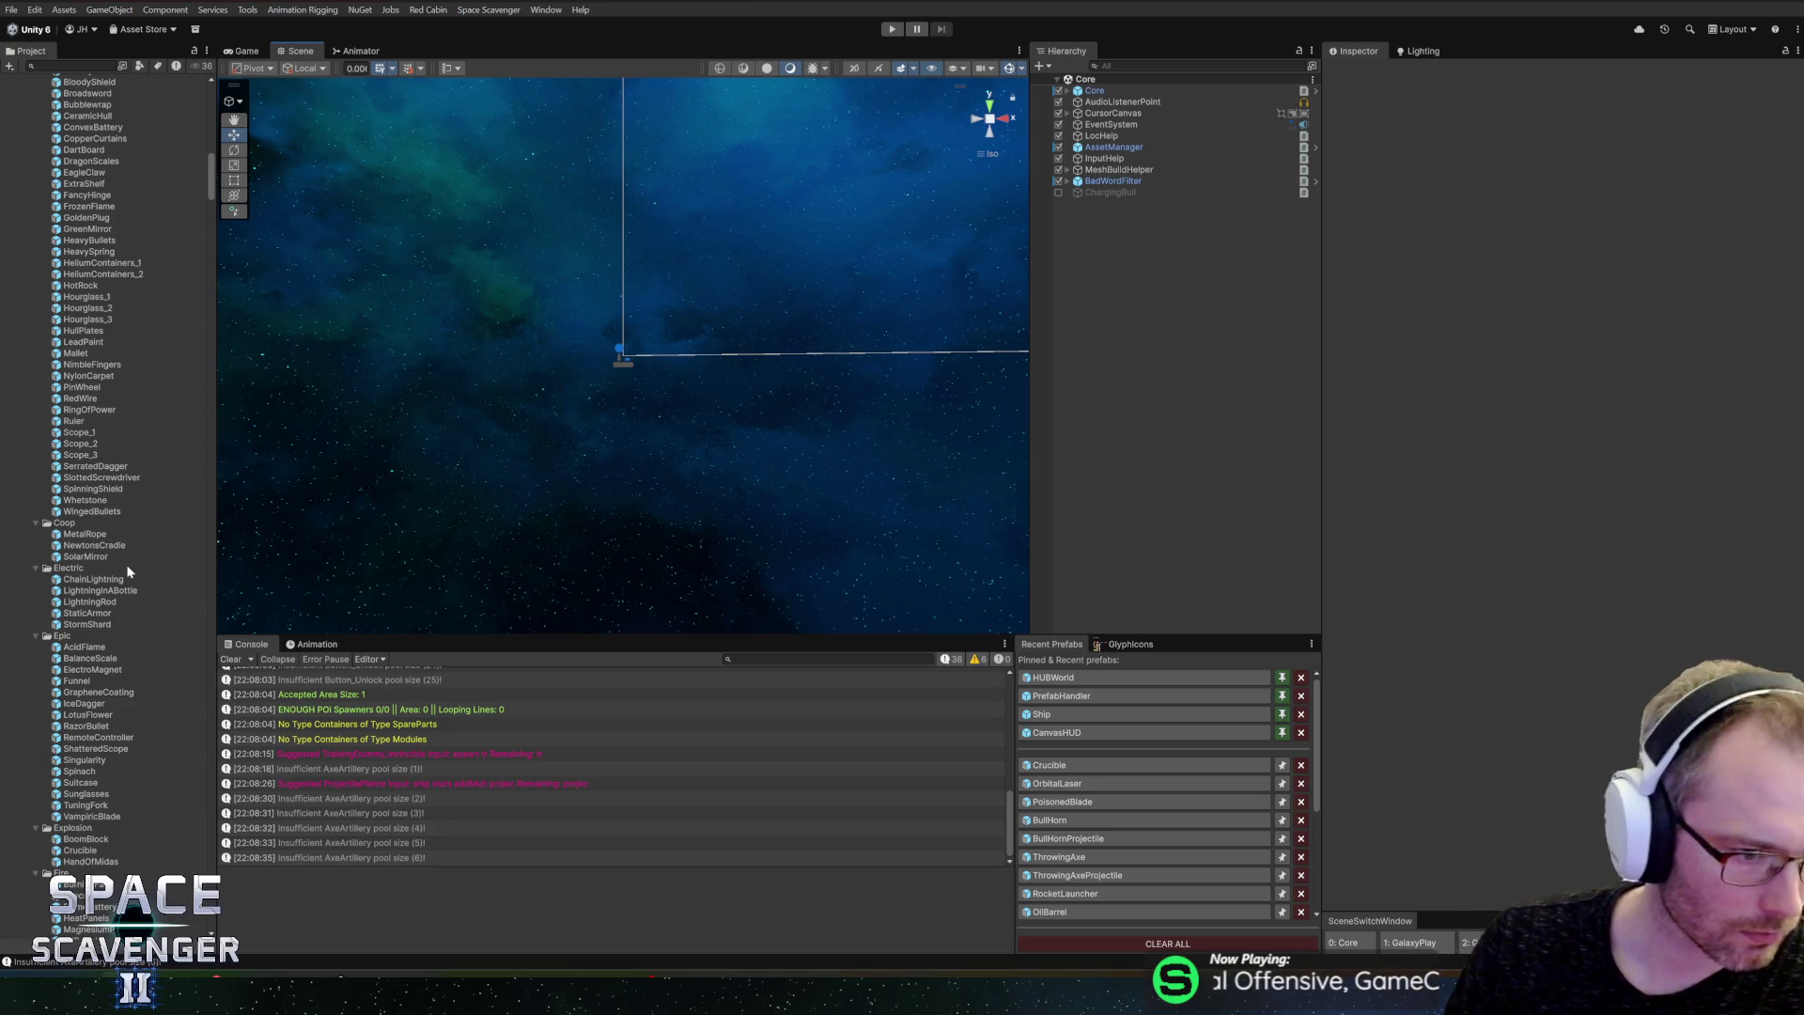
Step: Scroll the Project window down until the Fire gadget folder holding BurningFang shows
{"action": "scroll", "coordinate": [95, 612], "scroll_direction": "down", "scroll_amount": 3}
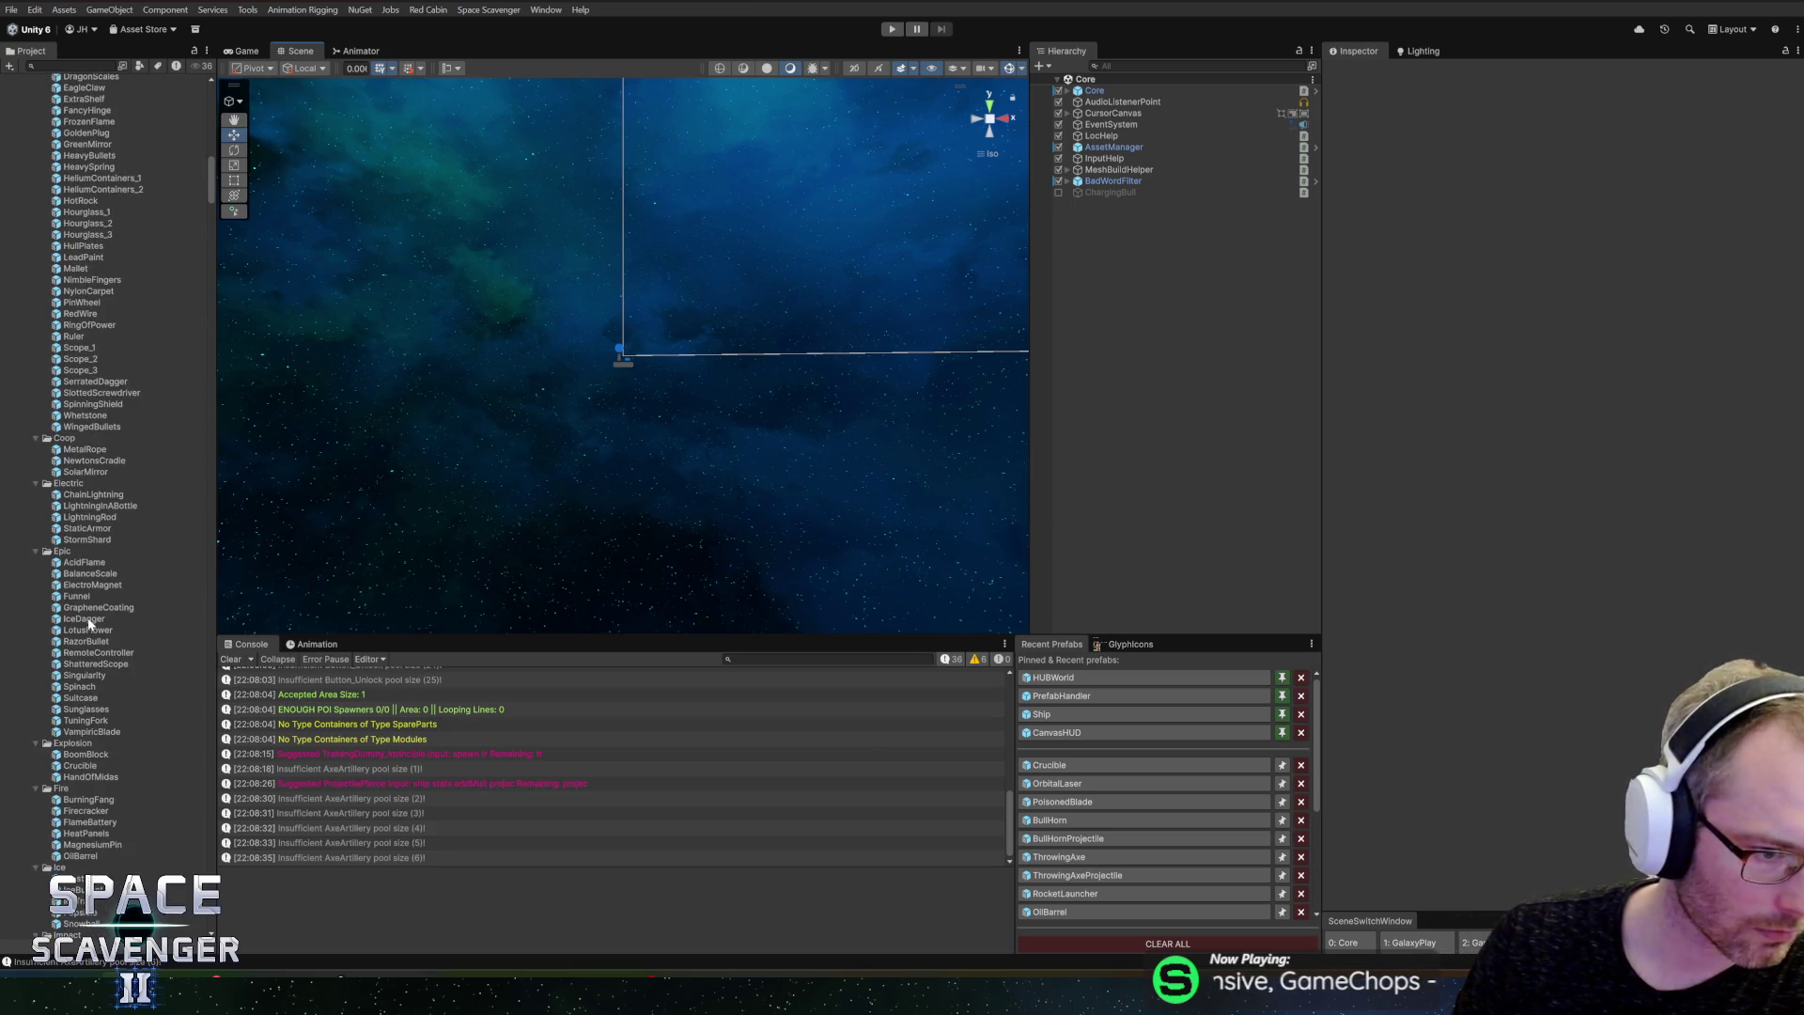
{"action": "scroll", "coordinate": [89, 622], "scroll_direction": "down", "scroll_amount": 3}
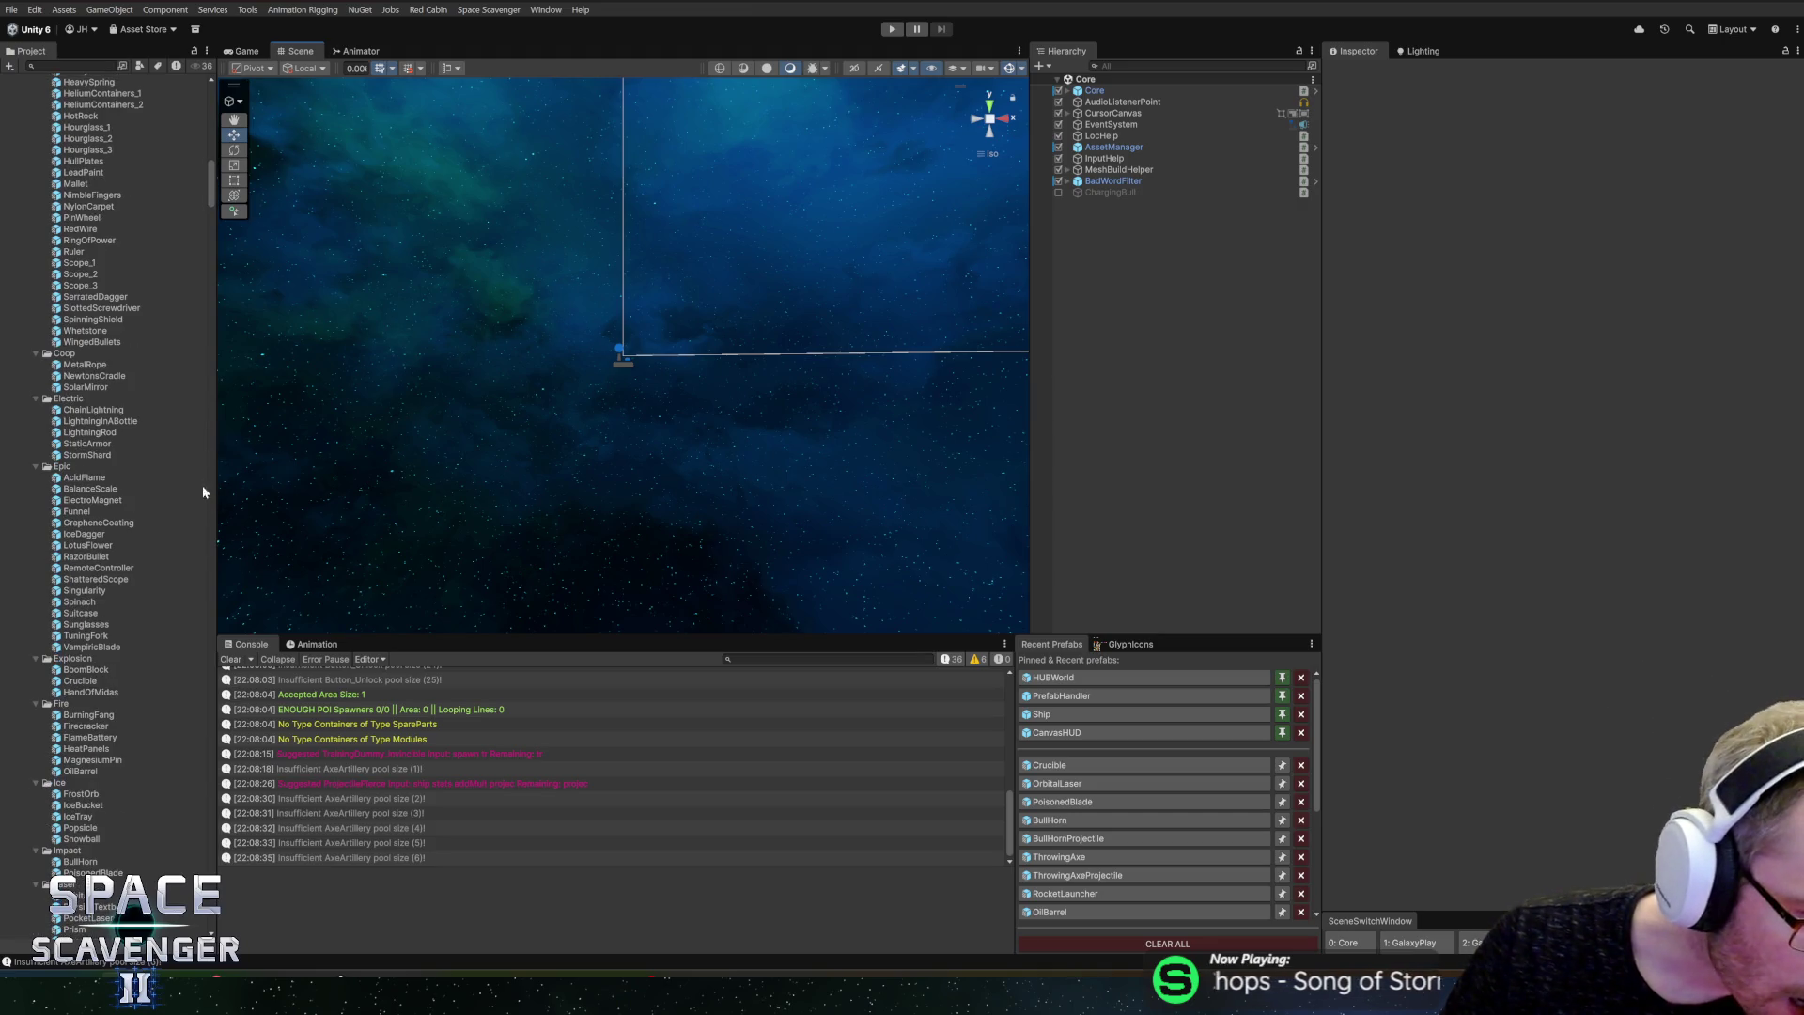
{"action": "scroll", "coordinate": [108, 629], "scroll_direction": "down", "scroll_amount": 6}
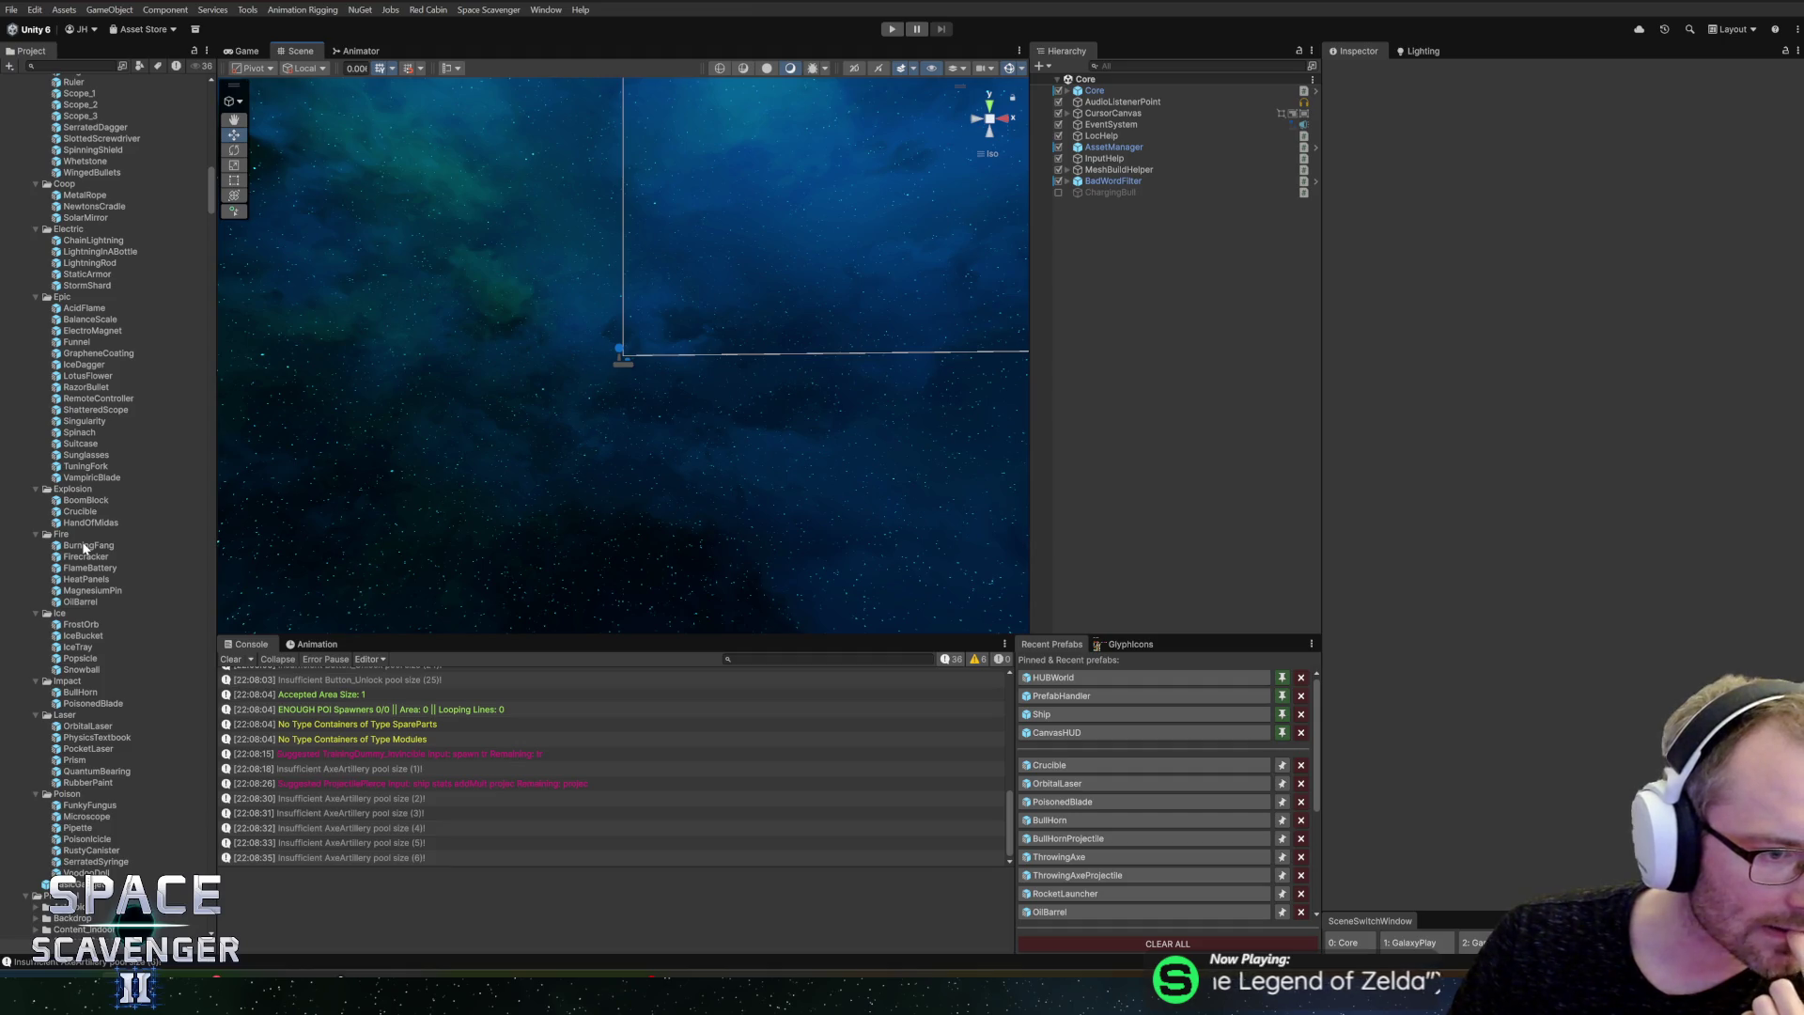
Step: Open the BurningFang prefab, set My Type to Regen Resource, and save
{"action": "double_click", "coordinate": [80, 548]}
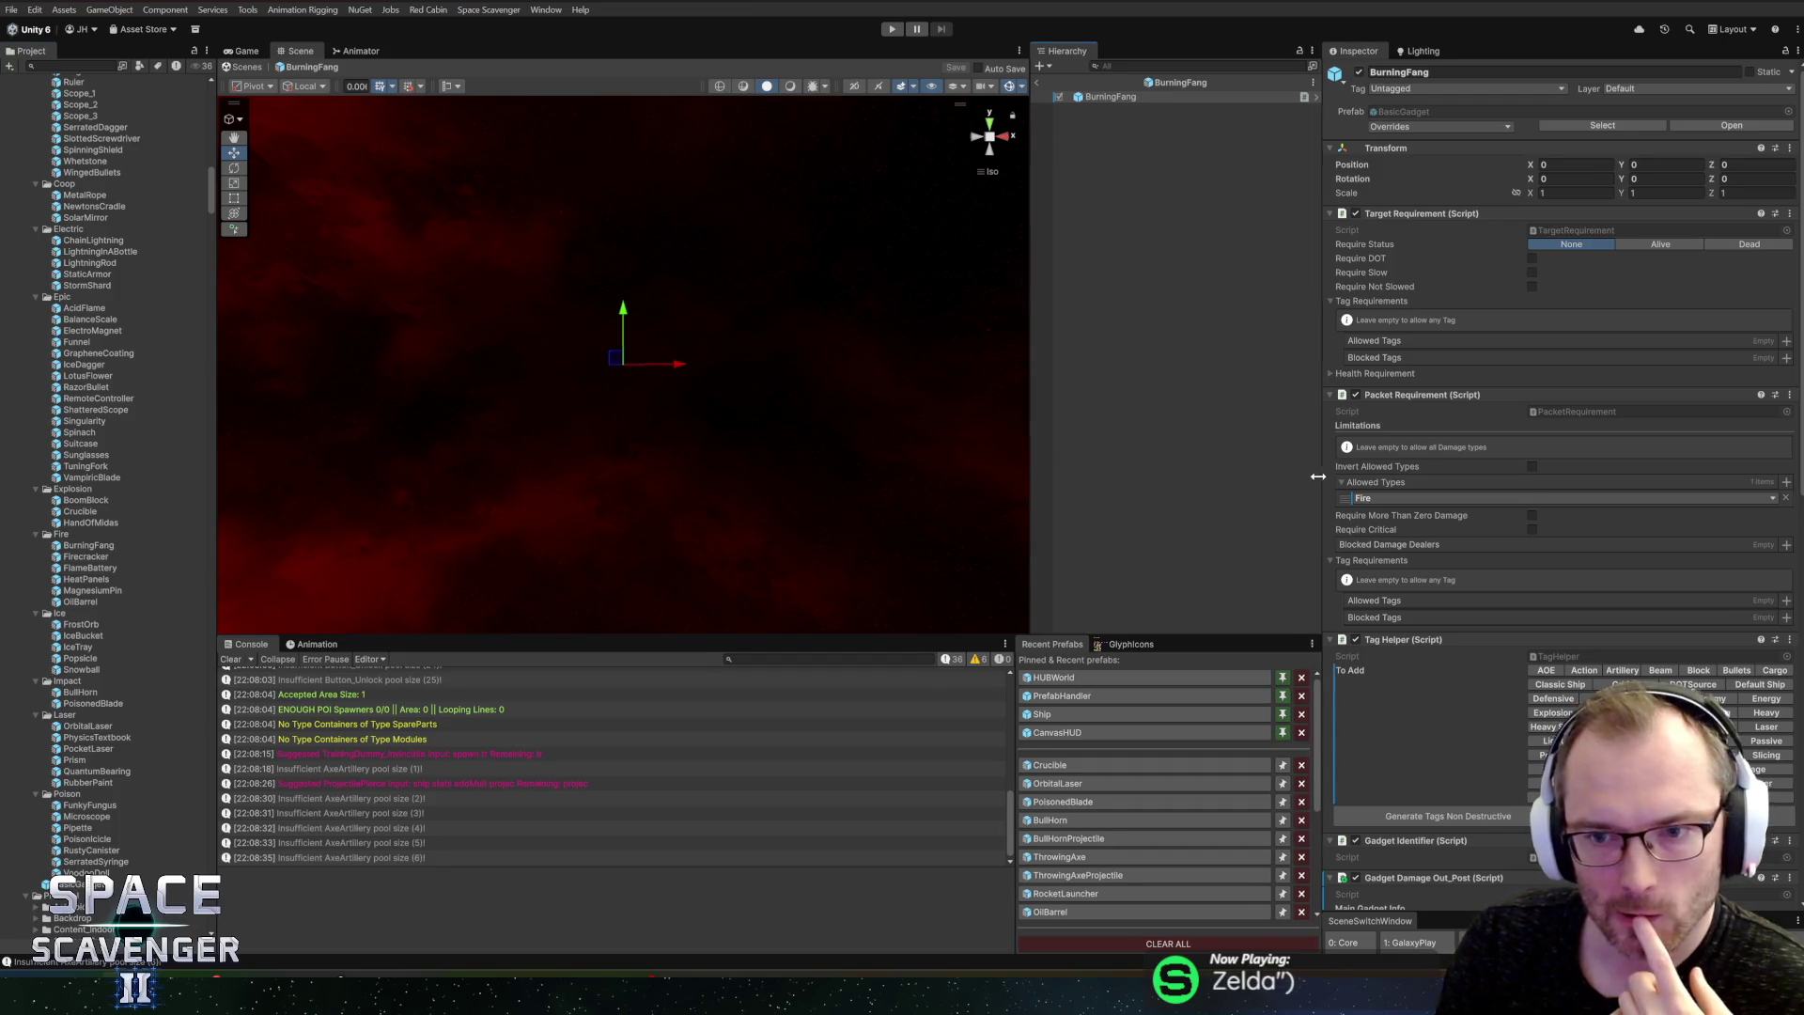
{"action": "left_click_drag", "start_coordinate": [1318, 476], "coordinate": [1304, 476]}
{"action": "scroll", "coordinate": [1503, 538], "scroll_direction": "down", "scroll_amount": 15}
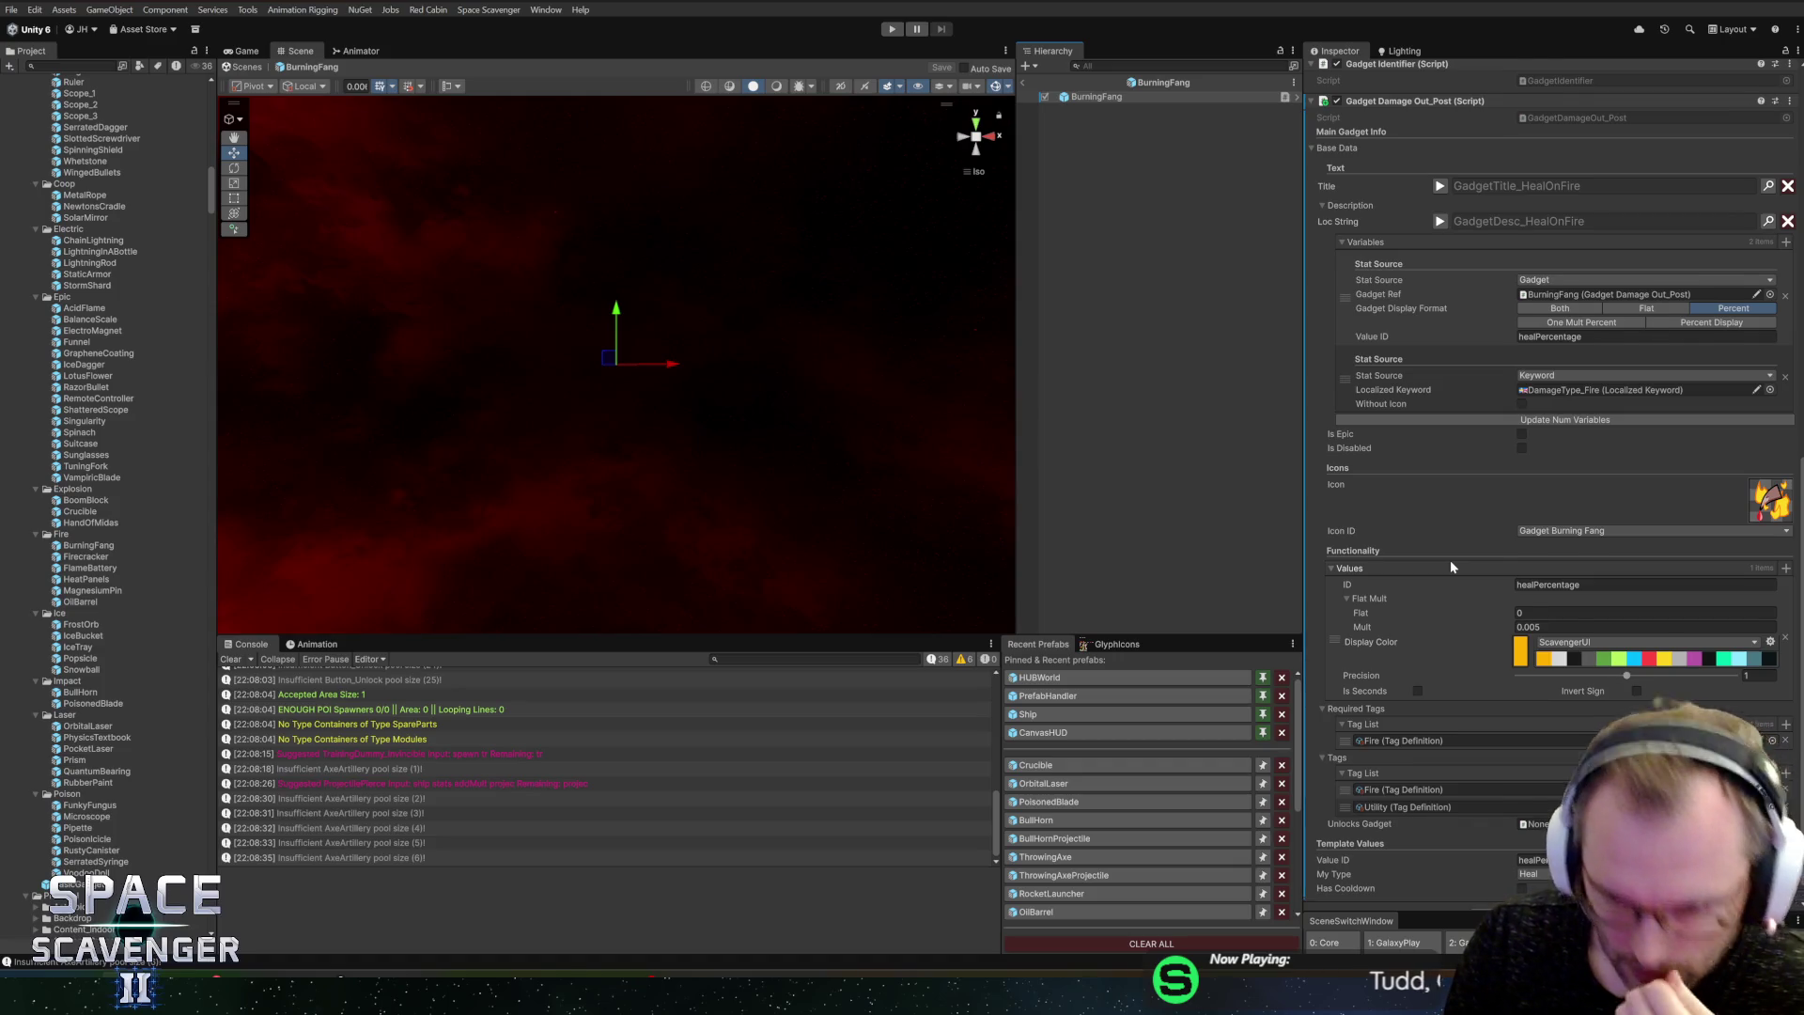
{"action": "scroll", "coordinate": [1451, 567], "scroll_direction": "down", "scroll_amount": 1}
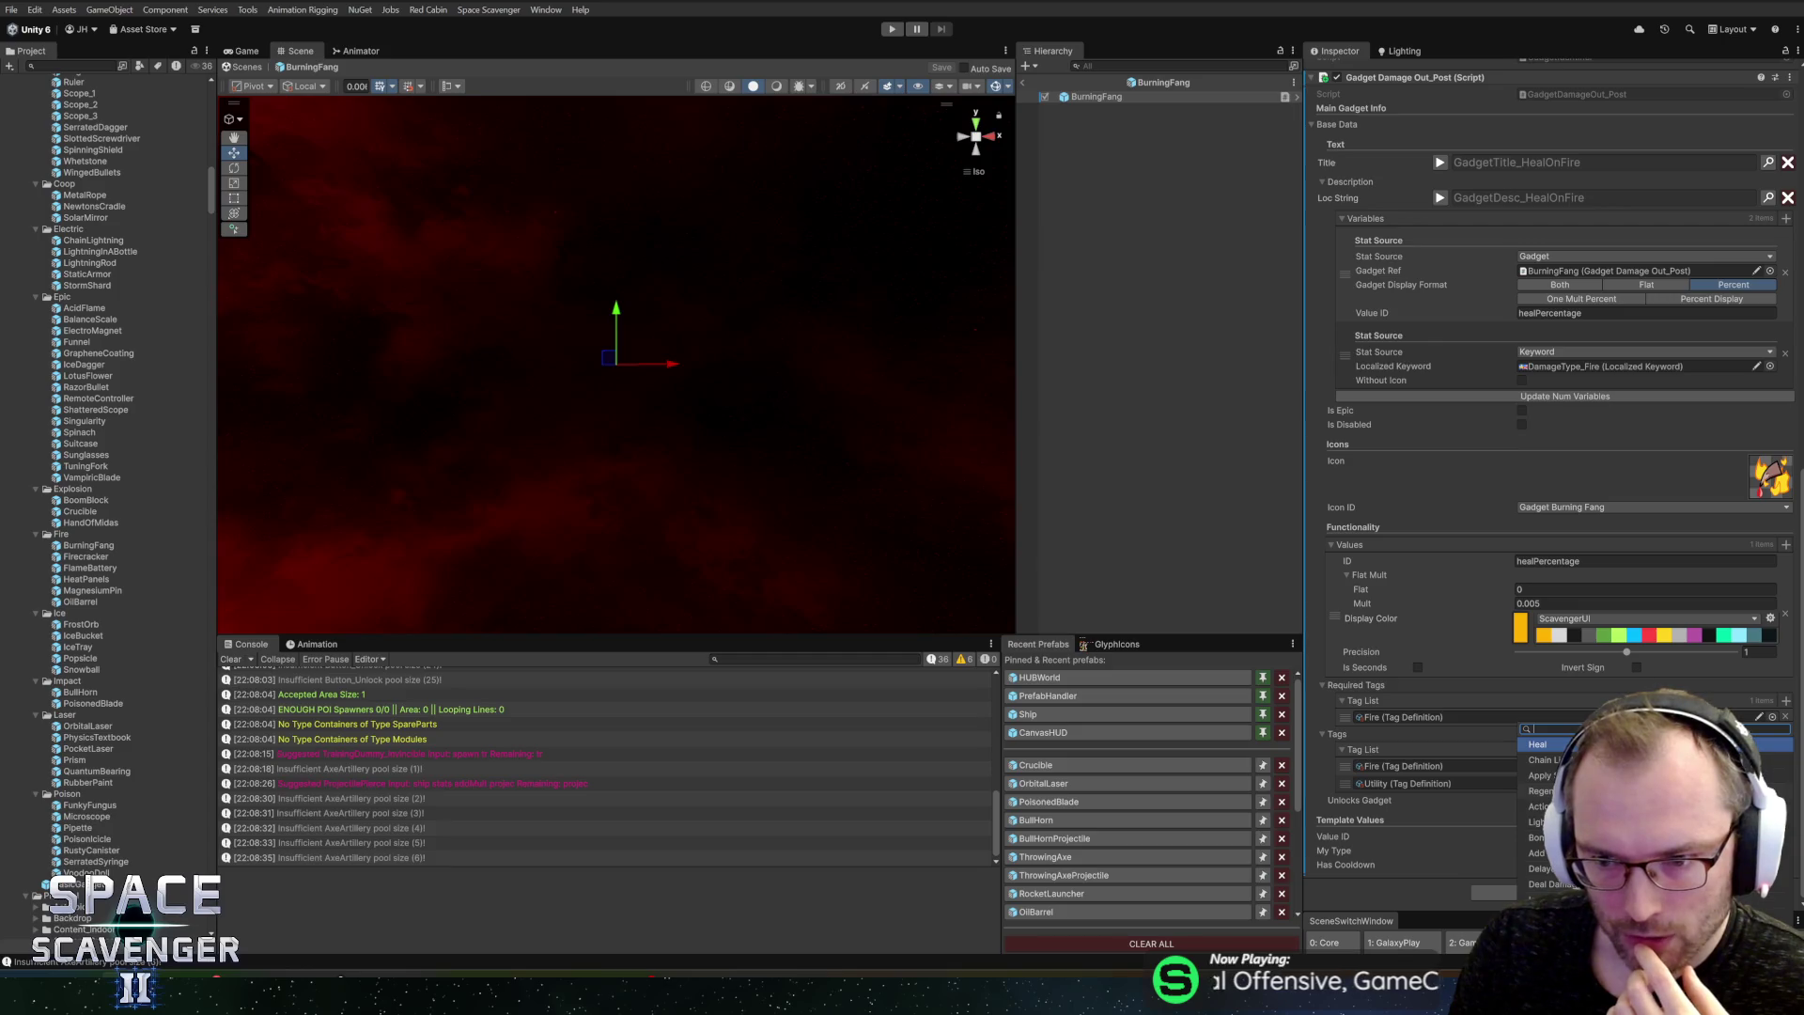
{"action": "left_click", "coordinate": [1541, 791]}
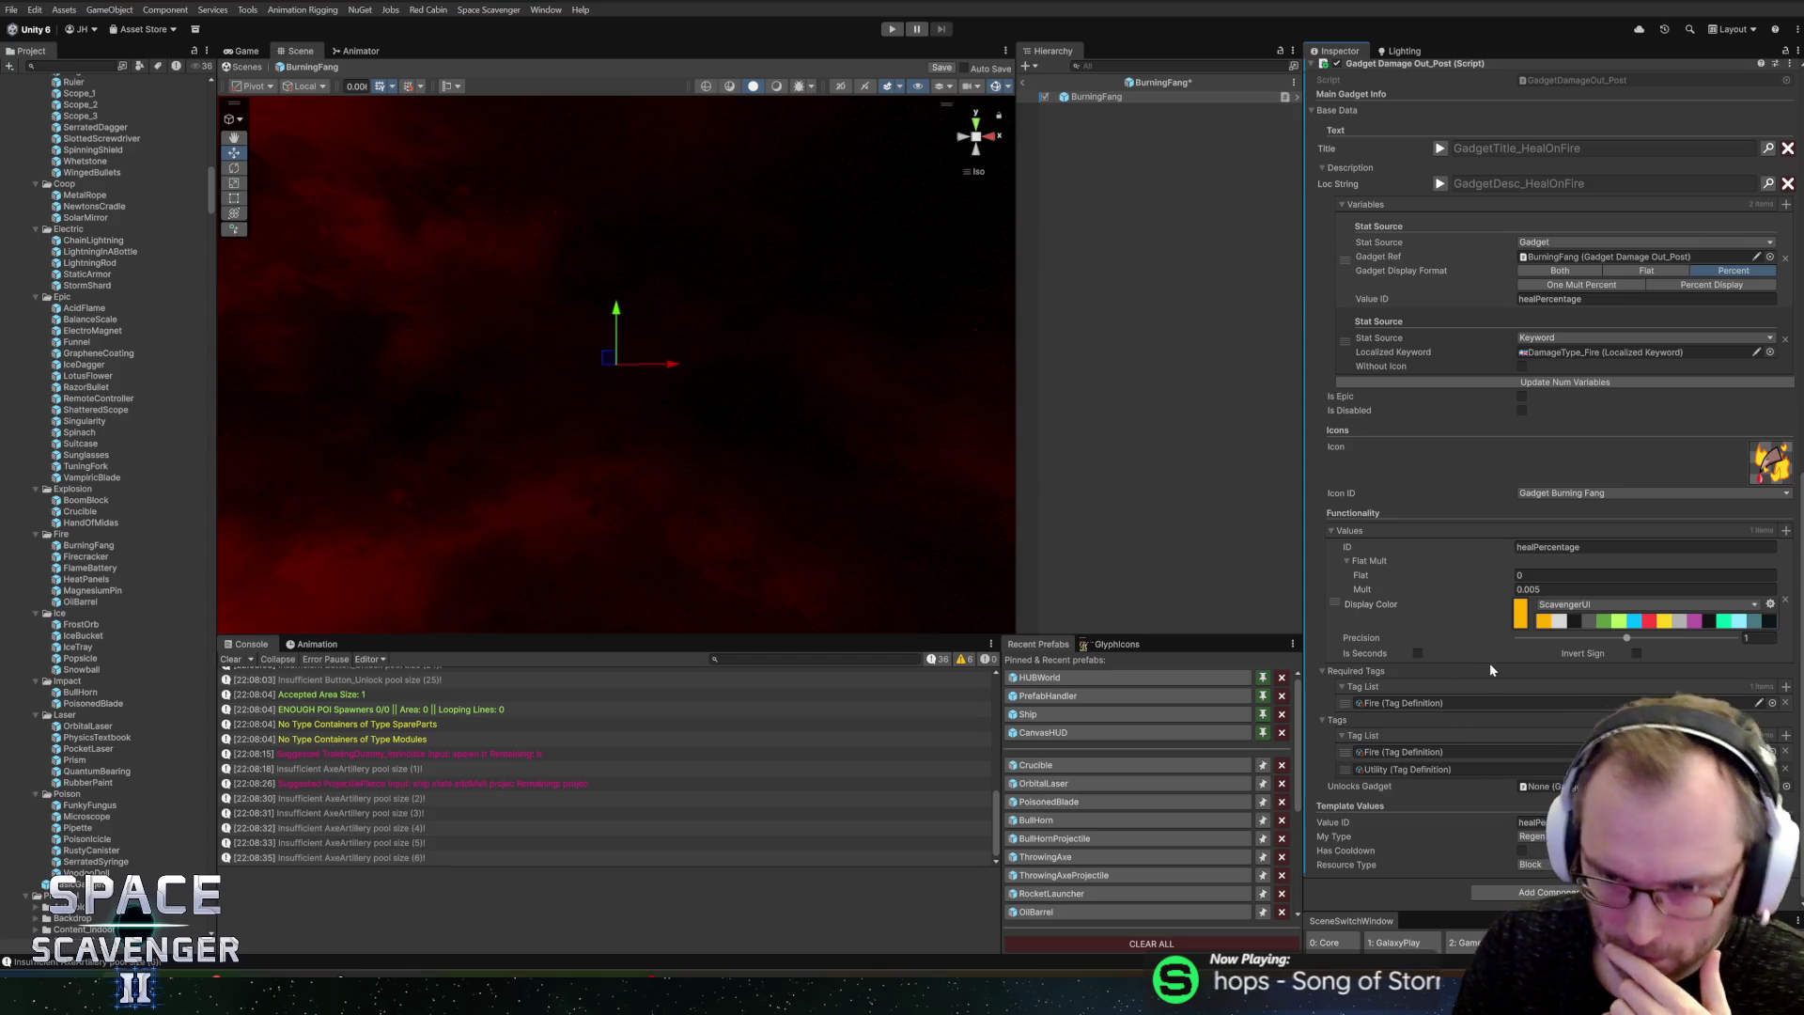
{"action": "key", "text": "ctrl+s"}
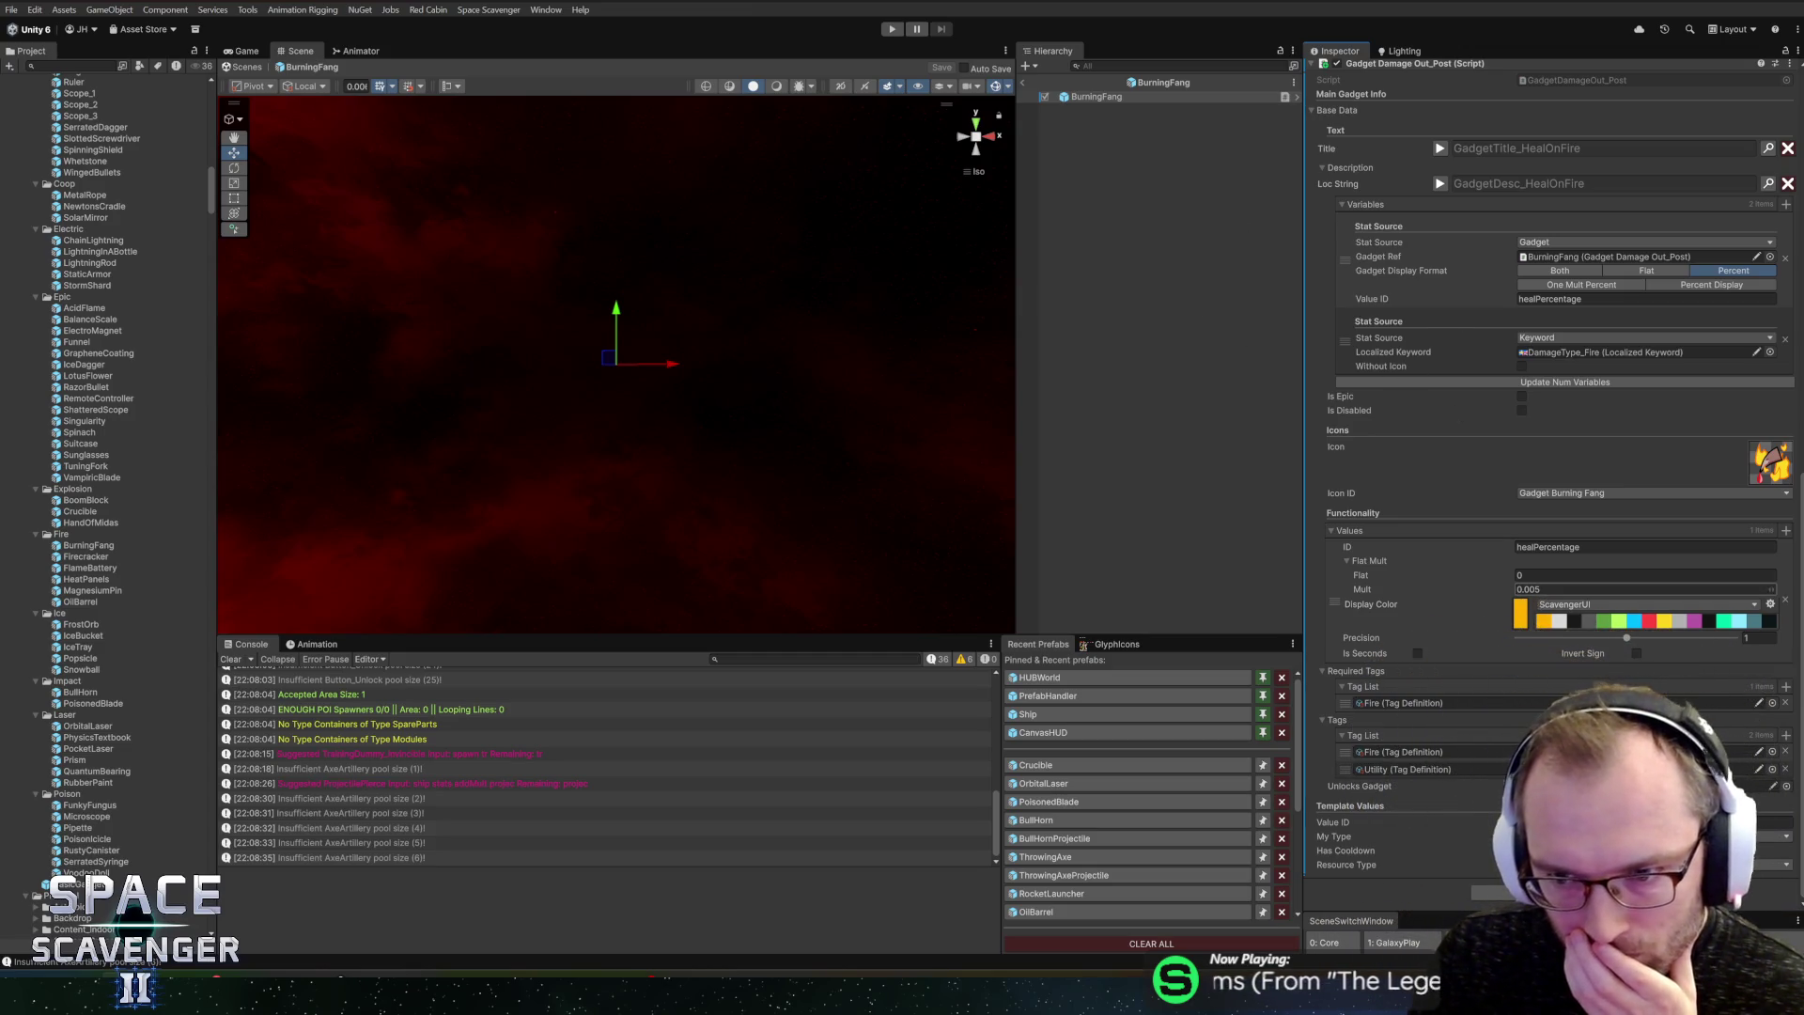
Step: Change Mult from 0.005 to 0.01 and remove the Utility tag, then save
{"action": "left_click", "coordinate": [1541, 590]}
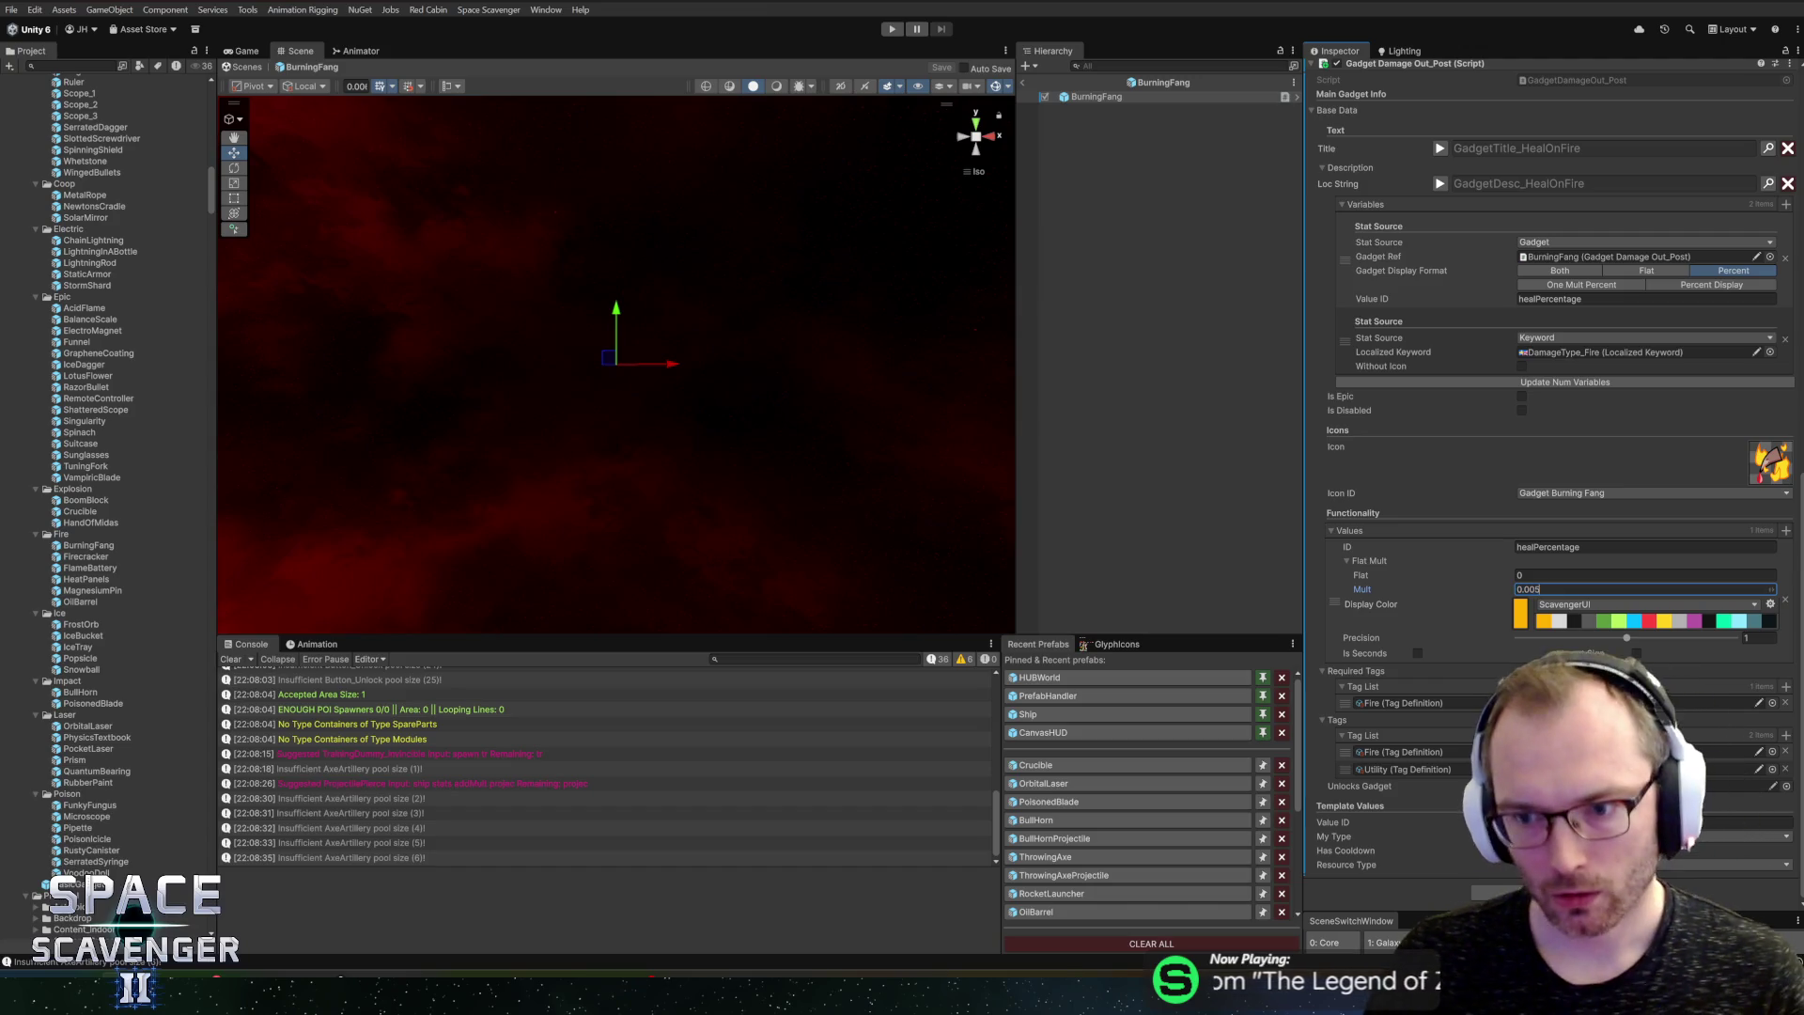
{"action": "key", "text": "BackSpace"}
{"action": "key", "text": "BackSpace"}
{"action": "type", "text": "1"}
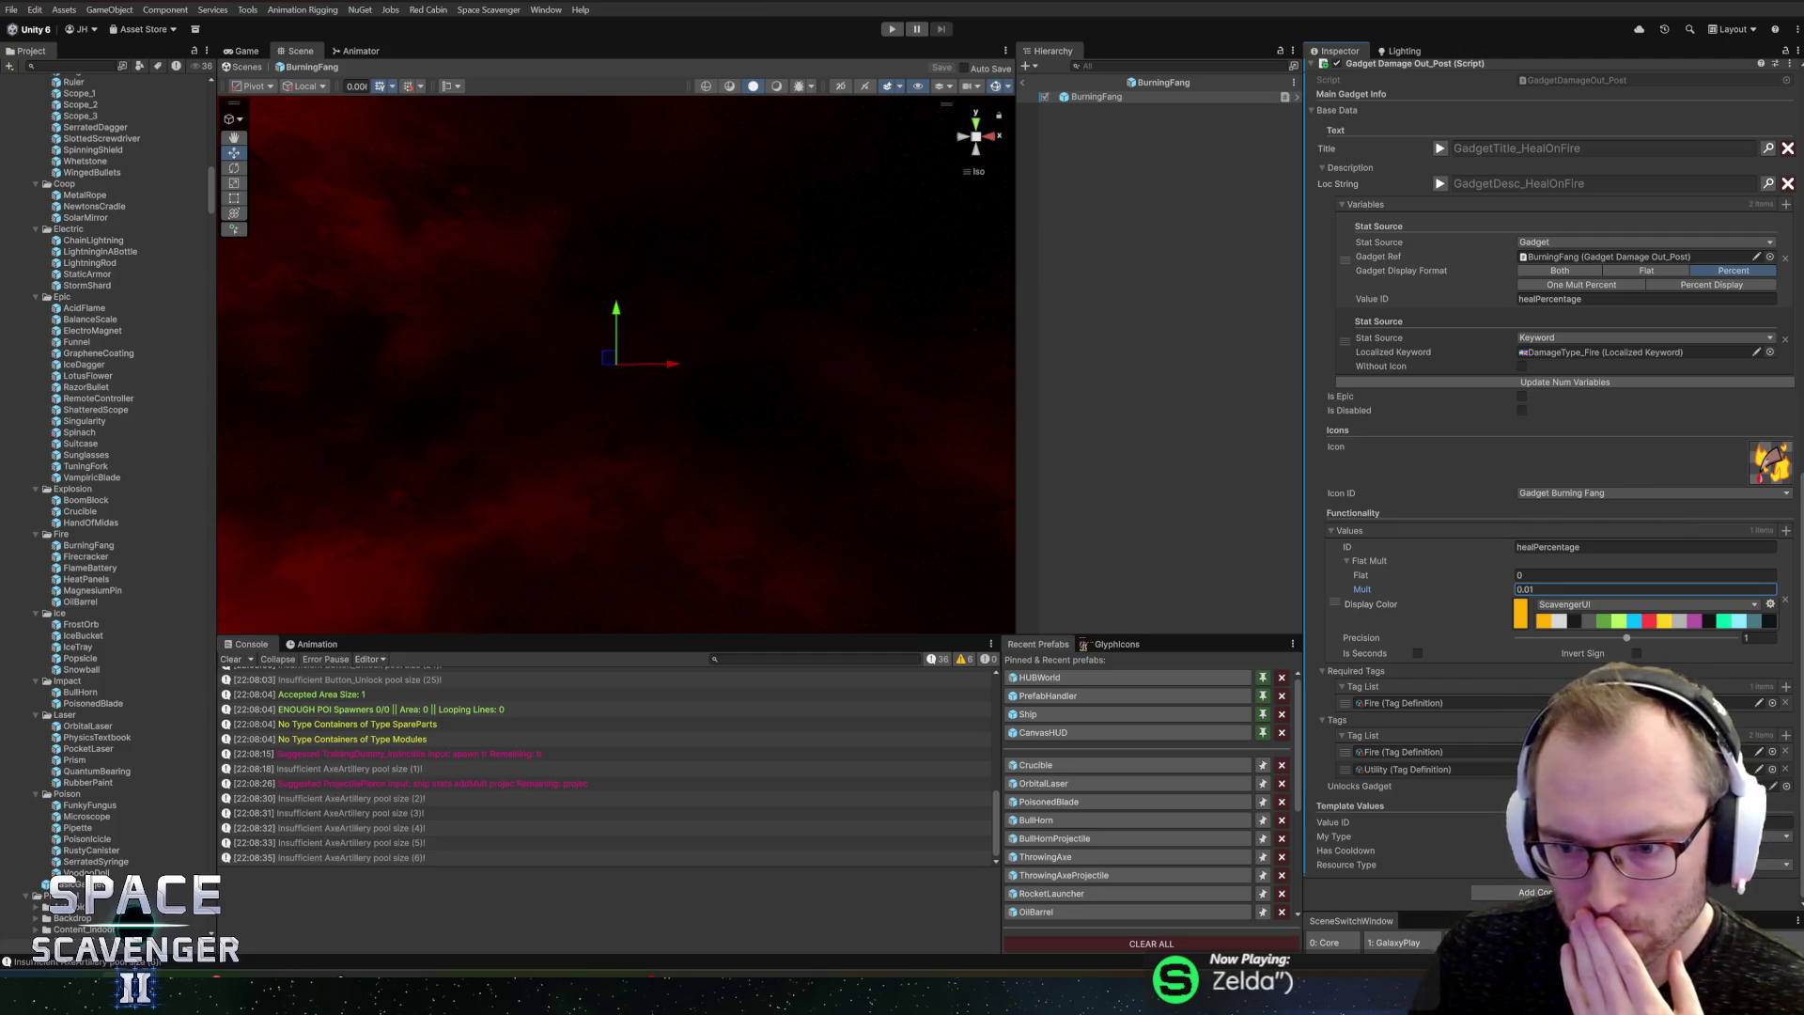
{"action": "left_click", "coordinate": [1785, 768]}
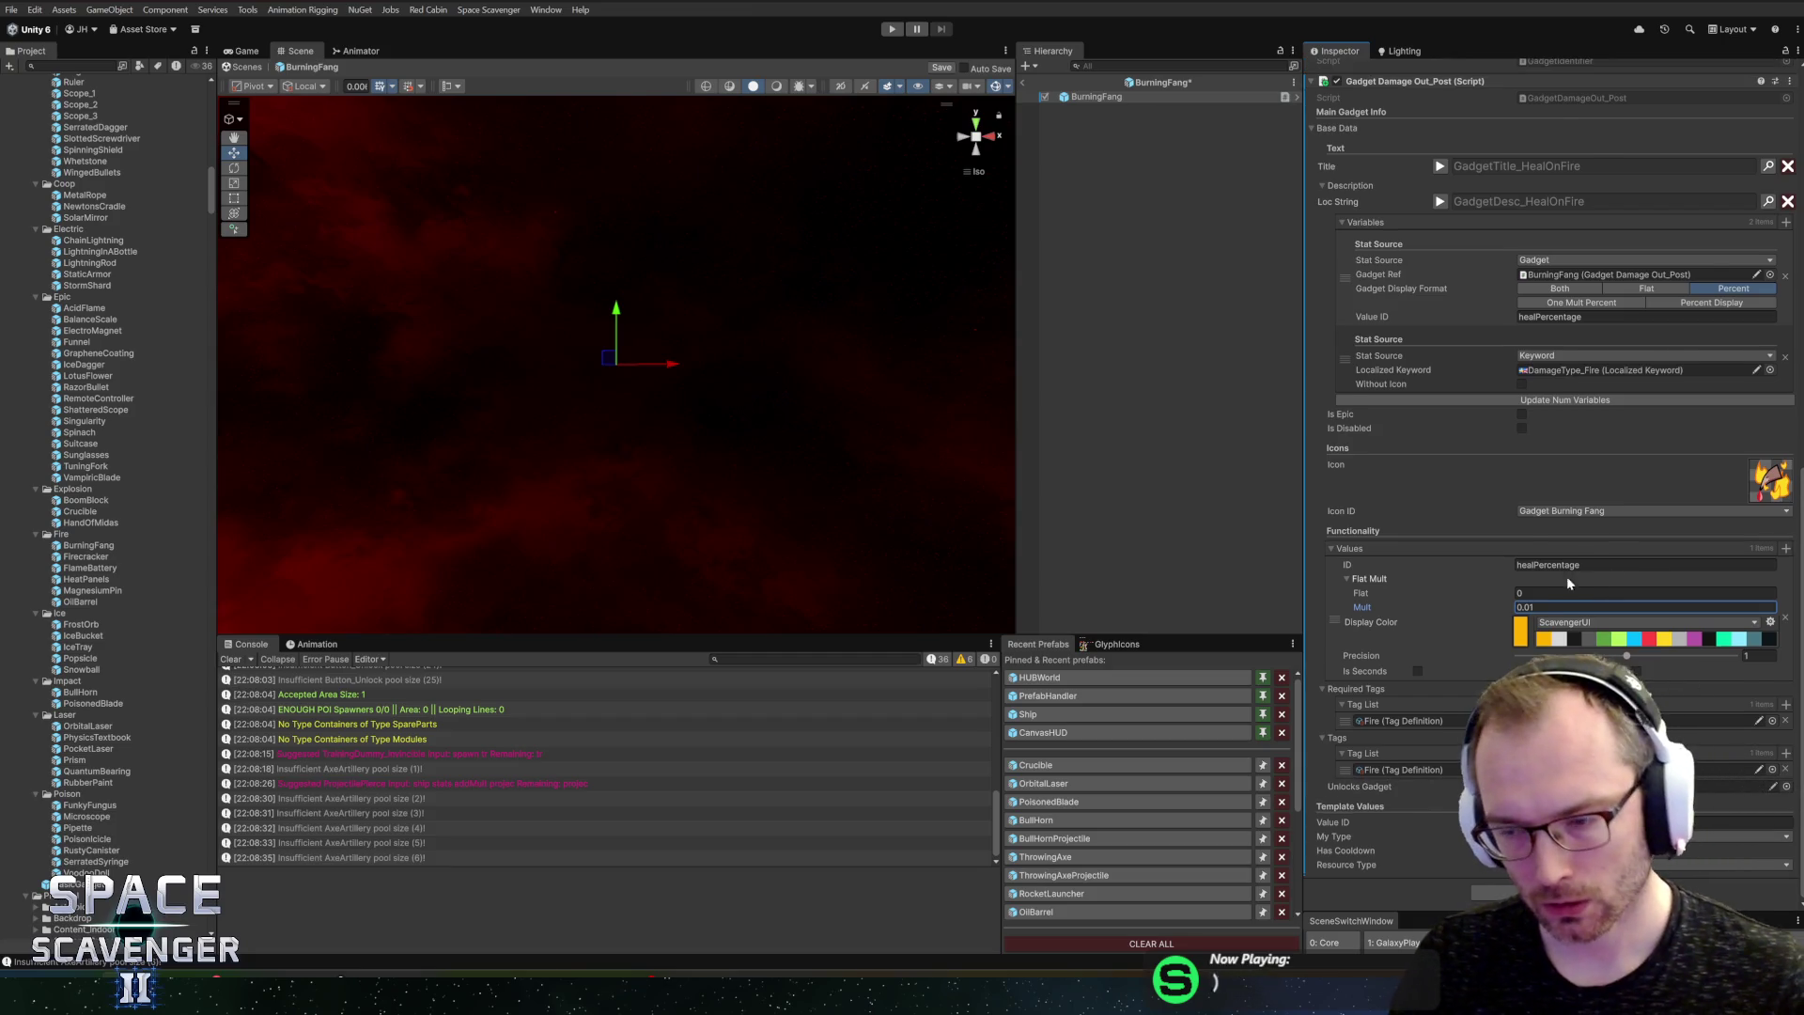
{"action": "key", "text": "ctrl+s"}
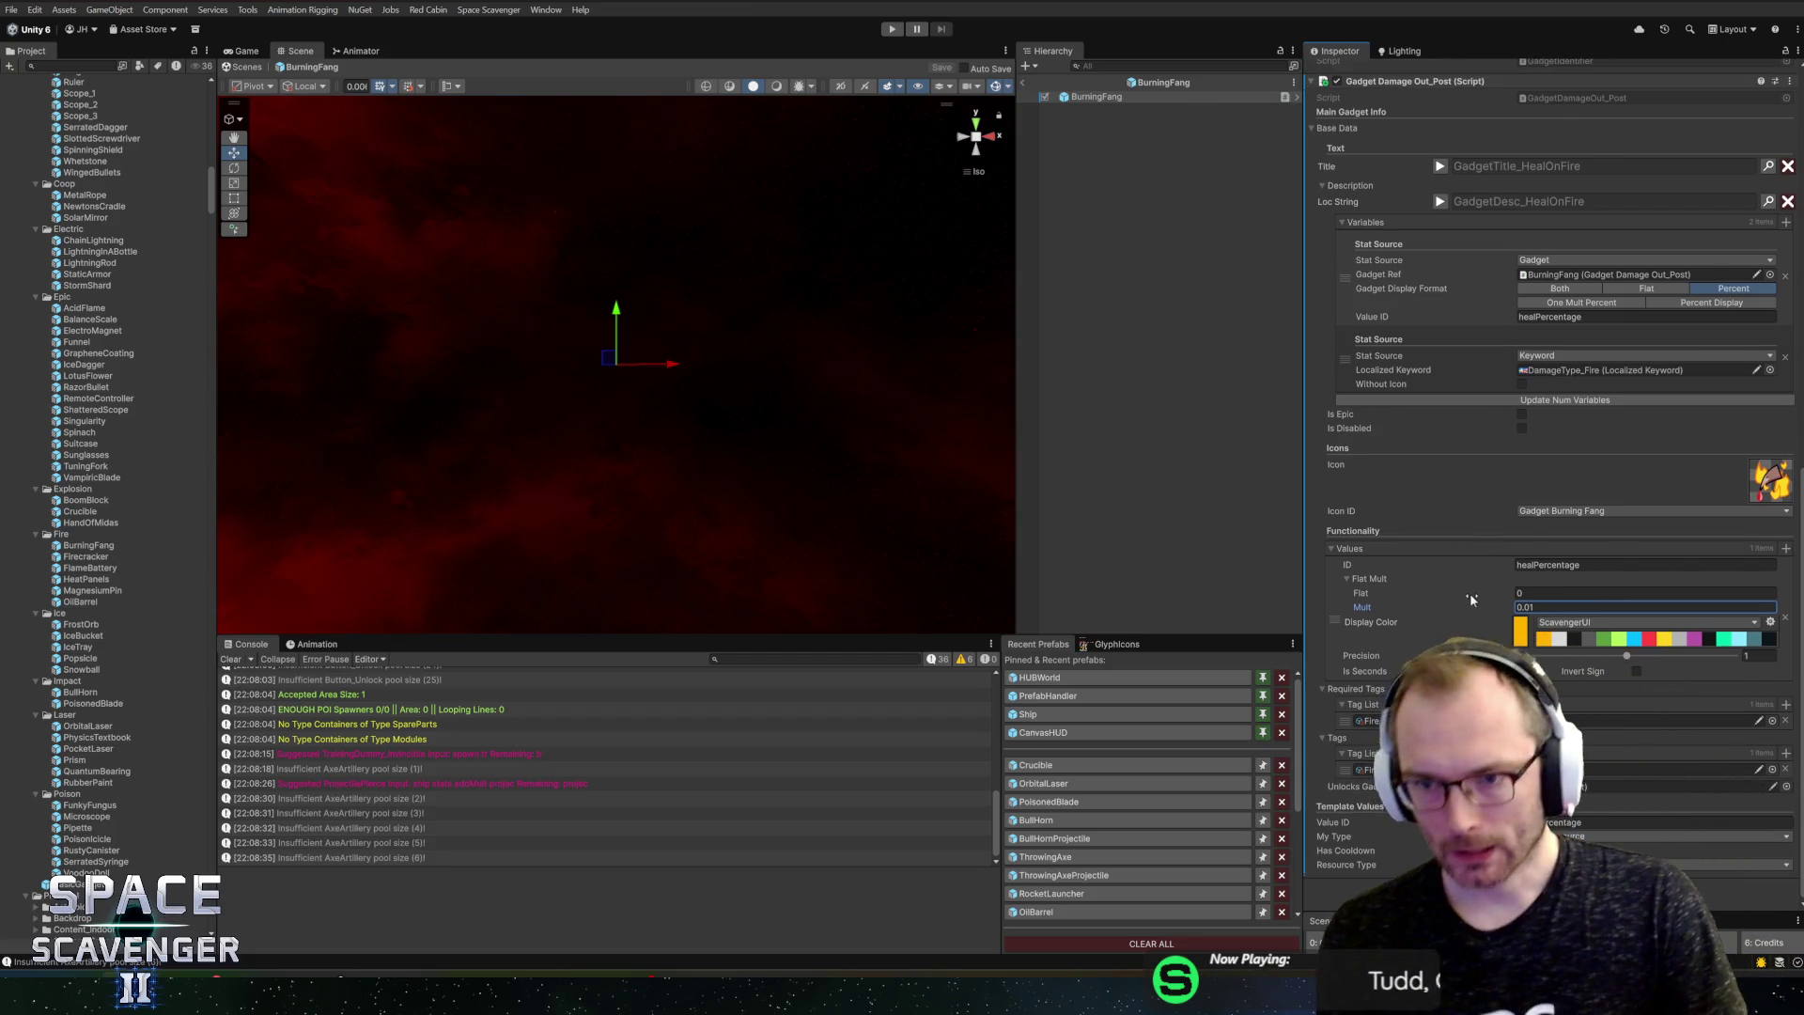
Step: Add a Block entry to BurningFang's Tags list
{"action": "scroll", "coordinate": [1447, 538], "scroll_direction": "up", "scroll_amount": 3}
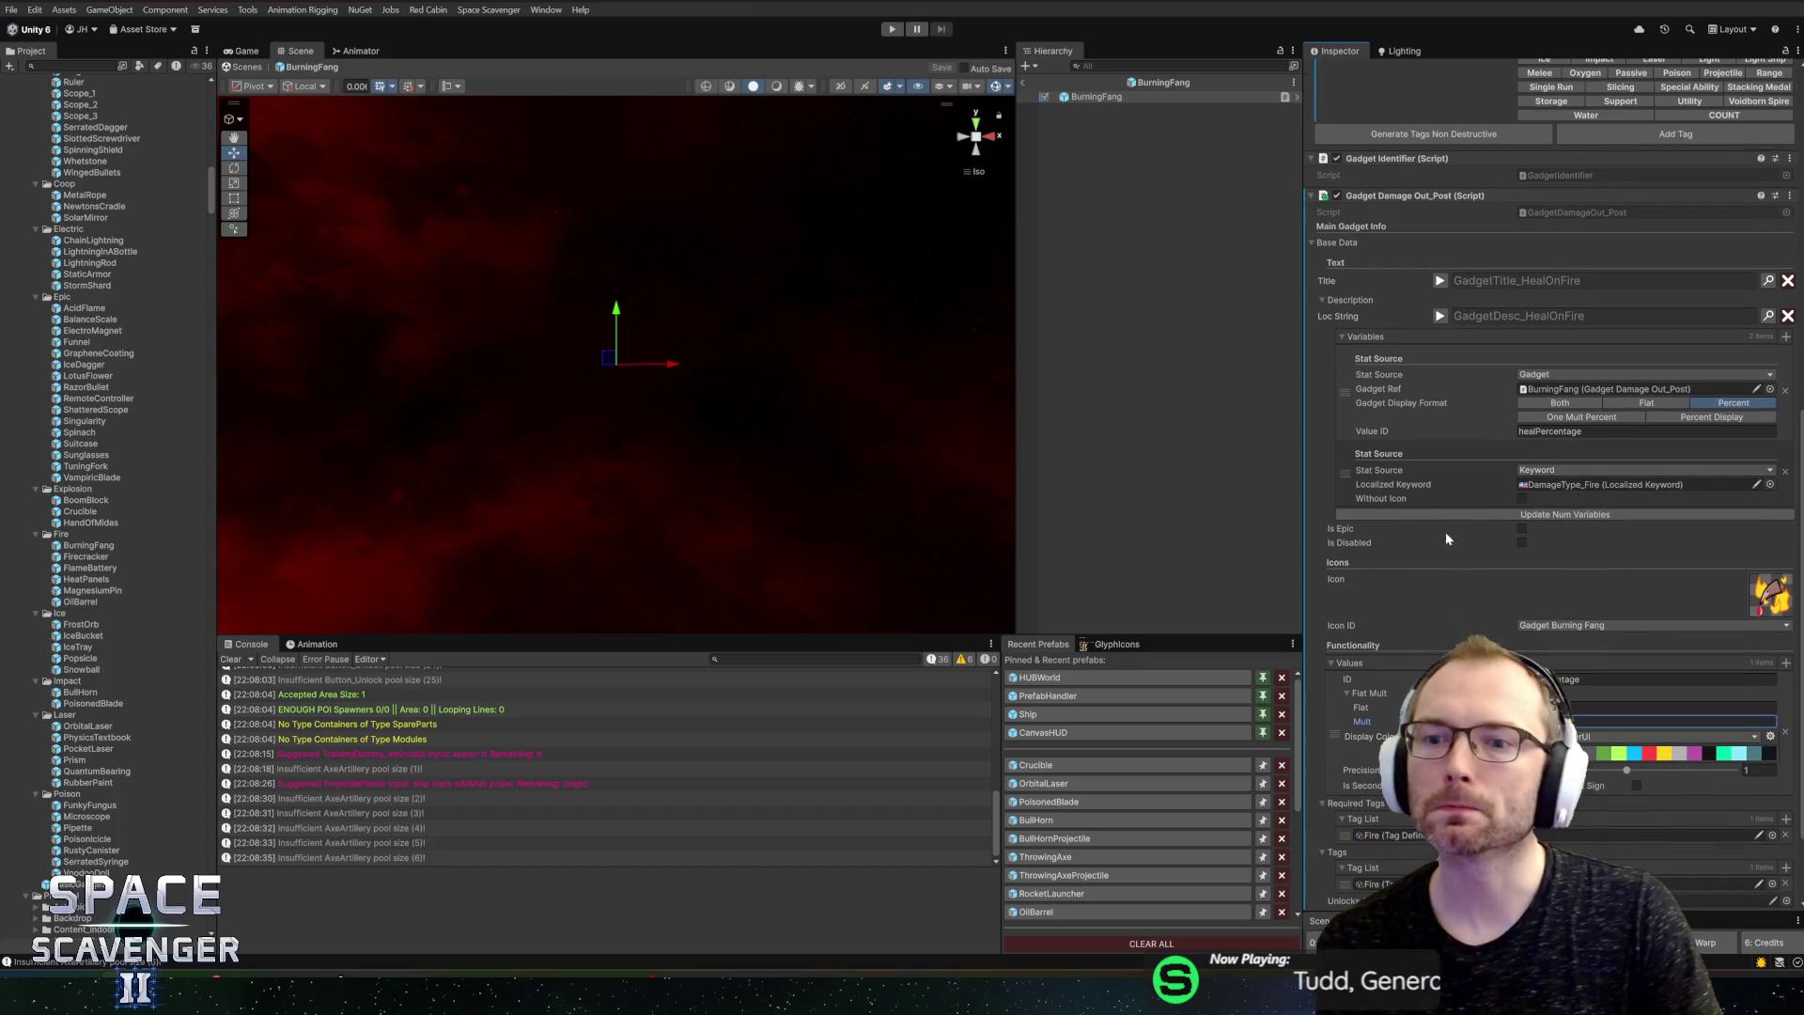
{"action": "scroll", "coordinate": [1434, 549], "scroll_direction": "down", "scroll_amount": 3}
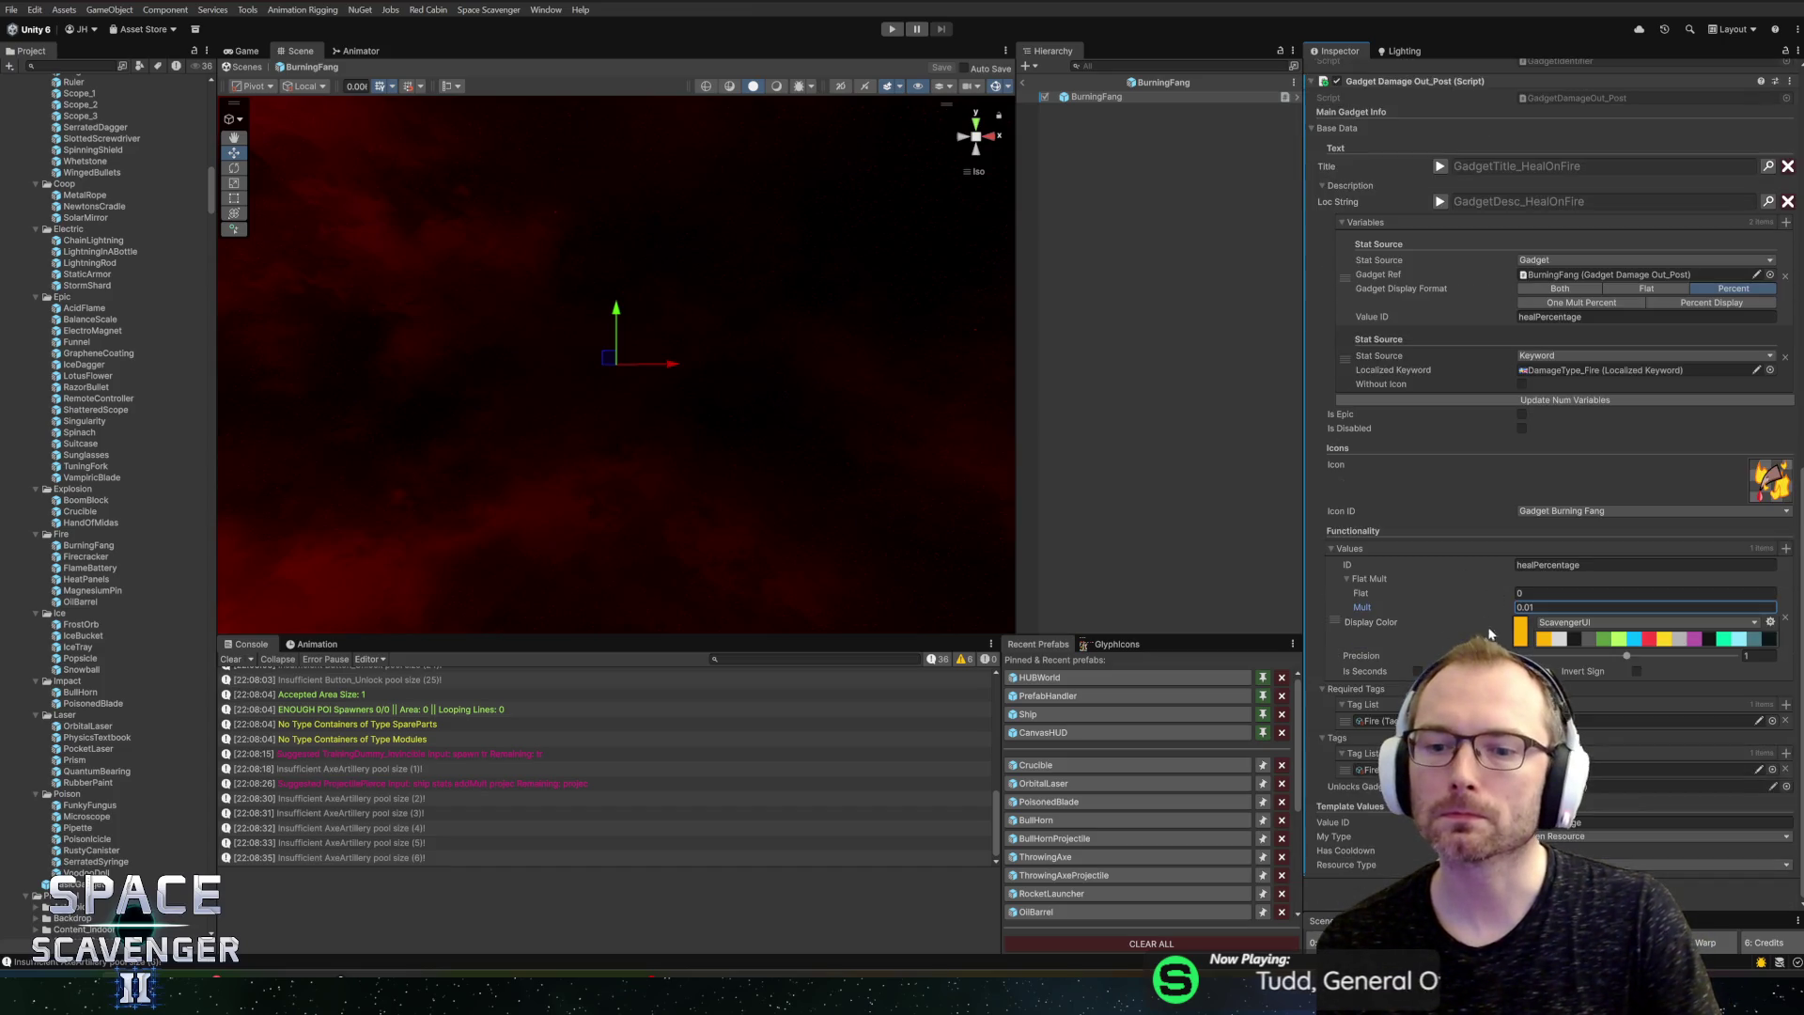
{"action": "left_click", "coordinate": [1786, 755]}
{"action": "type", "text": "block"}
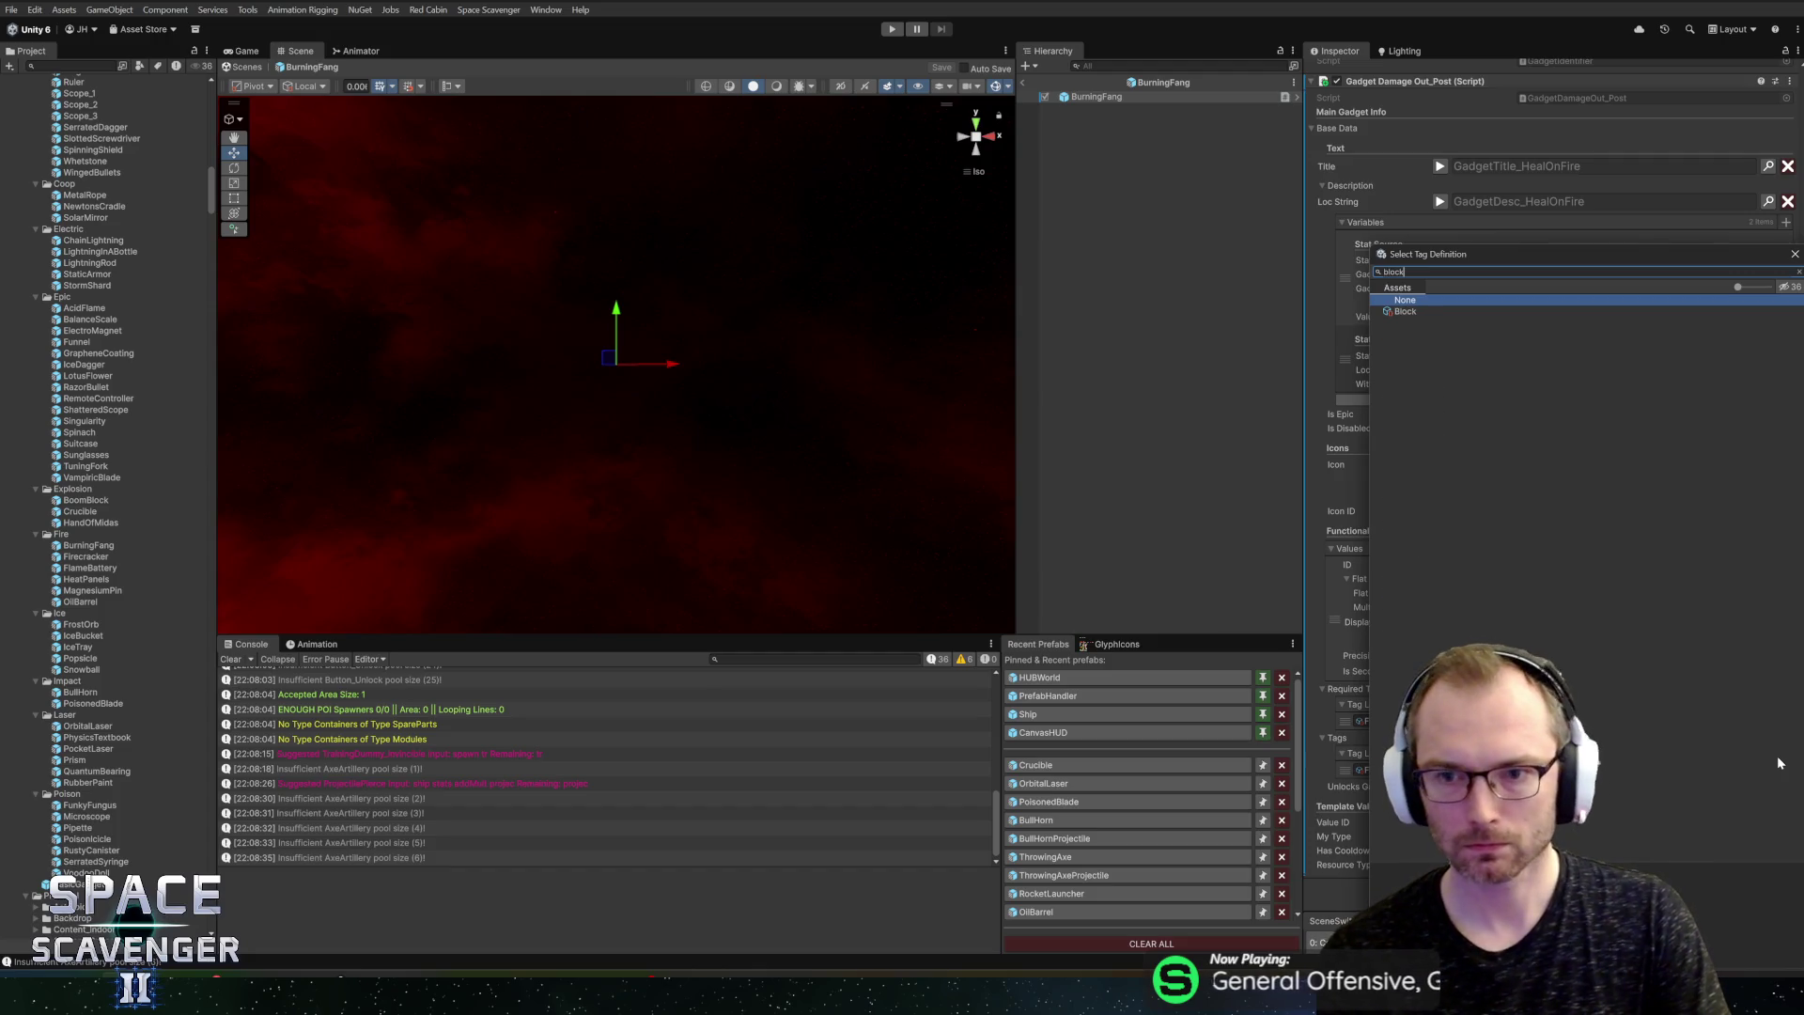
{"action": "left_click", "coordinate": [1405, 312]}
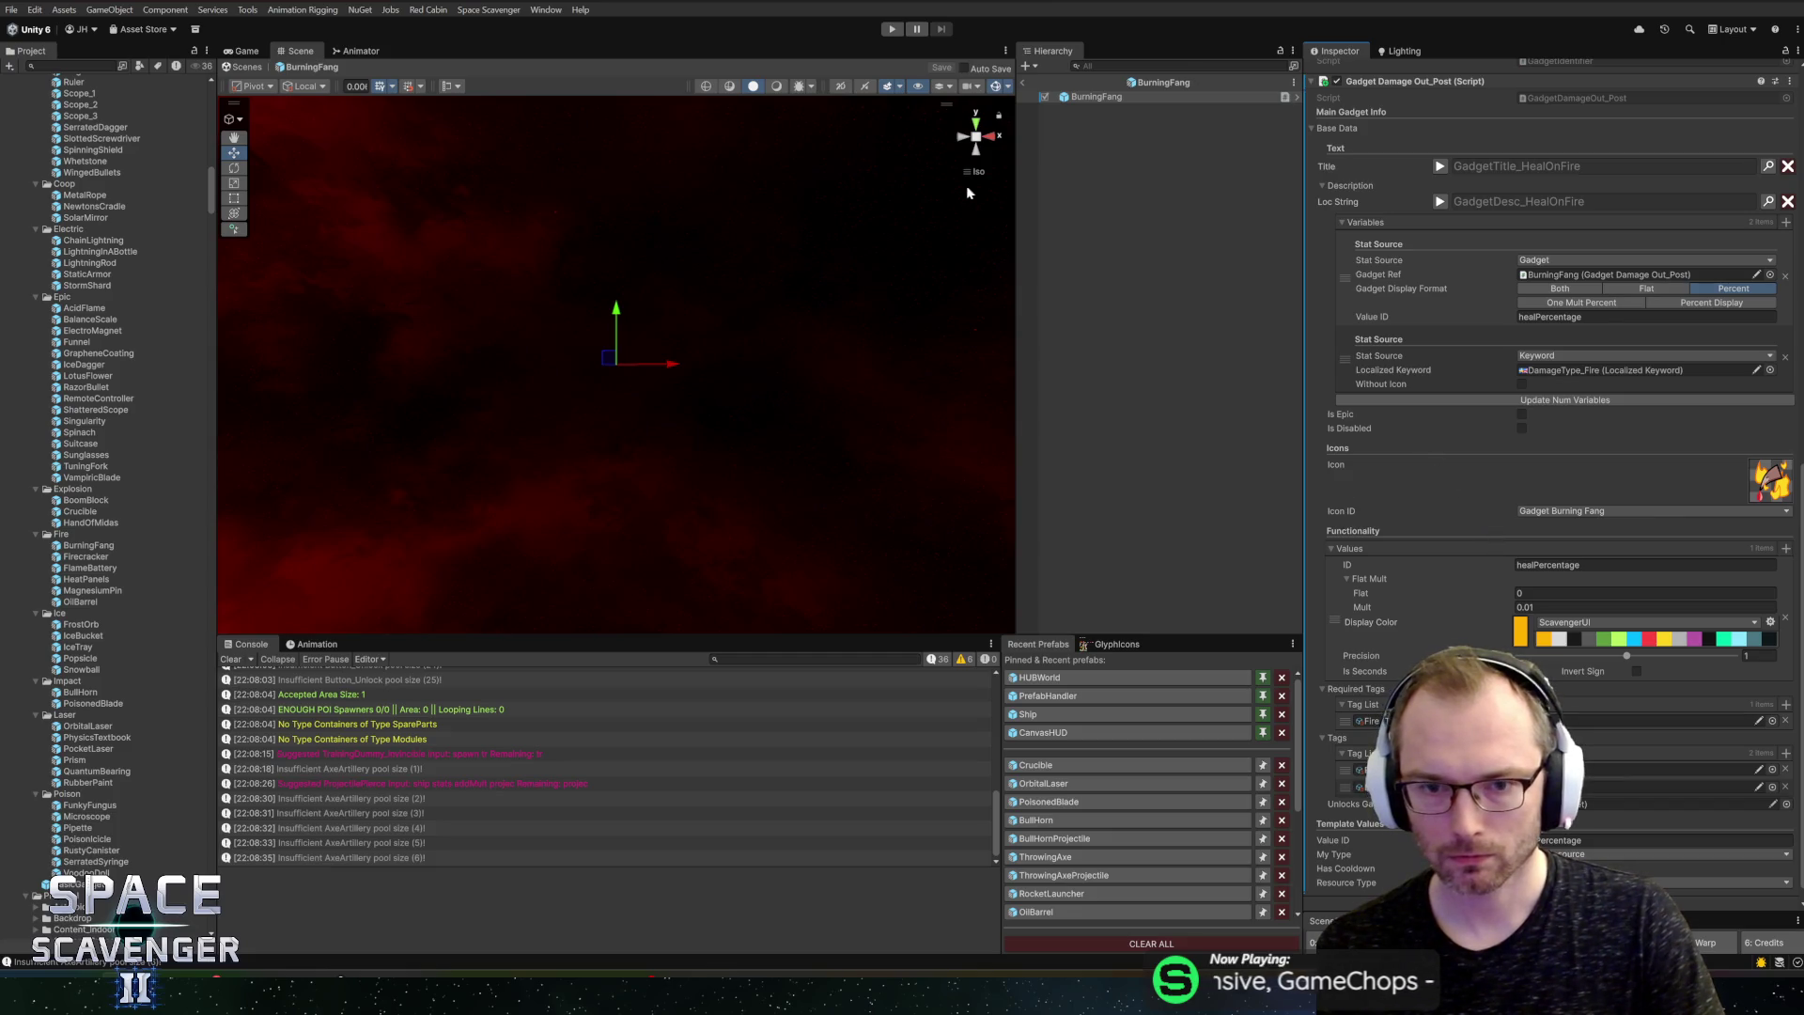
{"action": "left_click", "coordinate": [1164, 84]}
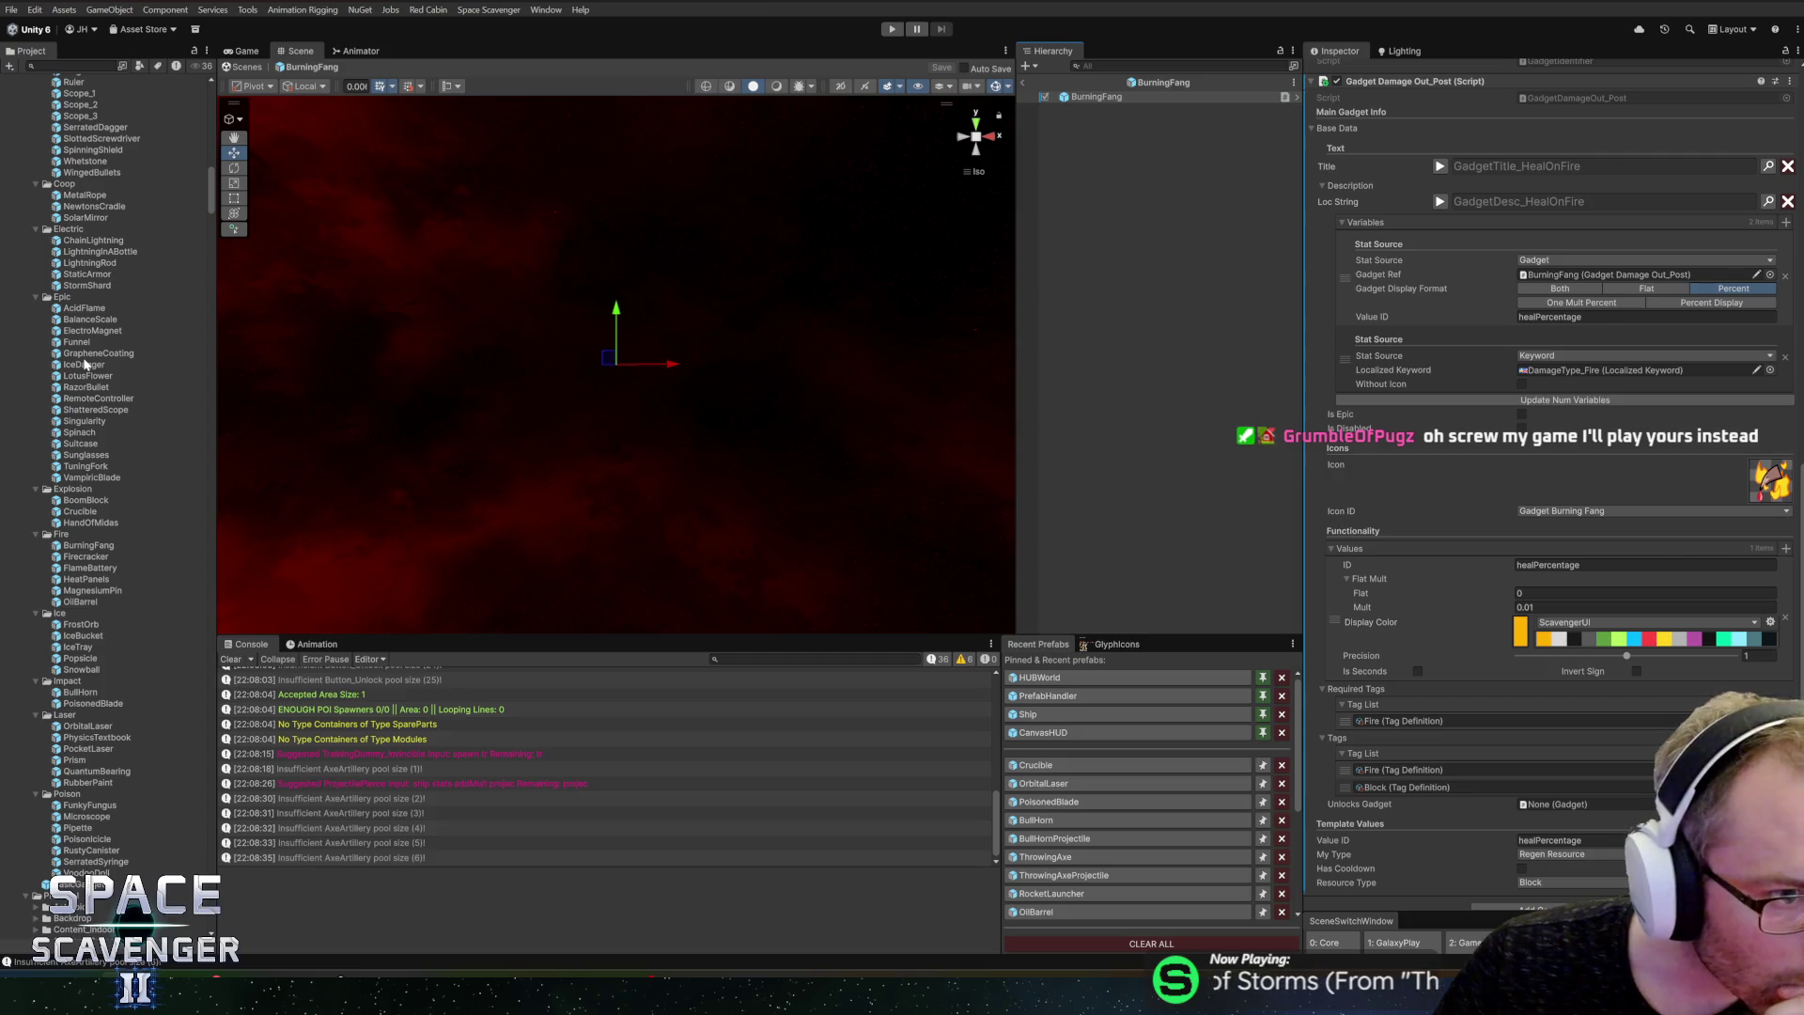
Step: Copy the SubGadgetMaxBlock child from StaticArmor and paste it into the BurningFang prefab
{"action": "double_click", "coordinate": [71, 263]}
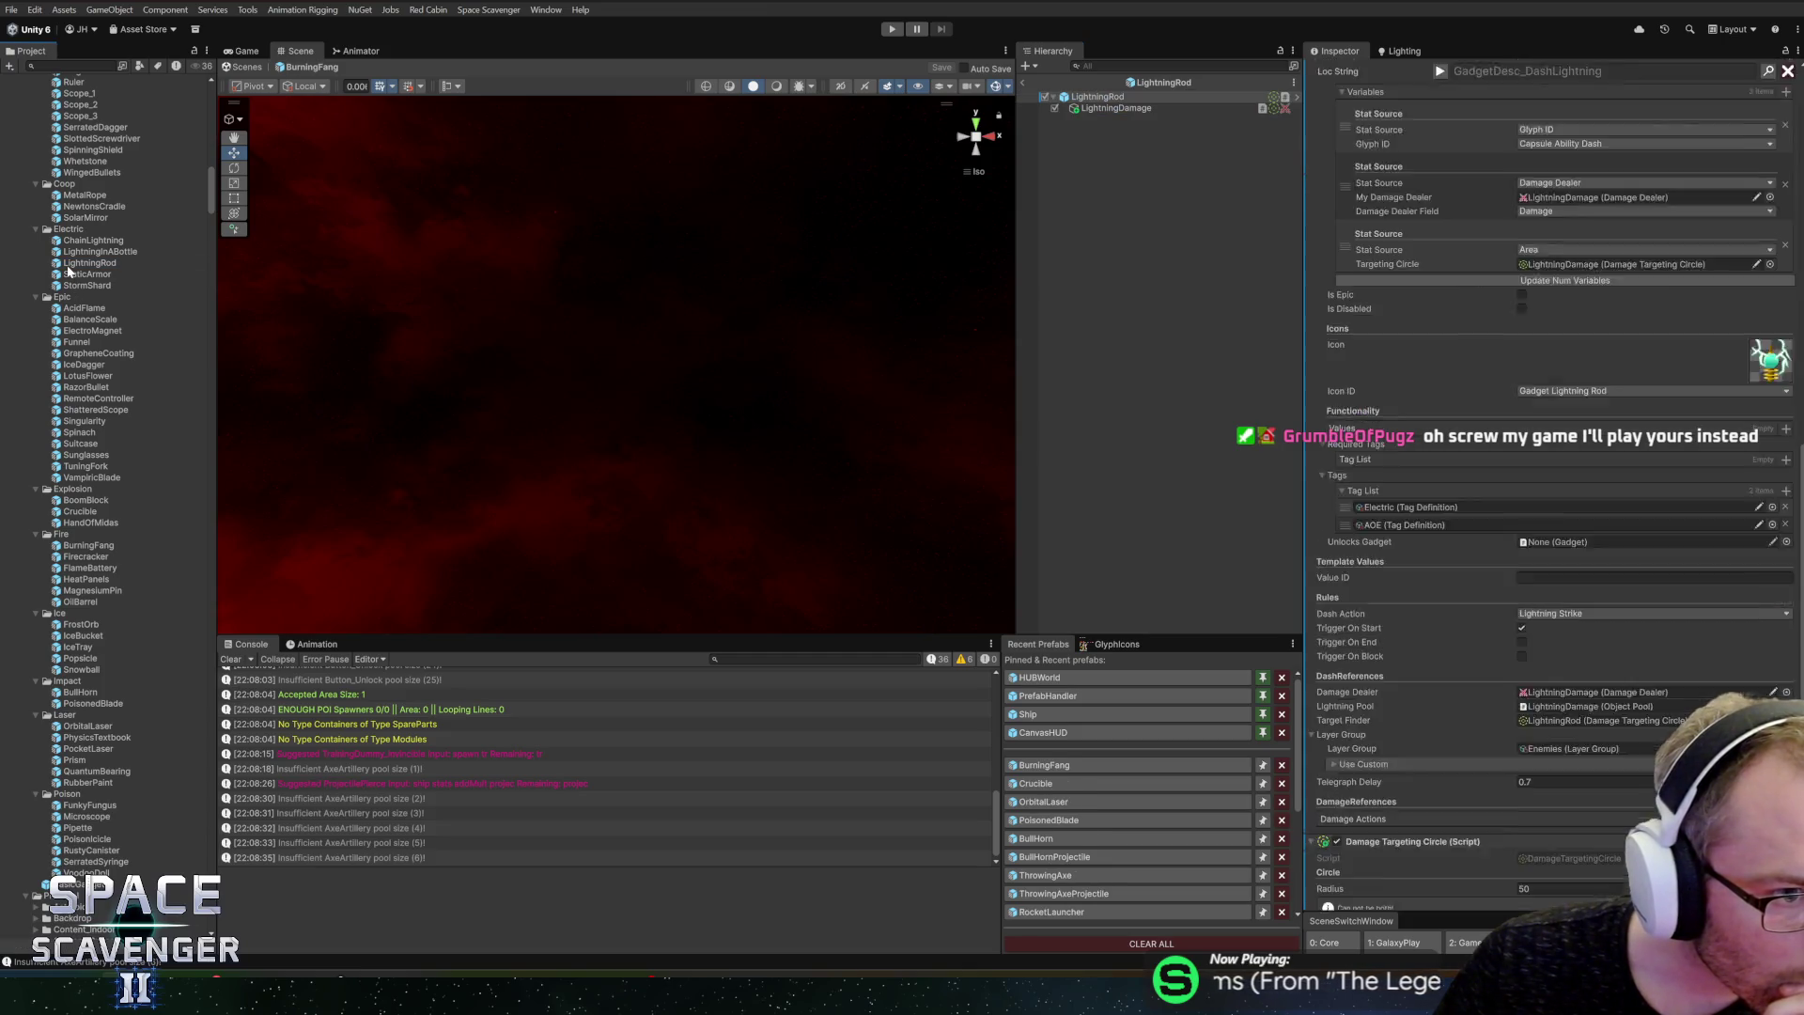
{"action": "left_click", "coordinate": [66, 275]}
{"action": "double_click", "coordinate": [66, 276]}
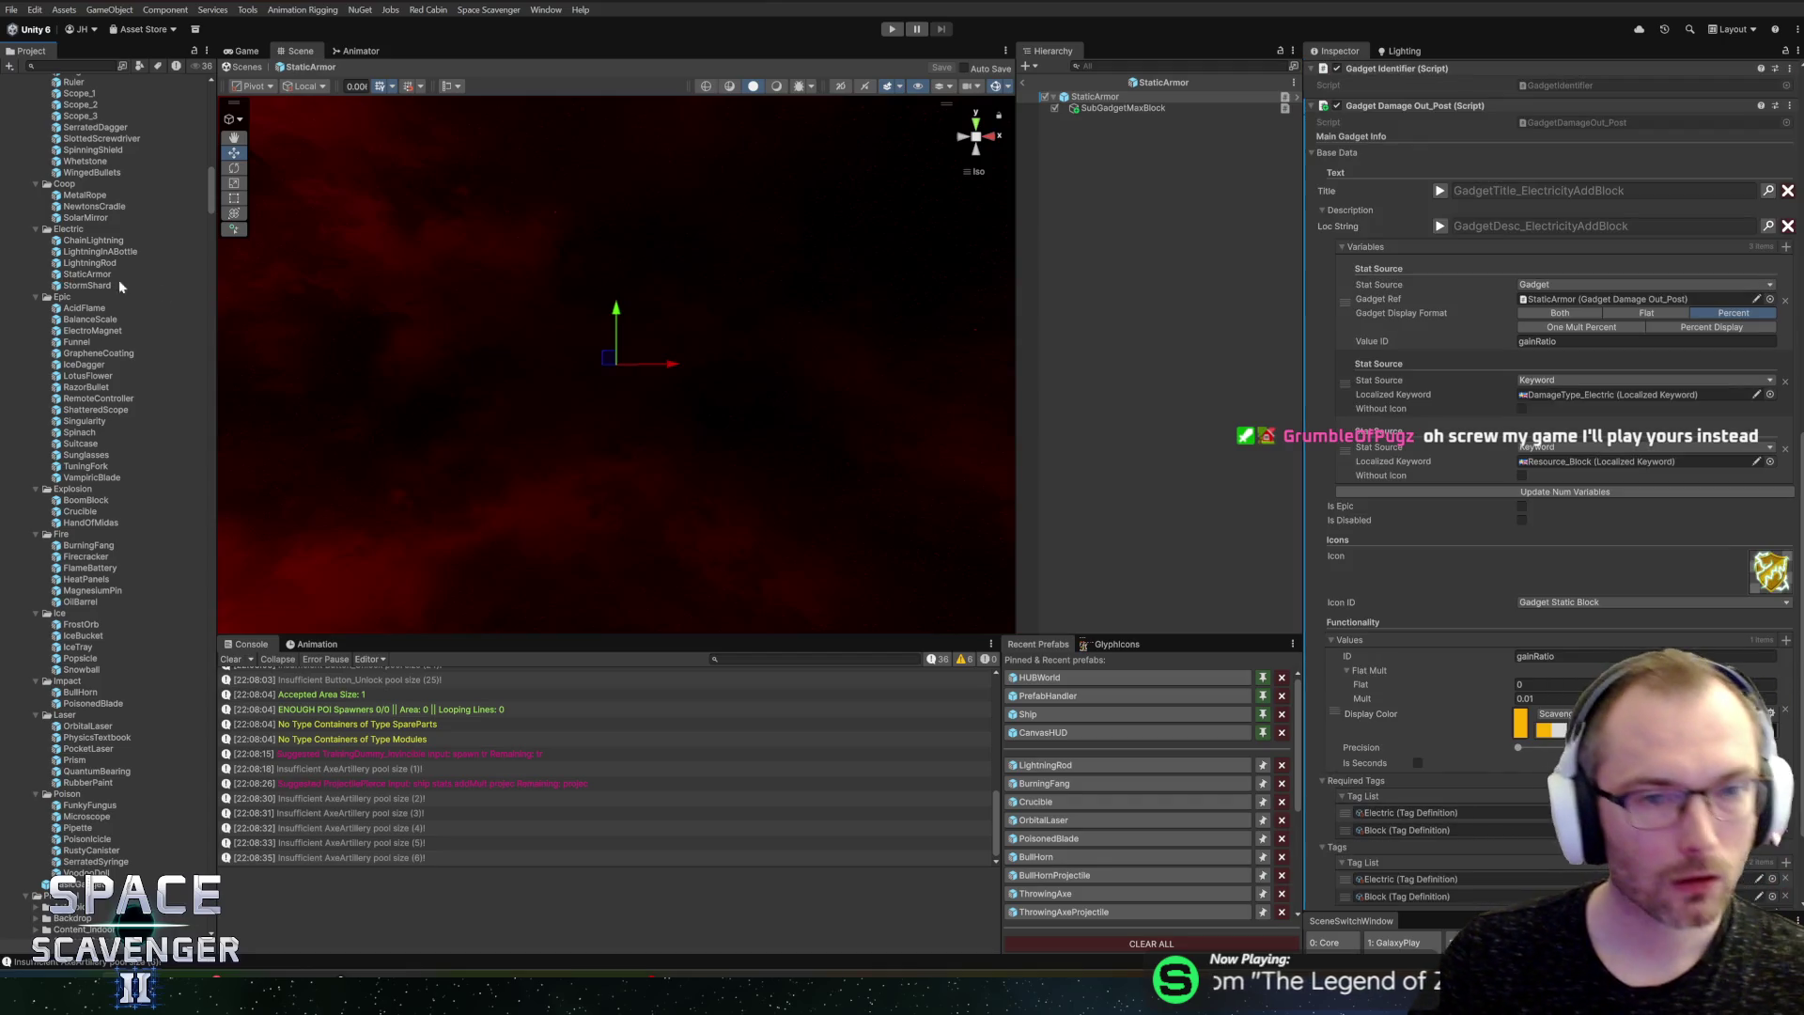
{"action": "left_click", "coordinate": [1093, 110]}
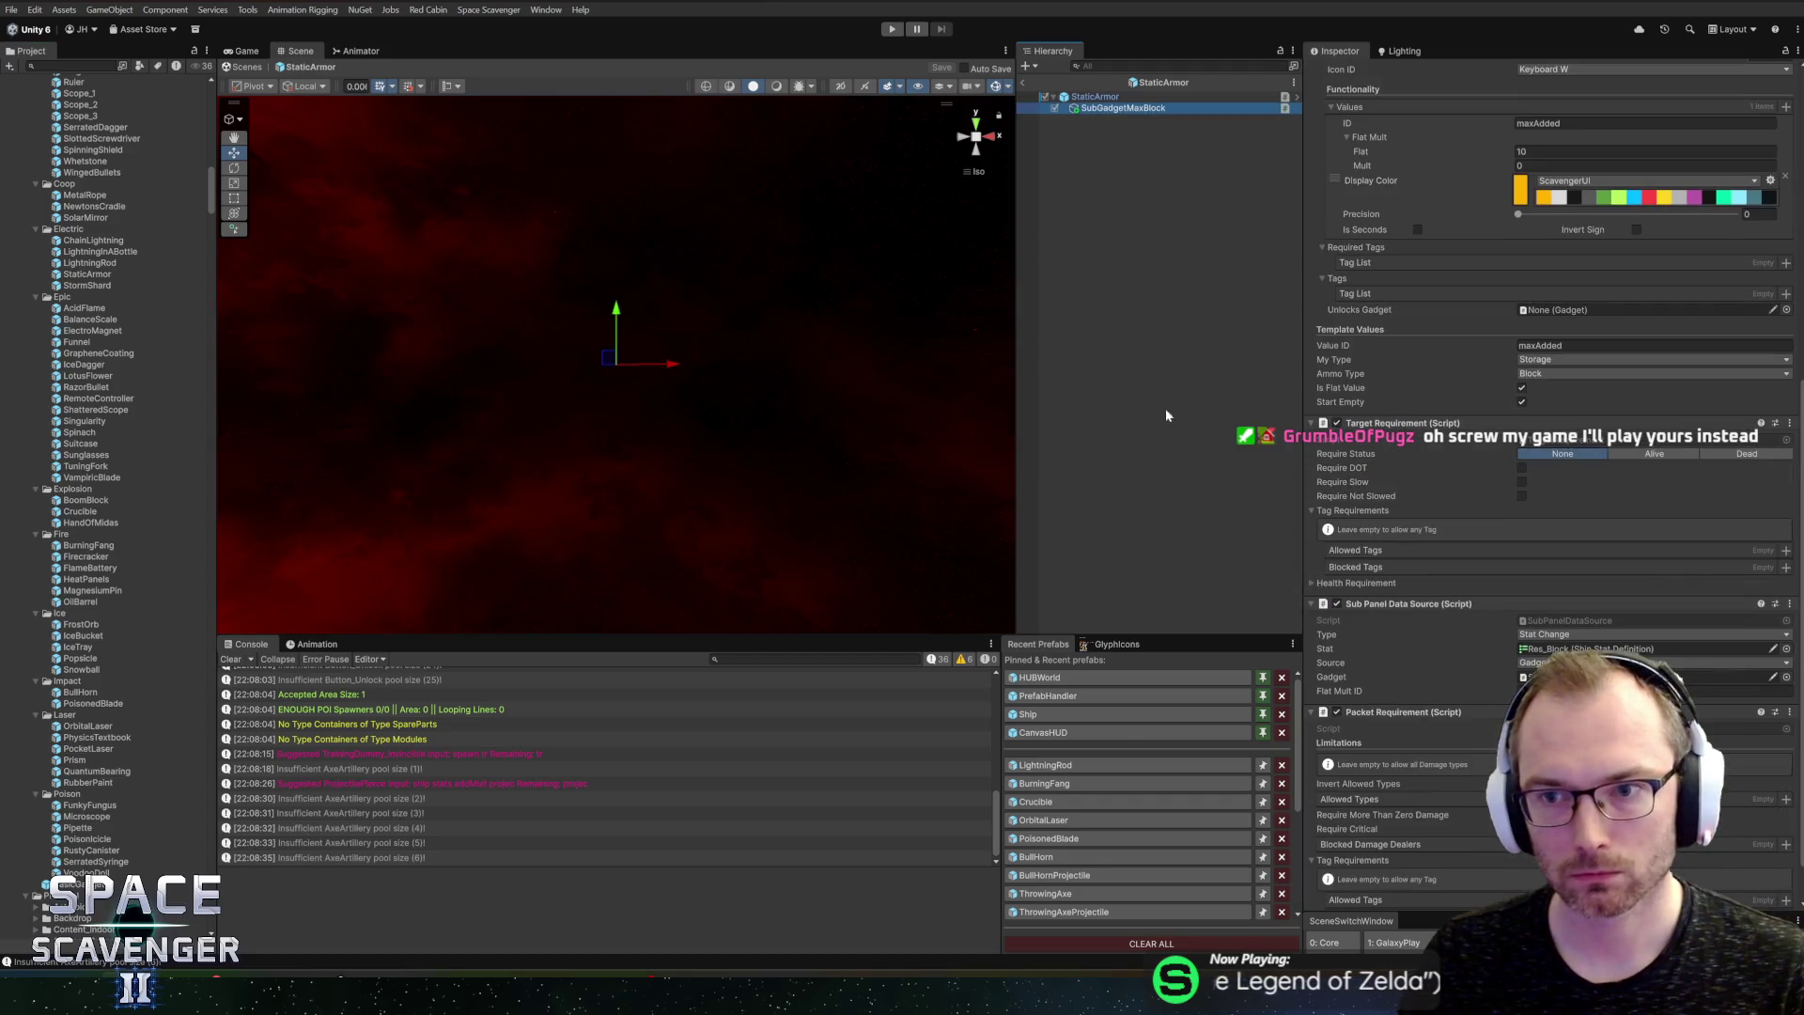
{"action": "left_click", "coordinate": [1044, 783]}
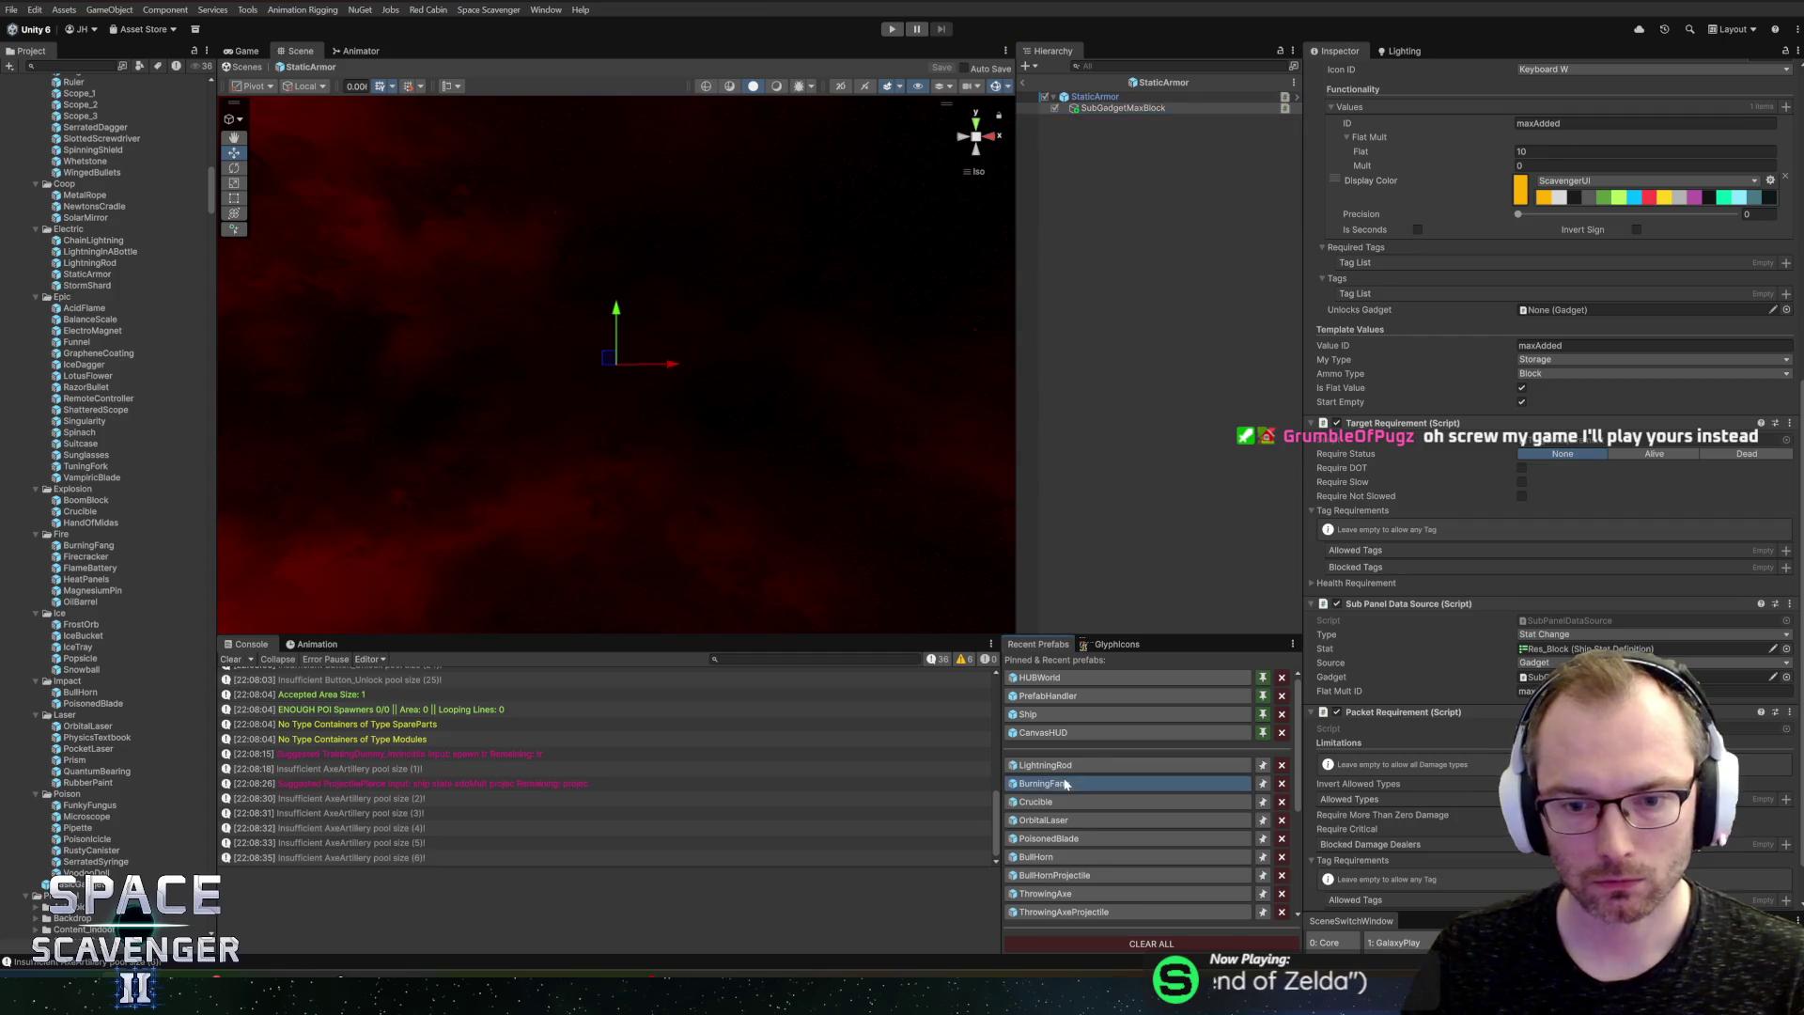
{"action": "key", "text": "ctrl+v"}
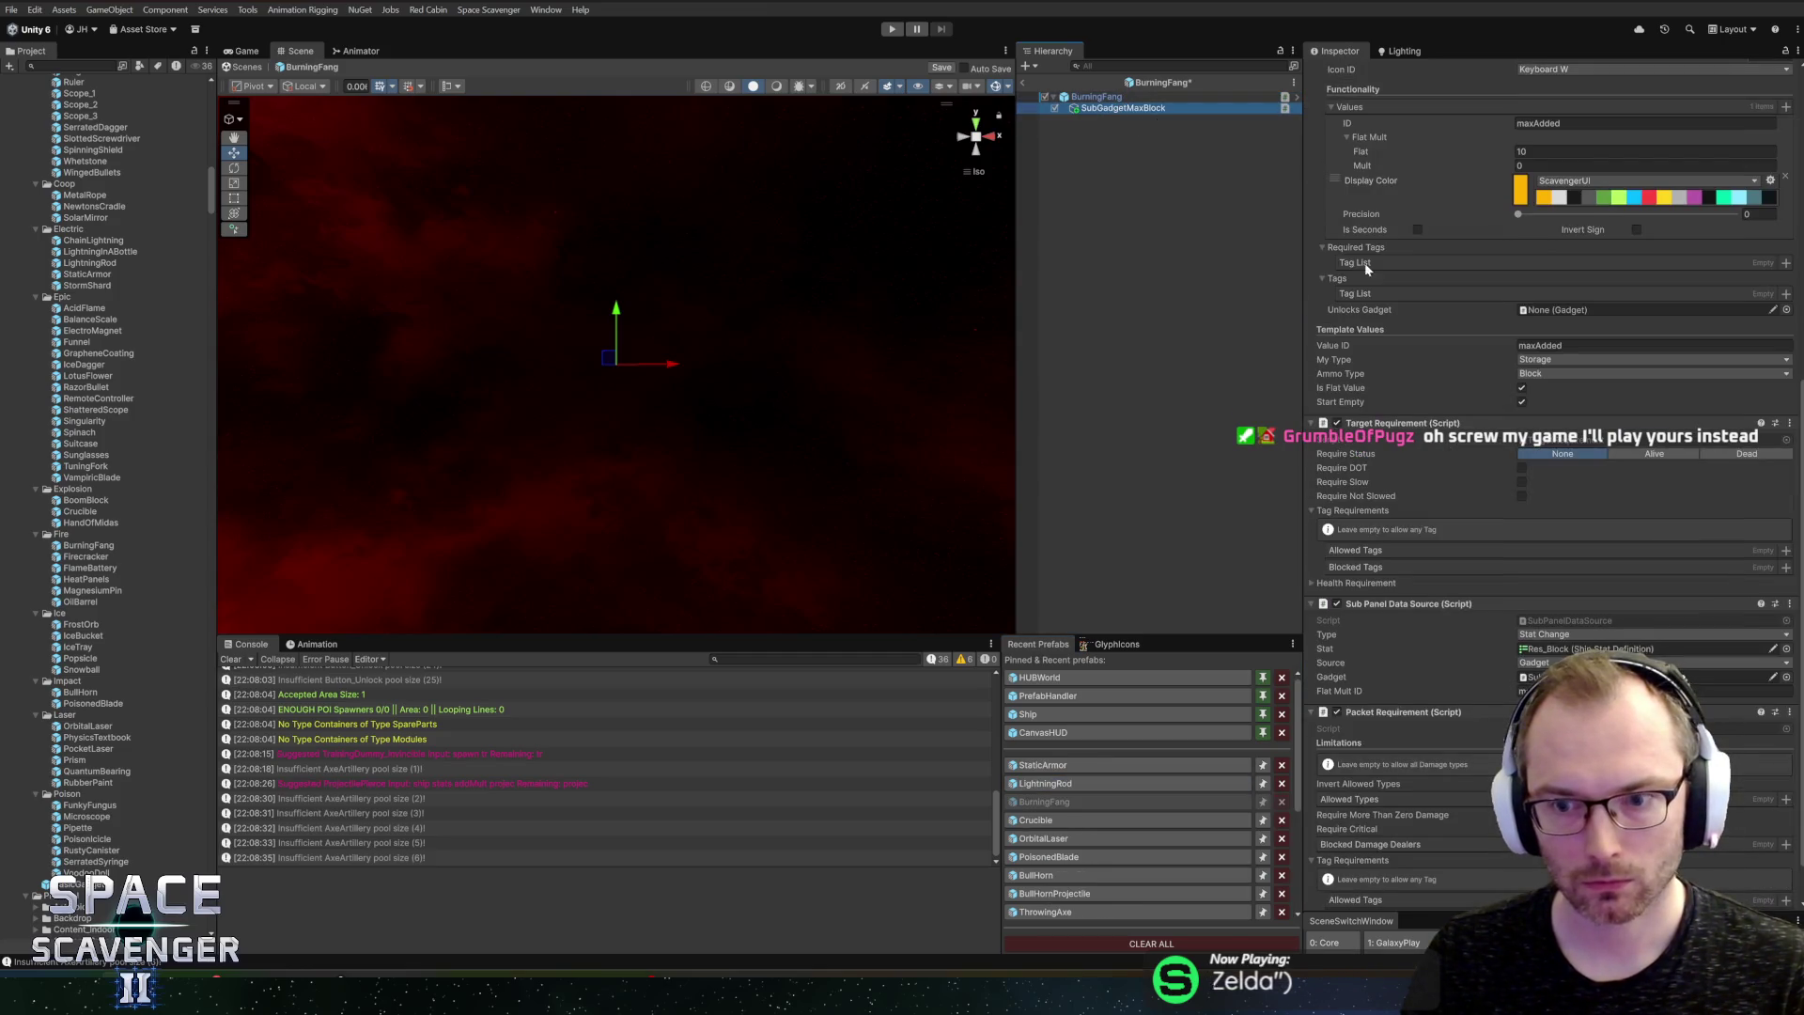
Step: Select the BurningFang root and preview its heal description Loc String text
{"action": "scroll", "coordinate": [1546, 464], "scroll_direction": "down", "scroll_amount": 10}
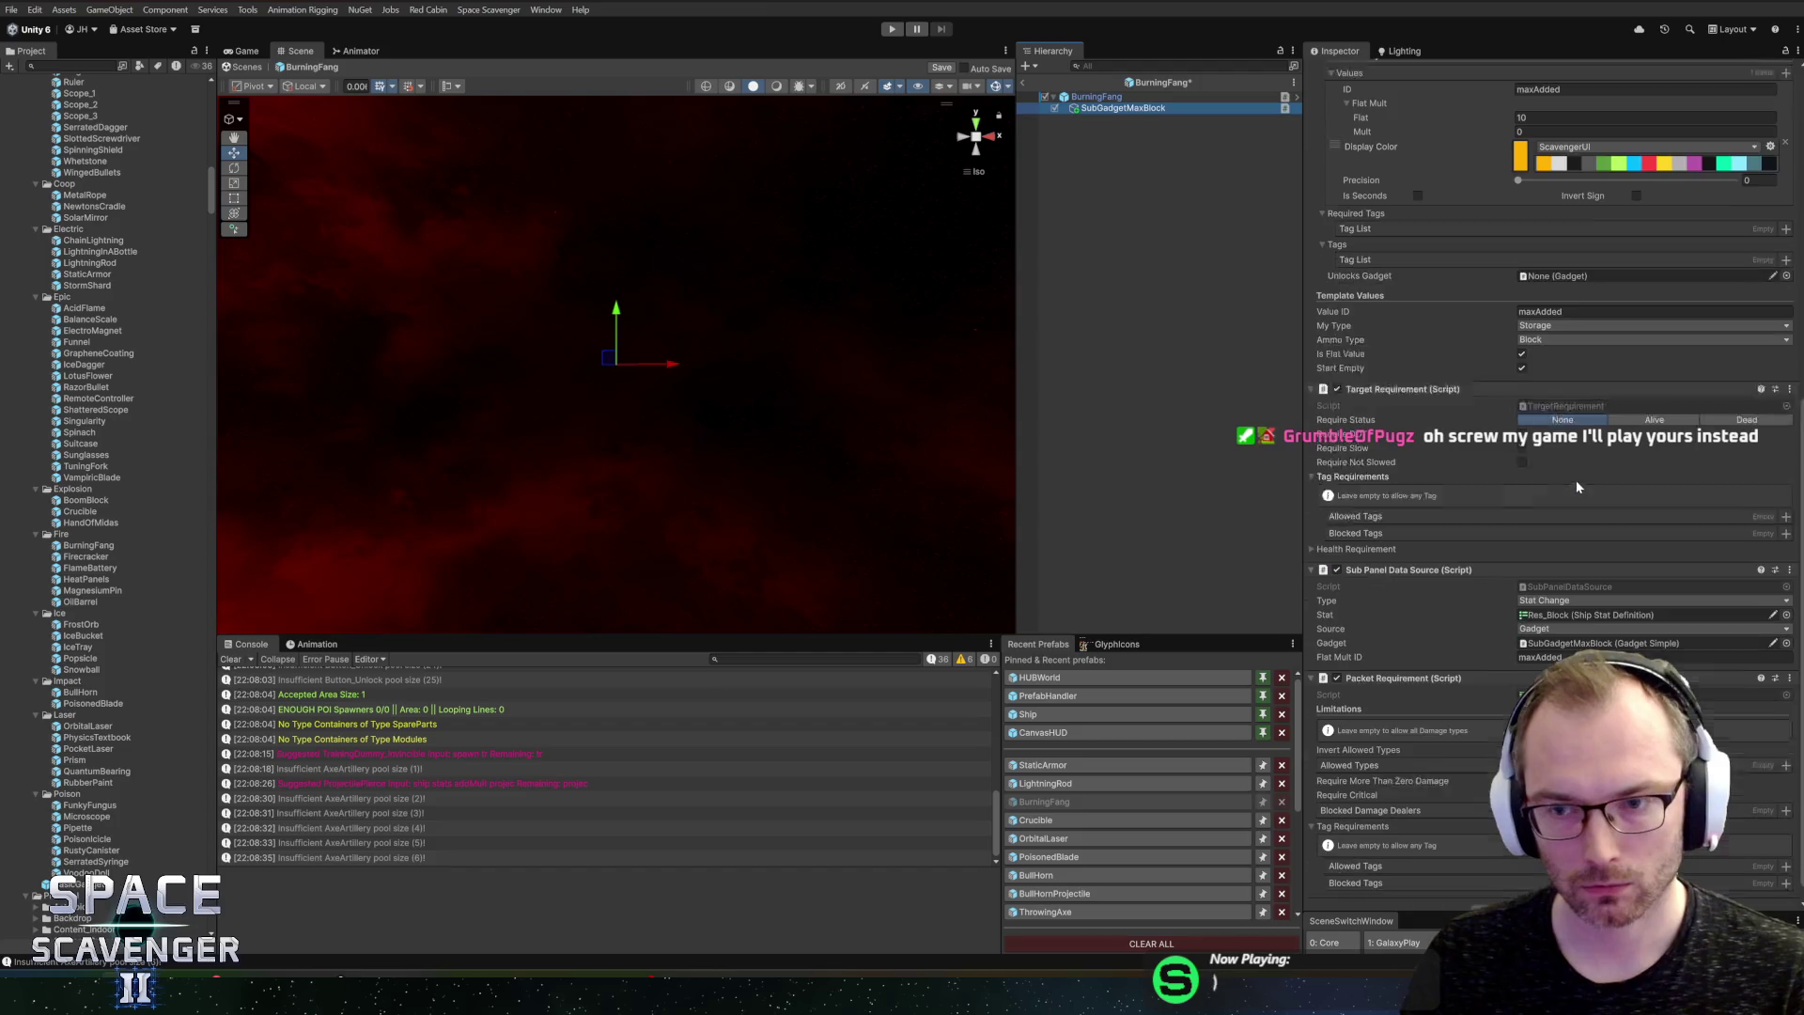
{"action": "left_click", "coordinate": [1097, 97]}
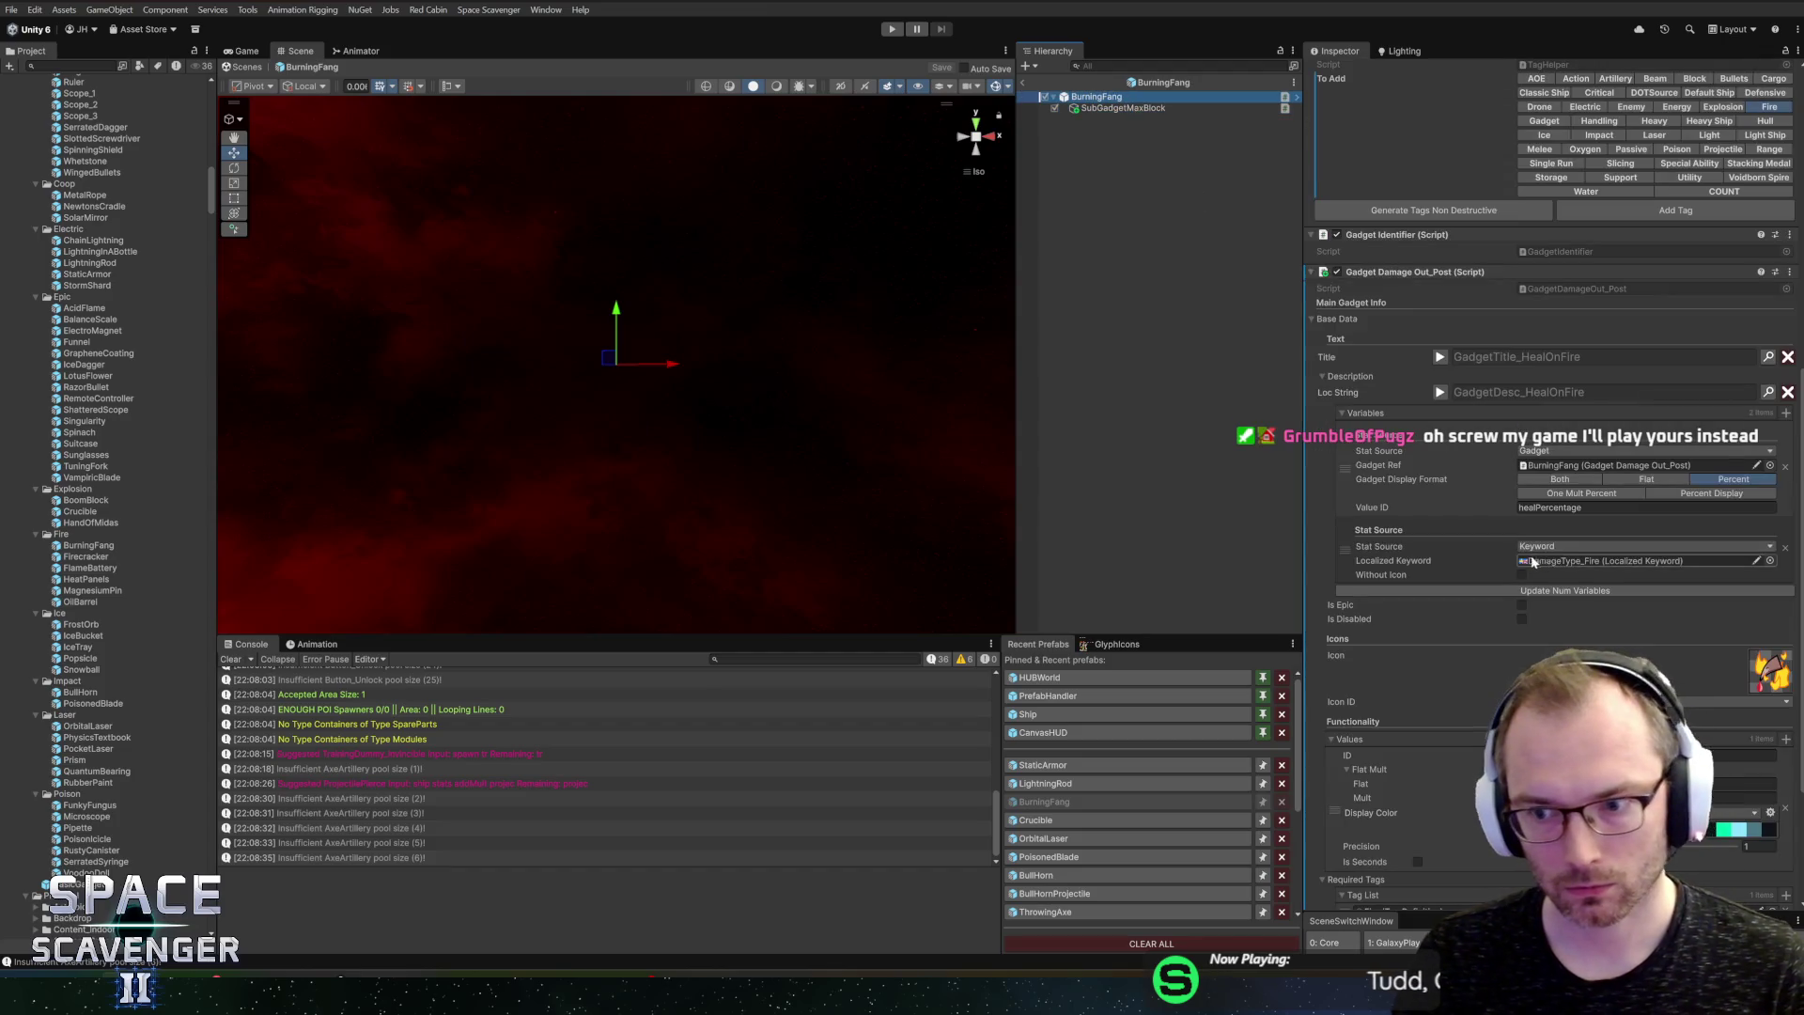
{"action": "scroll", "coordinate": [1546, 577], "scroll_direction": "down", "scroll_amount": 3}
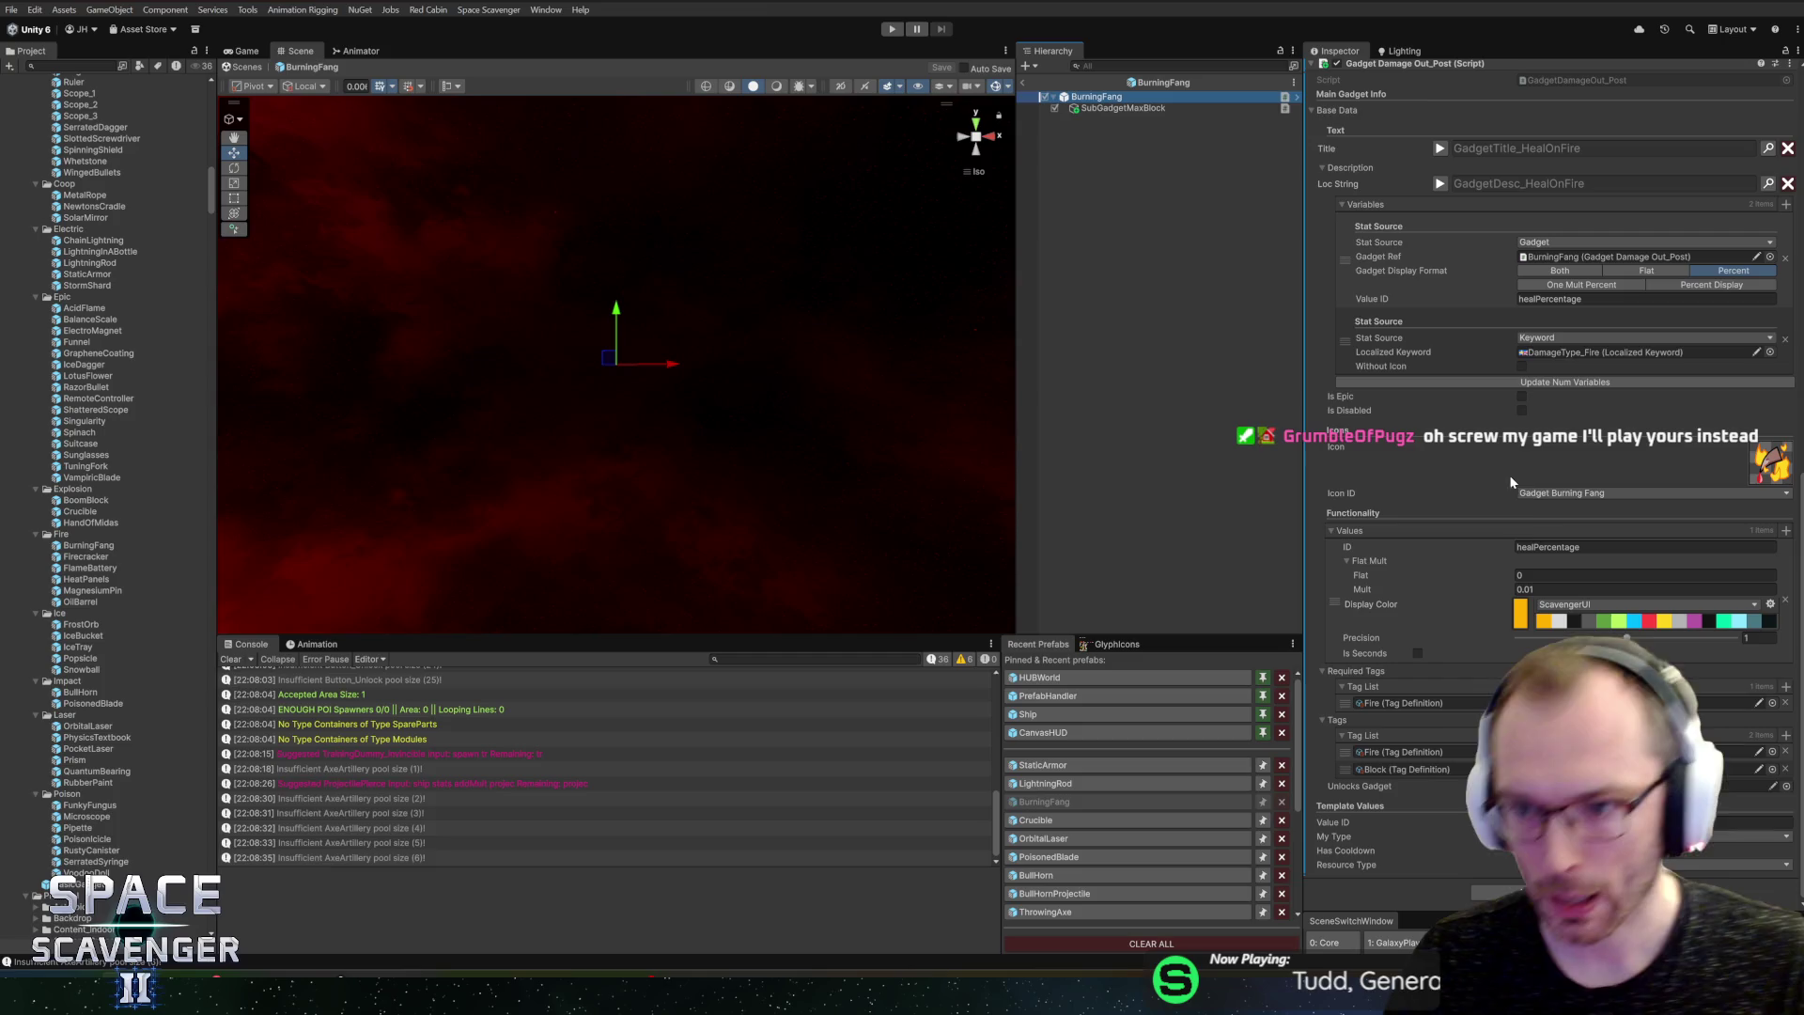
{"action": "scroll", "coordinate": [1485, 376], "scroll_direction": "up", "scroll_amount": 3}
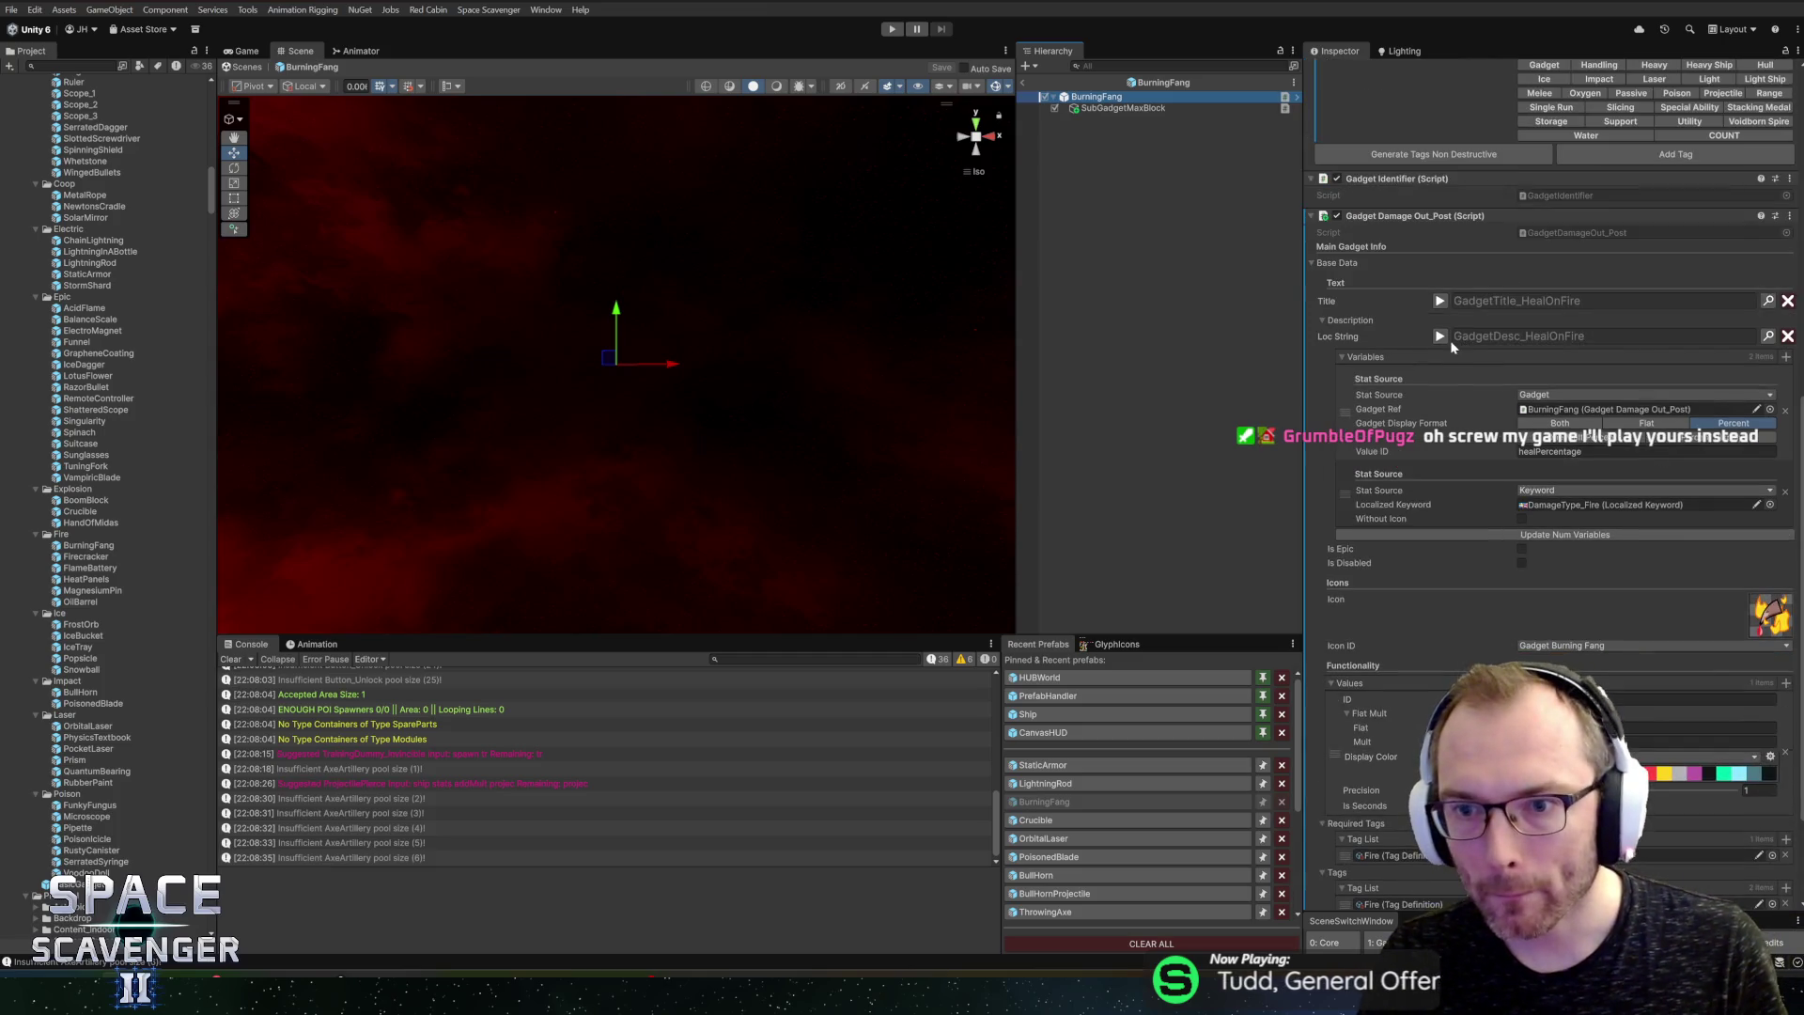
{"action": "left_click", "coordinate": [1440, 336]}
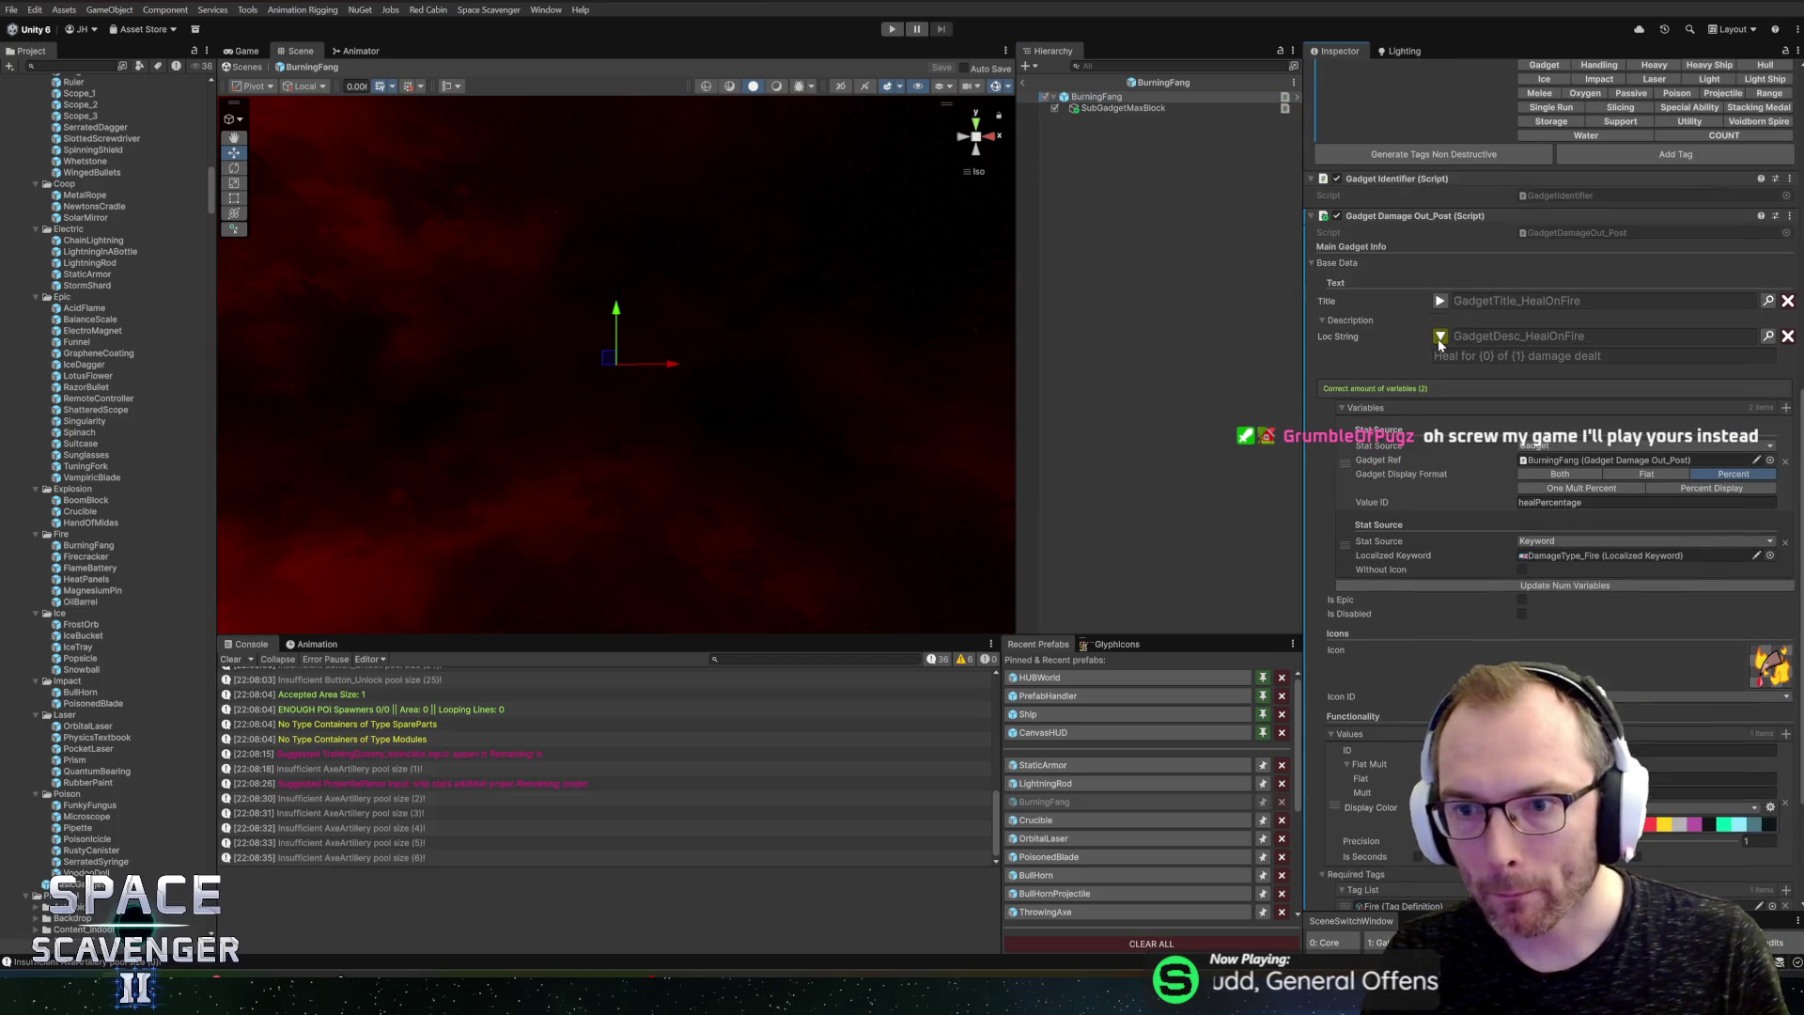
Step: Open the Localization Editor from the Loc String and inspect the HealOnFire description entry
{"action": "left_click", "coordinate": [1768, 335]}
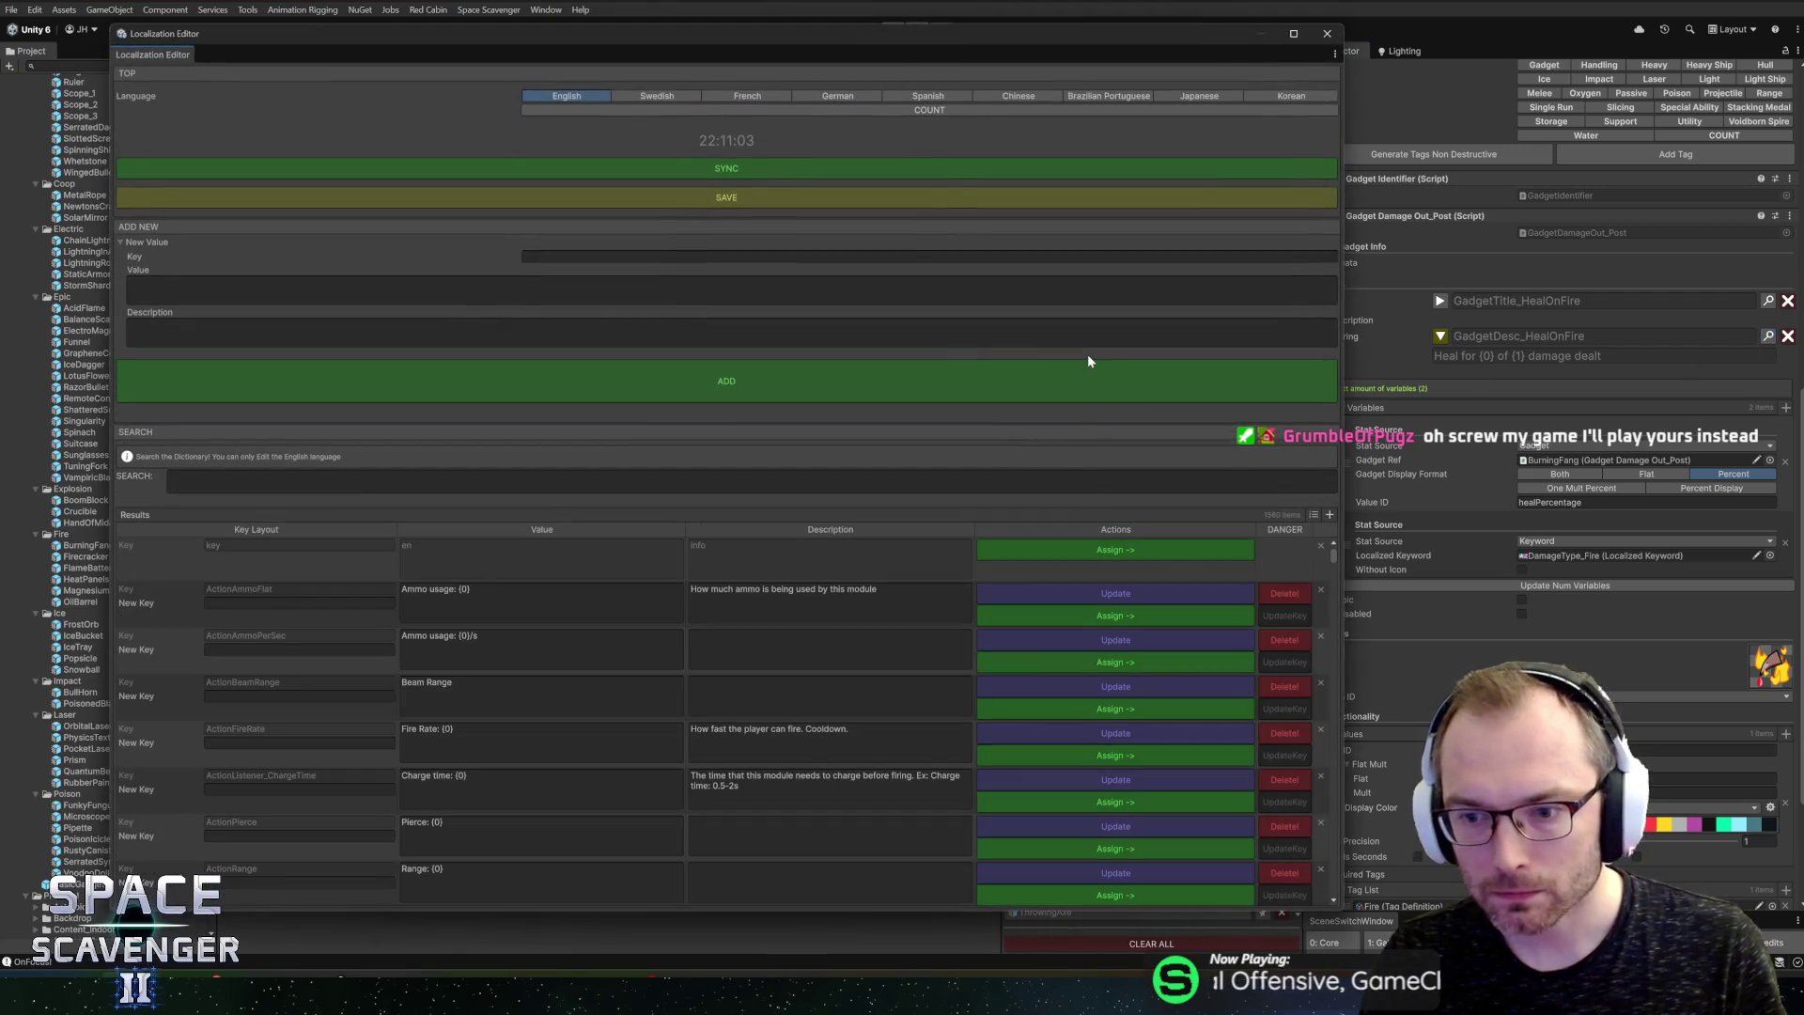
{"action": "left_click", "coordinate": [766, 477]}
{"action": "type", "text": "healonfire"}
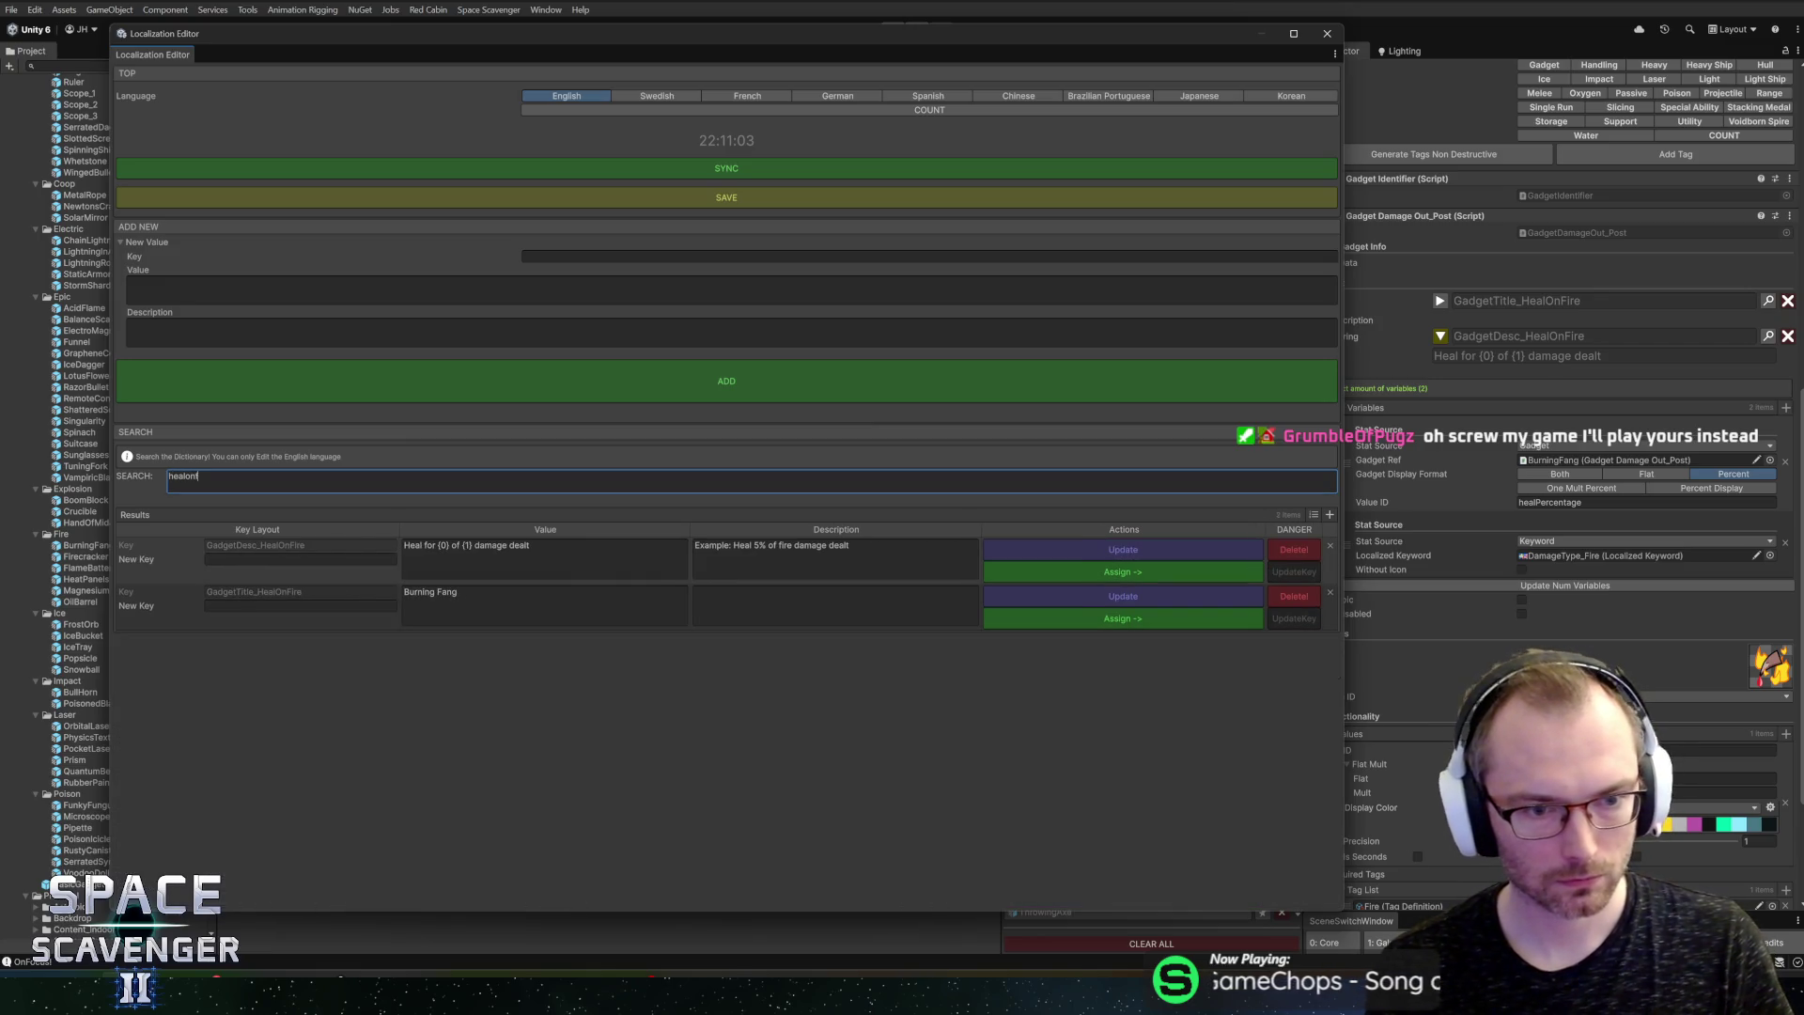
{"action": "left_click", "coordinate": [467, 545]}
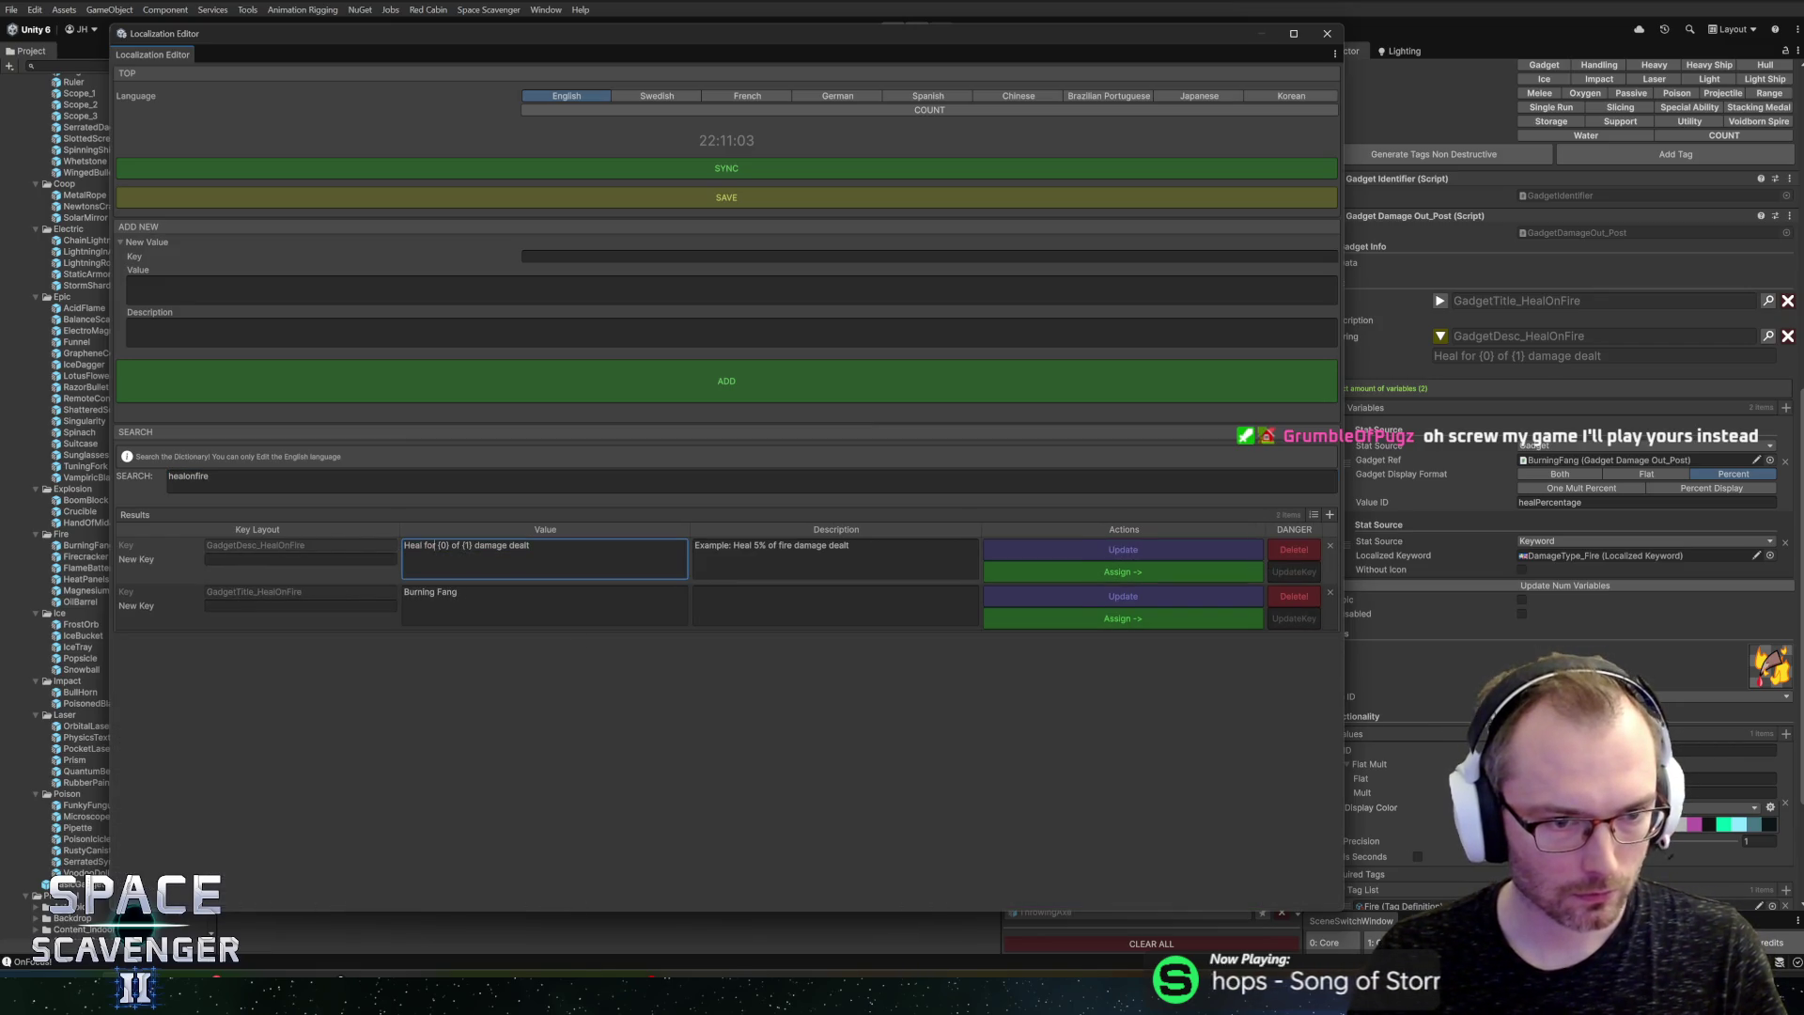
{"action": "key", "text": "shift+Home"}
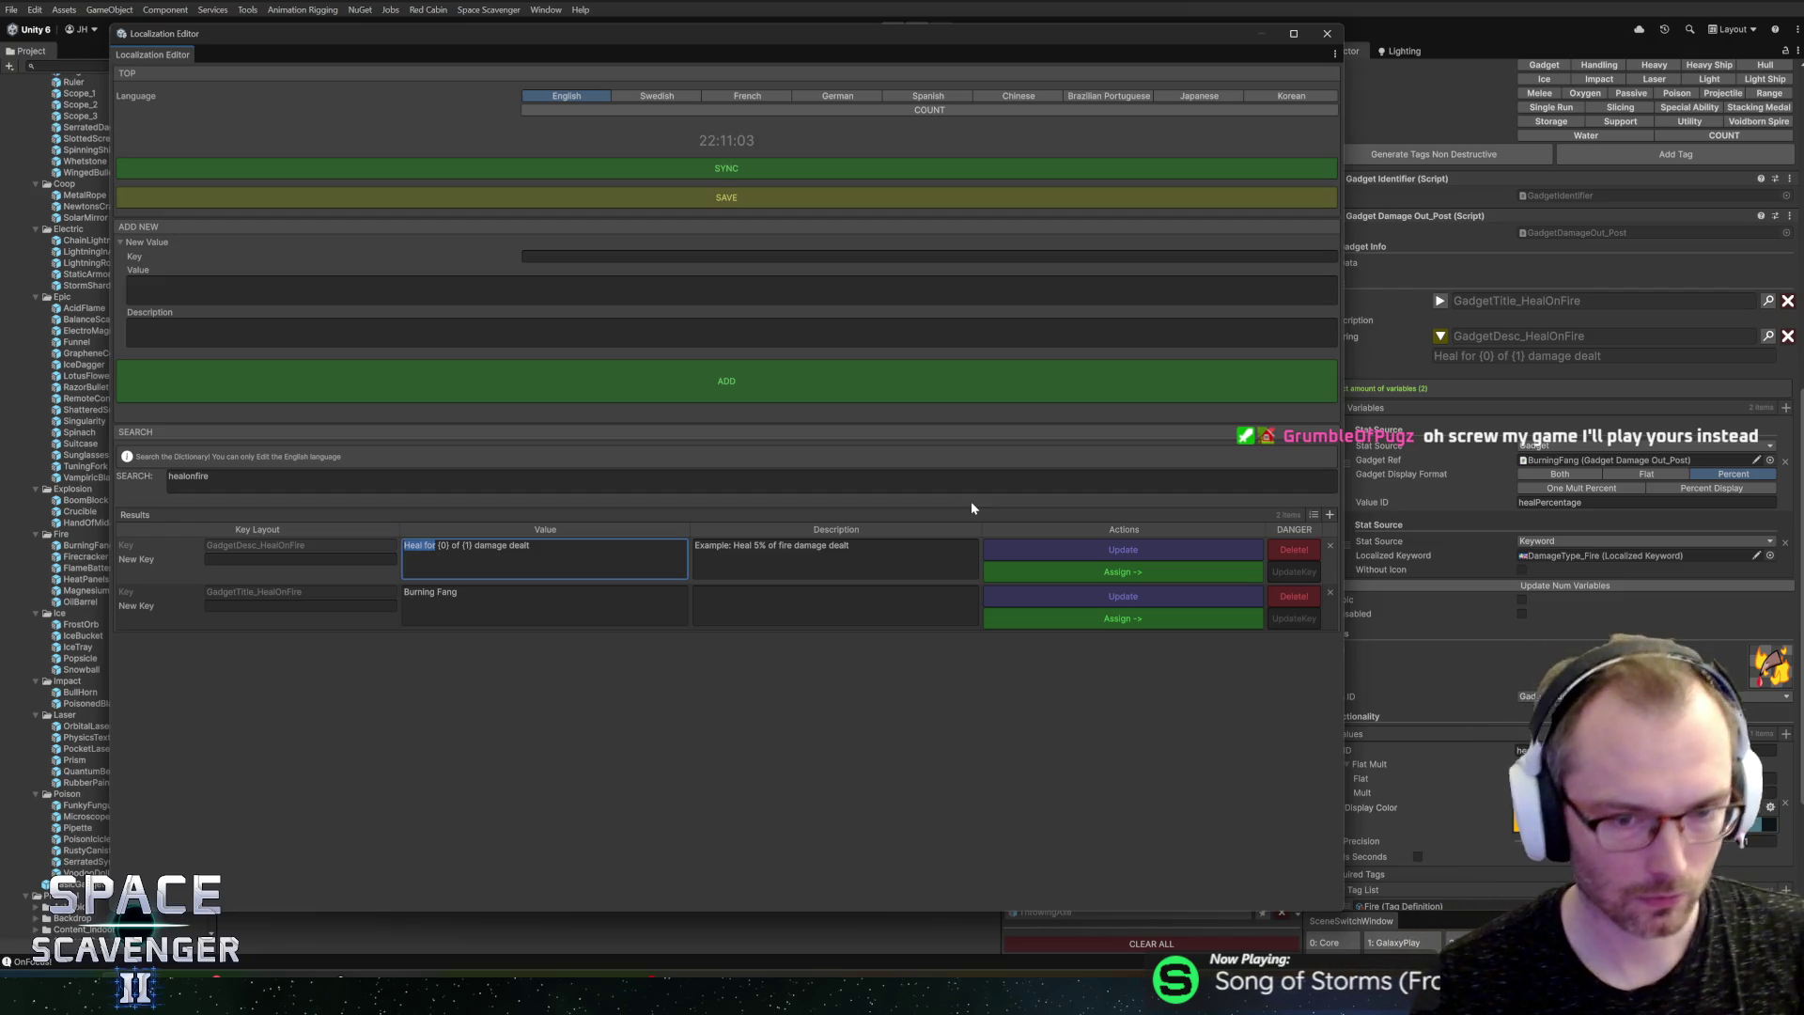
Step: Compare the static and lightning entries, search healonfire again, then close the editor
{"action": "left_click", "coordinate": [924, 479]}
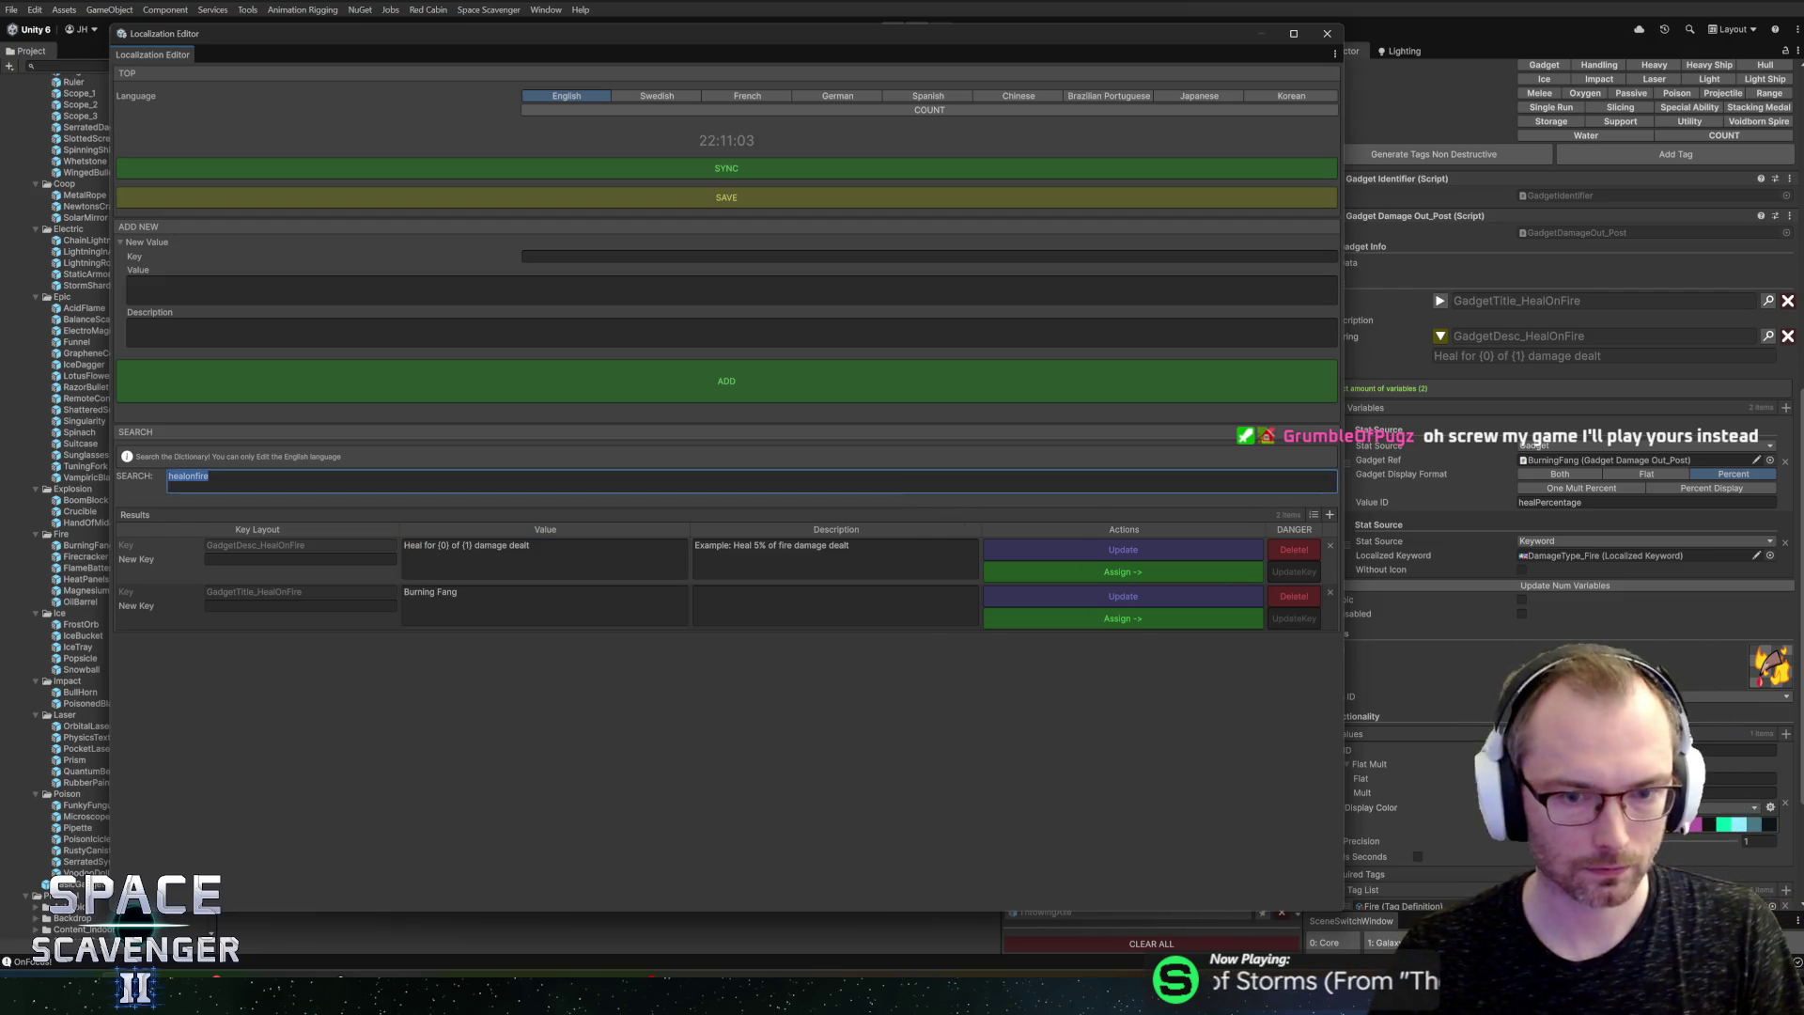
{"action": "type", "text": "static"}
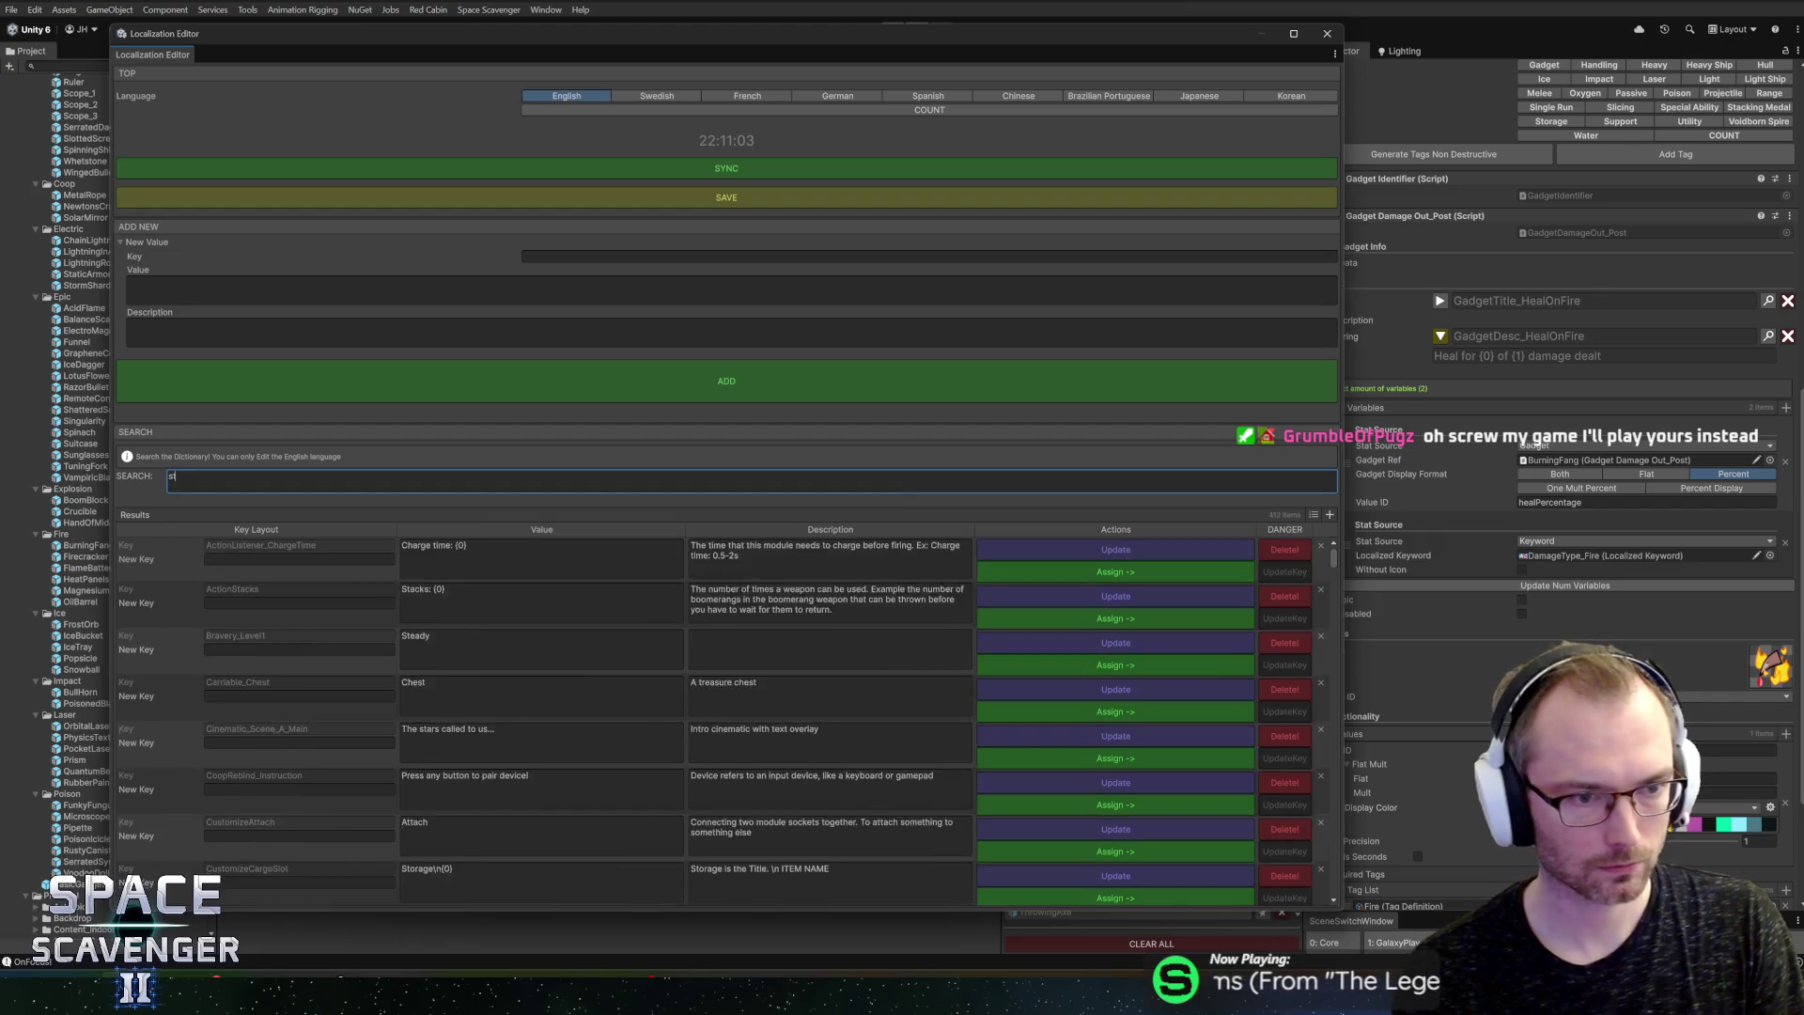
{"action": "key", "text": "BackSpace"}
{"action": "key", "text": "BackSpace"}
{"action": "key", "text": "BackSpace"}
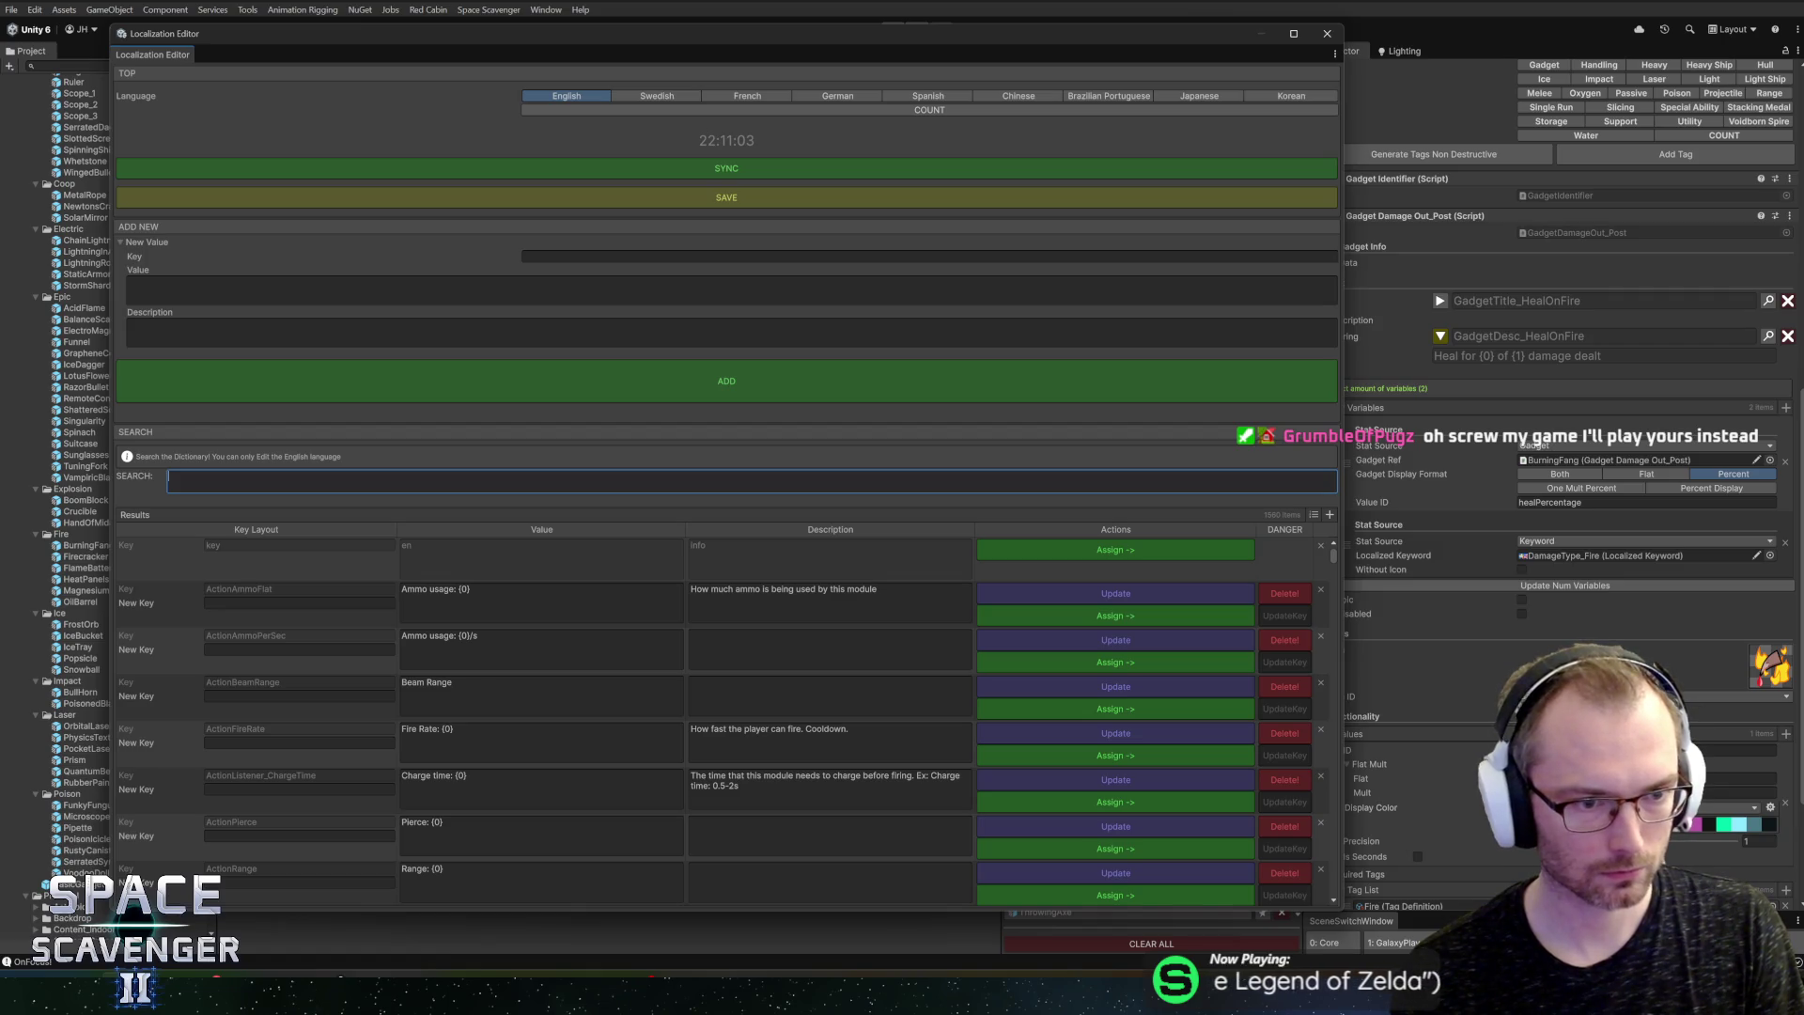
{"action": "type", "text": "lightning"}
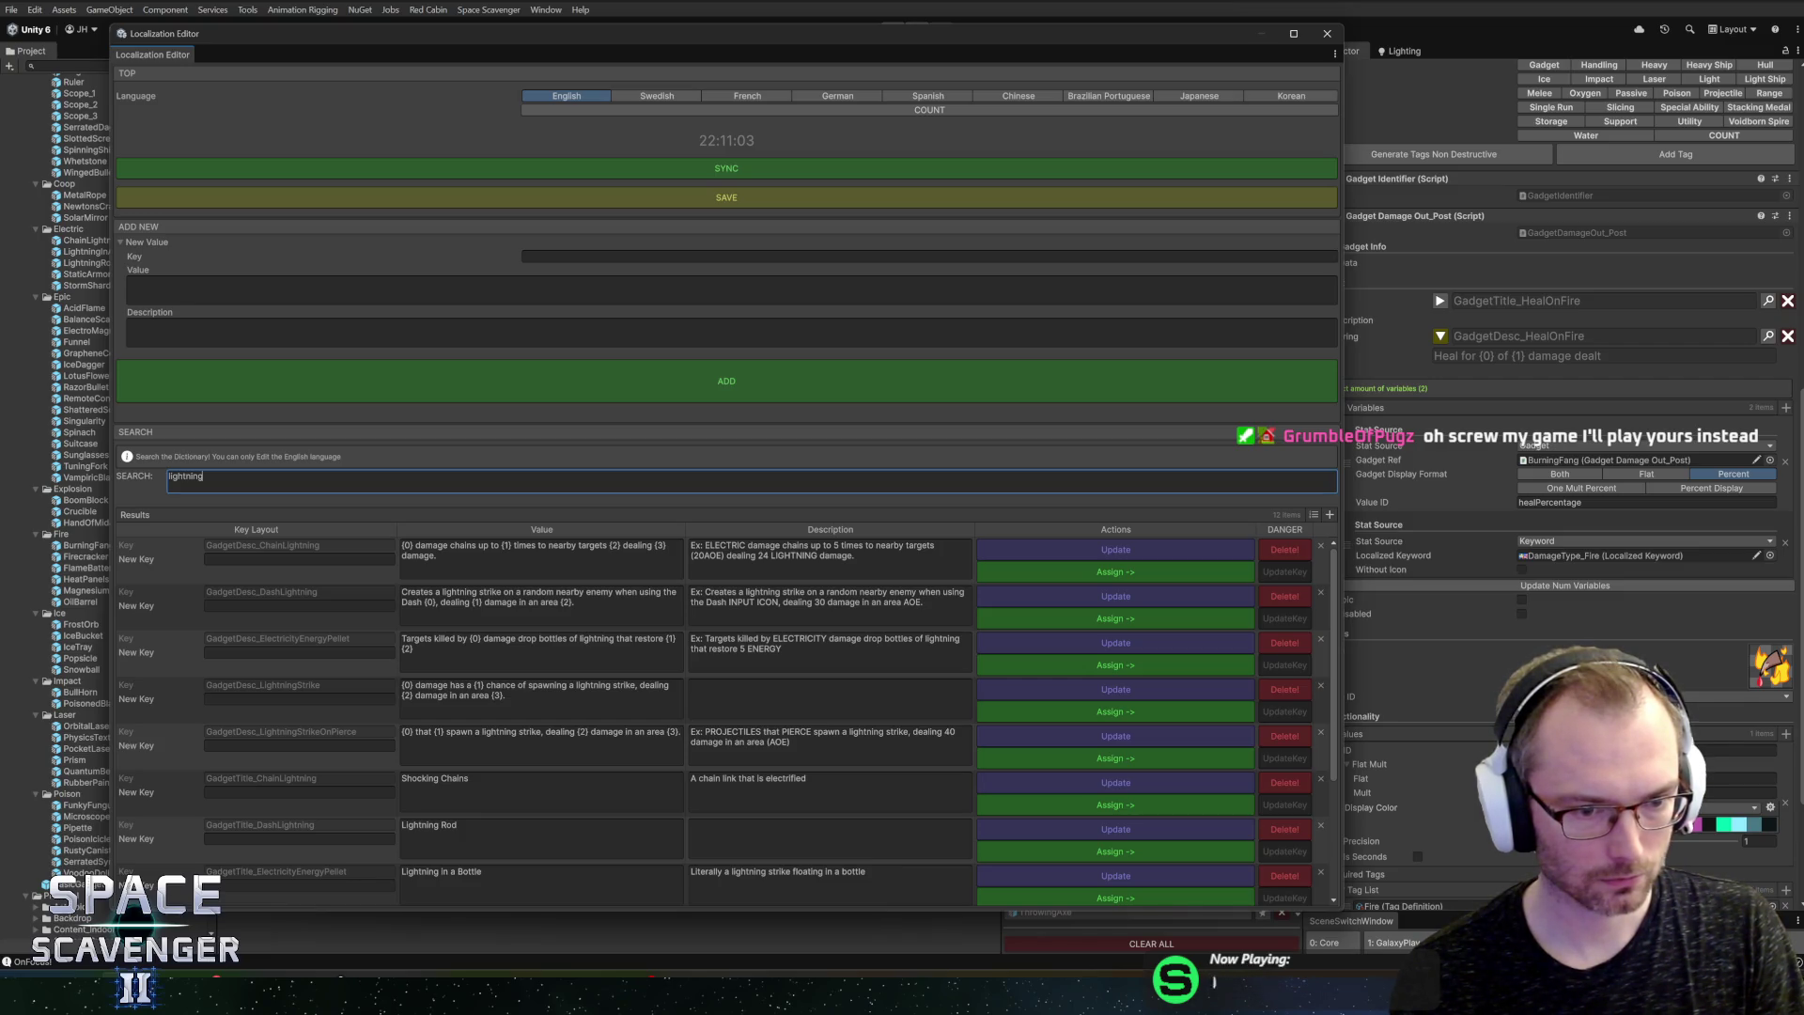
{"action": "scroll", "coordinate": [667, 721], "scroll_direction": "down", "scroll_amount": 4}
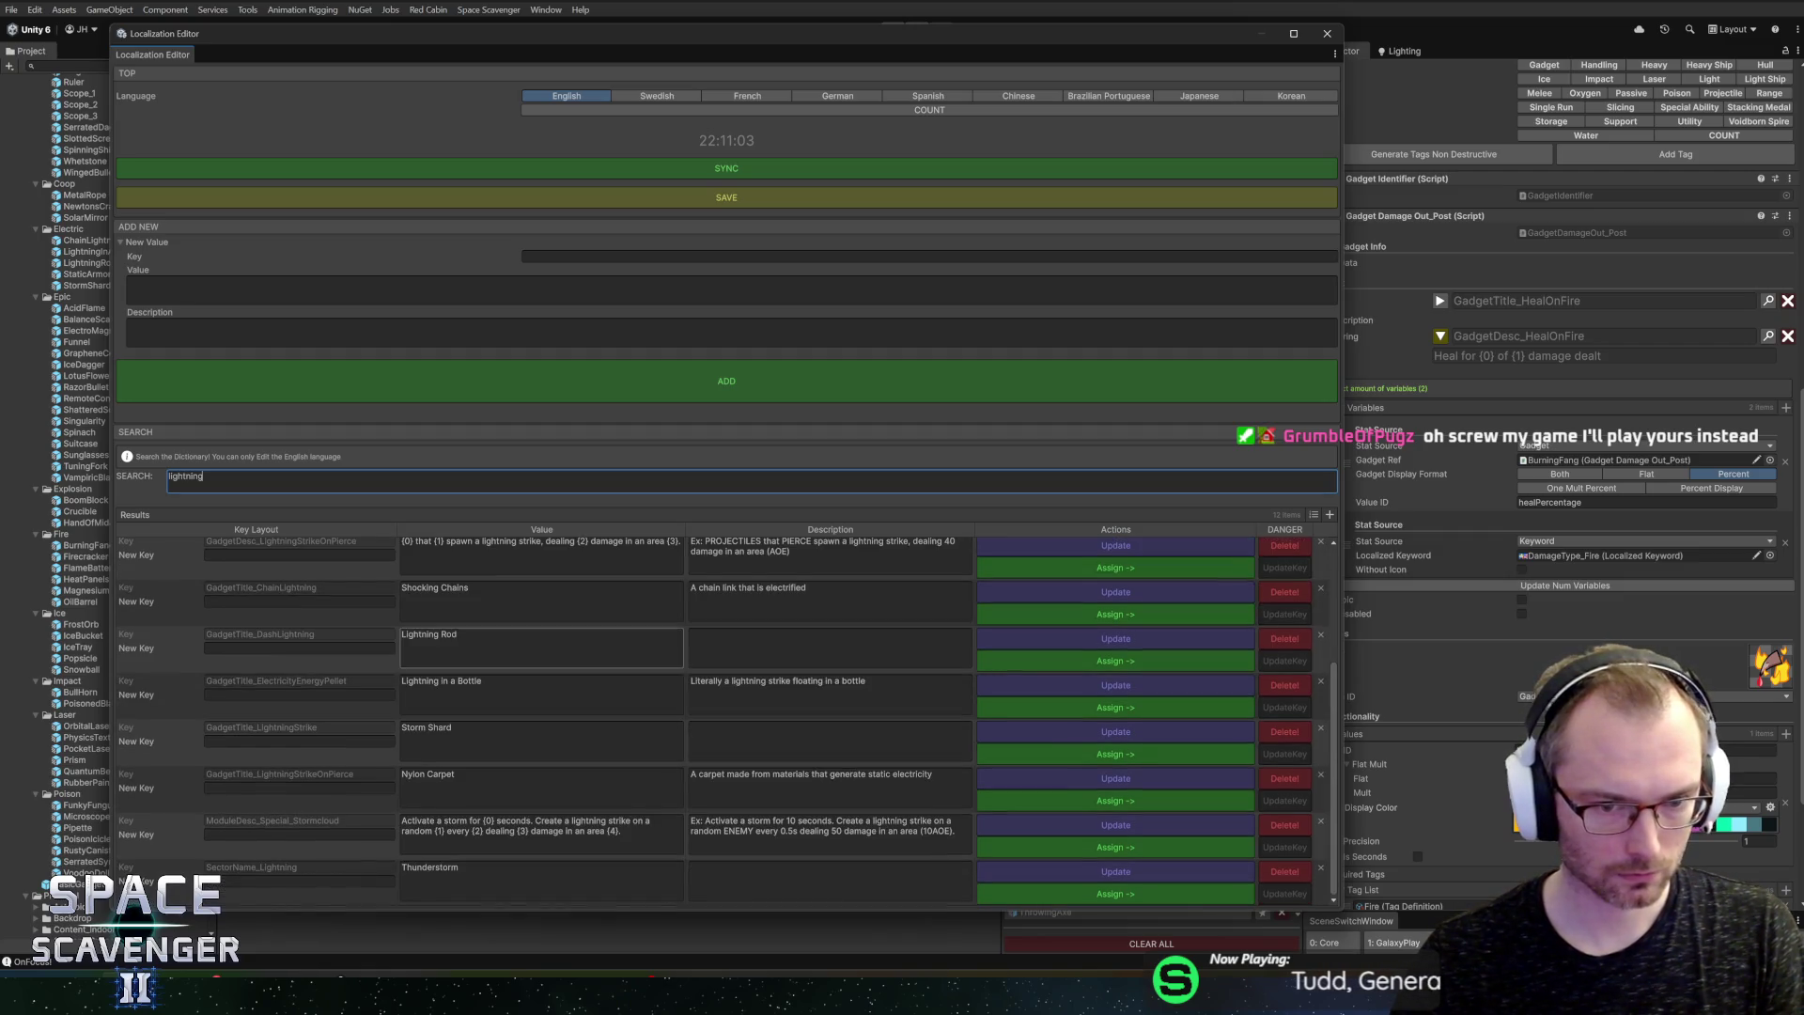
{"action": "key", "text": "ctrl+a"}
{"action": "type", "text": "healonfire"}
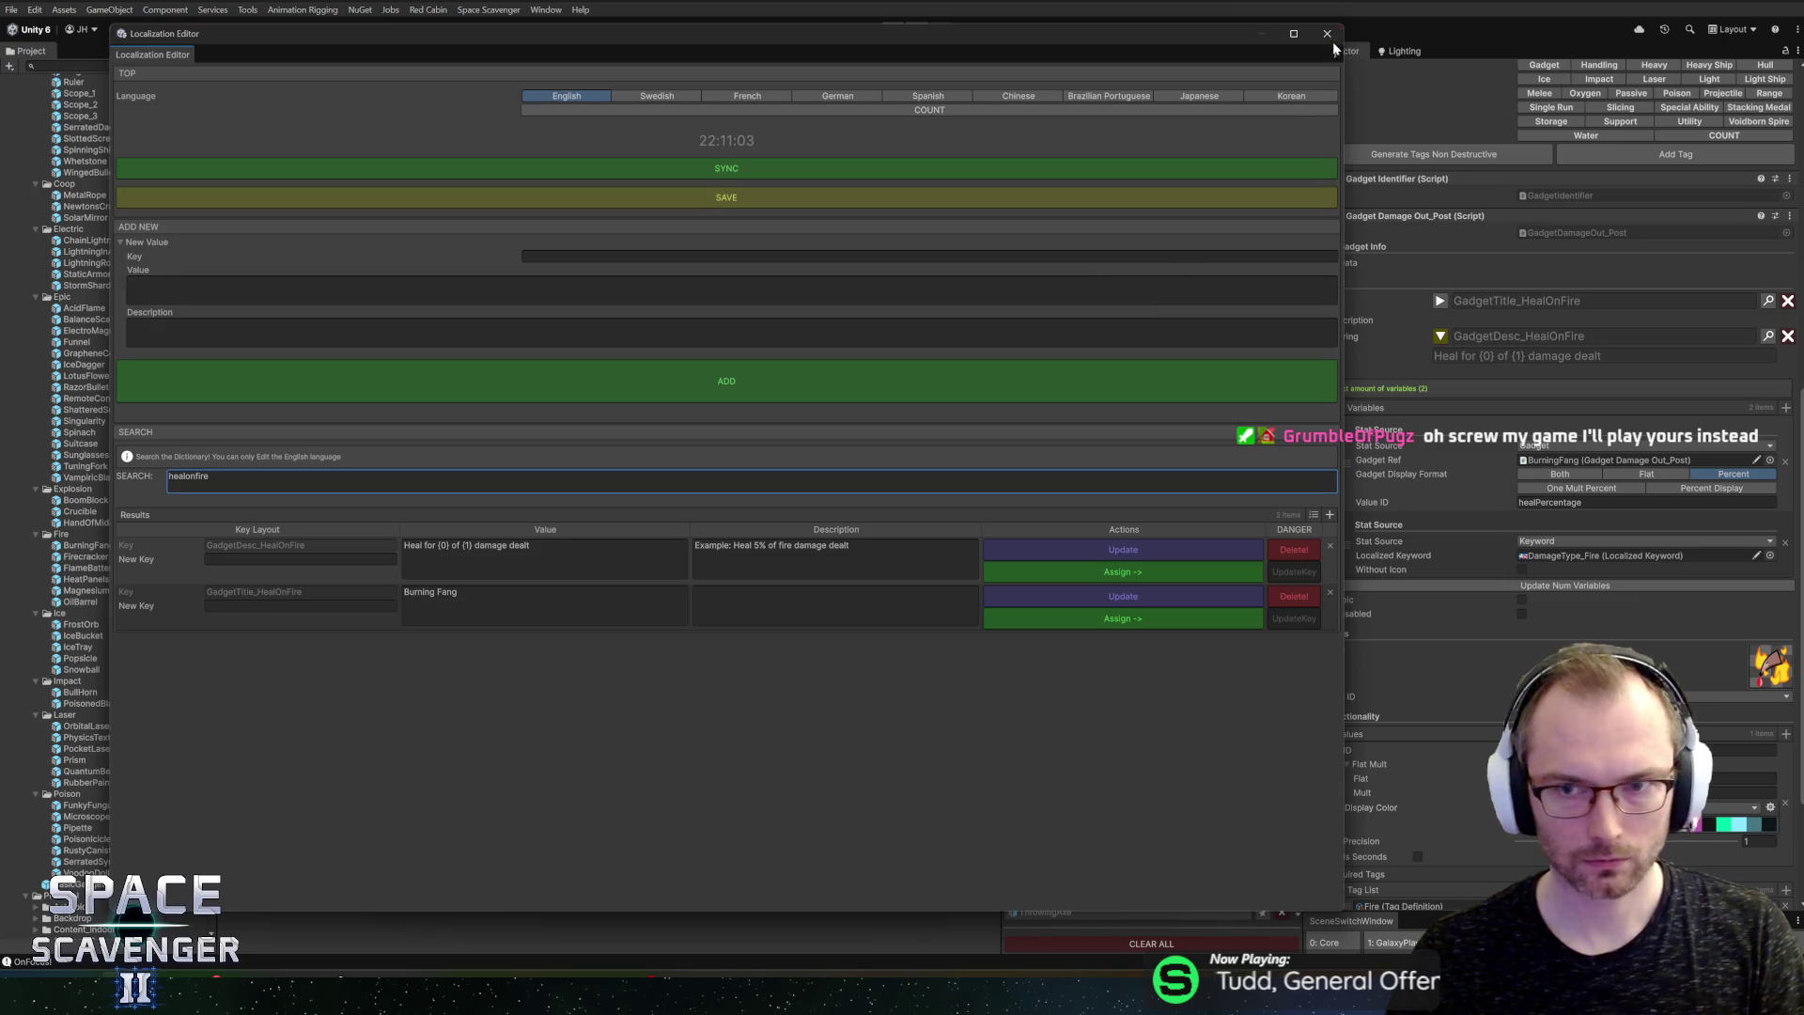
{"action": "left_click", "coordinate": [1327, 34]}
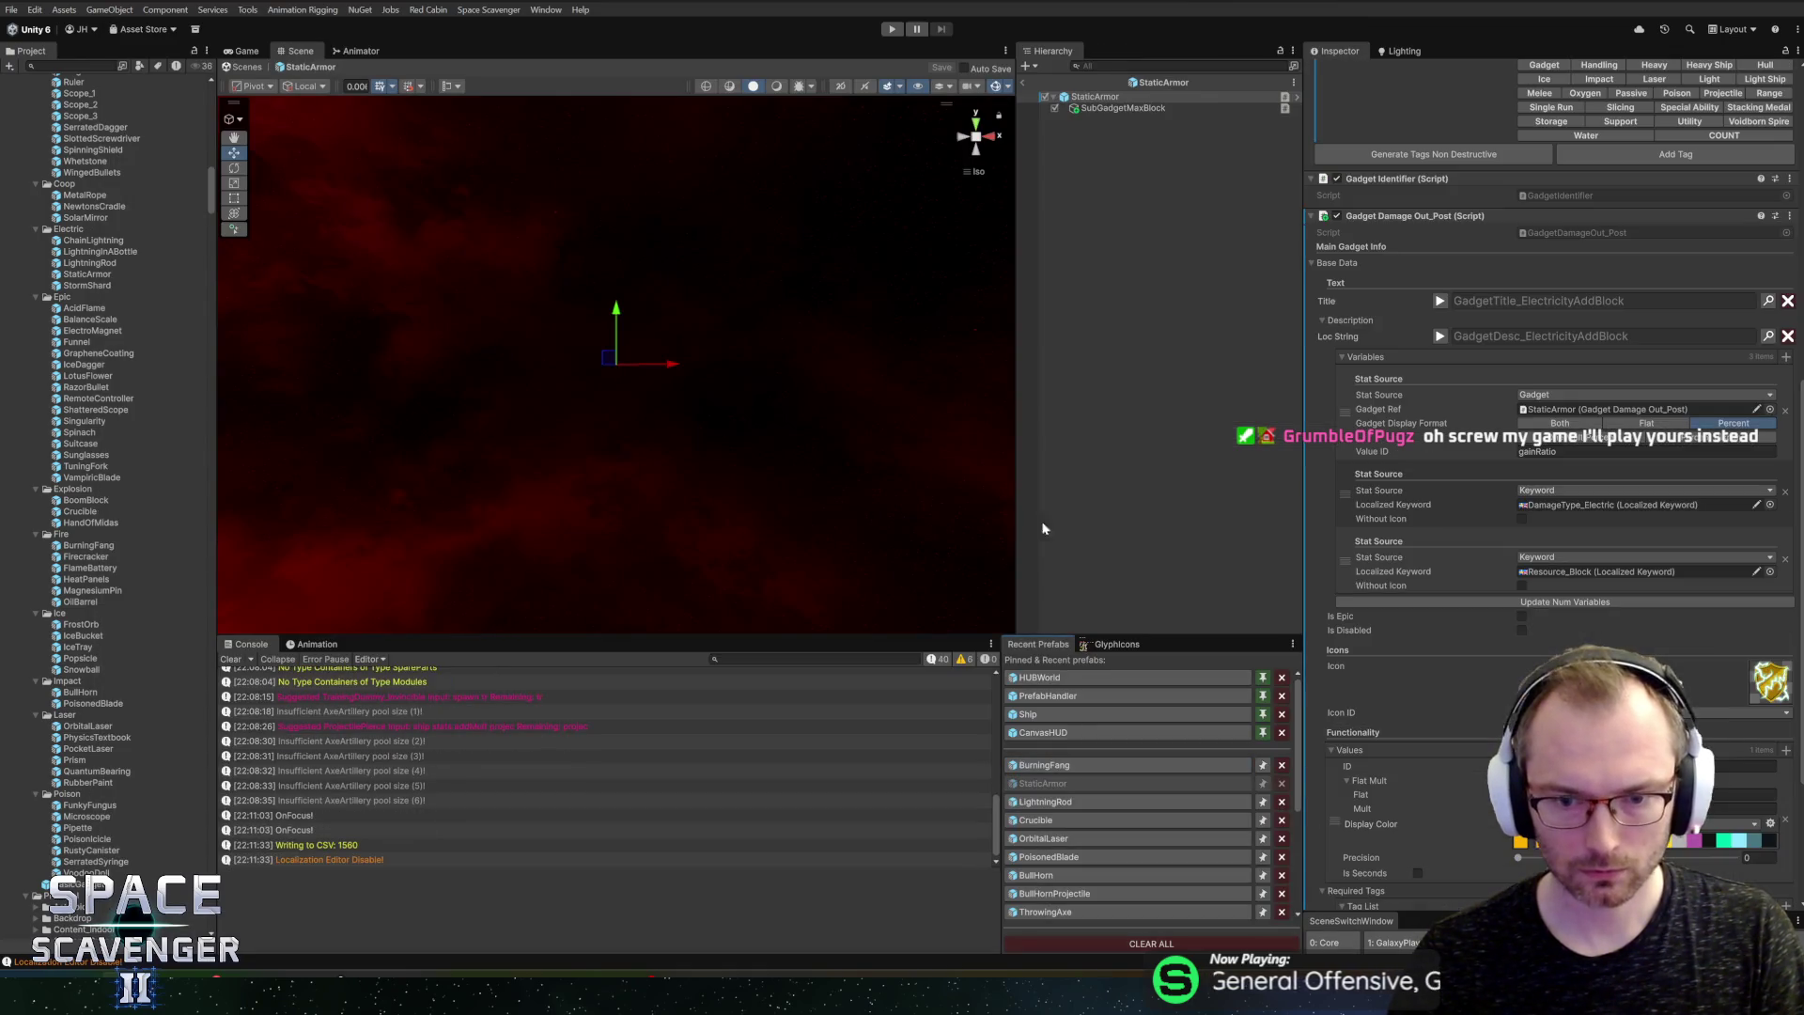
Step: Preview the description and point its Gadget Ref at the BurningFang gadget
{"action": "left_click", "coordinate": [1441, 335]}
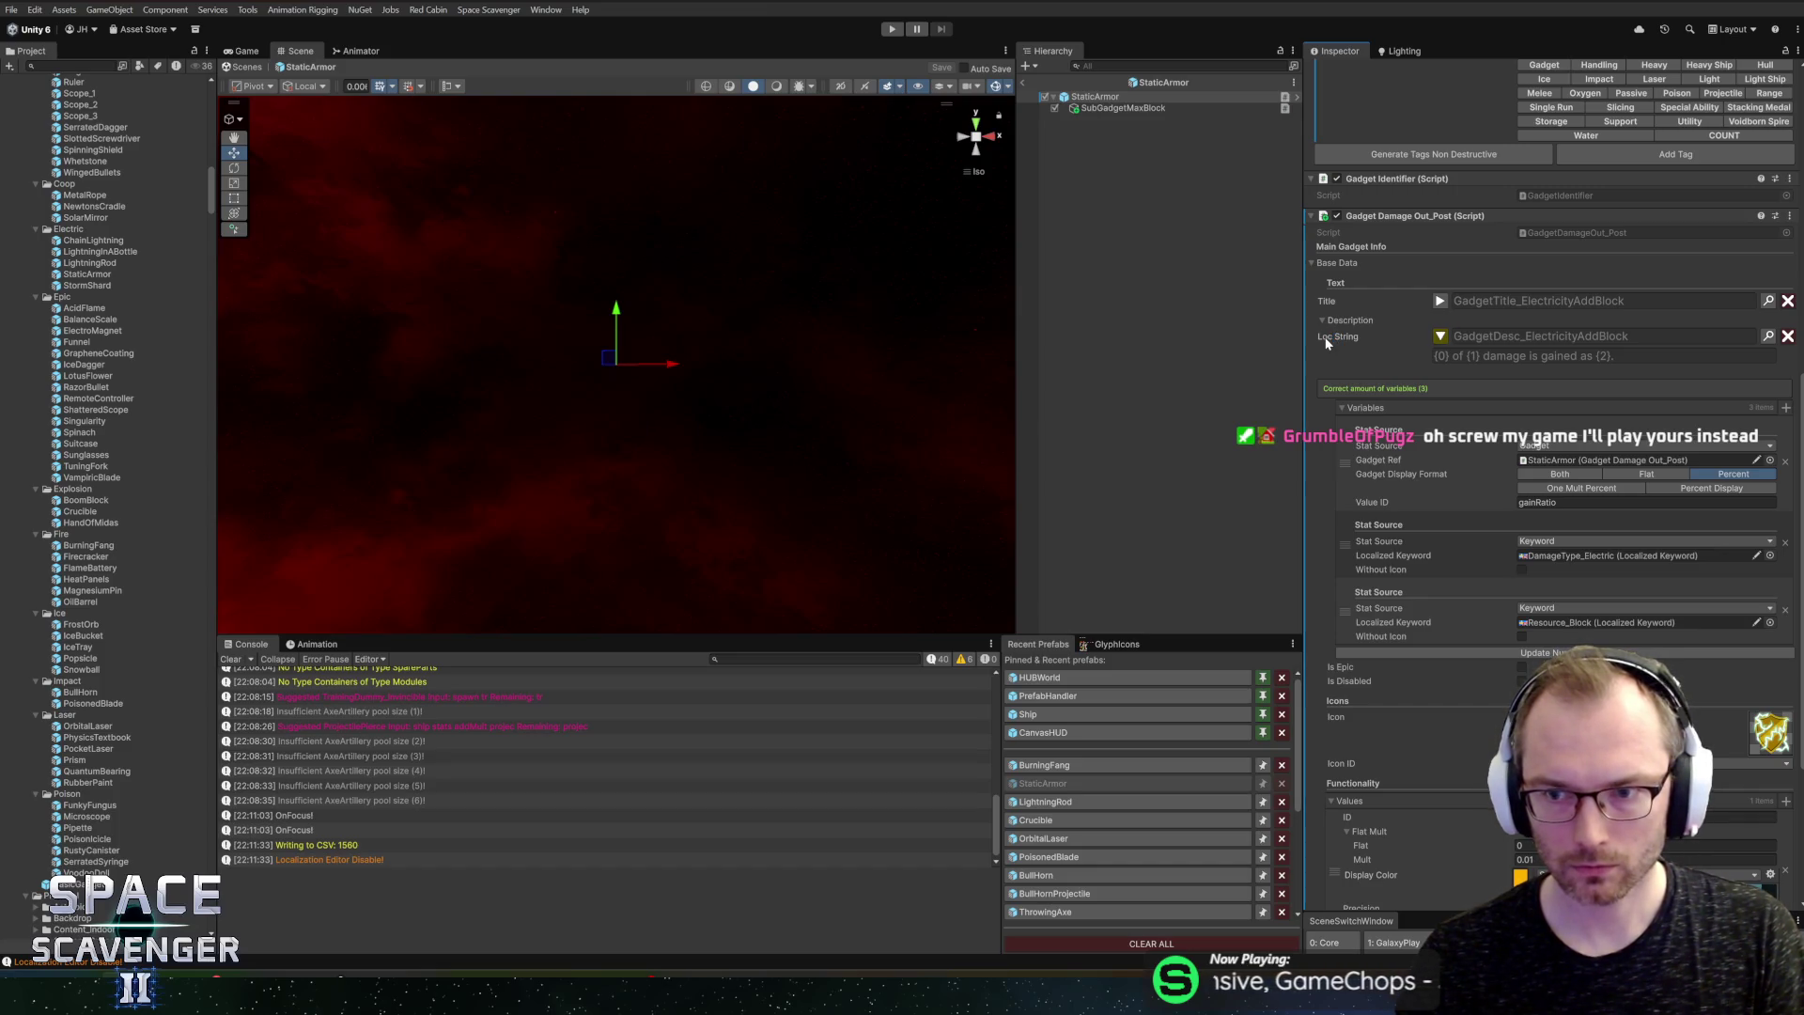
{"action": "key", "text": "Escape"}
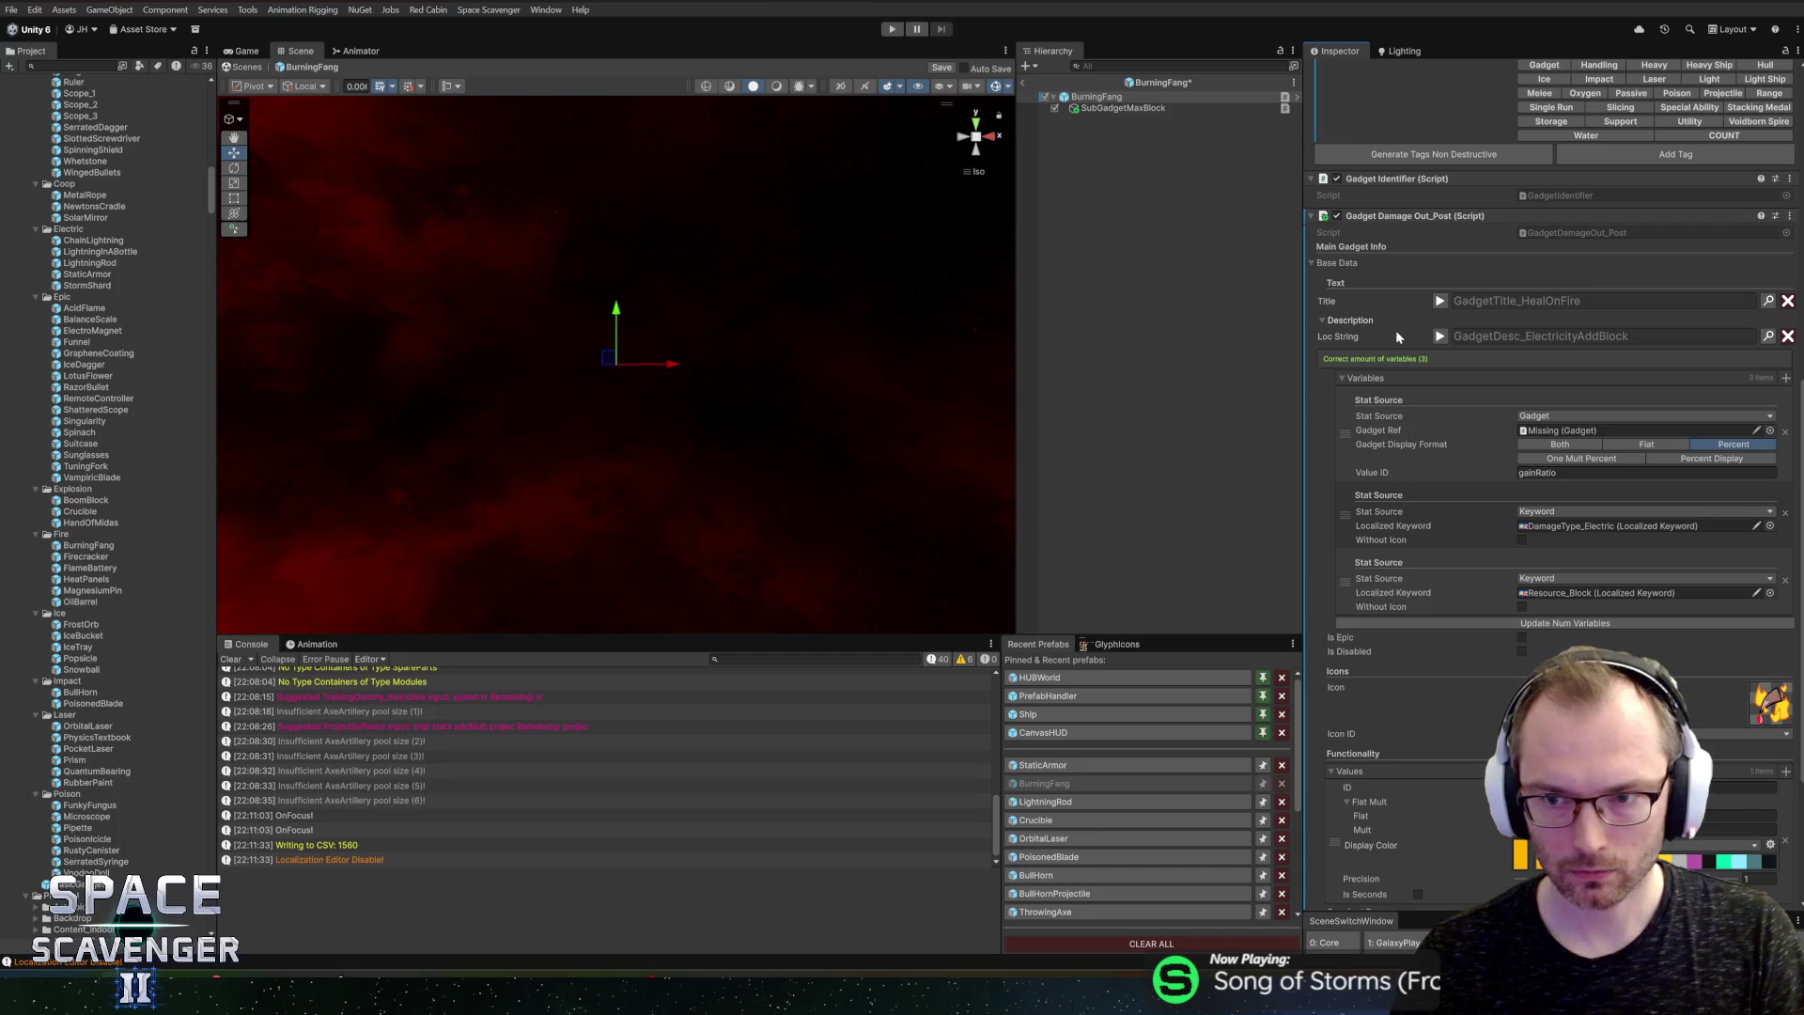
{"action": "left_click_drag", "start_coordinate": [1097, 96], "coordinate": [1606, 430]}
{"action": "left_click", "coordinate": [1644, 787]}
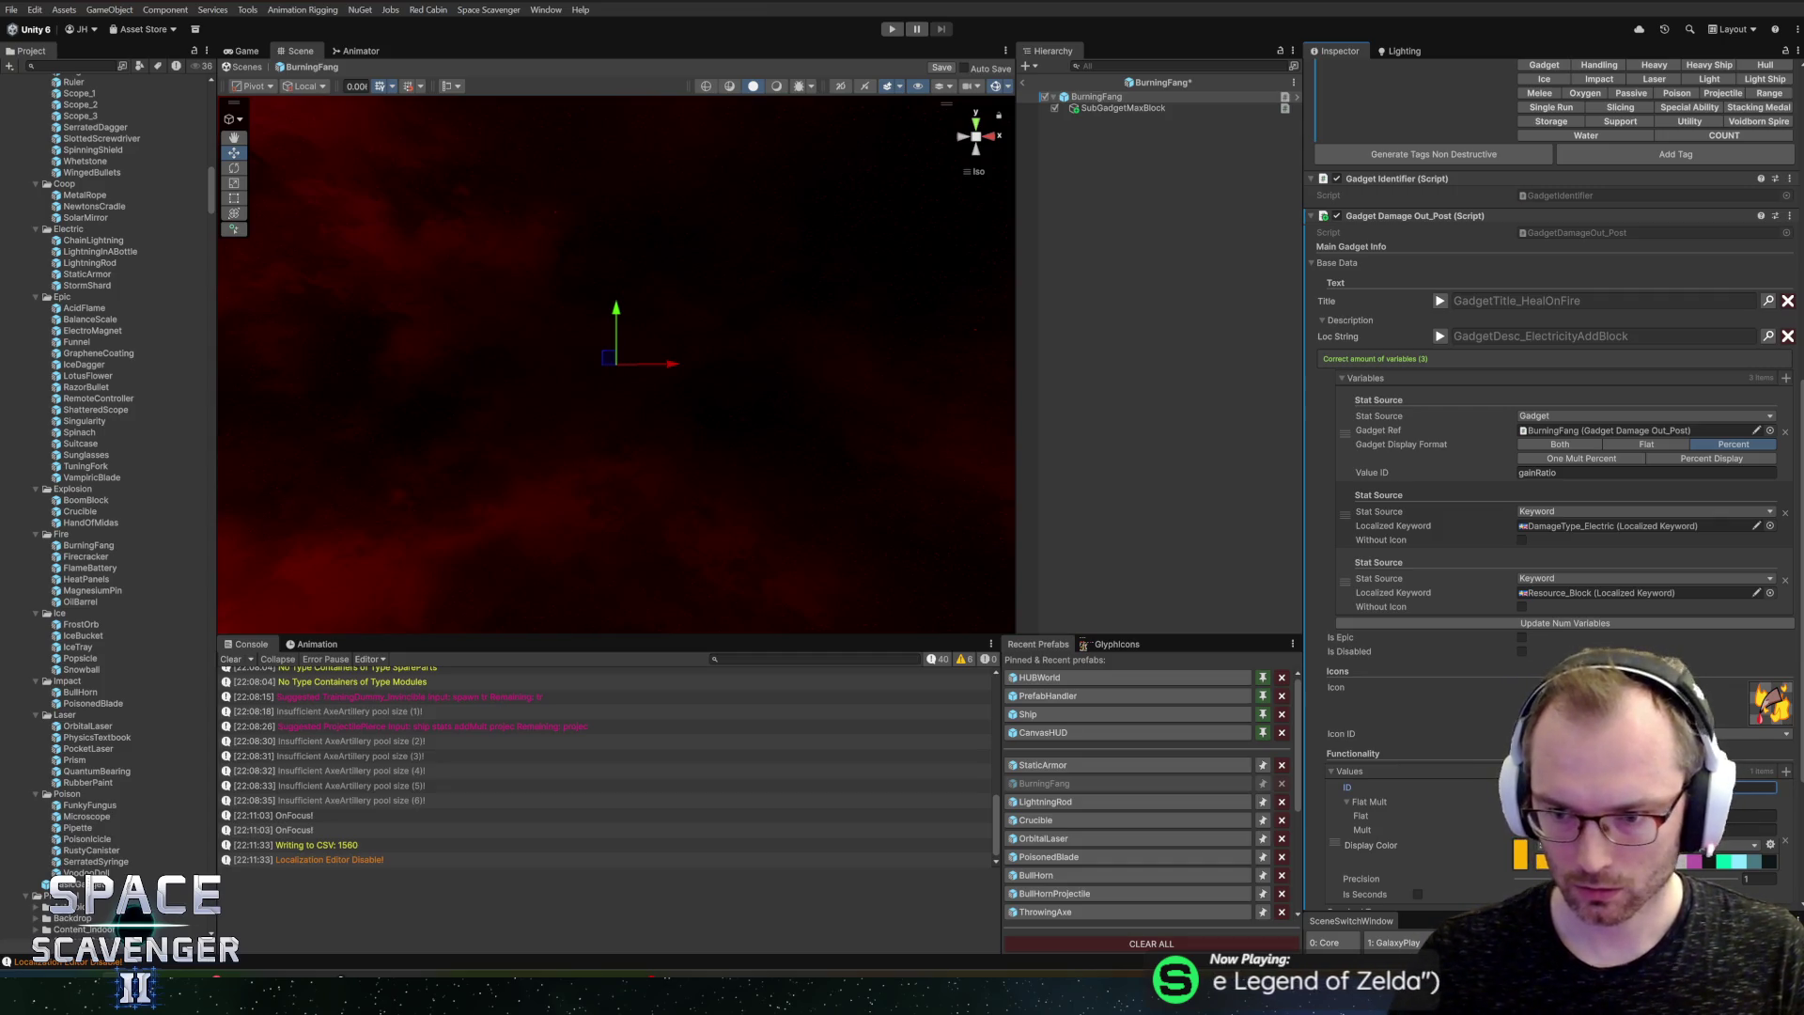
Step: Set the damage keyword to DamageType_Fire, then open StaticArmor from Recent Prefabs
{"action": "left_click", "coordinate": [1771, 526]}
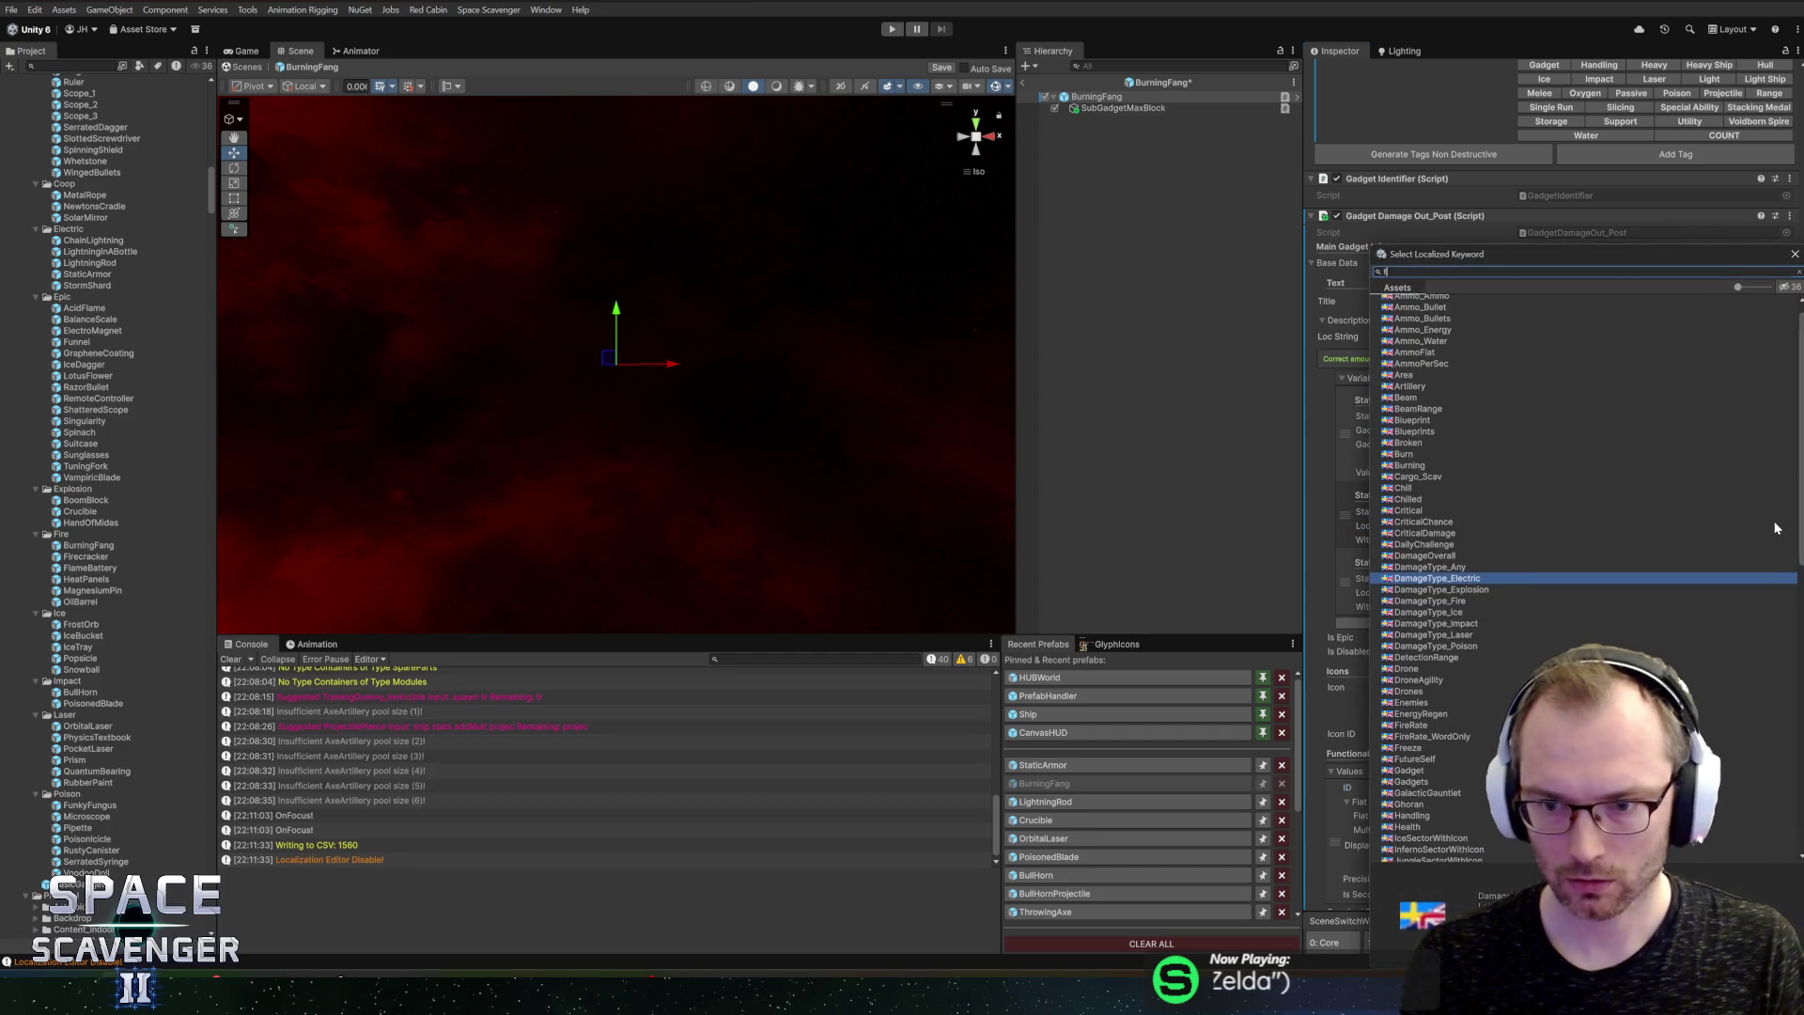
{"action": "type", "text": "fire"}
{"action": "left_click", "coordinate": [1451, 312]}
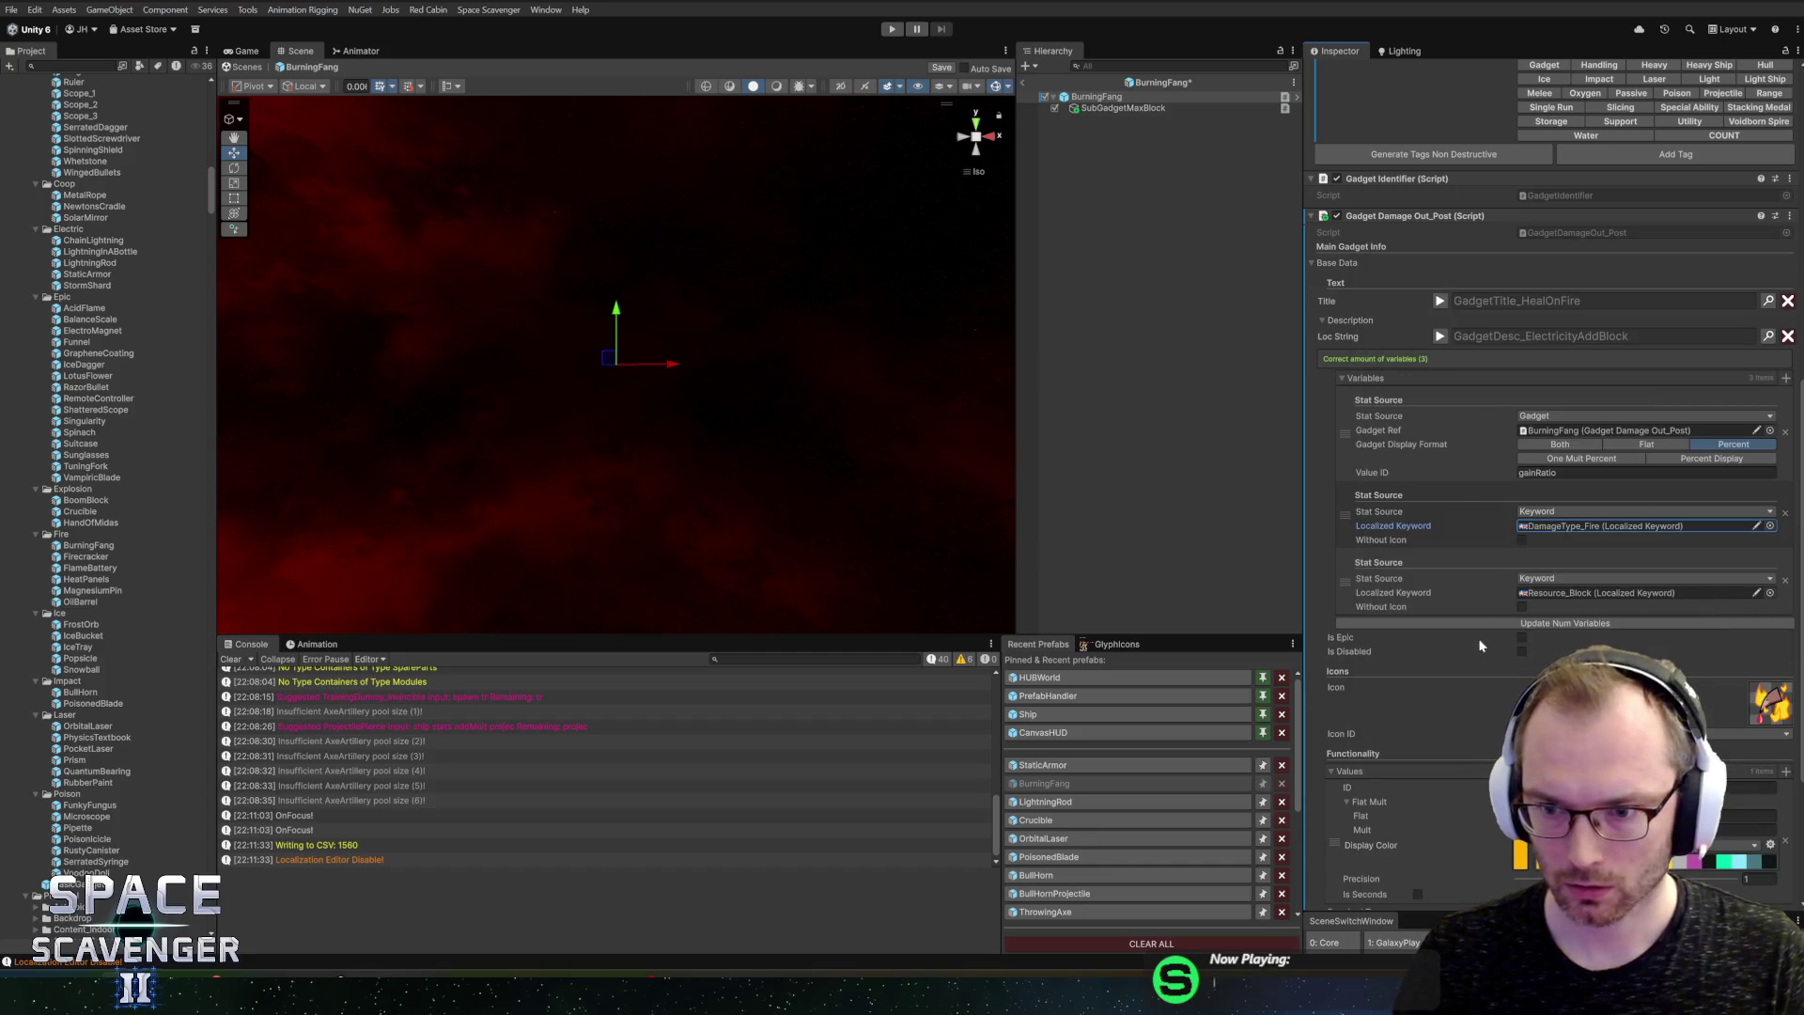
{"action": "scroll", "coordinate": [1527, 602], "scroll_direction": "down", "scroll_amount": 2}
{"action": "scroll", "coordinate": [1526, 602], "scroll_direction": "down", "scroll_amount": 3}
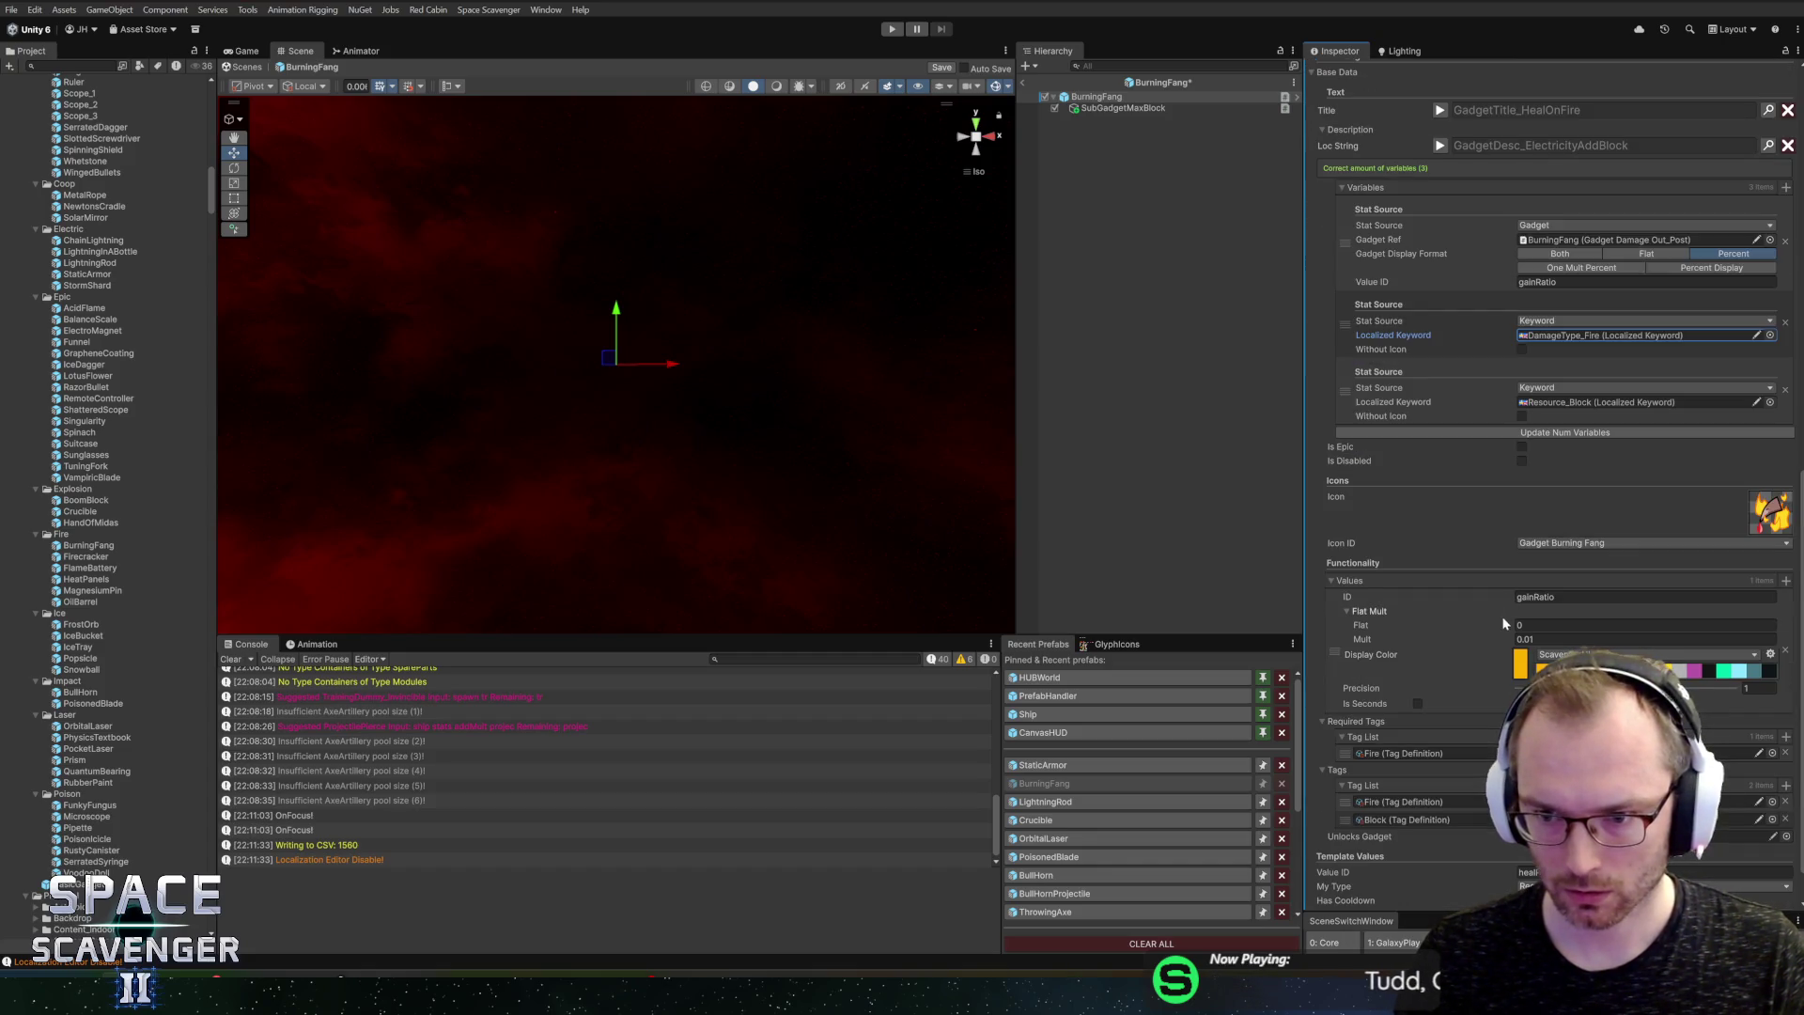
{"action": "scroll", "coordinate": [1507, 618], "scroll_direction": "down", "scroll_amount": 1}
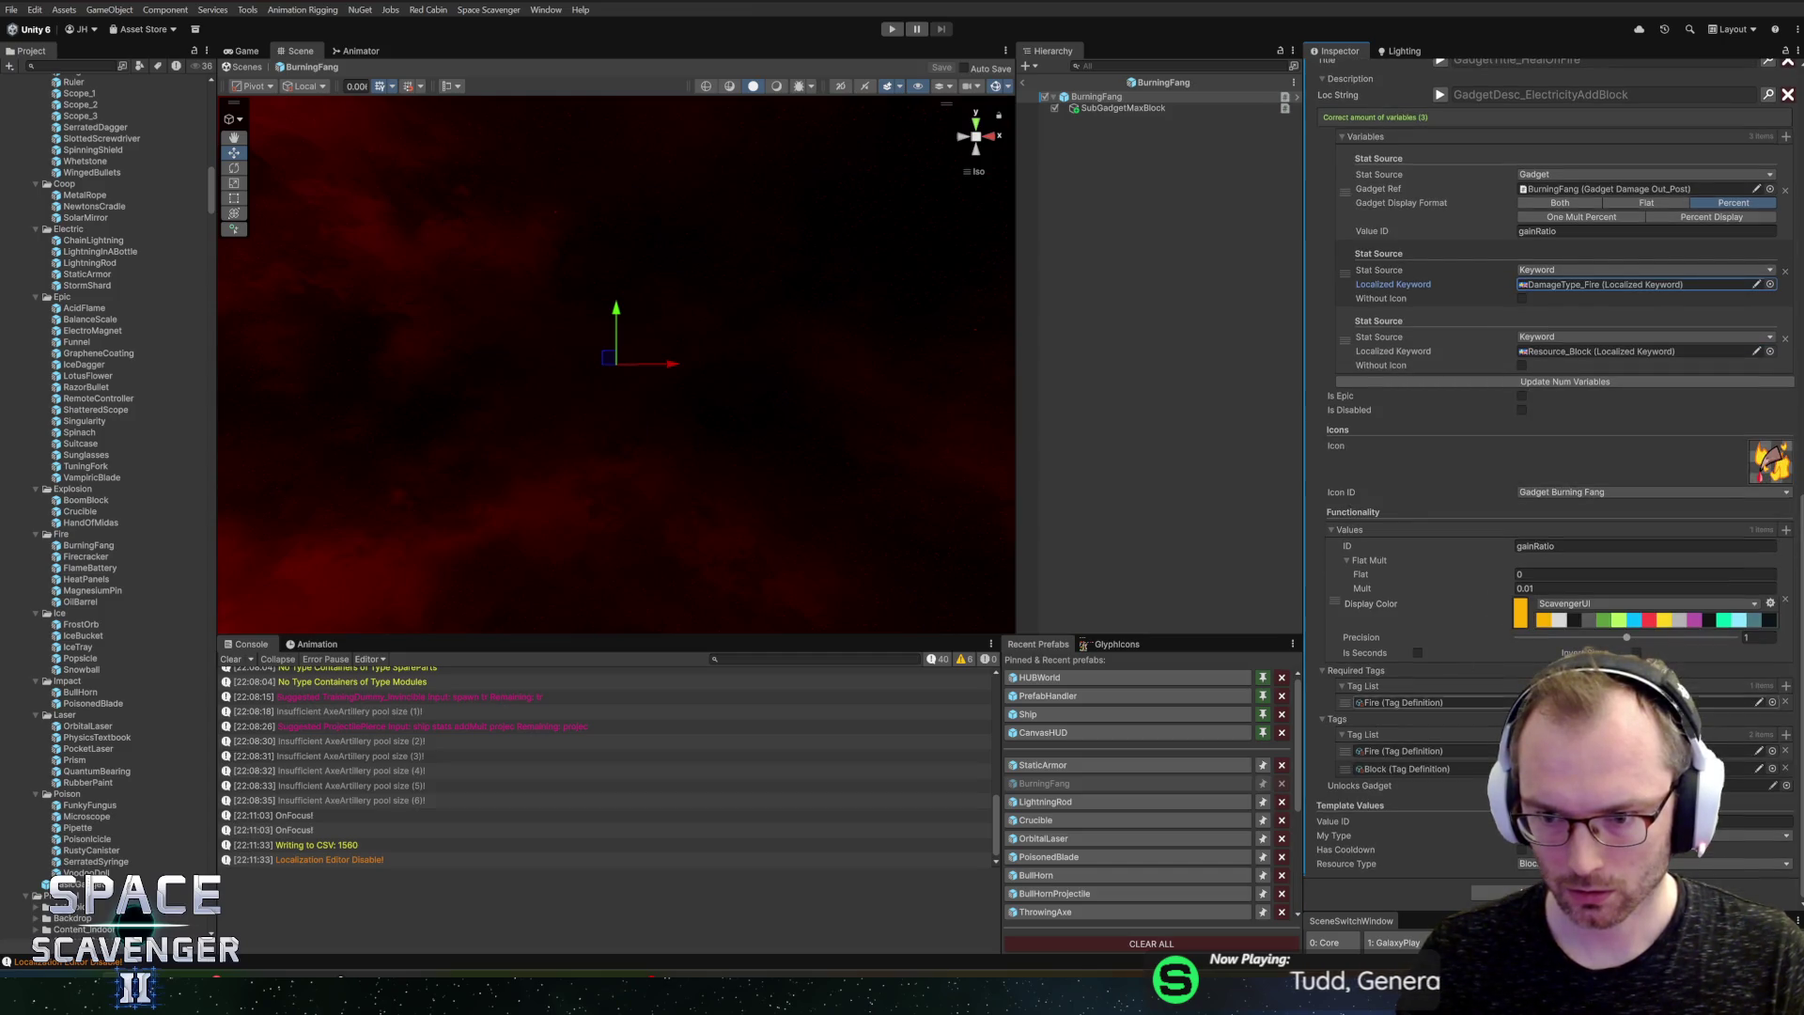
{"action": "left_click", "coordinate": [1045, 765]}
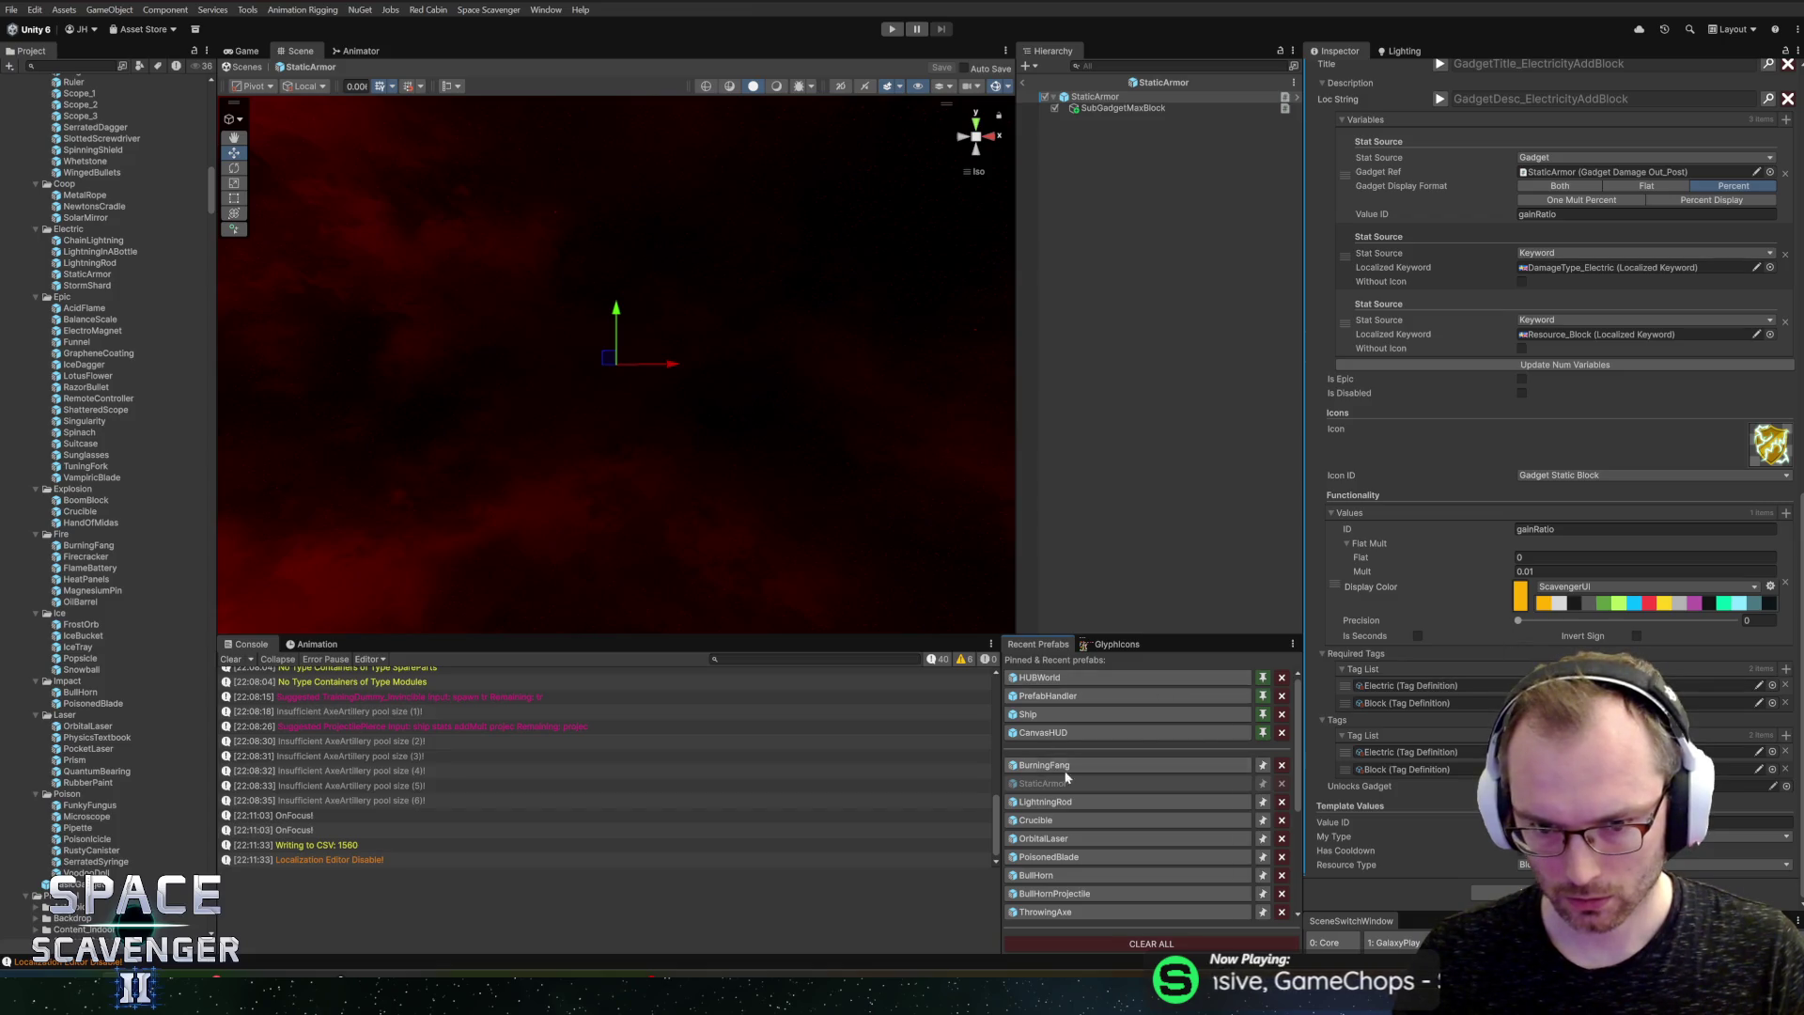
Step: Remove the Block tag from StaticArmor's Required Tags and save the prefab
{"action": "left_click", "coordinate": [1785, 702]}
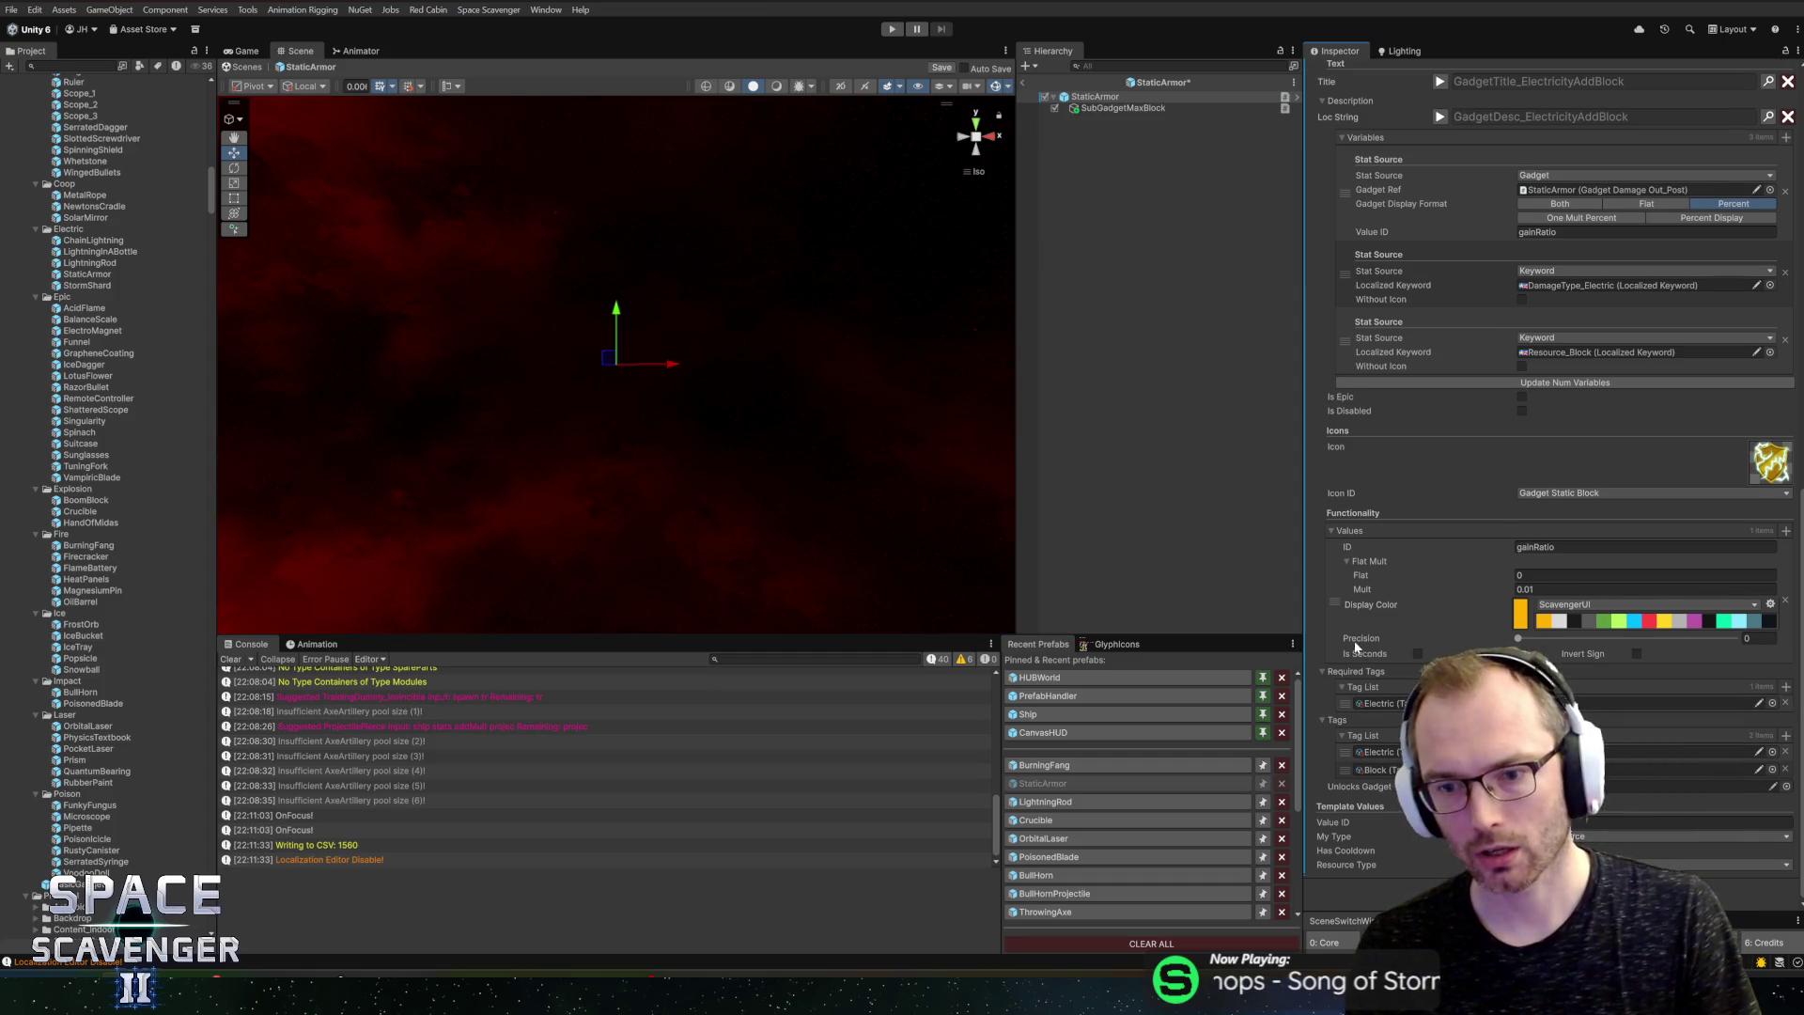
{"action": "key", "text": "ctrl+s"}
{"action": "scroll", "coordinate": [1355, 640], "scroll_direction": "up", "scroll_amount": 5}
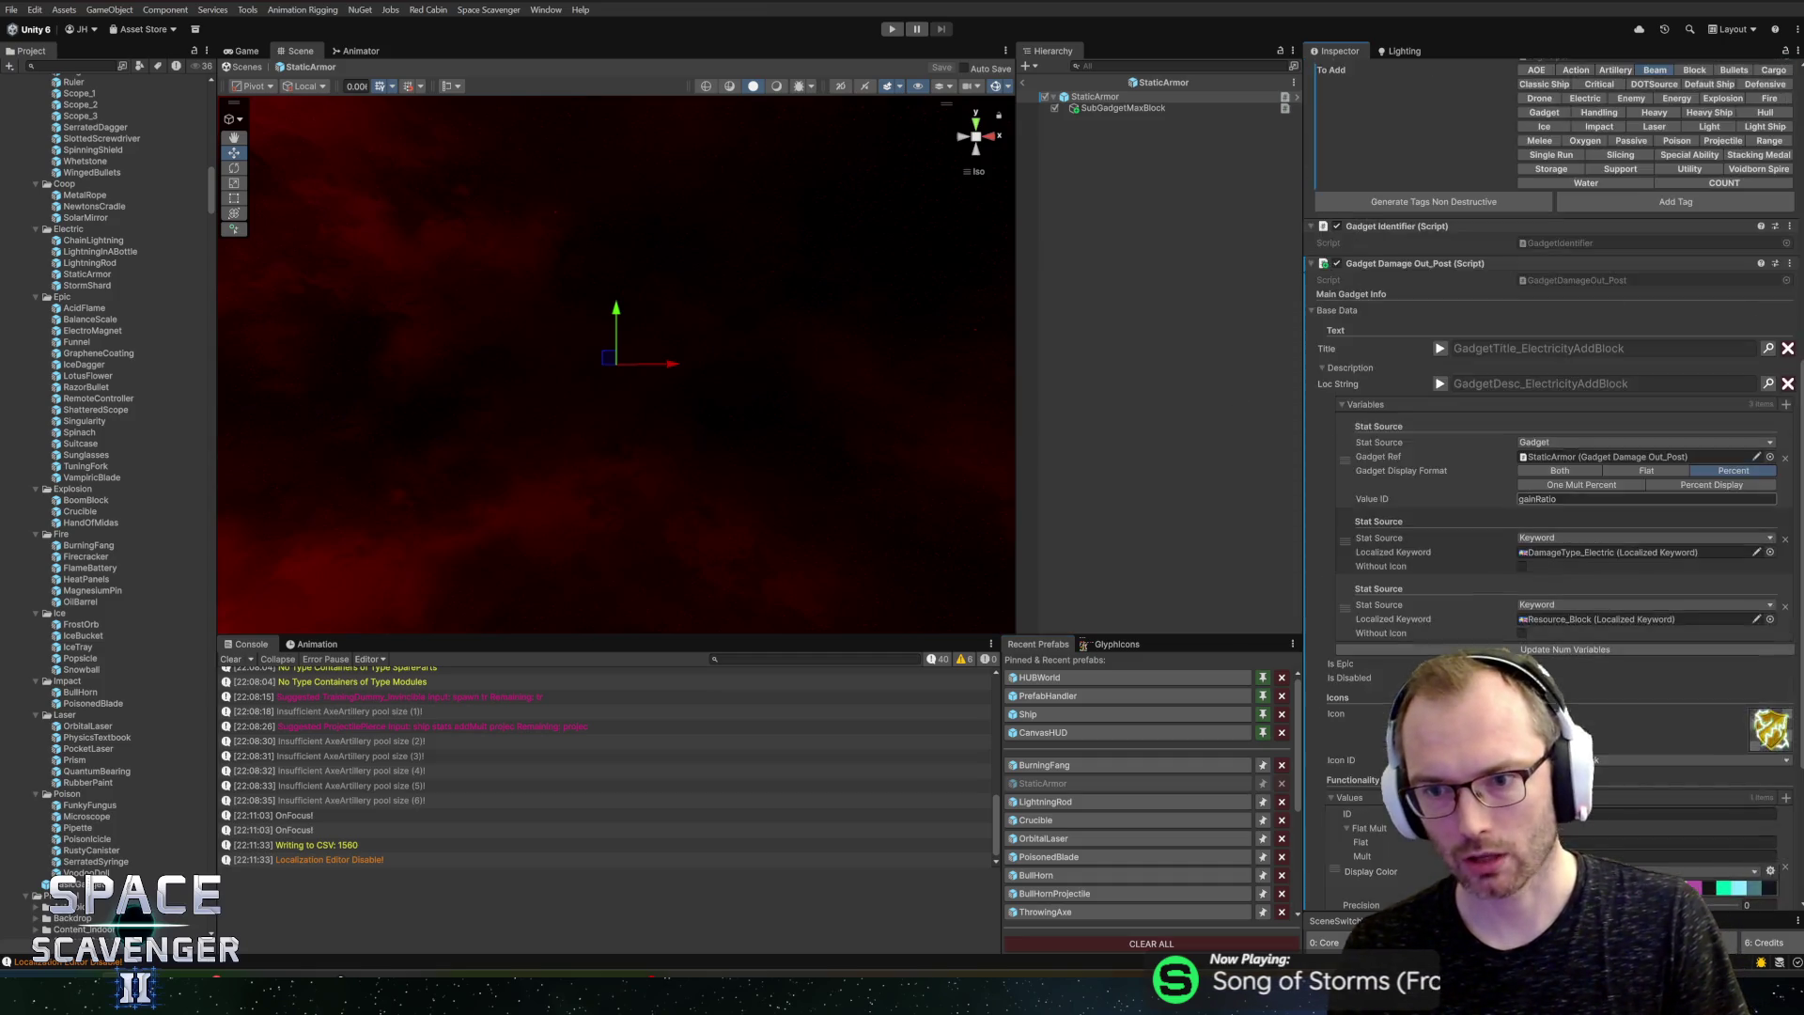
{"action": "scroll", "coordinate": [1508, 506], "scroll_direction": "up", "scroll_amount": 5}
{"action": "scroll", "coordinate": [1508, 505], "scroll_direction": "down", "scroll_amount": 8}
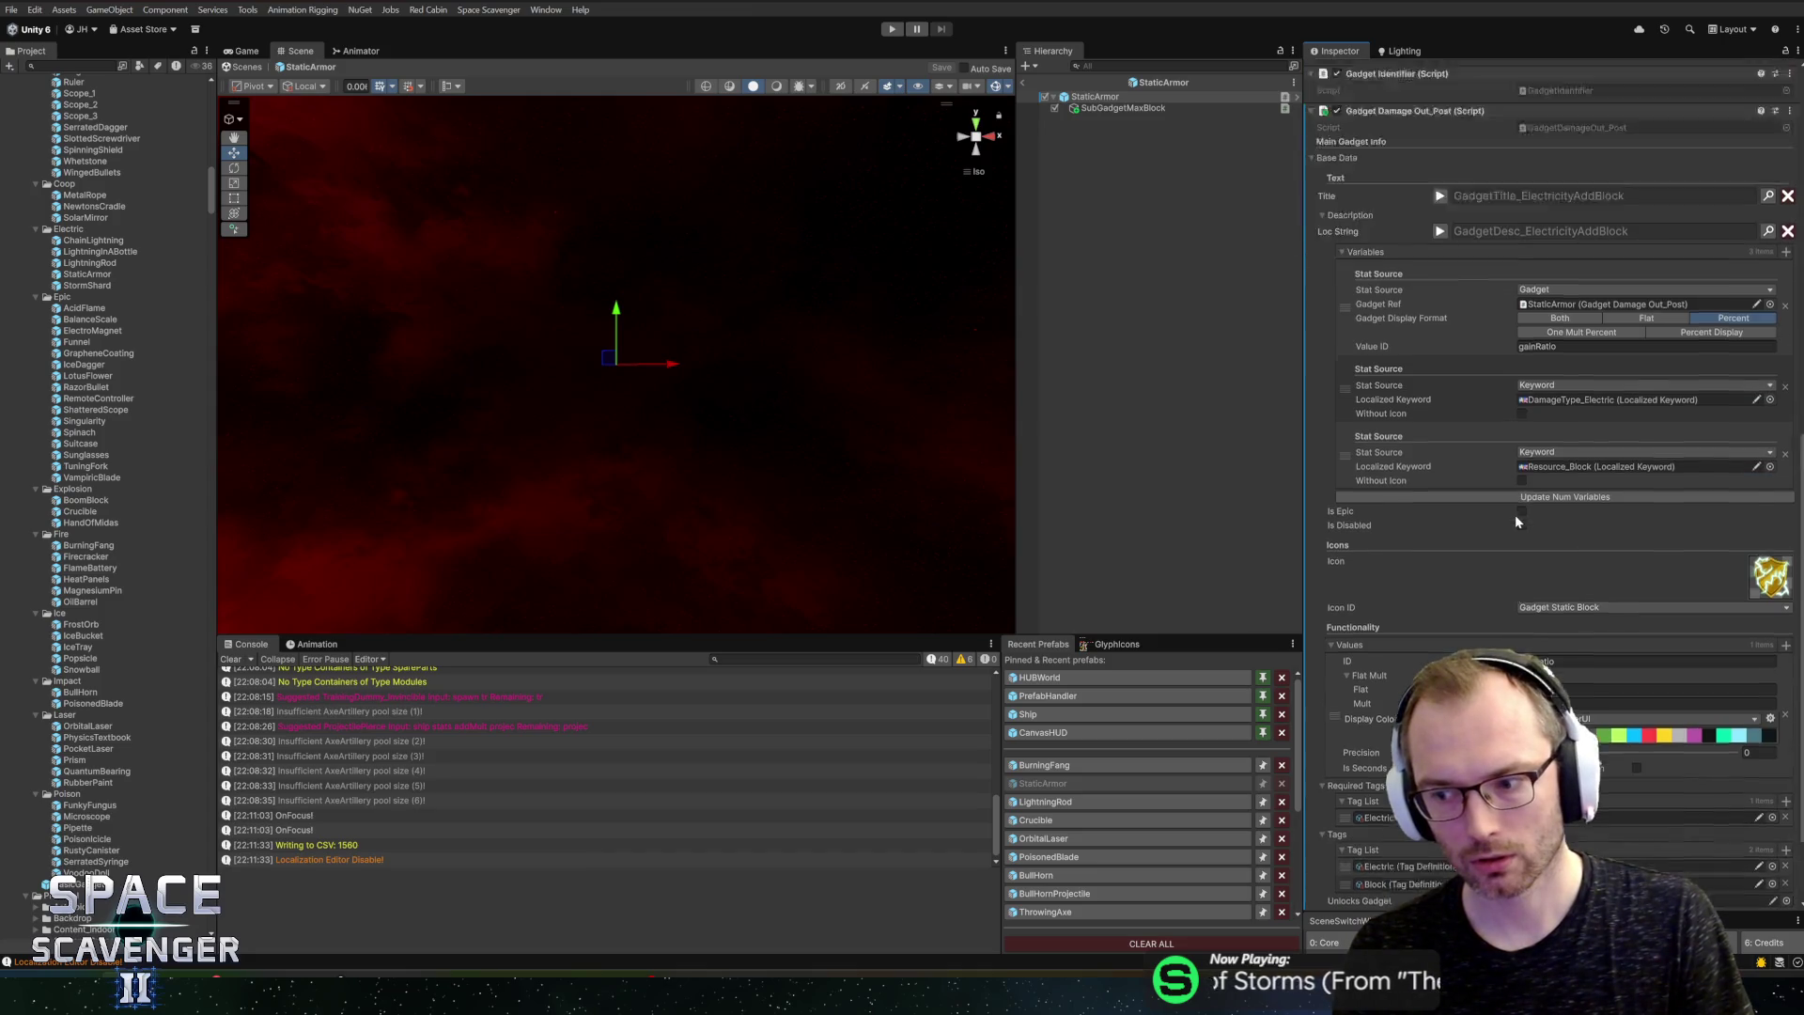
{"action": "scroll", "coordinate": [1508, 508], "scroll_direction": "up", "scroll_amount": 10}
Step: Exit StaticArmor prefab mode back to the Core scene
{"action": "scroll", "coordinate": [1474, 526], "scroll_direction": "down", "scroll_amount": 15}
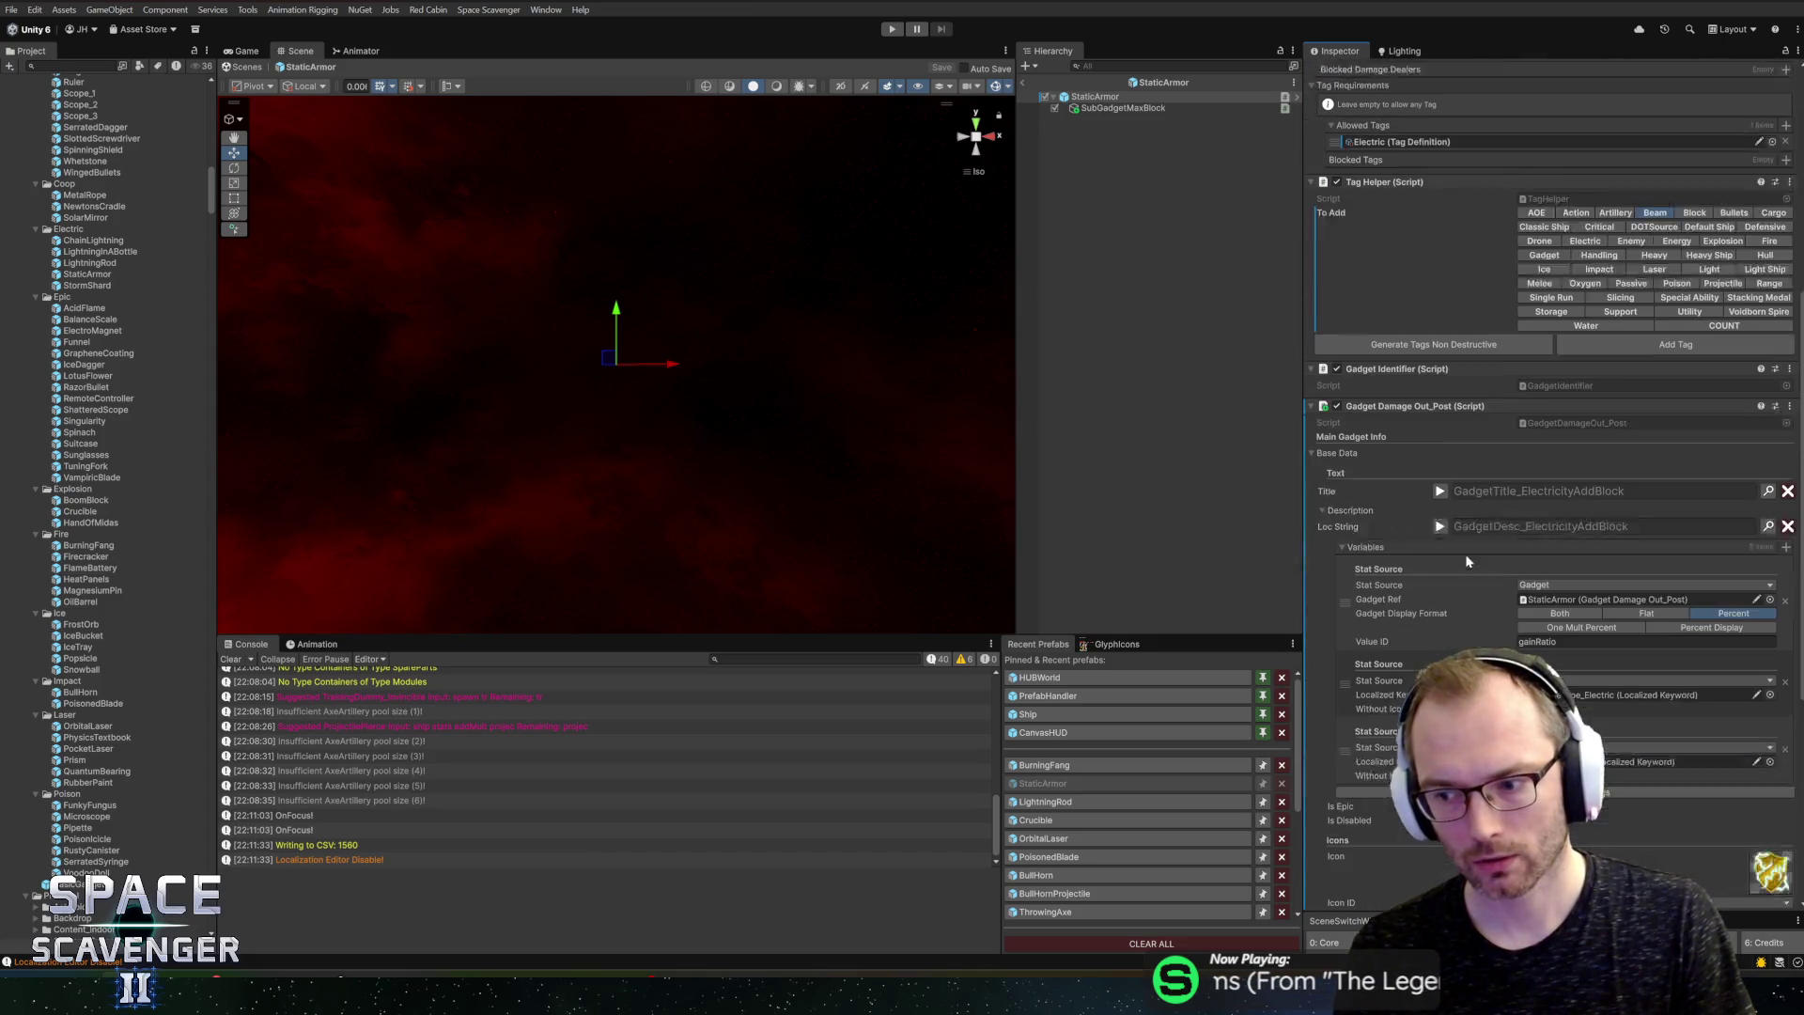
{"action": "scroll", "coordinate": [1593, 569], "scroll_direction": "up", "scroll_amount": 8}
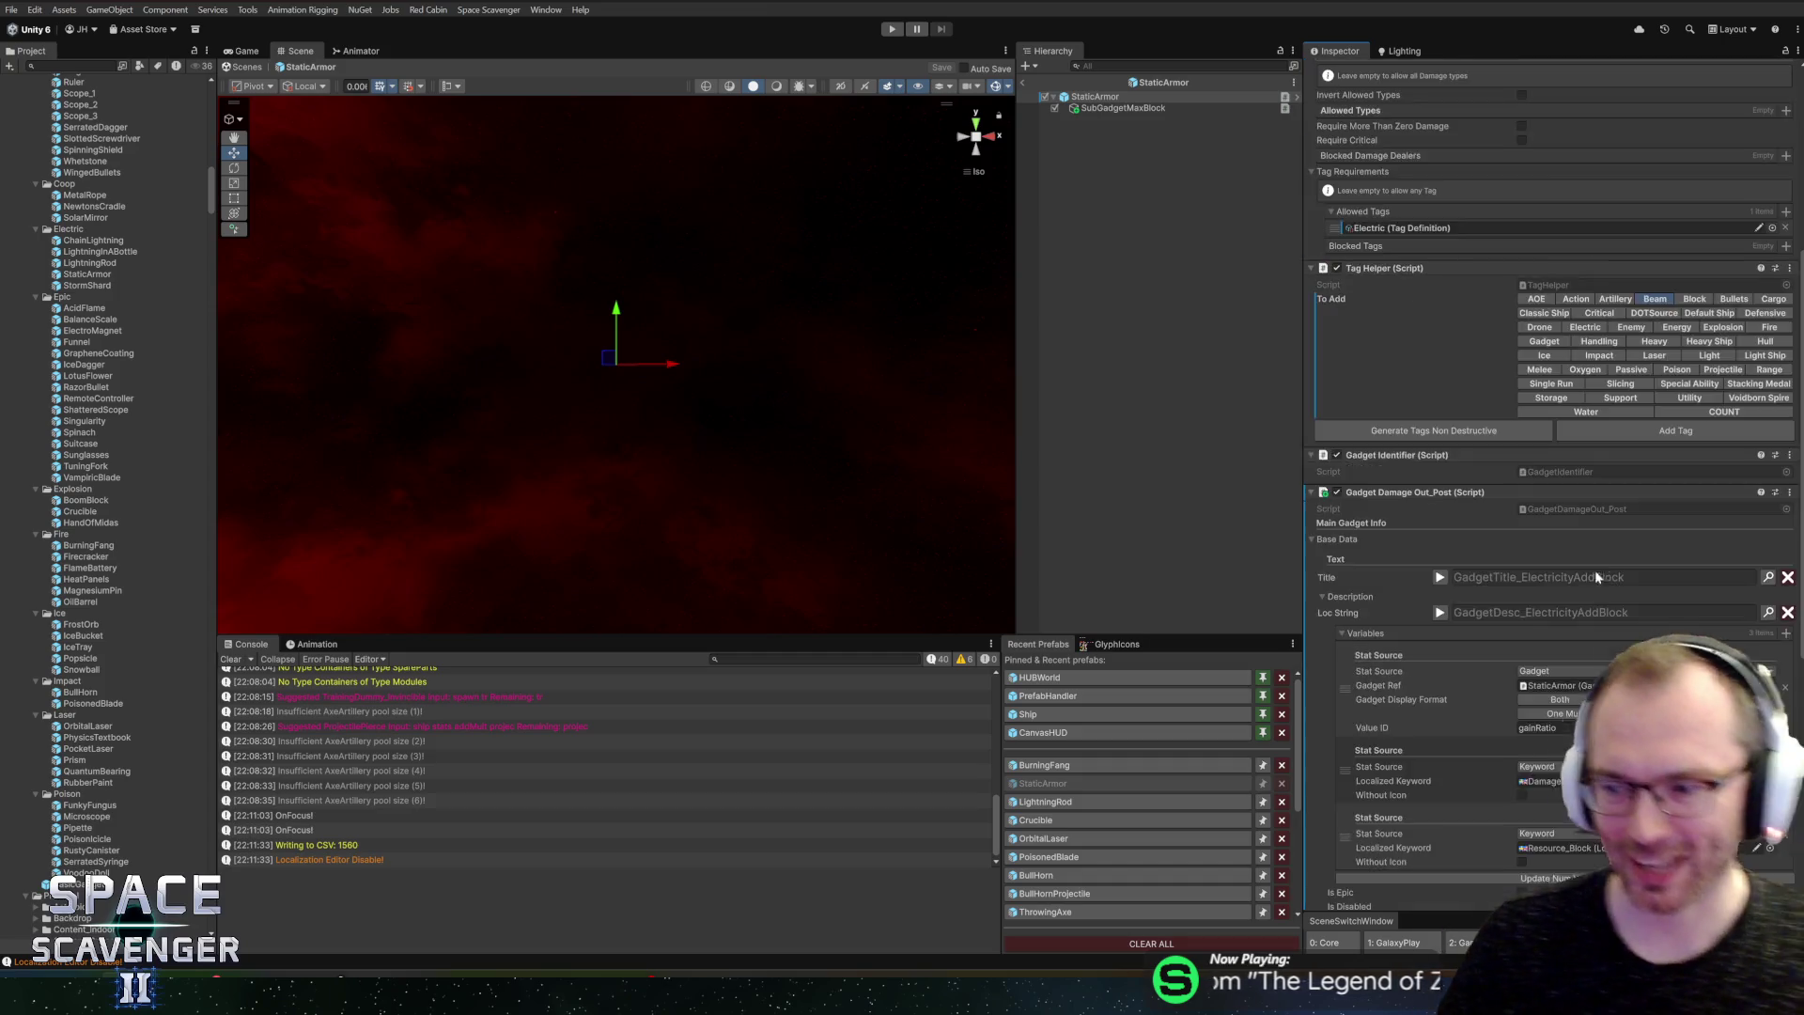
{"action": "scroll", "coordinate": [1536, 502], "scroll_direction": "down", "scroll_amount": 8}
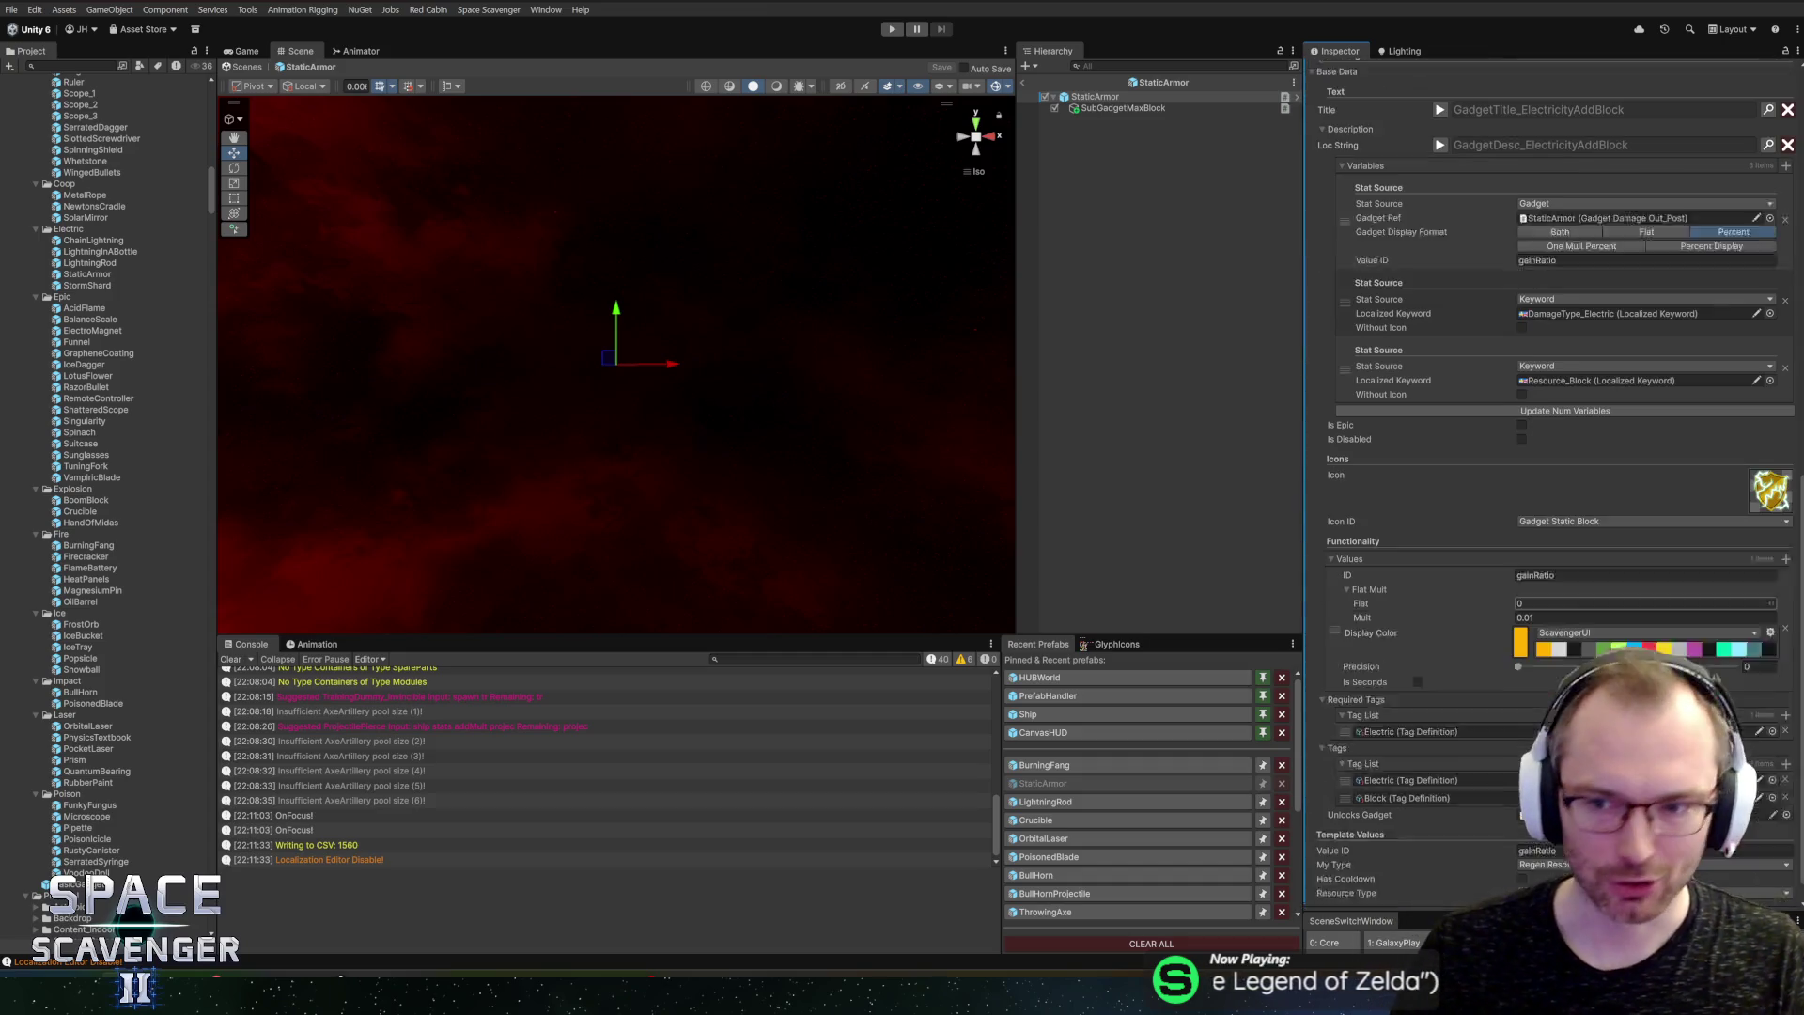
{"action": "scroll", "coordinate": [1474, 611], "scroll_direction": "up", "scroll_amount": 15}
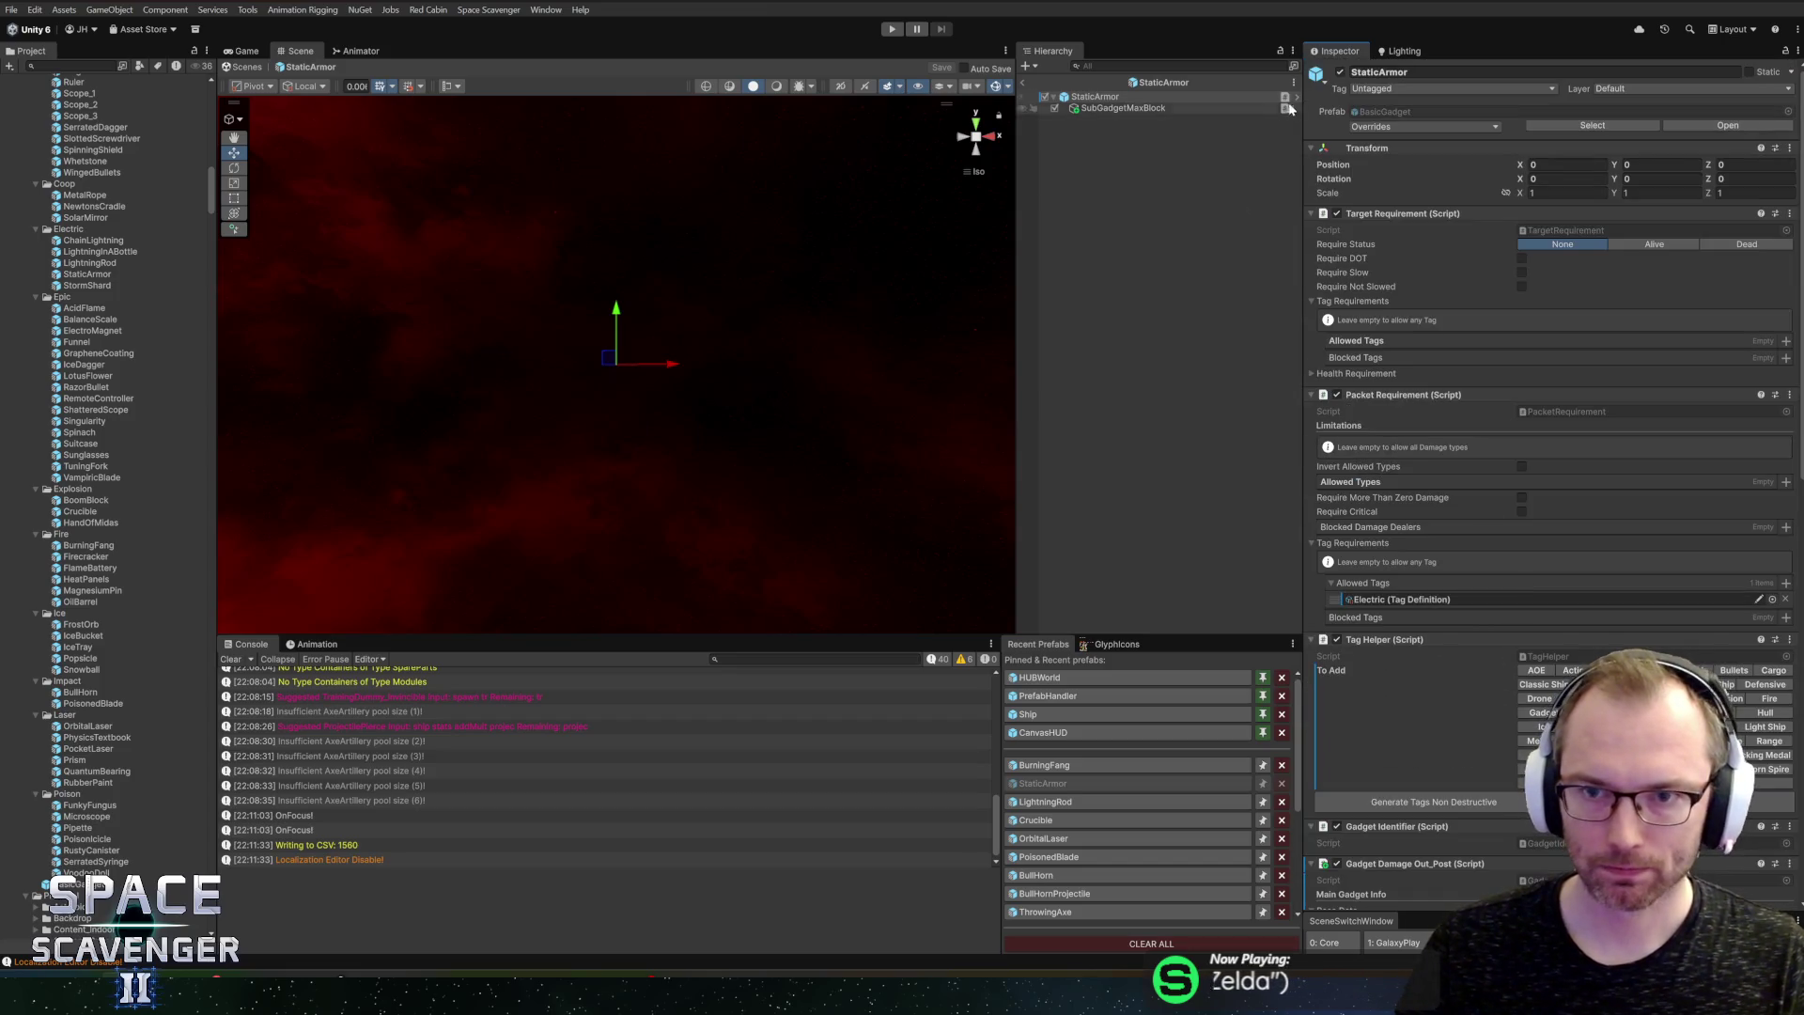
{"action": "left_click", "coordinate": [1023, 79]}
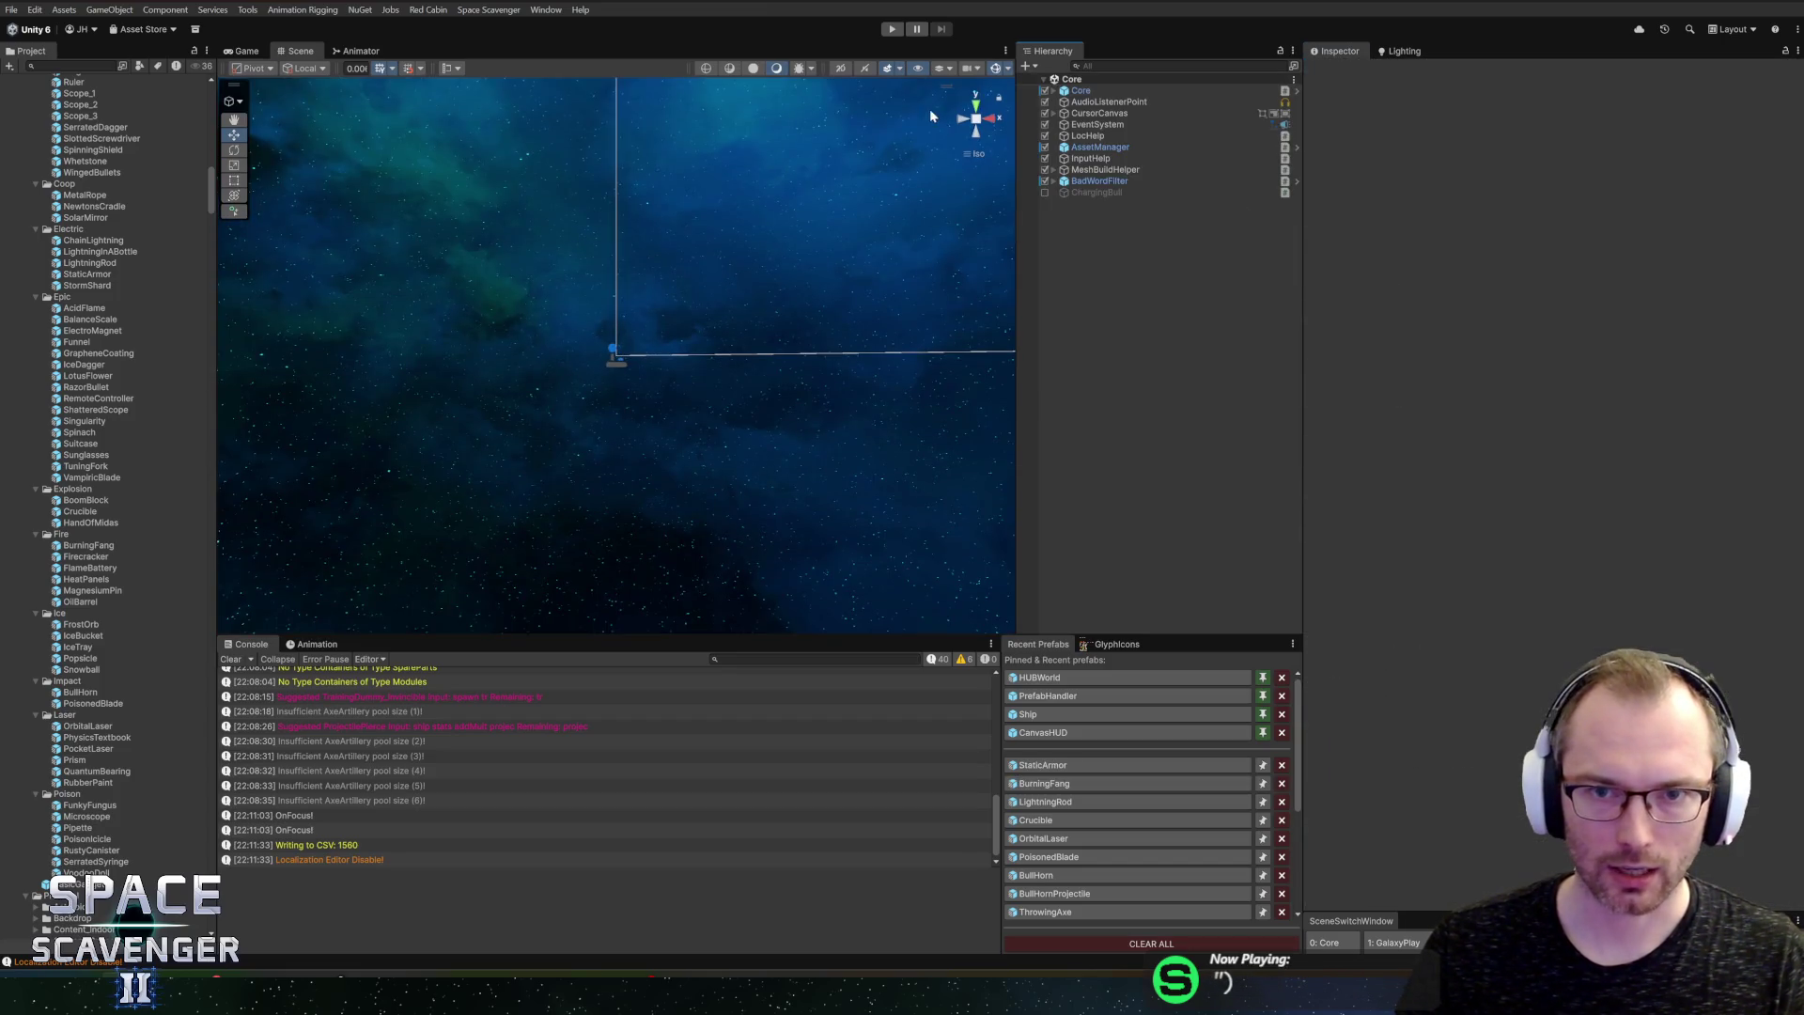
Step: Launch Play mode in a maximized Game view and start a Legendary +14 trial run
{"action": "left_click", "coordinate": [892, 31]}
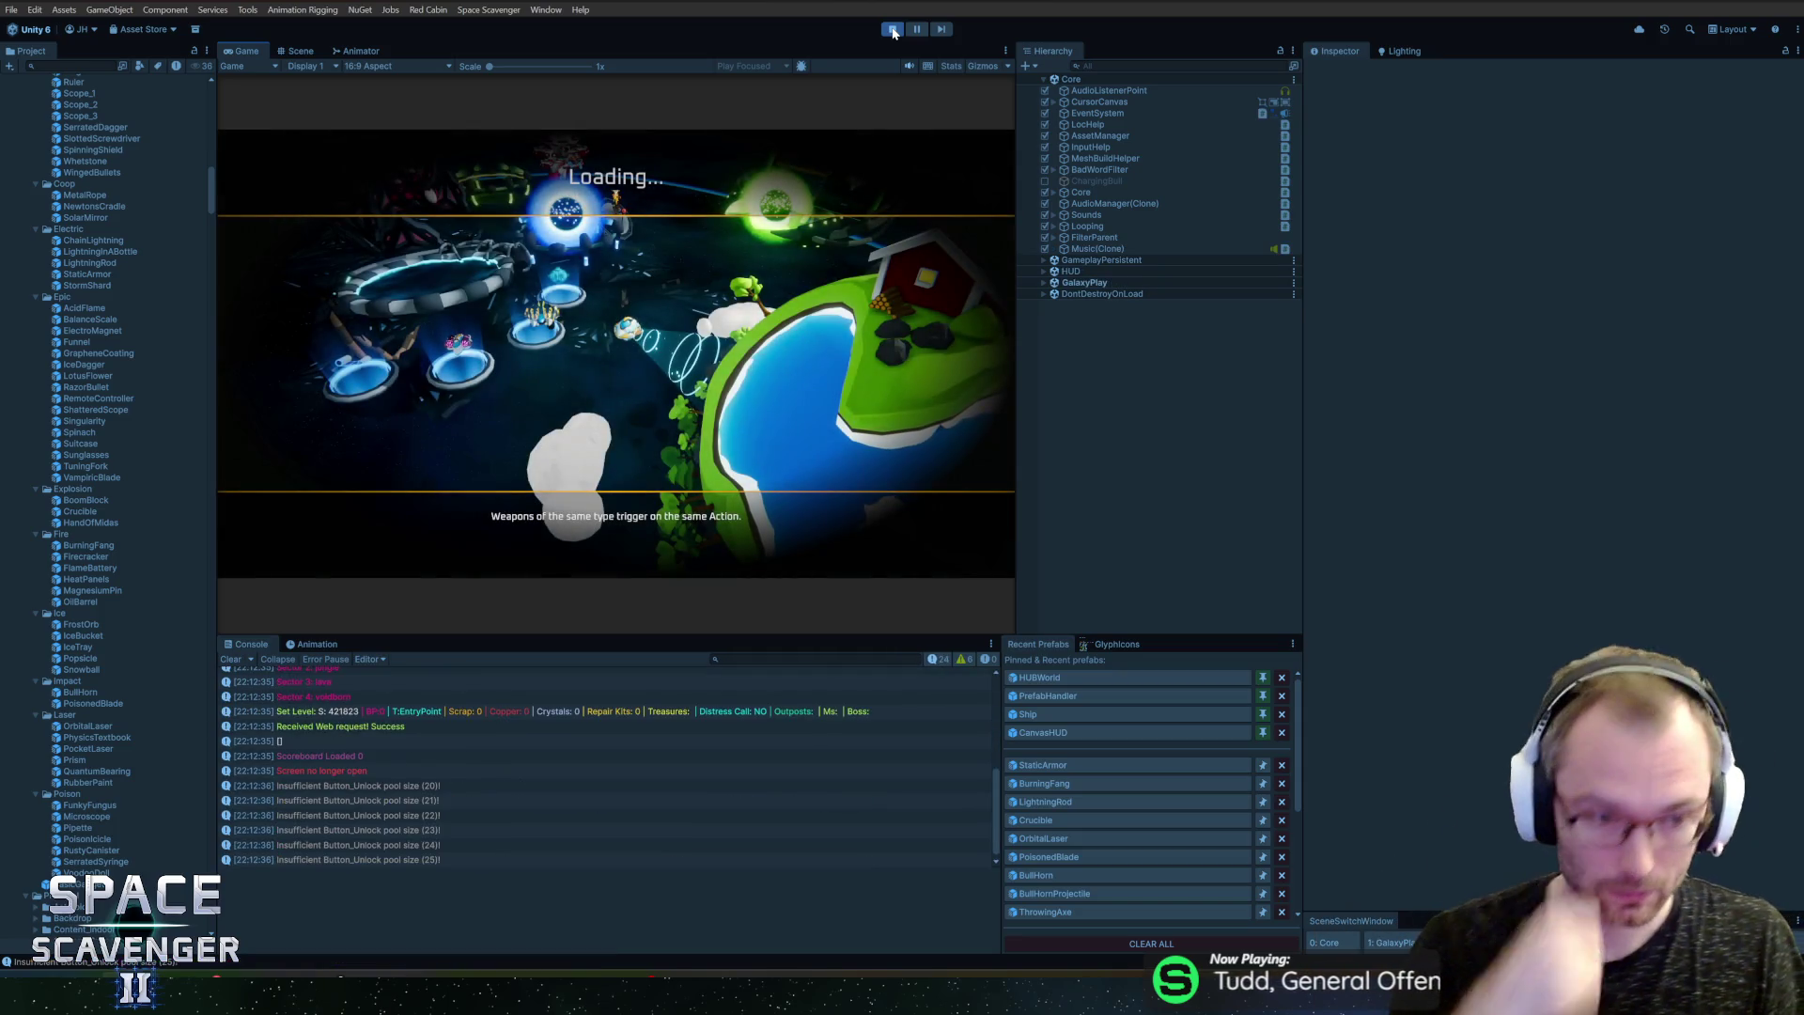
{"action": "double_click", "coordinate": [250, 49]}
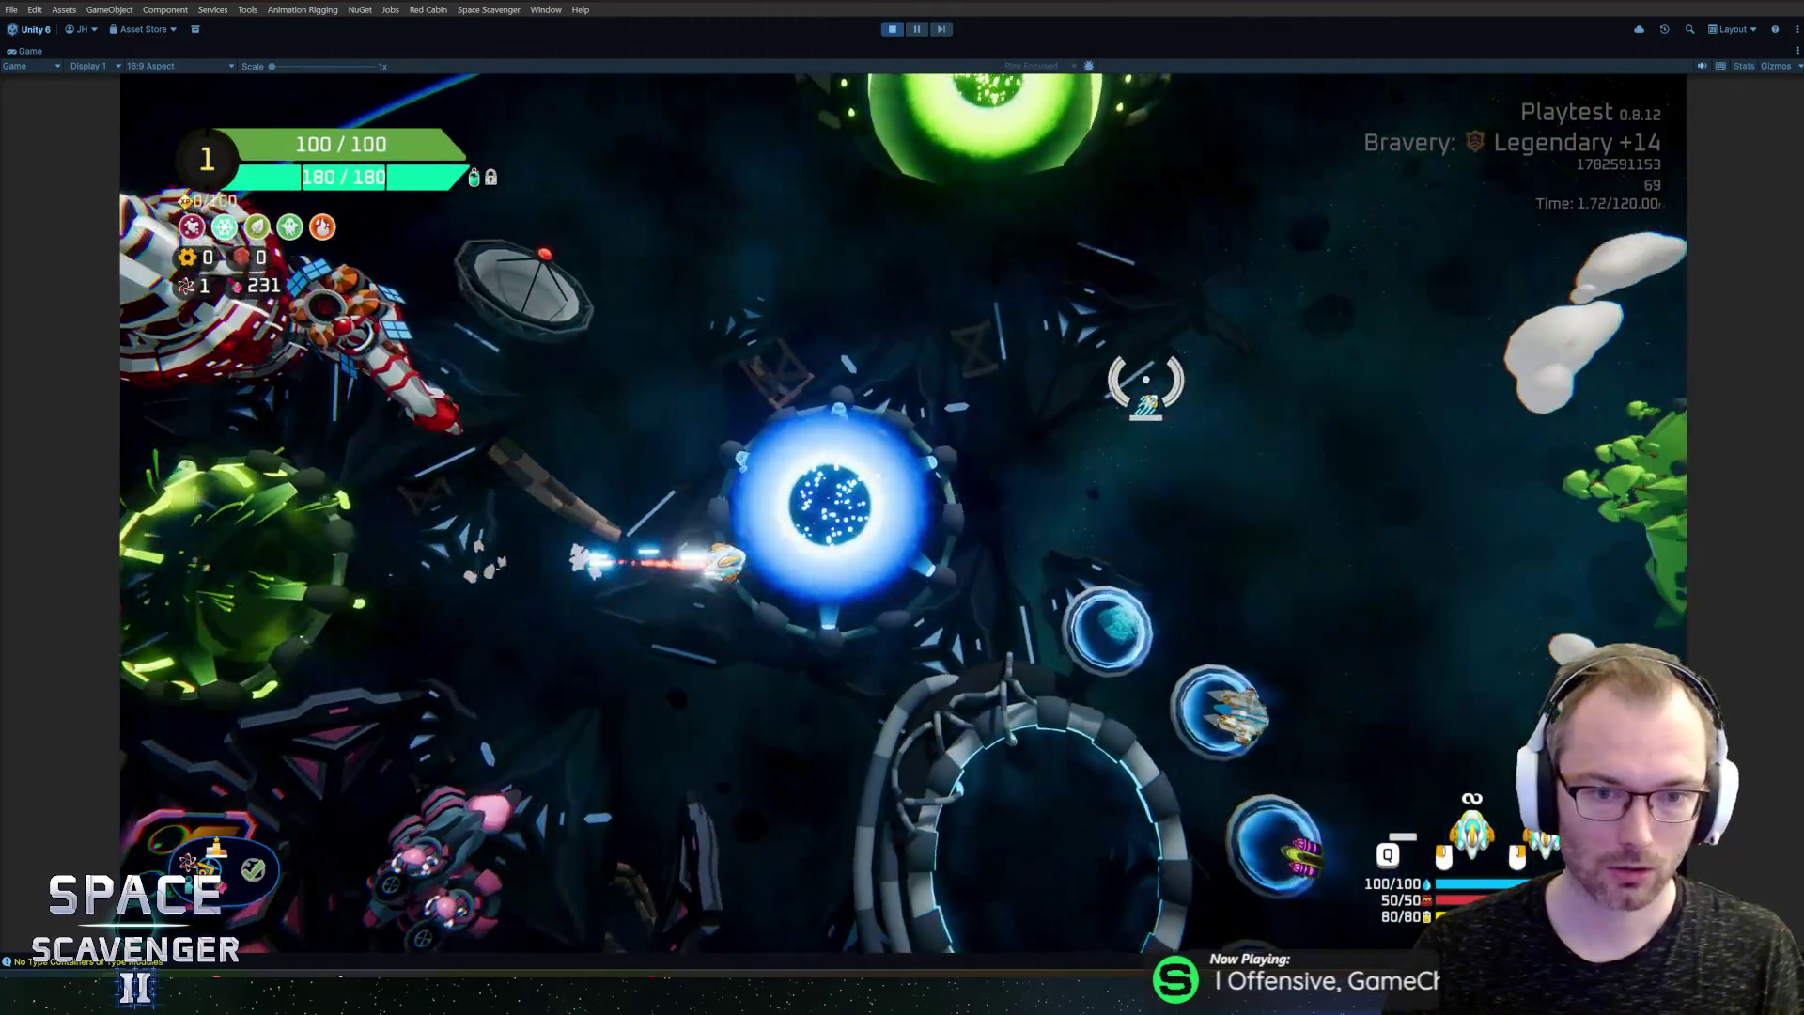
{"action": "key", "text": "f"}
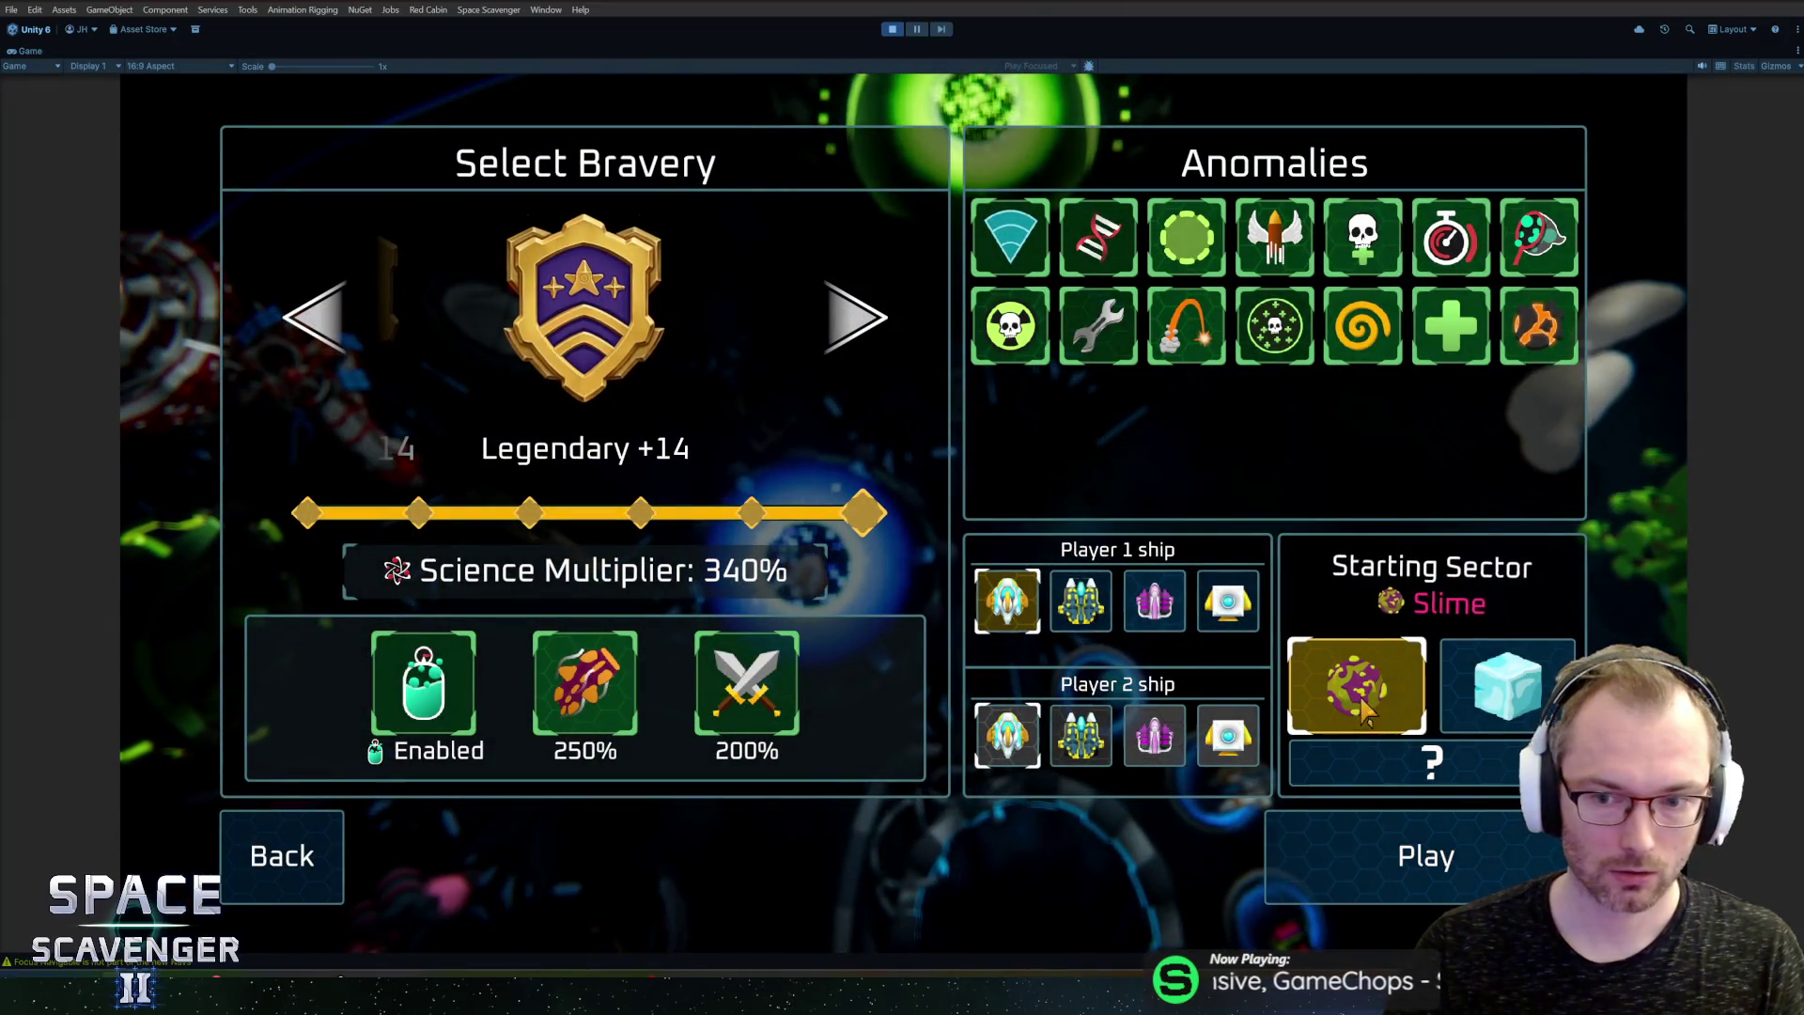
{"action": "left_click", "coordinate": [1381, 860]}
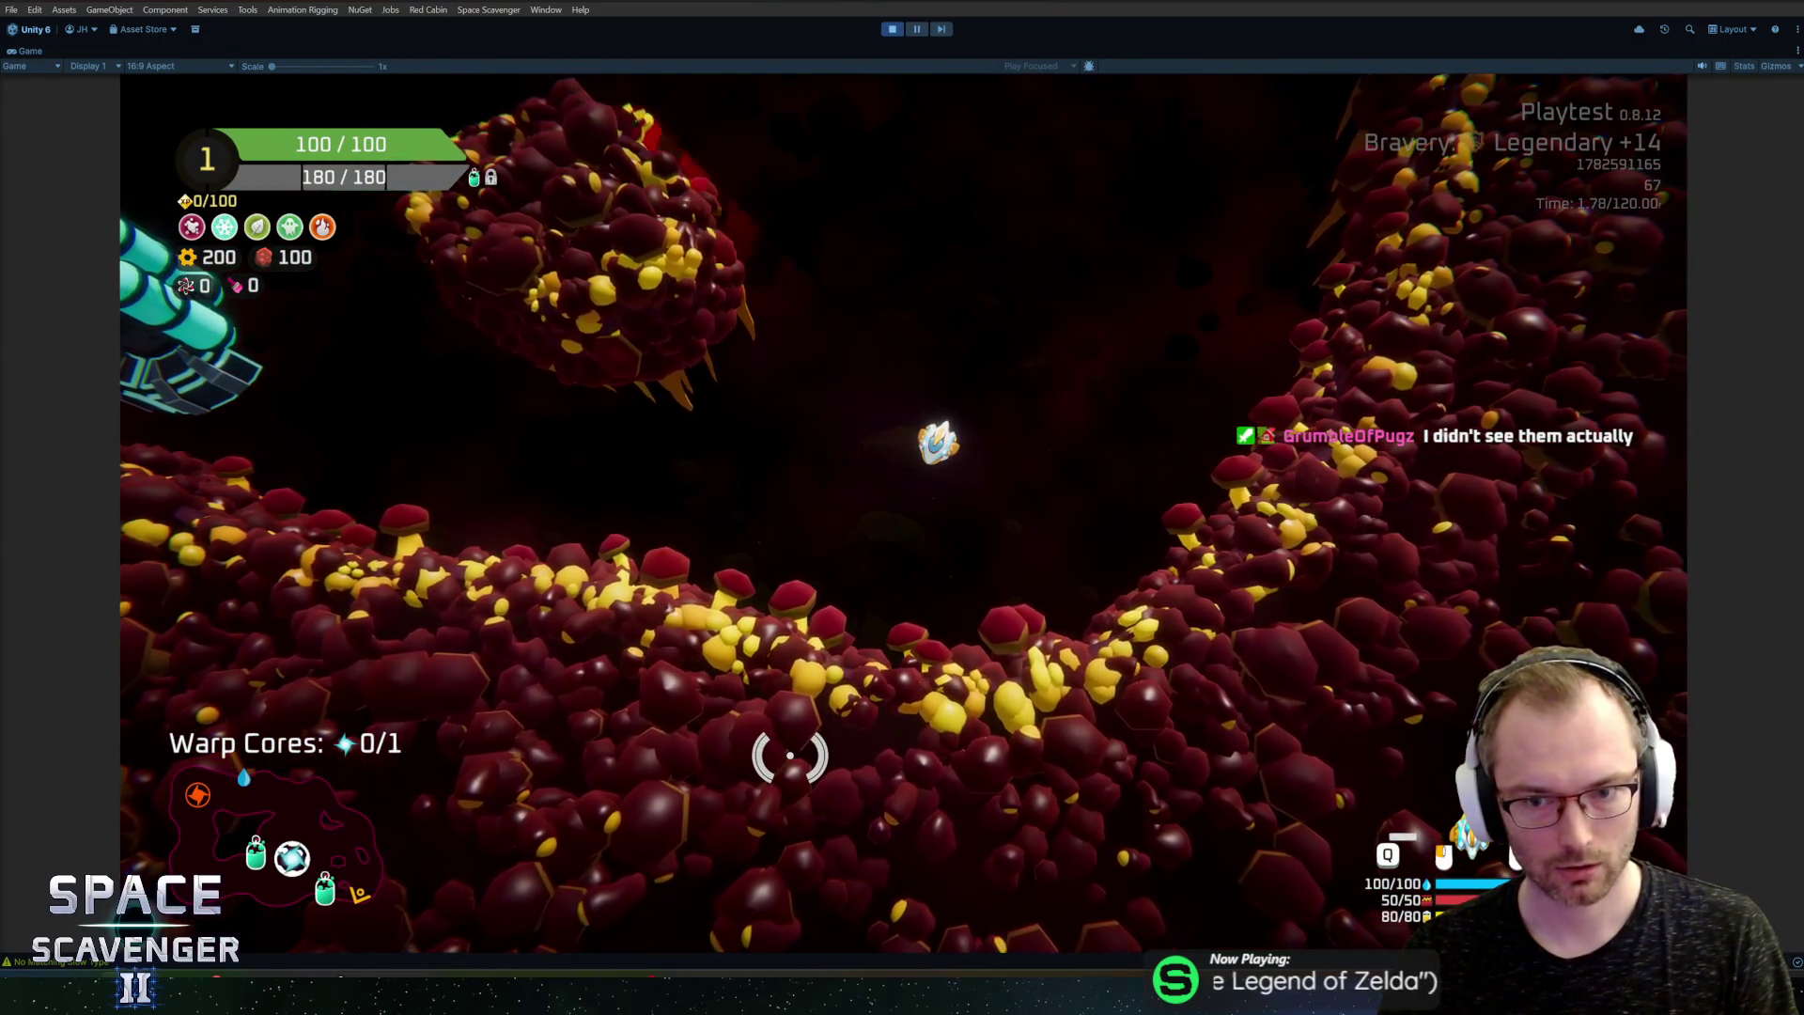
Step: Fly the ship up and left through the slime cave to the Oxygen Station
{"action": "key", "text": "w"}
{"action": "key", "text": "d"}
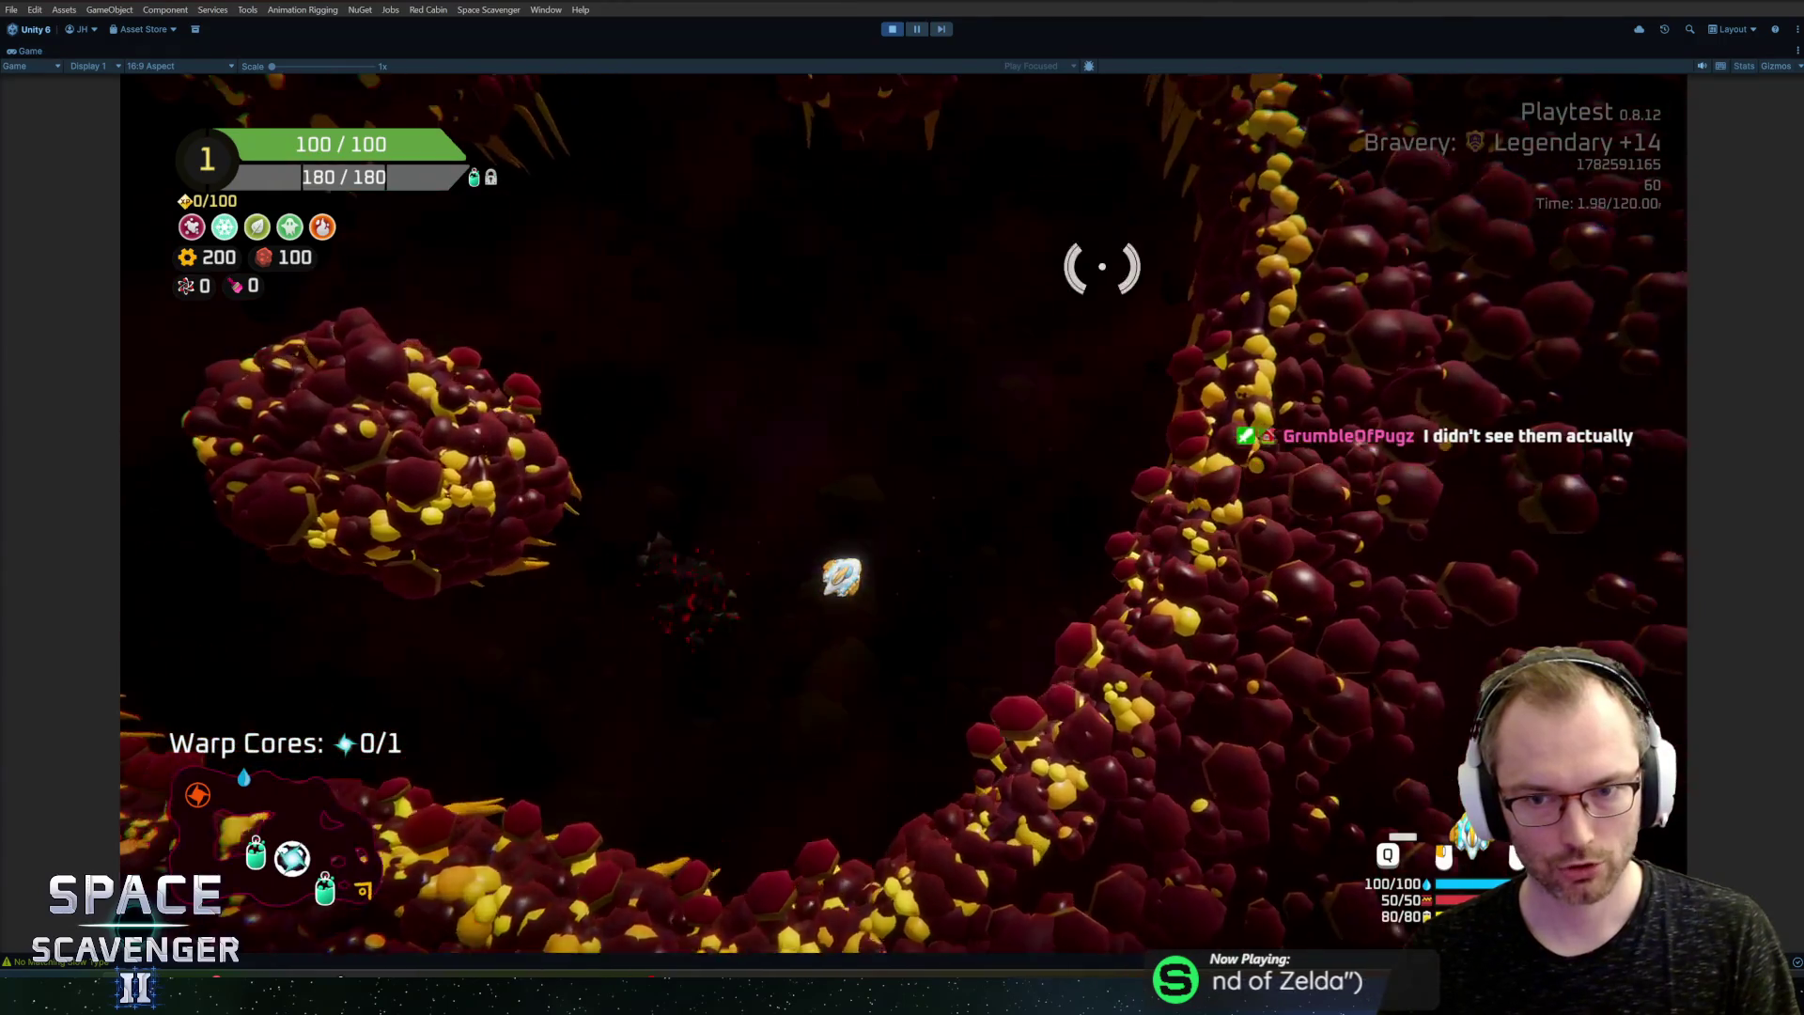
{"action": "key", "text": "w"}
{"action": "key", "text": "a"}
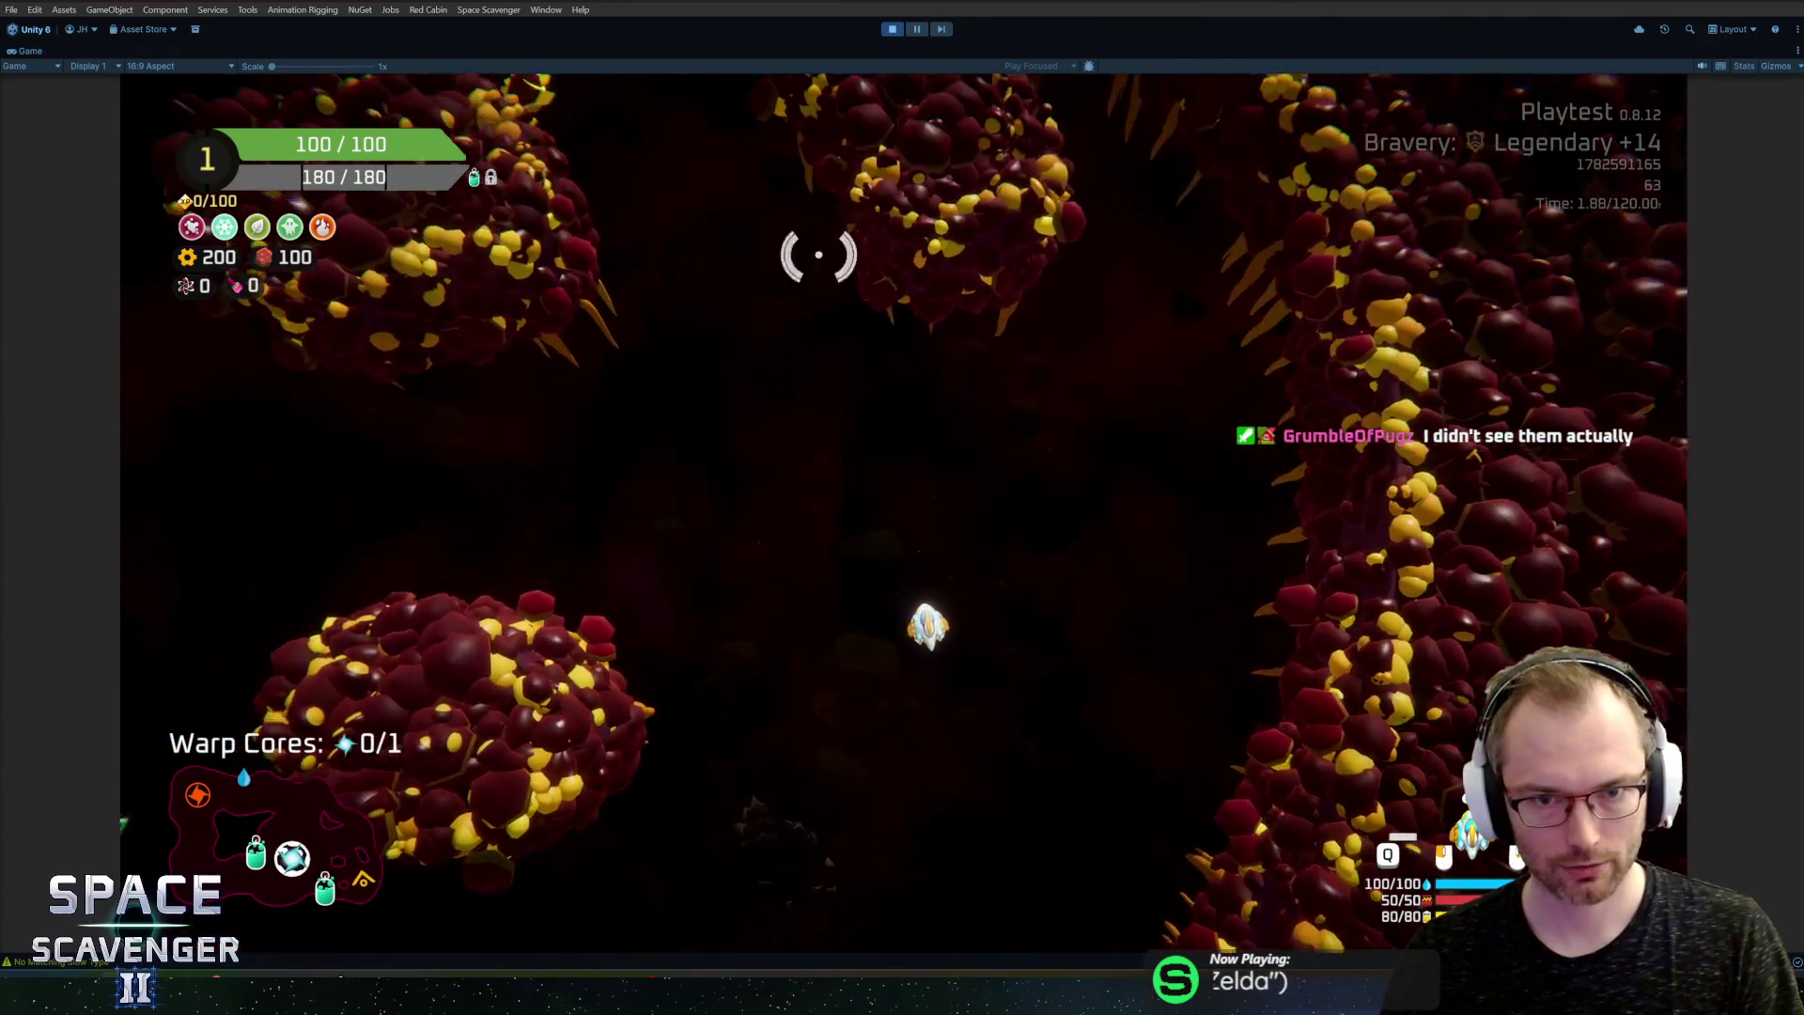
{"action": "key", "text": "s"}
{"action": "key", "text": "d"}
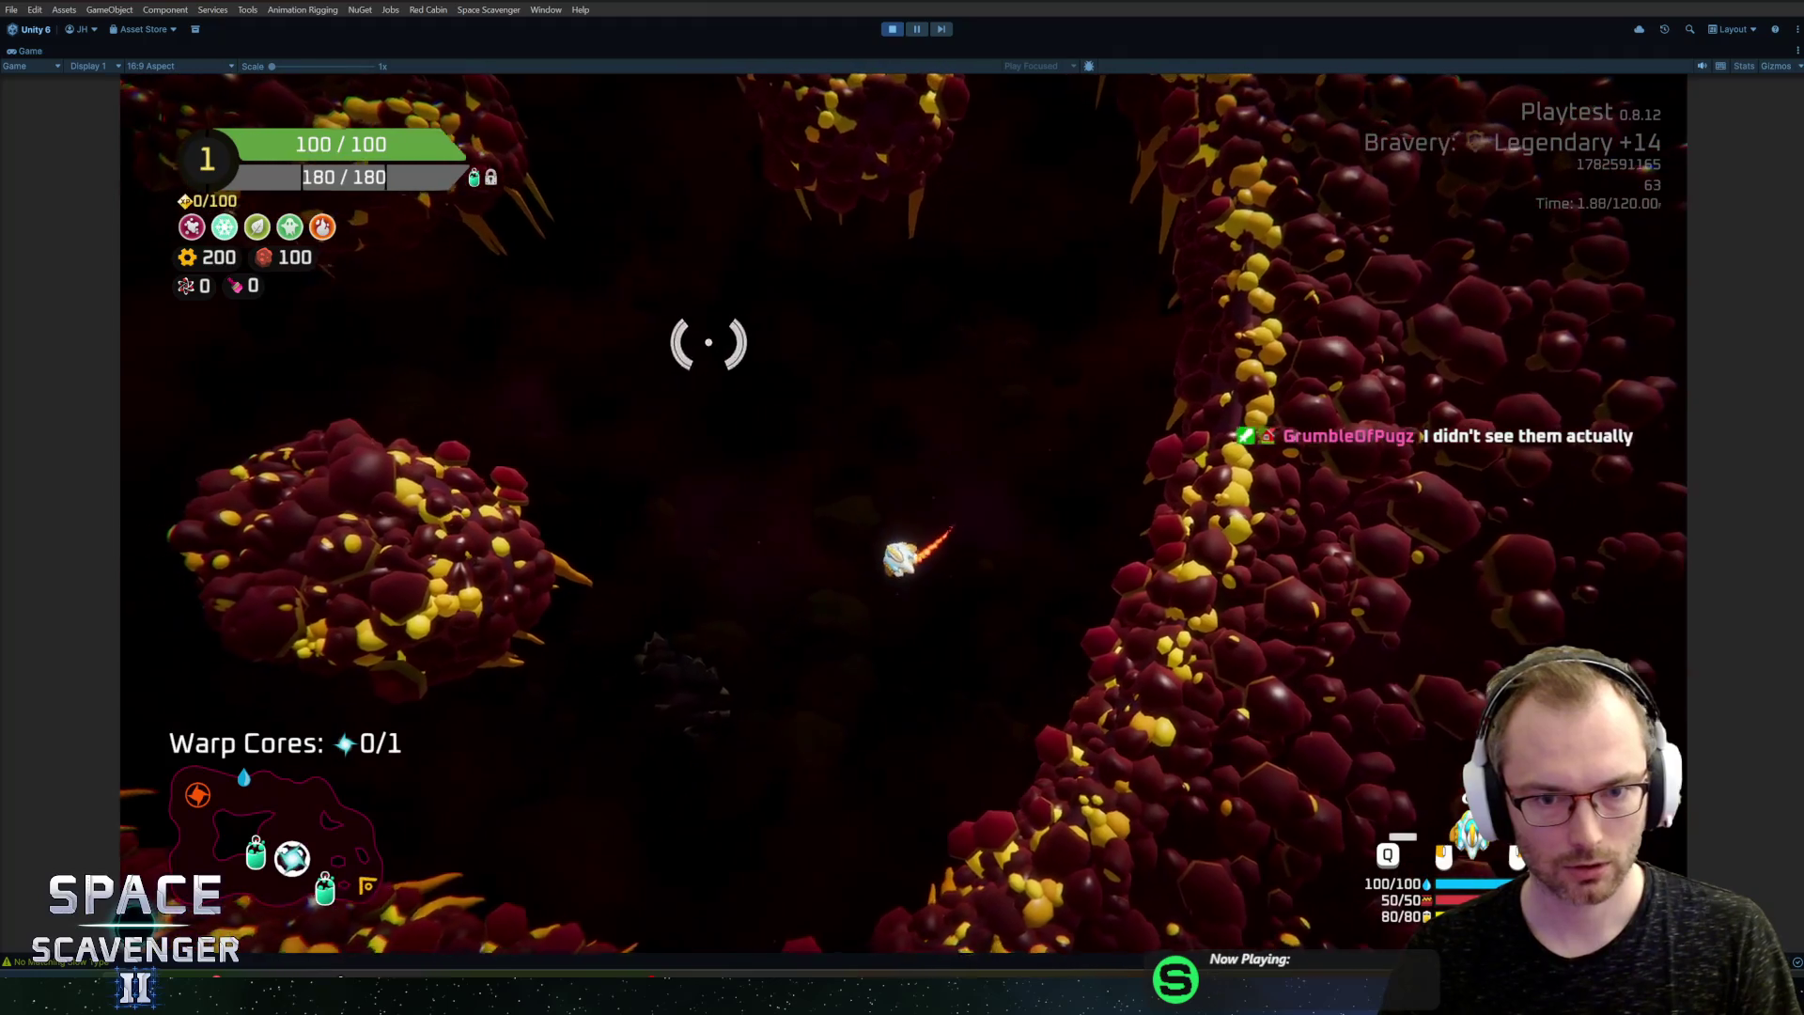
{"action": "key", "text": "w"}
{"action": "key", "text": "a"}
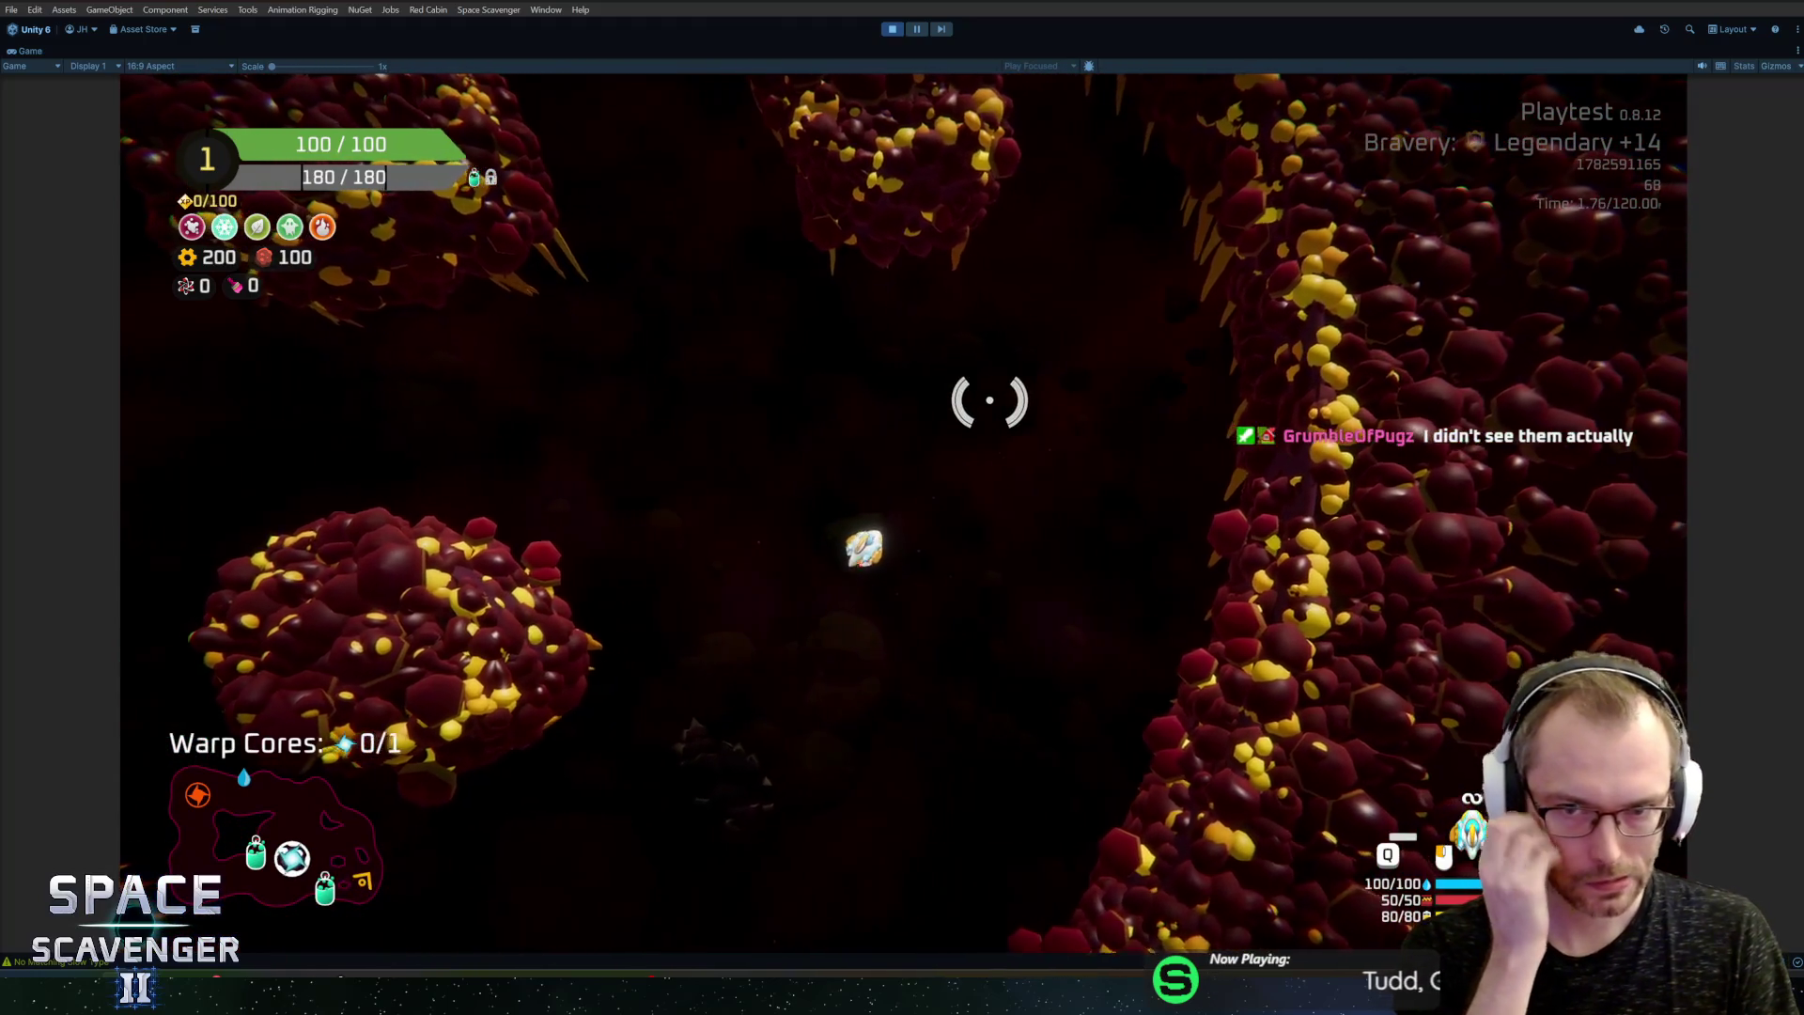
{"action": "key", "text": "w"}
{"action": "key", "text": "a"}
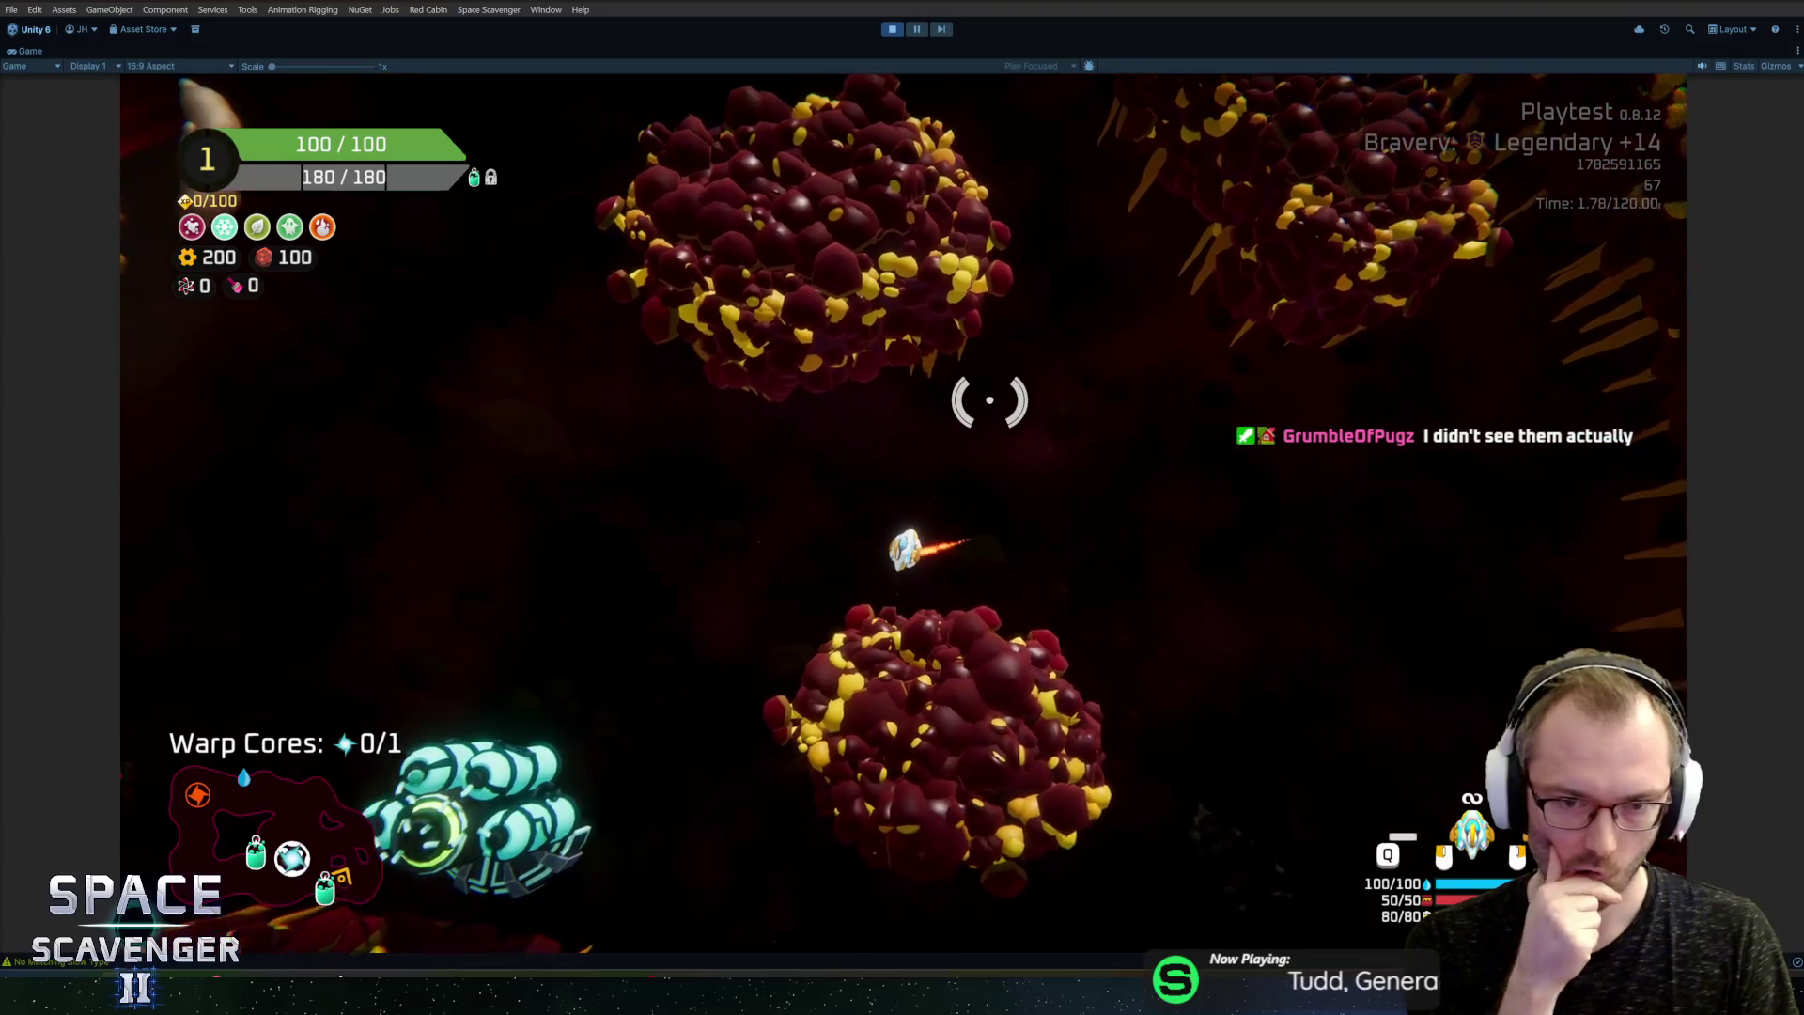
{"action": "key", "text": "a"}
{"action": "key", "text": "s"}
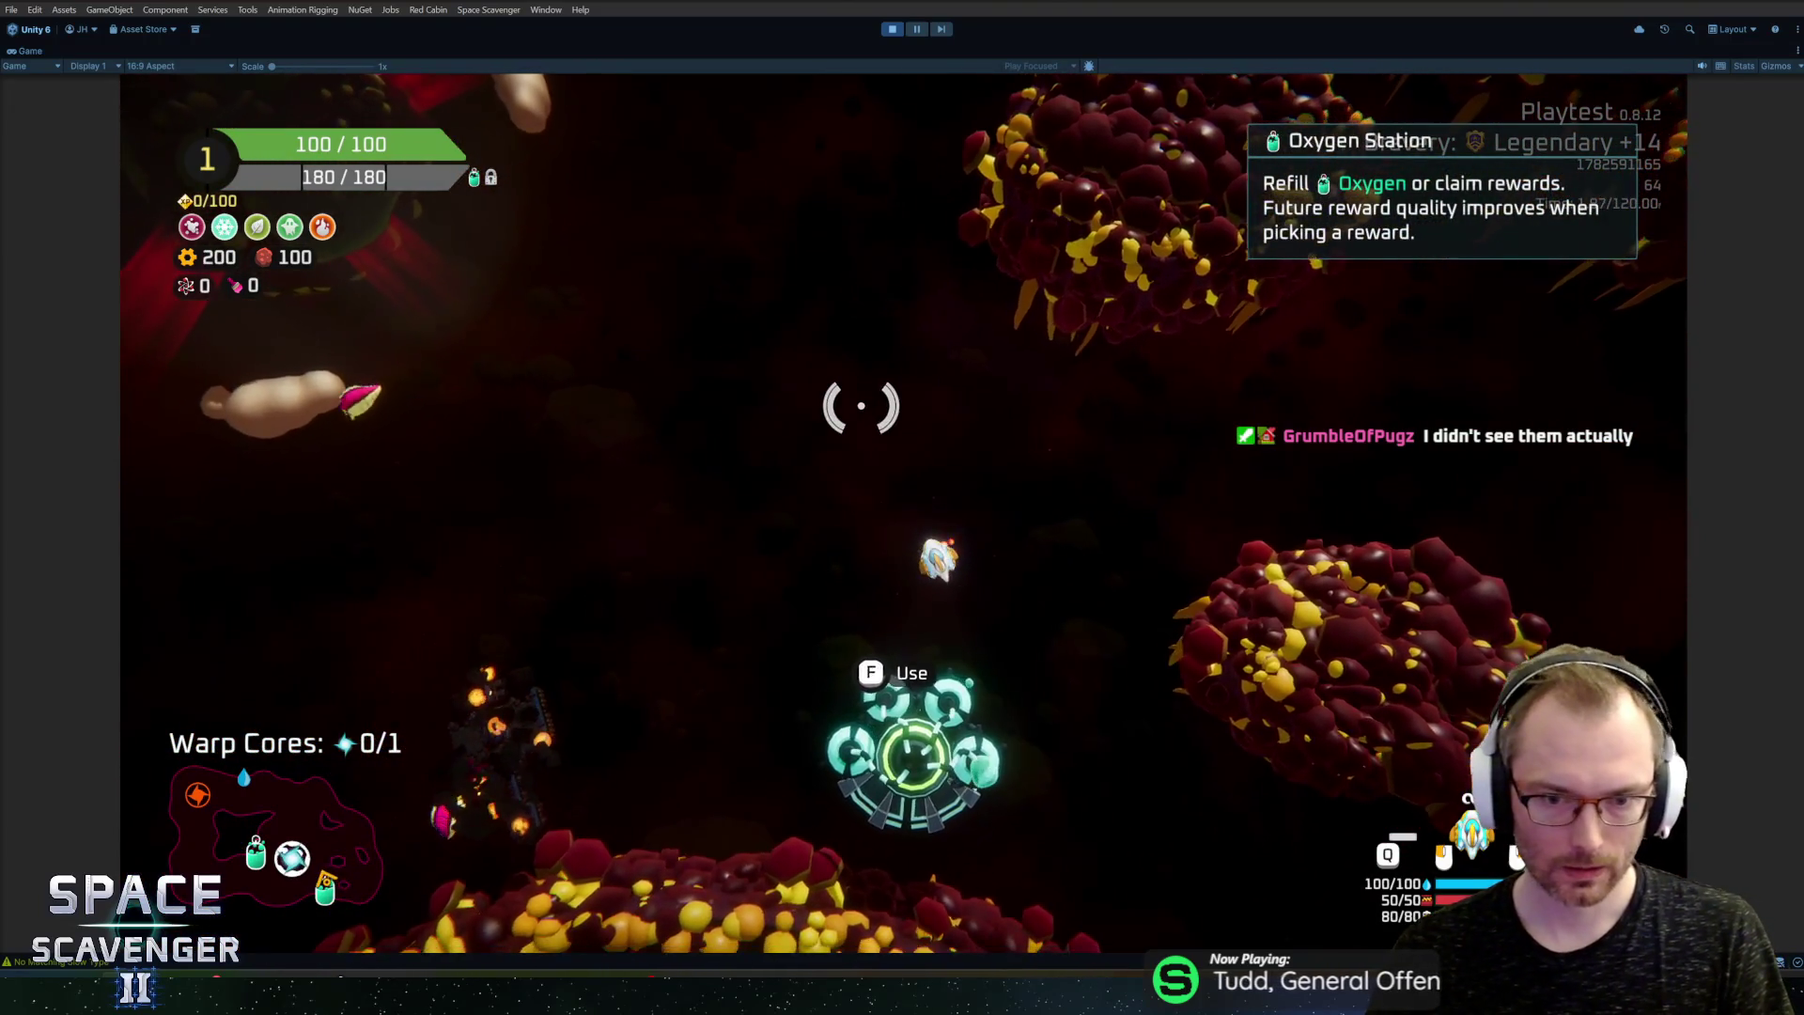
{"action": "key", "text": "a"}
{"action": "key", "text": "s"}
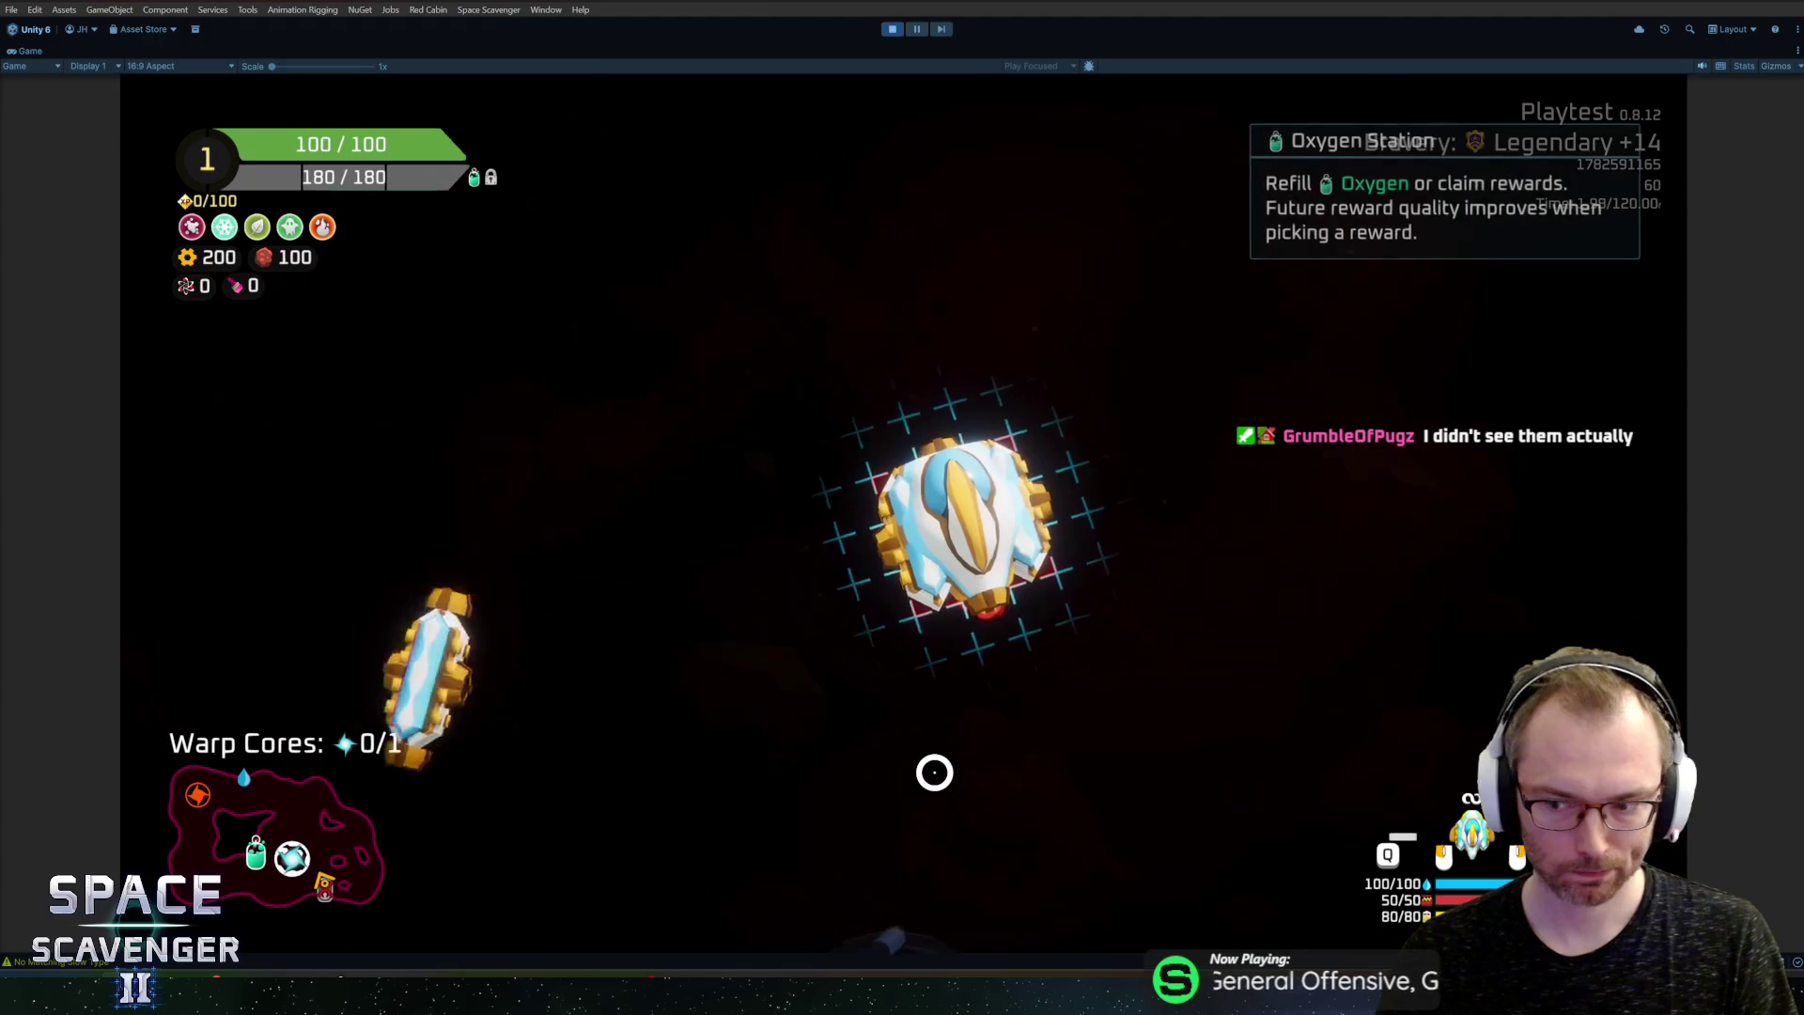
{"action": "key", "text": "s"}
Step: Attach the new part to the ship's top, then fight enemies while collecting spare parts and the warp core
{"action": "left_click", "coordinate": [926, 413]}
{"action": "key", "text": "s"}
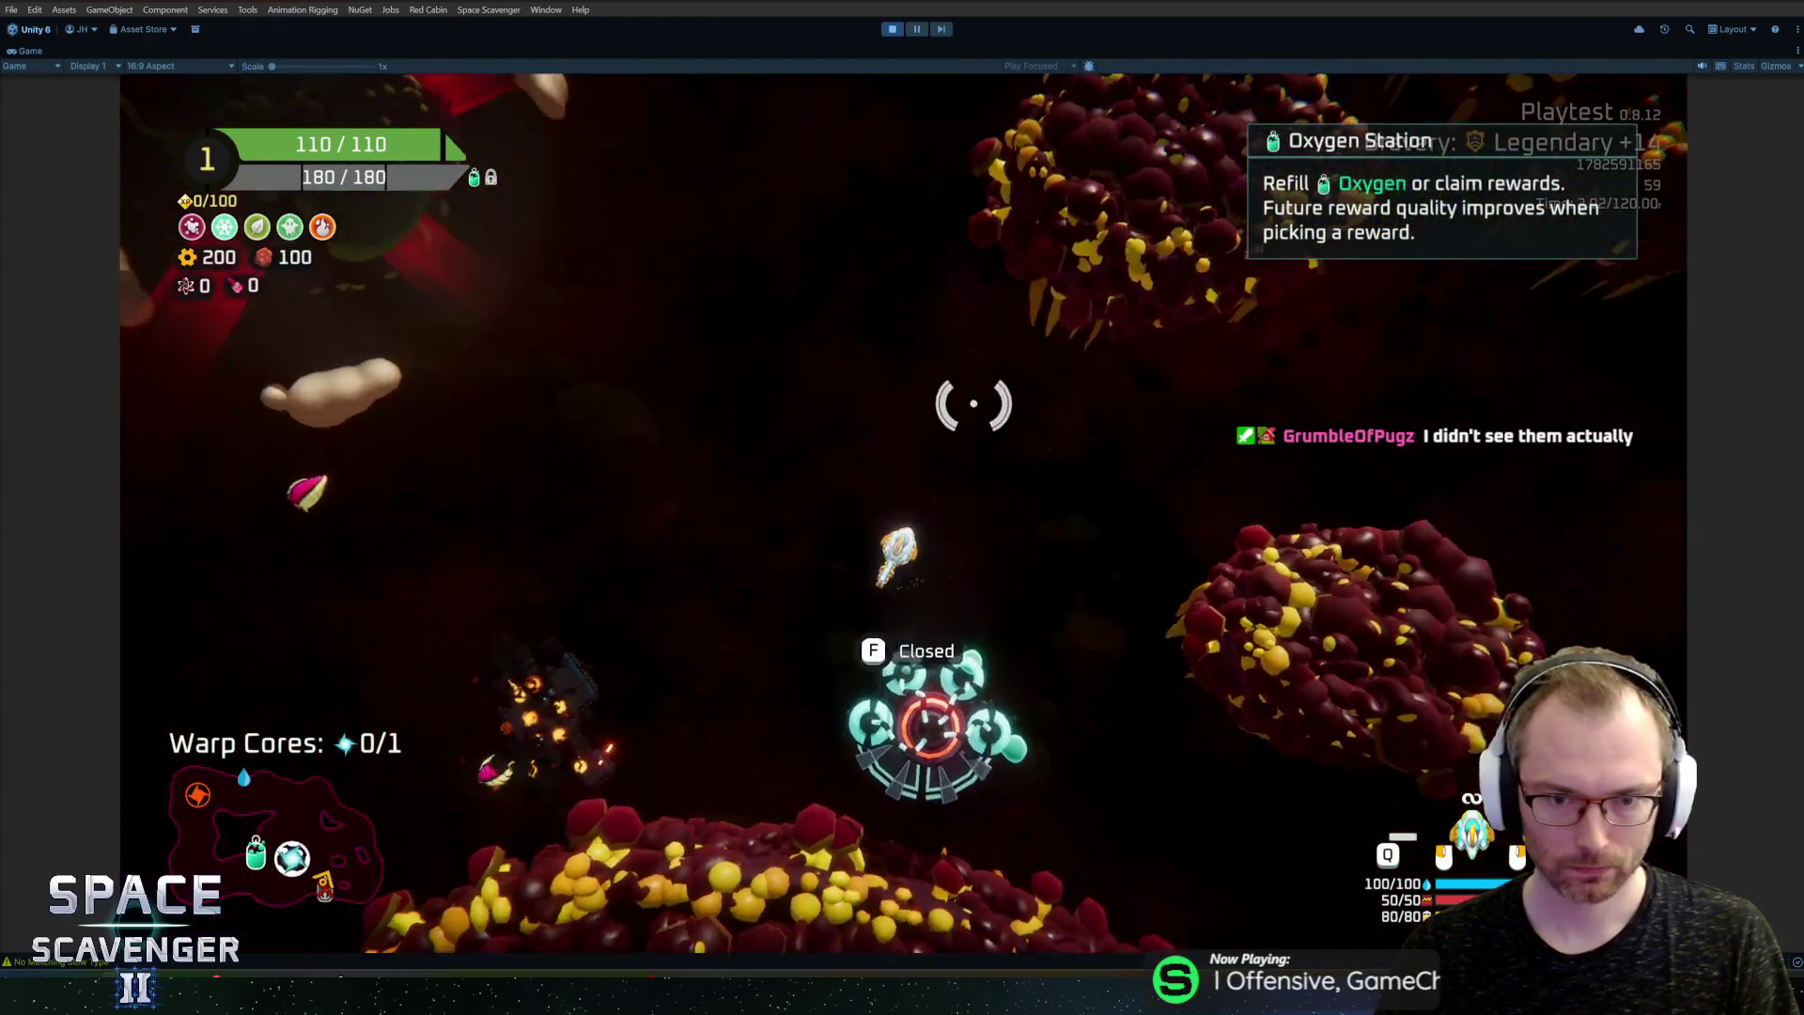
{"action": "key", "text": "a"}
{"action": "key", "text": "a"}
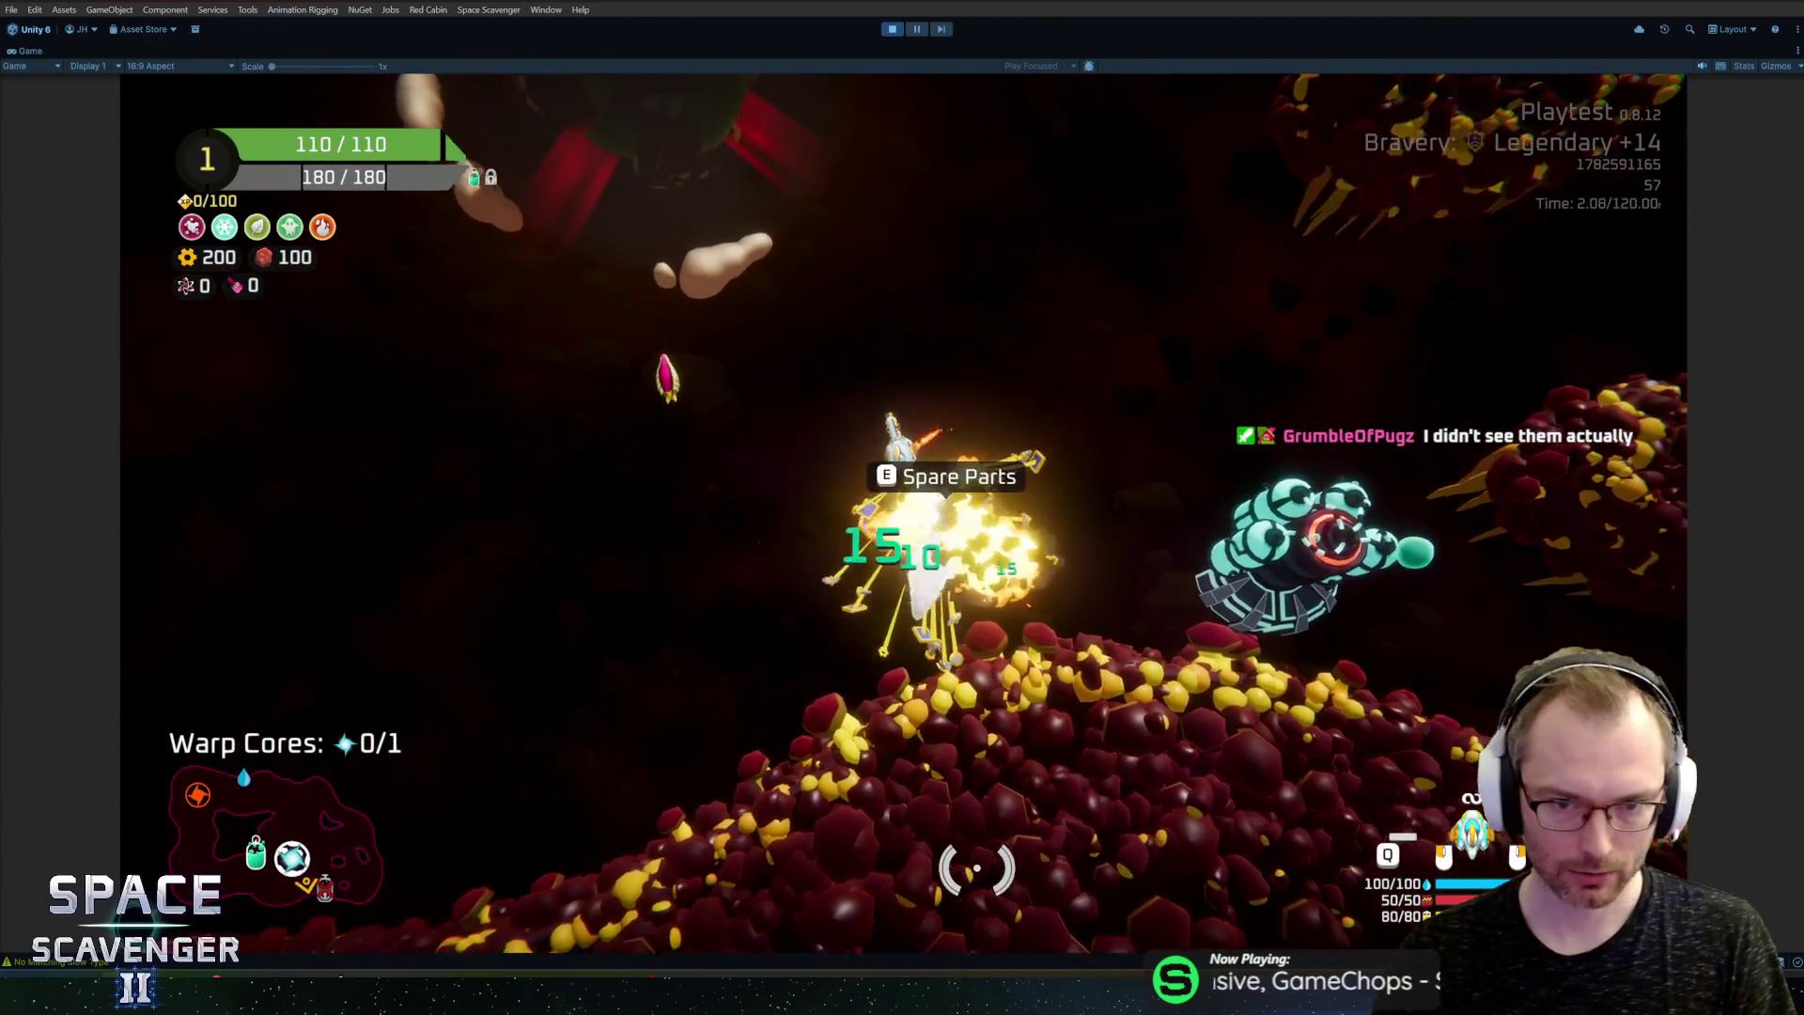
{"action": "key", "text": "d"}
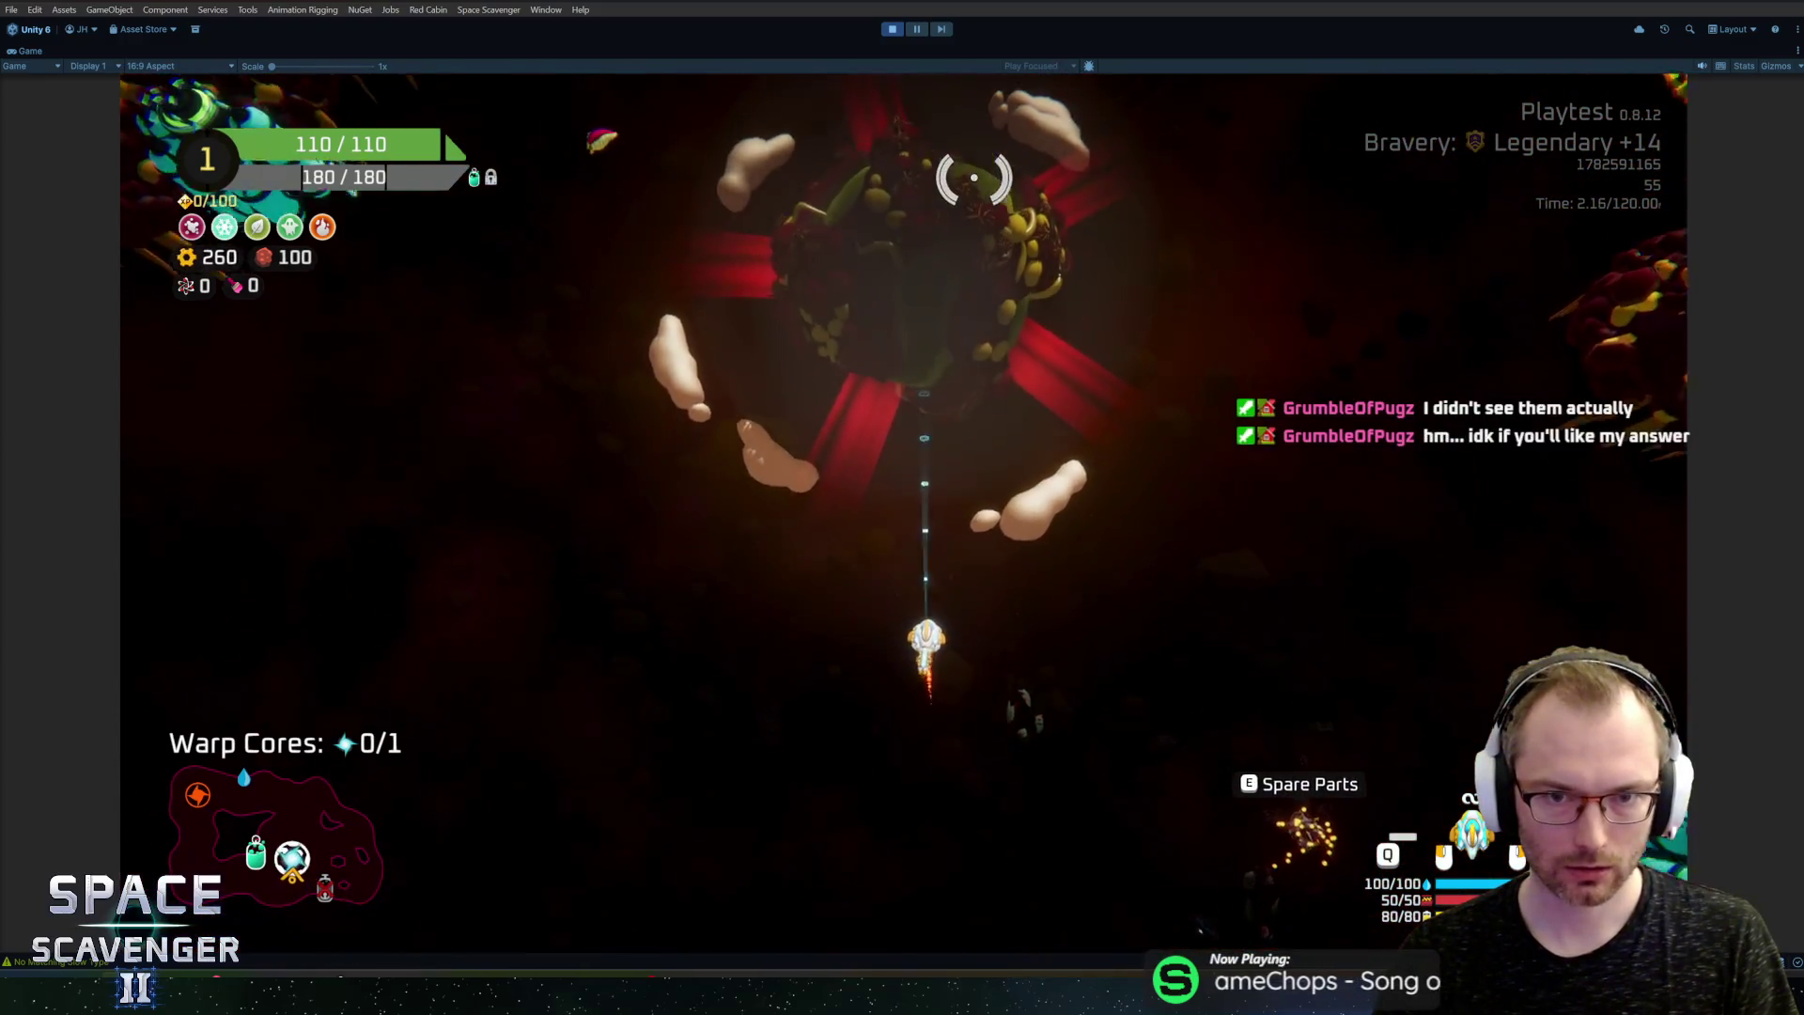
{"action": "key", "text": "d"}
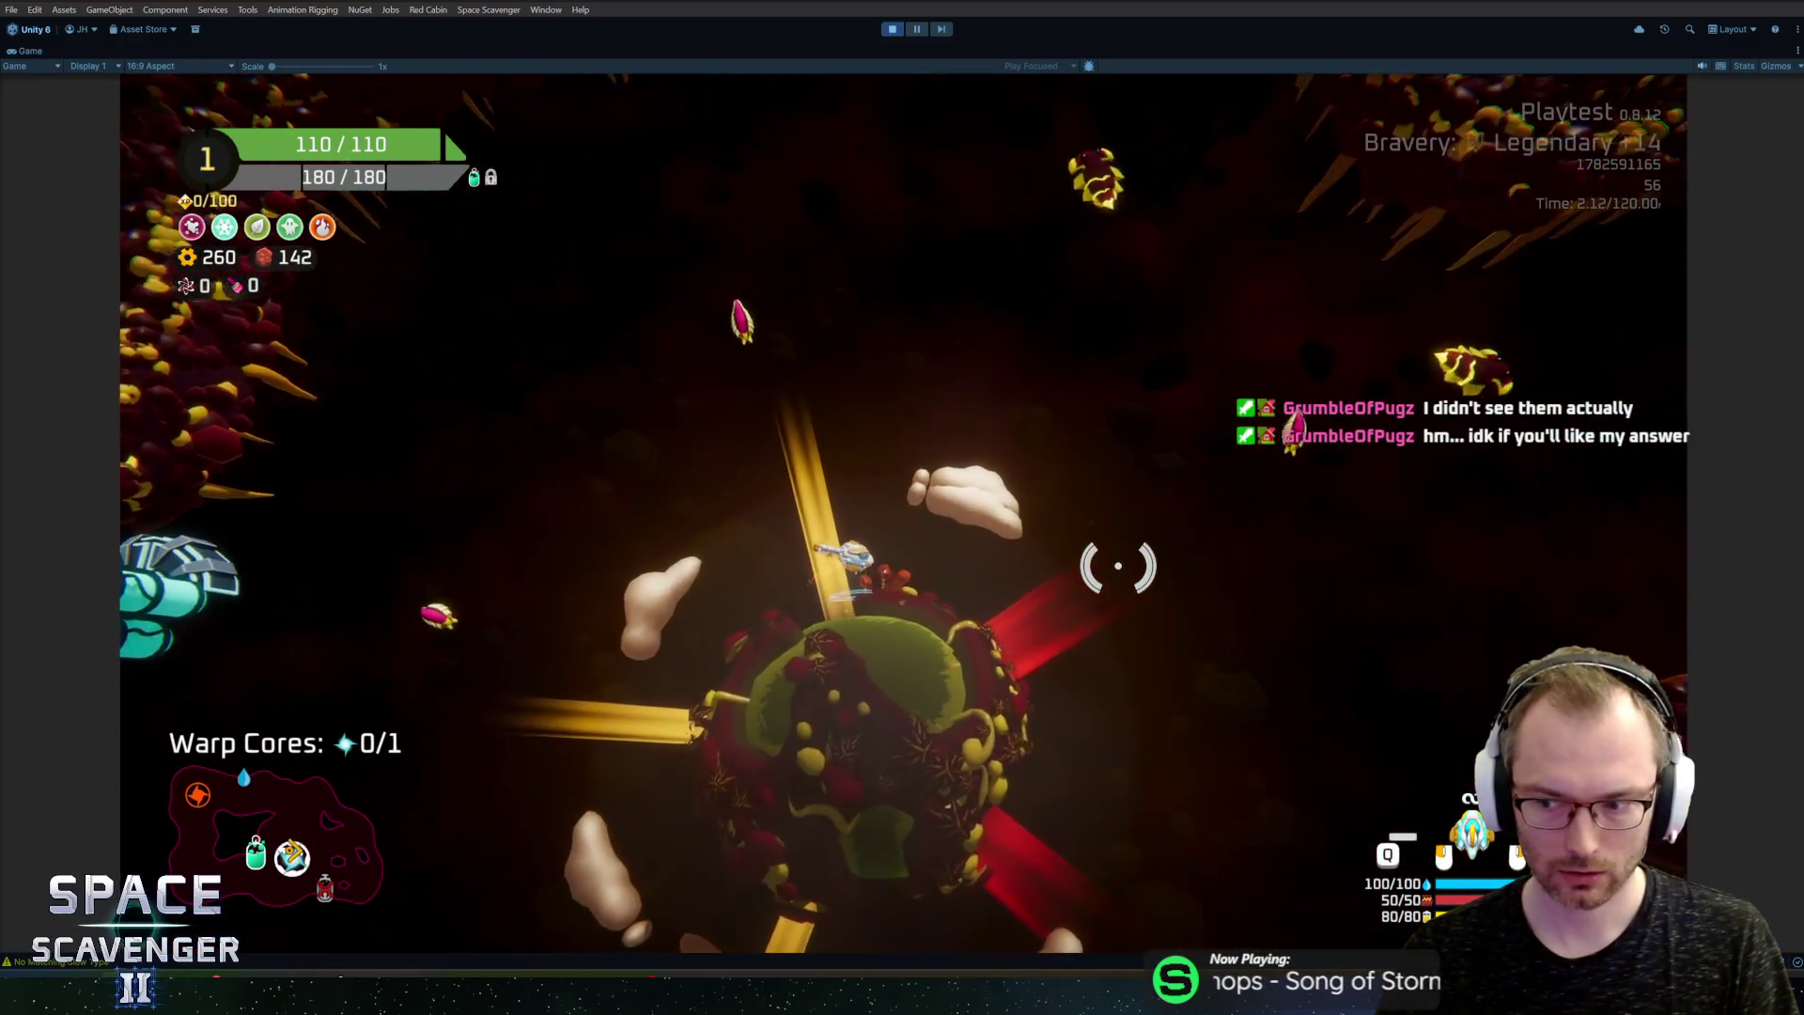
{"action": "key", "text": "a"}
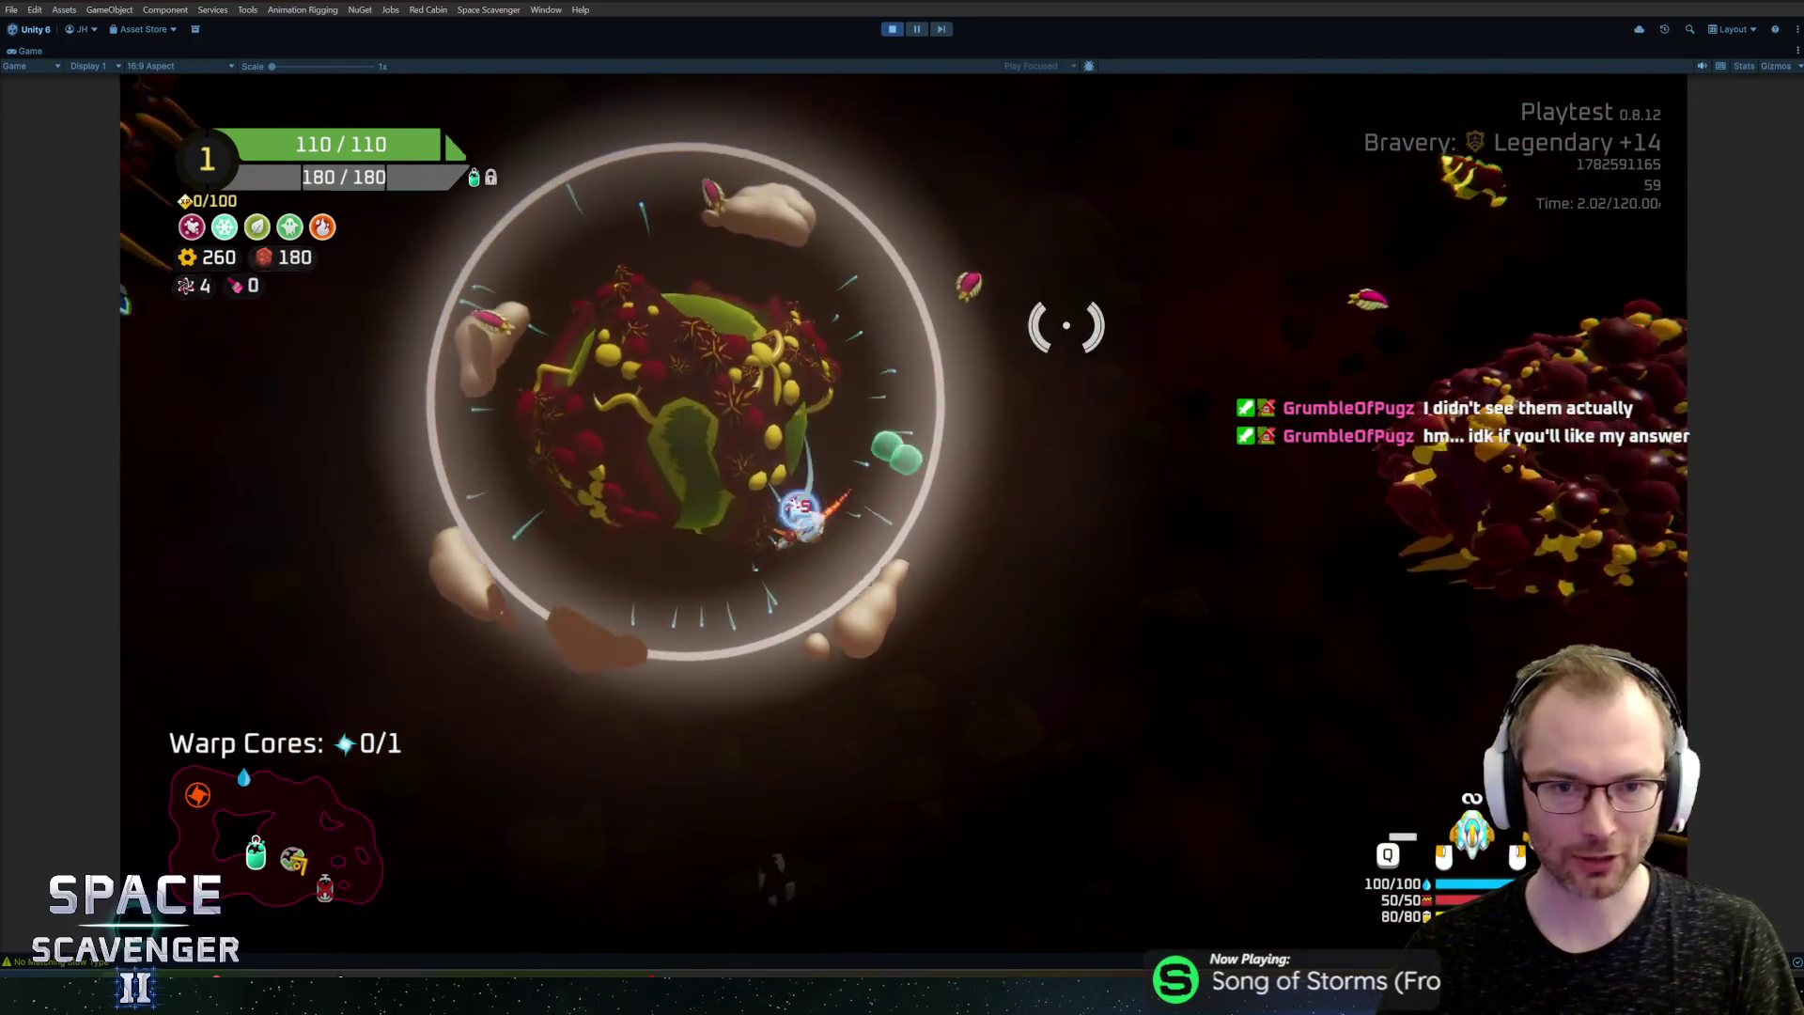
{"action": "key", "text": "w"}
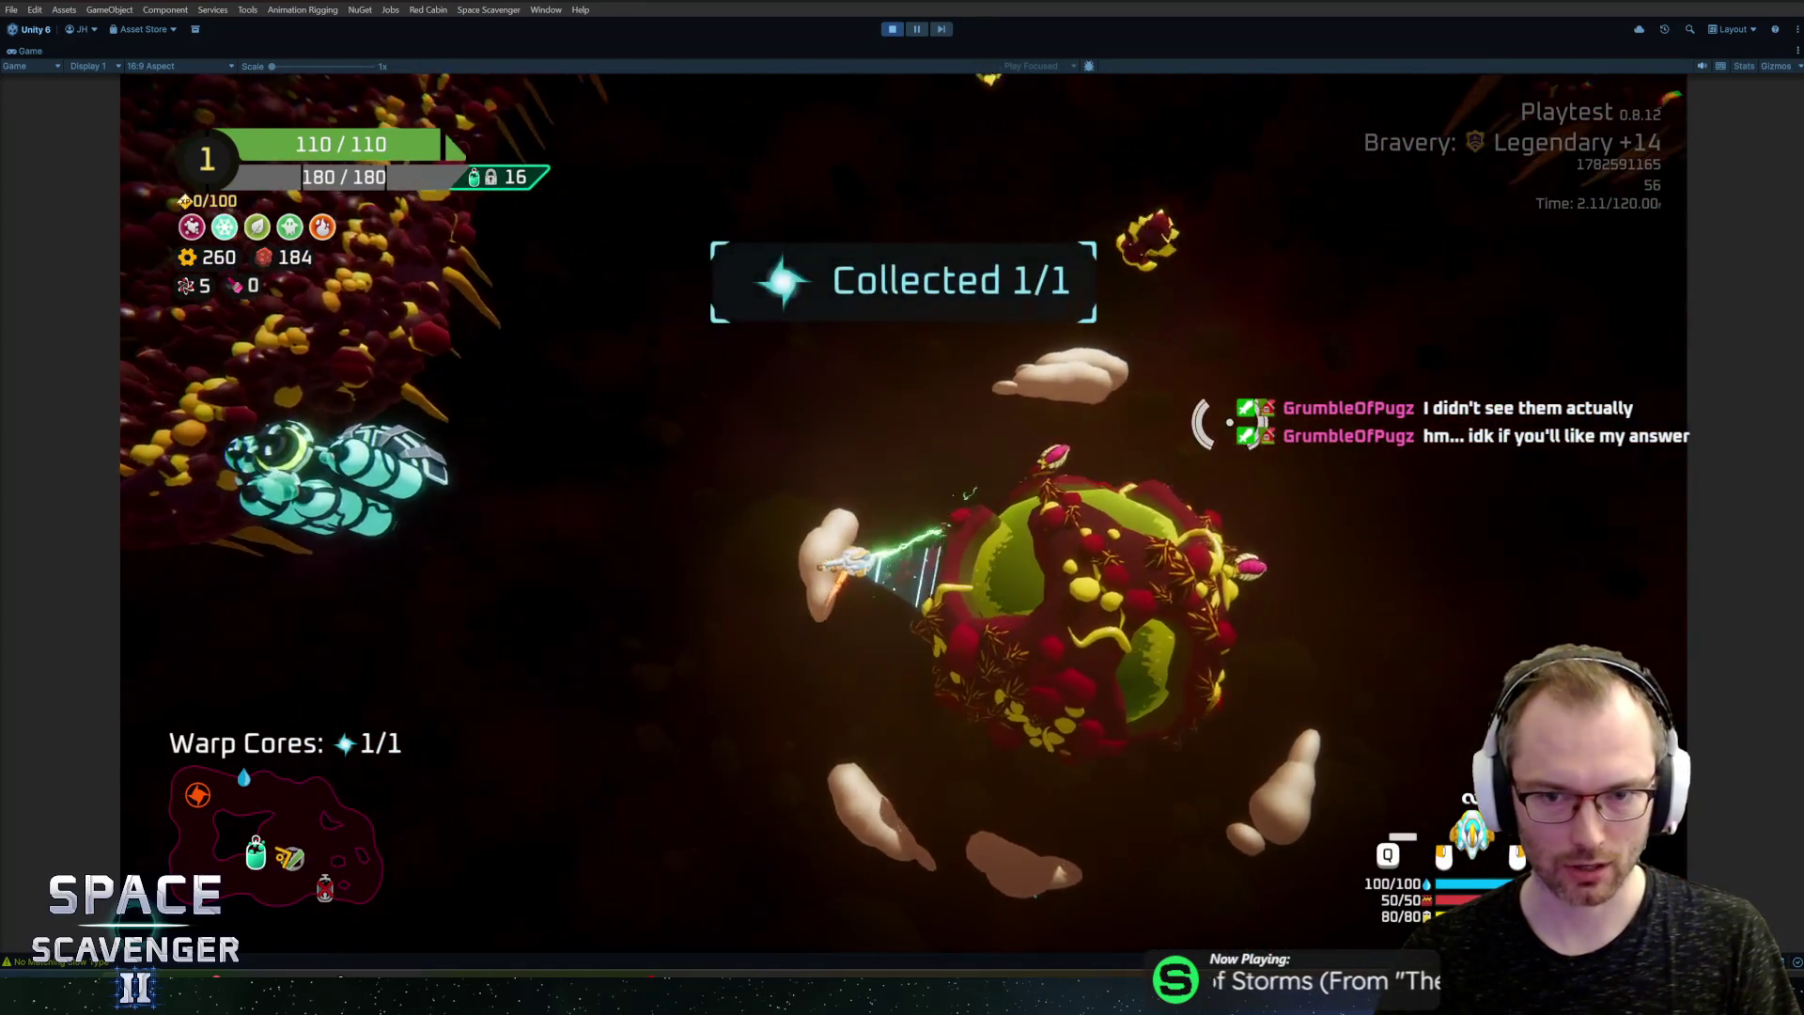
{"action": "key", "text": "d"}
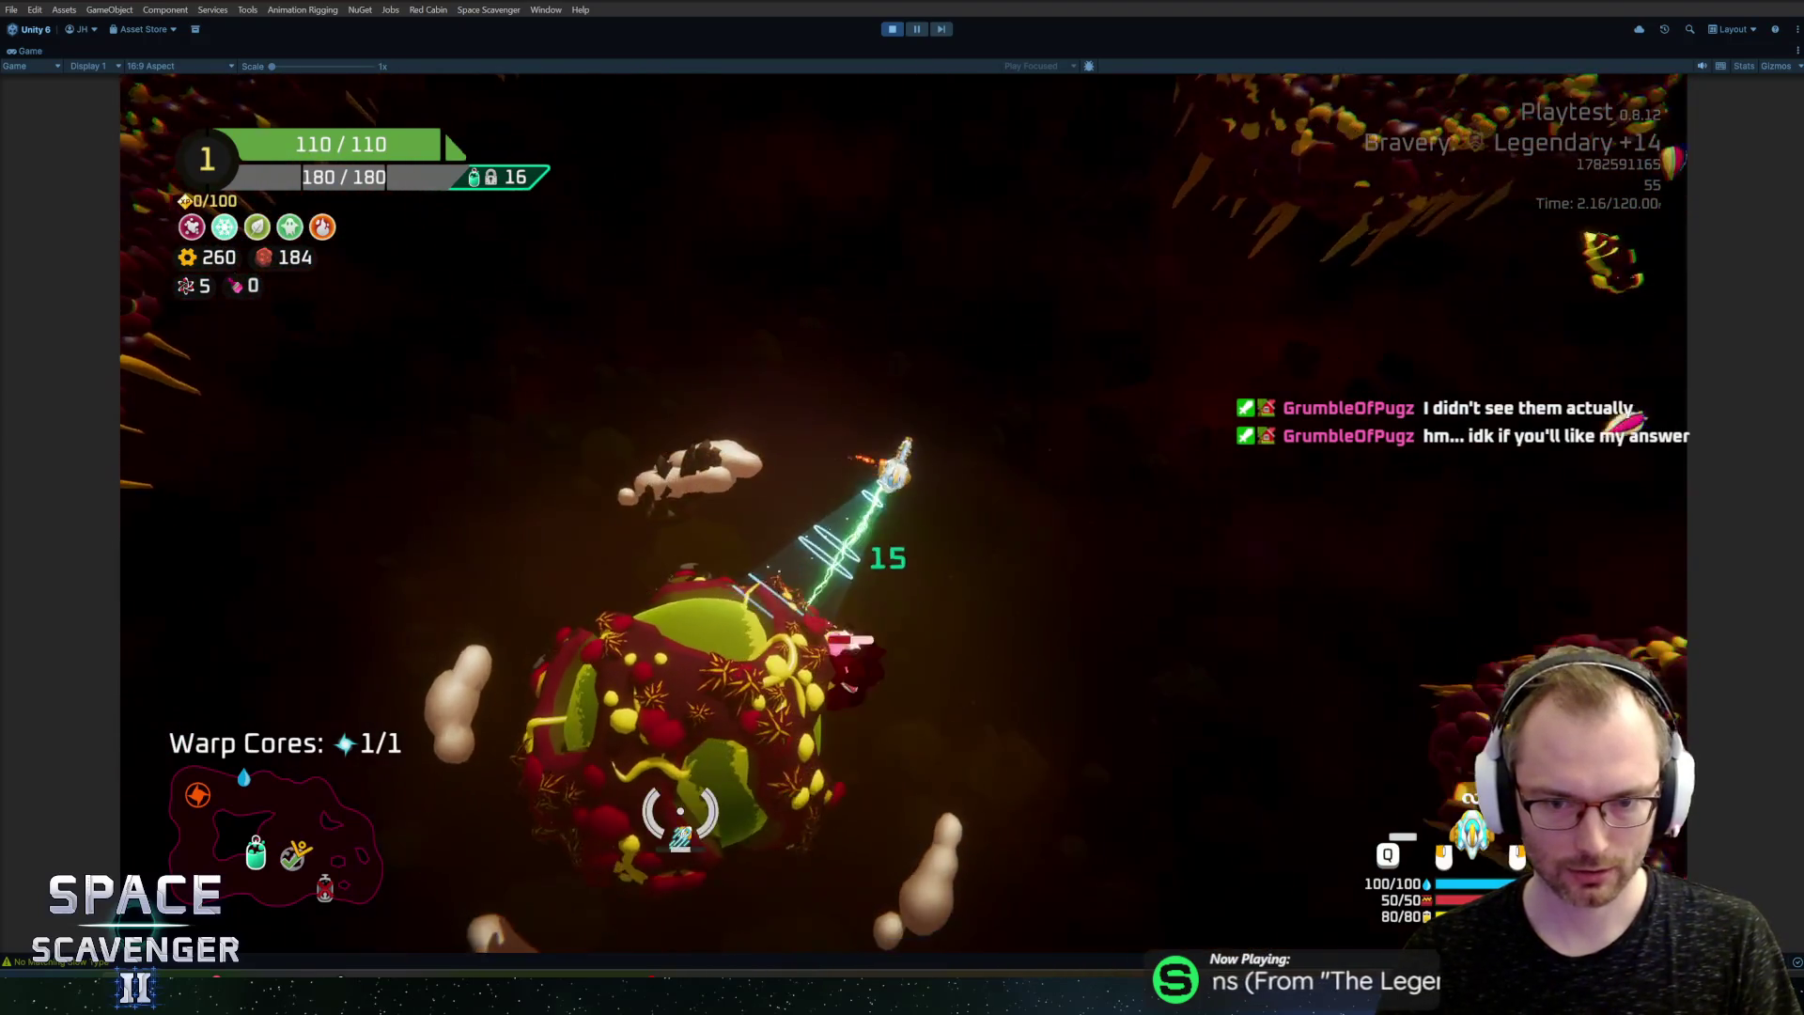
{"action": "key", "text": "d"}
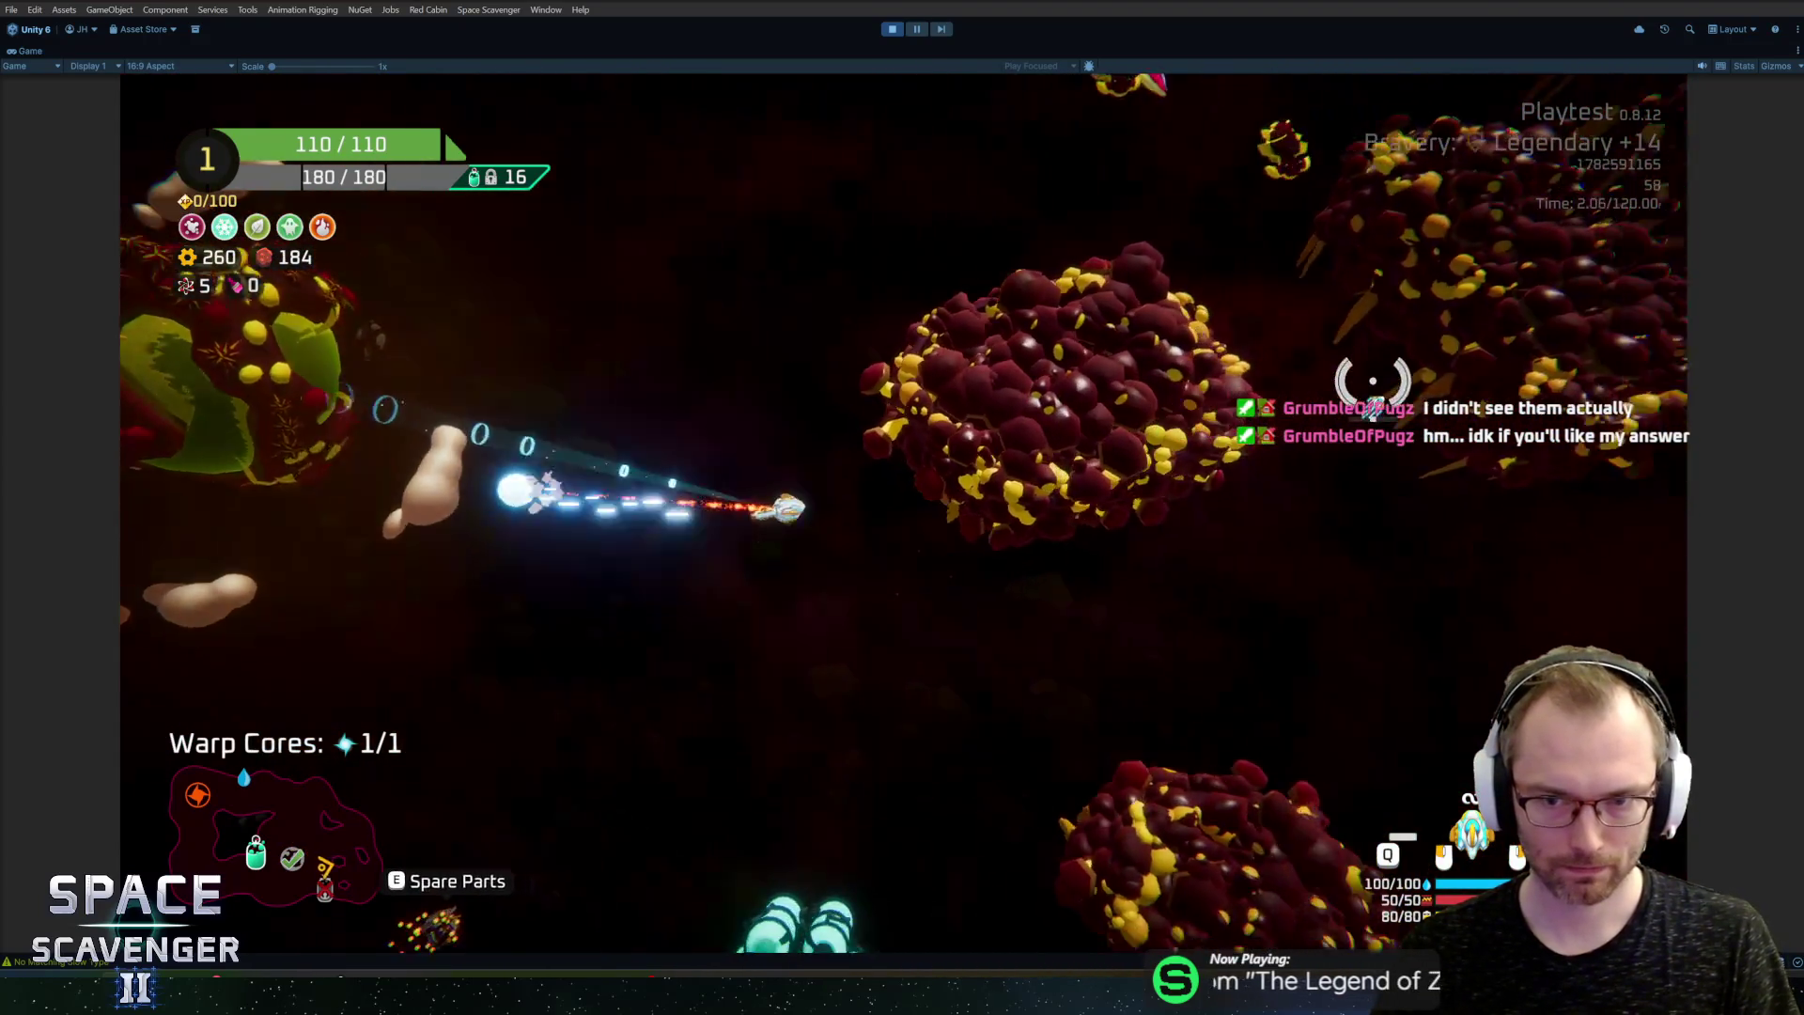
{"action": "key", "text": "s"}
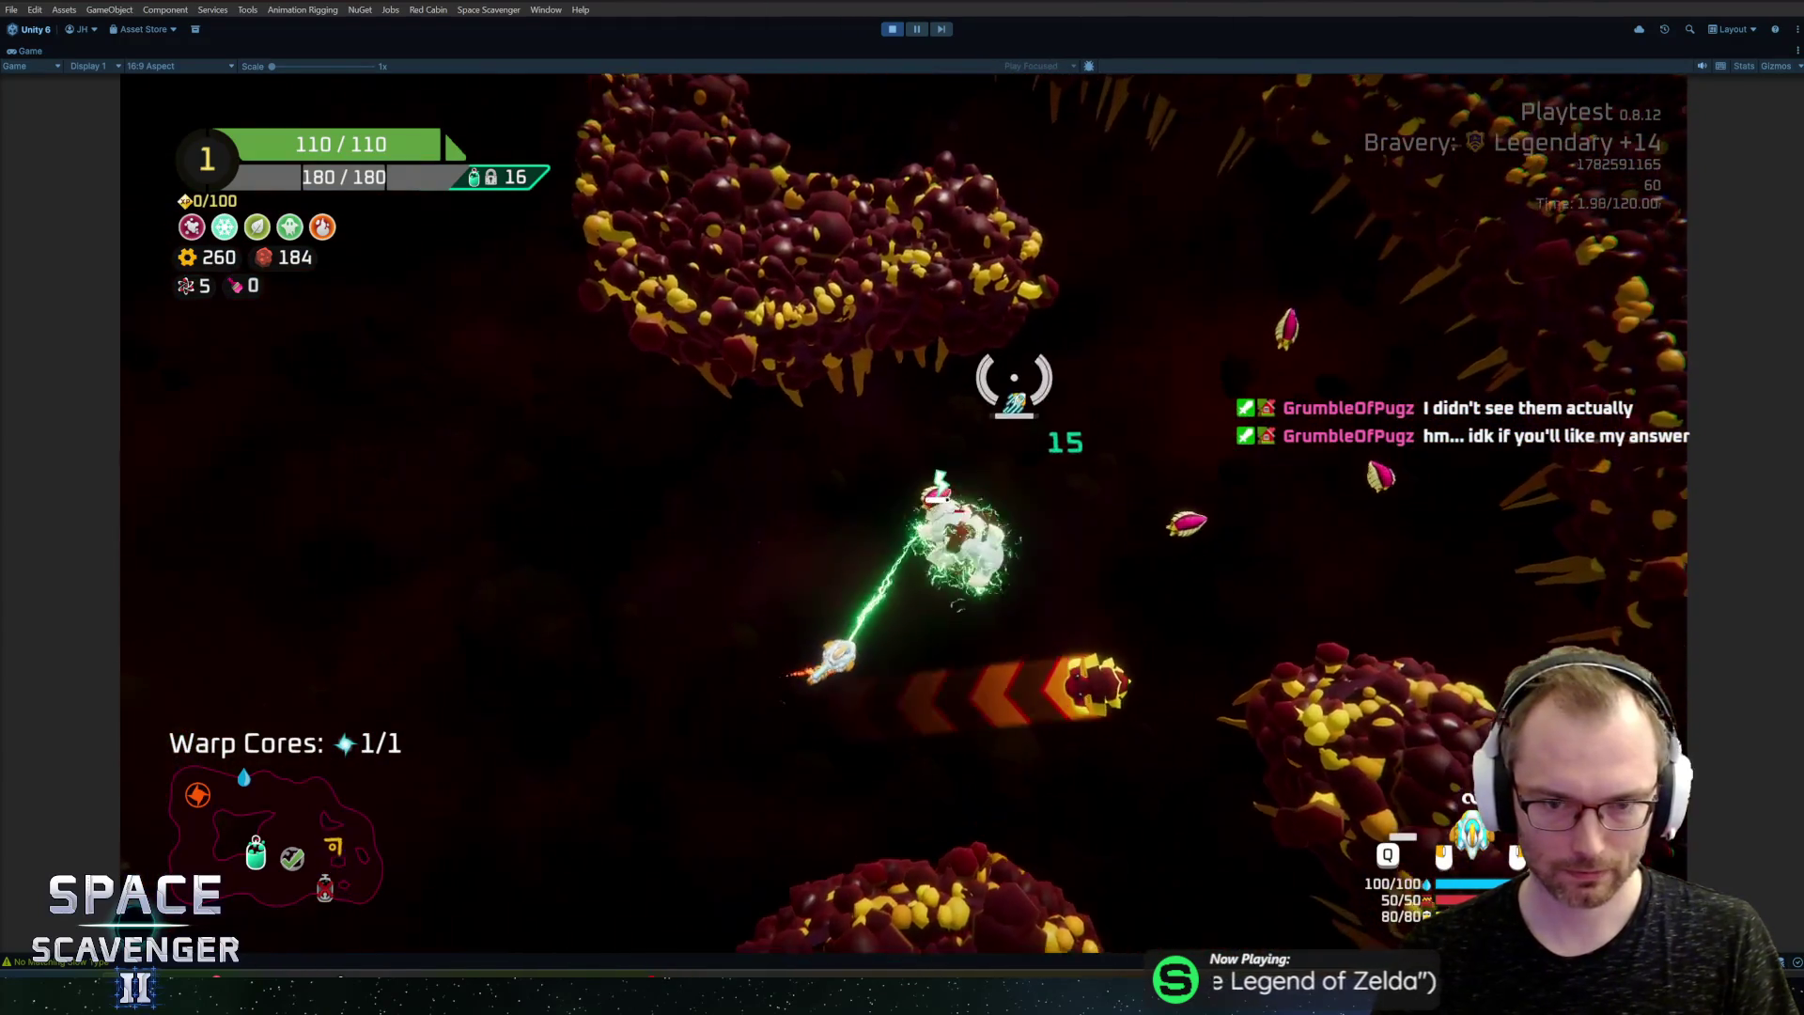
{"action": "key", "text": "a"}
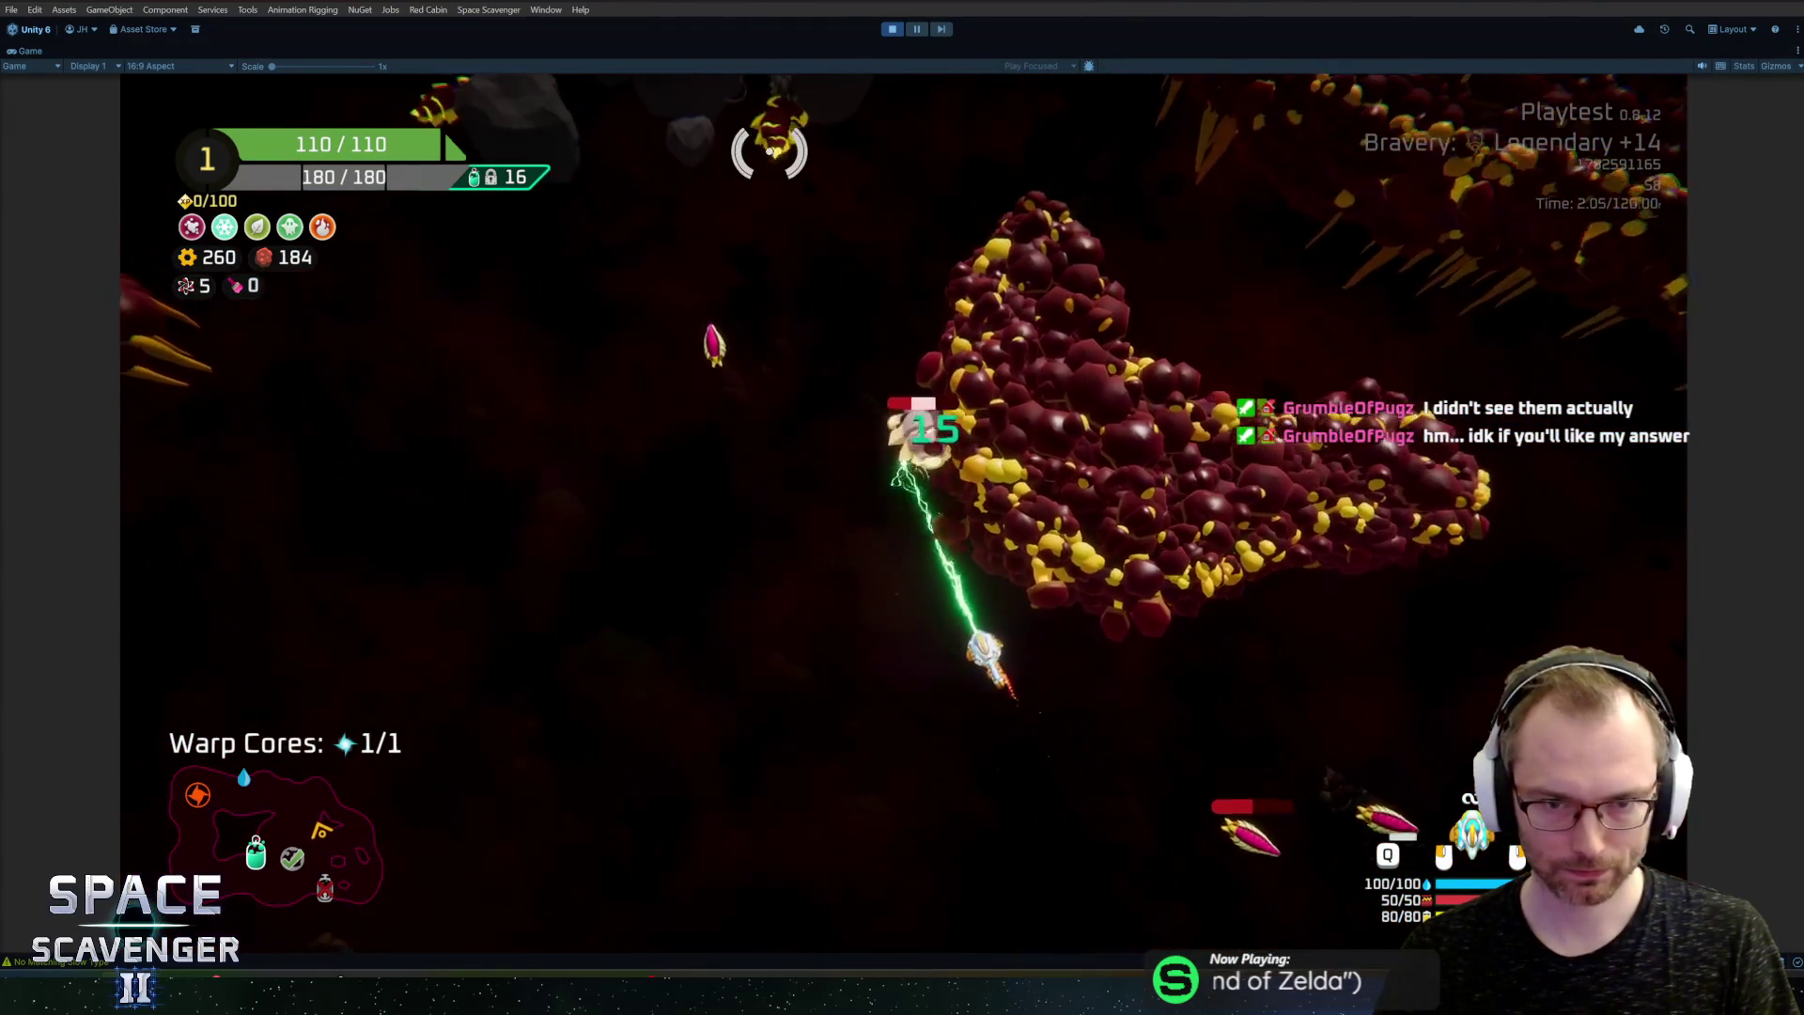
{"action": "key", "text": "w"}
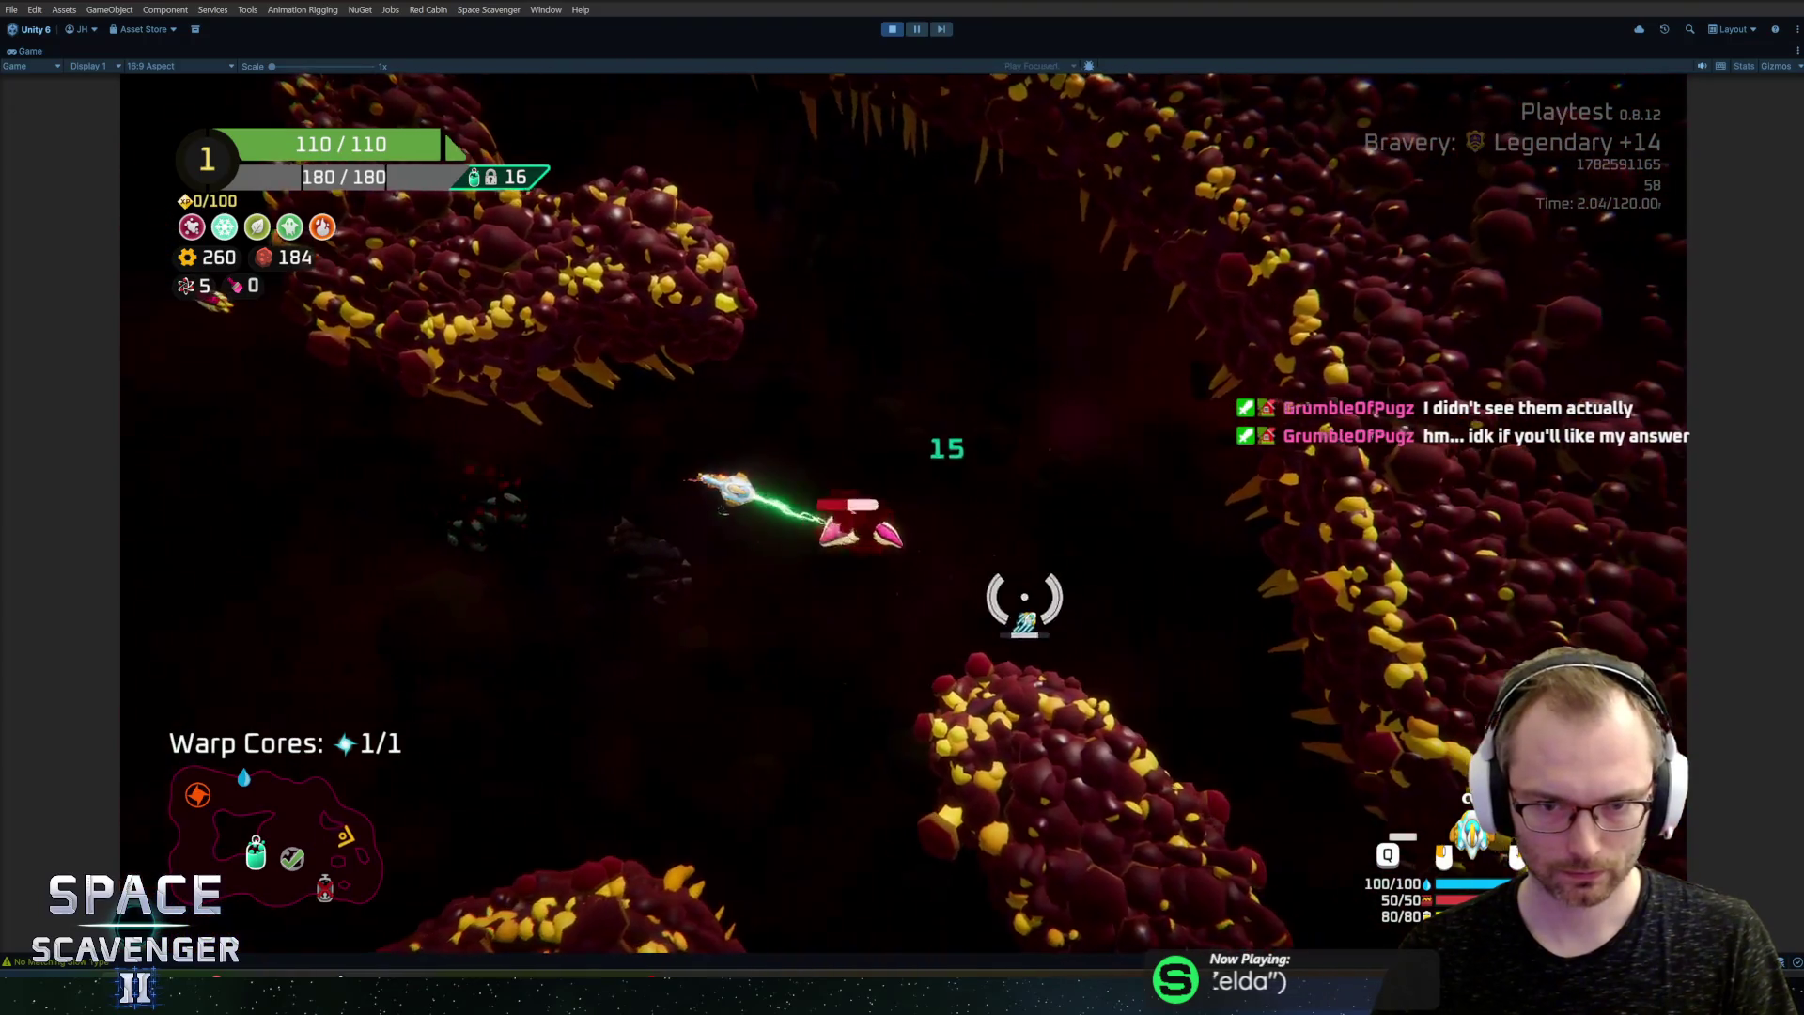
{"action": "key", "text": "s"}
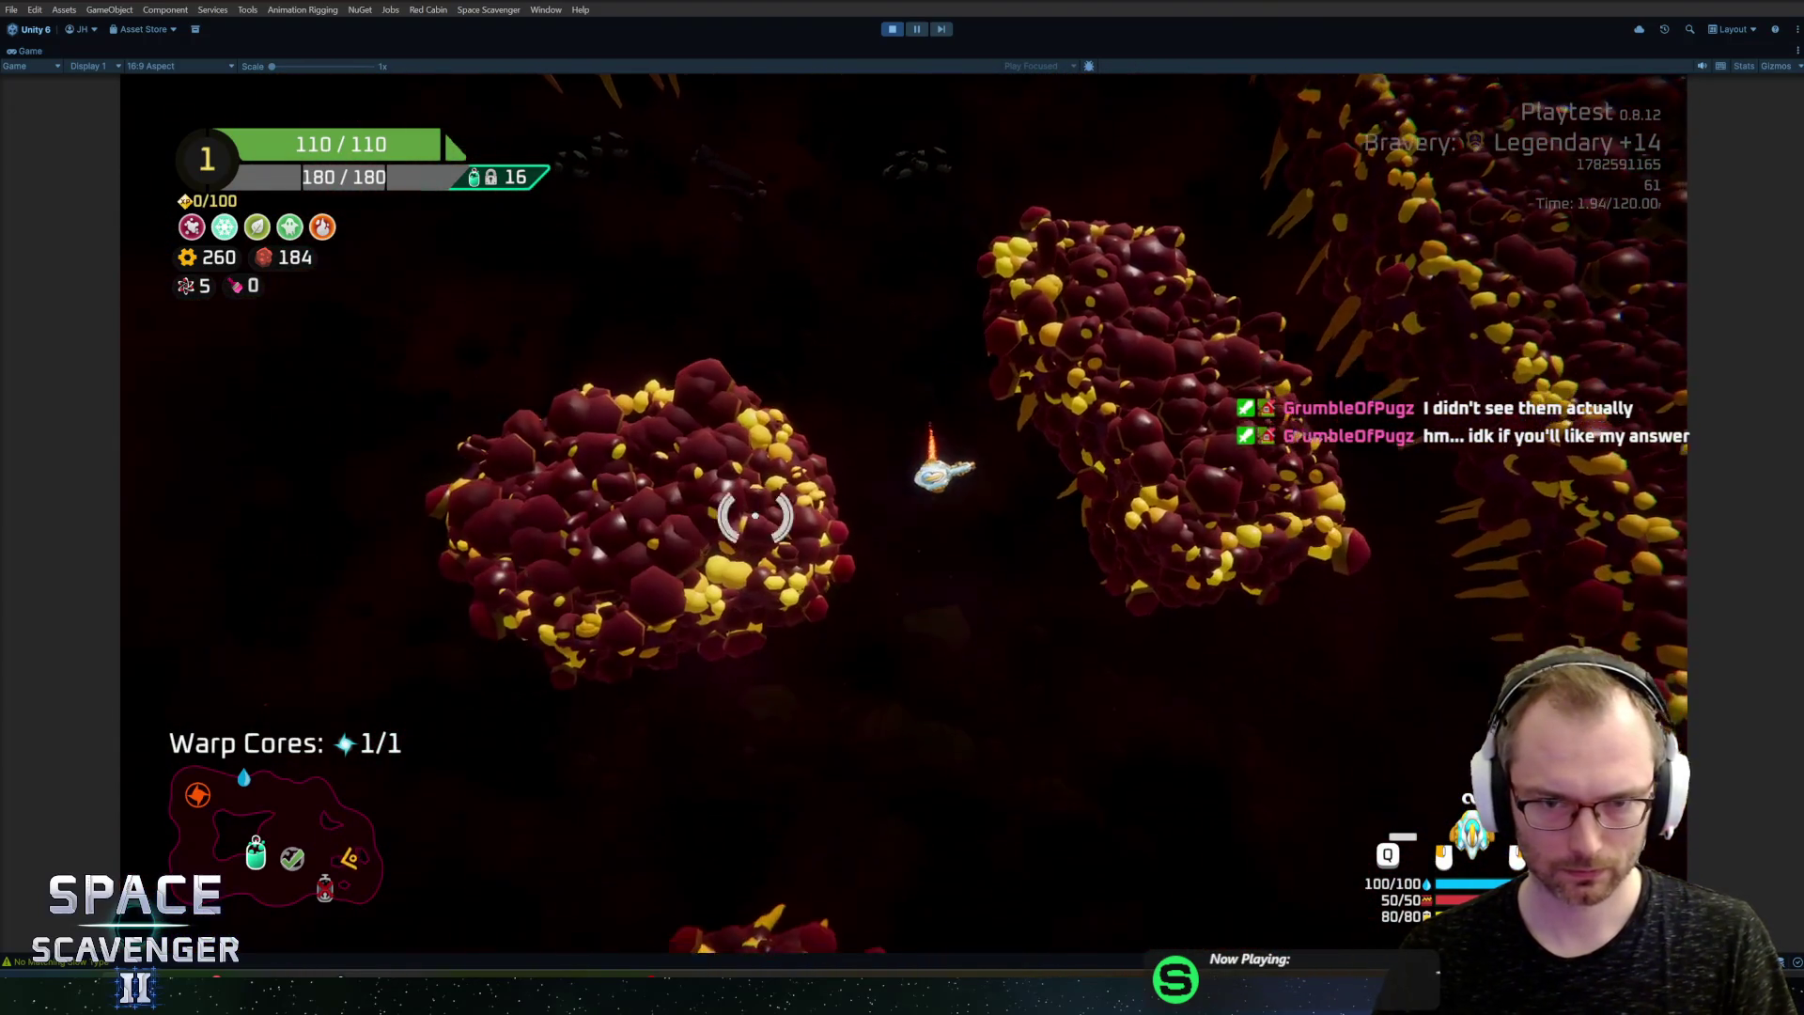
{"action": "key", "text": "w"}
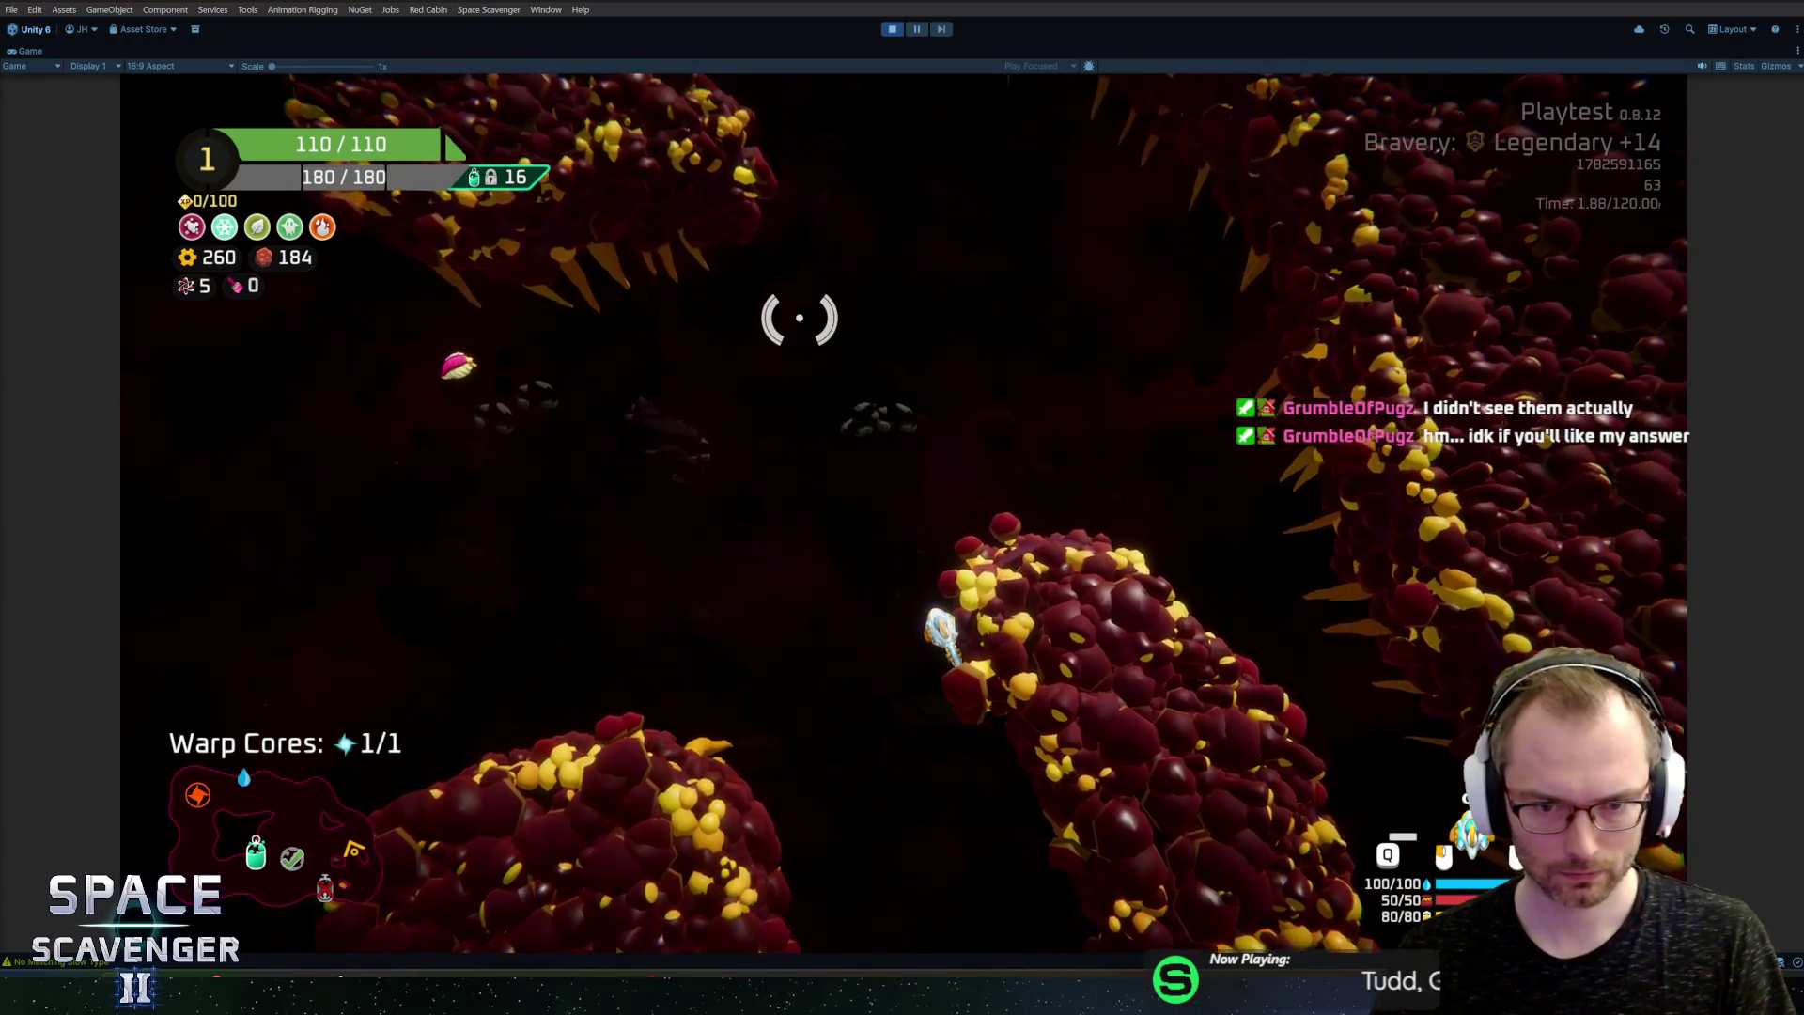
{"action": "scroll", "coordinate": [800, 319], "scroll_direction": "up", "scroll_amount": 3}
{"action": "scroll", "coordinate": [800, 318], "scroll_direction": "down", "scroll_amount": 3}
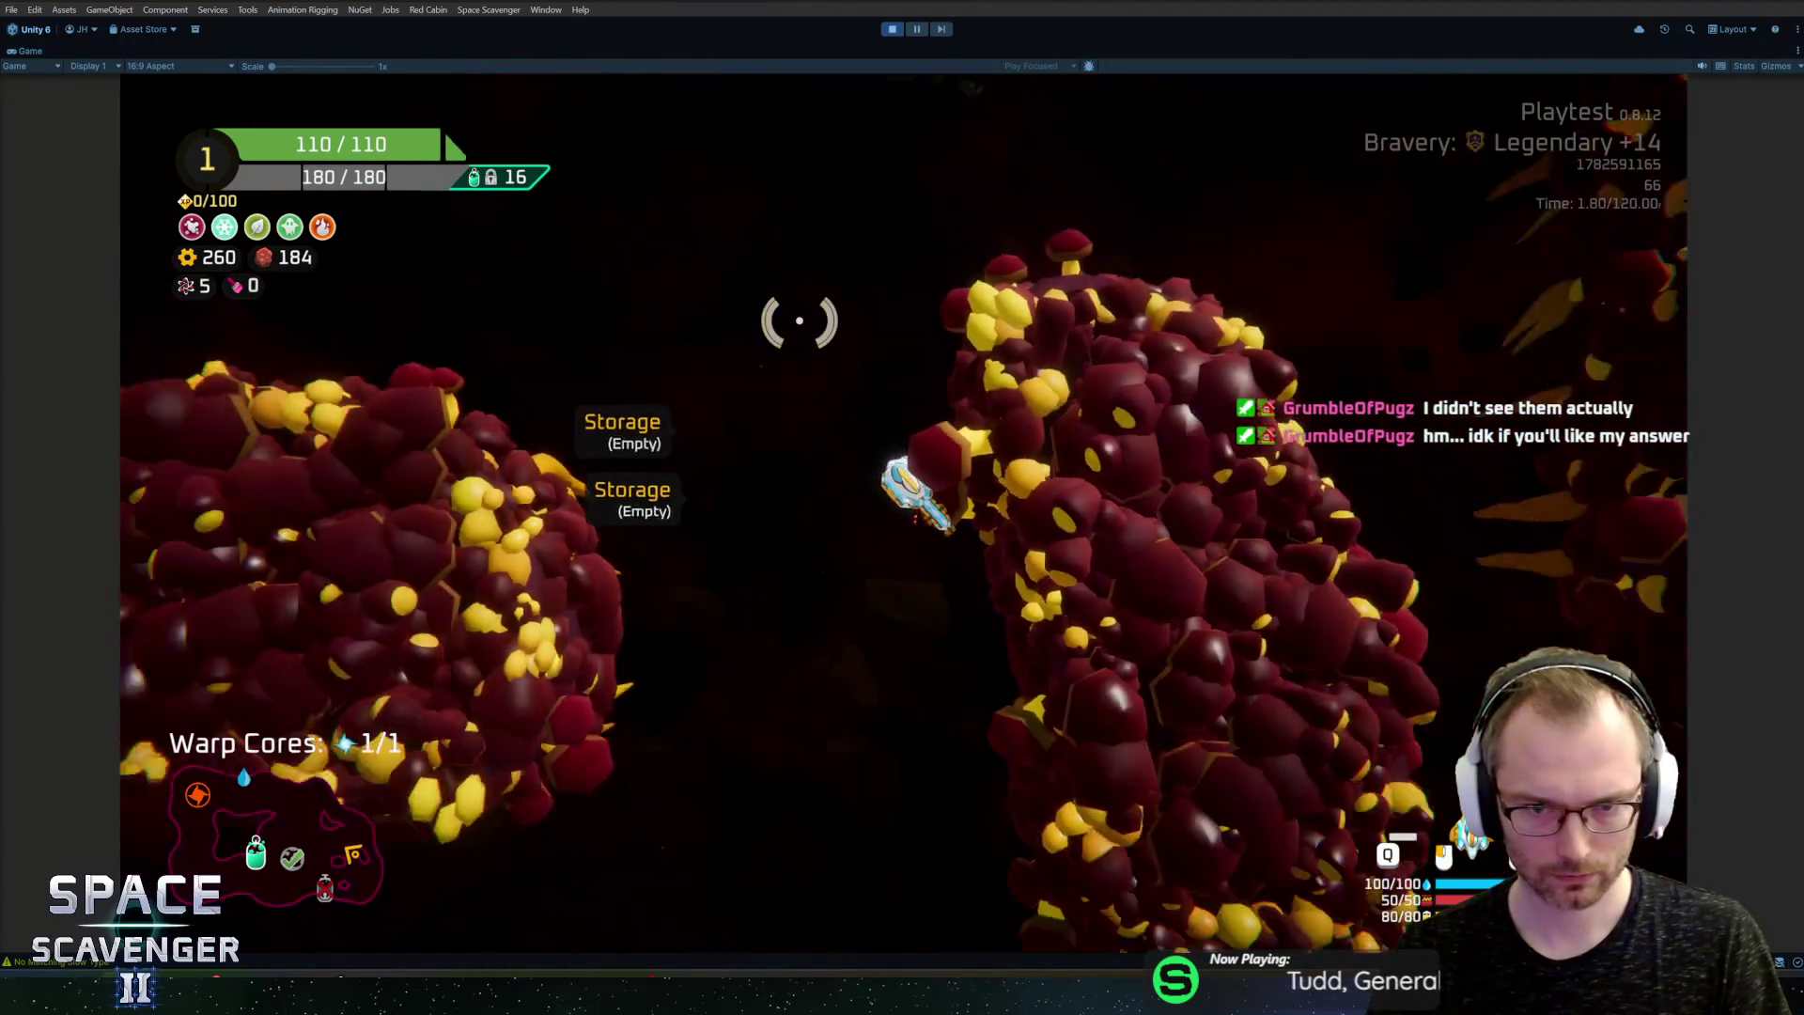
{"action": "scroll", "coordinate": [800, 320], "scroll_direction": "up", "scroll_amount": 3}
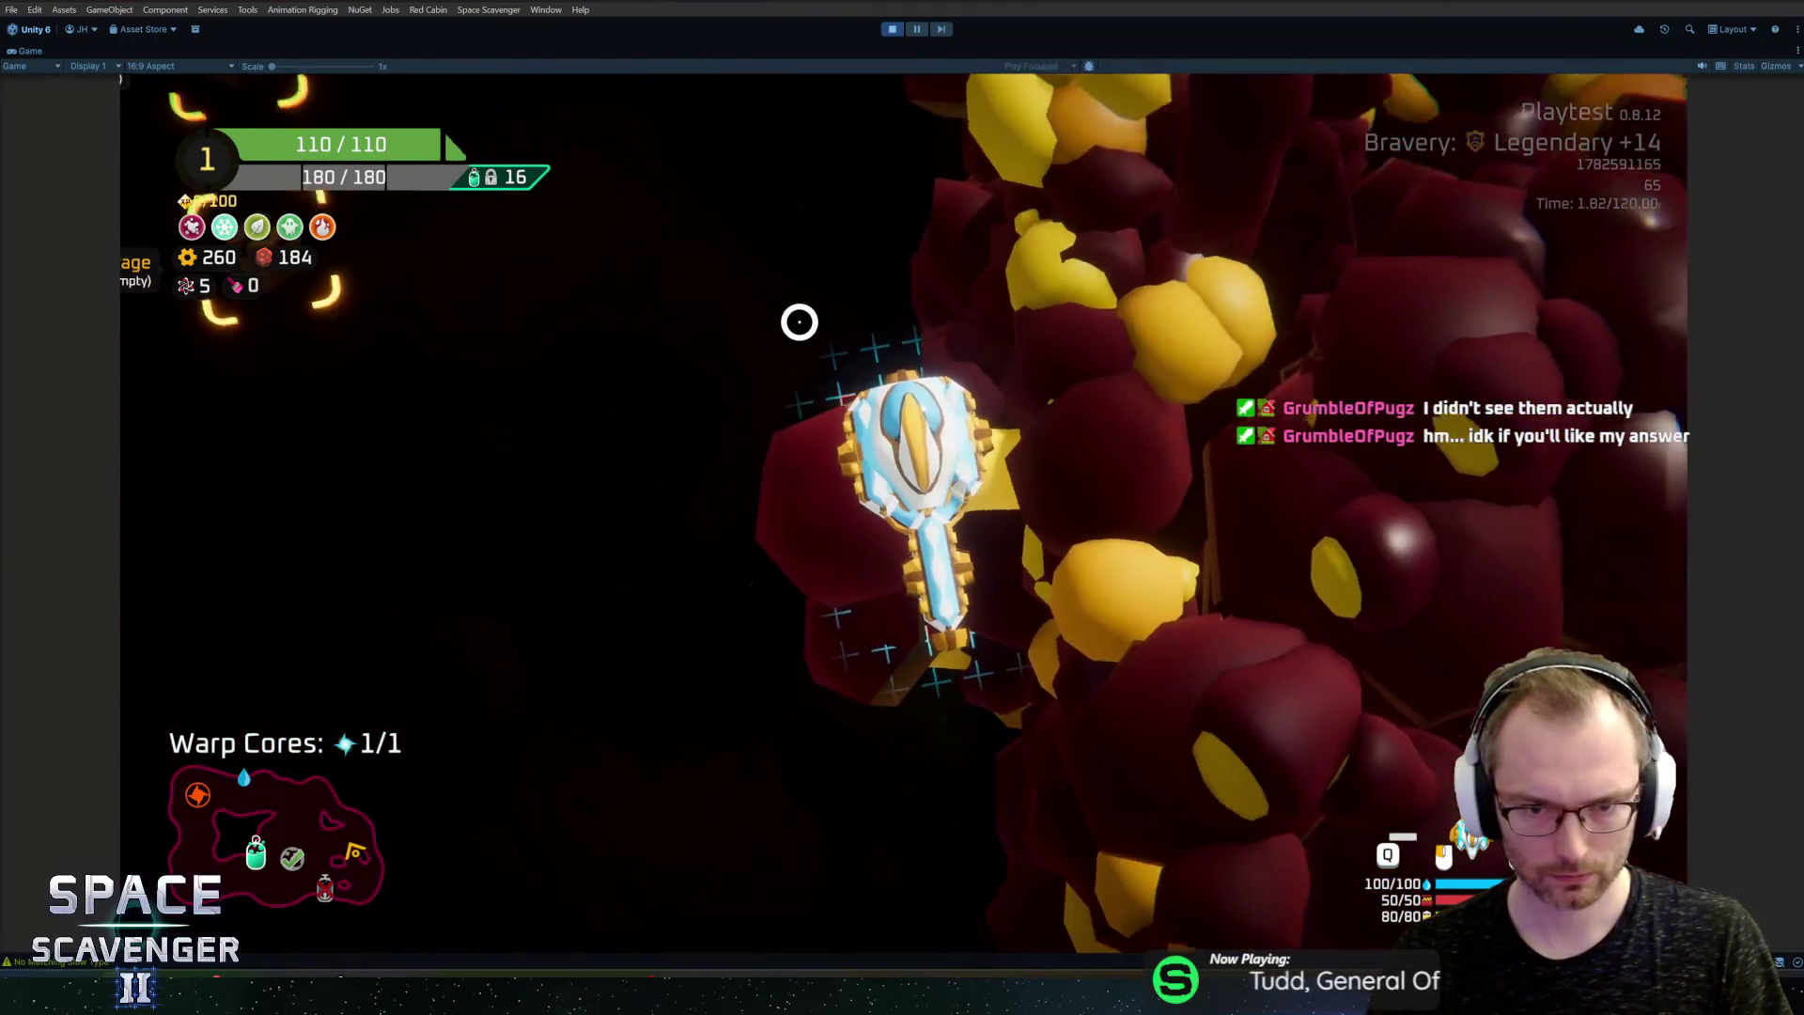
{"action": "scroll", "coordinate": [799, 322], "scroll_direction": "down", "scroll_amount": 3}
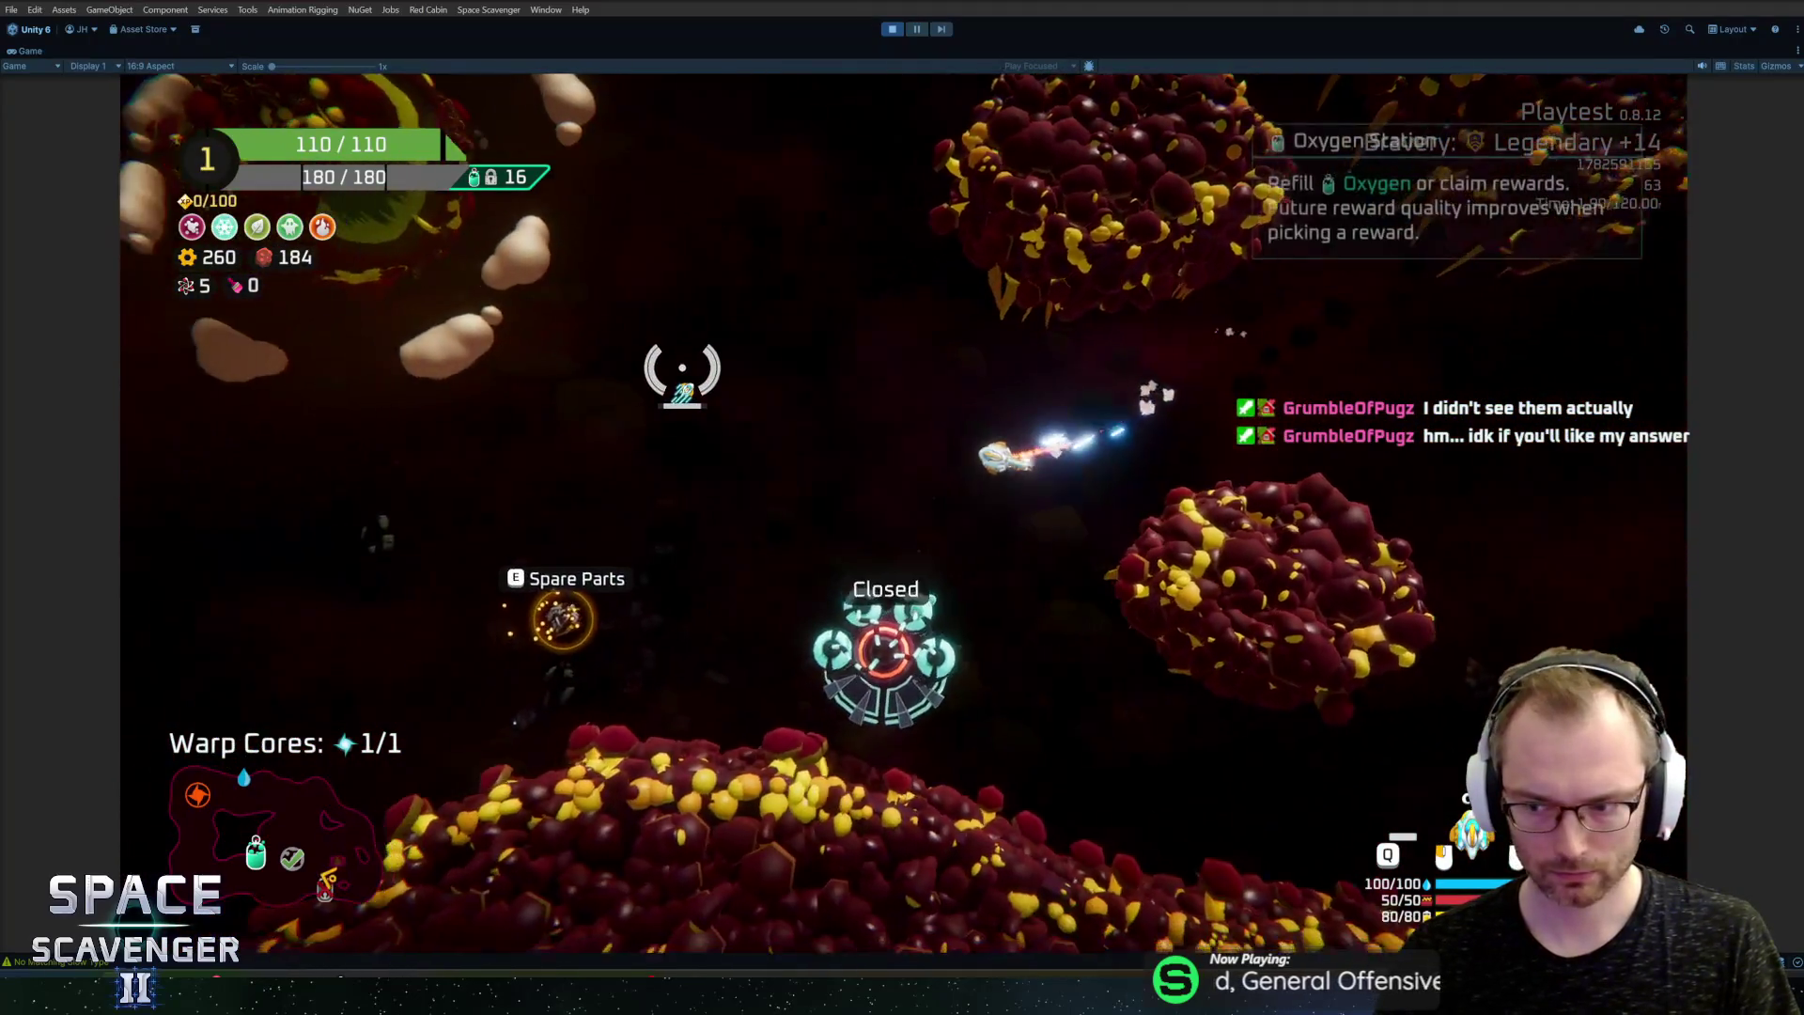
Step: Fly the ship left along the yellow and maroon walls toward the Spare Parts
{"action": "key", "text": "a"}
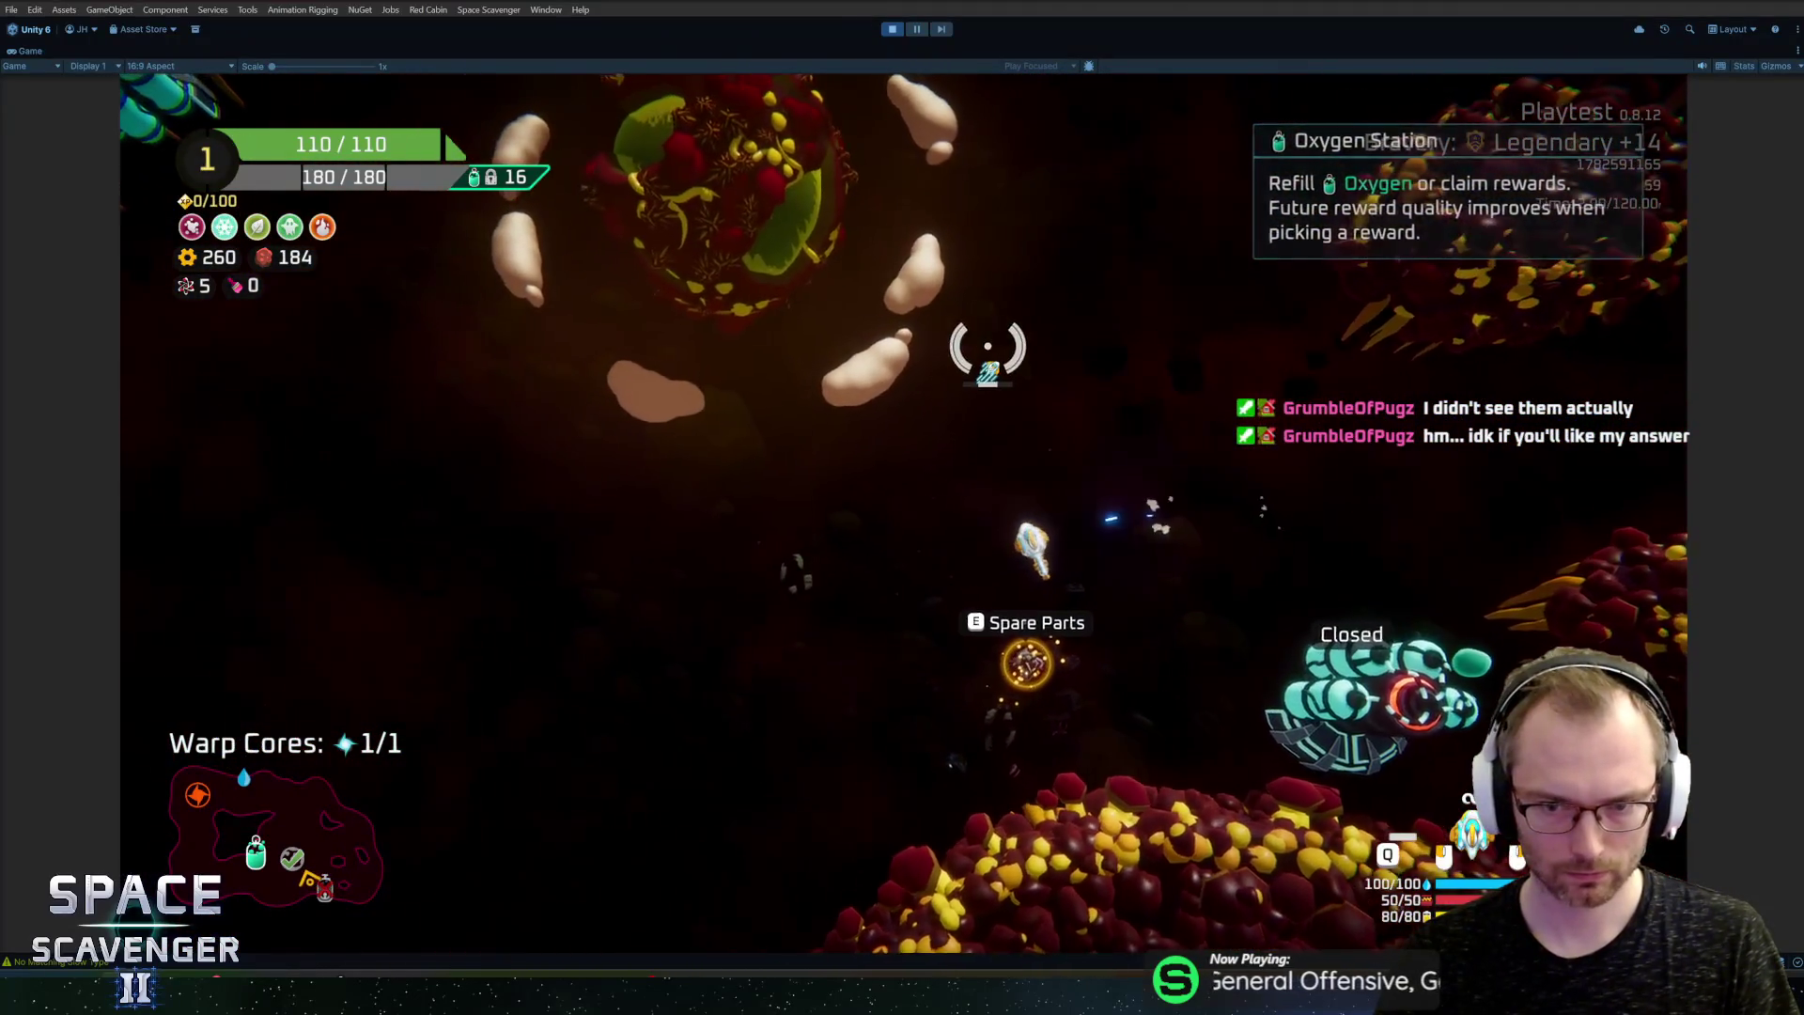
{"action": "mouse_move", "coordinate": [391, 470]}
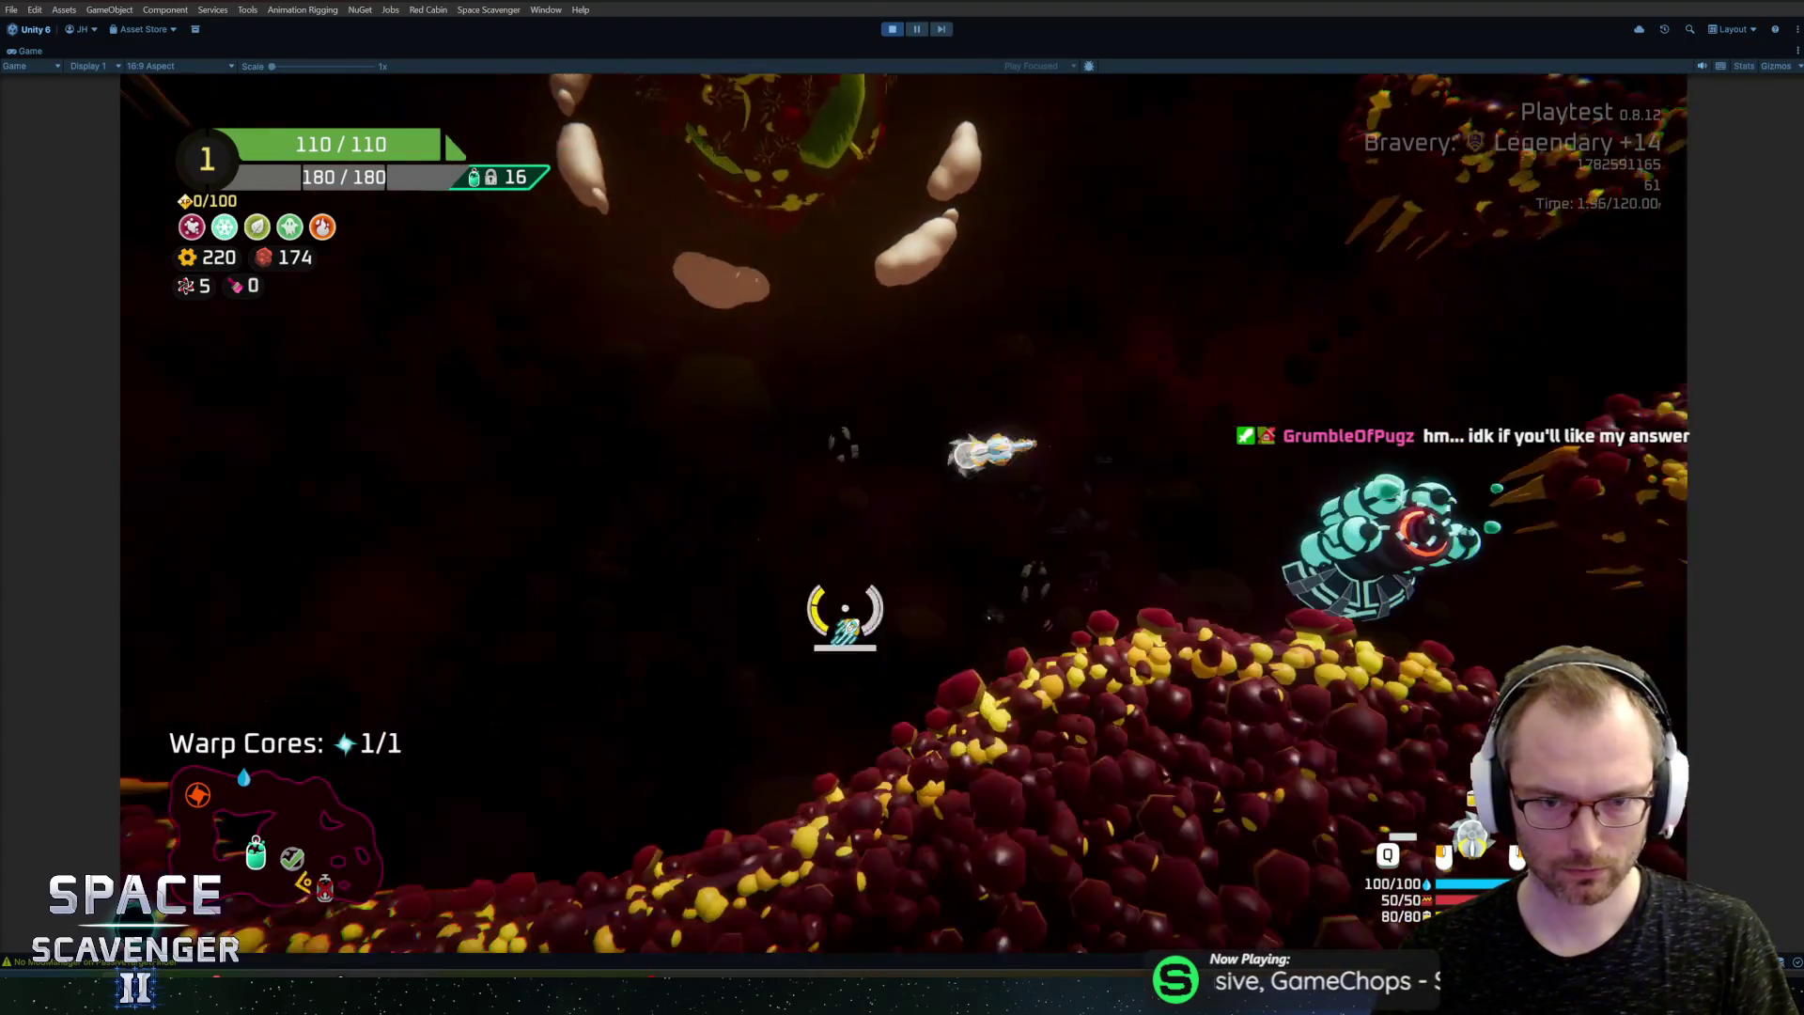
{"action": "key", "text": "a"}
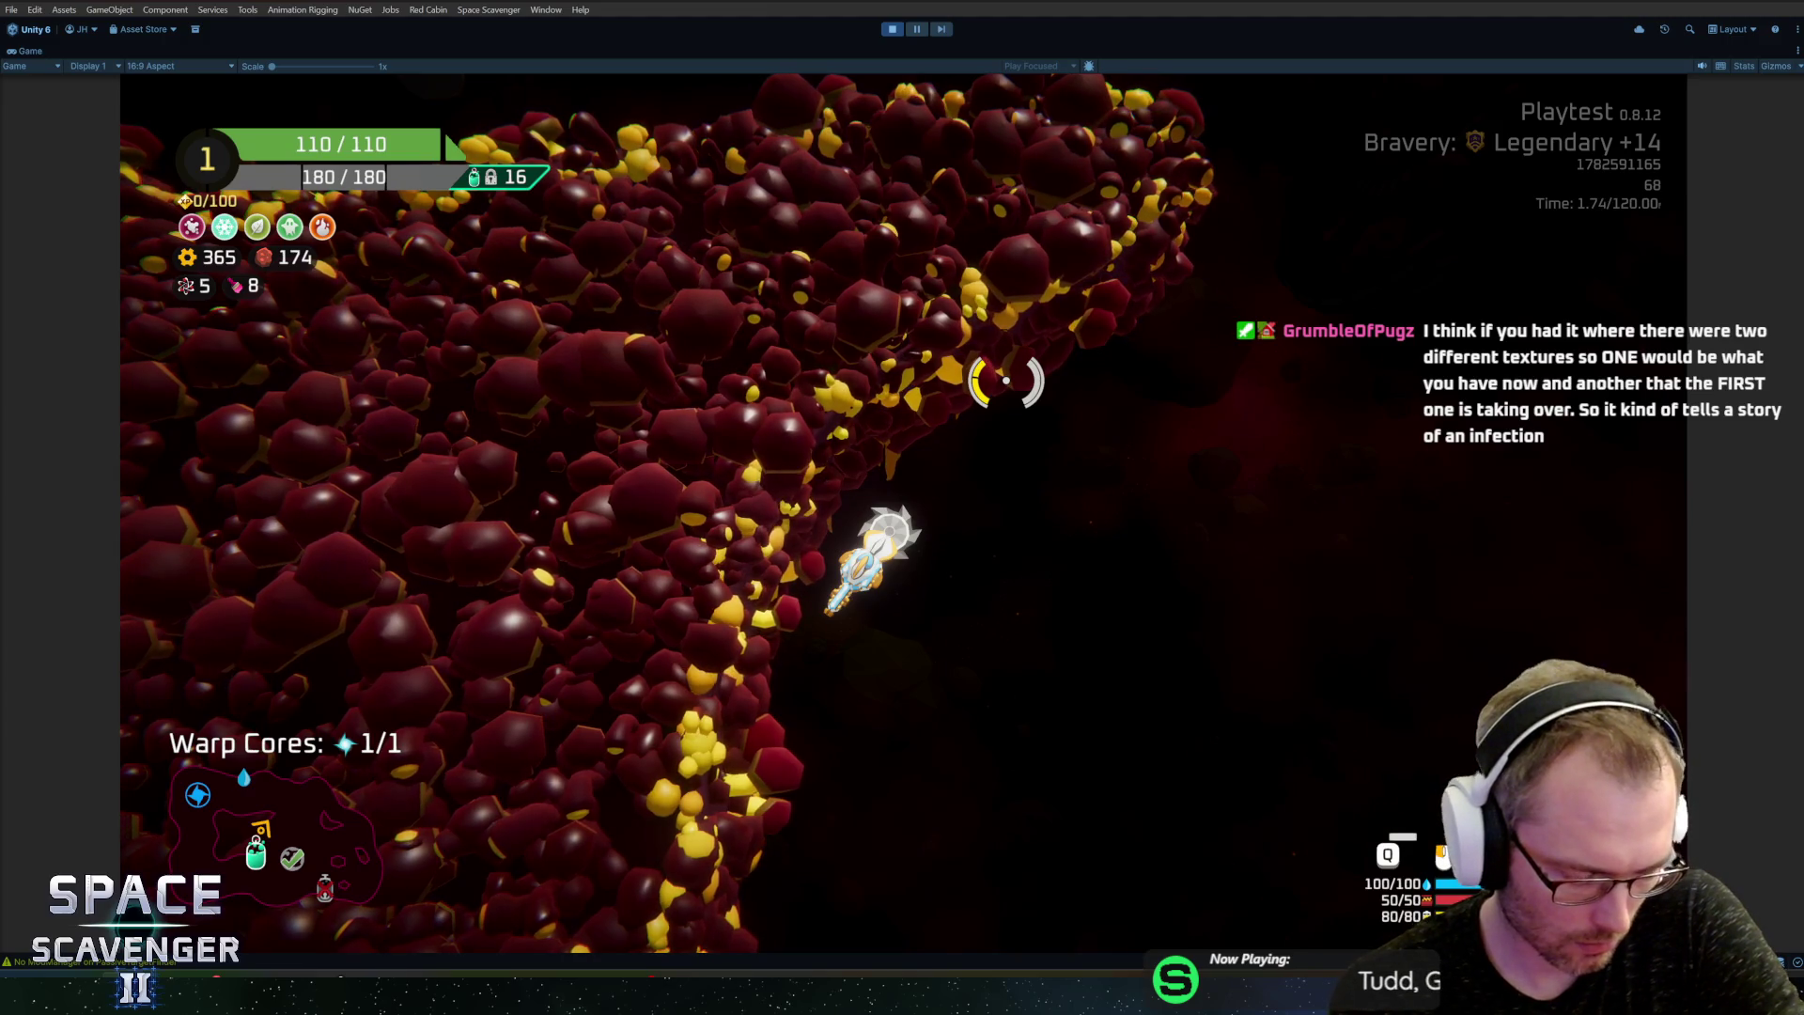
Step: Fly up across the rock field, then toggle Pause to bring back the full editor layout
{"action": "key", "text": "w"}
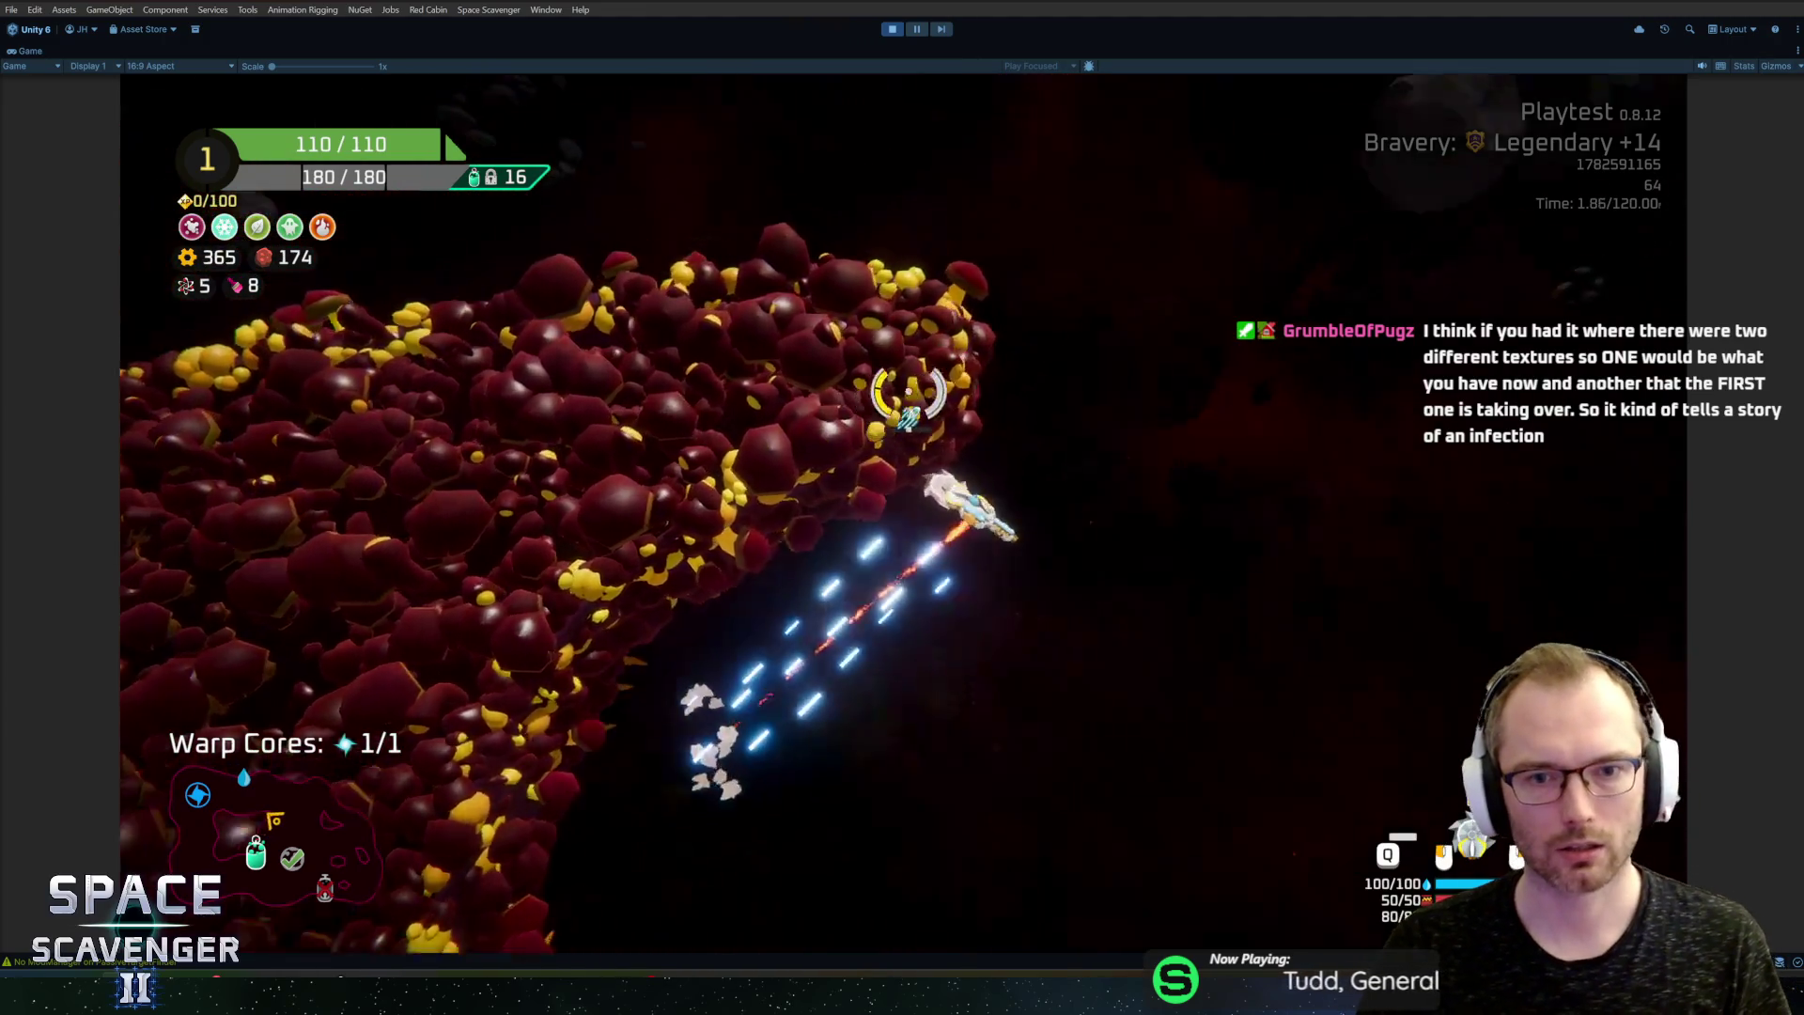
{"action": "key", "text": "w"}
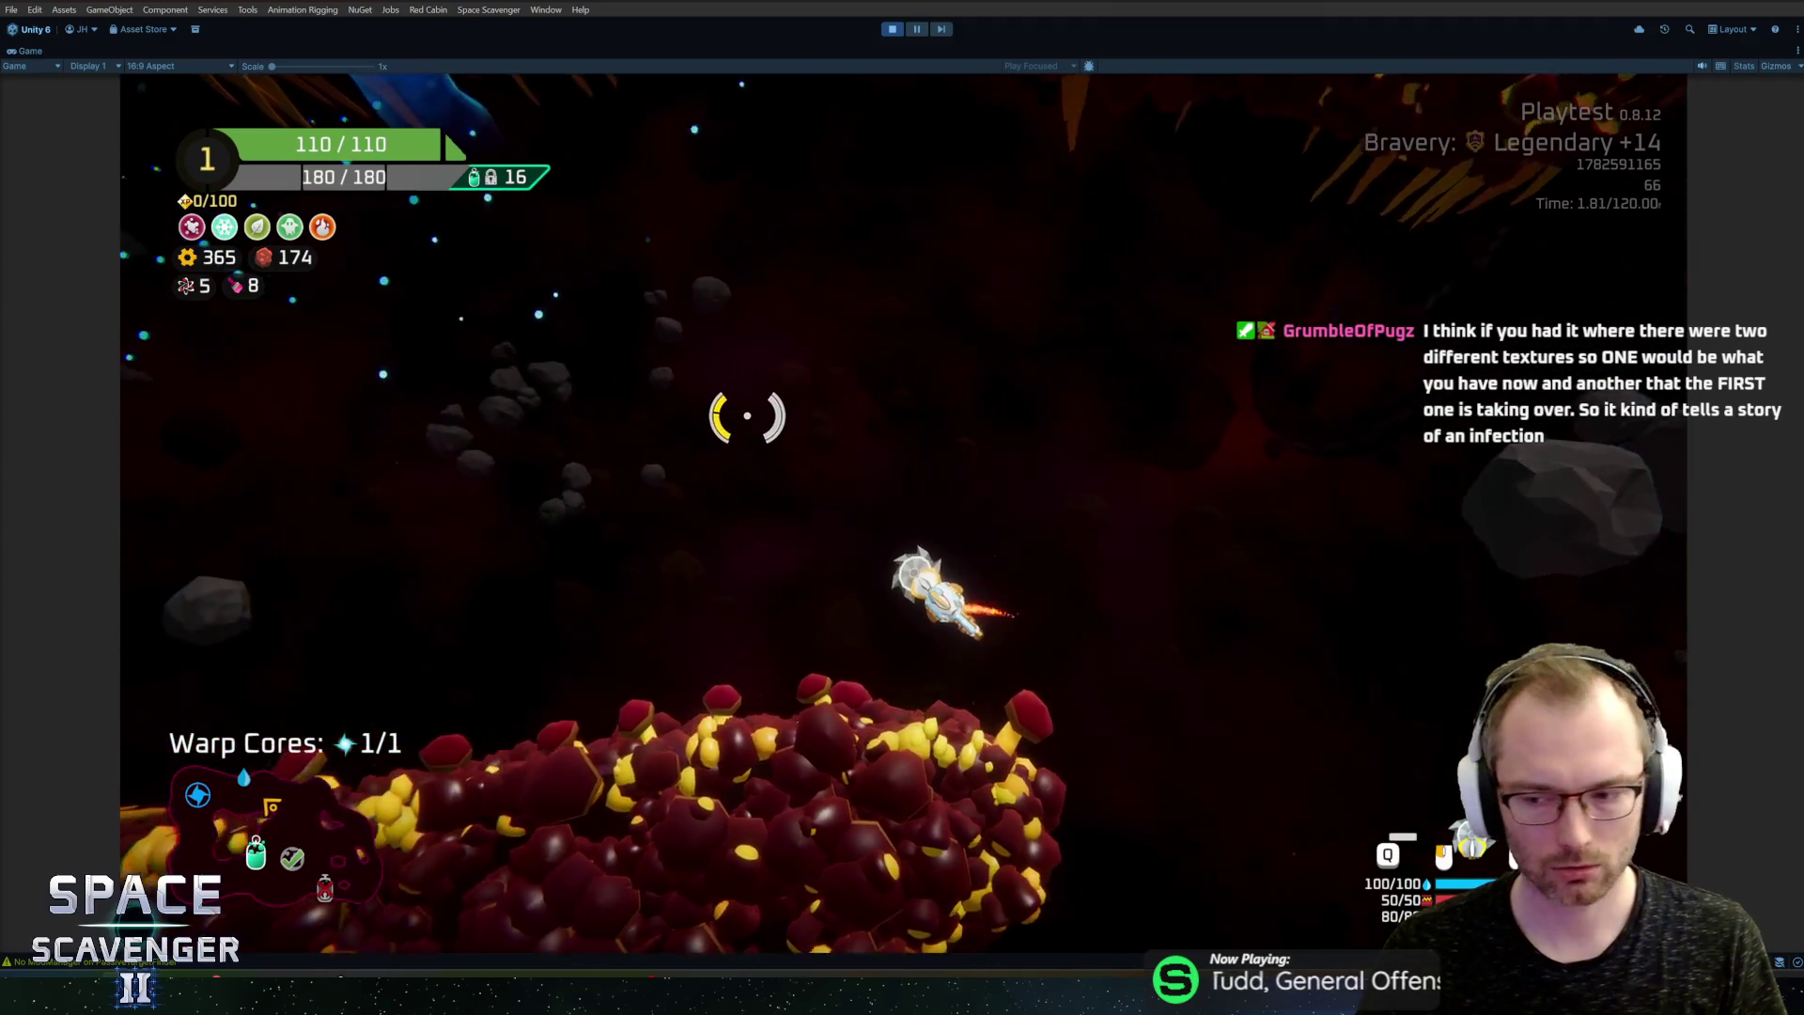
{"action": "key", "text": "w"}
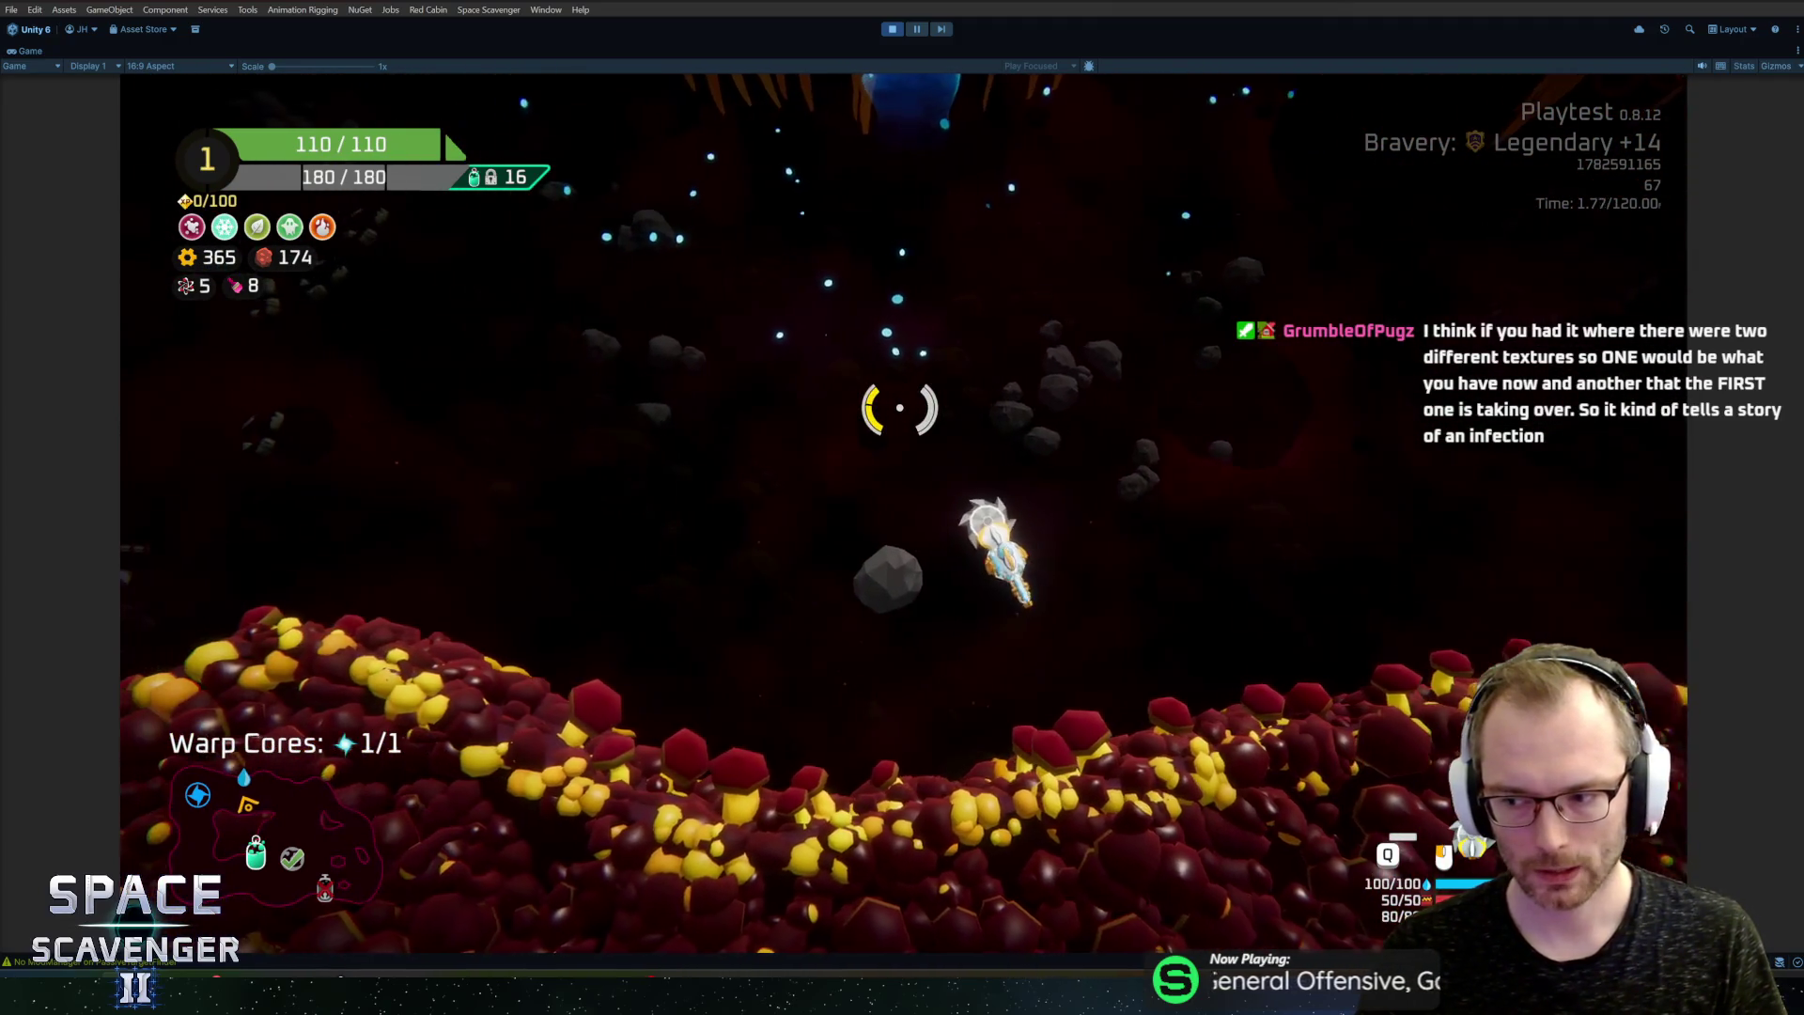
{"action": "key", "text": "w"}
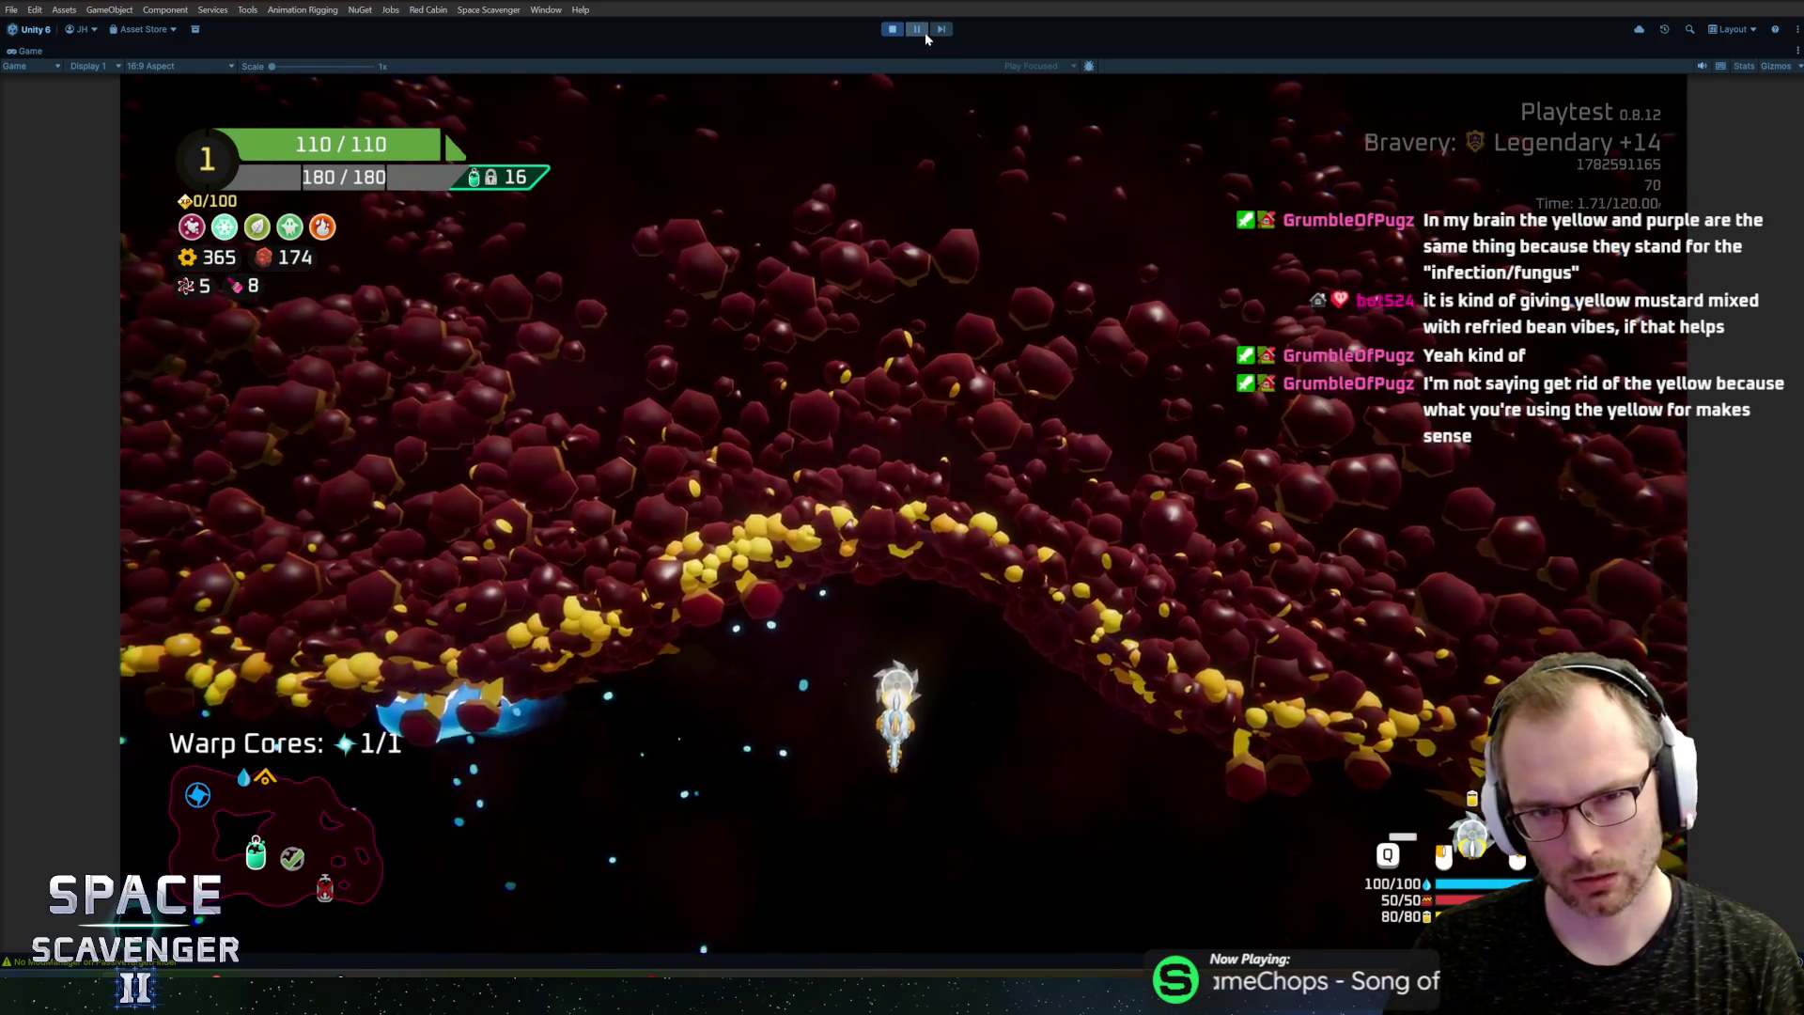
{"action": "left_click", "coordinate": [924, 32]}
{"action": "left_click", "coordinate": [925, 32]}
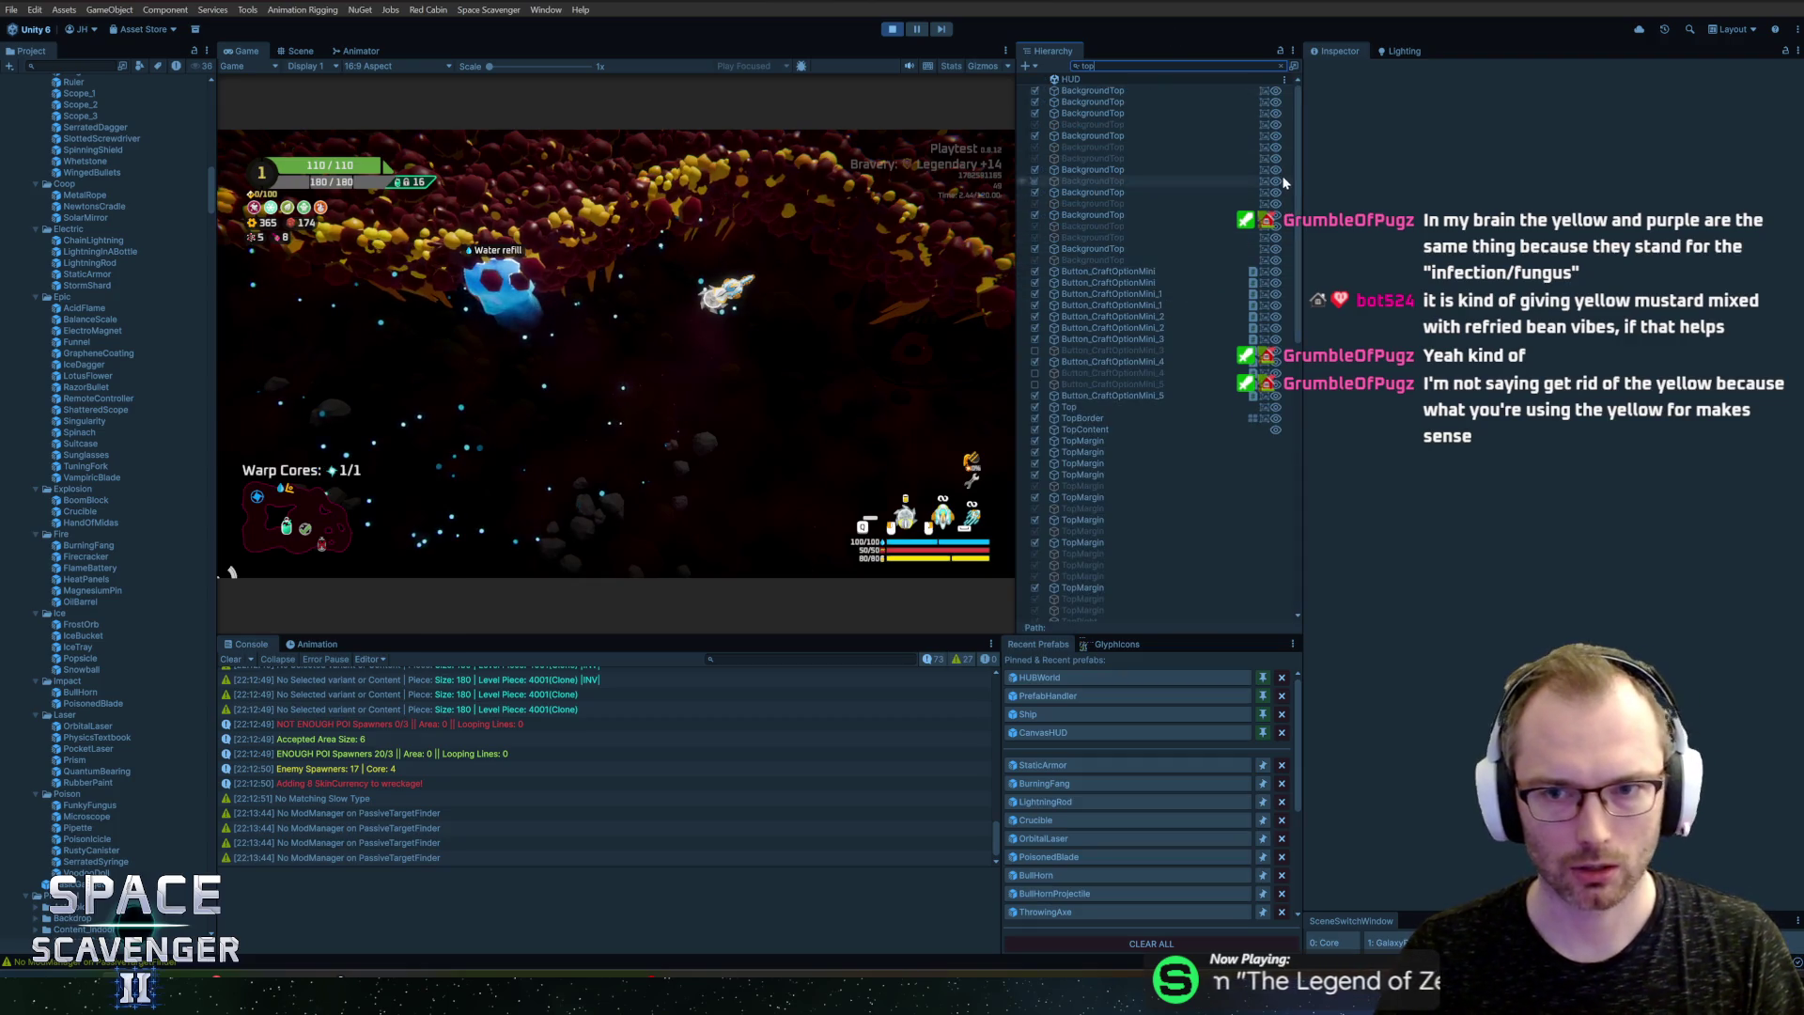
Step: Resize the Hierarchy split and select a LevelWall3DTop(Clone) to expose its LevelWallSlimeTop material
{"action": "left_click_drag", "start_coordinate": [1300, 178], "coordinate": [1315, 466]}
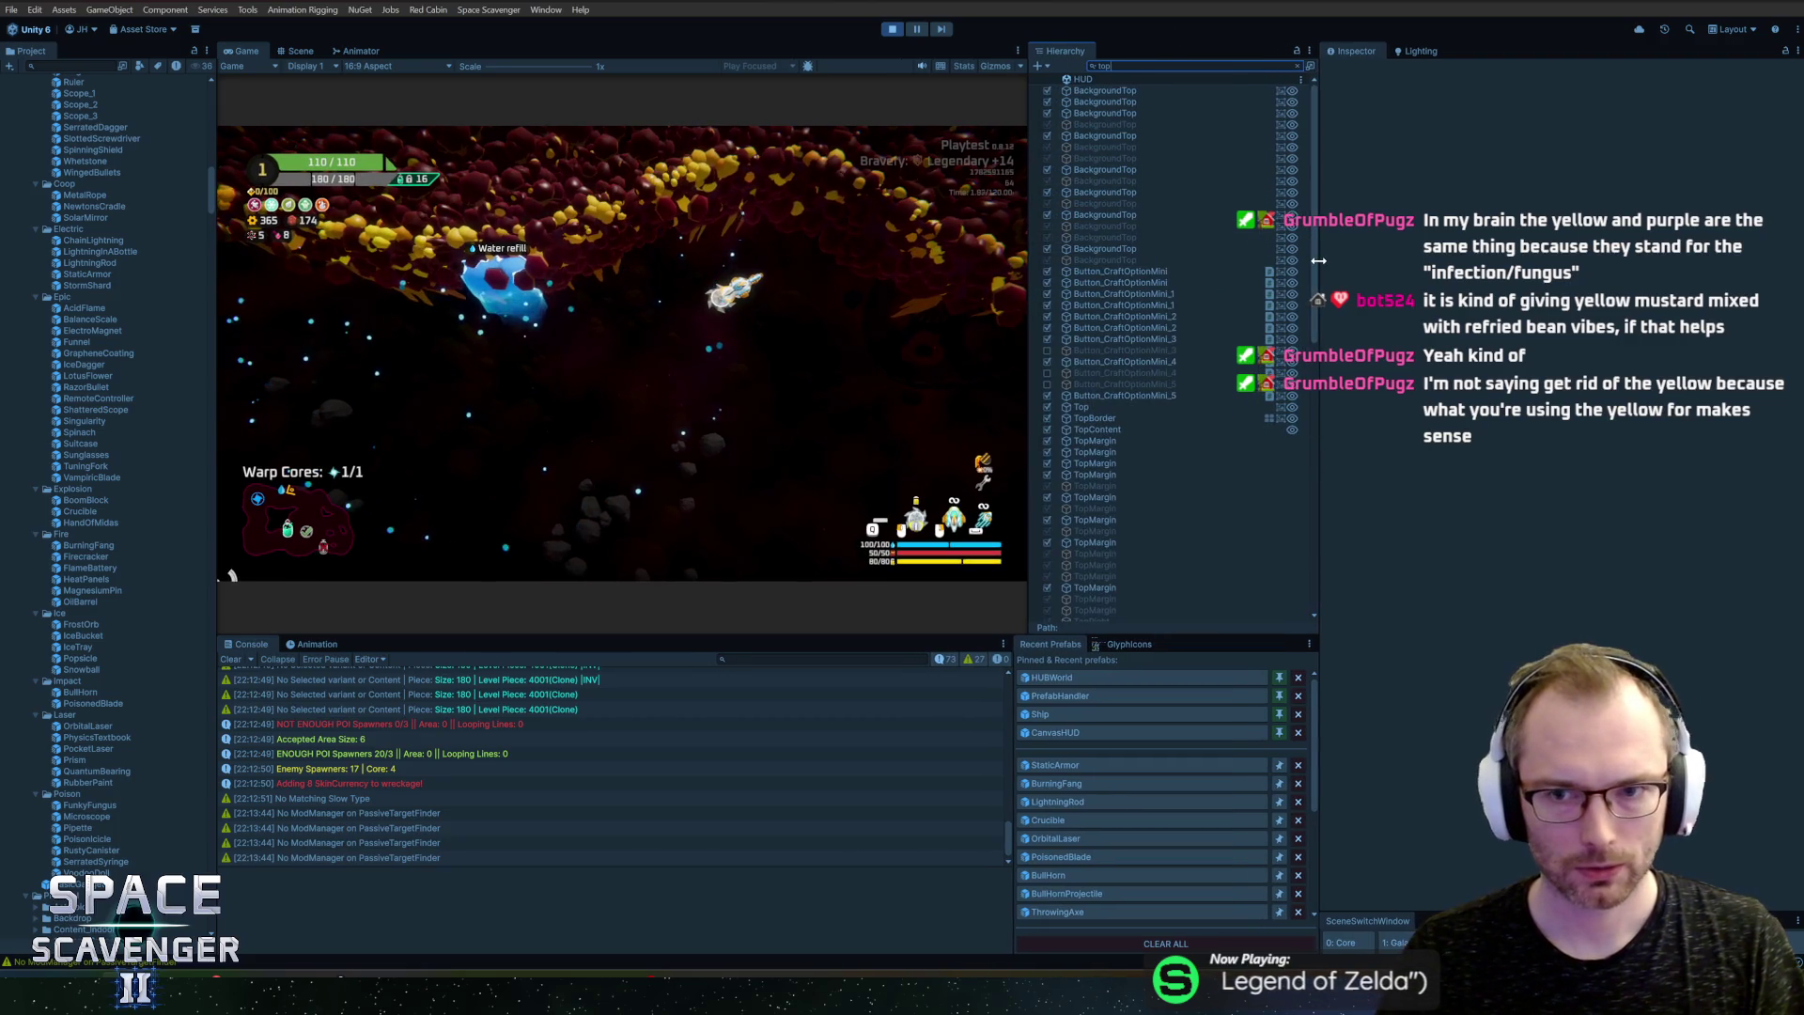
{"action": "left_click_drag", "start_coordinate": [1318, 261], "coordinate": [1312, 592]}
{"action": "left_click", "coordinate": [1116, 526]}
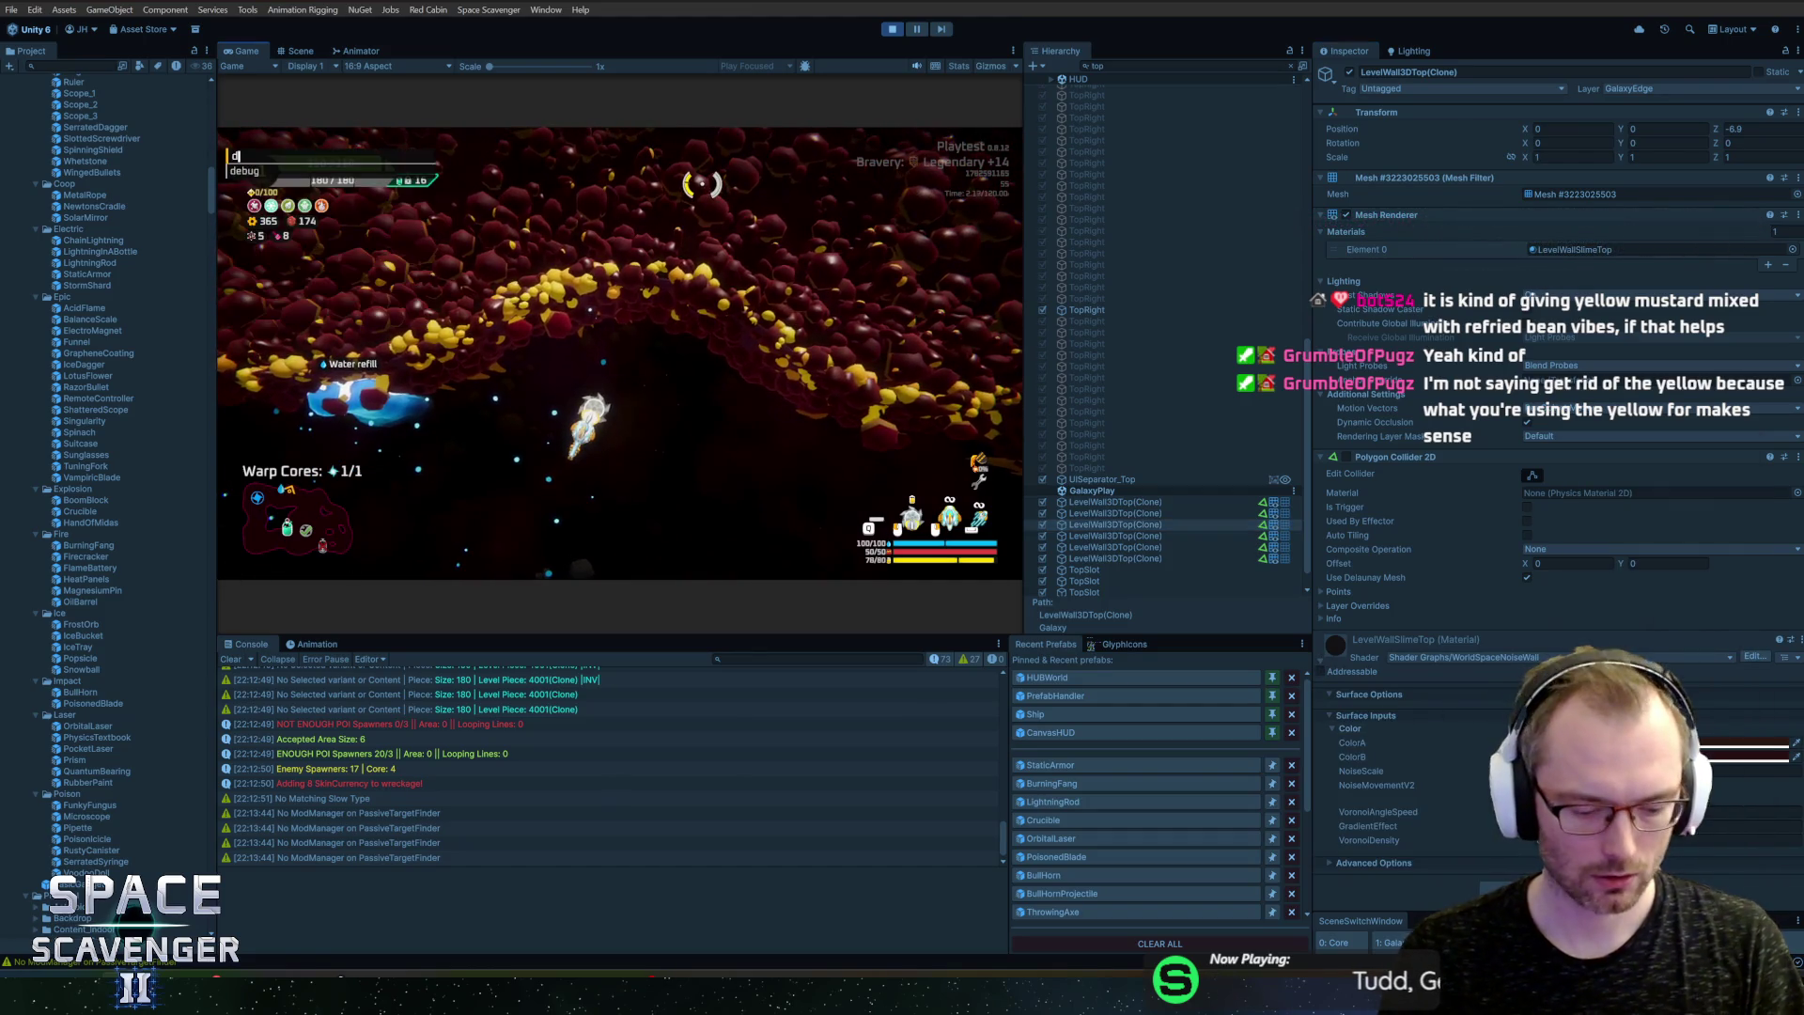
Step: Enable the roaming camera with 'debug freeCam' and nudge the wall's ColorA hue toward orange
{"action": "key", "text": "grave"}
{"action": "type", "text": "debug freeCam"}
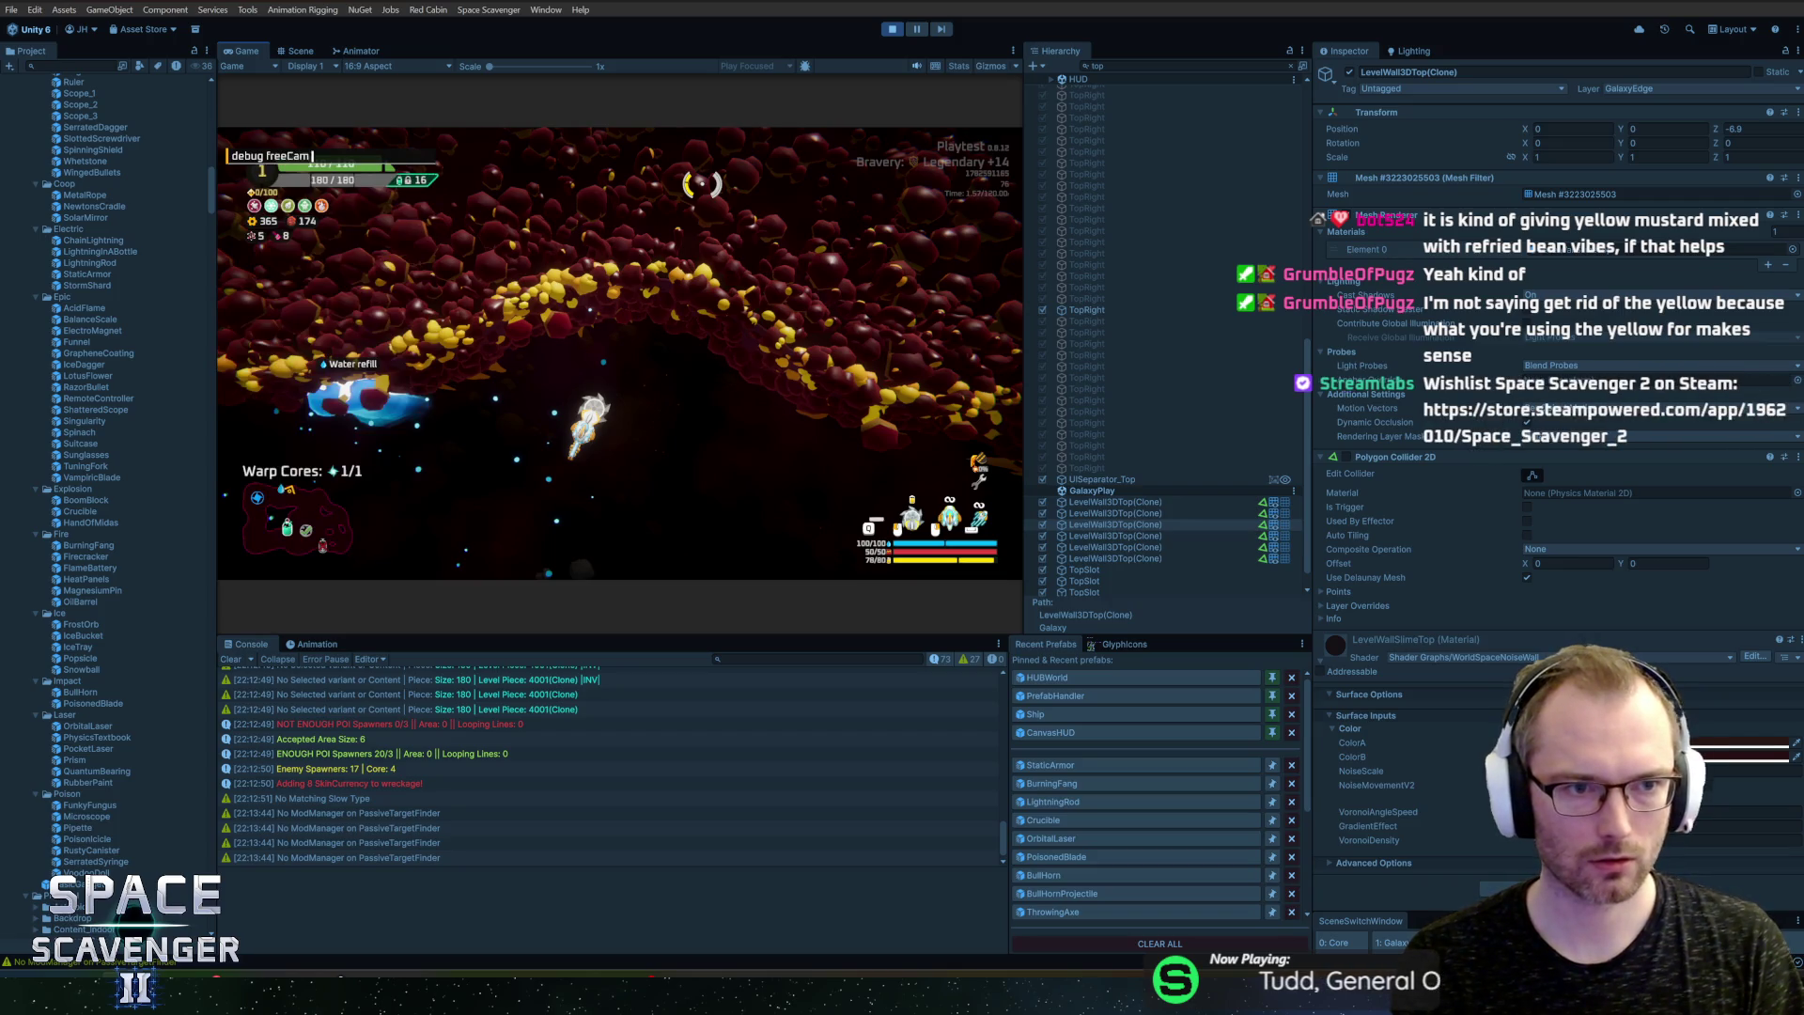
{"action": "key", "text": "Return"}
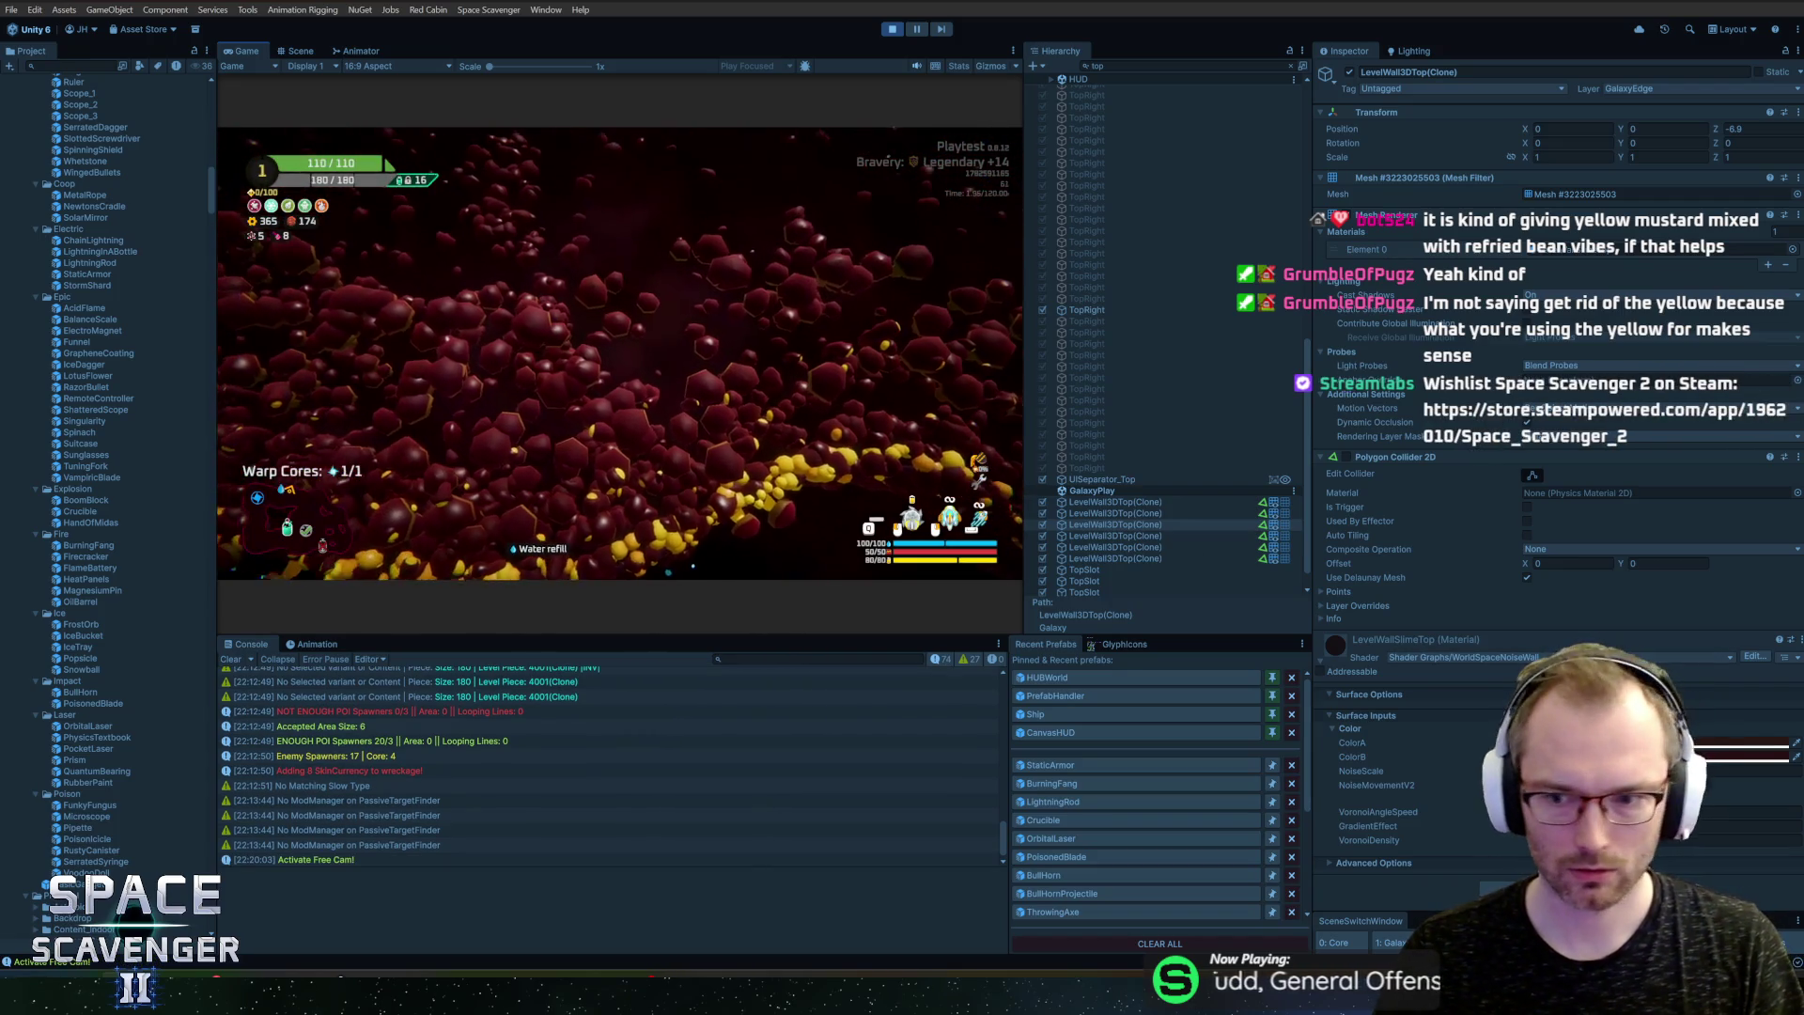
{"action": "left_click", "coordinate": [1745, 742]}
{"action": "mouse_move", "coordinate": [1740, 601]}
{"action": "left_mouse_down"}
{"action": "mouse_move", "coordinate": [1700, 601]}
{"action": "mouse_move", "coordinate": [1752, 577]}
{"action": "mouse_move", "coordinate": [1738, 615]}
{"action": "mouse_move", "coordinate": [1719, 543]}
{"action": "mouse_move", "coordinate": [1750, 618]}
{"action": "mouse_move", "coordinate": [1686, 620]}
{"action": "mouse_move", "coordinate": [1740, 611]}
{"action": "left_mouse_up"}
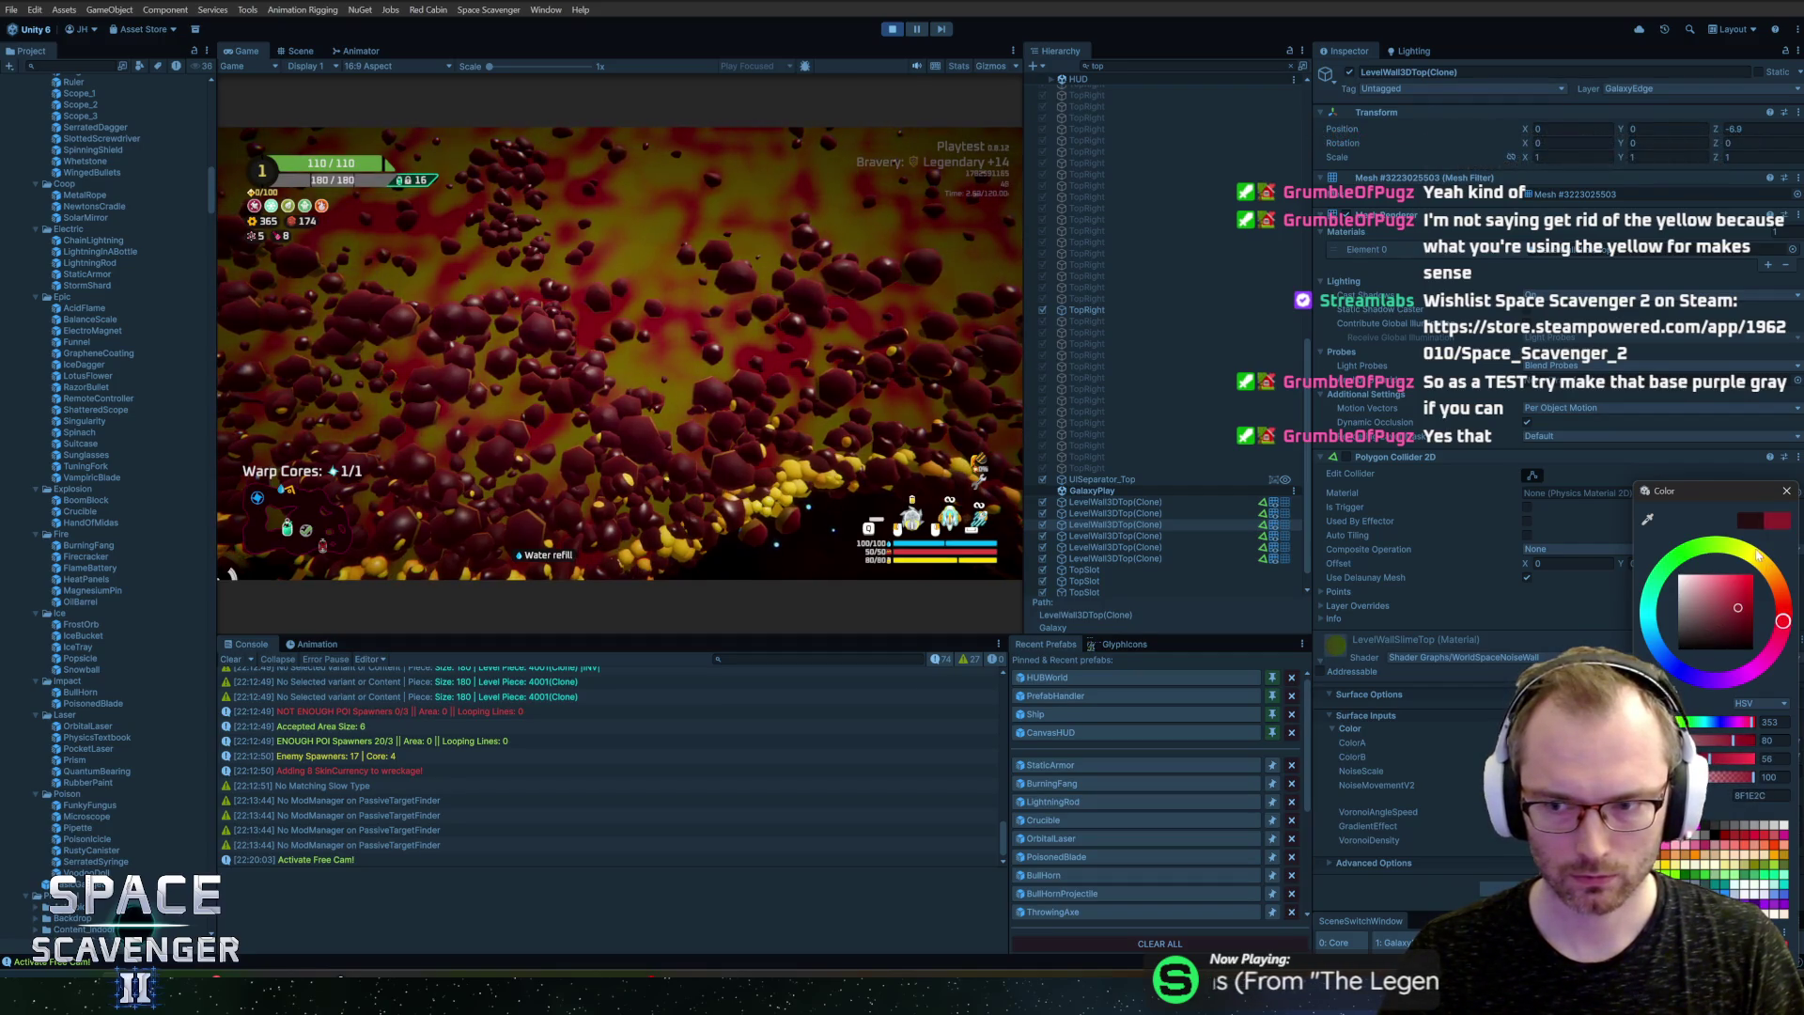
Step: Paste the copied yellow into the red ColorB swatch and darken it to 626100
{"action": "left_click", "coordinate": [1611, 756]}
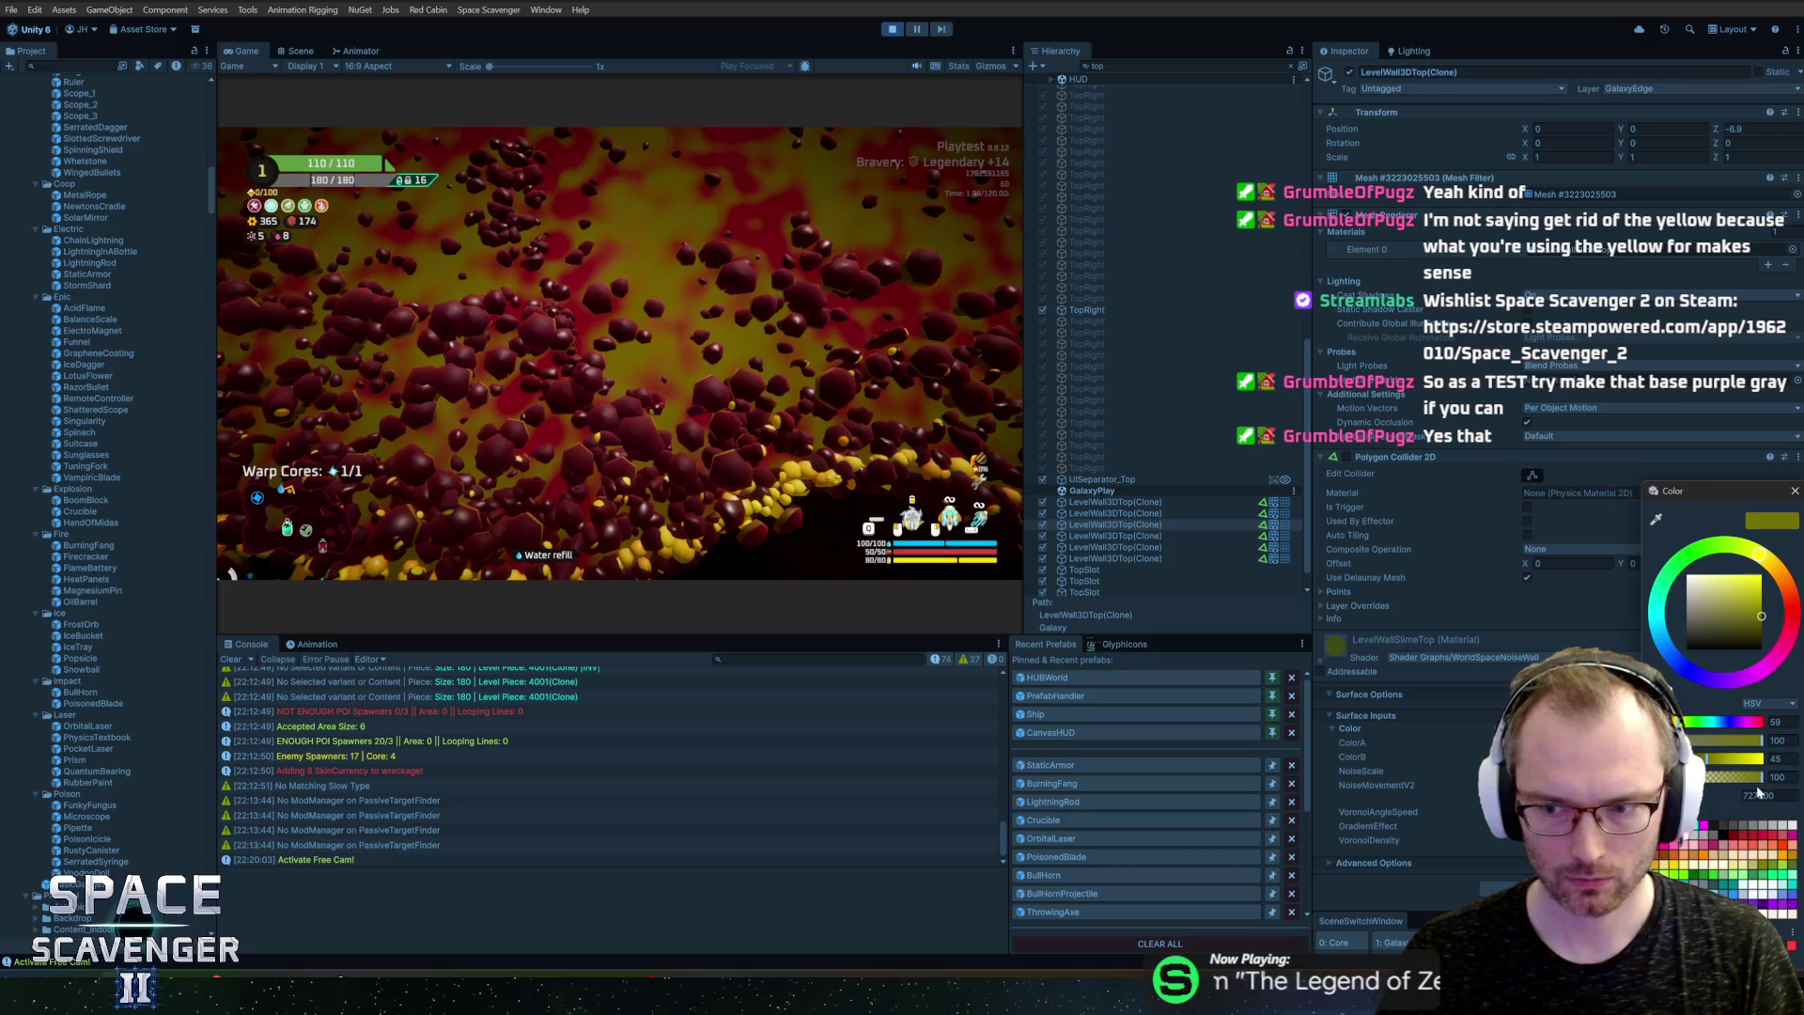
{"action": "key", "text": "Escape"}
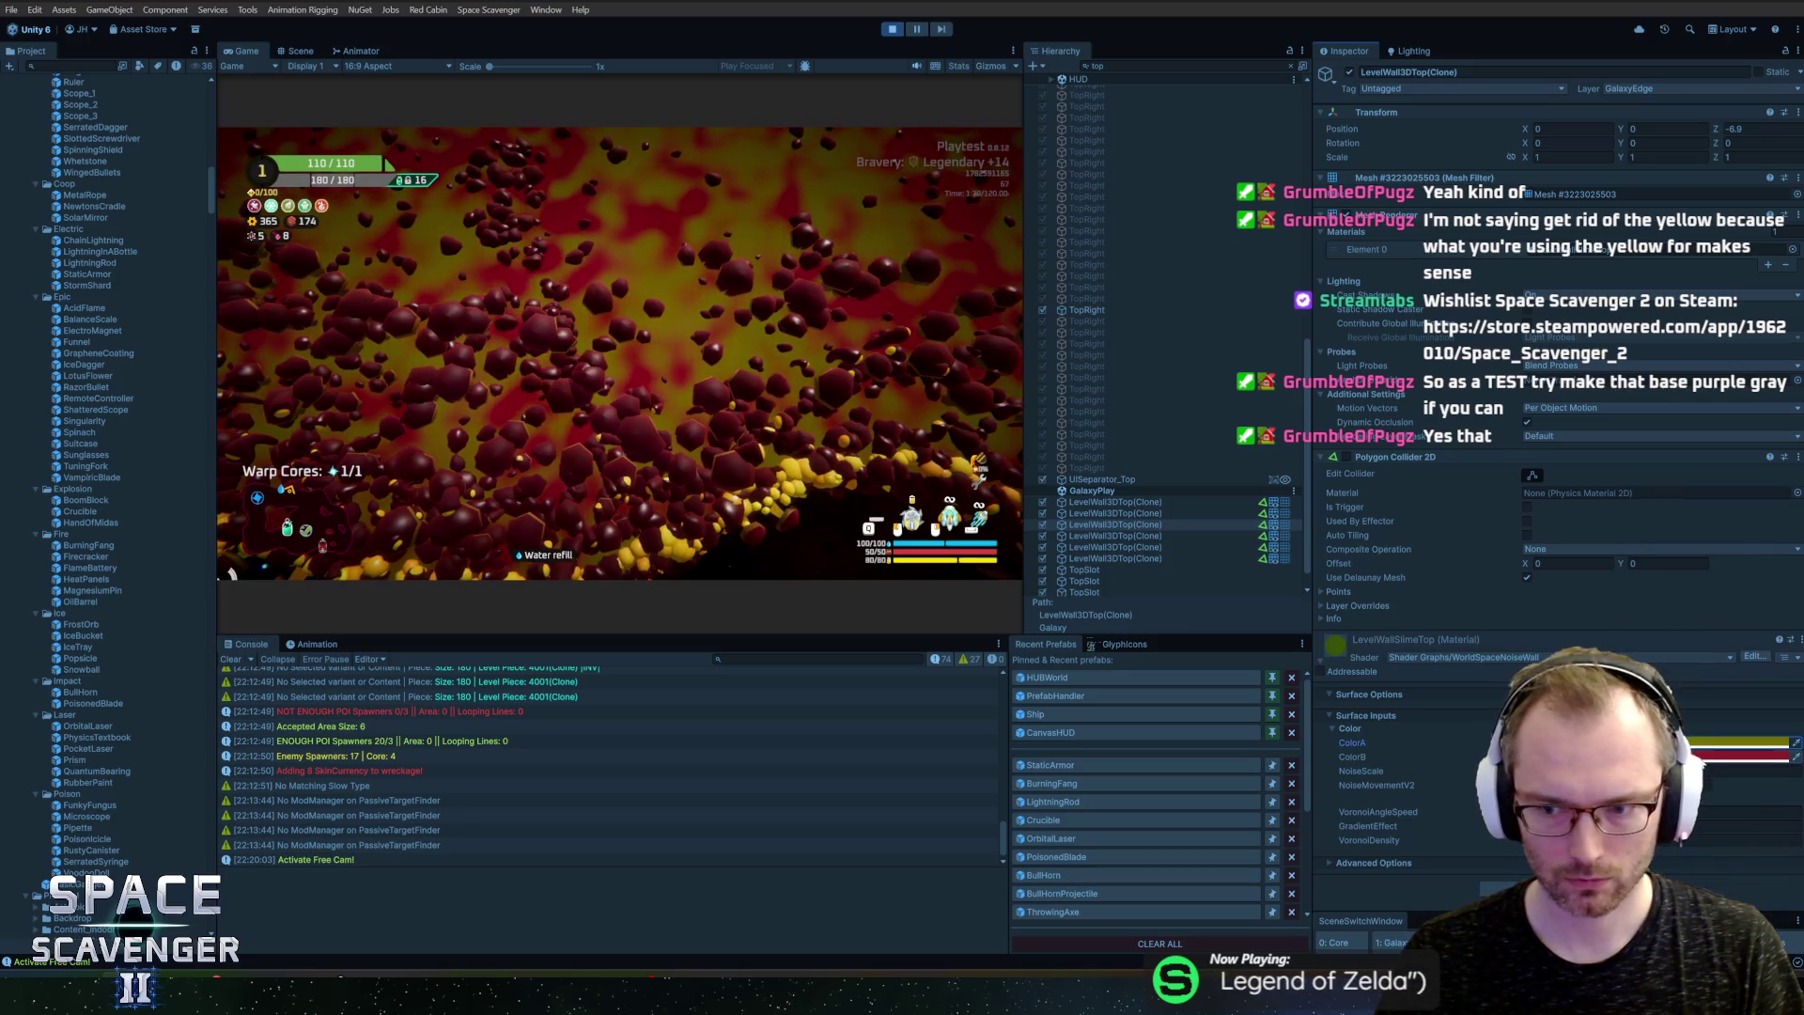
{"action": "left_click", "coordinate": [1672, 757]}
{"action": "type", "text": "727000"}
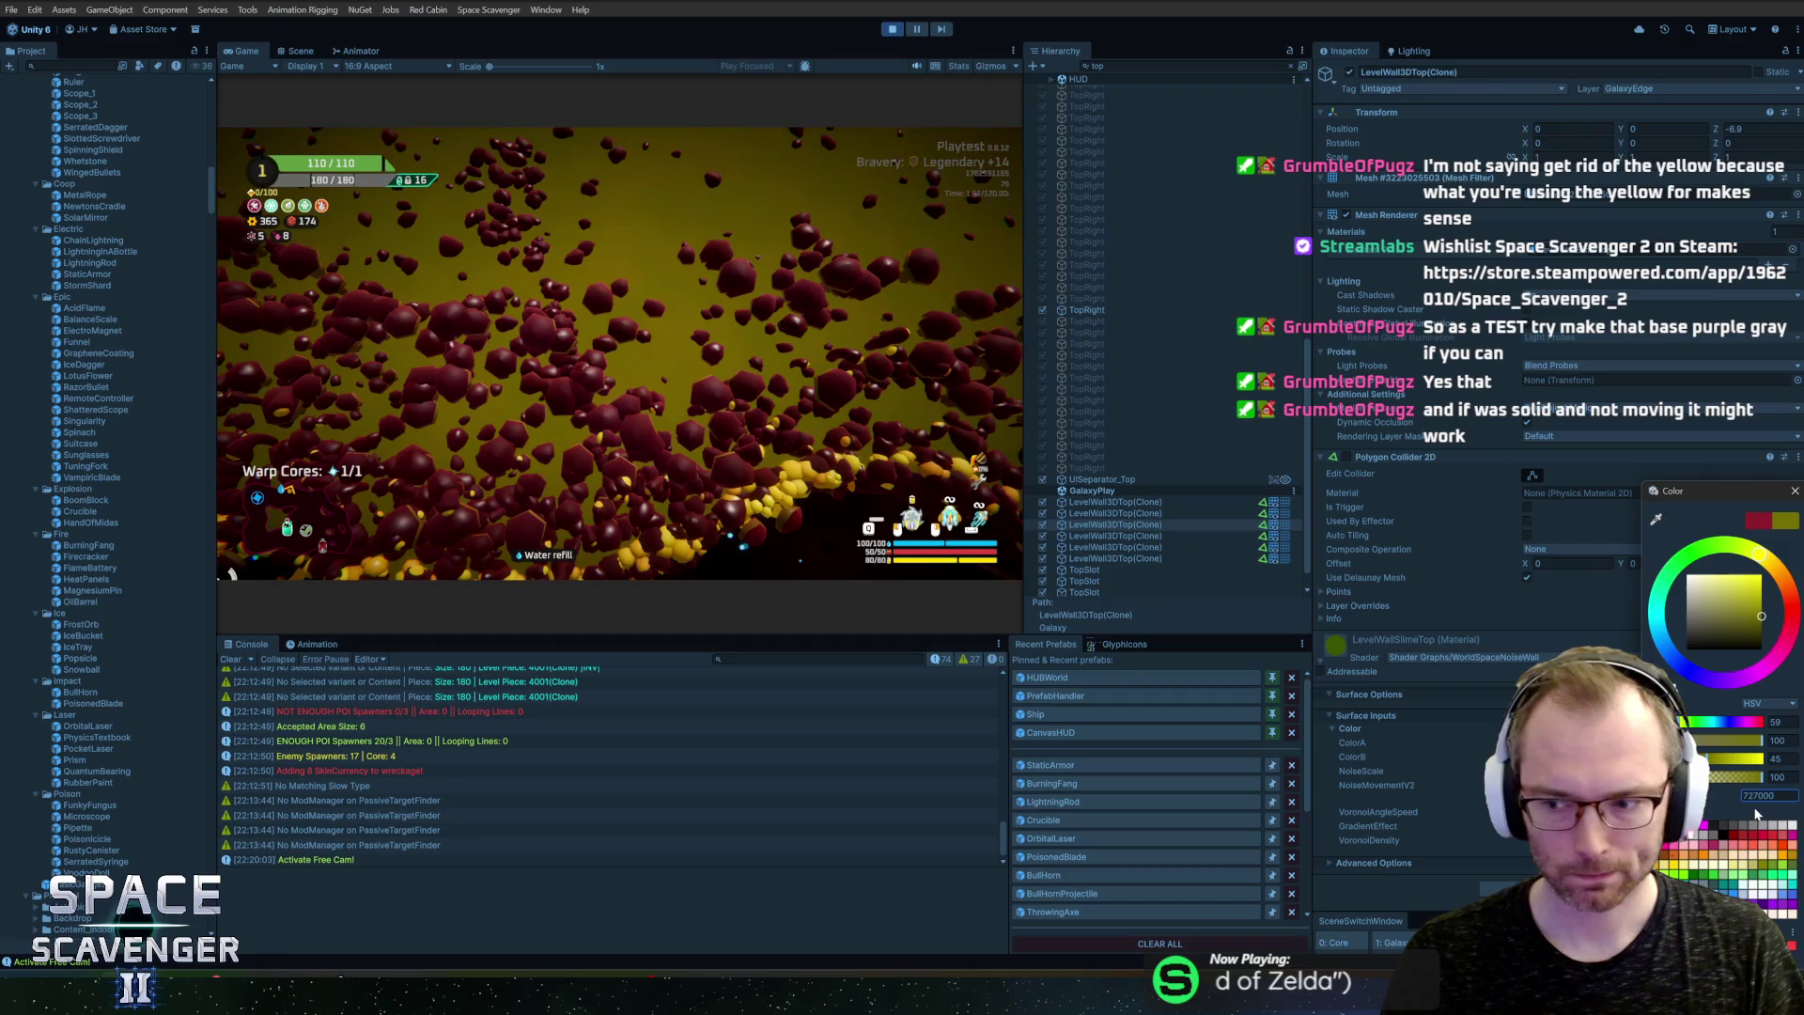
{"action": "left_click", "coordinate": [1728, 756]}
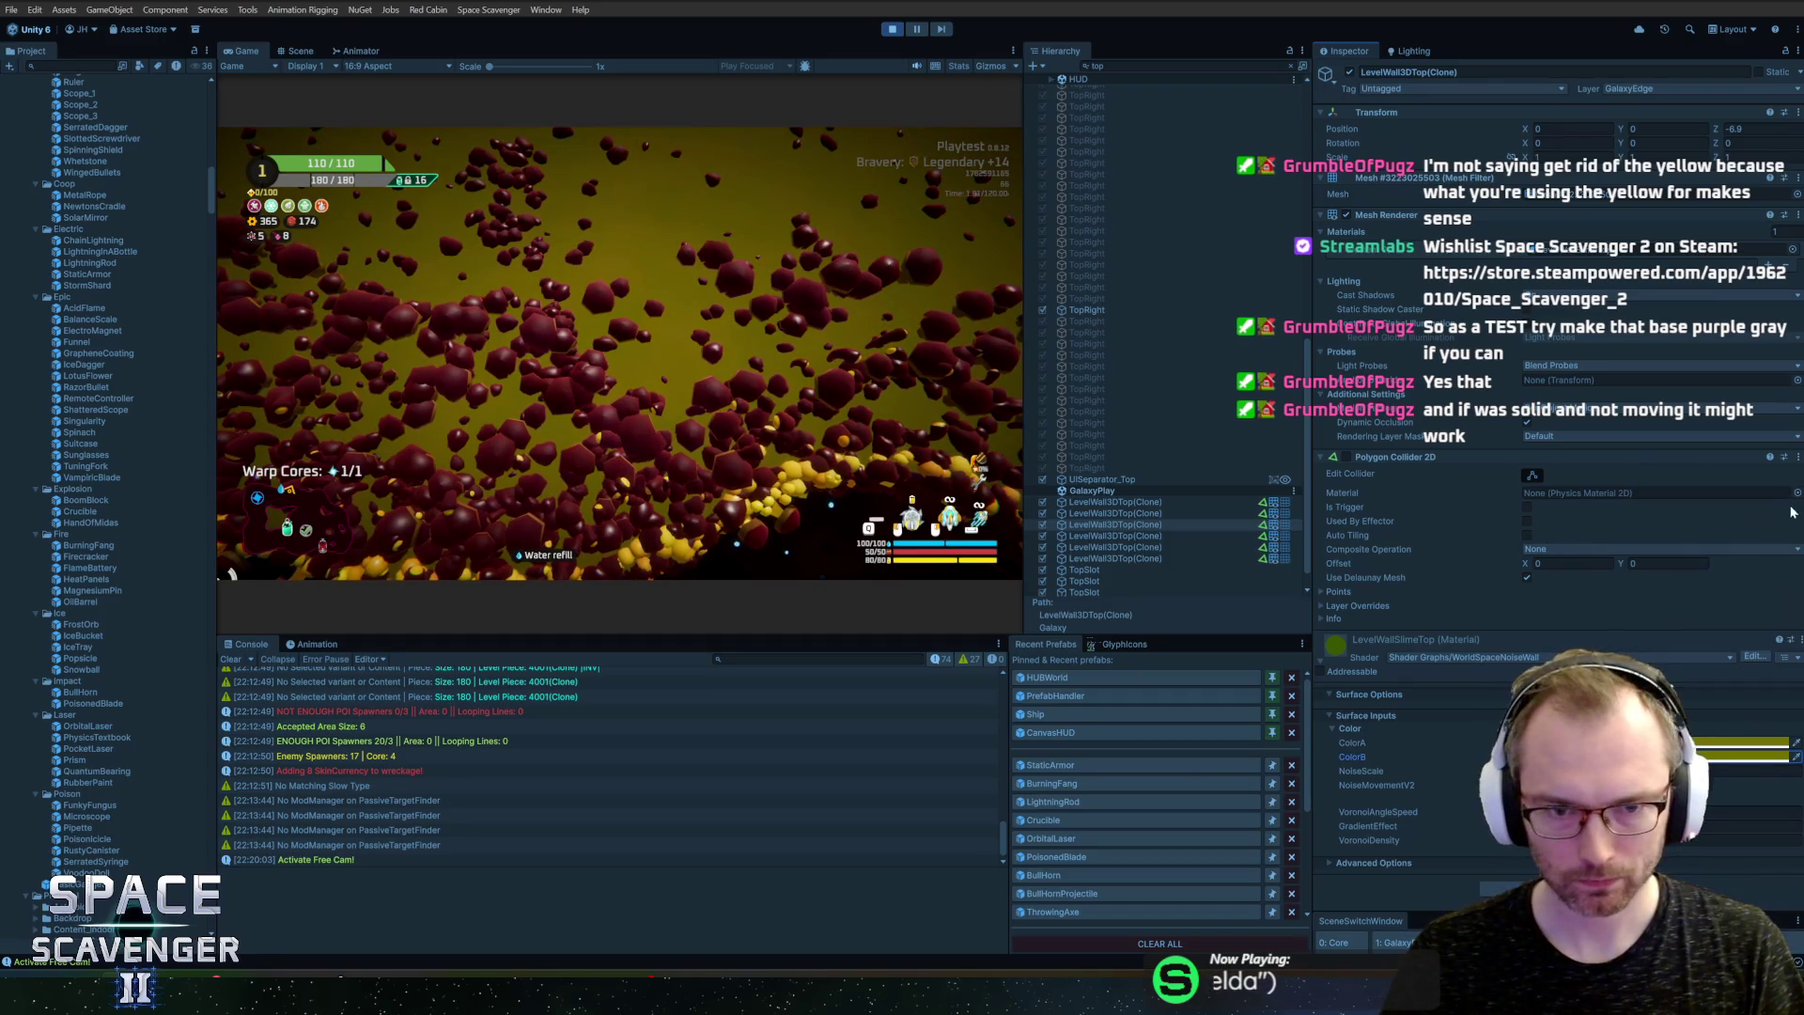
{"action": "left_click", "coordinate": [1729, 756]}
{"action": "left_click_drag", "start_coordinate": [1750, 624], "coordinate": [1766, 624]}
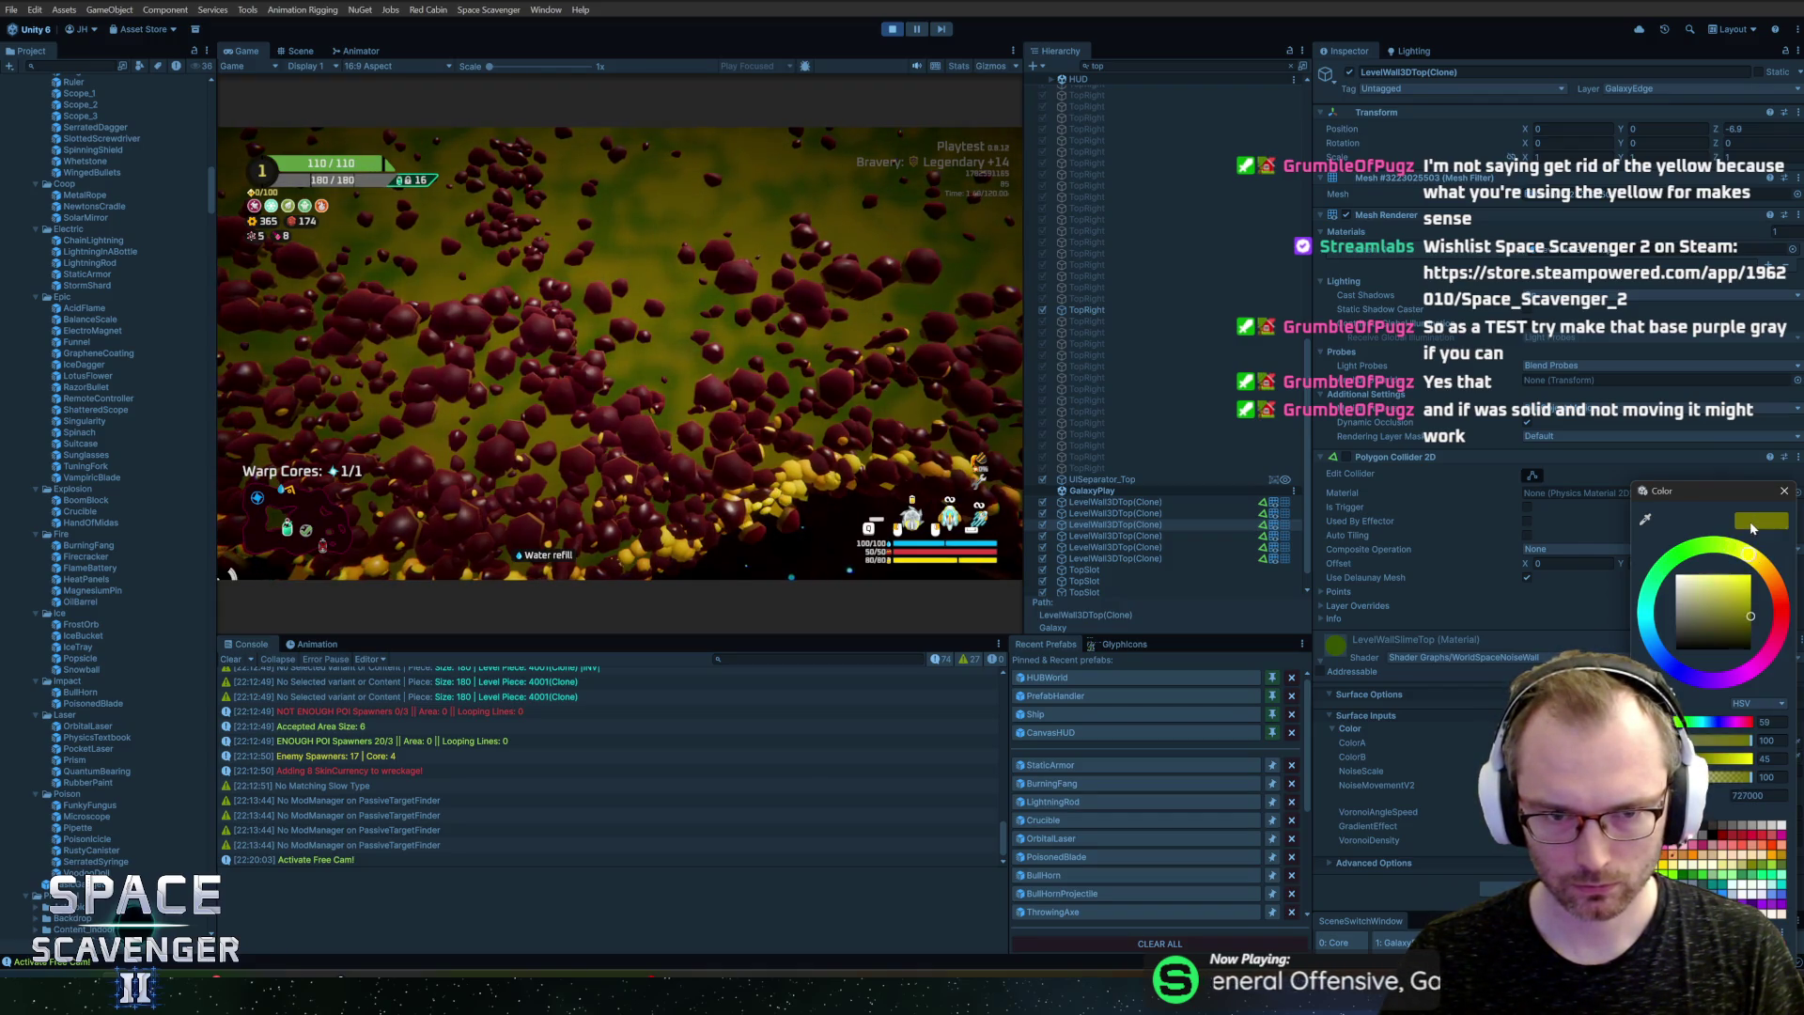
{"action": "left_click", "coordinate": [1753, 622]}
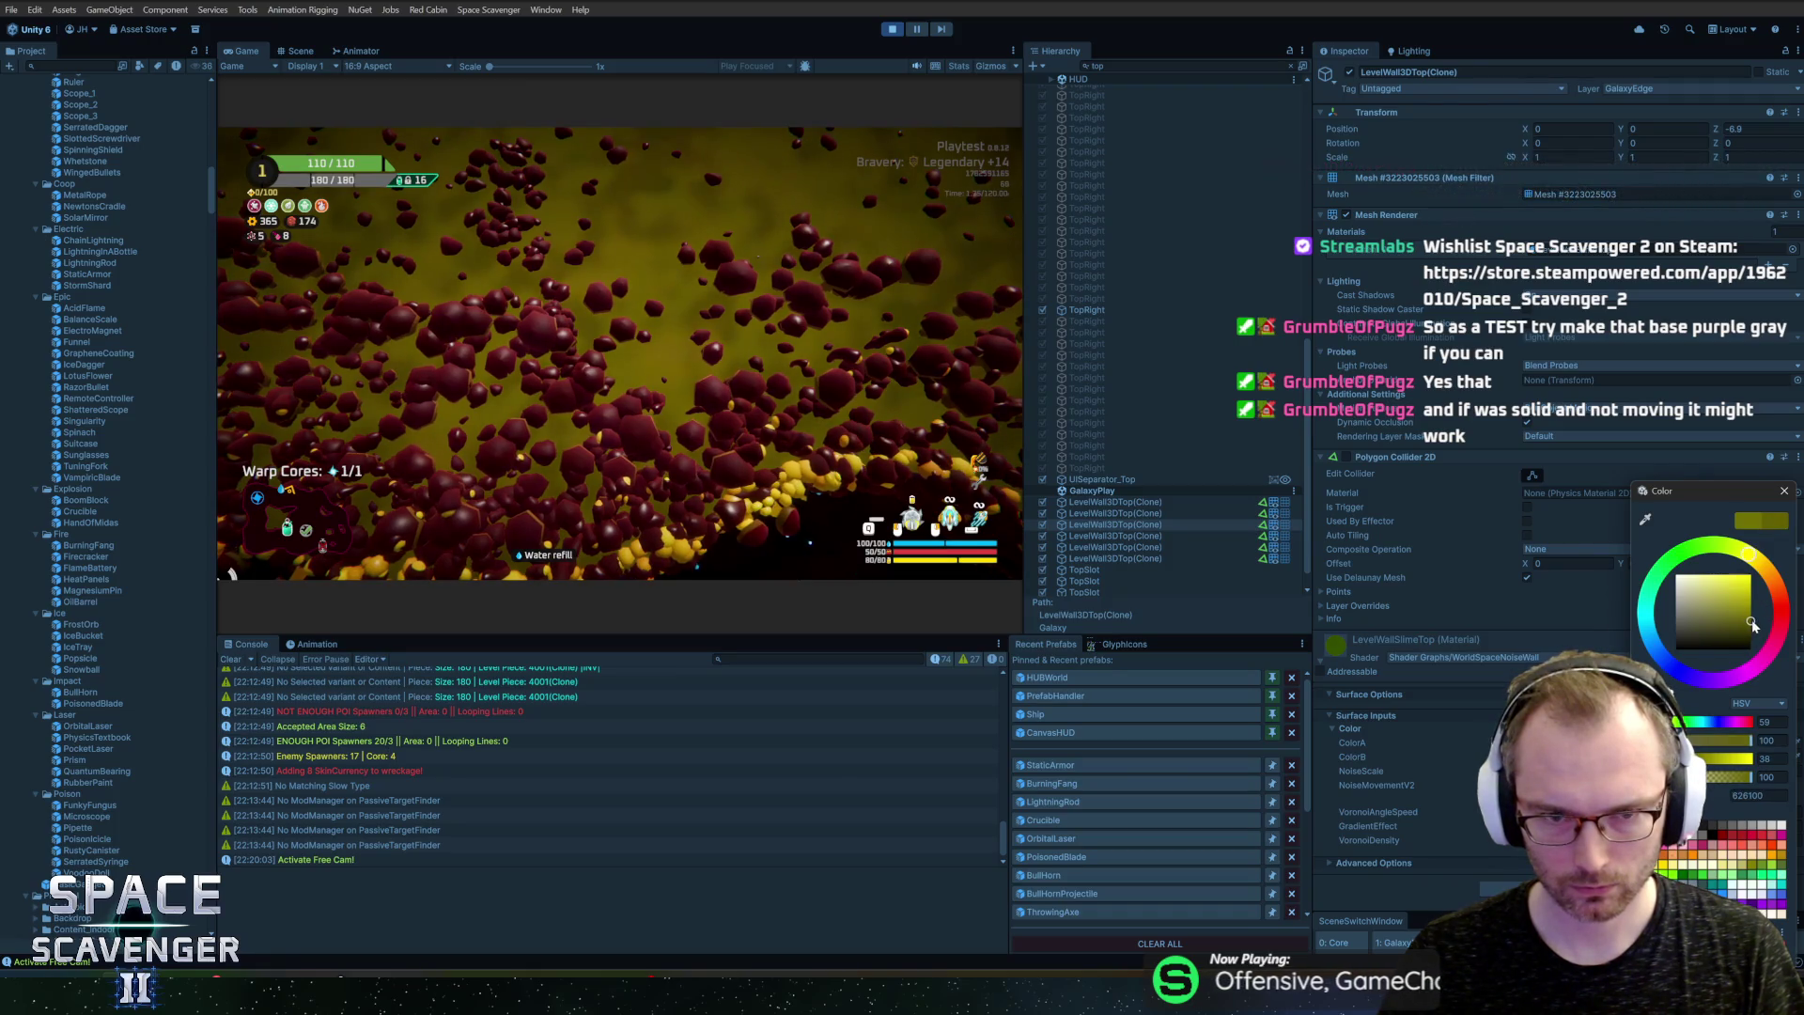
{"action": "left_click", "coordinate": [1784, 492]}
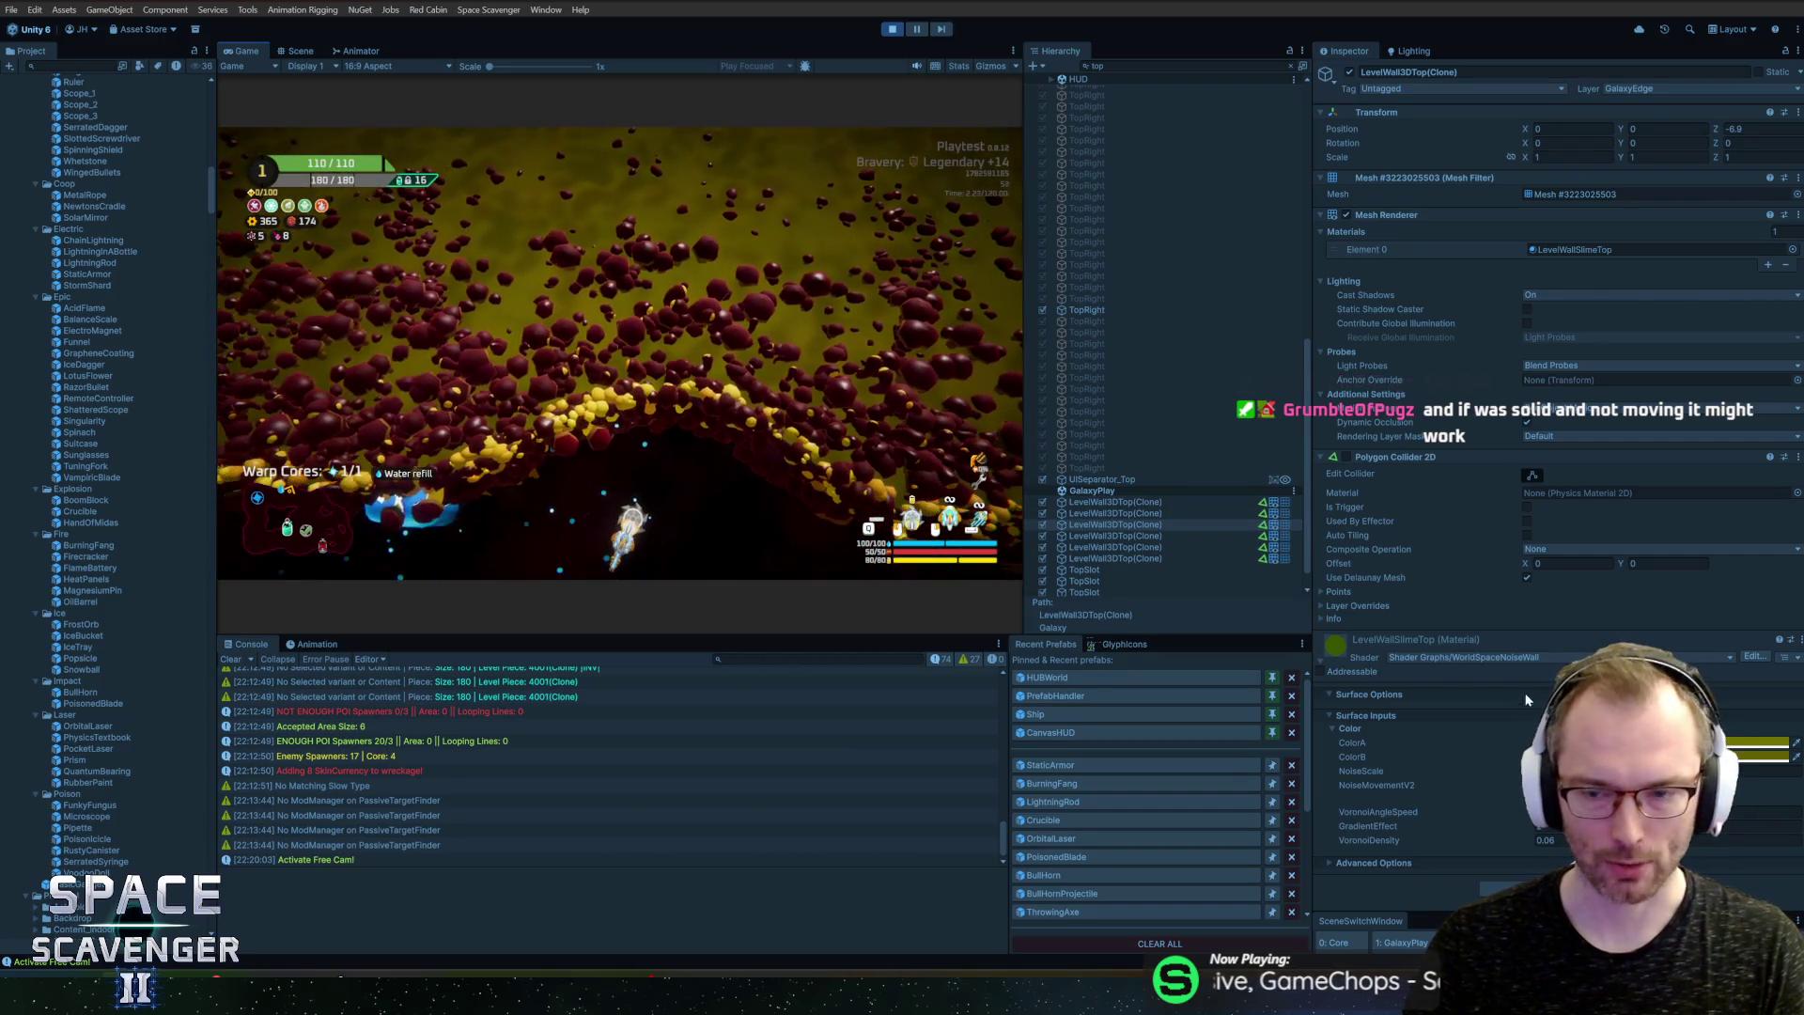
Step: Try purple then a duller yellow for ColorA, and paste a dark green into ColorB
{"action": "left_click", "coordinate": [1756, 742]}
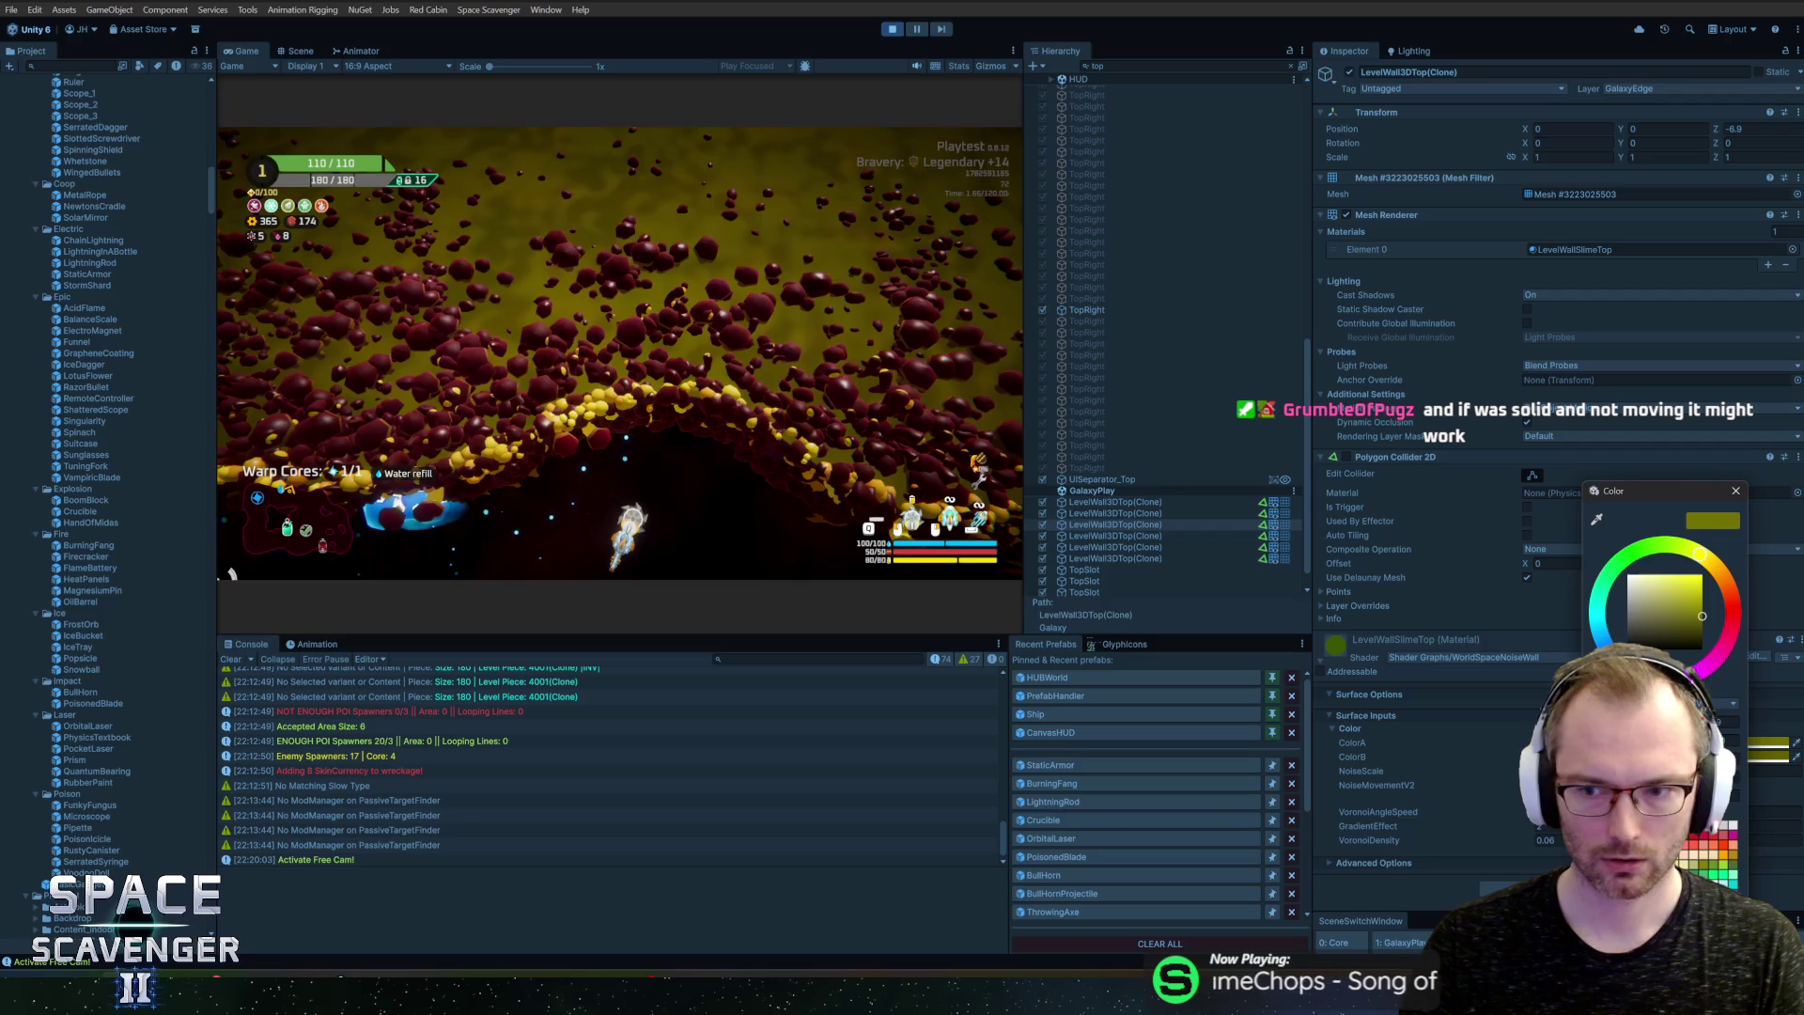
{"action": "left_click", "coordinate": [1694, 673]}
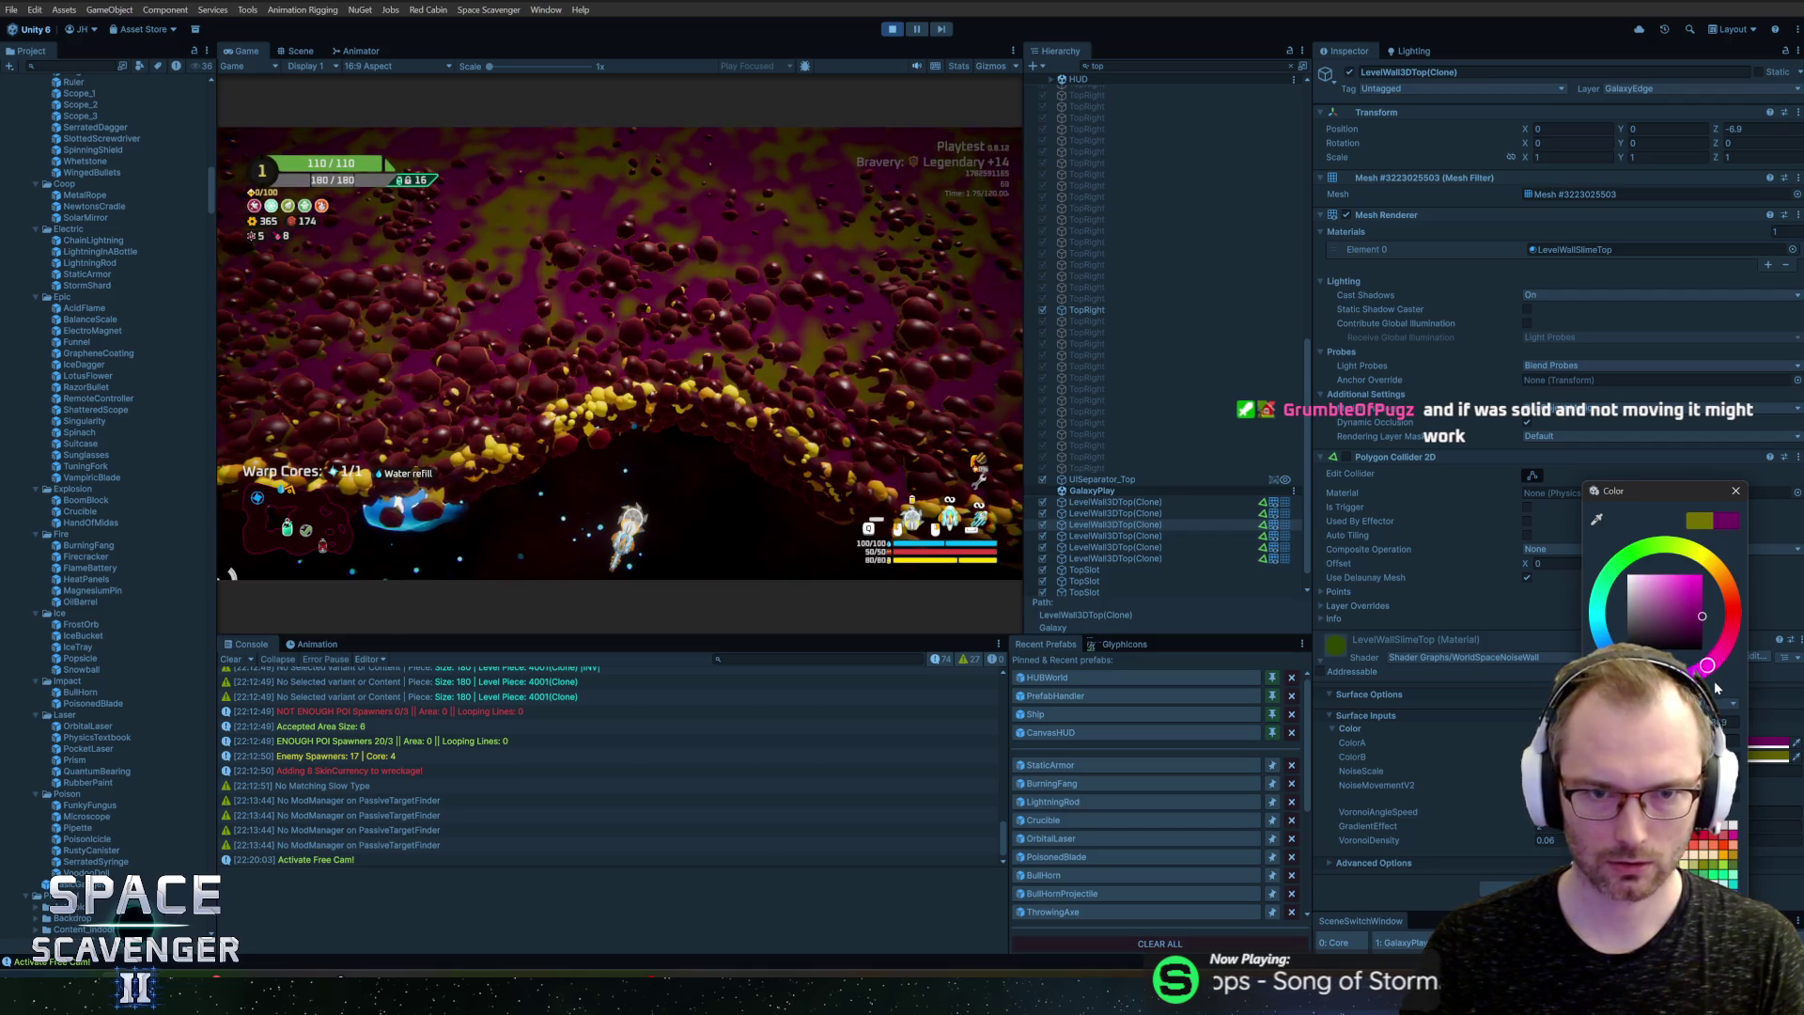
{"action": "left_click", "coordinate": [1686, 554]}
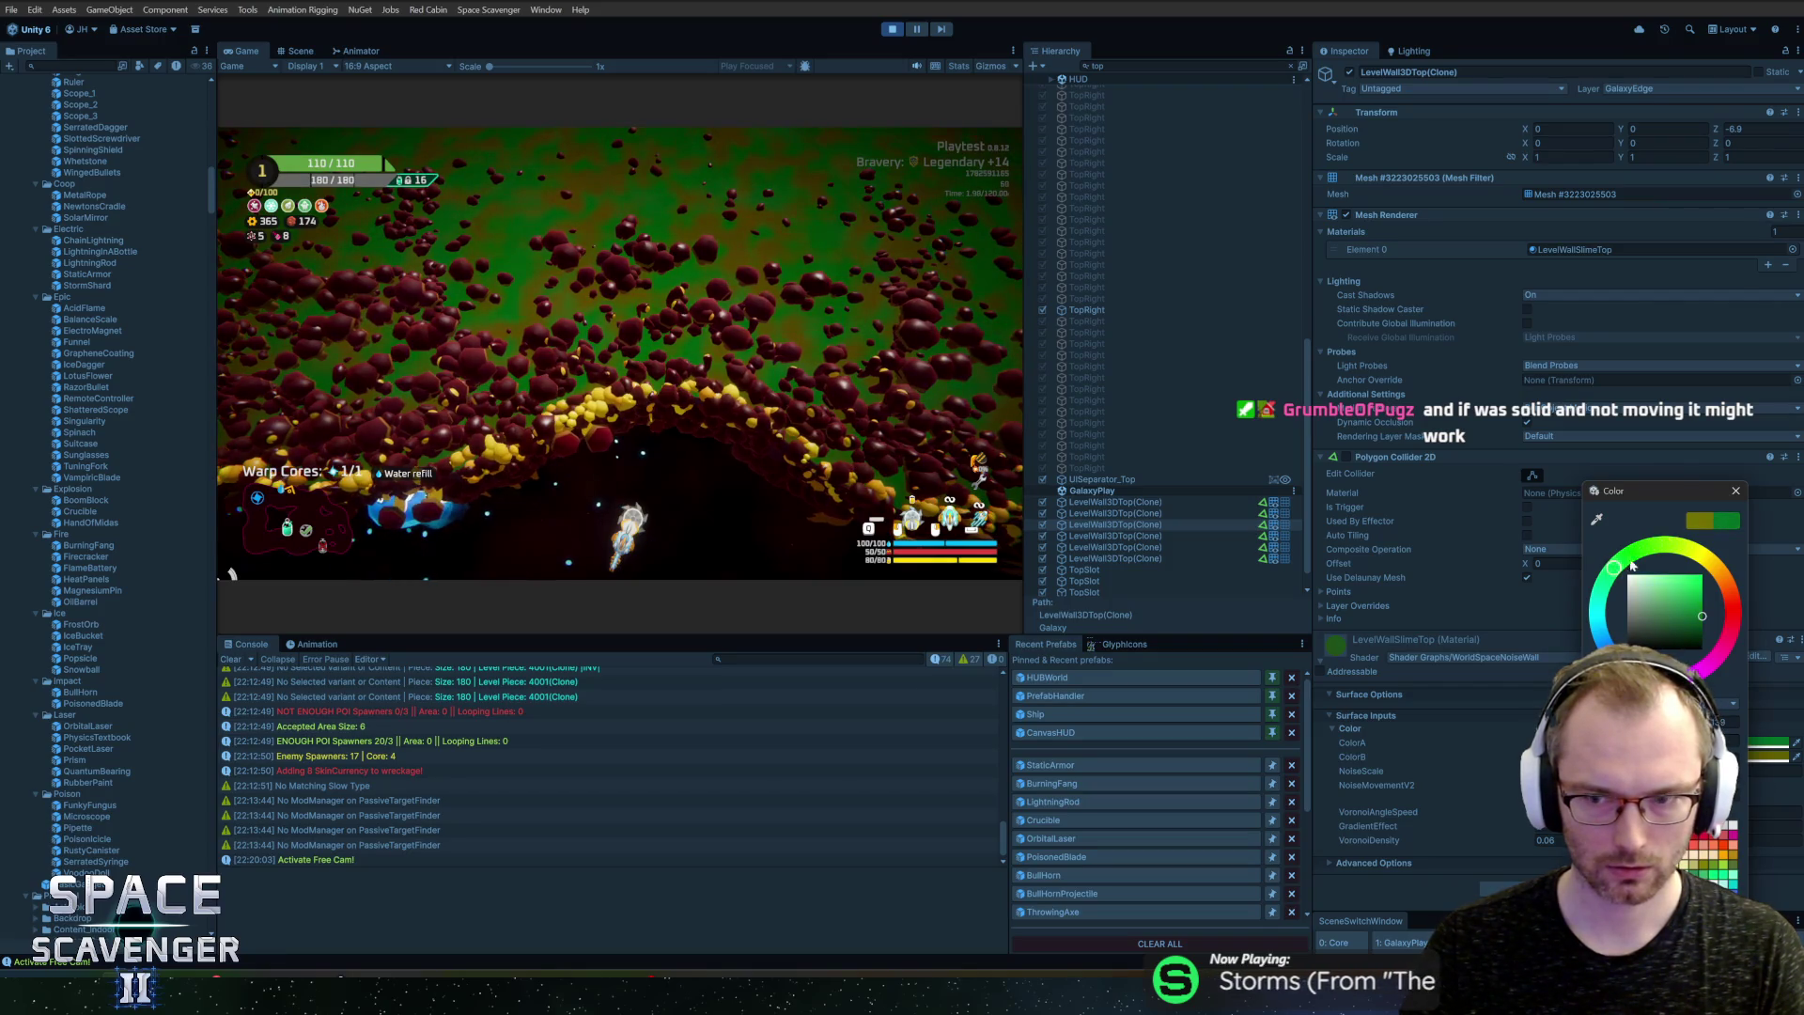
{"action": "left_click_drag", "start_coordinate": [1712, 644], "coordinate": [1657, 628]}
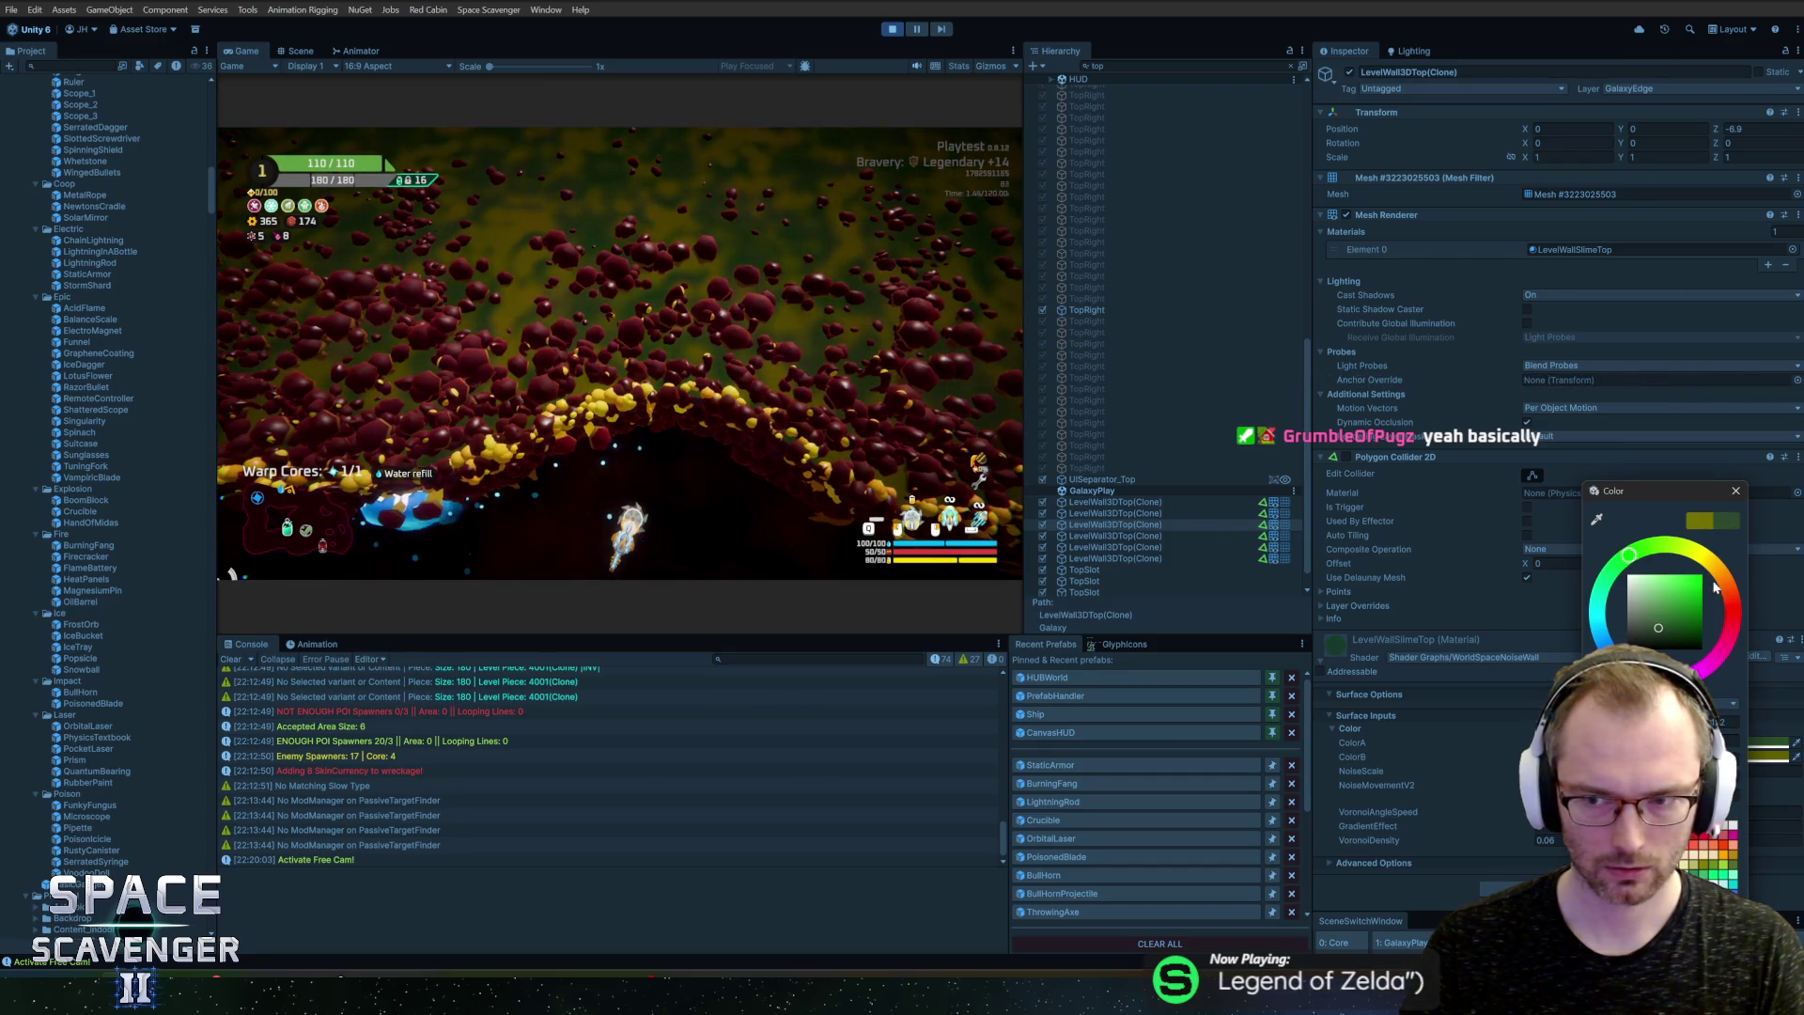
{"action": "left_click", "coordinate": [1767, 755]}
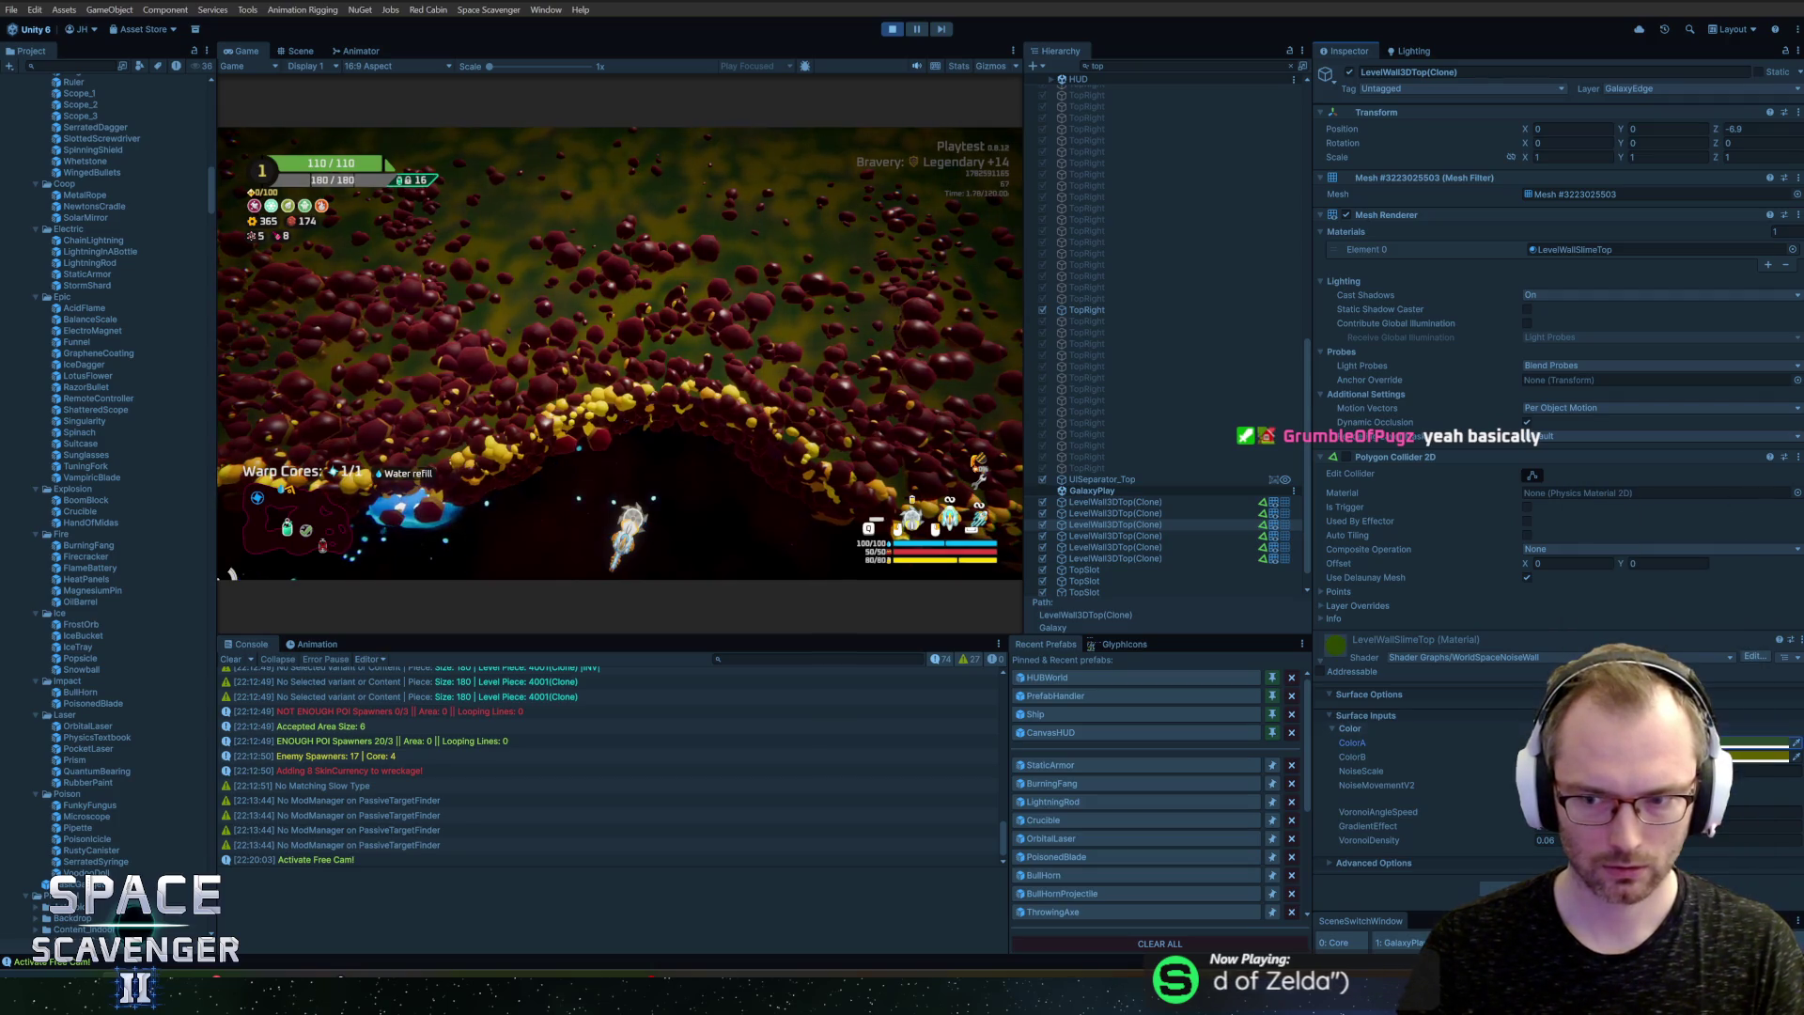
{"action": "type", "text": "2C4A2D"}
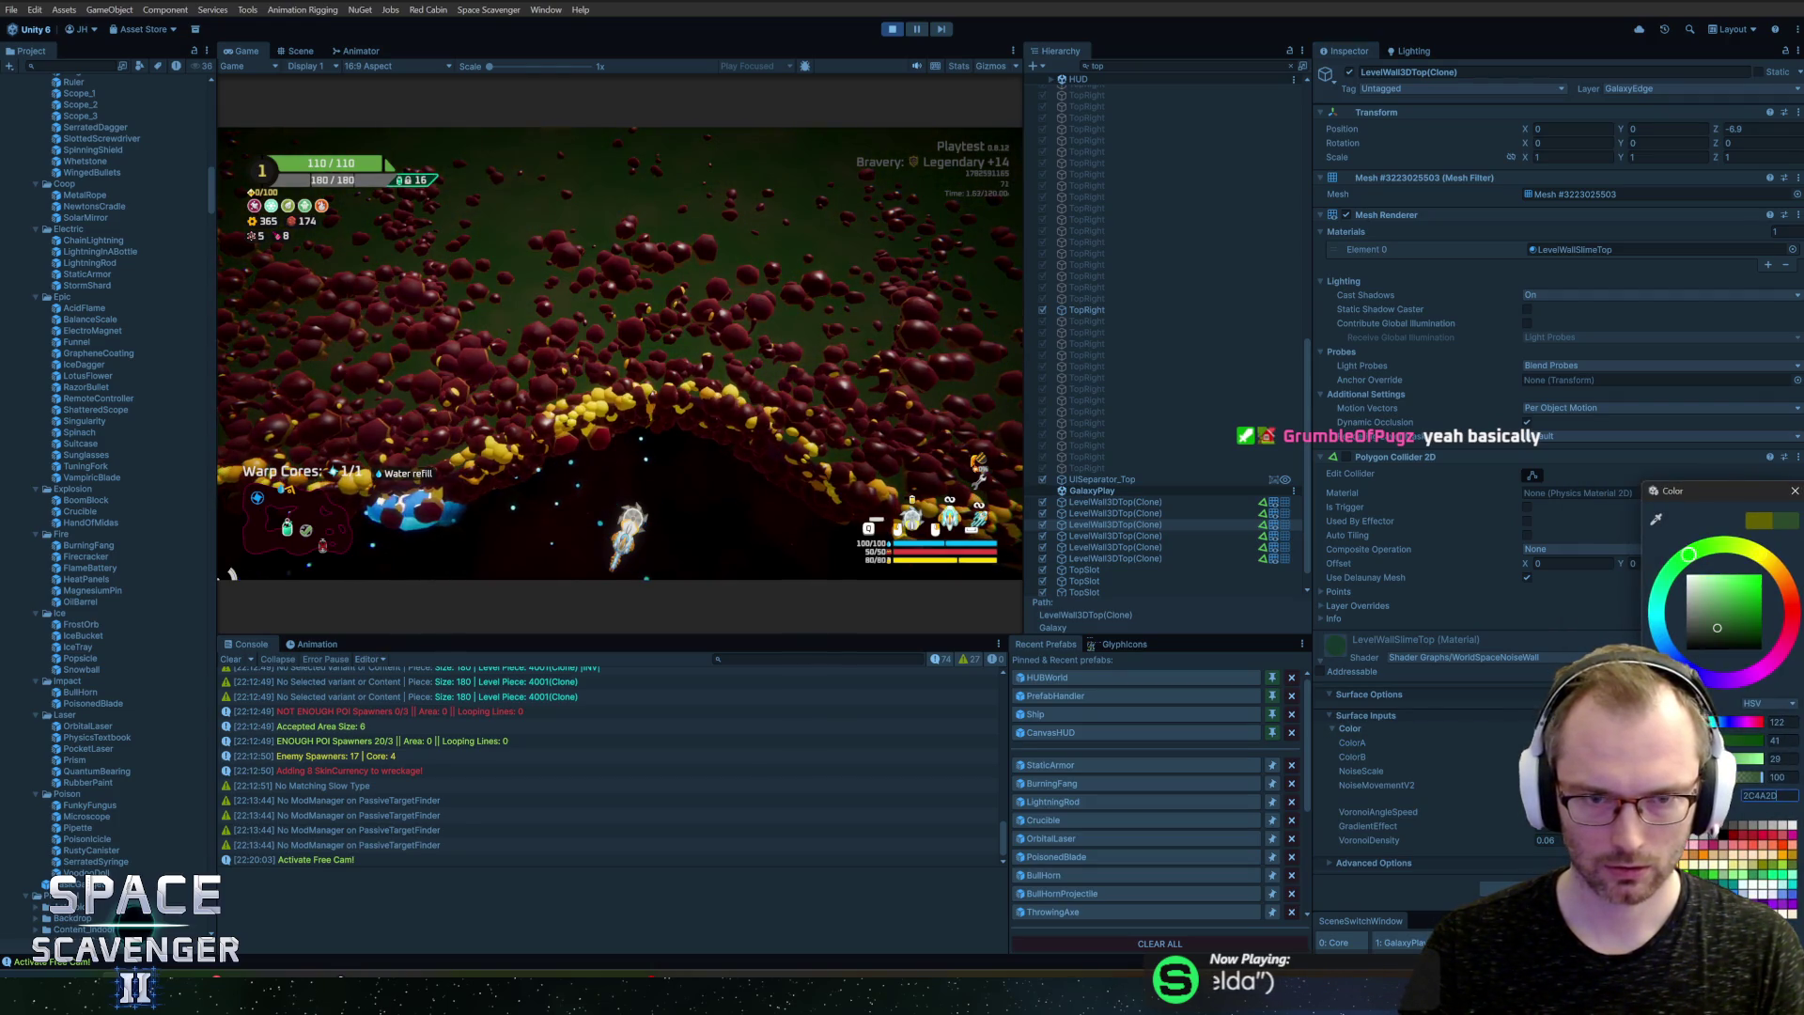
{"action": "left_click", "coordinate": [1718, 638]}
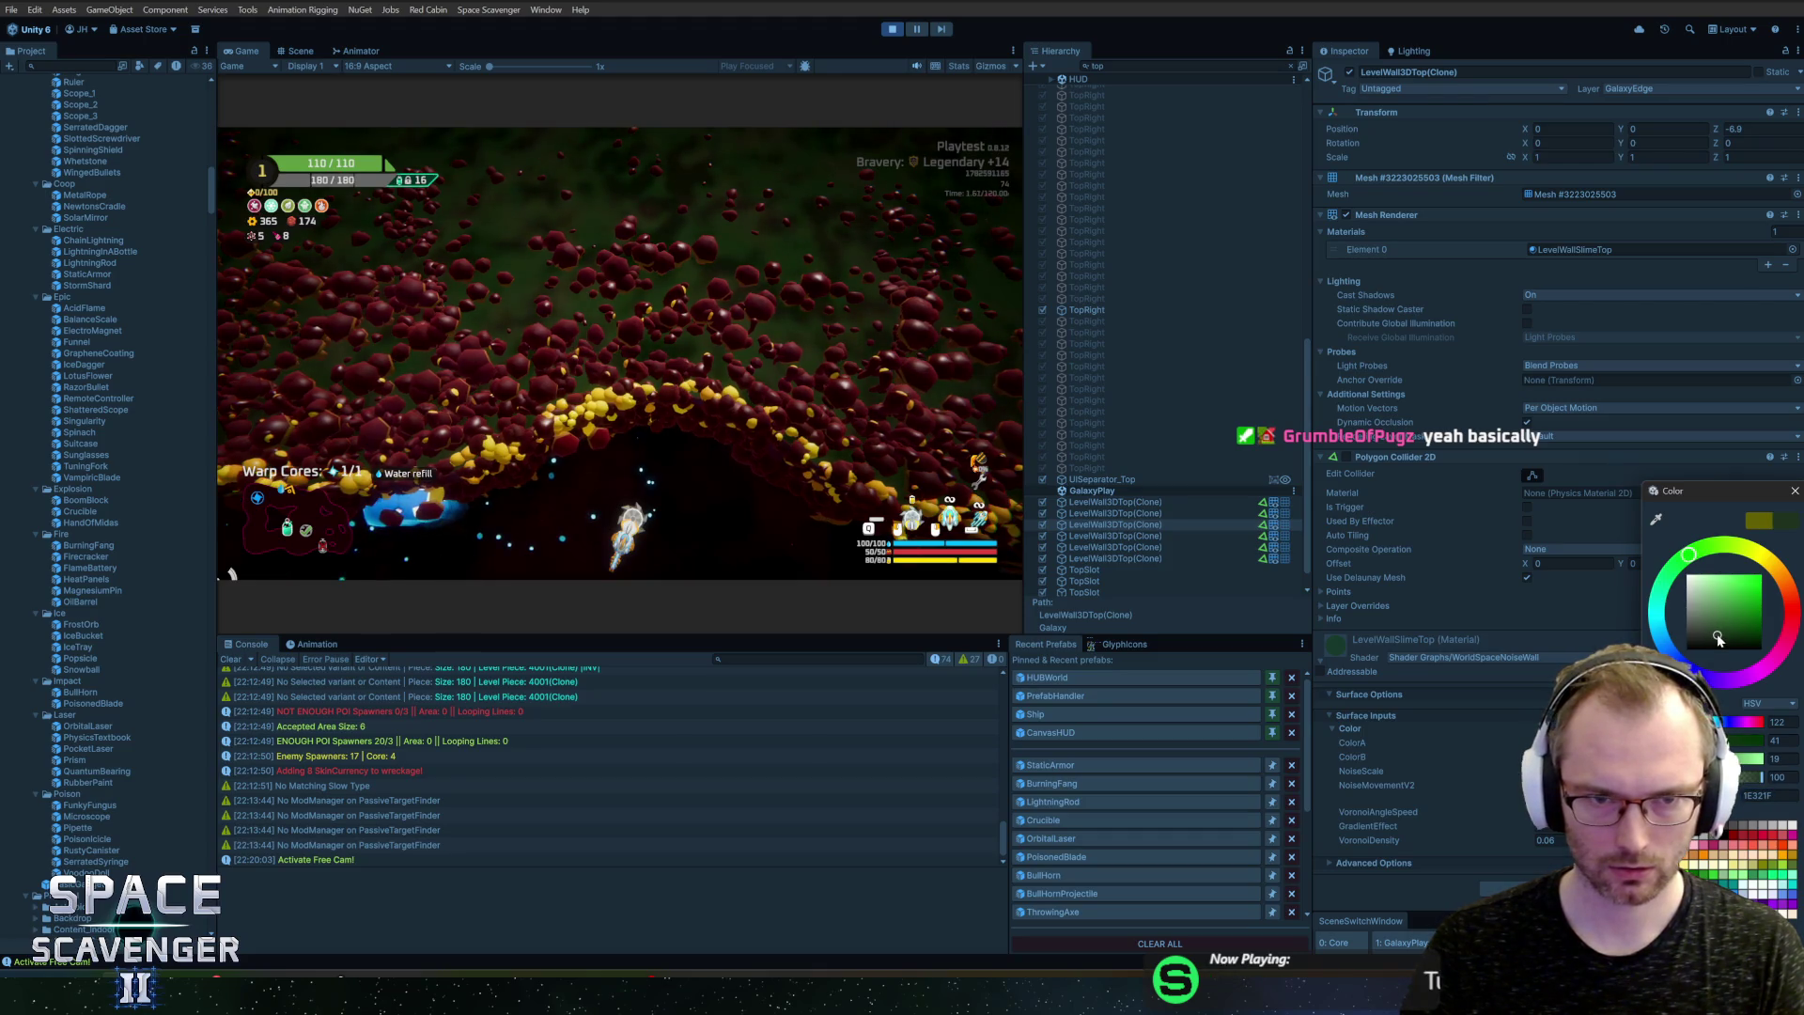
{"action": "left_click", "coordinate": [1795, 491]}
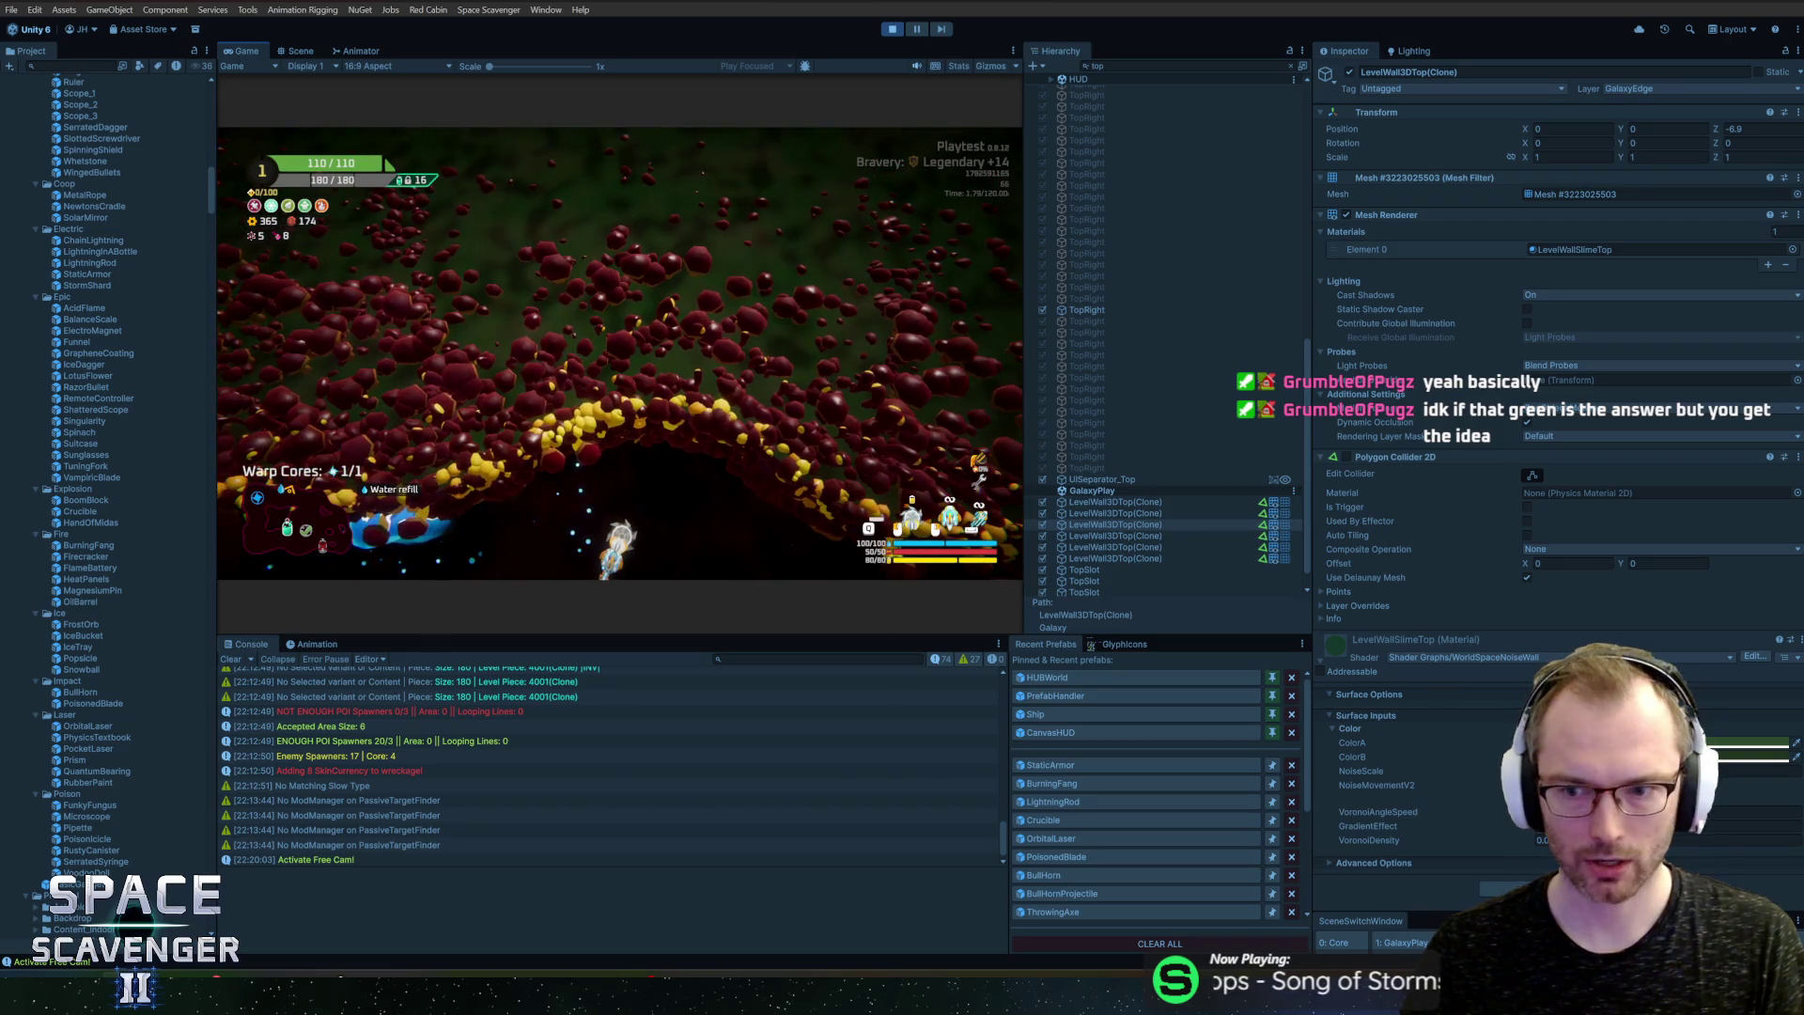
Step: Rework the wall colours into a darker olive ColorA and a deep gold ColorB
{"action": "left_click", "coordinate": [1738, 743]}
{"action": "mouse_move", "coordinate": [1610, 633]}
{"action": "left_mouse_down"}
{"action": "mouse_move", "coordinate": [1621, 669]}
{"action": "mouse_move", "coordinate": [1698, 688]}
{"action": "mouse_move", "coordinate": [1728, 649]}
{"action": "mouse_move", "coordinate": [1722, 564]}
{"action": "left_mouse_up"}
{"action": "mouse_move", "coordinate": [1657, 628]}
{"action": "left_mouse_down"}
{"action": "mouse_move", "coordinate": [1711, 623]}
{"action": "mouse_move", "coordinate": [1685, 636]}
{"action": "mouse_move", "coordinate": [1686, 561]}
{"action": "left_mouse_up"}
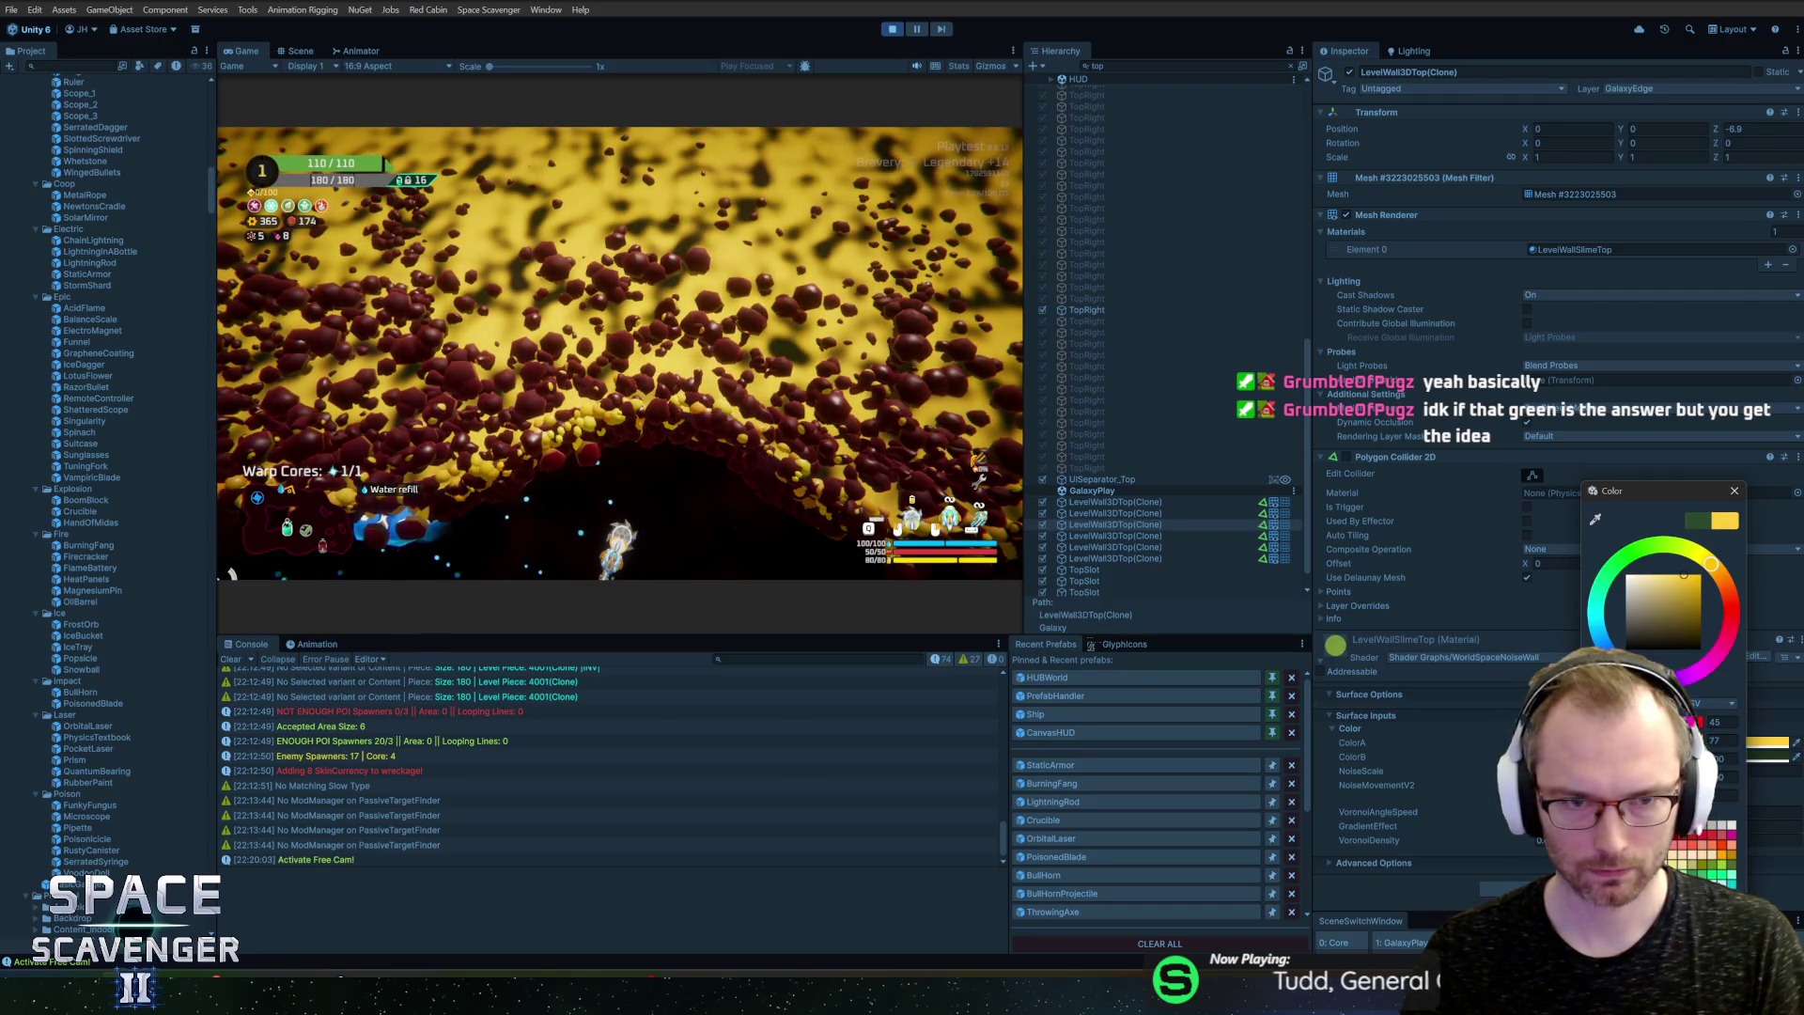
{"action": "left_click_drag", "start_coordinate": [1684, 586], "coordinate": [1684, 606]}
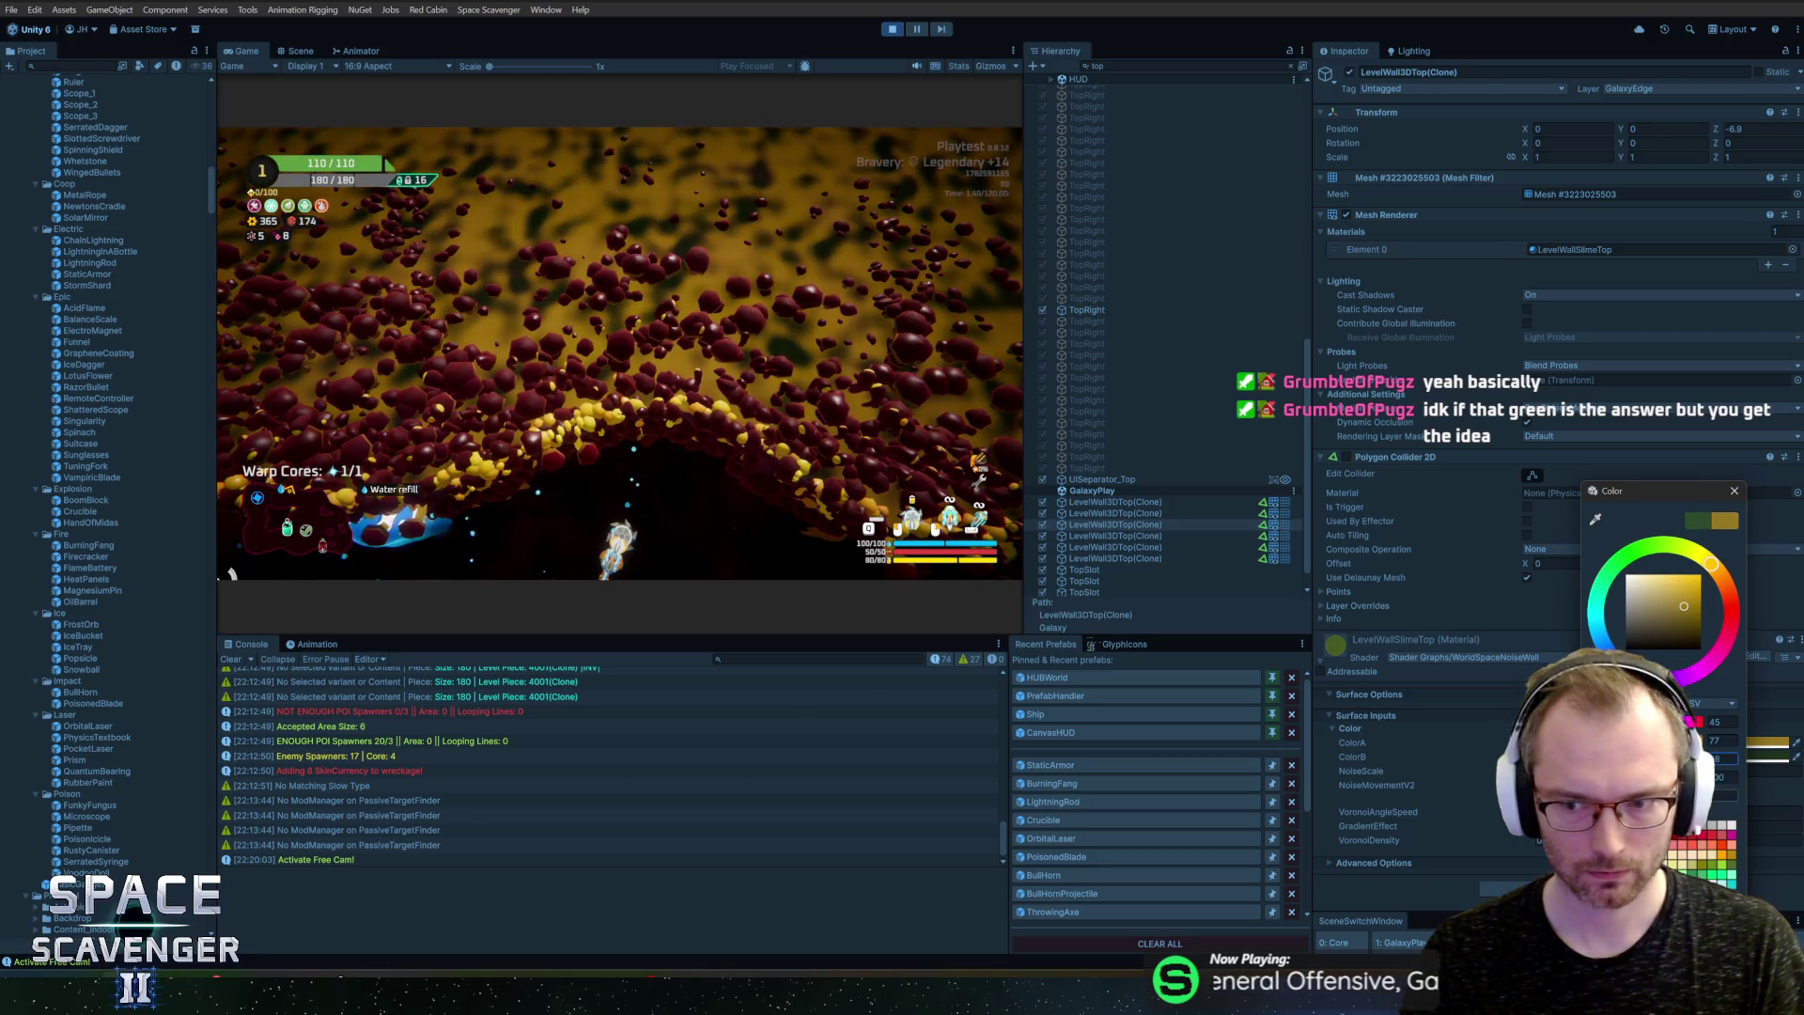
{"action": "left_click", "coordinate": [1733, 491]}
{"action": "left_click", "coordinate": [1745, 757]}
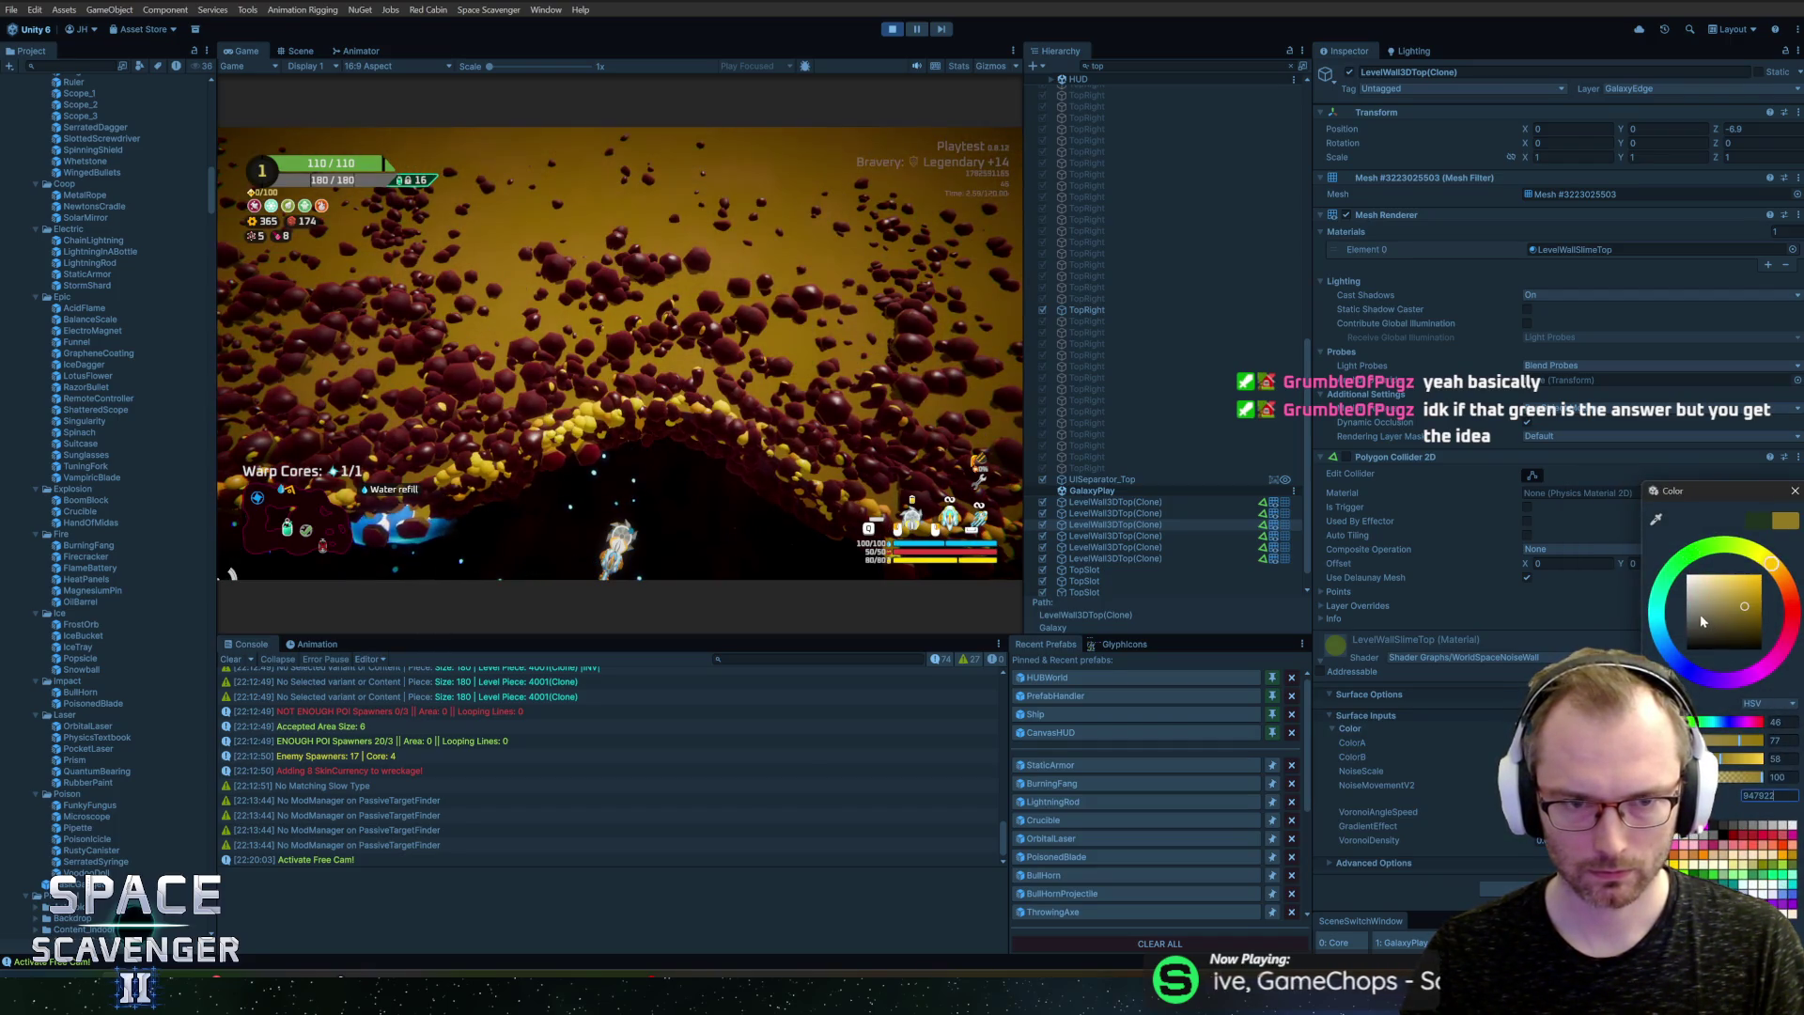
{"action": "left_click_drag", "start_coordinate": [1742, 619], "coordinate": [1732, 608]}
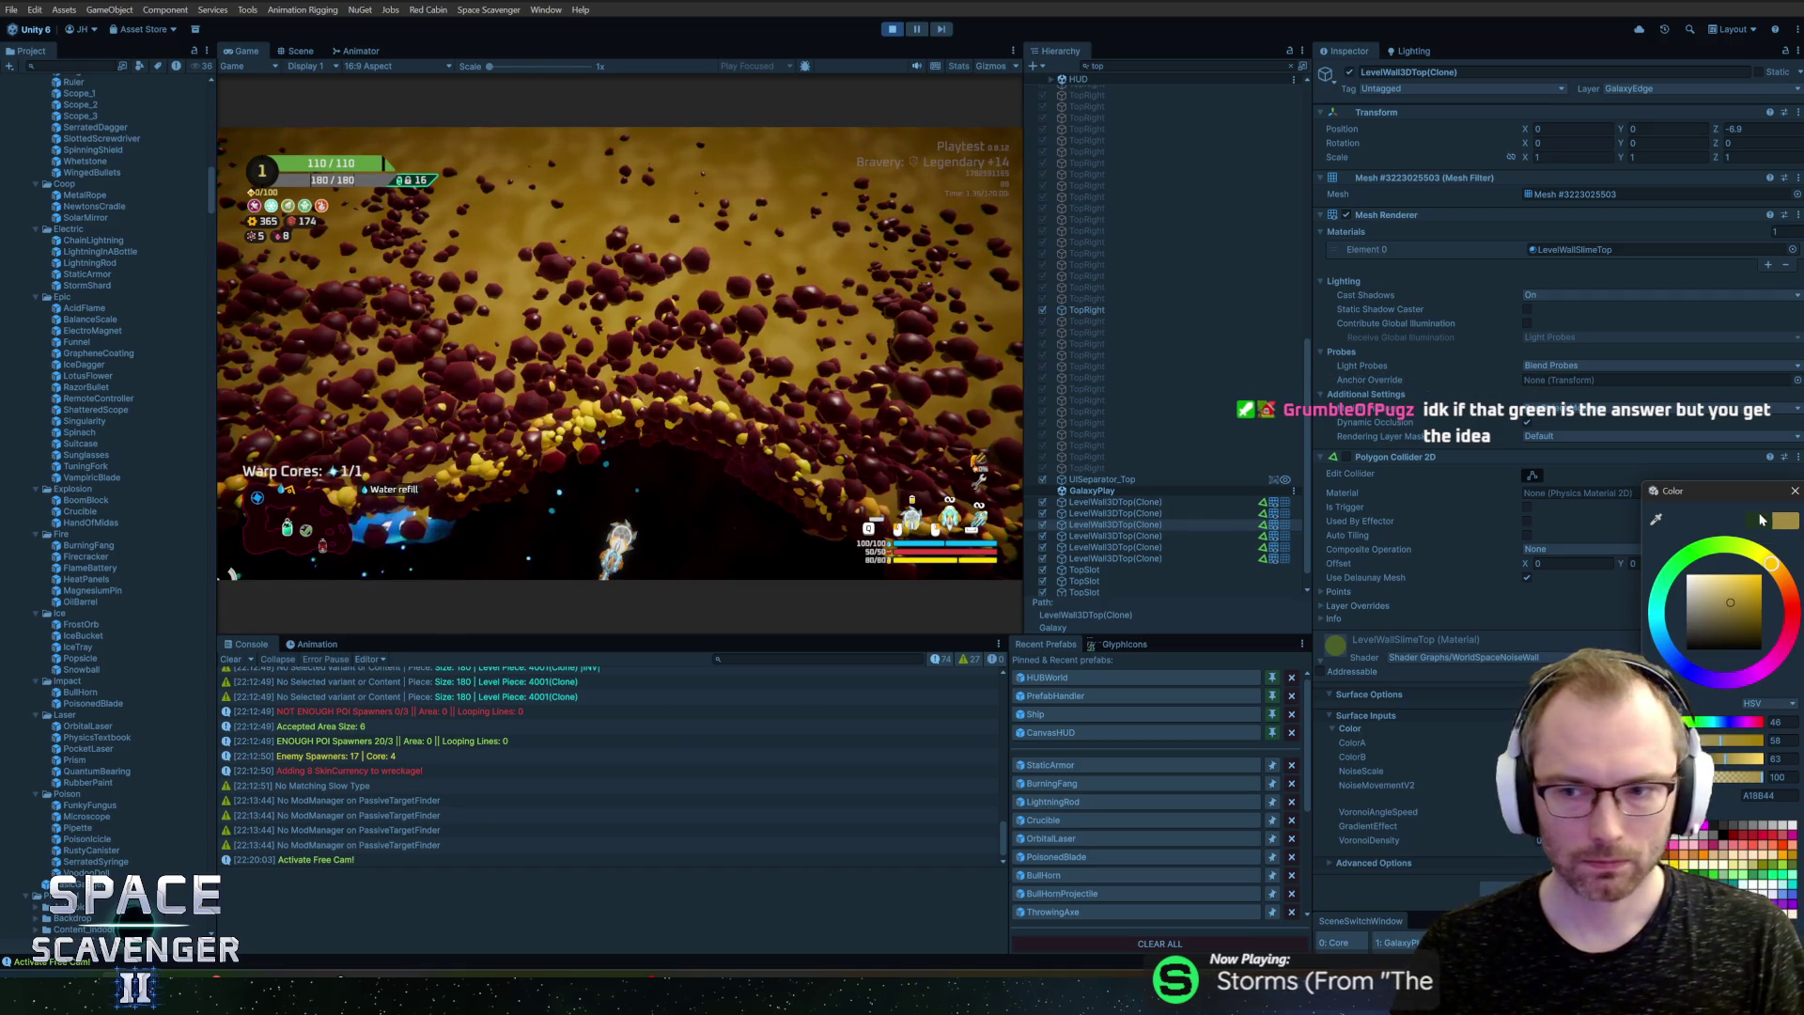
{"action": "key", "text": "Return"}
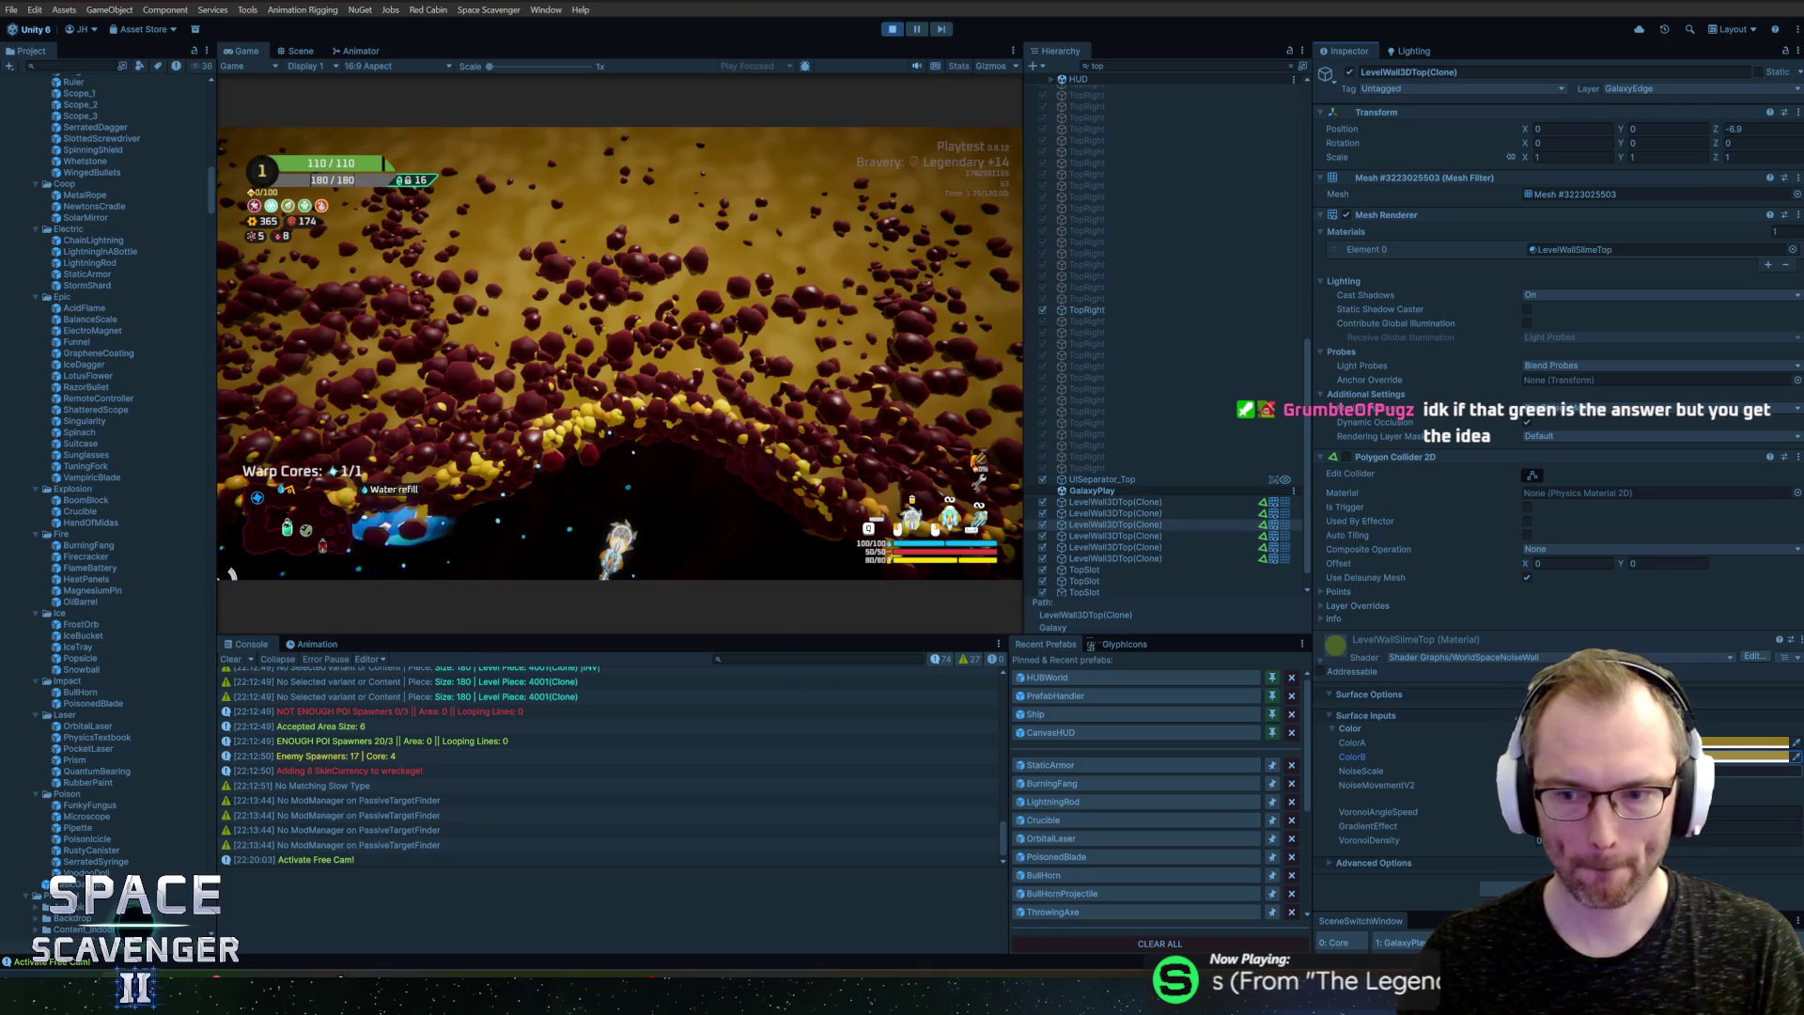
{"action": "left_click", "coordinate": [1757, 770]}
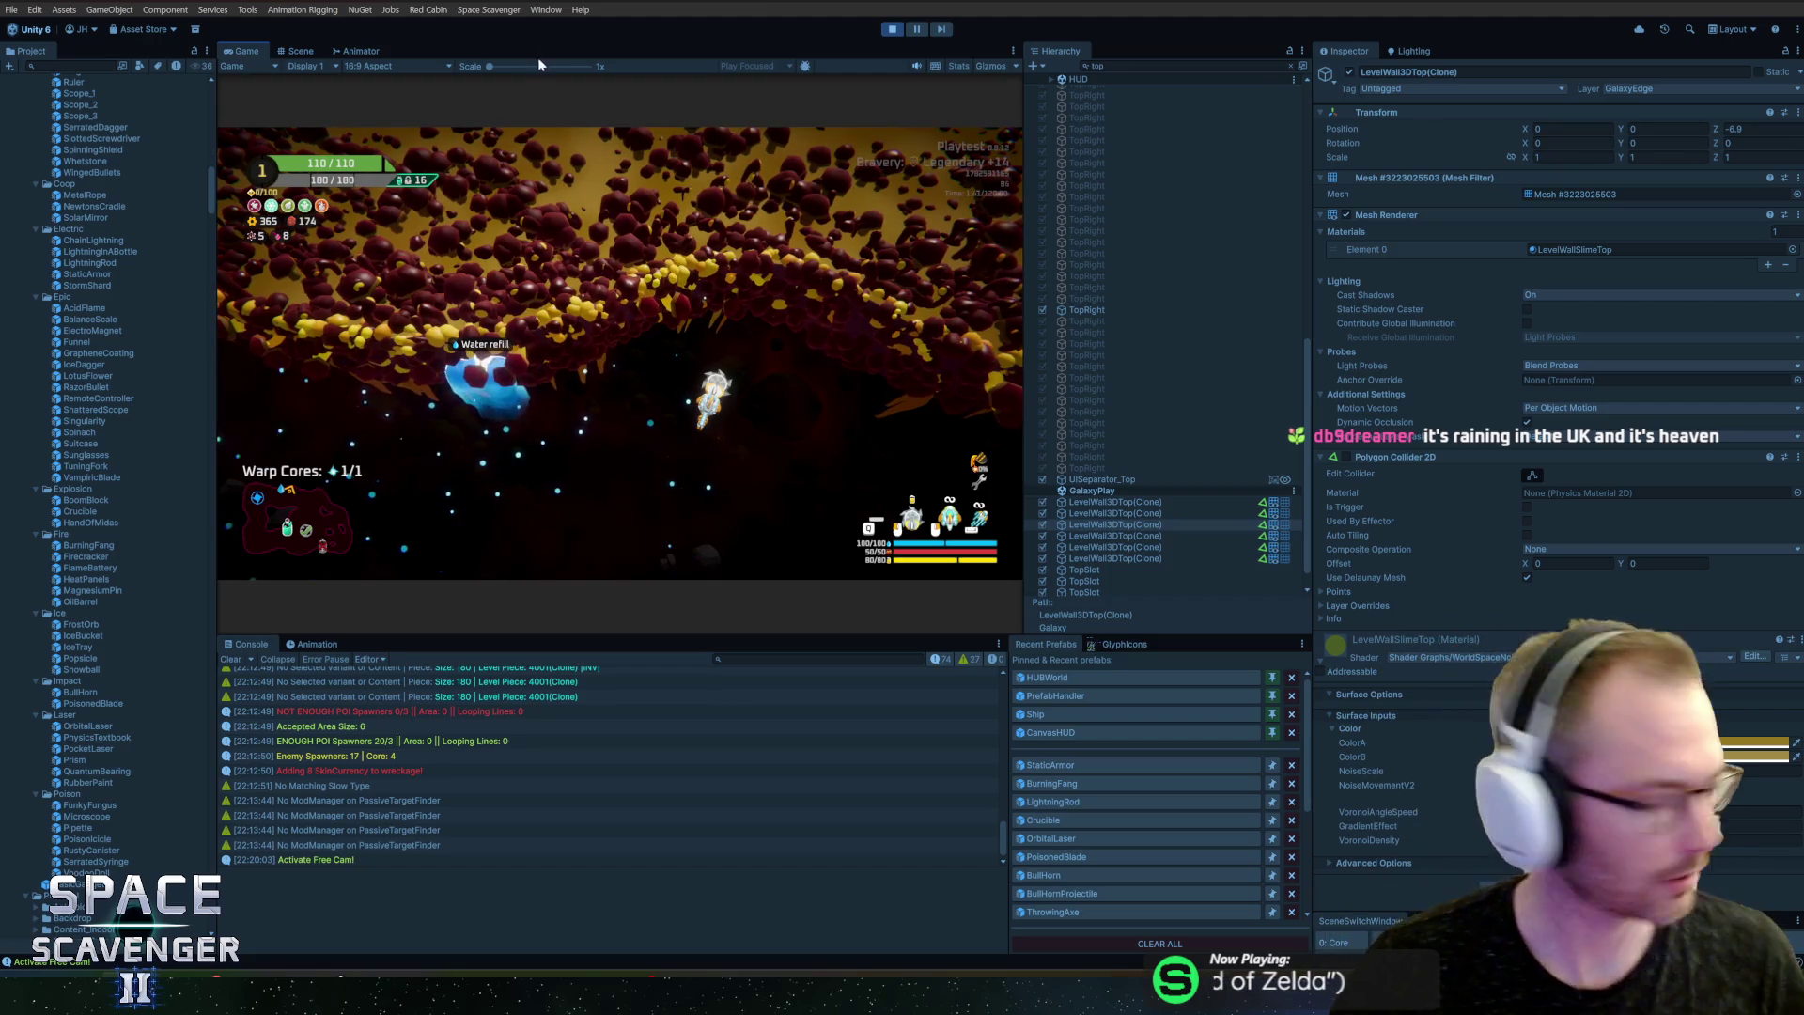
Step: Maximize the Game view and run 'debug freeCam 1'
{"action": "double_click", "coordinate": [240, 51]}
{"action": "type", "text": "debug freeCam 1"}
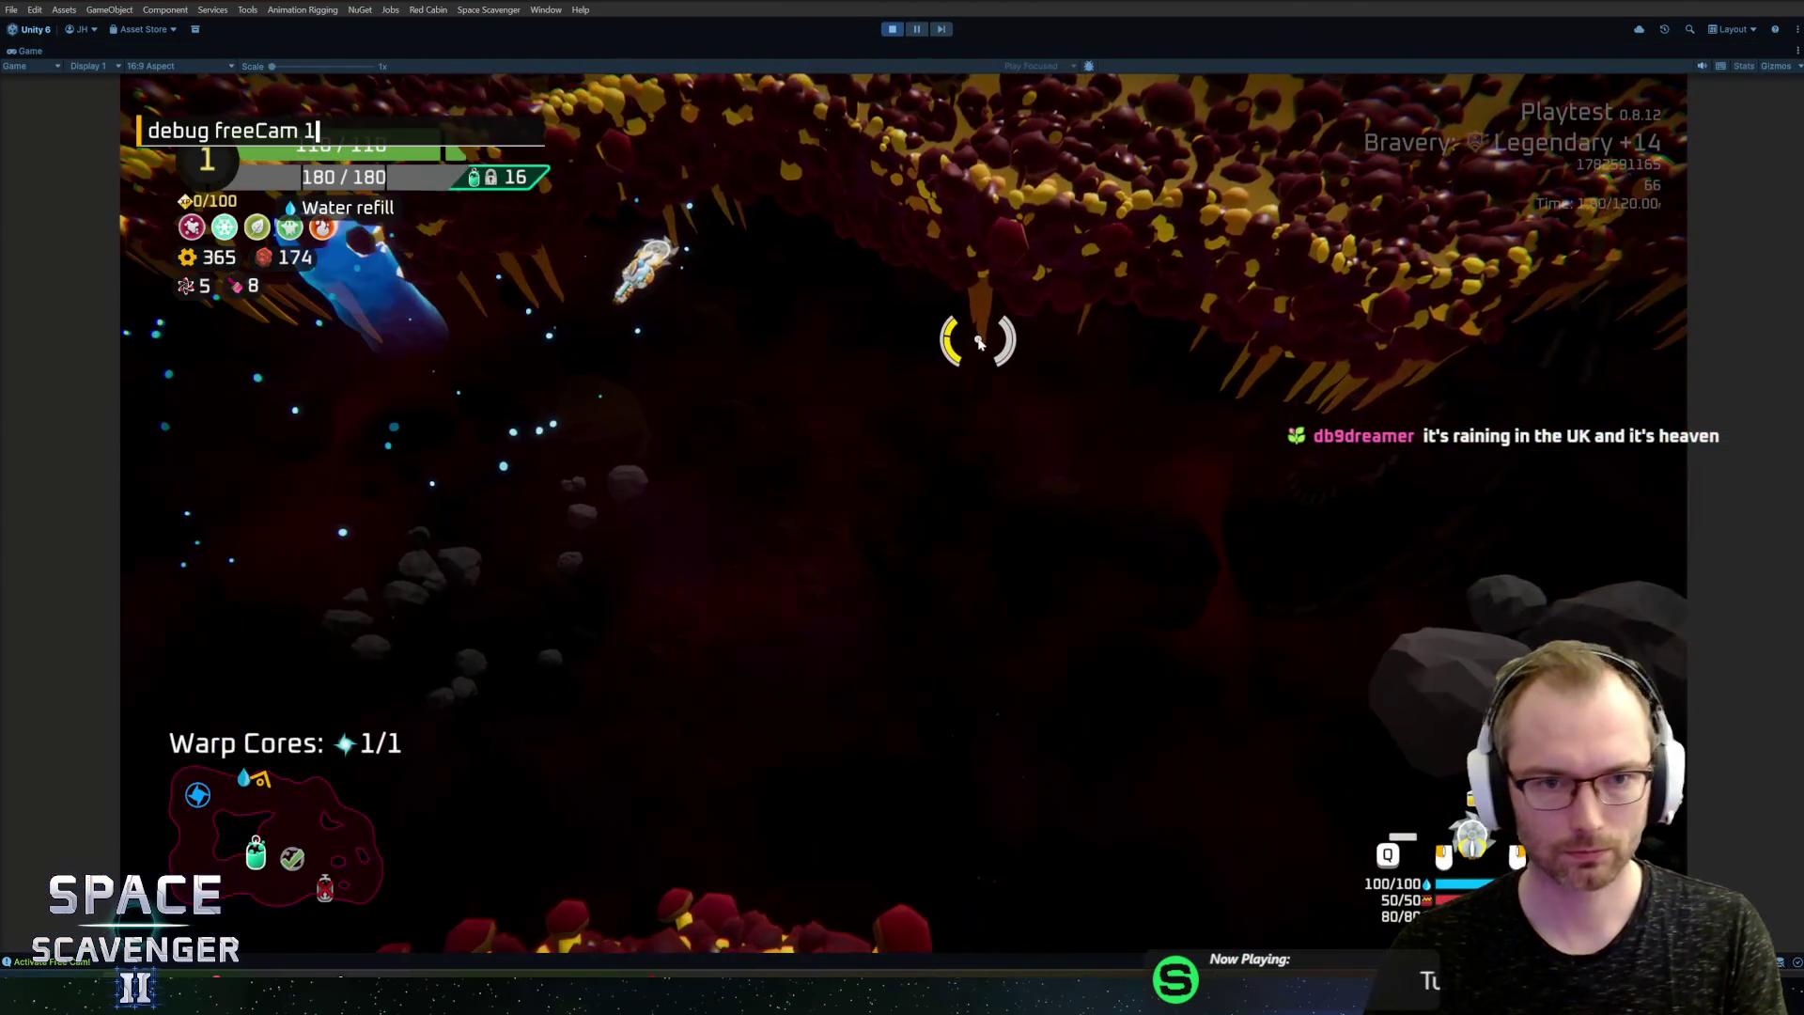
{"action": "key", "text": "Return"}
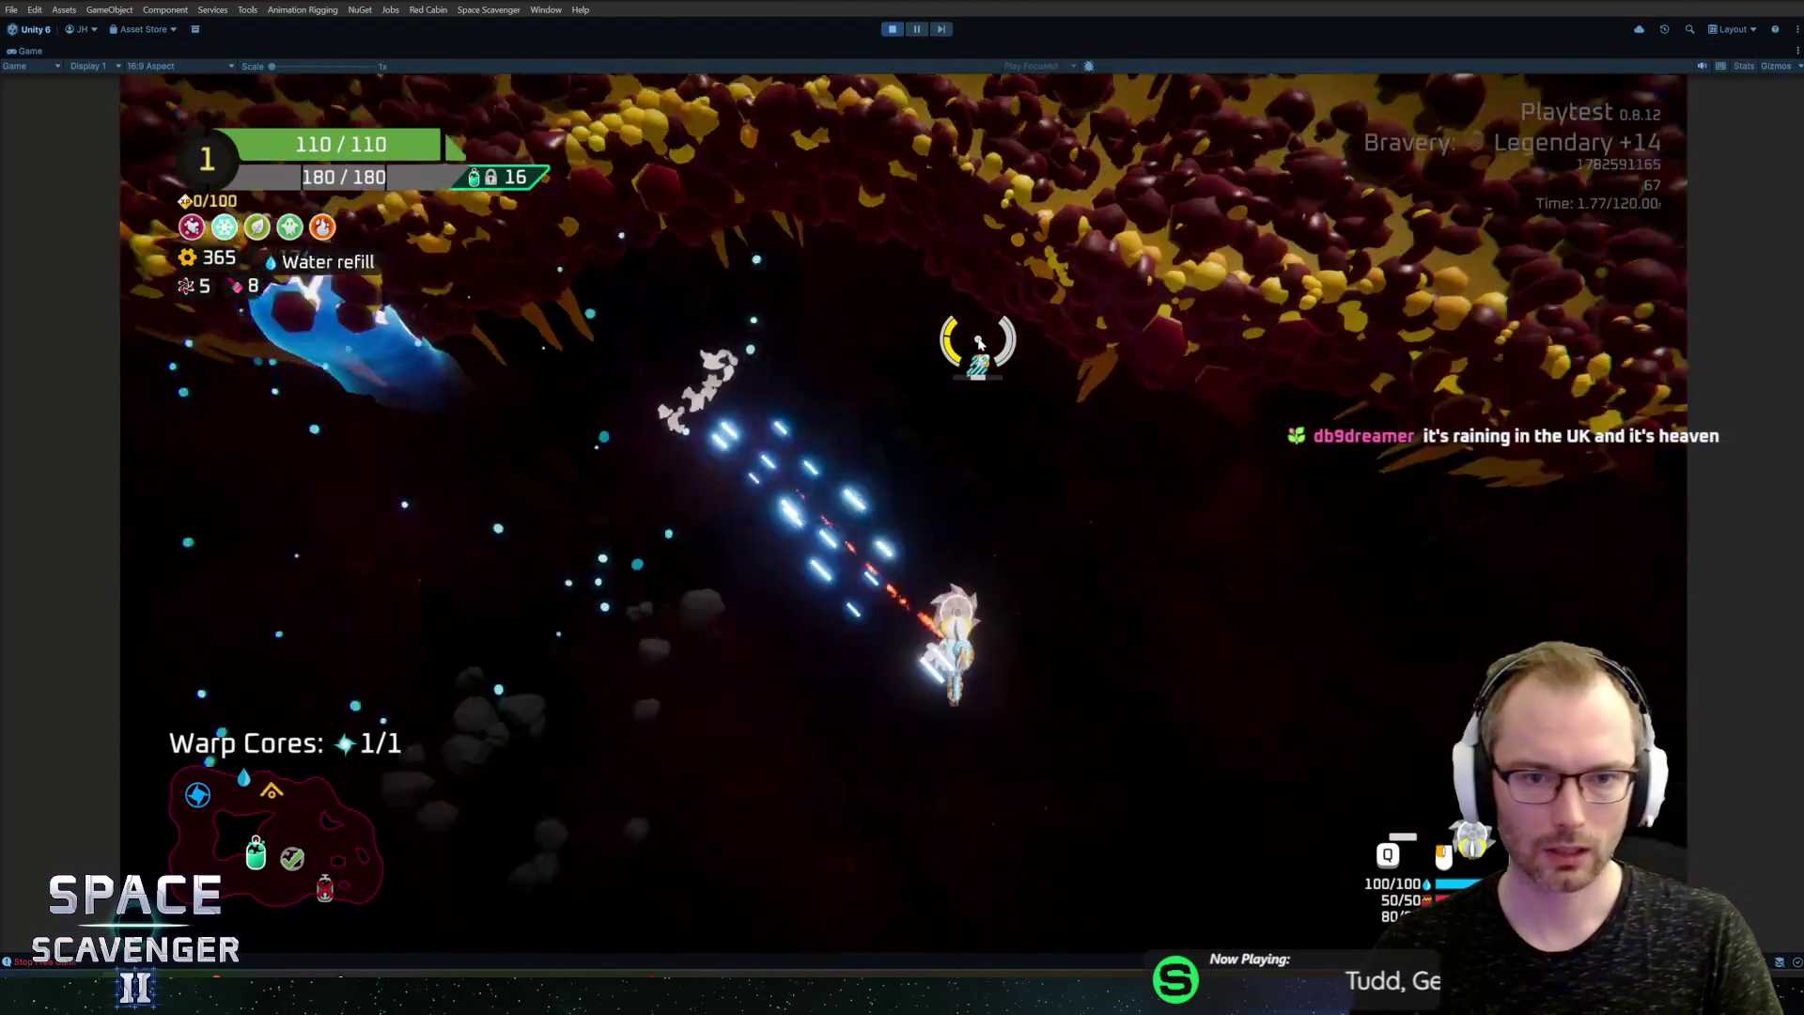
{"action": "scroll", "coordinate": [393, 655], "scroll_direction": "up", "scroll_amount": 5}
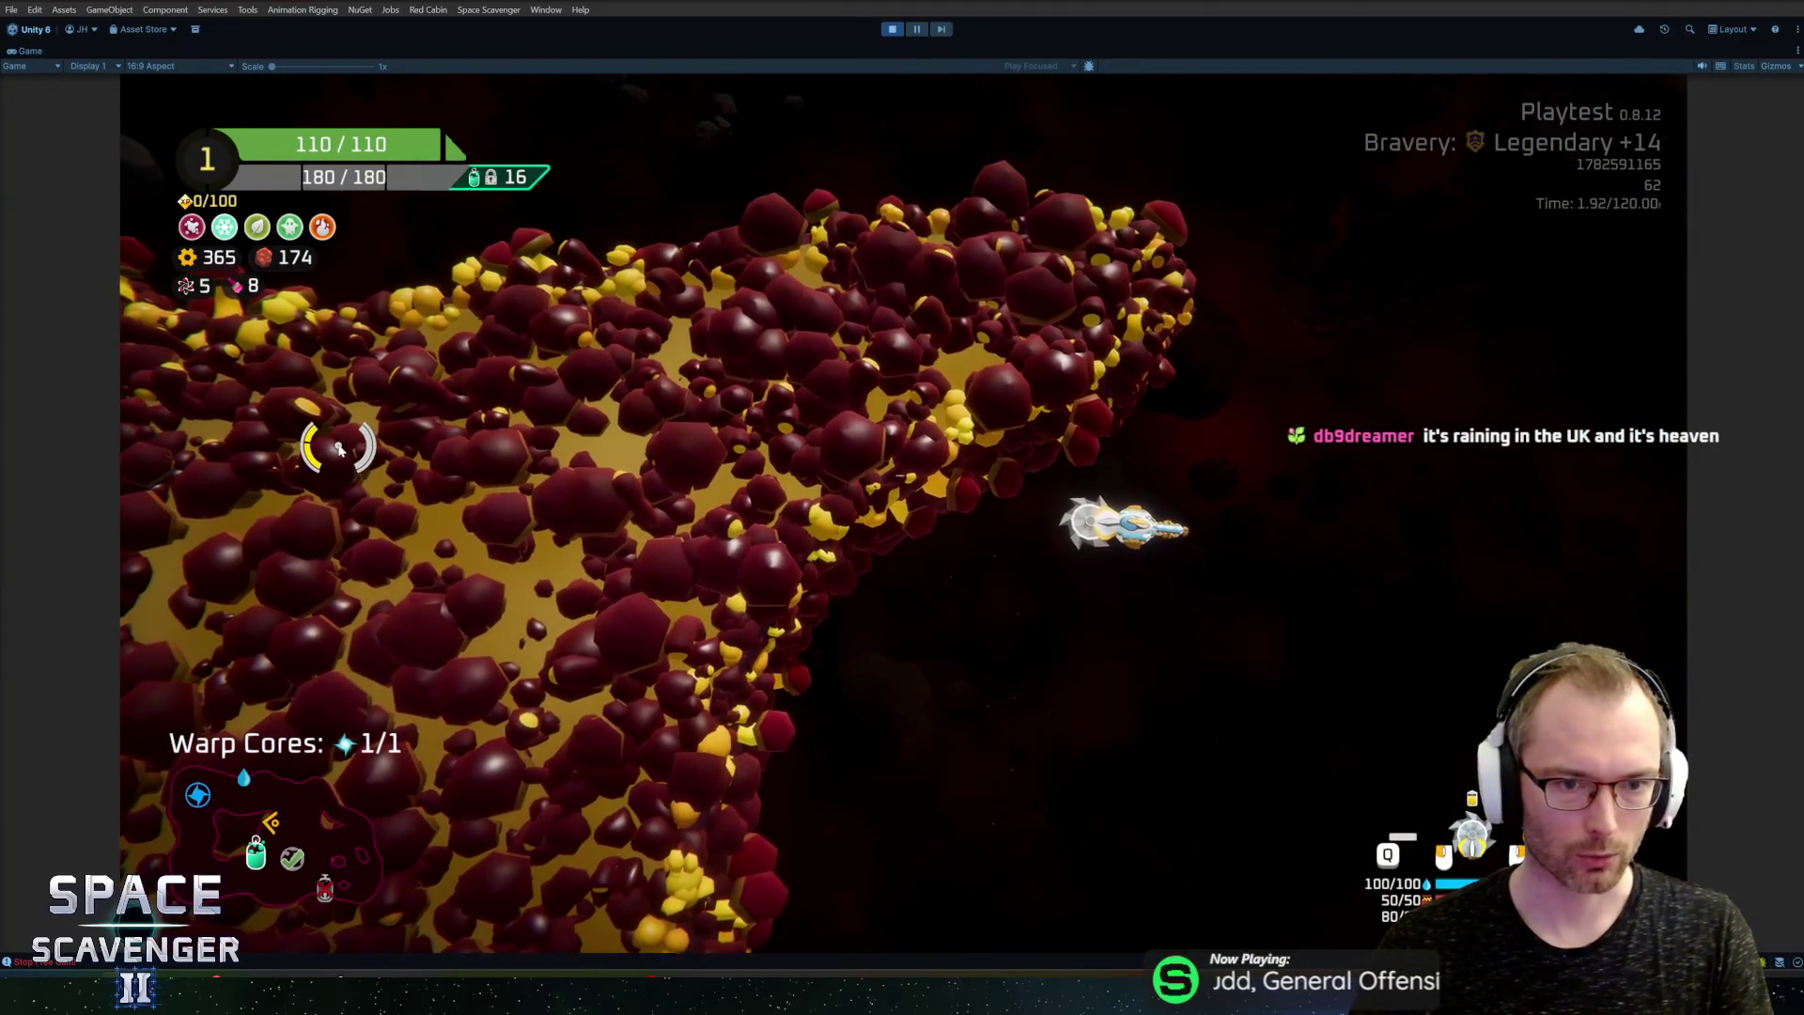
Step: Fly past the oxygen station and down through the golden-yellow cave while firing
{"action": "key", "text": "w"}
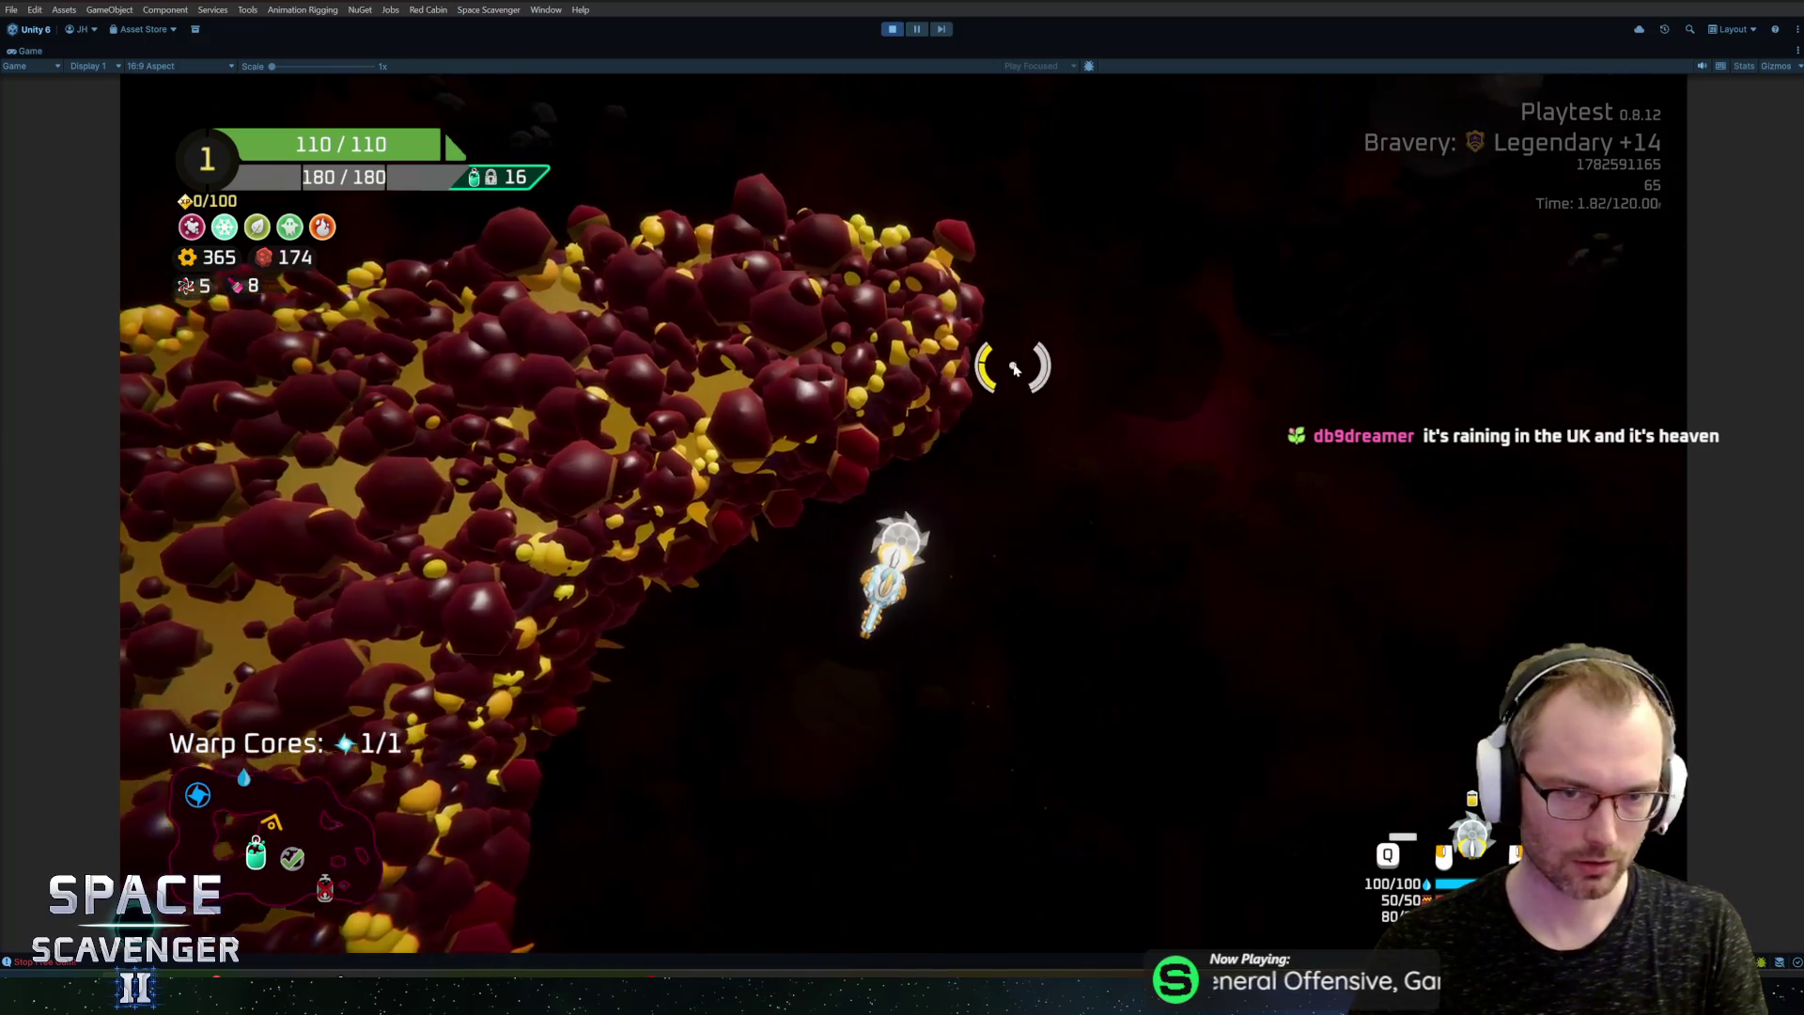
{"action": "key", "text": "w"}
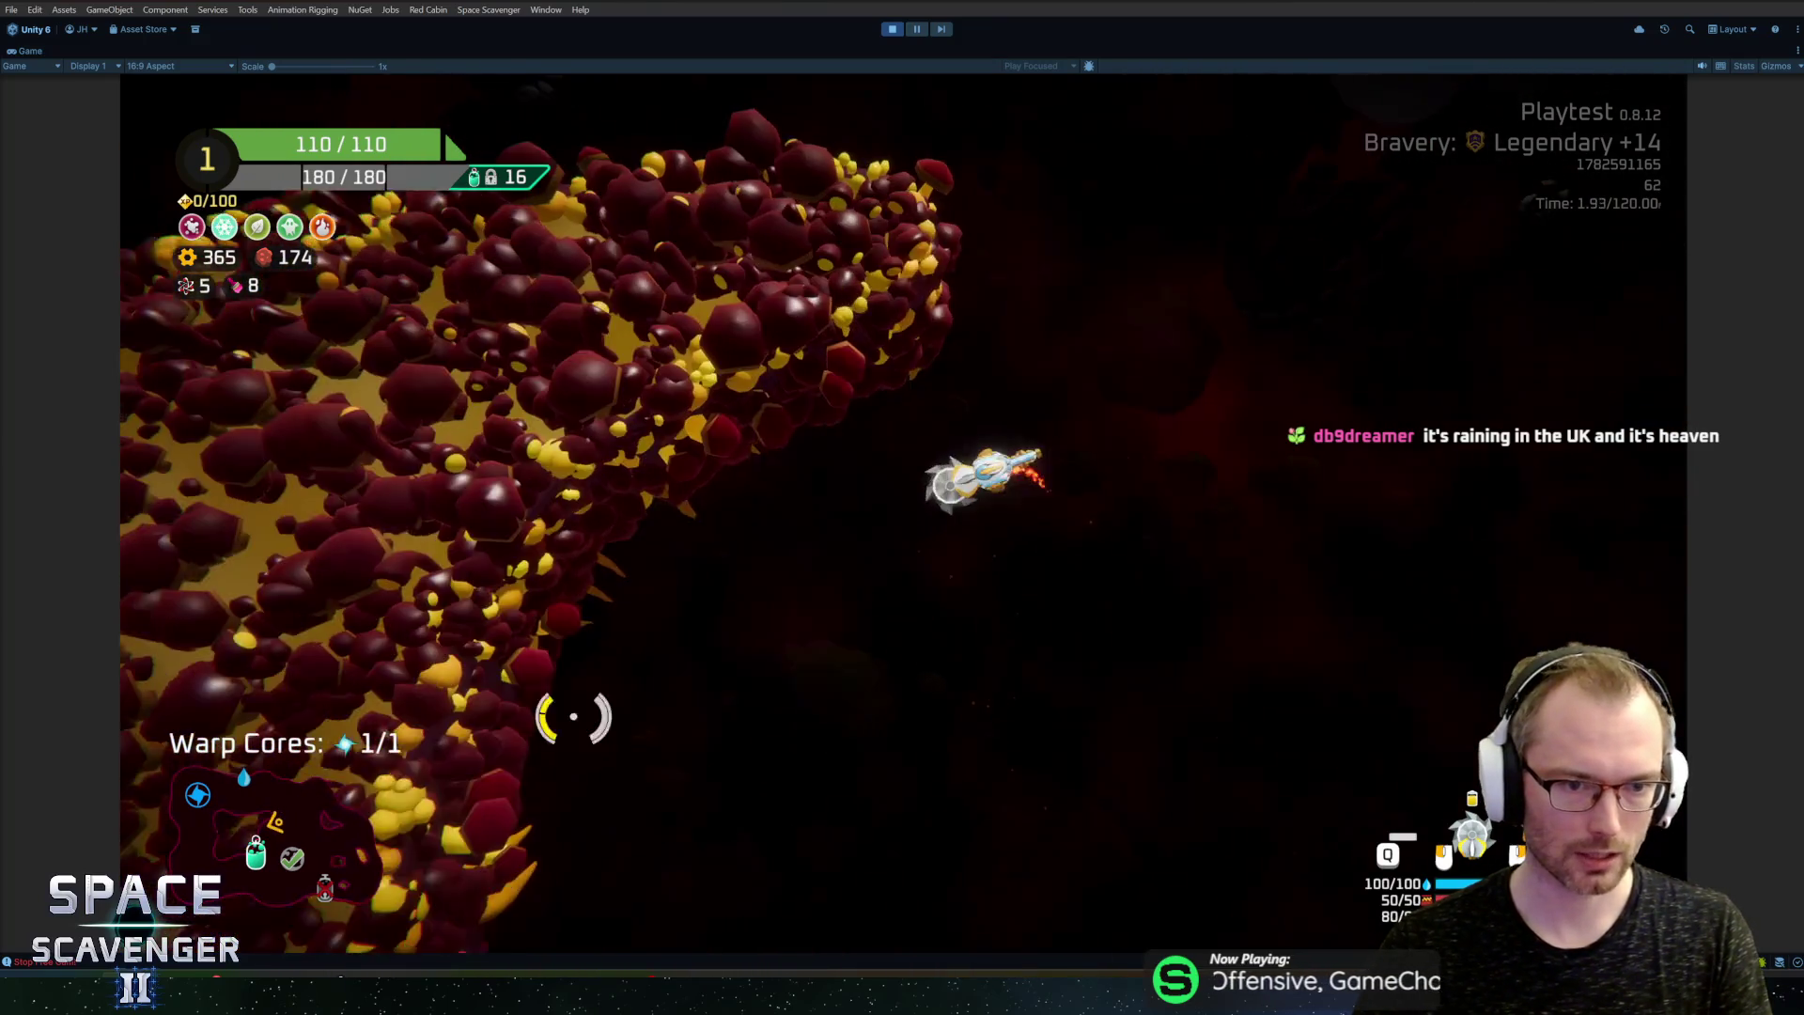
{"action": "key", "text": "w"}
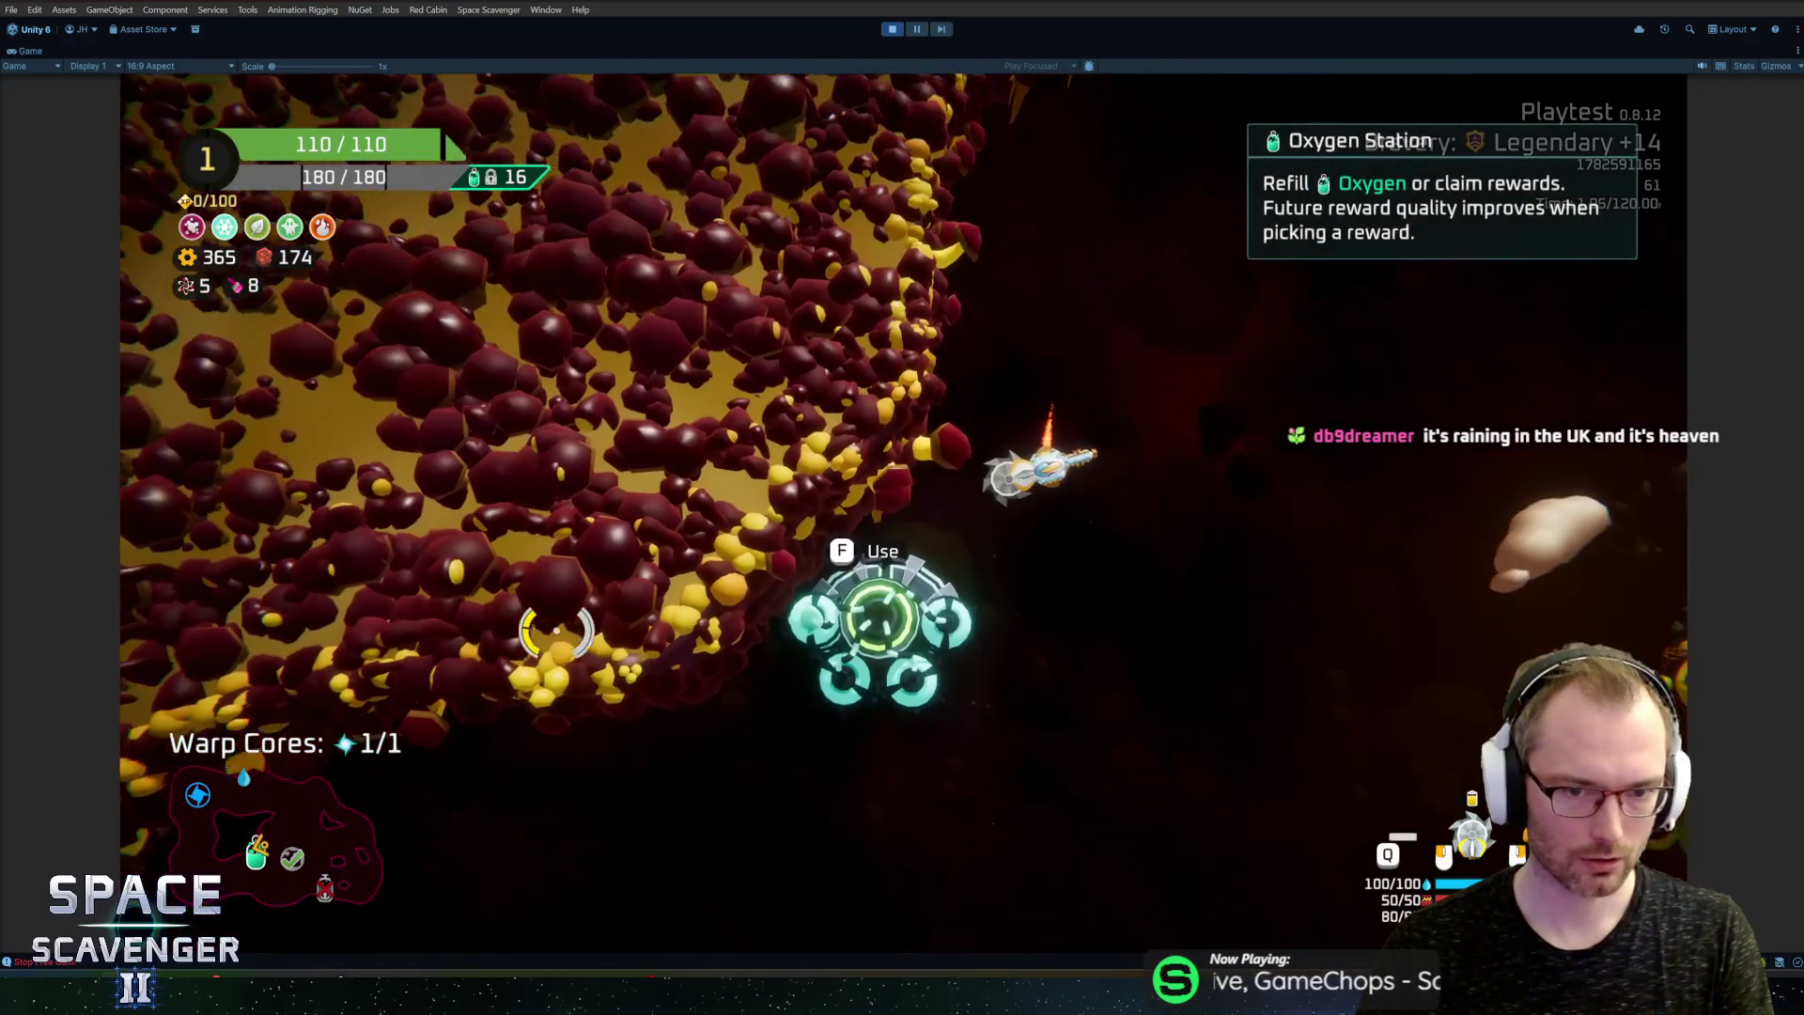
{"action": "key", "text": "w"}
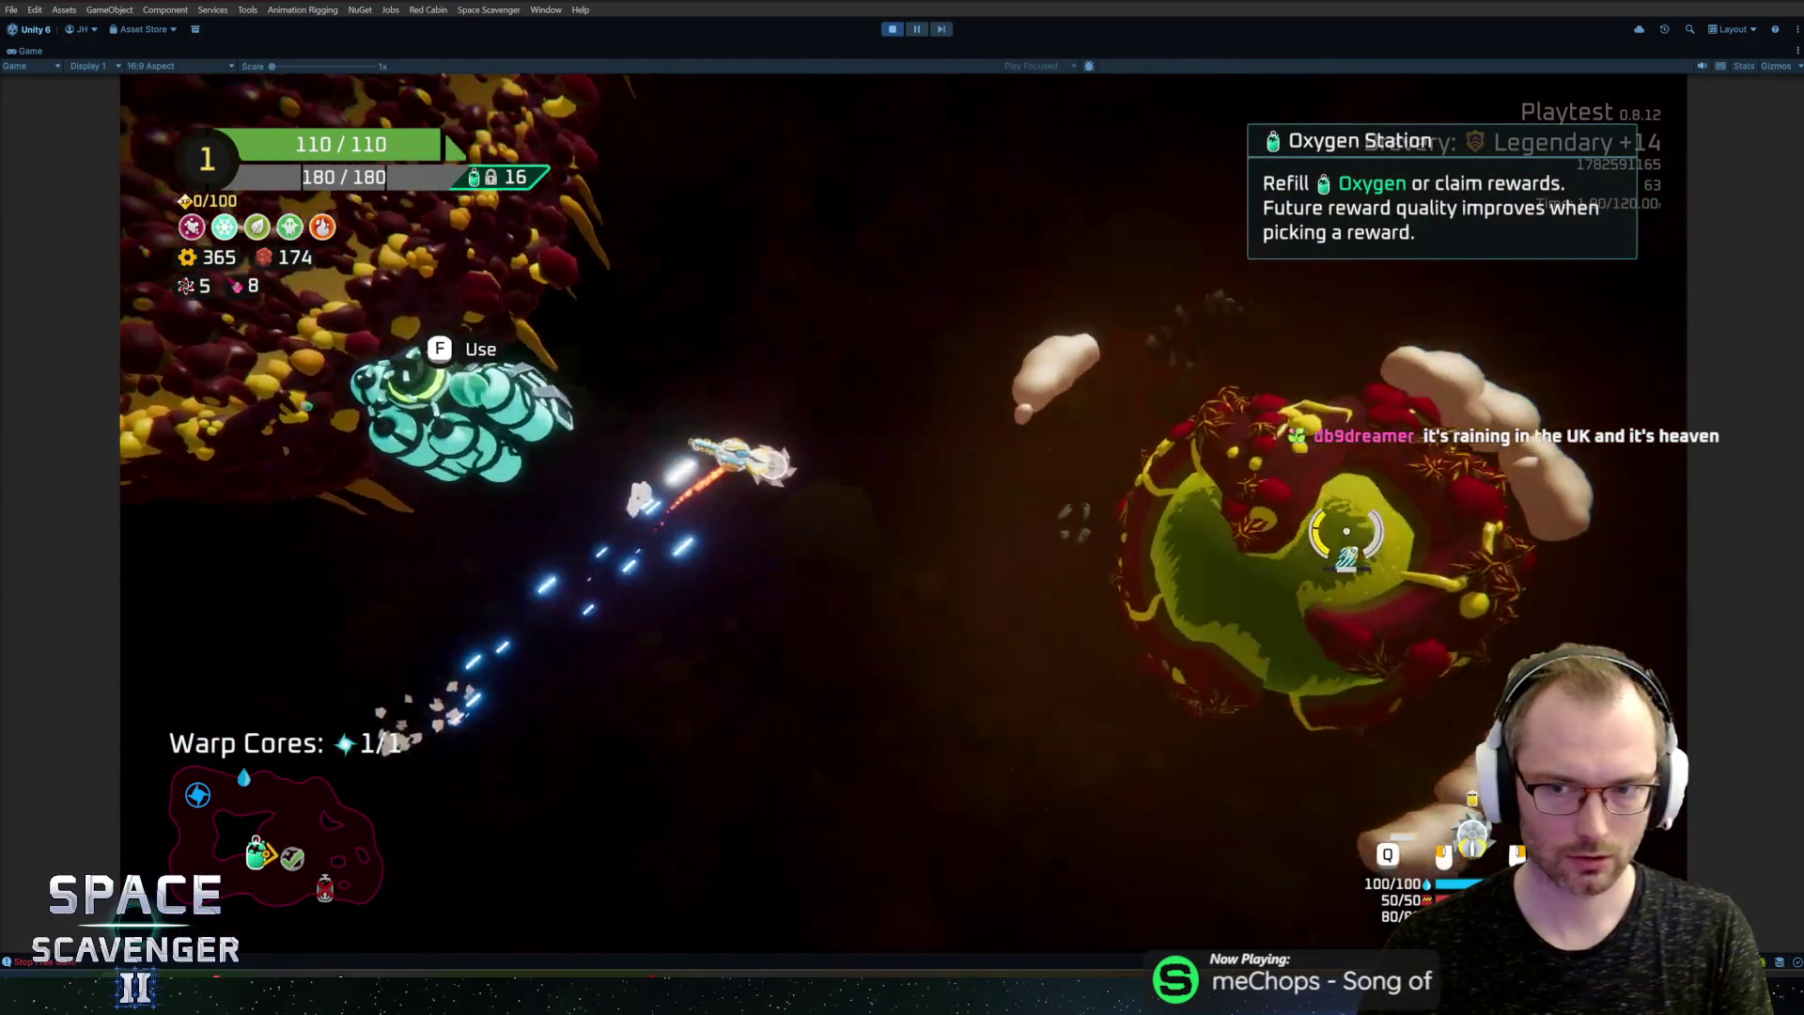
{"action": "key", "text": "w"}
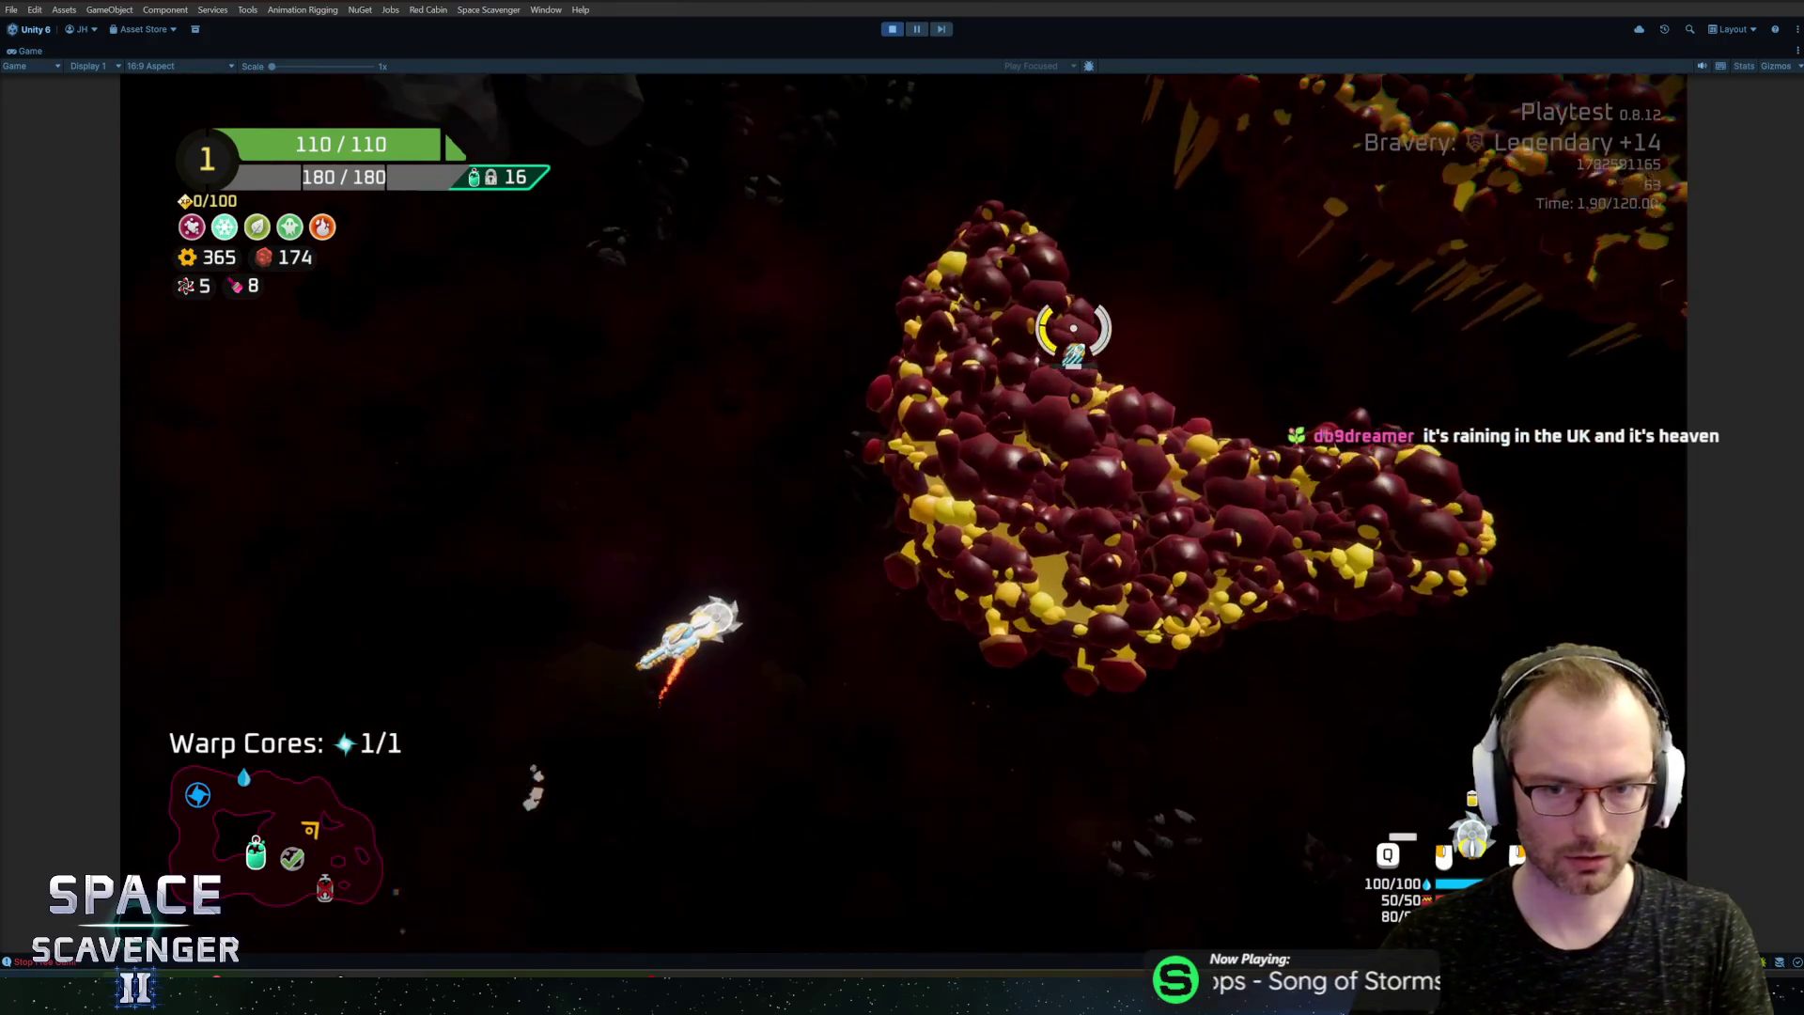
{"action": "key", "text": "w"}
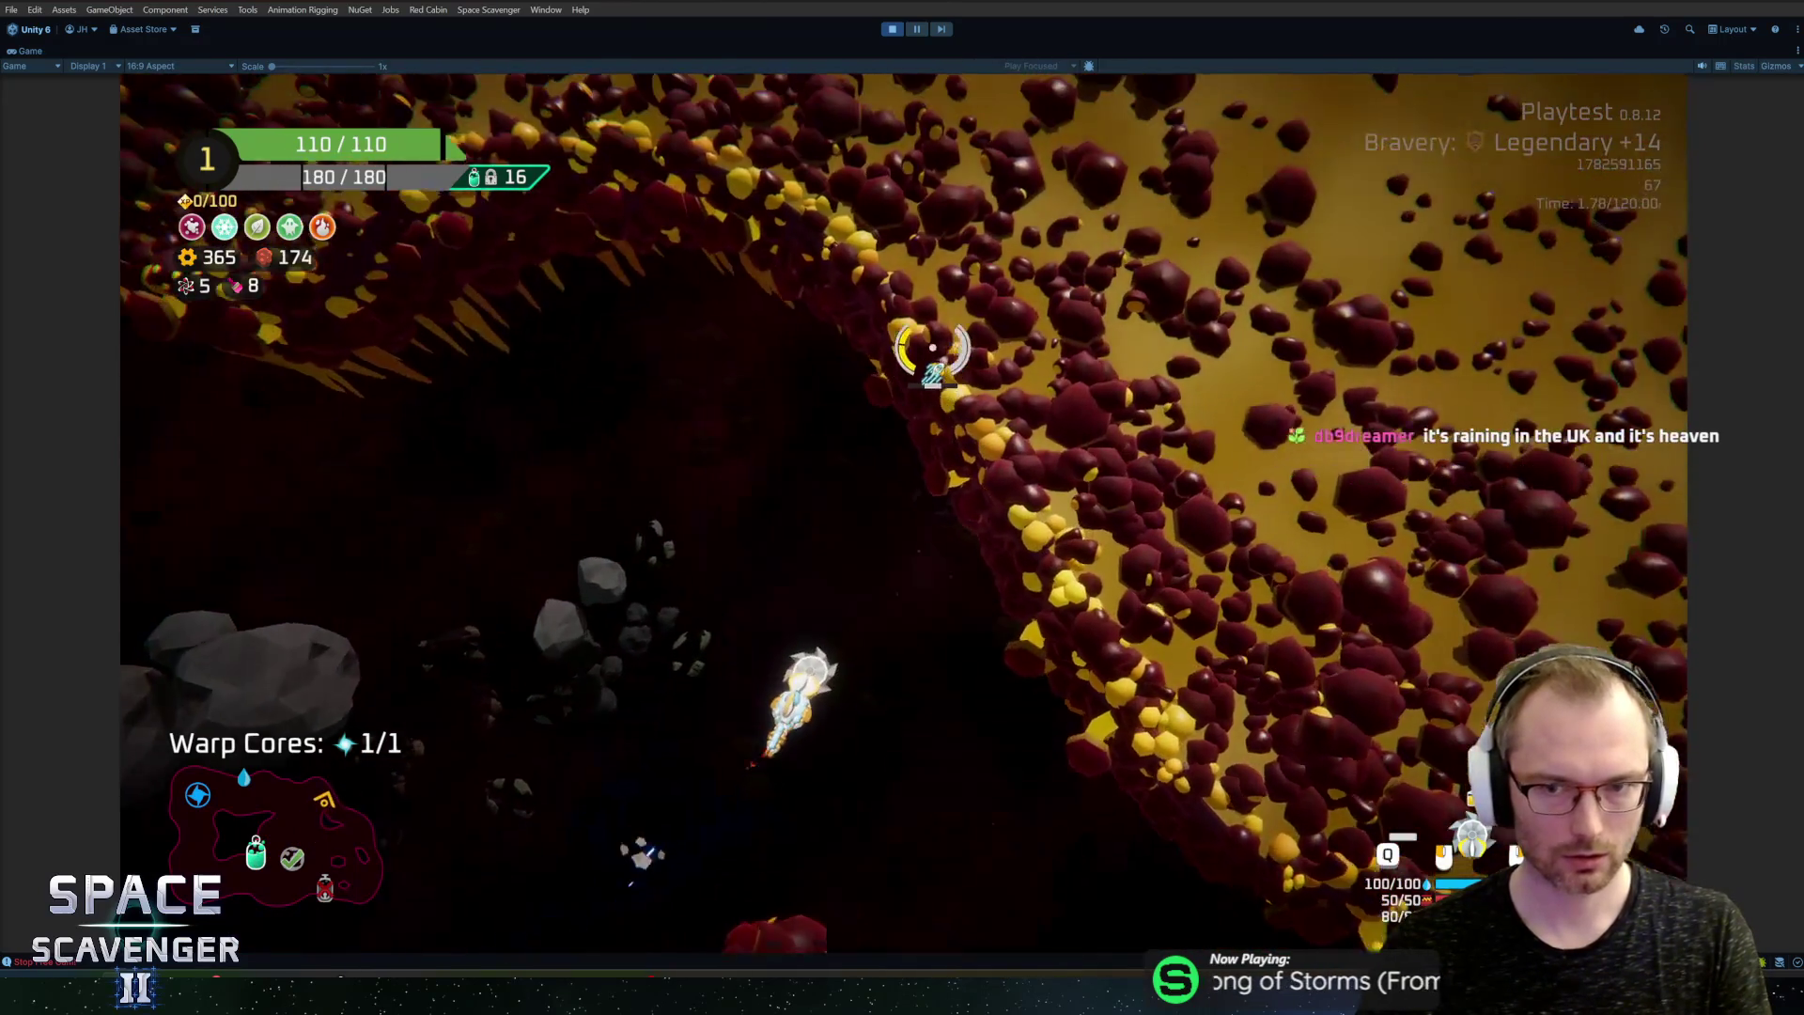
{"action": "key", "text": "w"}
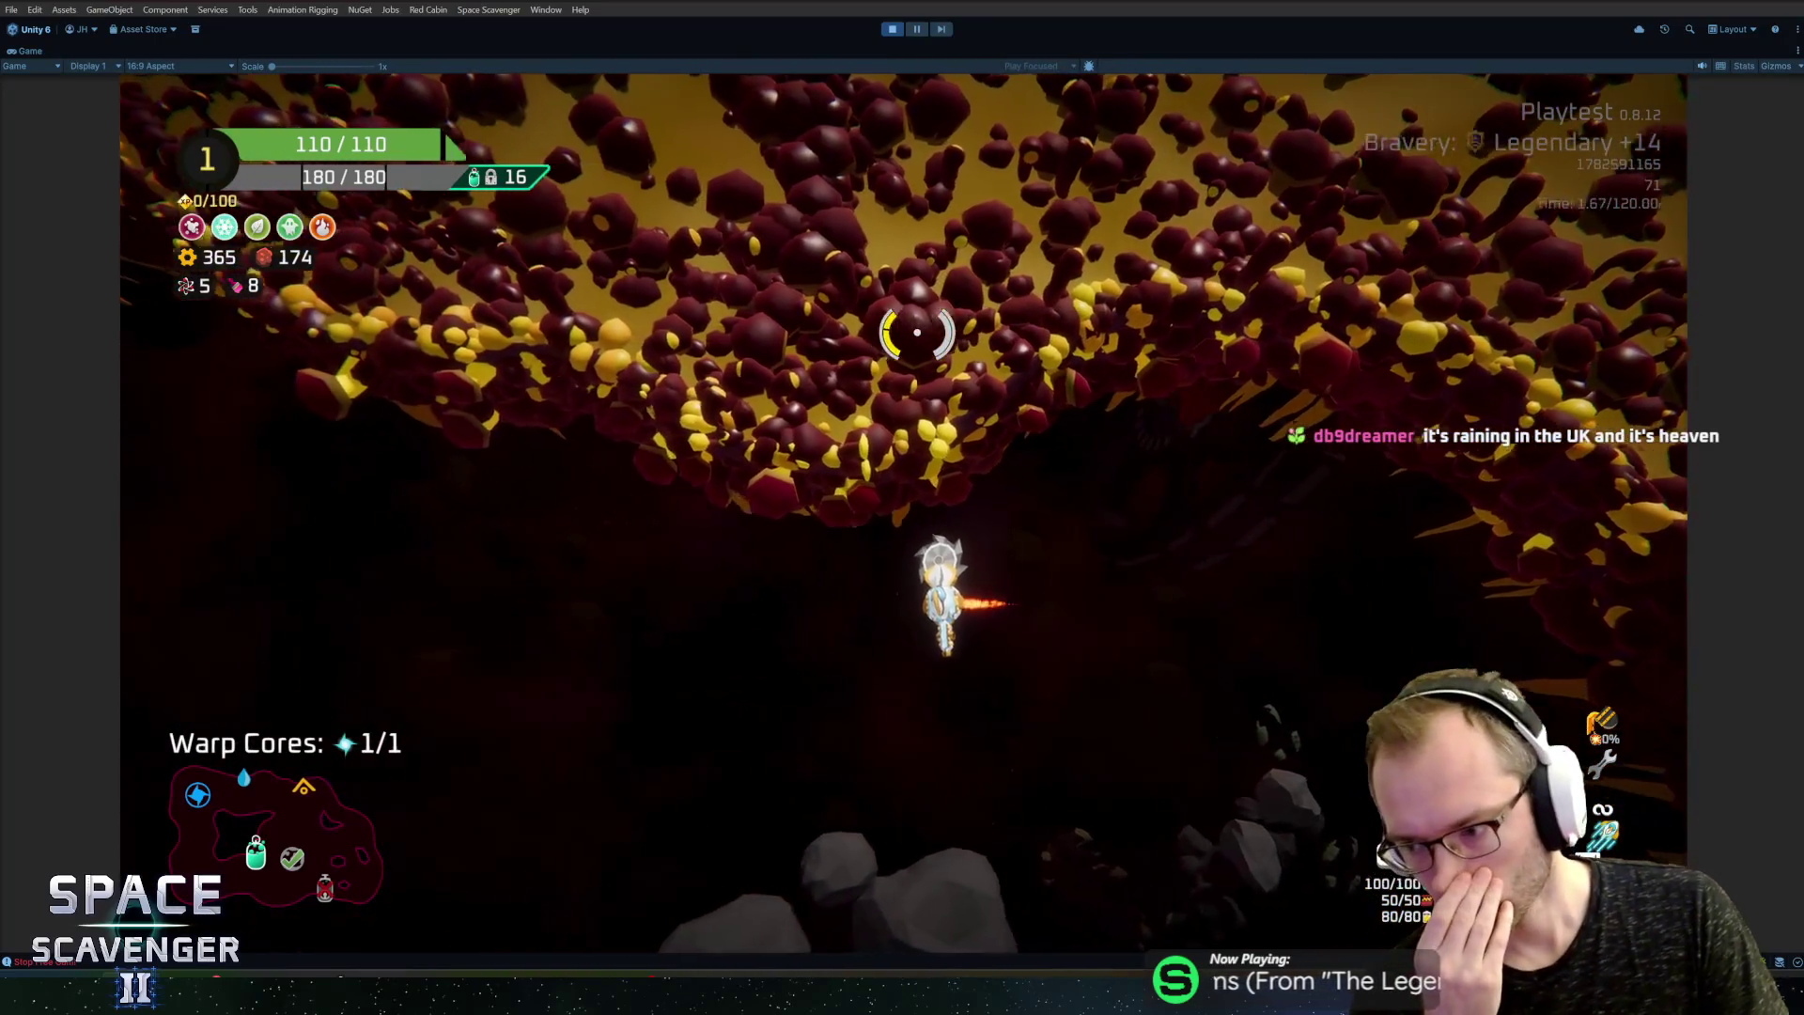
{"action": "key", "text": "w"}
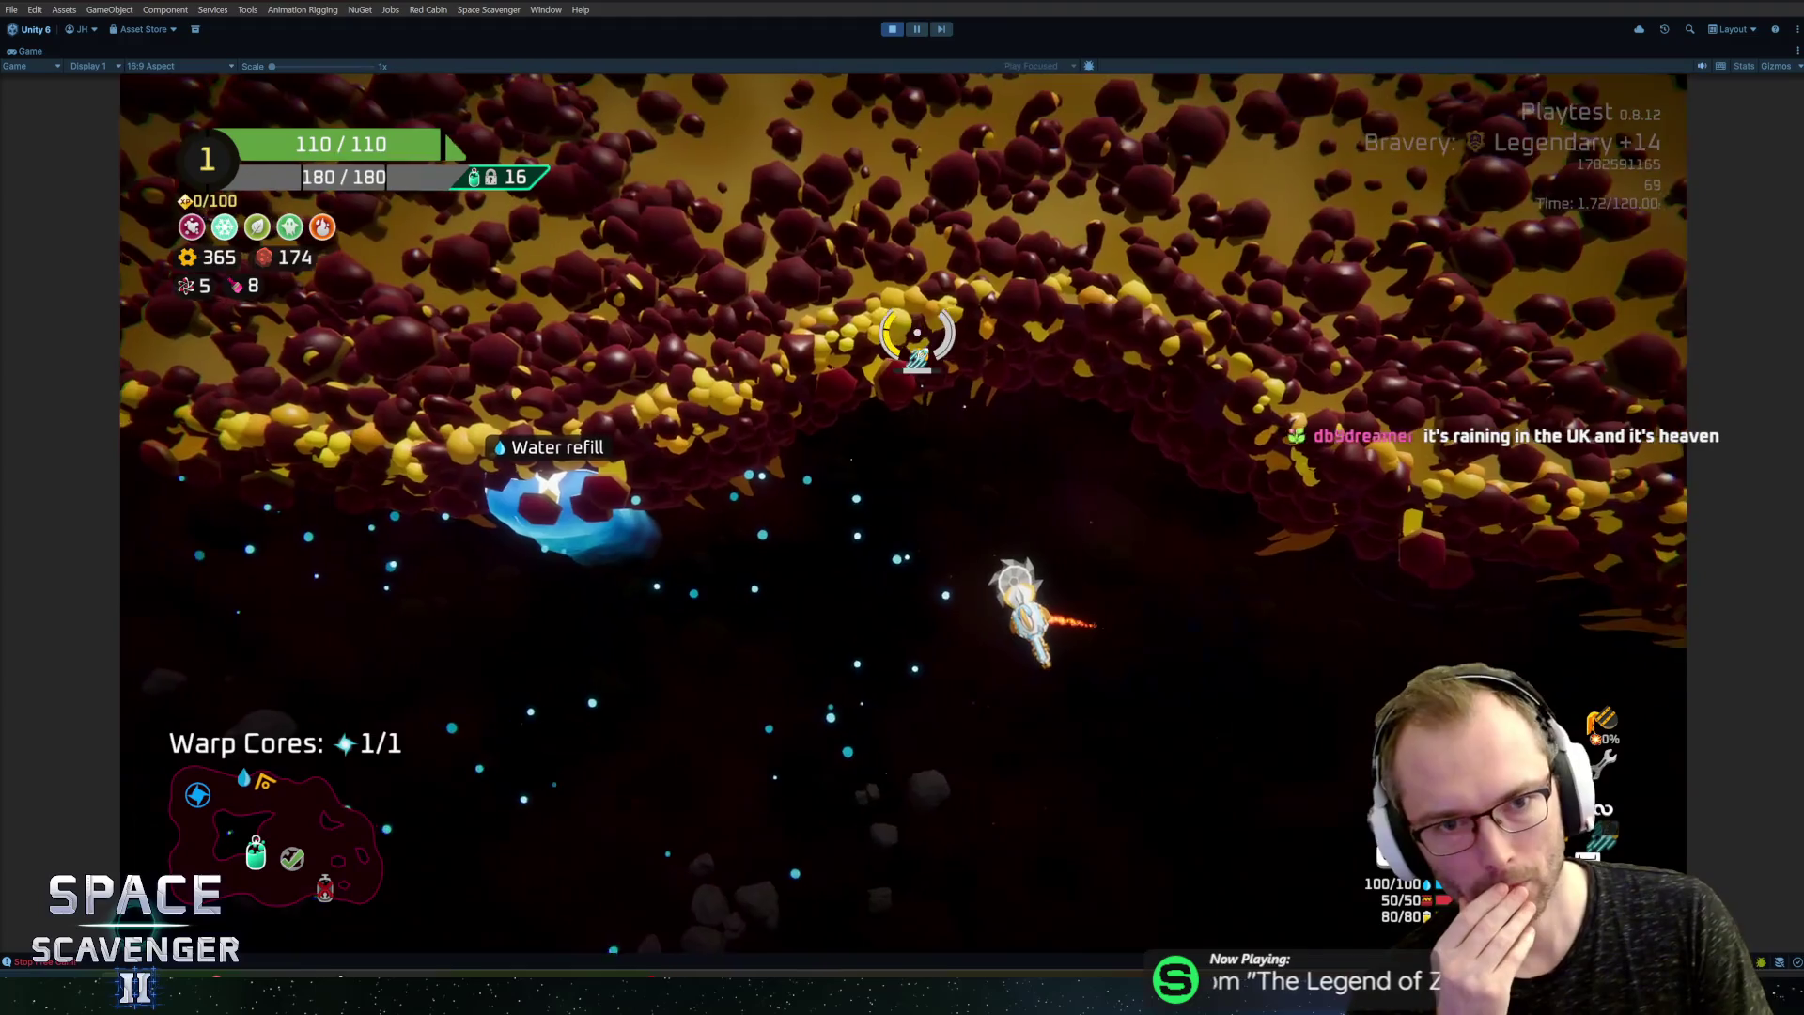
{"action": "key", "text": "a"}
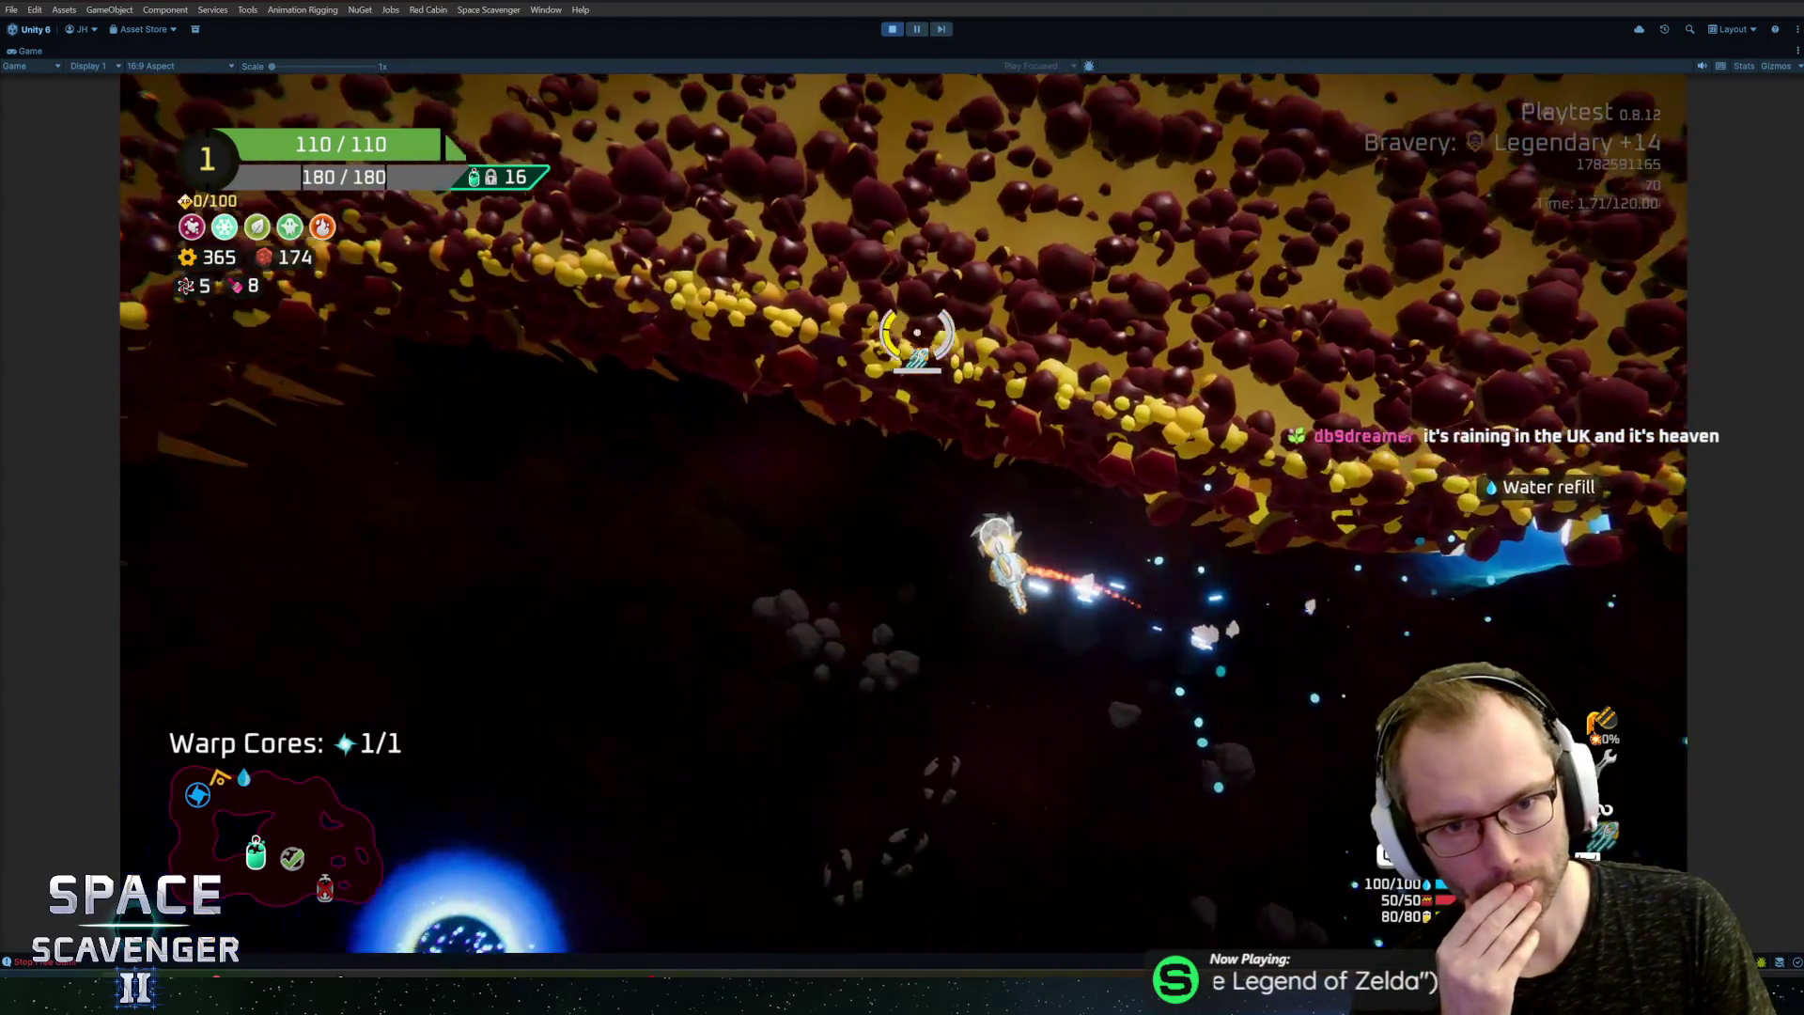
{"action": "key", "text": "a"}
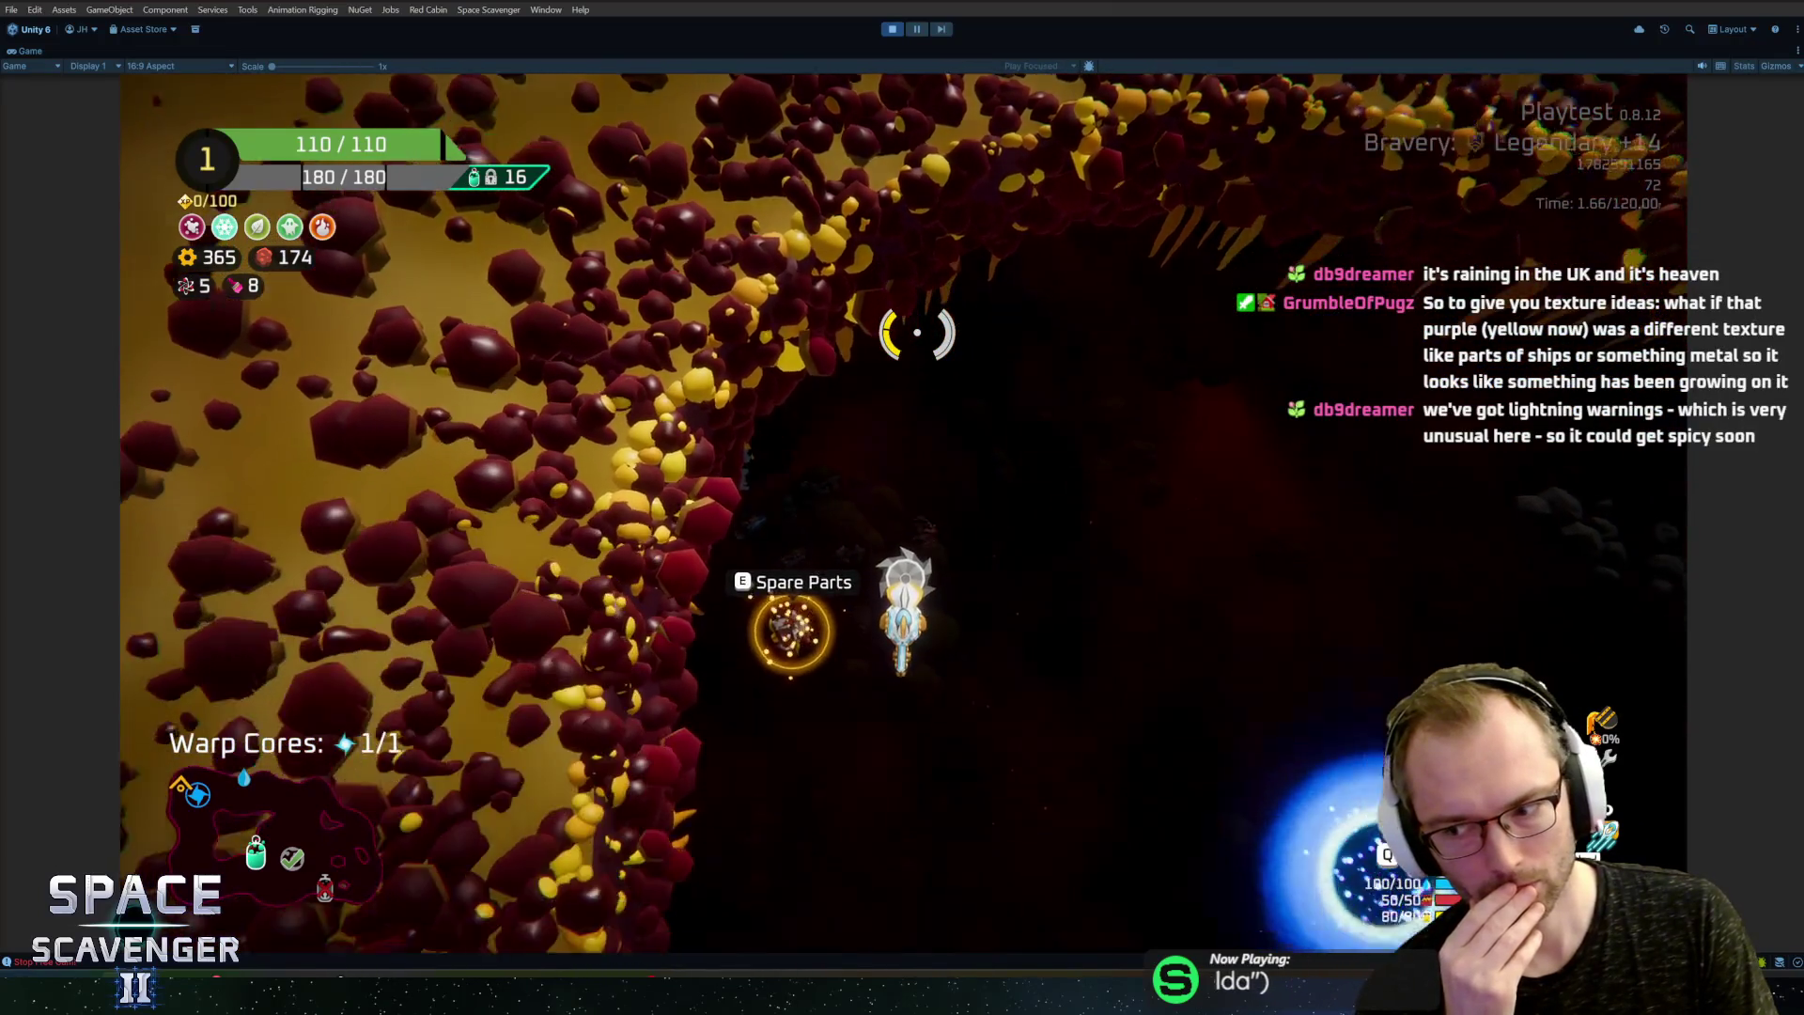
{"action": "key", "text": "s"}
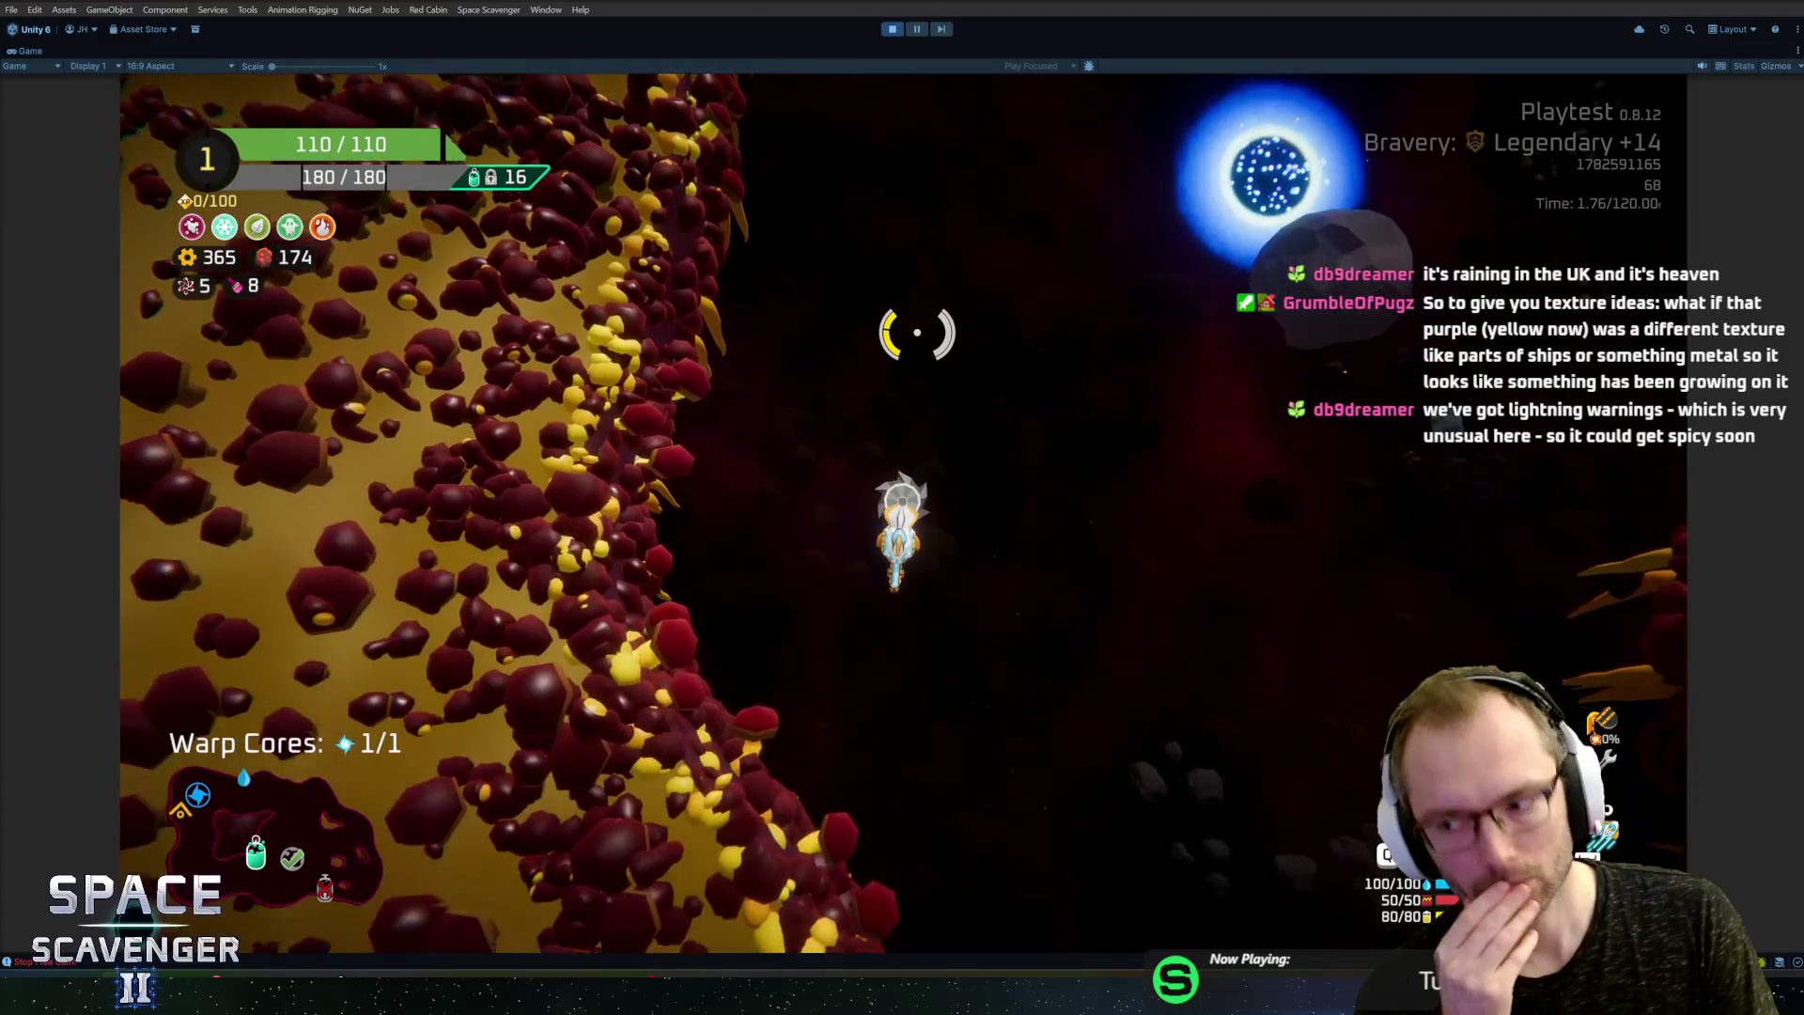
{"action": "key", "text": "s"}
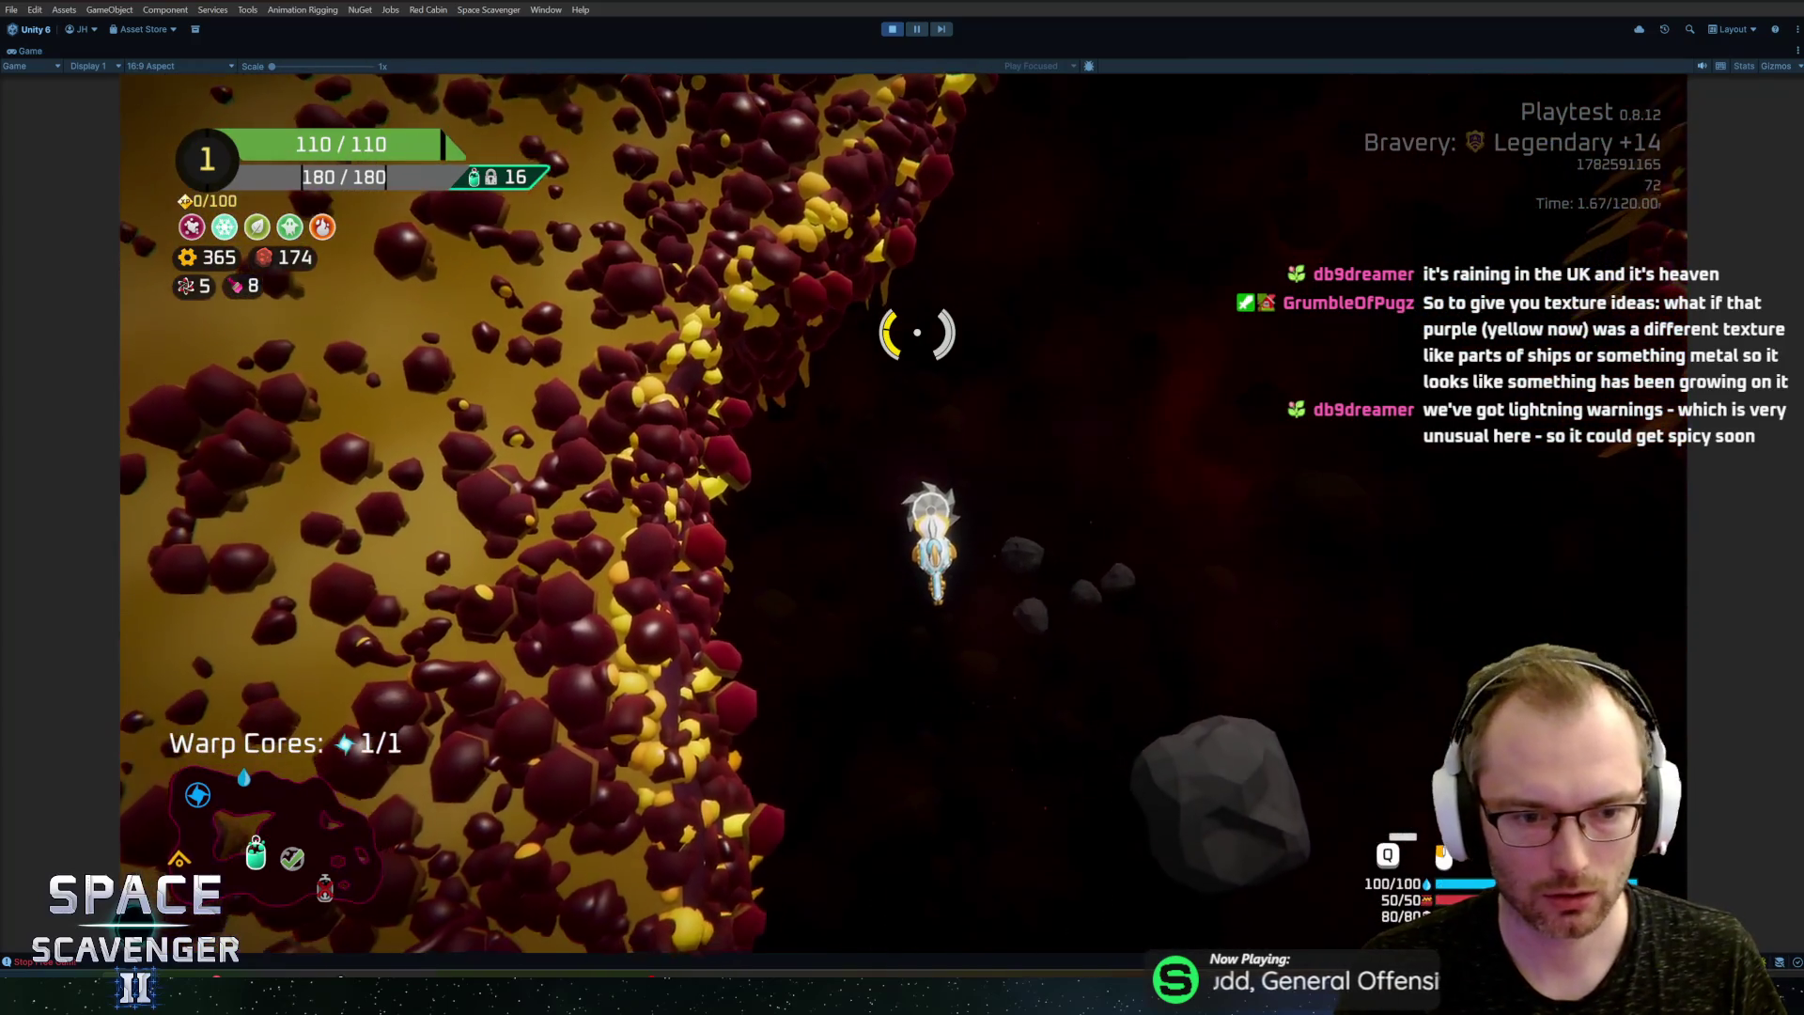
Step: Fly the ship down along the cave wall, firing, then right past the mound
{"action": "key", "text": "s"}
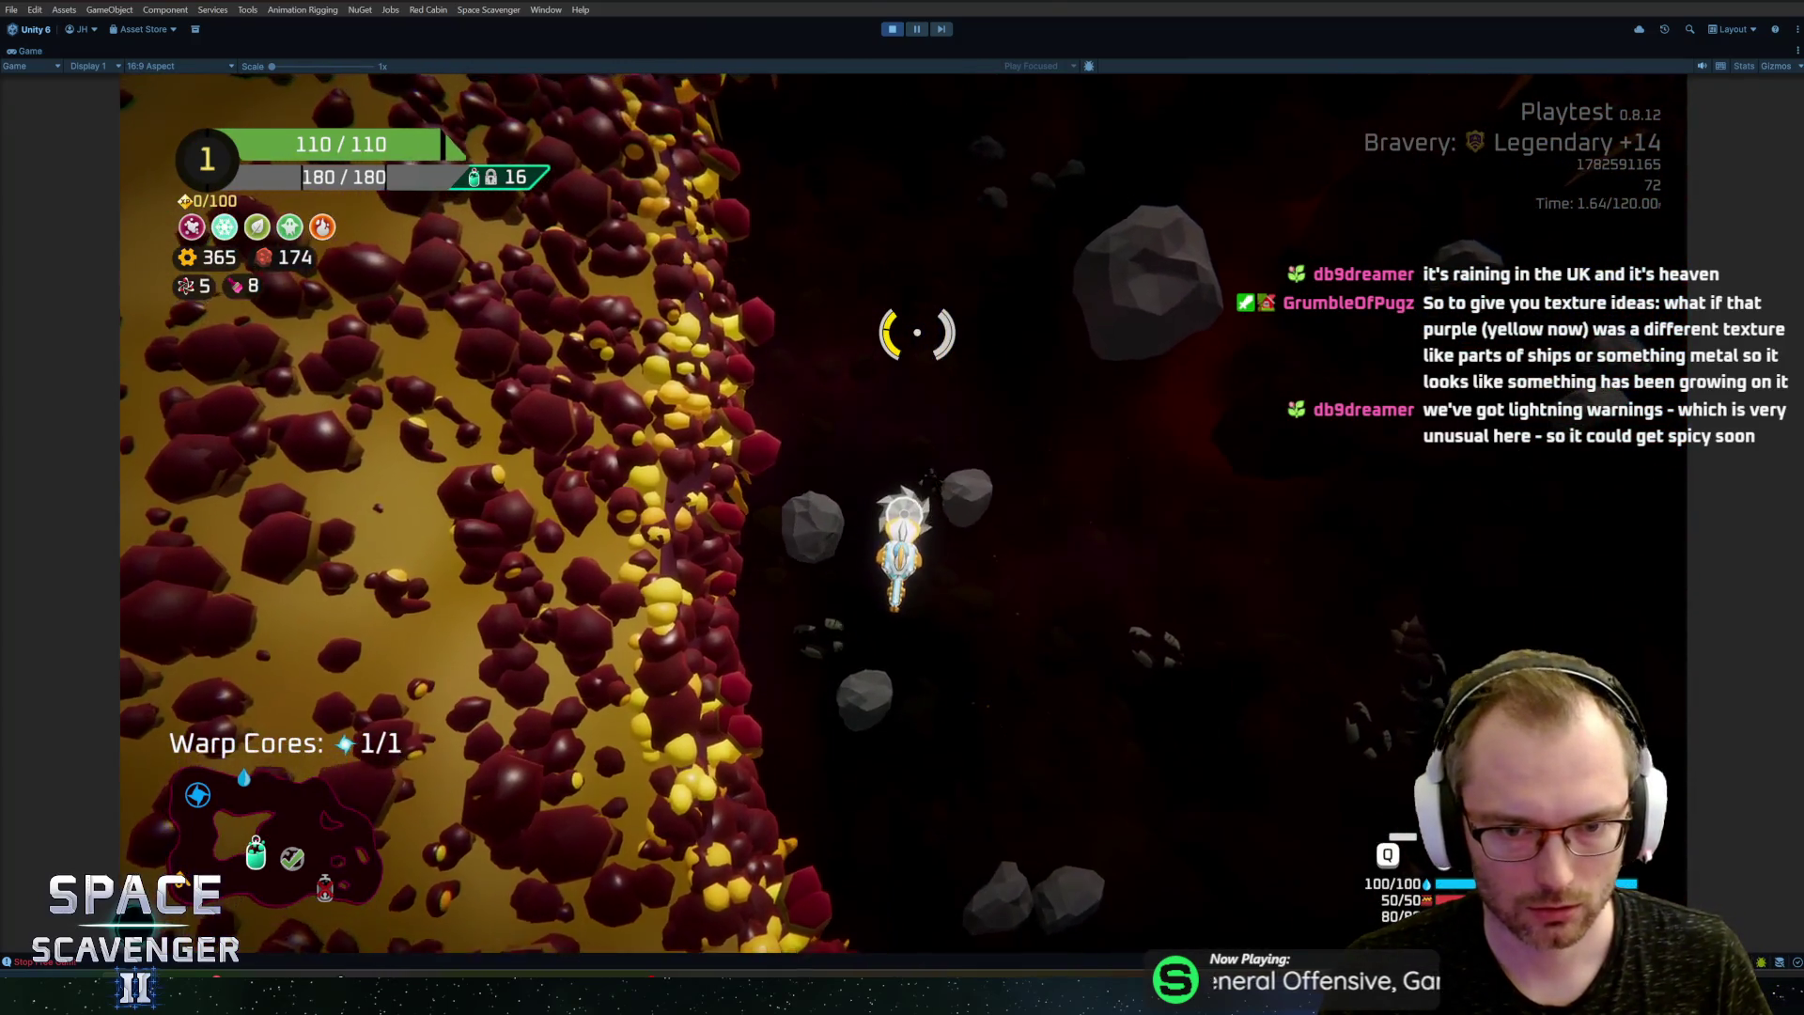
{"action": "key", "text": "s"}
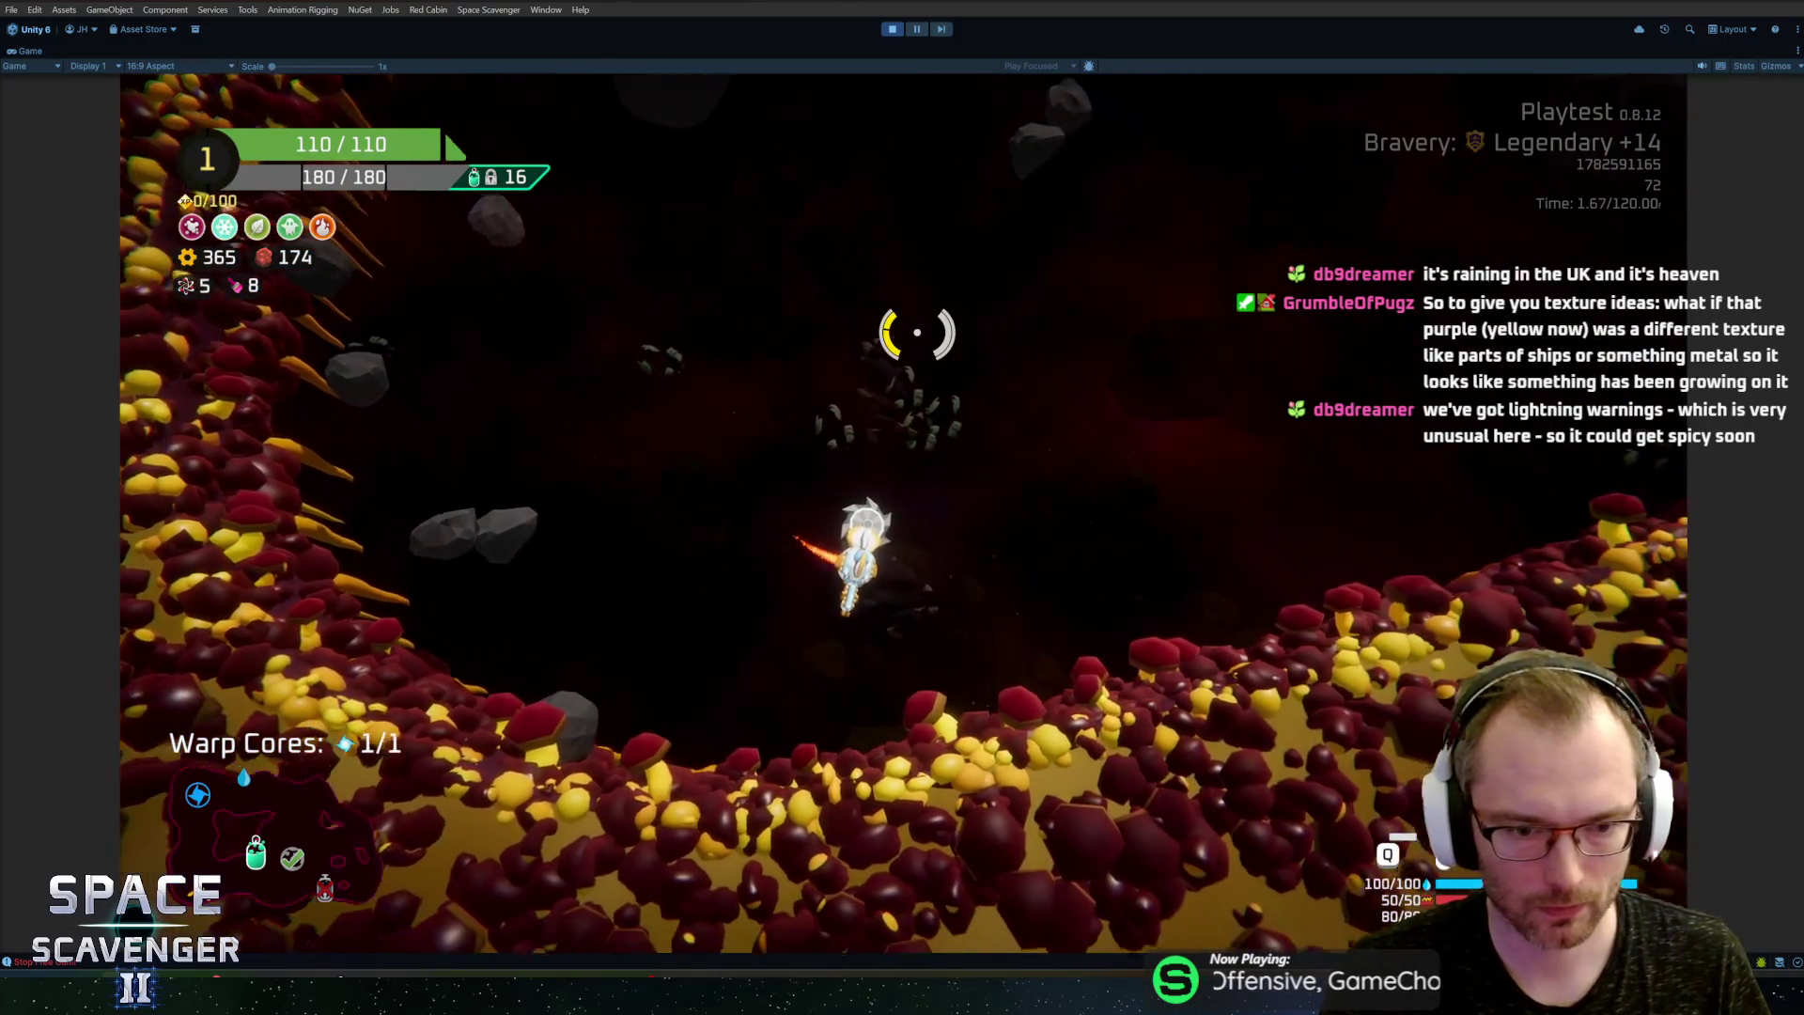
{"action": "key", "text": "s"}
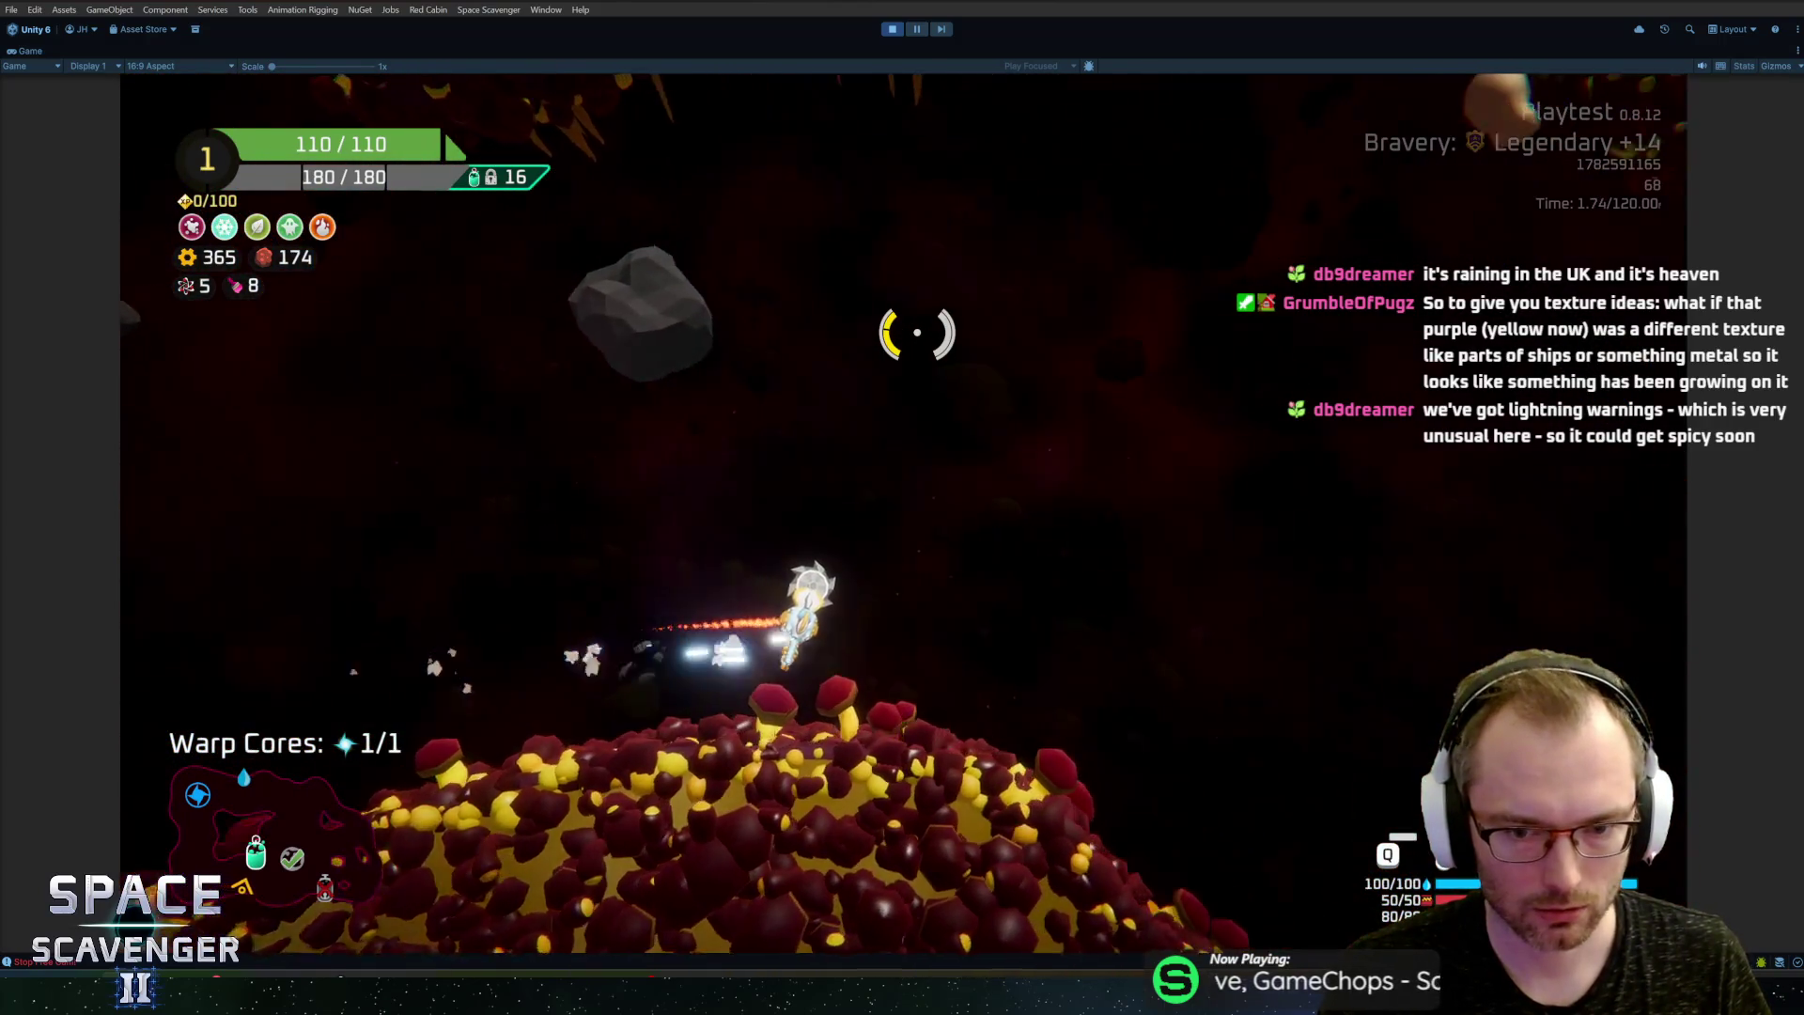
{"action": "key", "text": "d"}
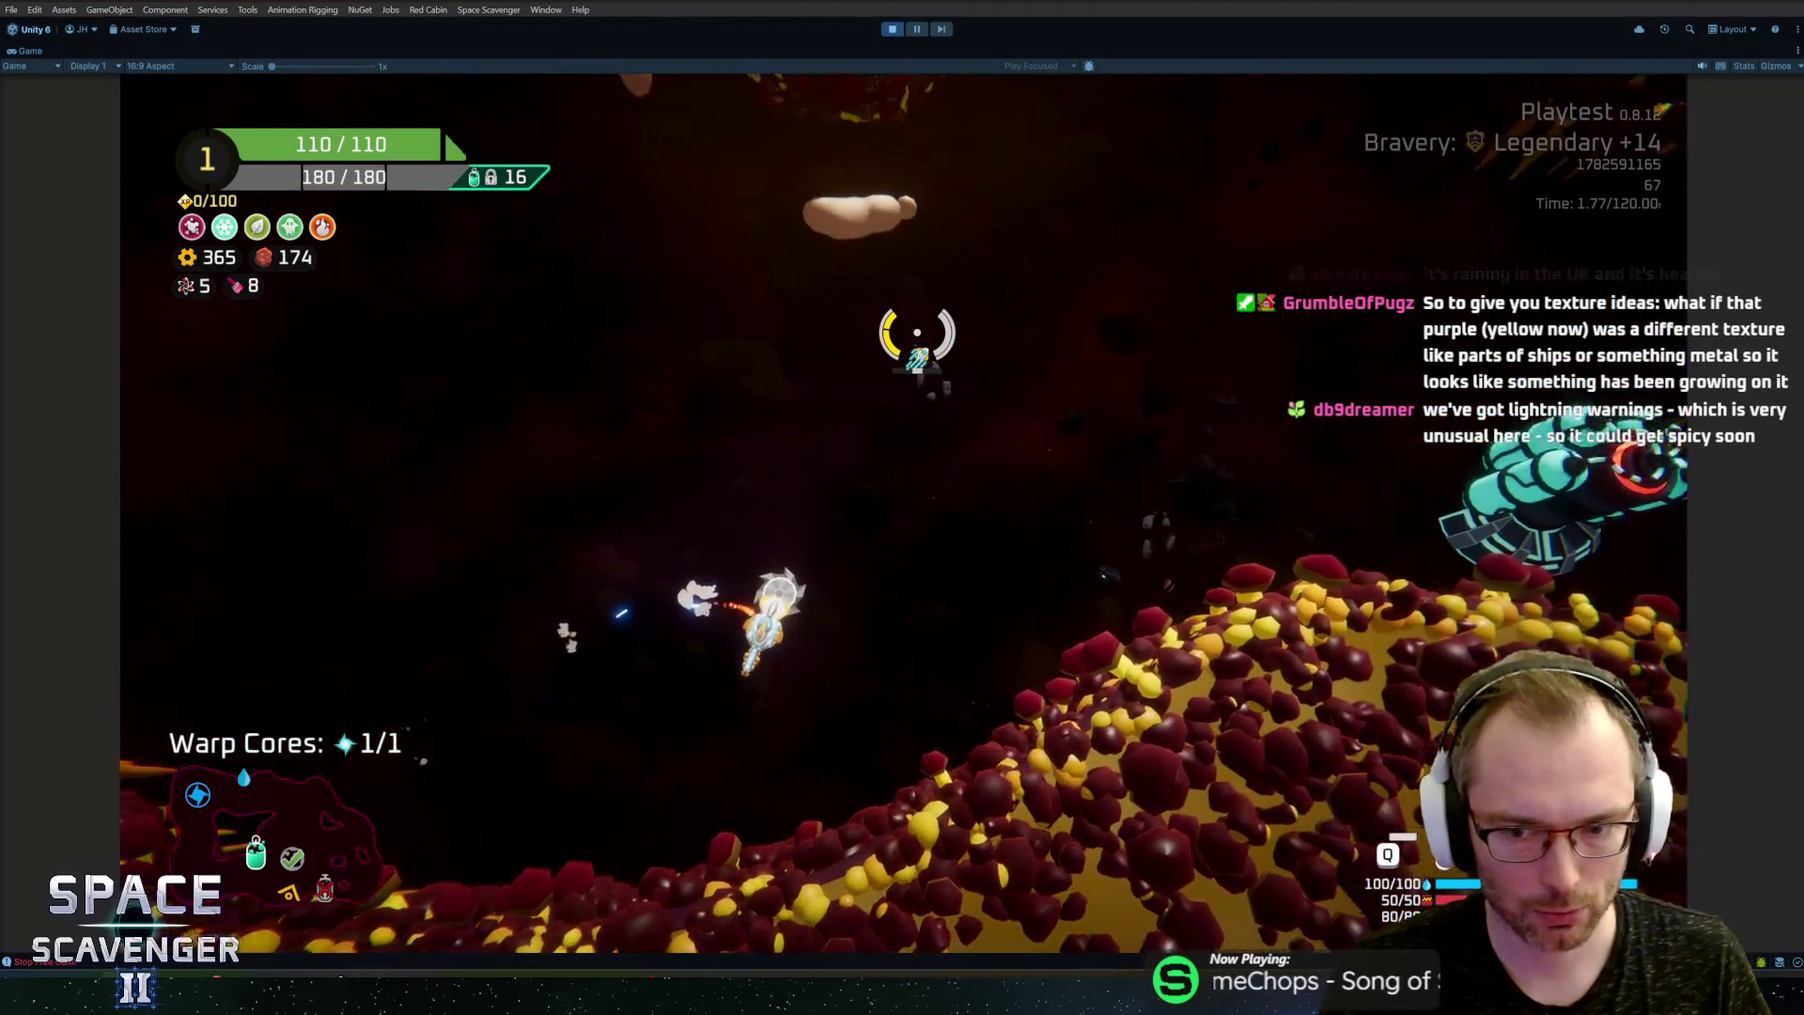
{"action": "key", "text": "d"}
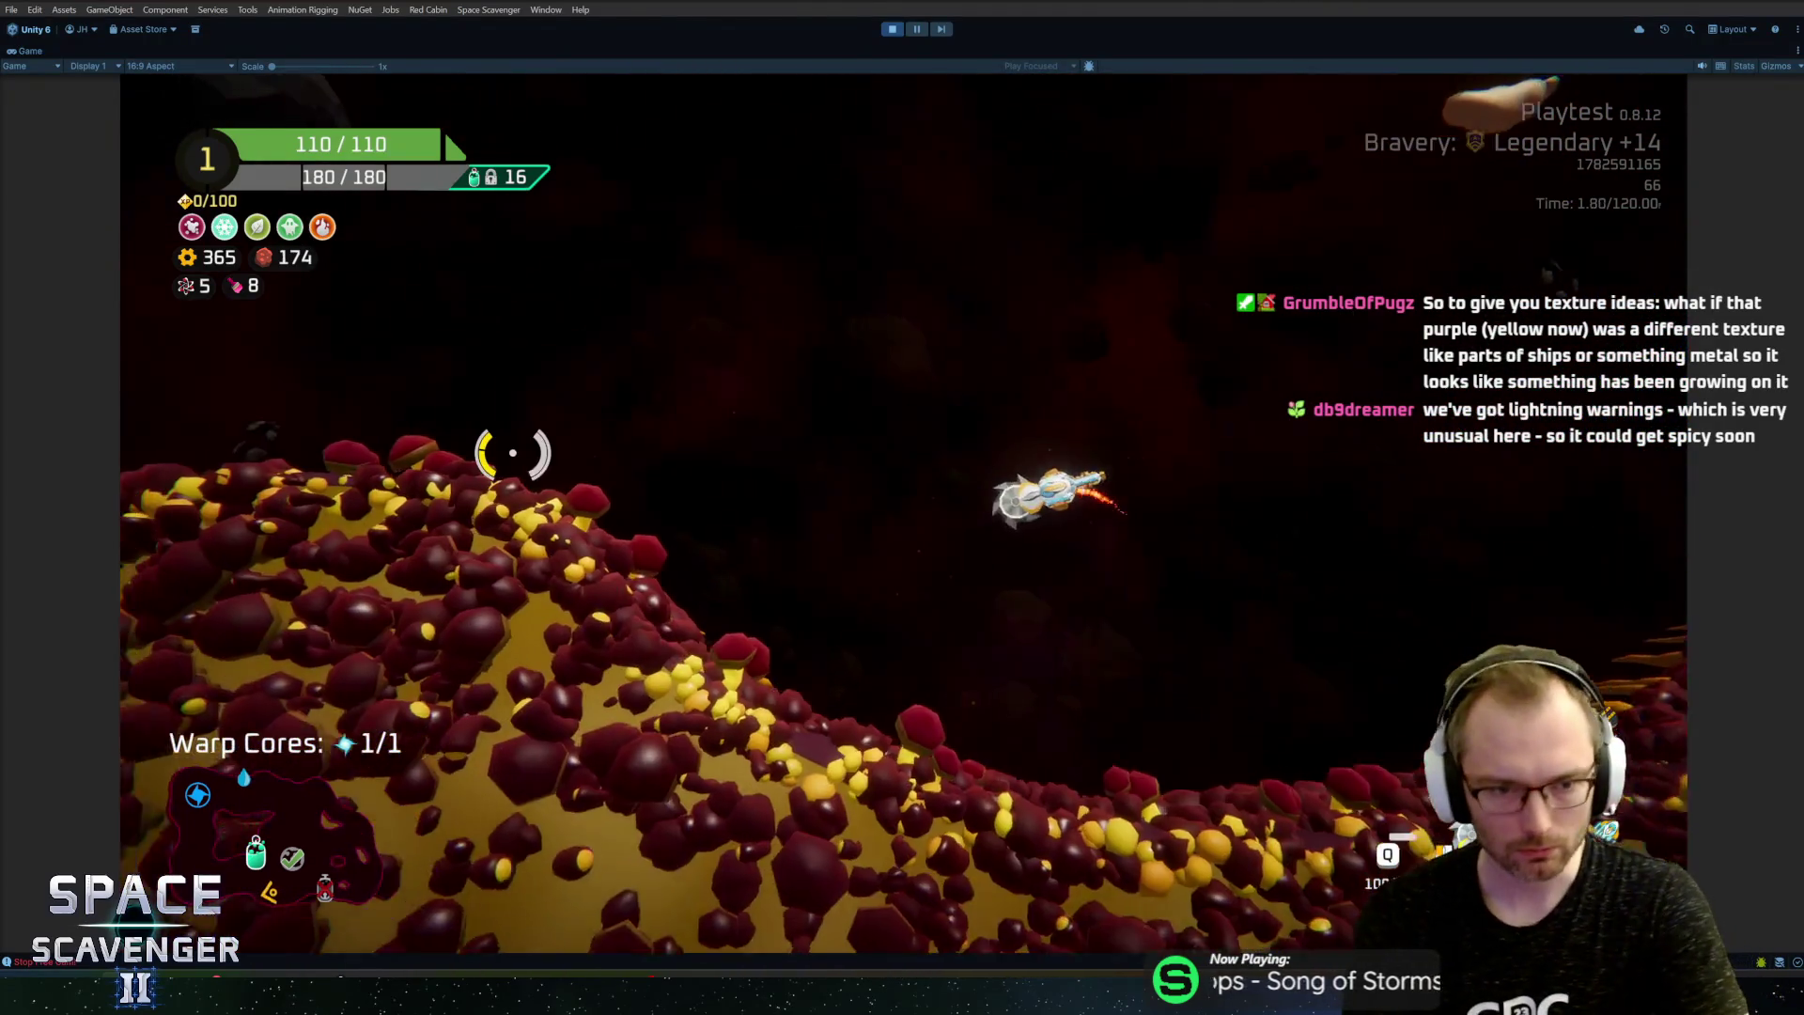
{"action": "key", "text": "d"}
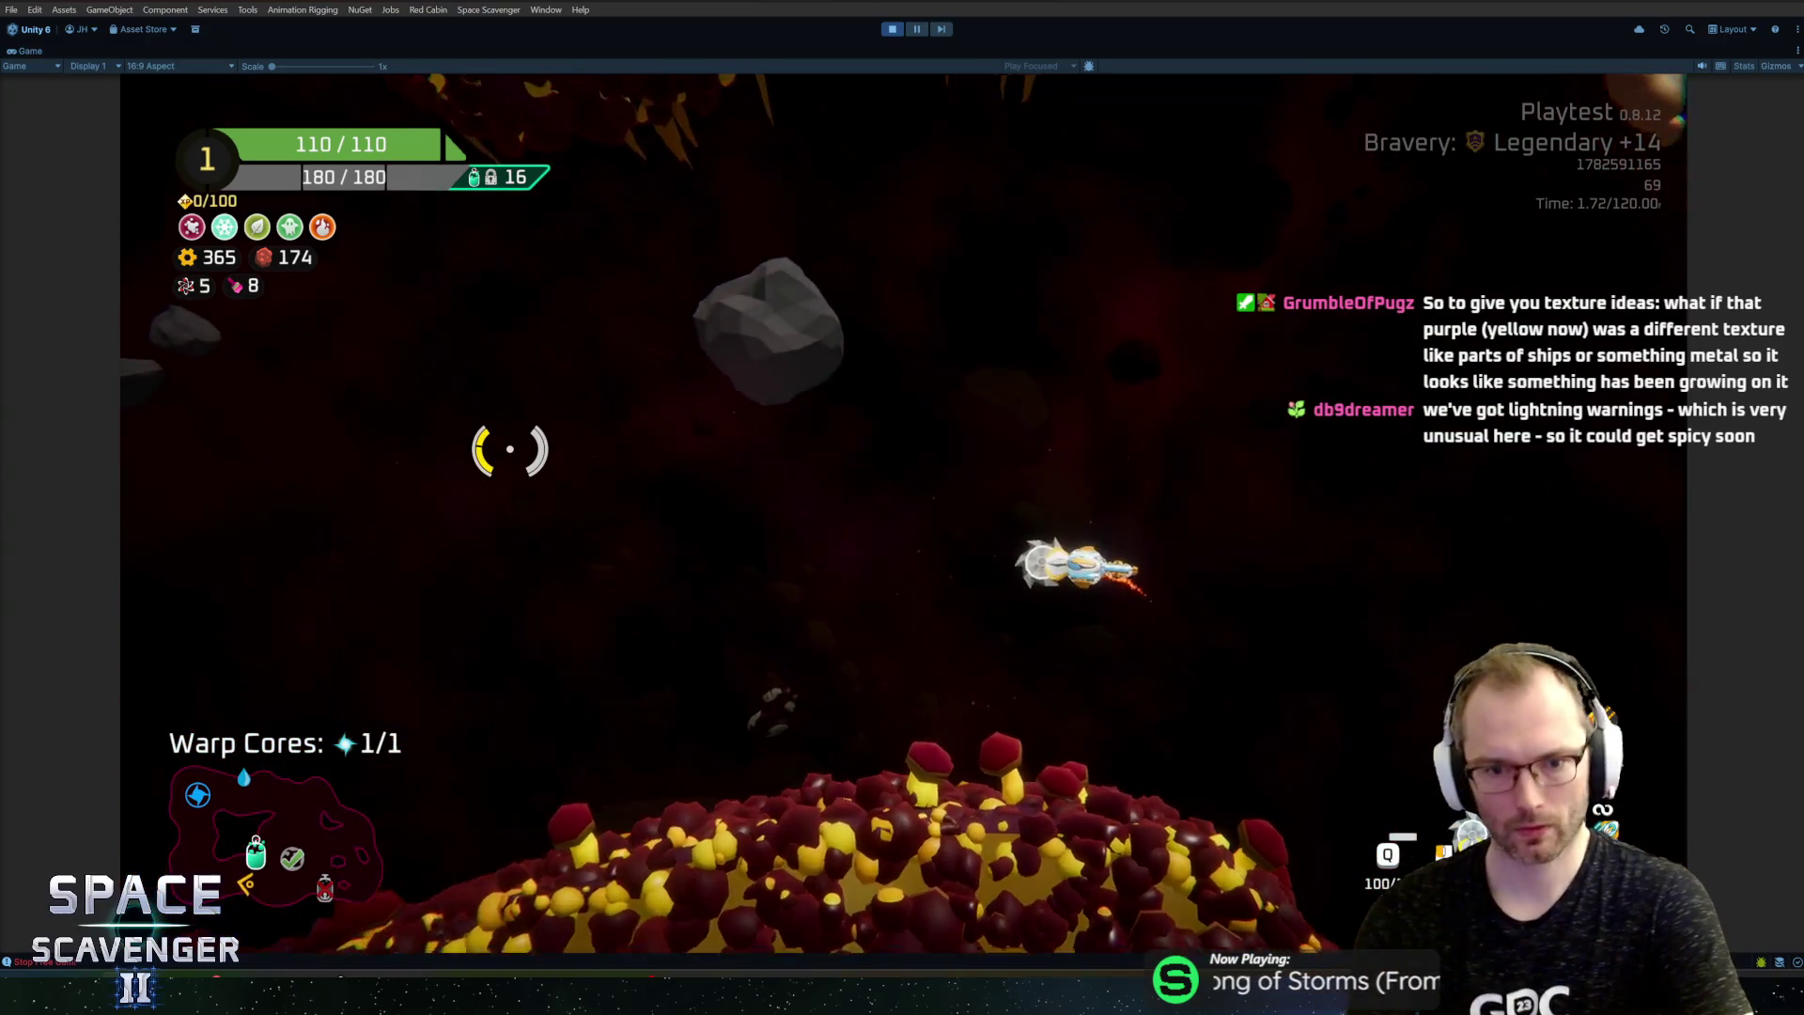
{"action": "key", "text": "a"}
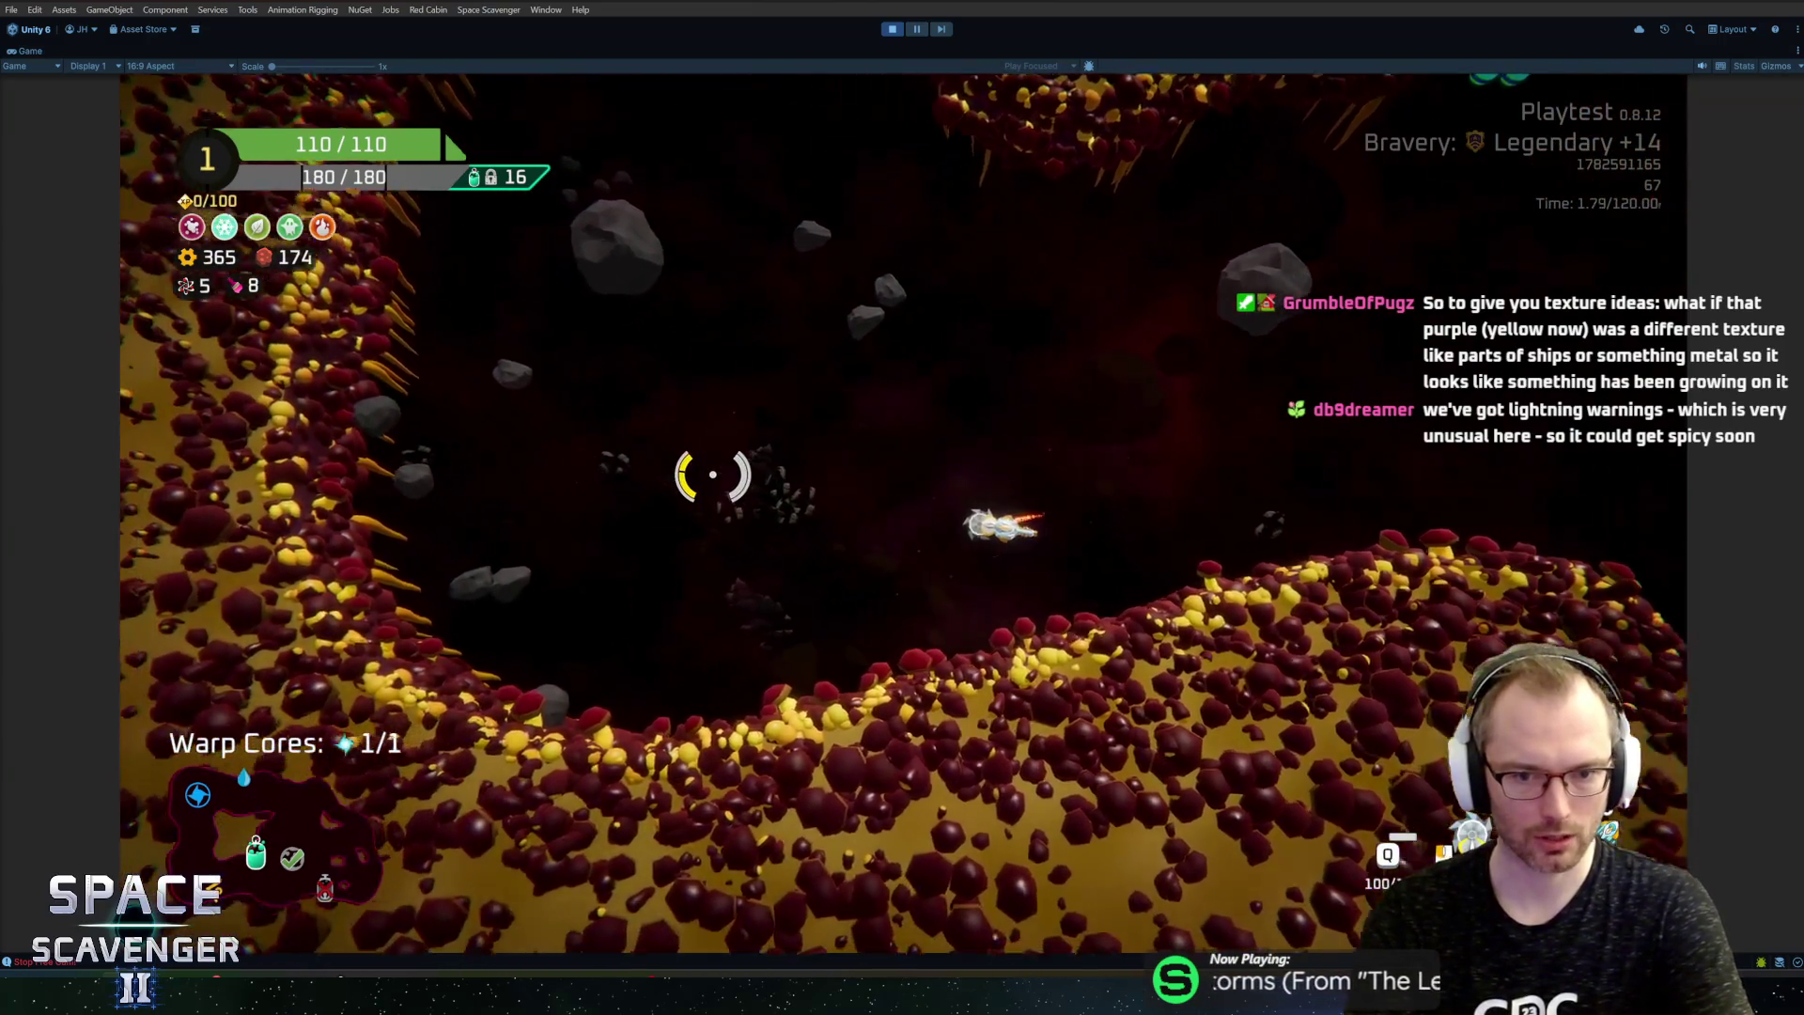
Step: Climb upward through the cave past the blue Water refill crystal
{"action": "key", "text": "w"}
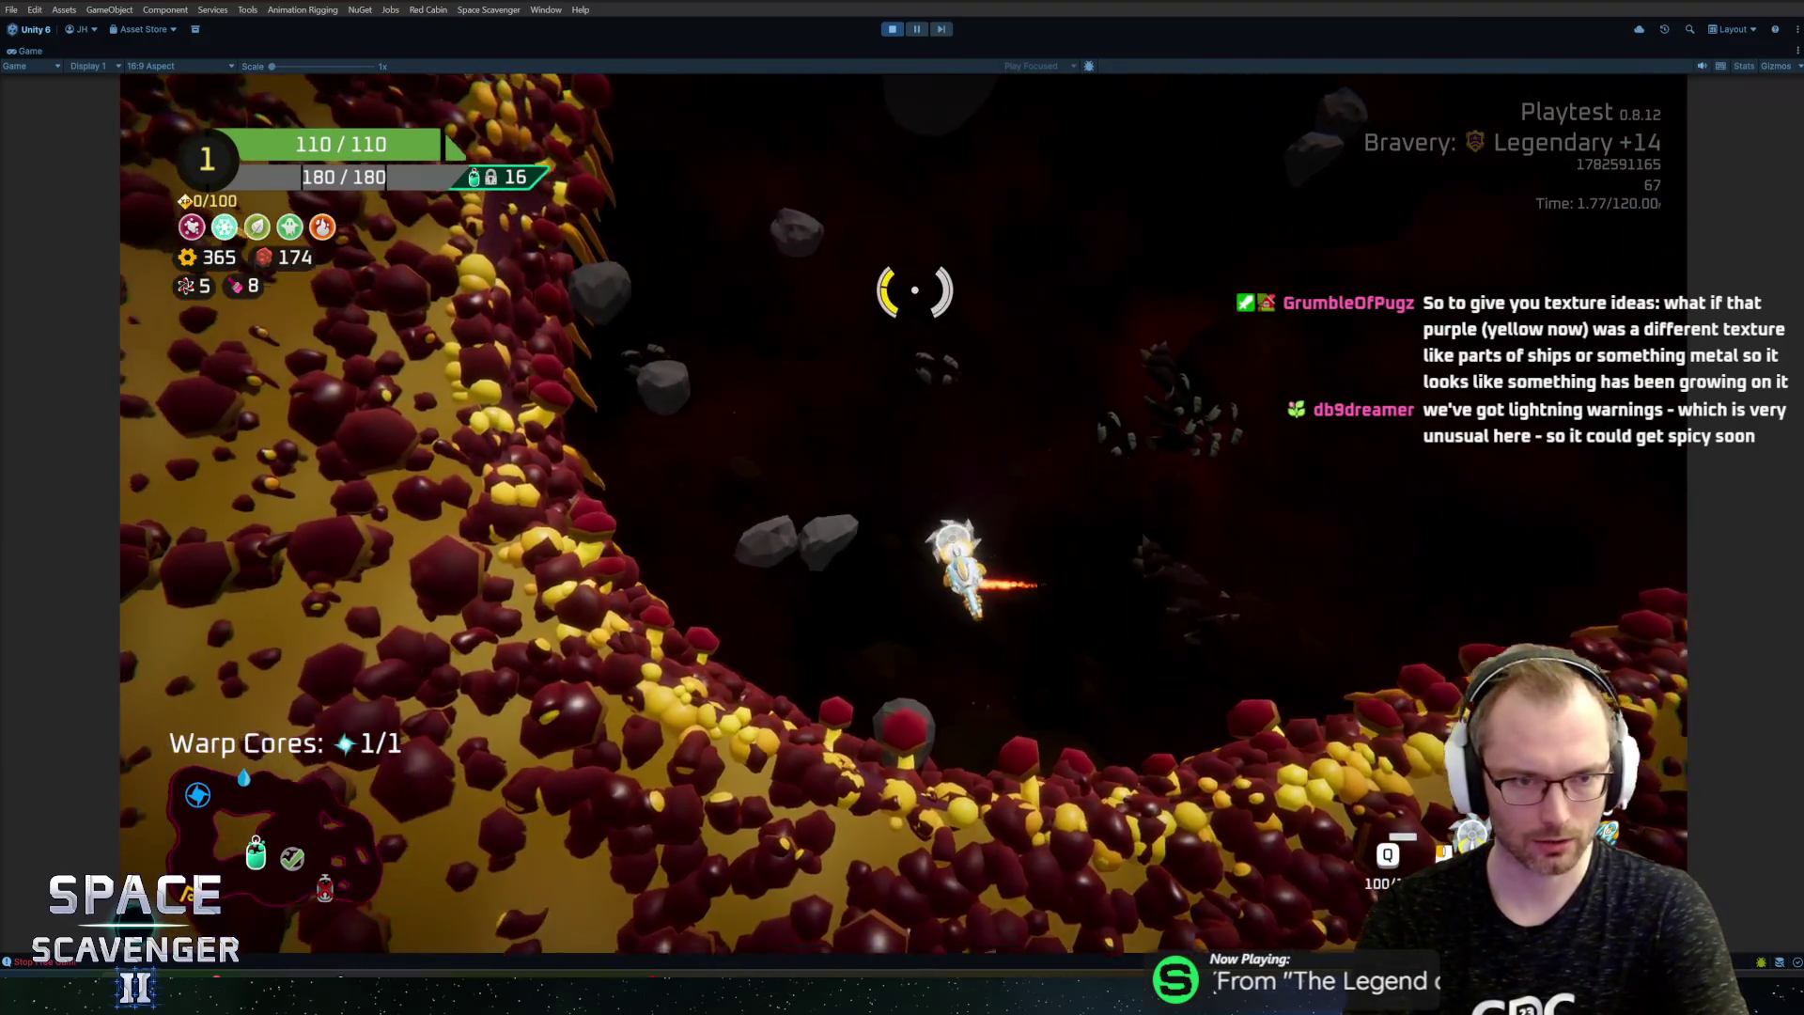
{"action": "key", "text": "w"}
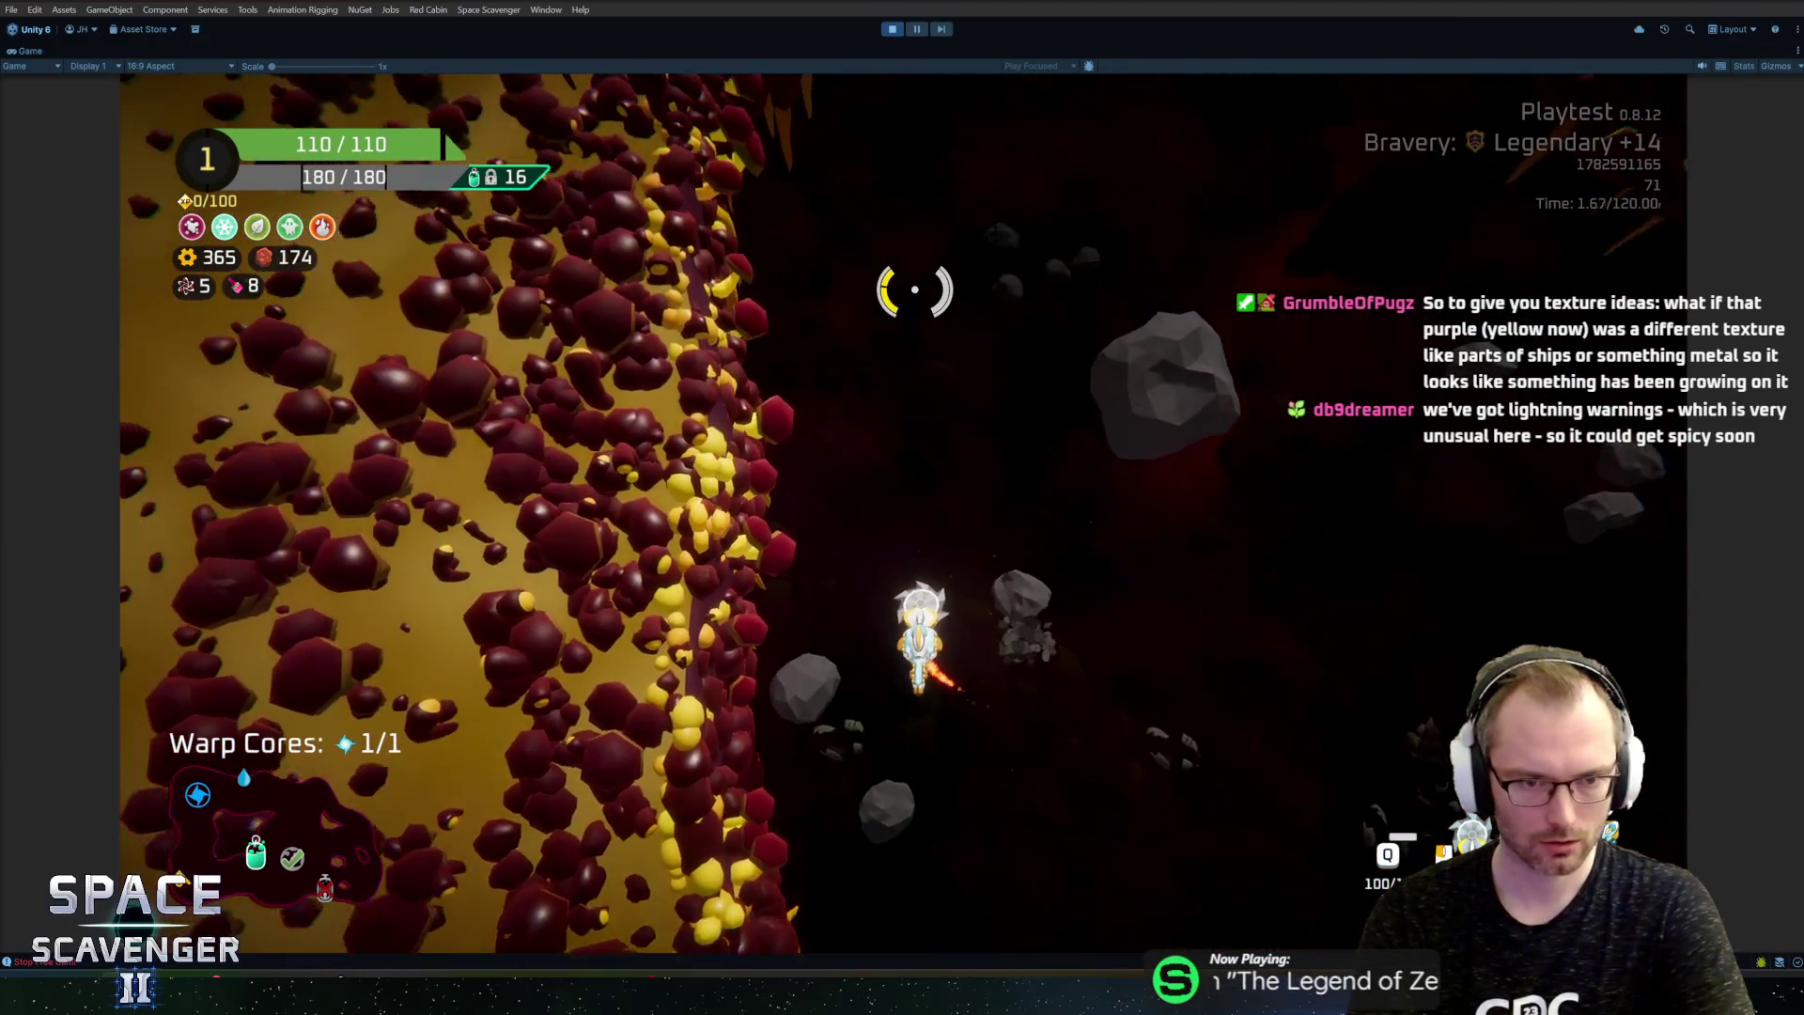
{"action": "key", "text": "w"}
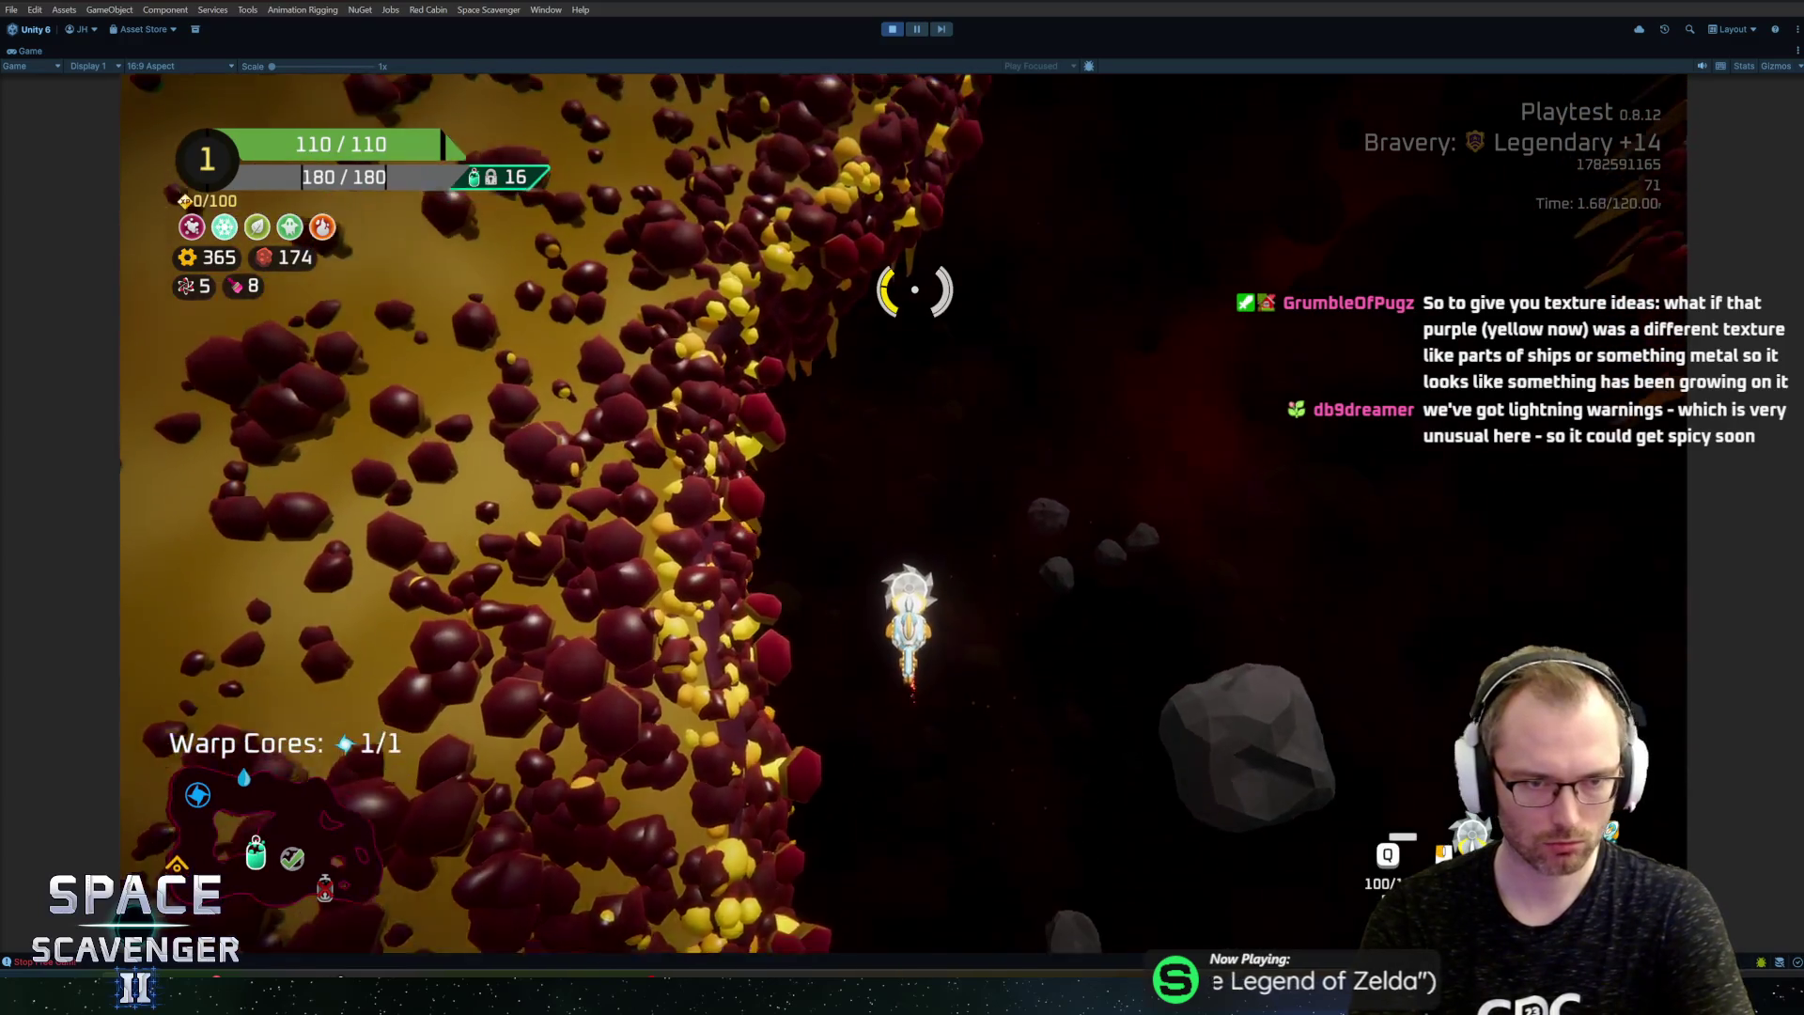
{"action": "key", "text": "w"}
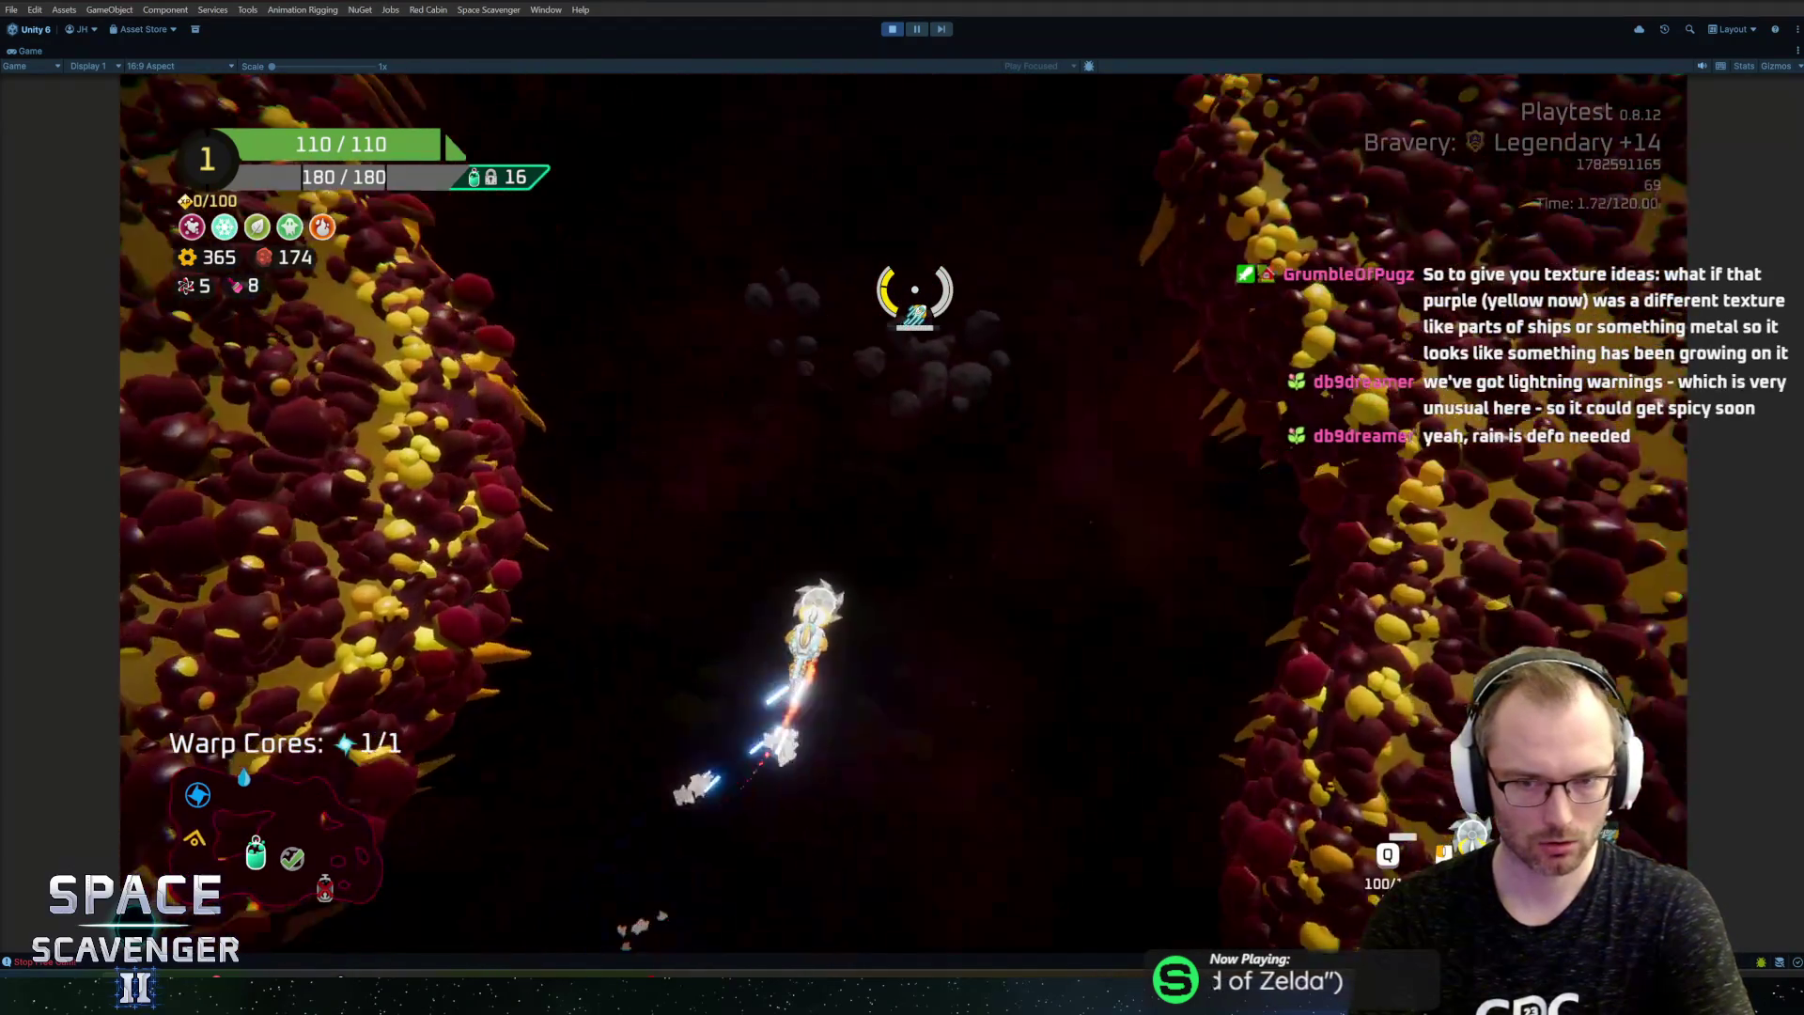
{"action": "key", "text": "w"}
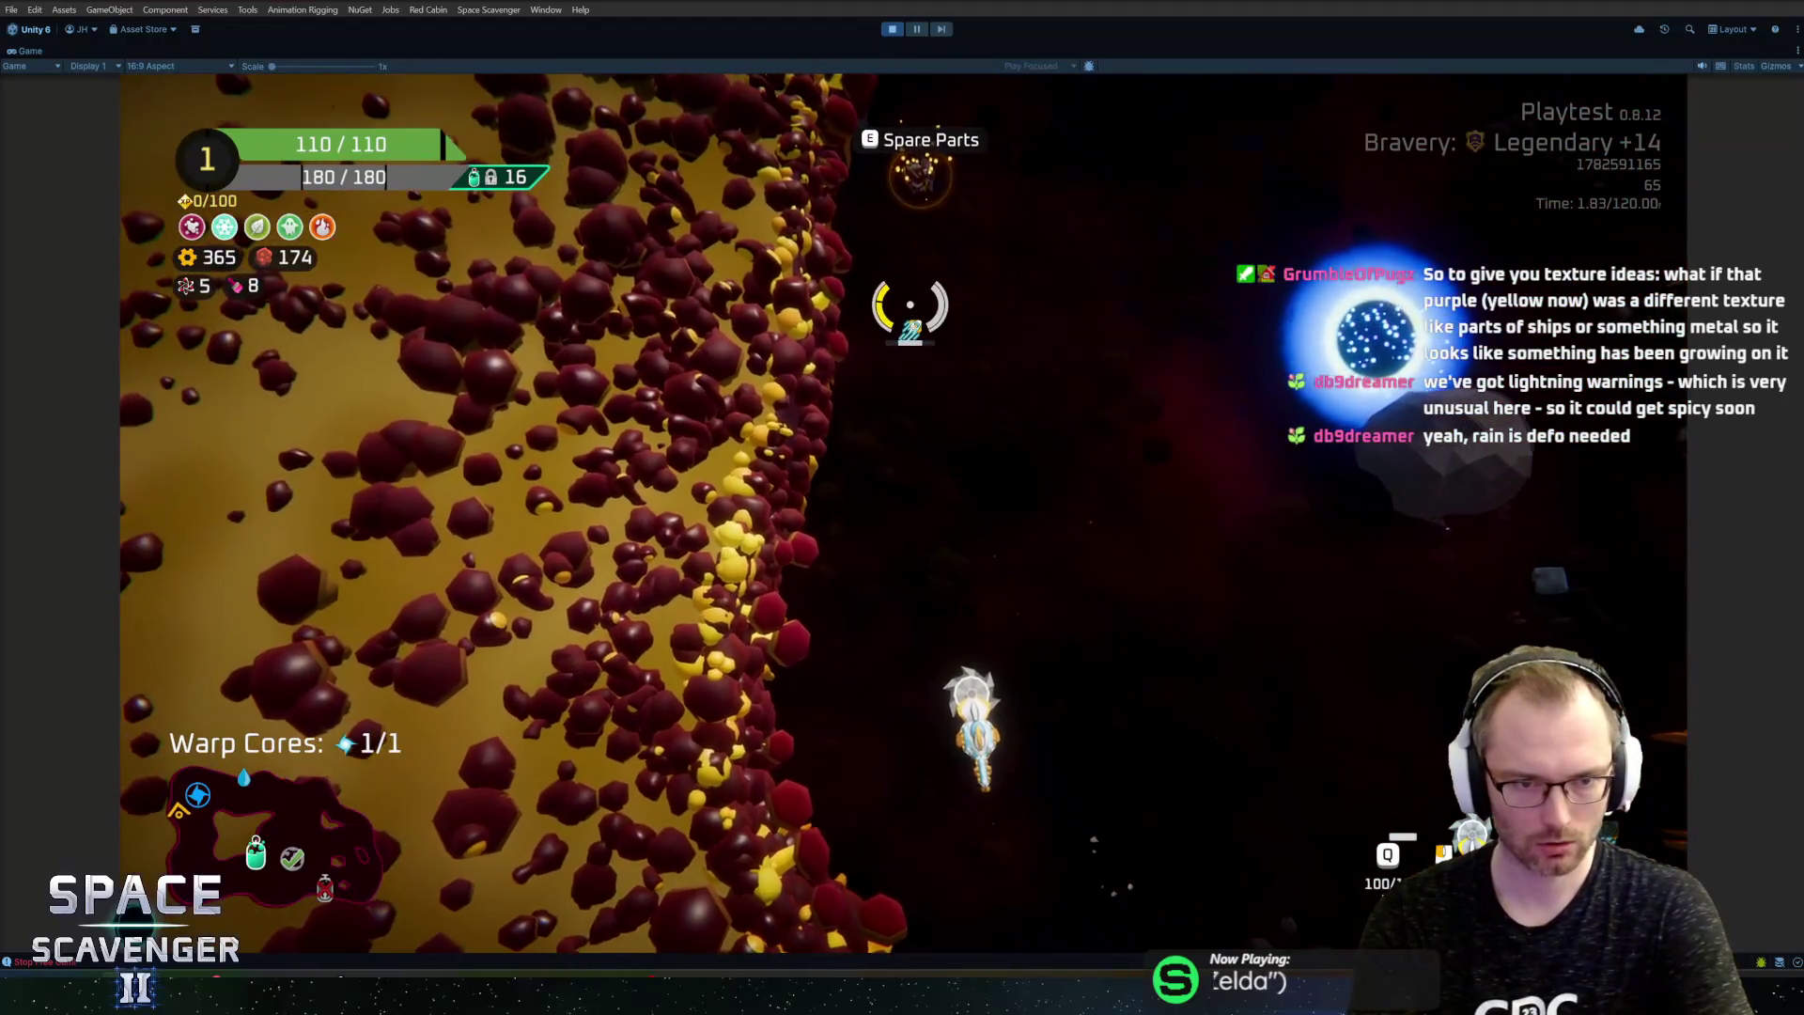
{"action": "key", "text": "w"}
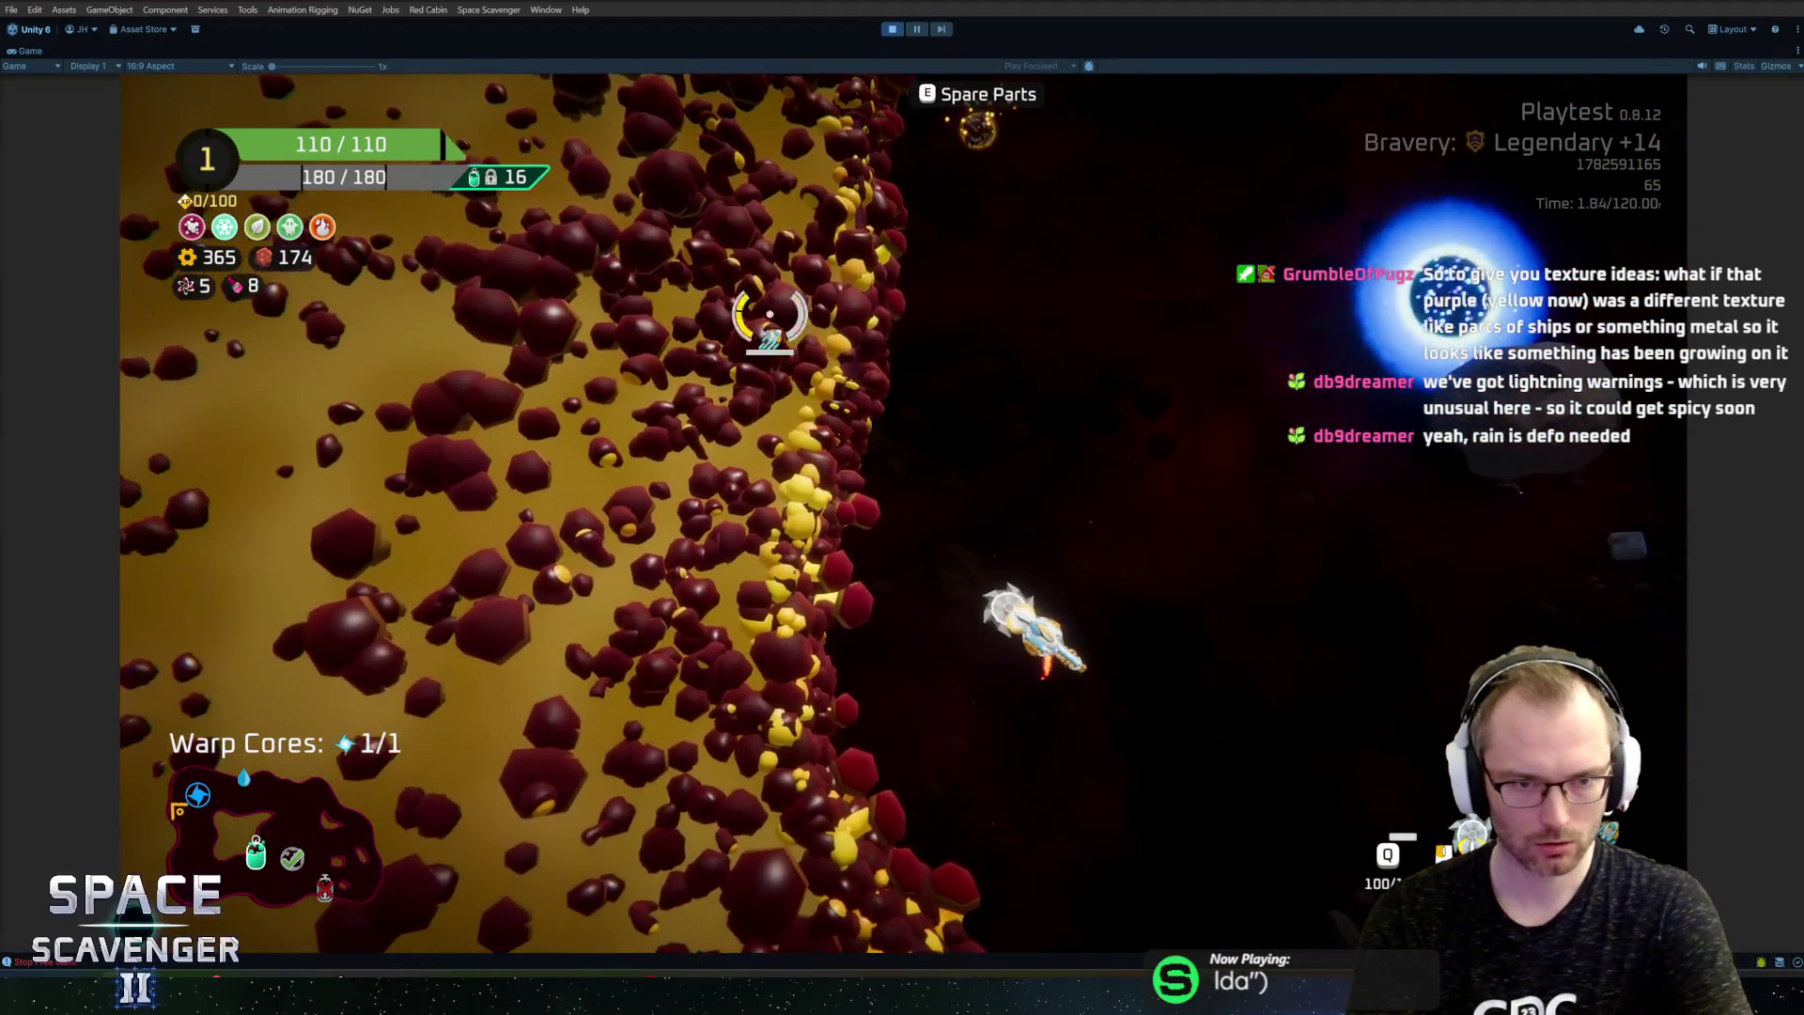
{"action": "key", "text": "w"}
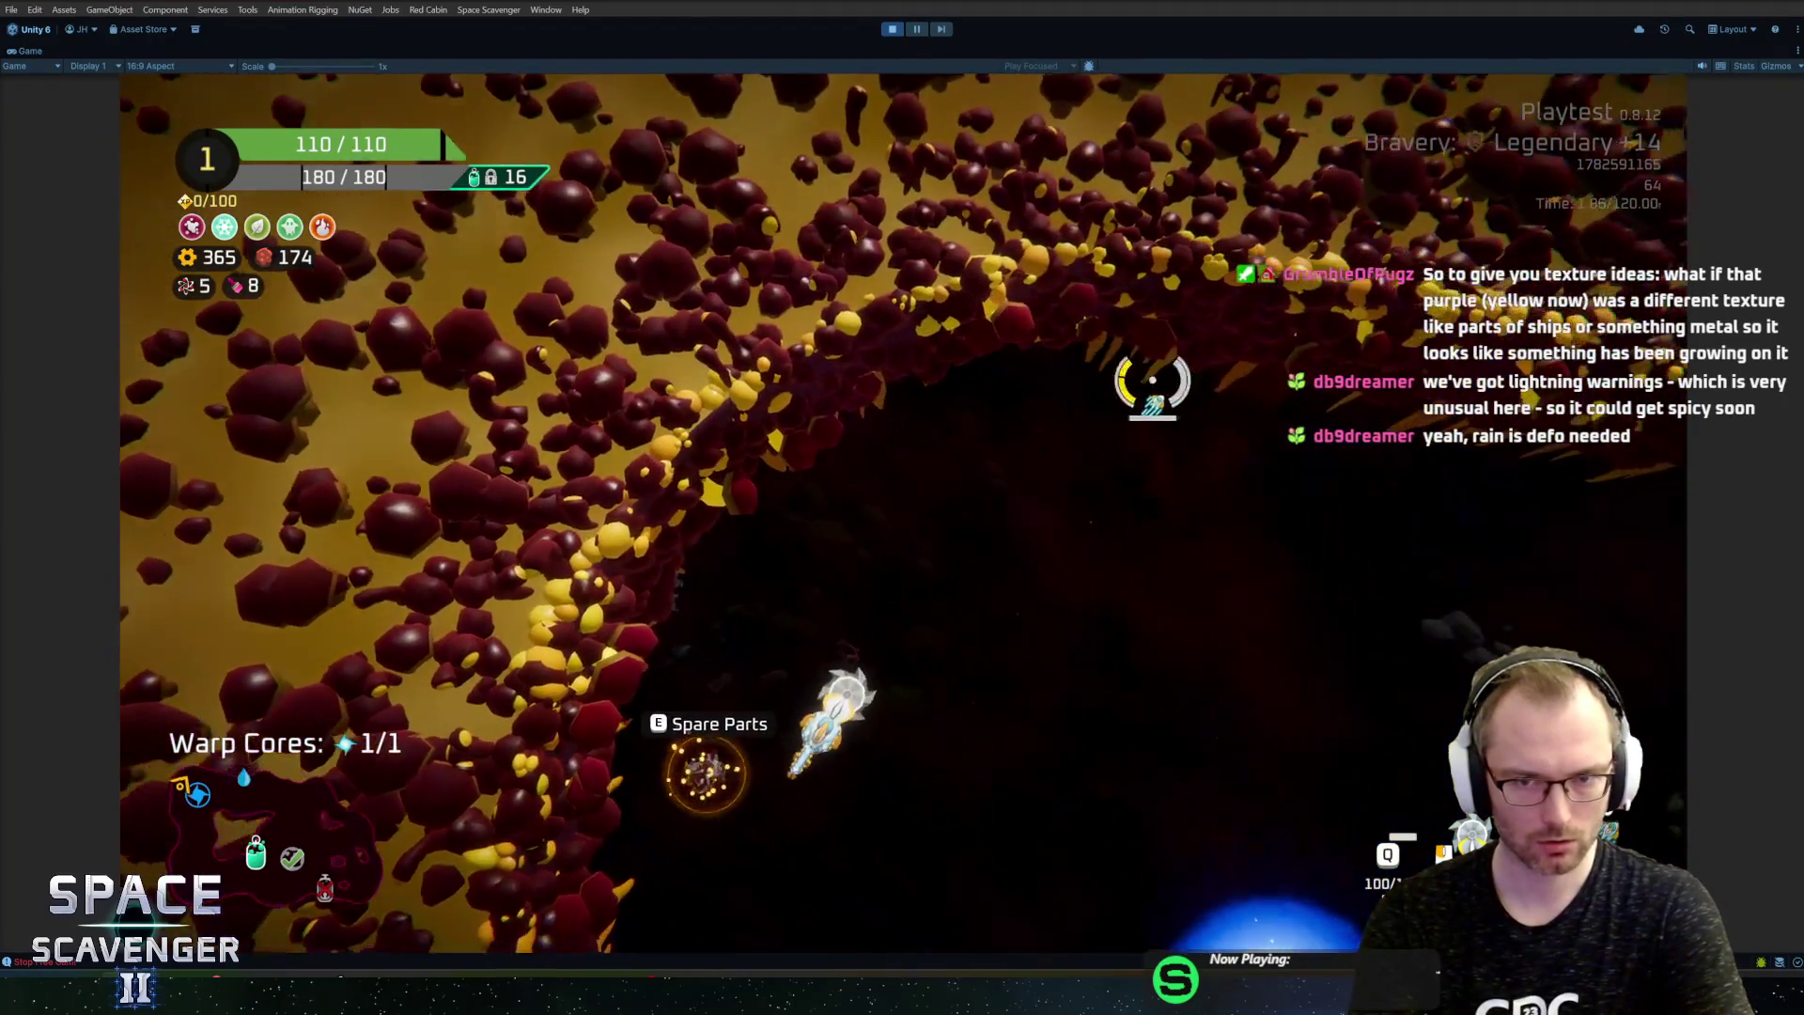
{"action": "key", "text": "w"}
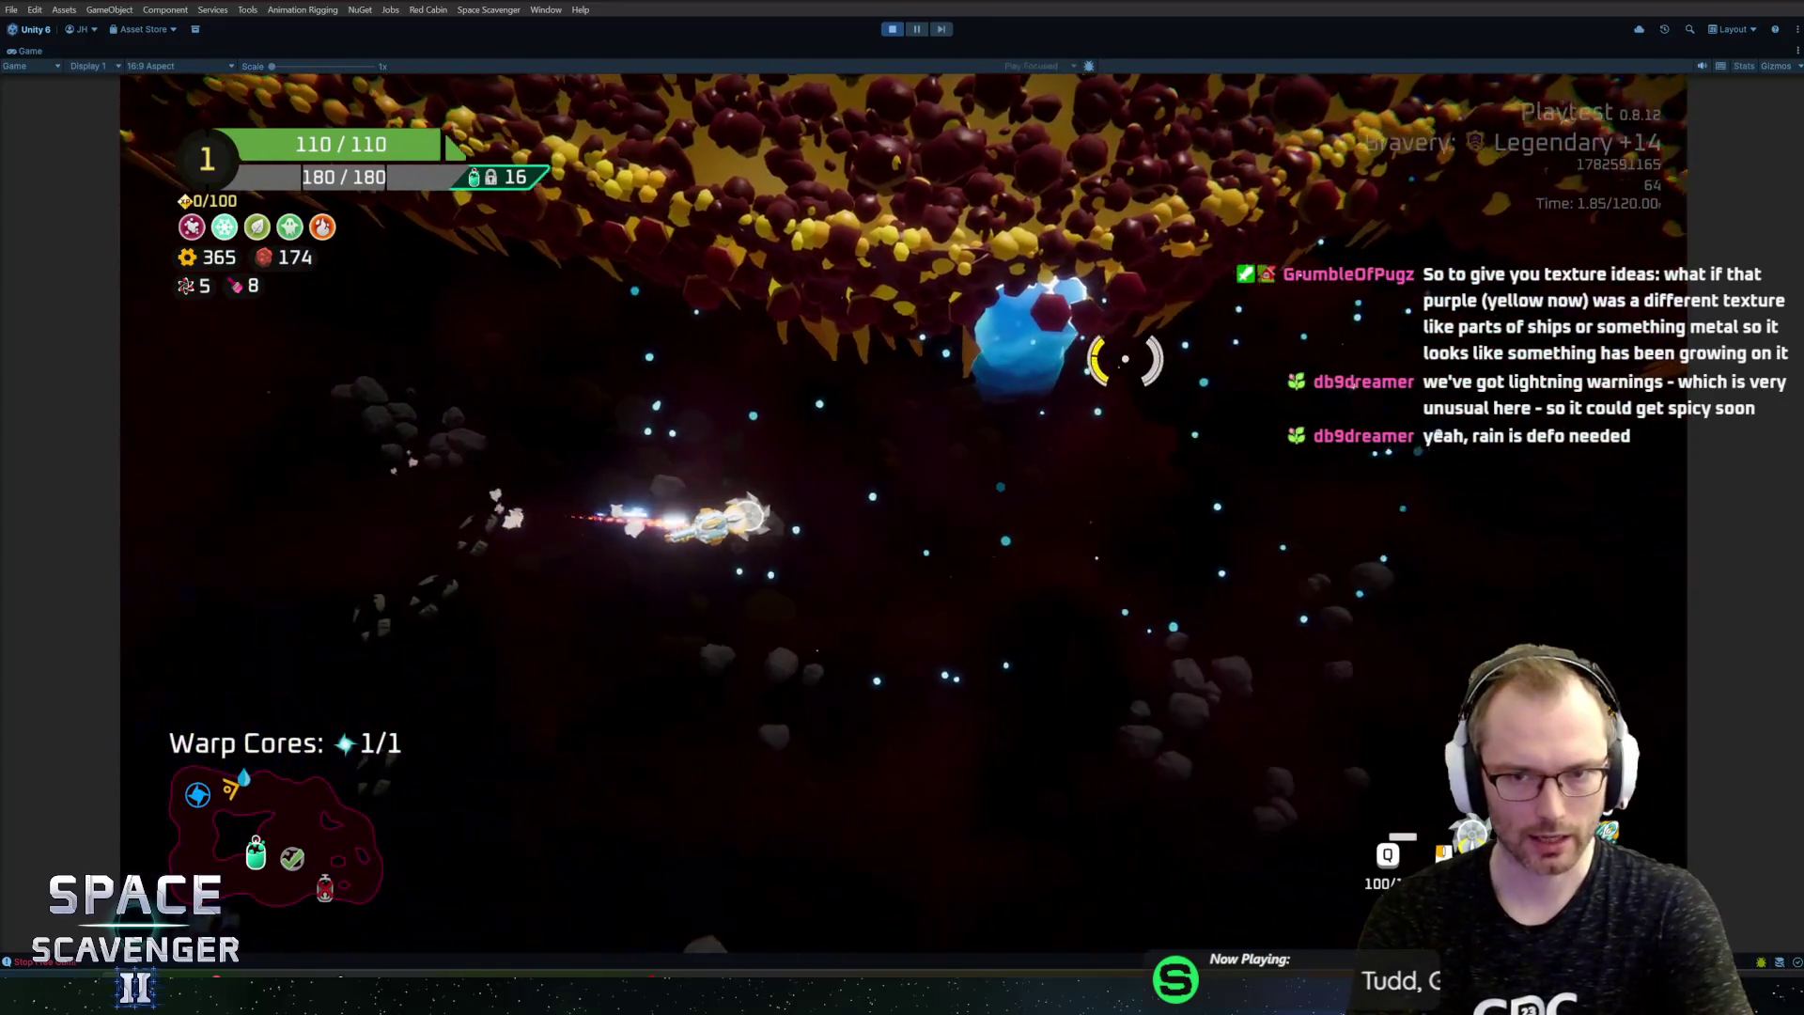
{"action": "key", "text": "w"}
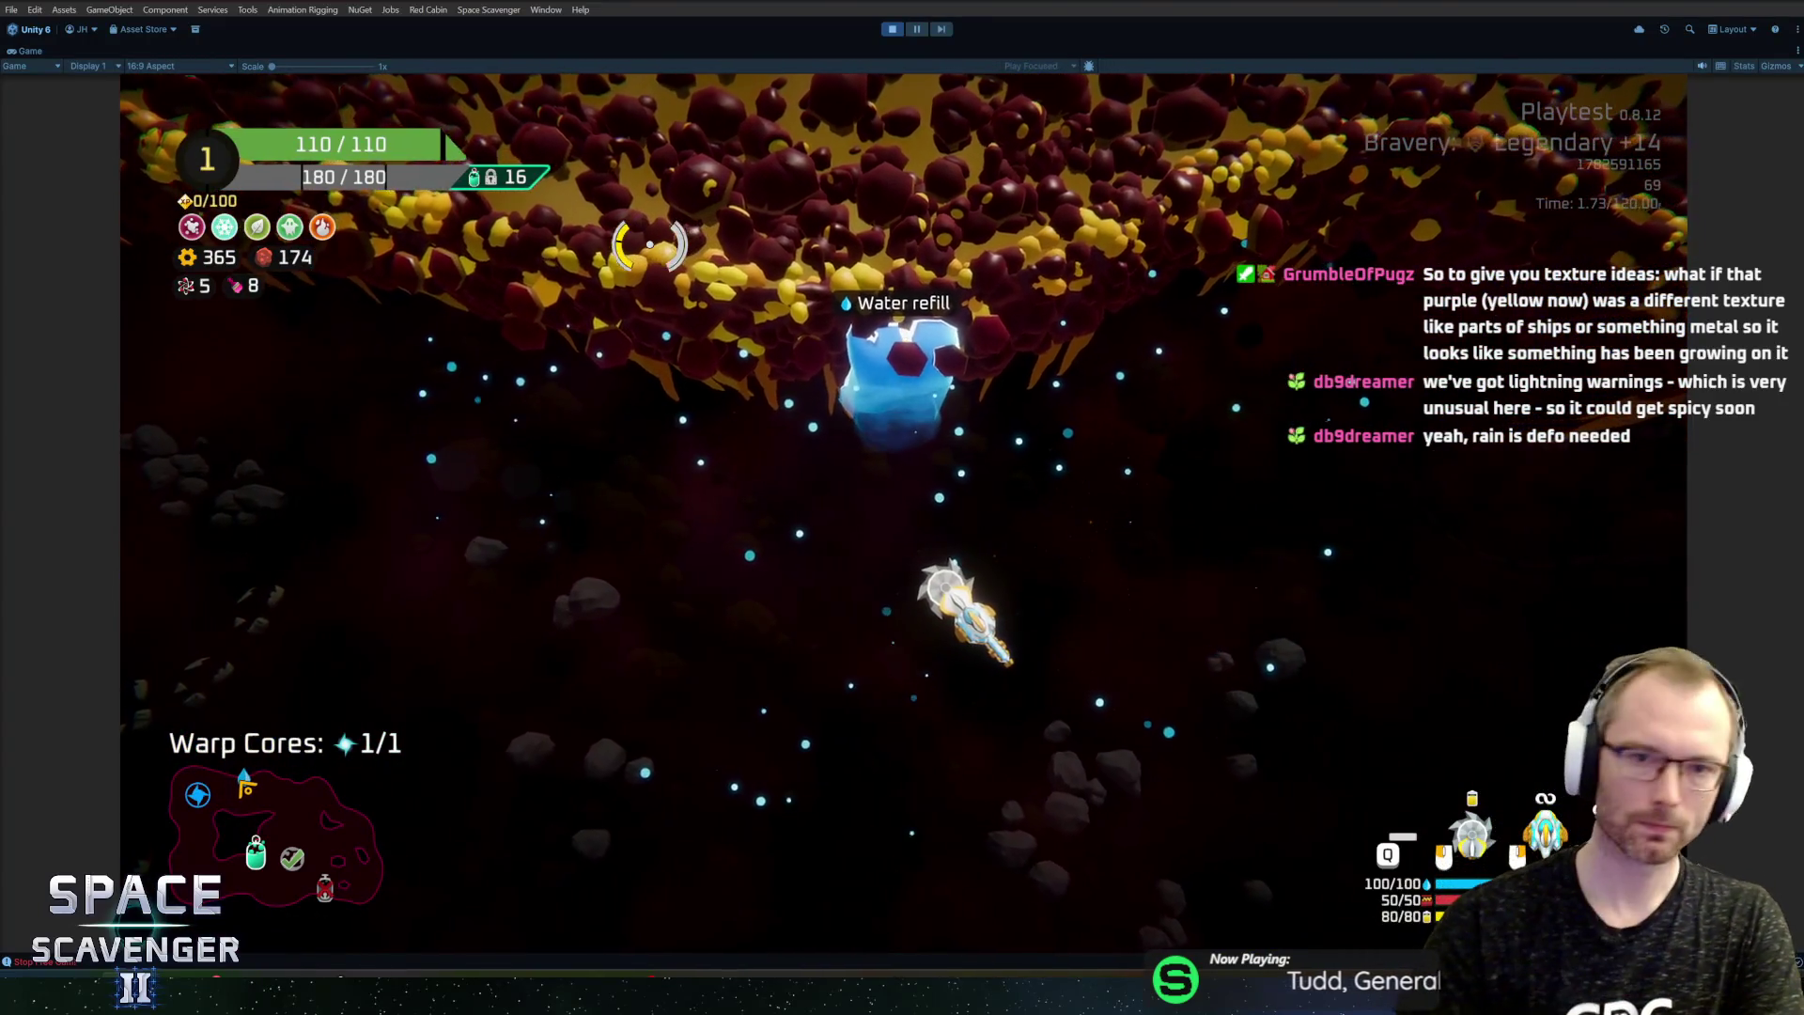
{"action": "key", "text": "w"}
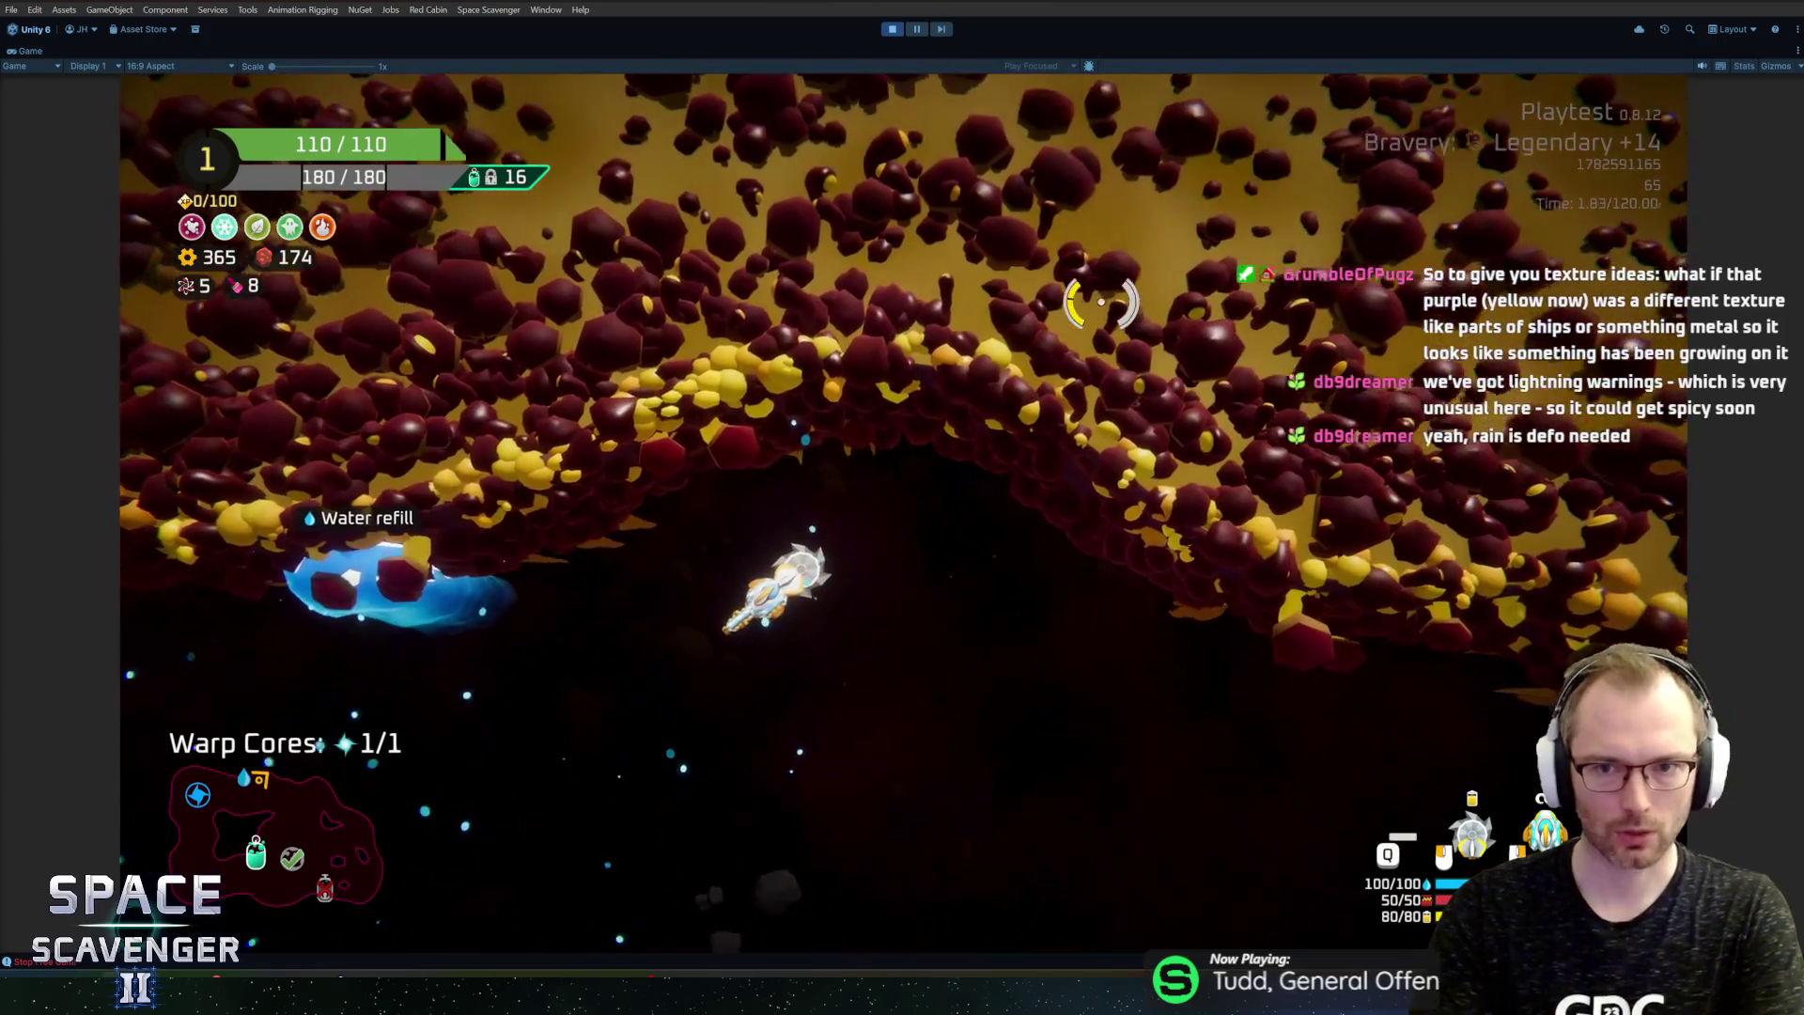
{"action": "key", "text": "w"}
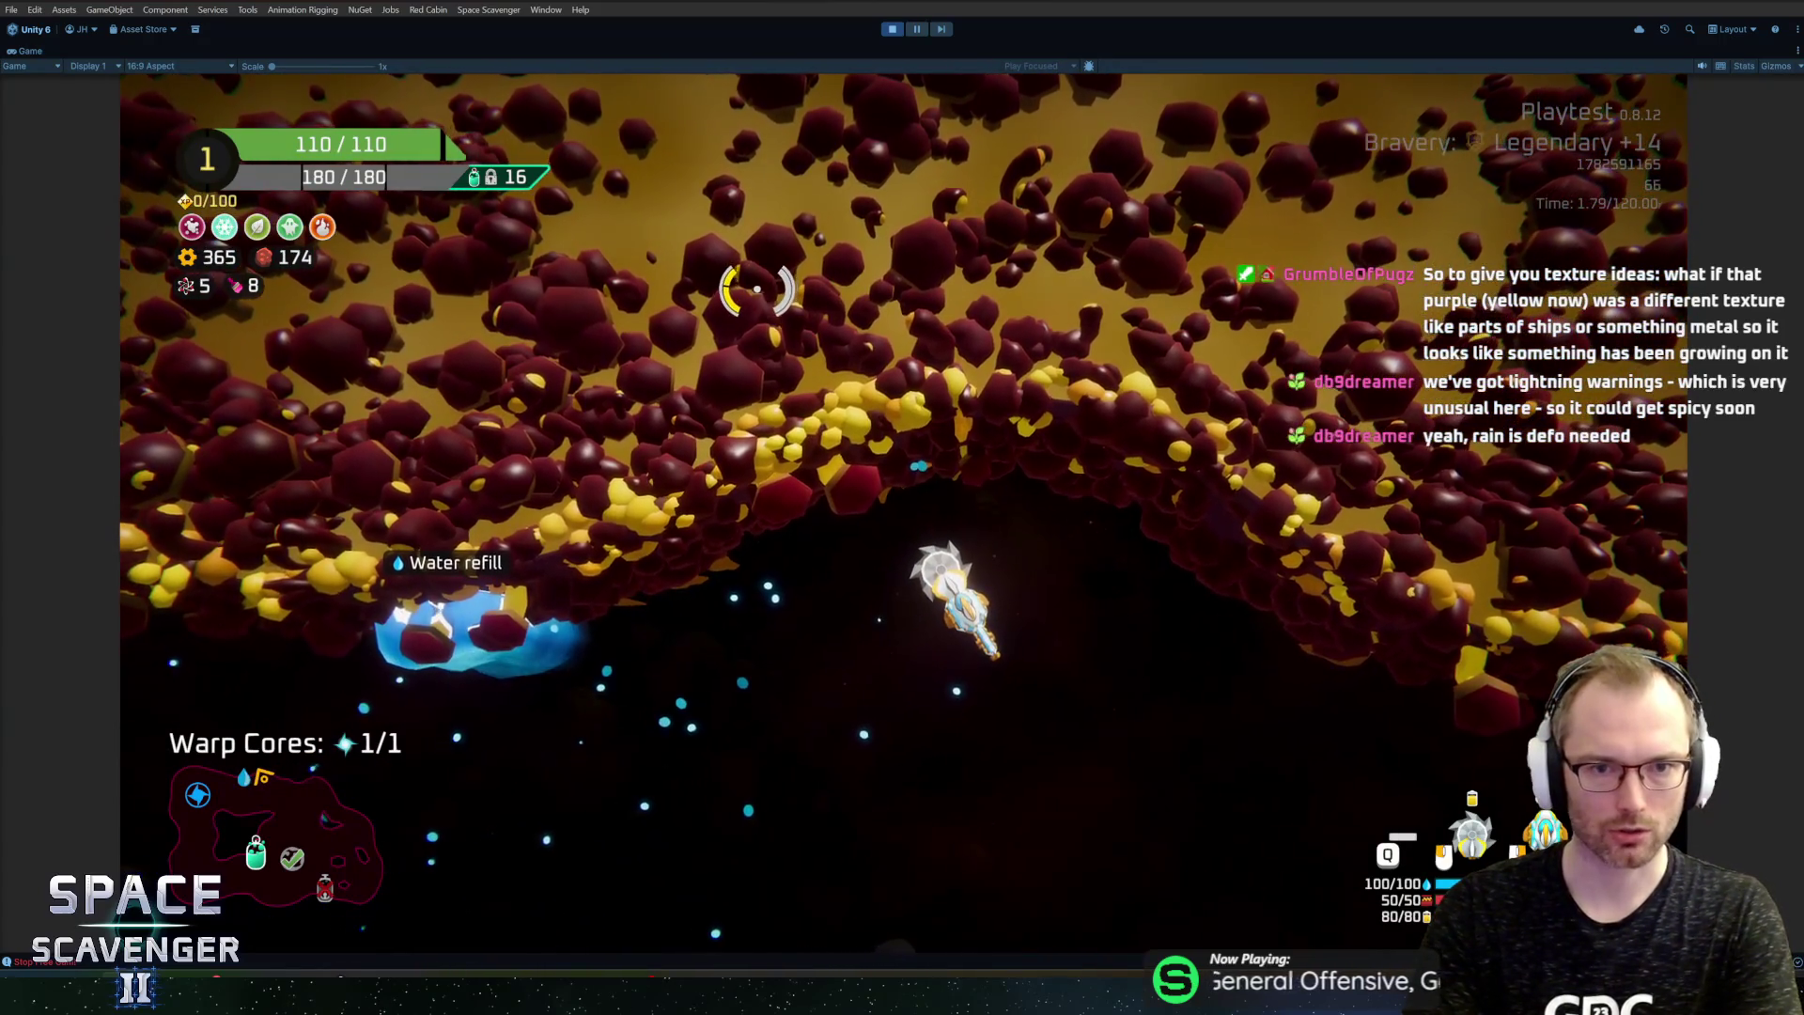
{"action": "key", "text": "w"}
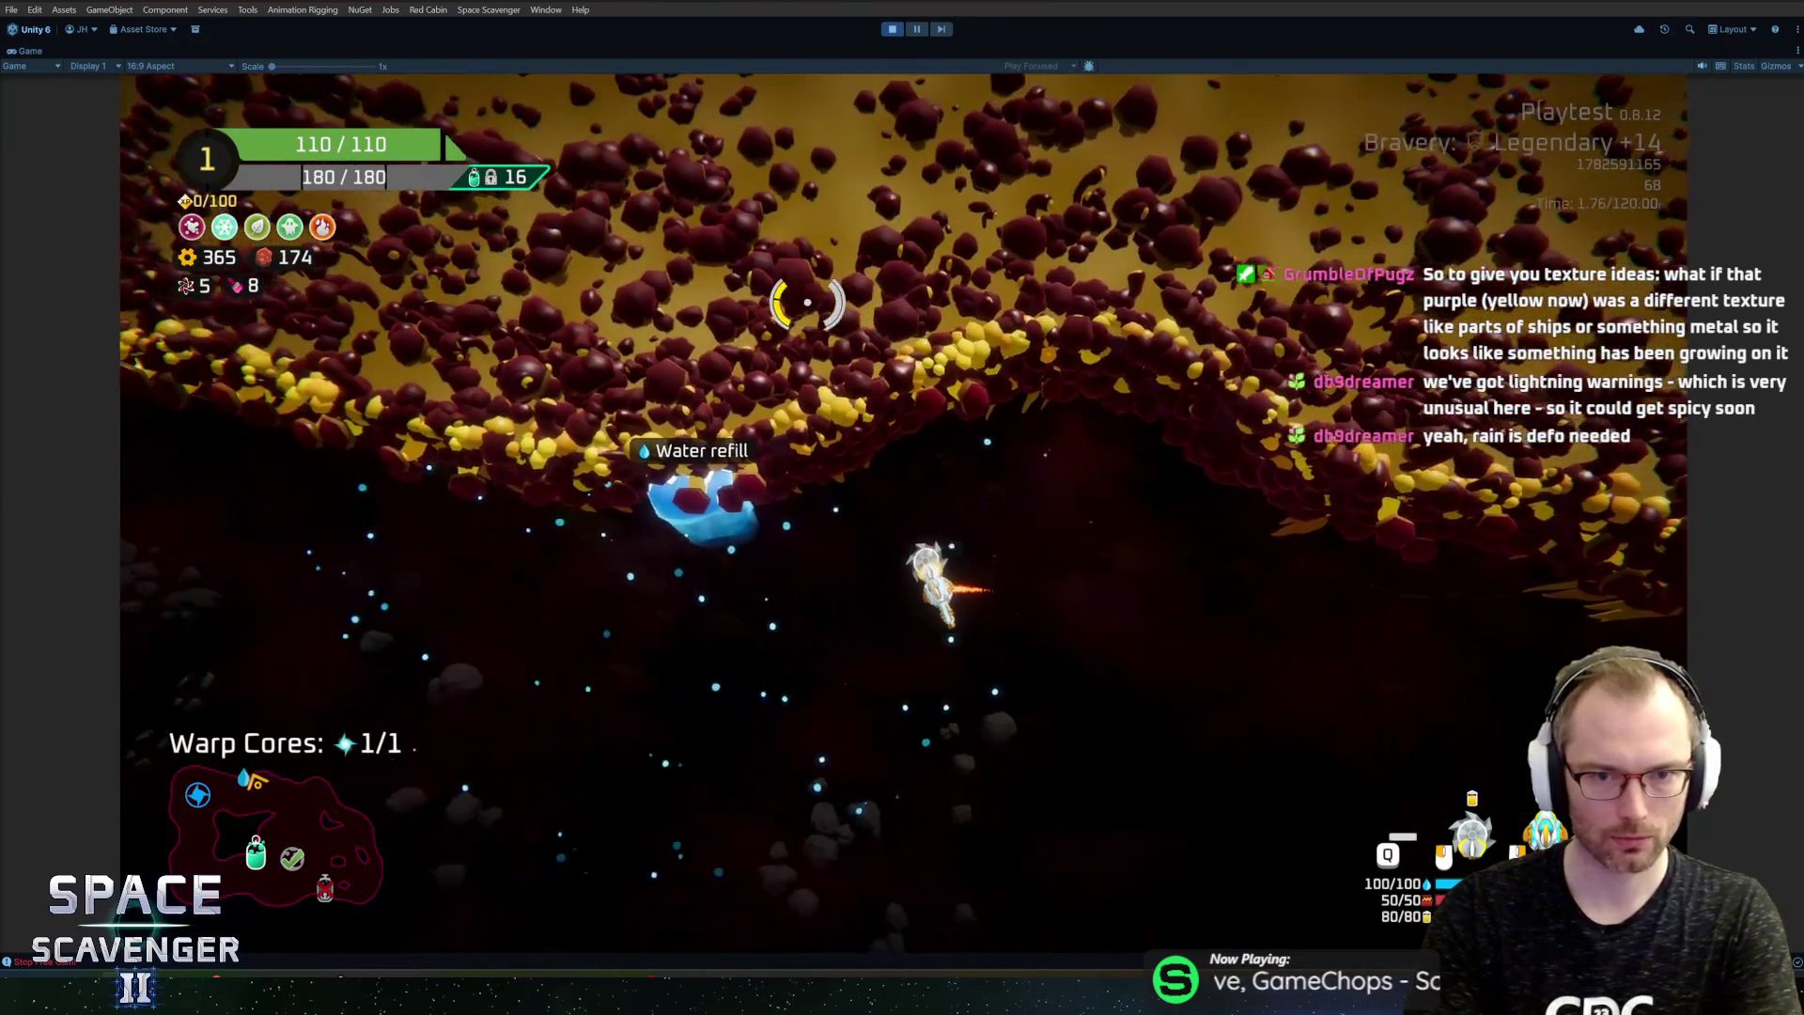
{"action": "key", "text": "w"}
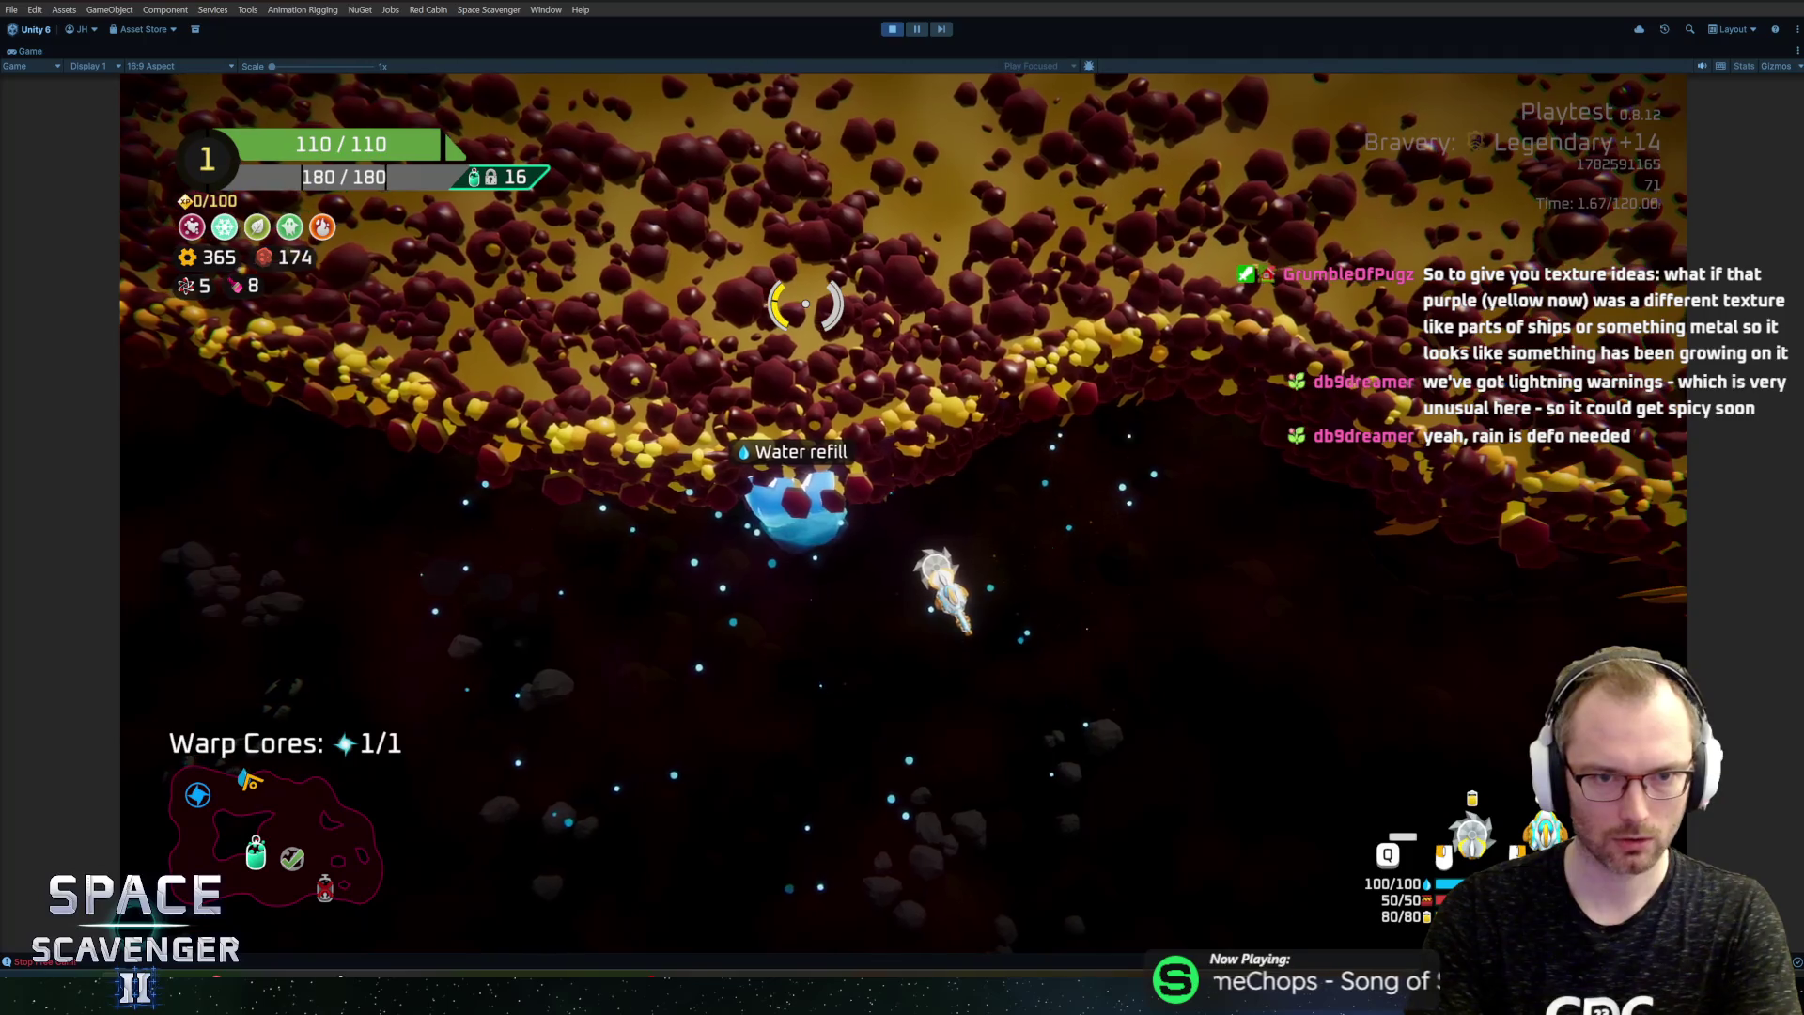
Step: Fly right and down through the cave, then bring up the in-game debug console
{"action": "key", "text": "d"}
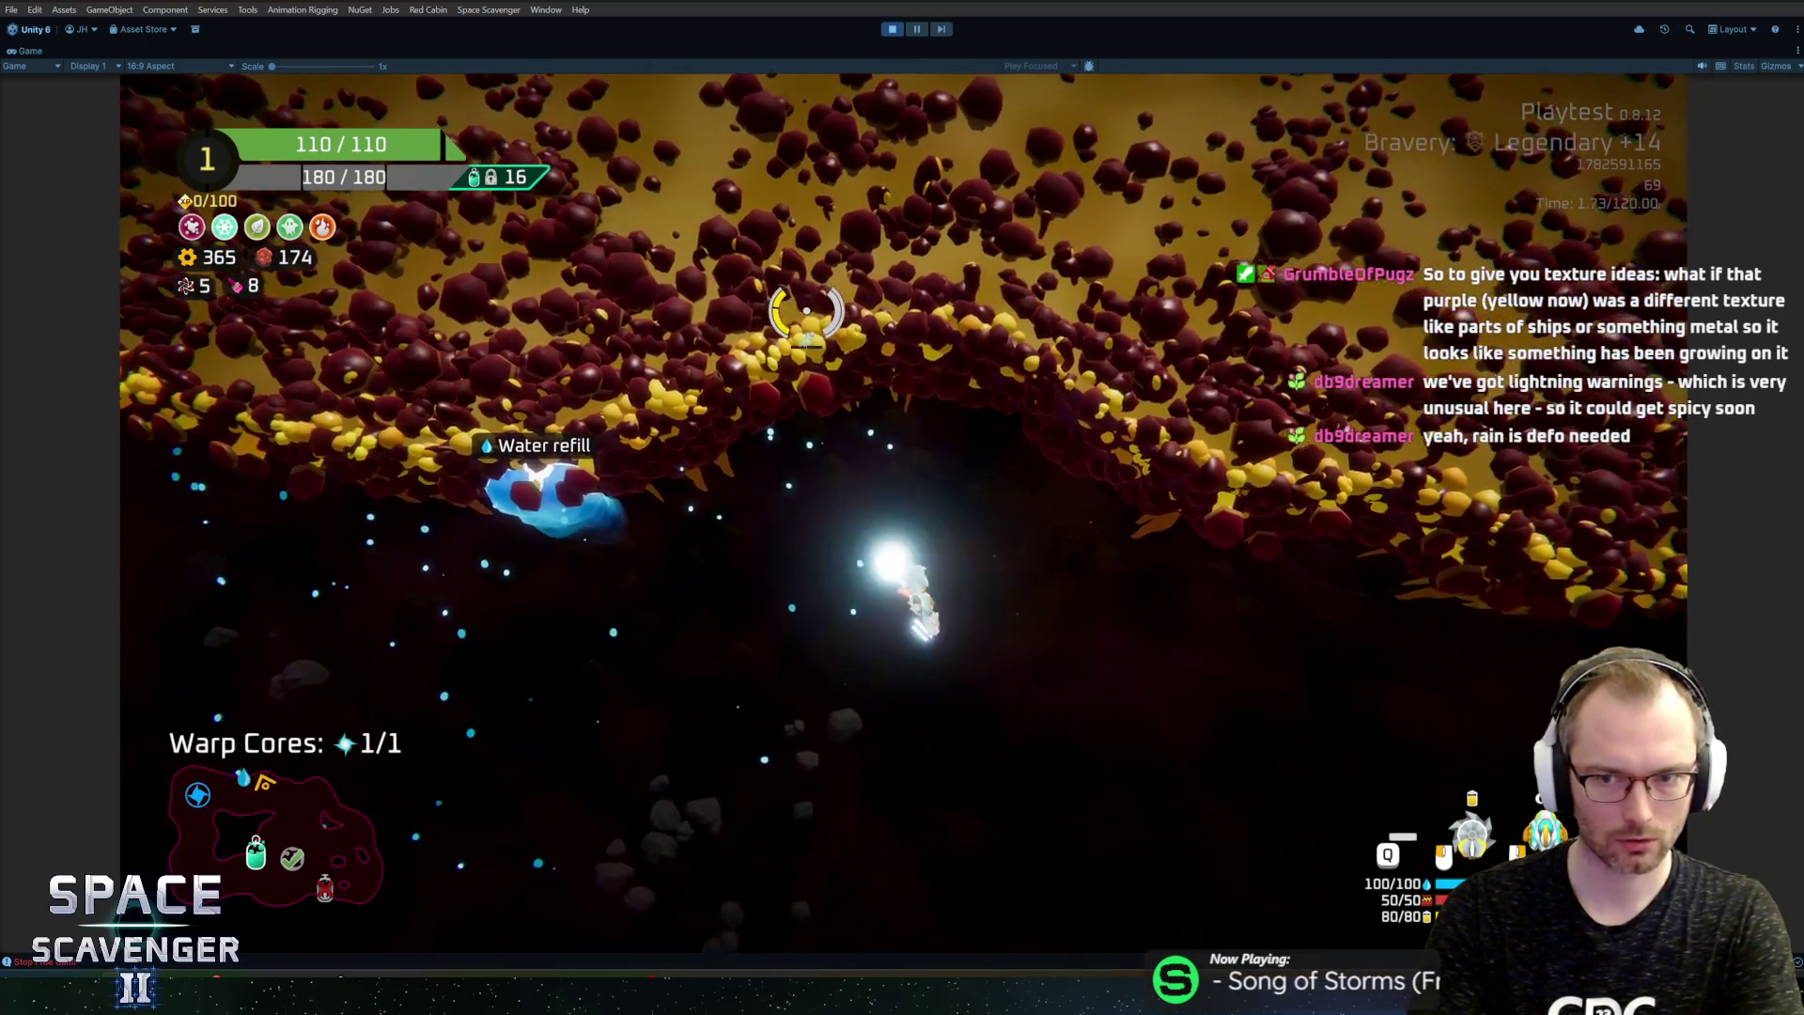
{"action": "key", "text": "s"}
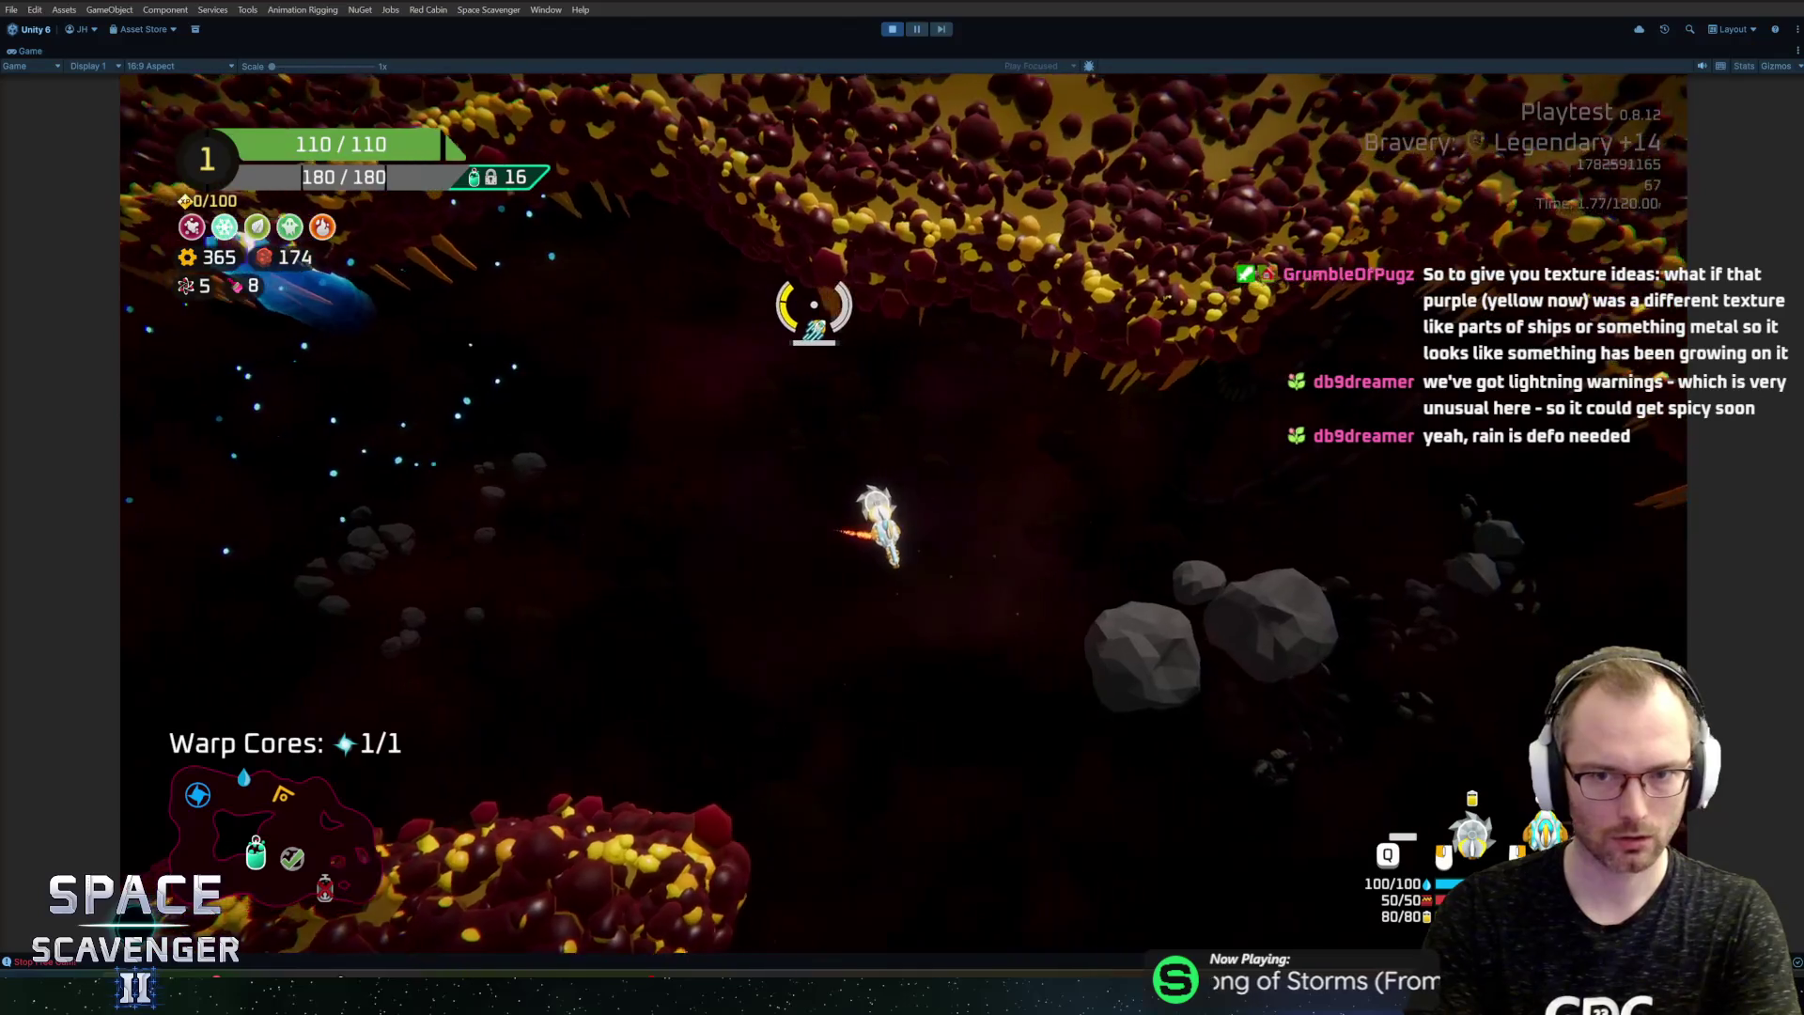
{"action": "key", "text": "d"}
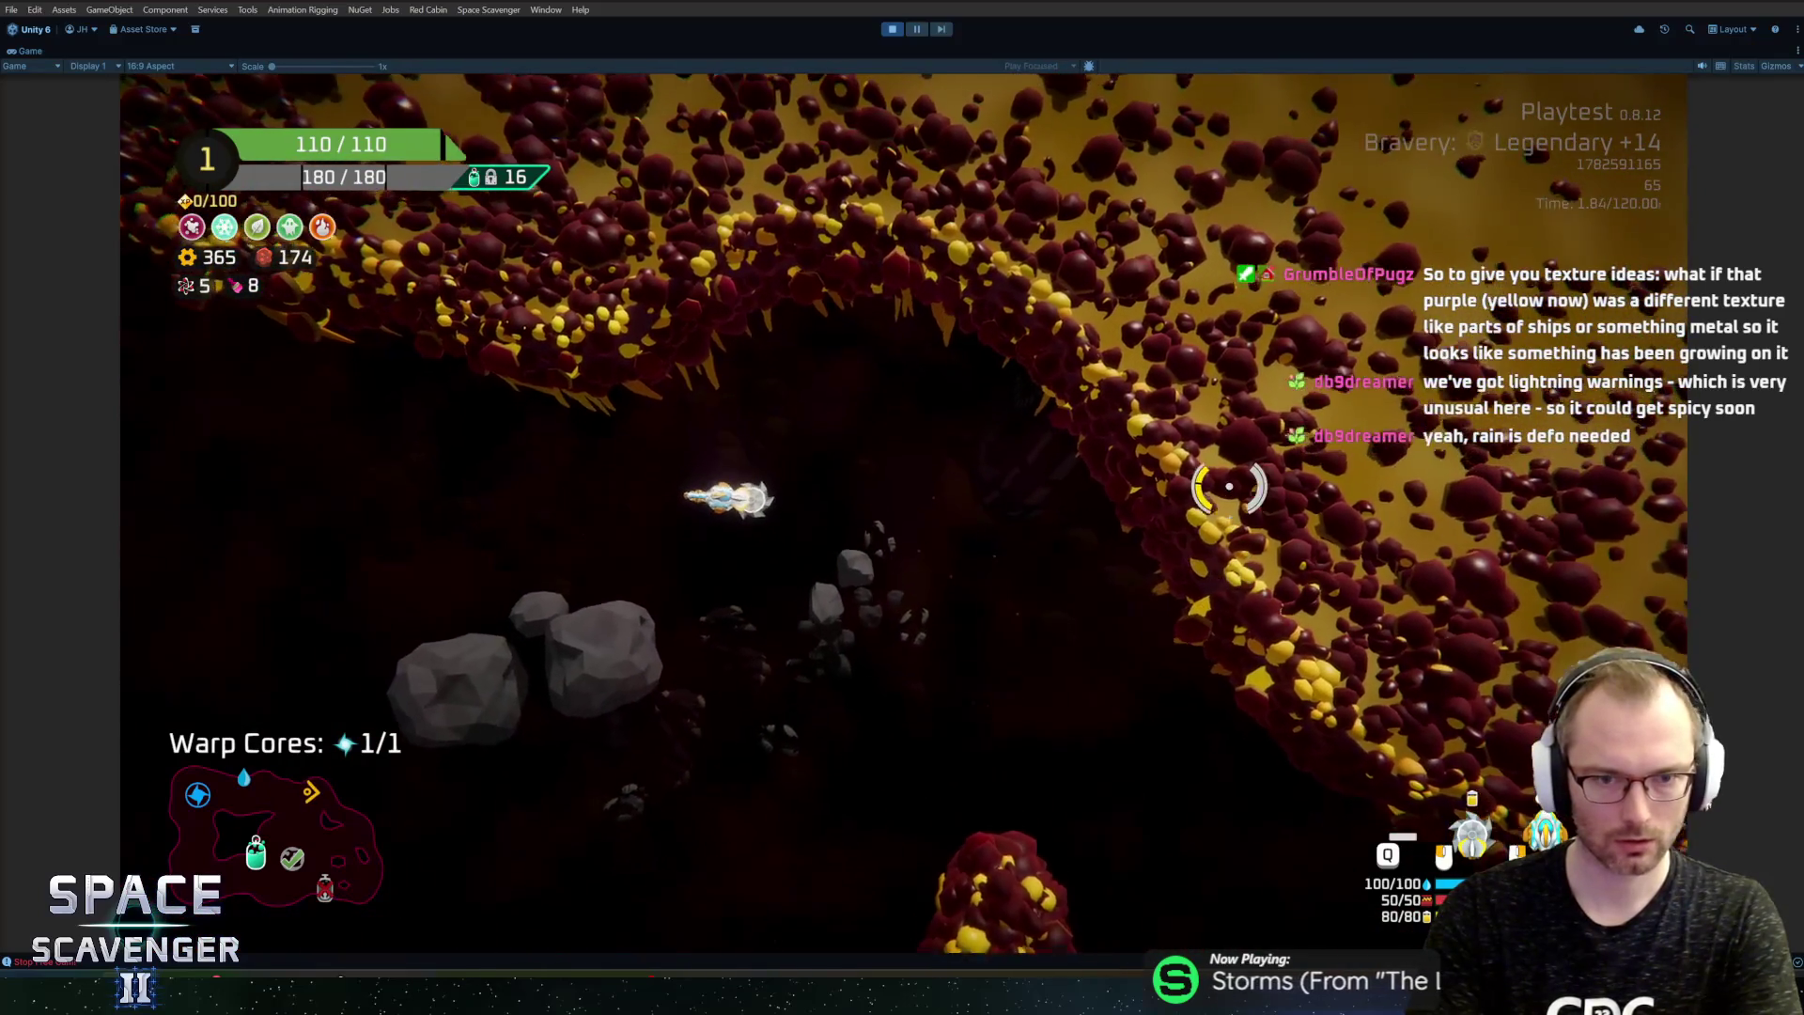
{"action": "key", "text": "grave"}
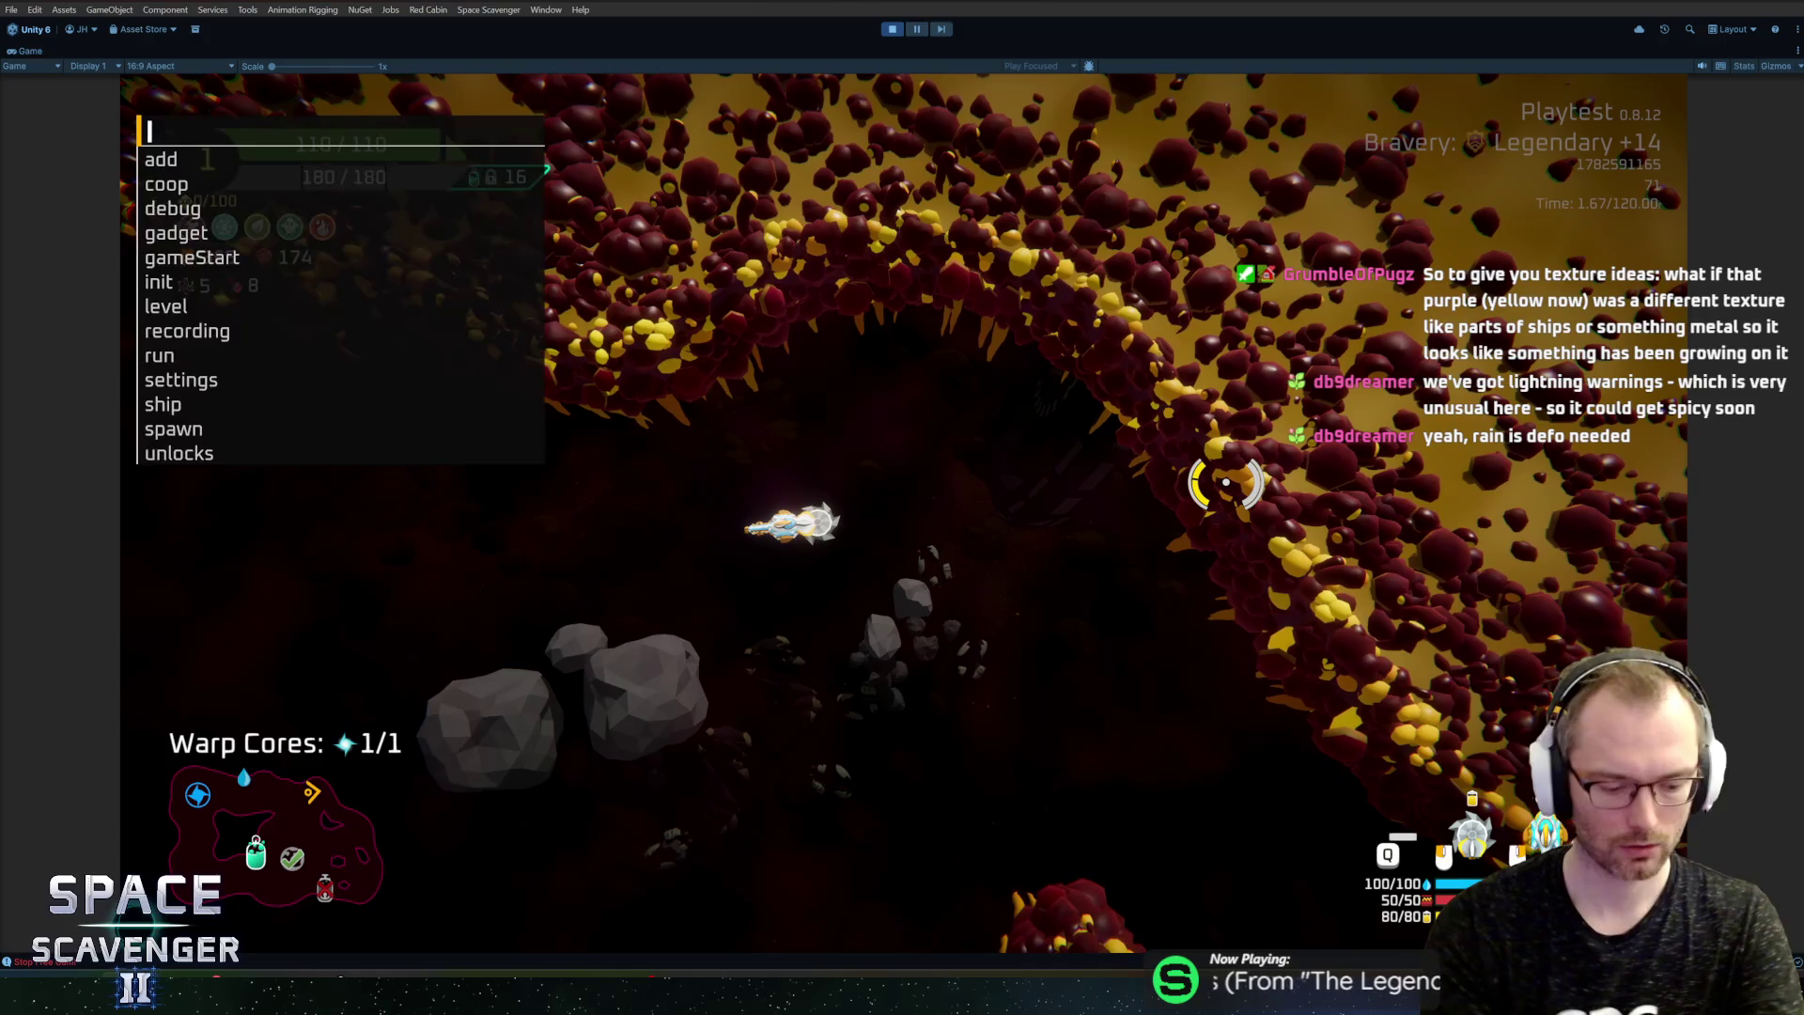
Step: Run 'debug hideUI all' to hide the game HUD, then fly the ship upward
{"action": "type", "text": "debug hideUI all"}
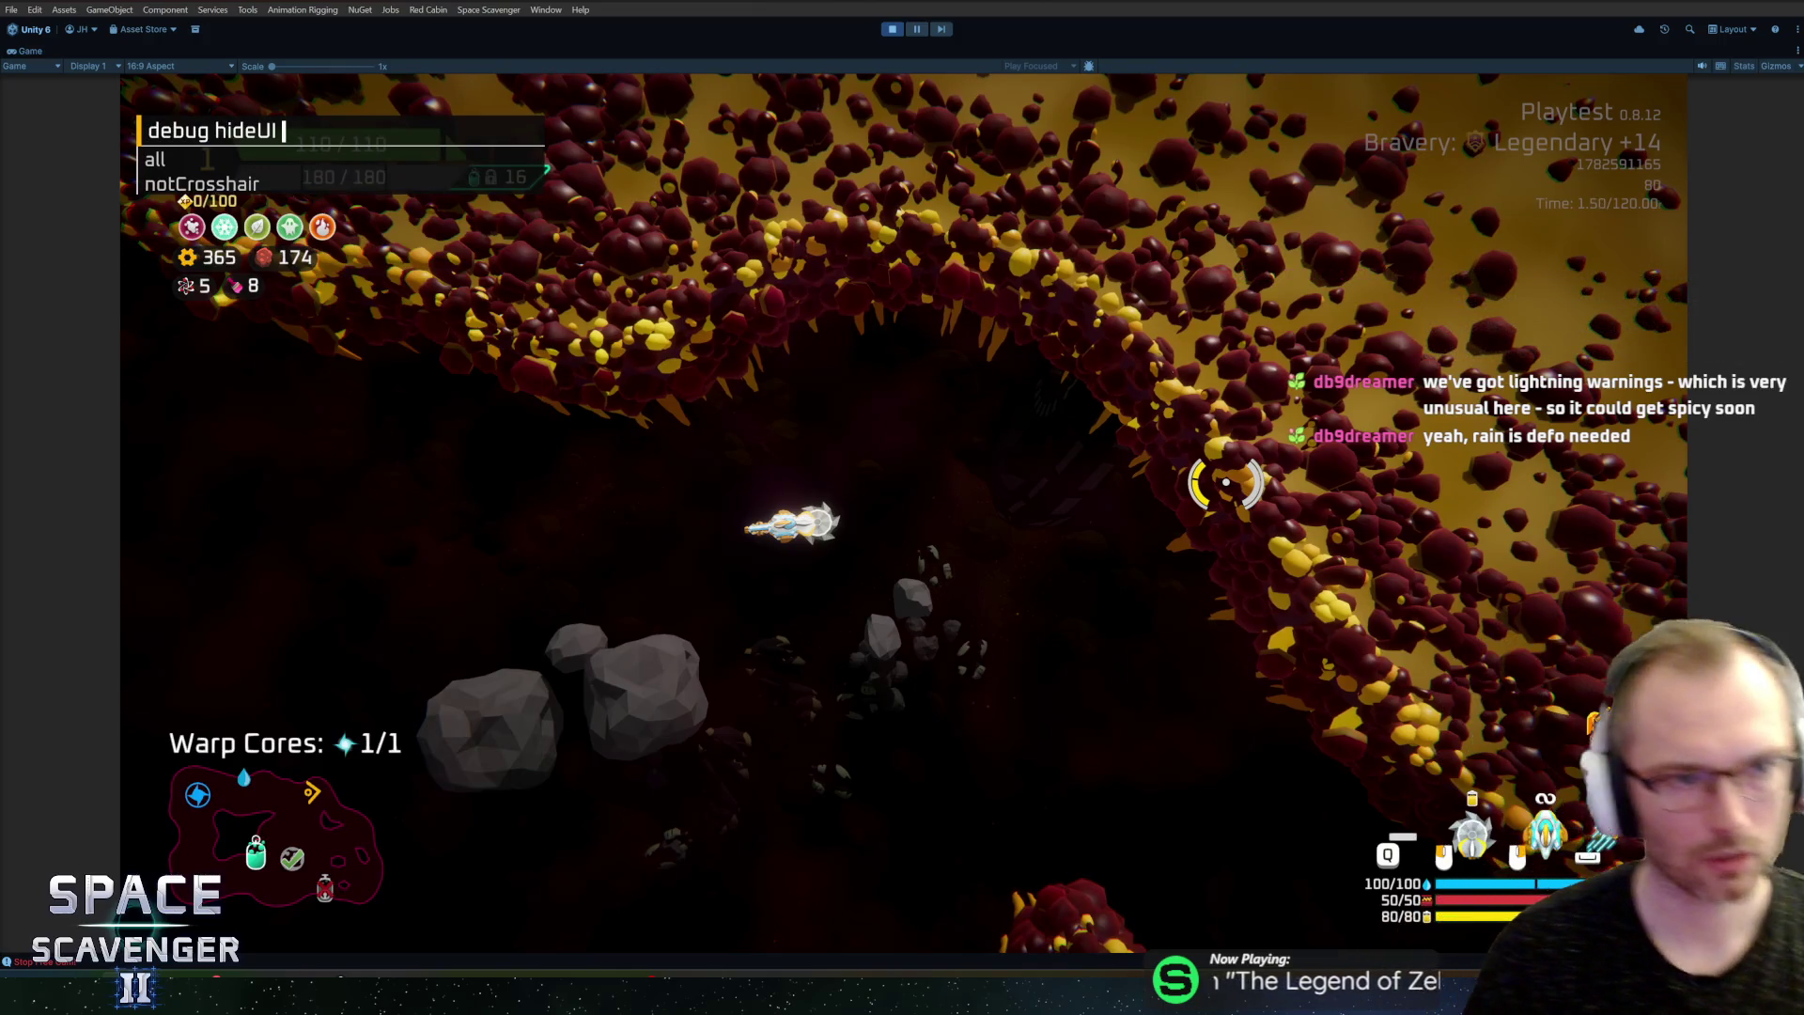
{"action": "key", "text": "Return"}
{"action": "key", "text": "w"}
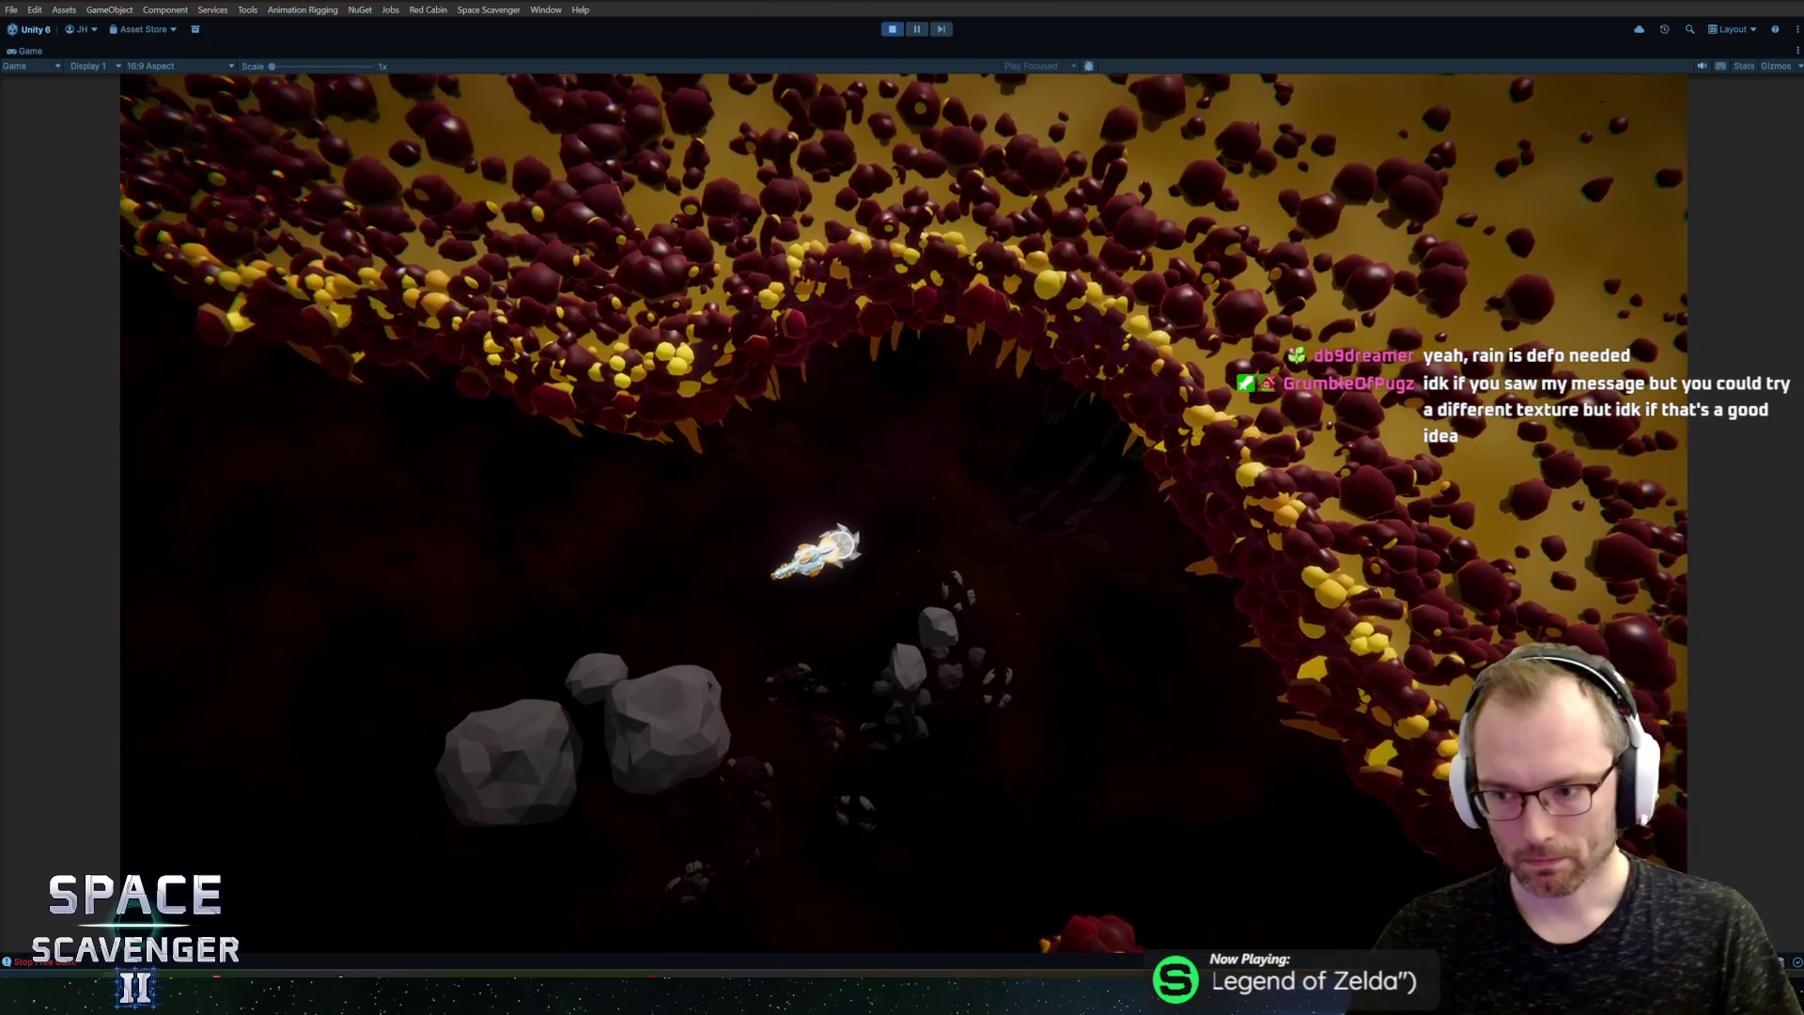
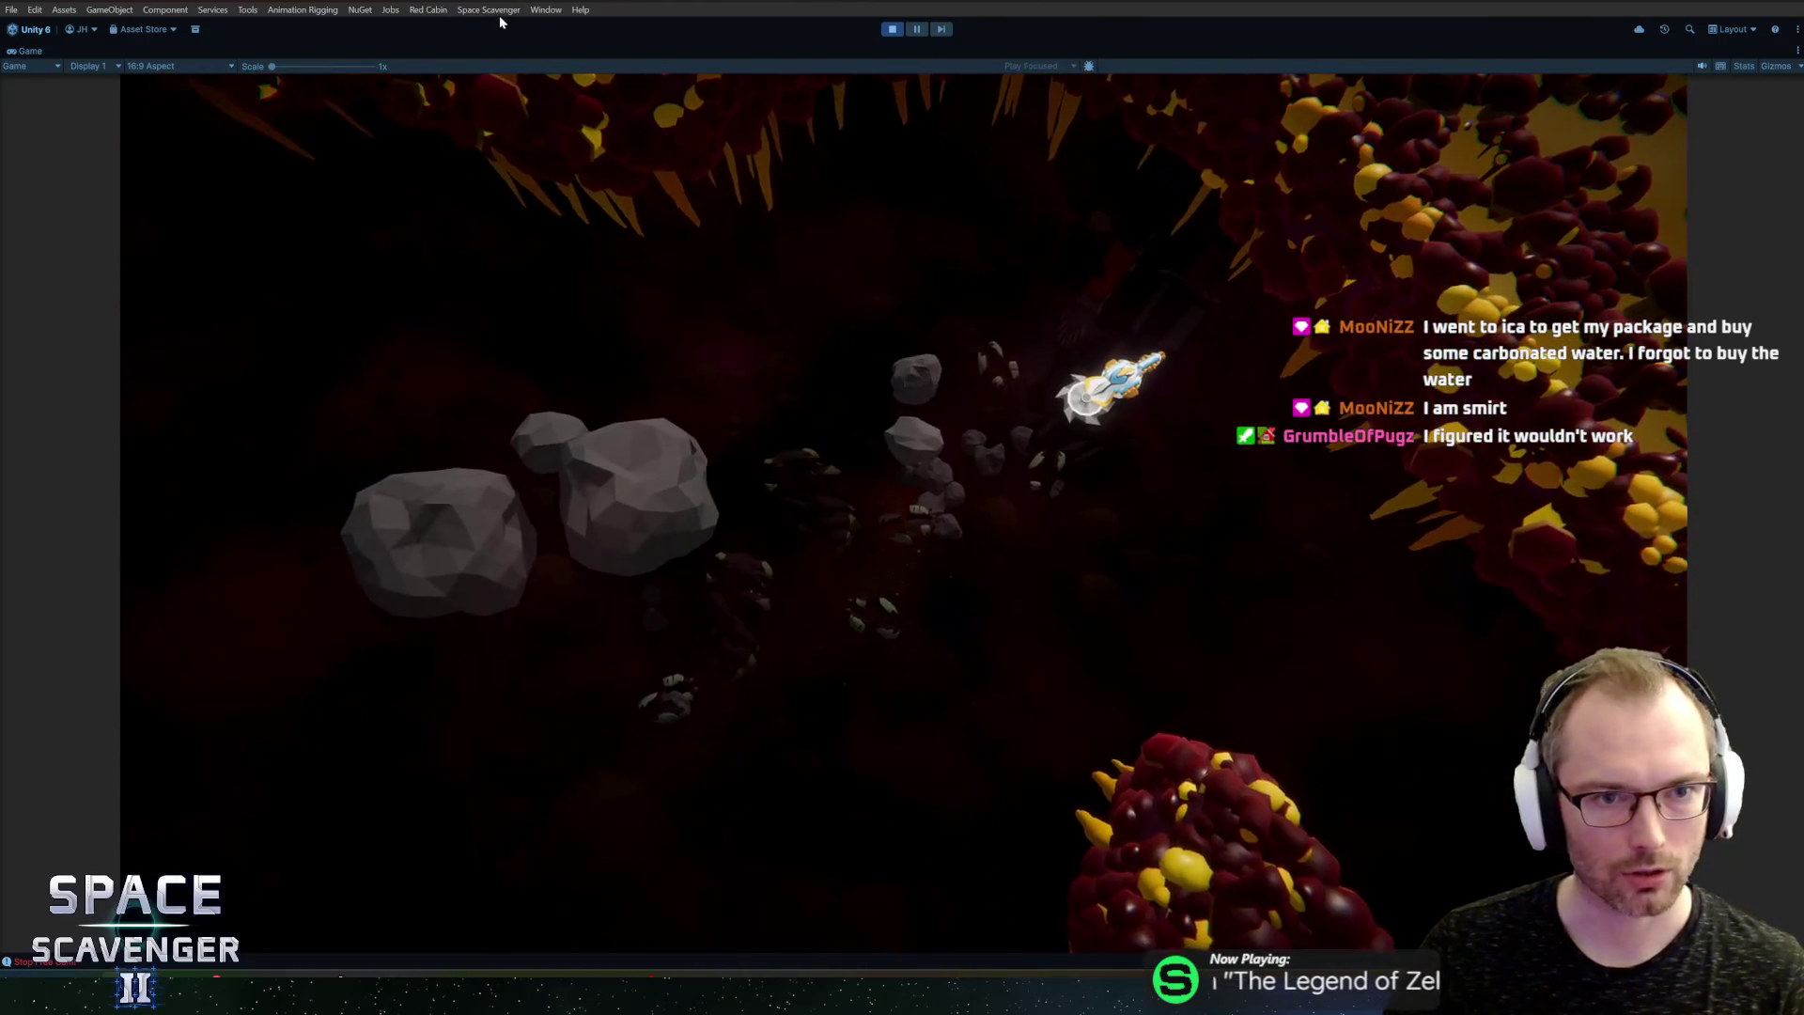
Step: Open the Recorder window from Window > General
{"action": "left_click", "coordinate": [499, 12]}
{"action": "mouse_move", "coordinate": [542, 19]}
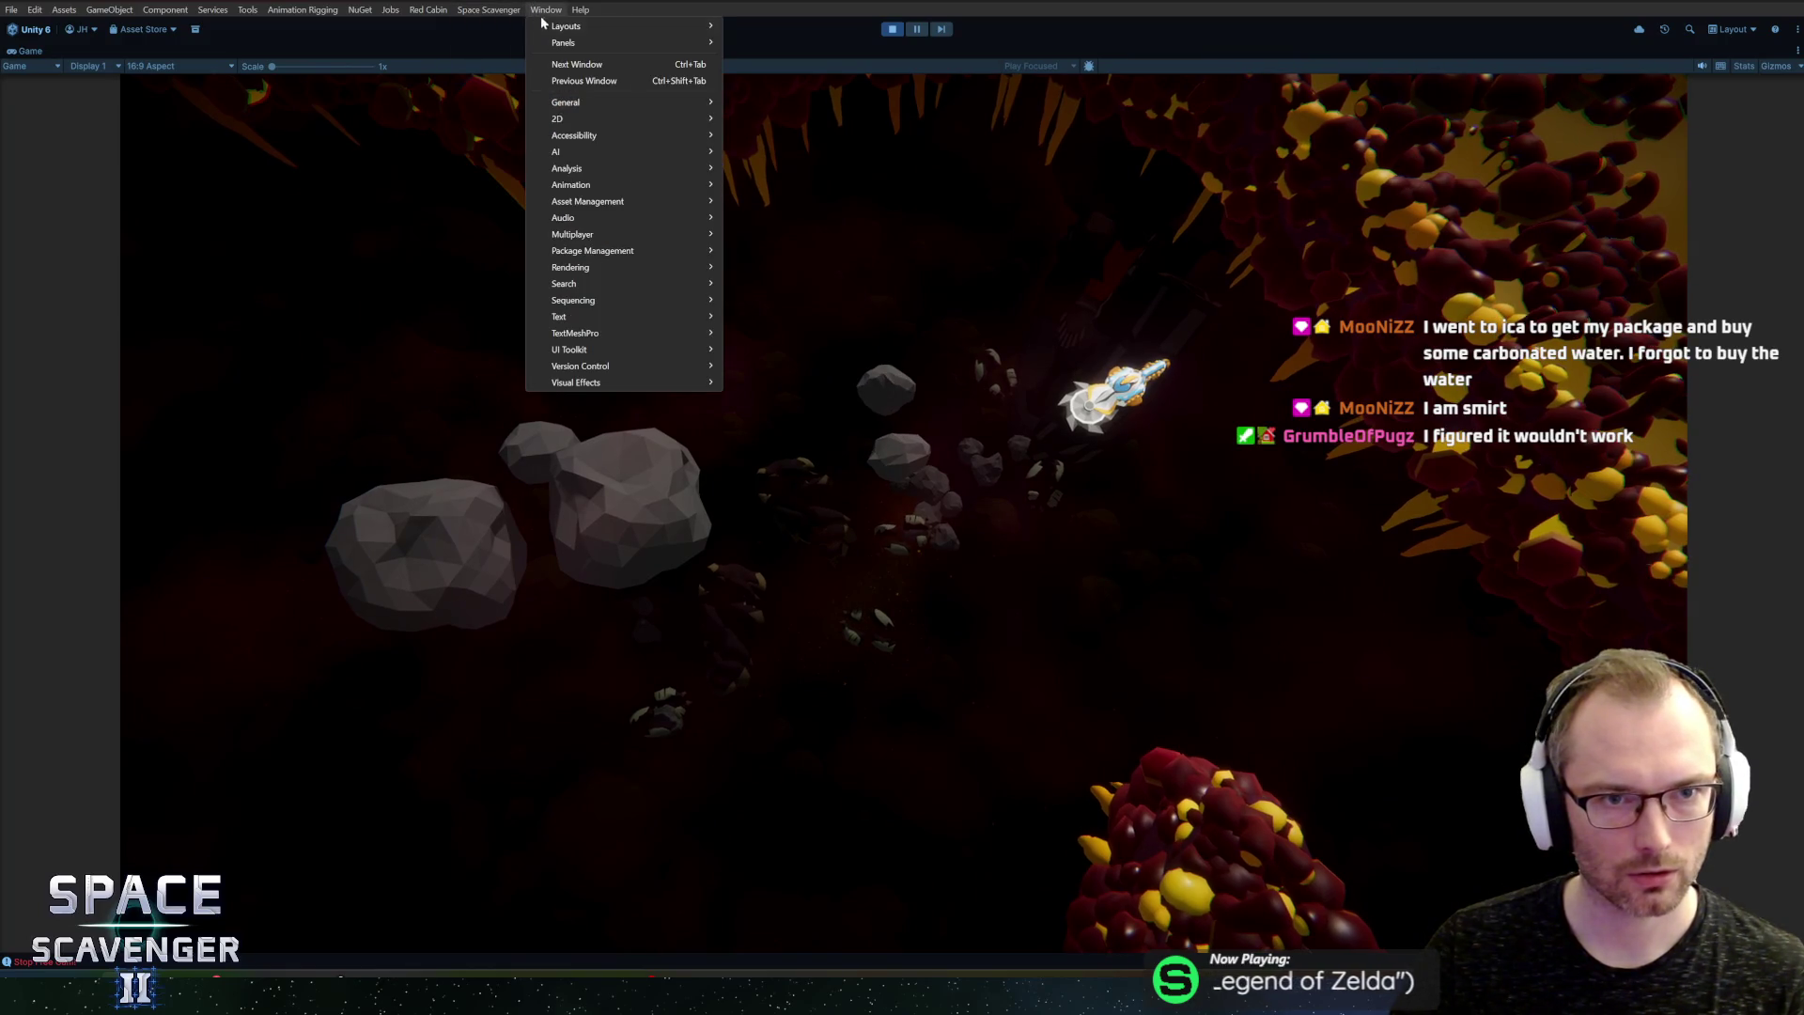
{"action": "mouse_move", "coordinate": [583, 105]}
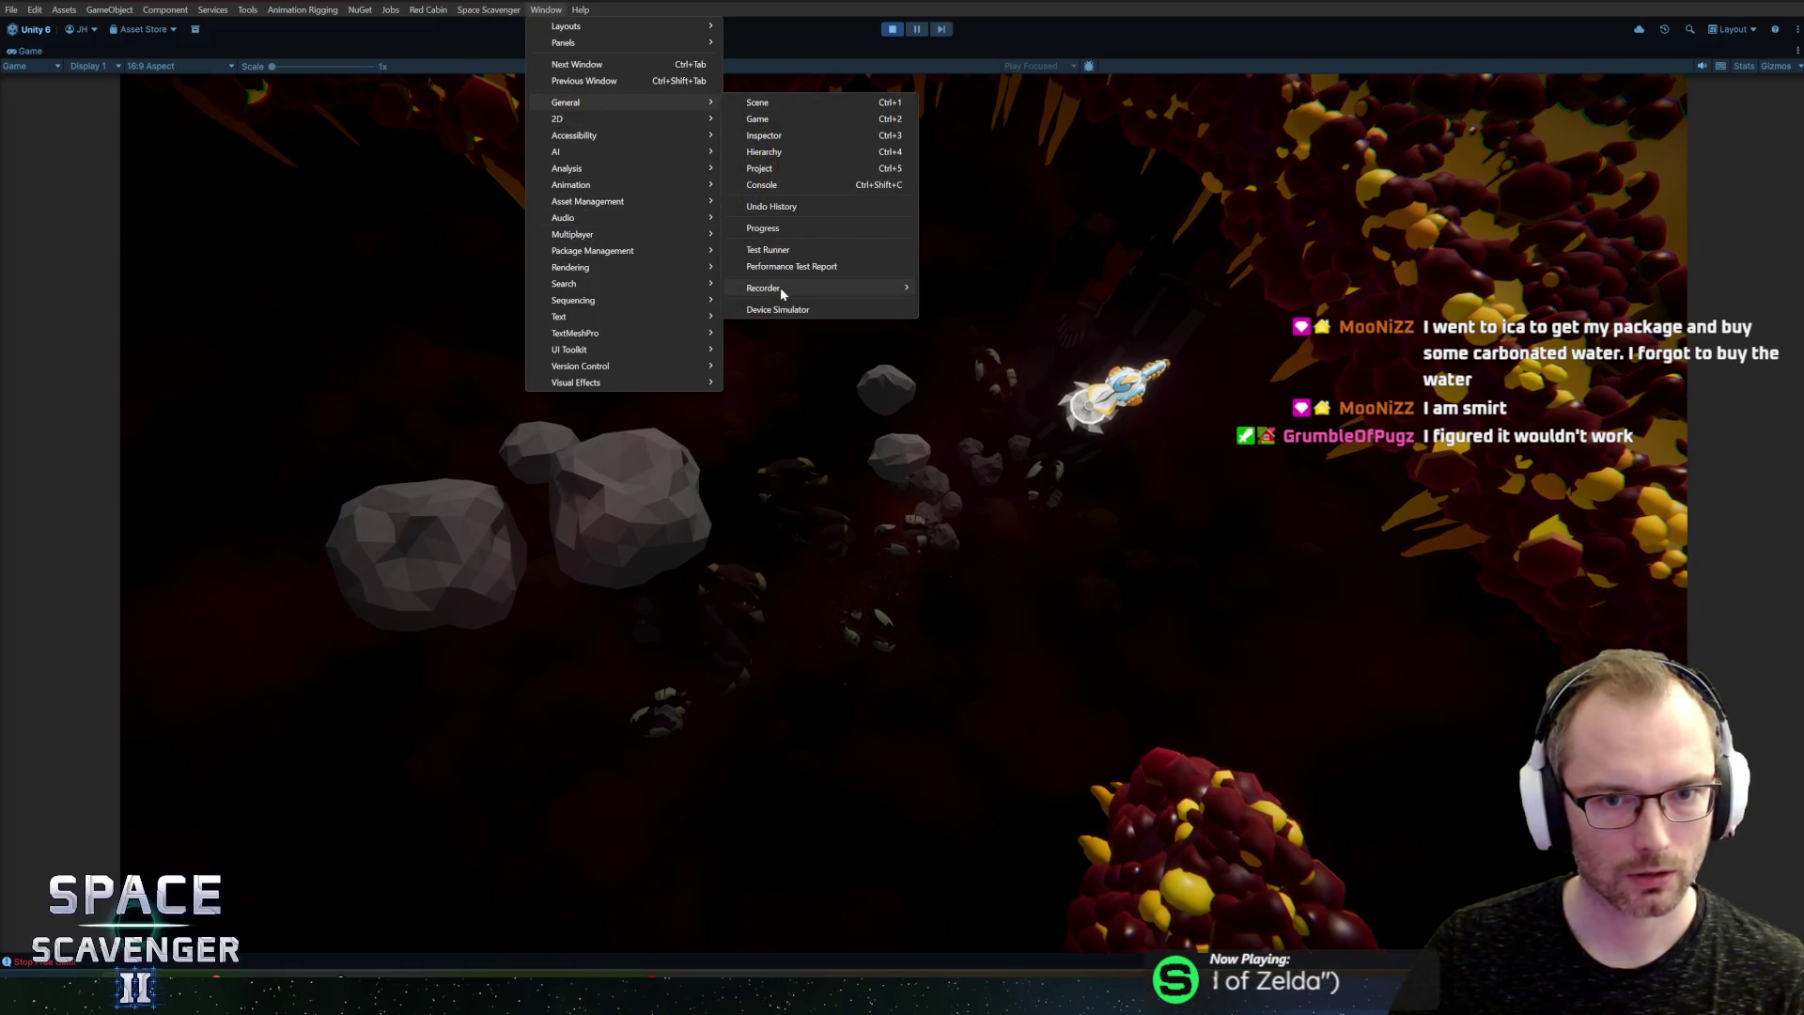
{"action": "mouse_move", "coordinate": [781, 291]}
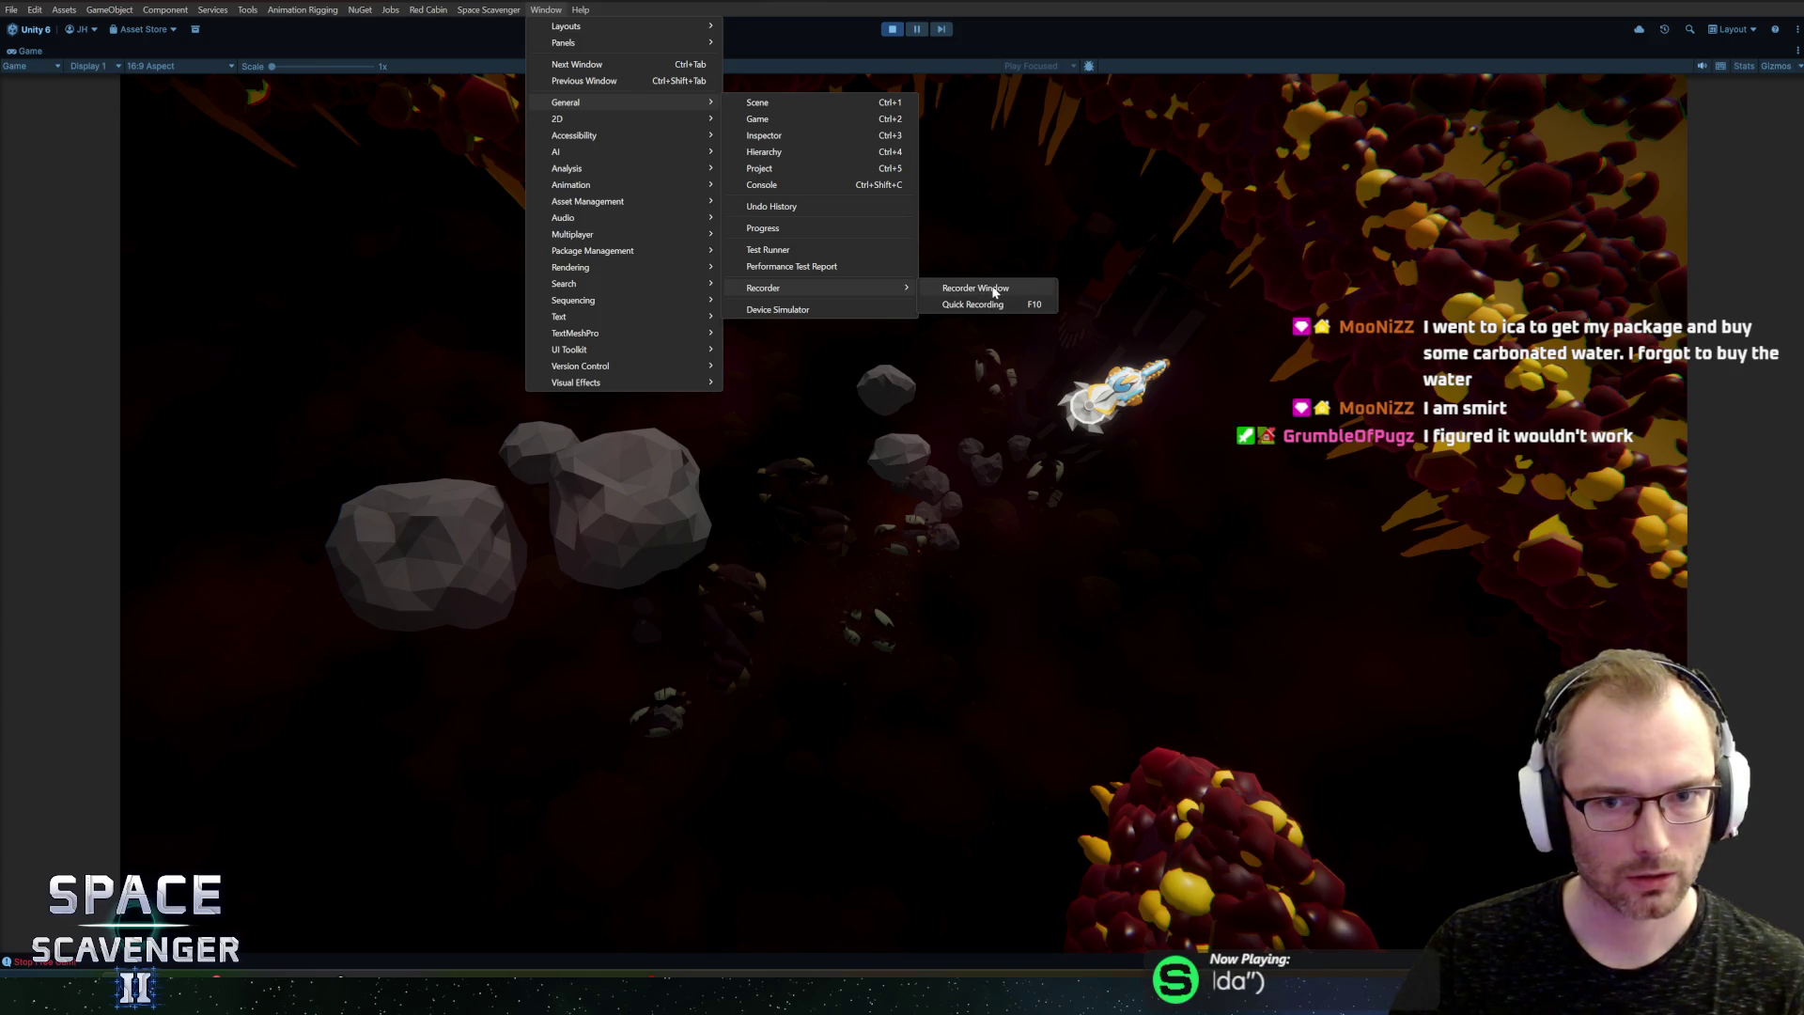
{"action": "left_click", "coordinate": [994, 288]}
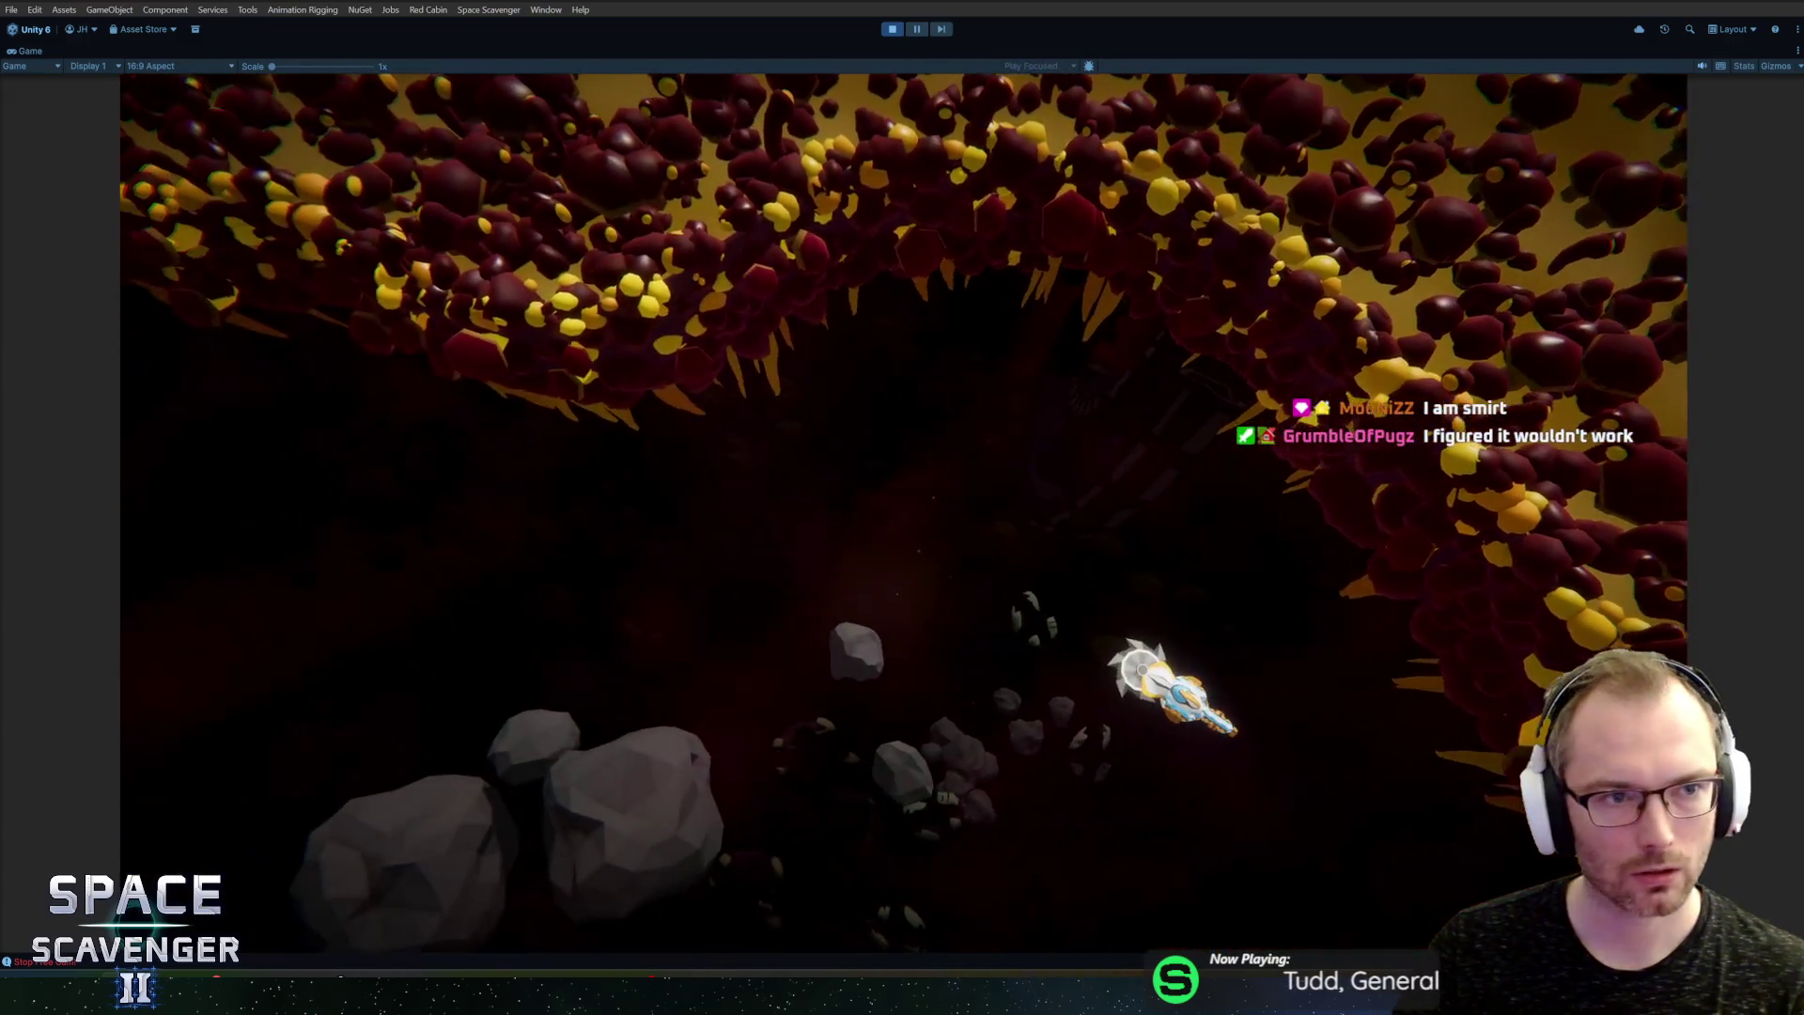
{"action": "key", "text": "super"}
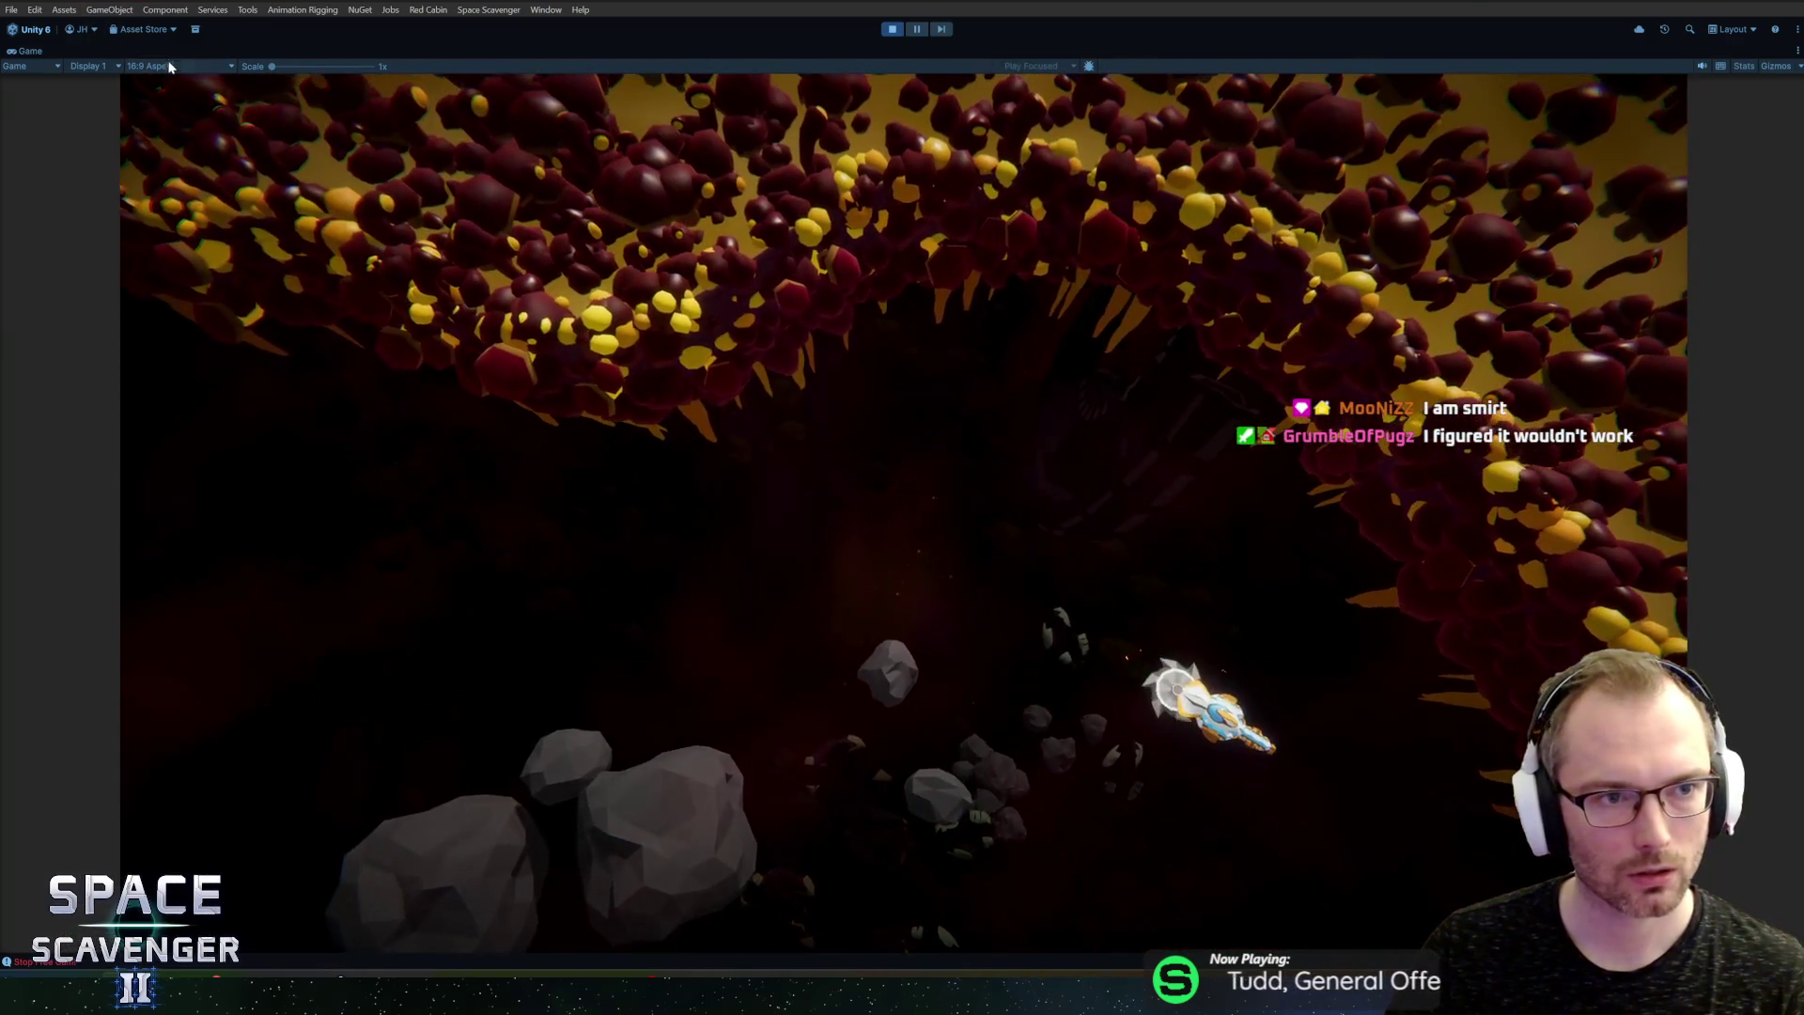
Step: Switch the Game view to Full HD, then back to 16:9, and un-maximize it
{"action": "left_click", "coordinate": [179, 66]}
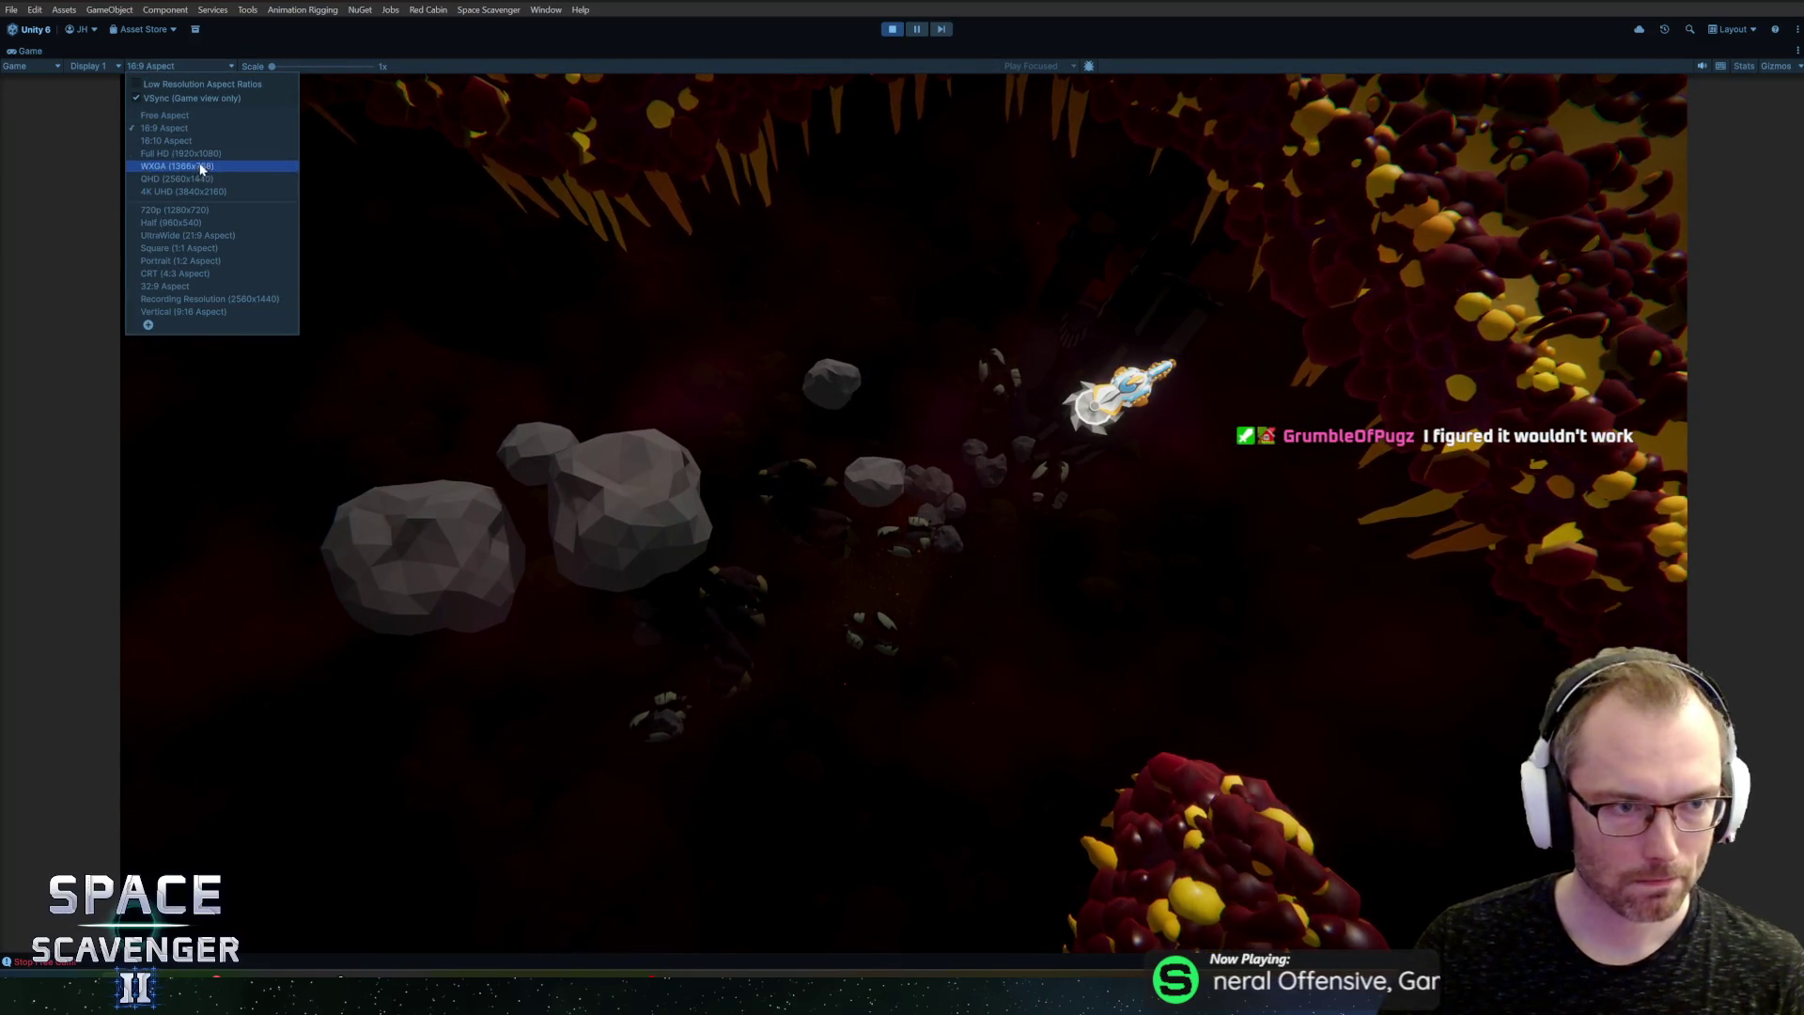
{"action": "left_click", "coordinate": [199, 153]}
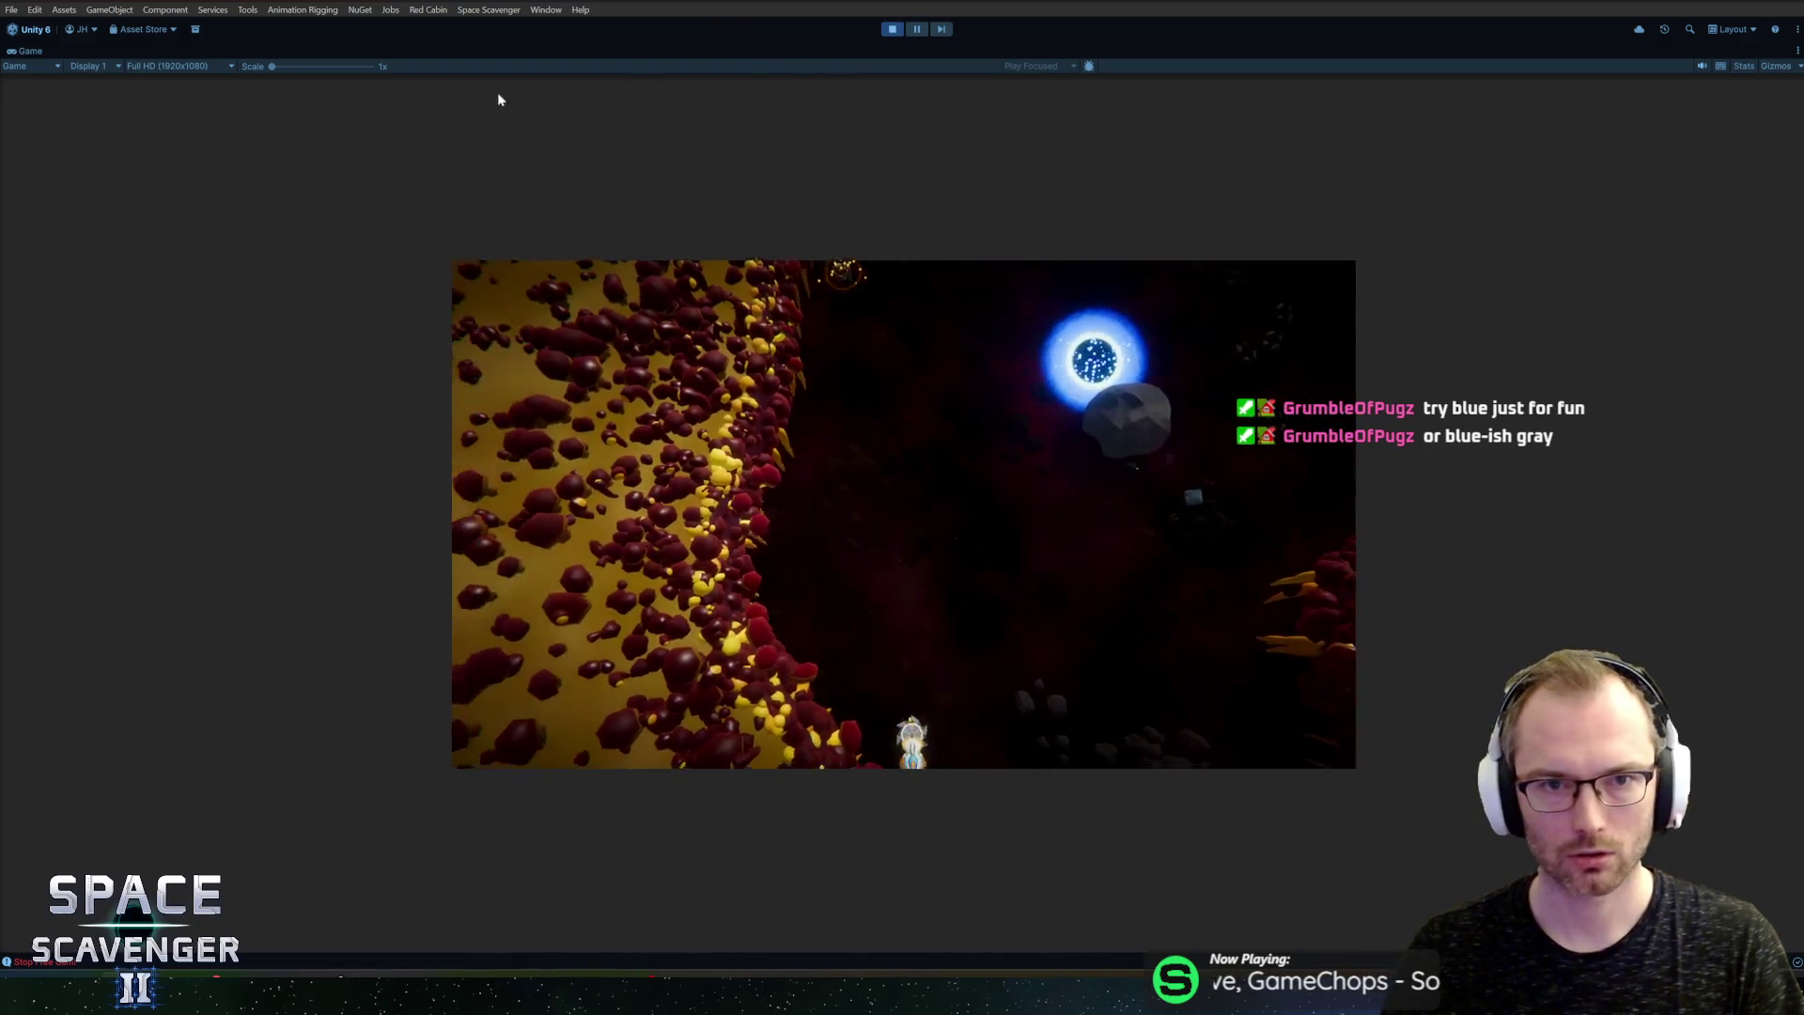
{"action": "left_click", "coordinate": [167, 66]}
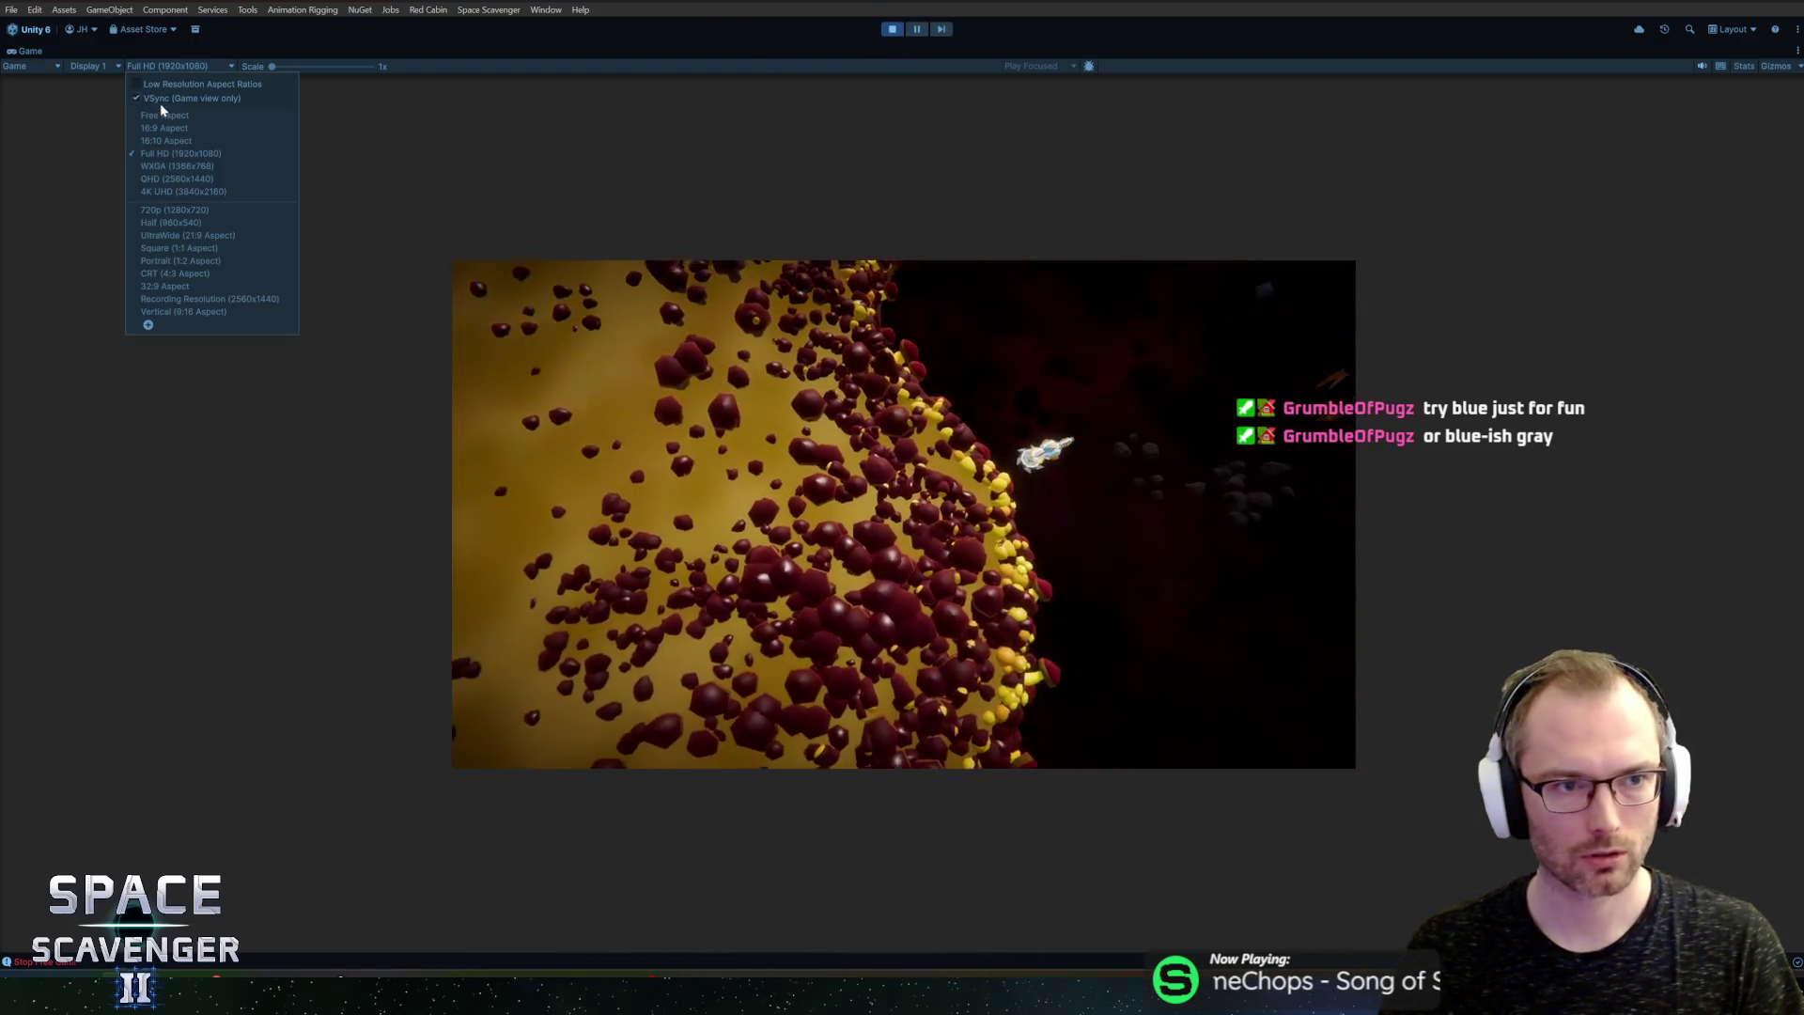
{"action": "left_click", "coordinate": [165, 128]}
{"action": "key", "text": "shift+space"}
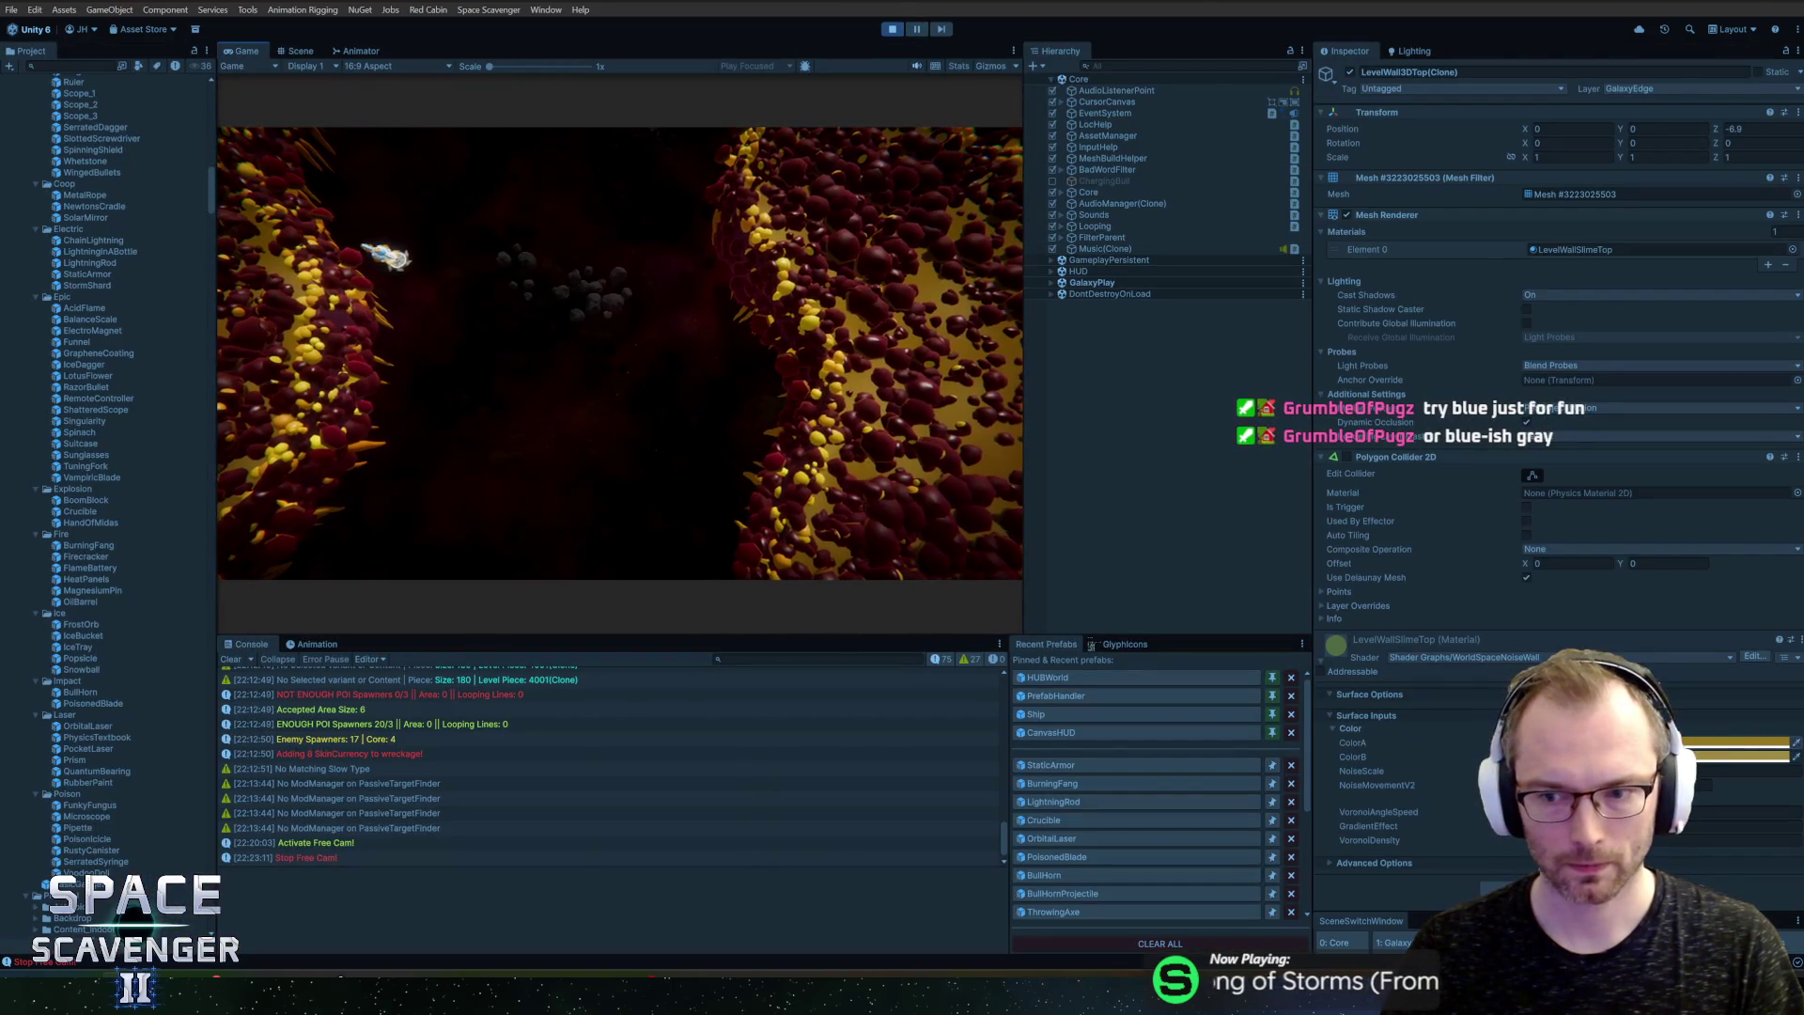
Step: Open the ColorA and ColorB pickers in turn and try shifting ColorB's hue toward blue
{"action": "left_click", "coordinate": [1736, 742]}
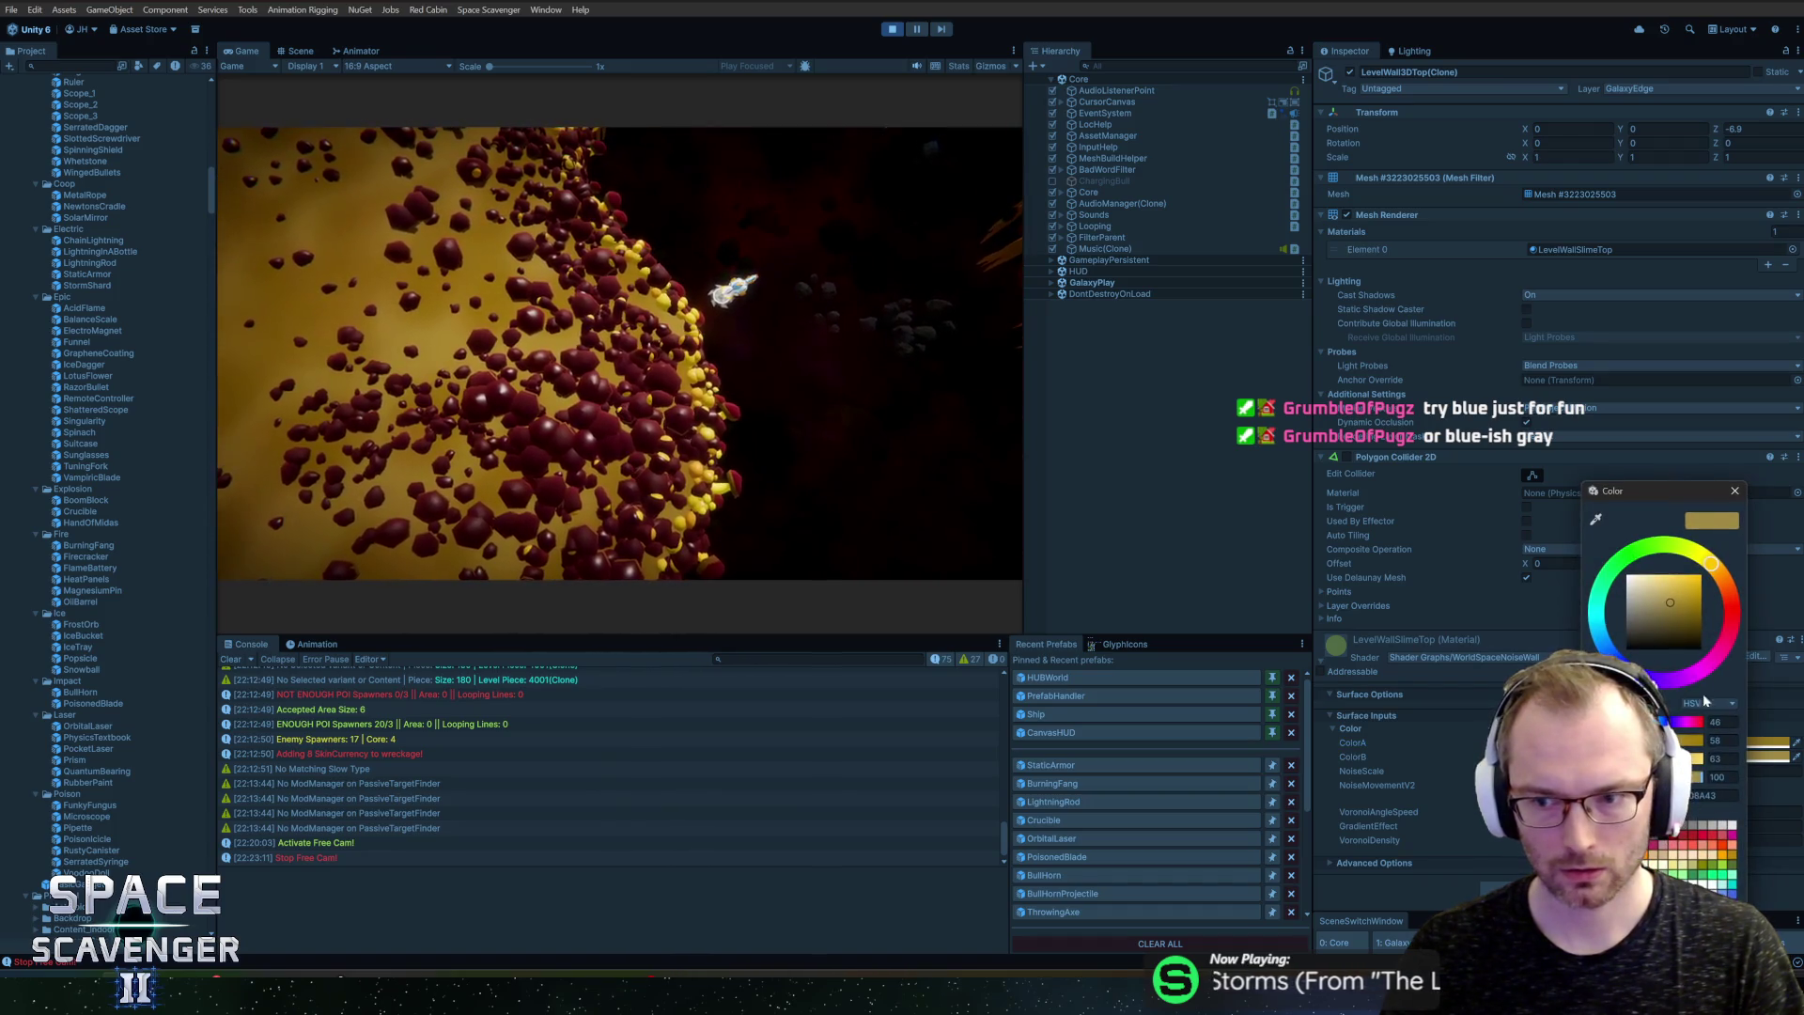
{"action": "left_click", "coordinate": [1734, 491]}
{"action": "left_click", "coordinate": [1766, 756]}
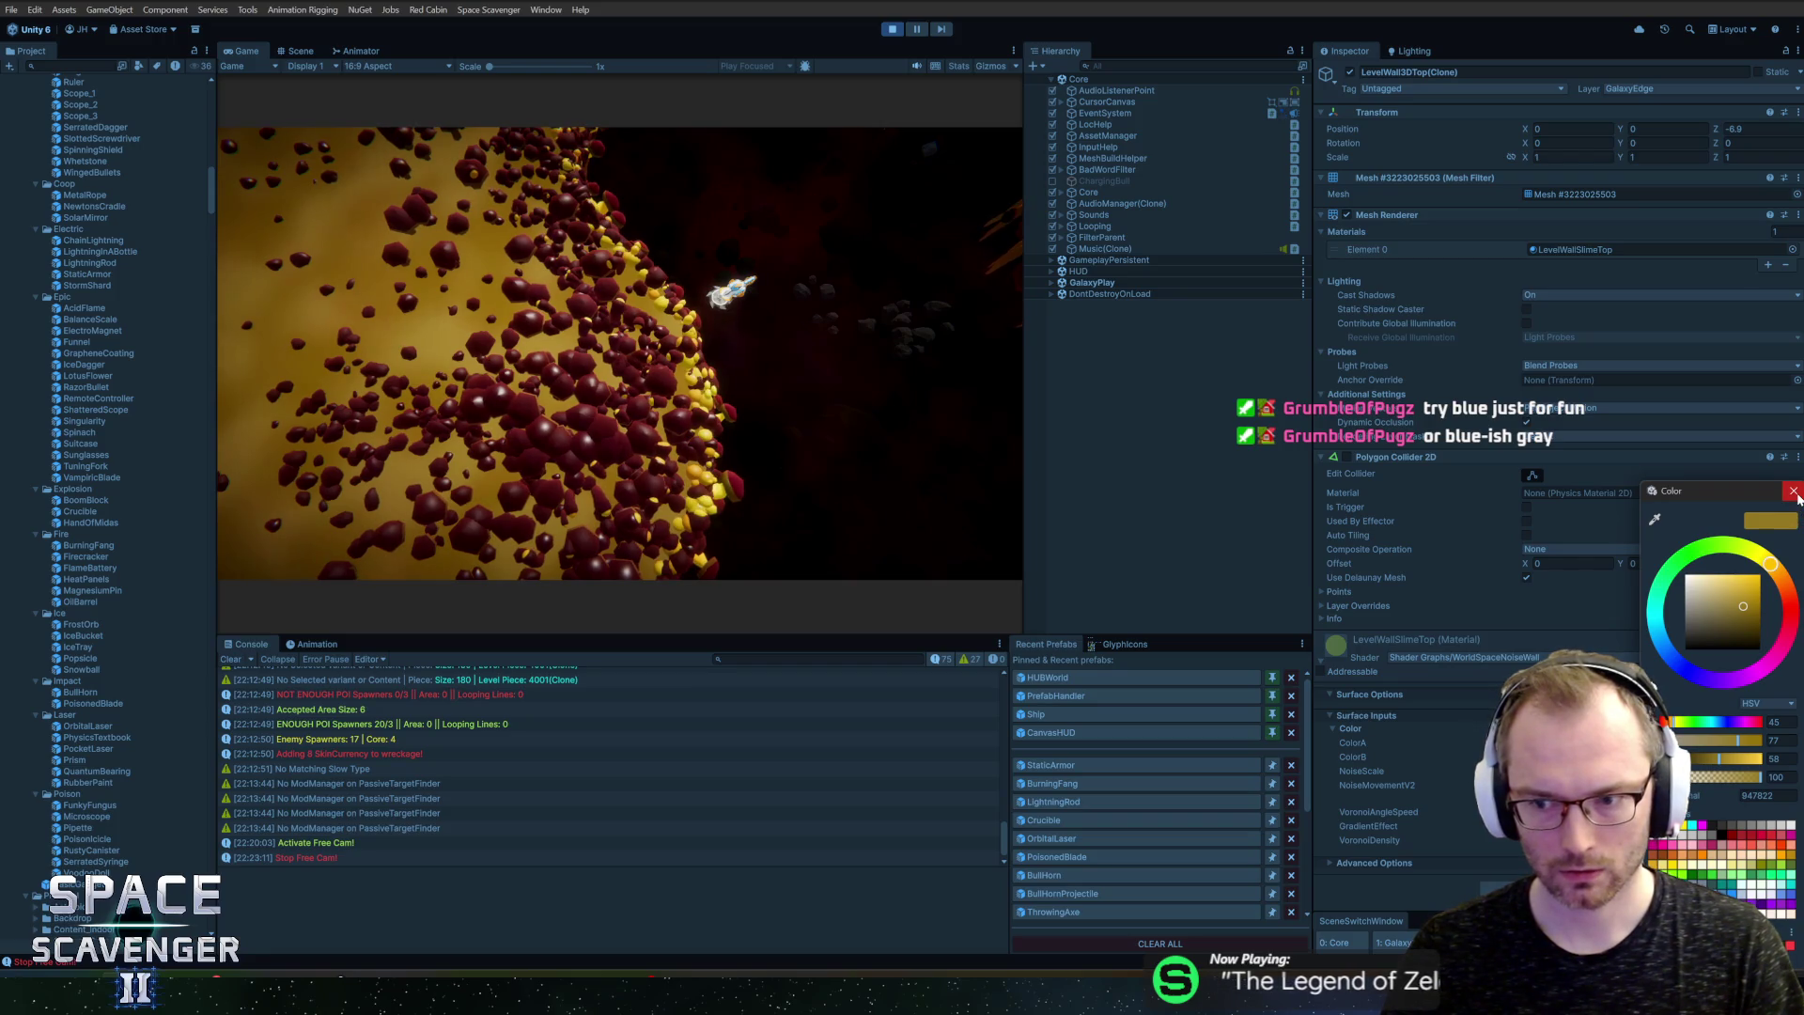
{"action": "left_click", "coordinate": [1793, 491]}
{"action": "left_click", "coordinate": [1736, 742]}
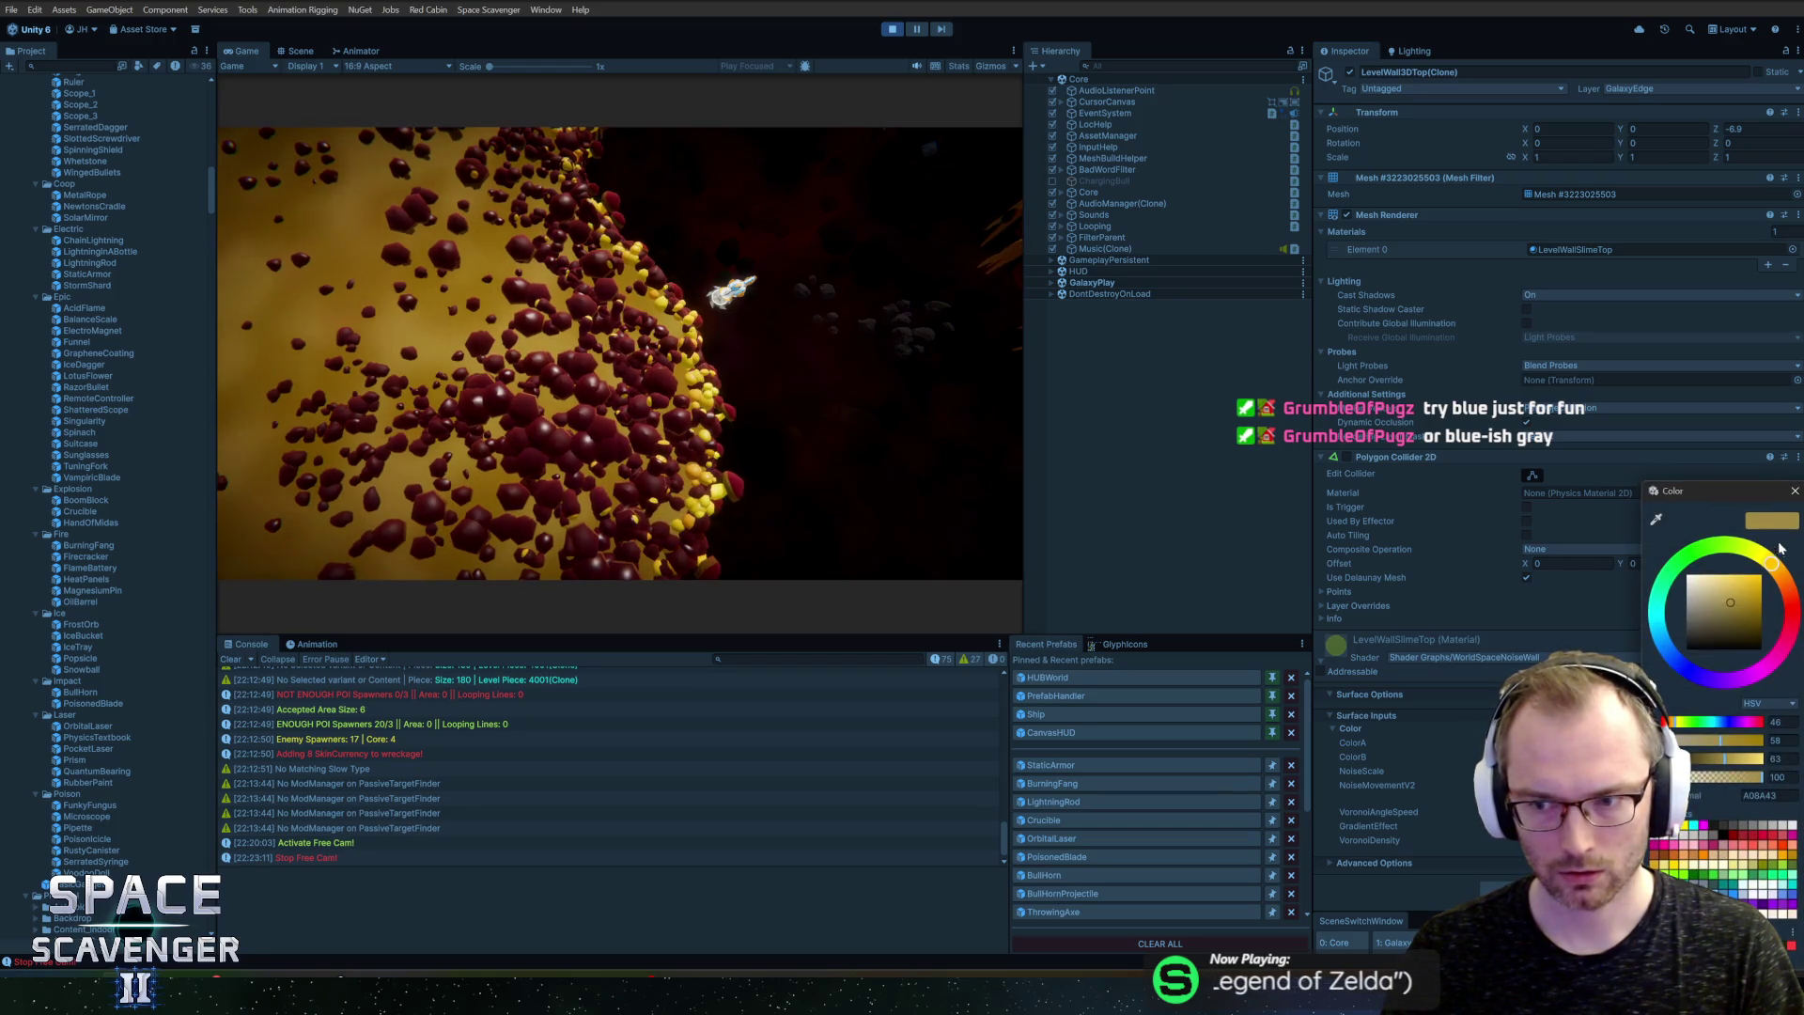
{"action": "left_click", "coordinate": [1796, 491]}
{"action": "left_click", "coordinate": [1766, 756]}
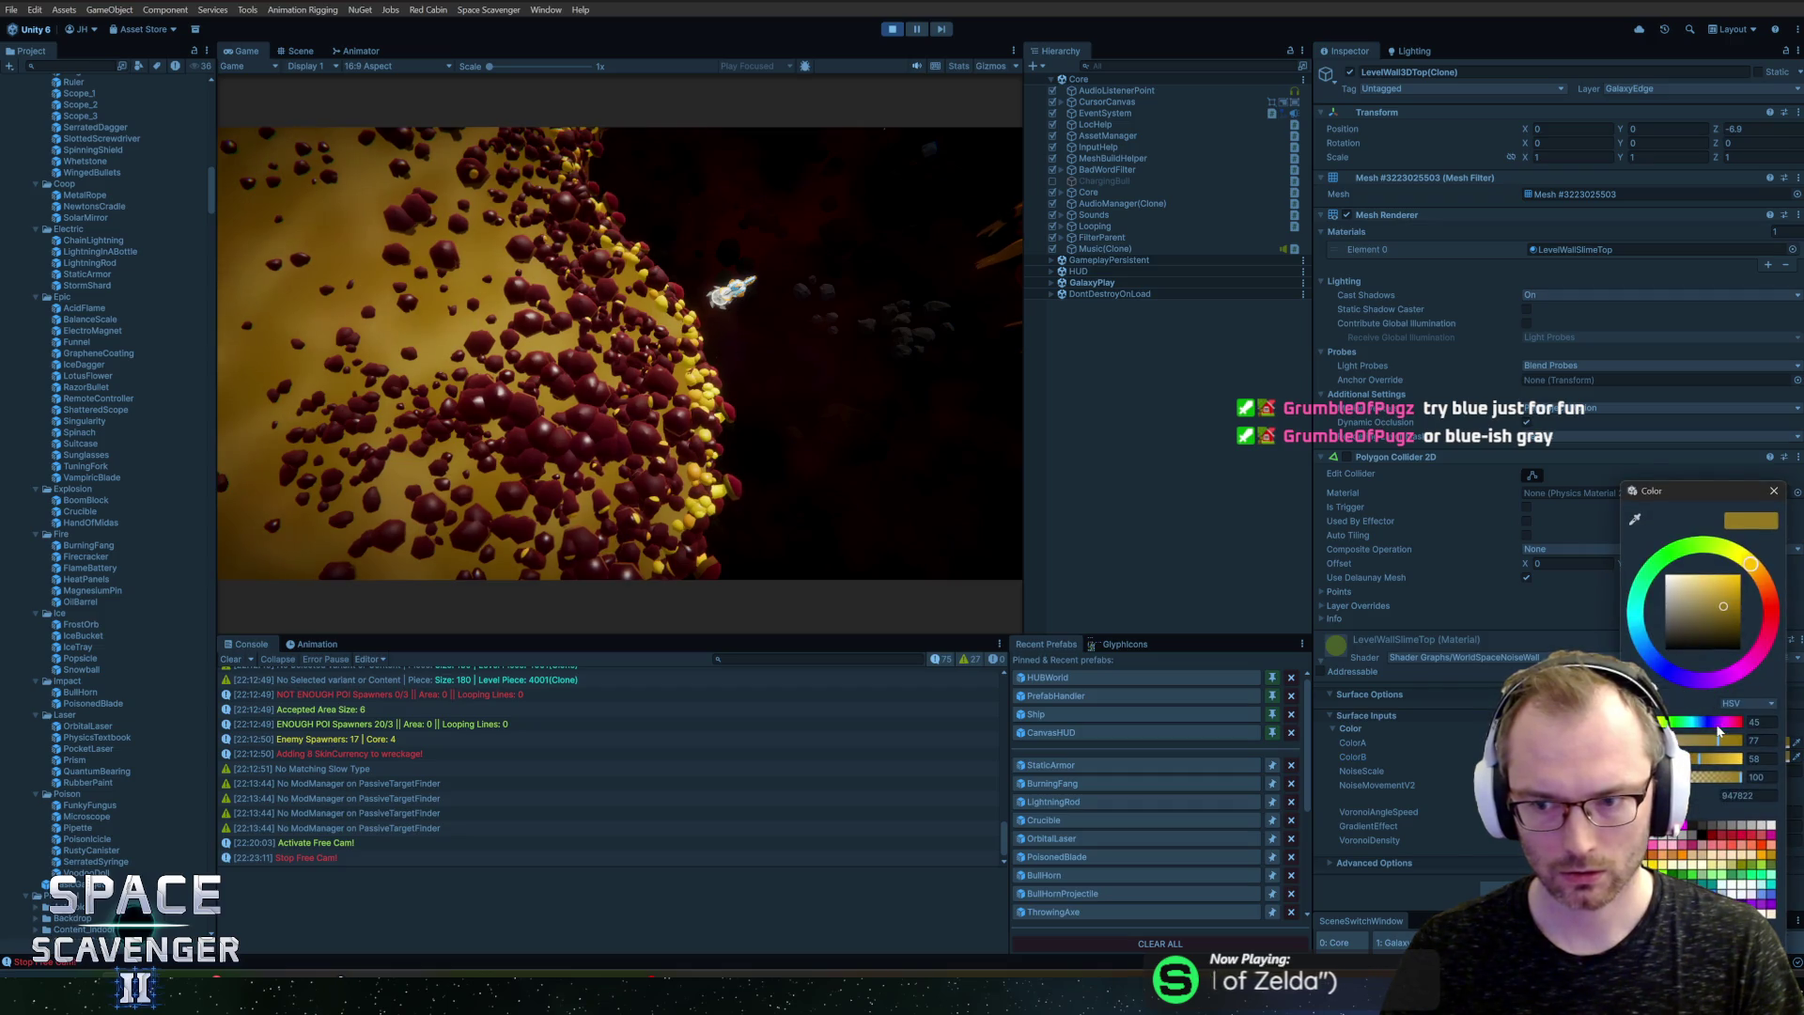
{"action": "left_click_drag", "start_coordinate": [1694, 724], "coordinate": [1699, 725]}
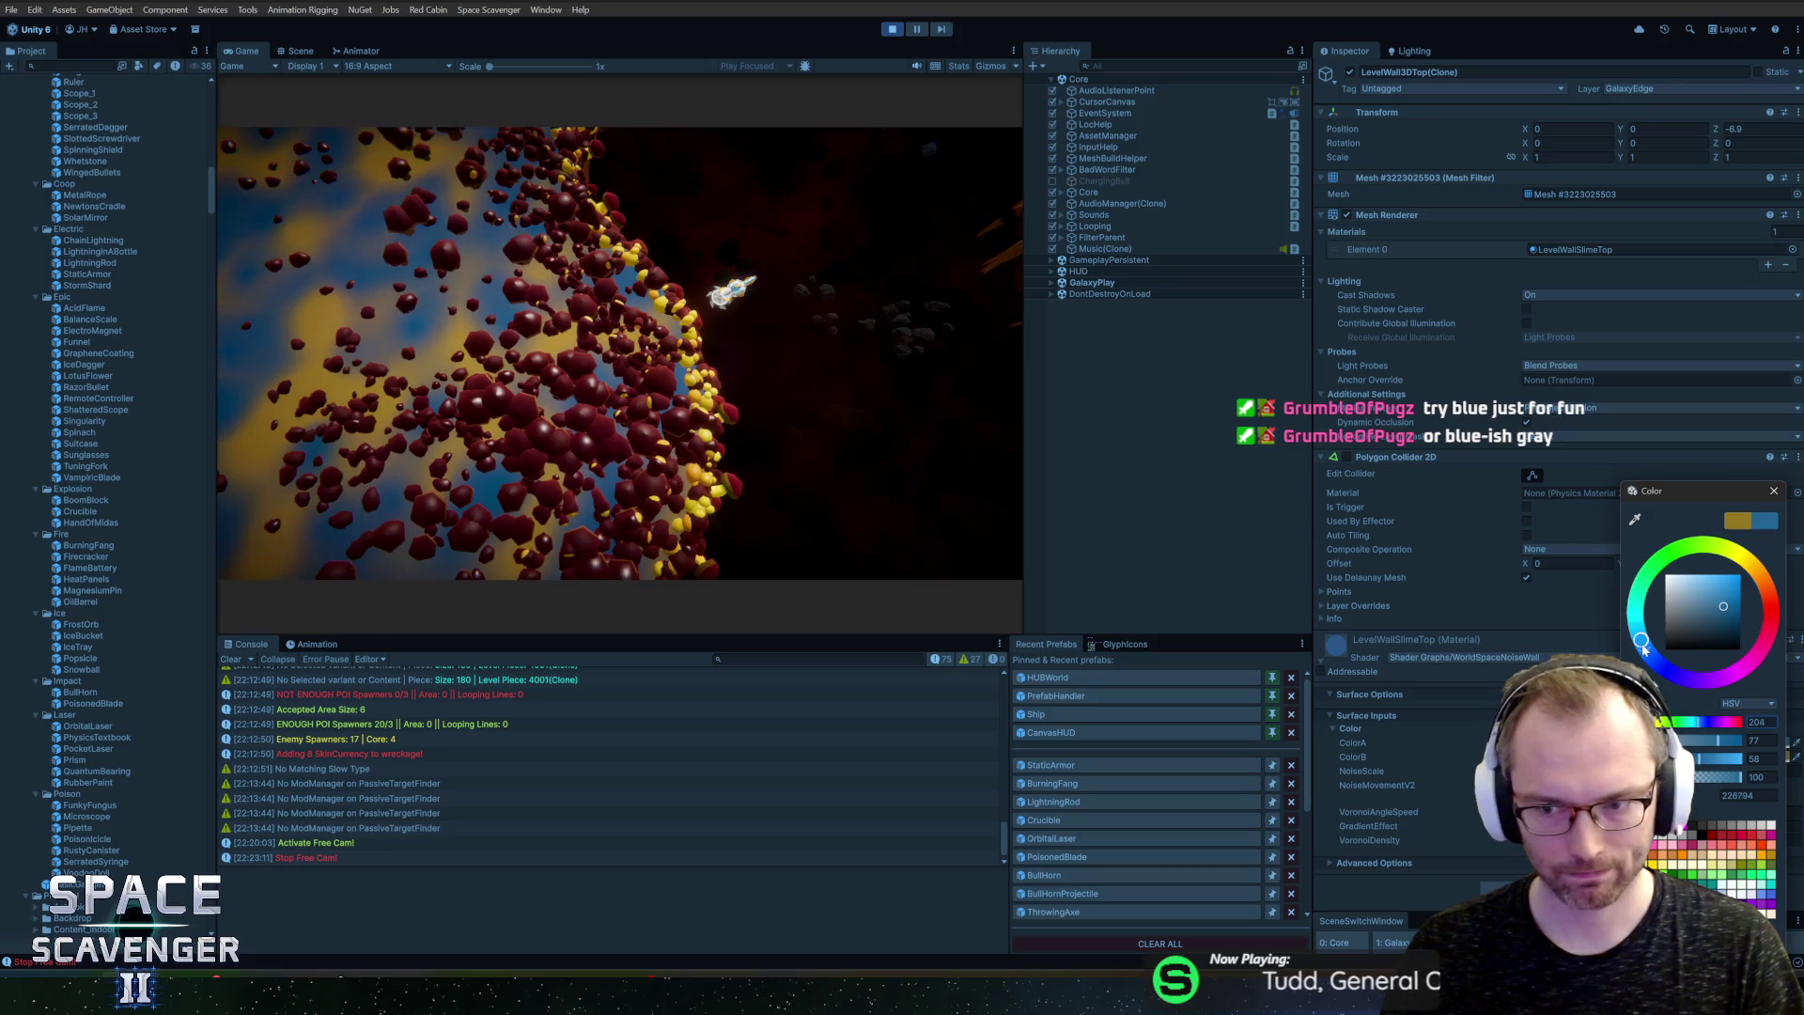
{"action": "left_click_drag", "start_coordinate": [1640, 641], "coordinate": [1689, 688]}
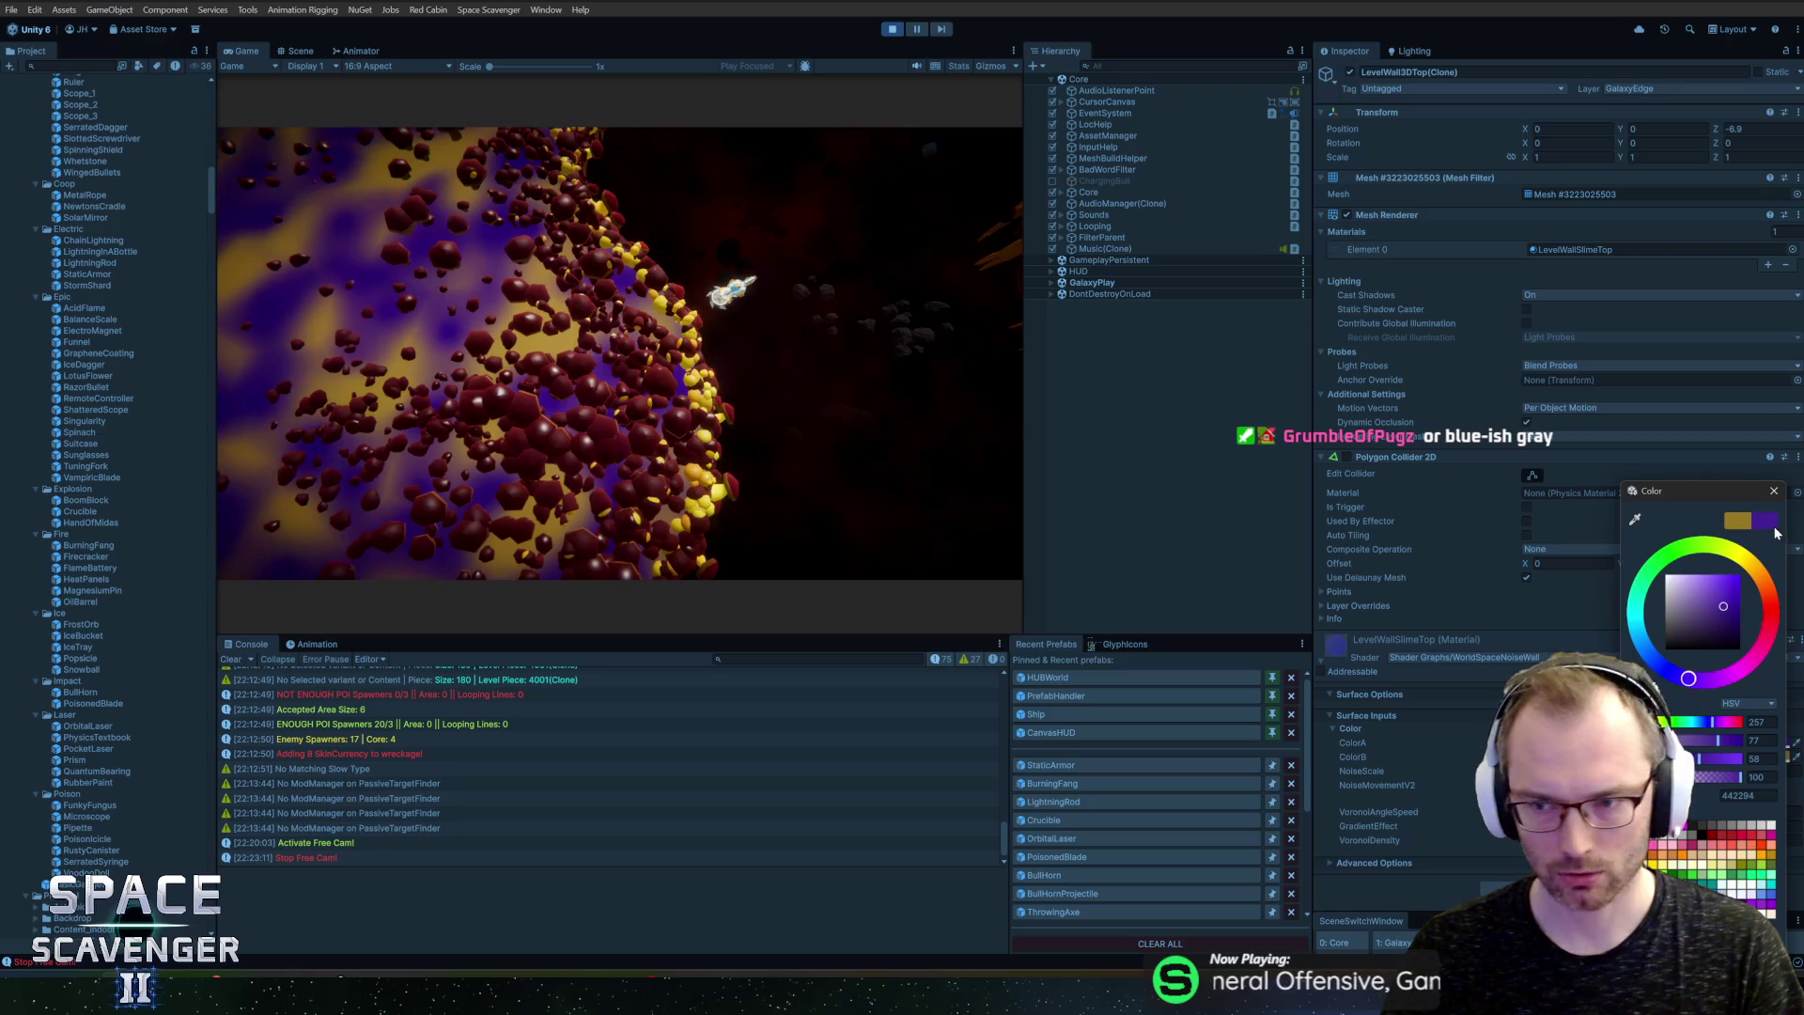
{"action": "left_click", "coordinate": [1671, 572]}
Step: Change ColorB from gold through purple to blue, then close the pickers
{"action": "left_click", "coordinate": [1739, 756]}
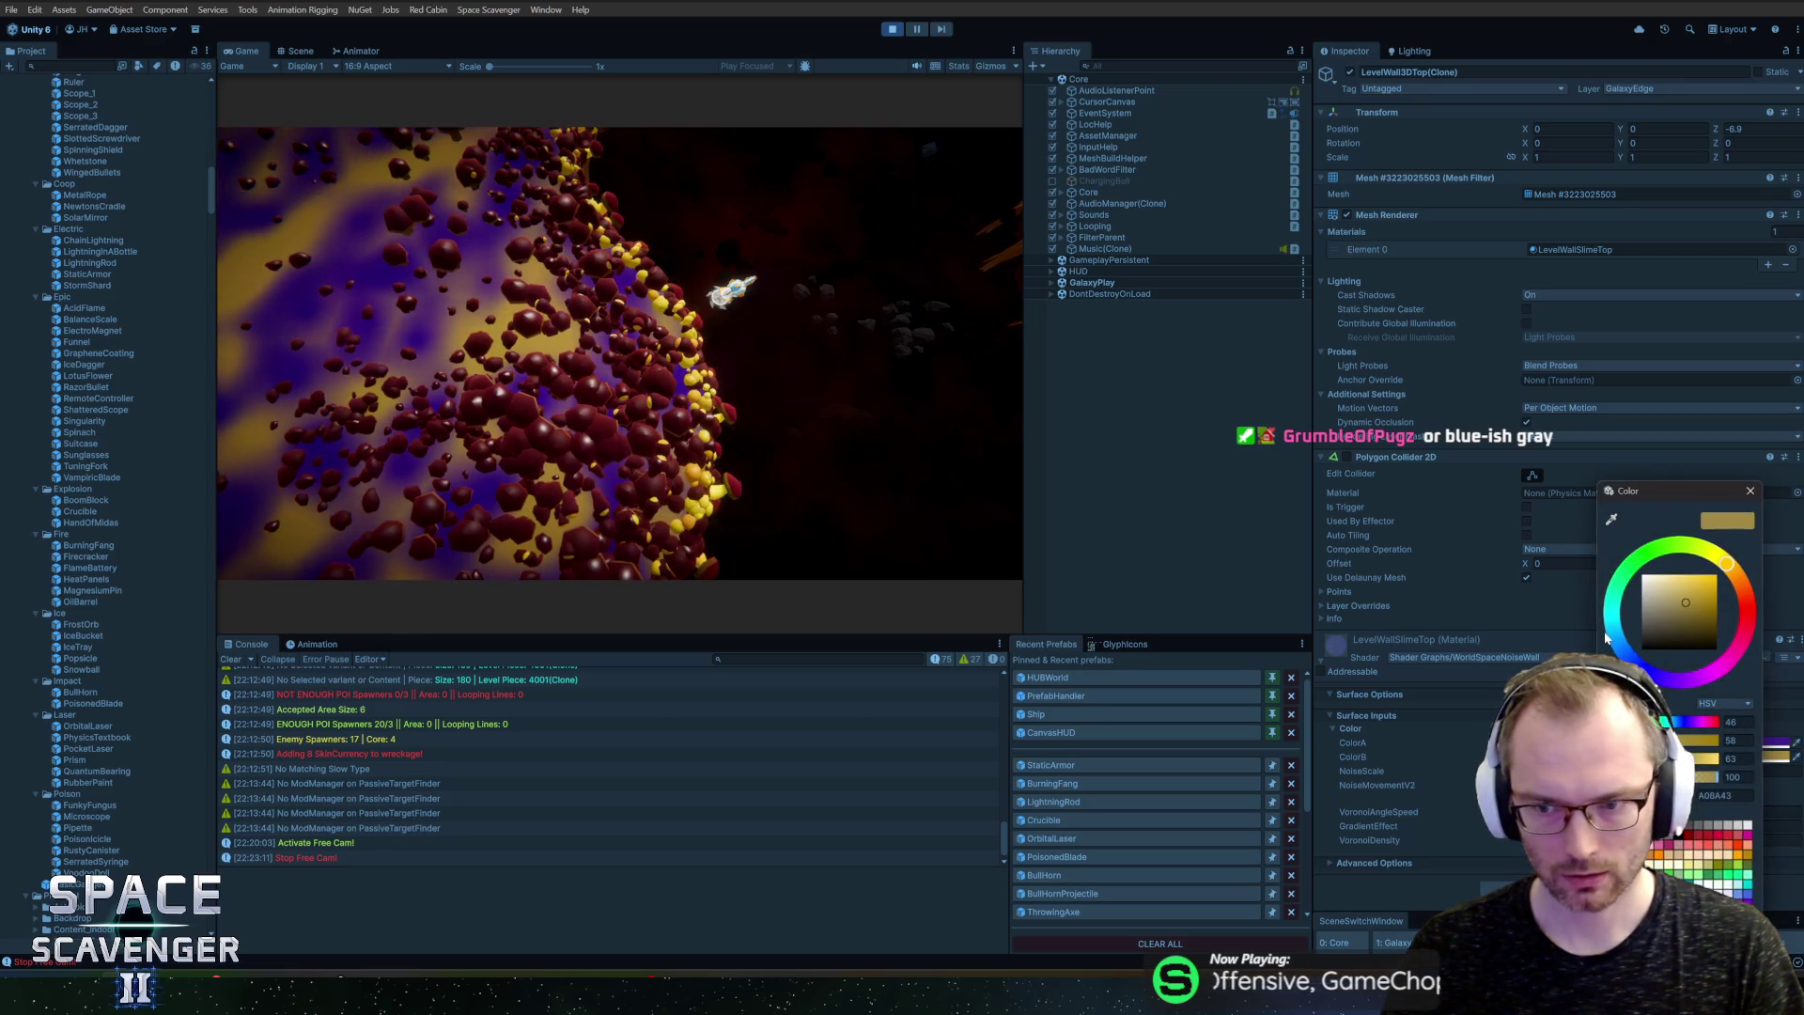
{"action": "left_click", "coordinate": [1659, 678]}
{"action": "left_click_drag", "start_coordinate": [1659, 677], "coordinate": [1663, 677]}
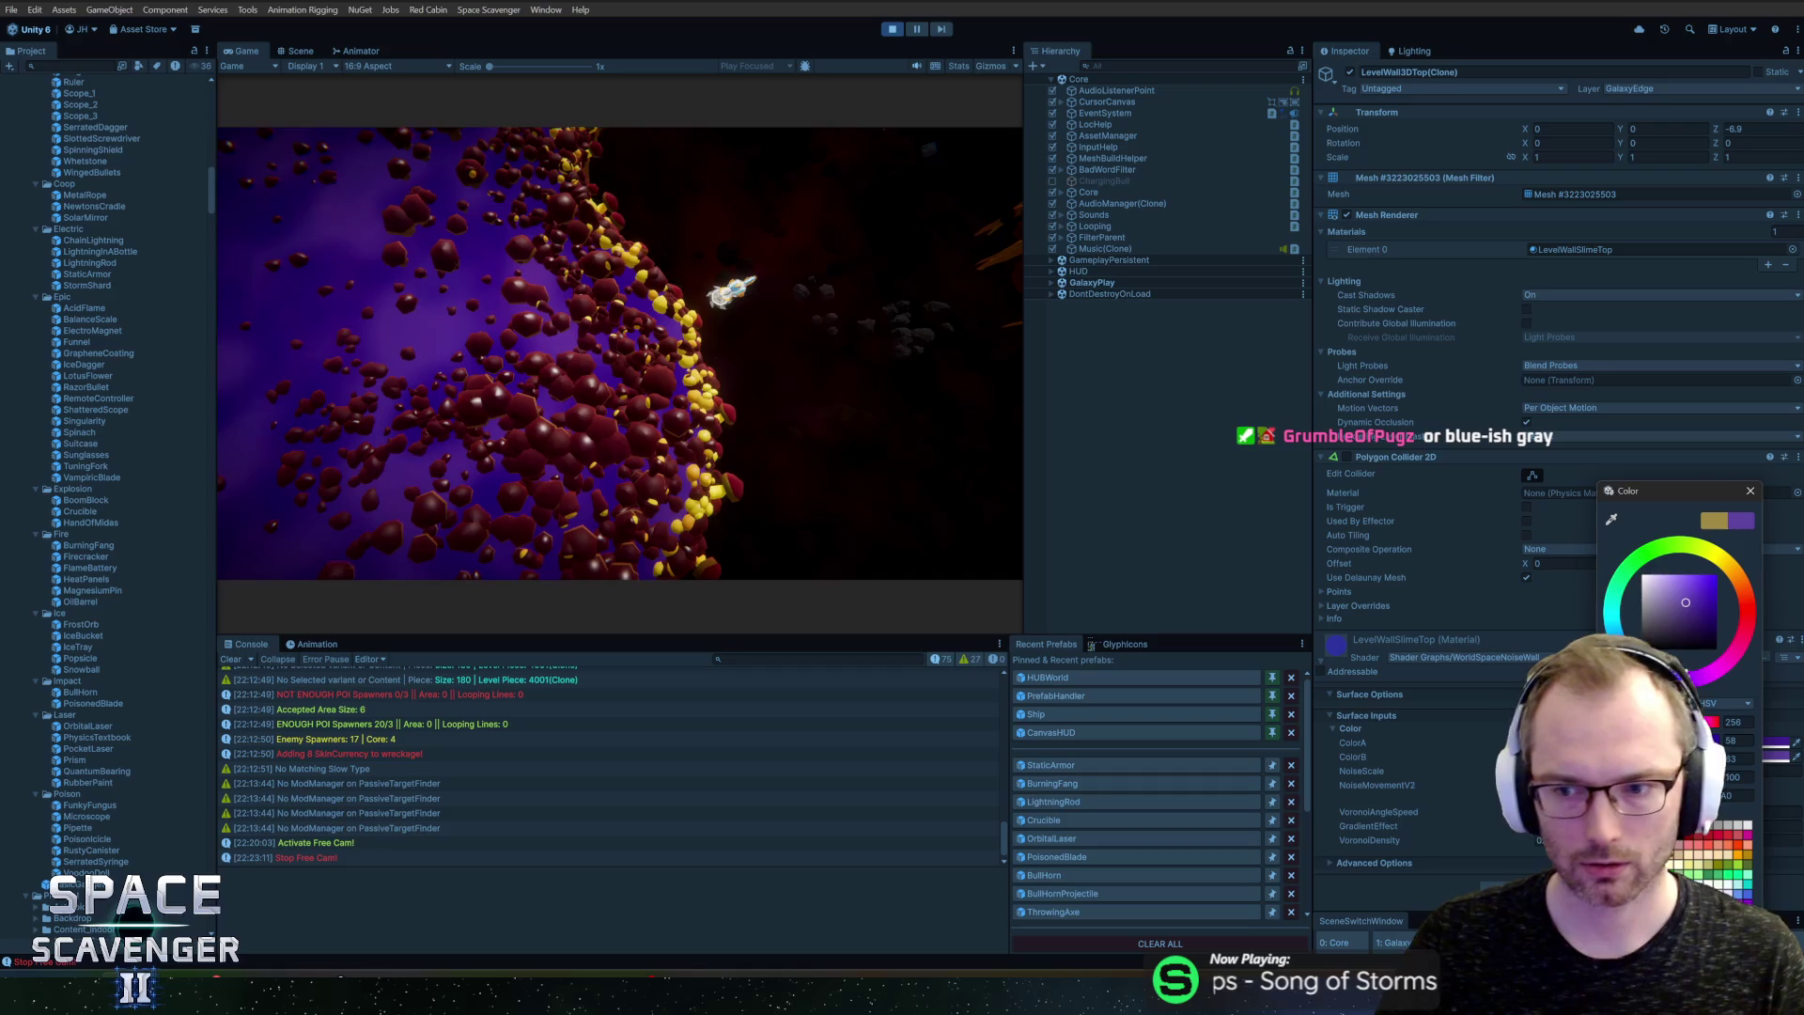
{"action": "left_click", "coordinate": [1626, 655]}
{"action": "left_click_drag", "start_coordinate": [1626, 655], "coordinate": [1624, 652]}
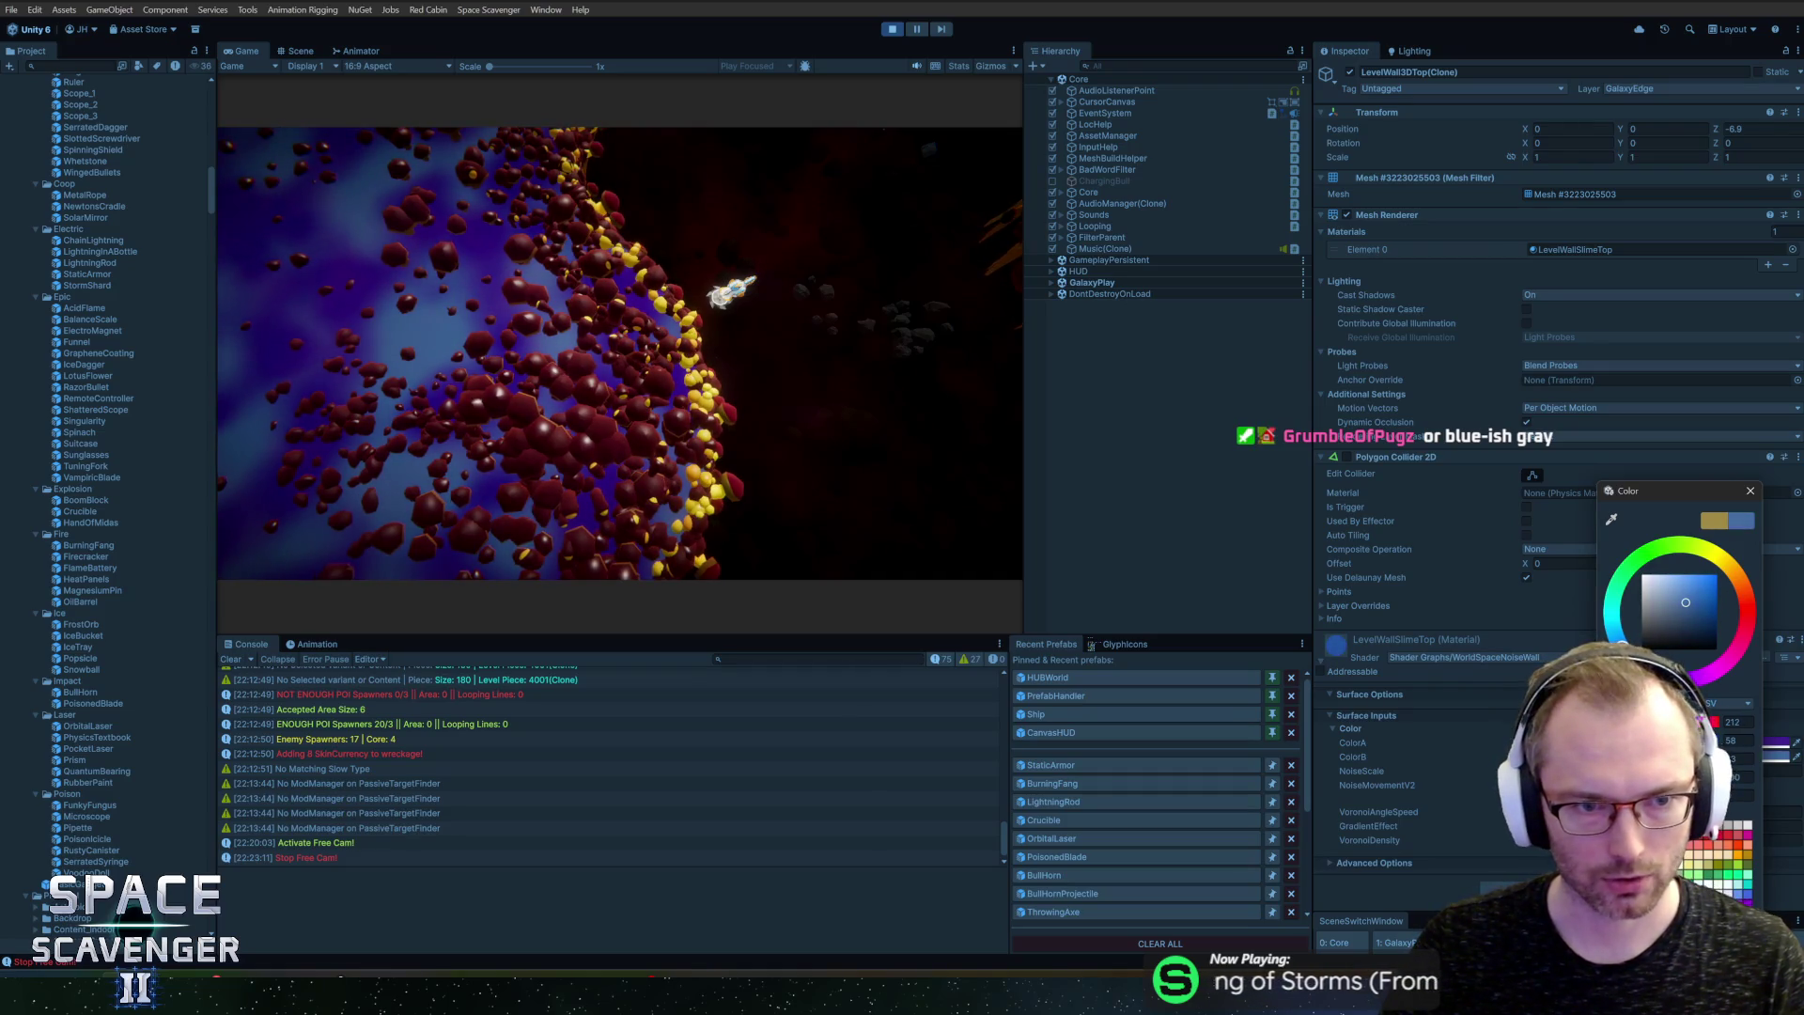
{"action": "left_click", "coordinate": [1748, 492]}
{"action": "left_click", "coordinate": [1728, 742]}
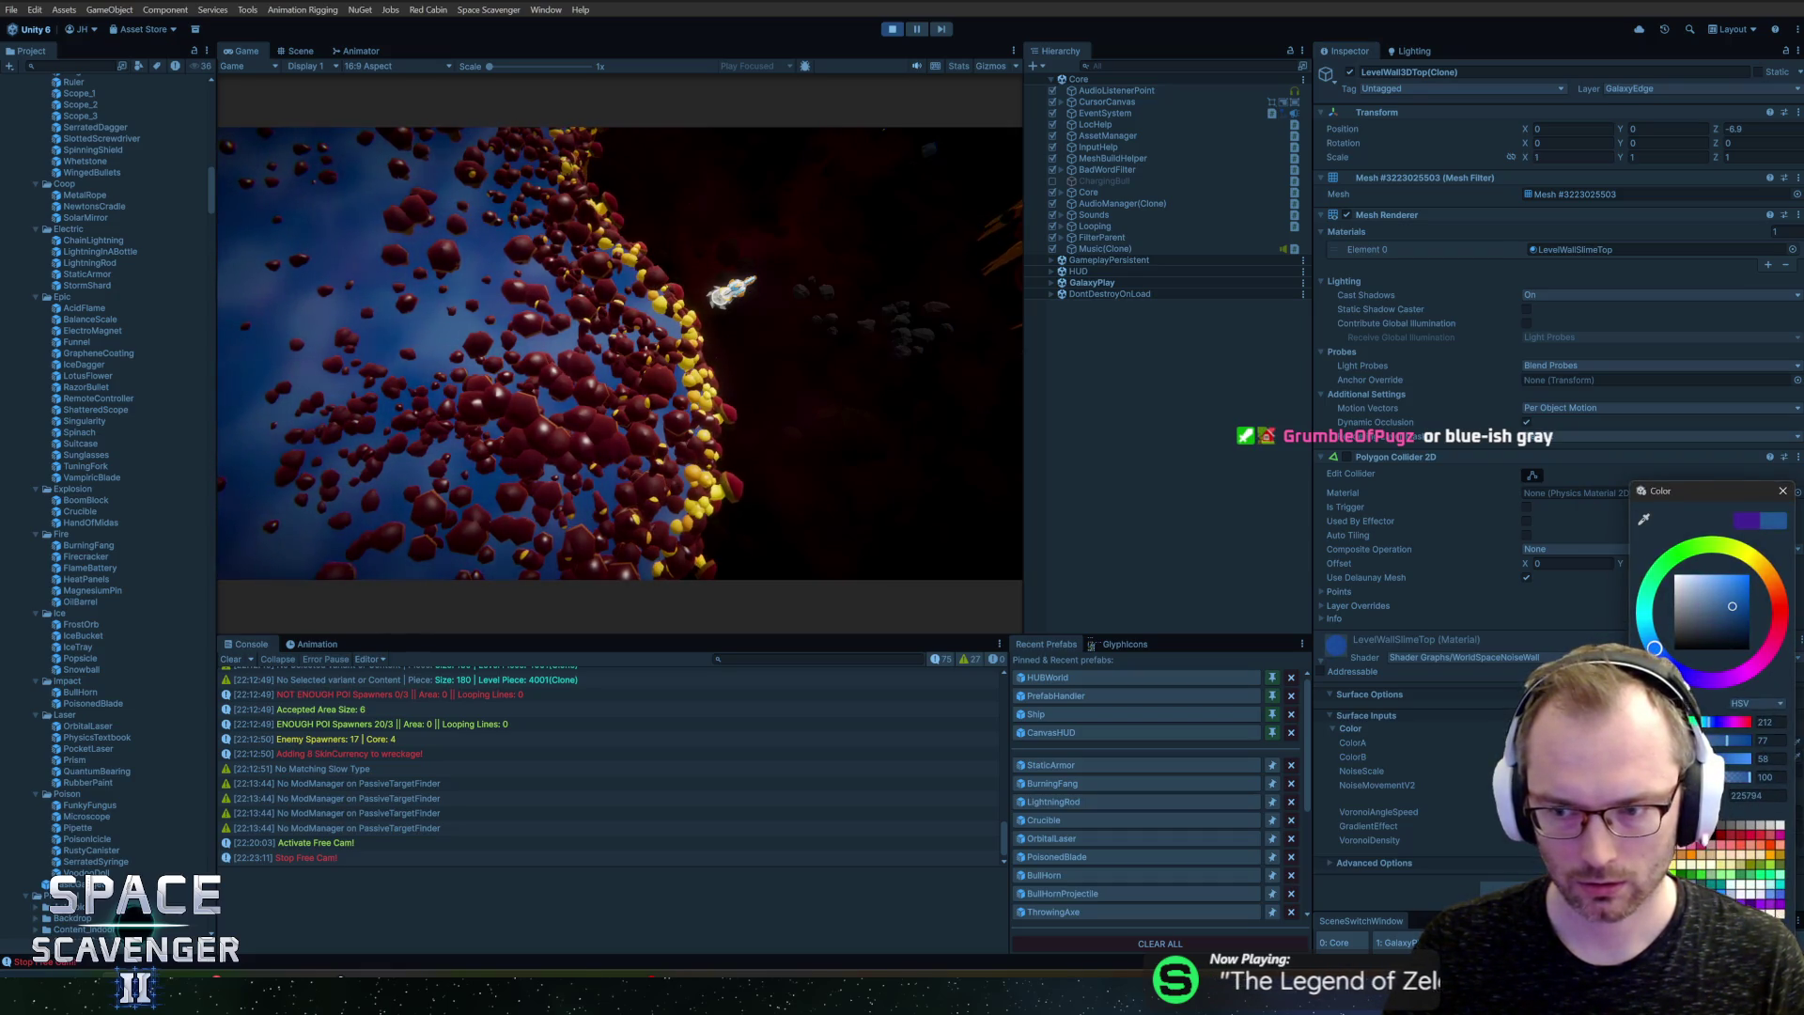
{"action": "key", "text": "Escape"}
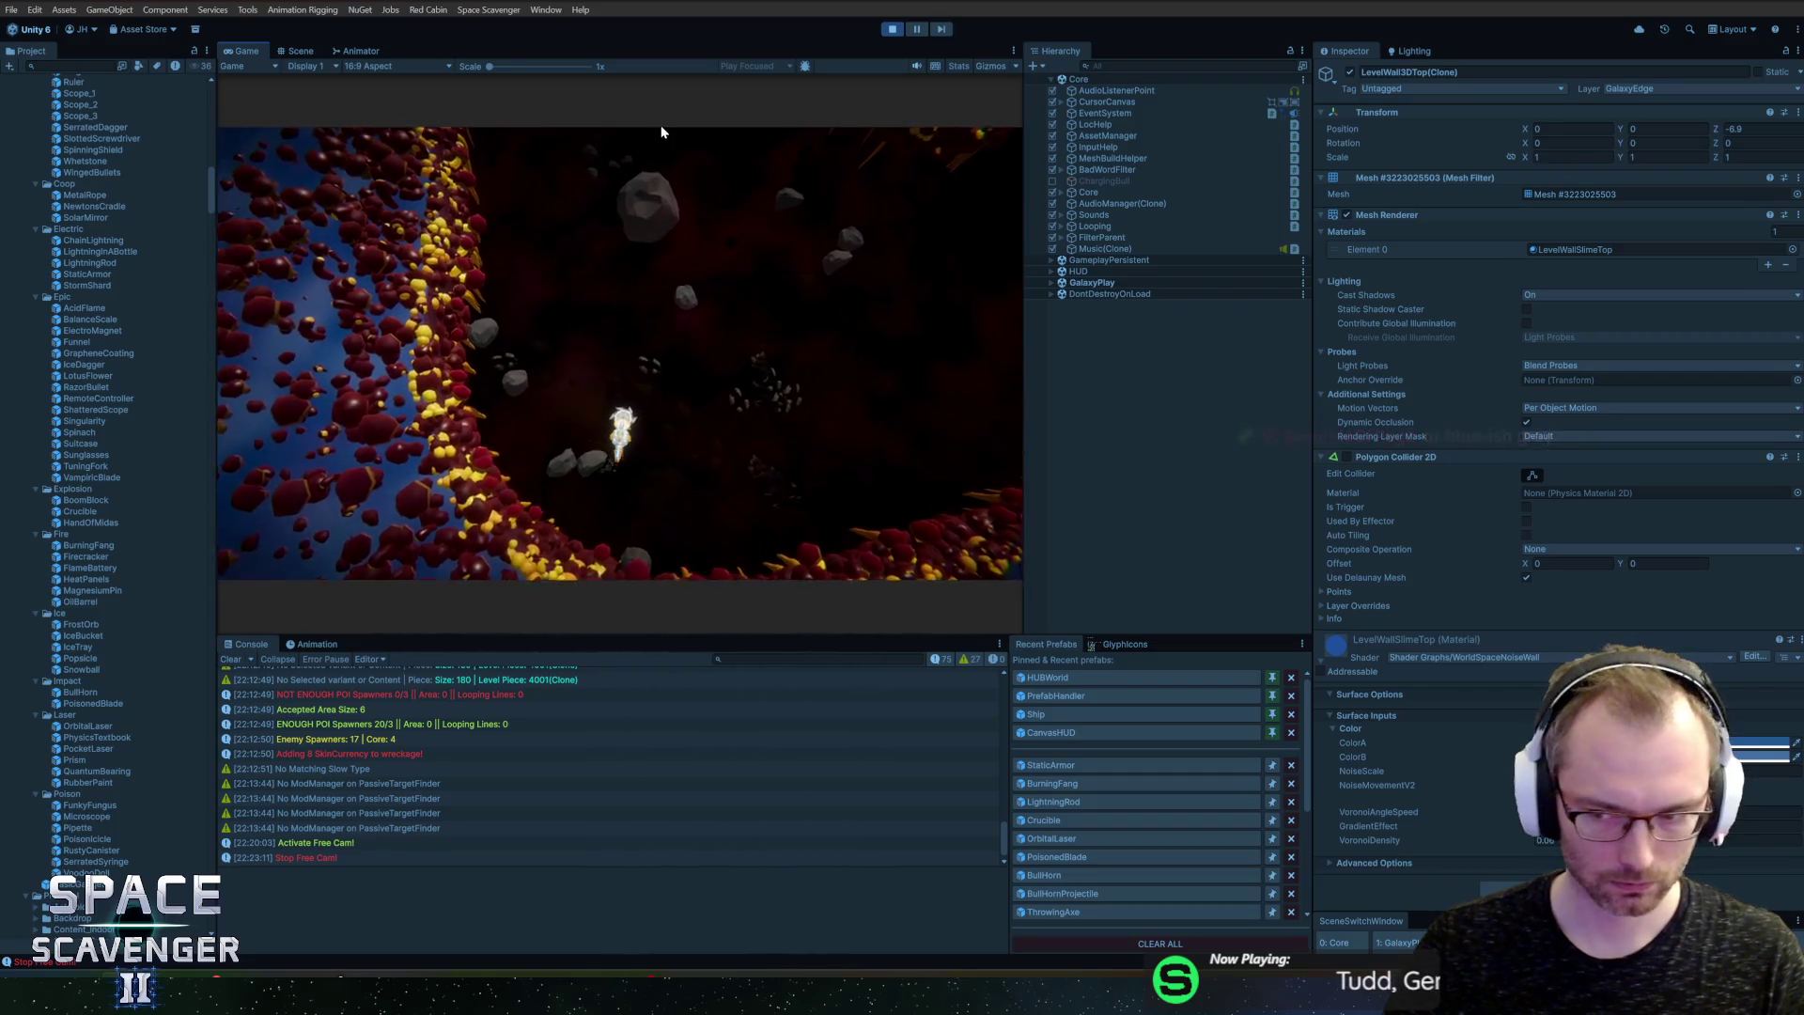
Step: Adjust the blue slime colour's saturation and brightness in the ColorA picker
{"action": "left_click", "coordinate": [1757, 744]}
{"action": "left_click_drag", "start_coordinate": [1677, 621], "coordinate": [1660, 635]}
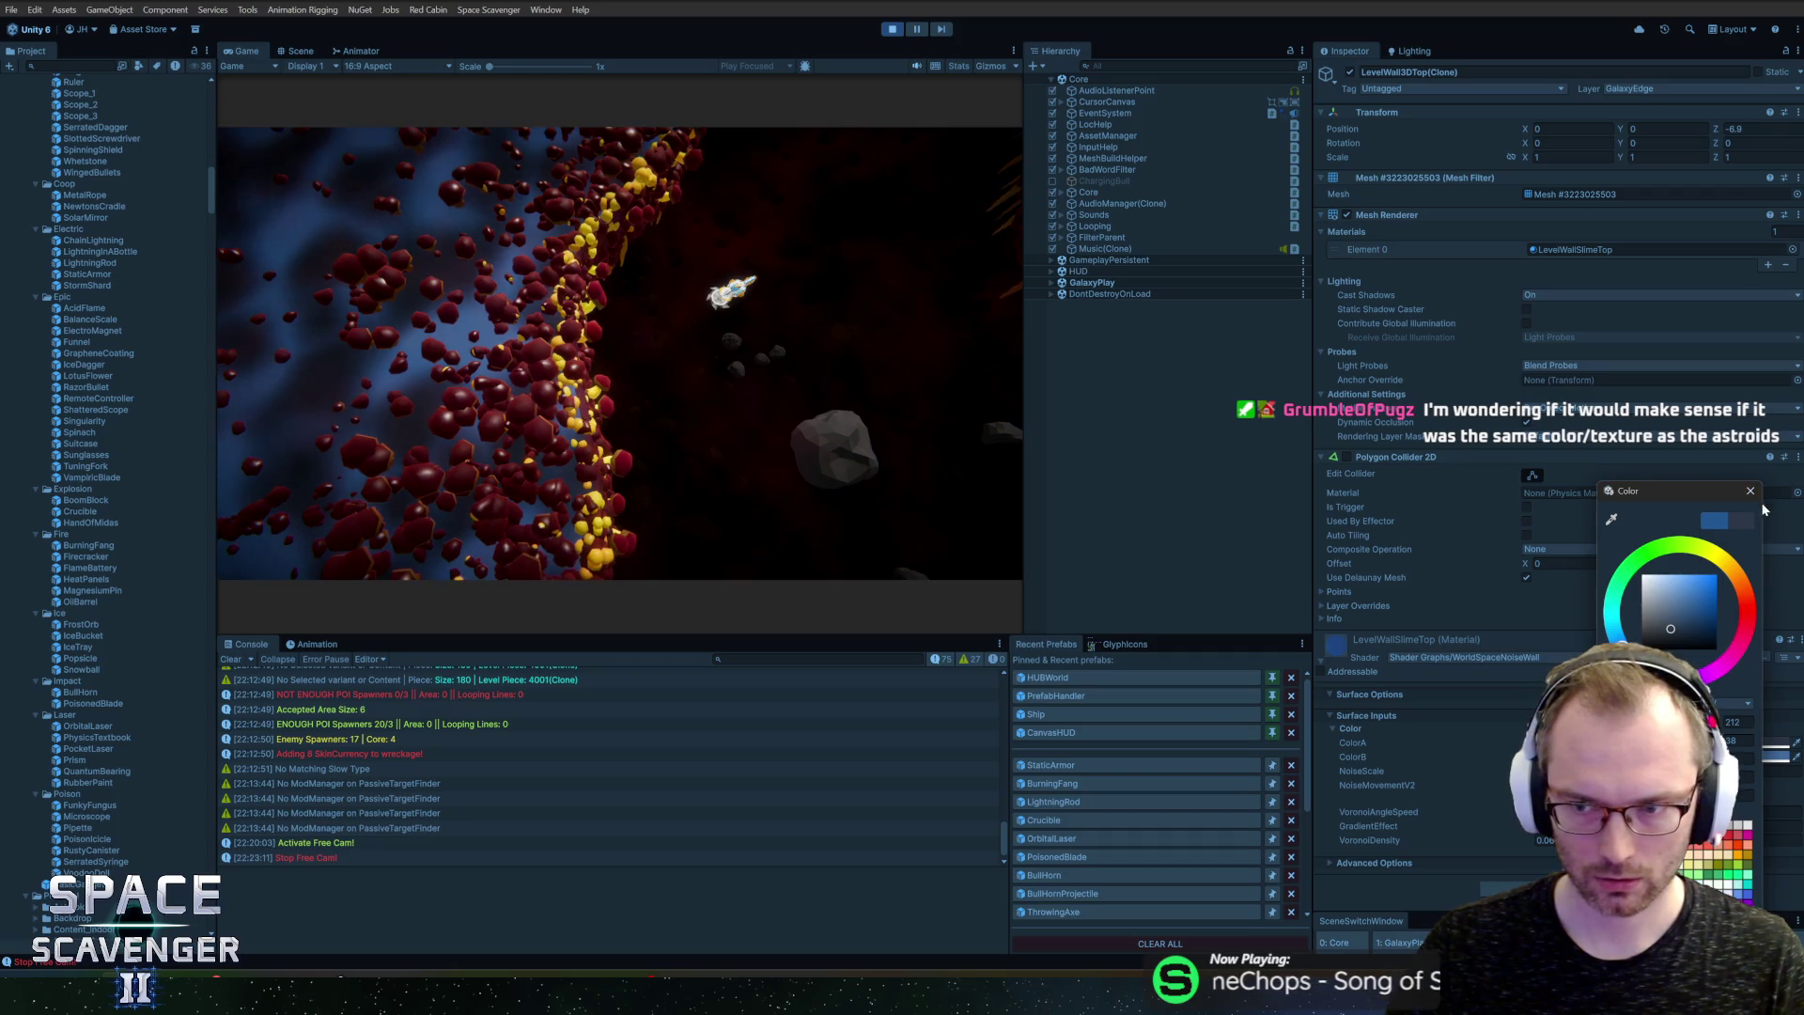
{"action": "left_click", "coordinate": [1750, 490]}
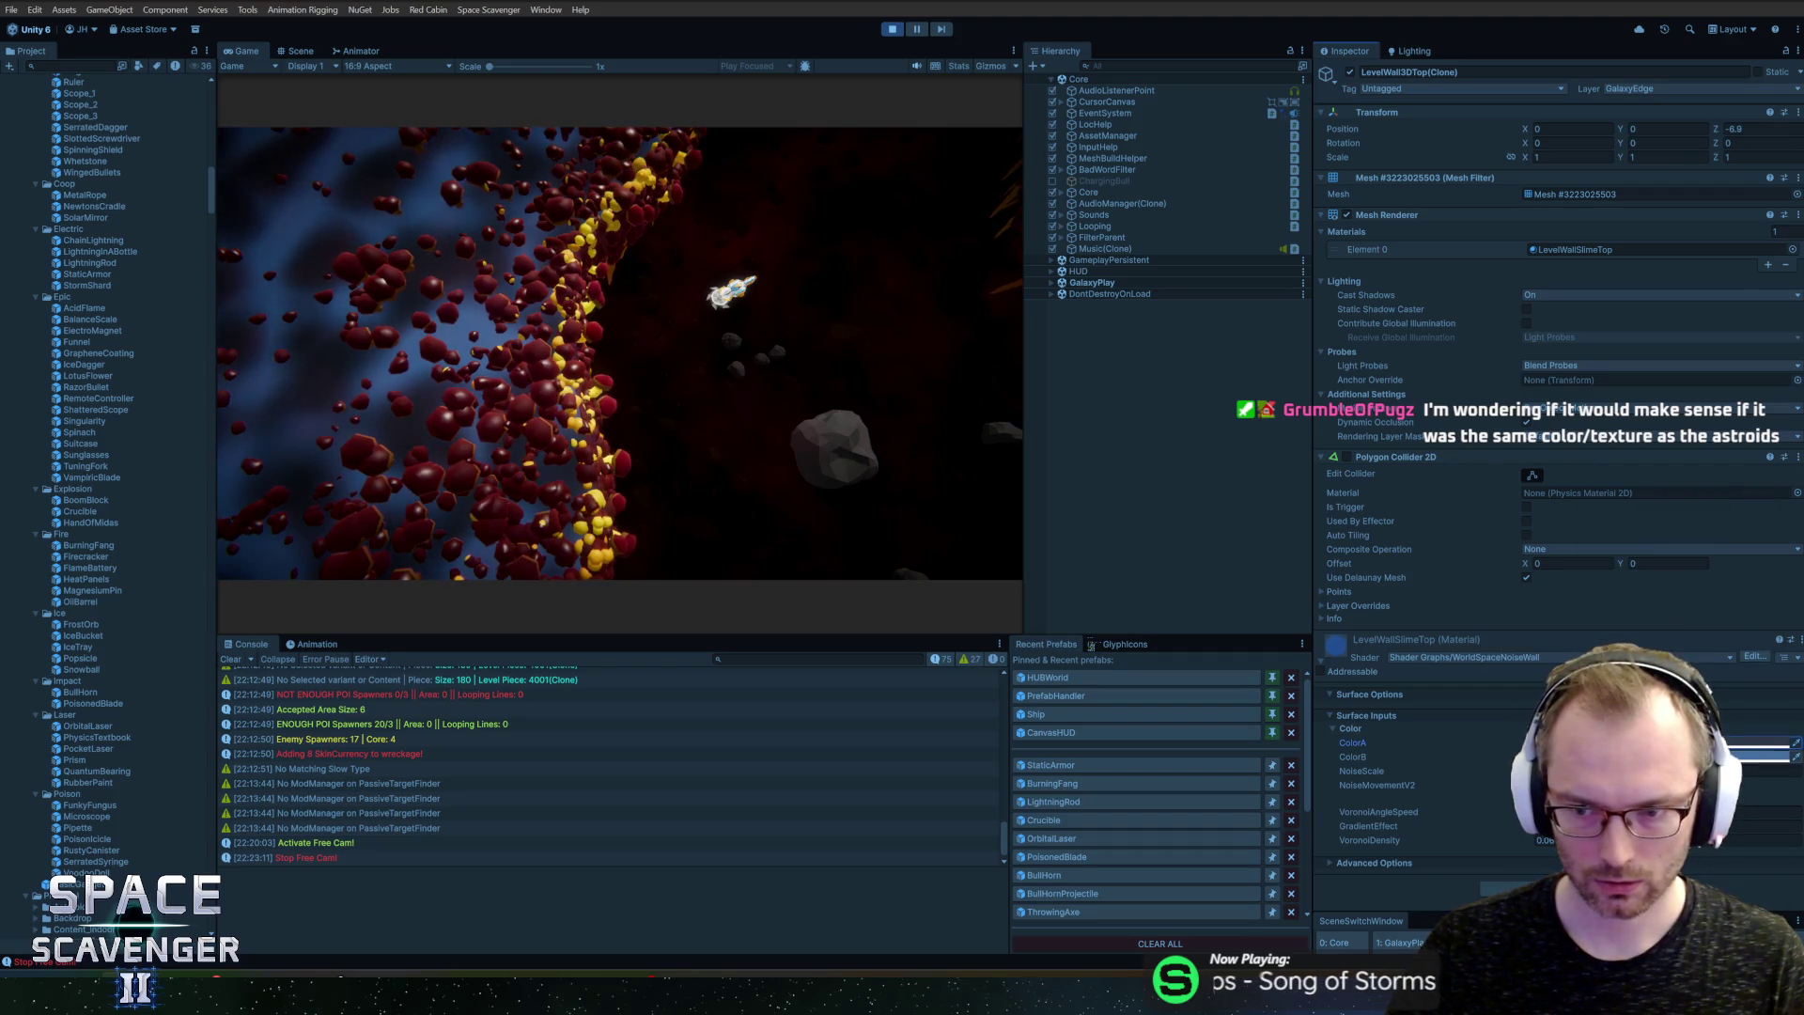
{"action": "left_click", "coordinate": [1766, 745]}
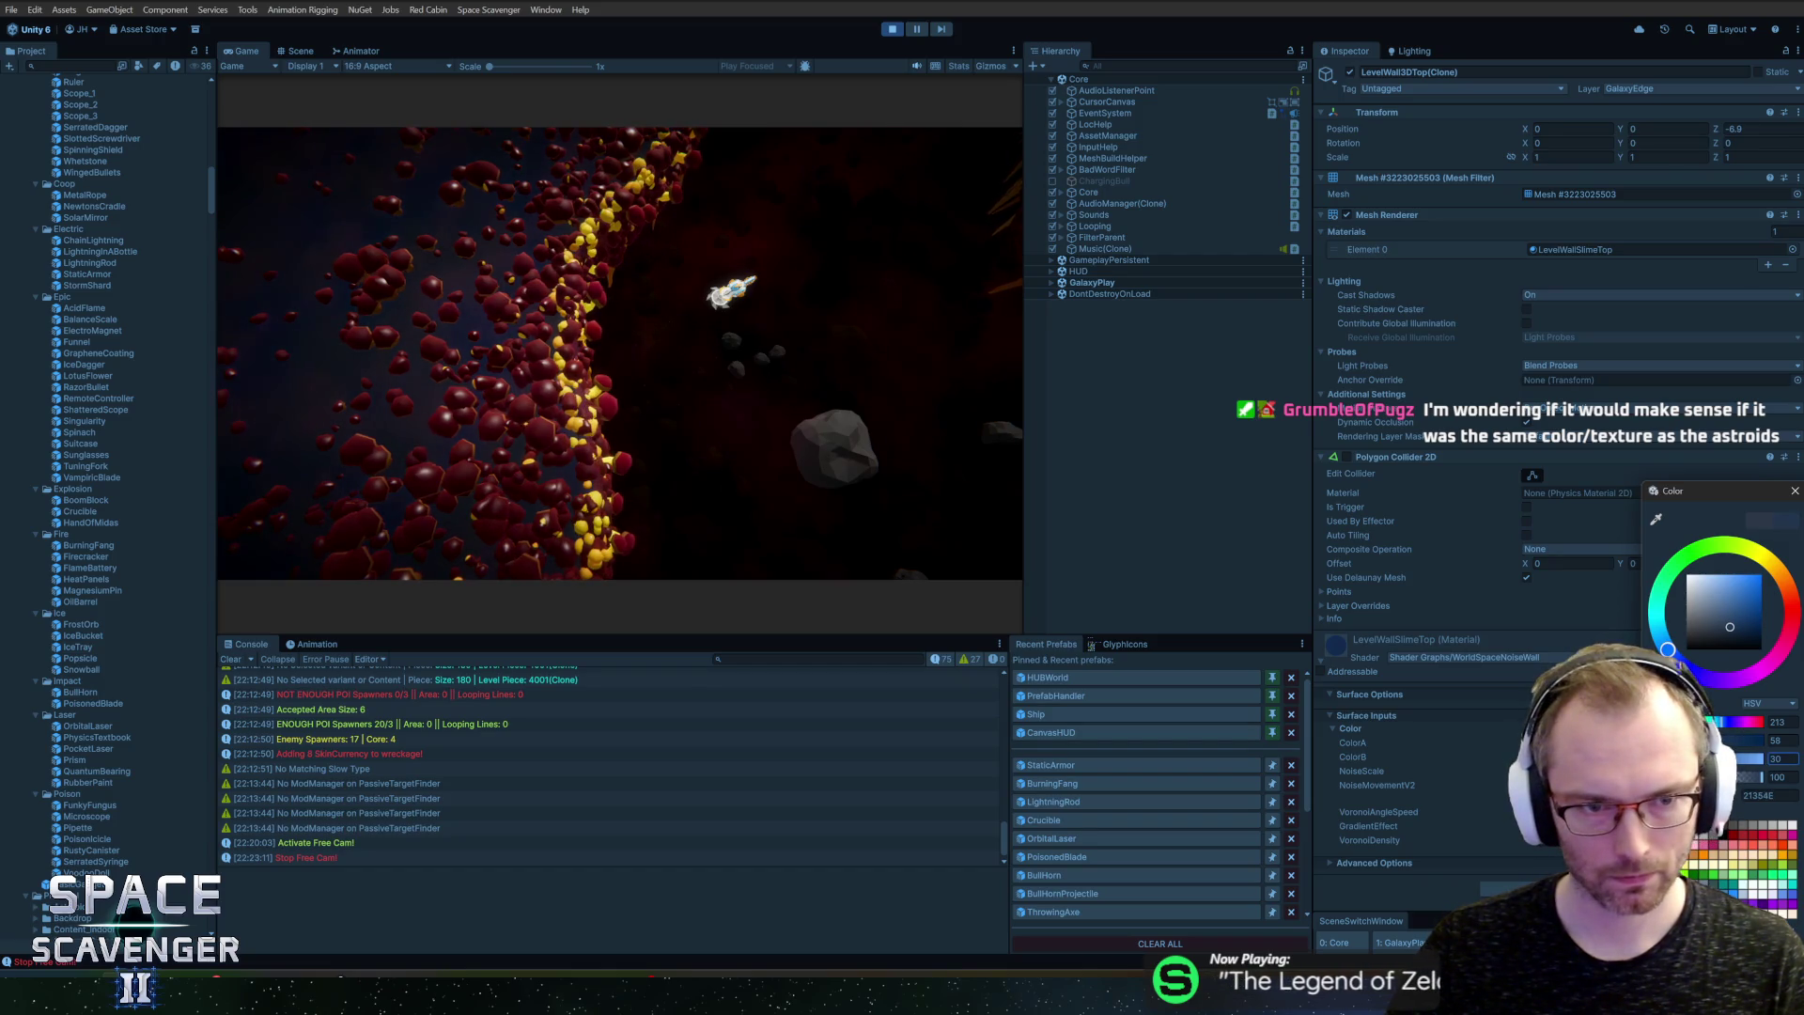
{"action": "left_click", "coordinate": [1795, 495]}
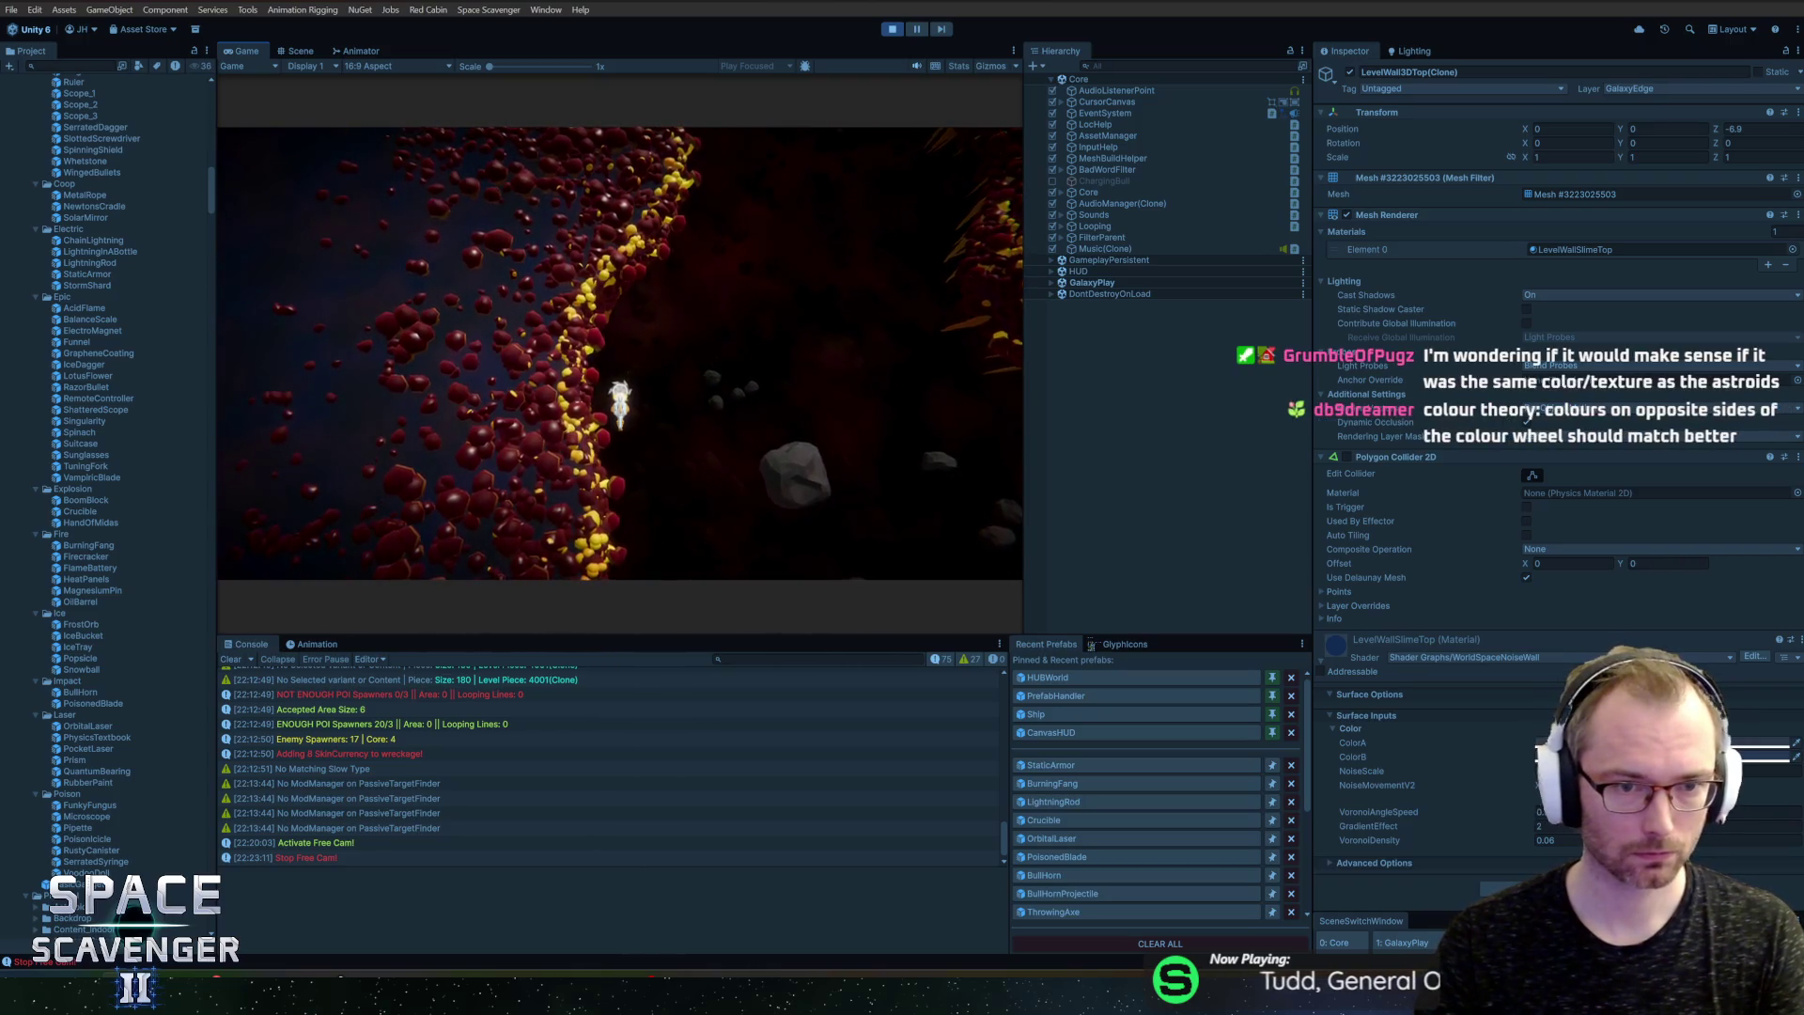
Step: Lower the colour's saturation toward a dim grey and maximize the Game view
{"action": "left_click", "coordinate": [1546, 743]}
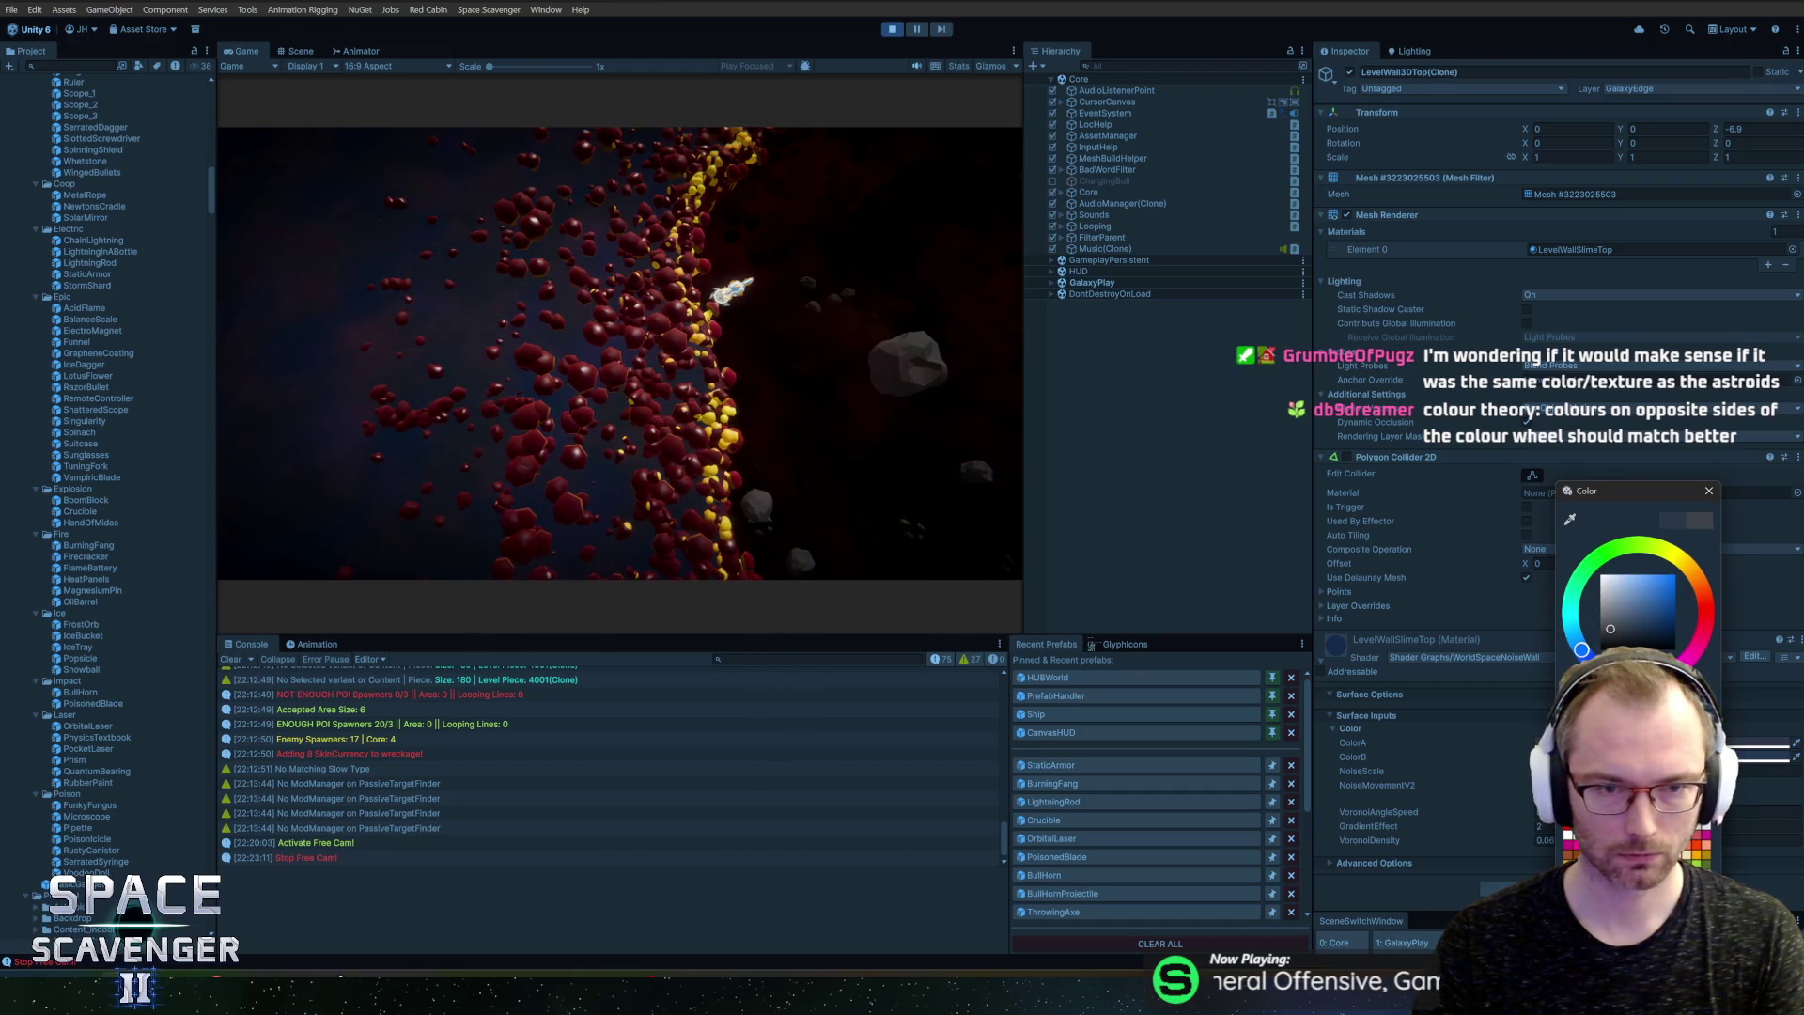
{"action": "left_click_drag", "start_coordinate": [1610, 629], "coordinate": [1600, 628]}
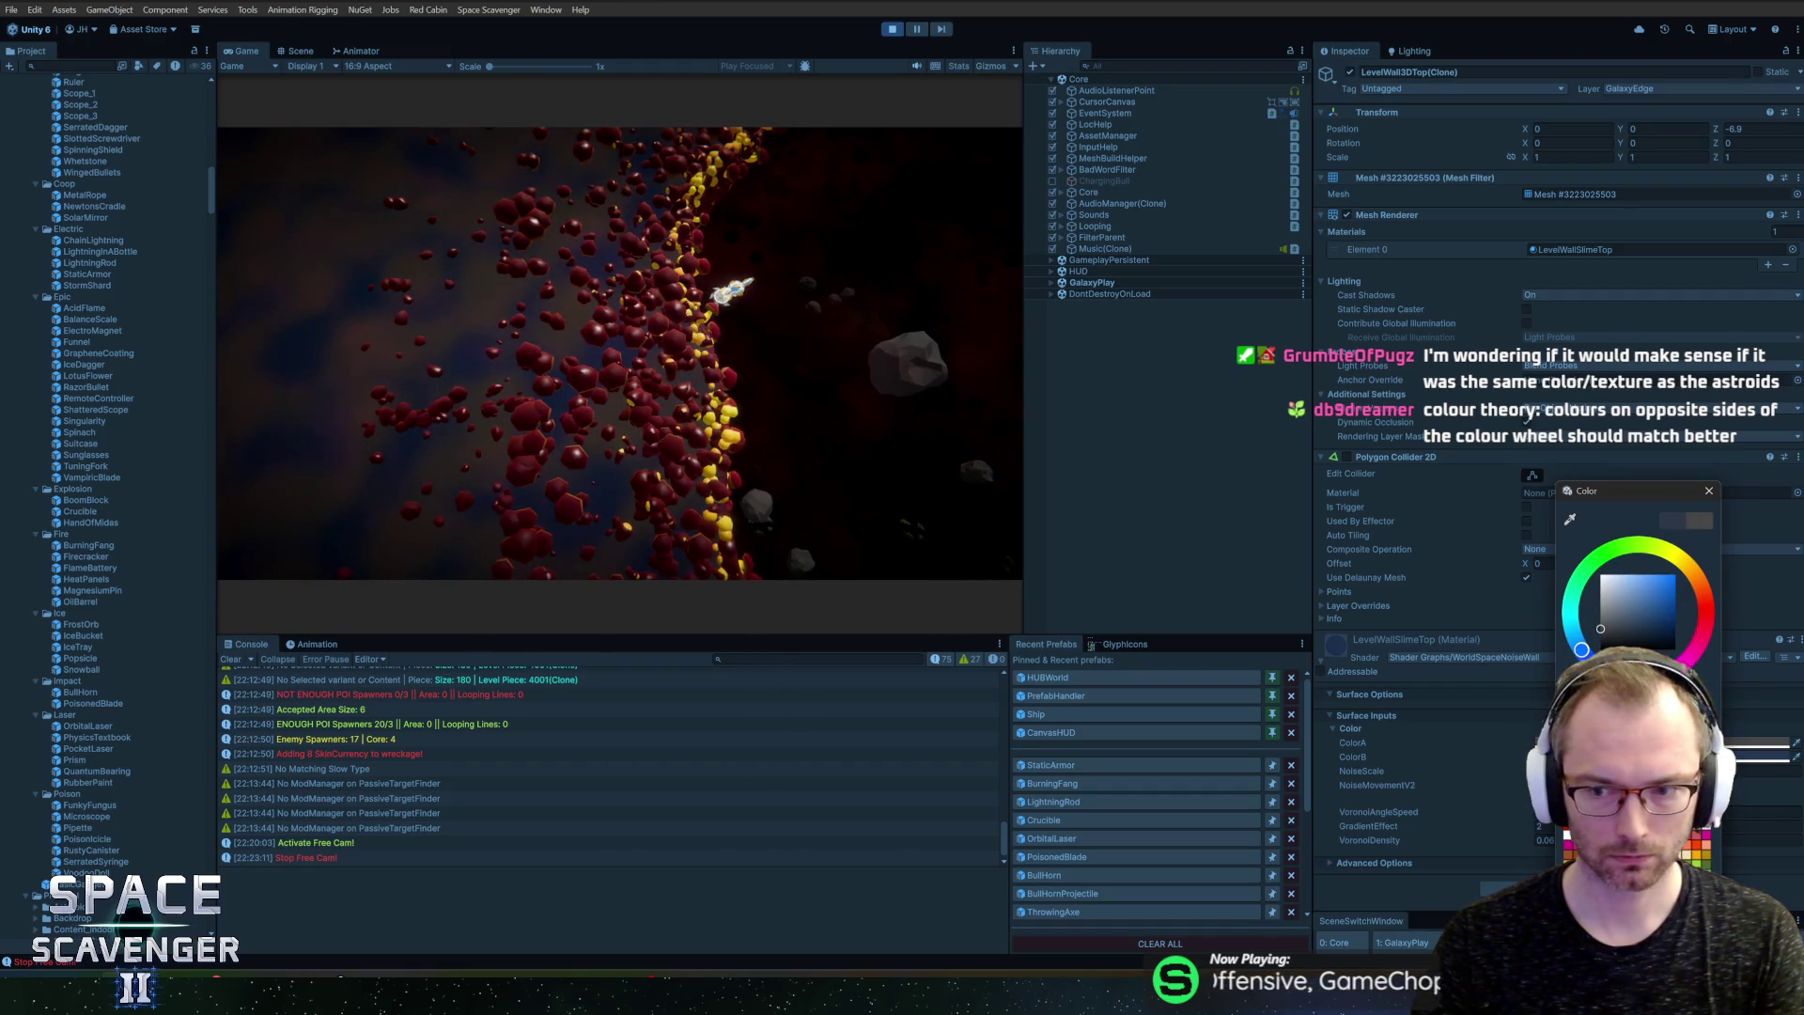
{"action": "left_click", "coordinate": [1708, 491]}
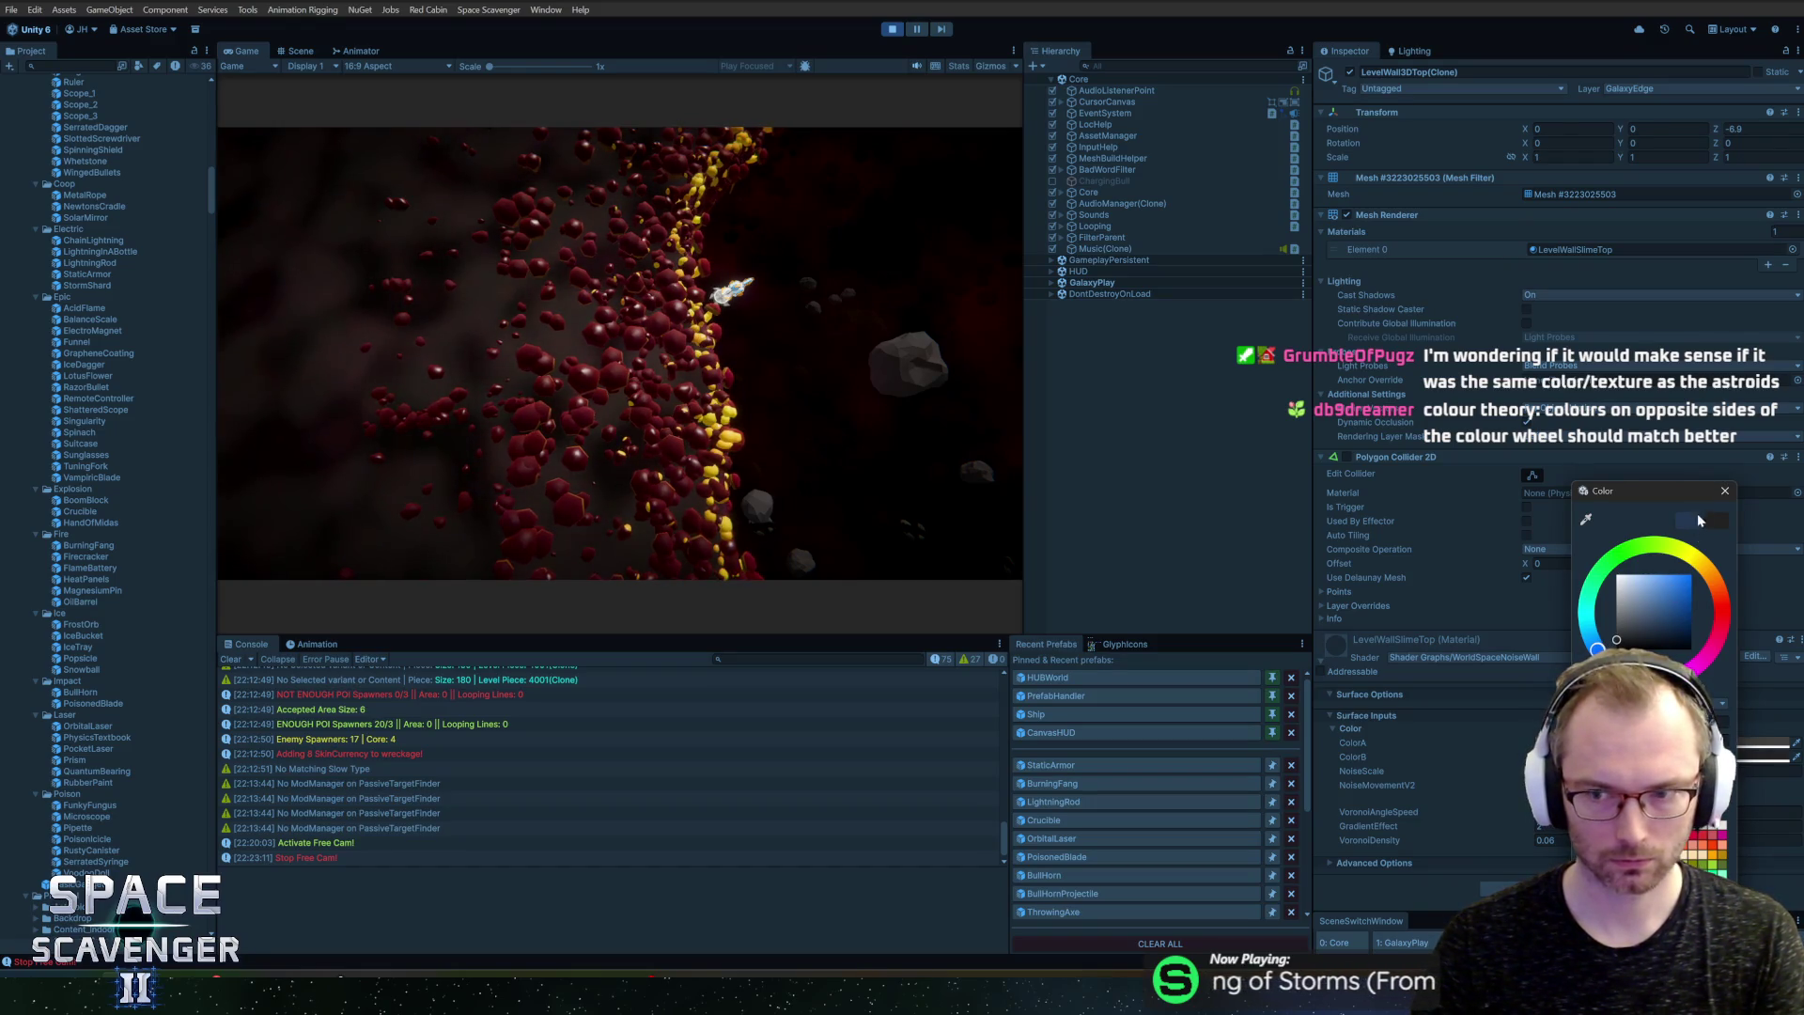
{"action": "left_click", "coordinate": [1725, 490]}
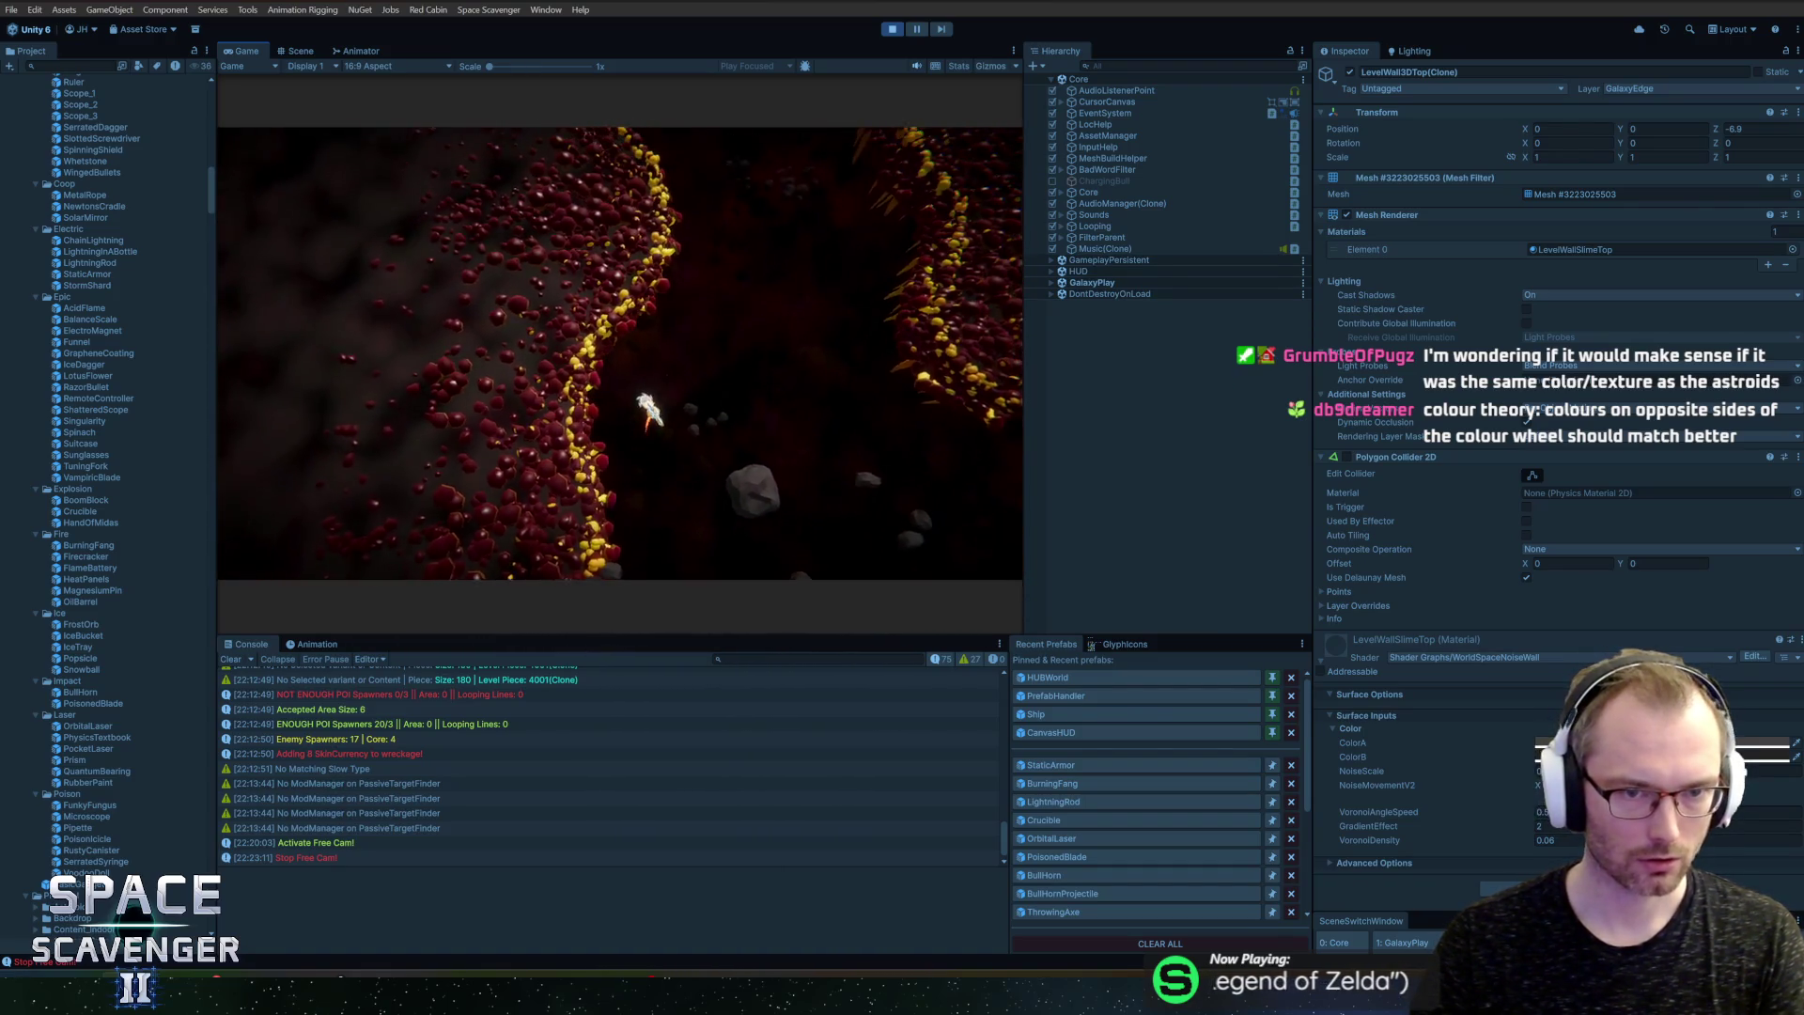
{"action": "double_click", "coordinate": [252, 49]}
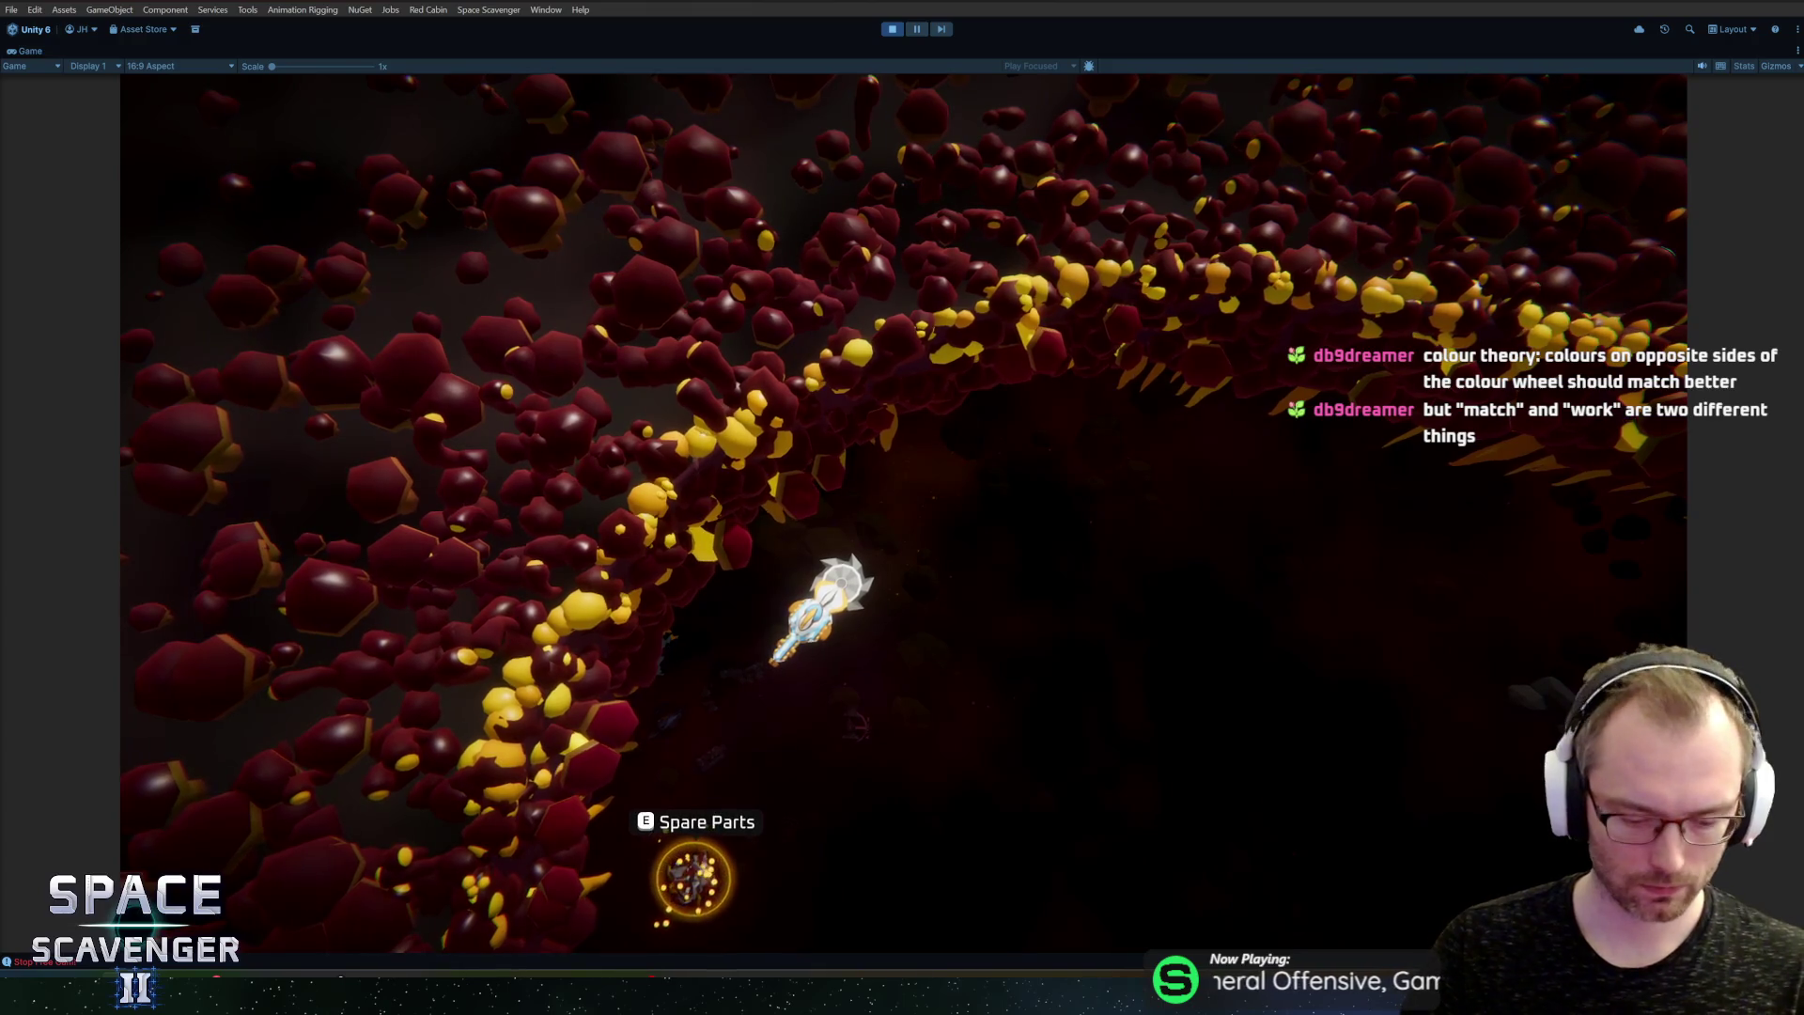
Step: Restore the editor layout and run 'debug freecam' in the in-game console
{"action": "key", "text": "shift+space"}
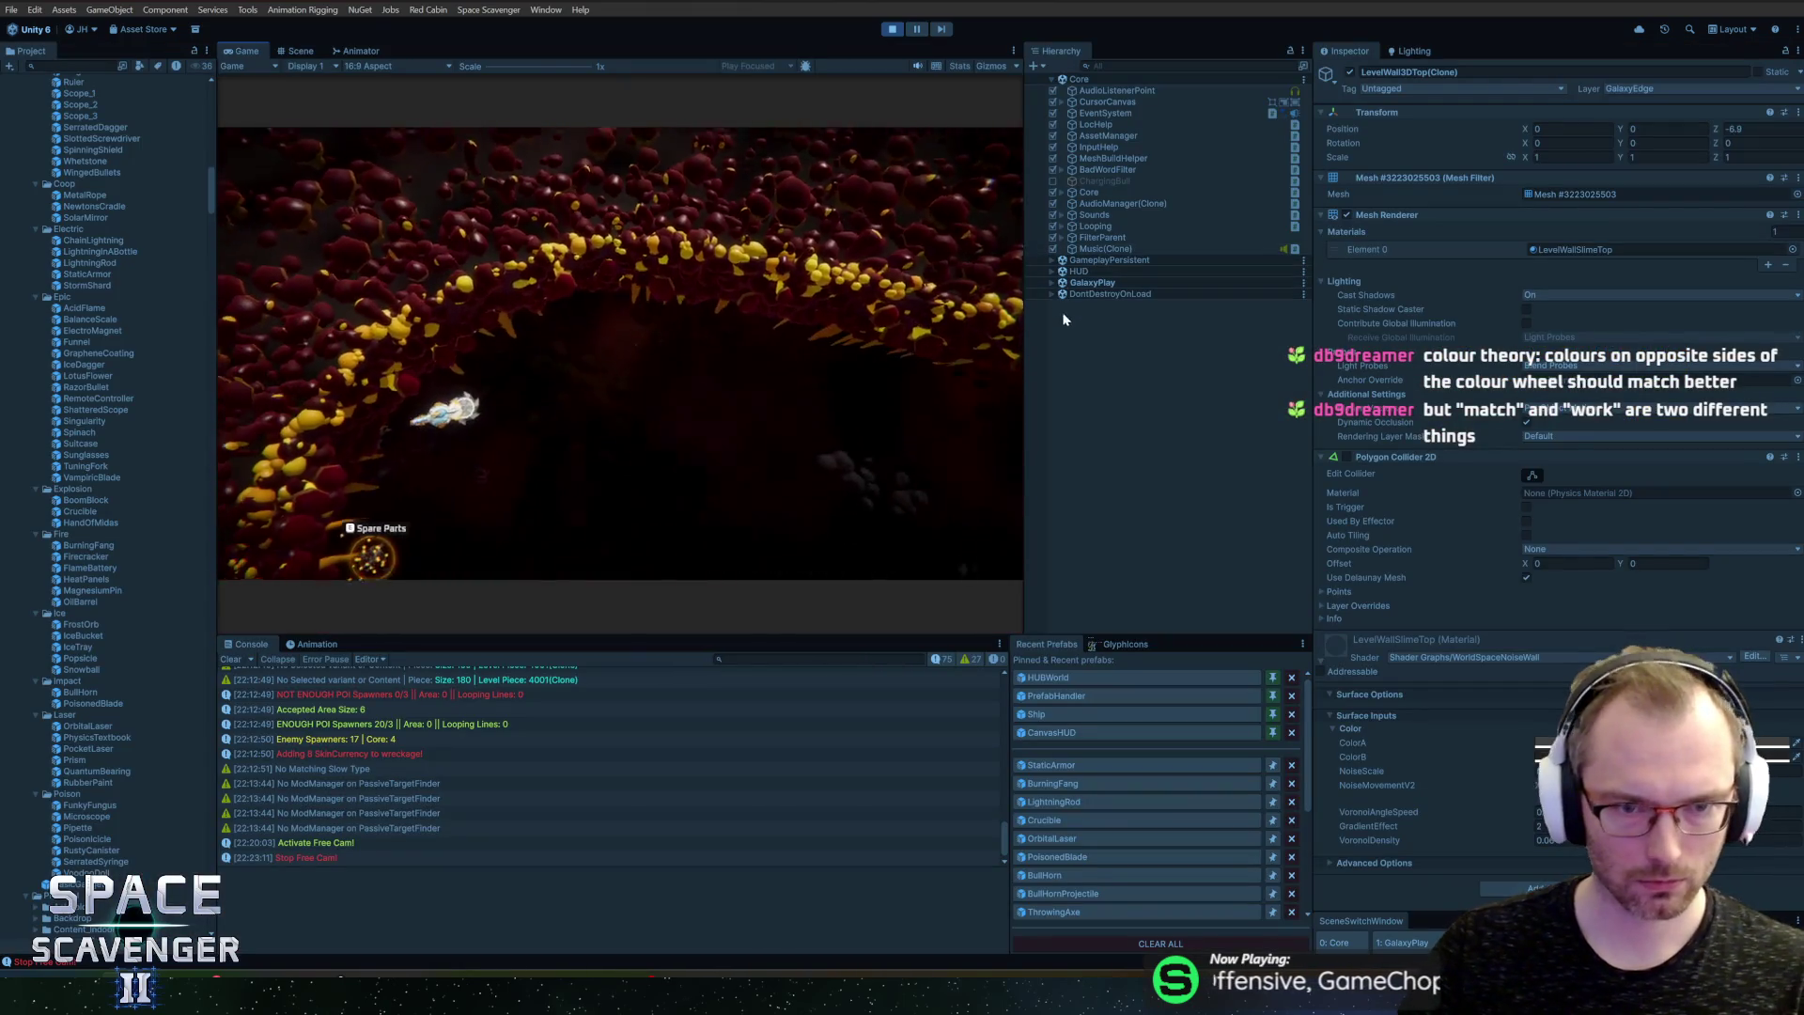
{"action": "key", "text": "grave"}
{"action": "type", "text": "debug freec"}
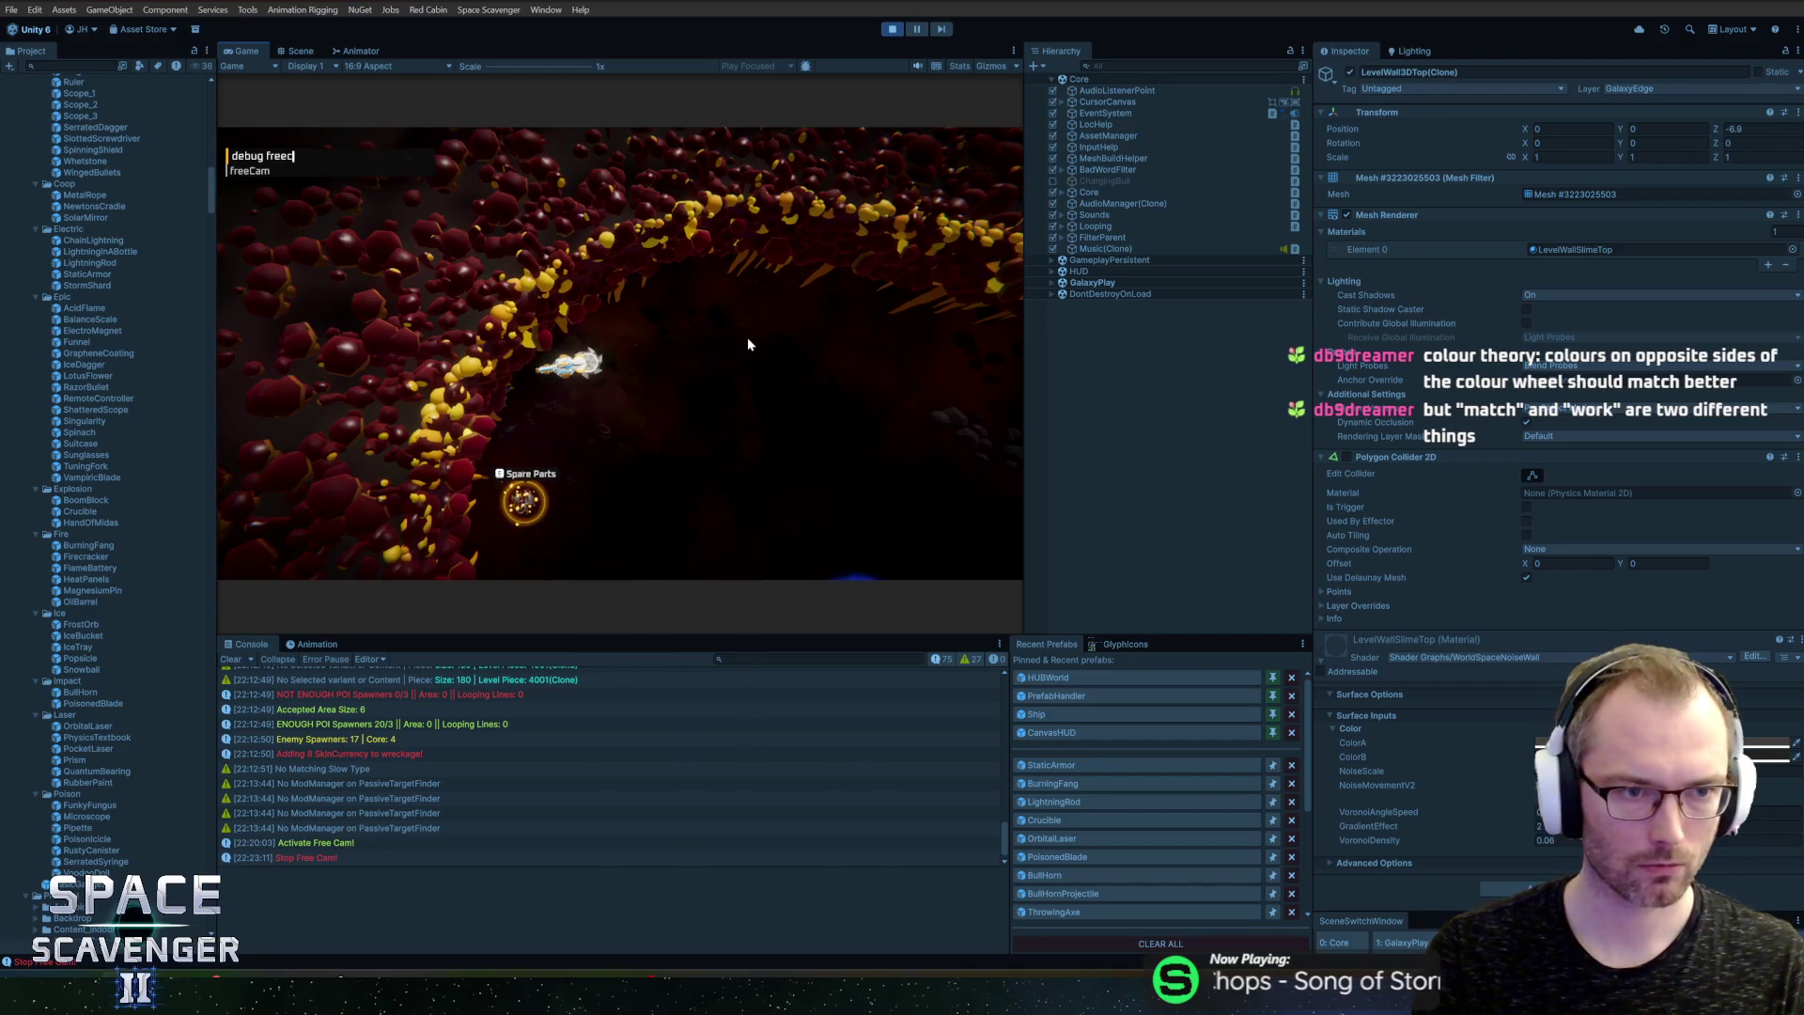
{"action": "key", "text": "Tab"}
{"action": "key", "text": "Return"}
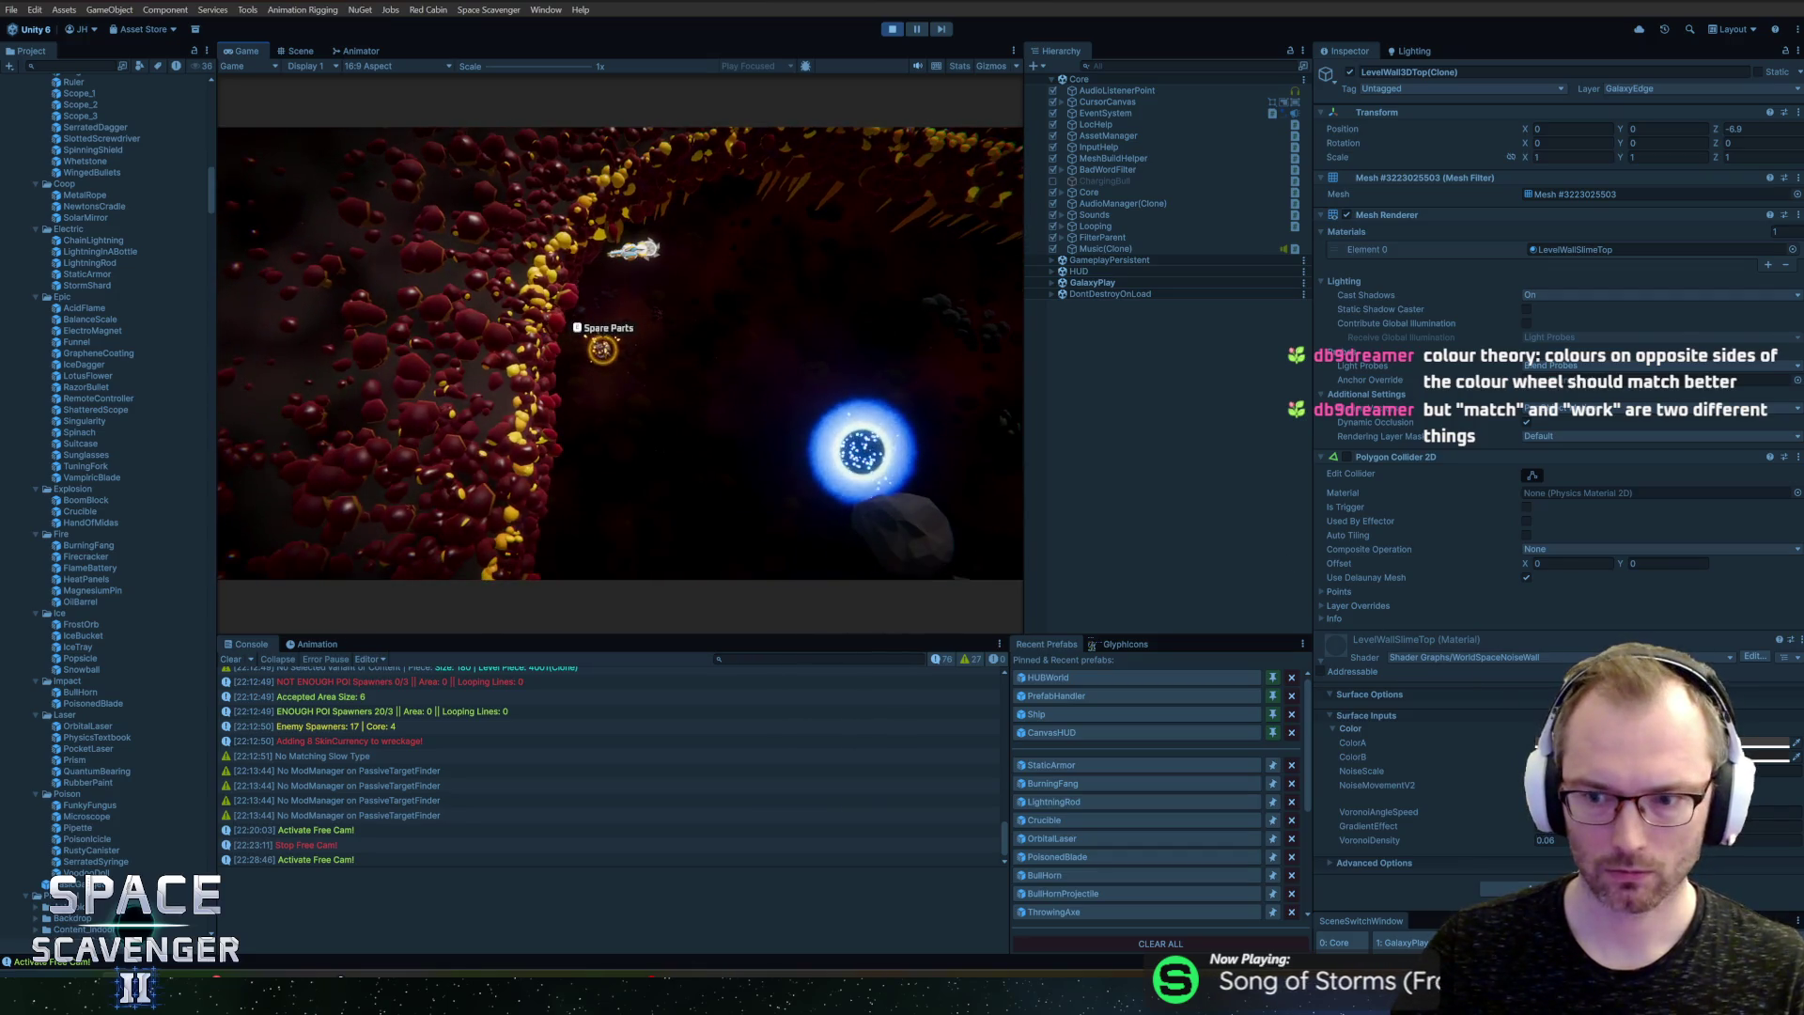
Step: Set ColorA to a dark red, then shift its hue slightly toward orange
{"action": "left_click", "coordinate": [1747, 742]}
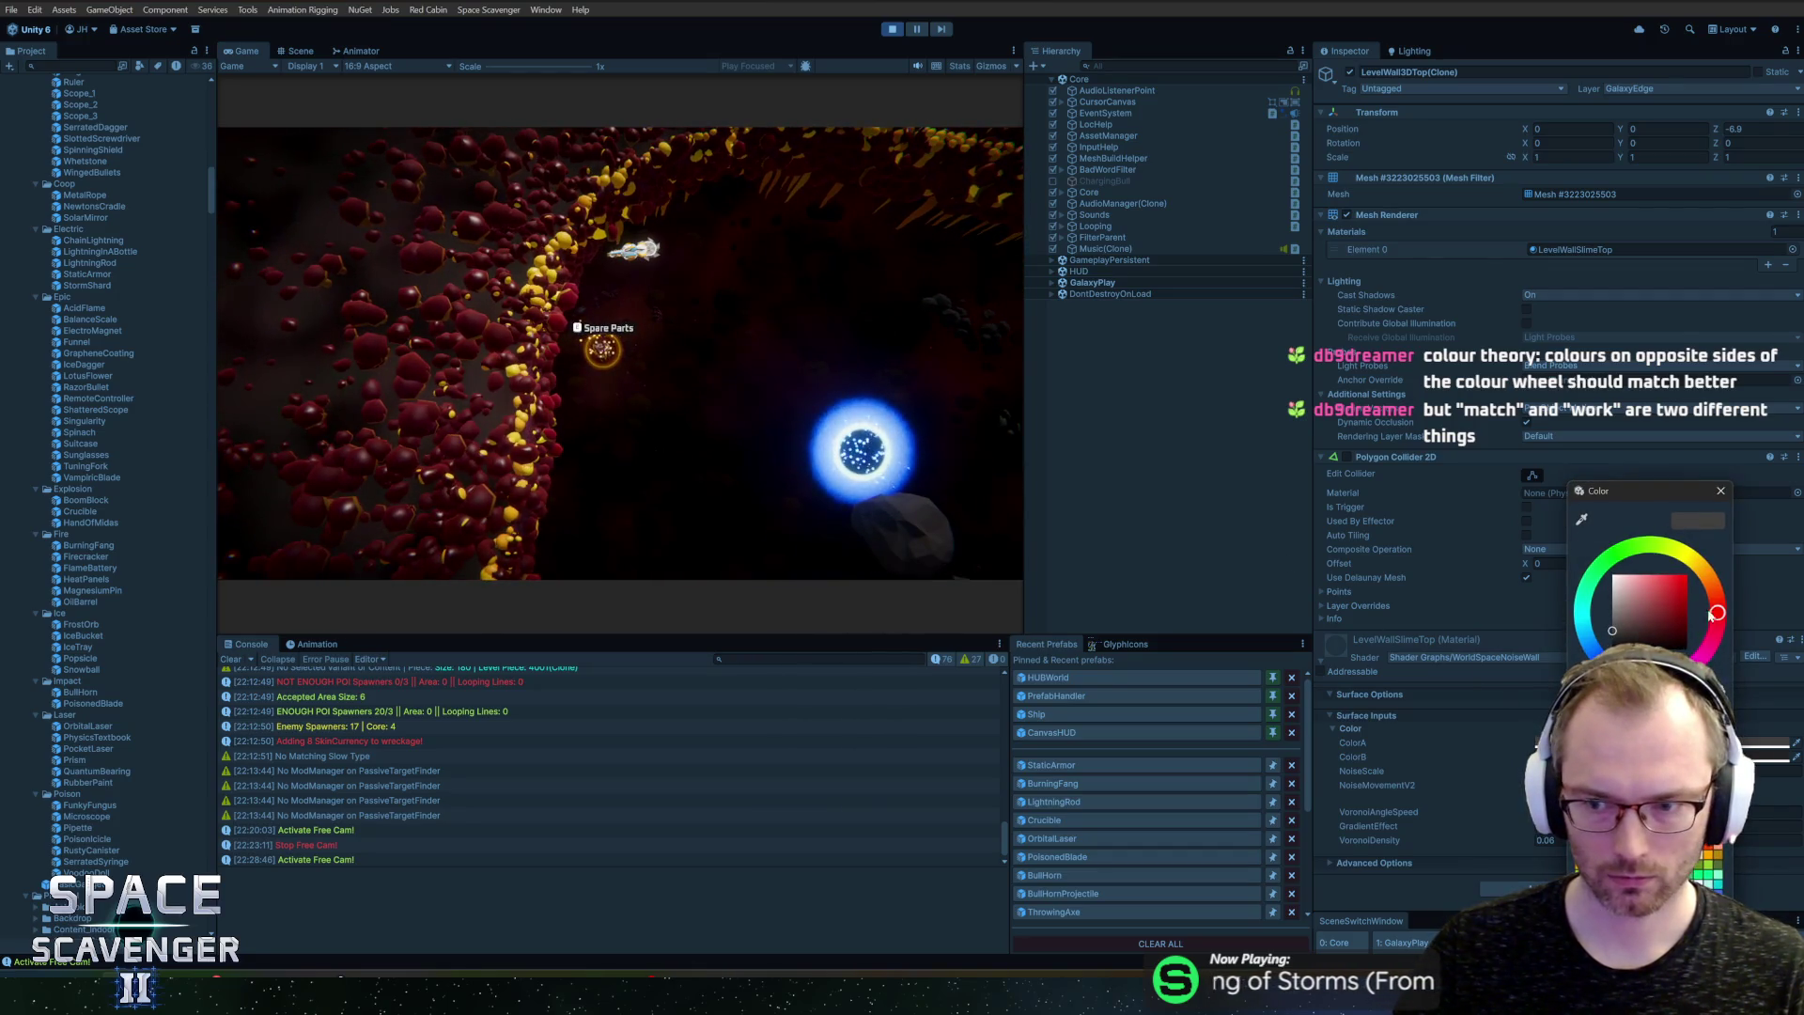
{"action": "left_click_drag", "start_coordinate": [1672, 628], "coordinate": [1697, 629]}
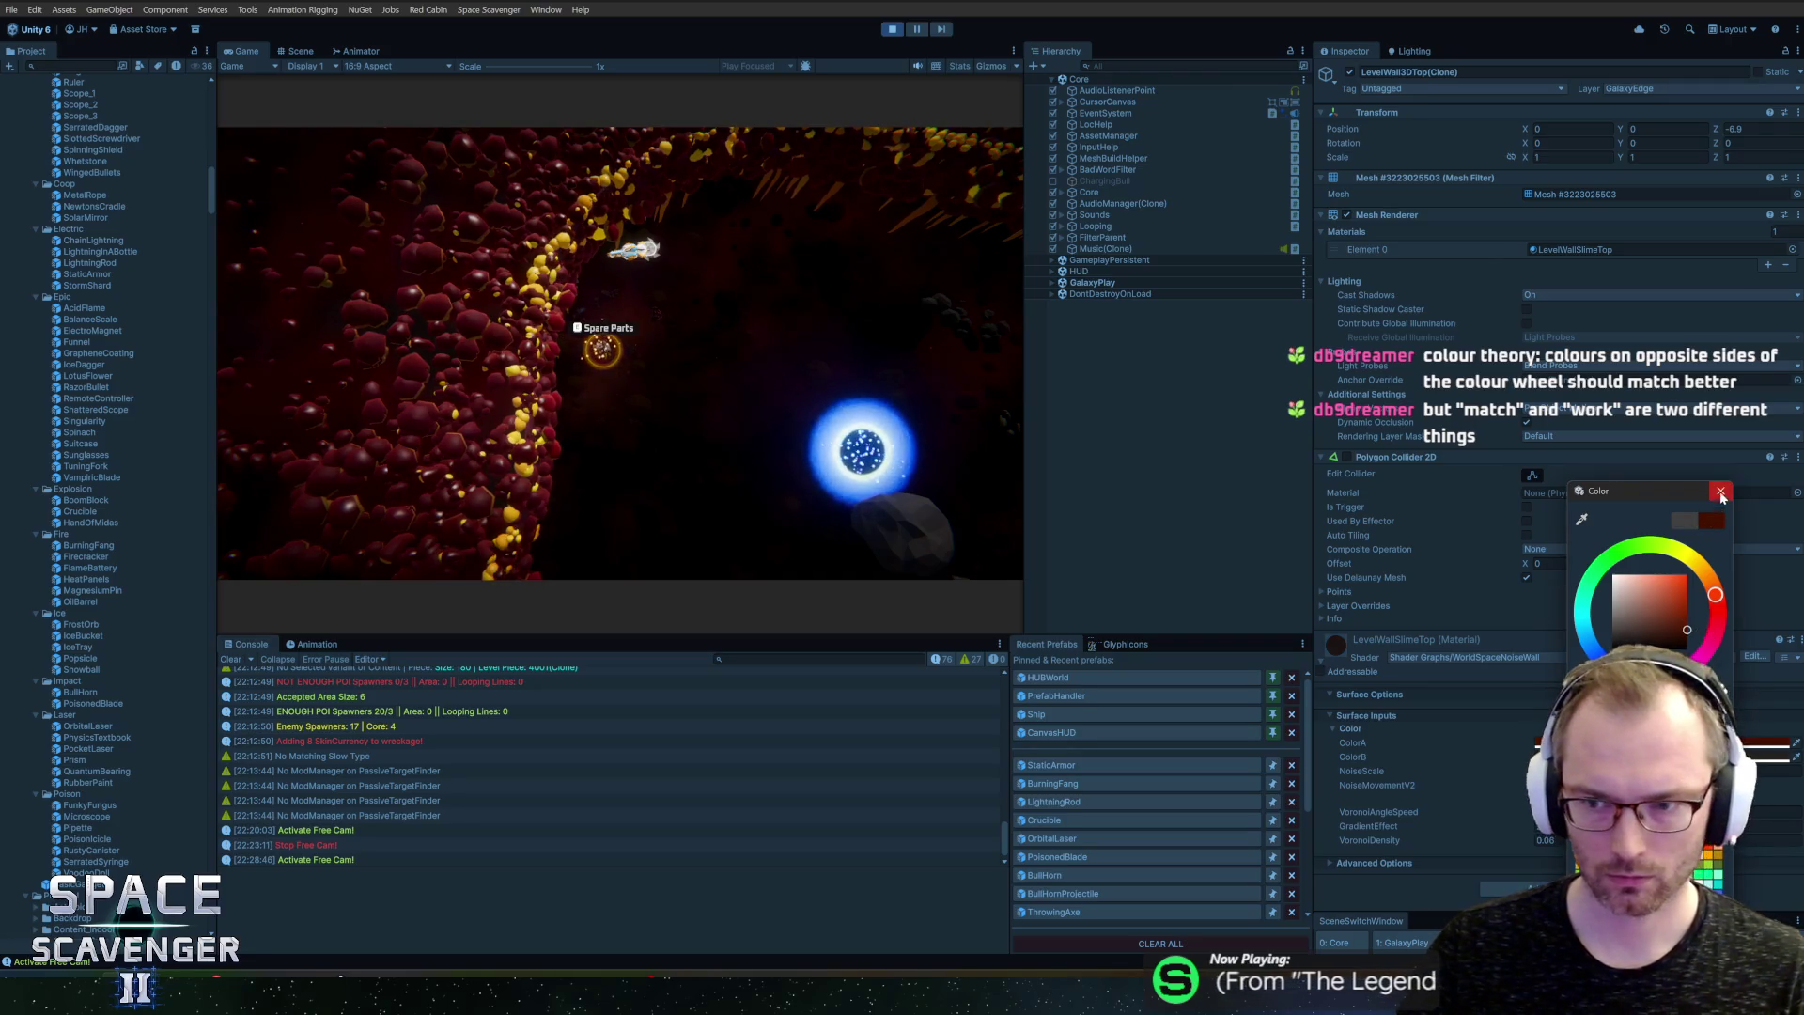
{"action": "key", "text": "Return"}
{"action": "left_click", "coordinate": [1766, 742]}
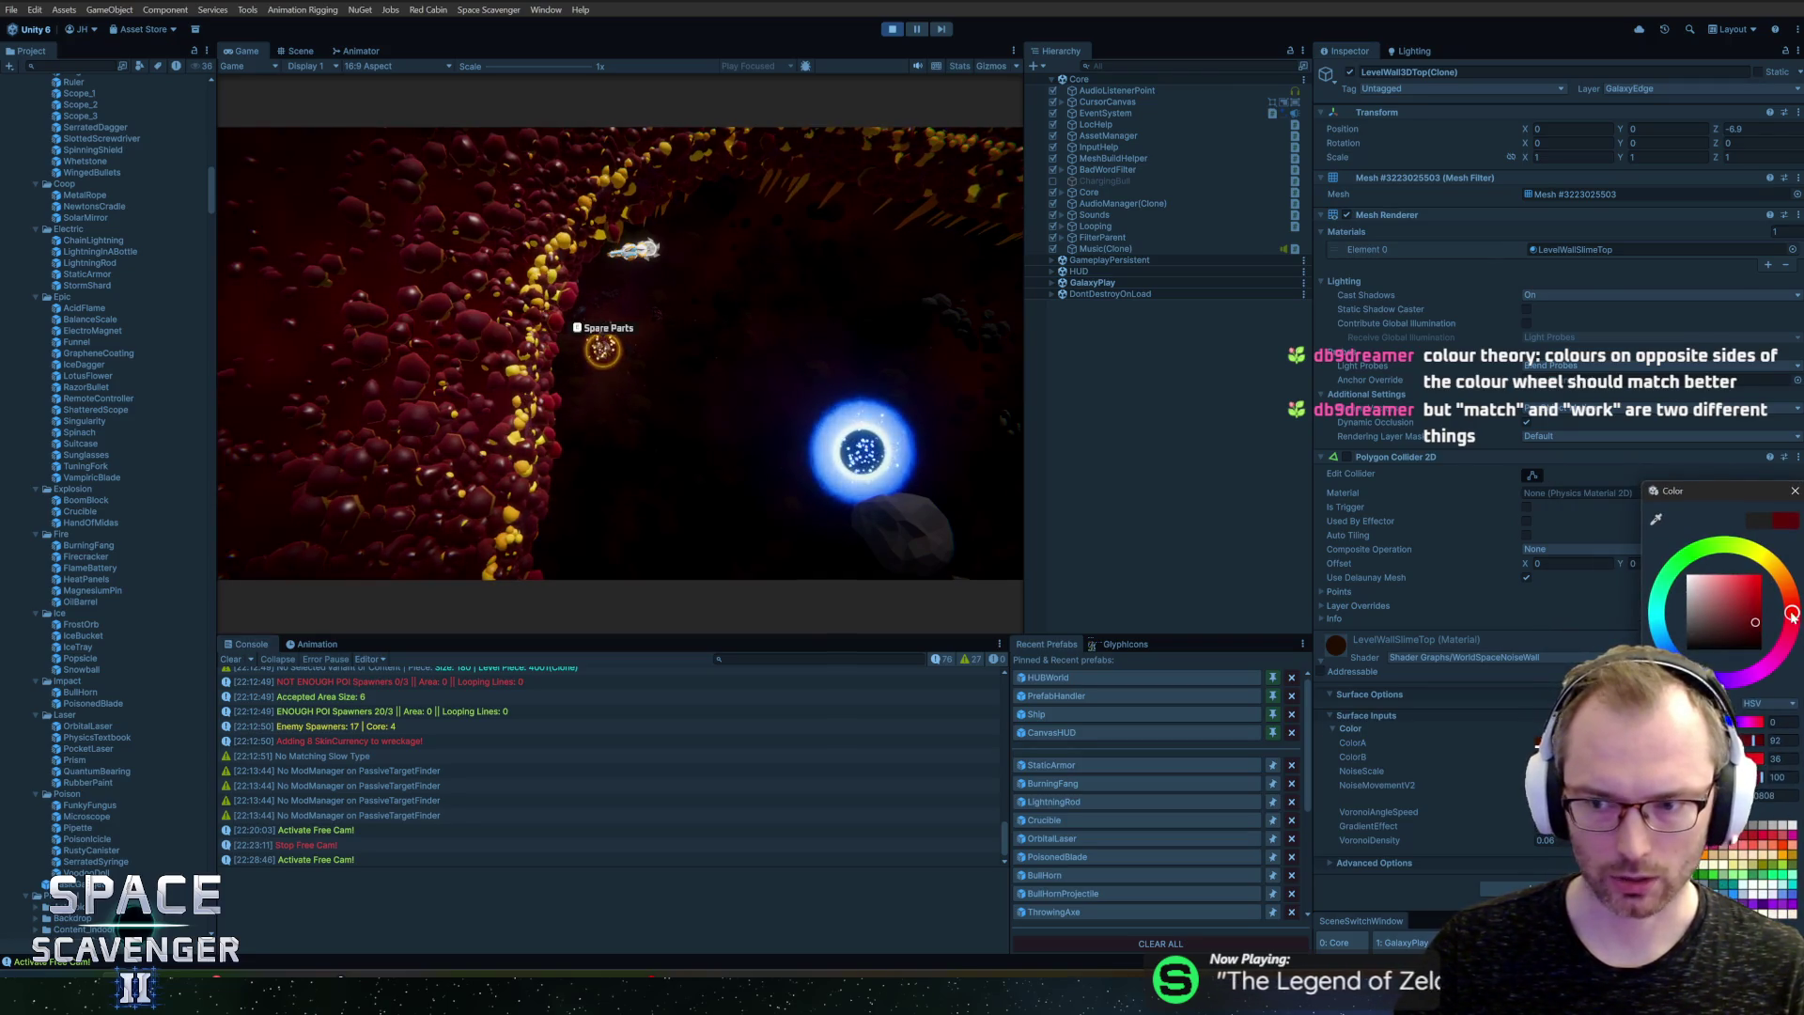
{"action": "mouse_move", "coordinate": [1795, 609]}
{"action": "left_mouse_down"}
{"action": "mouse_move", "coordinate": [1756, 628]}
{"action": "mouse_move", "coordinate": [1763, 645]}
{"action": "left_mouse_up"}
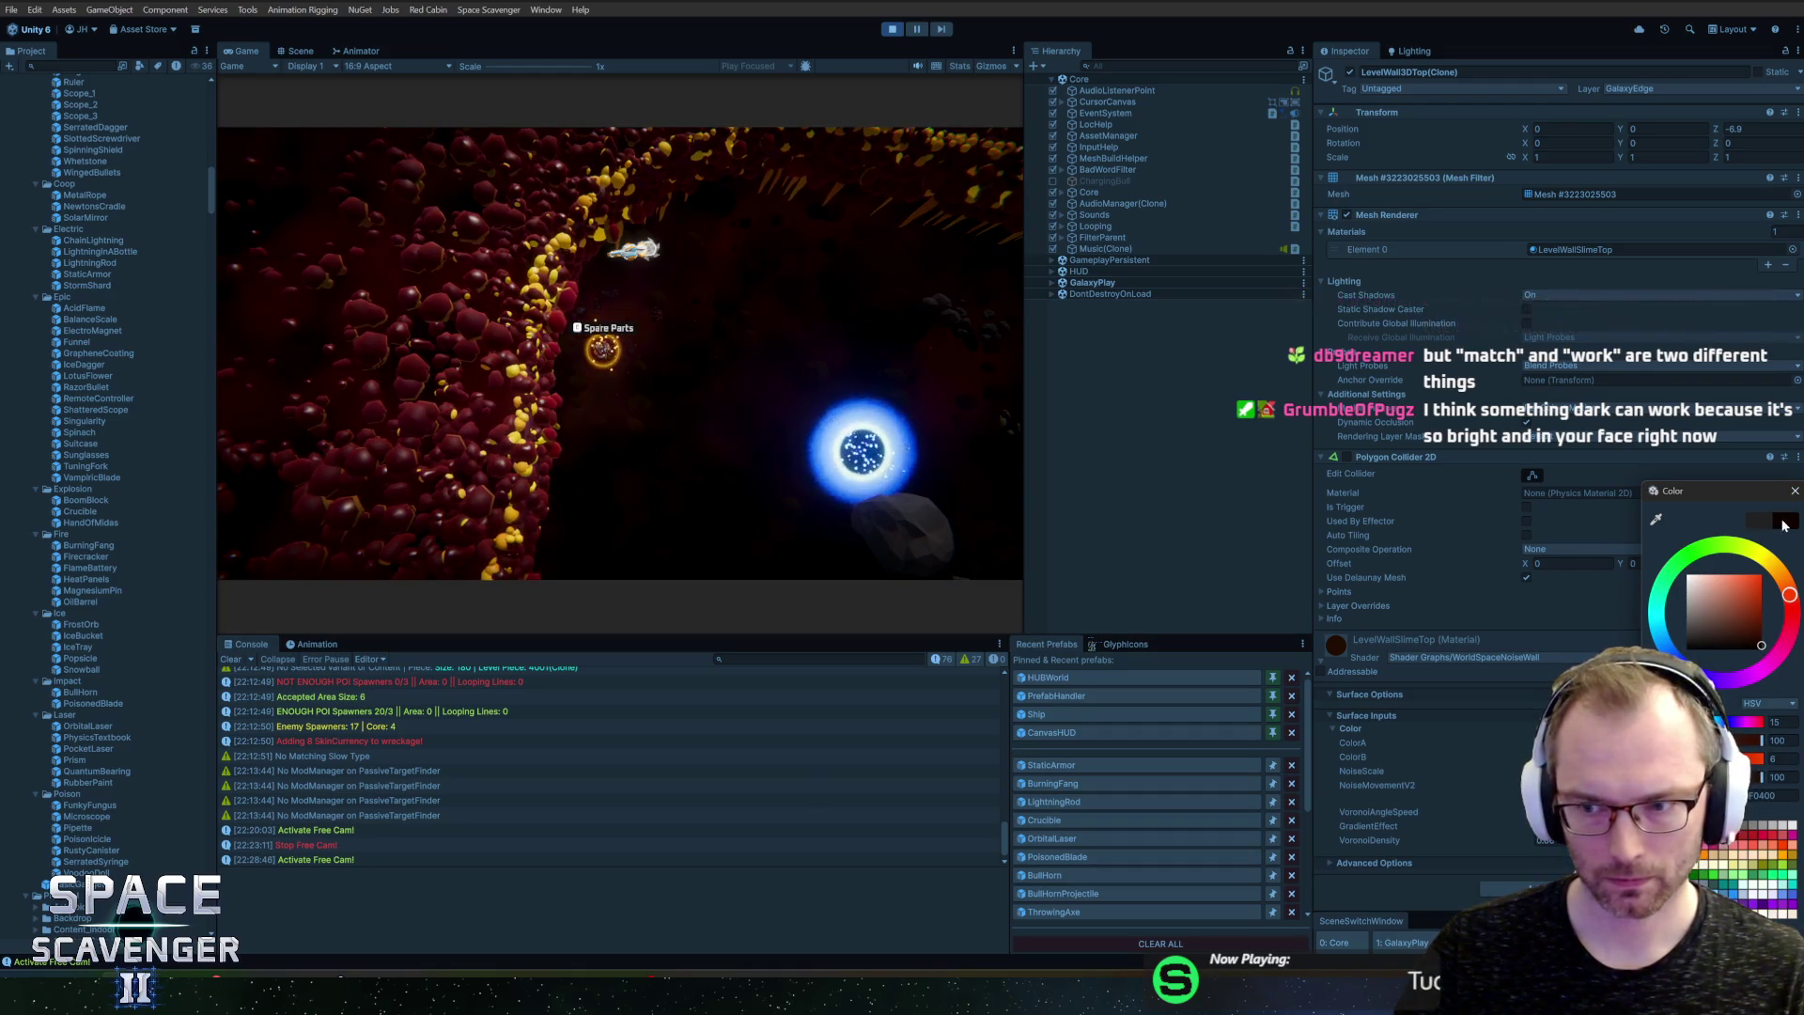
{"action": "left_click", "coordinate": [1793, 492]}
Step: Change ColorA's hue to yellow-orange and darken it to a deep gold
{"action": "left_click", "coordinate": [1757, 742]}
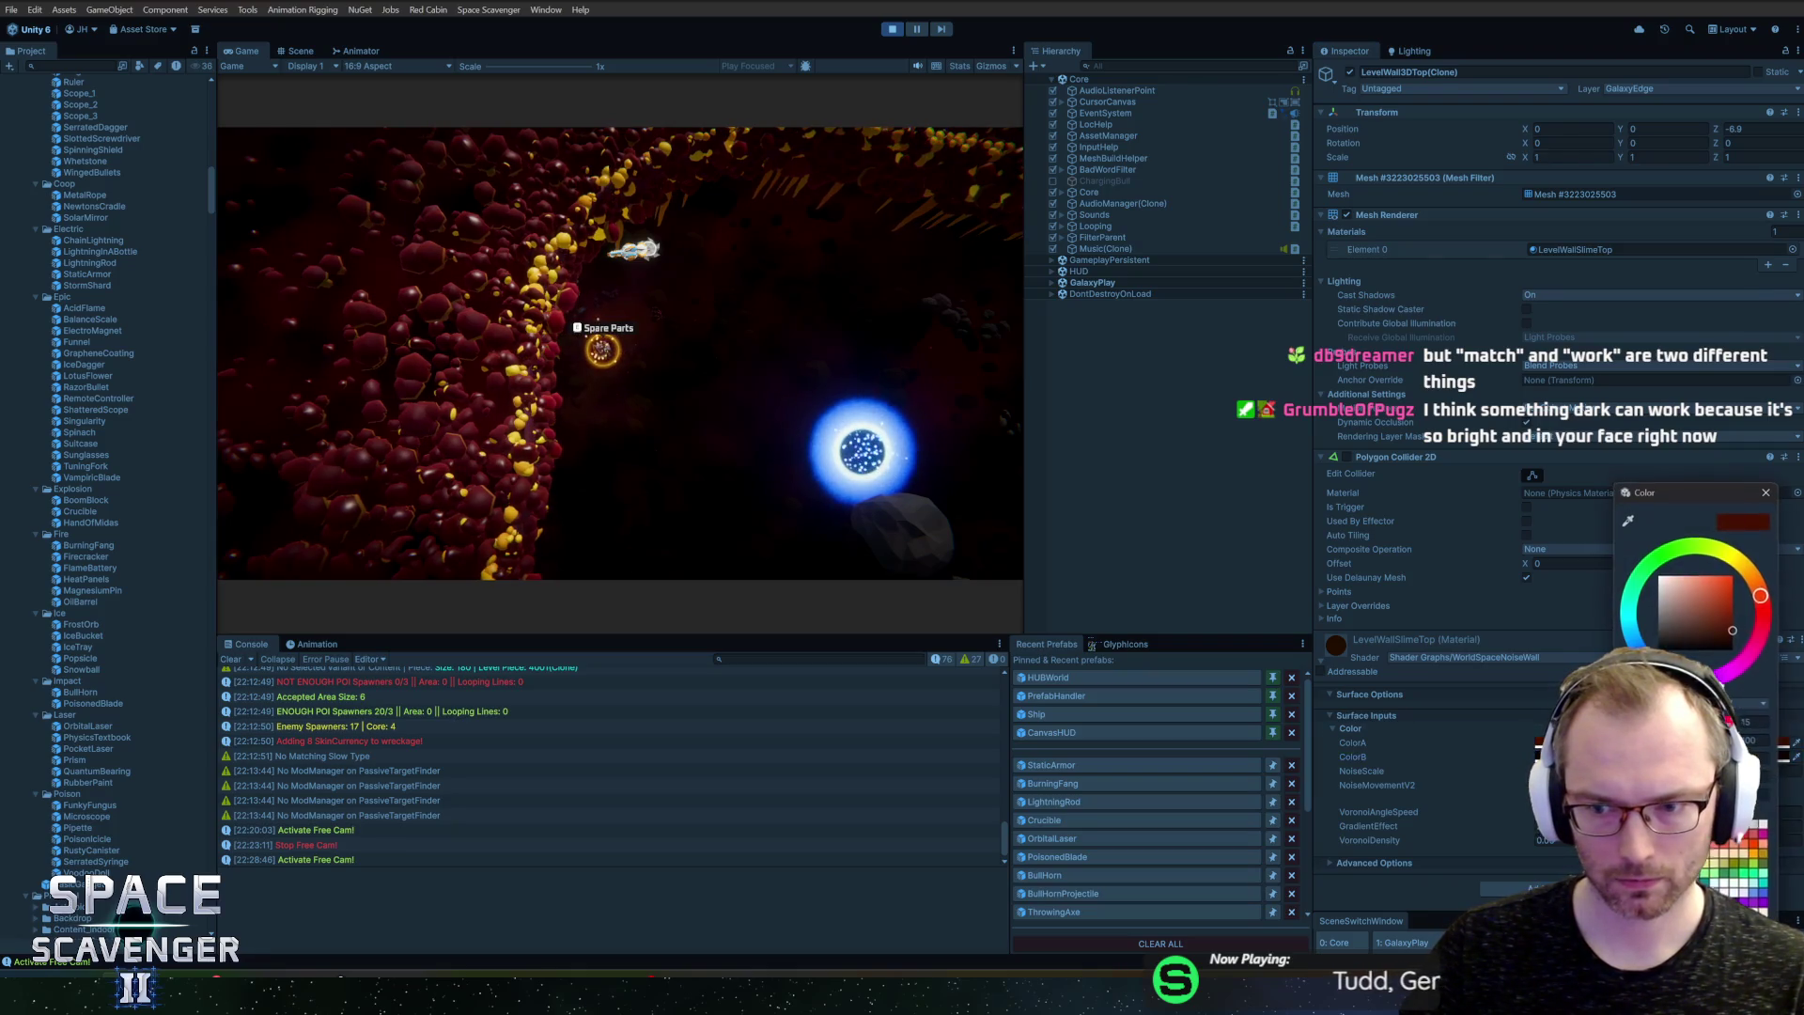
{"action": "left_click_drag", "start_coordinate": [1726, 637], "coordinate": [1716, 626]}
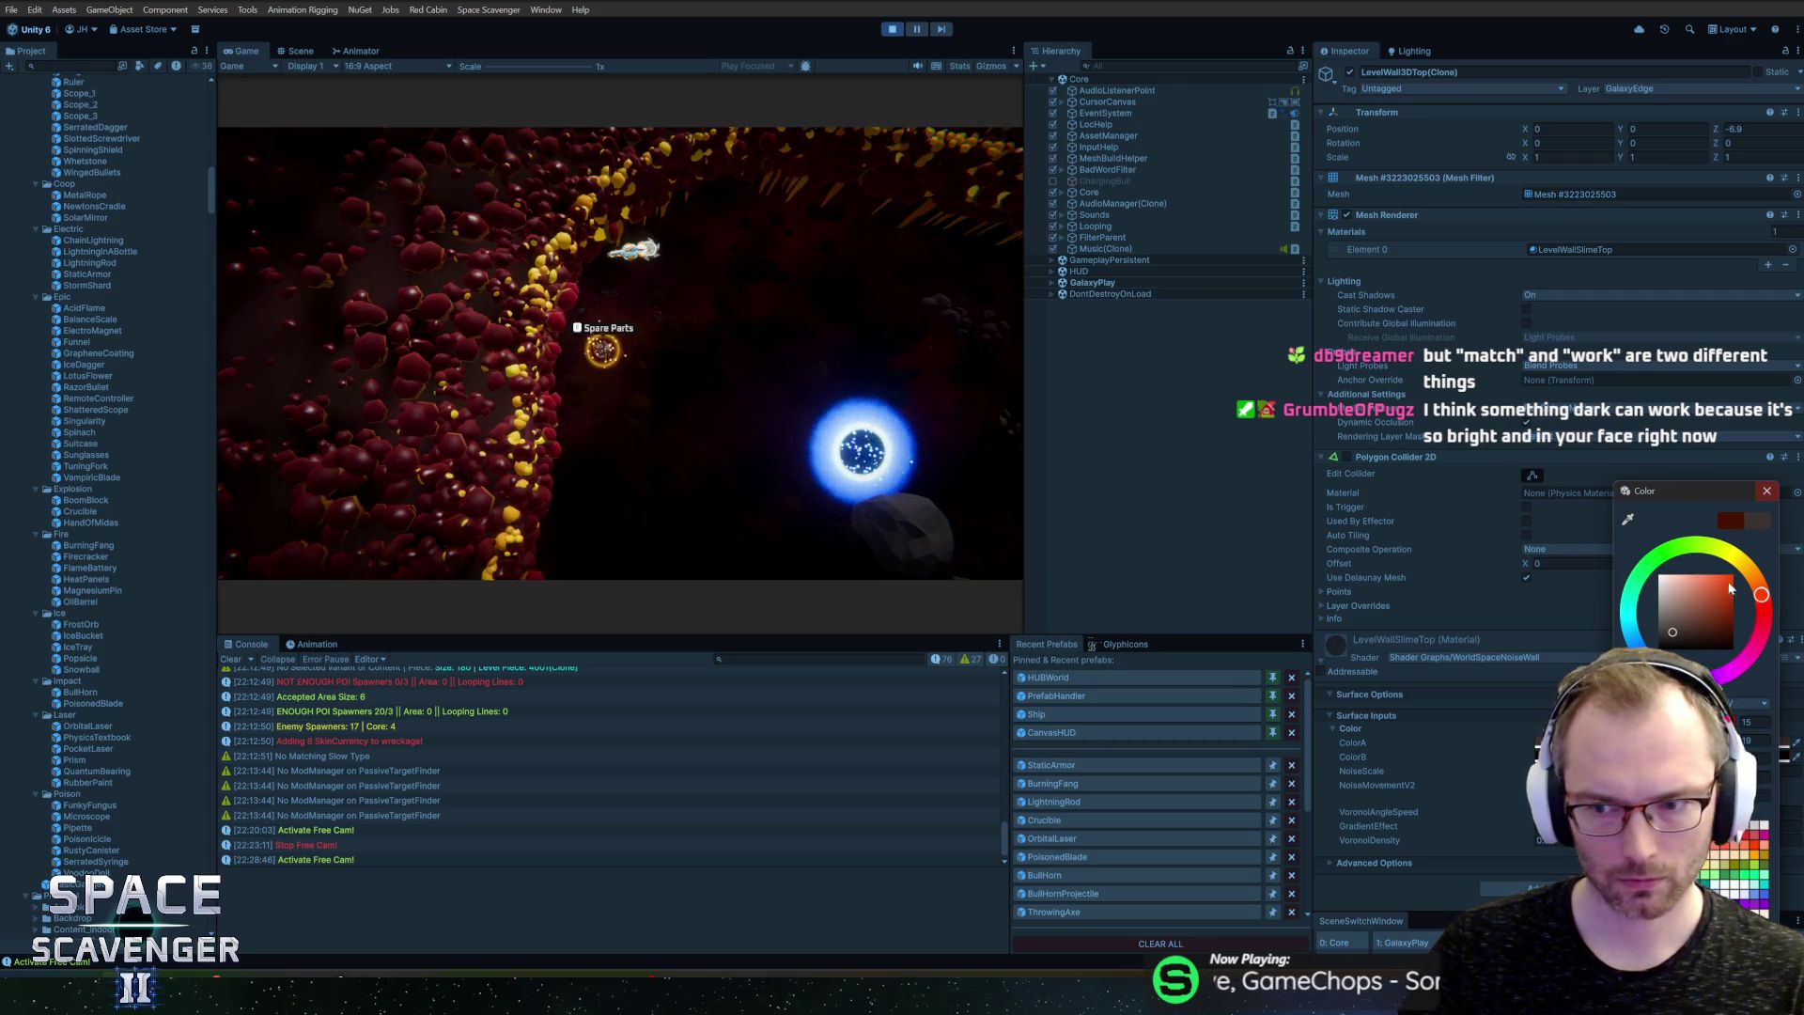
{"action": "mouse_move", "coordinate": [1759, 594]}
{"action": "left_mouse_down"}
{"action": "mouse_move", "coordinate": [1743, 565]}
{"action": "mouse_move", "coordinate": [1760, 543]}
{"action": "left_mouse_up"}
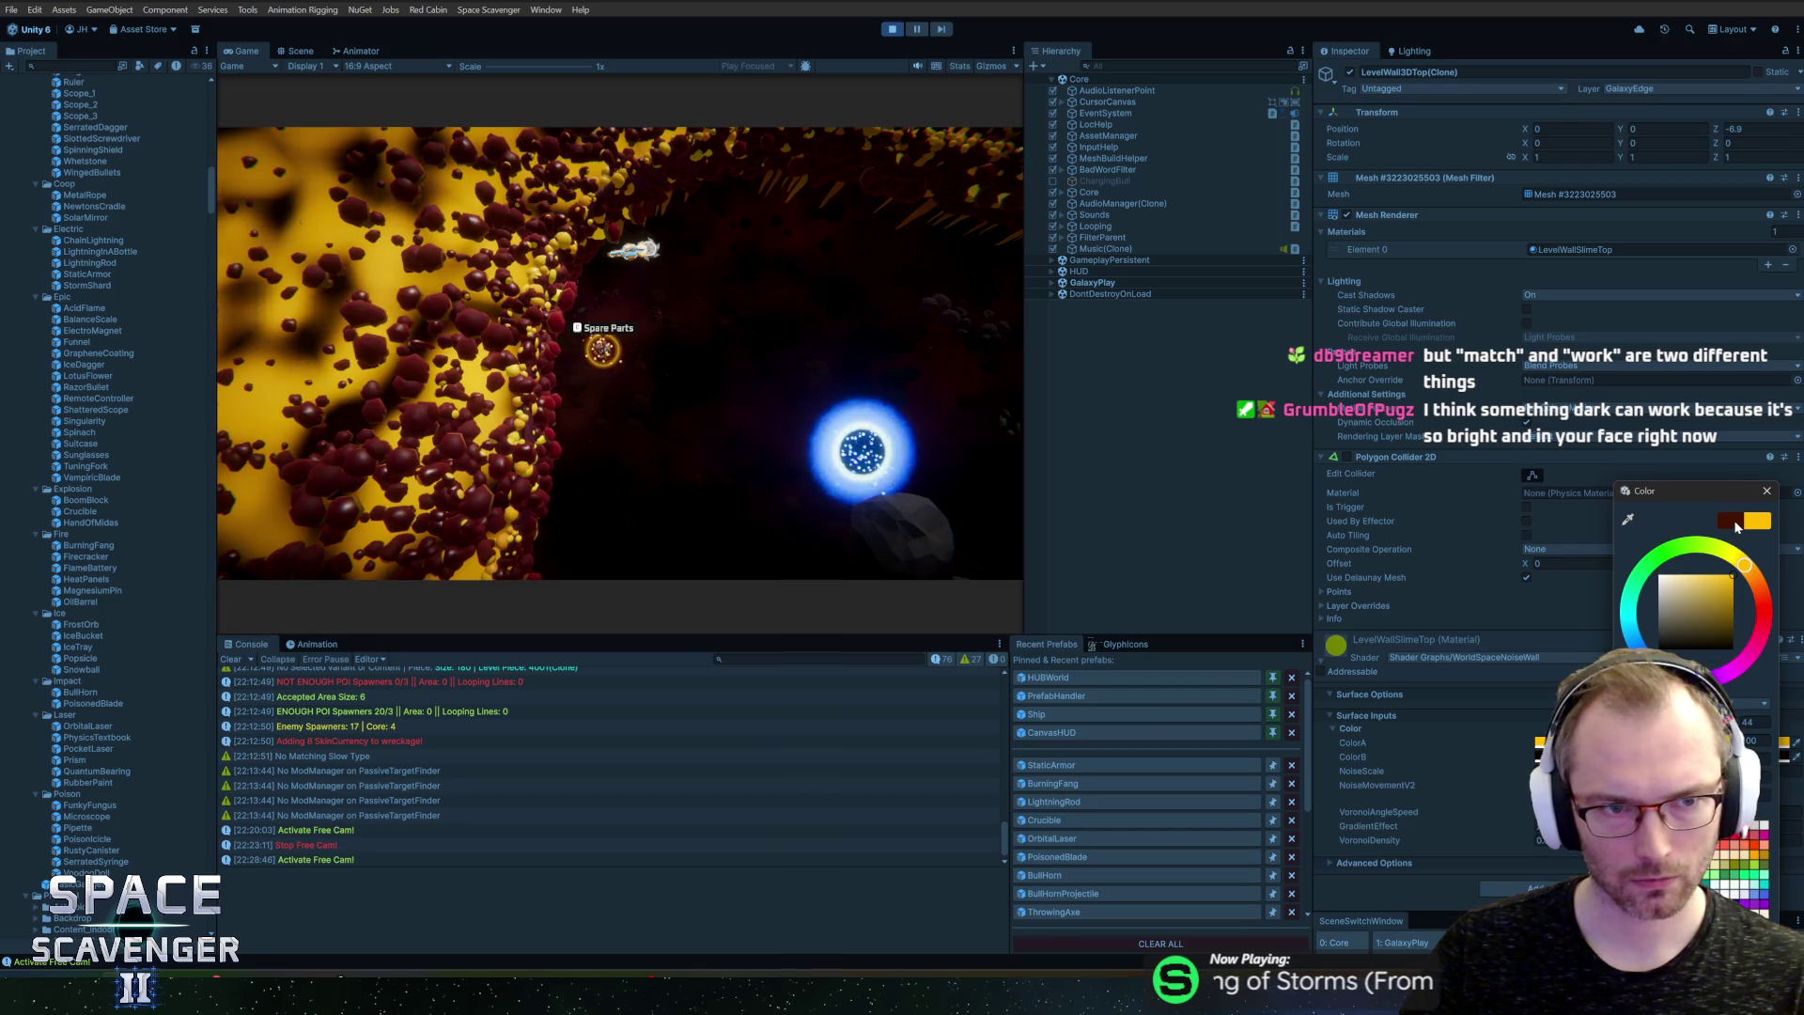
{"action": "left_click_drag", "start_coordinate": [1716, 596], "coordinate": [1748, 615]}
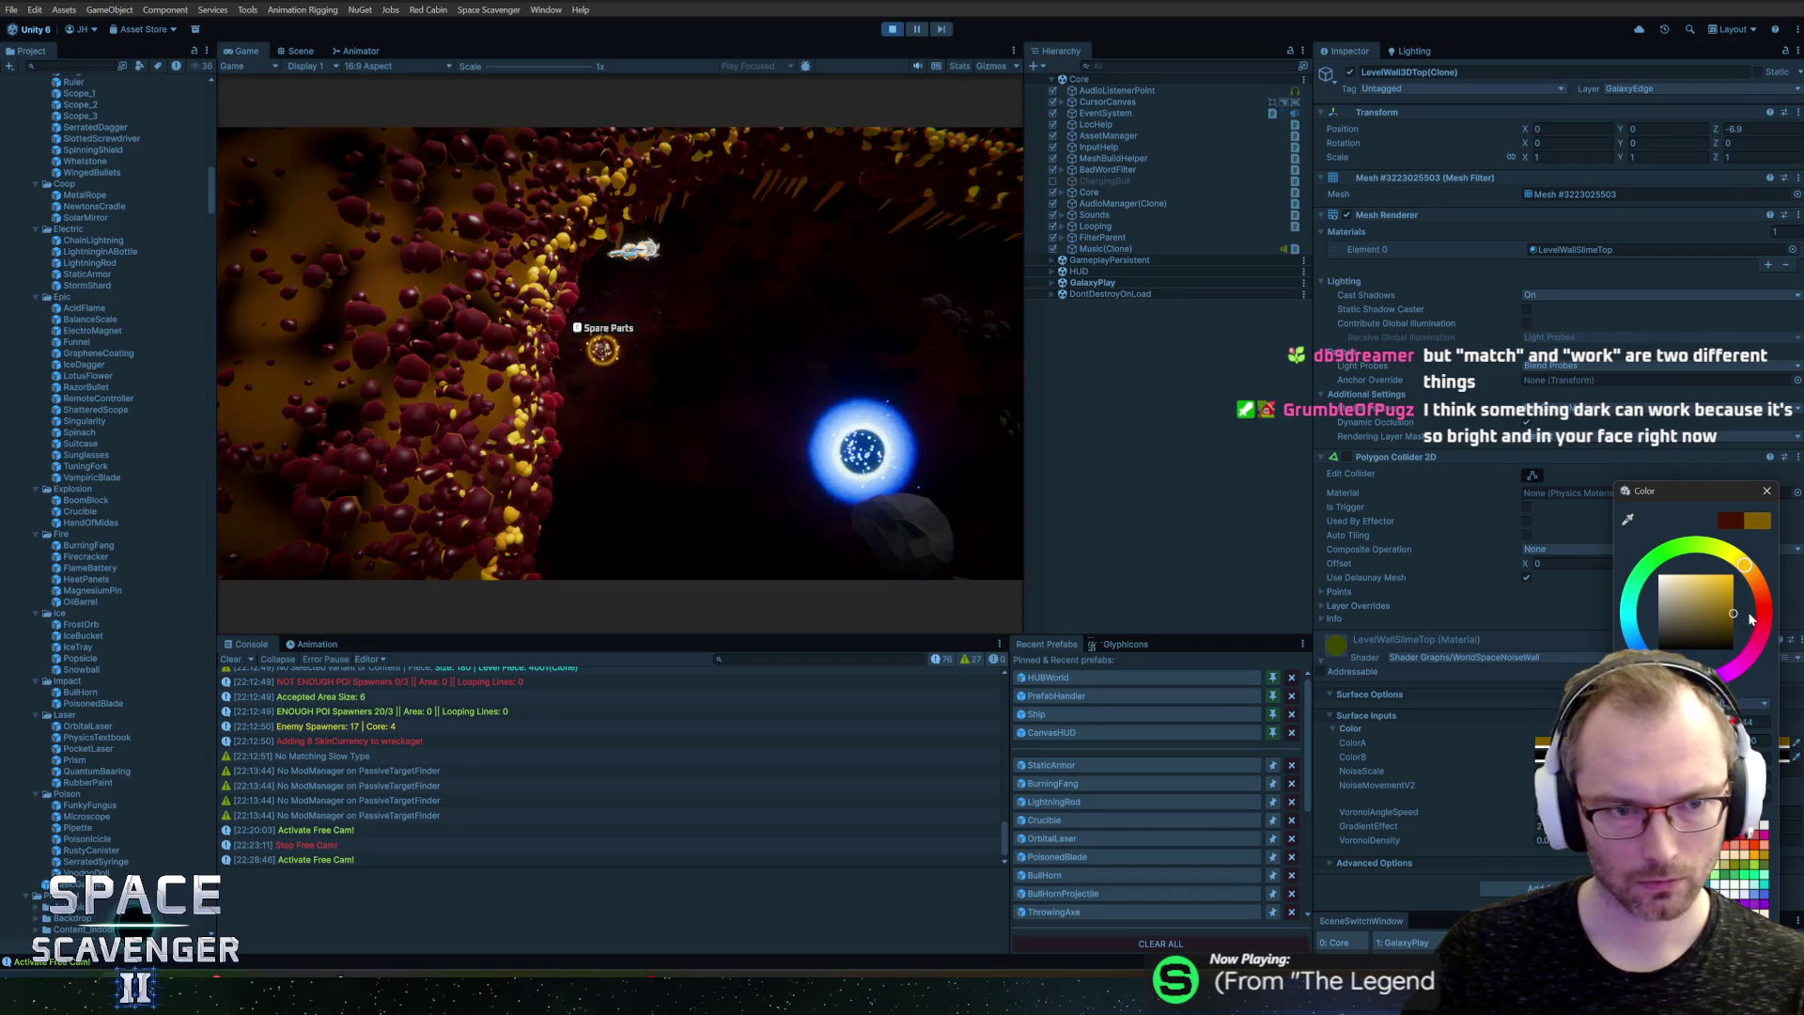
{"action": "left_click", "coordinate": [1766, 491]}
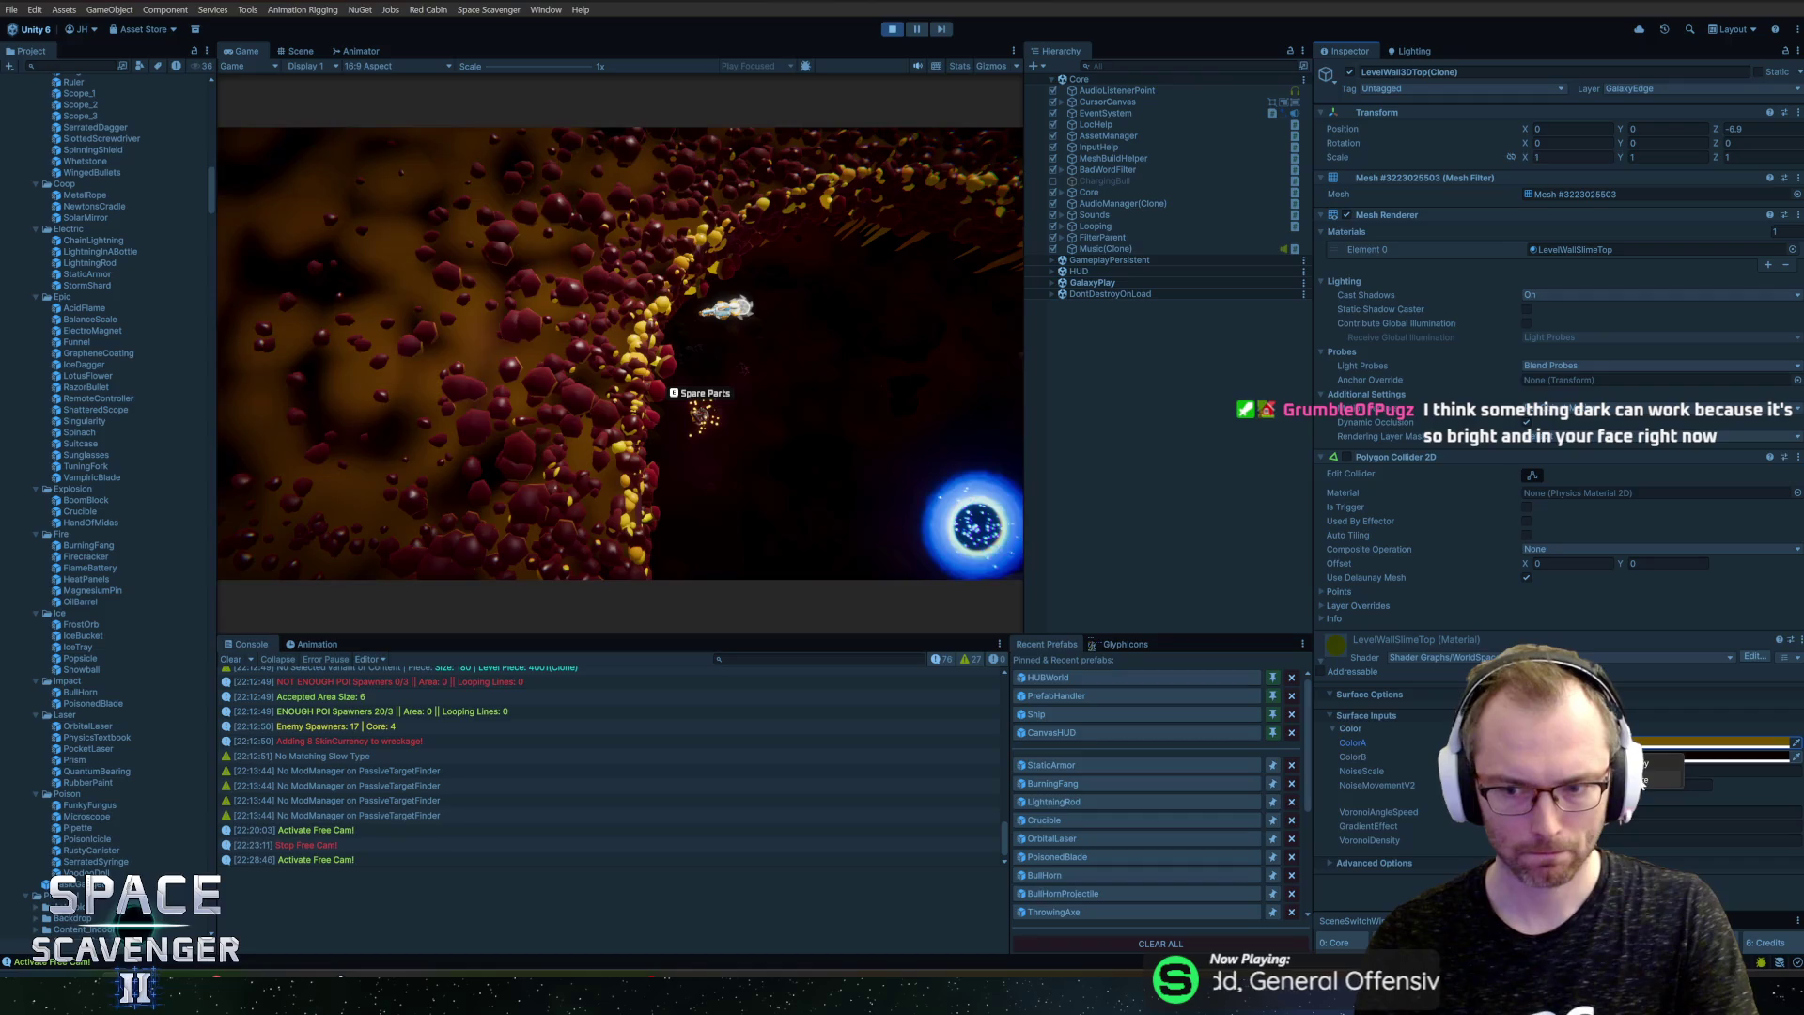
Step: Lower ColorA's brightness twice to a darker brown-gold and maximize the Game view
{"action": "left_click", "coordinate": [1691, 742]}
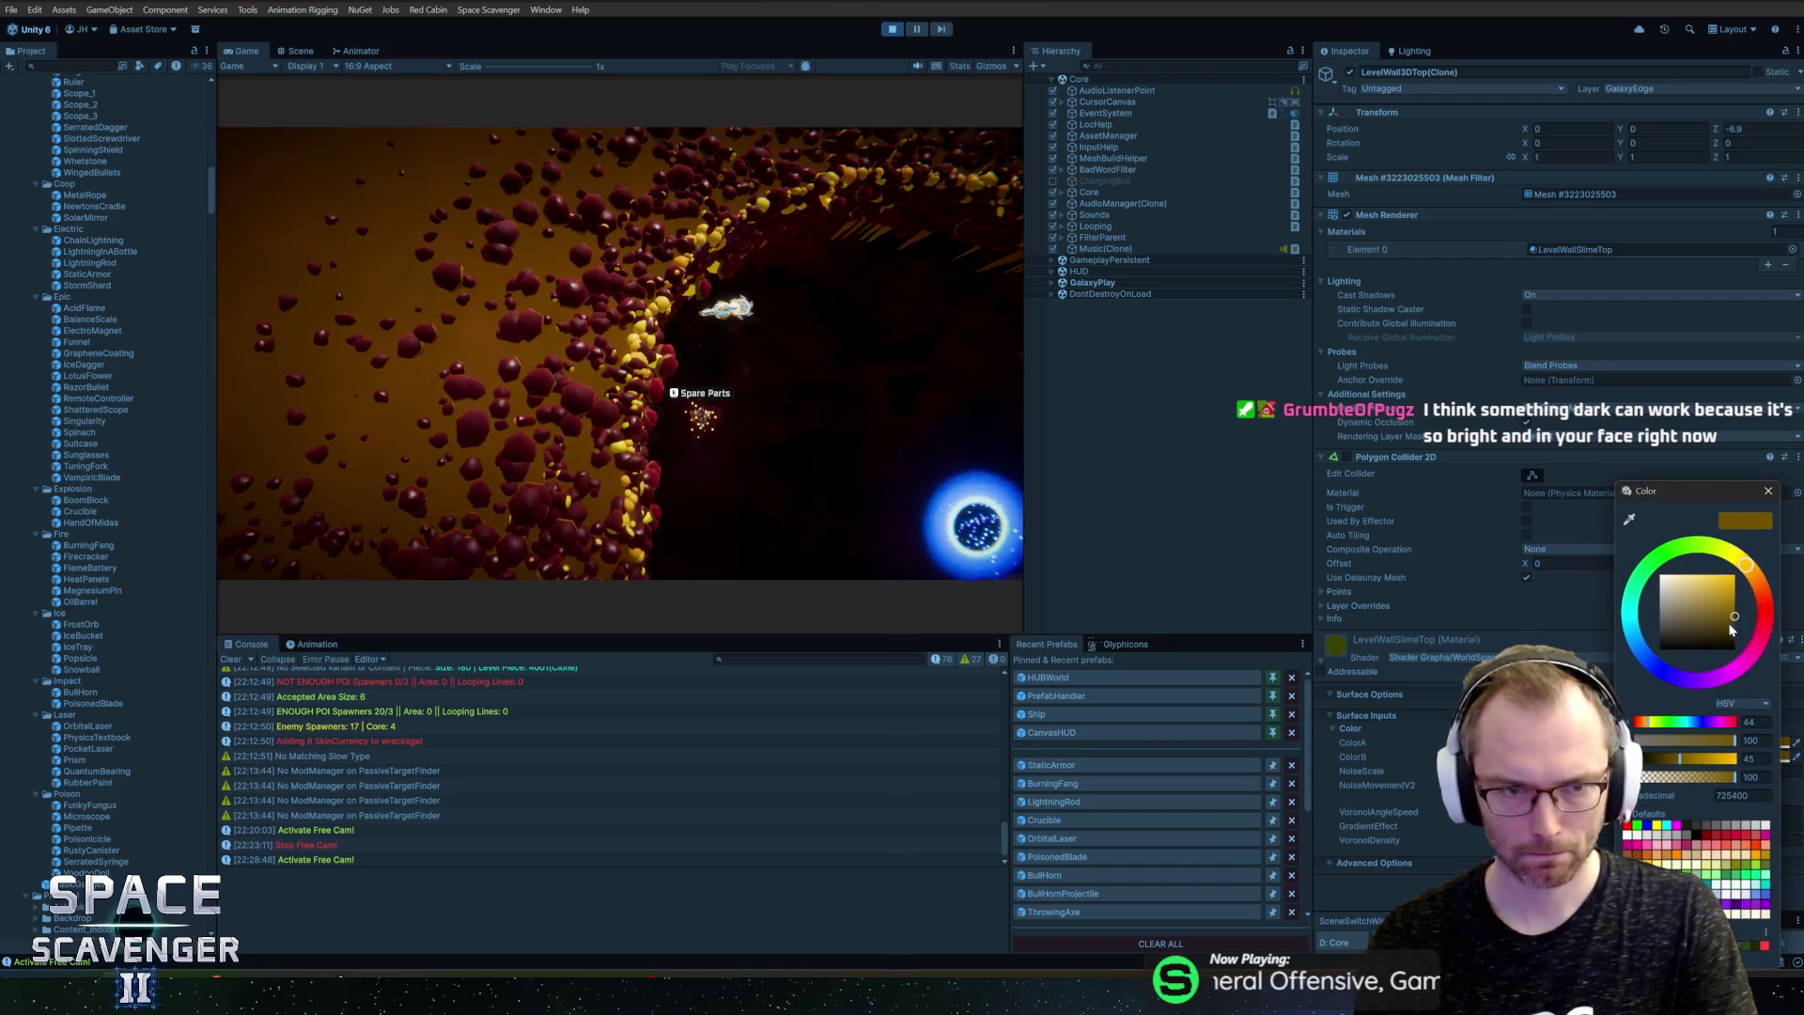
{"action": "left_click_drag", "start_coordinate": [1733, 628], "coordinate": [1748, 646]}
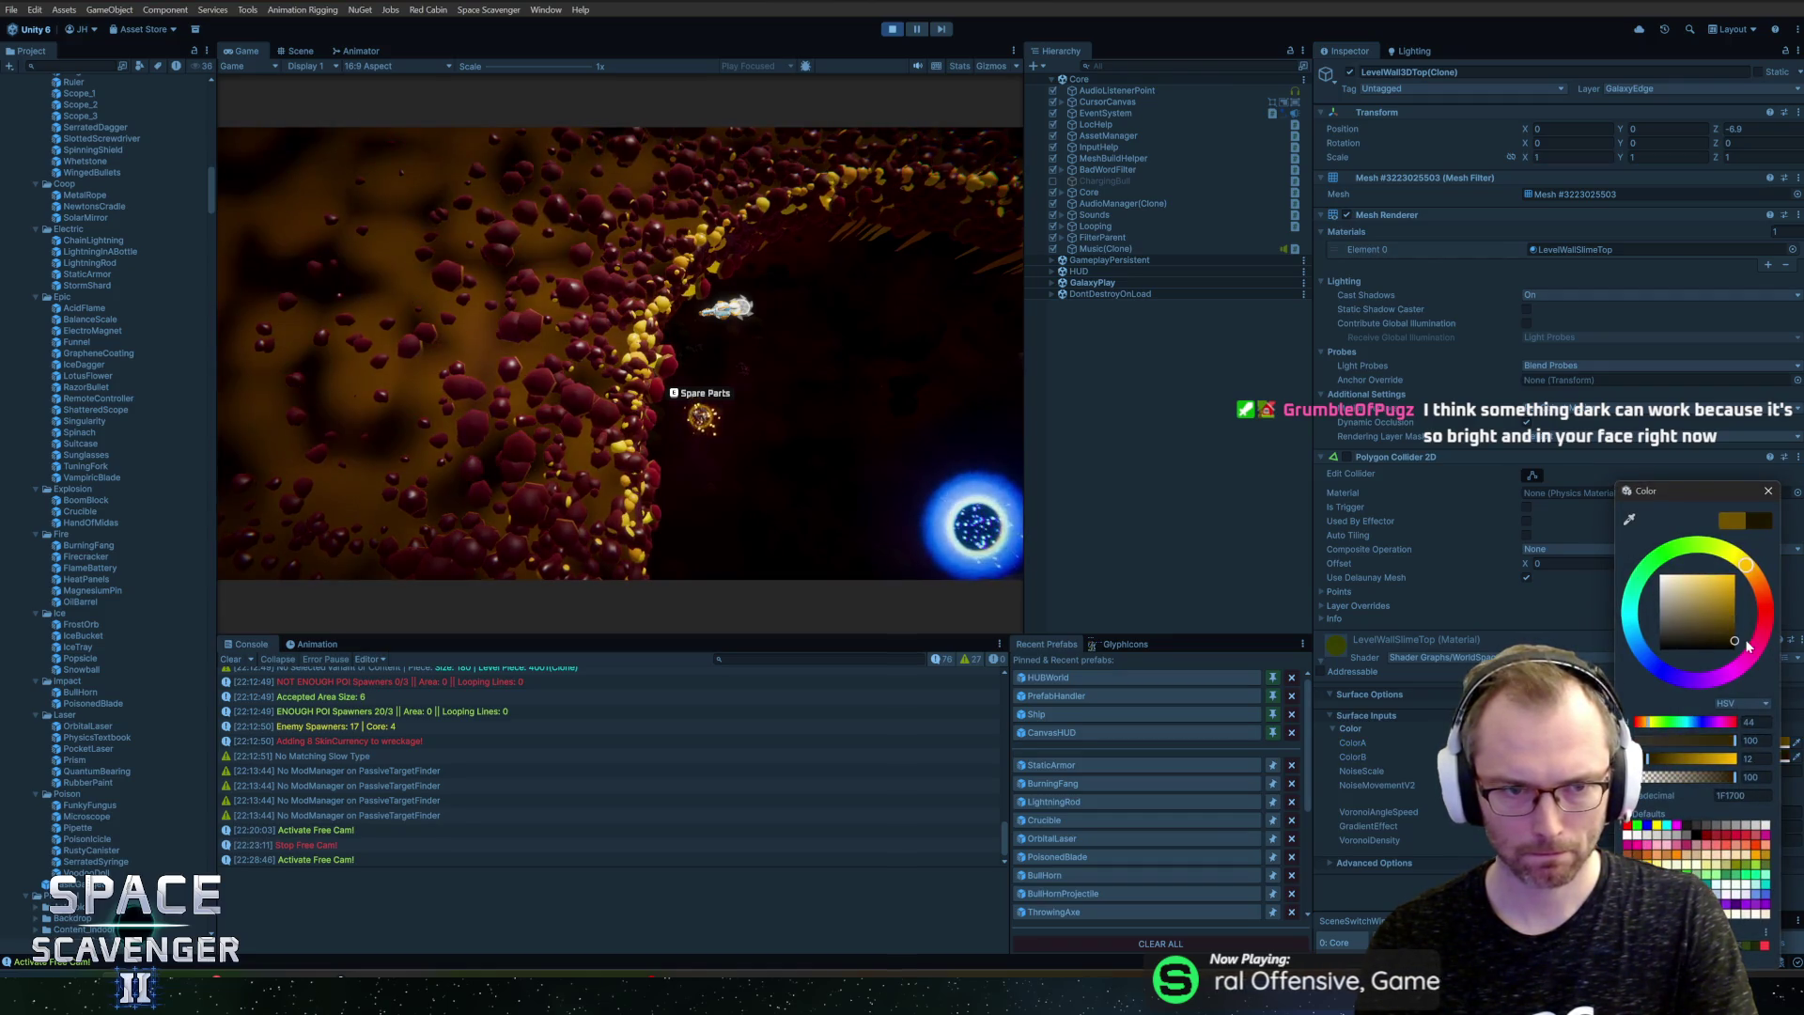
{"action": "left_click", "coordinate": [1769, 493]}
{"action": "left_click", "coordinate": [1700, 742]}
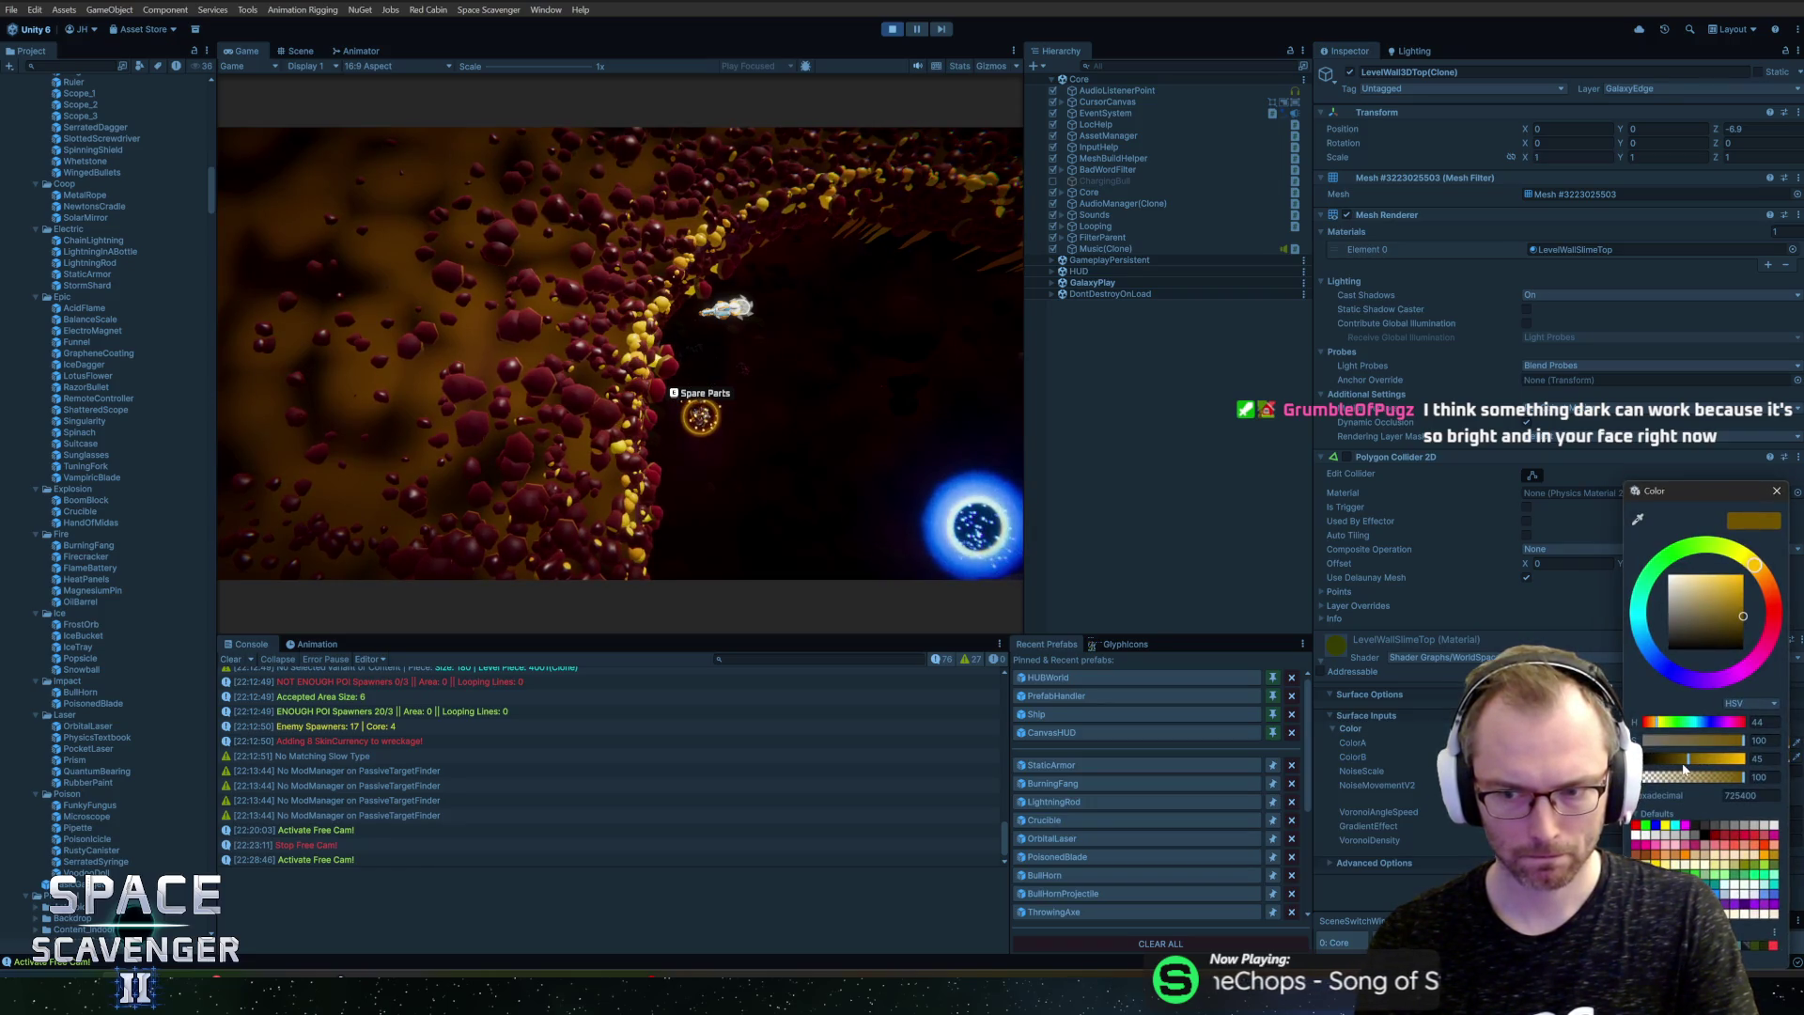
{"action": "left_click_drag", "start_coordinate": [1684, 767], "coordinate": [1676, 763]}
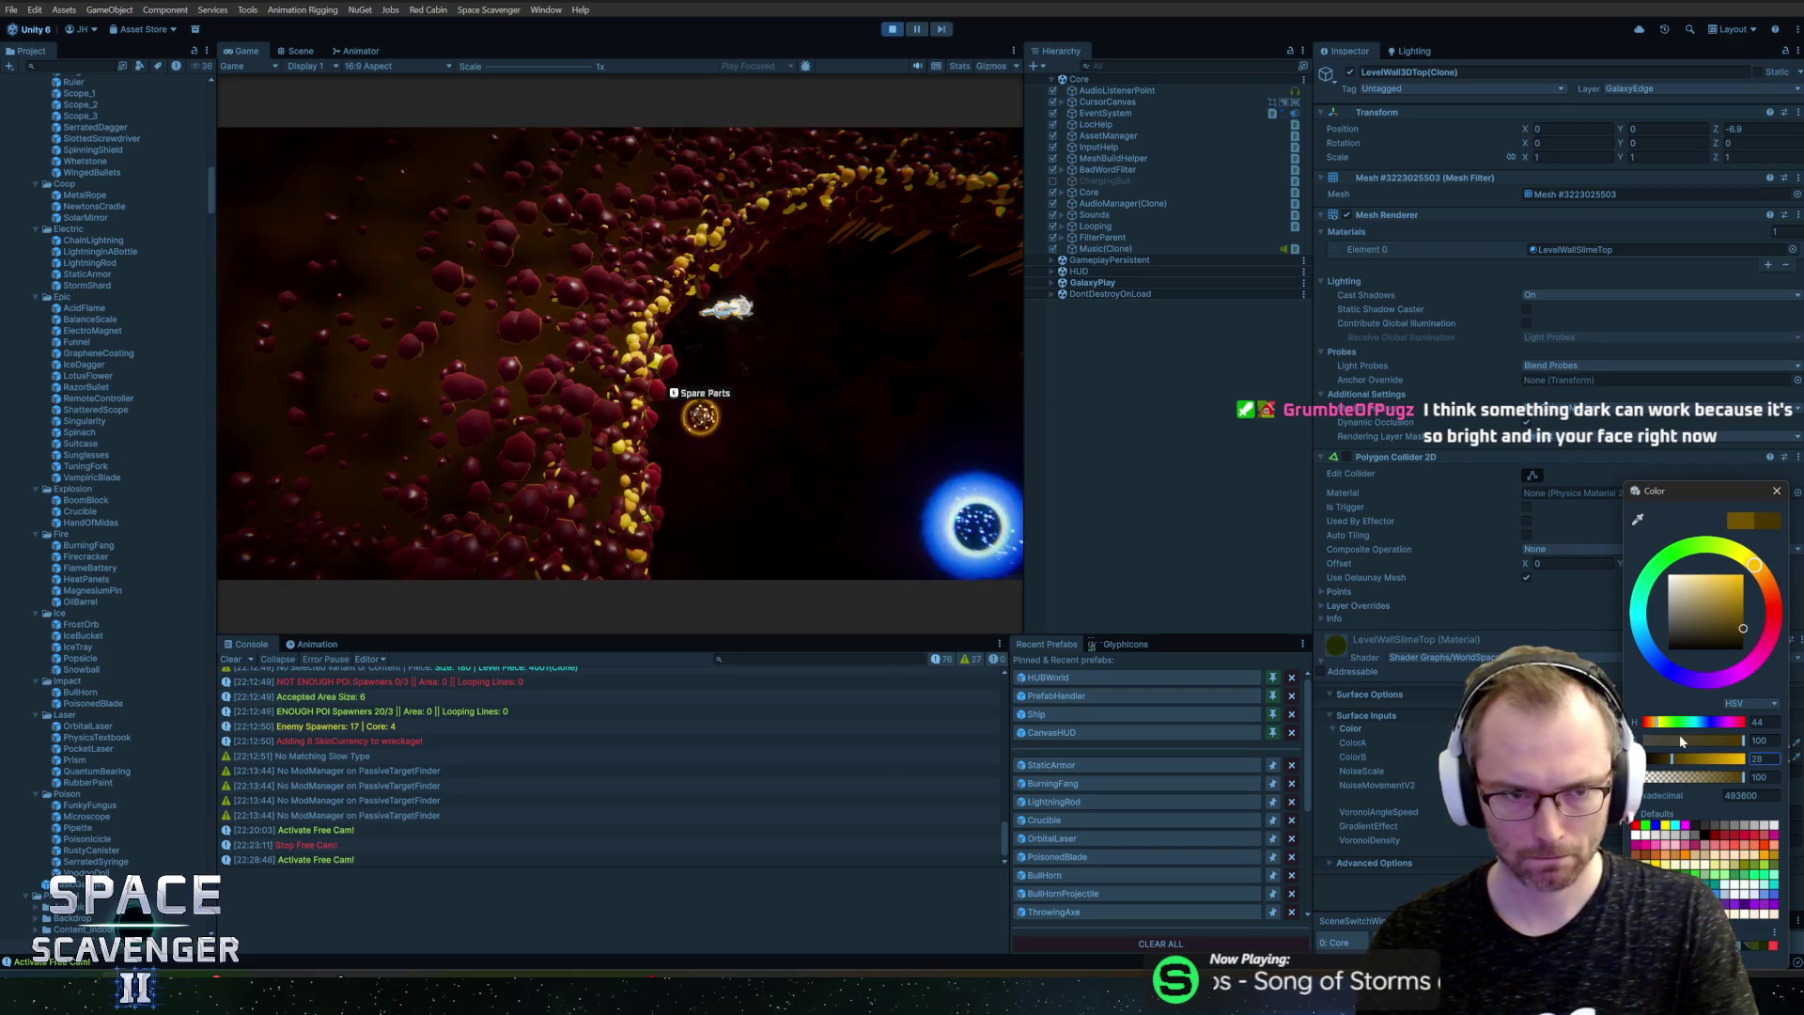
{"action": "left_click", "coordinate": [1776, 491]}
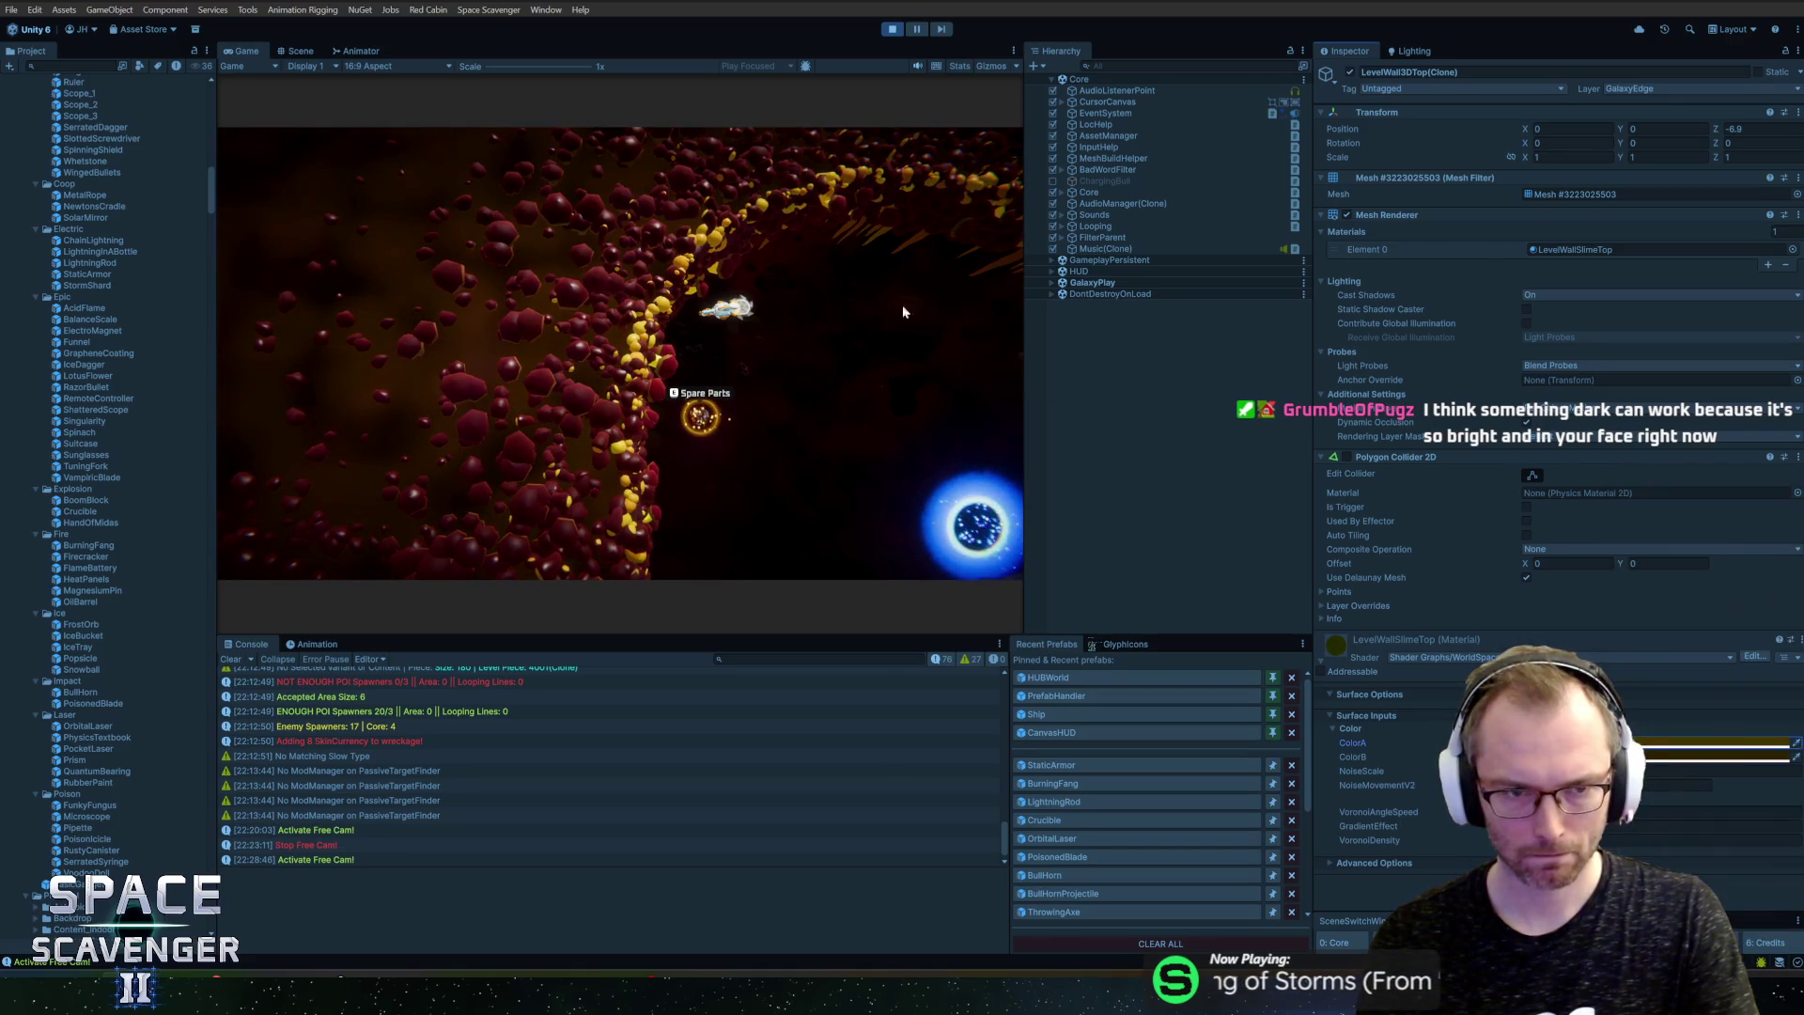
{"action": "double_click", "coordinate": [235, 51]}
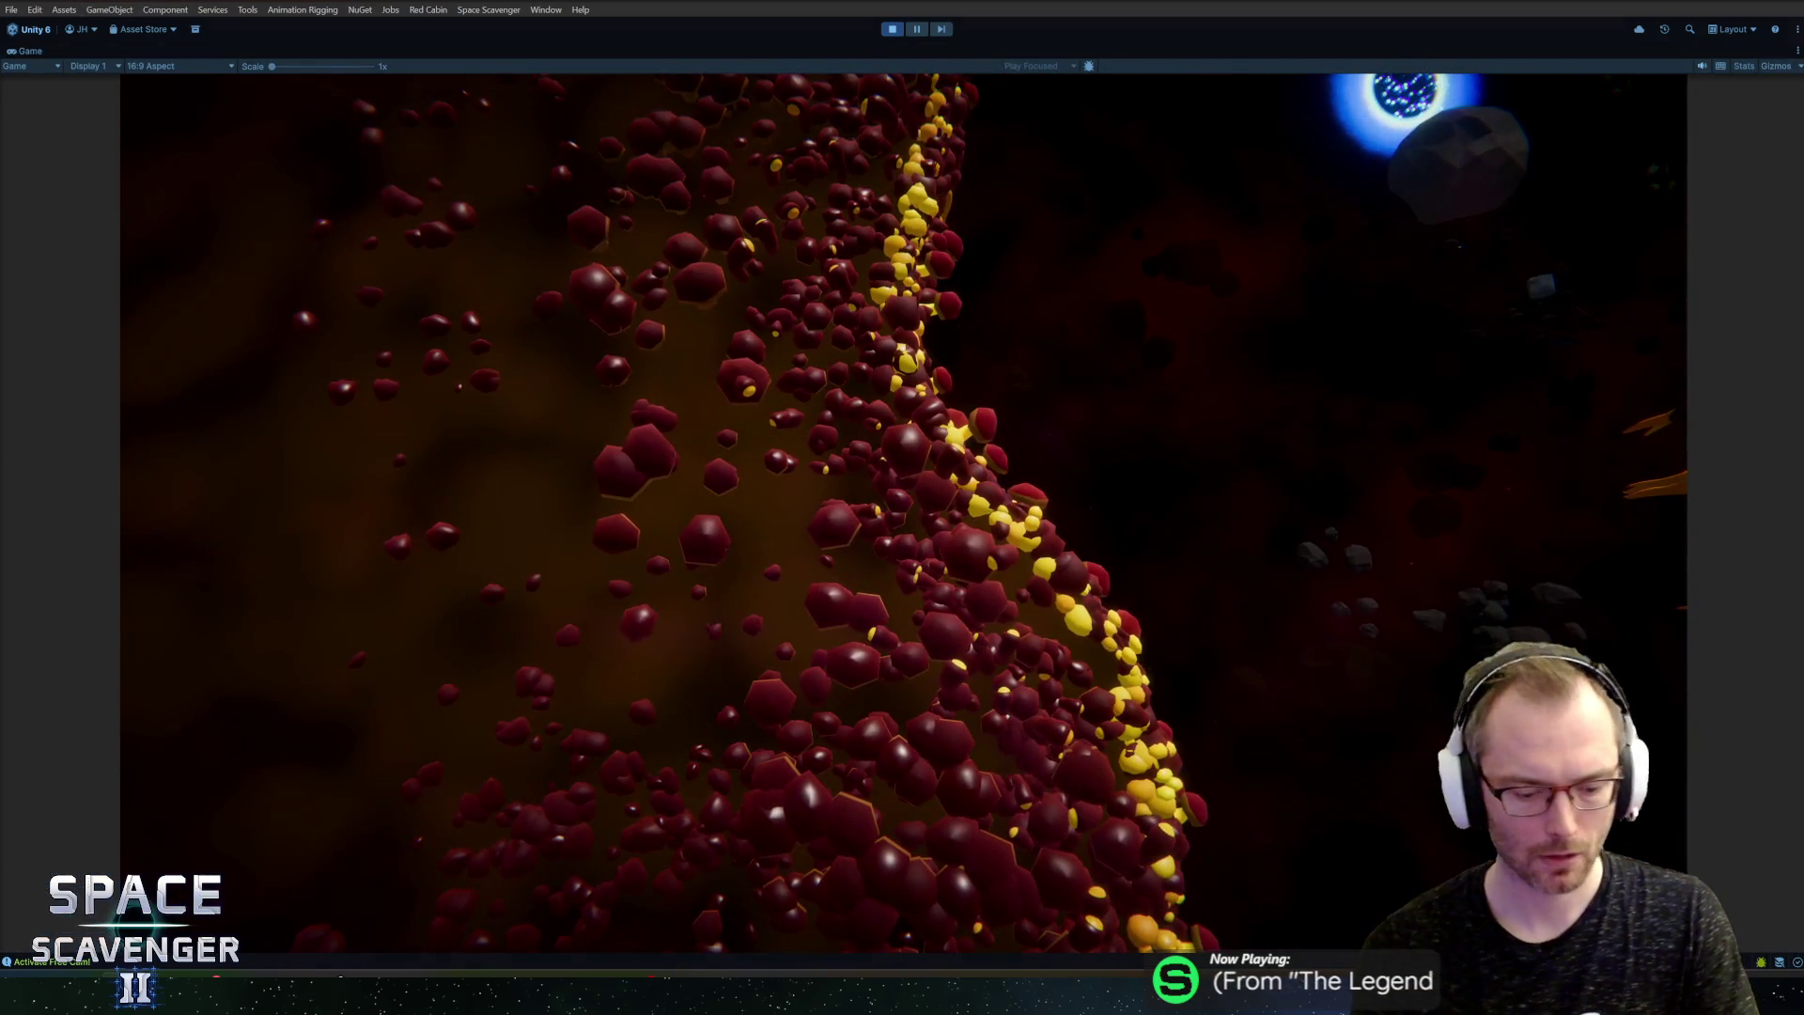
Step: Stop Play mode, discard LevelWallSlimeTop.mat changes in GitHub Desktop, and restart Play mode
{"action": "key", "text": "ctrl+p"}
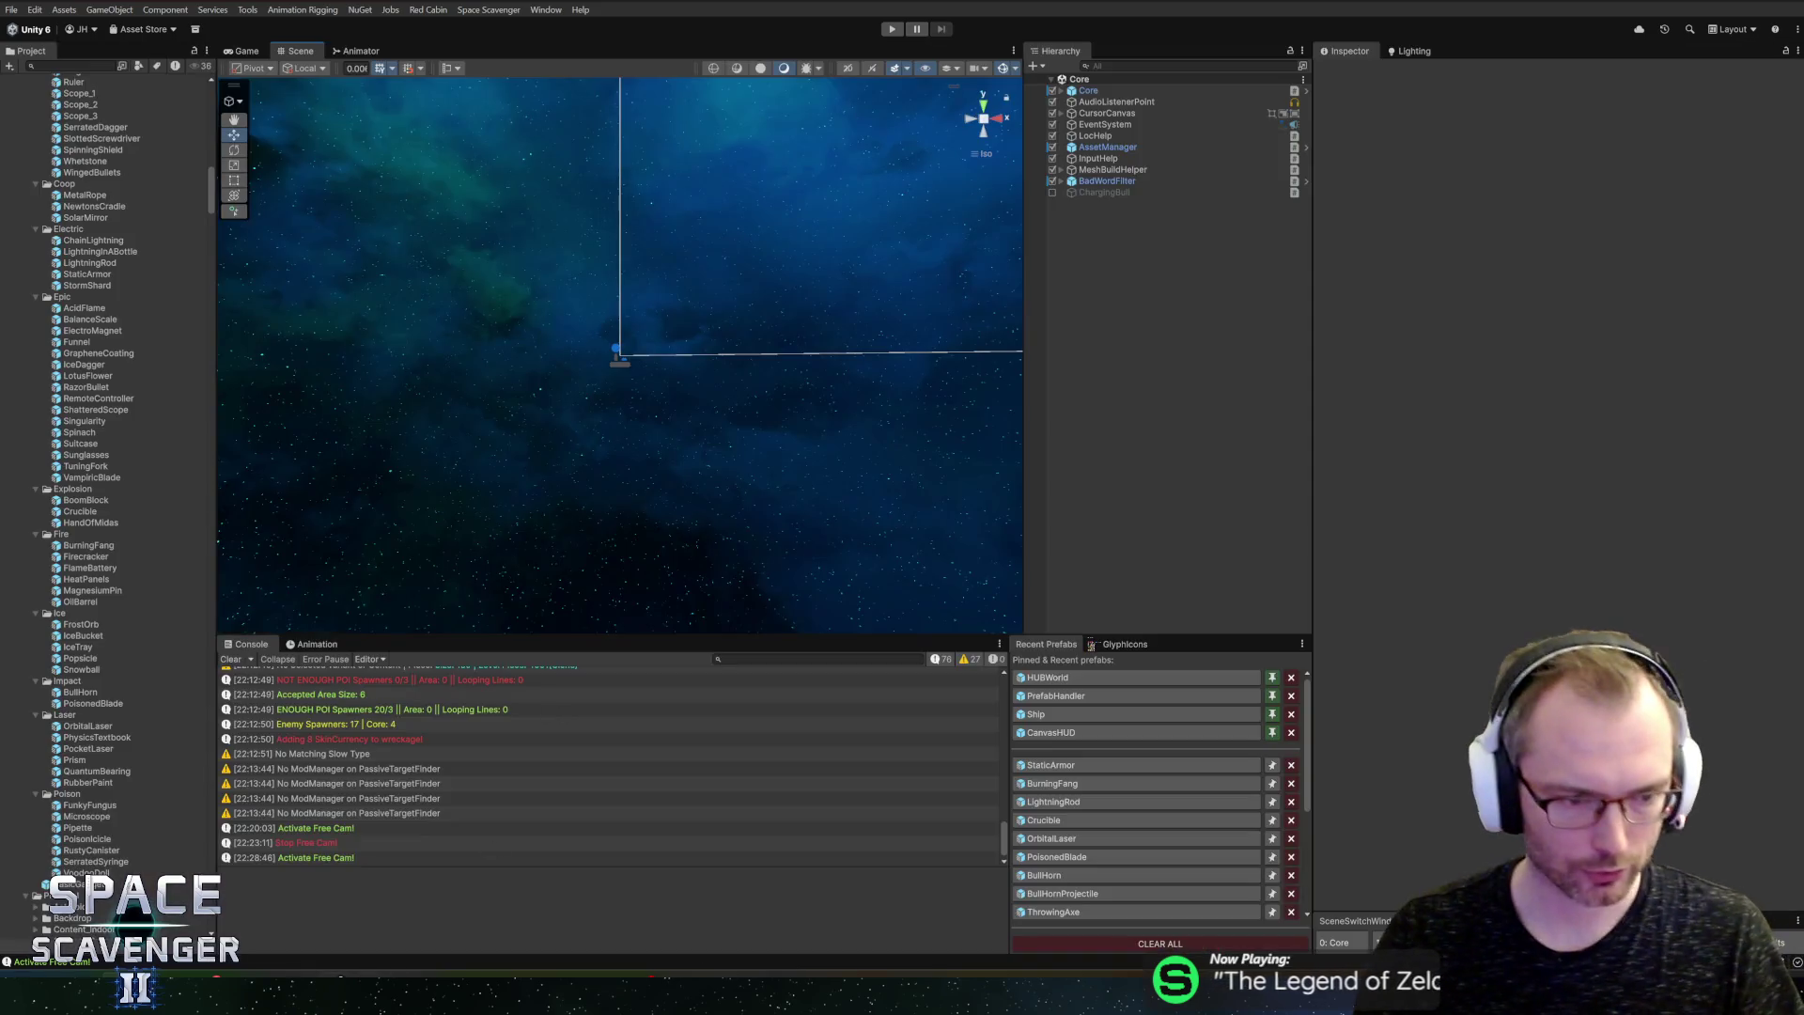
{"action": "key", "text": "alt+Tab"}
{"action": "key", "text": "alt+Tab"}
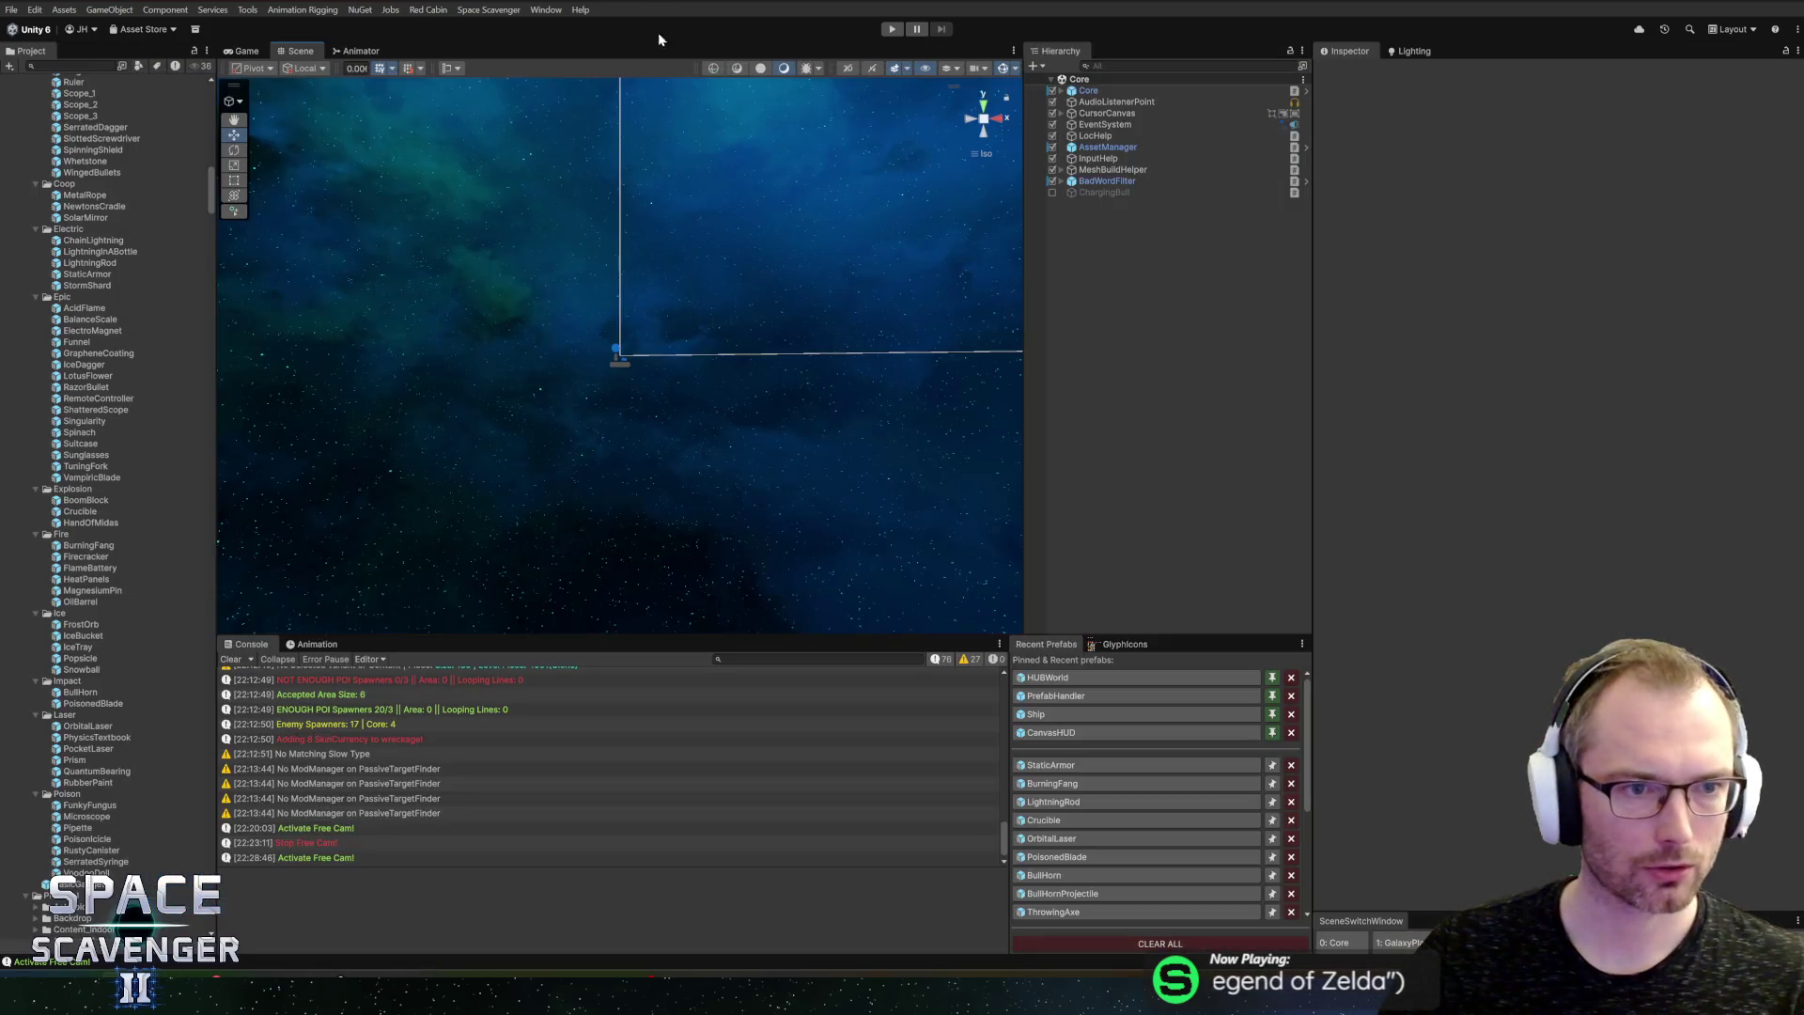
{"action": "key", "text": "alt+Tab"}
{"action": "left_click", "coordinate": [310, 239]}
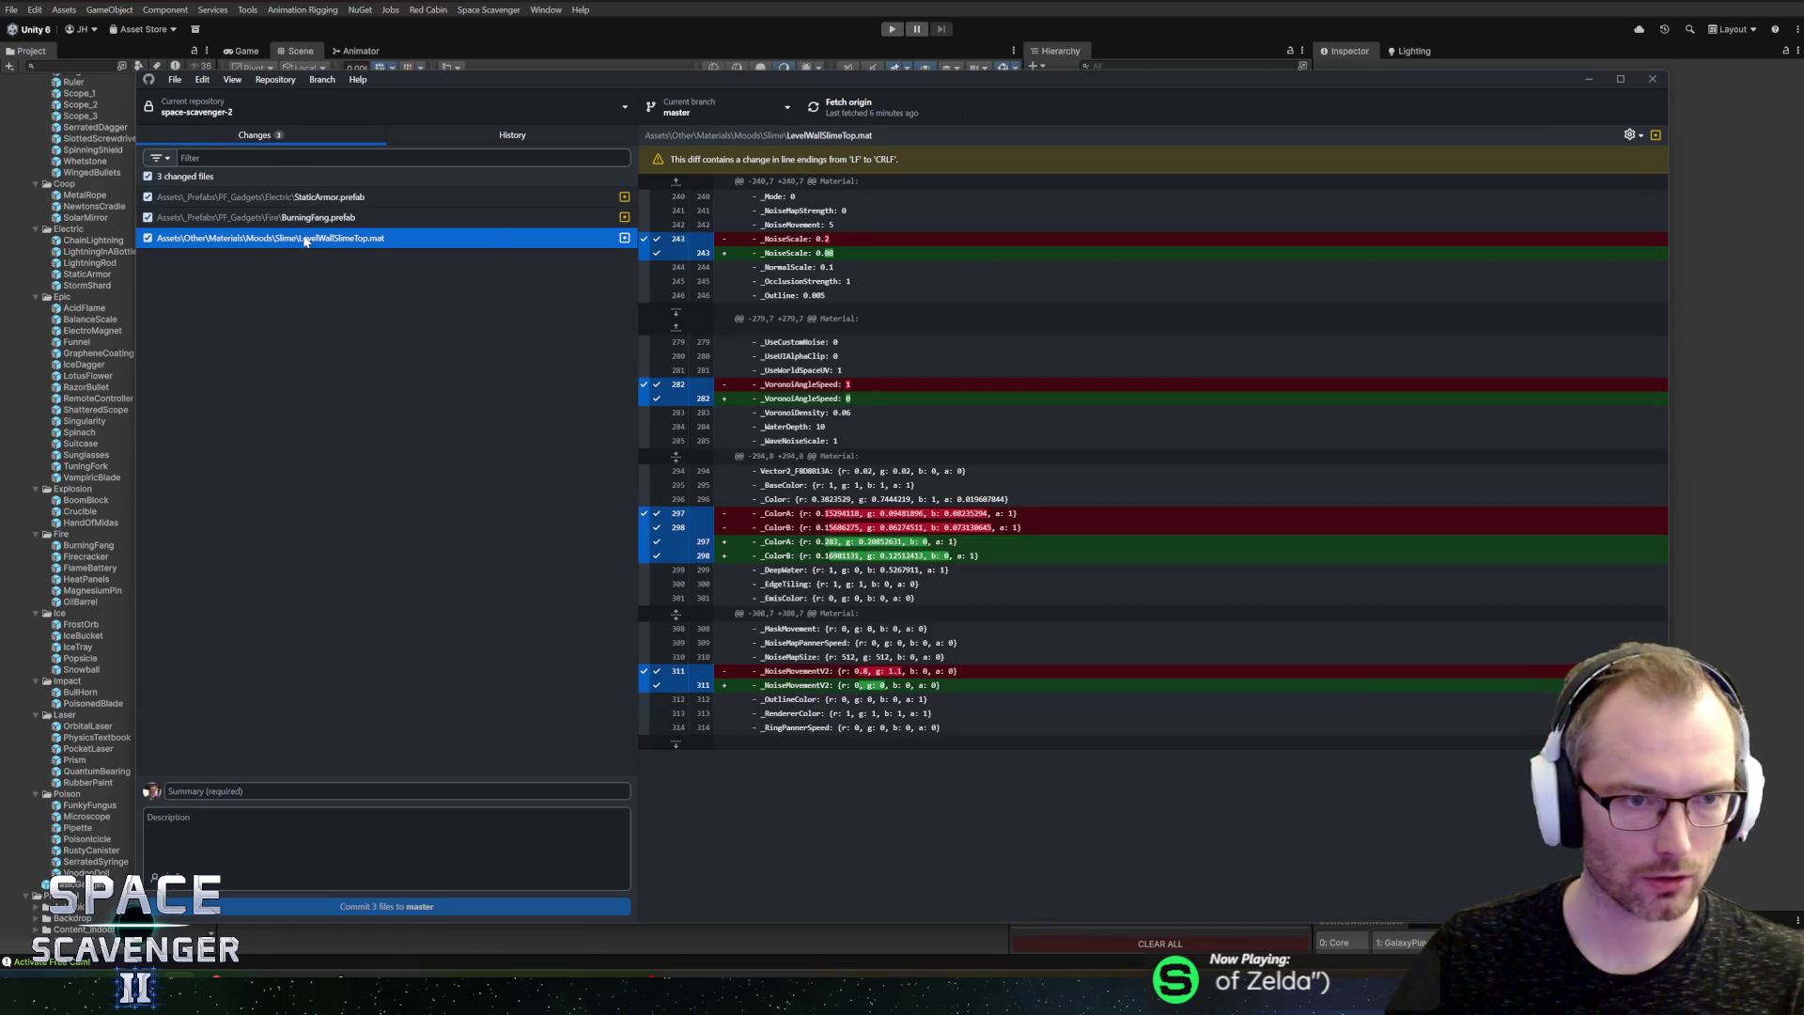
{"action": "right_click", "coordinate": [304, 240]}
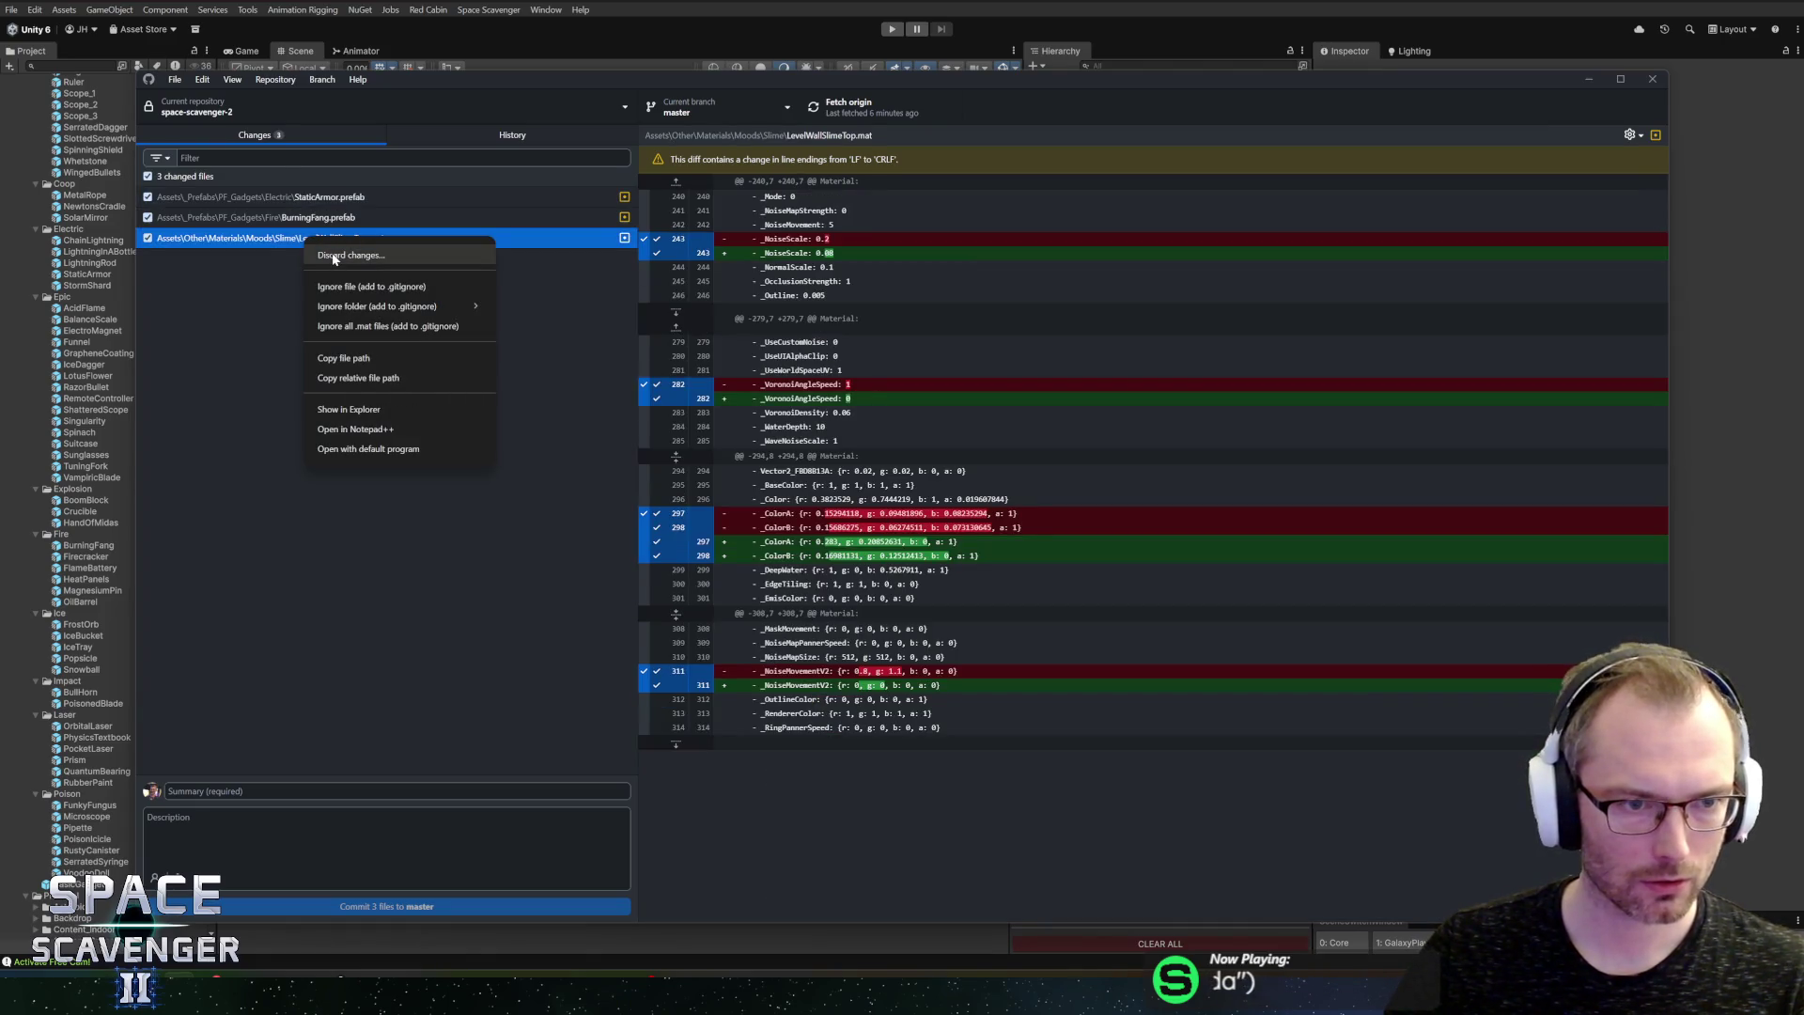
{"action": "left_click", "coordinate": [335, 256]}
{"action": "left_click", "coordinate": [910, 573]}
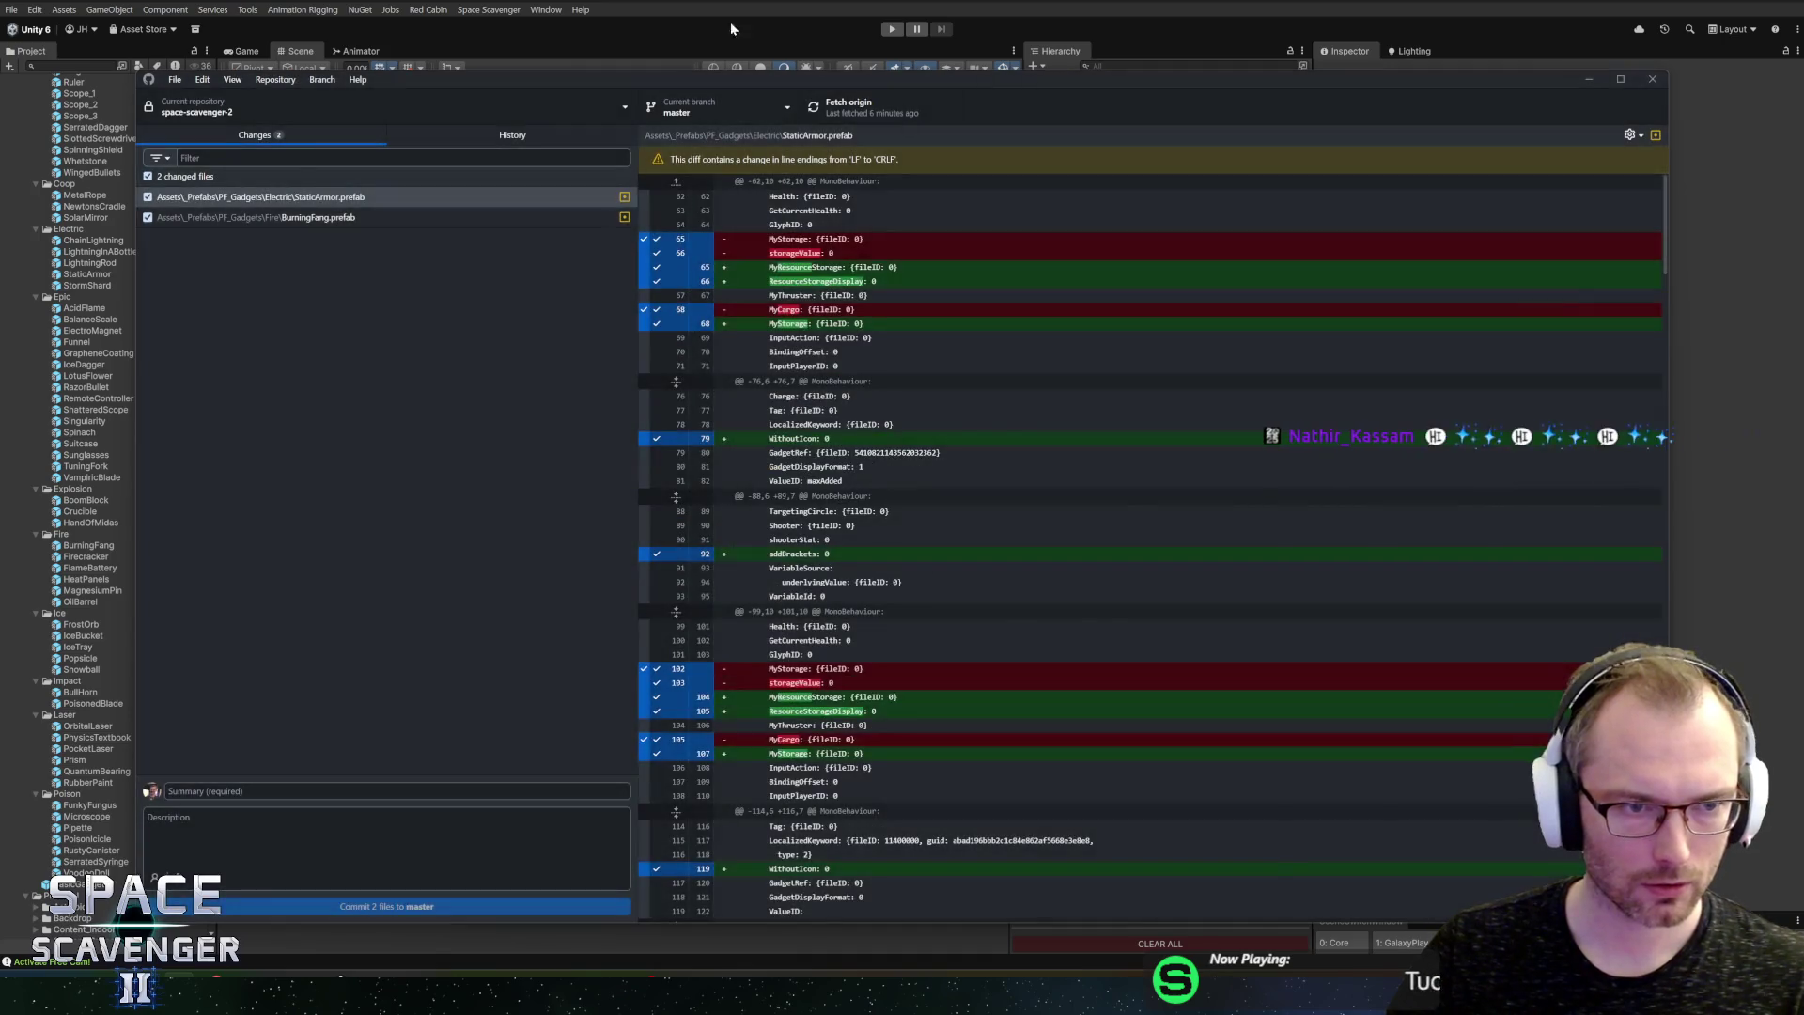
{"action": "left_click", "coordinate": [730, 20]}
{"action": "key", "text": "ctrl+p"}
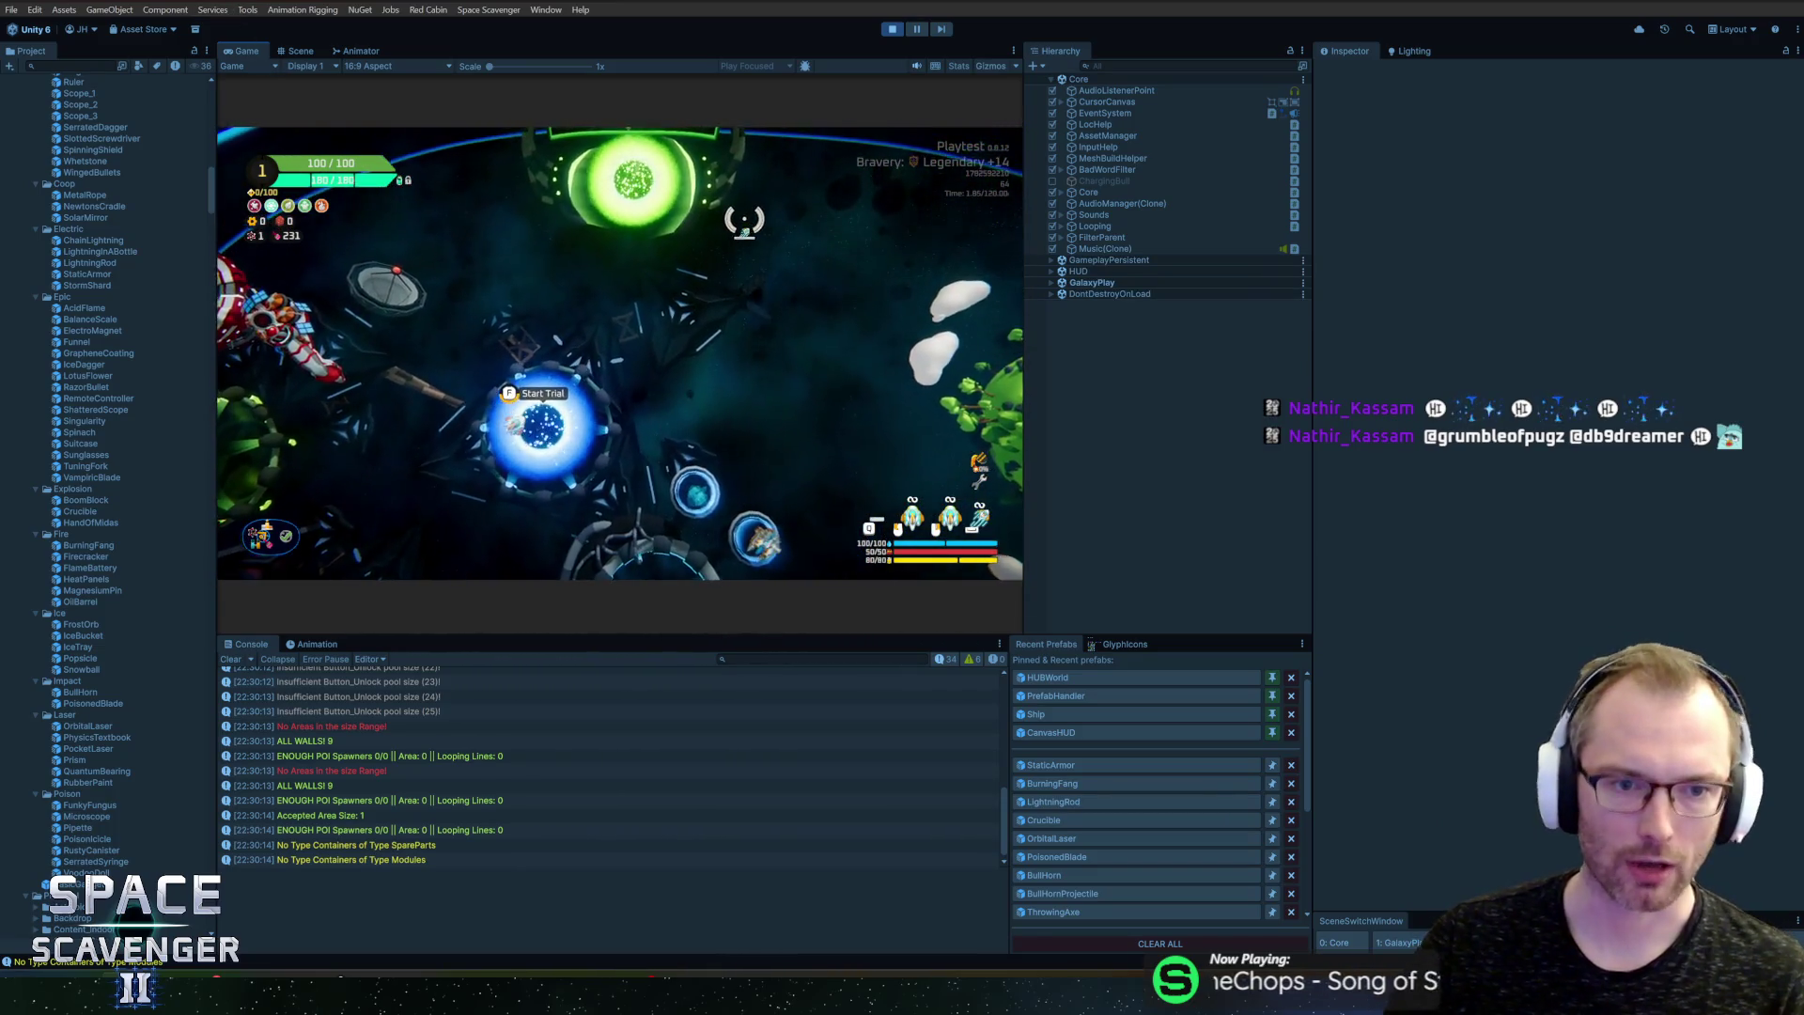
Step: Start a run in the Slime sector and maximize the Game view
{"action": "key", "text": "e"}
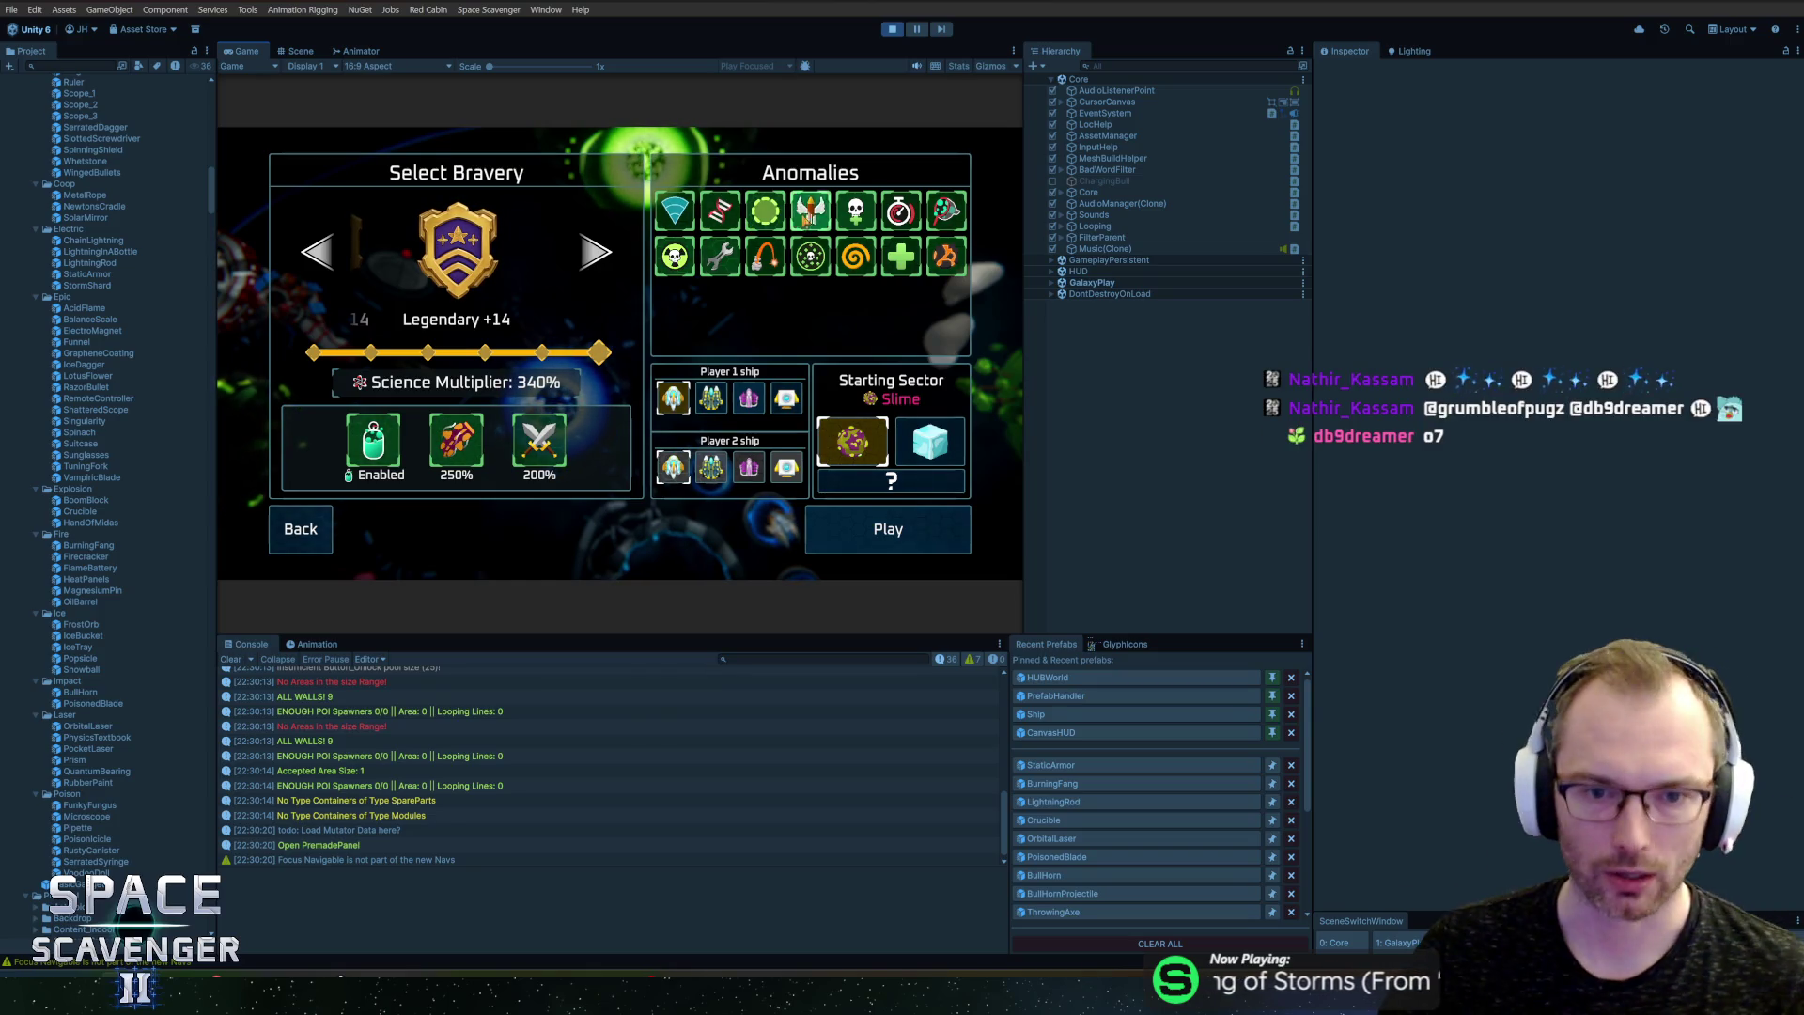
{"action": "left_click", "coordinate": [887, 529]}
{"action": "key", "text": "super"}
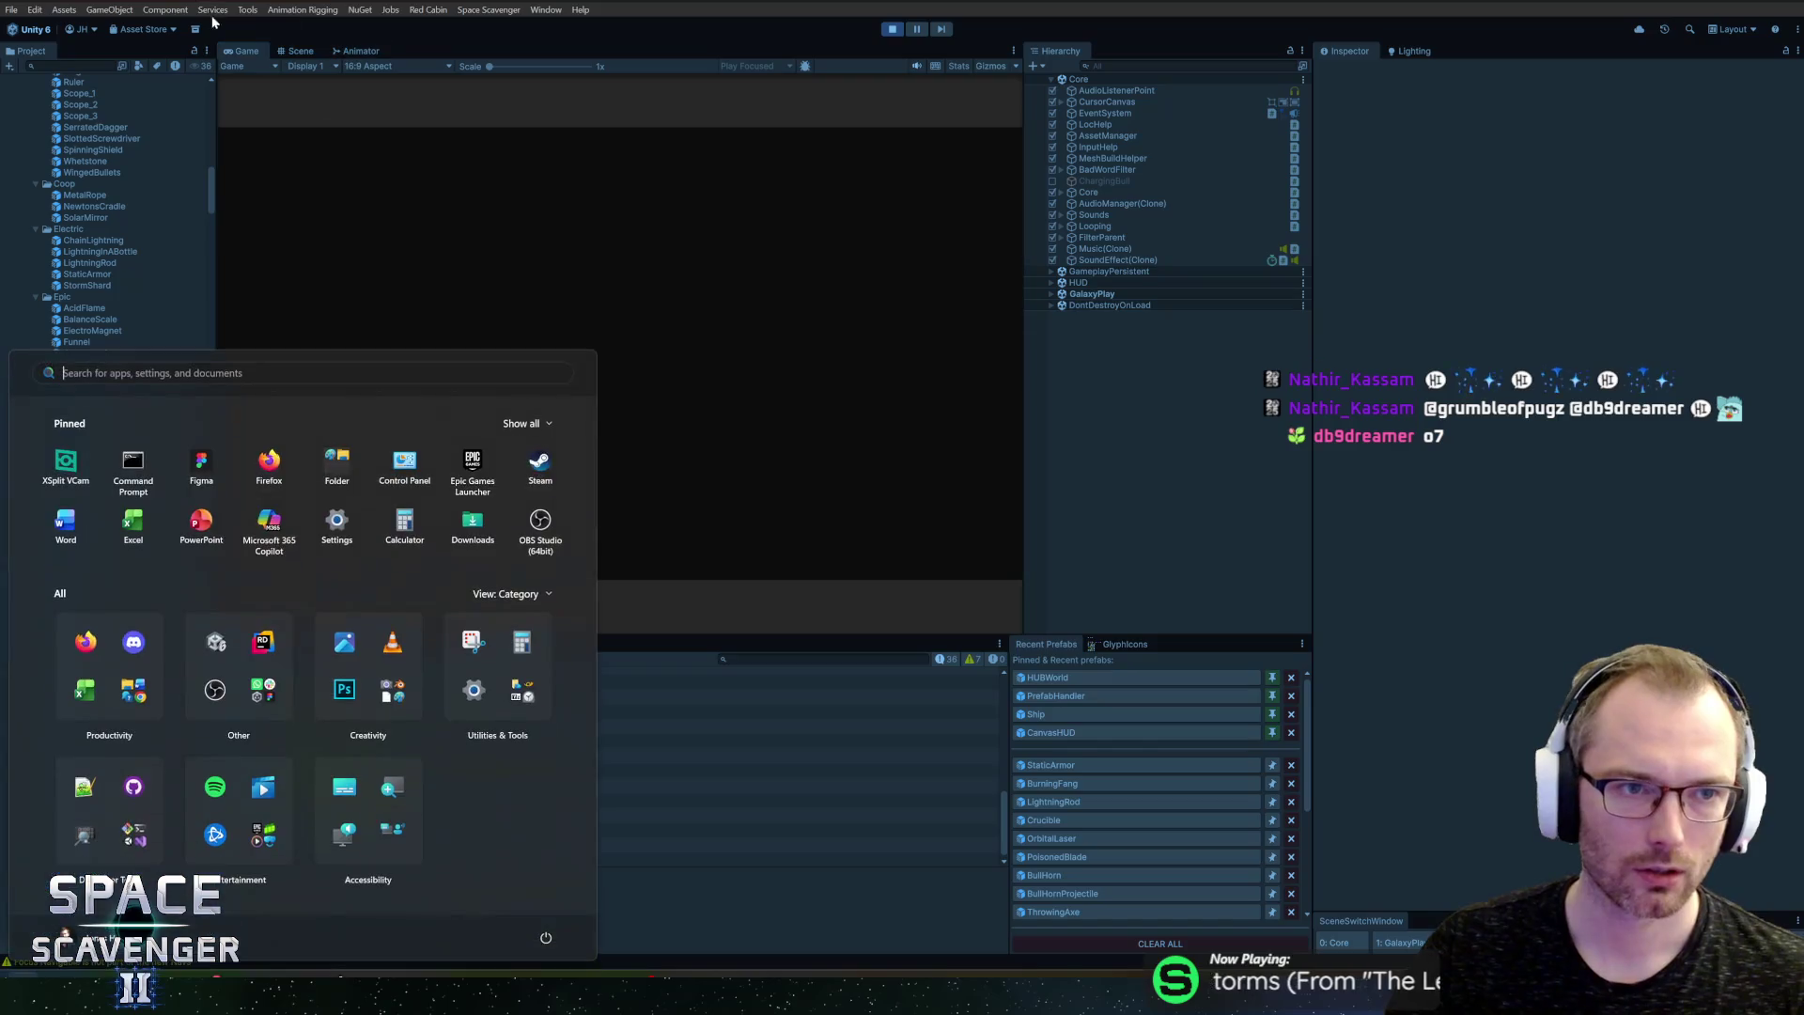
{"action": "left_click", "coordinate": [246, 56]}
{"action": "double_click", "coordinate": [246, 55]}
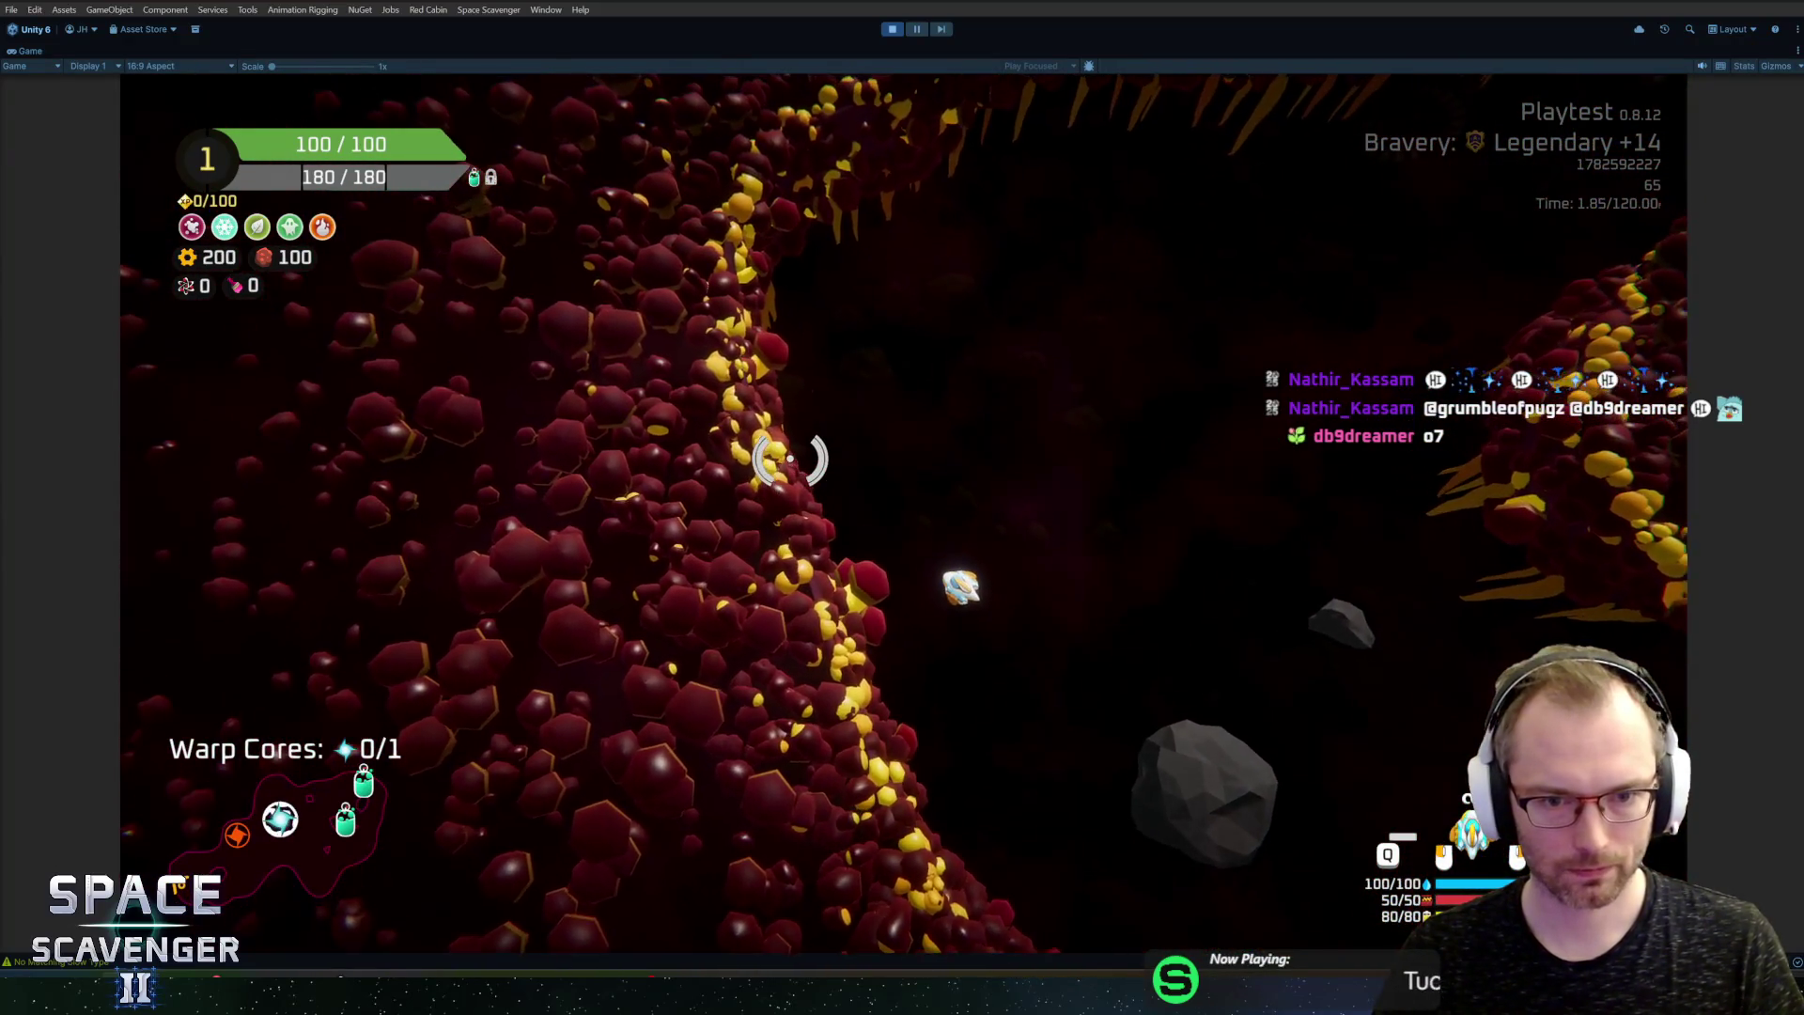
Step: Fly past the slime walls, collect the spare parts, and open the debug console
{"action": "key", "text": "Escape"}
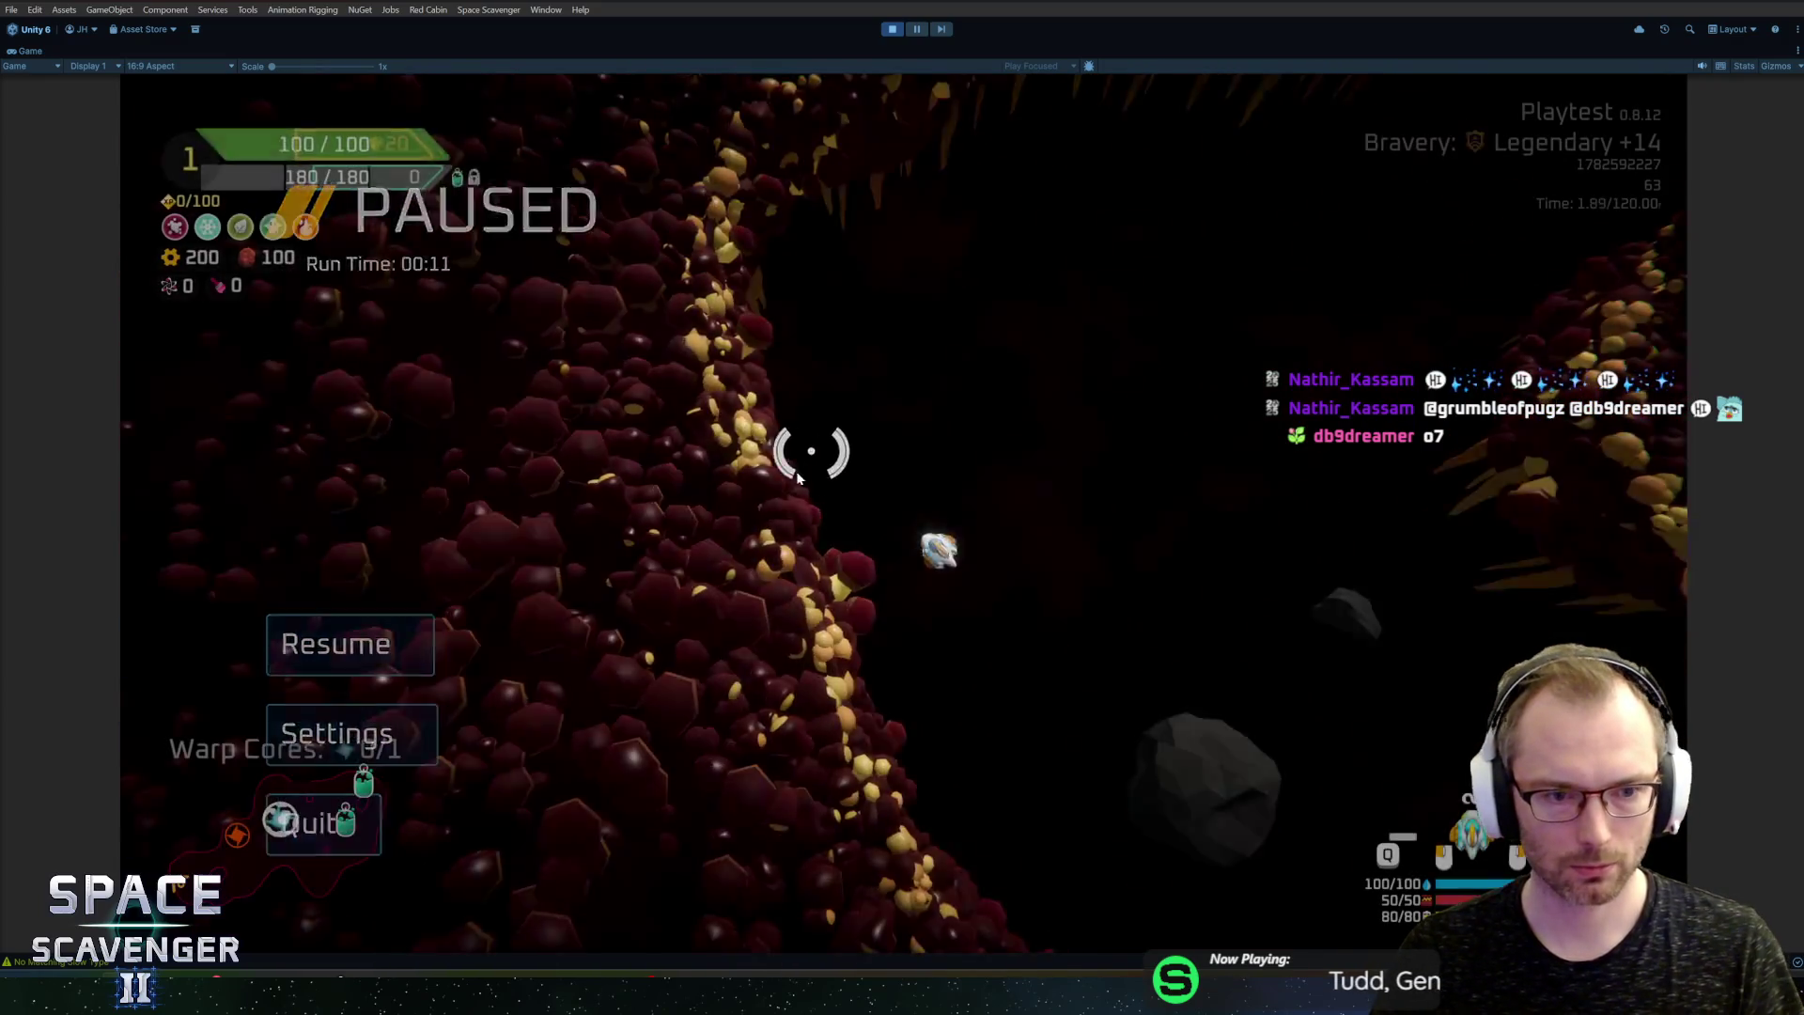
{"action": "key", "text": "Escape"}
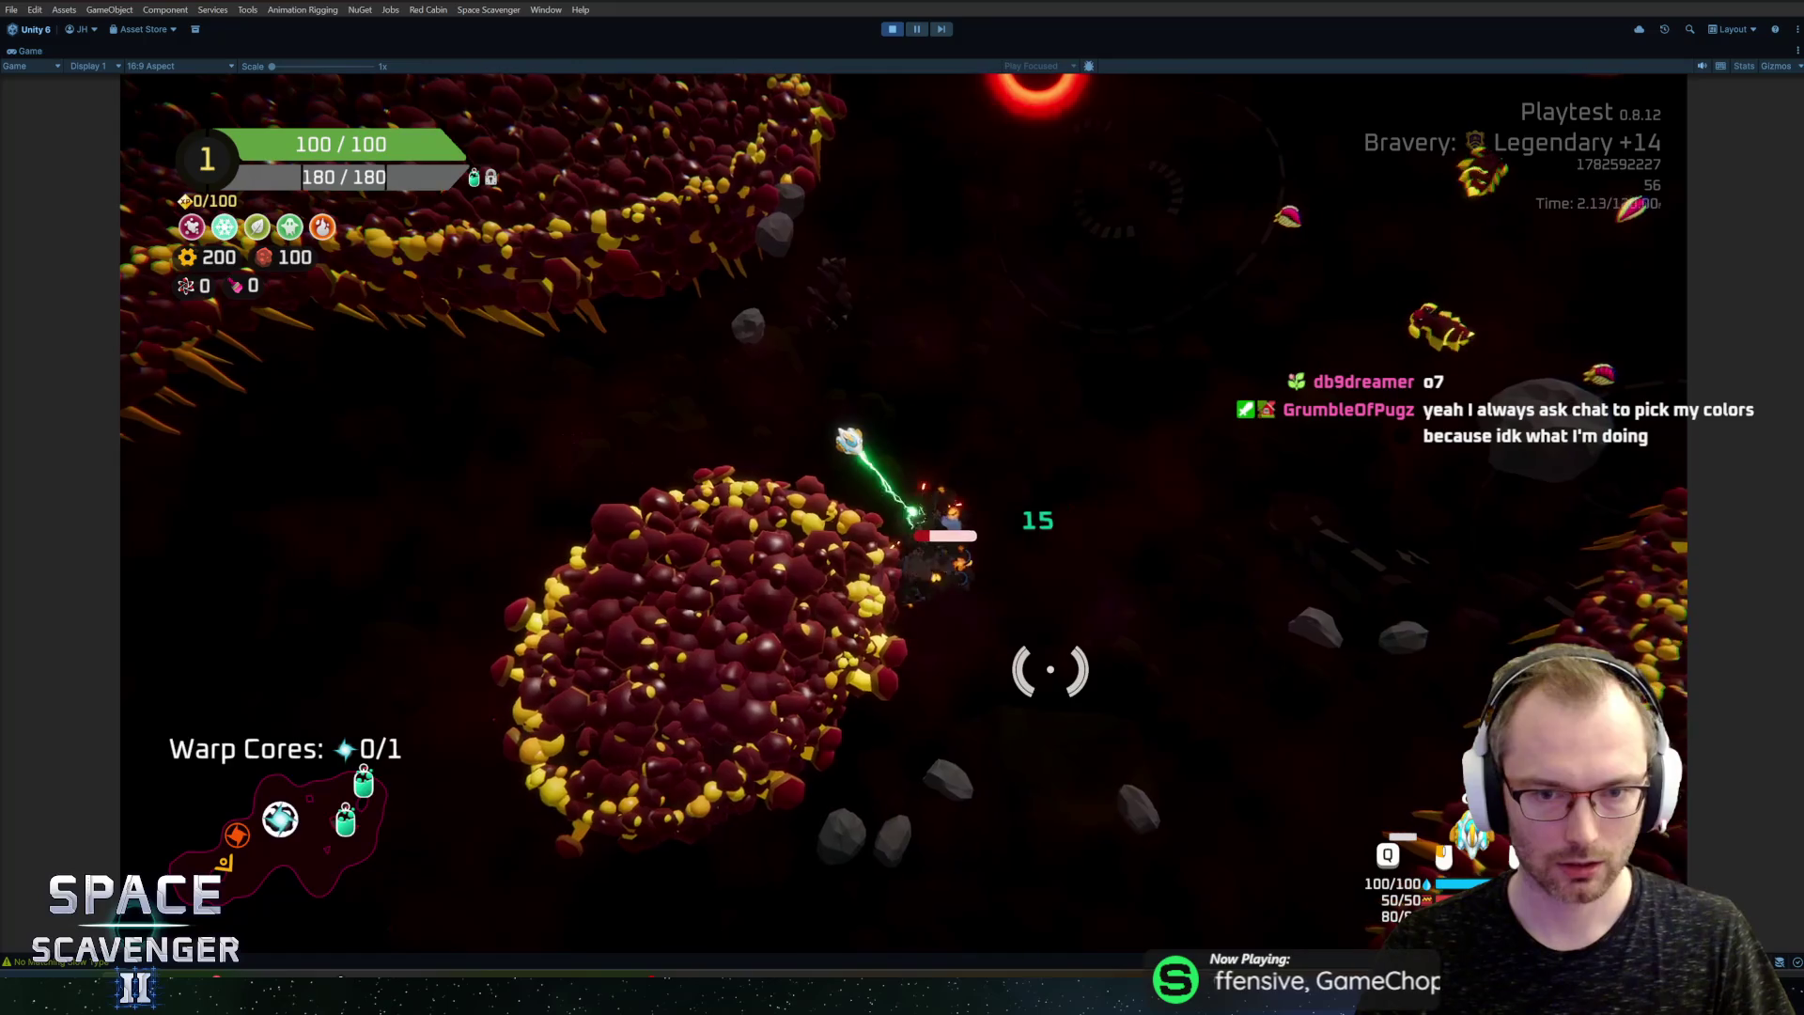
{"action": "key", "text": "e"}
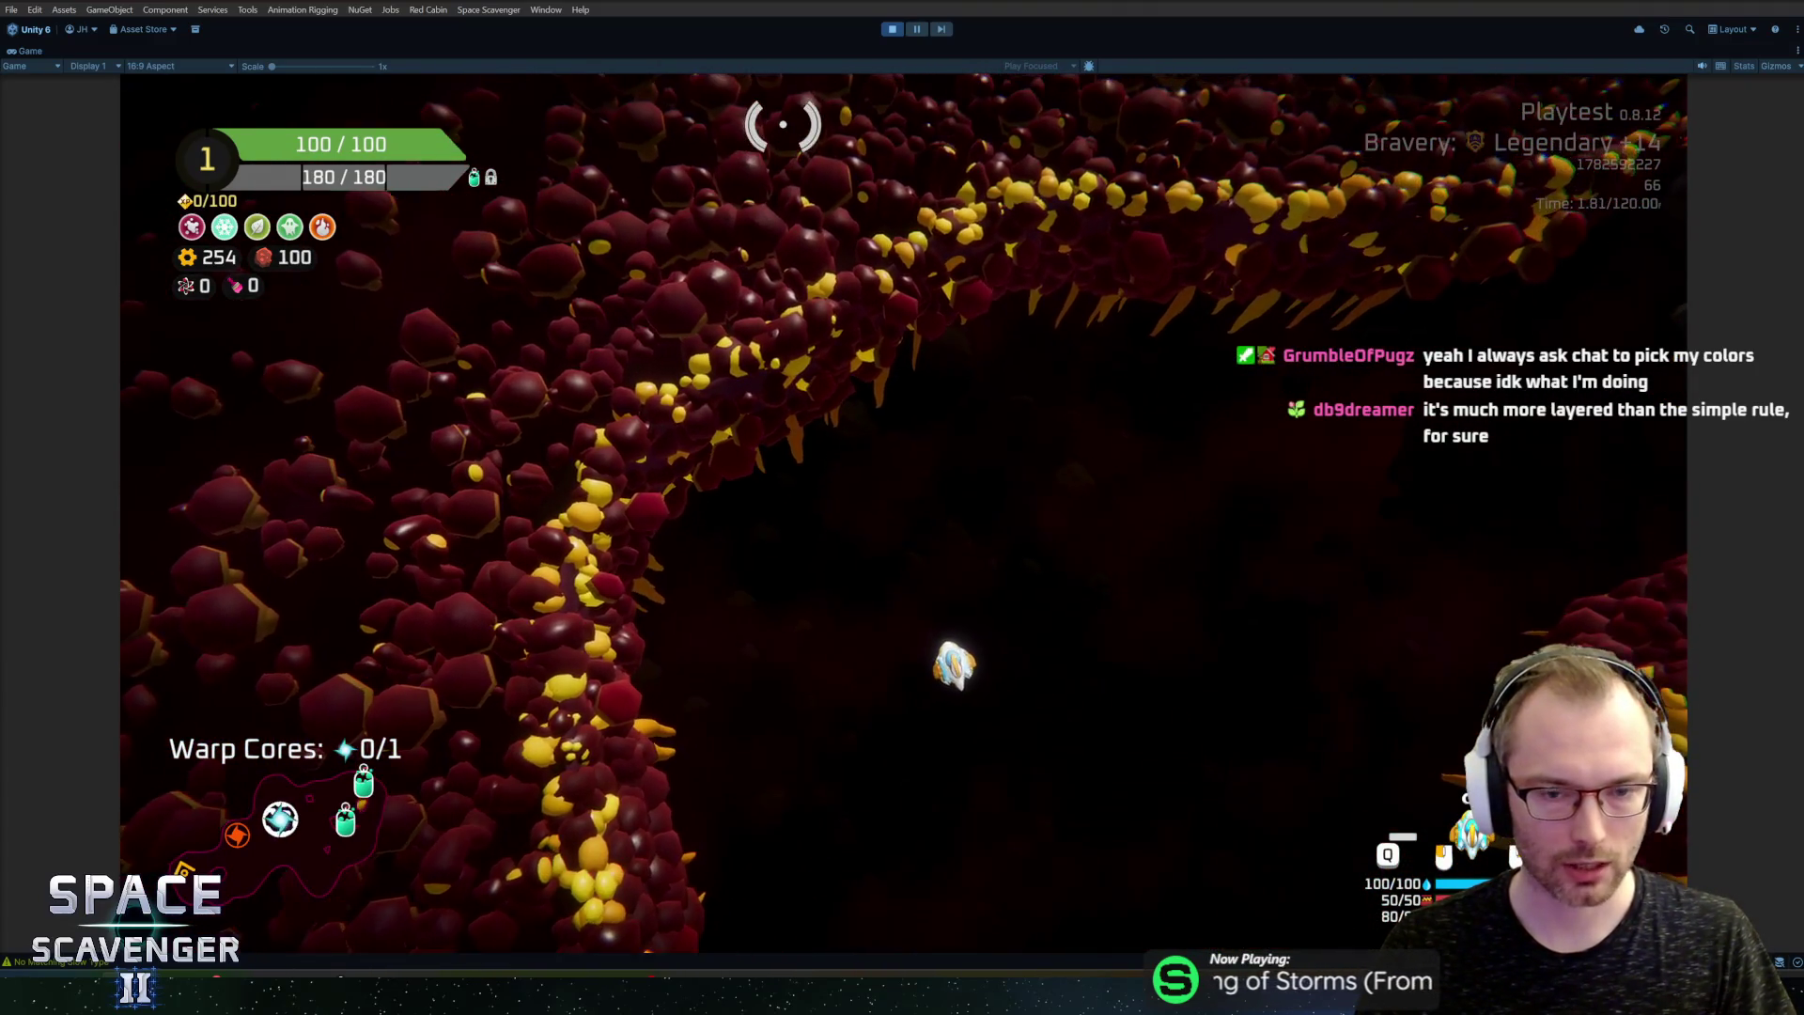
{"action": "key", "text": "grave"}
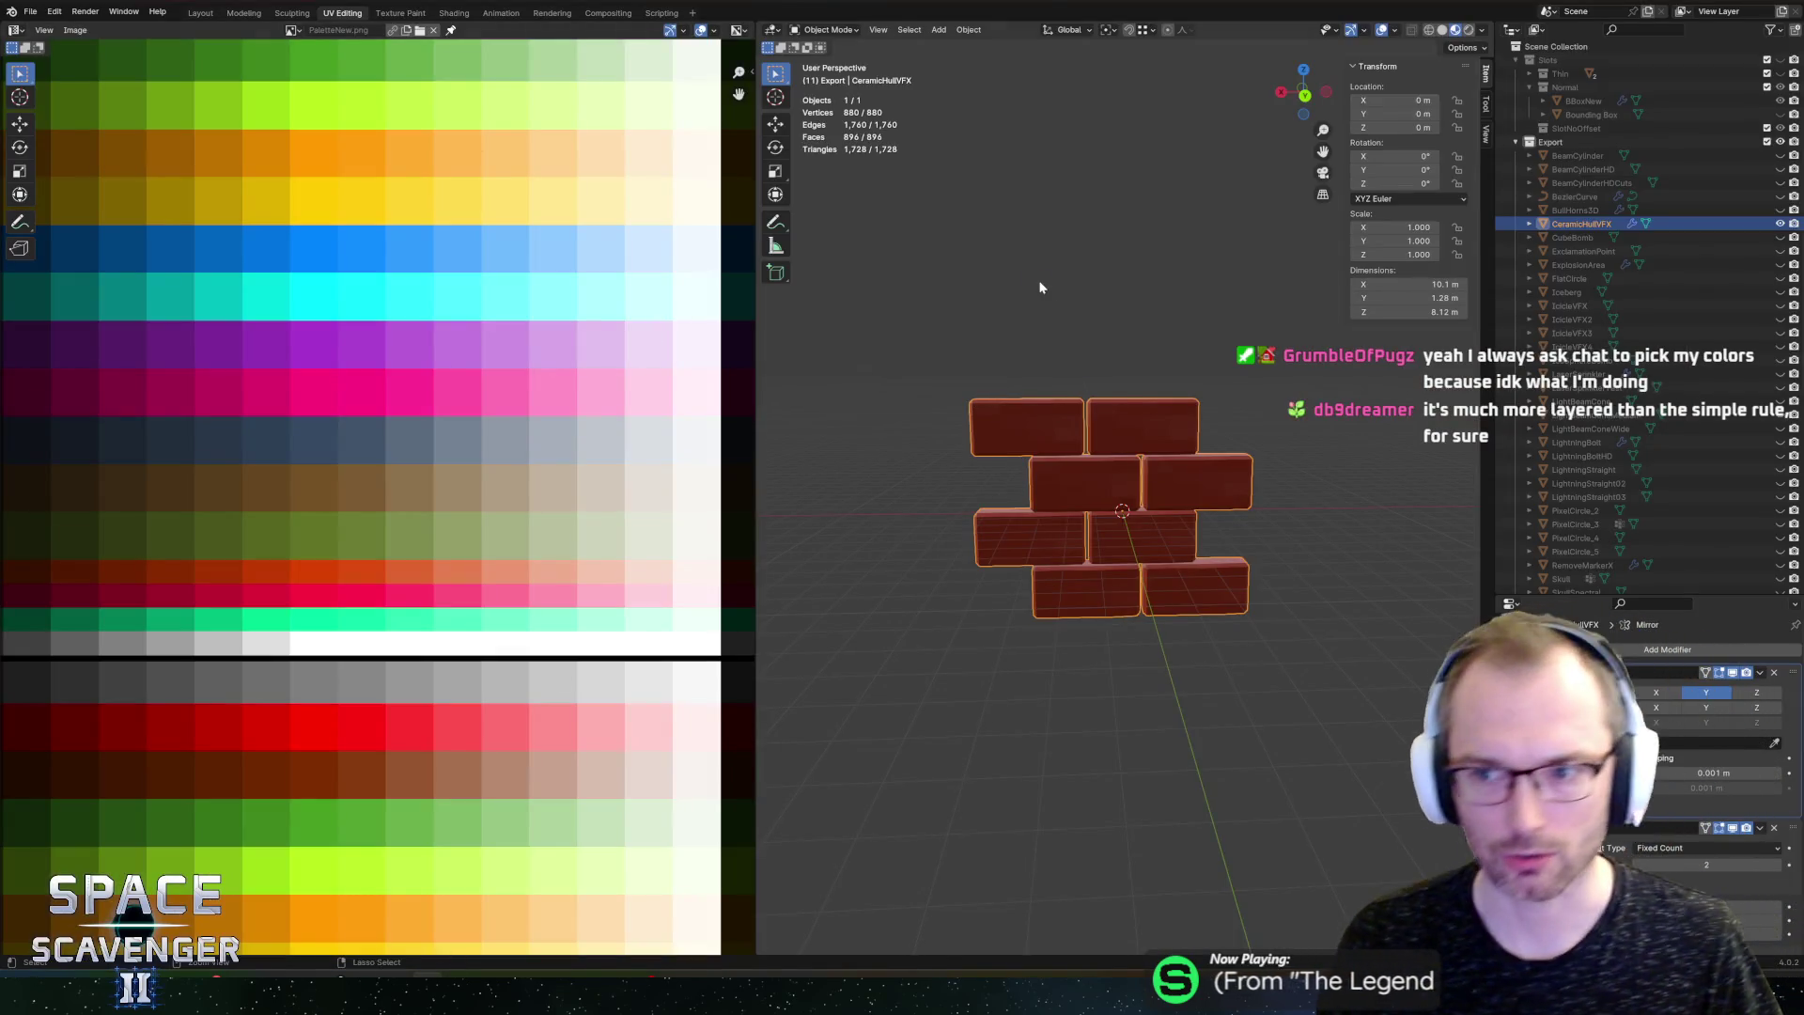
Step: Open the recent sector objects .blend file and switch to Object Mode
{"action": "left_click", "coordinate": [31, 12]}
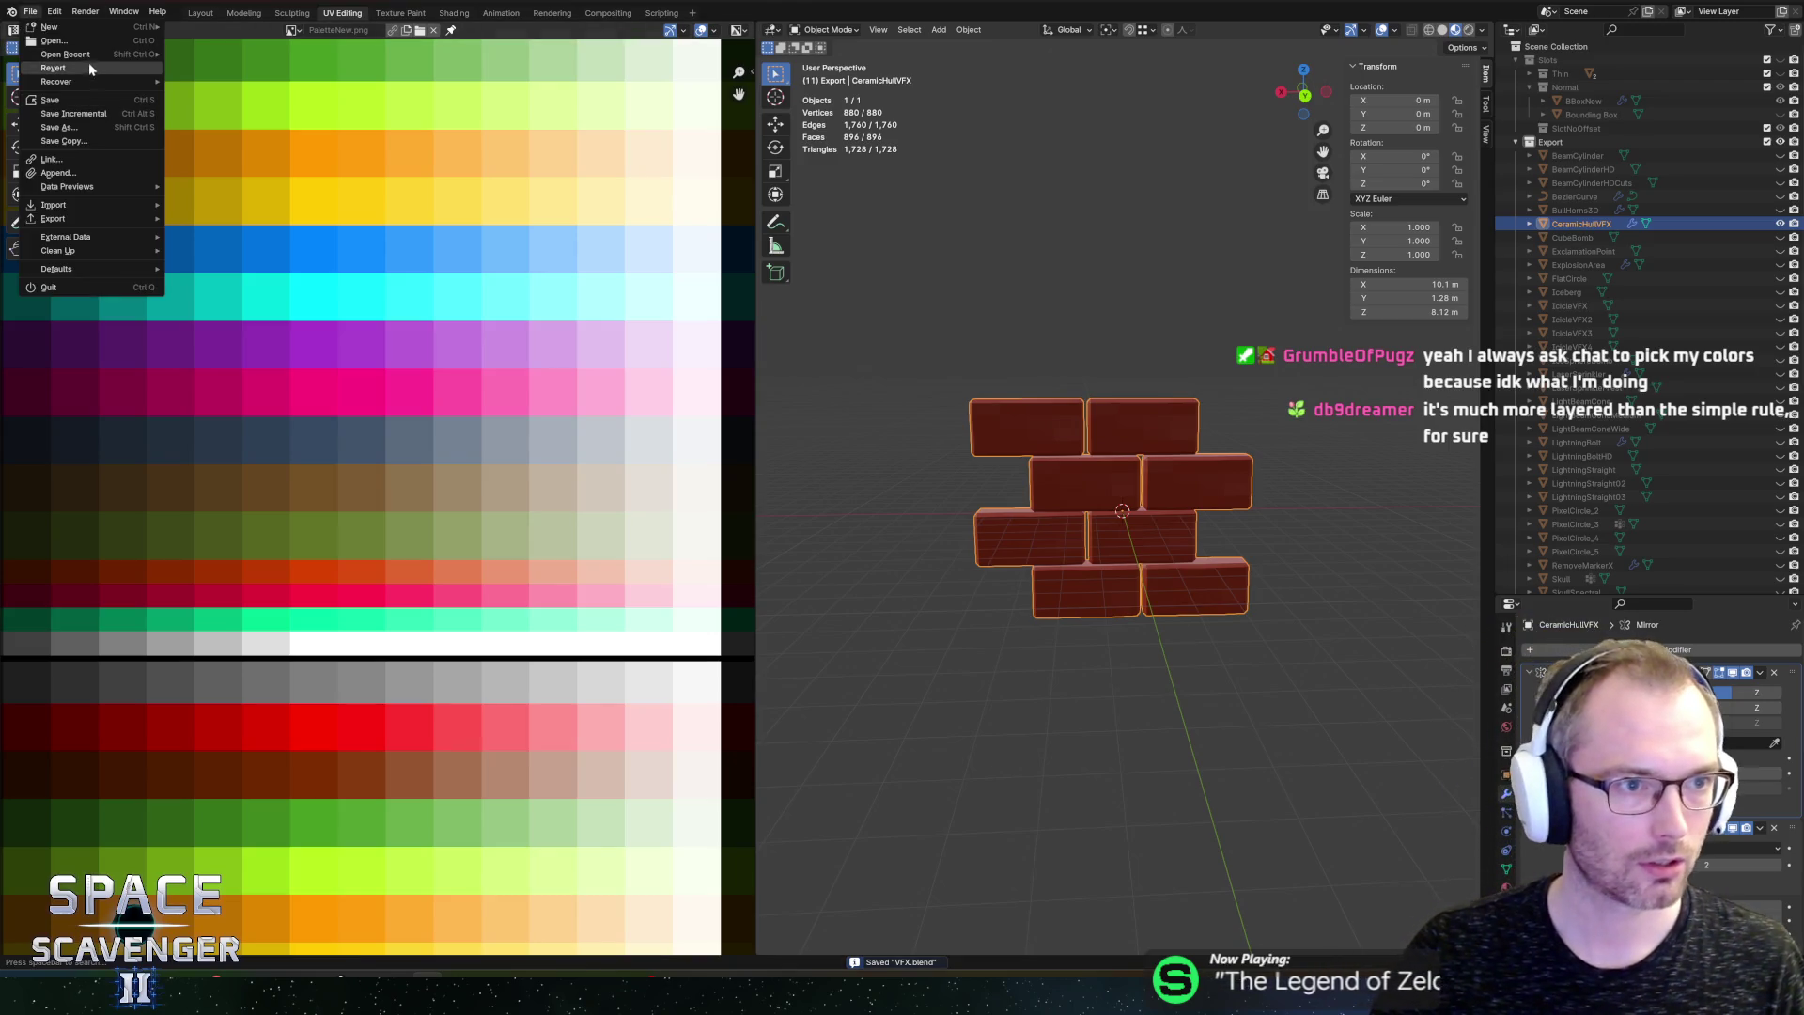
{"action": "mouse_move", "coordinate": [87, 57]}
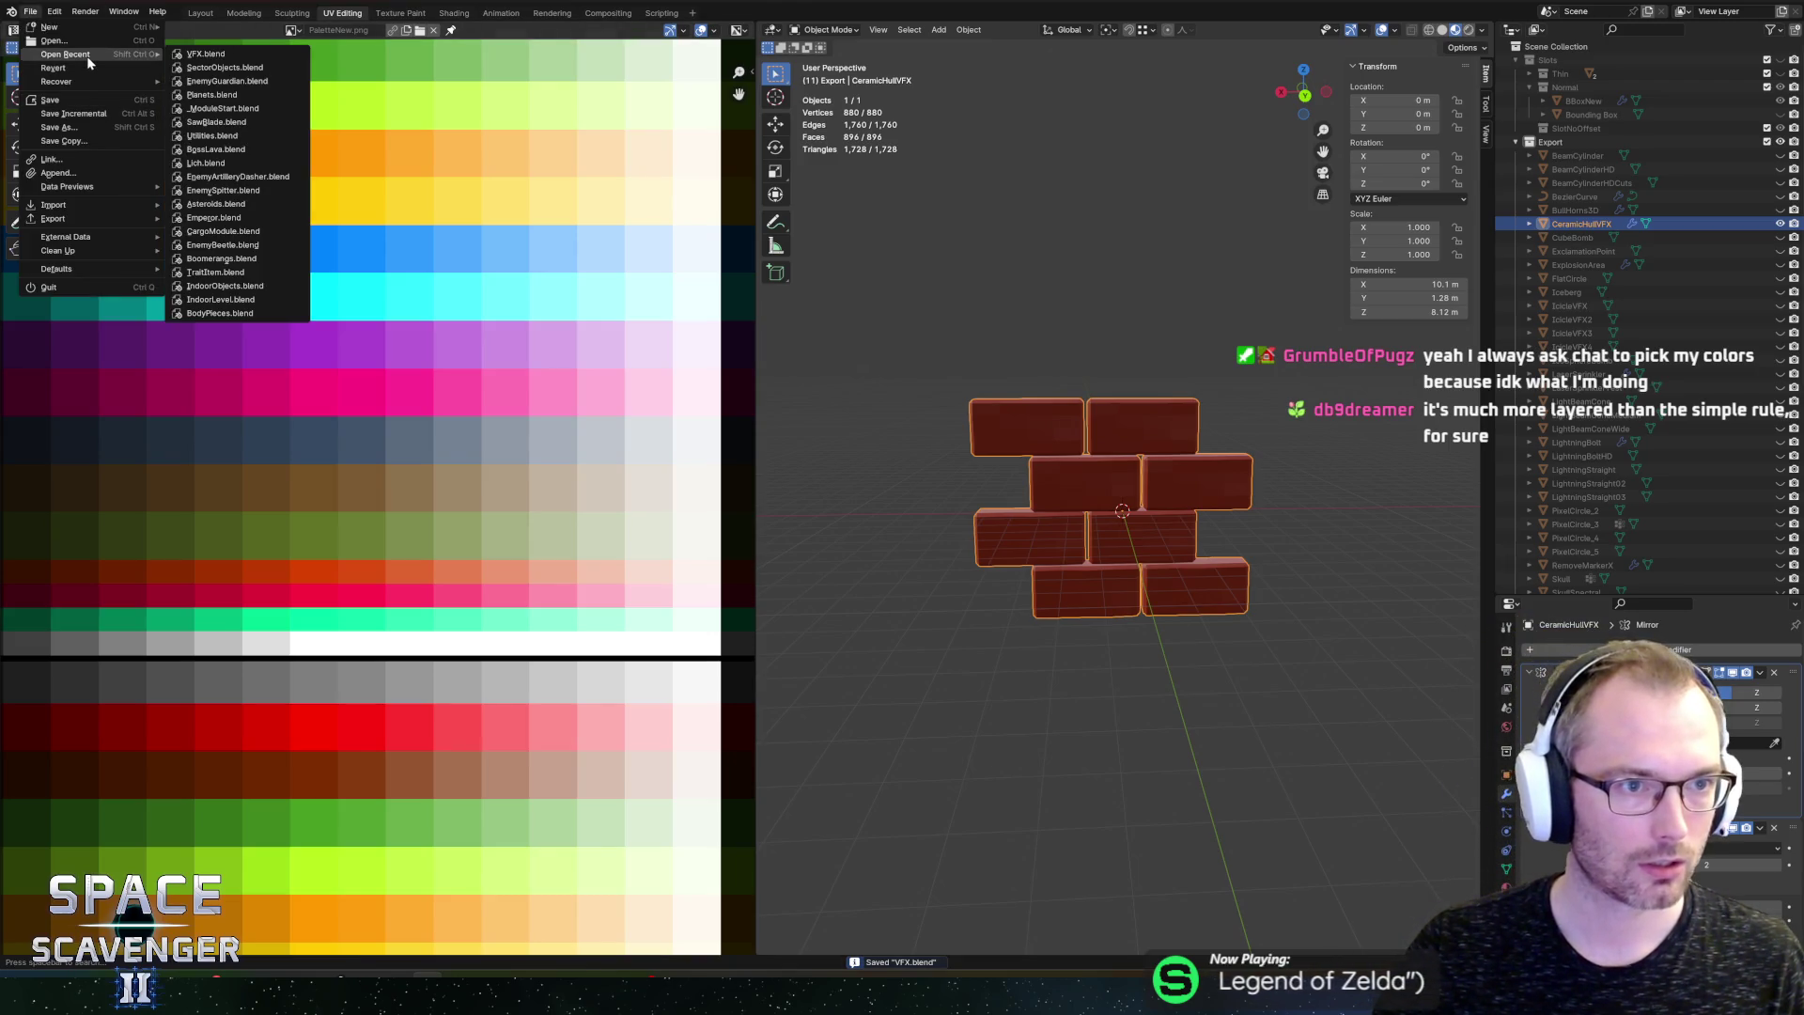
{"action": "left_click", "coordinate": [223, 68]}
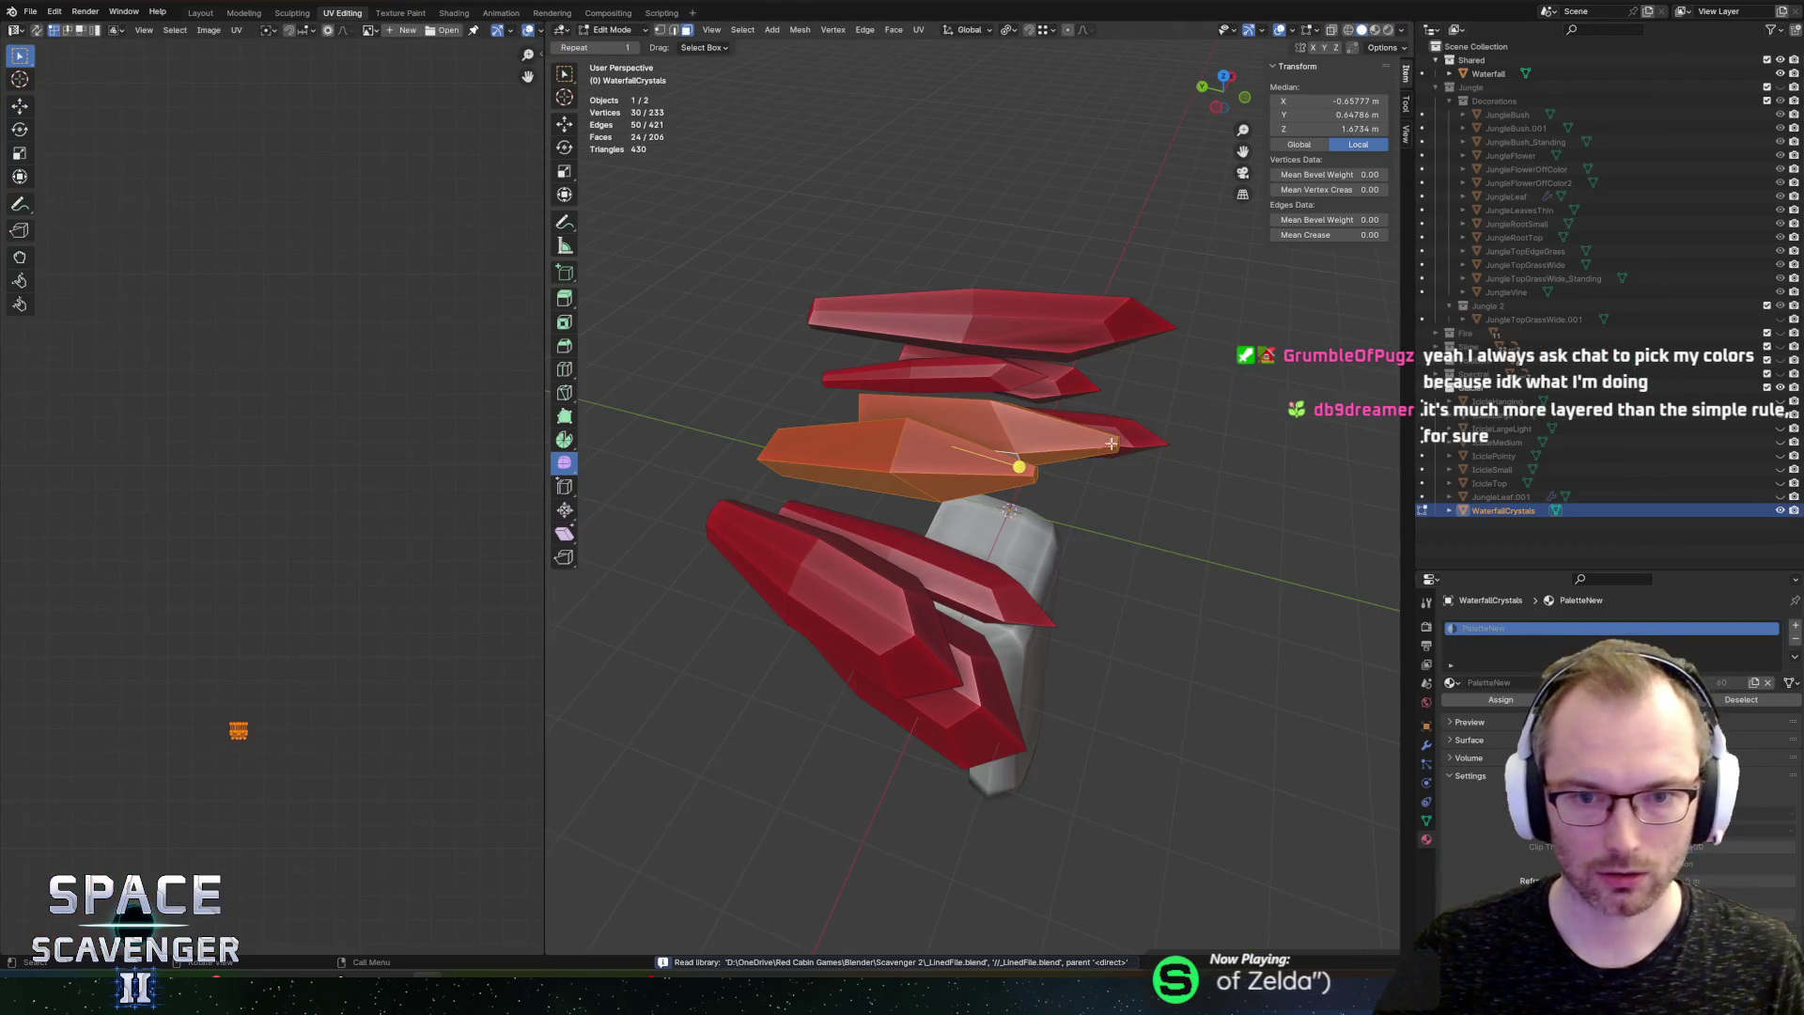
{"action": "key", "text": "Tab"}
{"action": "scroll", "coordinate": [1113, 466], "scroll_direction": "down", "scroll_amount": 3}
{"action": "scroll", "coordinate": [983, 420], "scroll_direction": "up", "scroll_amount": 4}
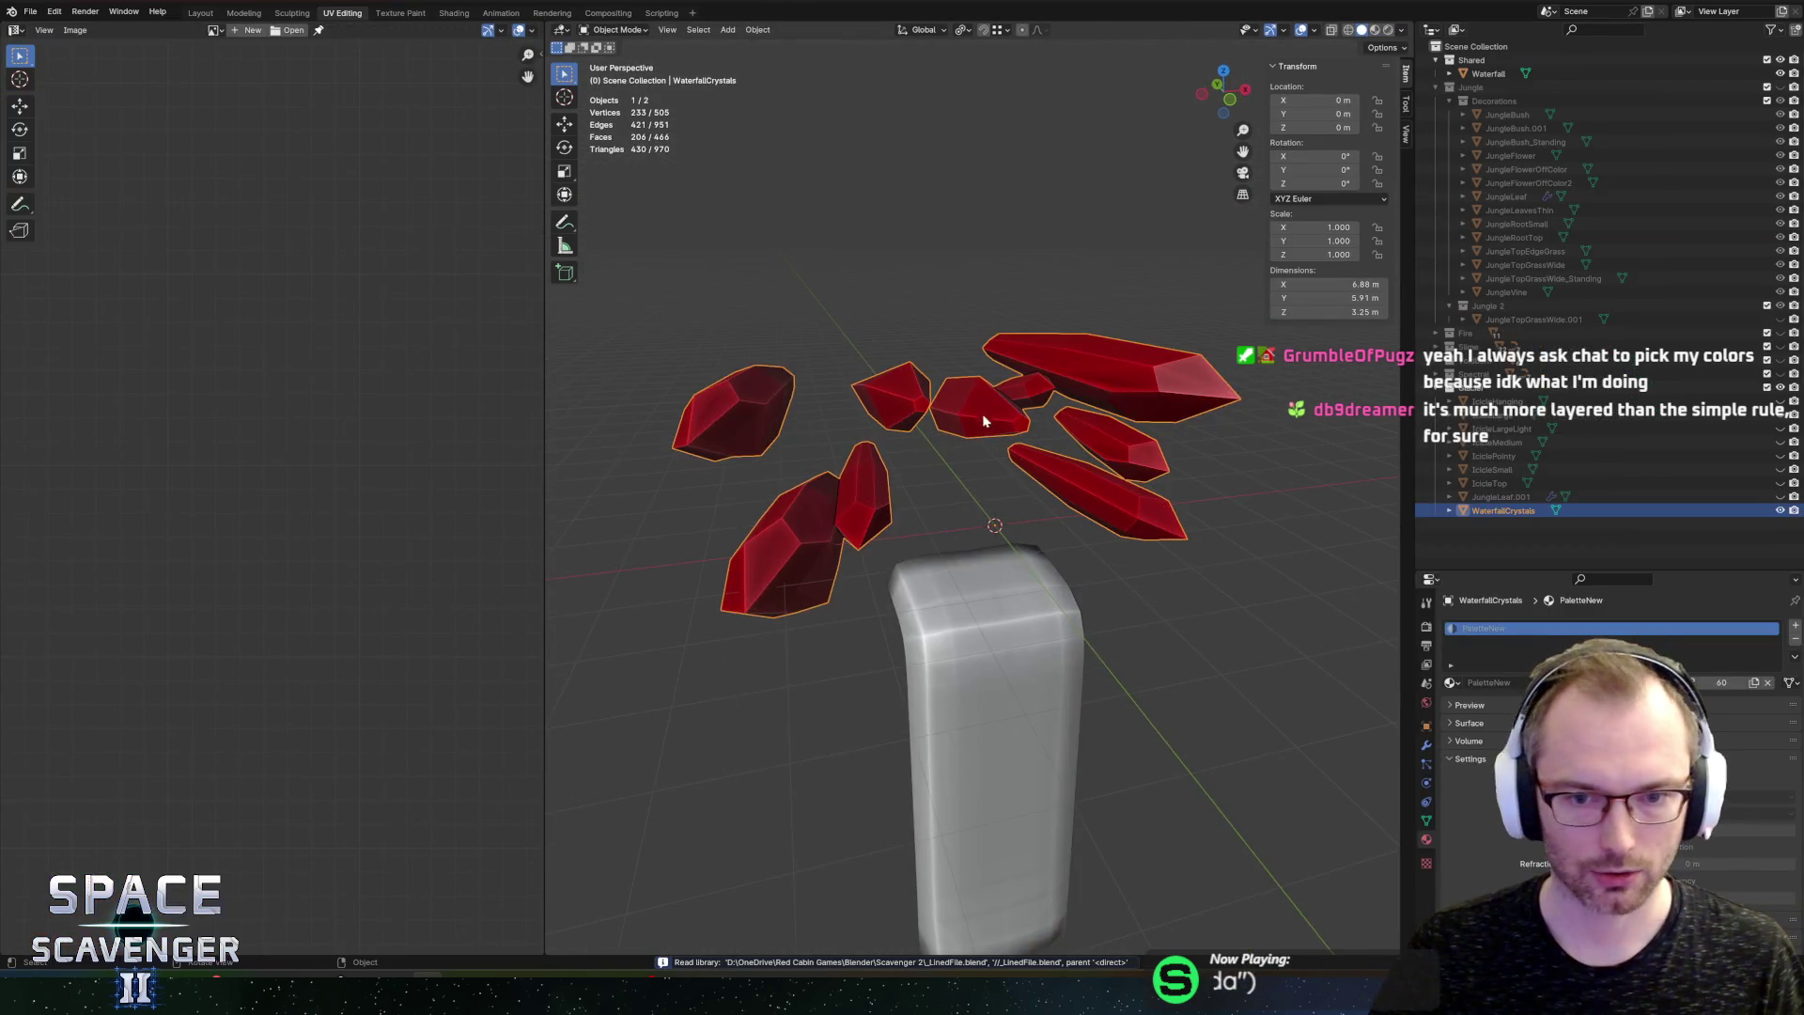
{"action": "left_click_drag", "start_coordinate": [983, 420], "coordinate": [983, 624]}
{"action": "mouse_move", "coordinate": [986, 425]}
{"action": "left_mouse_down"}
{"action": "mouse_move", "coordinate": [967, 282]}
{"action": "mouse_move", "coordinate": [1180, 301]}
{"action": "mouse_move", "coordinate": [939, 351]}
{"action": "left_mouse_up"}
{"action": "scroll", "coordinate": [926, 441], "scroll_direction": "down", "scroll_amount": 3}
{"action": "left_click_drag", "start_coordinate": [926, 441], "coordinate": [949, 460]}
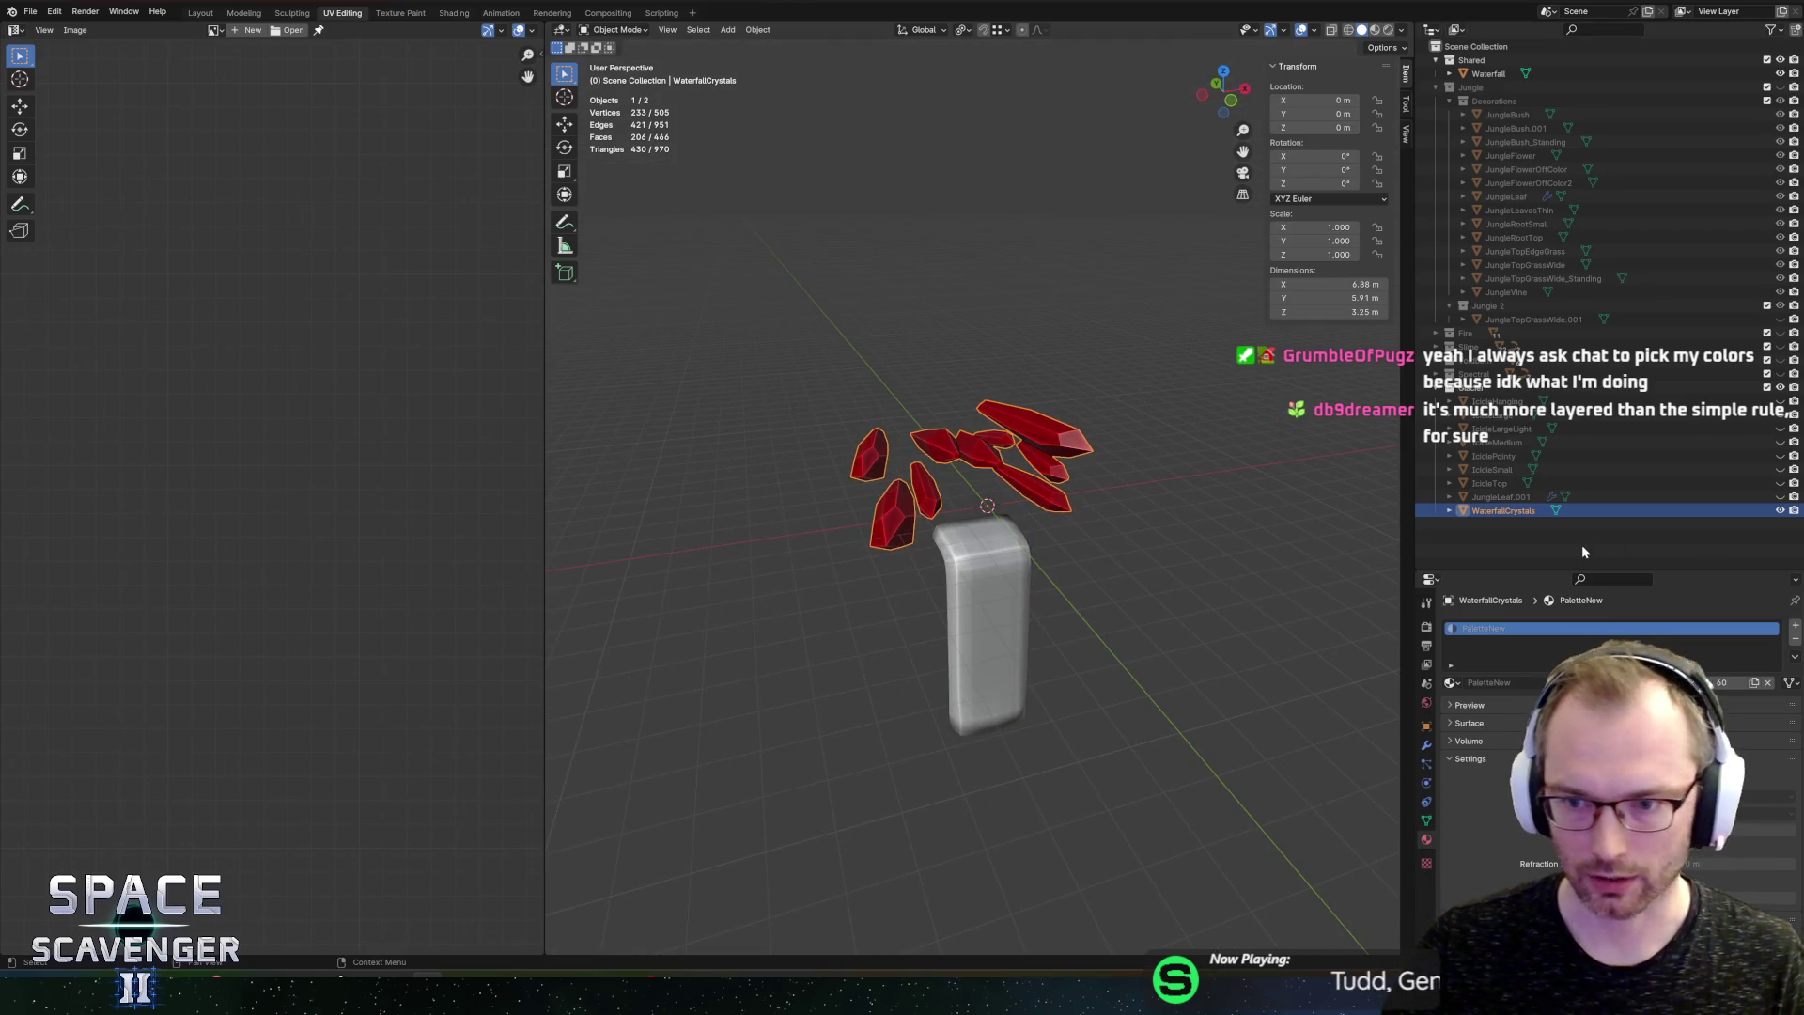
Step: Hide the crystal objects and make the Slime collection active and visible
{"action": "left_click", "coordinate": [1782, 511]}
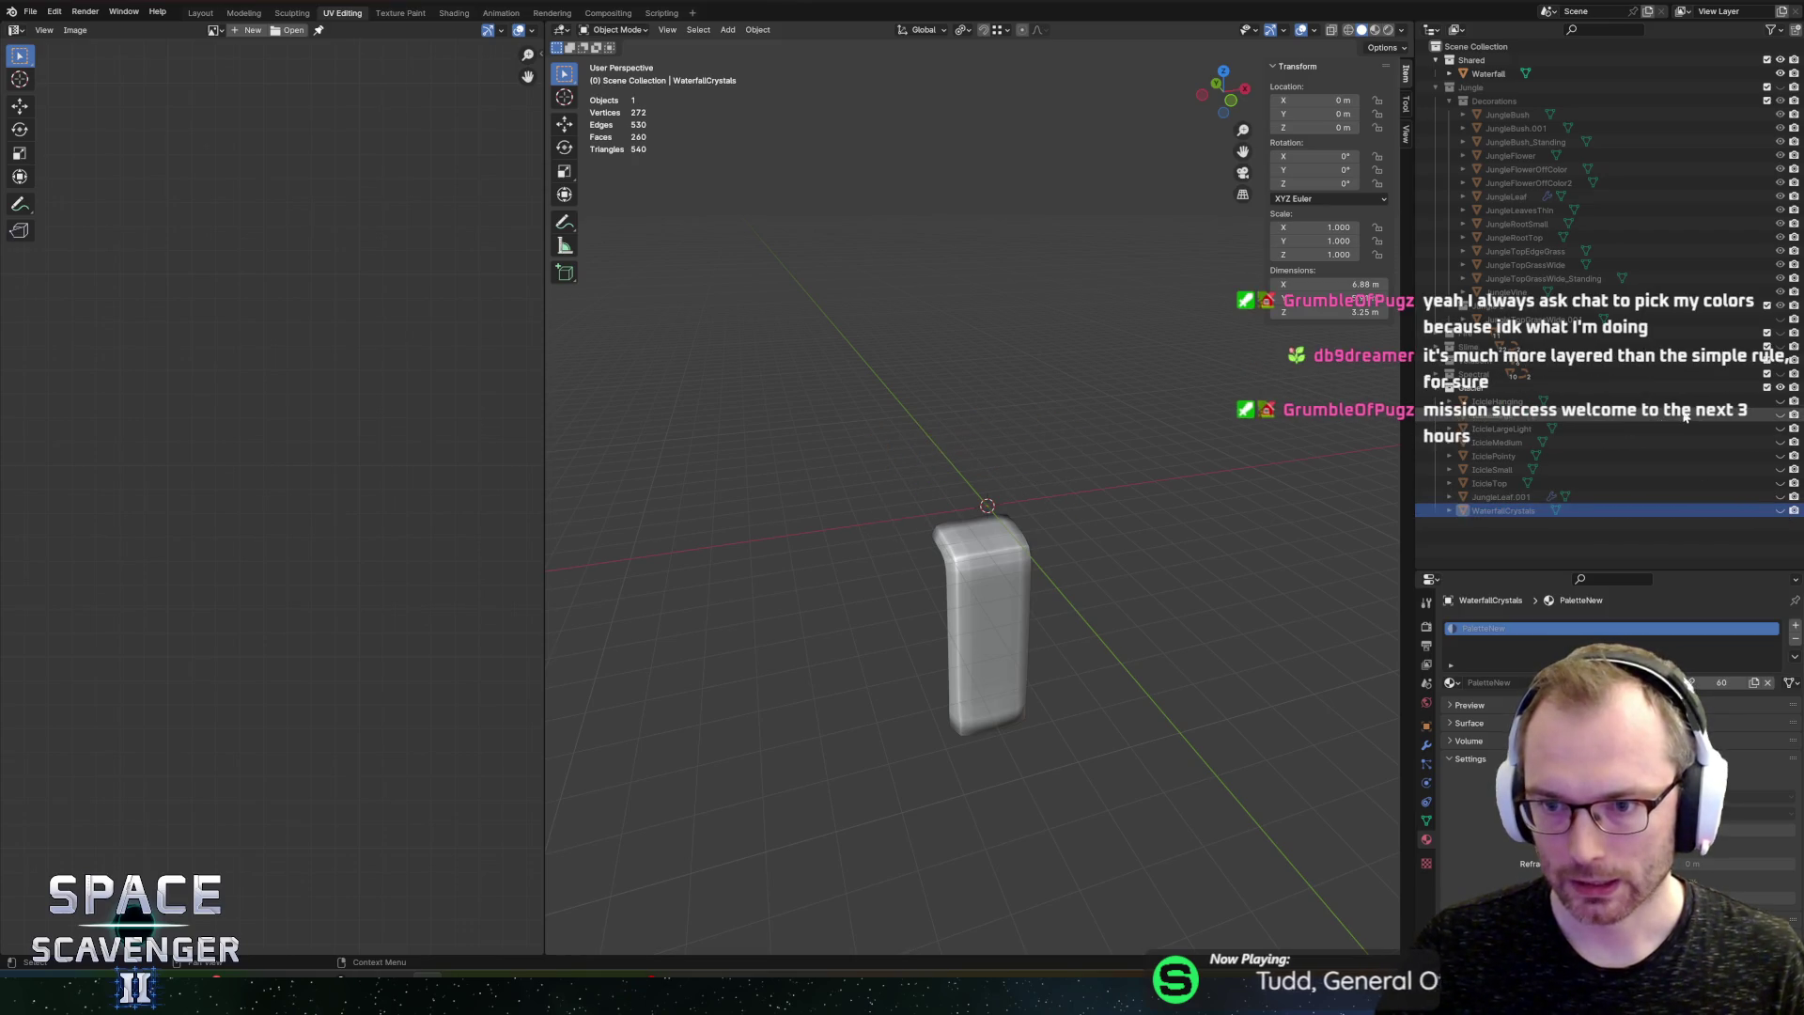
{"action": "left_click", "coordinate": [1779, 510]}
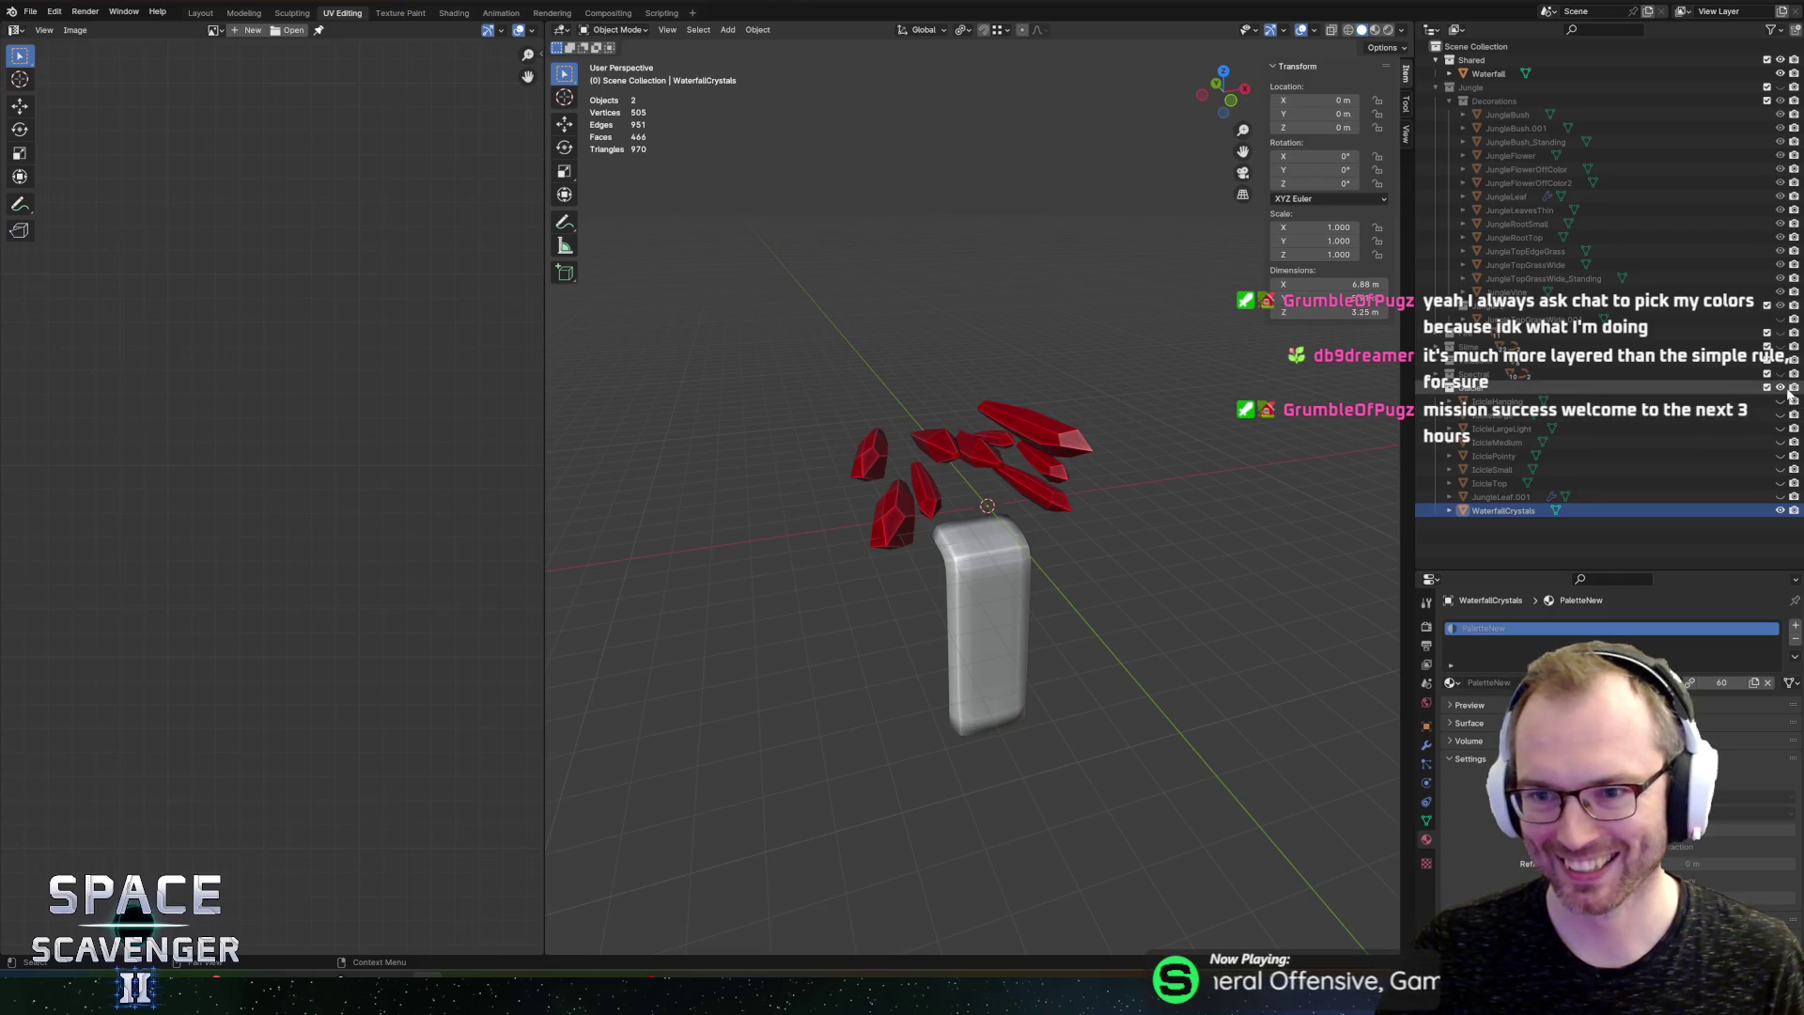
{"action": "left_click", "coordinate": [1779, 387]}
{"action": "left_click", "coordinate": [1688, 347]}
{"action": "left_click", "coordinate": [1449, 347]}
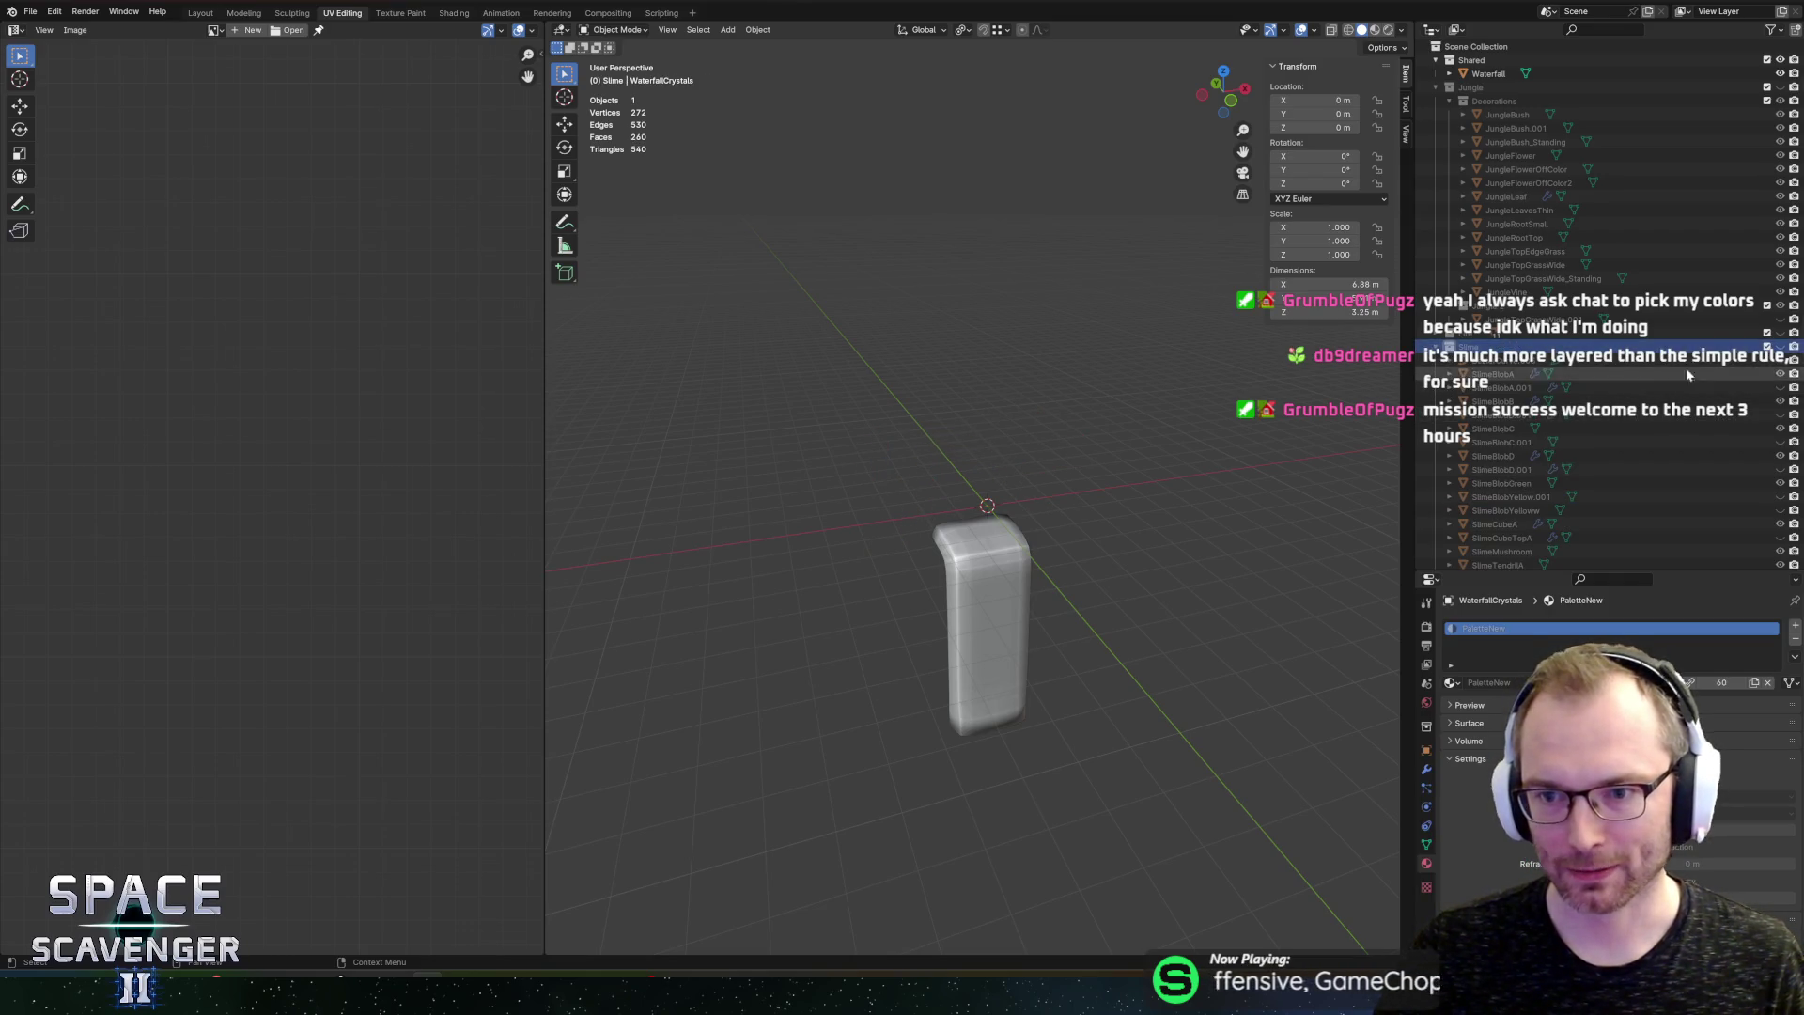
{"action": "left_click", "coordinate": [1780, 347]}
{"action": "scroll", "coordinate": [1609, 463], "scroll_direction": "down", "scroll_amount": 2}
Step: Select the SlimeBlob, SlimeCube, SlimeTendril, SlimeVein and WallSpore pieces in the outliner
{"action": "left_click", "coordinate": [1502, 494]}
{"action": "scroll", "coordinate": [1597, 451], "scroll_direction": "down", "scroll_amount": 5}
{"action": "left_click", "coordinate": [1493, 176]}
{"action": "left_click", "coordinate": [1488, 217]}
{"action": "left_click", "coordinate": [1492, 203], "text": "ctrl"}
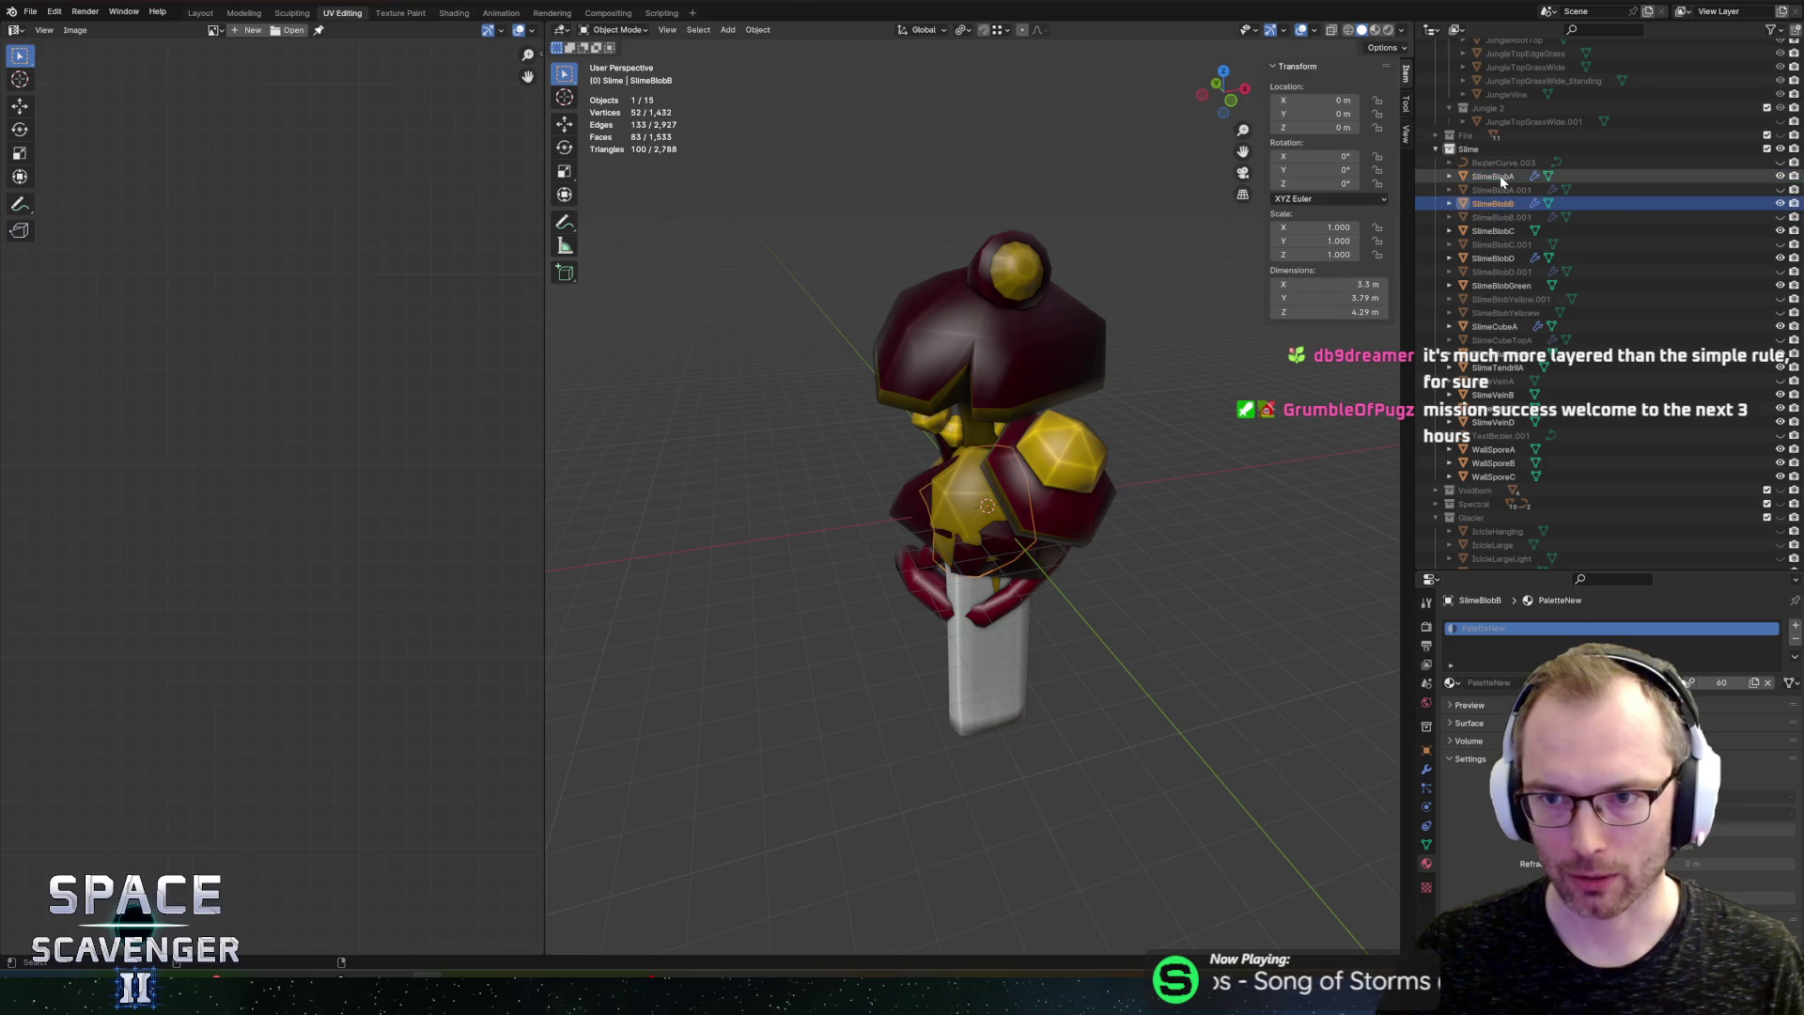
{"action": "left_click", "coordinate": [1489, 217], "text": "ctrl"}
{"action": "left_click", "coordinate": [1492, 230], "text": "ctrl"}
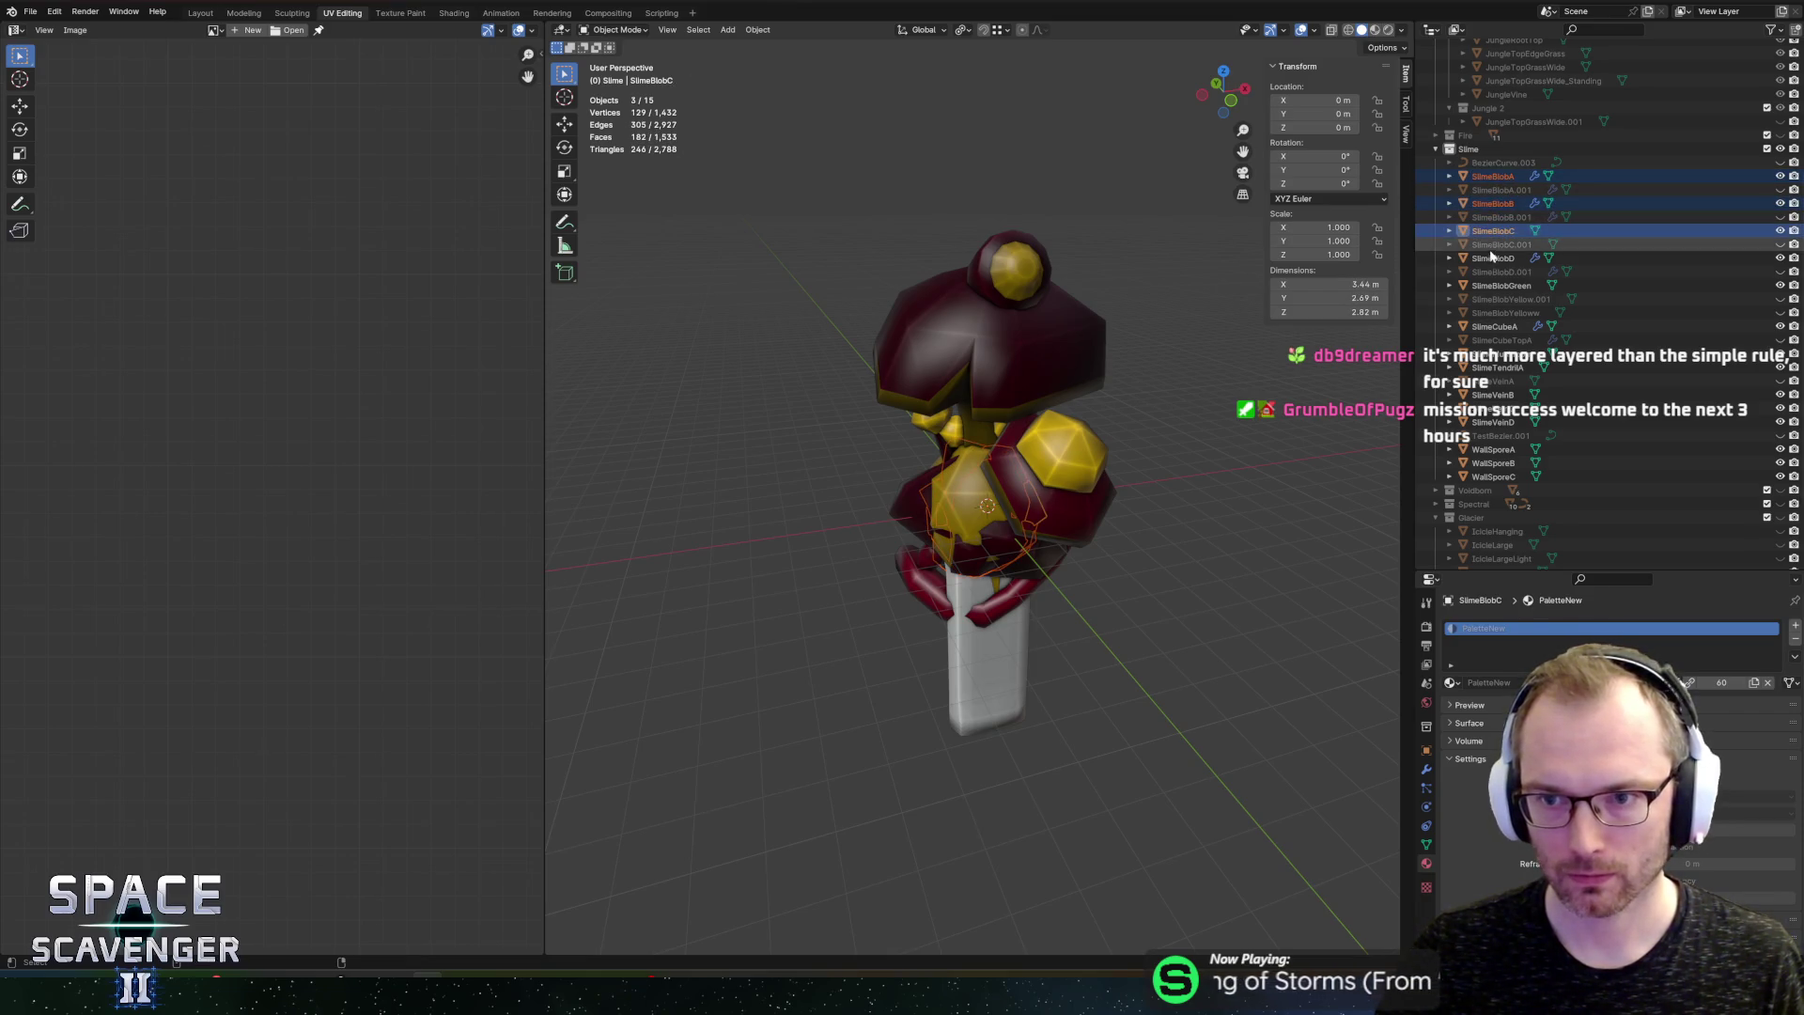
{"action": "left_click", "coordinate": [1492, 258], "text": "ctrl"}
{"action": "left_click", "coordinate": [1500, 285], "text": "ctrl"}
{"action": "left_click", "coordinate": [1494, 326], "text": "ctrl"}
{"action": "left_click", "coordinate": [1494, 354], "text": "ctrl"}
{"action": "left_click", "coordinate": [1496, 367], "text": "ctrl"}
{"action": "left_click", "coordinate": [1491, 395], "text": "ctrl"}
{"action": "left_click", "coordinate": [1492, 408], "text": "ctrl"}
{"action": "left_click", "coordinate": [1492, 422], "text": "ctrl"}
{"action": "left_click", "coordinate": [1494, 449], "text": "ctrl"}
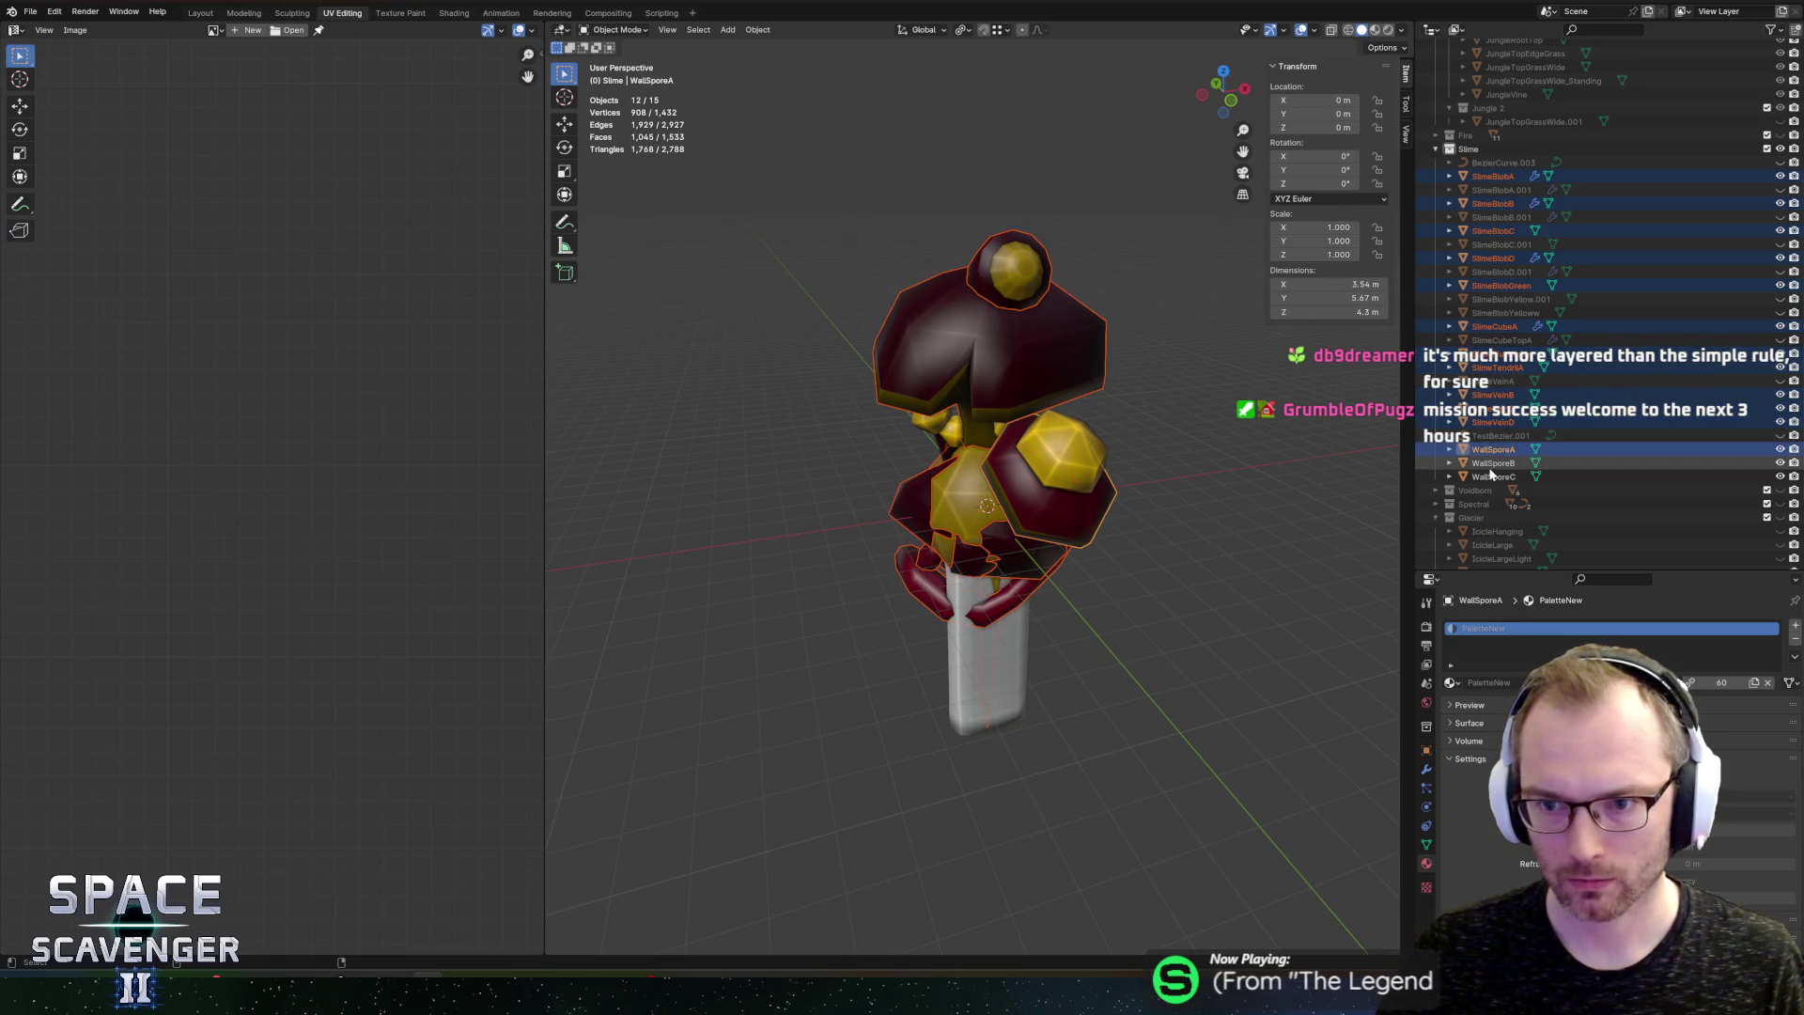
{"action": "left_click", "coordinate": [1493, 462], "text": "ctrl"}
{"action": "left_click", "coordinate": [1494, 476], "text": "ctrl"}
Step: Hide the Shared collection to isolate the slime models
{"action": "left_click", "coordinate": [1045, 380]}
{"action": "mouse_move", "coordinate": [1046, 380]}
{"action": "left_mouse_down"}
{"action": "mouse_move", "coordinate": [1216, 443]}
{"action": "mouse_move", "coordinate": [1067, 636]}
{"action": "left_mouse_up"}
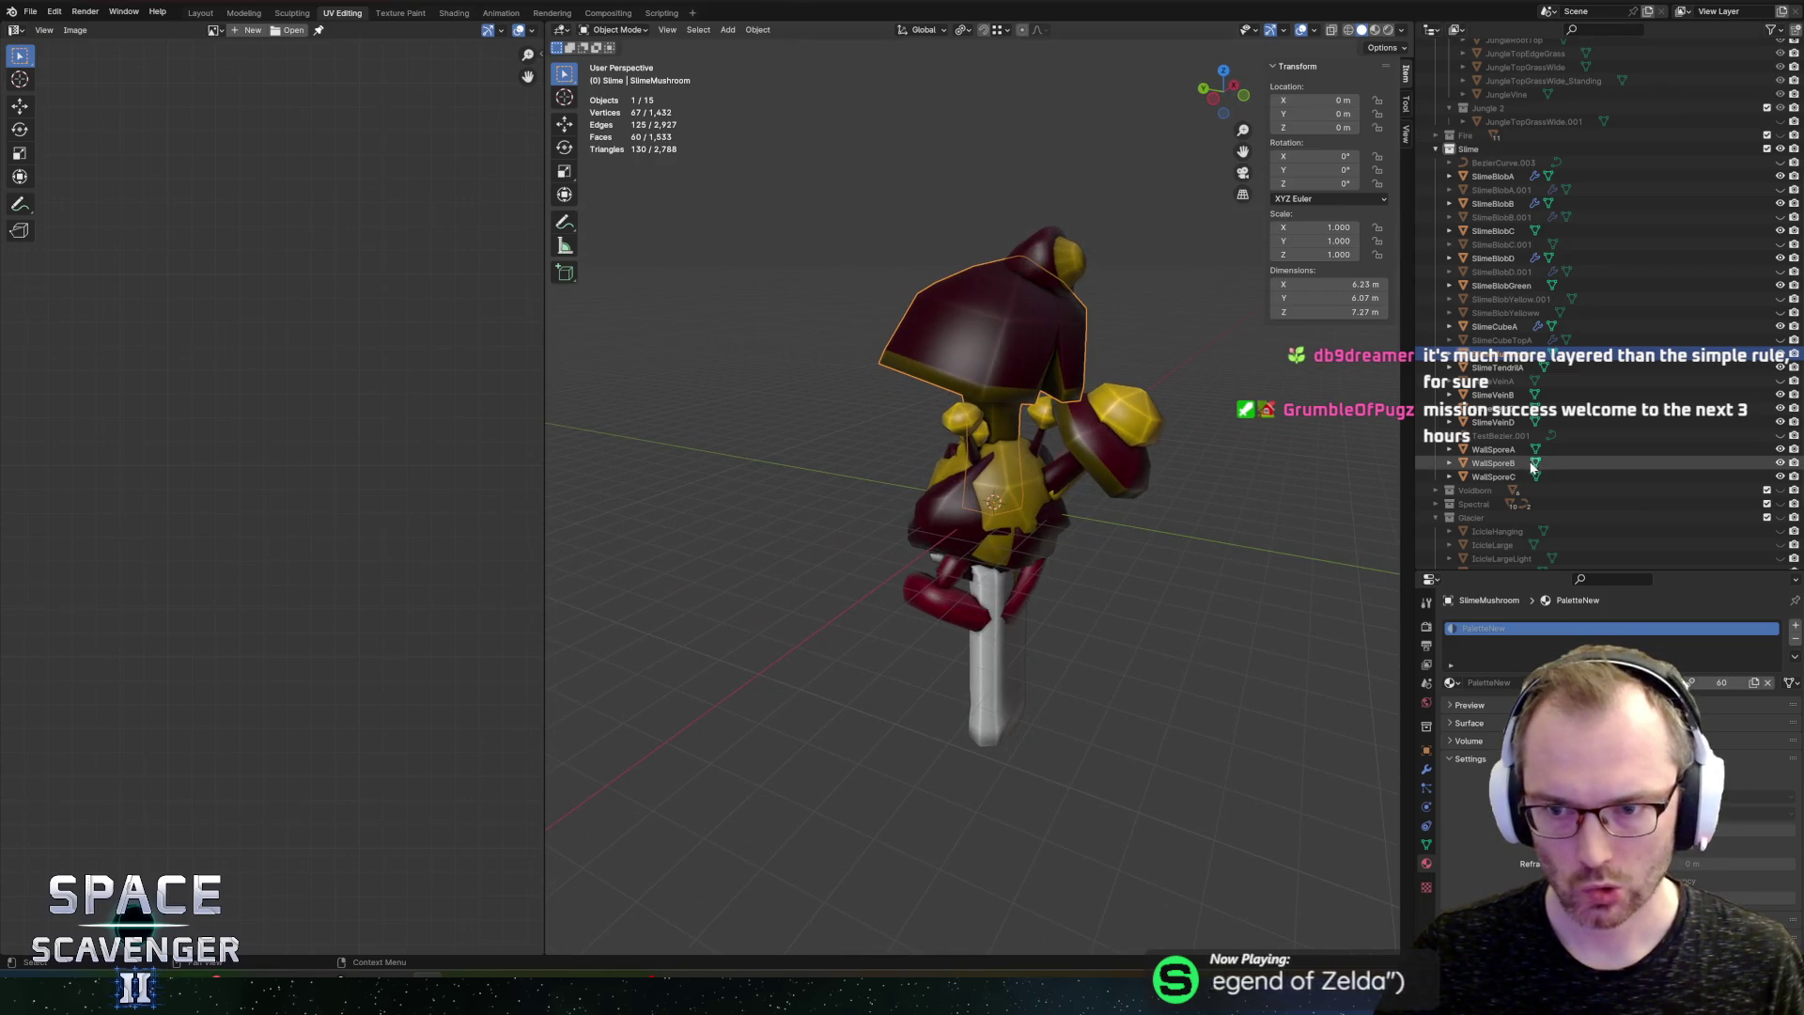
{"action": "scroll", "coordinate": [1579, 230], "scroll_direction": "up", "scroll_amount": 5}
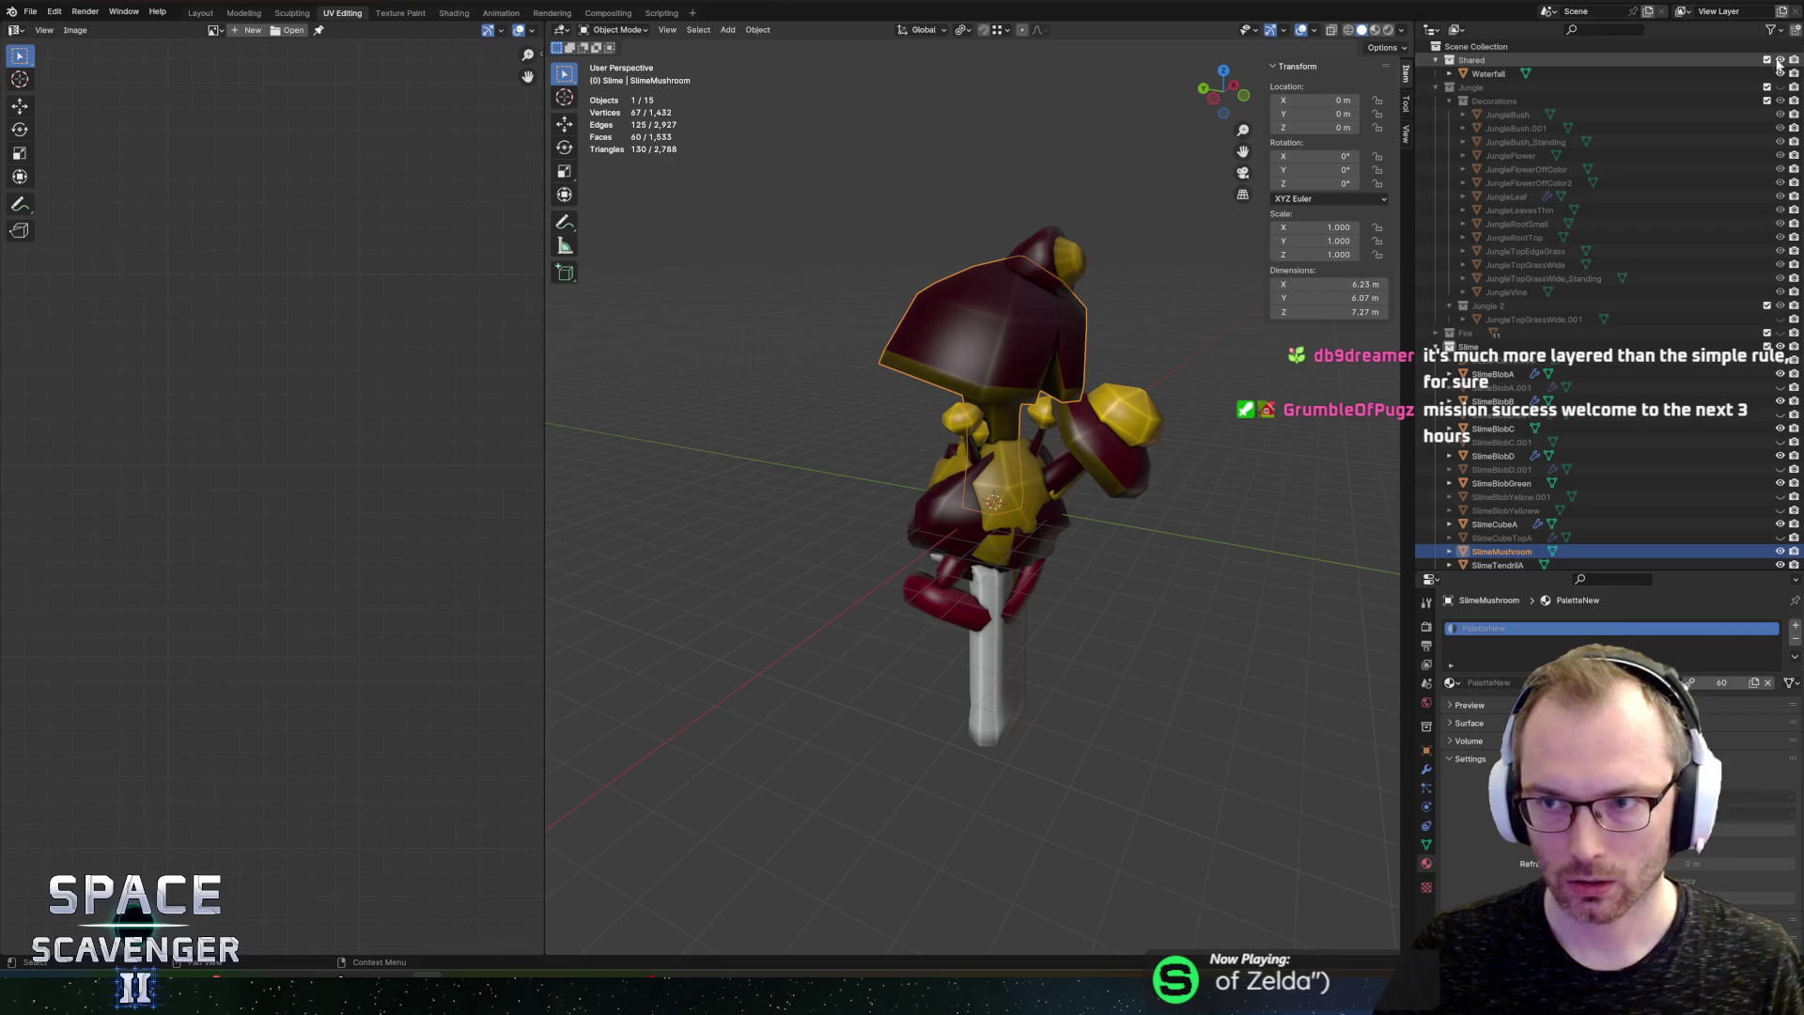
{"action": "left_click", "coordinate": [1779, 60]}
Step: Select the SlimeBlobD body, arm and hat pieces, enable X-ray, and enter Edit Mode
{"action": "left_click", "coordinate": [1004, 651]}
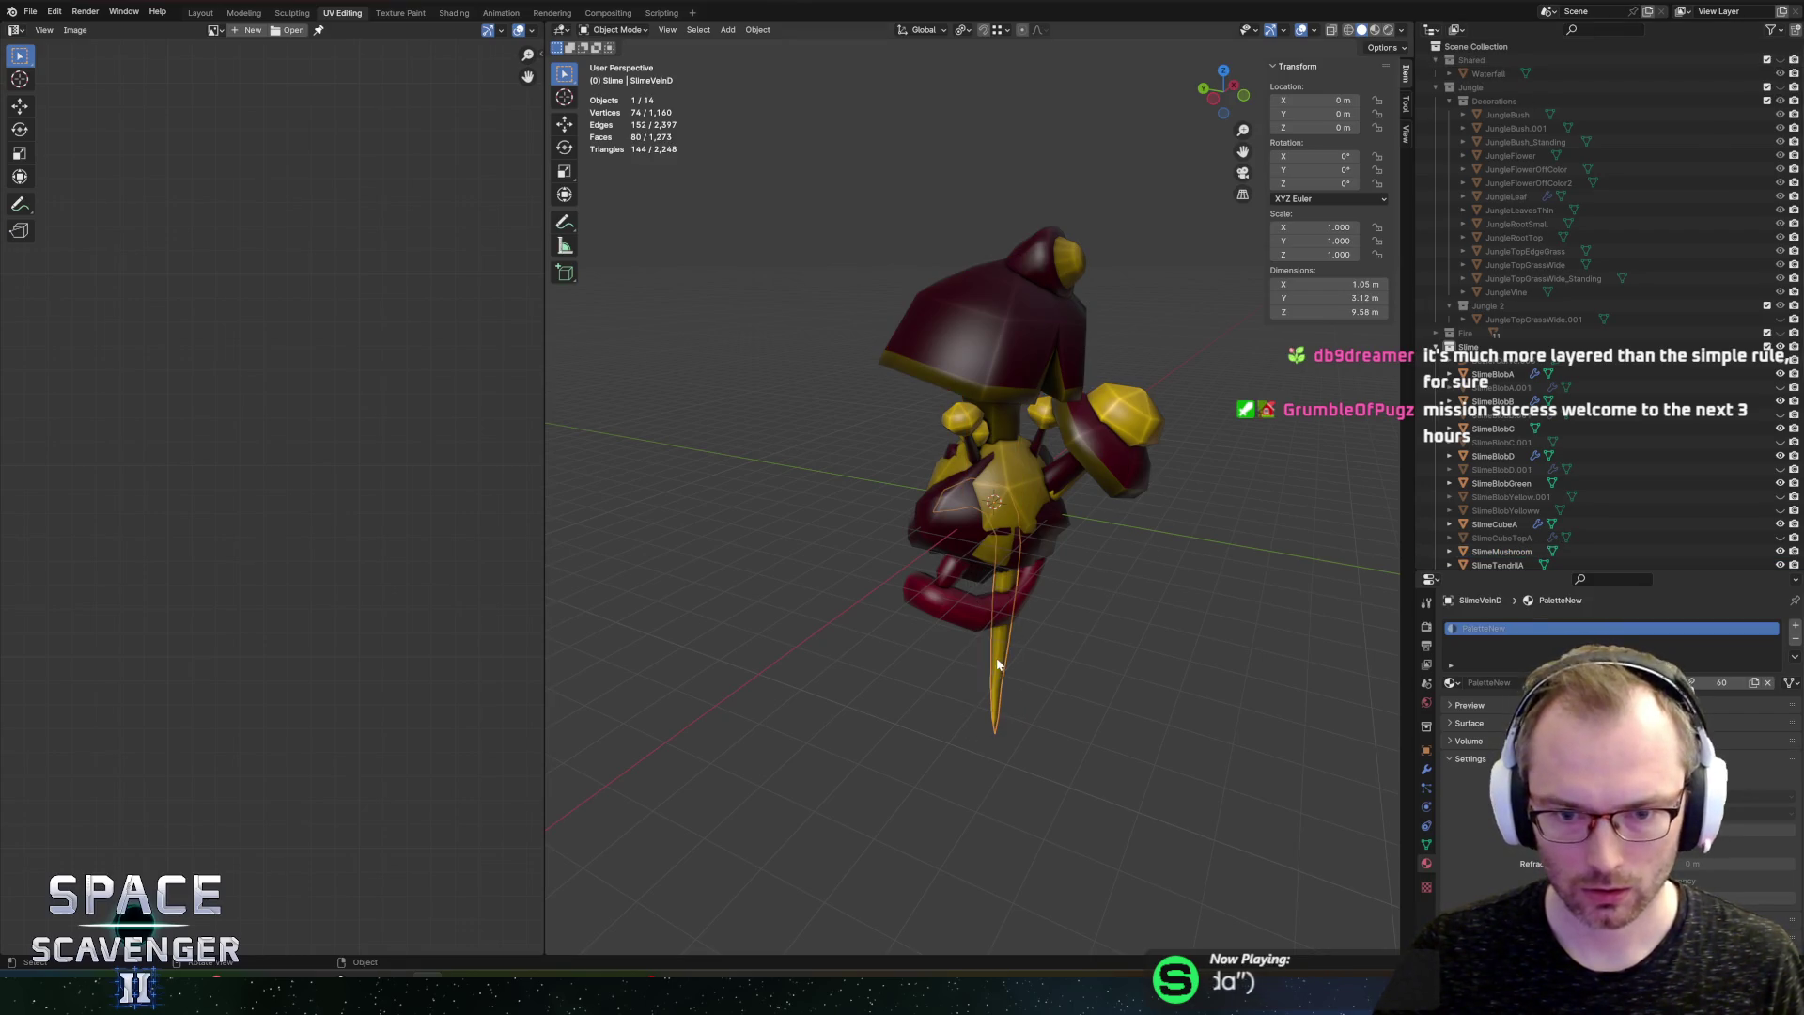
{"action": "left_click", "coordinate": [954, 517]}
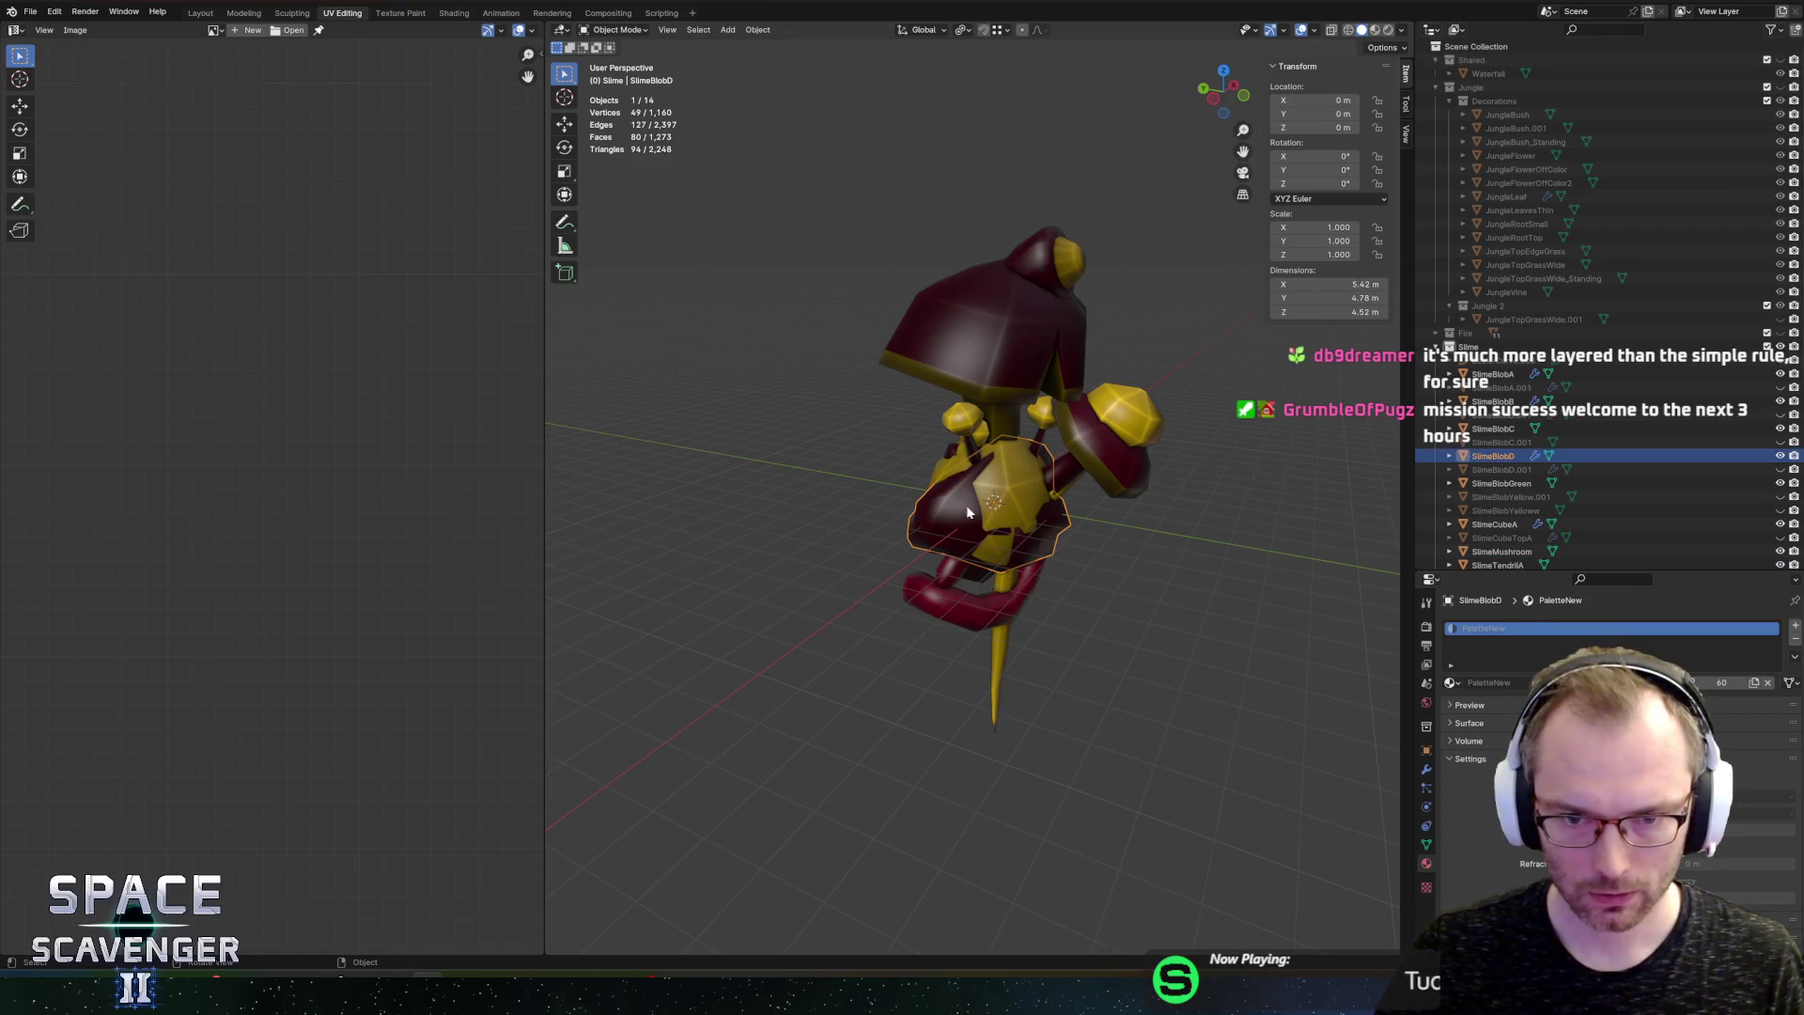
{"action": "left_click", "coordinate": [1109, 441], "text": "shift"}
{"action": "left_click", "coordinate": [1032, 296], "text": "shift"}
{"action": "left_click", "coordinate": [1041, 318], "text": "shift"}
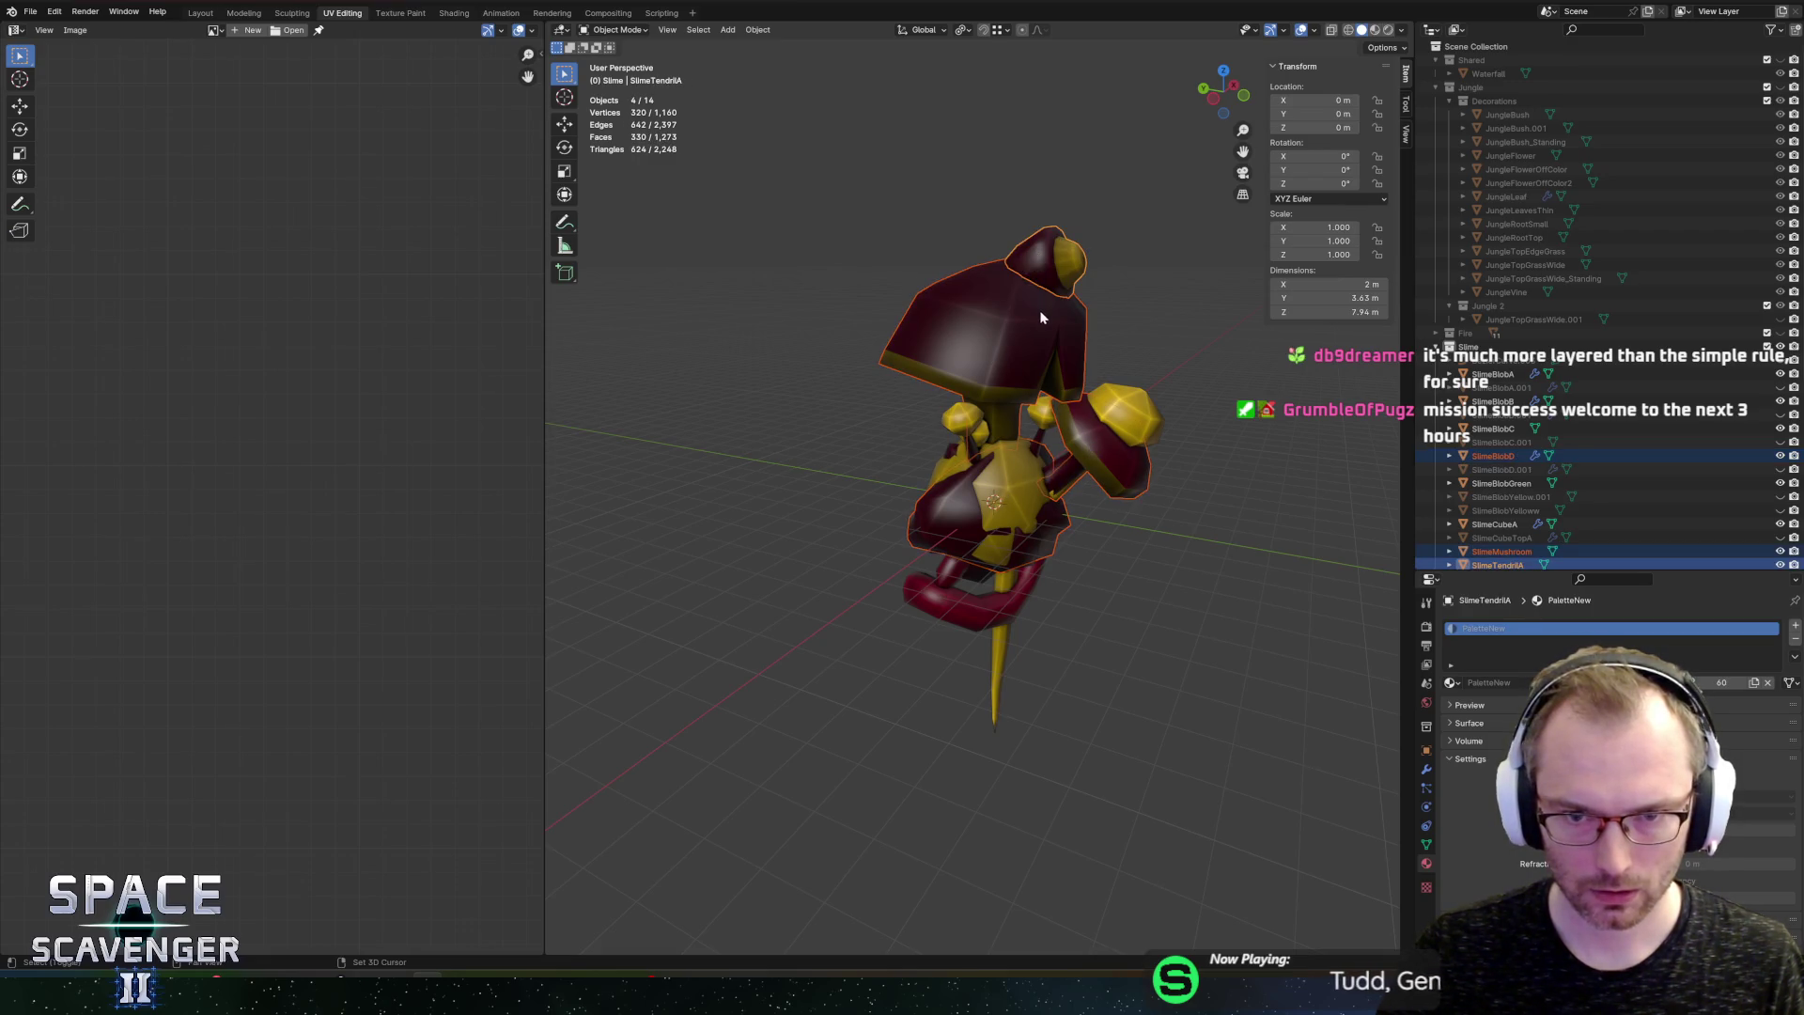
{"action": "scroll", "coordinate": [1062, 395], "scroll_direction": "up", "scroll_amount": 4}
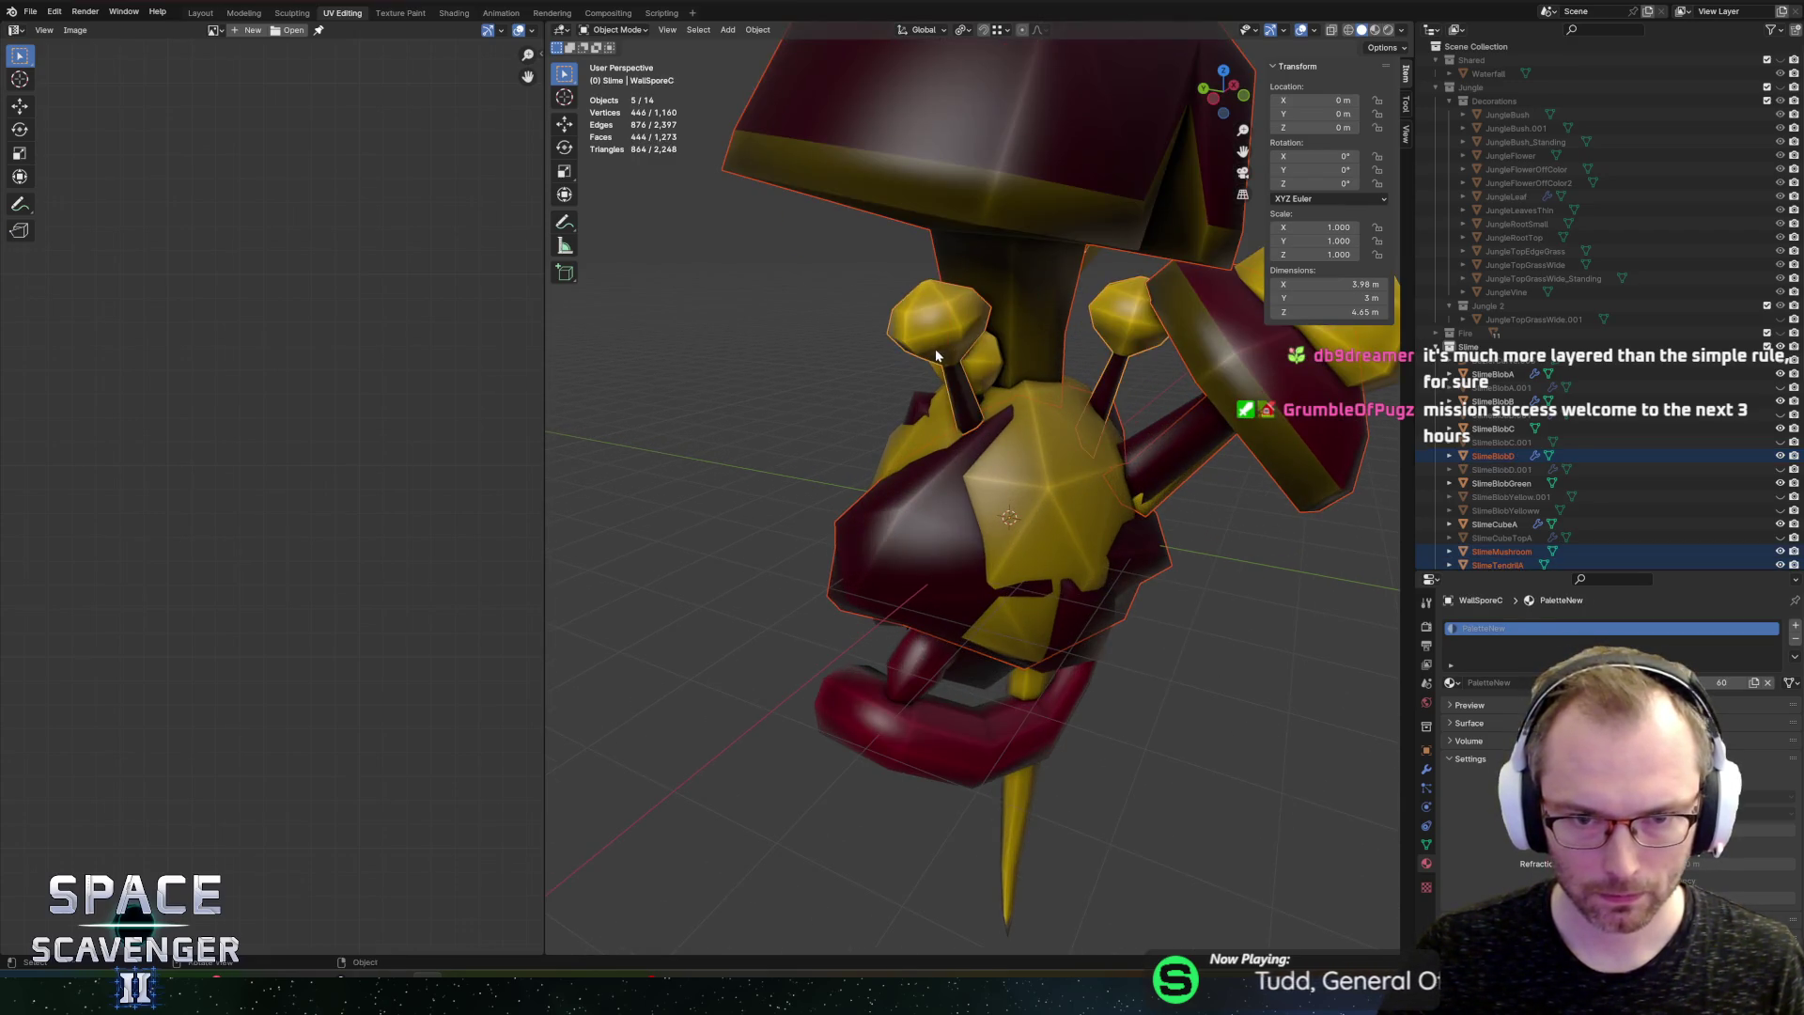
{"action": "left_click_drag", "start_coordinate": [936, 356], "coordinate": [1139, 365]}
{"action": "mouse_move", "coordinate": [1016, 408]}
{"action": "left_mouse_down"}
{"action": "mouse_move", "coordinate": [1163, 402]}
{"action": "mouse_move", "coordinate": [1083, 405]}
{"action": "left_mouse_up"}
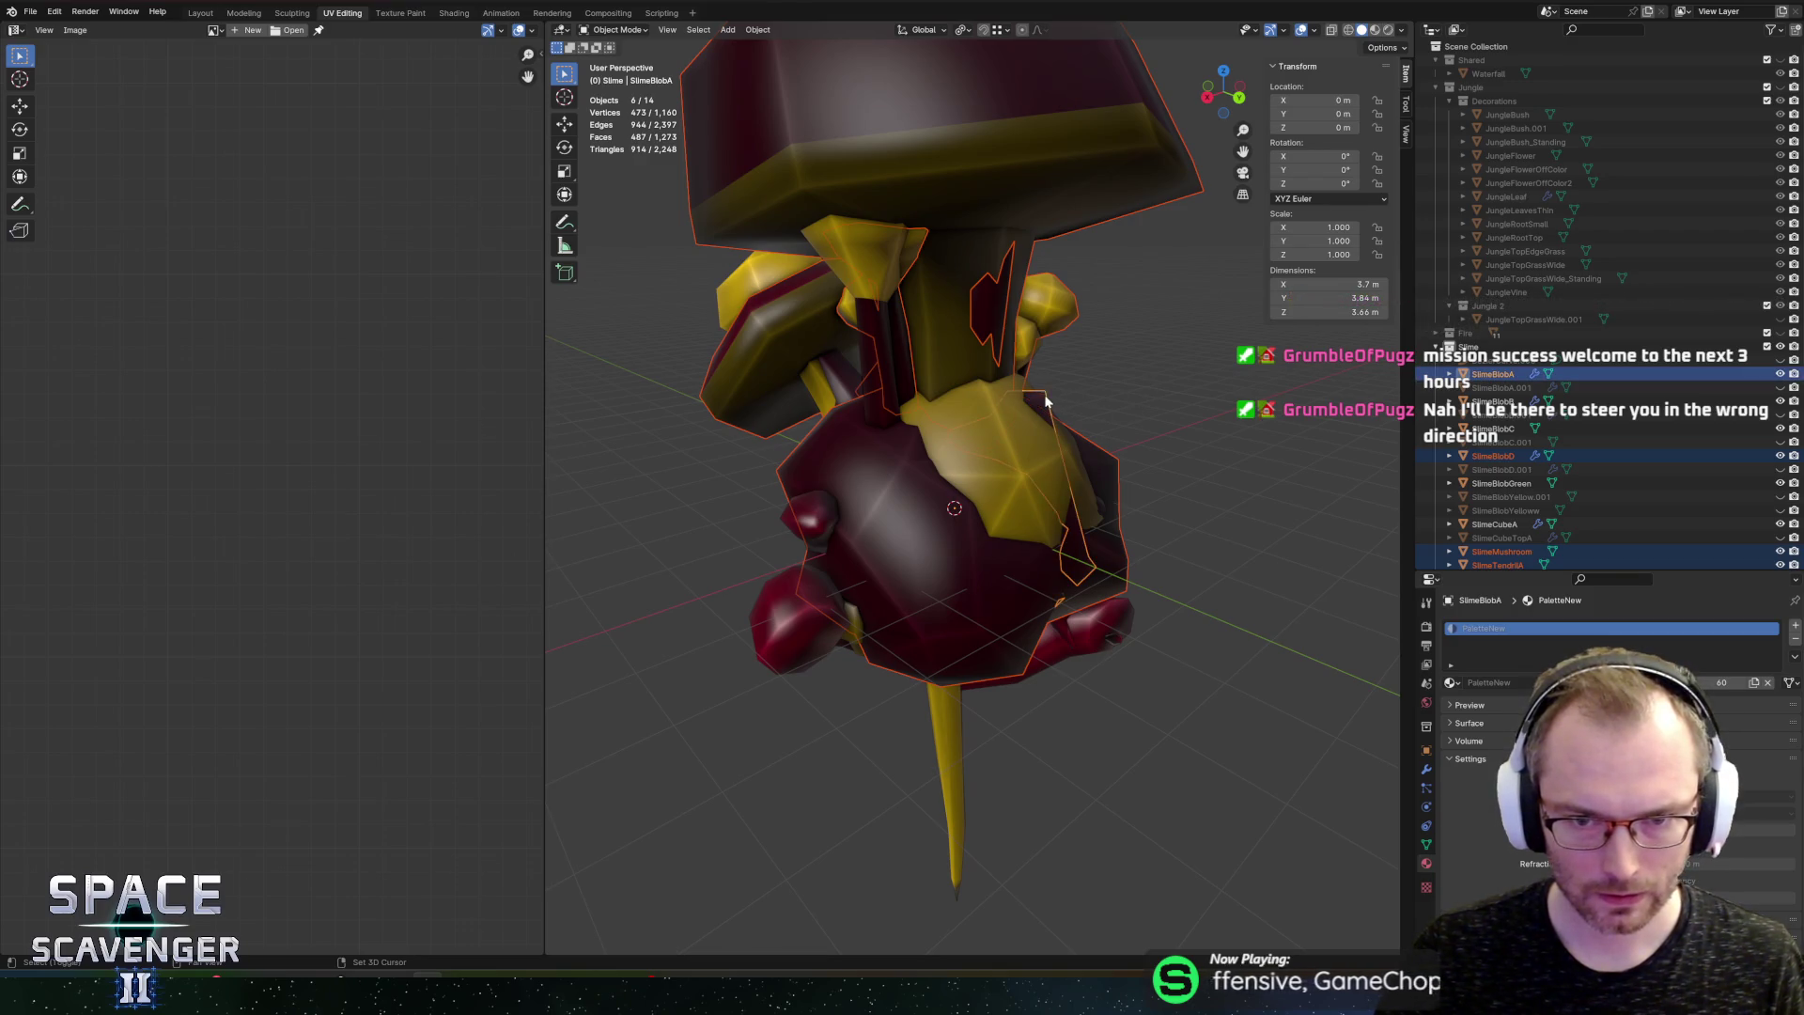
{"action": "mouse_move", "coordinate": [1146, 402]}
{"action": "left_mouse_down"}
{"action": "mouse_move", "coordinate": [1128, 374]}
{"action": "mouse_move", "coordinate": [883, 392]}
{"action": "mouse_move", "coordinate": [934, 381]}
{"action": "left_mouse_up"}
{"action": "key", "text": "alt+z"}
{"action": "key", "text": "alt+z"}
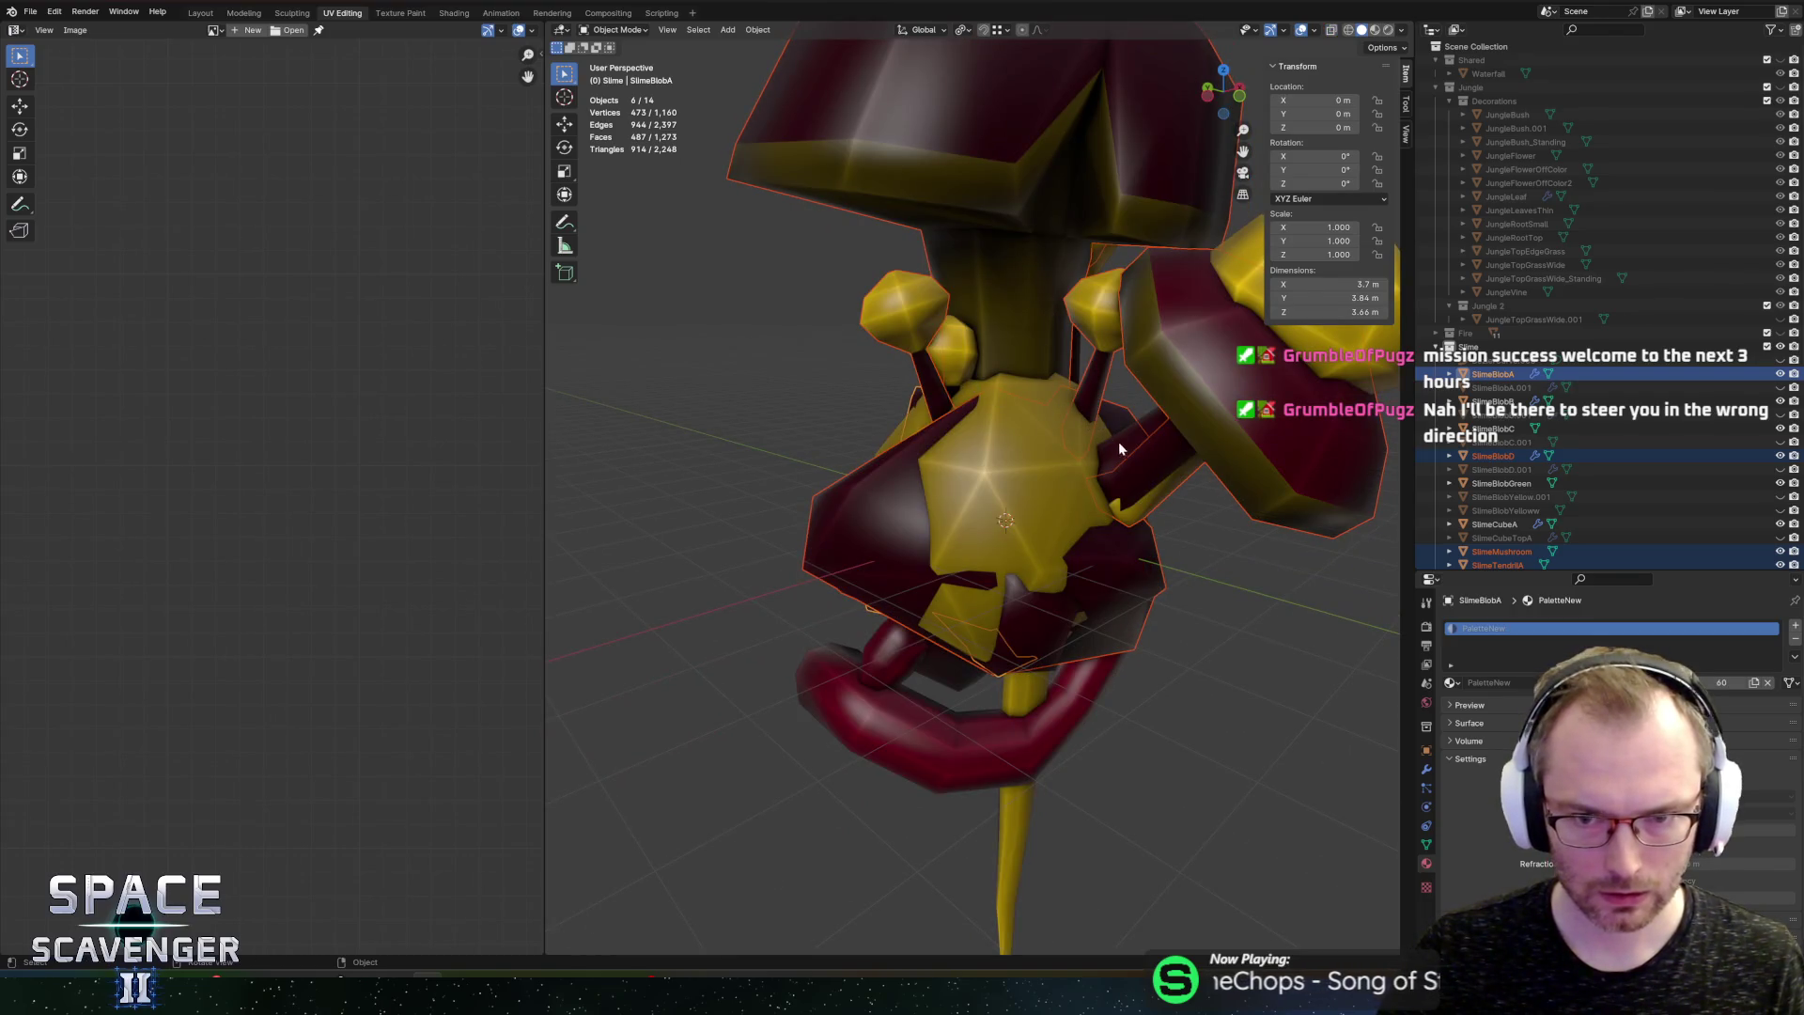
{"action": "key", "text": "Tab"}
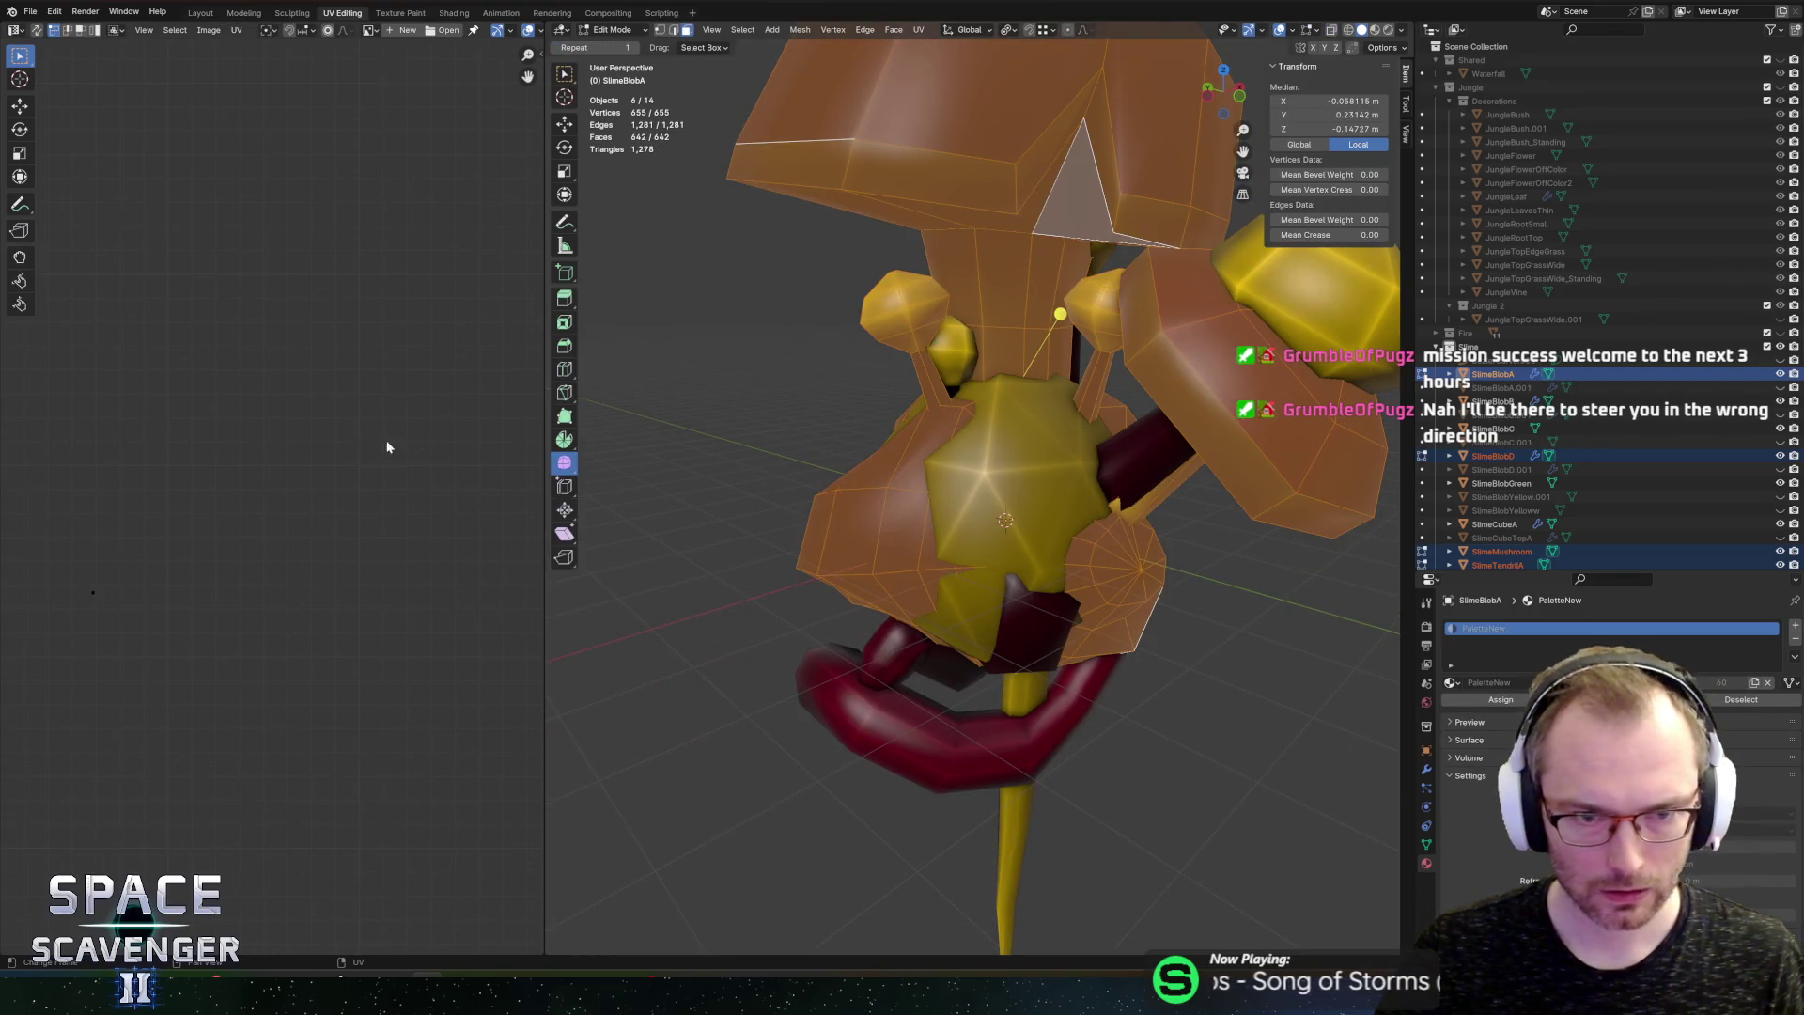
Step: Show PaletteNew.png in the UV Editor and shift the slime piece's UVs to a new colour
{"action": "left_click", "coordinate": [369, 29]}
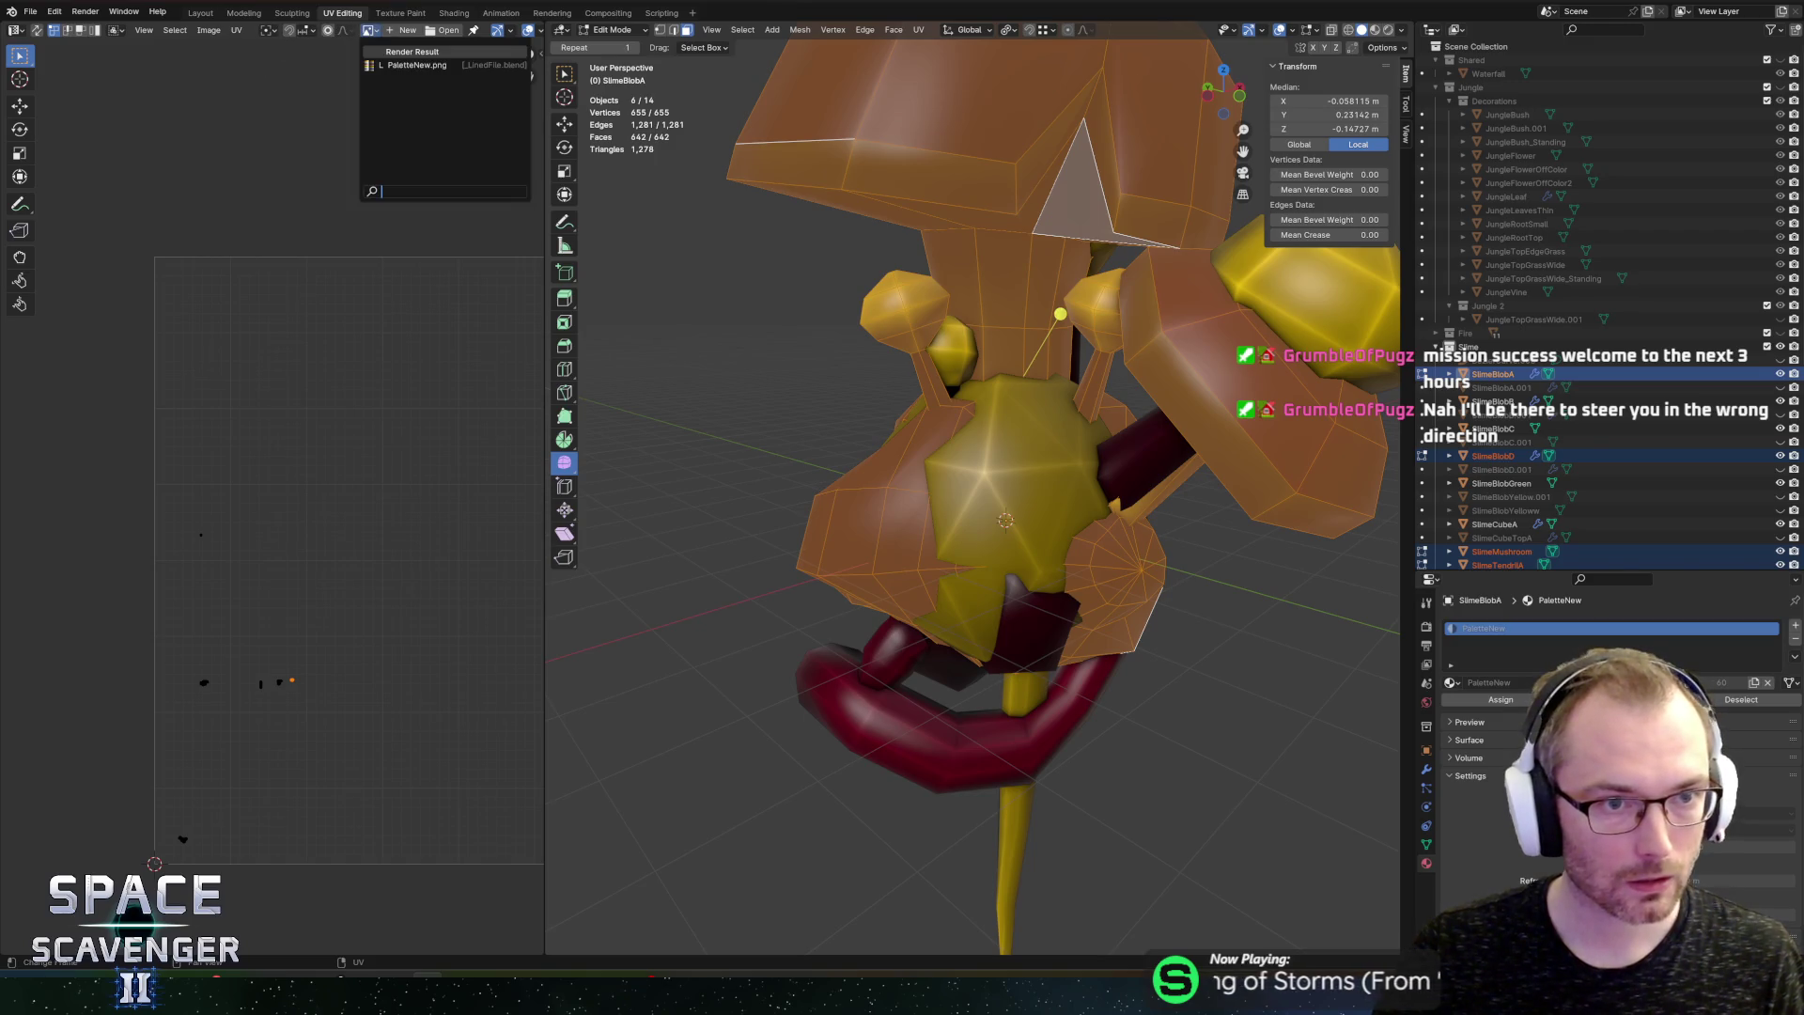
{"action": "left_click", "coordinate": [416, 65]}
{"action": "scroll", "coordinate": [98, 876], "scroll_direction": "down", "scroll_amount": 3}
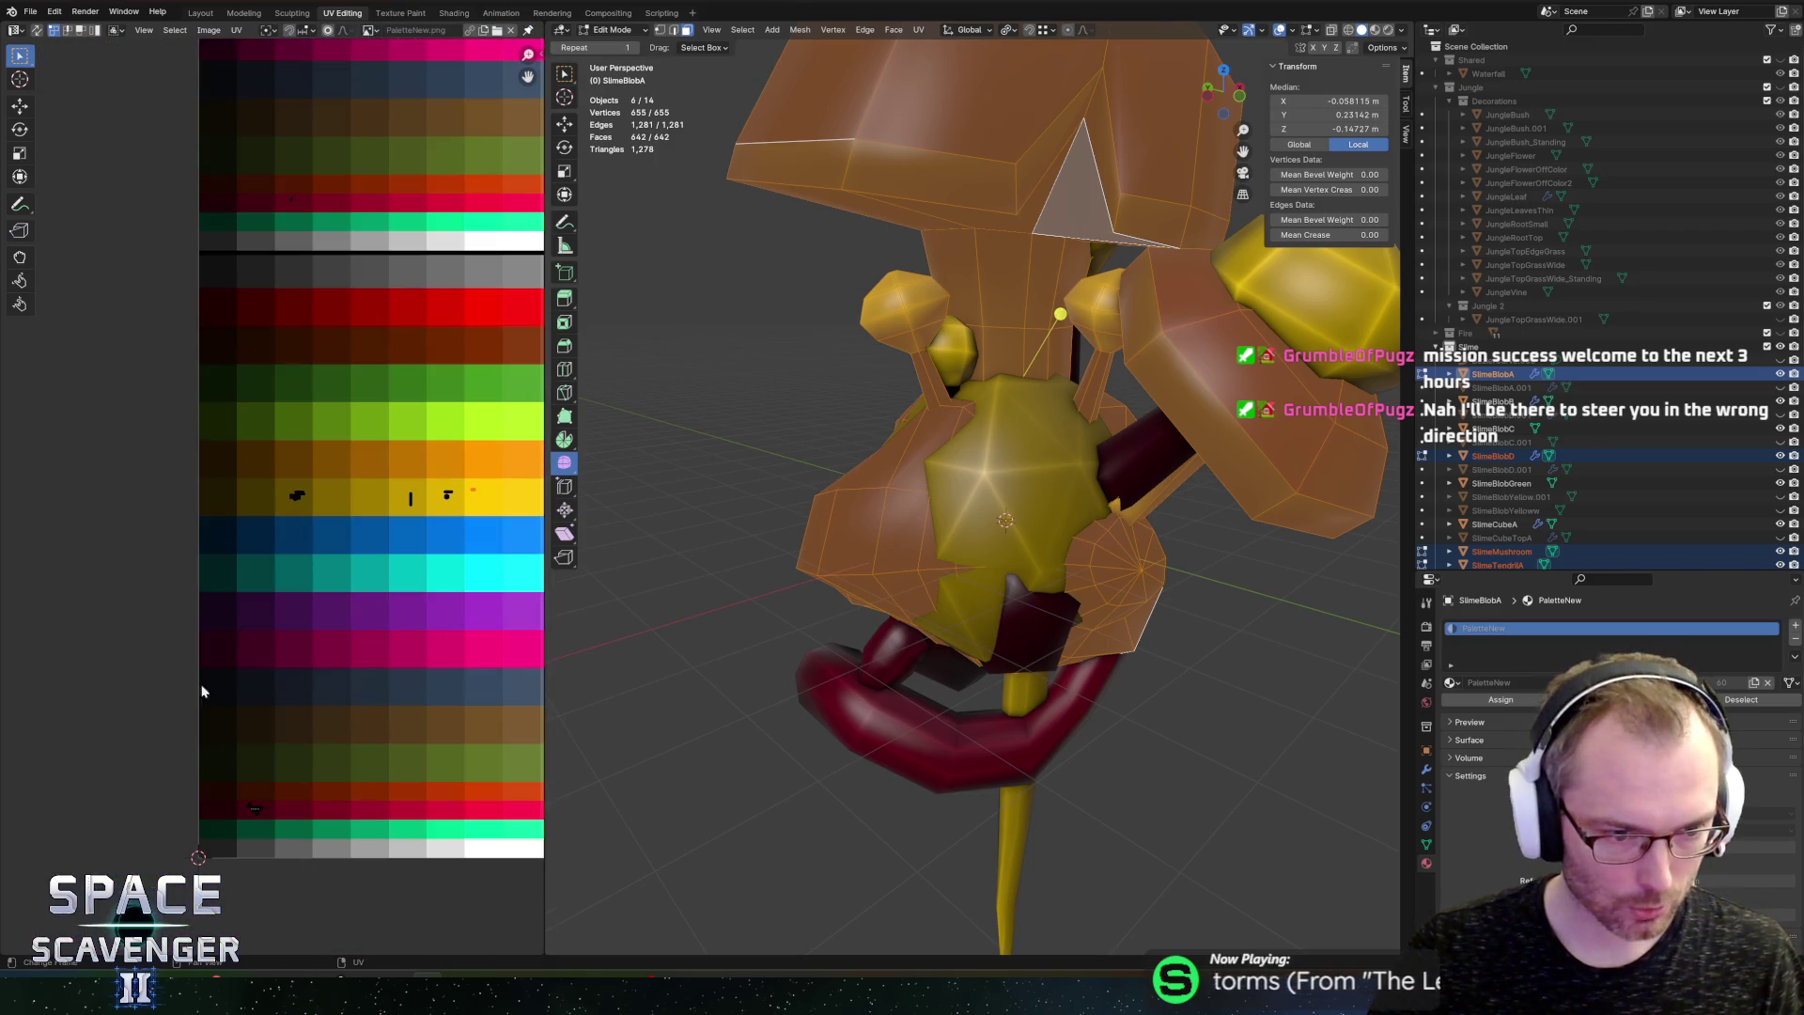
{"action": "scroll", "coordinate": [348, 853], "scroll_direction": "right", "scroll_amount": 3}
{"action": "key", "text": "g"}
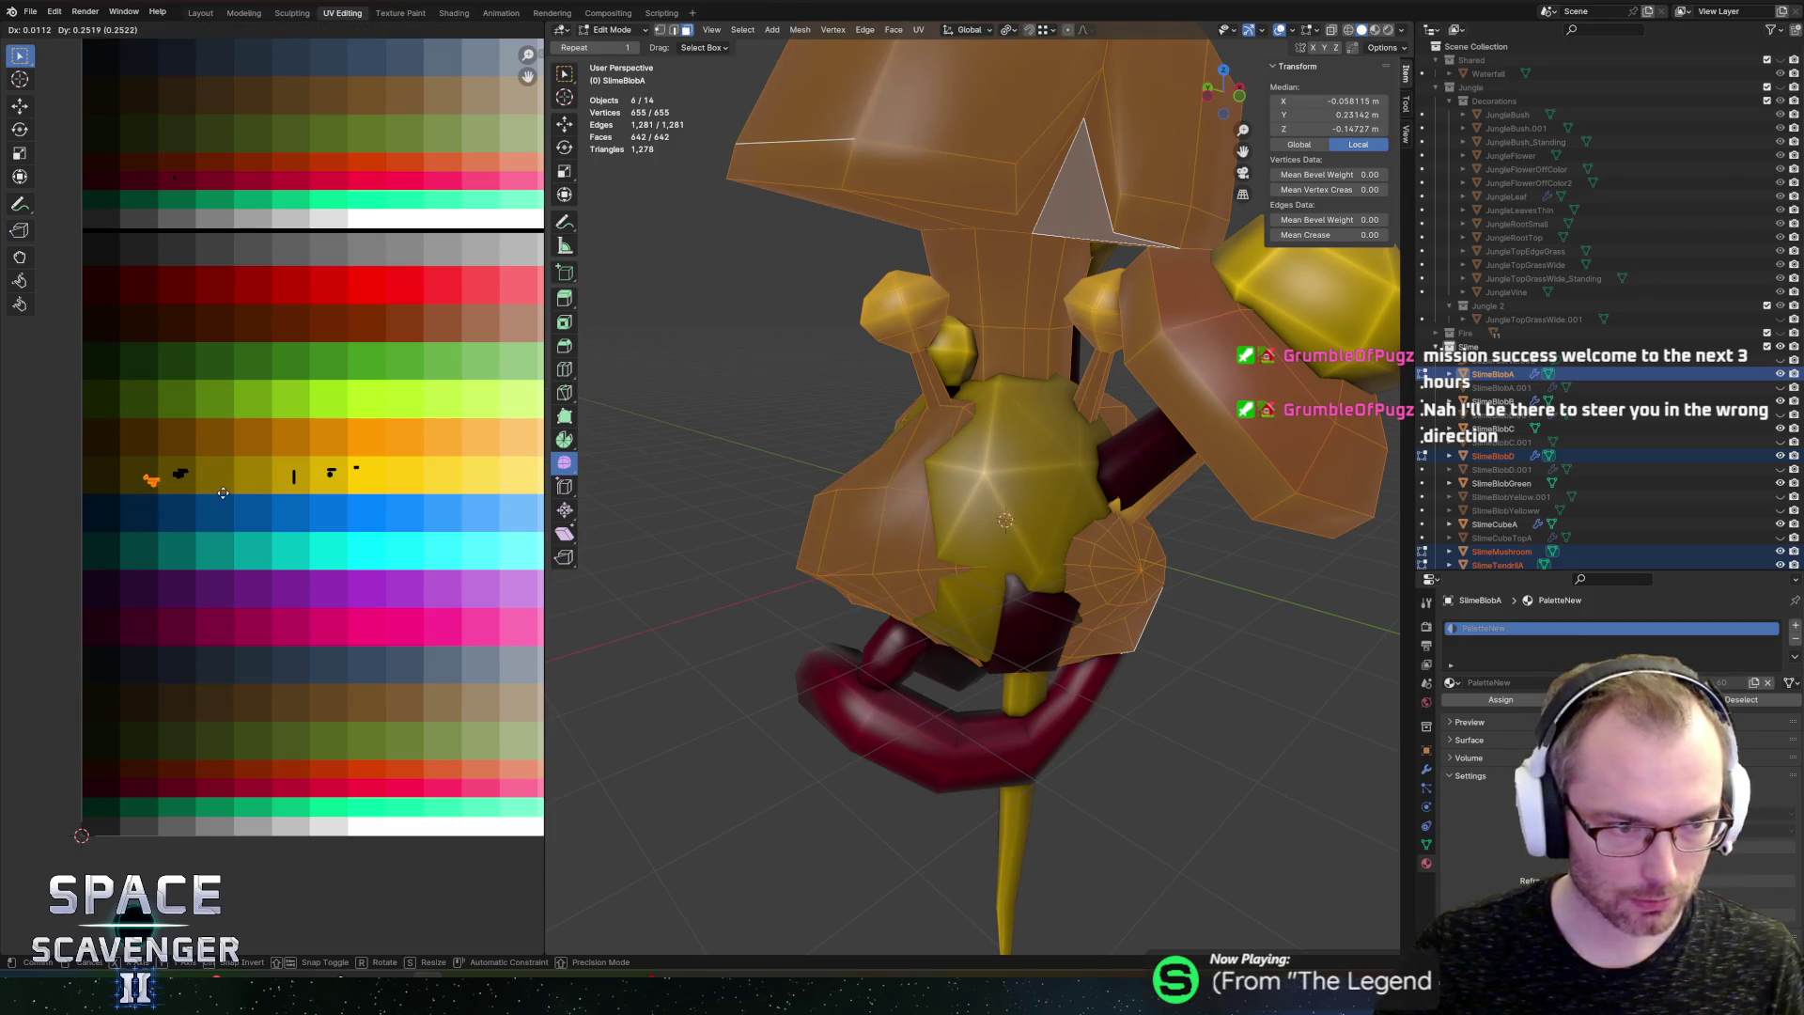
{"action": "left_click", "coordinate": [215, 490]}
{"action": "key", "text": "Tab"}
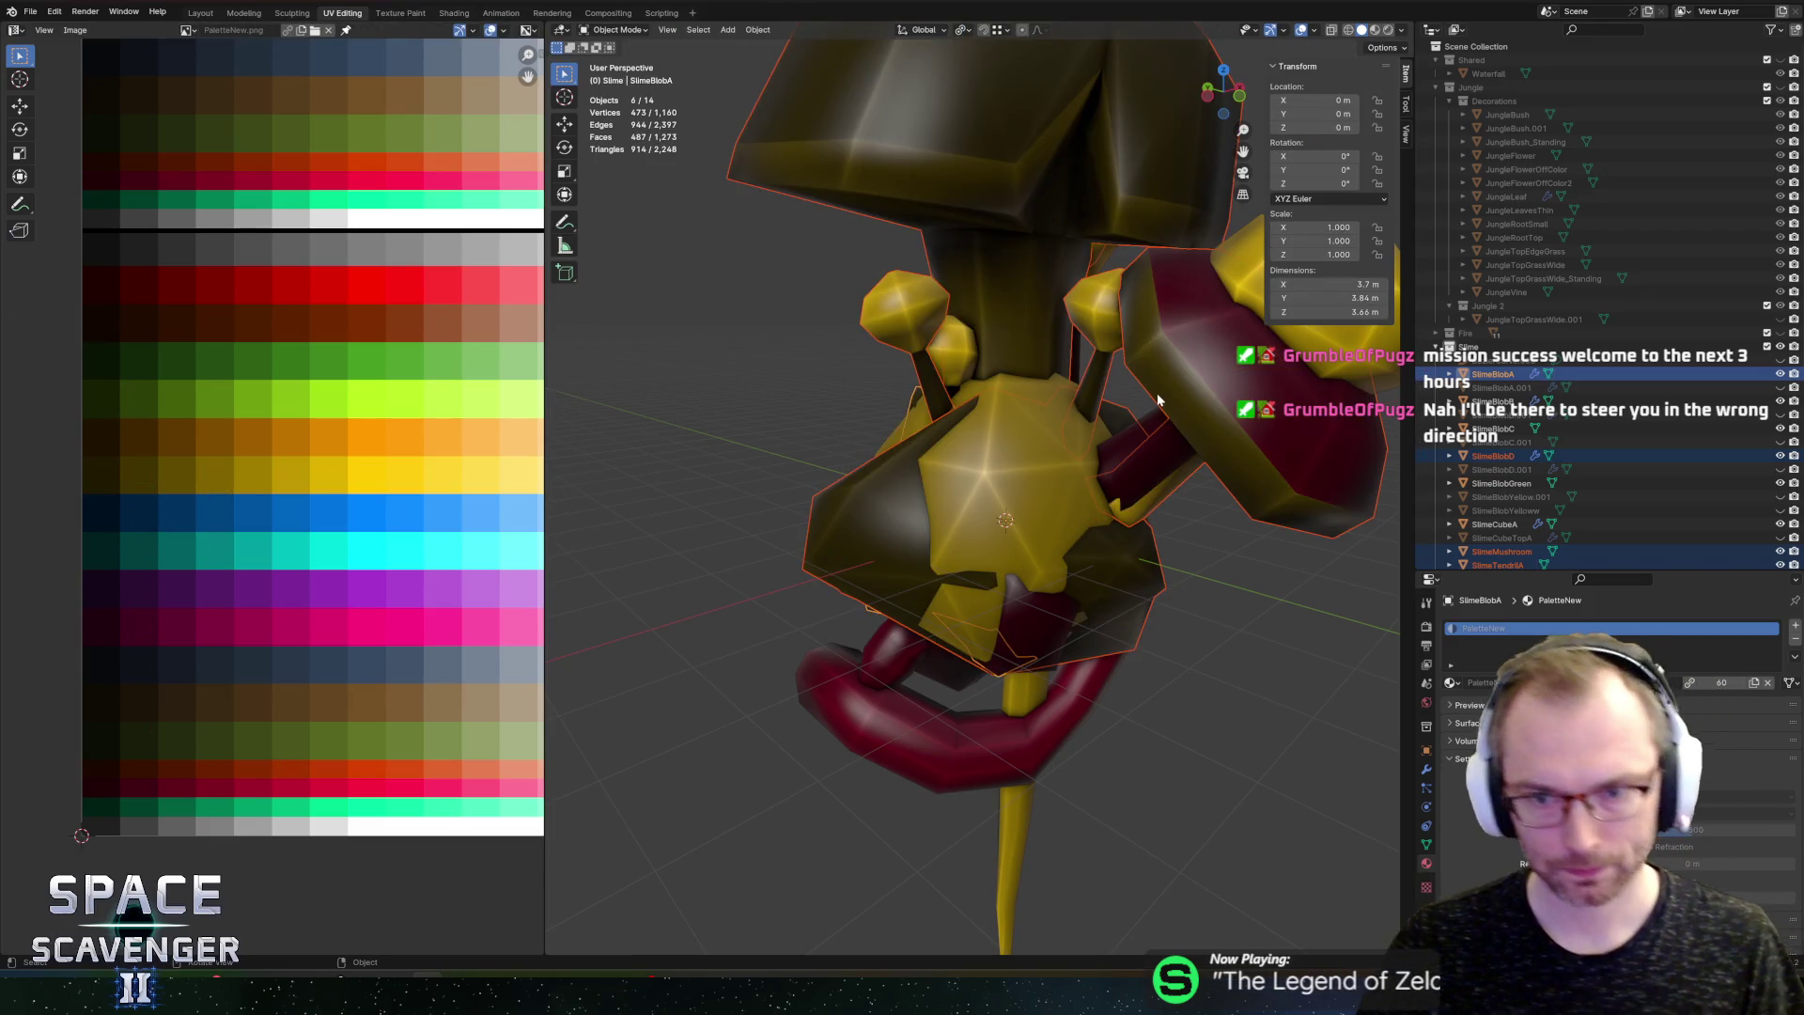
Step: Move WallSporeA's UVs vertically to a different palette colour
{"action": "left_click", "coordinate": [1233, 385]}
{"action": "key", "text": "Tab"}
{"action": "left_click_drag", "start_coordinate": [189, 250], "coordinate": [252, 335]}
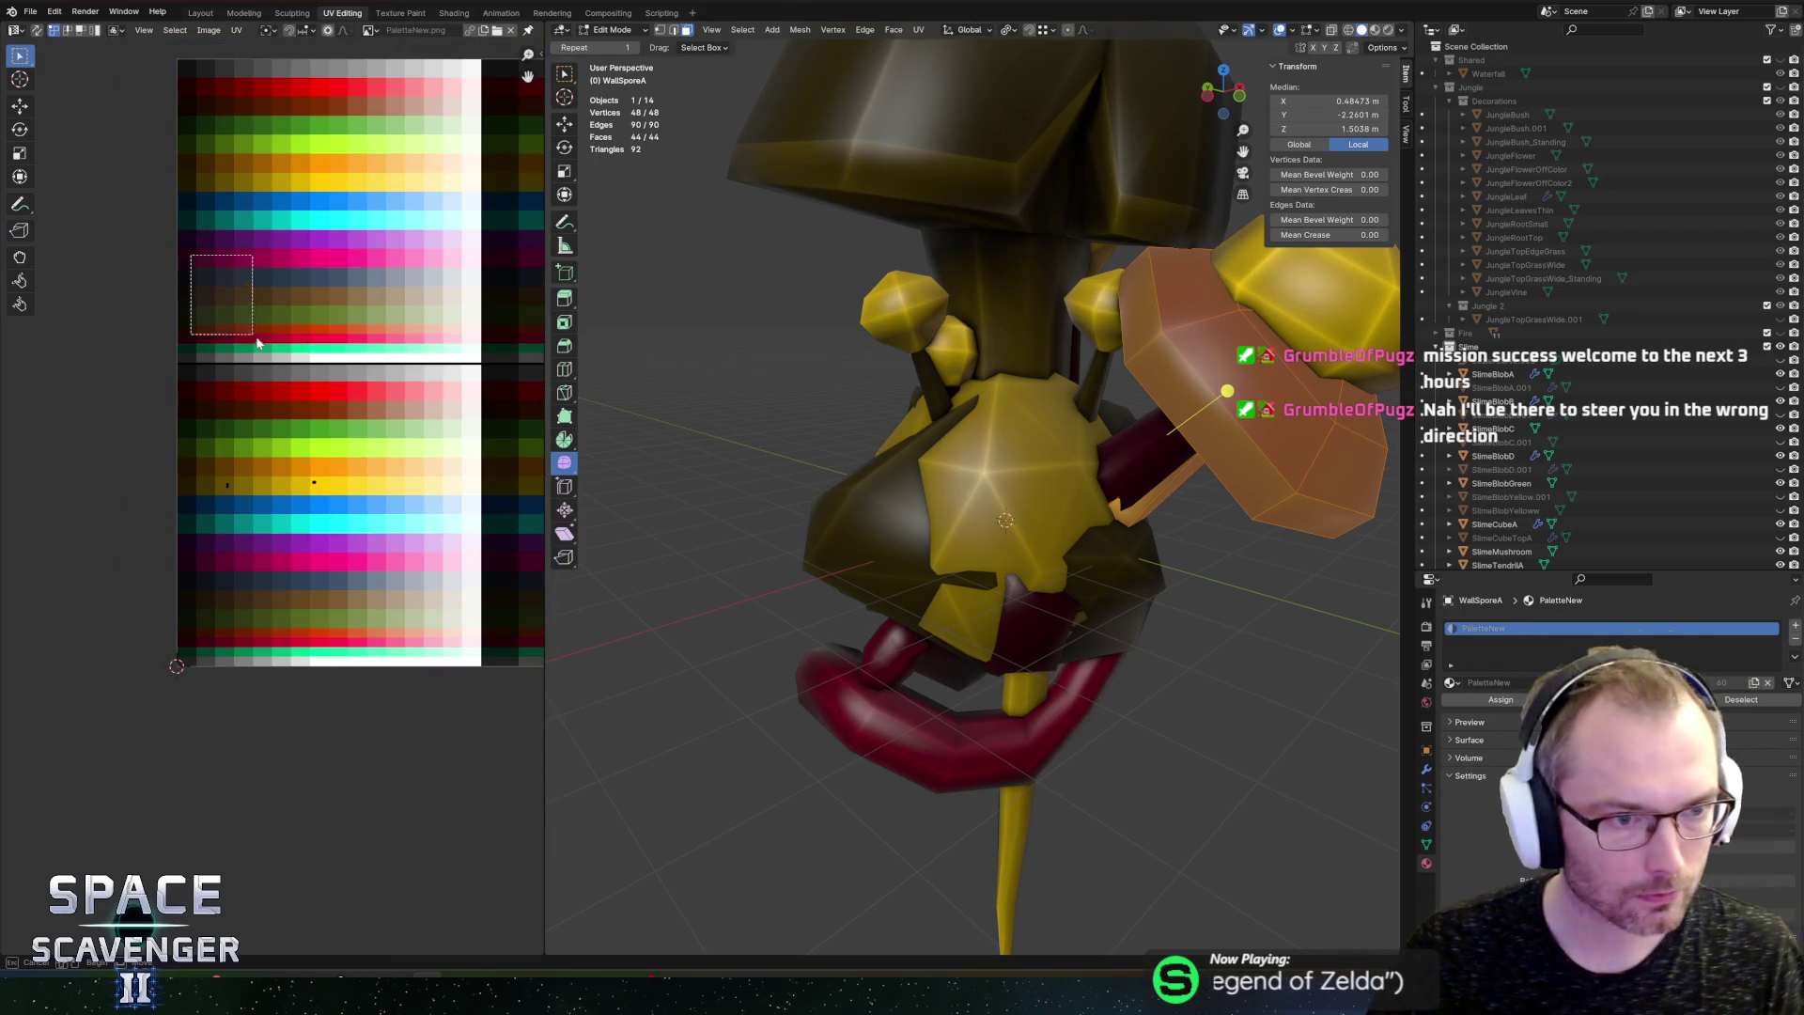
{"action": "scroll", "coordinate": [246, 387], "scroll_direction": "up", "scroll_amount": 2}
{"action": "key", "text": "g"}
{"action": "key", "text": "y"}
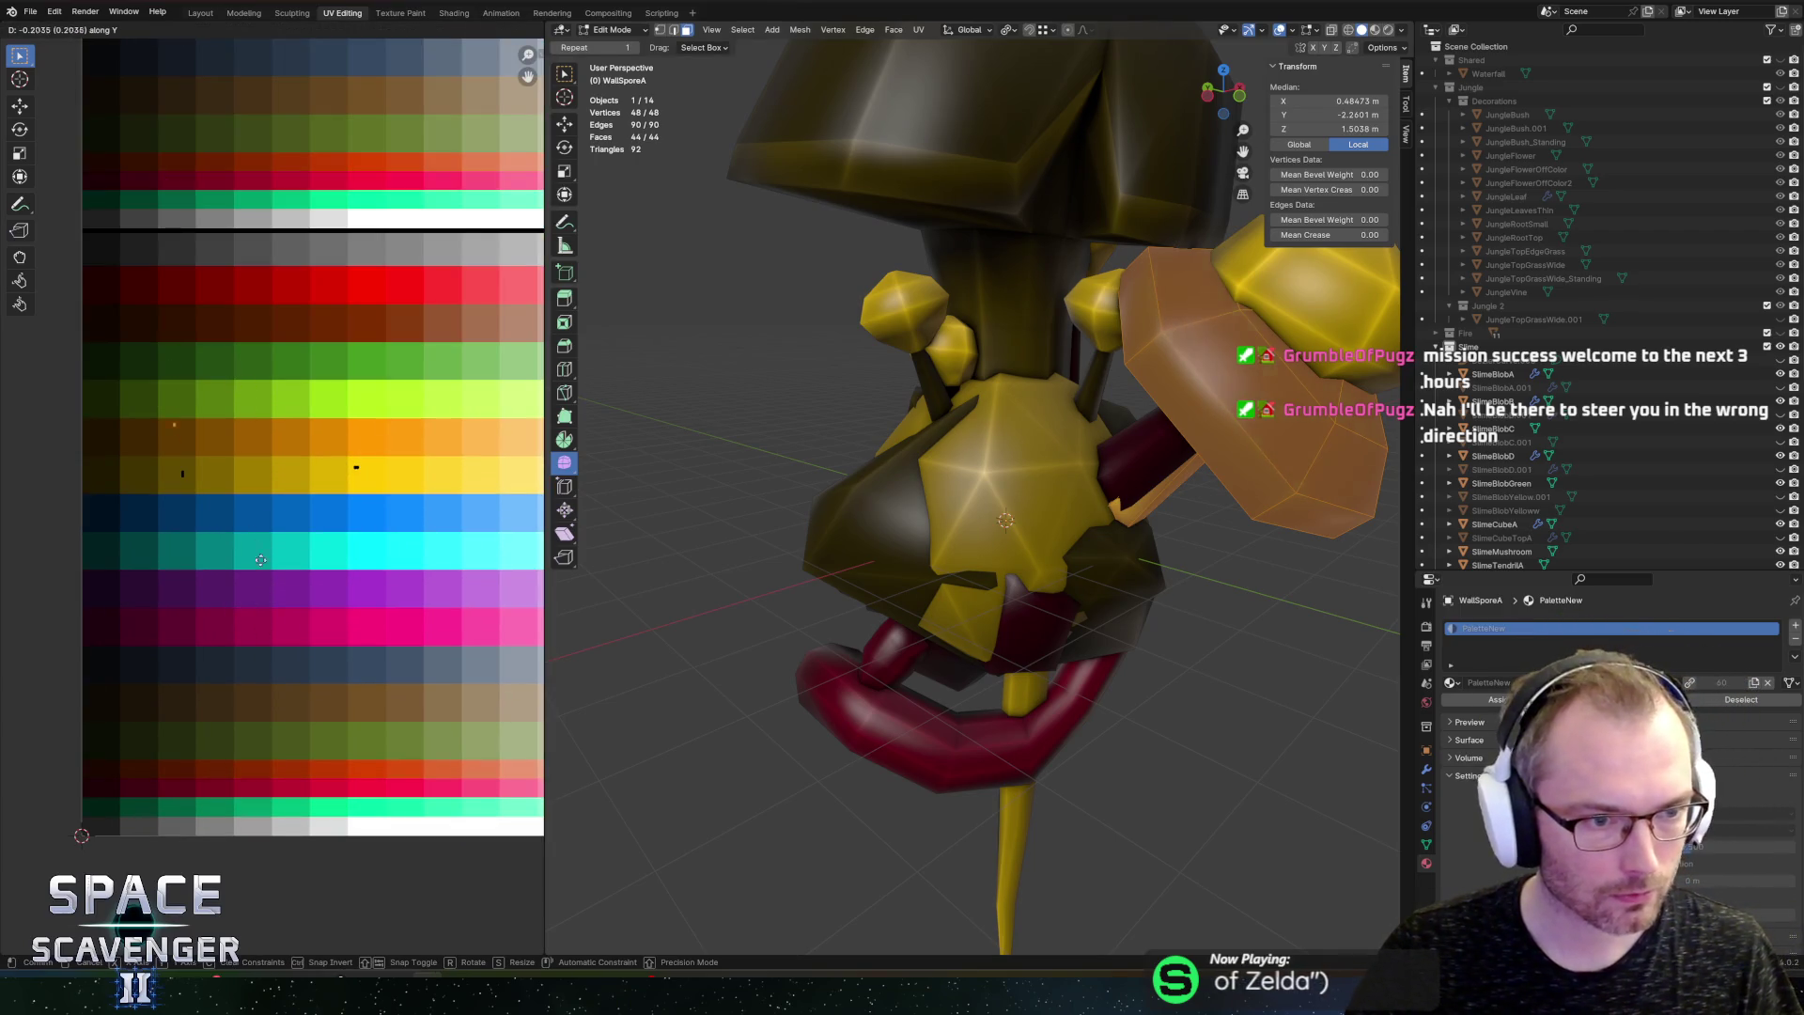
{"action": "scroll", "coordinate": [282, 470], "scroll_direction": "up", "scroll_amount": 5}
{"action": "left_click", "coordinate": [303, 376]}
{"action": "key", "text": "Tab"}
Step: Check WallSporeB's UVs in Edit Mode and return to Object Mode
{"action": "scroll", "coordinate": [1078, 402], "scroll_direction": "down", "scroll_amount": 5}
{"action": "left_click", "coordinate": [1090, 387]}
{"action": "key", "text": "Tab"}
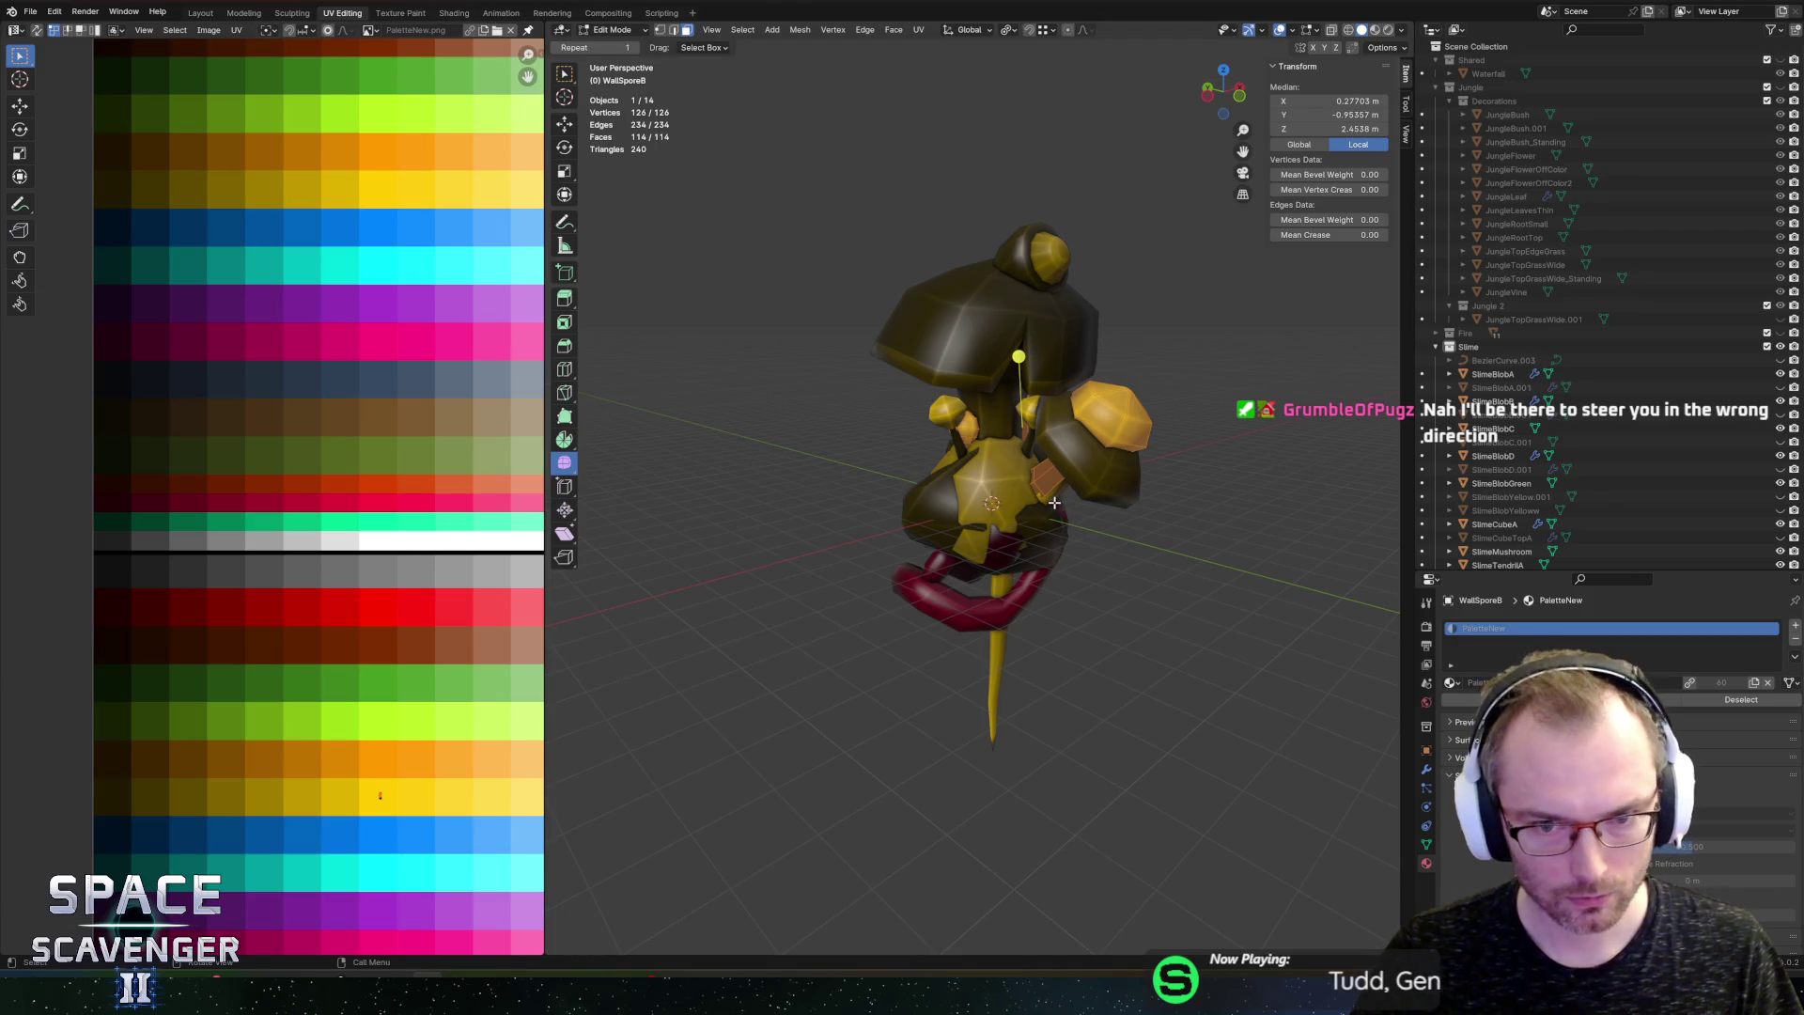
{"action": "key", "text": "Tab"}
Step: Export SectorObjects.fbx into Assets/Other/FBX/Sectors using the saved FBX preset
{"action": "key", "text": "shift+r"}
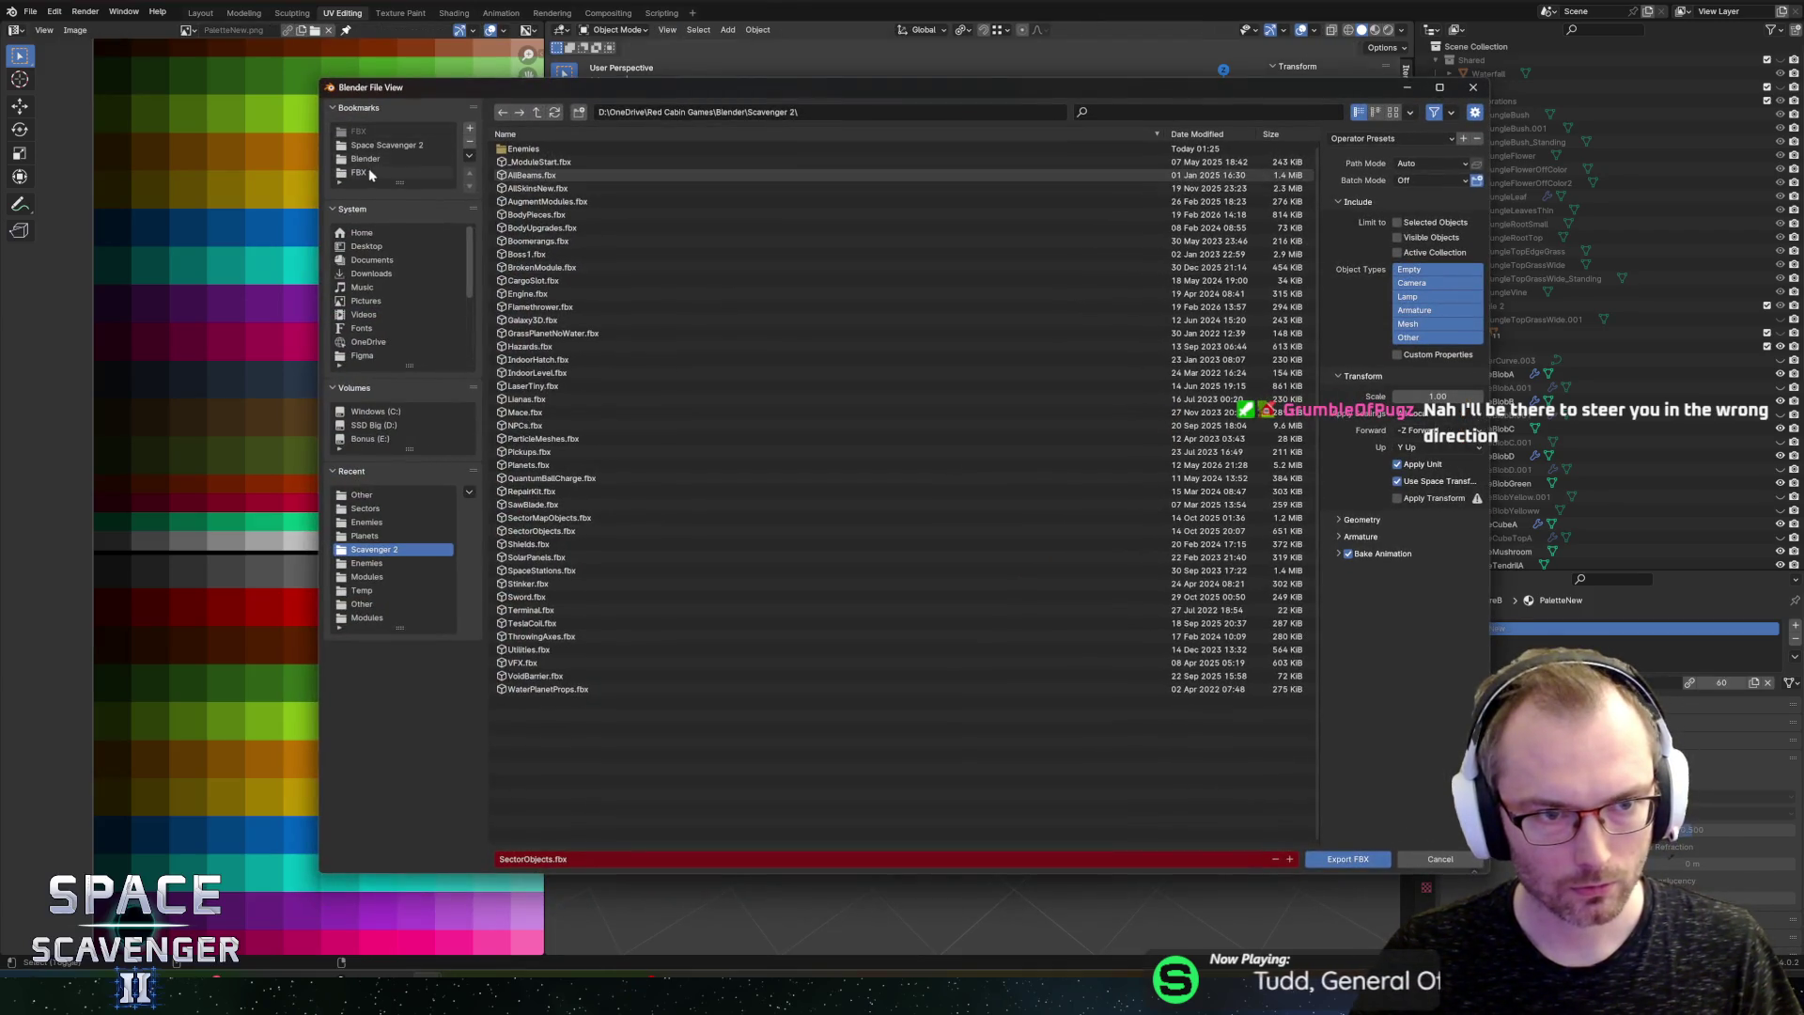
{"action": "left_click", "coordinate": [369, 172]}
{"action": "left_click", "coordinate": [527, 176]}
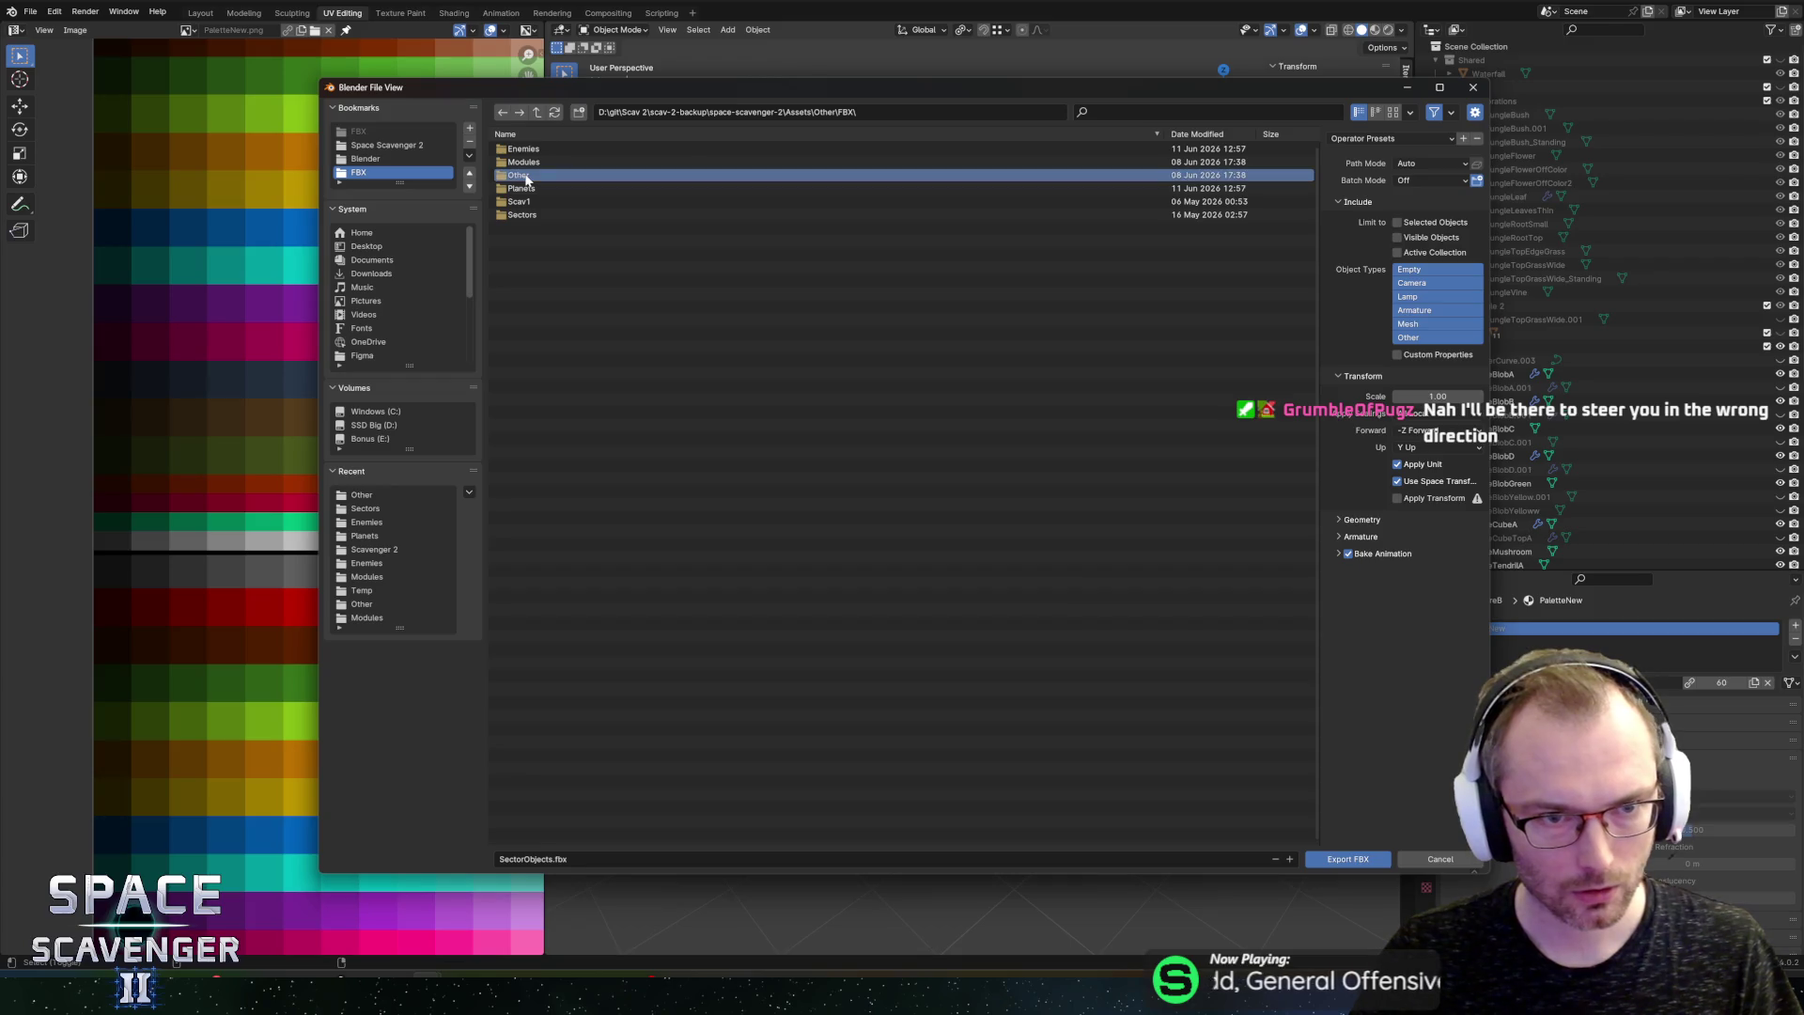
{"action": "double_click", "coordinate": [521, 214]}
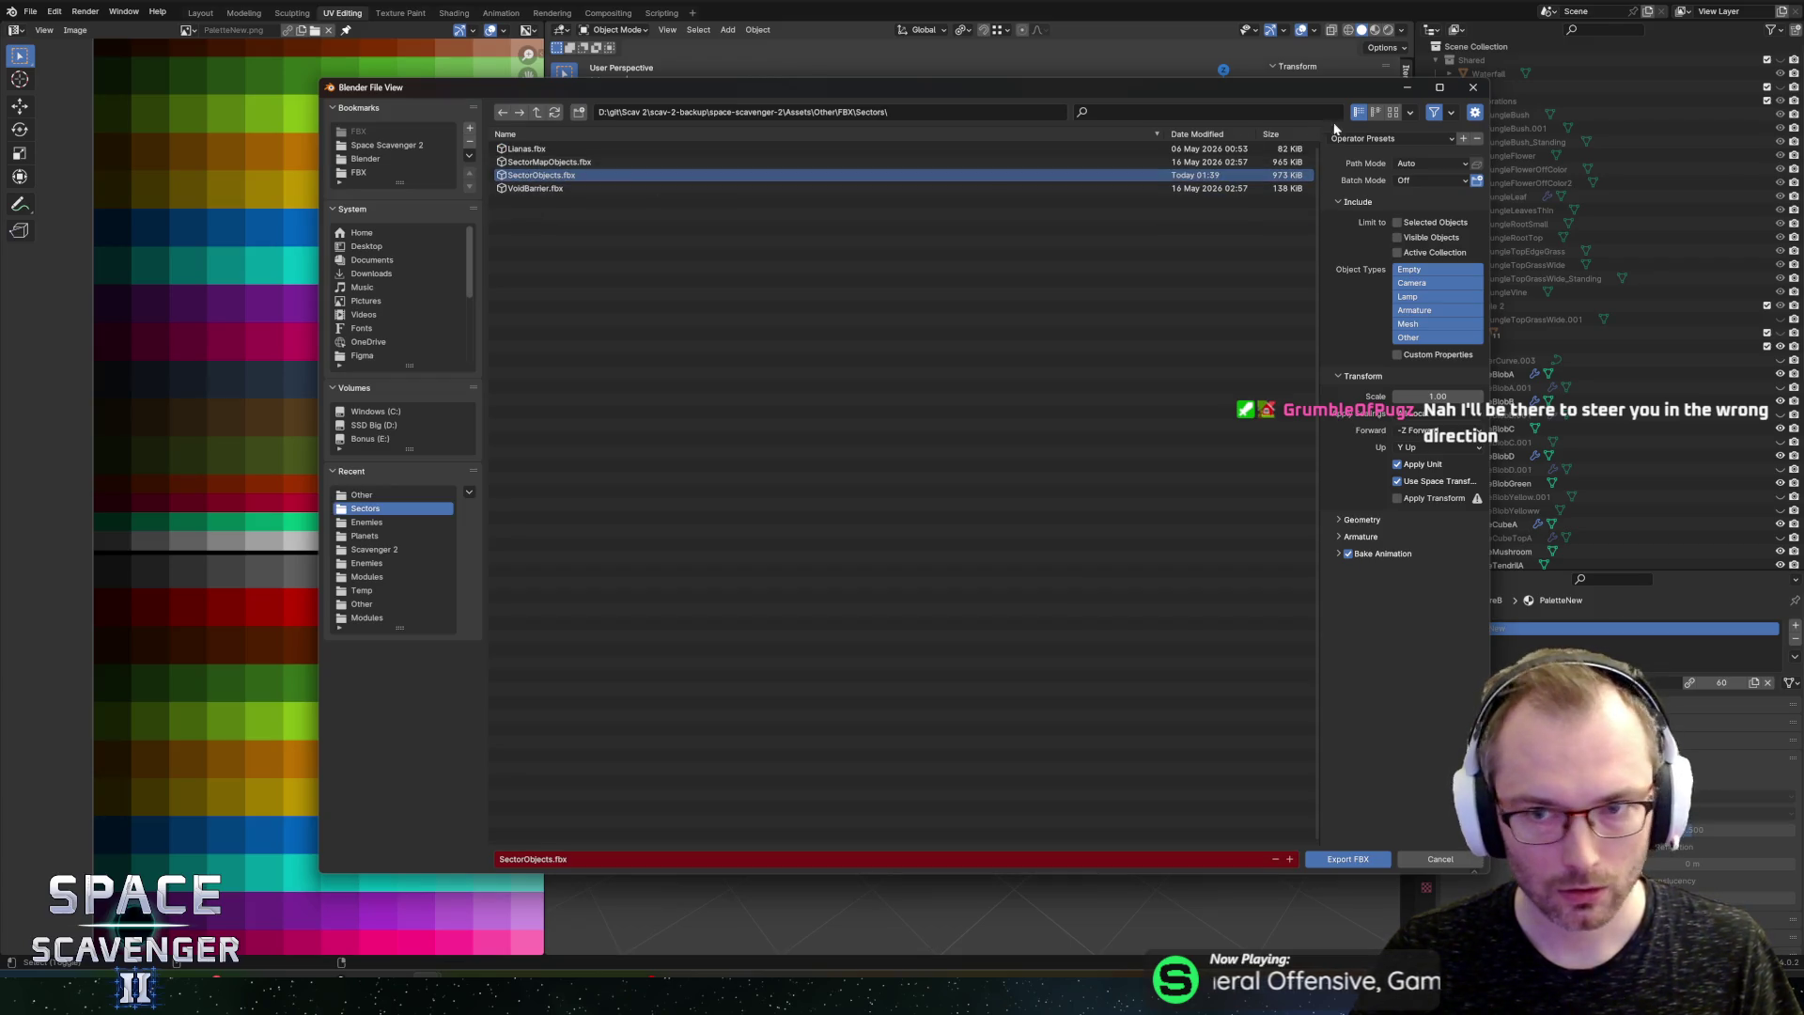
{"action": "left_click", "coordinate": [1358, 138]}
{"action": "left_click", "coordinate": [1372, 185]}
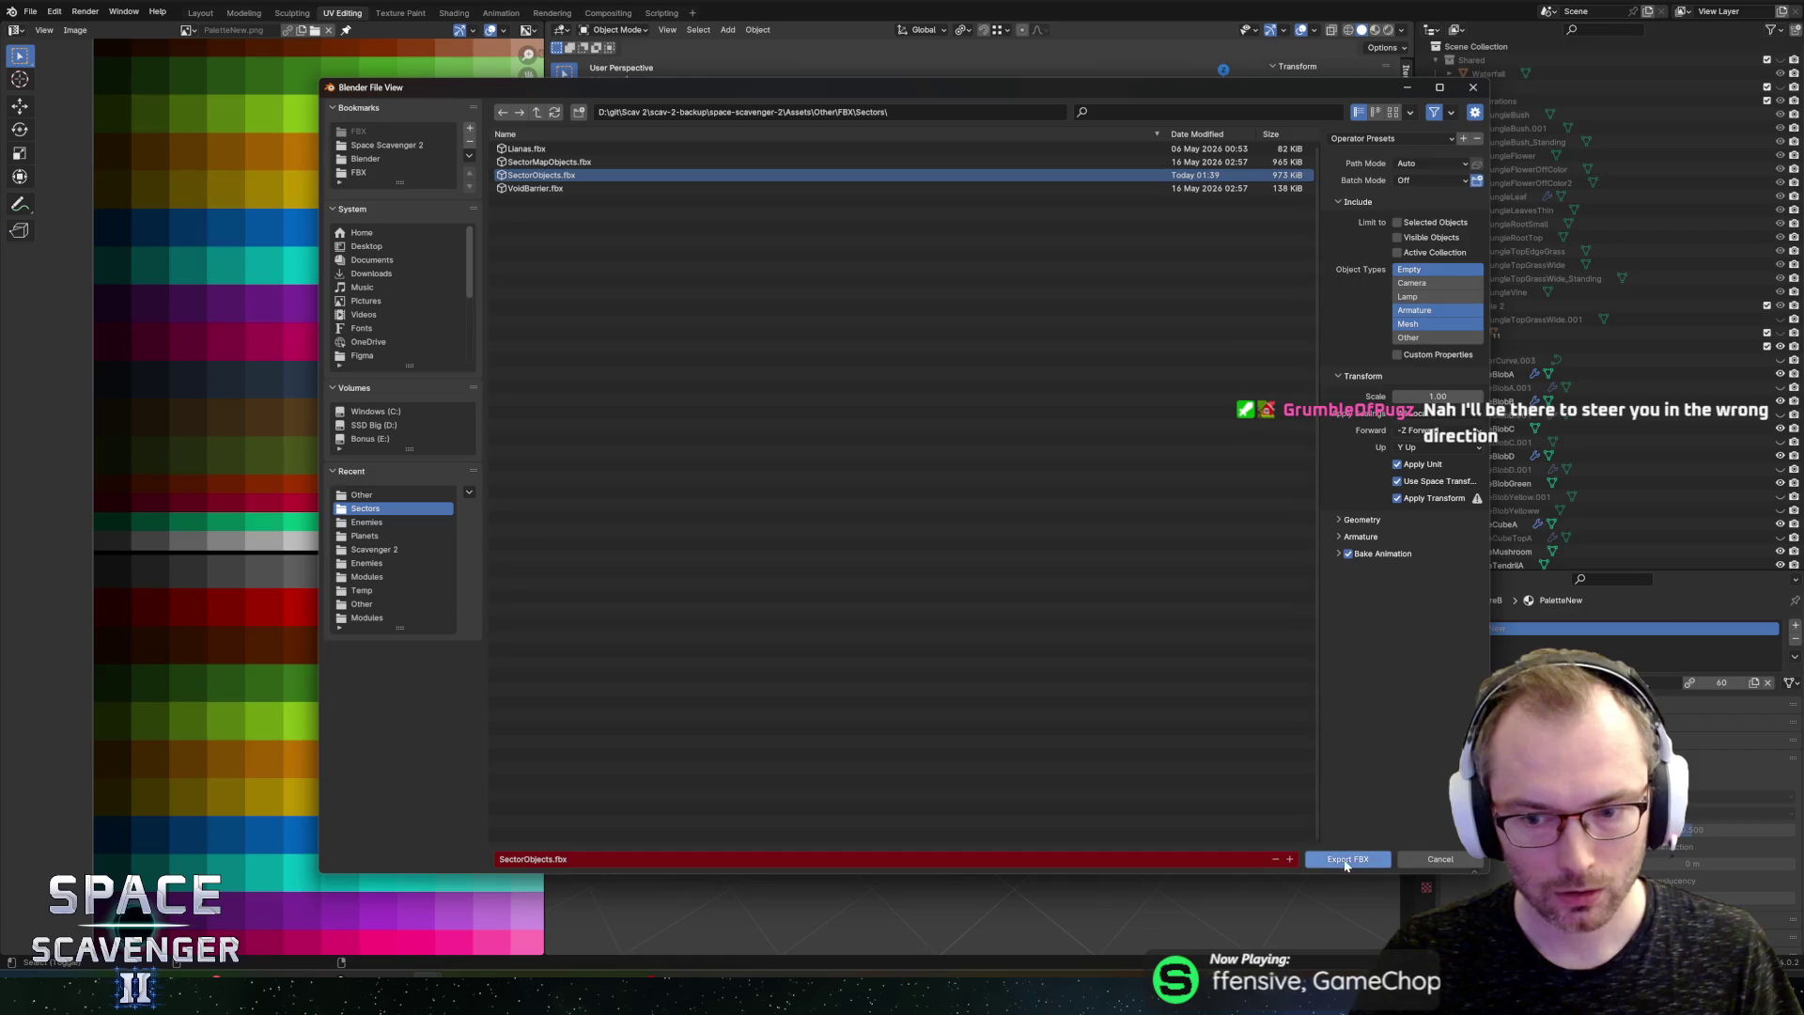
{"action": "left_click", "coordinate": [1345, 861]}
{"action": "key", "text": "alt+Tab"}
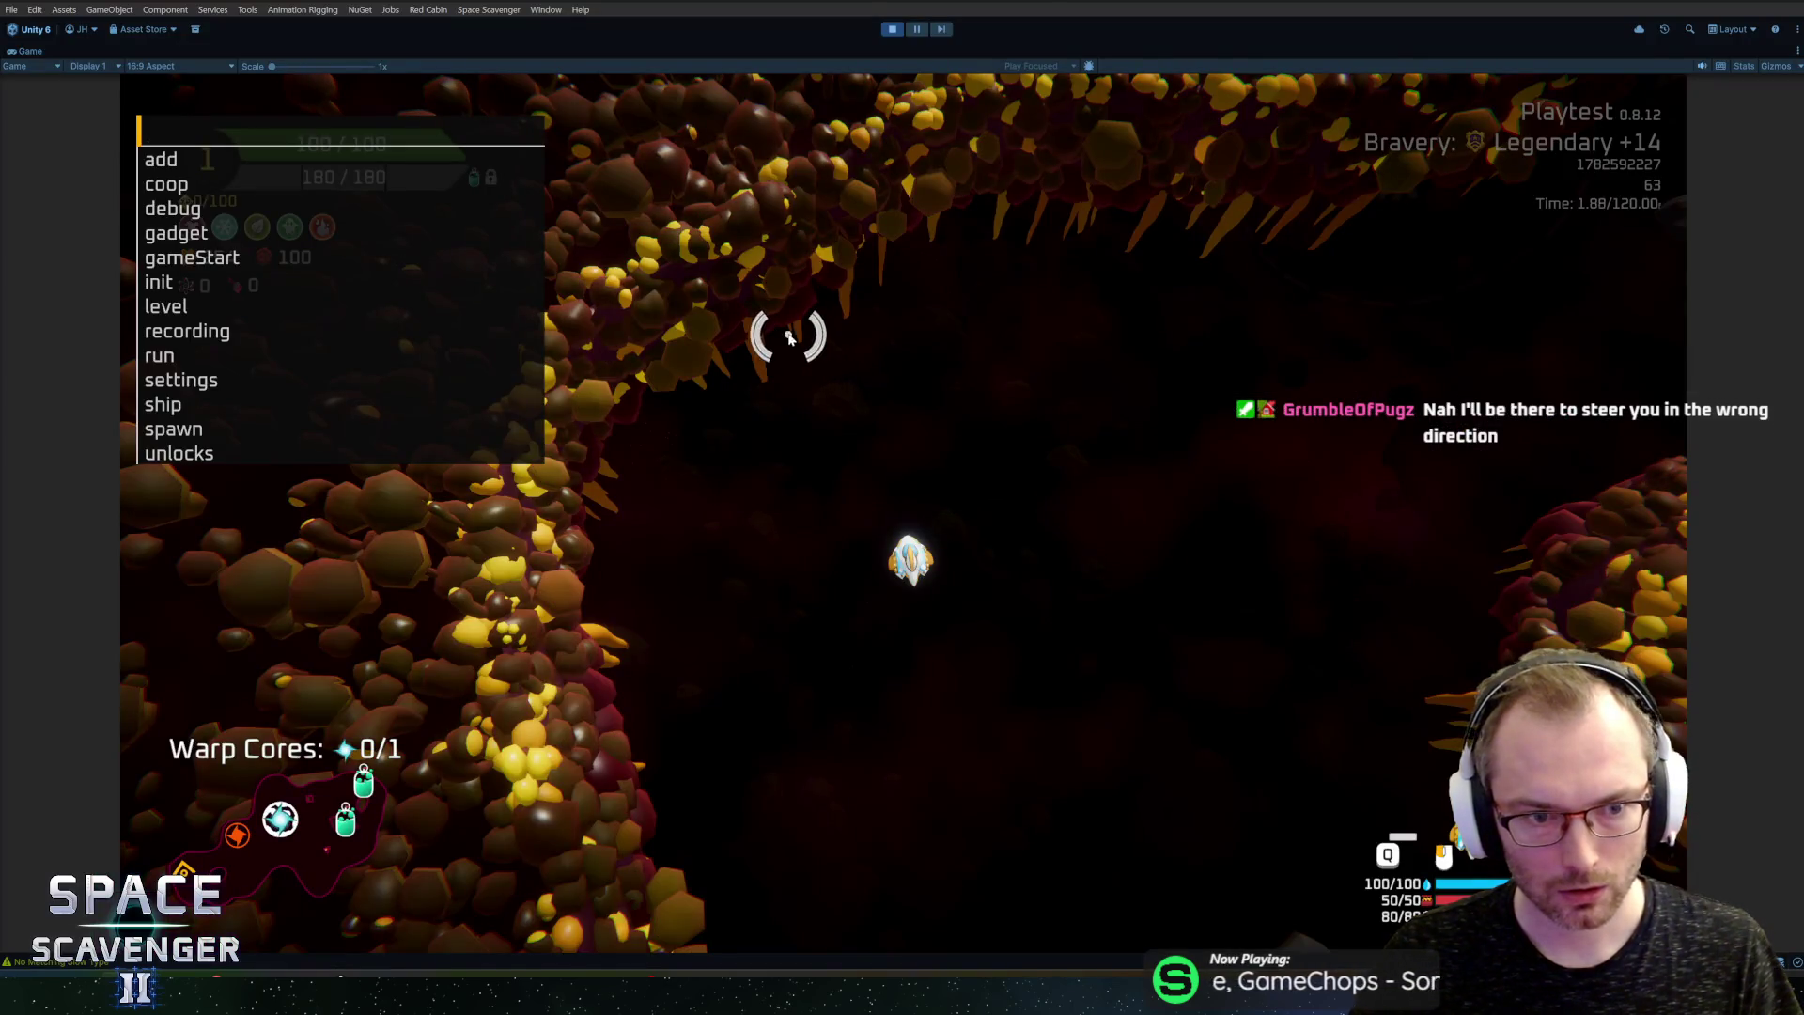
Step: Close the debug command list and restore the full editor layout around the Game view
{"action": "key", "text": "Escape"}
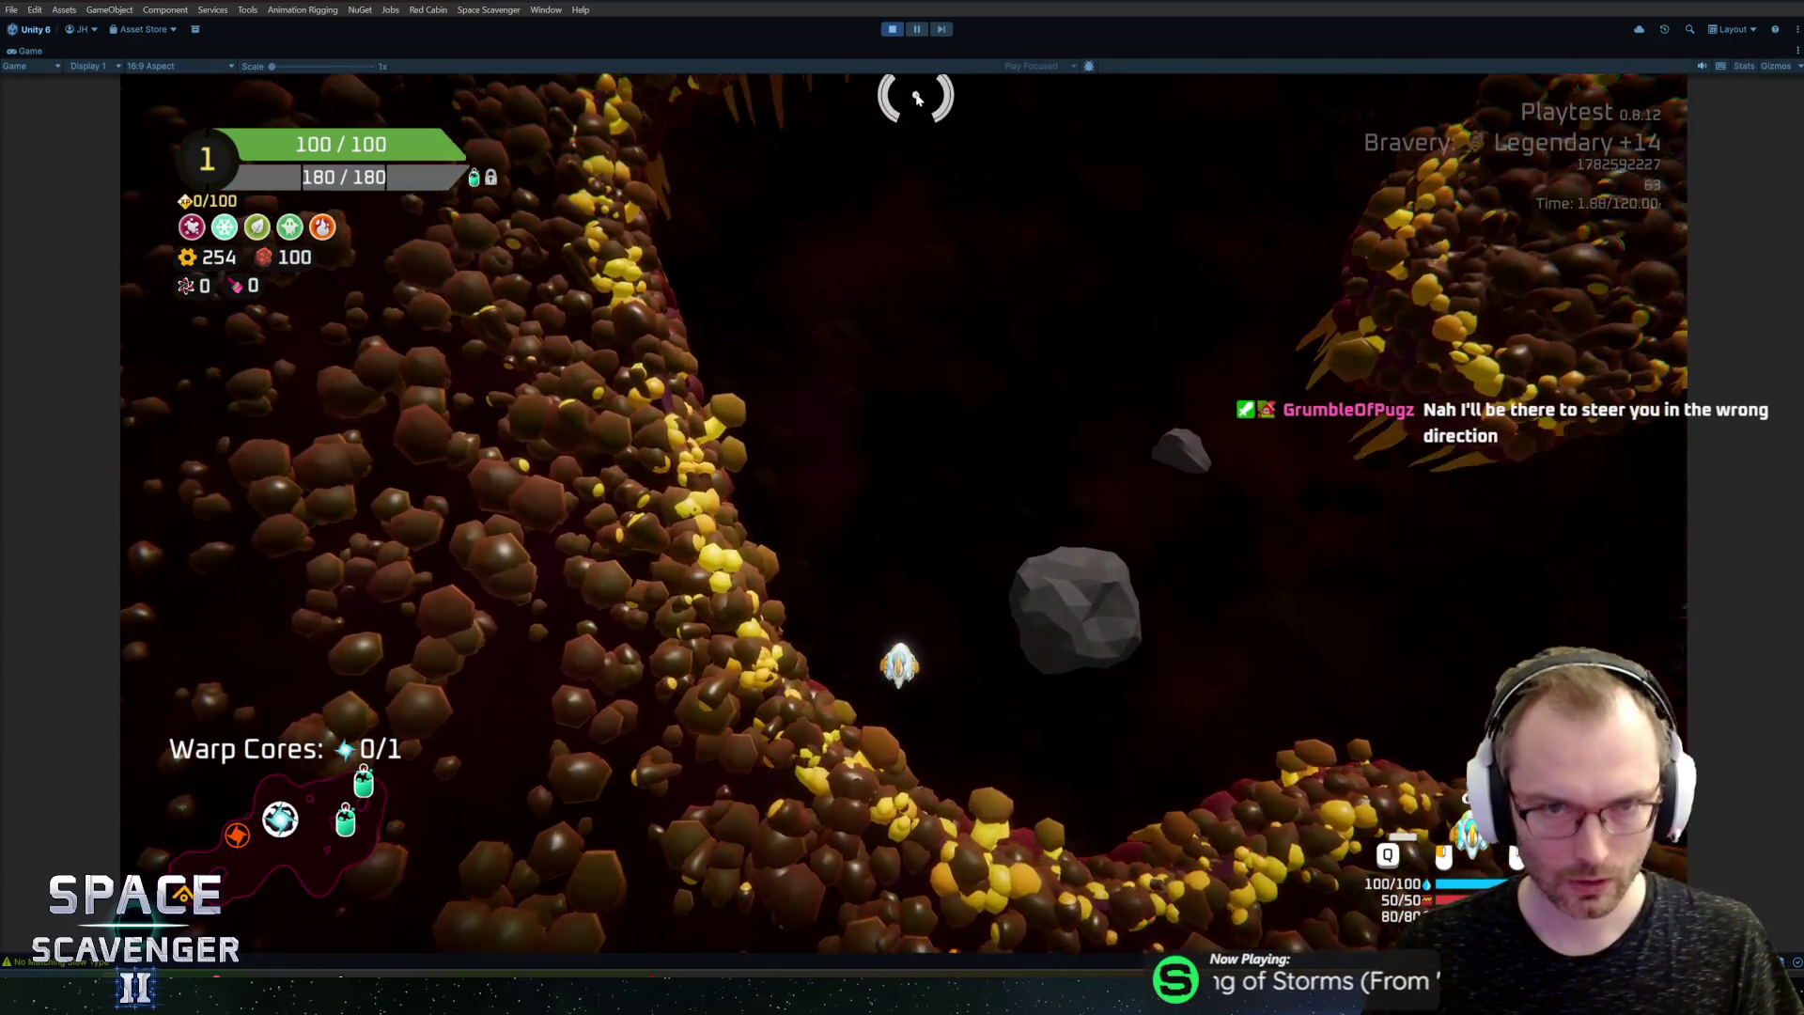
{"action": "key", "text": "shift+space"}
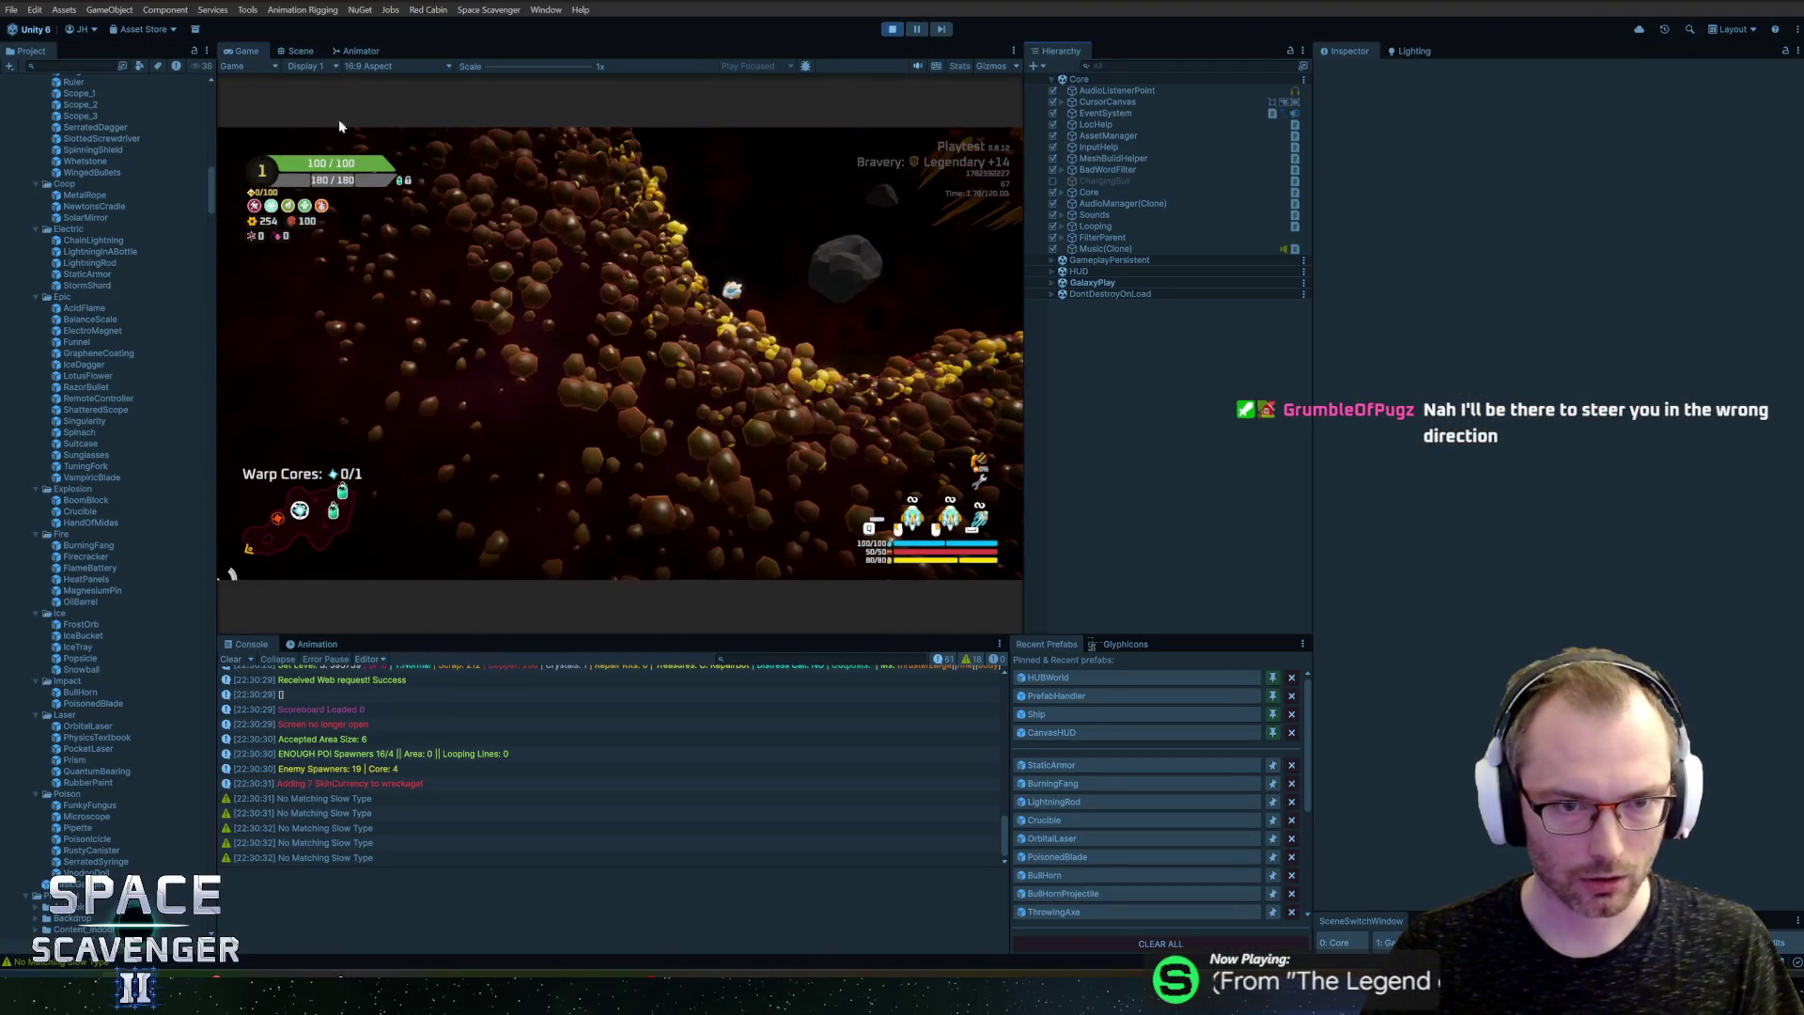
Step: Find and select the PaletteWiggleInstSaturated material by searching 'instsa'
{"action": "left_click", "coordinate": [71, 66]}
{"action": "type", "text": "inst"}
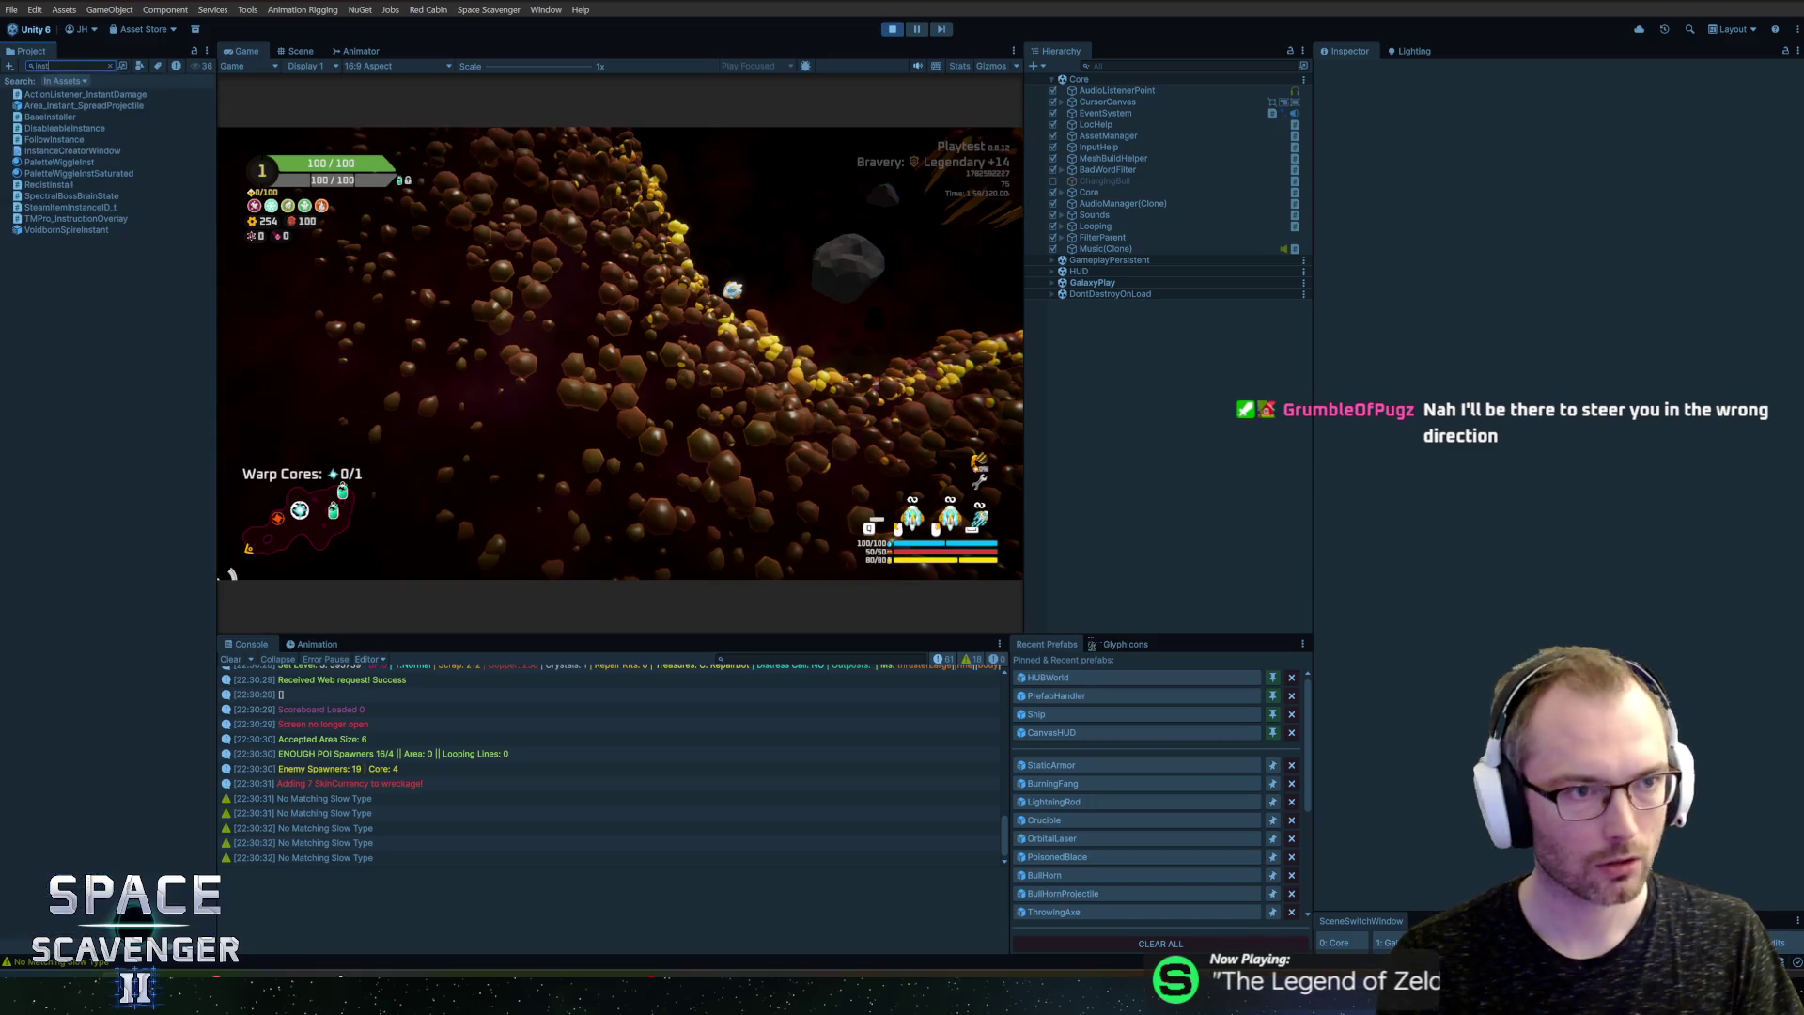
{"action": "type", "text": "sa"}
{"action": "left_click", "coordinate": [83, 94]}
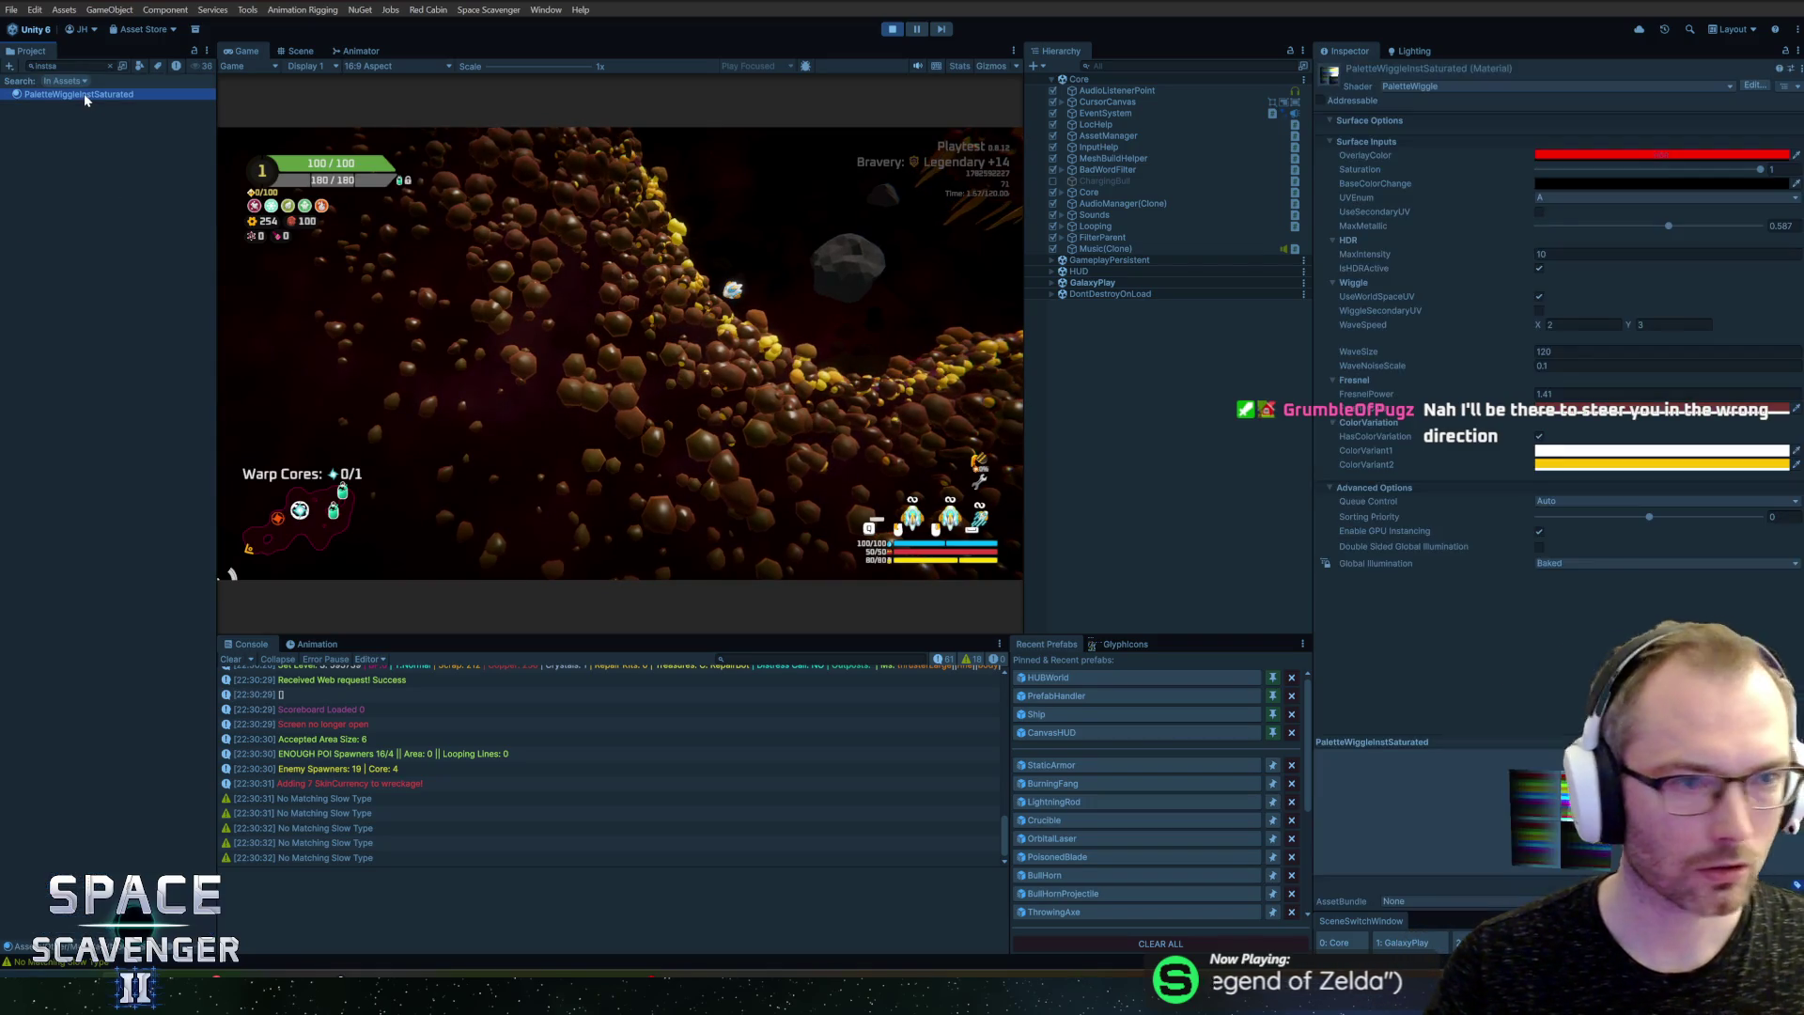
{"action": "right_click", "coordinate": [82, 109]}
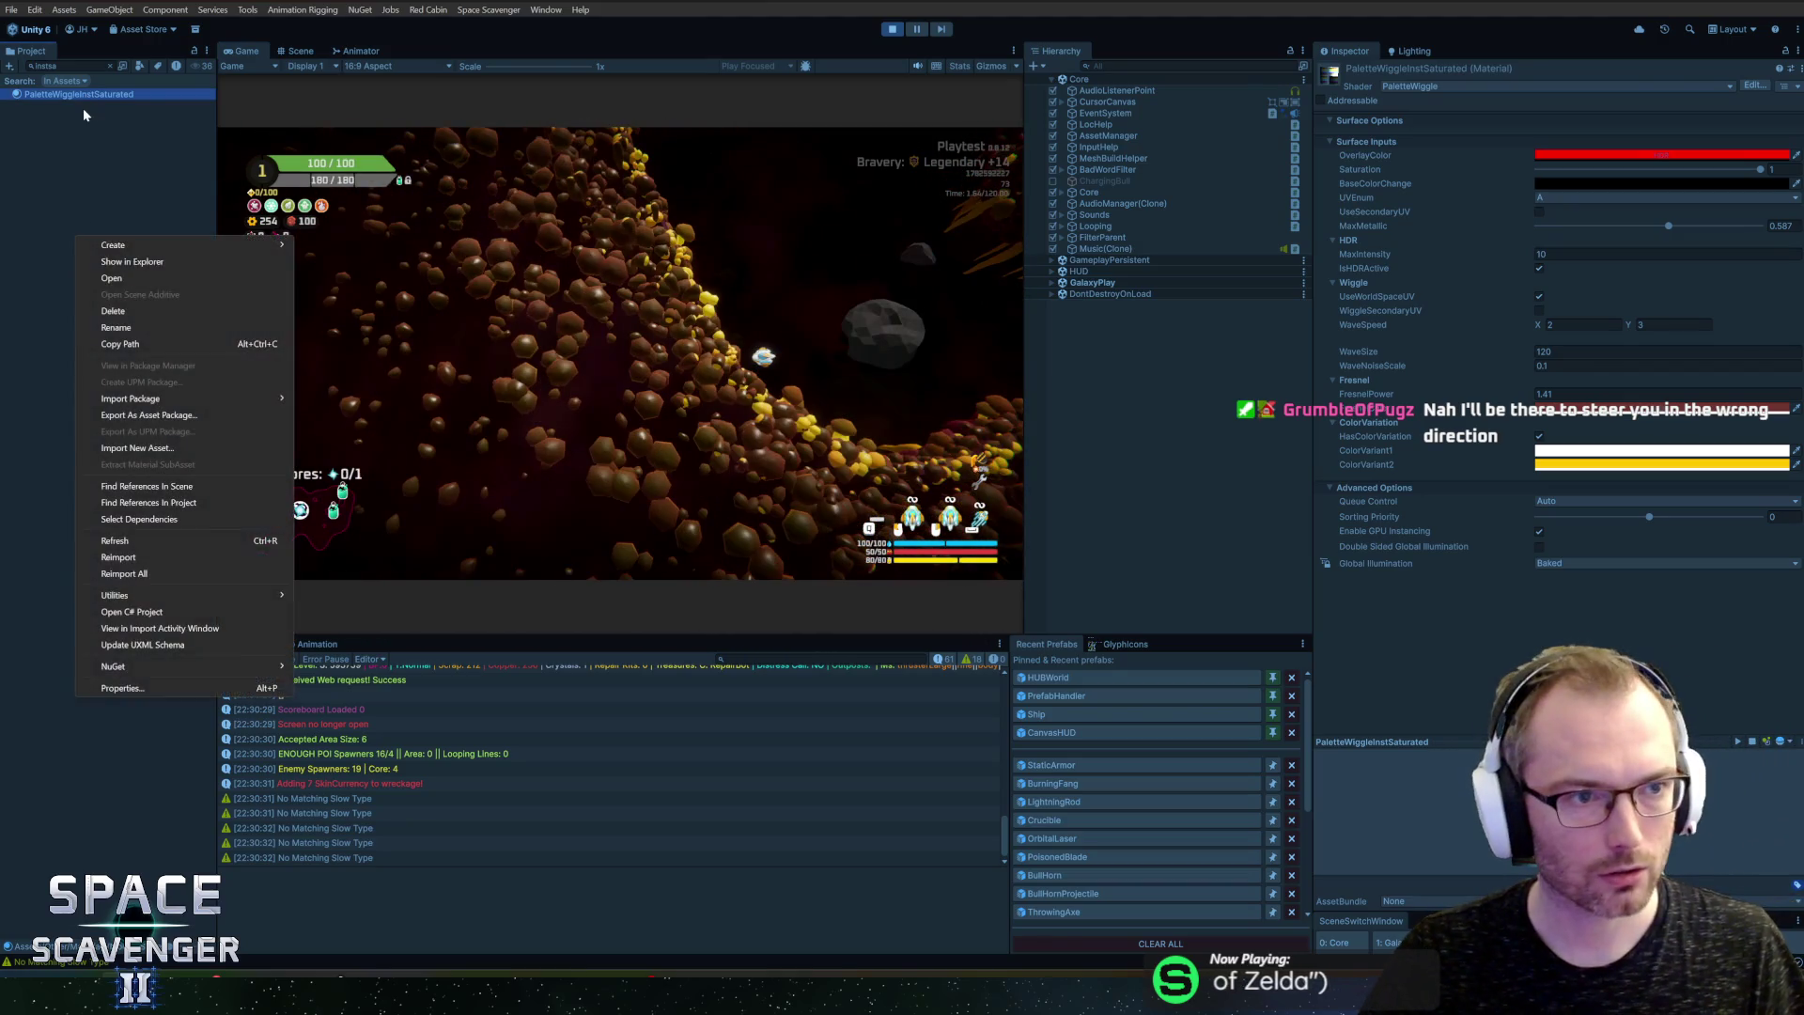
{"action": "key", "text": "Escape"}
{"action": "key", "text": "Escape"}
Step: Try orange, yellow and brighter Fresnel colours, then revert to the original red
{"action": "left_click", "coordinate": [1686, 412]}
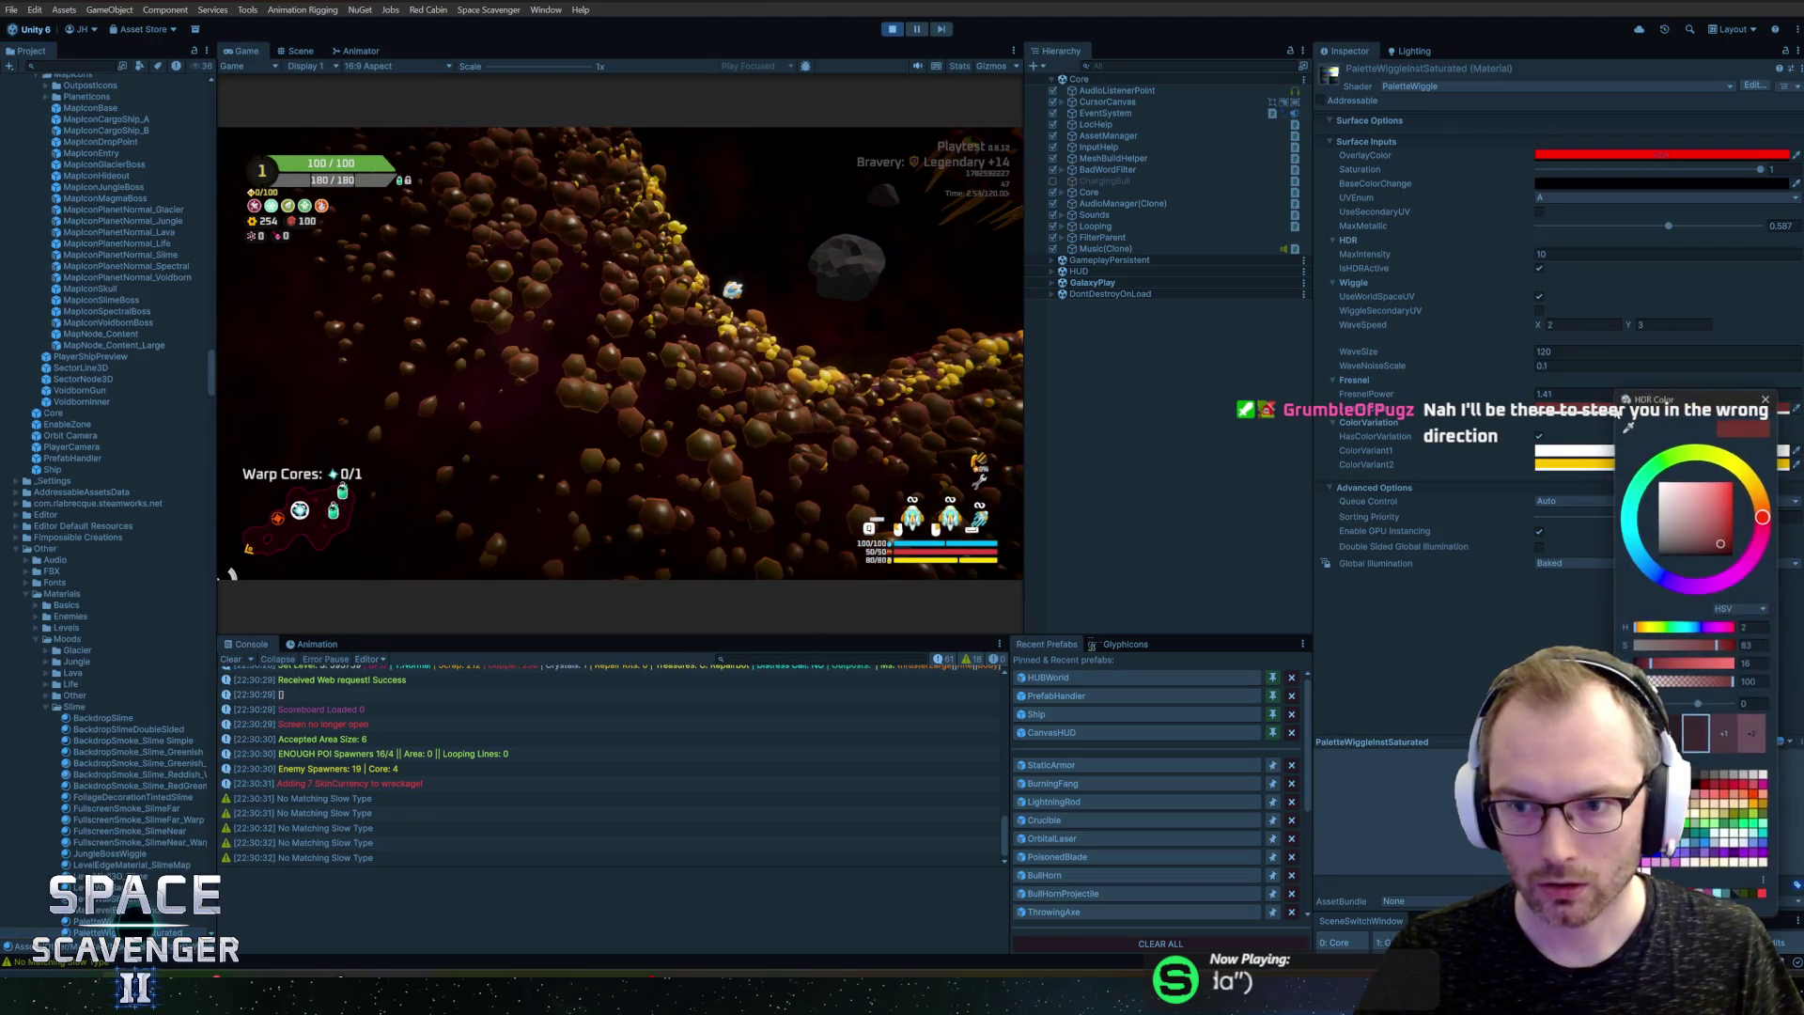
{"action": "mouse_move", "coordinate": [1764, 516]}
{"action": "left_mouse_down"}
{"action": "mouse_move", "coordinate": [1747, 454]}
{"action": "mouse_move", "coordinate": [1757, 493]}
{"action": "mouse_move", "coordinate": [1723, 551]}
{"action": "mouse_move", "coordinate": [1609, 515]}
{"action": "left_mouse_up"}
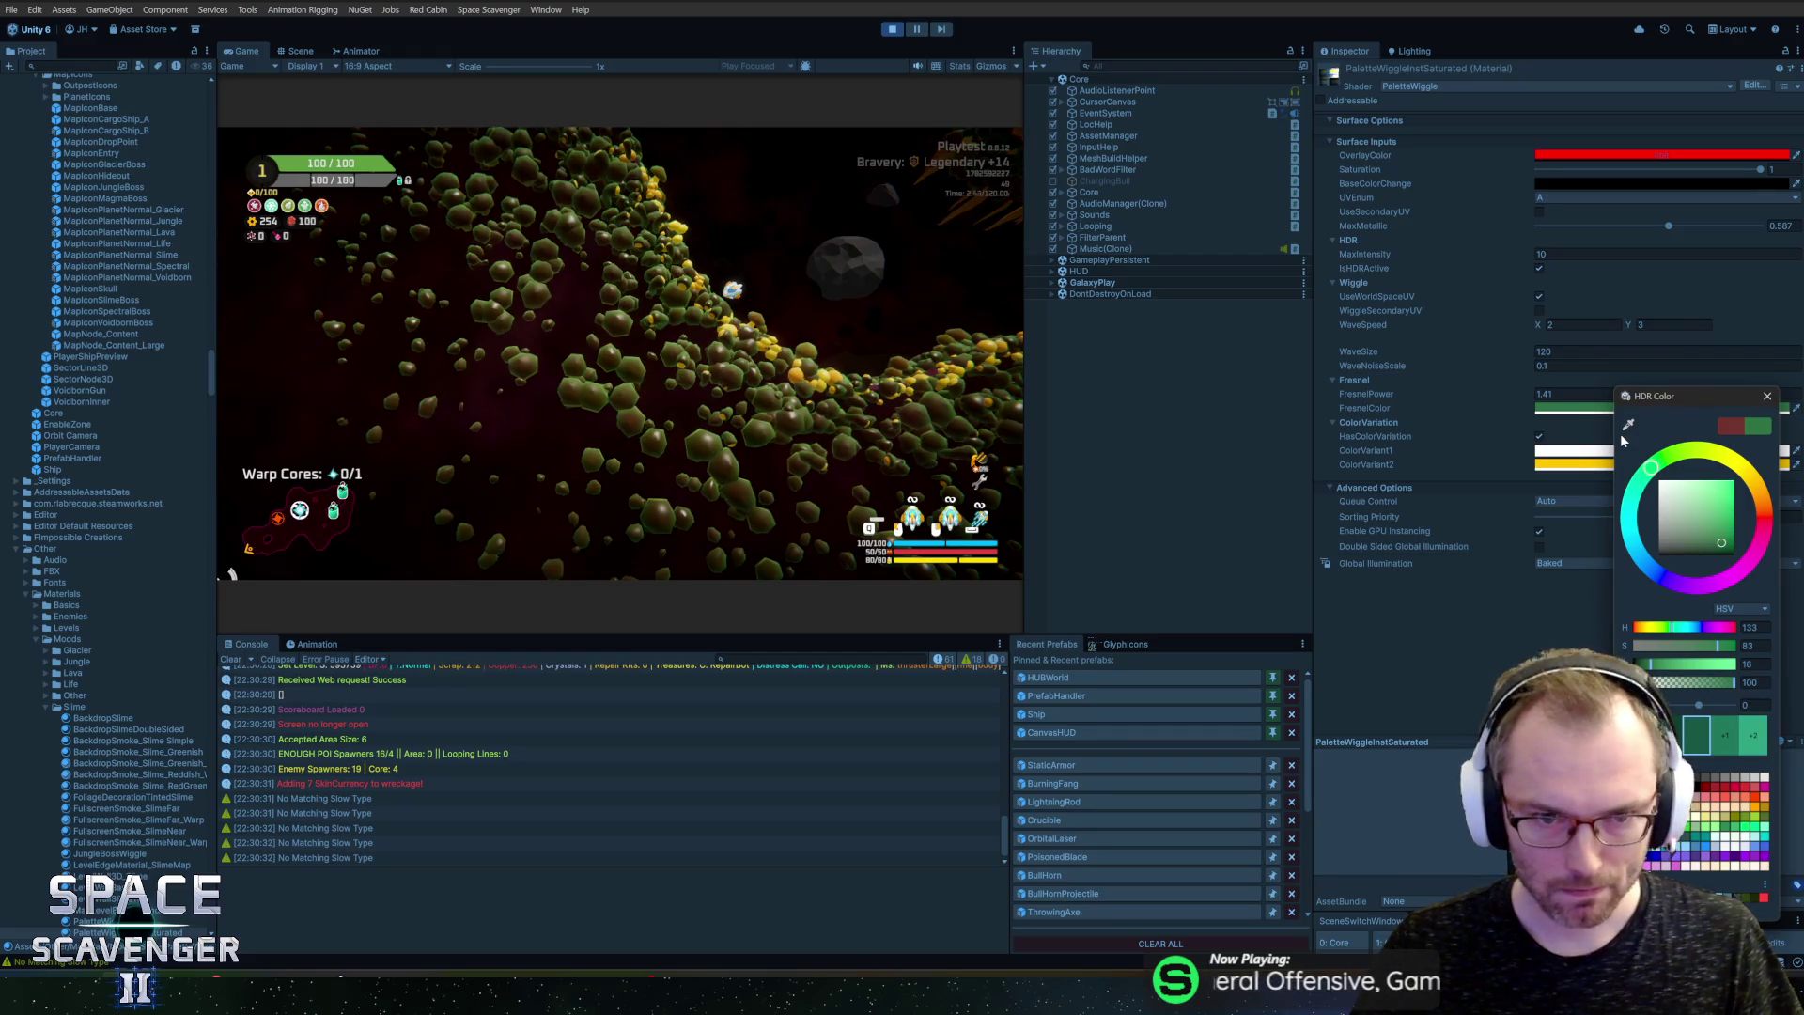
{"action": "left_click_drag", "start_coordinate": [1655, 430], "coordinate": [1753, 445]}
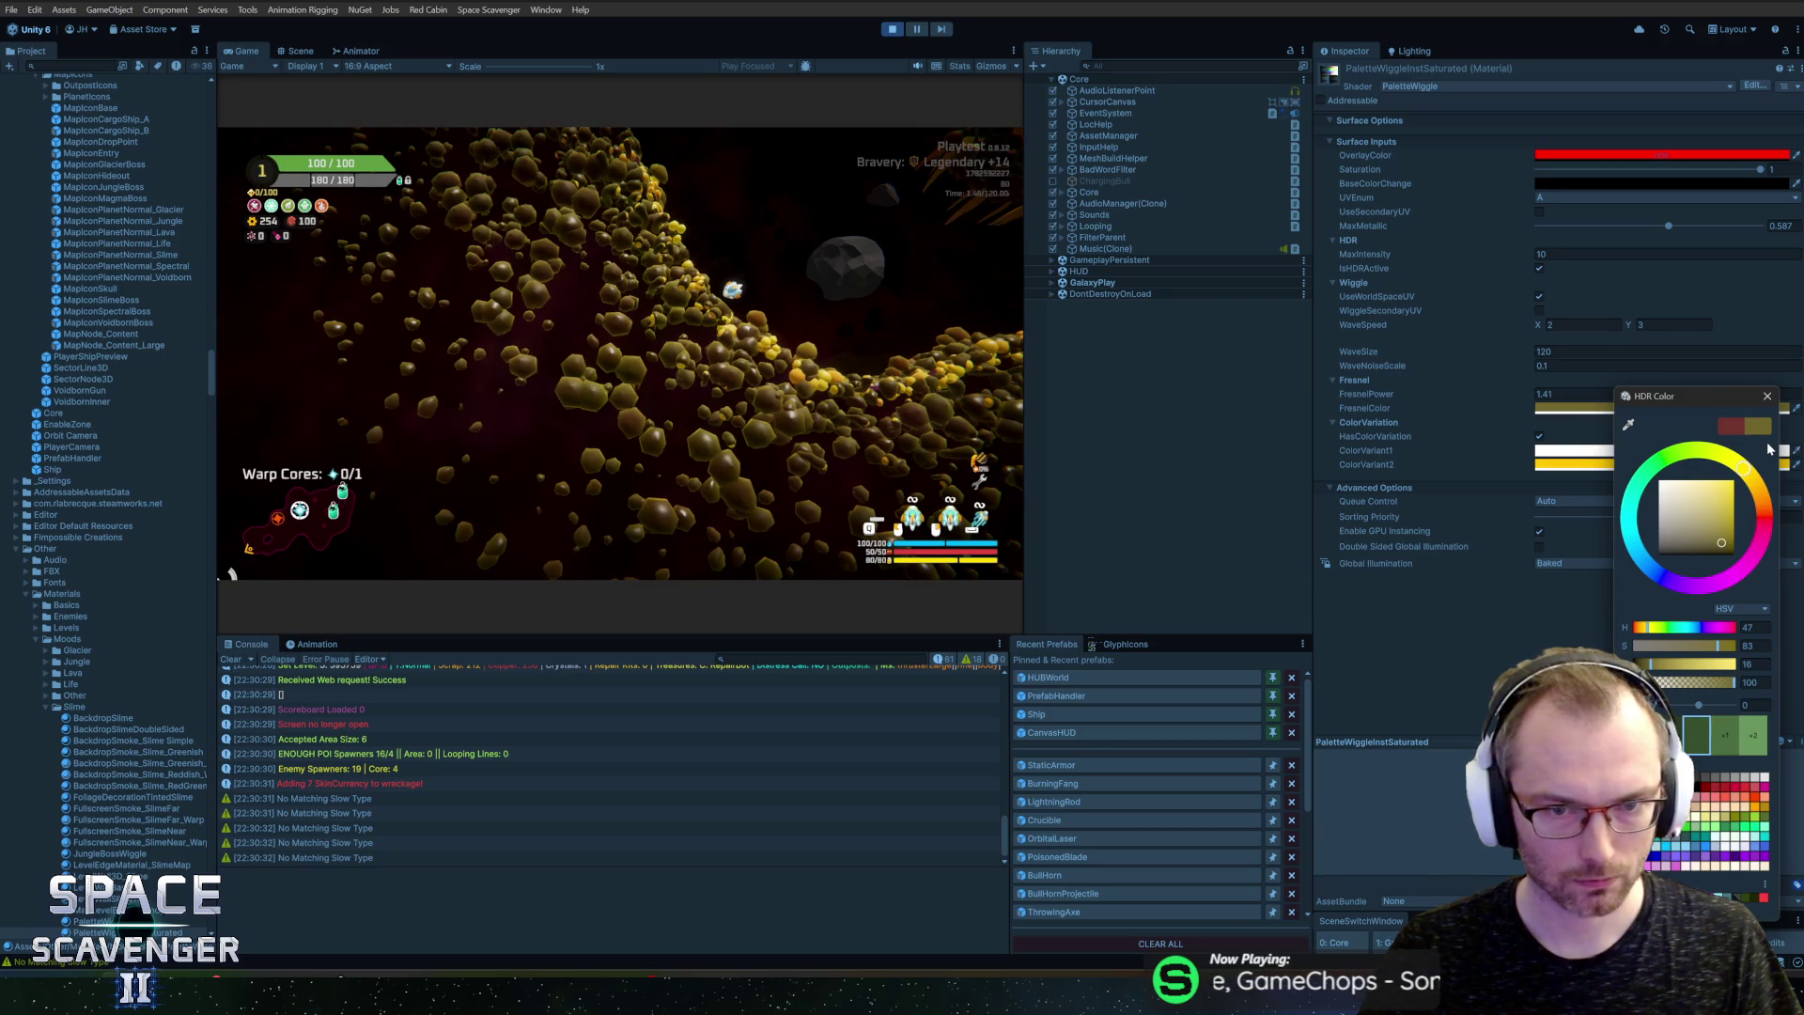
{"action": "left_click_drag", "start_coordinate": [1734, 516], "coordinate": [1714, 557]}
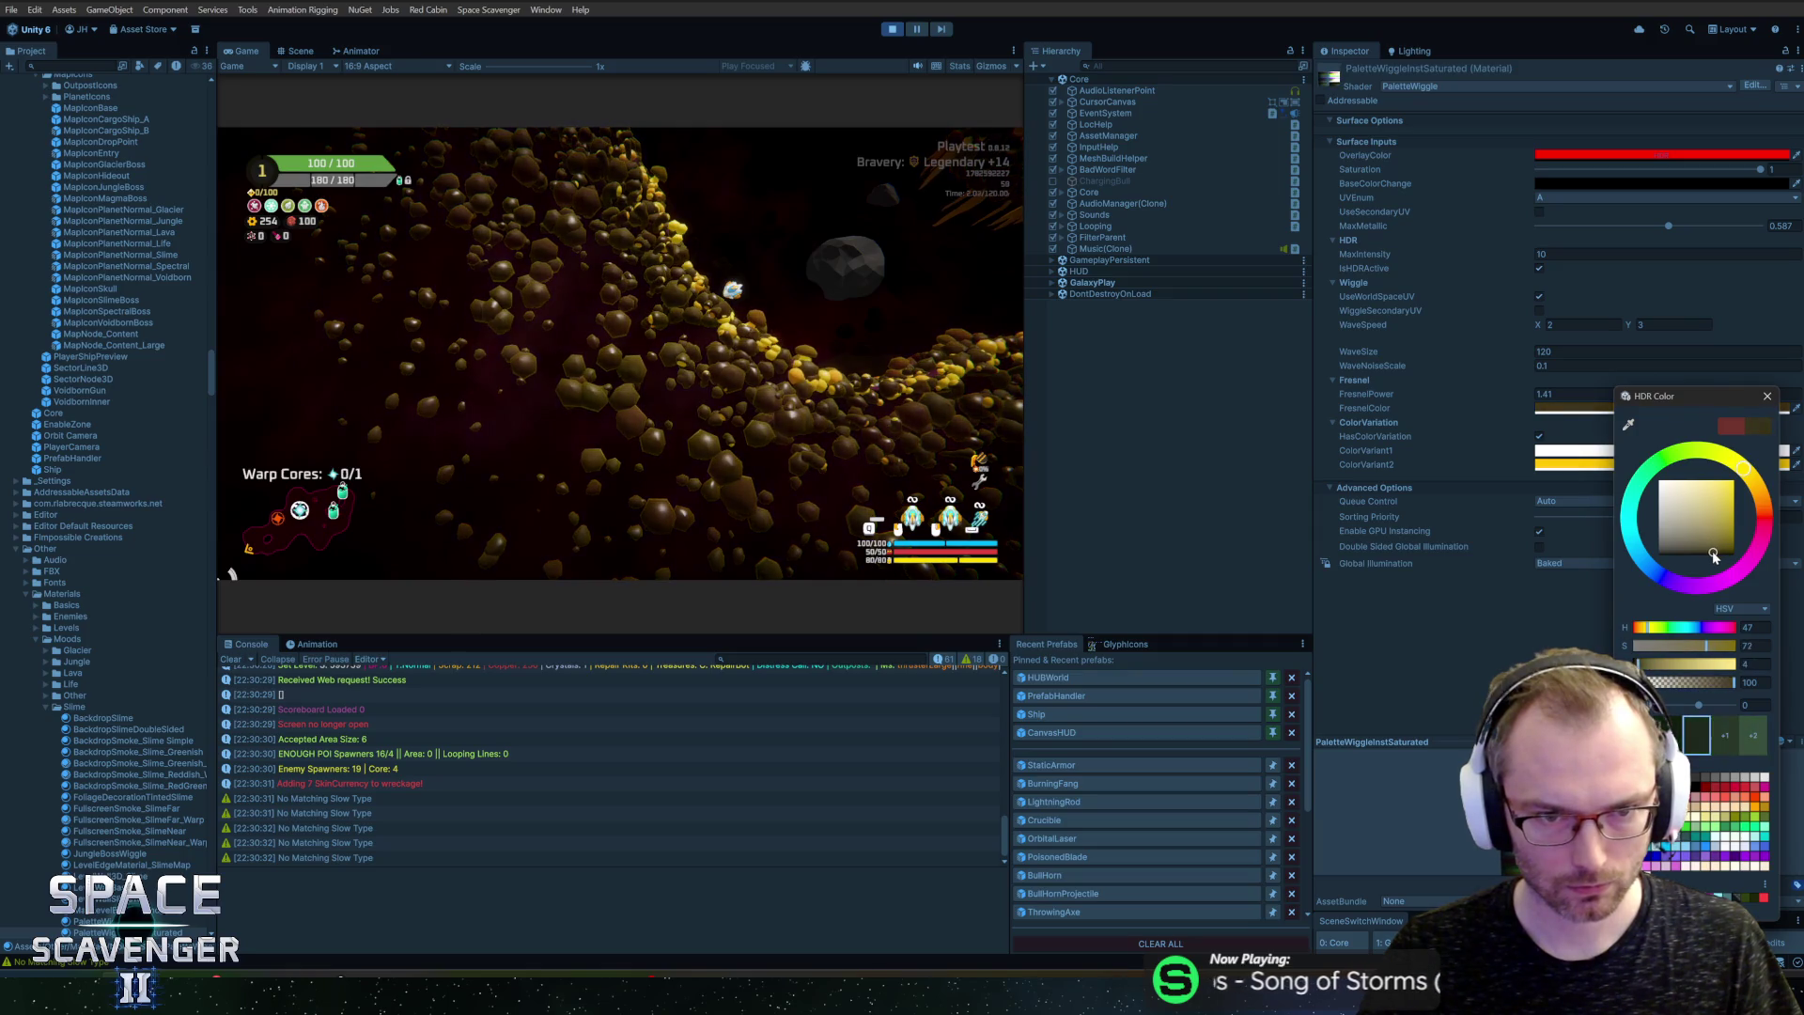
{"action": "left_click", "coordinate": [1731, 428]}
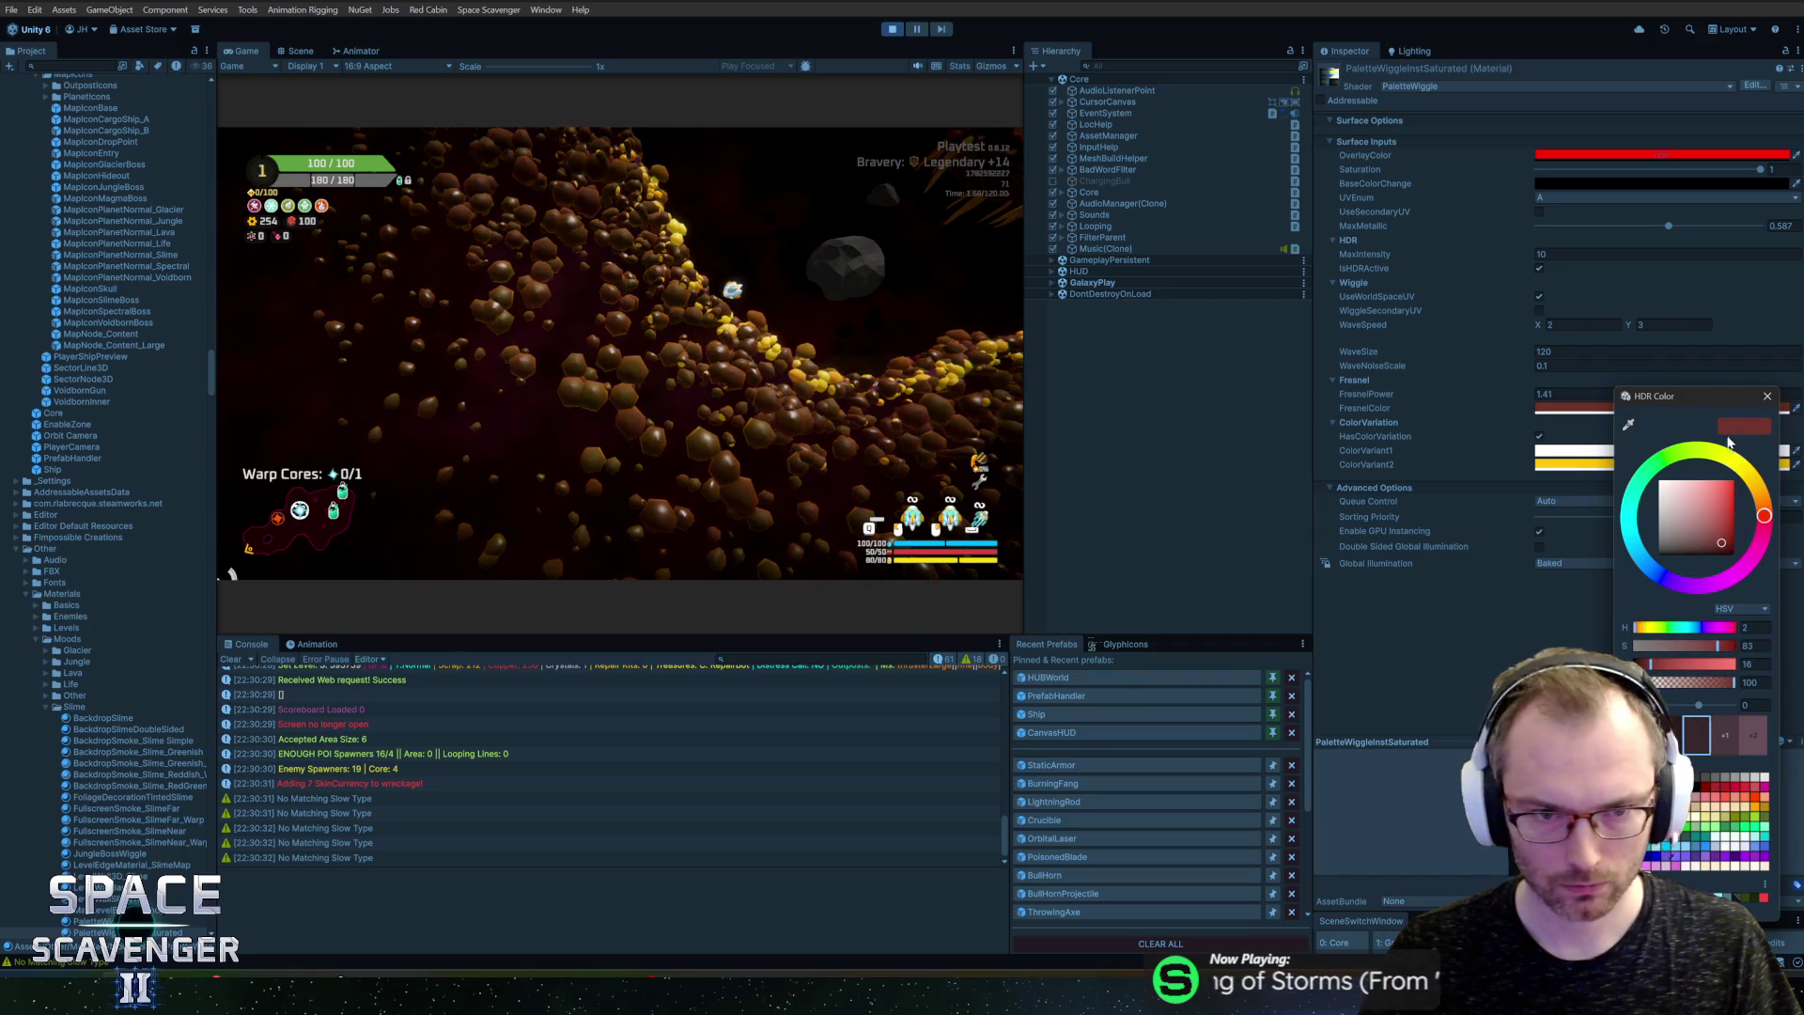
{"action": "left_click", "coordinate": [1767, 398]}
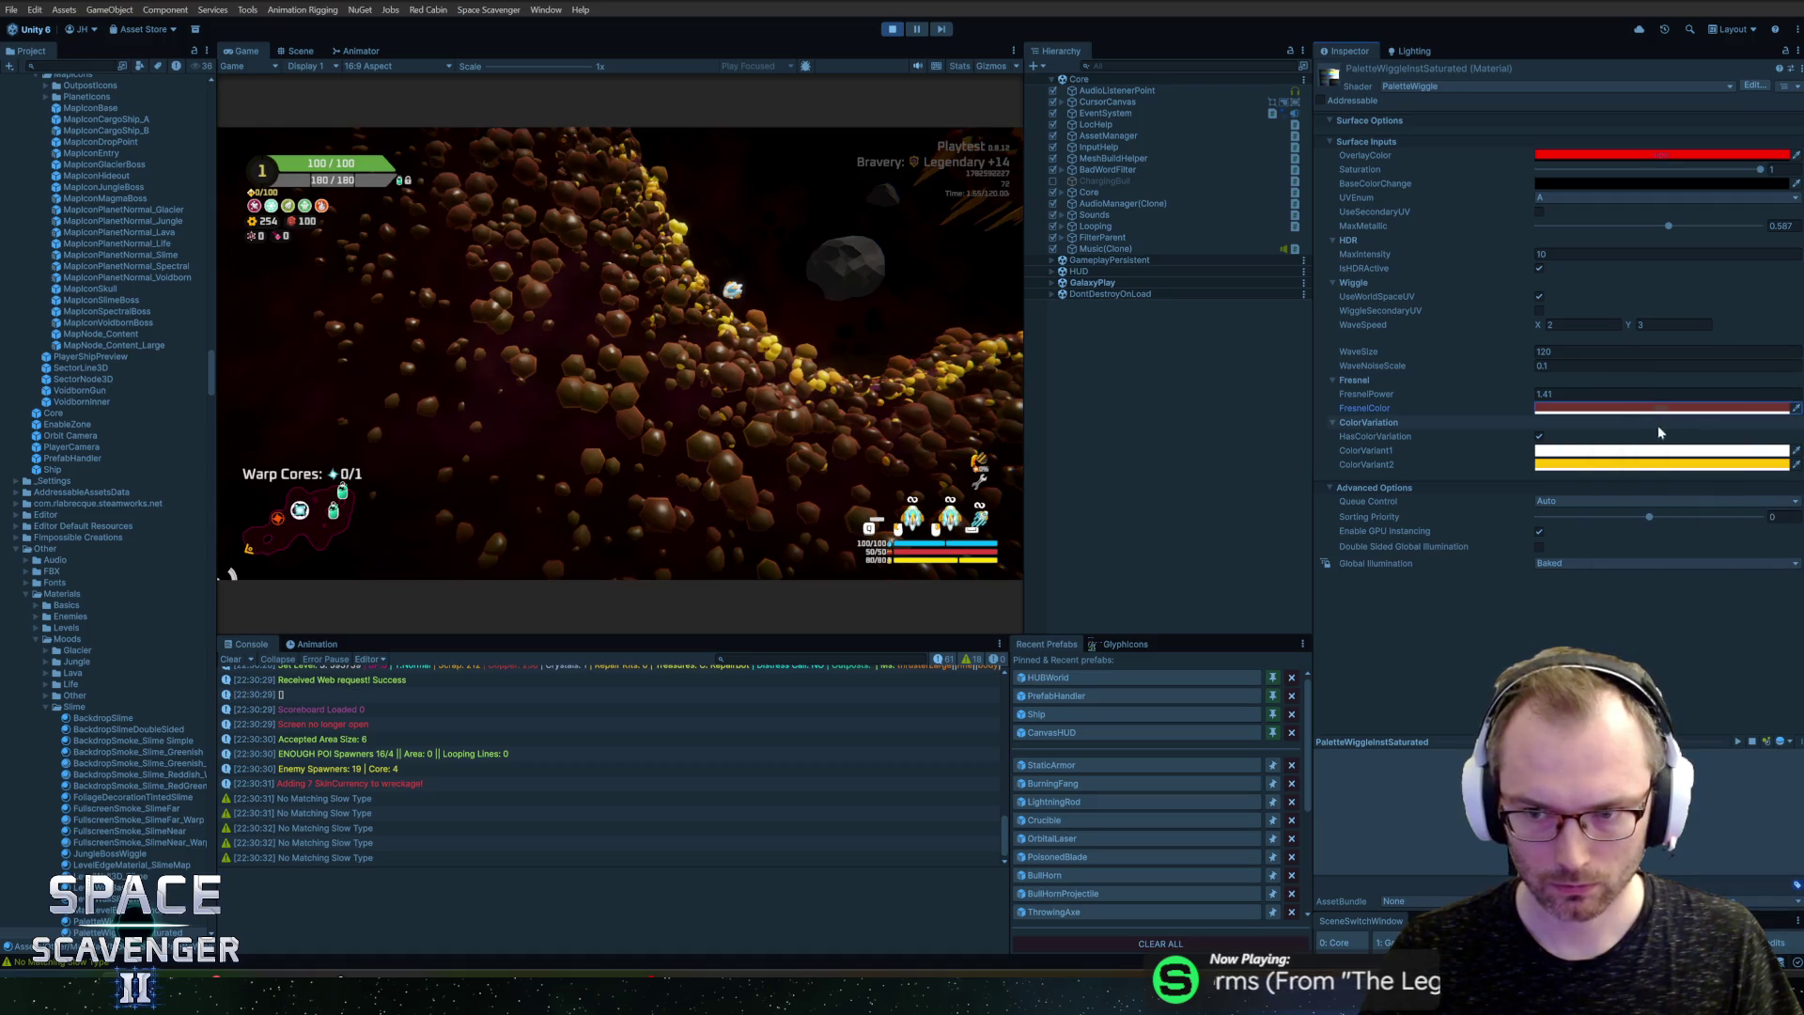
Step: Test a darker ColorVariant2, then return it to full-bright yellow
{"action": "left_click", "coordinate": [1581, 466]}
{"action": "left_click", "coordinate": [1668, 572]}
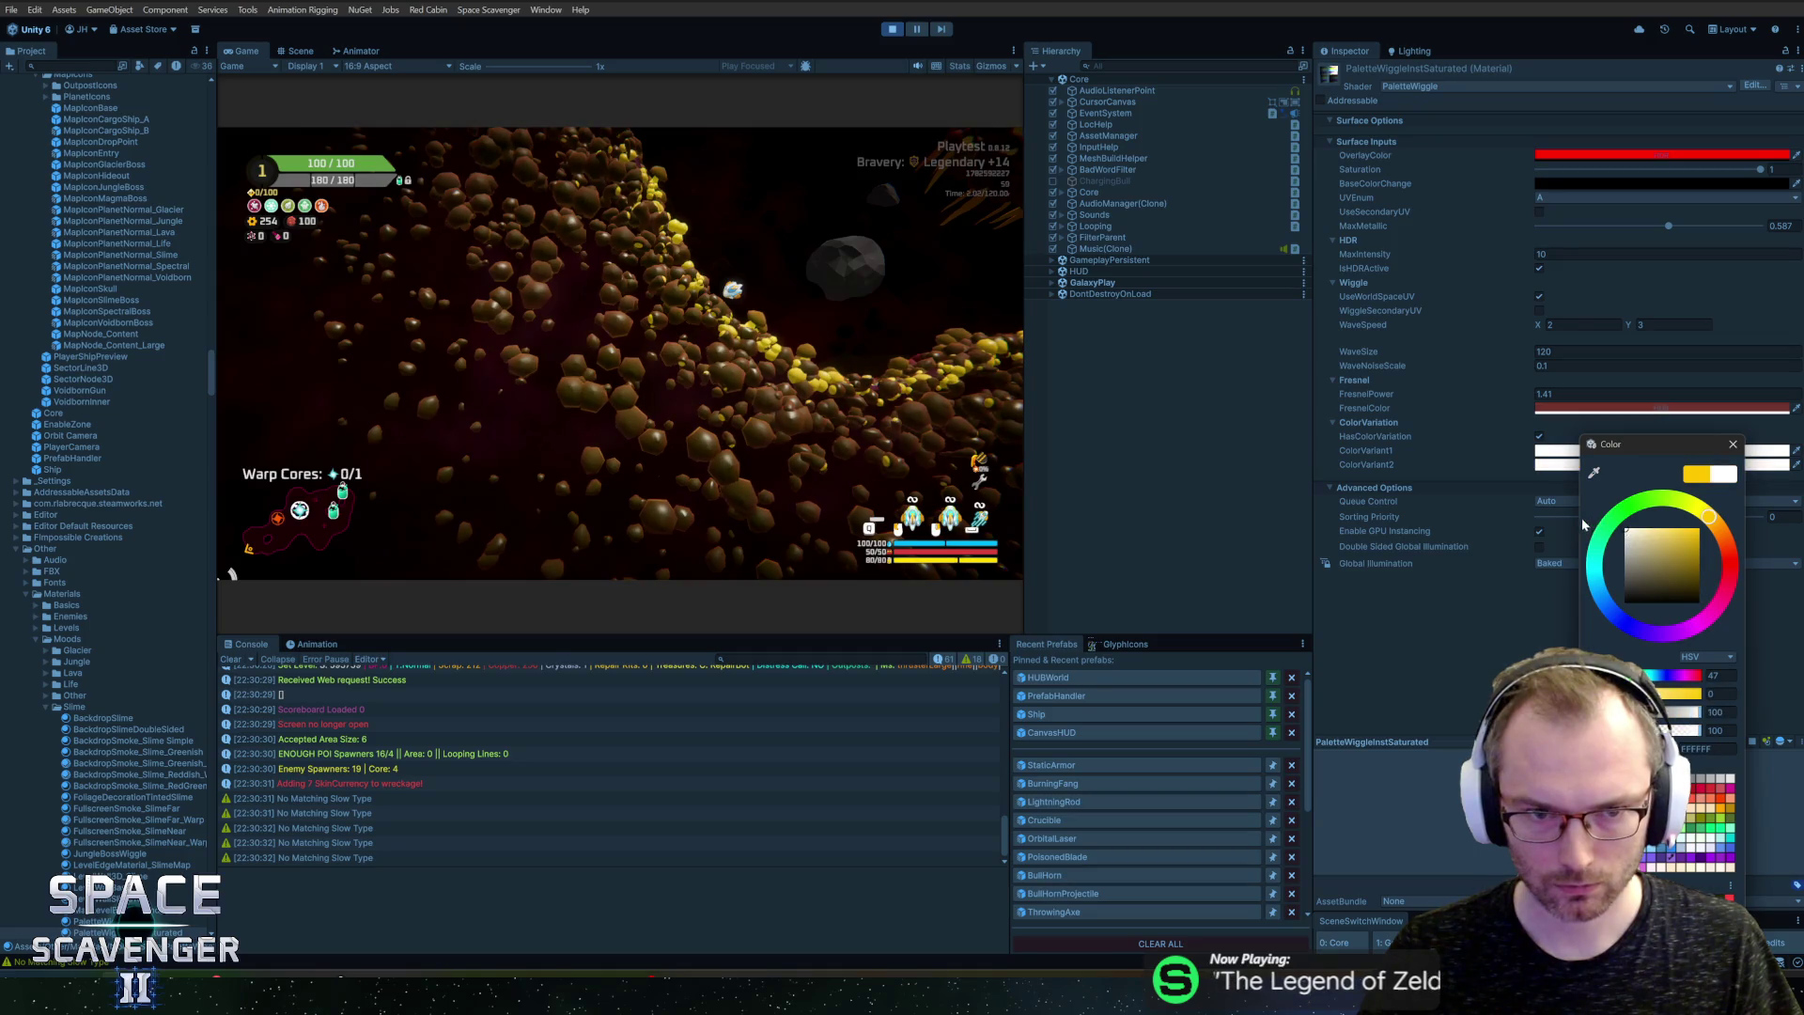
{"action": "left_click_drag", "start_coordinate": [1721, 616], "coordinate": [1737, 440]}
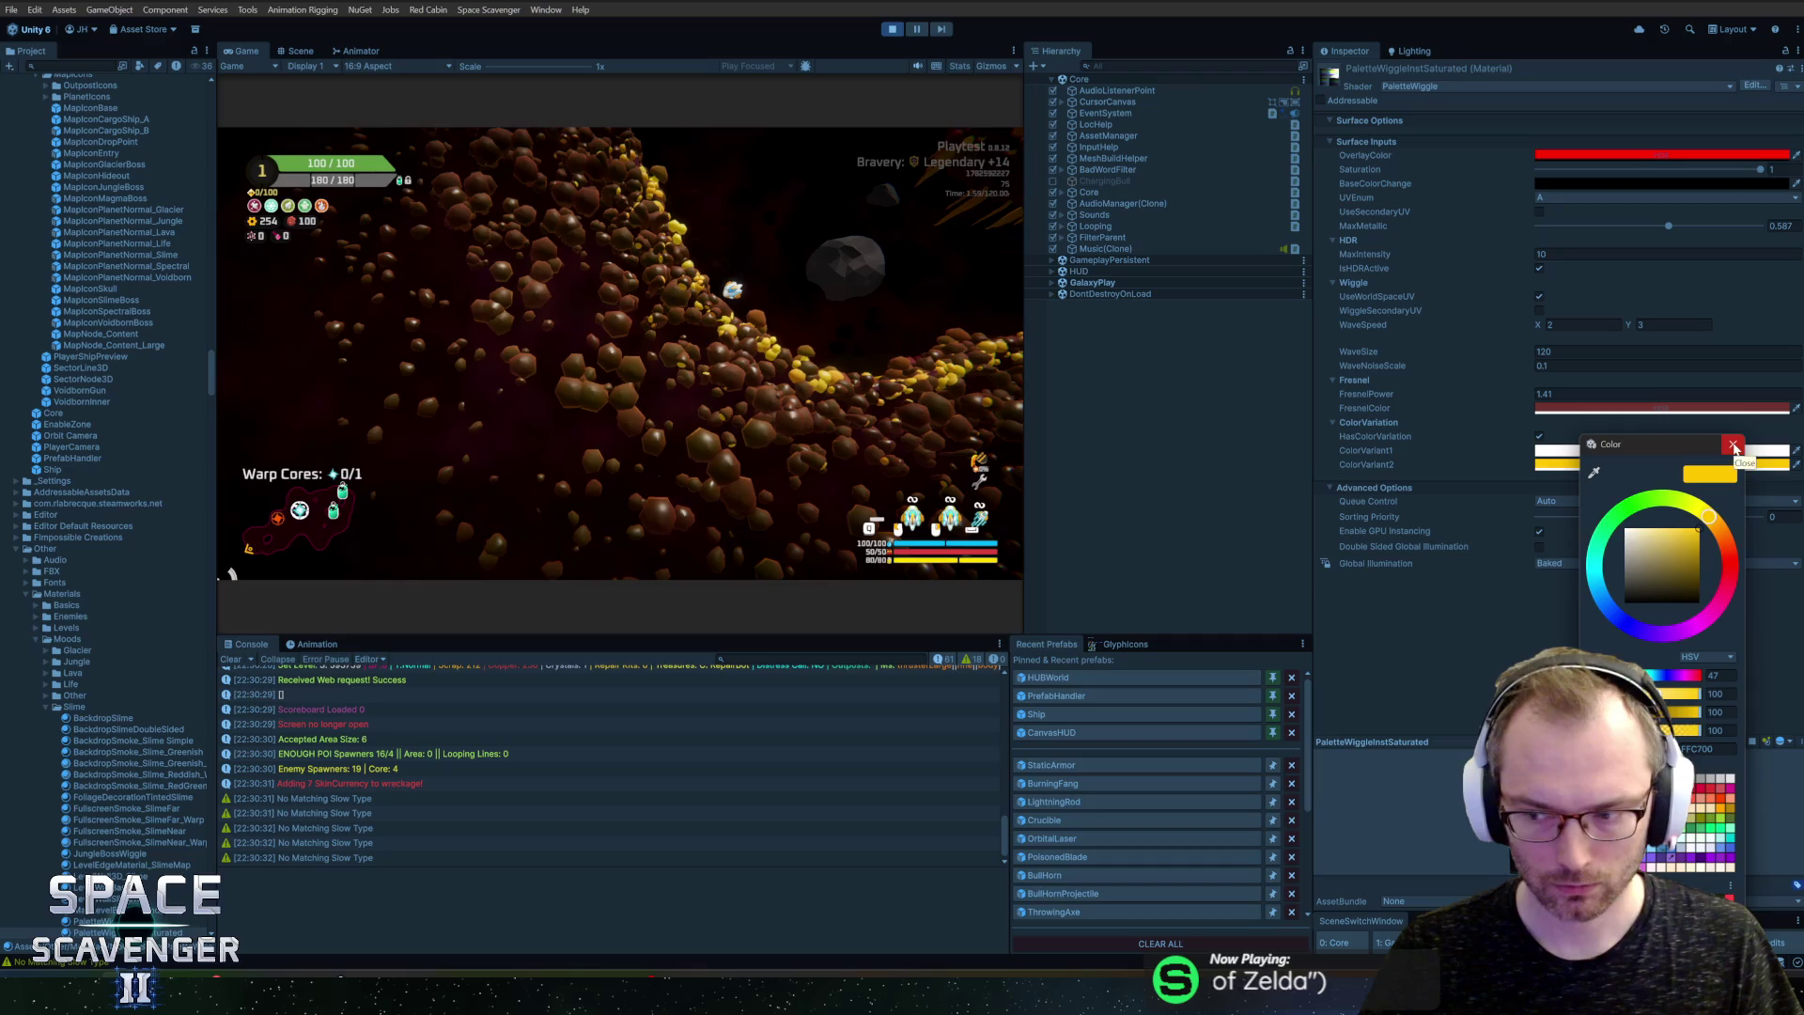
{"action": "left_click", "coordinate": [1734, 446]}
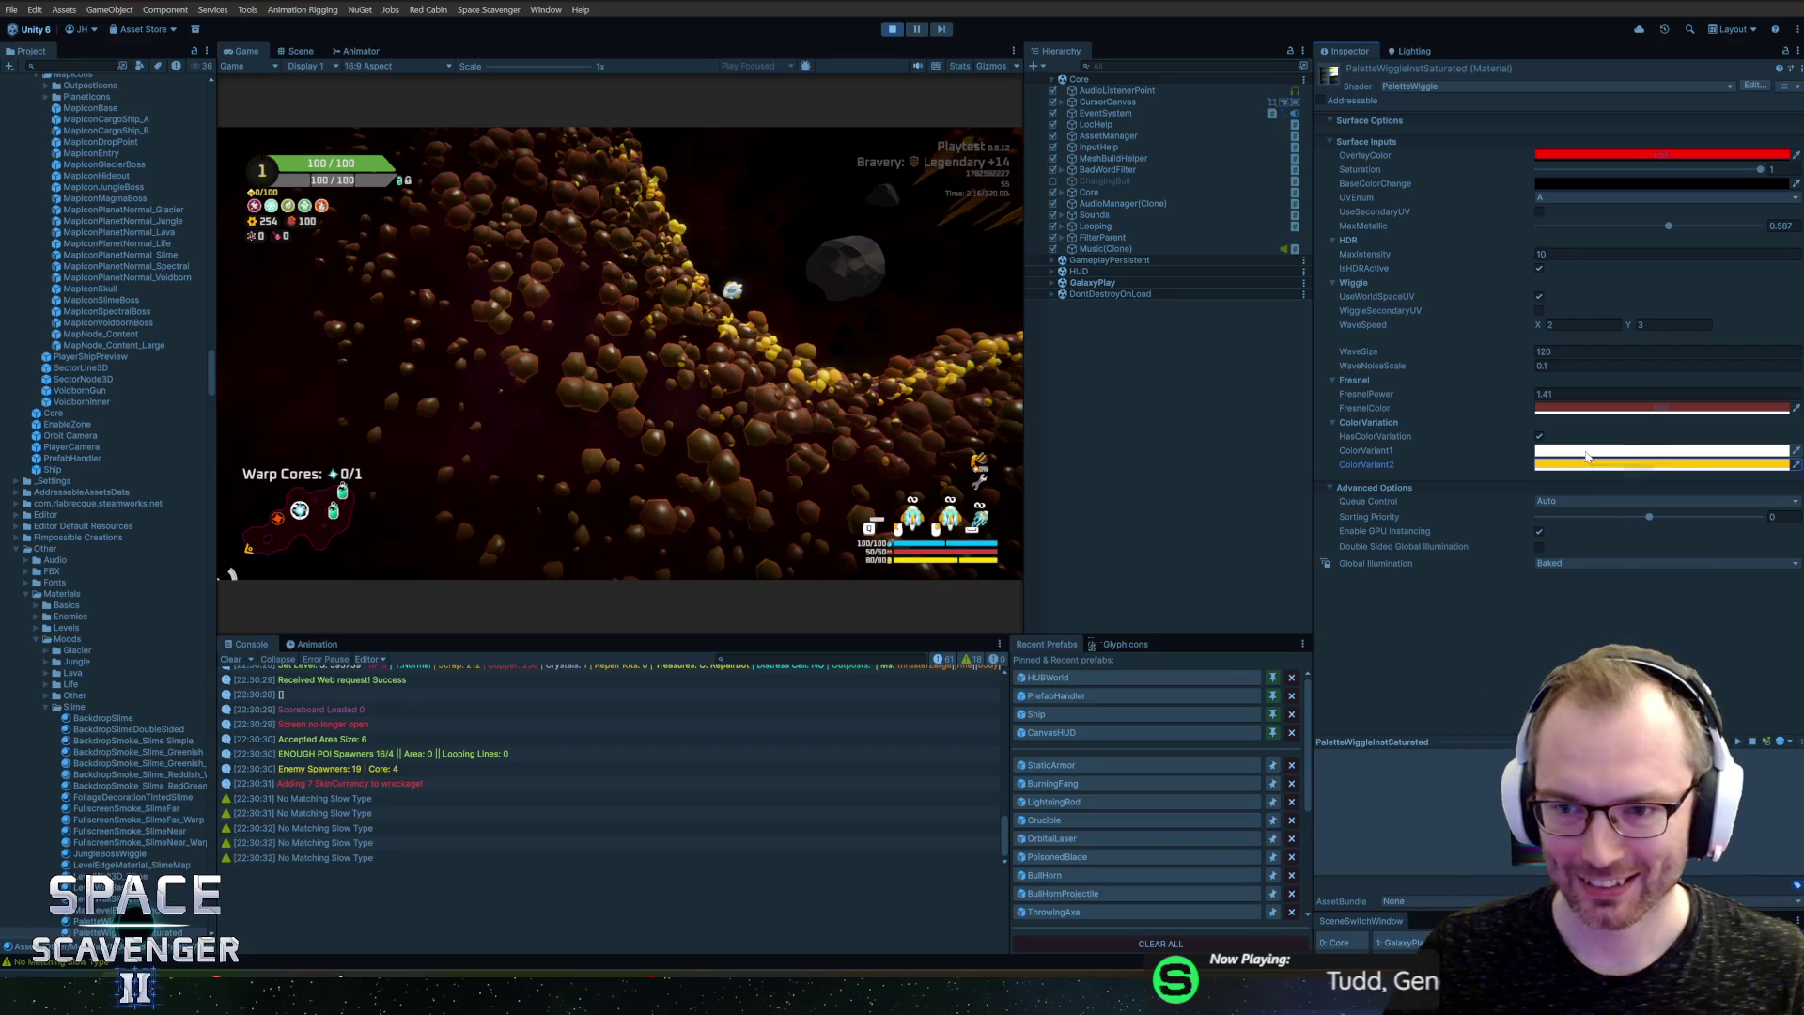
{"action": "key", "text": "ctrl+z"}
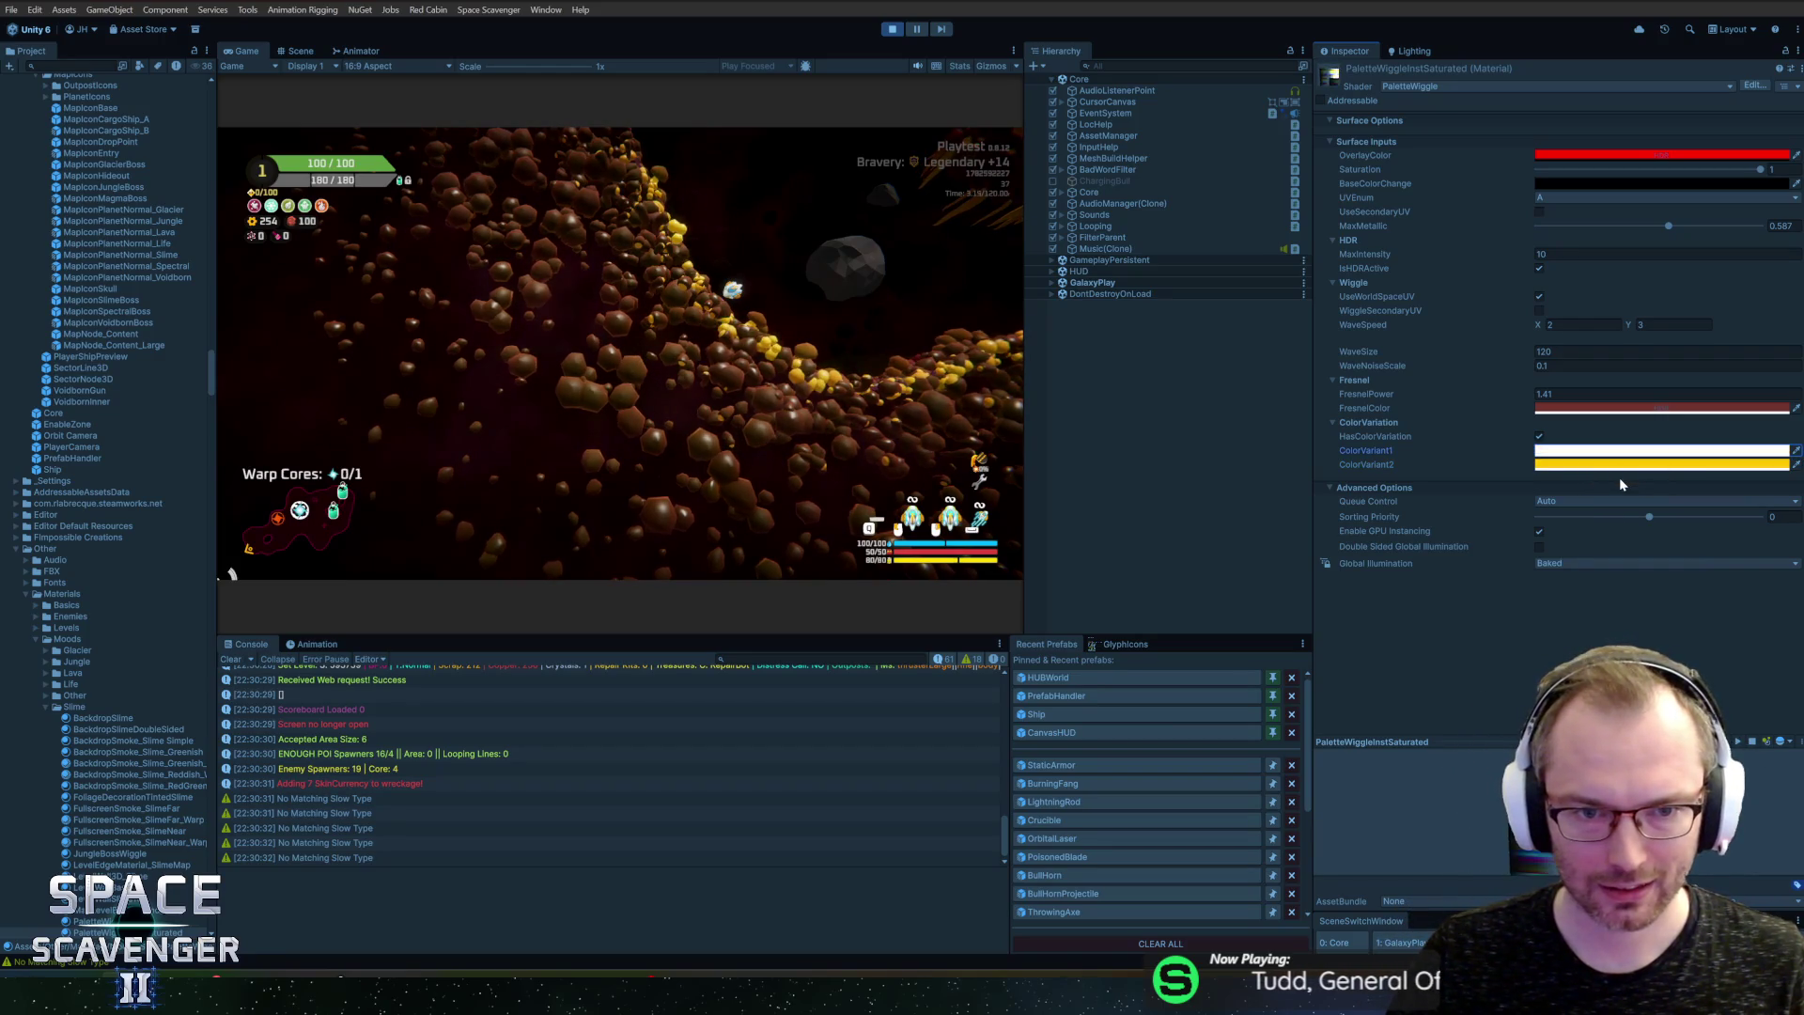
Step: Set the Fresnel colour to brown and lower FresnelPower to 0.34
{"action": "left_click", "coordinate": [1580, 409]}
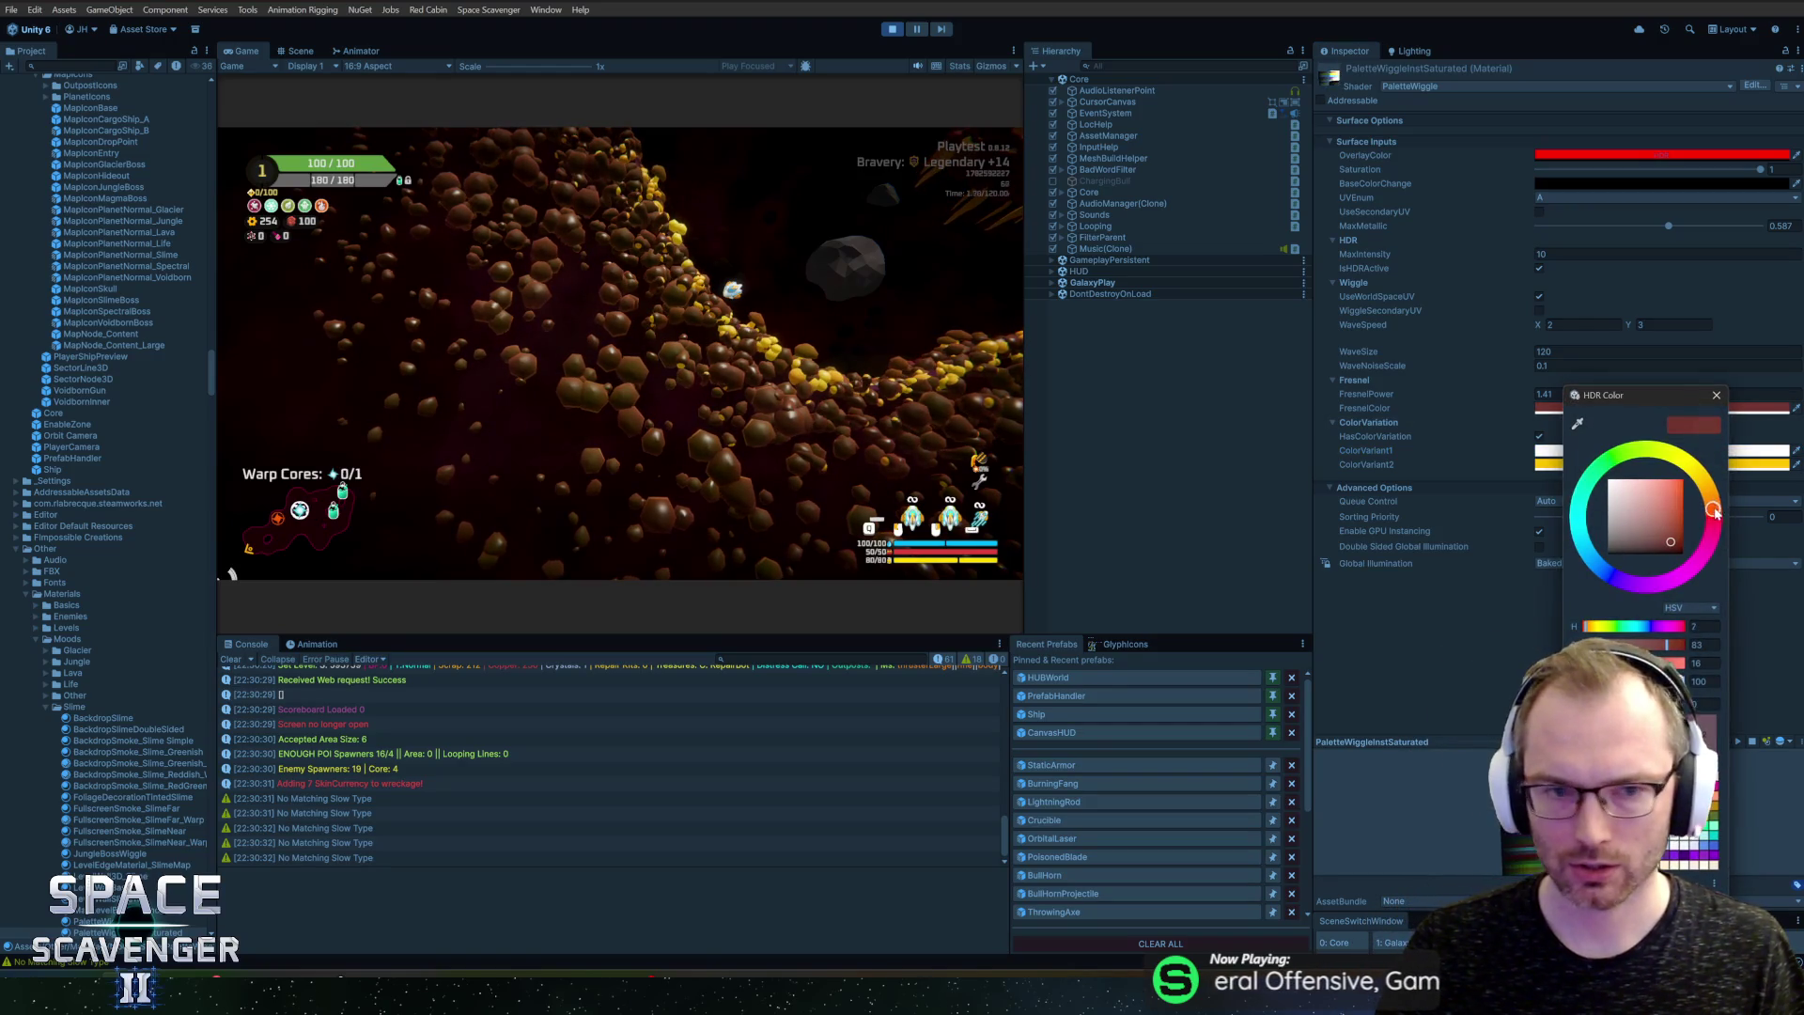
{"action": "left_click", "coordinate": [1716, 395]}
{"action": "mouse_move", "coordinate": [1472, 396]}
{"action": "left_mouse_down"}
{"action": "mouse_move", "coordinate": [1411, 392]}
{"action": "mouse_move", "coordinate": [1462, 406]}
{"action": "mouse_move", "coordinate": [1432, 400]}
{"action": "left_mouse_up"}
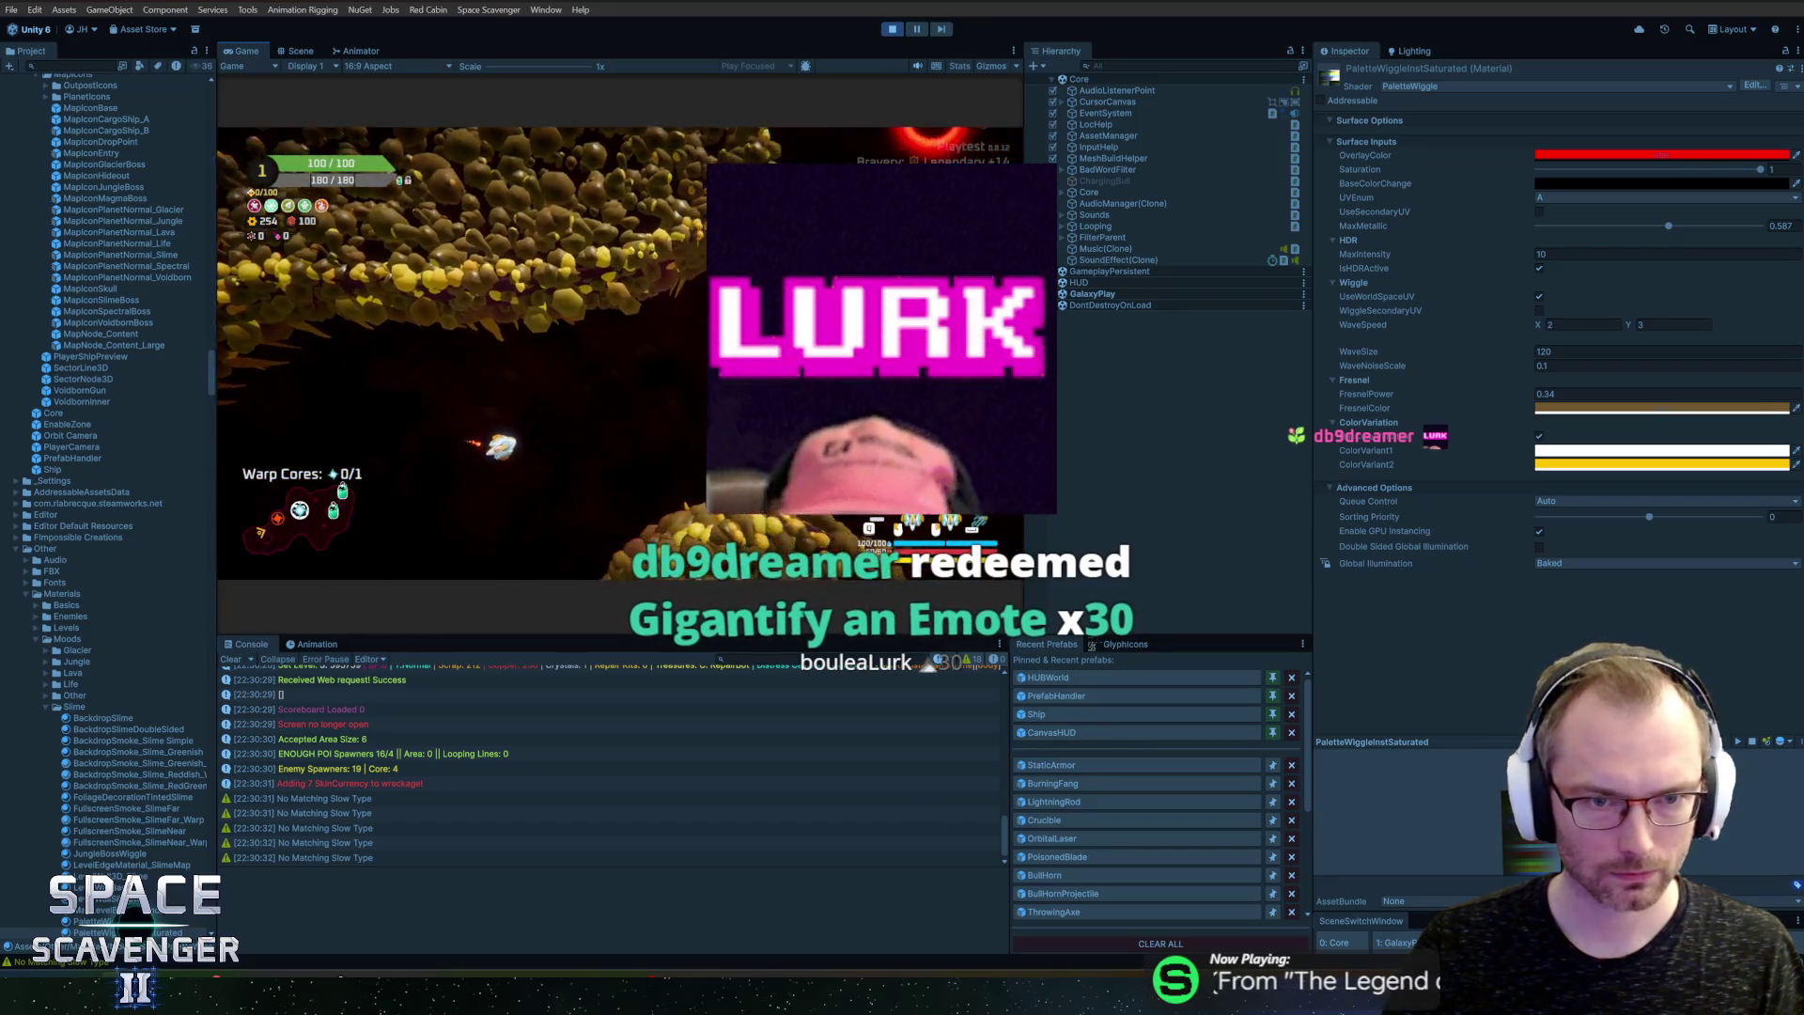
Step: Maximize the Game view and fly the ship down, right, left and up through the slime cave
{"action": "key", "text": "shift+space"}
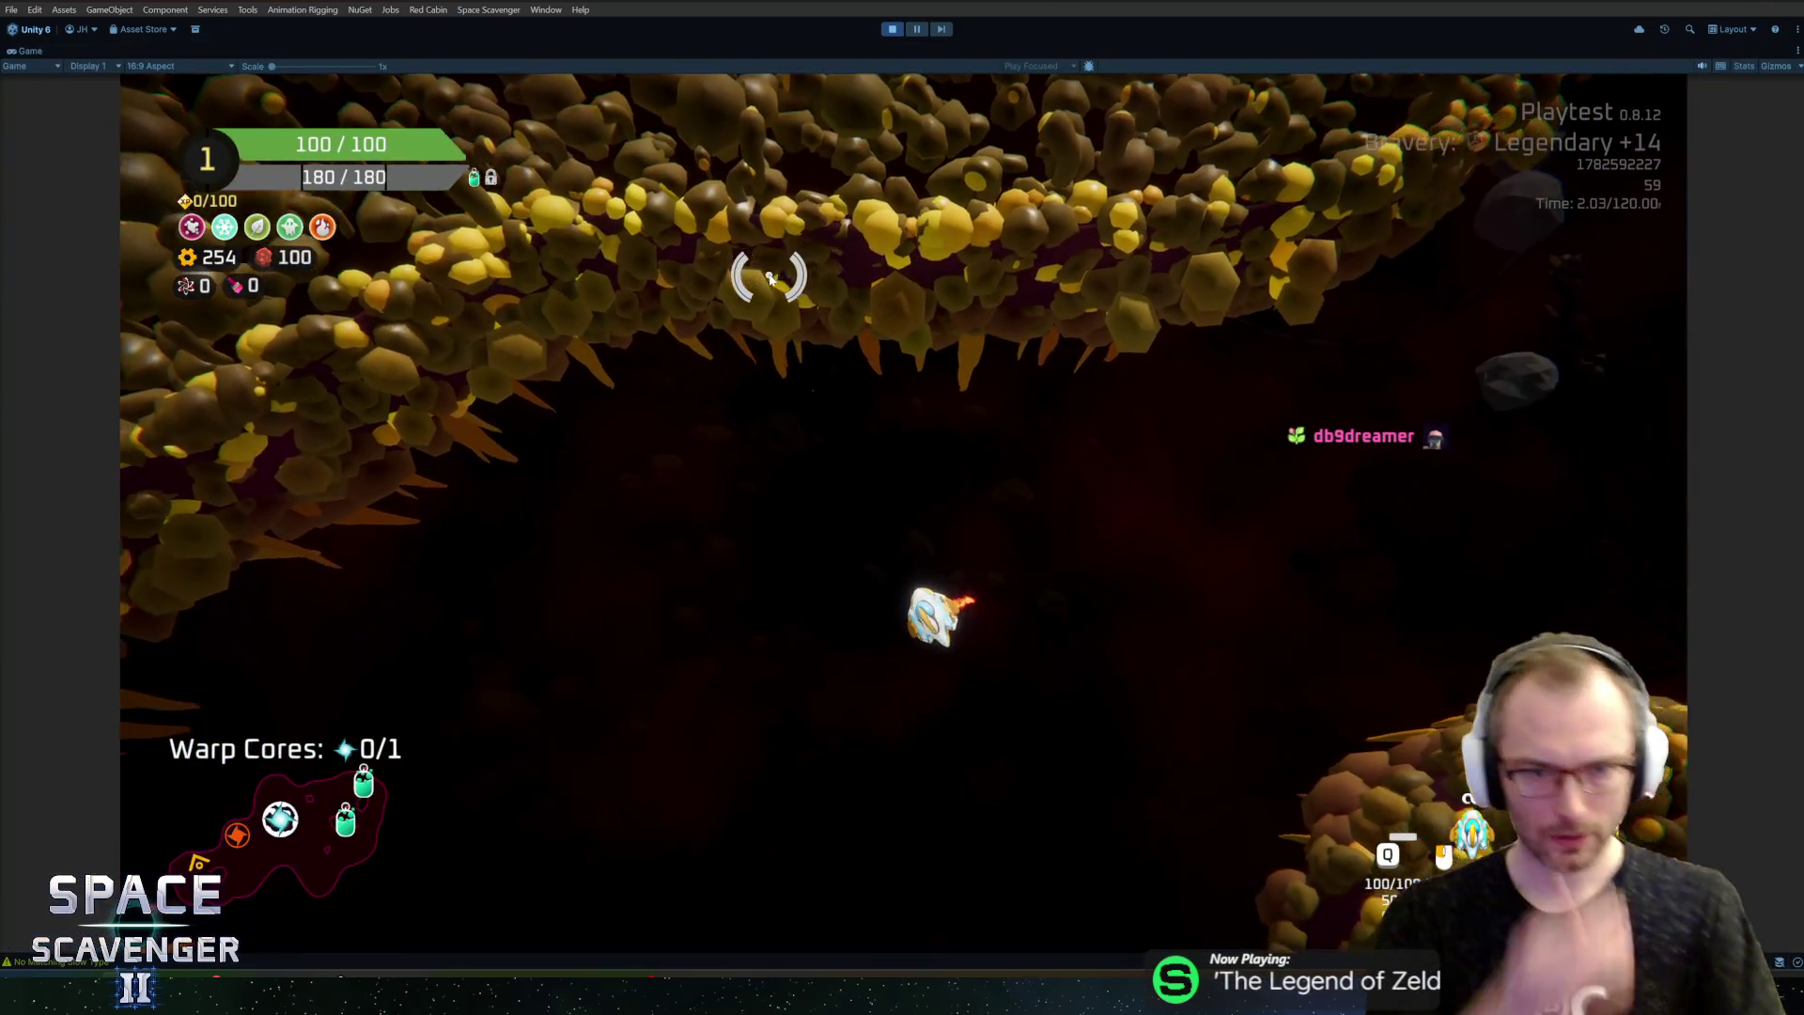
{"action": "key", "text": "s"}
{"action": "key", "text": "s"}
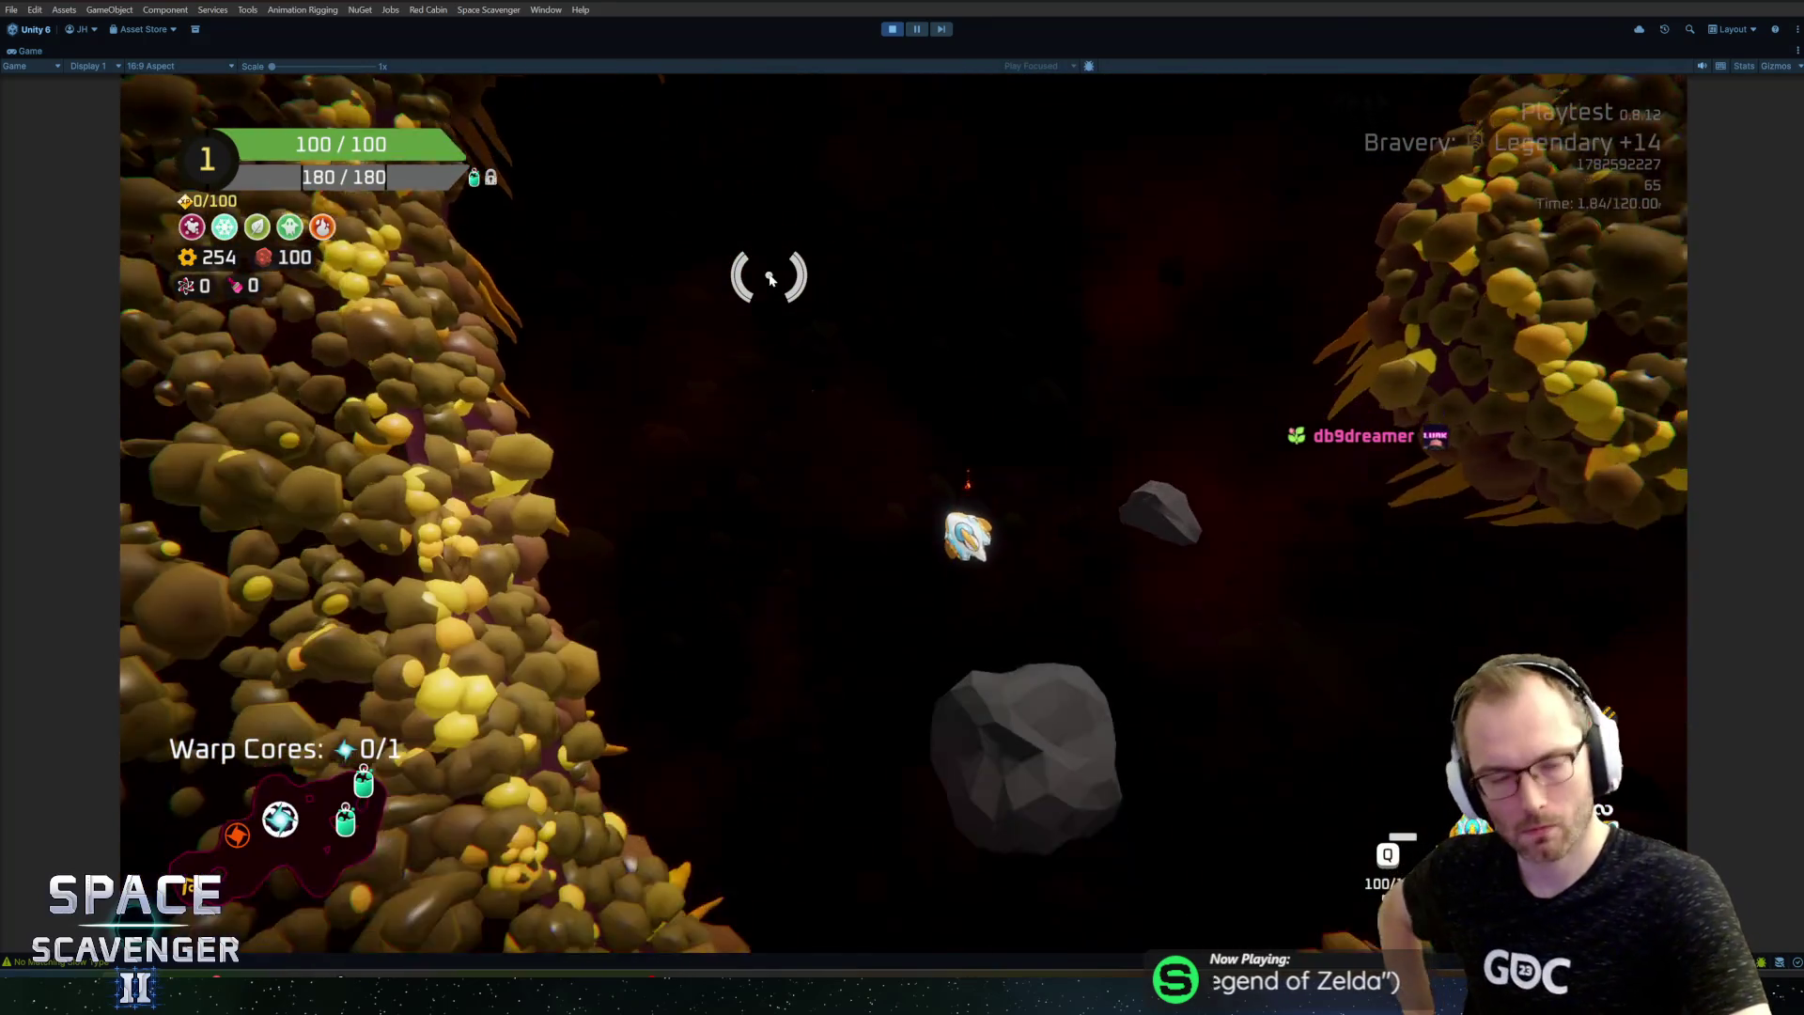
{"action": "key", "text": "s"}
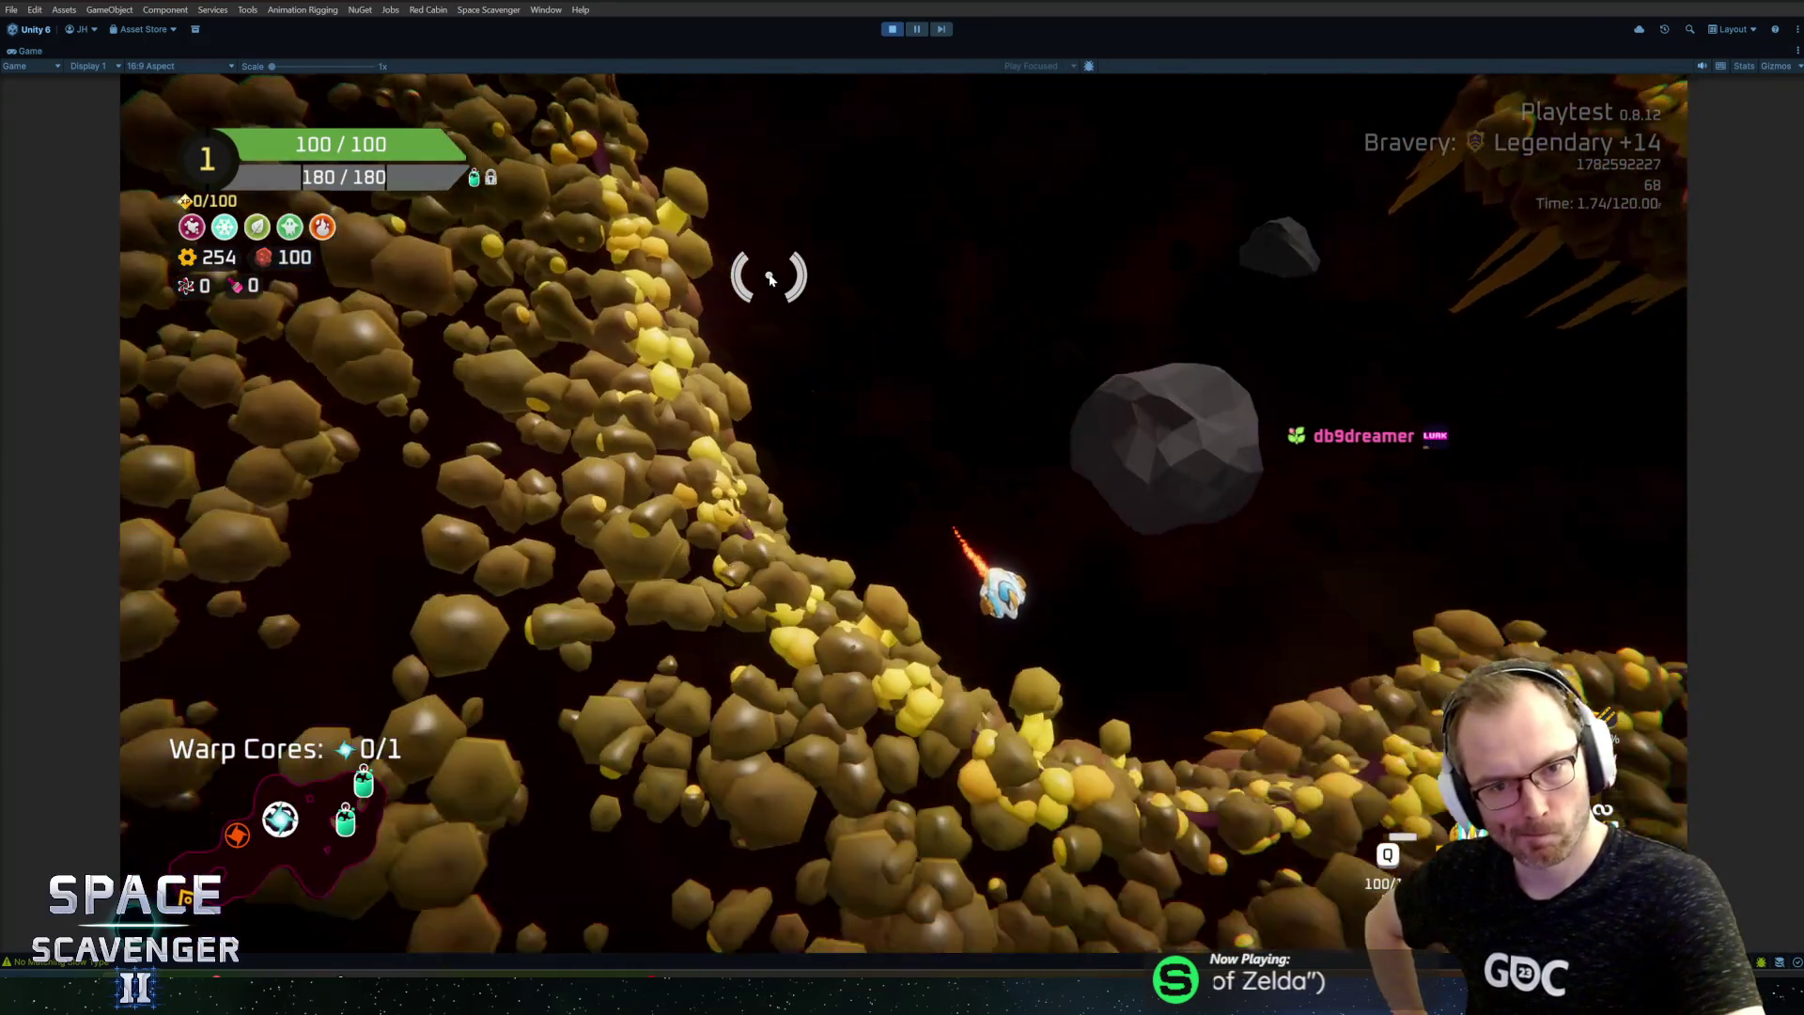
{"action": "key", "text": "d"}
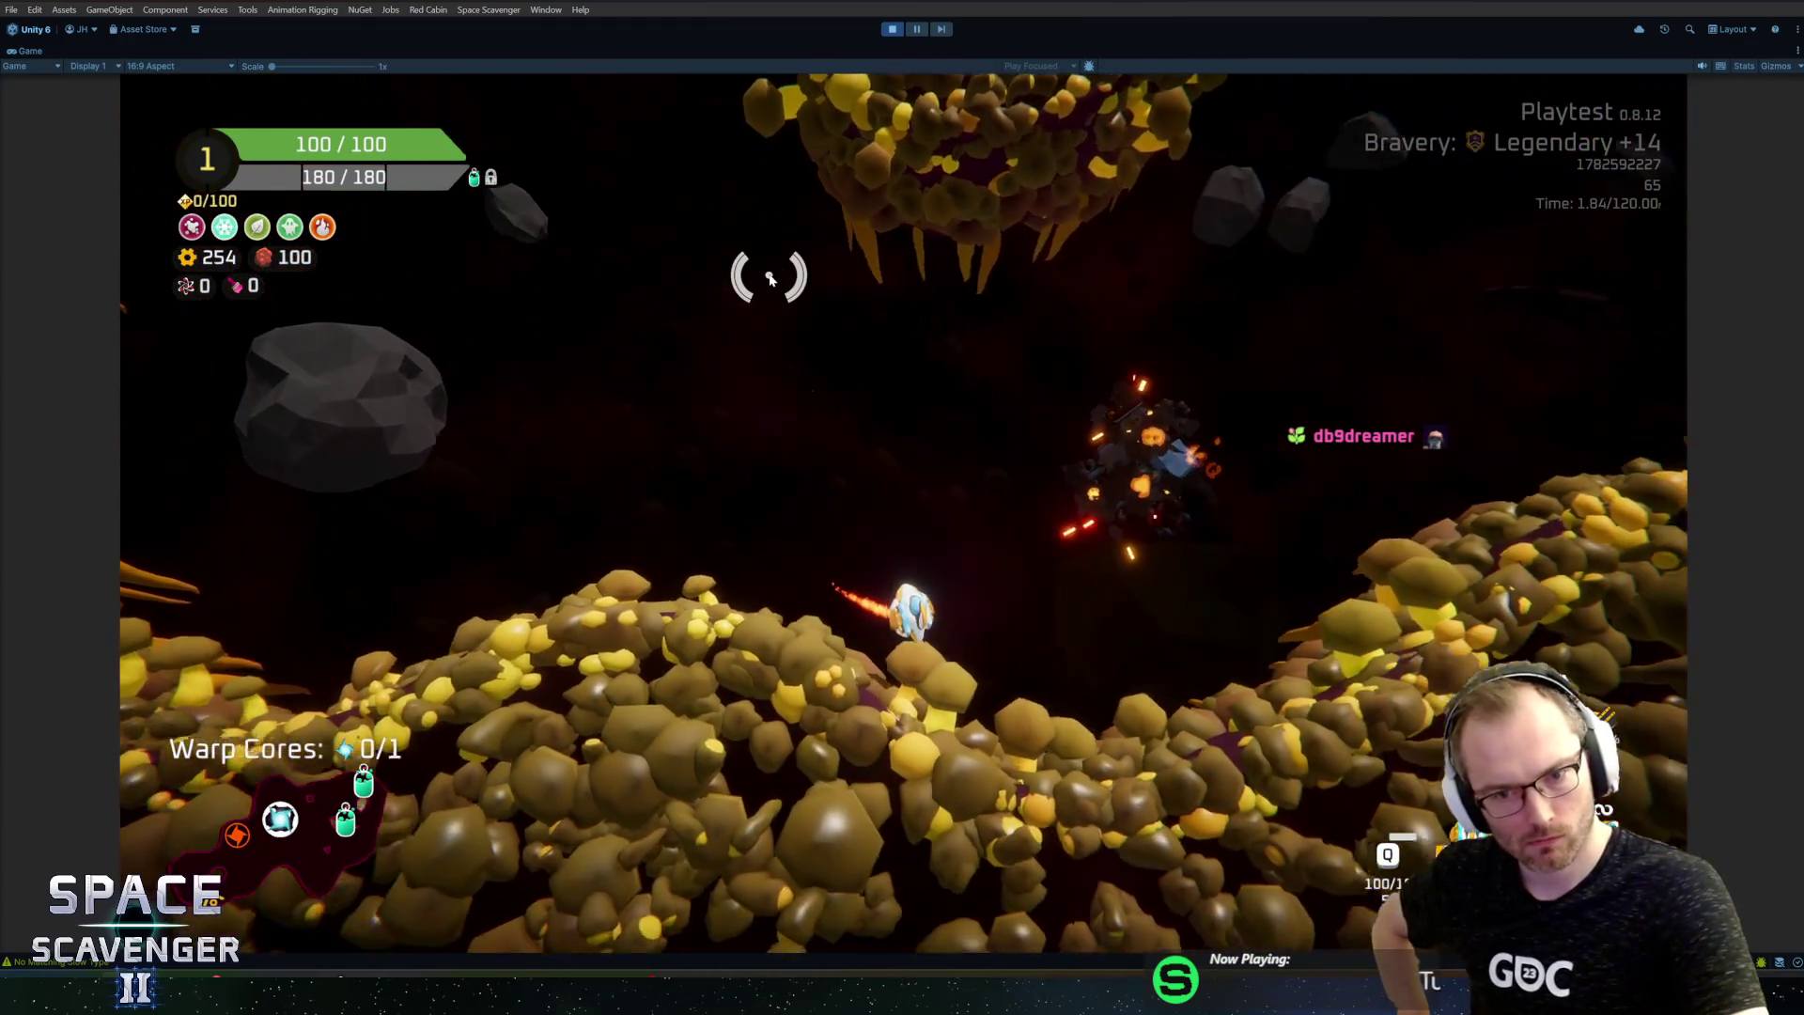
{"action": "key", "text": "a"}
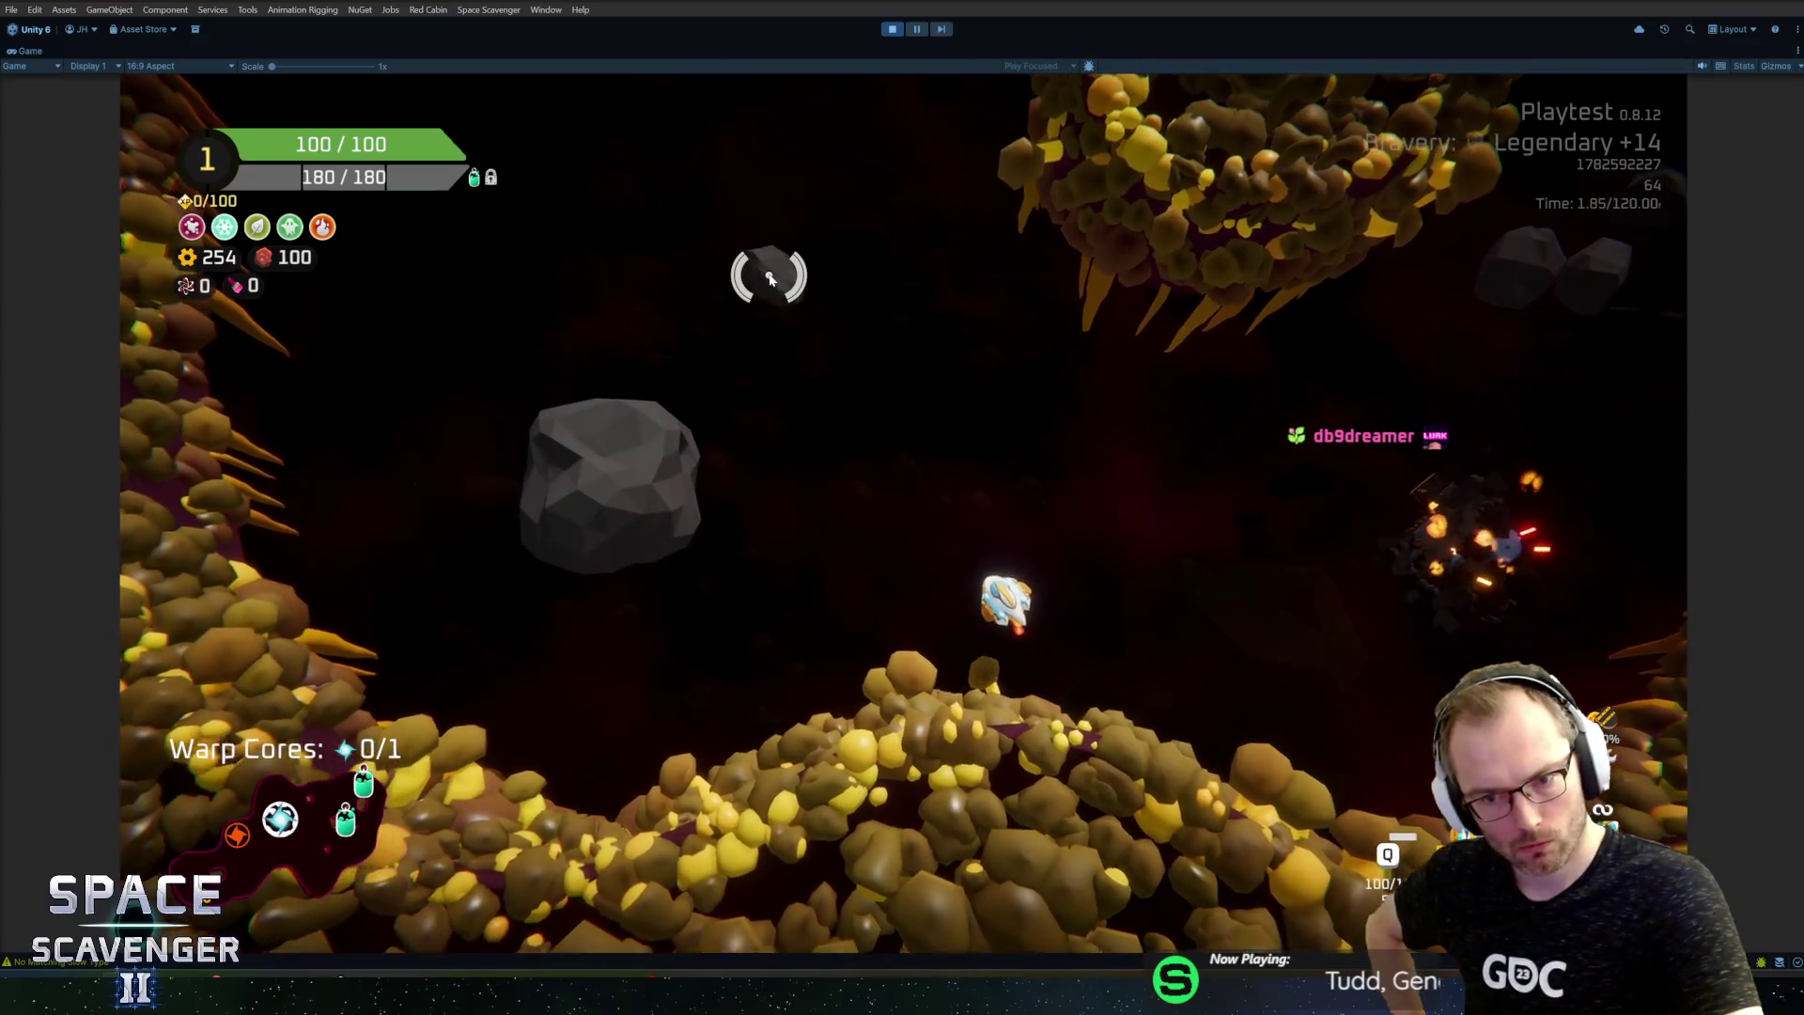
{"action": "key", "text": "w"}
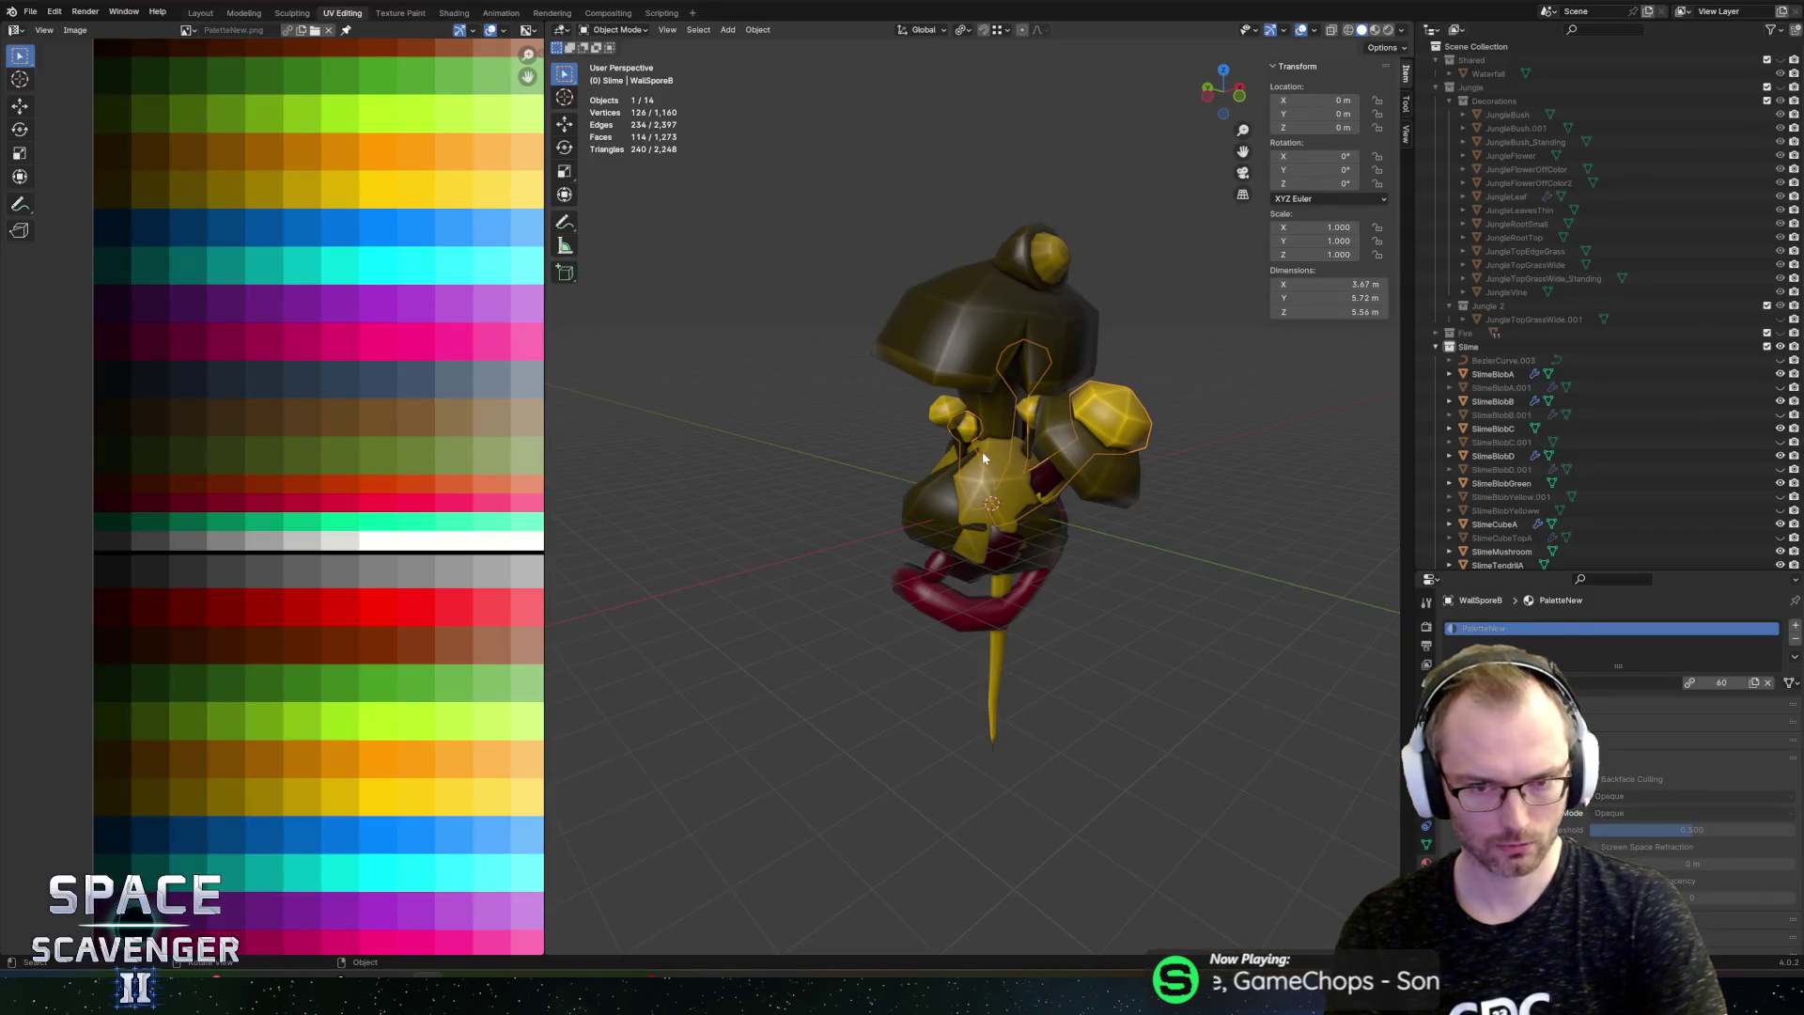
Step: Select the SlimeBlobB object among the slime blobs
{"action": "left_click", "coordinate": [991, 467]}
{"action": "left_click", "coordinate": [913, 501]}
{"action": "scroll", "coordinate": [1022, 494], "scroll_direction": "up", "scroll_amount": 3}
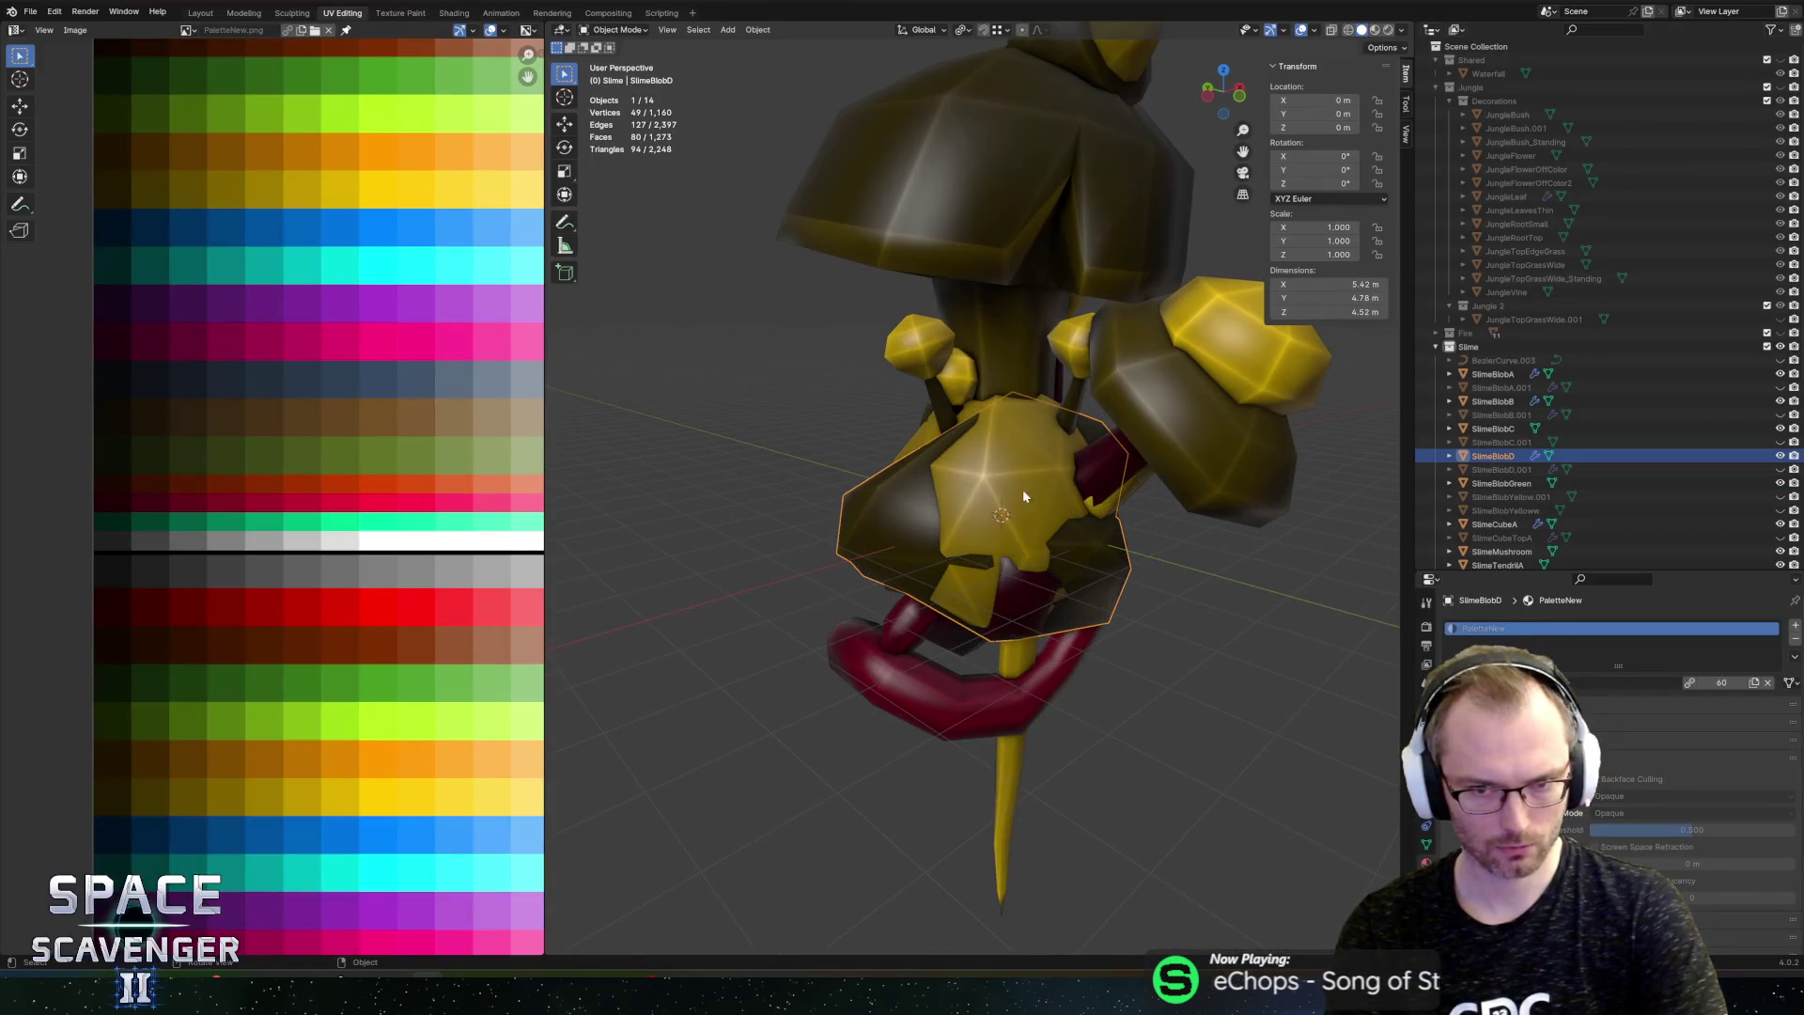
{"action": "left_click", "coordinate": [1028, 596]}
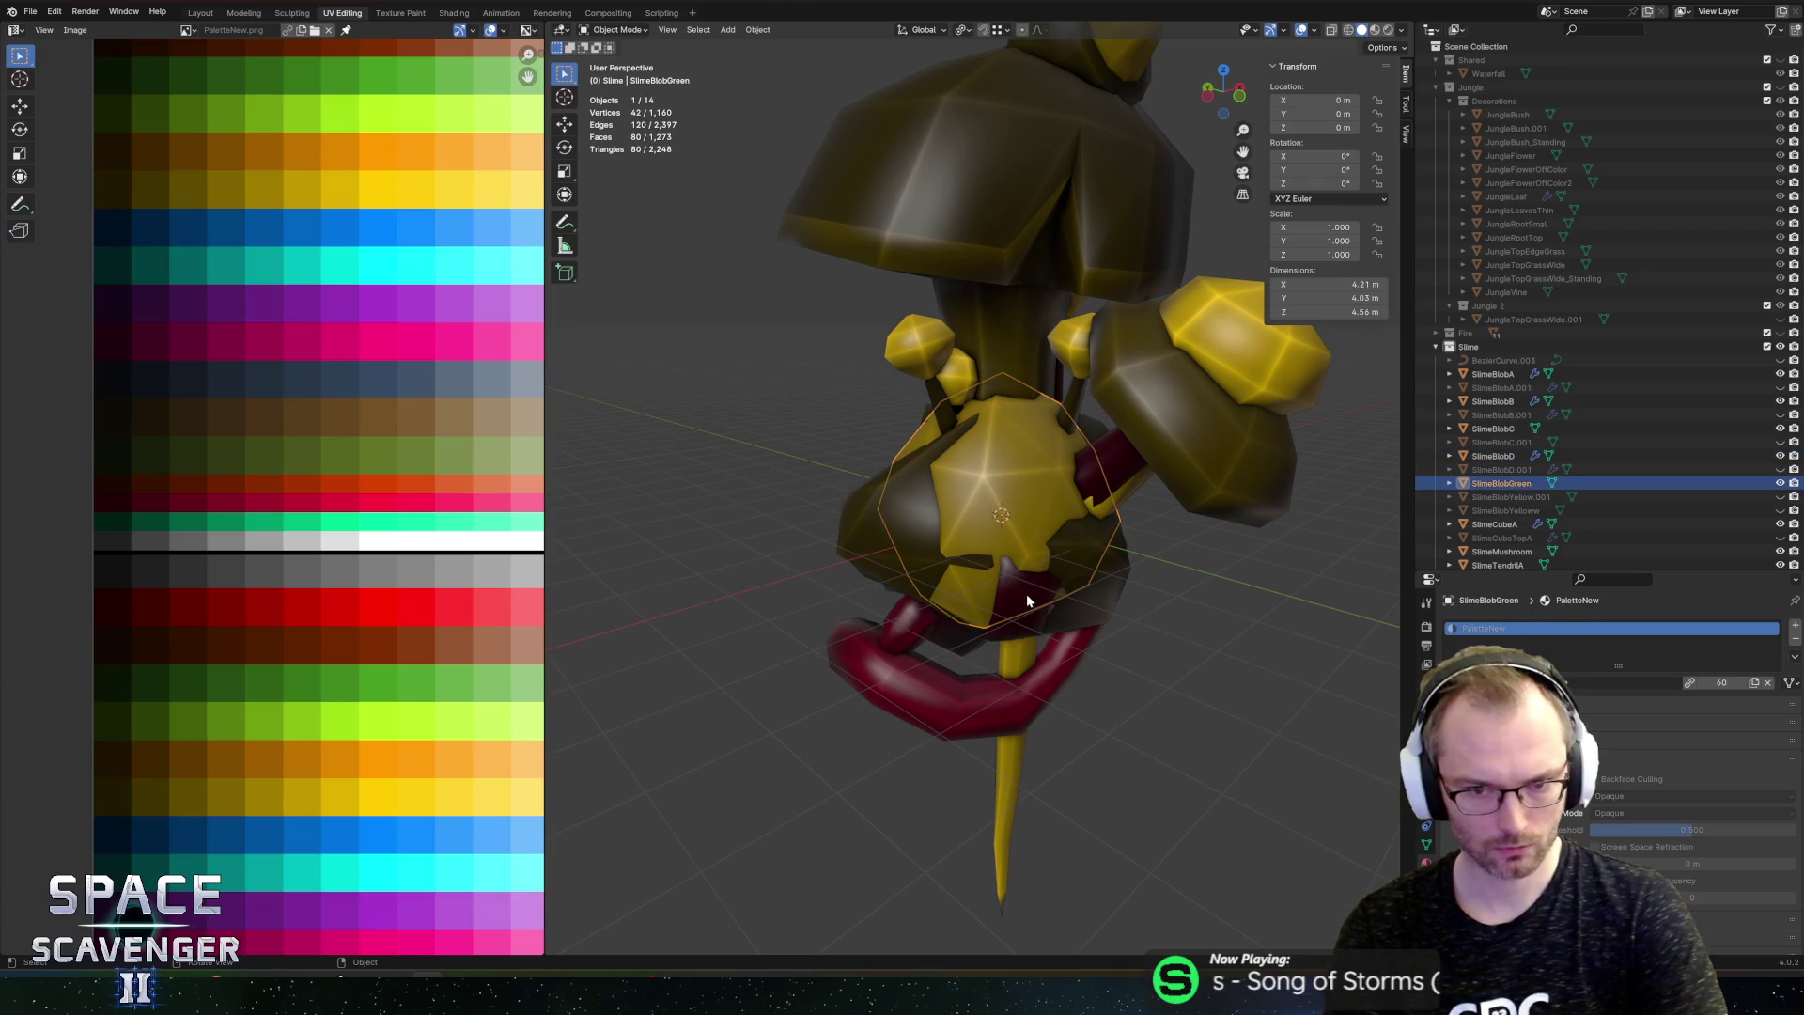
{"action": "left_click", "coordinate": [1014, 608]}
{"action": "left_click_drag", "start_coordinate": [1035, 589], "coordinate": [1117, 379]}
Step: Move SlimeBlobB's selected face UVs vertically to a new colour and export the model
{"action": "key", "text": "Tab"}
{"action": "scroll", "coordinate": [275, 689], "scroll_direction": "down", "scroll_amount": 1}
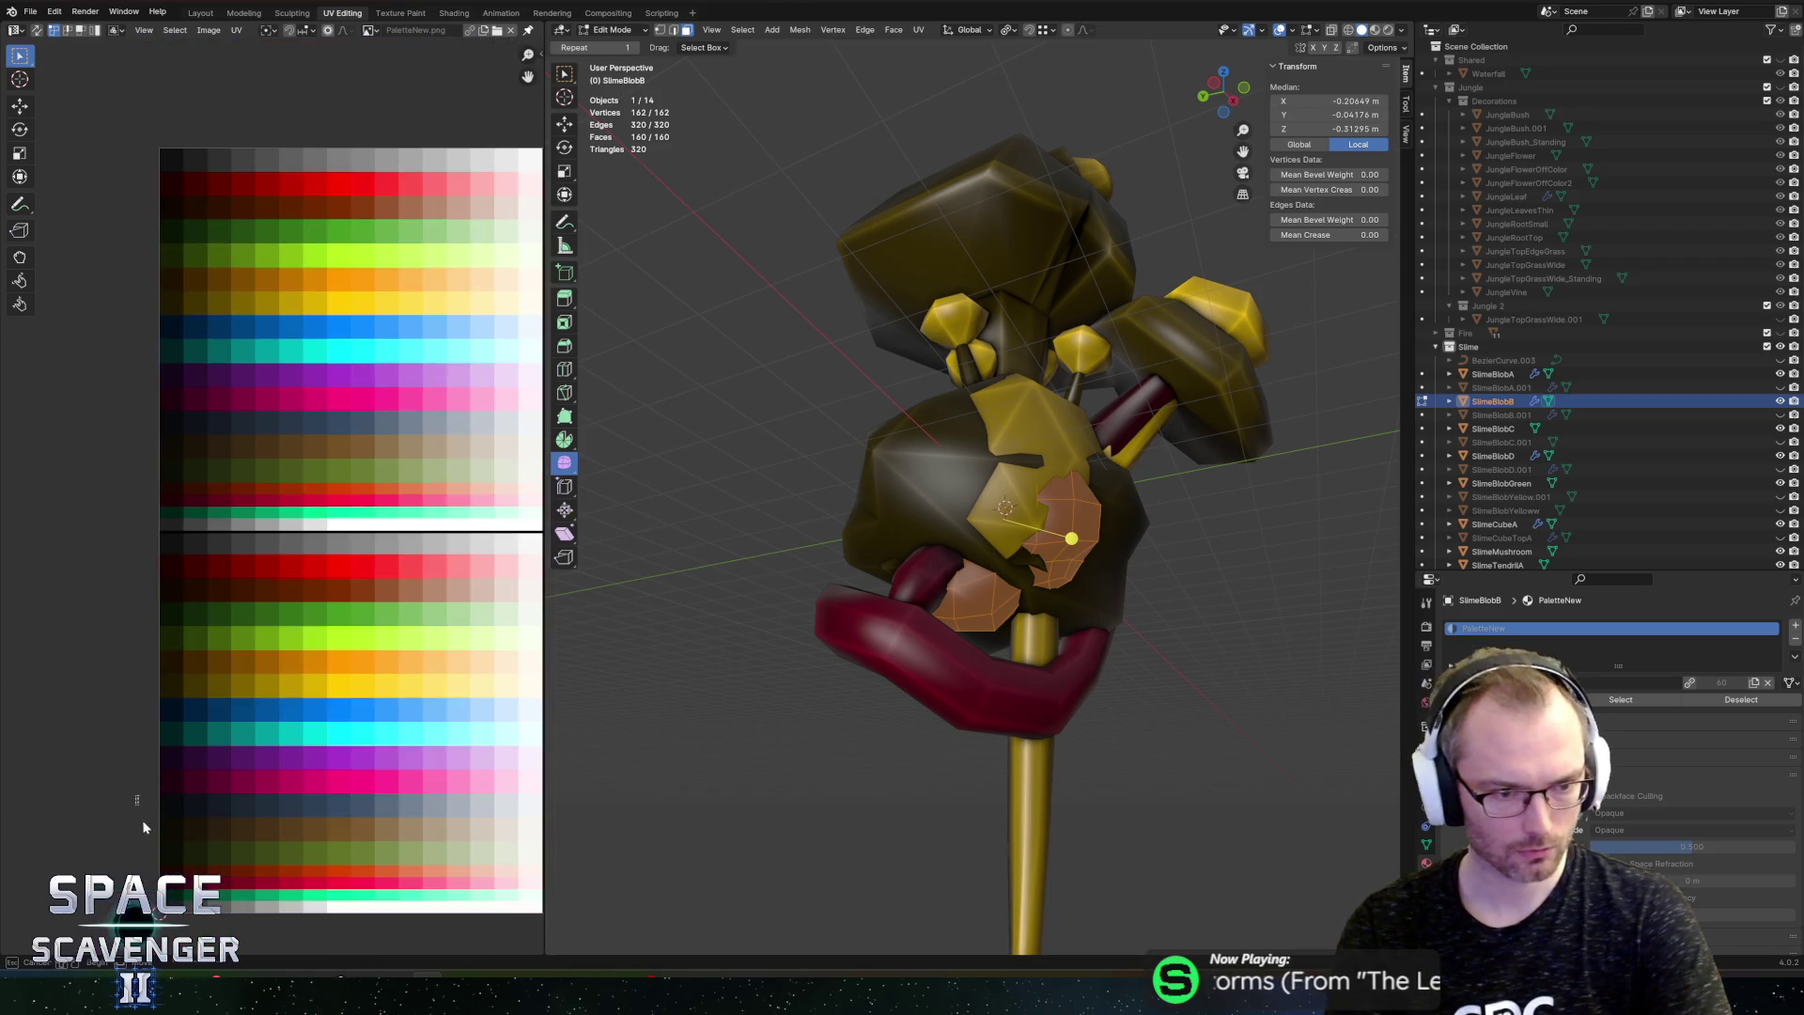
{"action": "key", "text": "g"}
{"action": "key", "text": "y"}
{"action": "left_click", "coordinate": [251, 729]}
{"action": "key", "text": "ctrl+shift+e"}
{"action": "key", "text": "Return"}
{"action": "key", "text": "alt+Tab"}
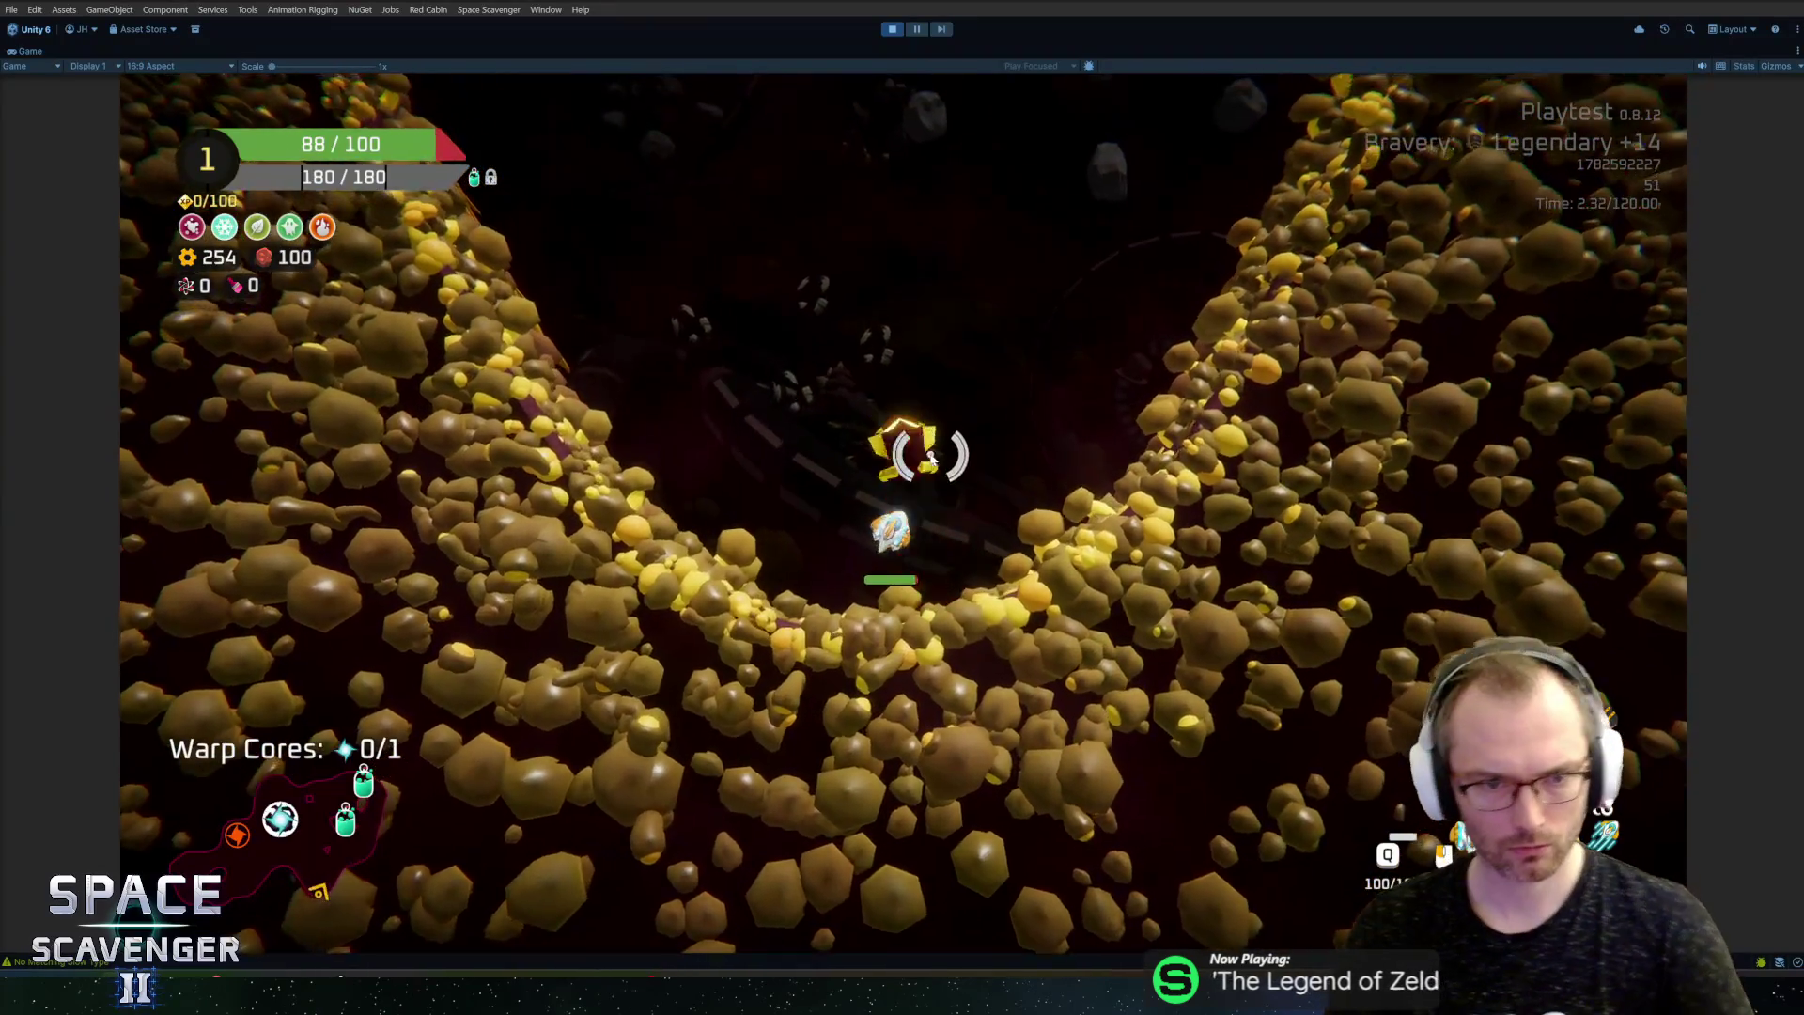
Step: Run 'debug damageAll' in the game's debug console, then return to Blender
{"action": "key", "text": "grave"}
{"action": "type", "text": "debug damageAll 09"}
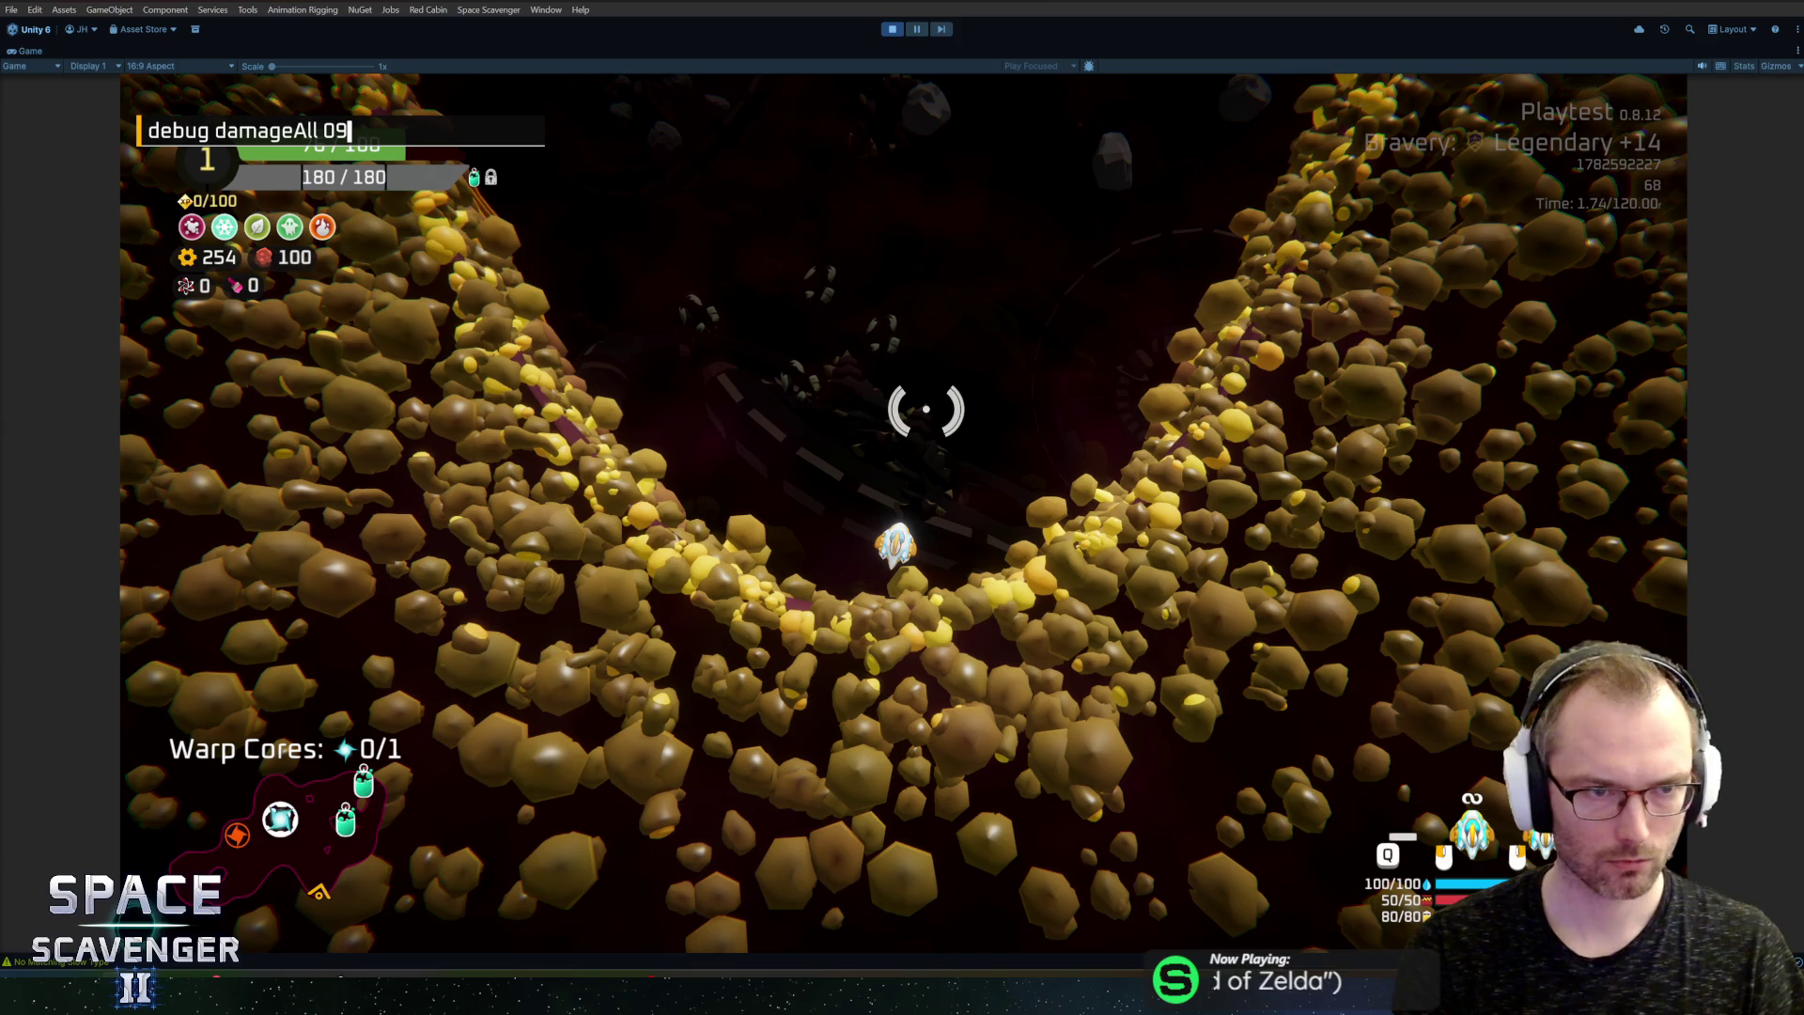
{"action": "key", "text": "Return"}
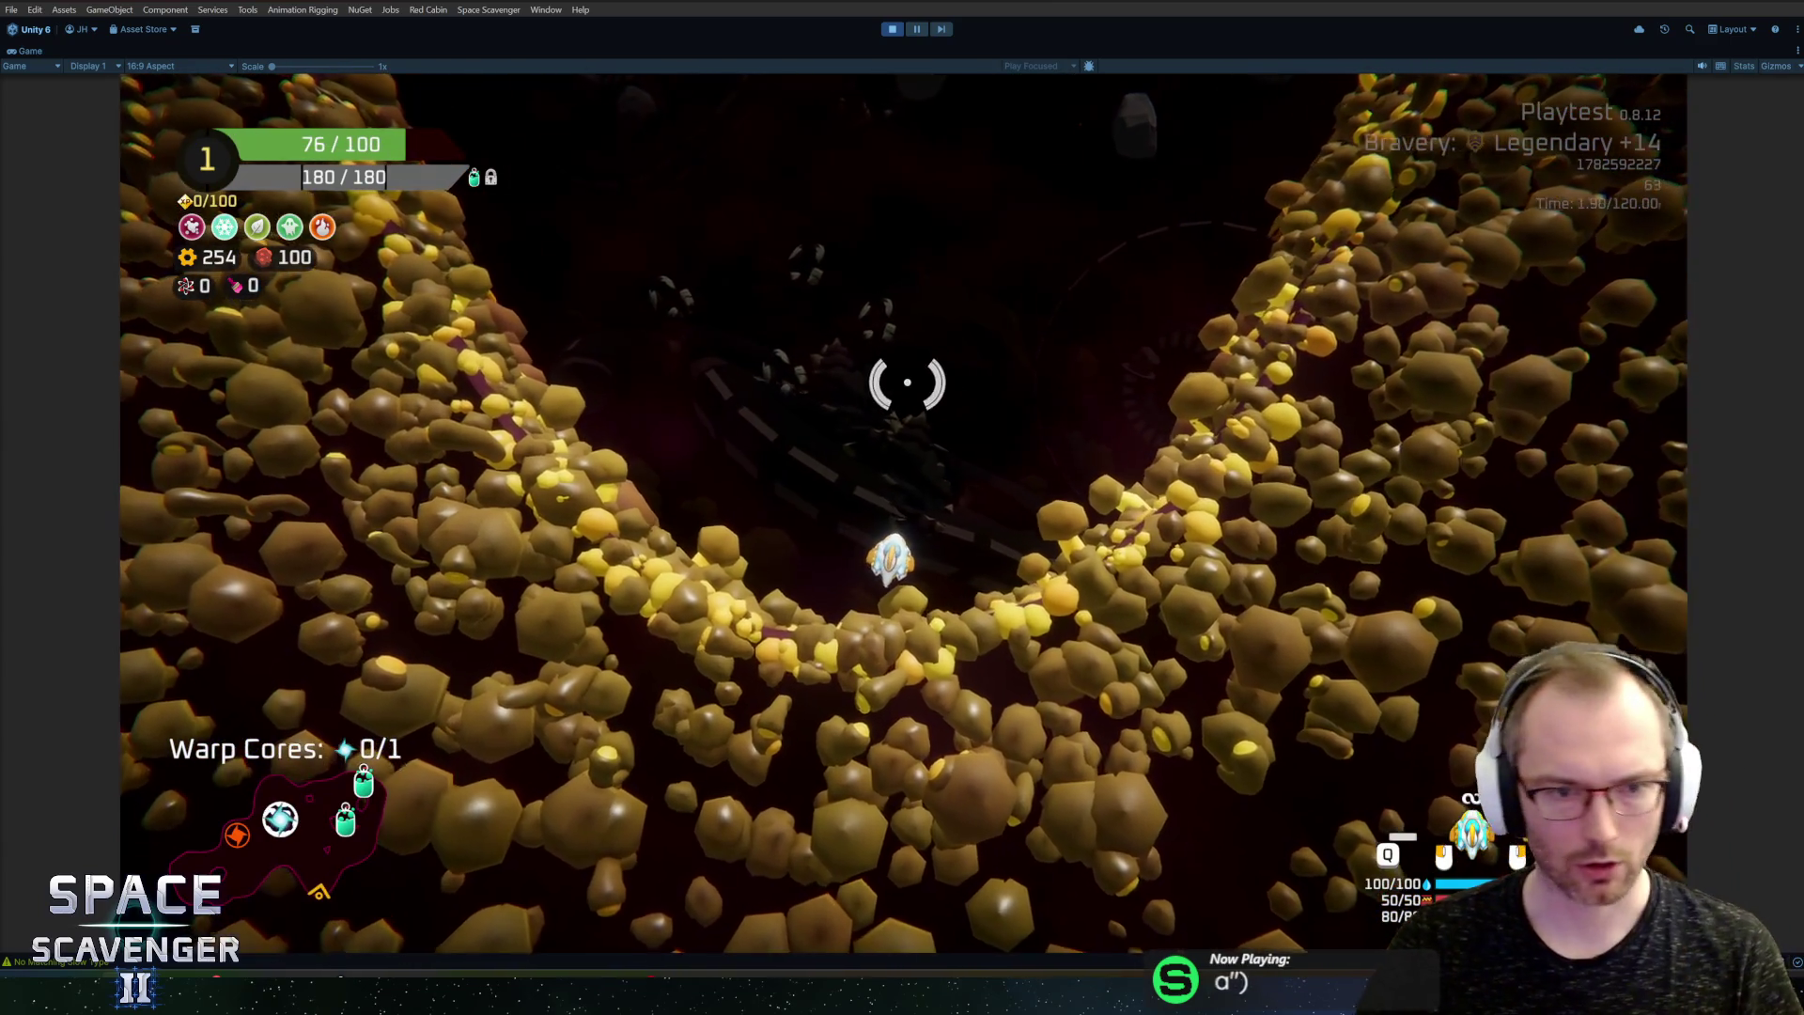
{"action": "key", "text": "alt+Tab"}
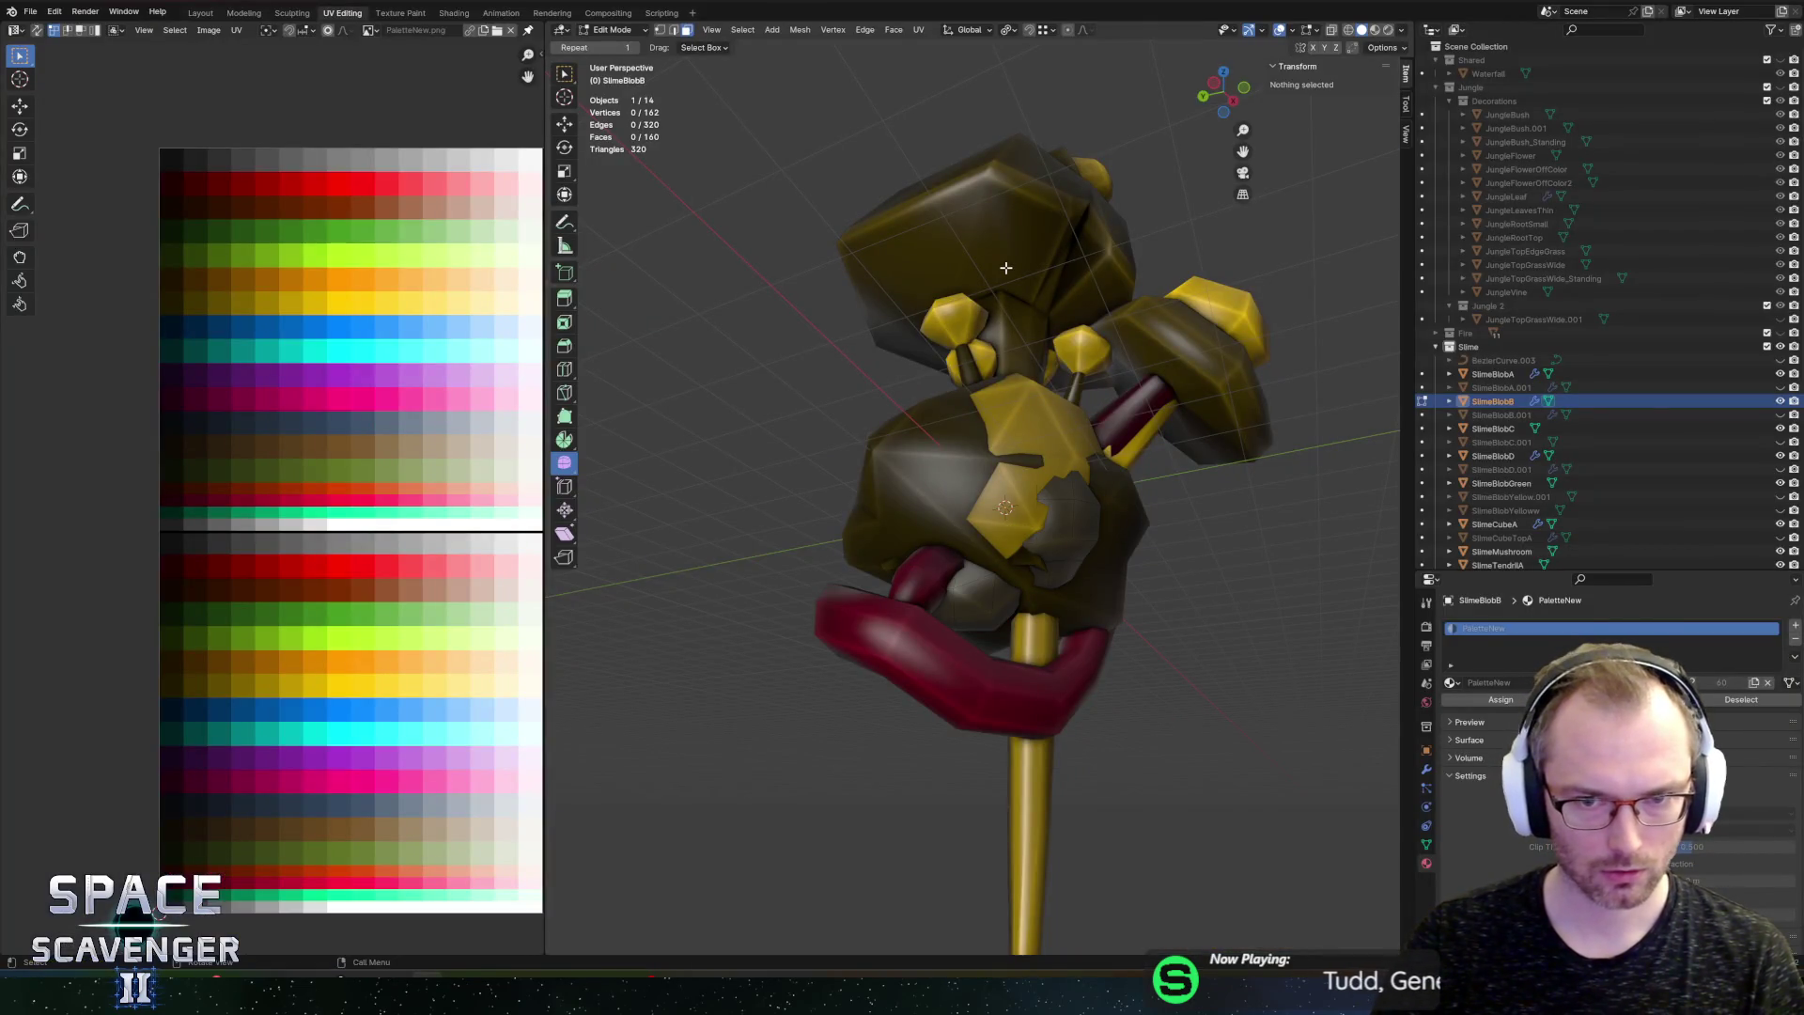
Step: Select SlimeBlobD, the mushroom caps and the small yellow spore
{"action": "key", "text": "Tab"}
{"action": "left_click", "coordinate": [908, 444], "text": "shift"}
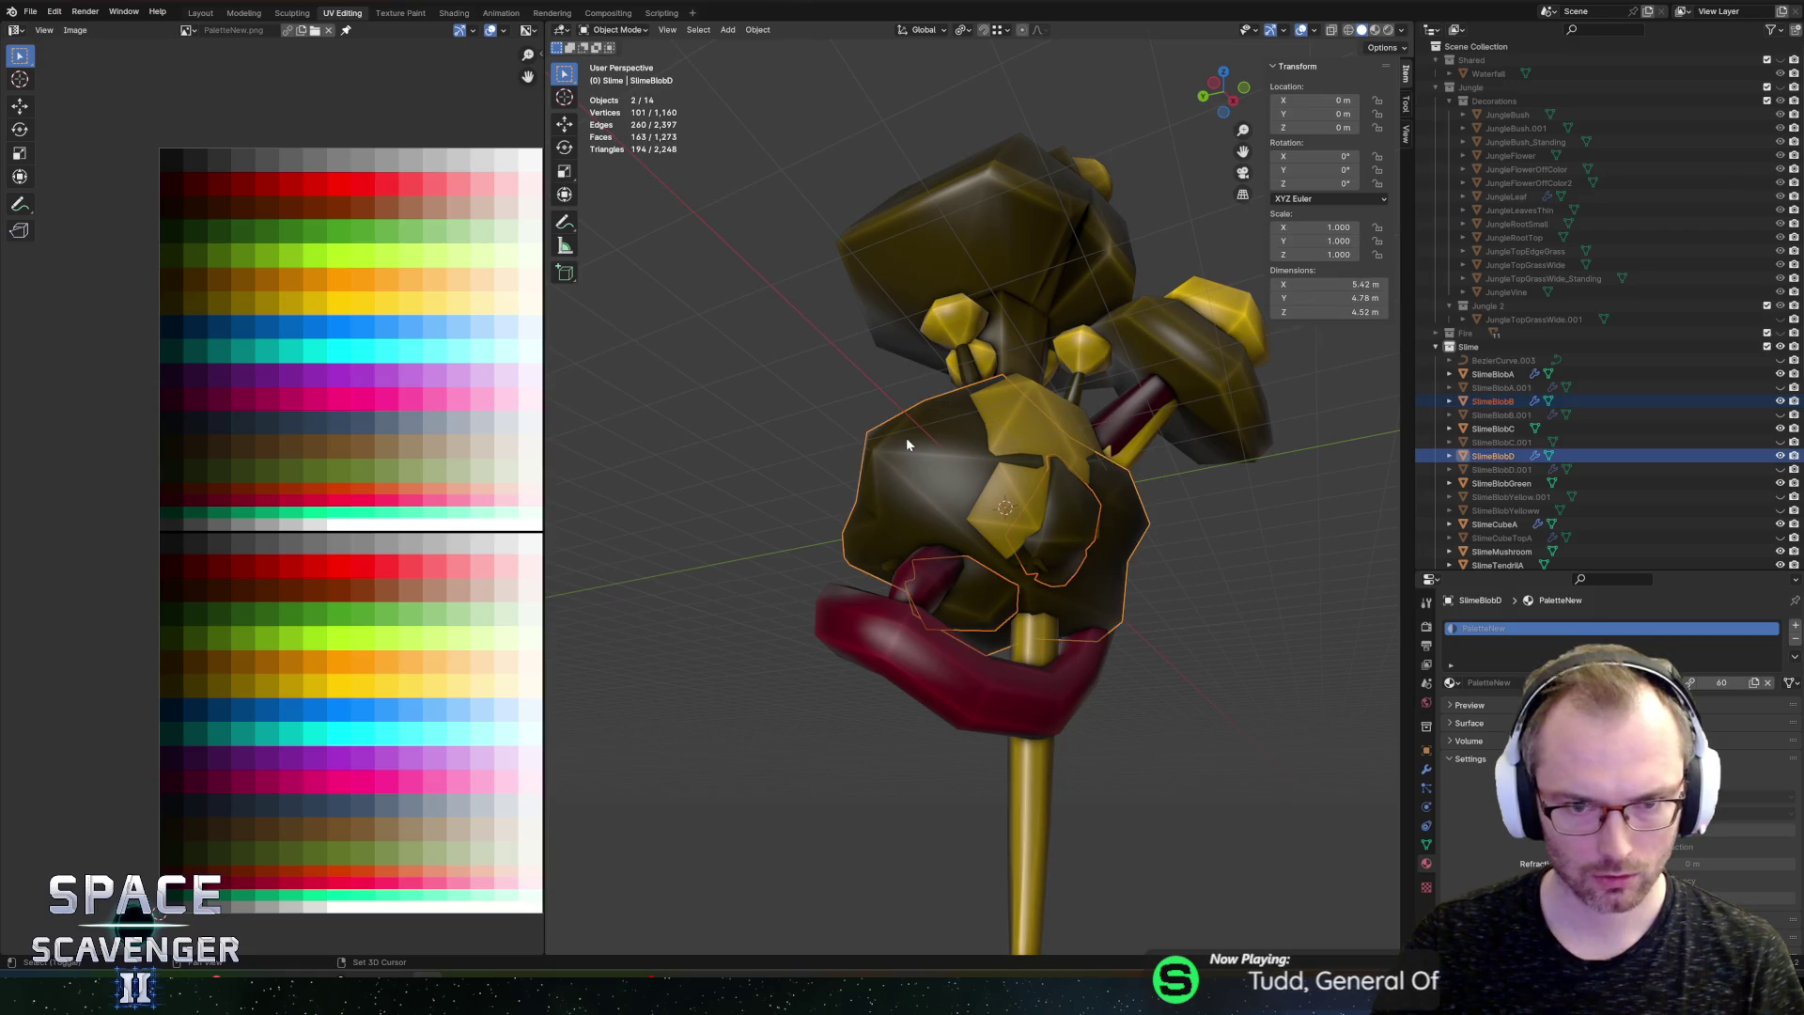
{"action": "left_click_drag", "start_coordinate": [974, 590], "coordinate": [1090, 459]}
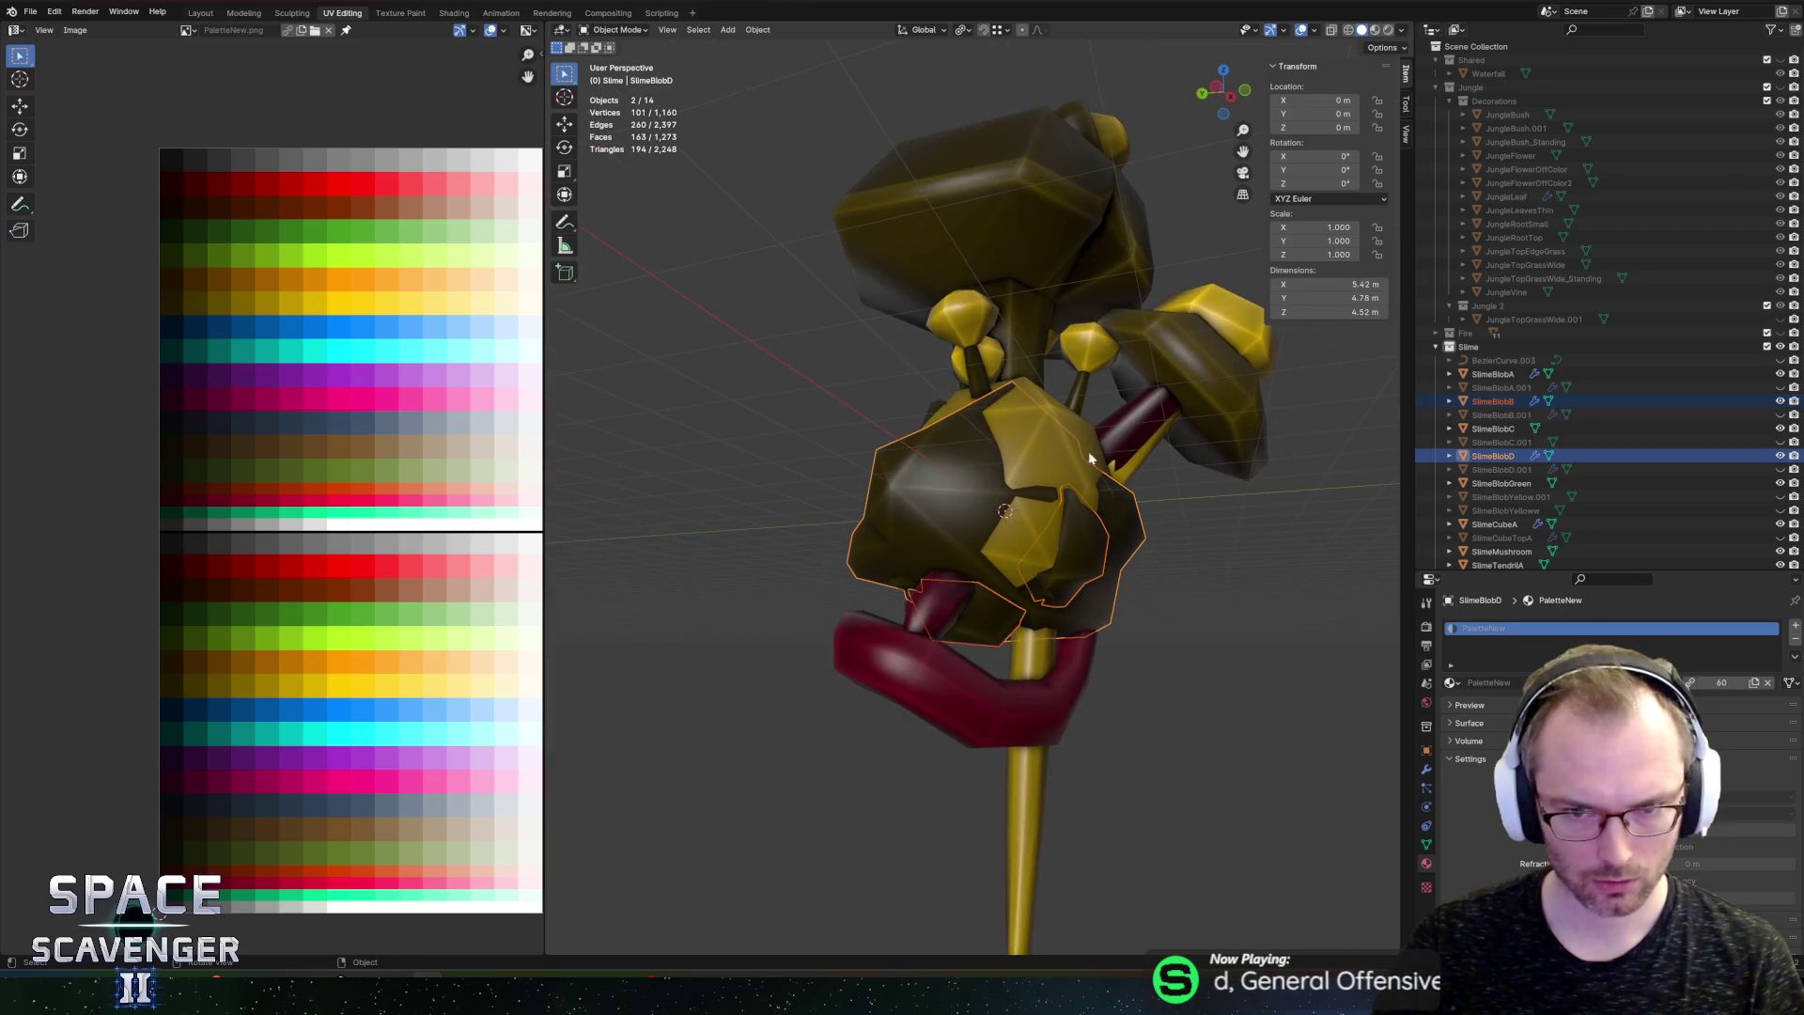
{"action": "left_click", "coordinate": [1158, 391], "text": "shift"}
{"action": "left_click", "coordinate": [1002, 241], "text": "shift"}
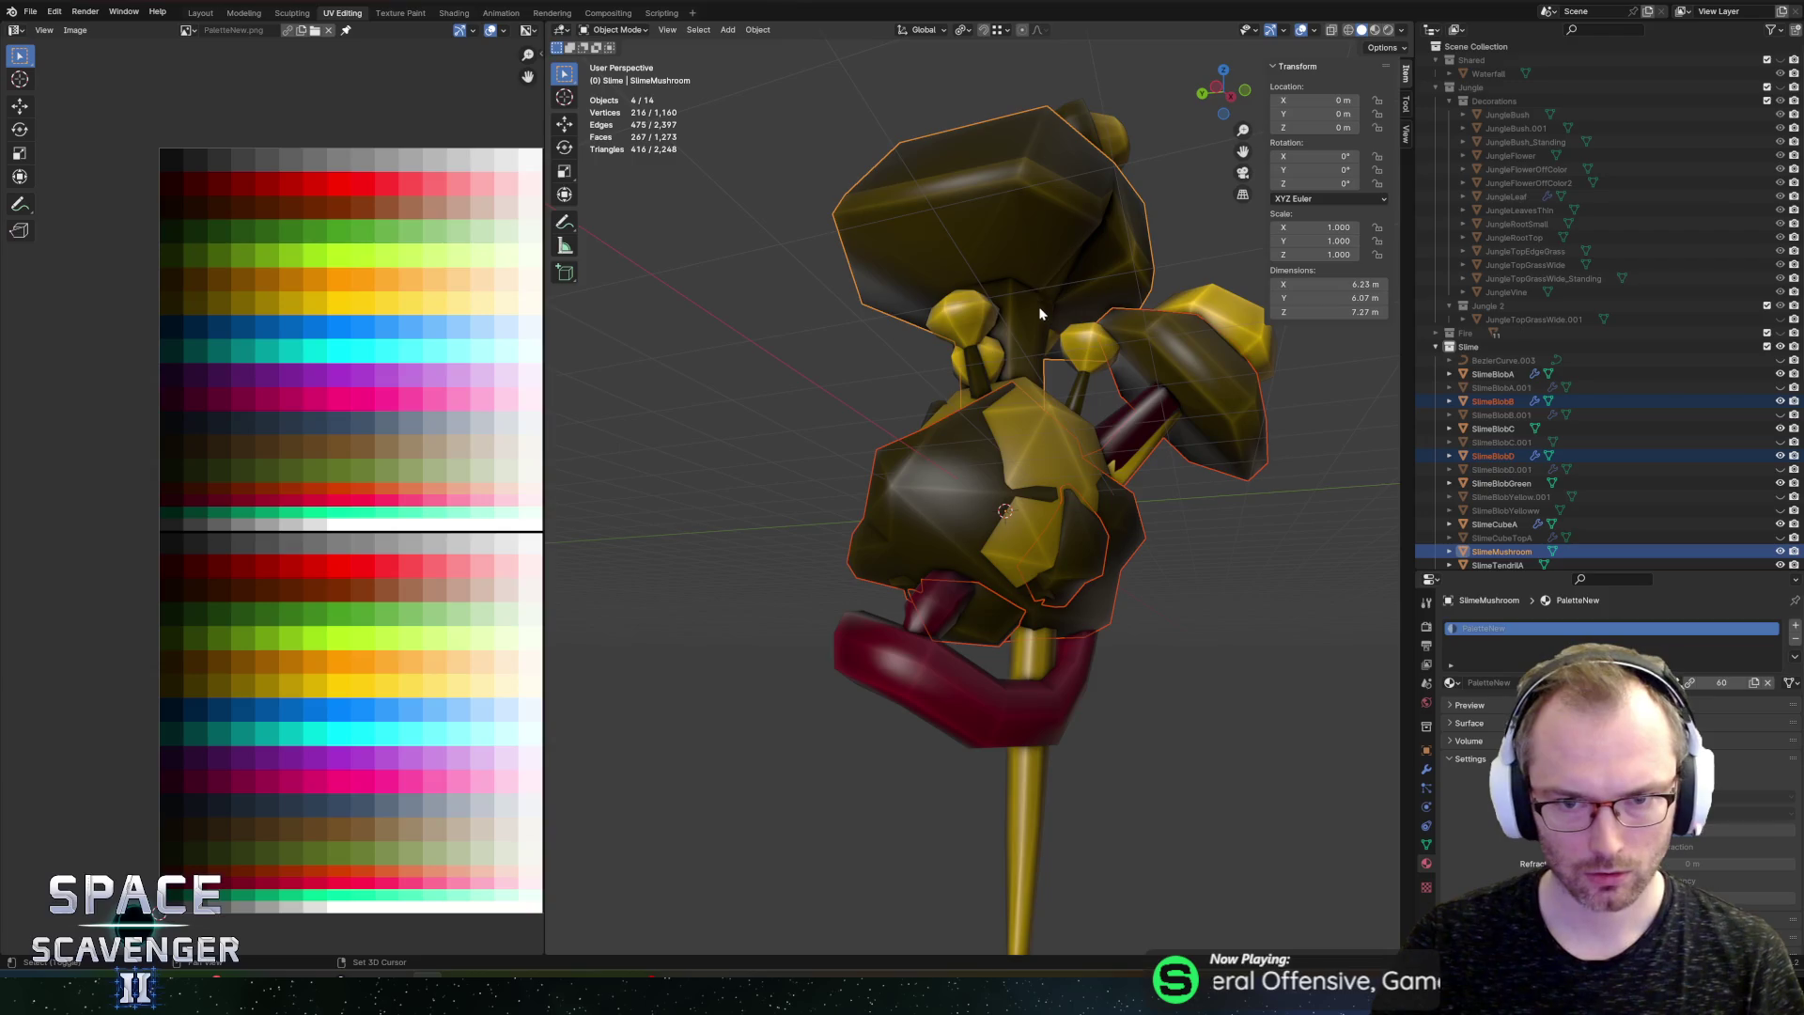
{"action": "left_click", "coordinate": [1083, 369], "text": "shift"}
{"action": "left_click_drag", "start_coordinate": [1096, 396], "coordinate": [1009, 414]}
Step: Add SlimeBlobC, SlimeBlobA and WallSporeB to the selection, leaving out SlimeCubeA
{"action": "left_click", "coordinate": [1493, 429], "text": "ctrl"}
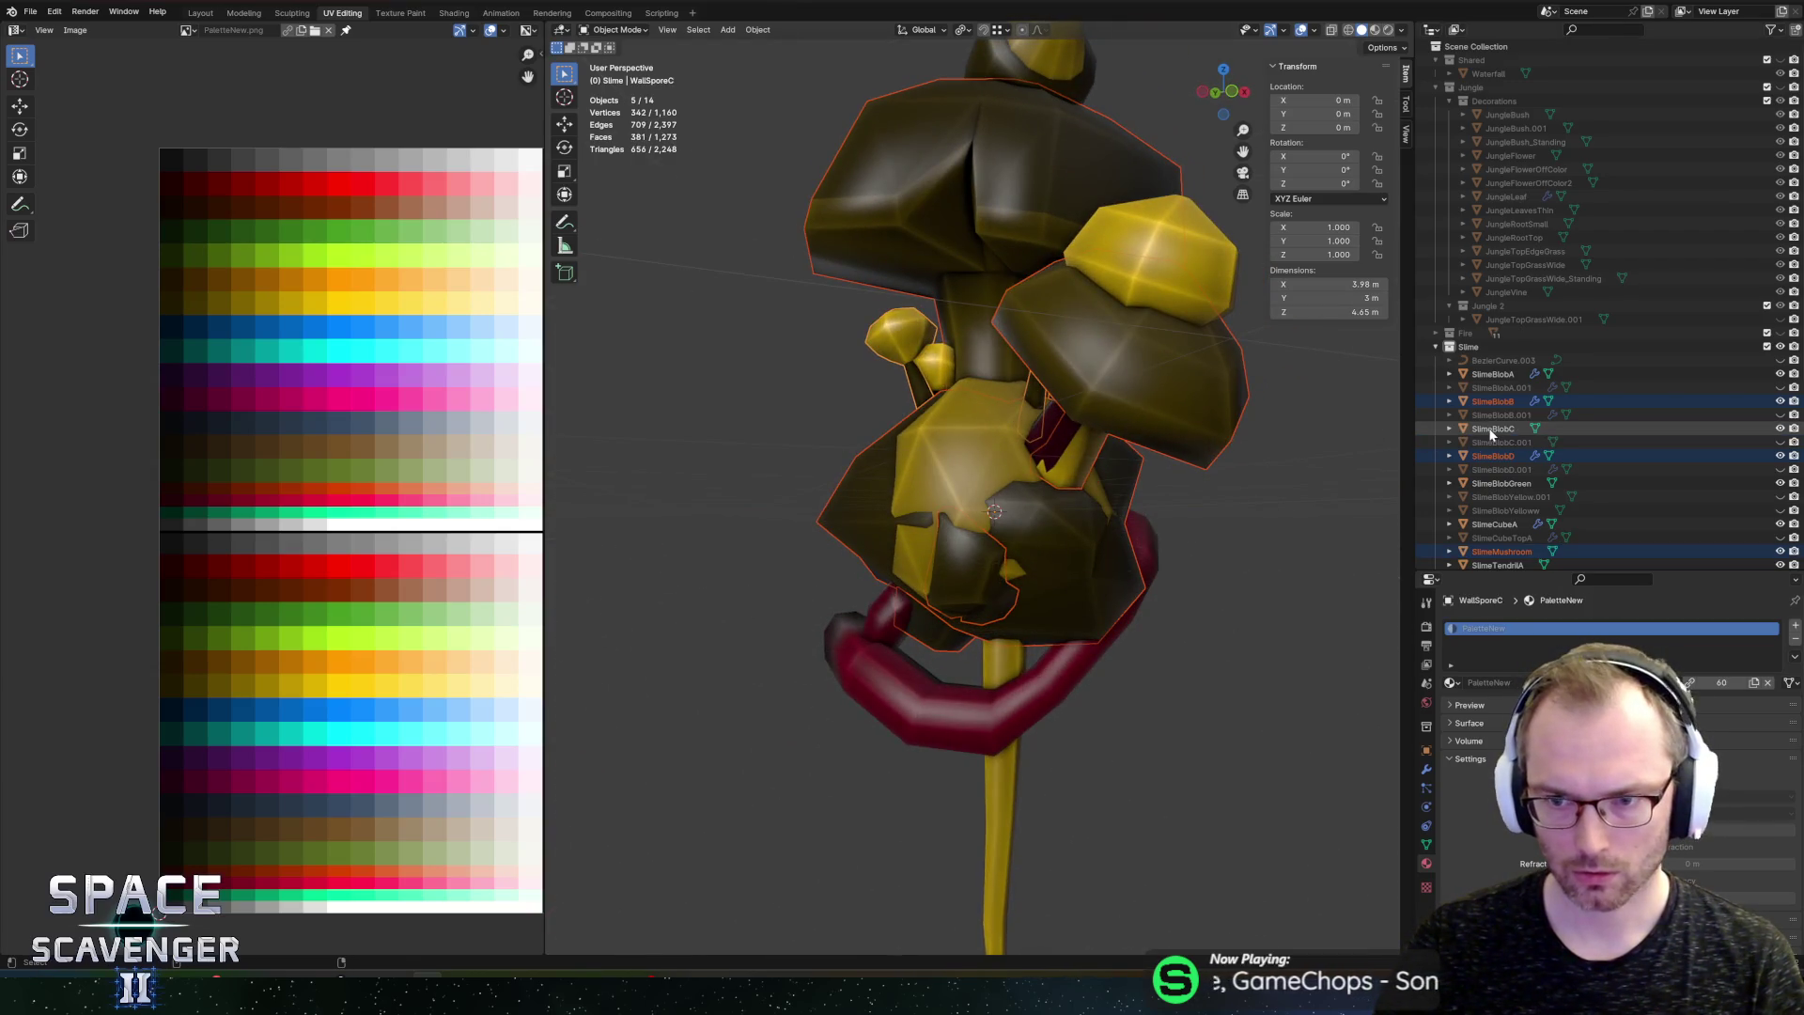
{"action": "left_click", "coordinate": [1484, 375], "text": "ctrl"}
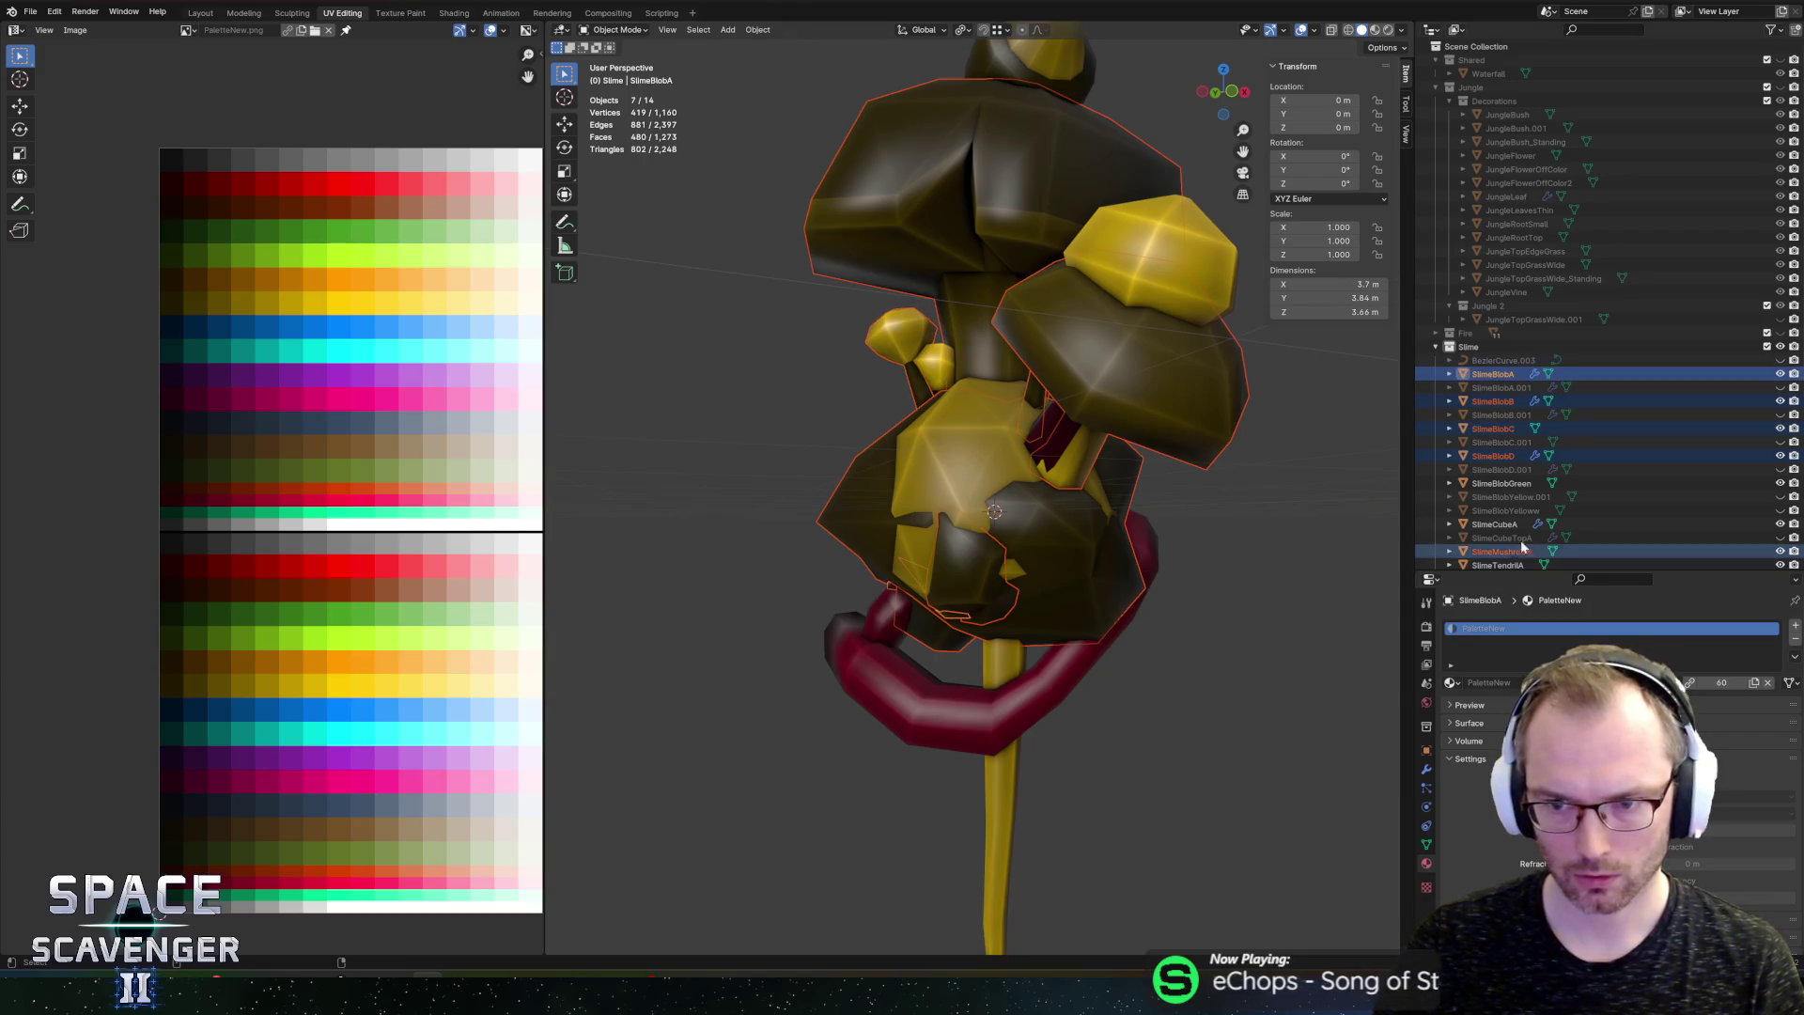
{"action": "left_click", "coordinate": [1495, 524], "text": "ctrl"}
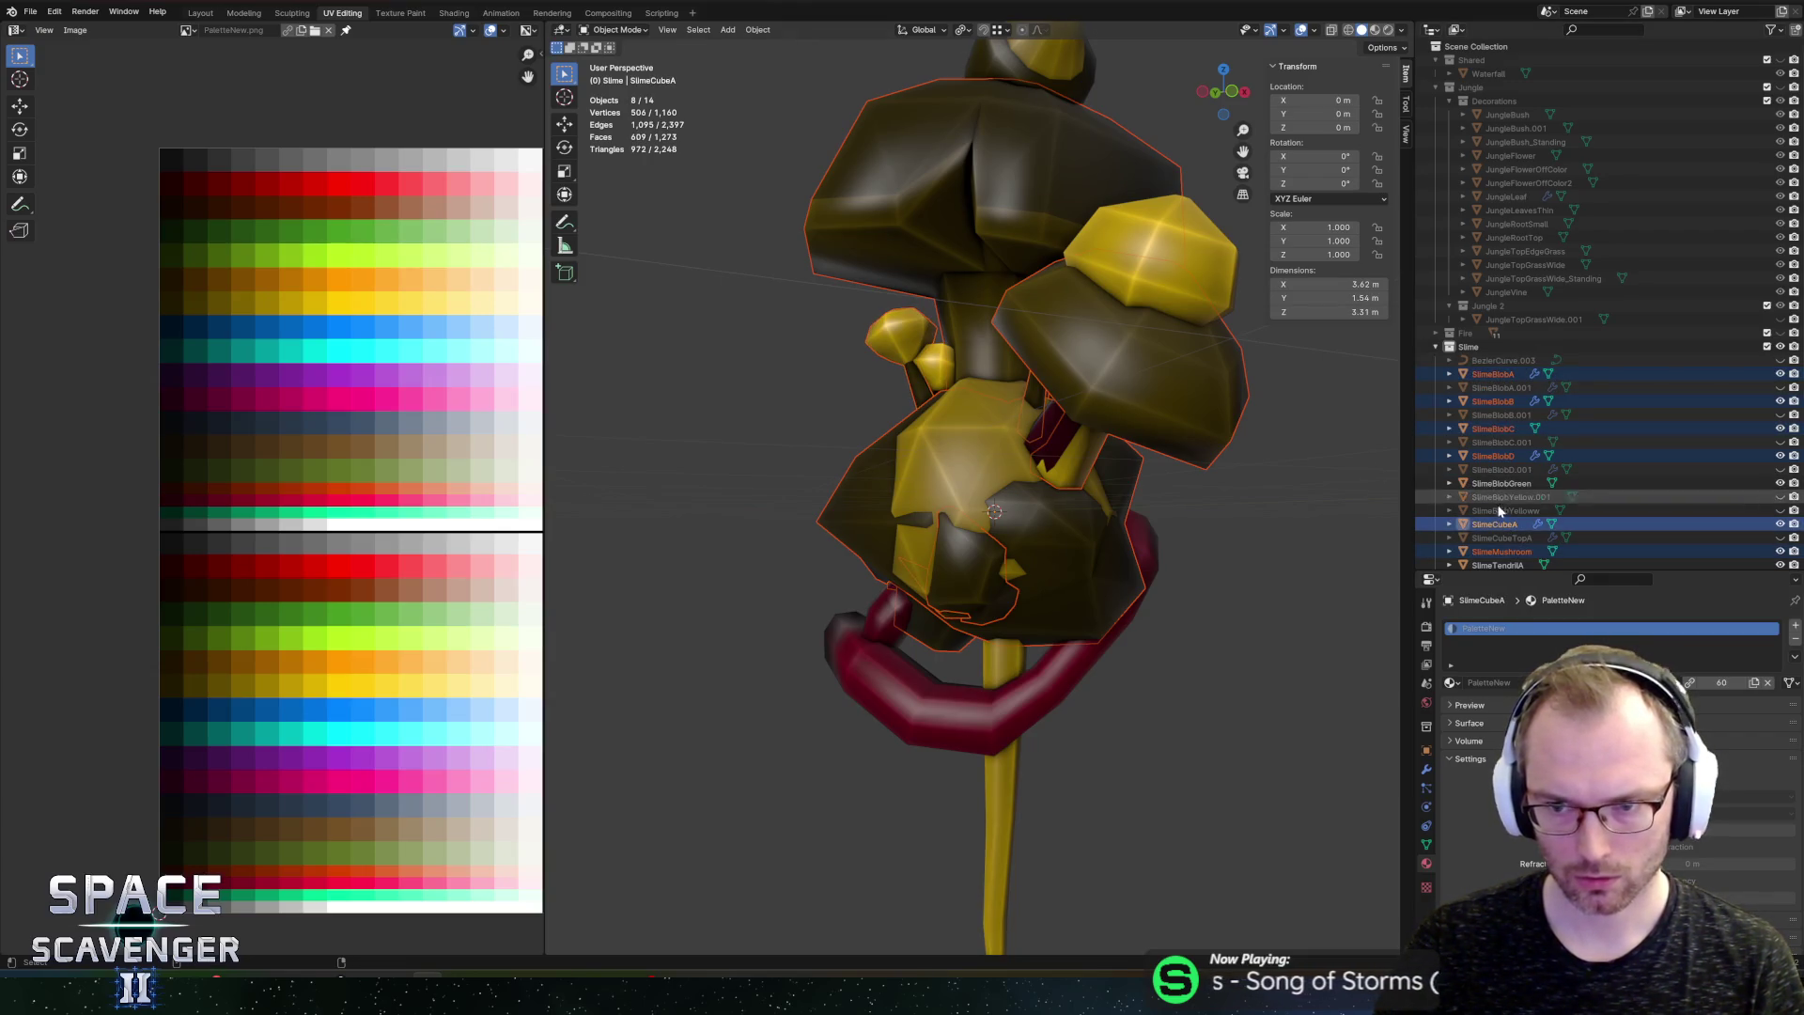
{"action": "scroll", "coordinate": [1503, 488], "scroll_direction": "down", "scroll_amount": 2}
{"action": "left_click", "coordinate": [1497, 495], "text": "ctrl"}
{"action": "scroll", "coordinate": [1494, 514], "scroll_direction": "down", "scroll_amount": 4}
{"action": "left_click", "coordinate": [1489, 491], "text": "ctrl"}
Step: Move the selected UVs to another palette row and nudge individual UV points to neighbouring colours
{"action": "key", "text": "Tab"}
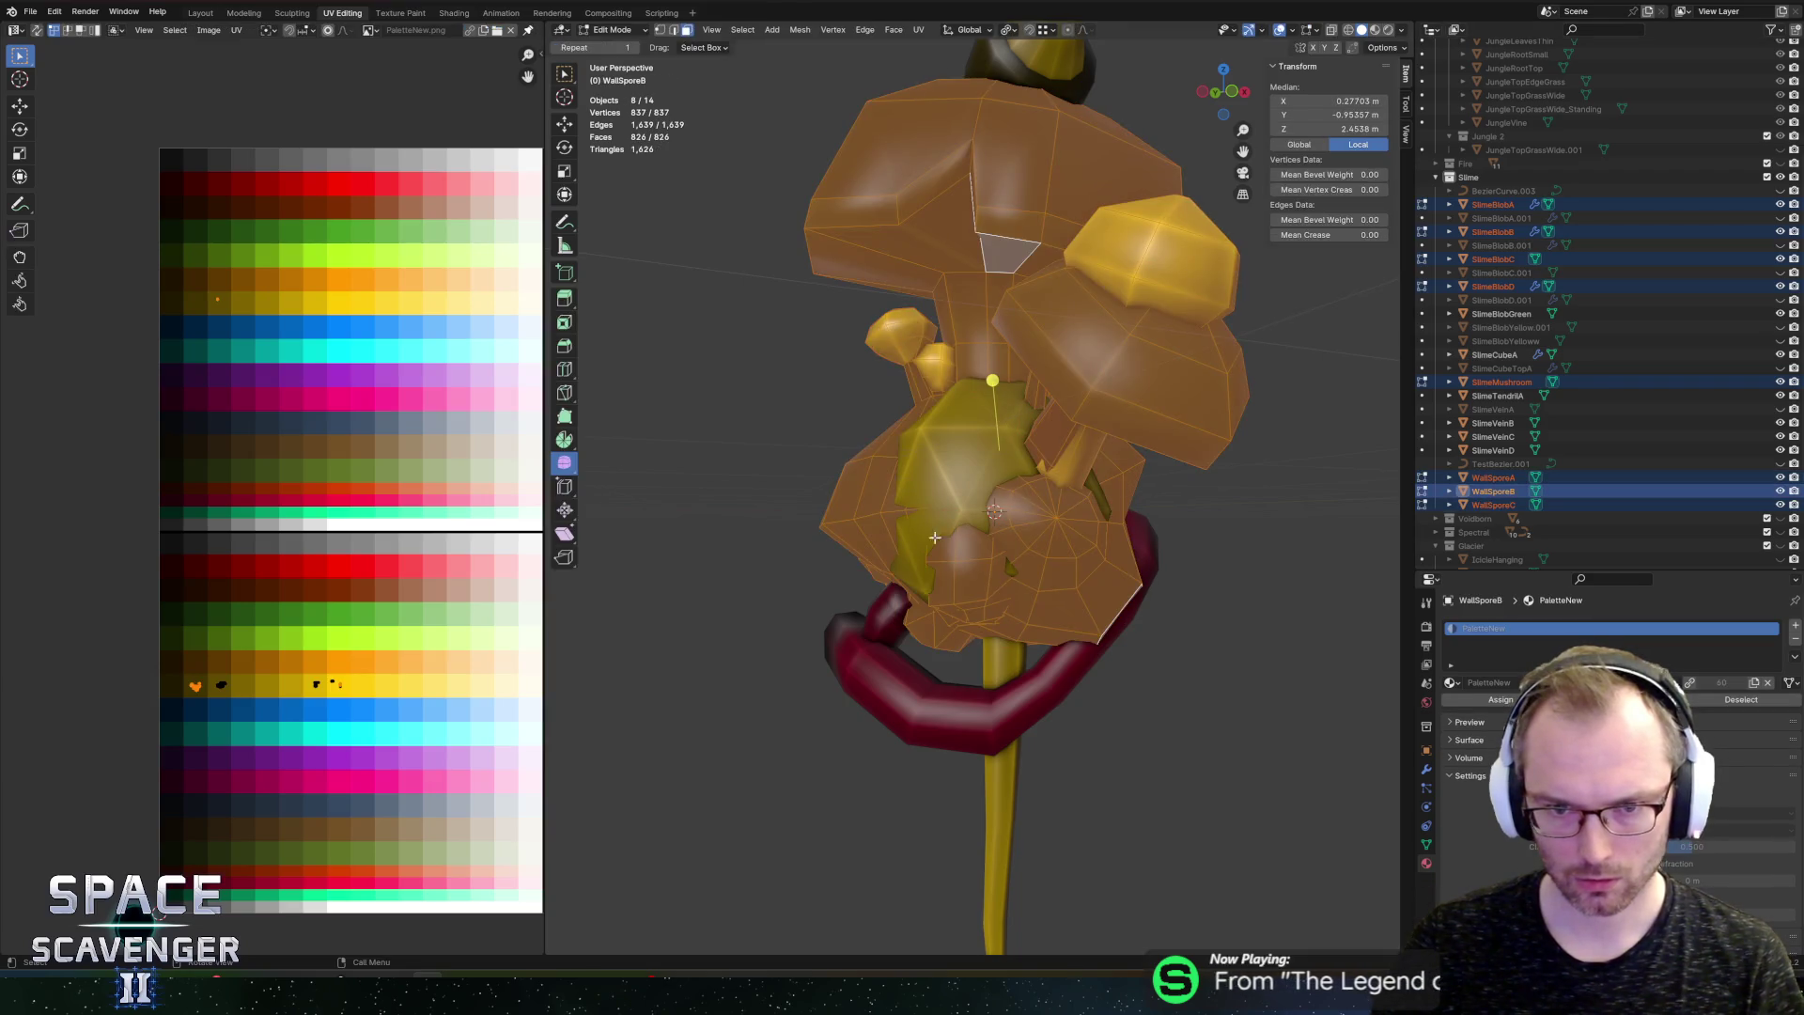
{"action": "key", "text": "g"}
{"action": "key", "text": "y"}
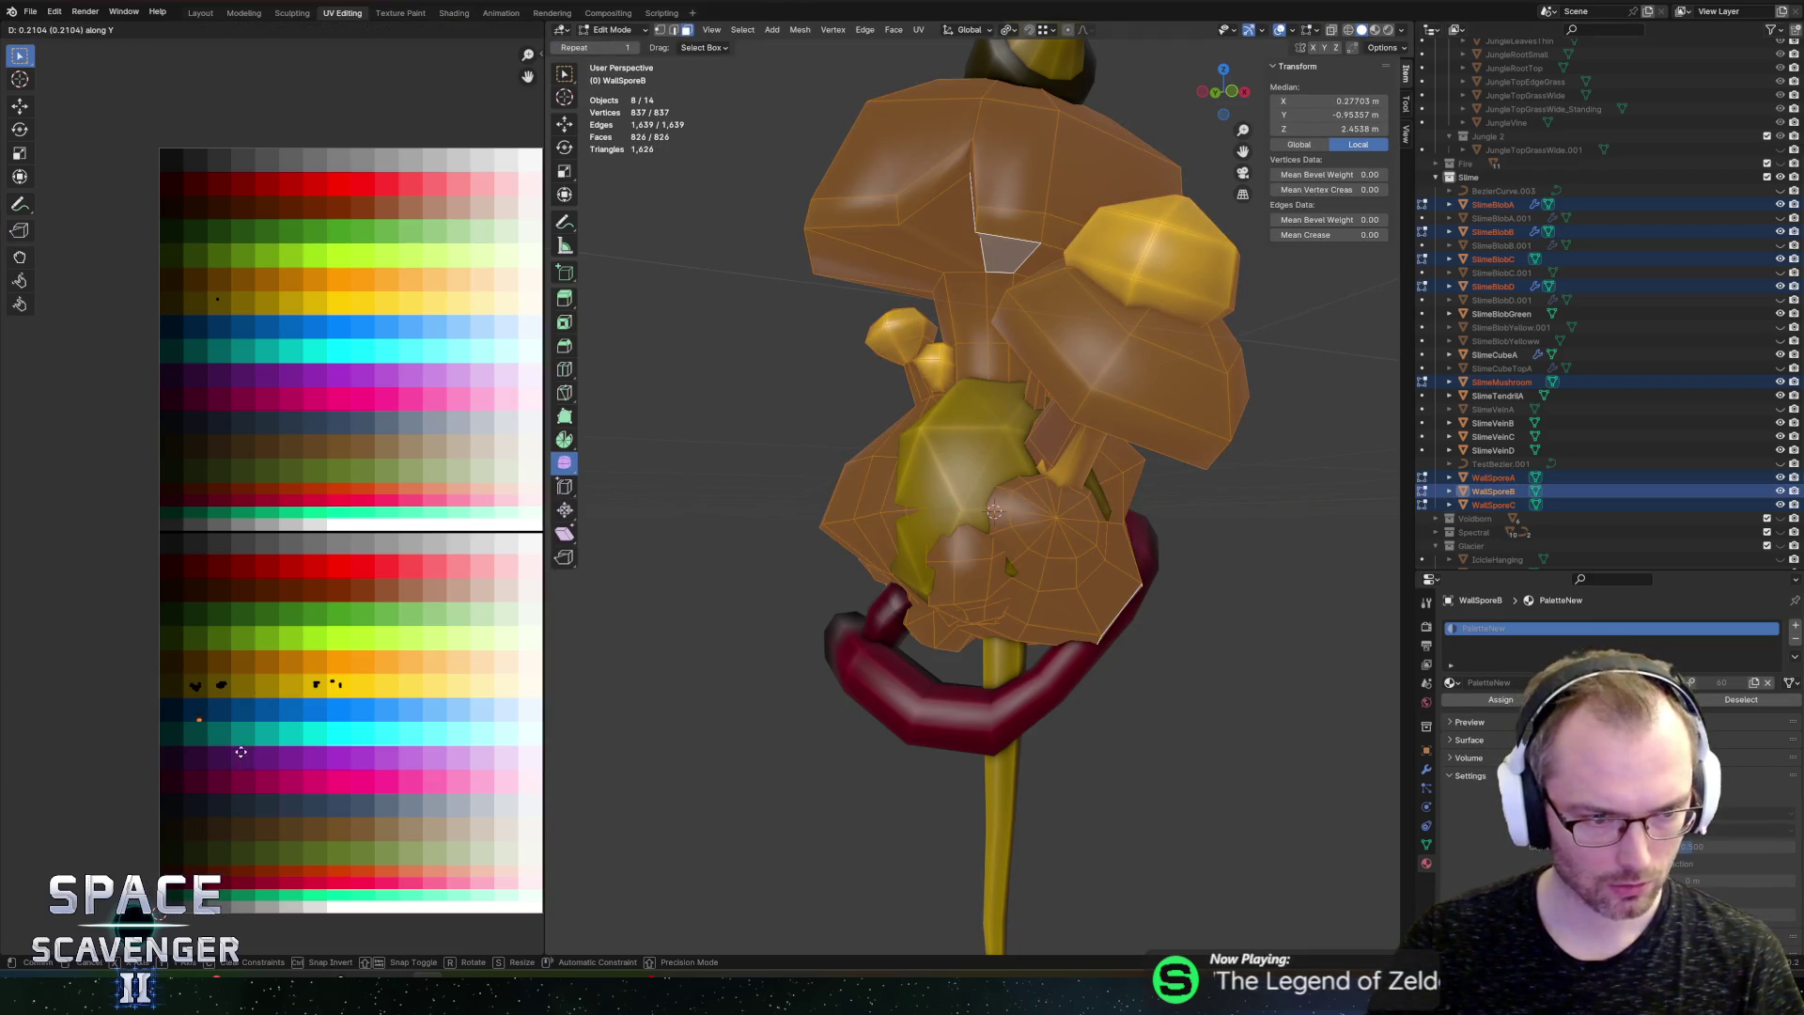
{"action": "left_click", "coordinate": [243, 724]}
{"action": "left_click_drag", "start_coordinate": [153, 644], "coordinate": [208, 738]}
{"action": "key", "text": "g"}
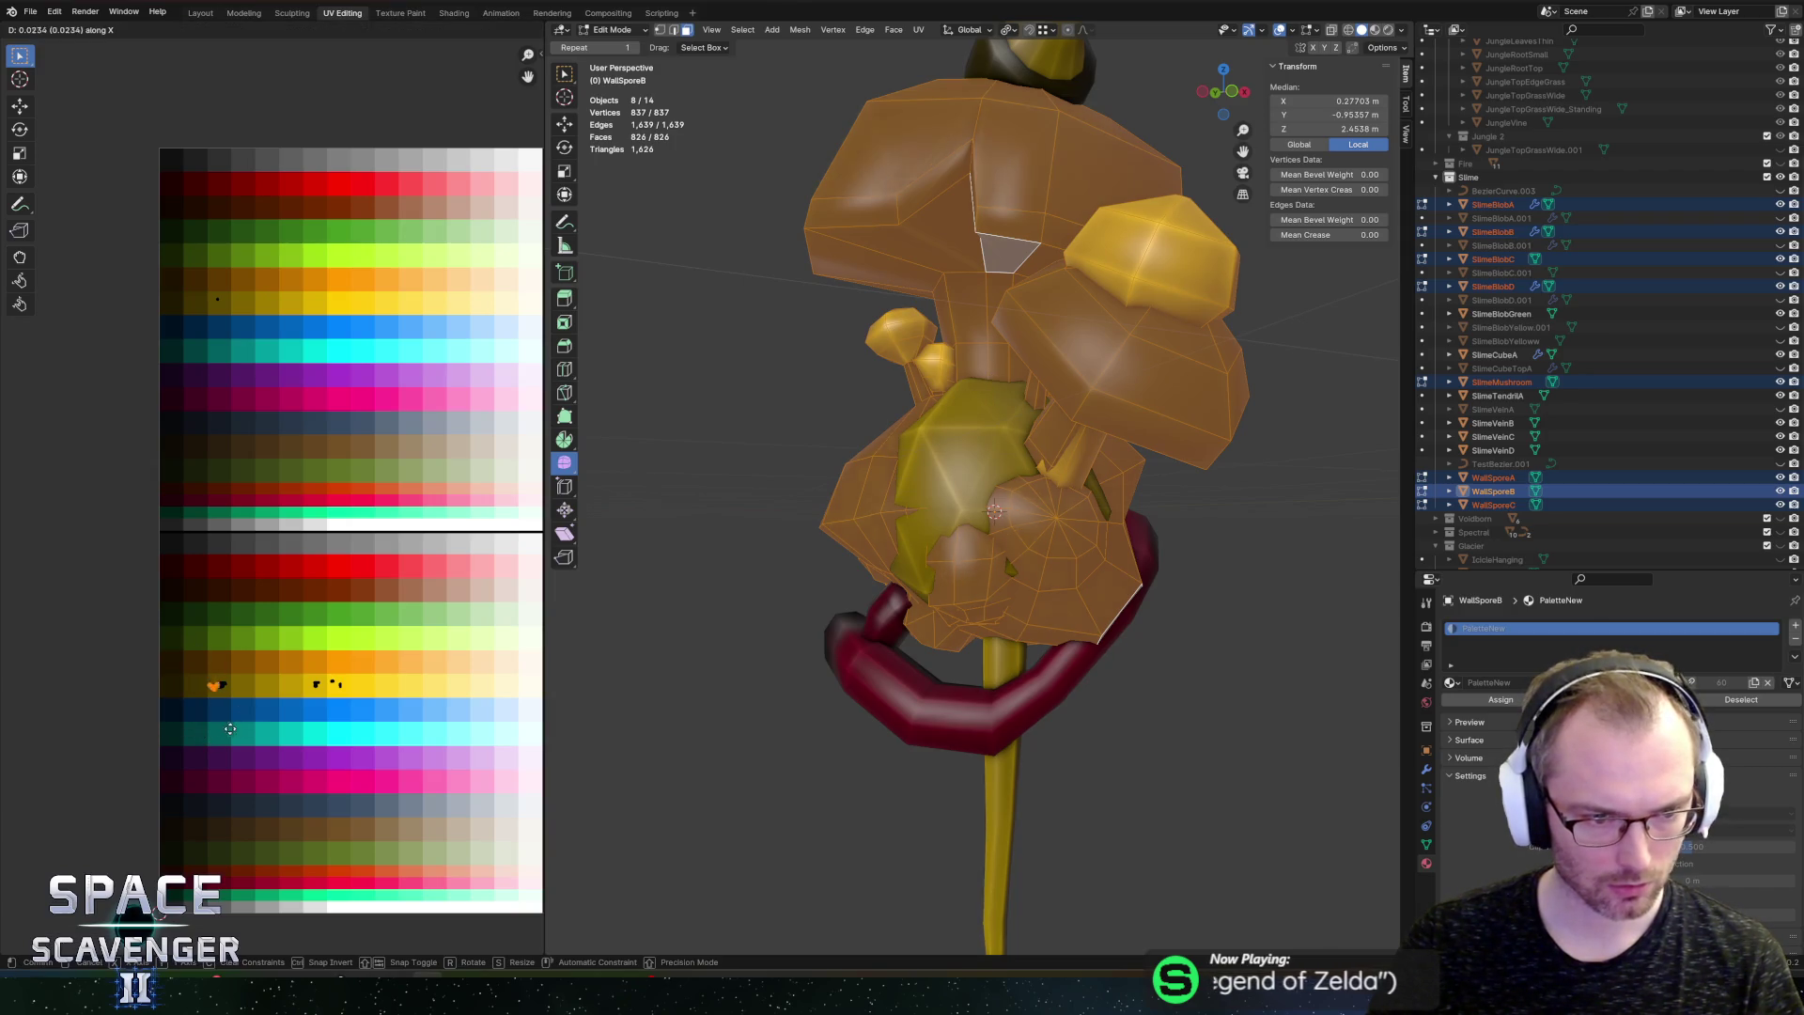
{"action": "left_click", "coordinate": [277, 740]}
{"action": "left_click_drag", "start_coordinate": [127, 399], "coordinate": [428, 570]}
{"action": "left_click_drag", "start_coordinate": [141, 340], "coordinate": [260, 240]}
{"action": "key", "text": "g"}
{"action": "key", "text": "x"}
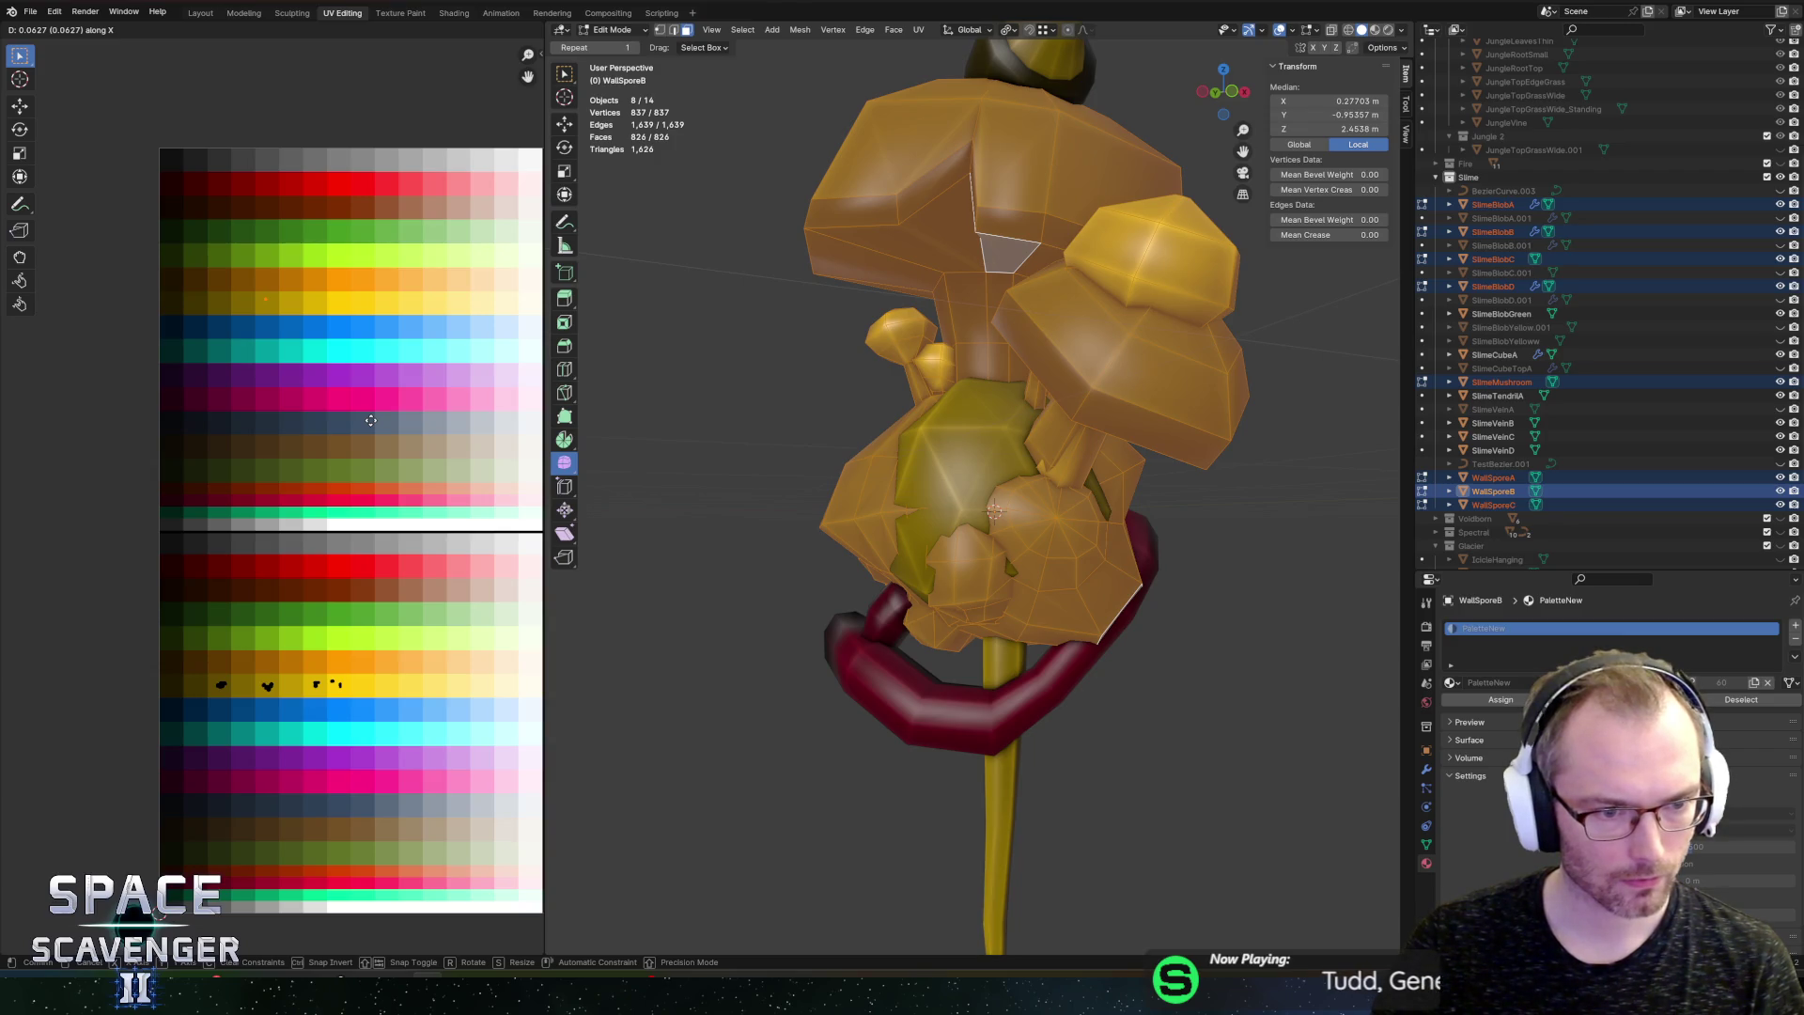
Step: Re-export the objects as SectorObjects.fbx
{"action": "key", "text": "Tab"}
{"action": "key", "text": "ctrl+shift+e"}
{"action": "left_click", "coordinate": [1334, 851]}
{"action": "key", "text": "alt+Tab"}
Step: Fly the ship past the slime walls, then restore the full editor layout
{"action": "key", "text": "w"}
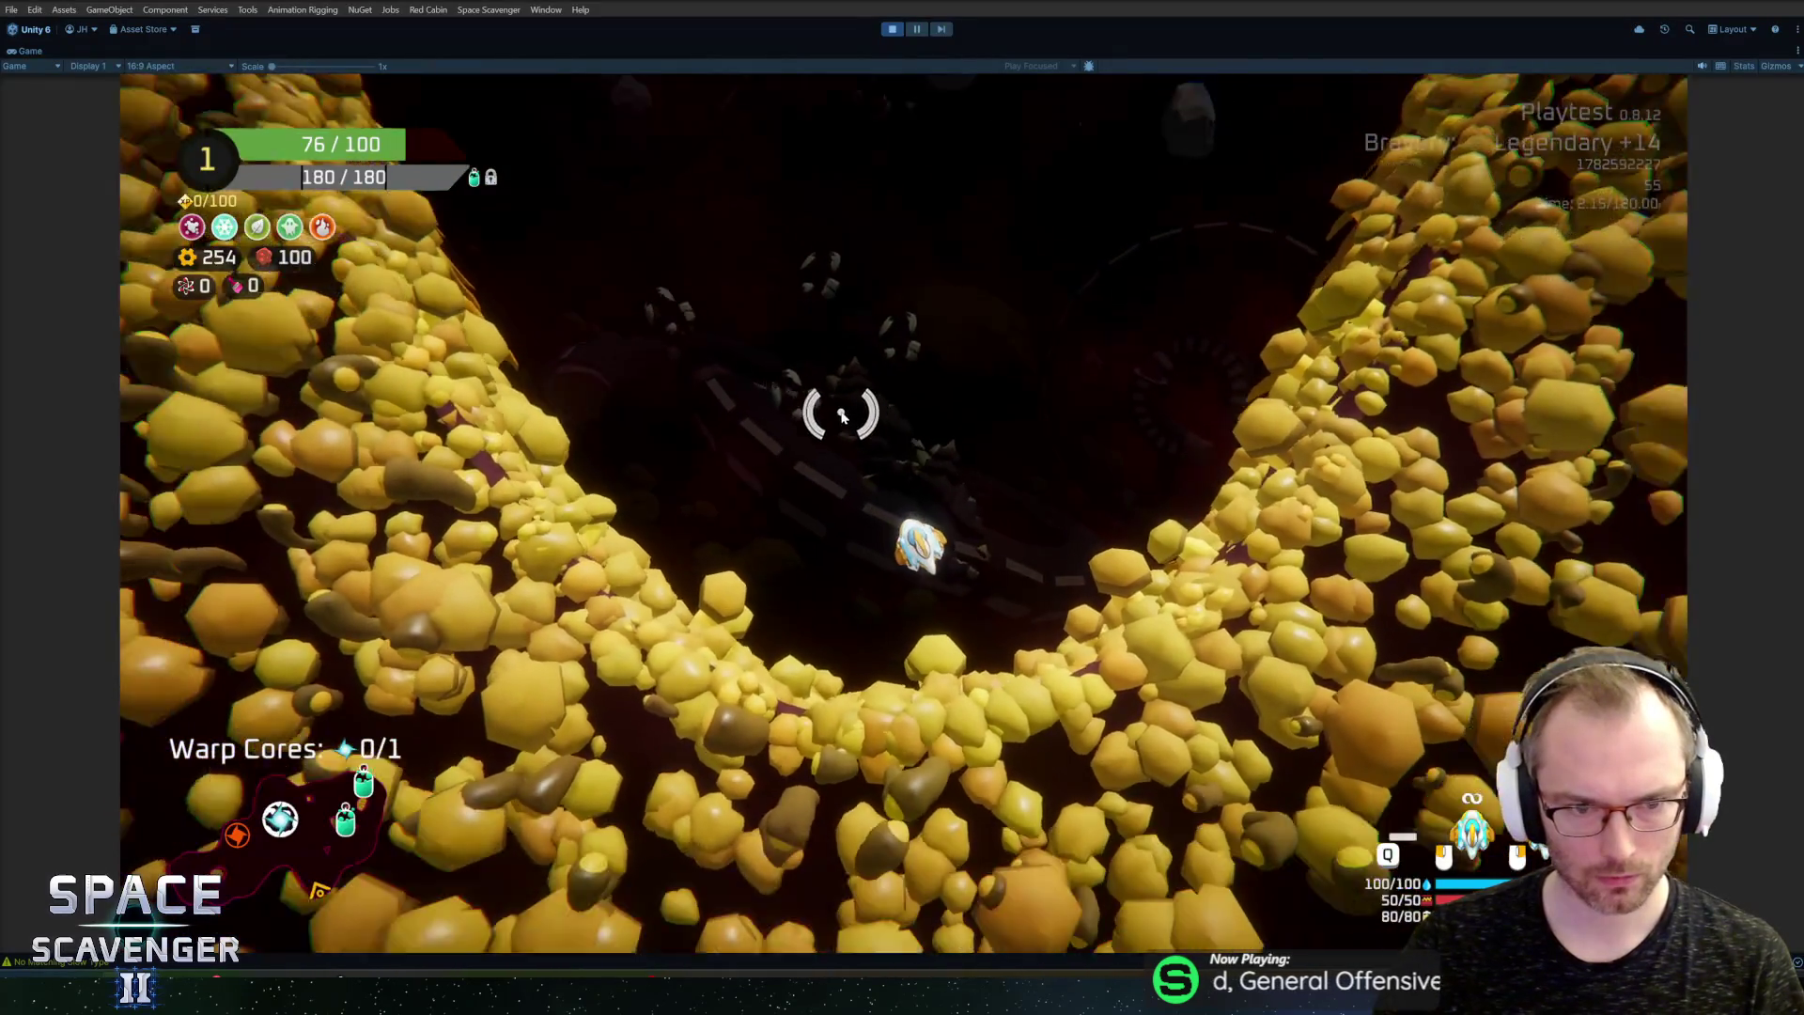
{"action": "key", "text": "w"}
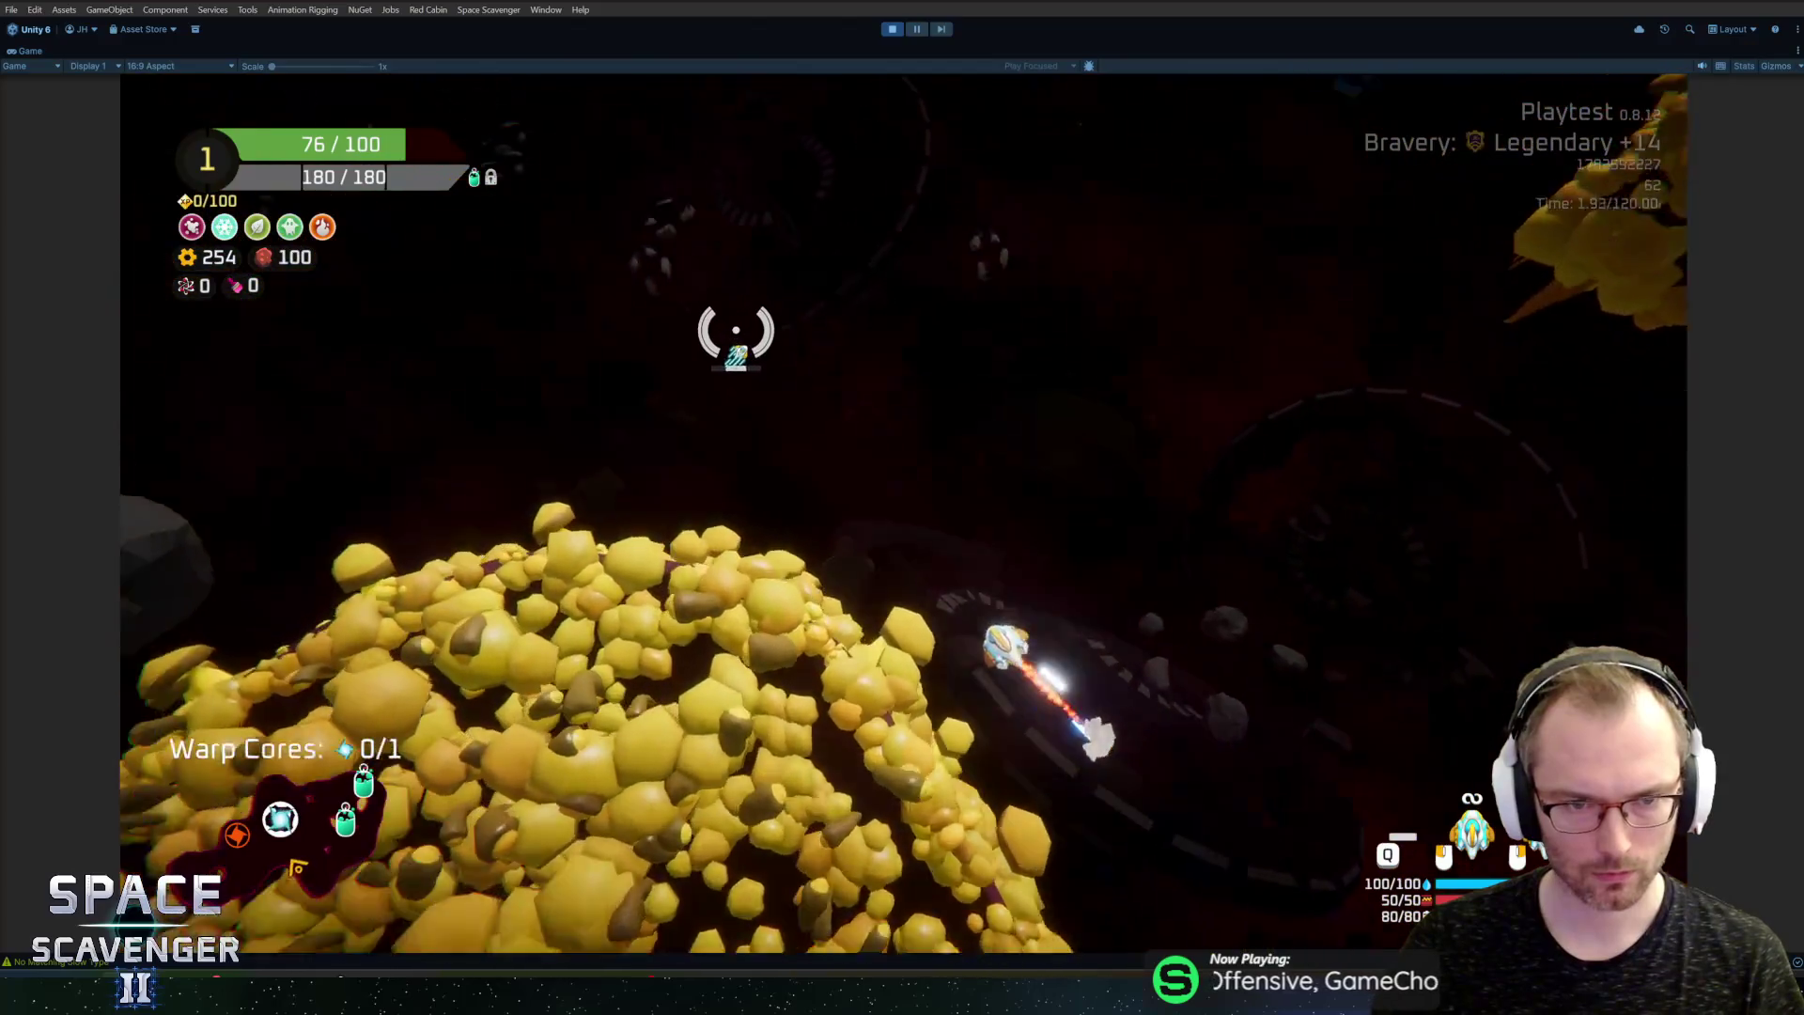
{"action": "key", "text": "w"}
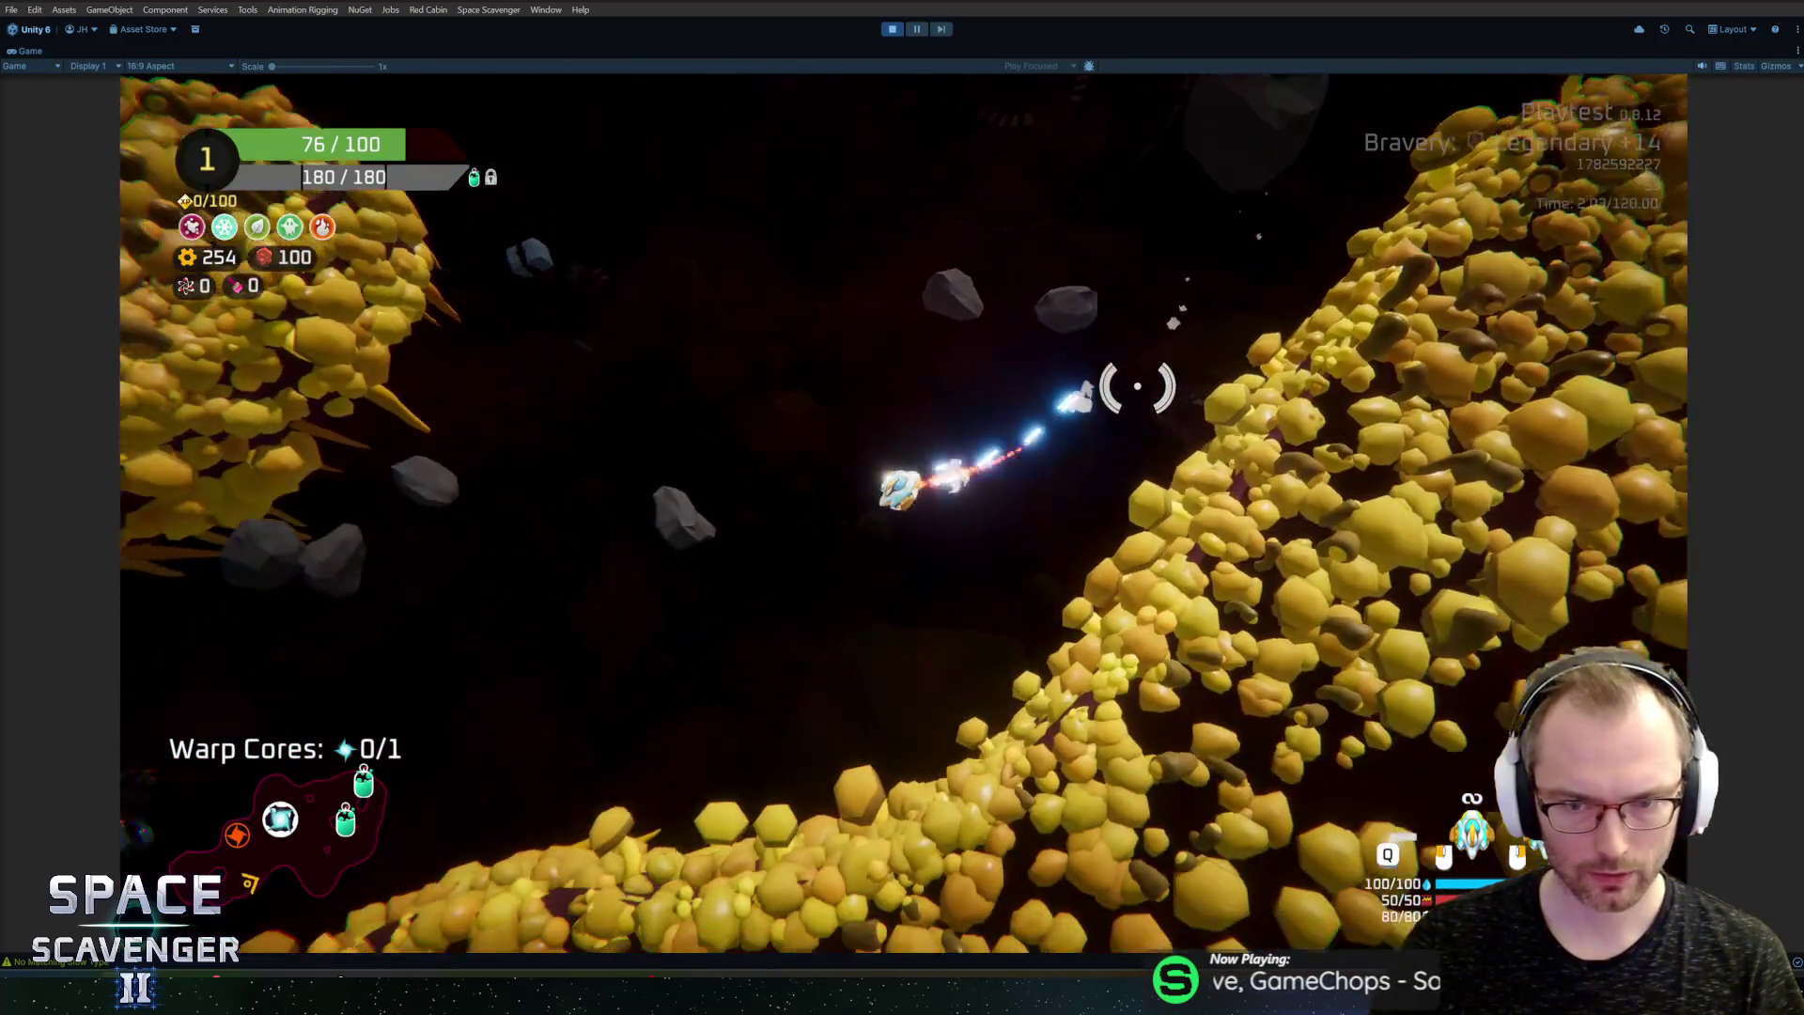
{"action": "key", "text": "w"}
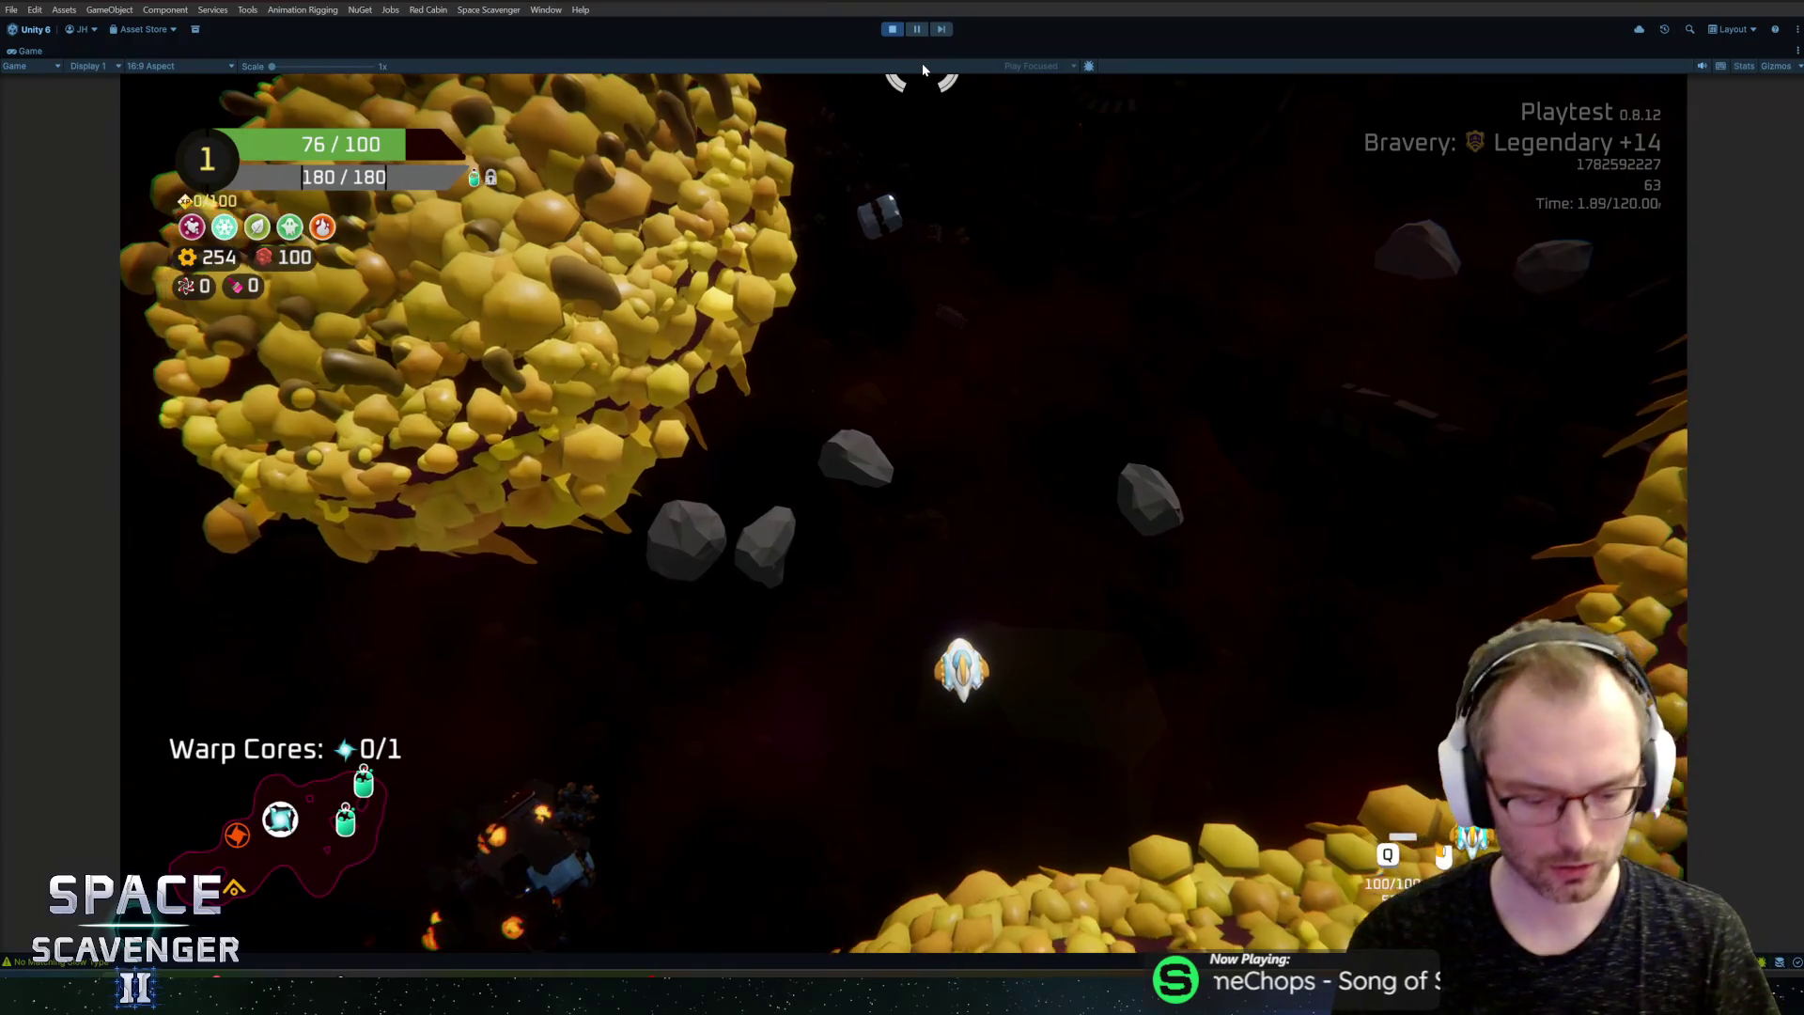
{"action": "key", "text": "shift+space"}
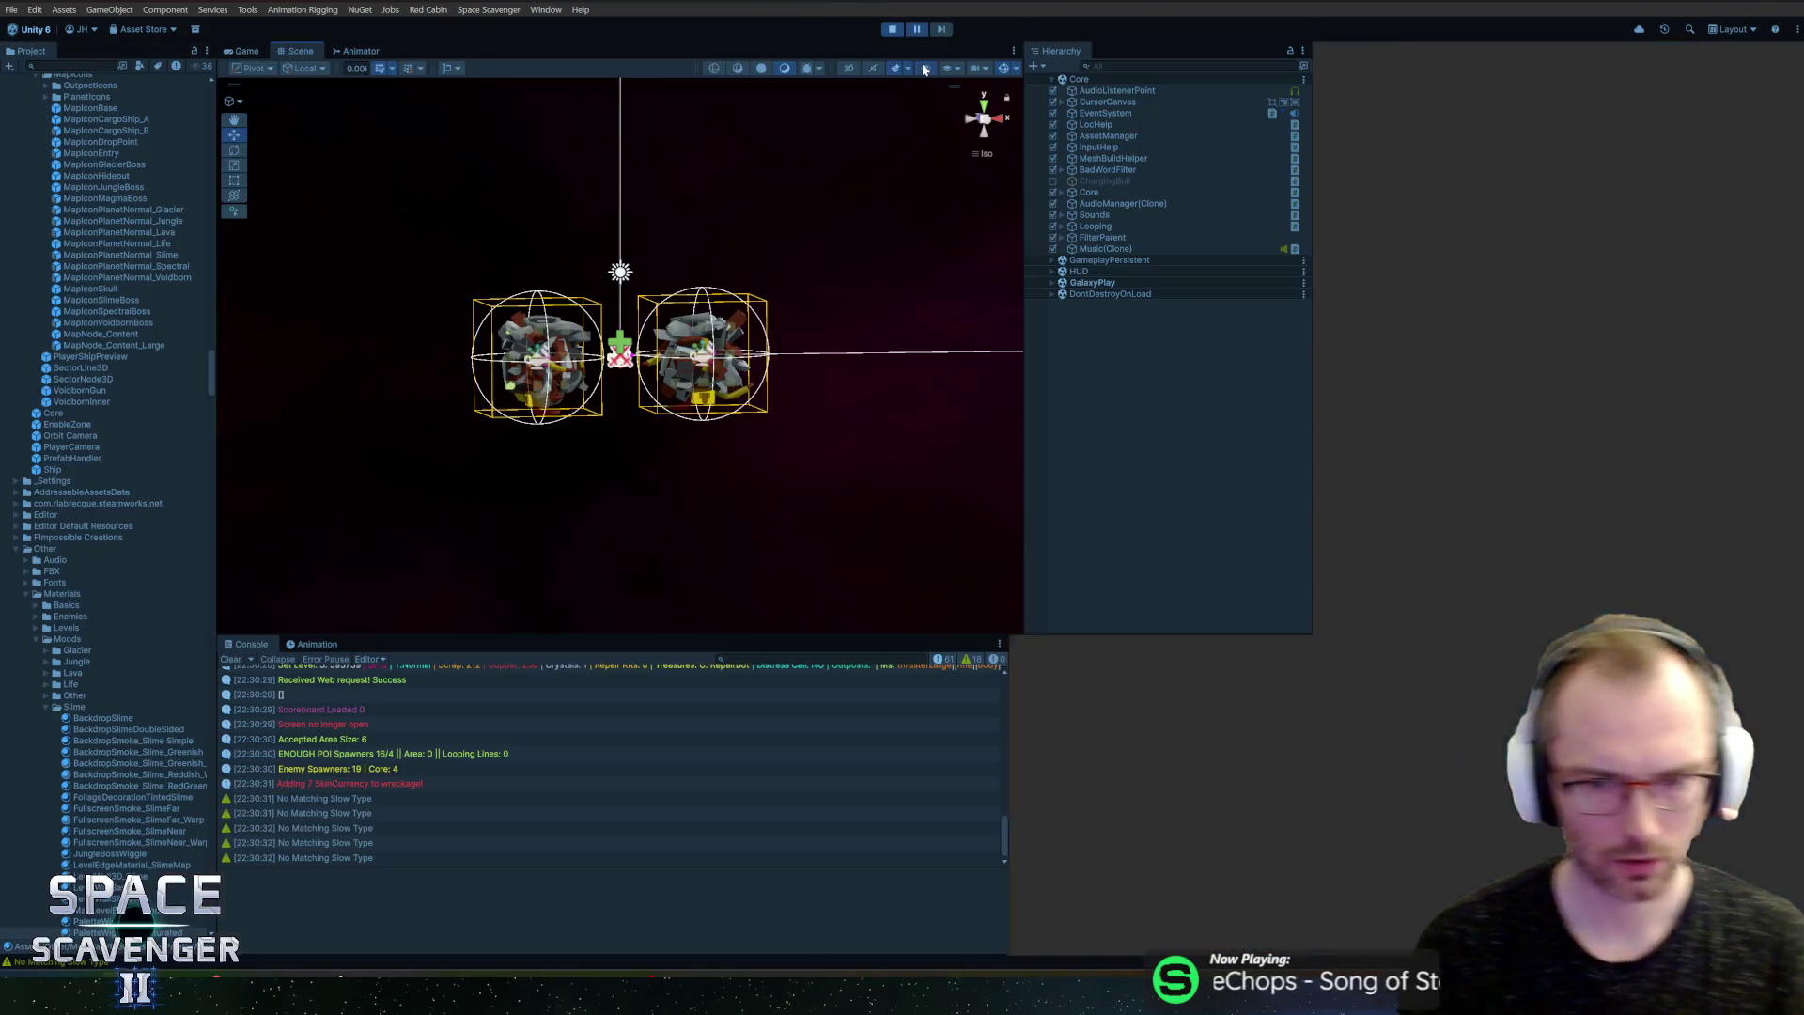
Step: Leave Fresnel and ColorVariant1 unchanged and brighten ColorVariant2 to yellow FFC700
{"action": "left_click", "coordinate": [1579, 408]}
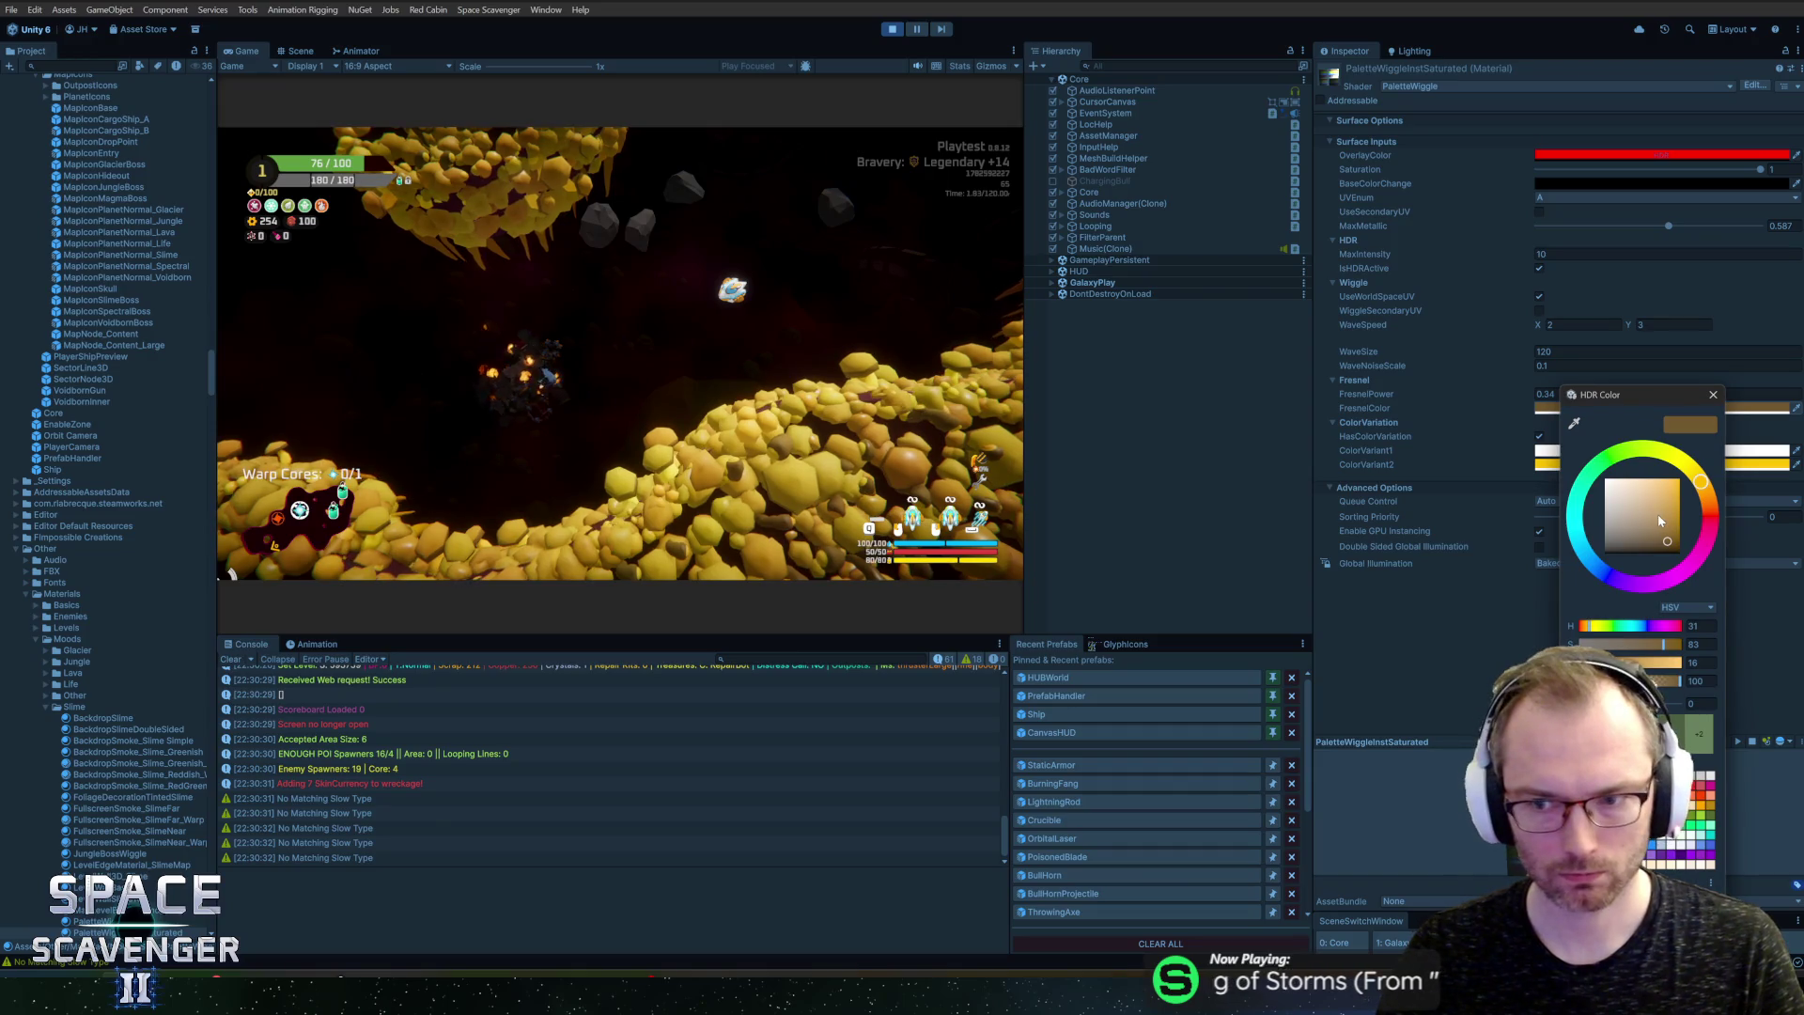
{"action": "left_click", "coordinate": [1715, 394]}
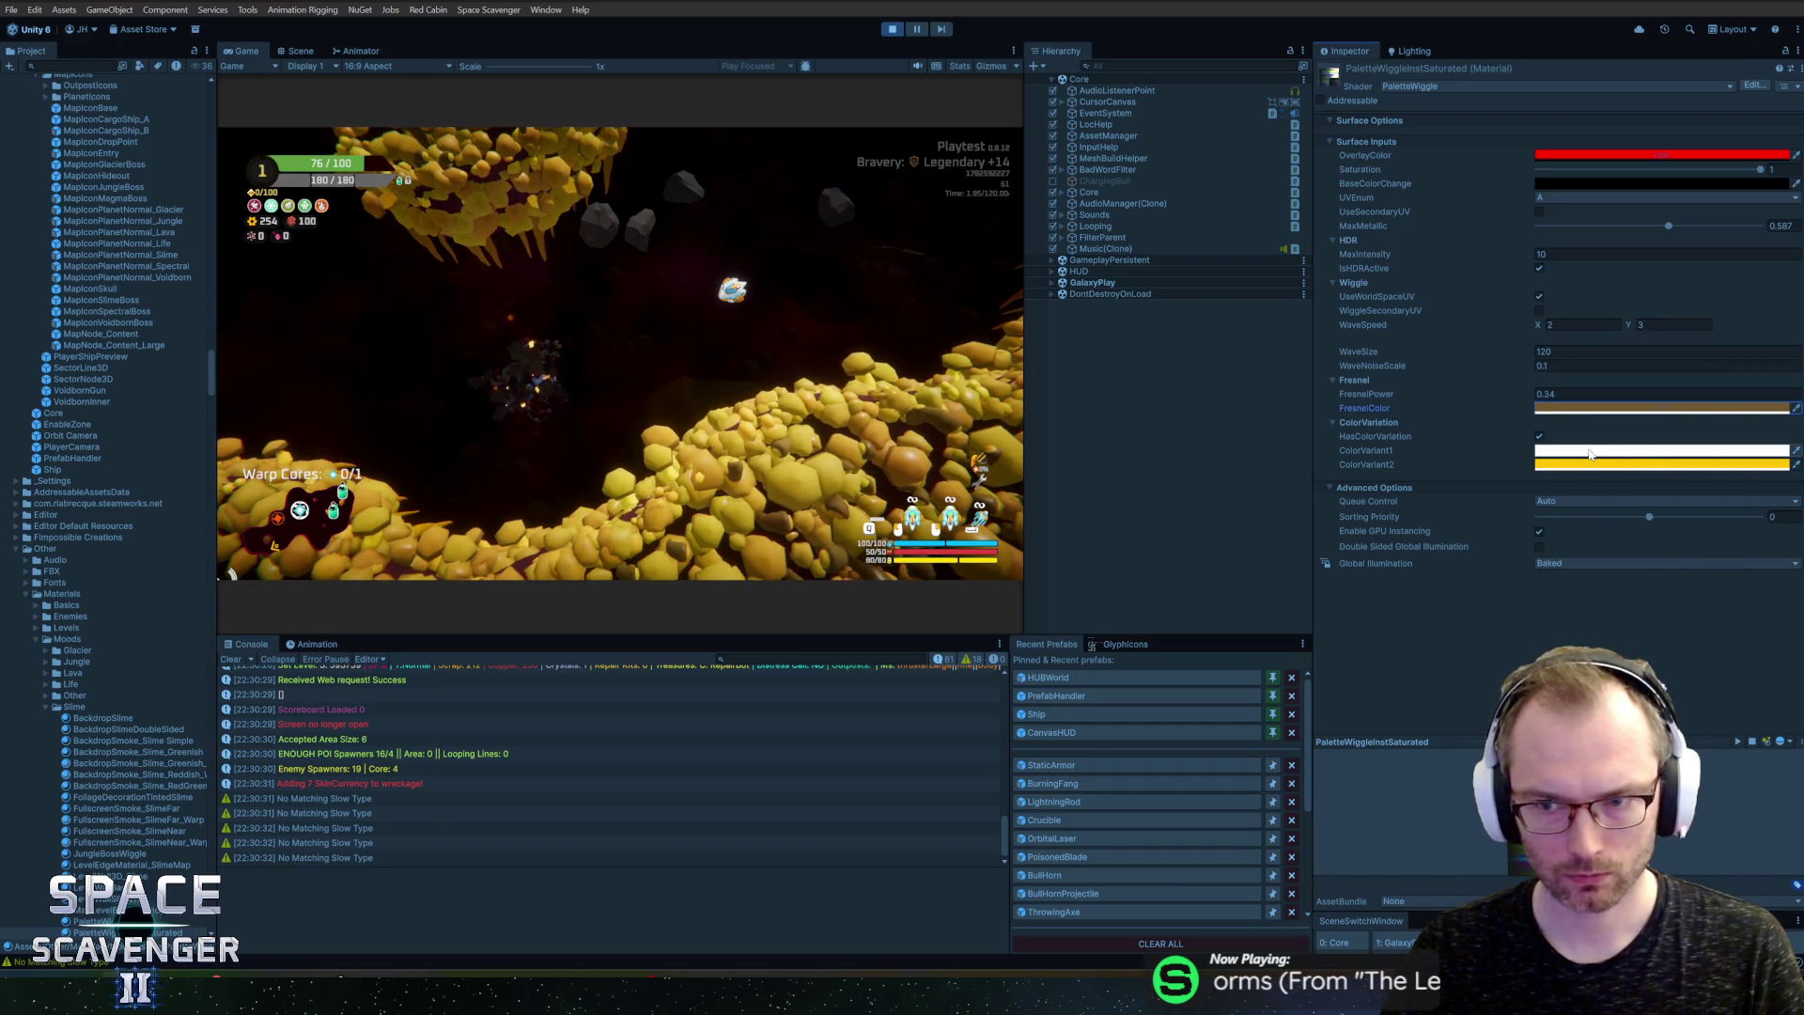
{"action": "left_click", "coordinate": [1556, 452]}
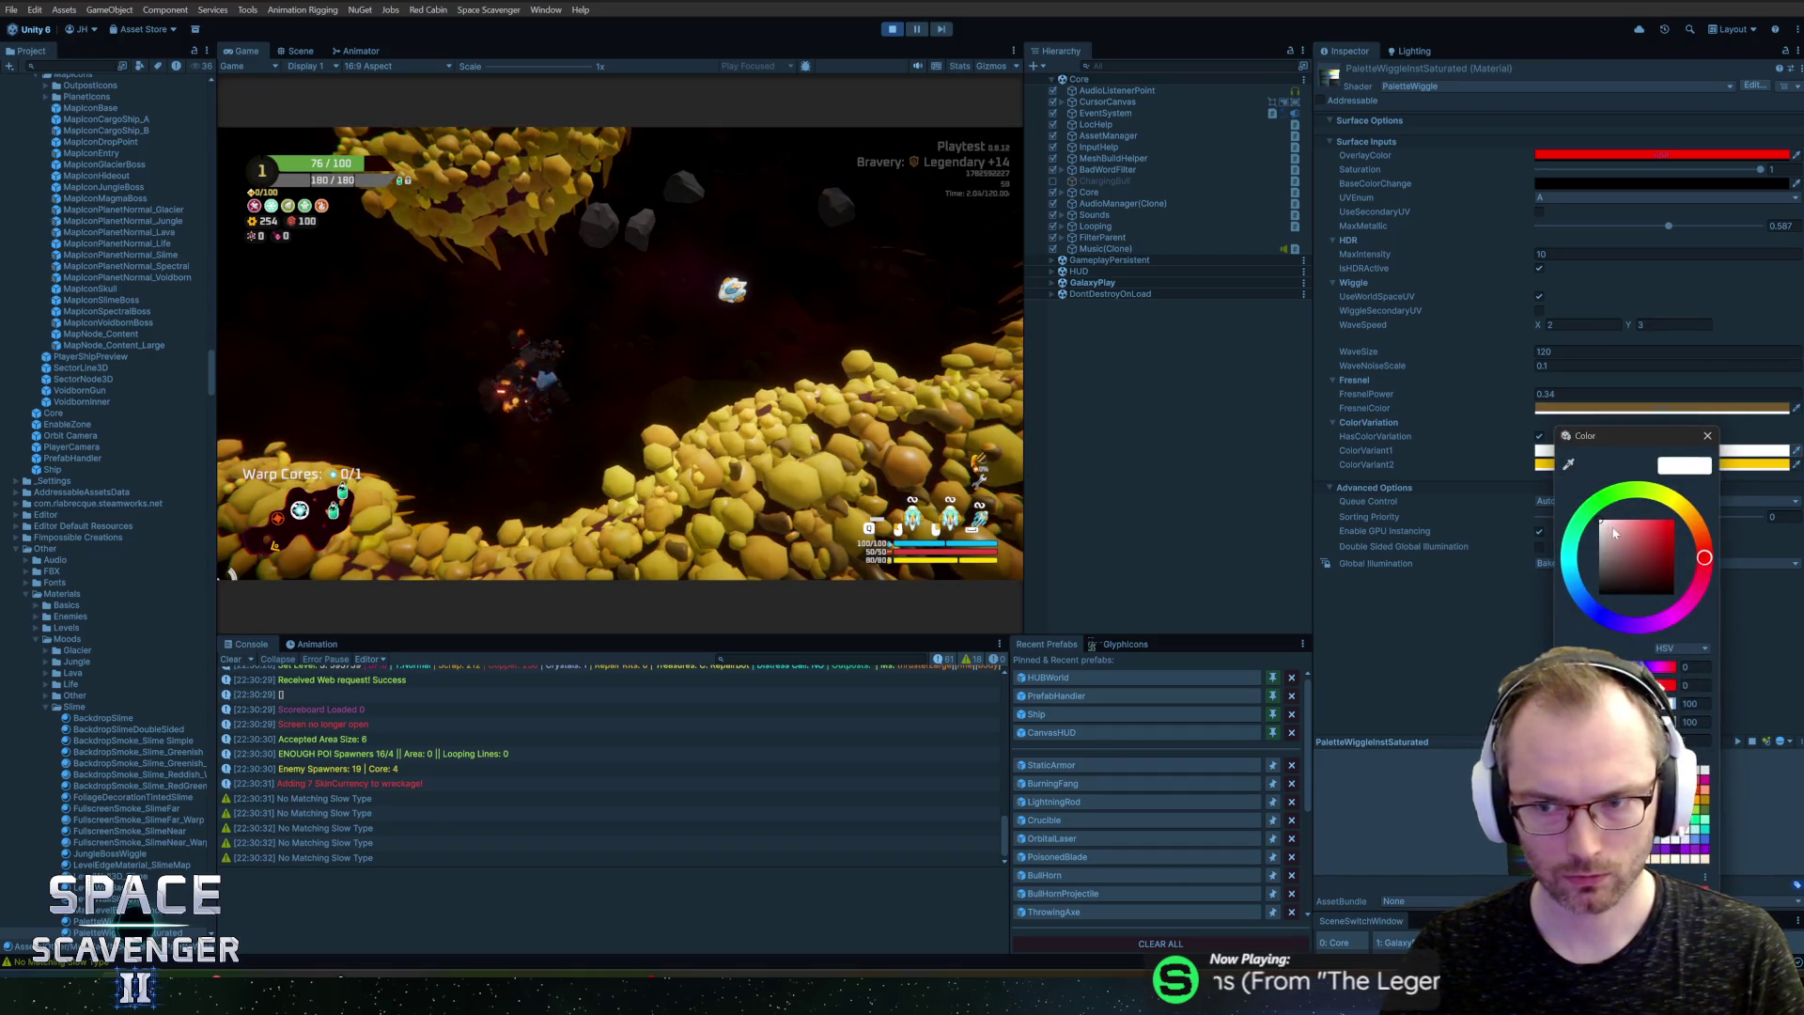
{"action": "left_click", "coordinate": [1707, 436]}
{"action": "left_click", "coordinate": [1661, 464]}
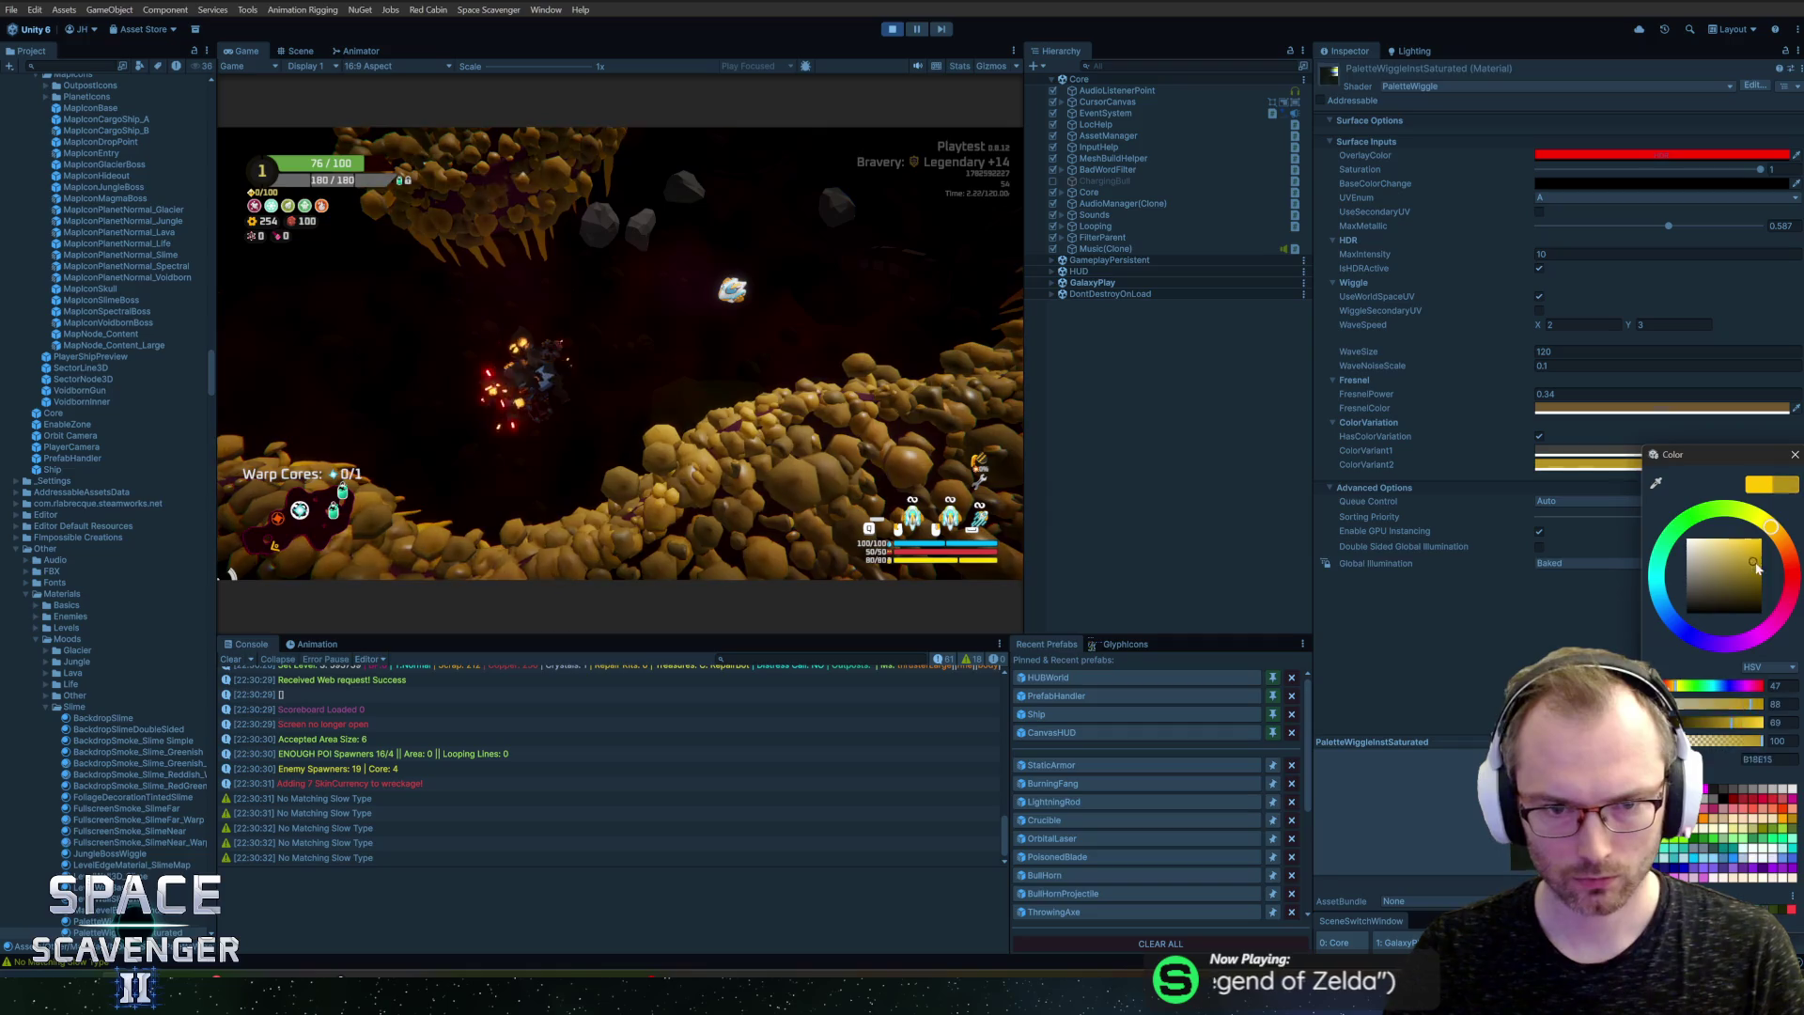
{"action": "left_click_drag", "start_coordinate": [1764, 570], "coordinate": [1761, 541]}
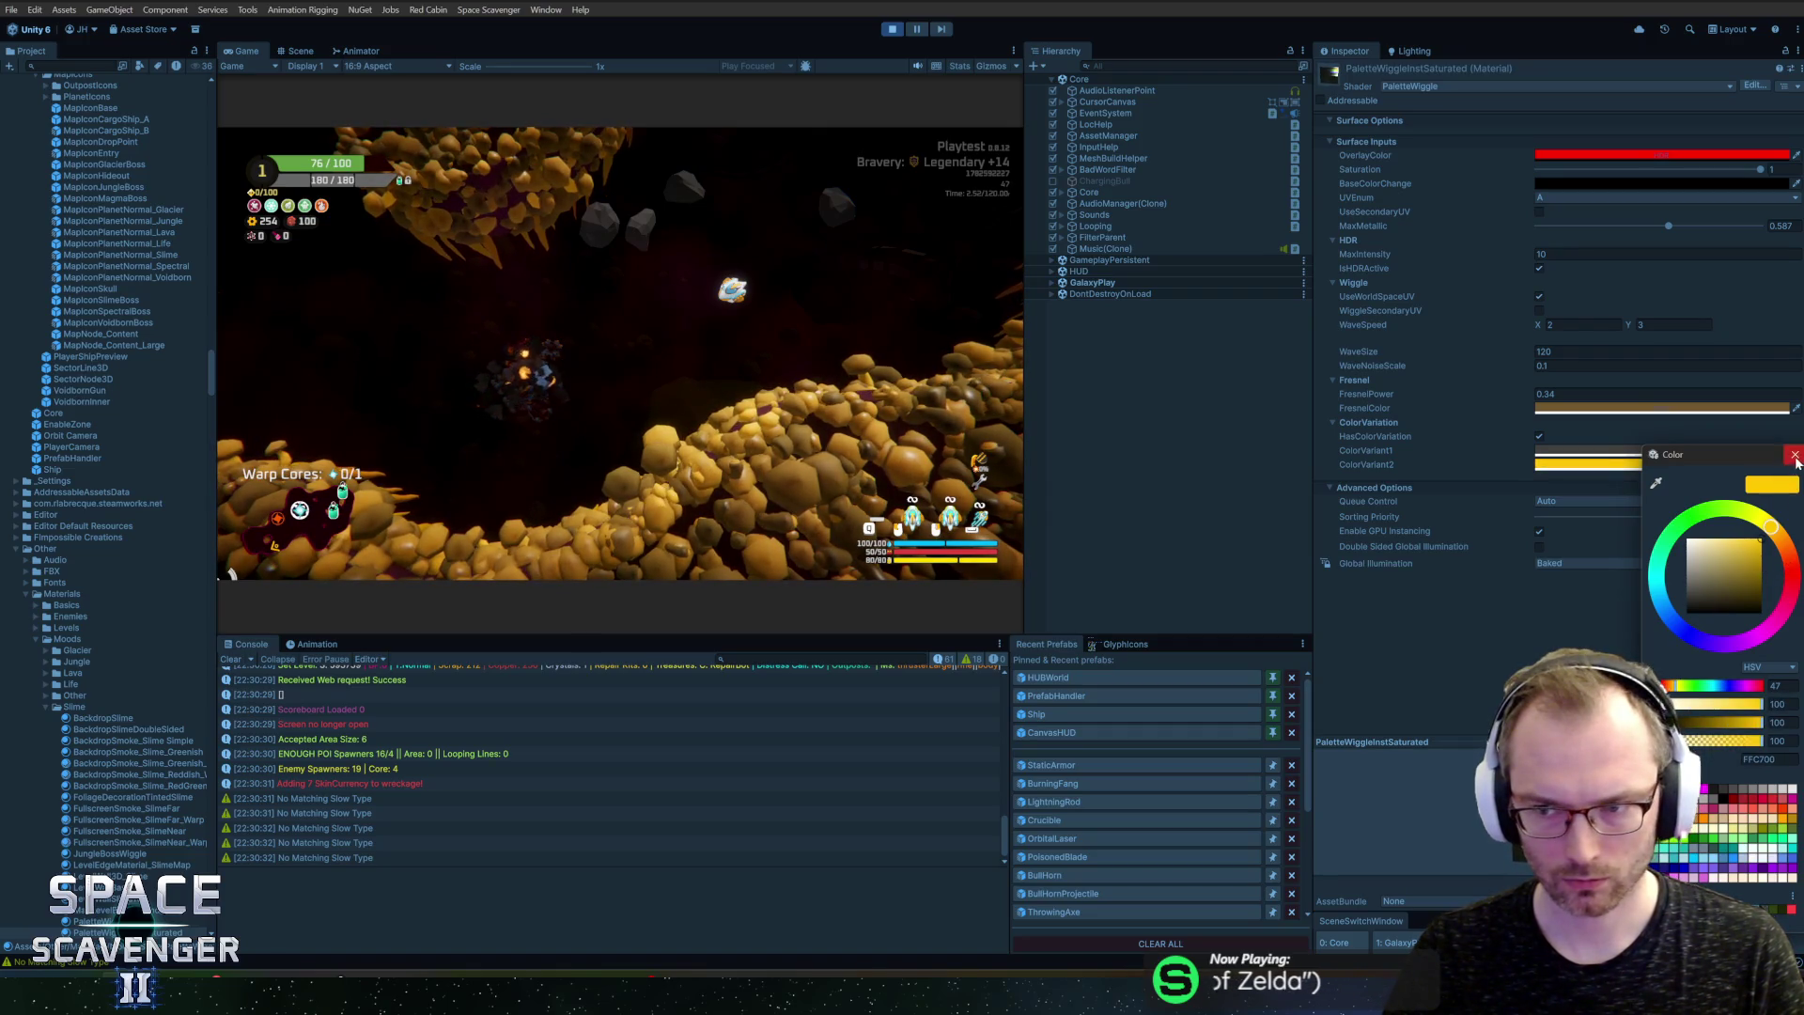
{"action": "left_click", "coordinate": [1794, 456]}
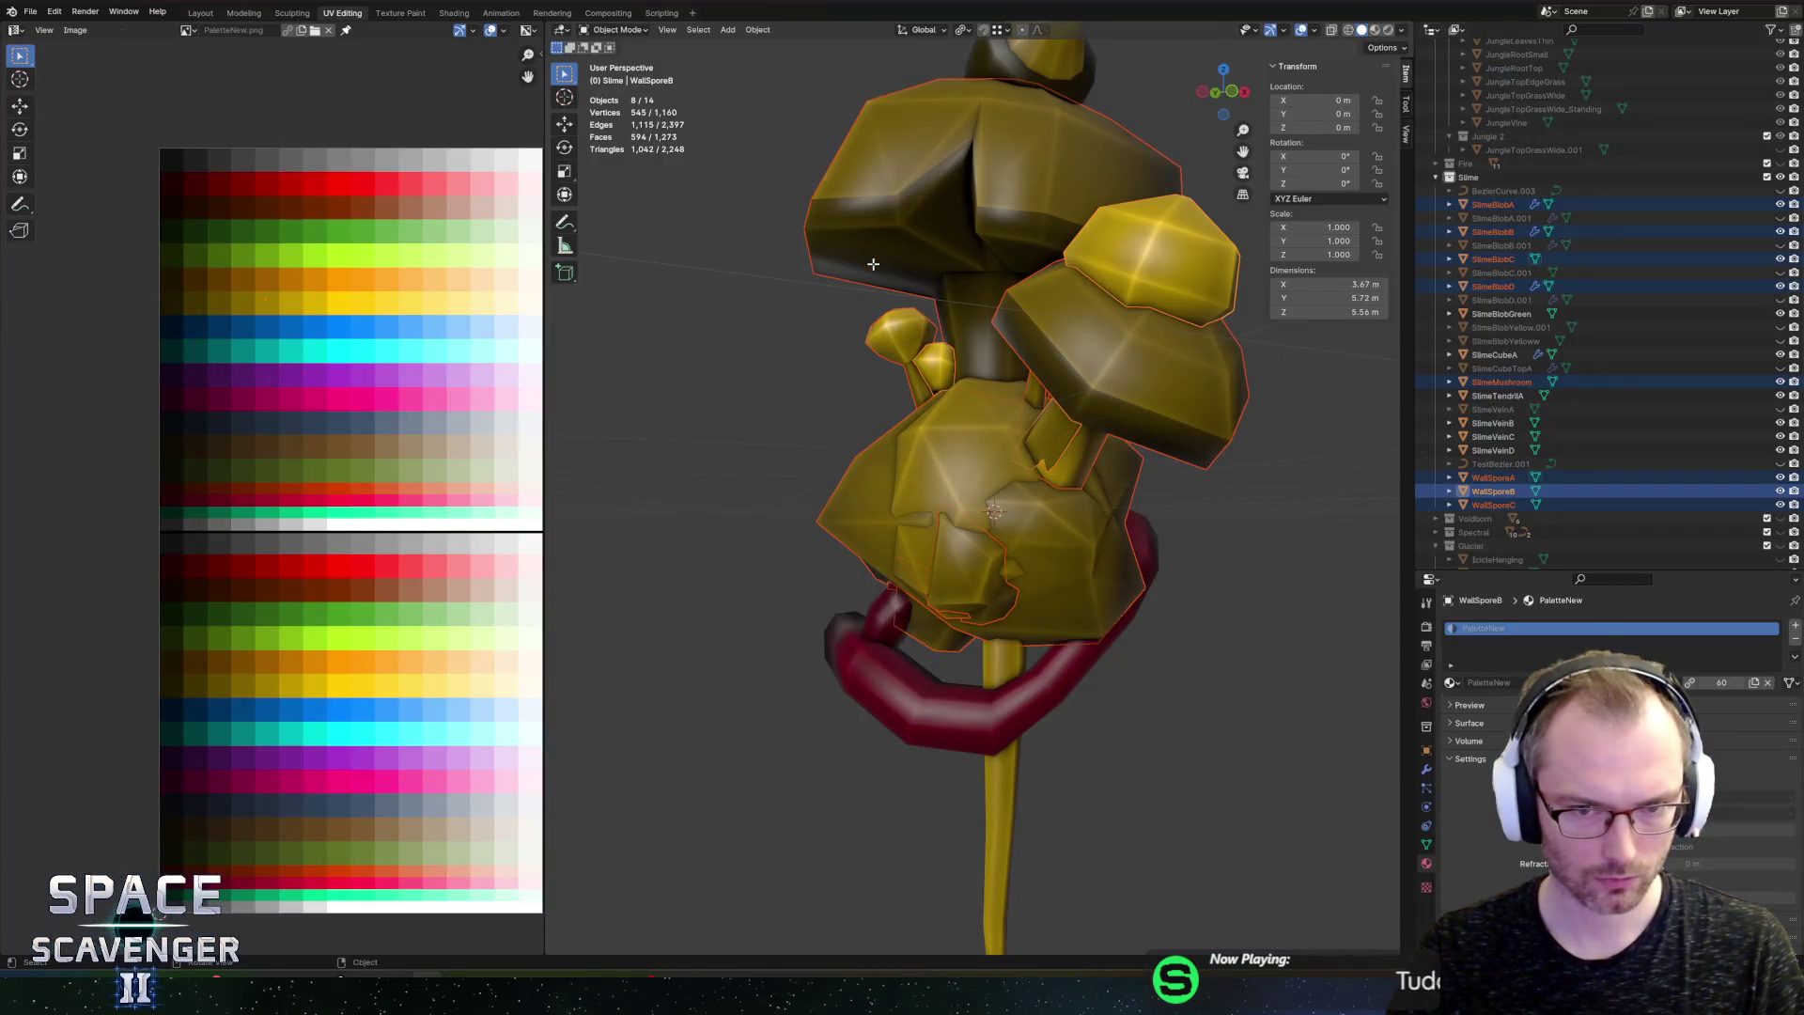
Step: Shift the selected slime meshes' UVs vertically on the palette
{"action": "key", "text": "Tab"}
{"action": "scroll", "coordinate": [255, 678], "scroll_direction": "up", "scroll_amount": 1}
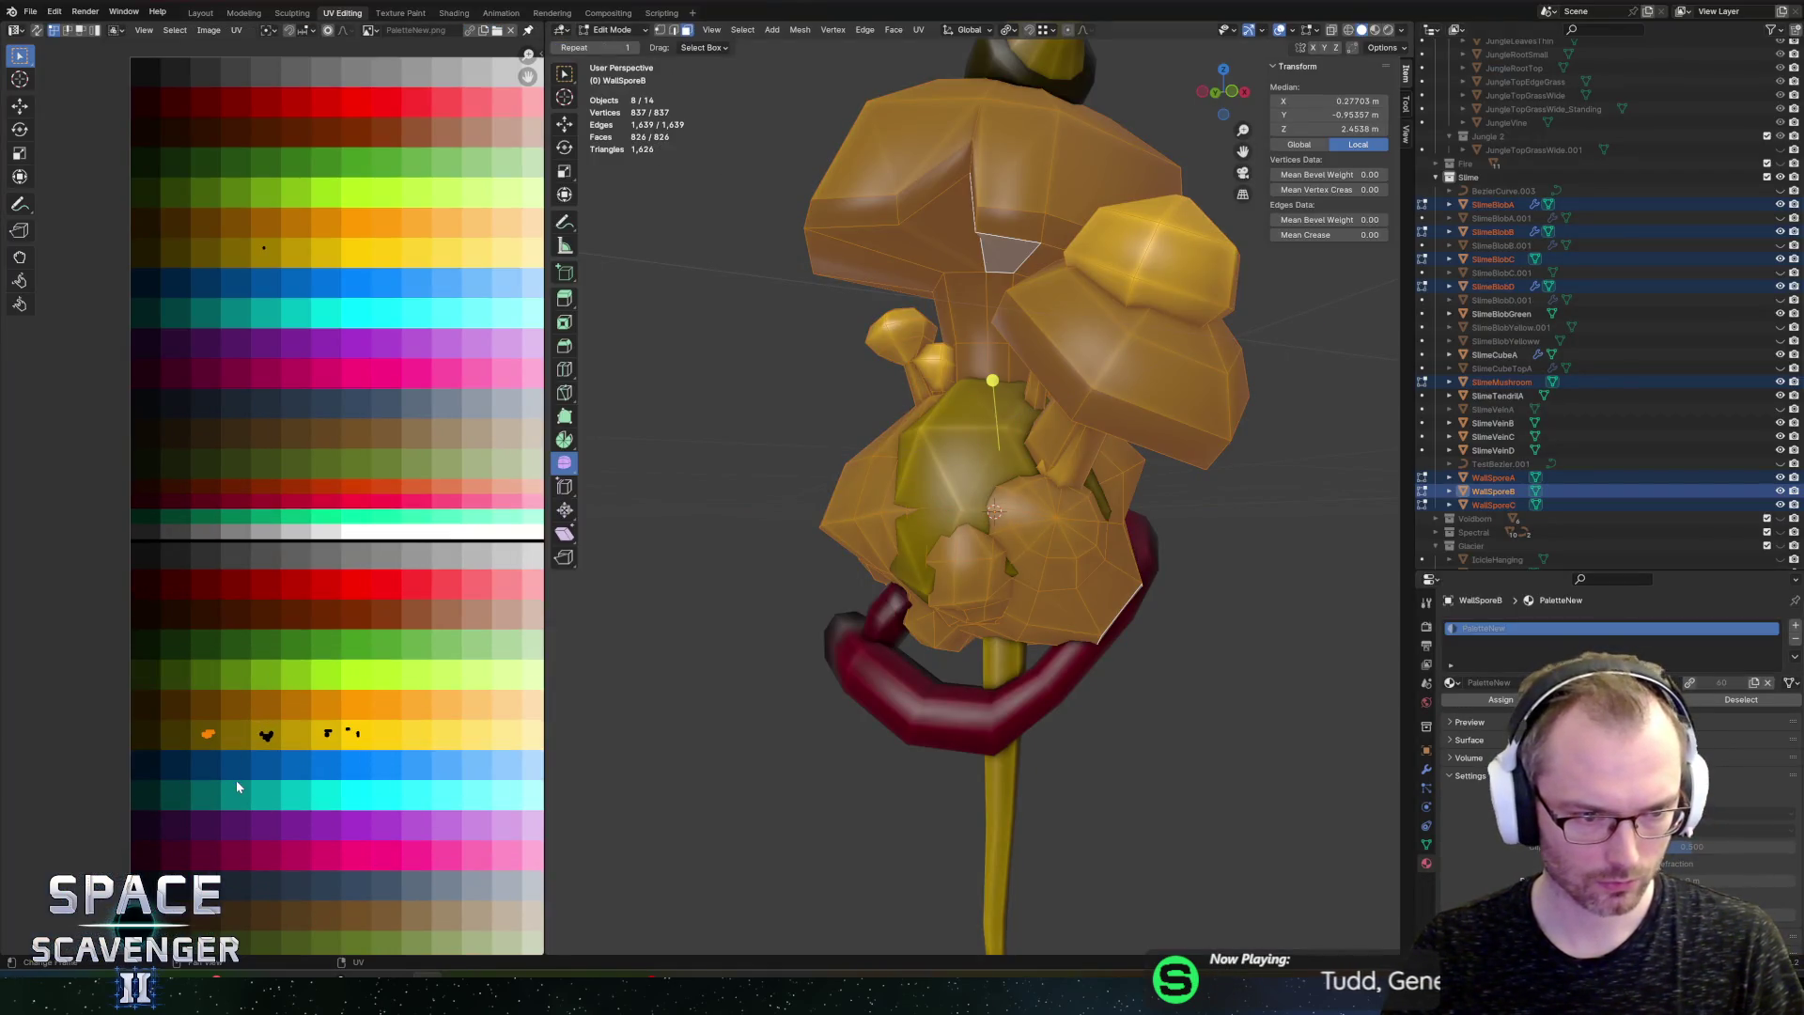
{"action": "key", "text": "g"}
{"action": "key", "text": "y"}
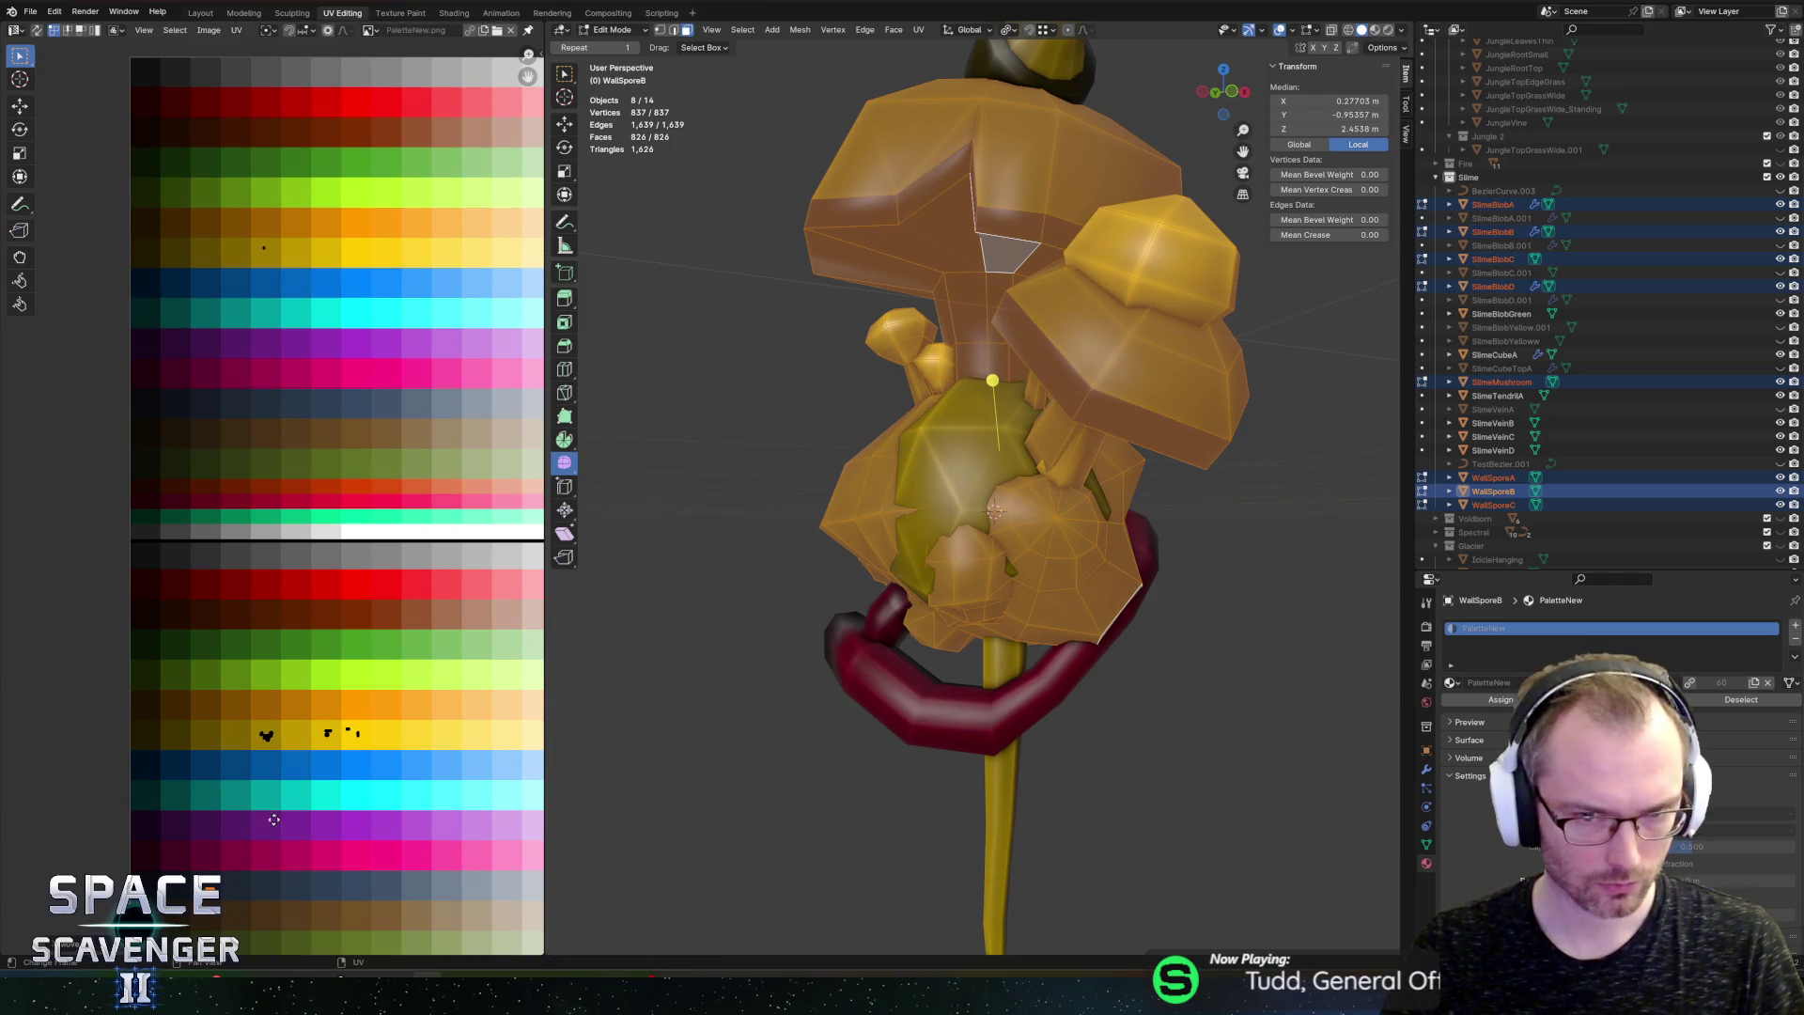
{"action": "scroll", "coordinate": [271, 744], "scroll_direction": "down", "scroll_amount": 4}
{"action": "left_click", "coordinate": [272, 754]}
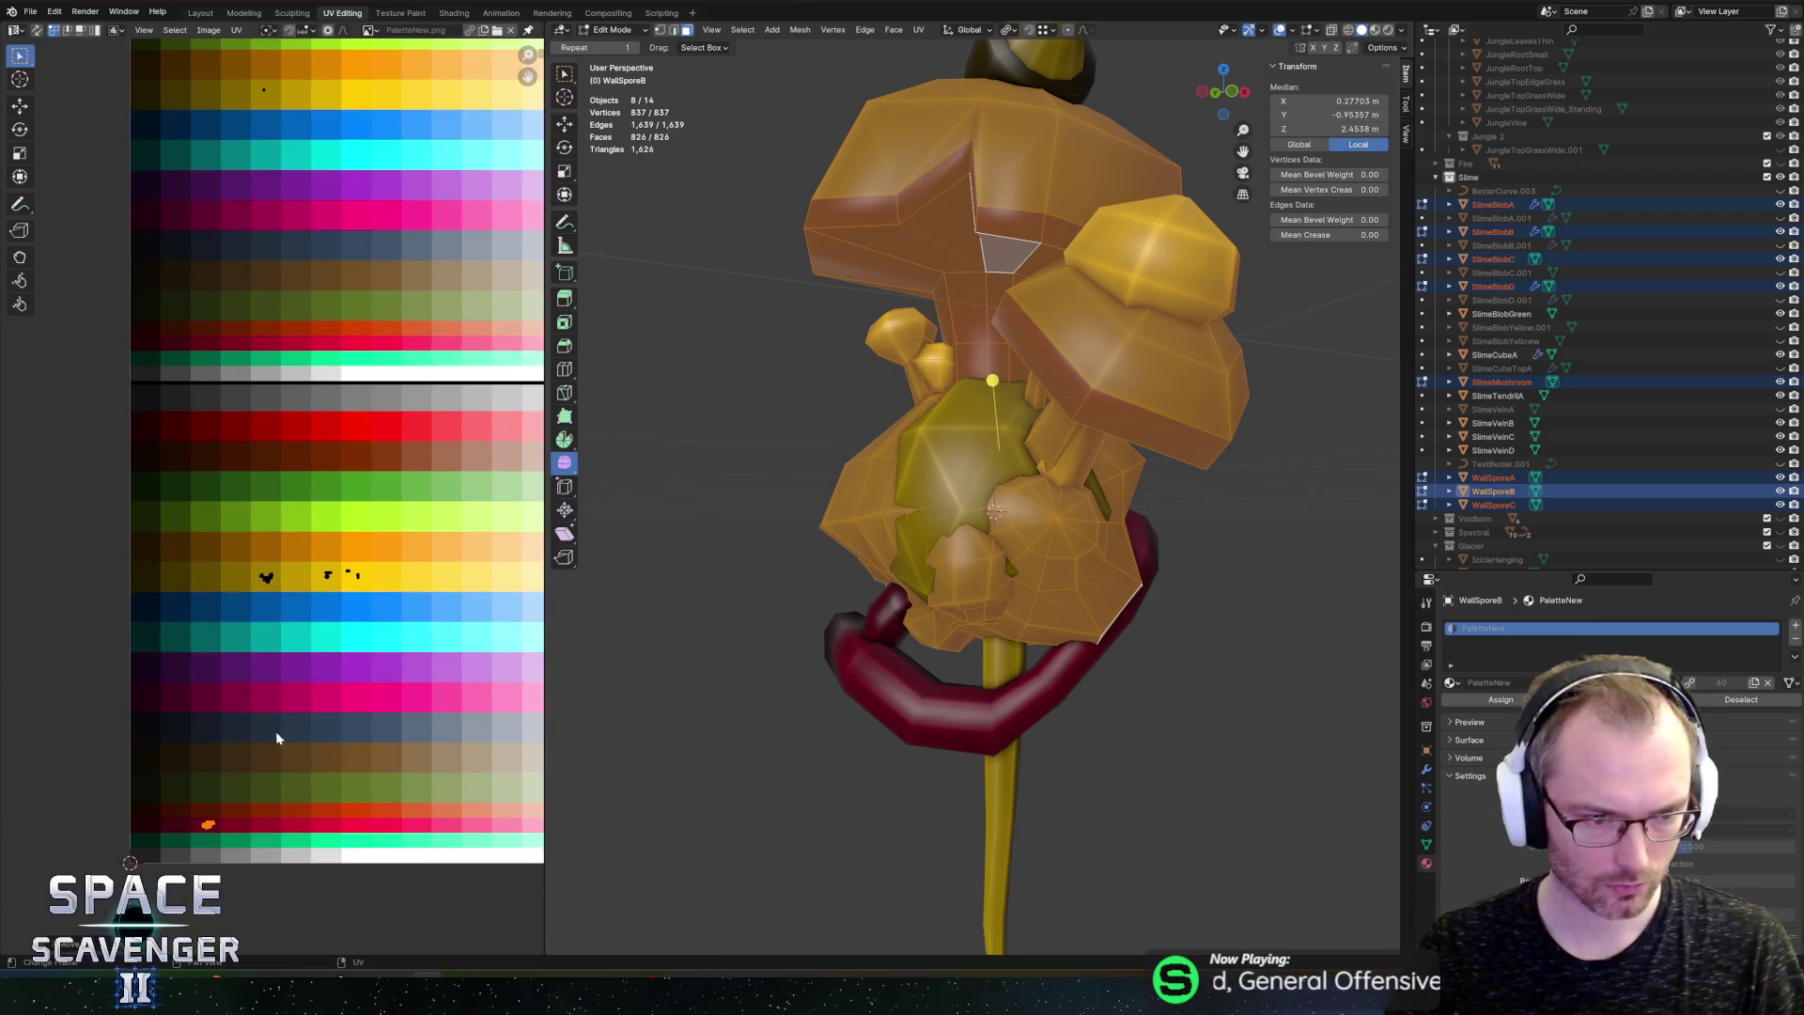
Step: Move the mushroom cap UVs onto the red row and export SectorObjects.fbx
{"action": "left_click_drag", "start_coordinate": [438, 646], "coordinate": [438, 649]}
{"action": "key", "text": "g"}
{"action": "key", "text": "y"}
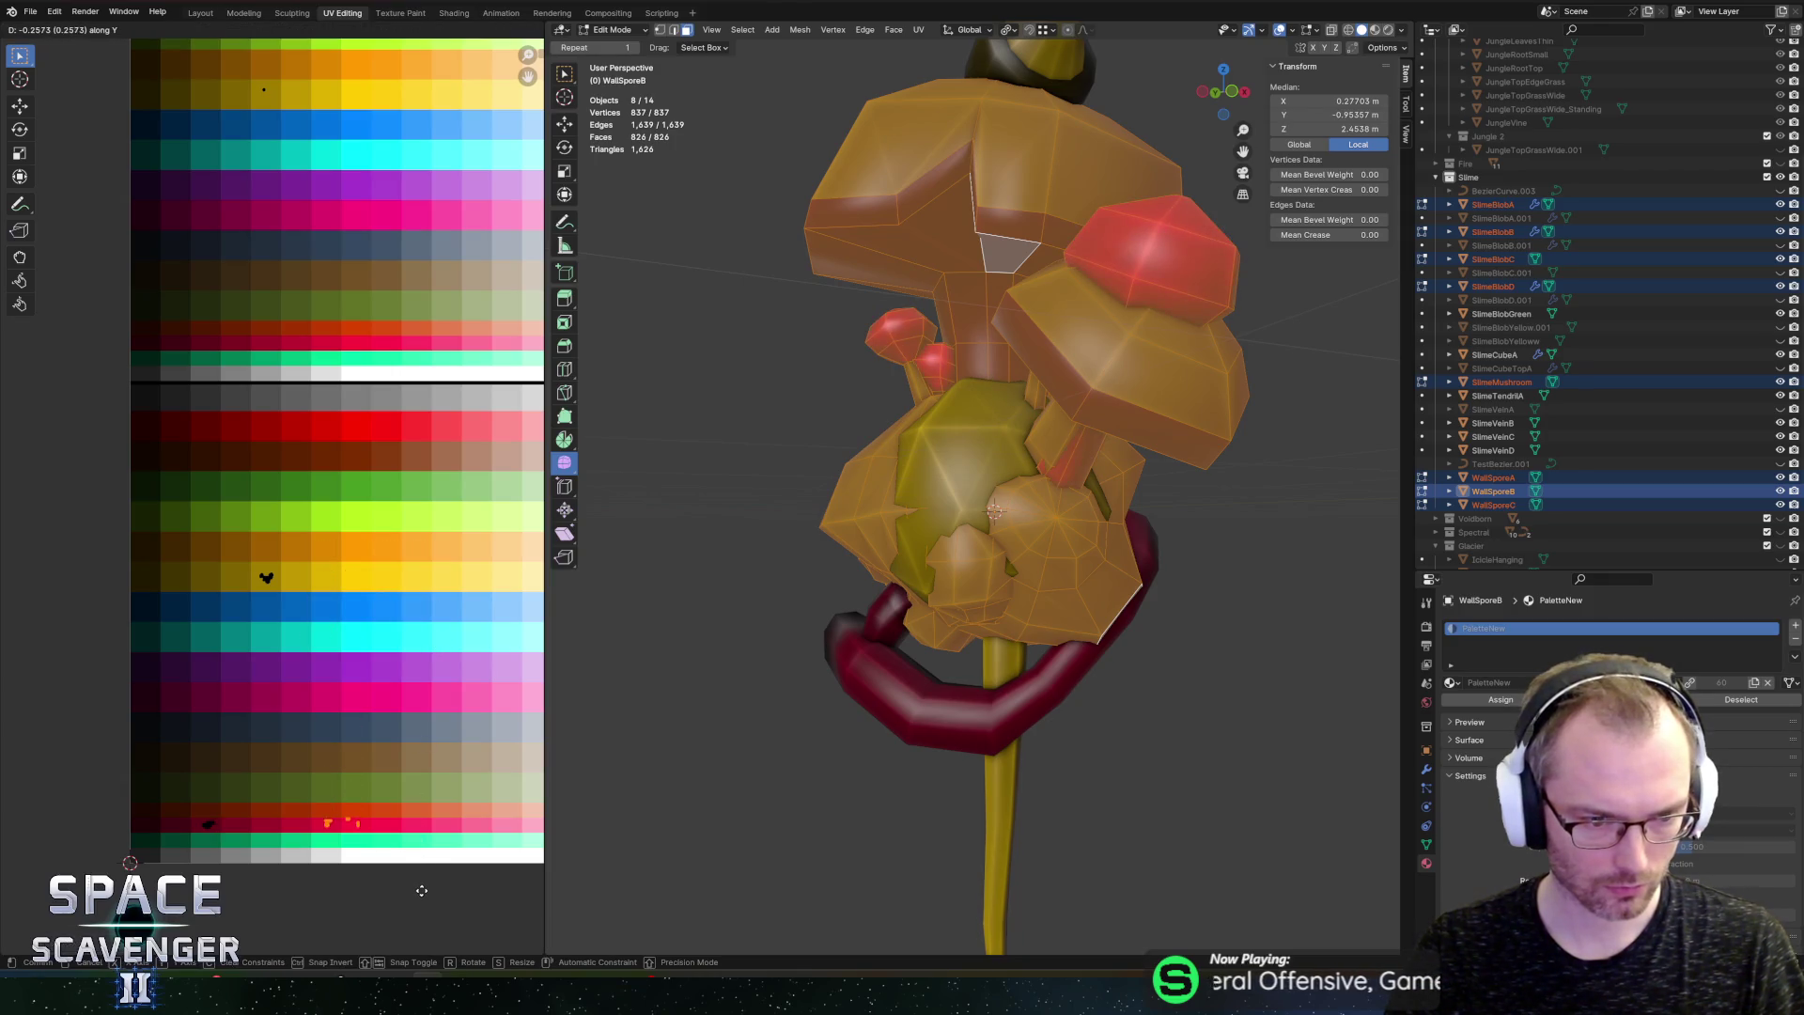
{"action": "left_click", "coordinate": [422, 890]}
{"action": "key", "text": "Tab"}
{"action": "key", "text": "ctrl+alt+e"}
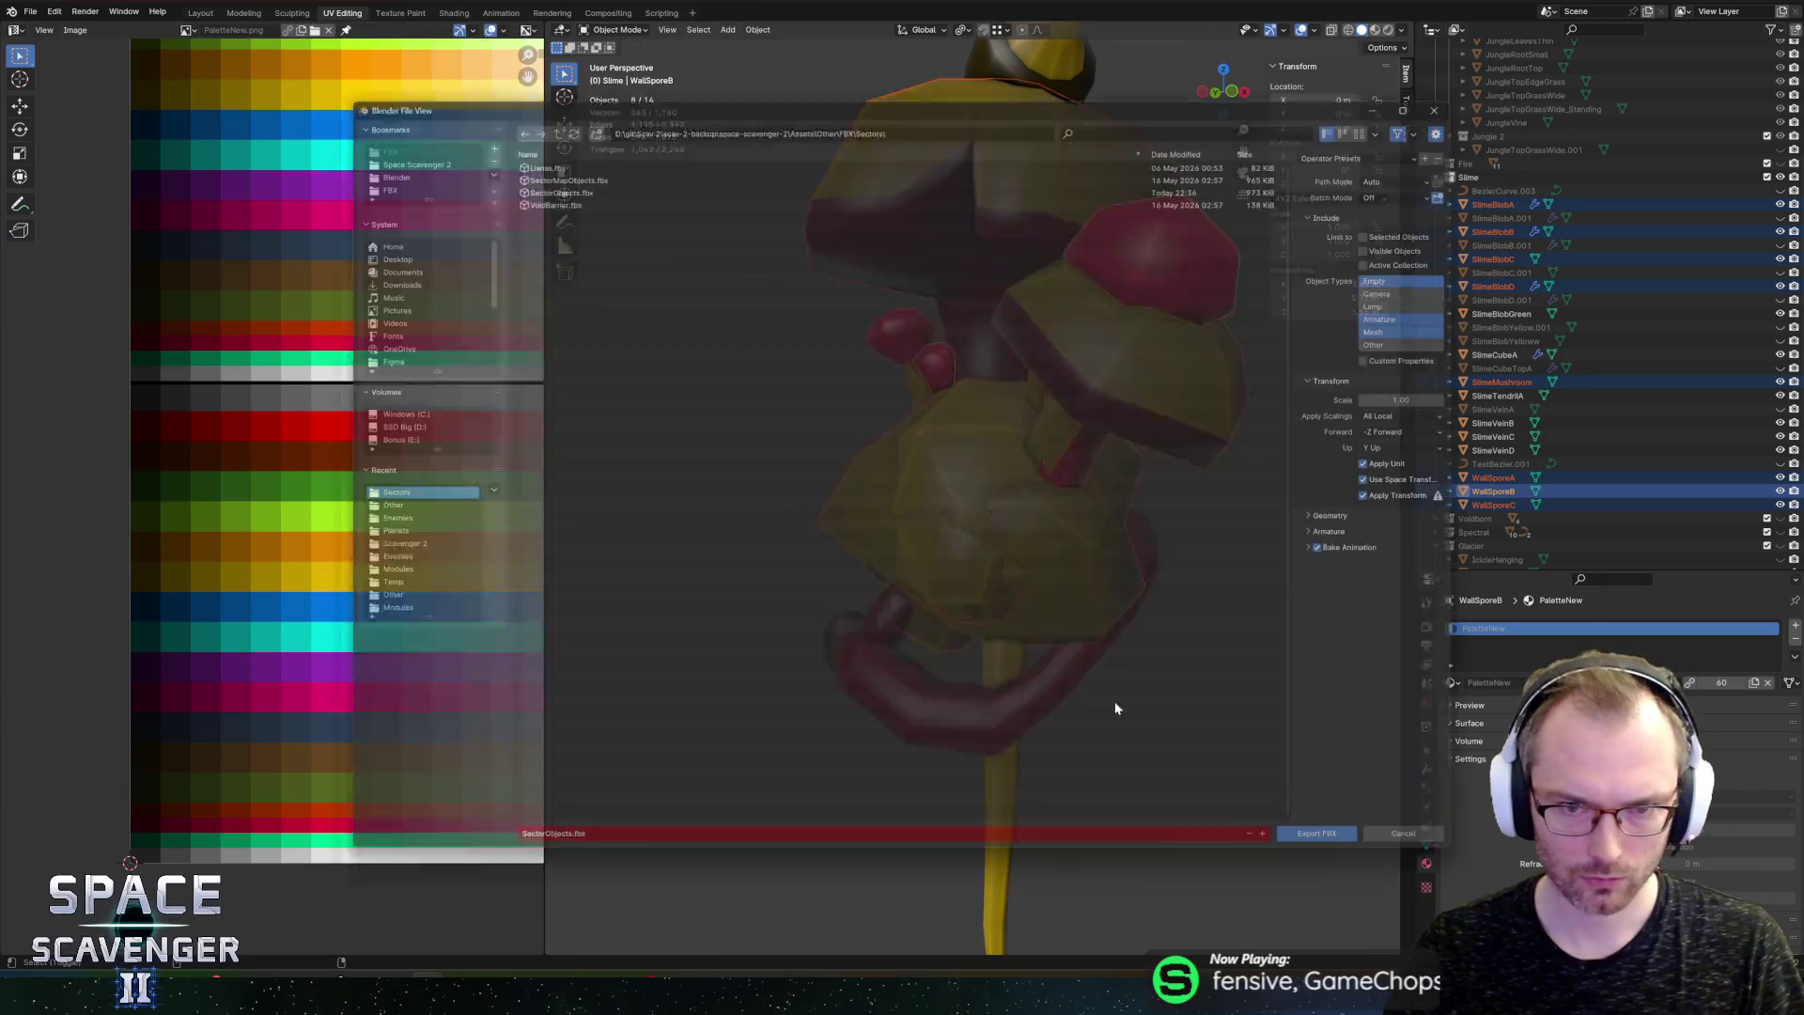
{"action": "left_click", "coordinate": [1316, 859]}
{"action": "key", "text": "alt+Tab"}
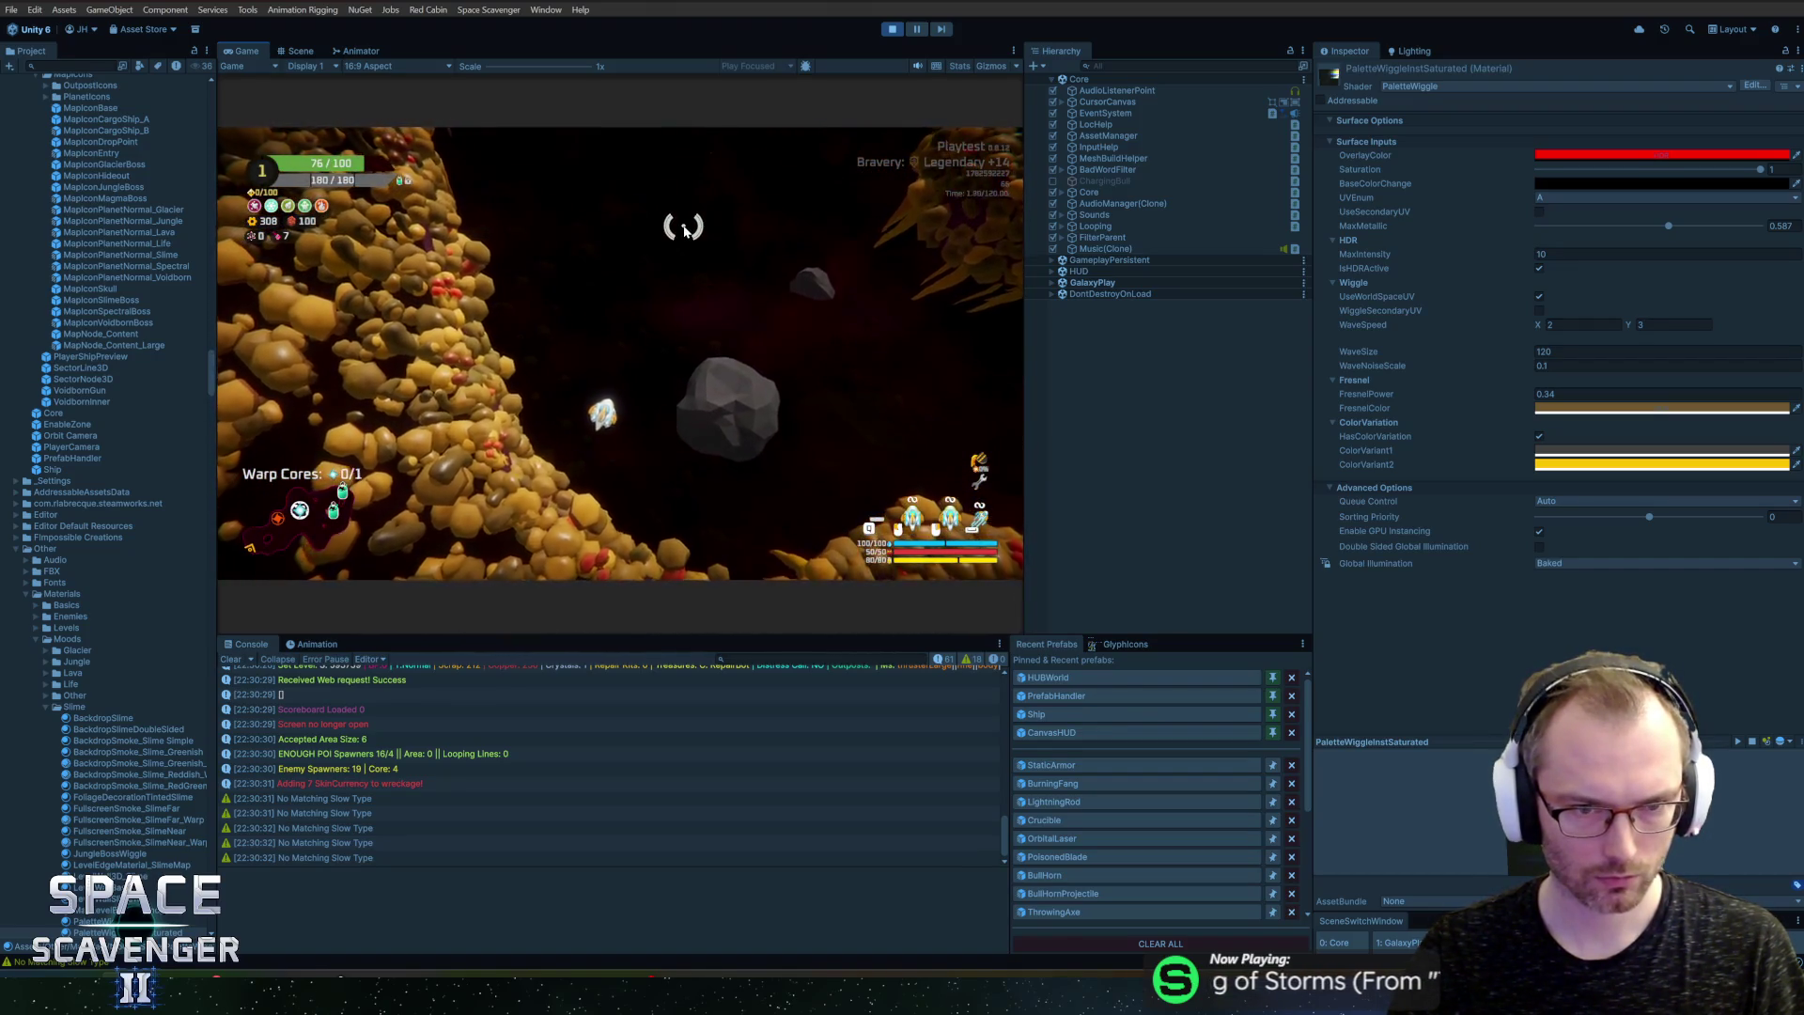
Step: Fine-tune the mushroom caps' red shade and re-export SectorObjects.fbx
{"action": "key", "text": "alt+Tab"}
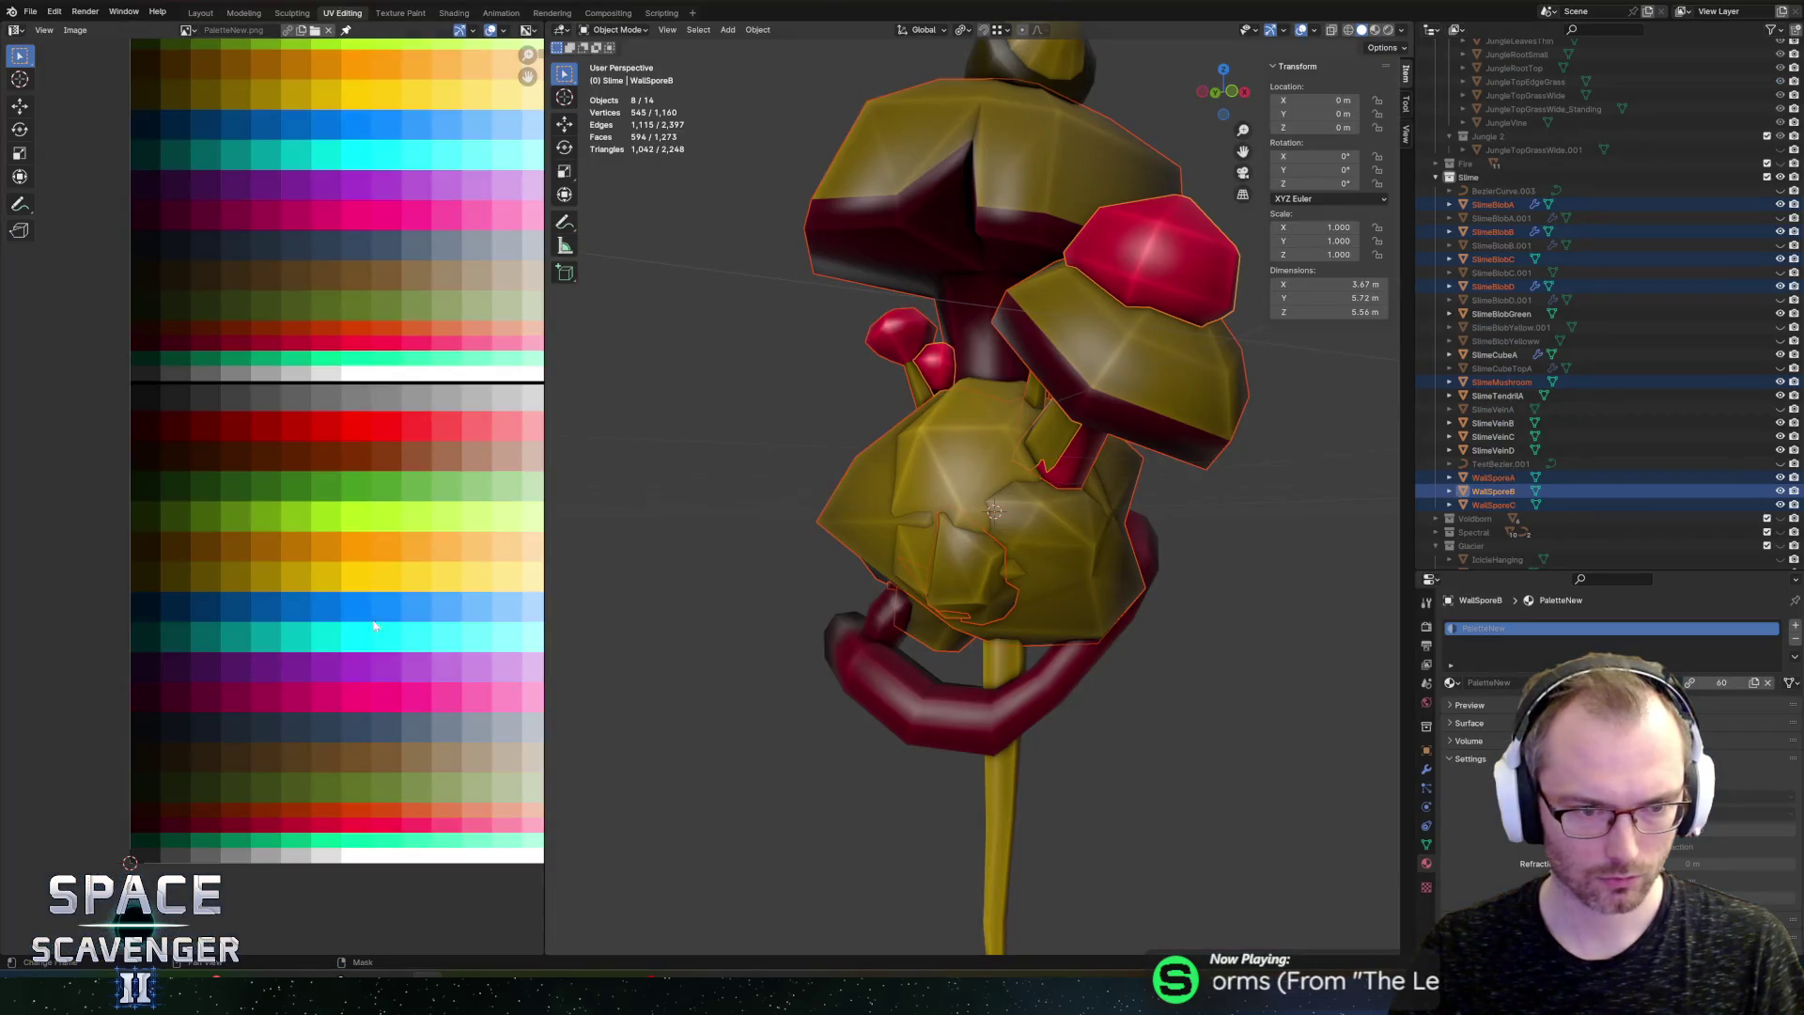
{"action": "key", "text": "Tab"}
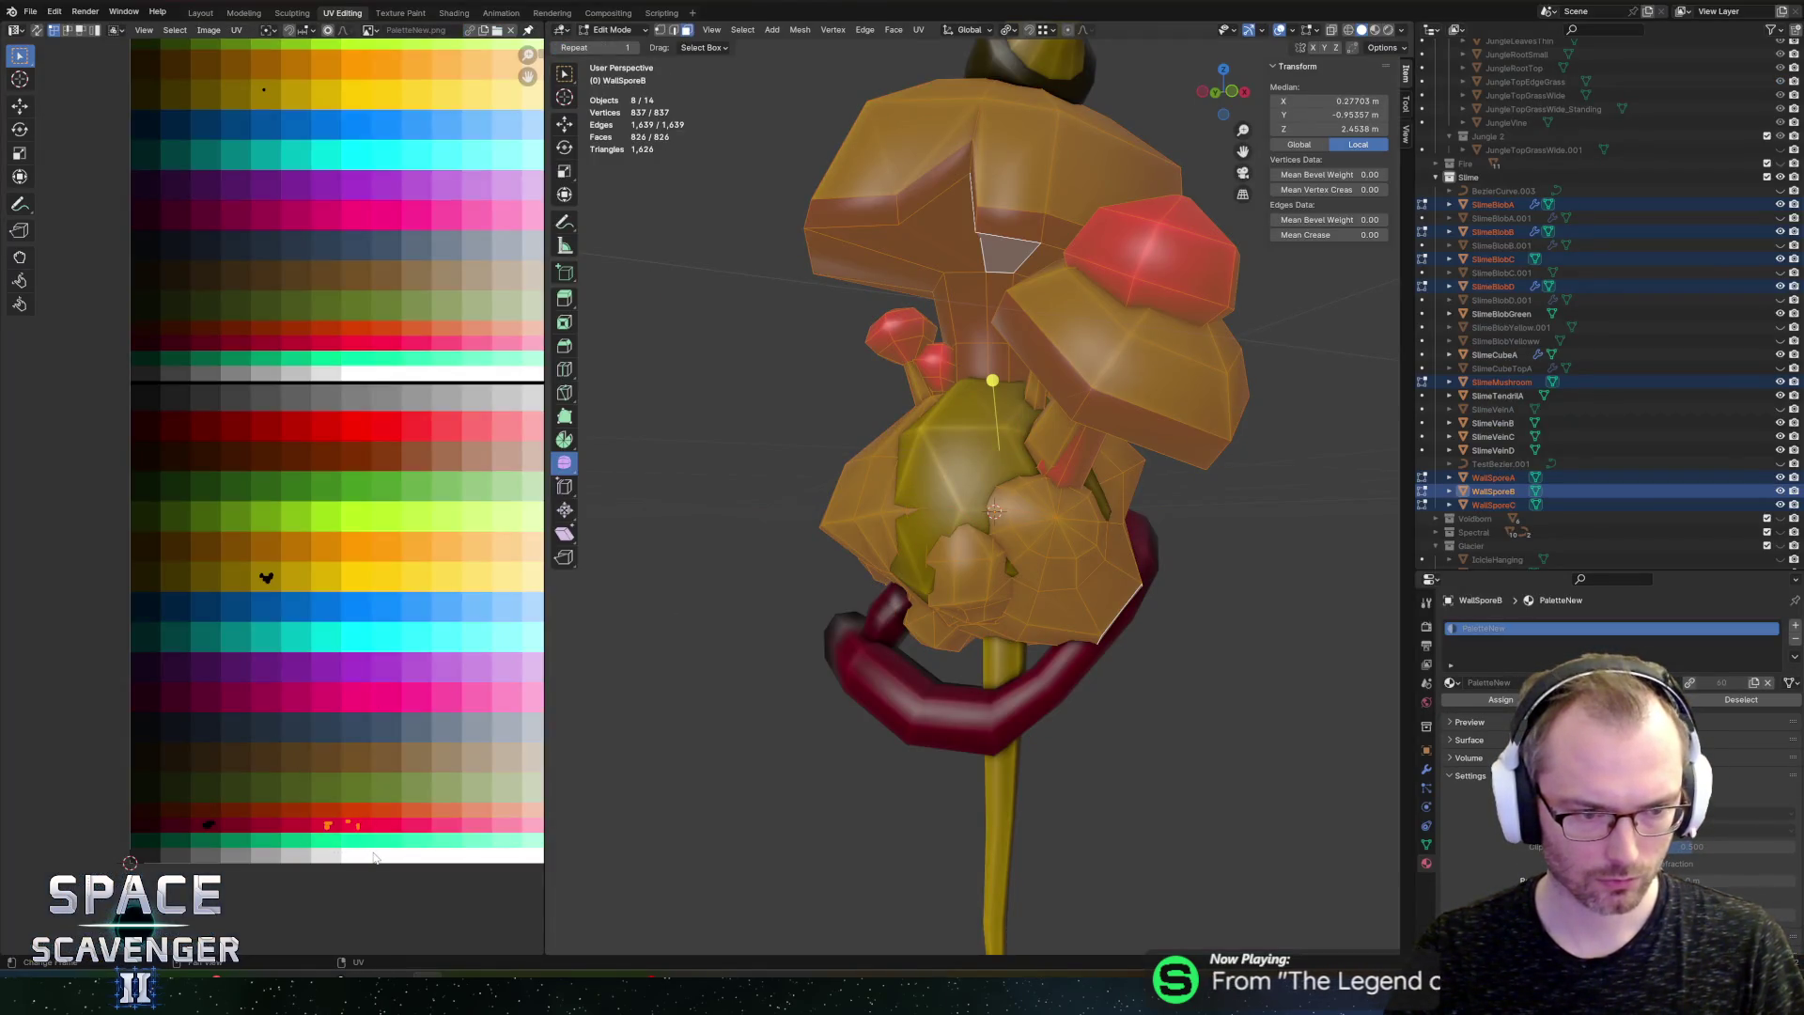
{"action": "left_click", "coordinate": [280, 860]}
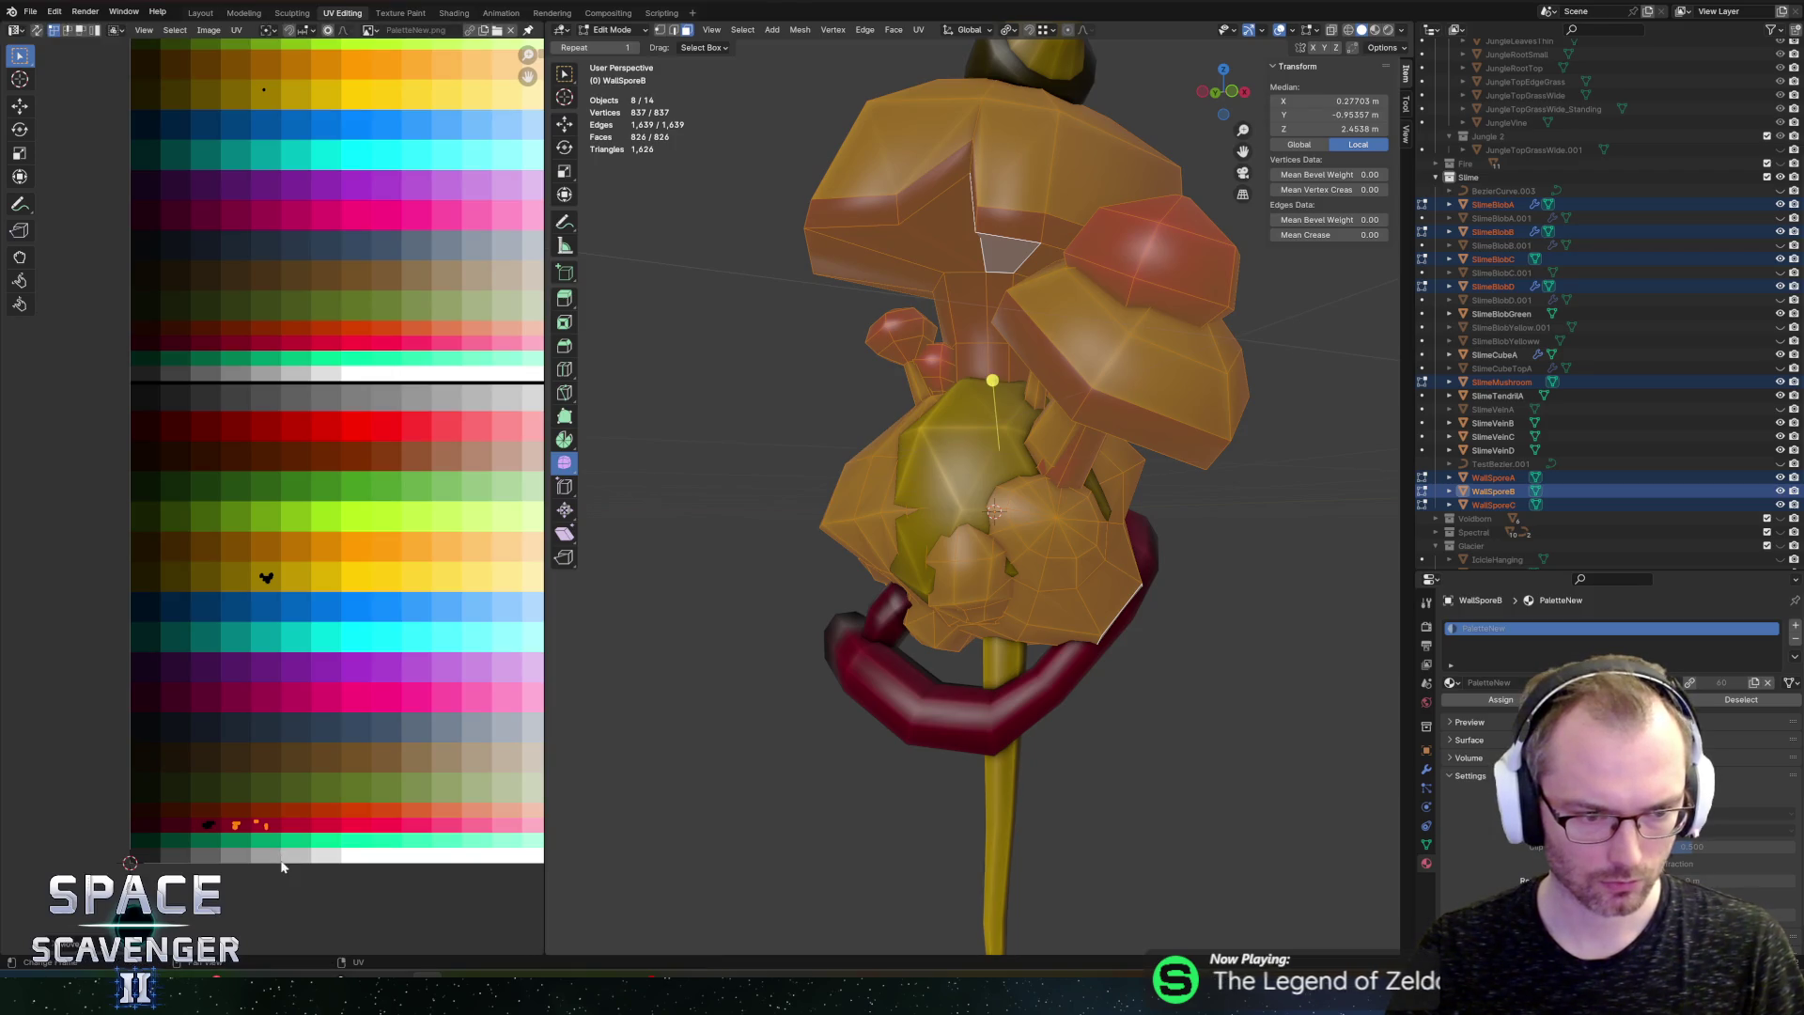
{"action": "key", "text": "ctrl+e"}
{"action": "left_click", "coordinate": [1334, 859]}
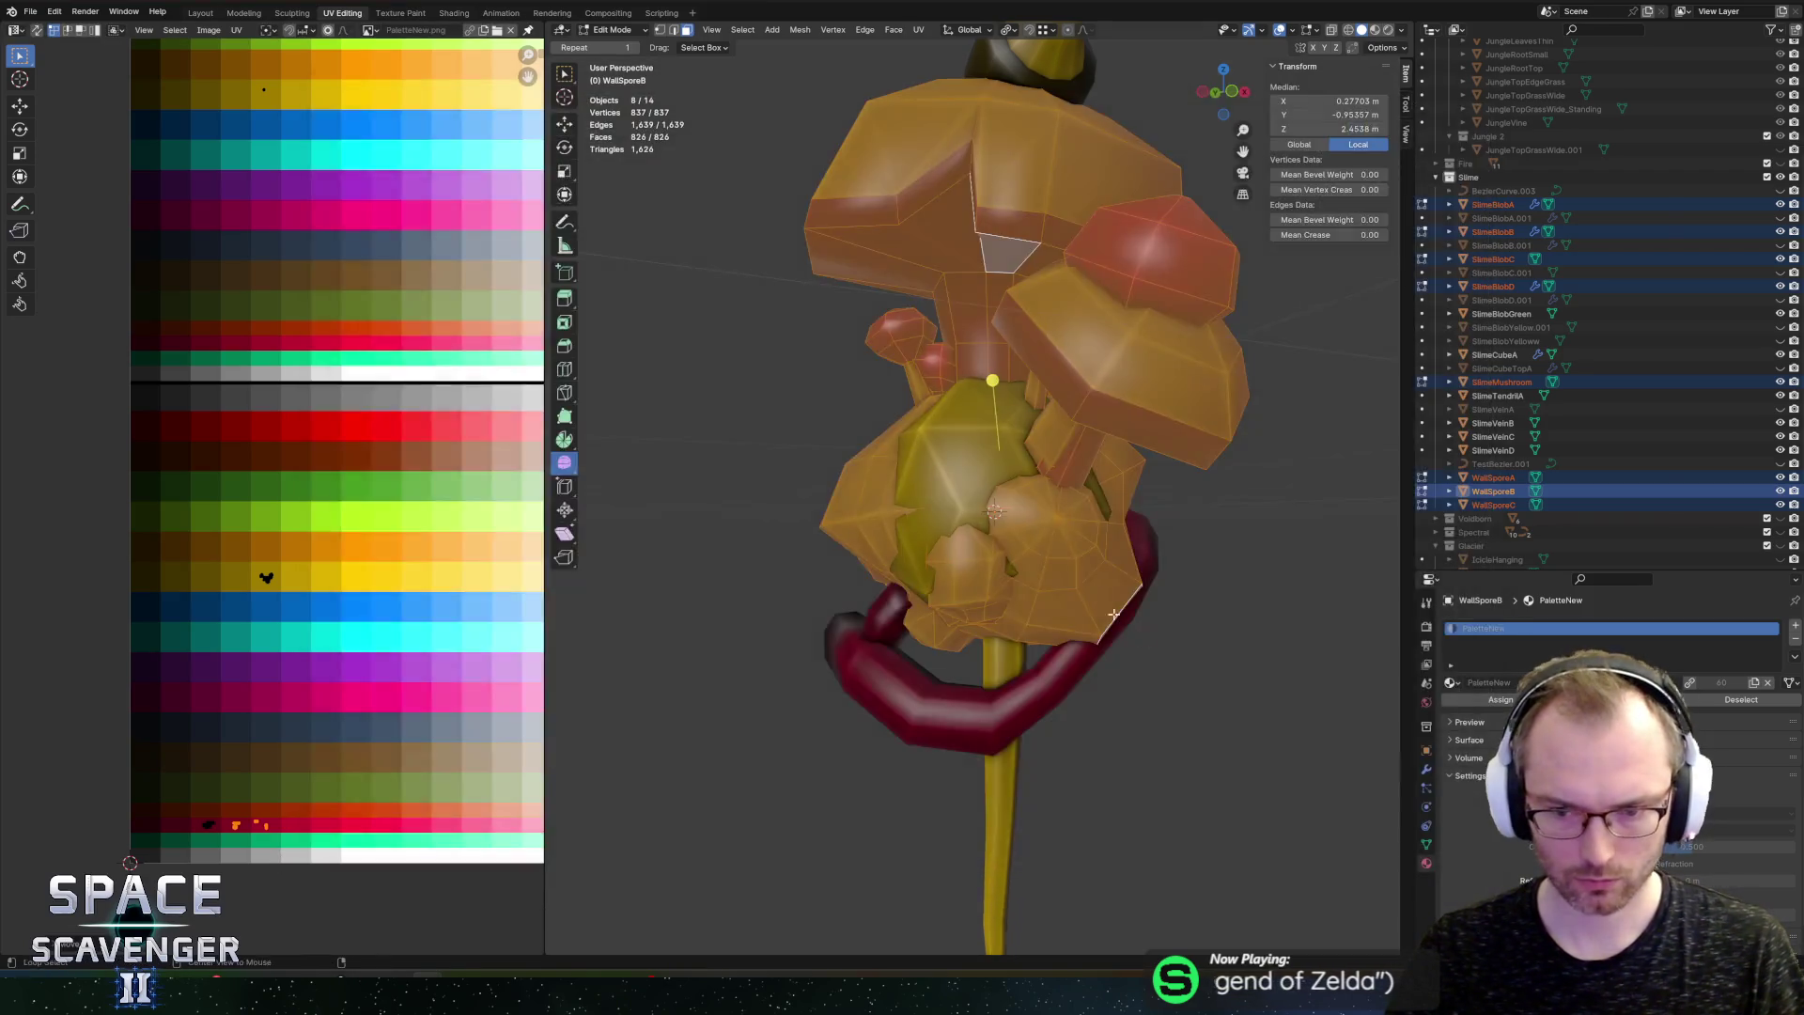
{"action": "key", "text": "alt+Tab"}
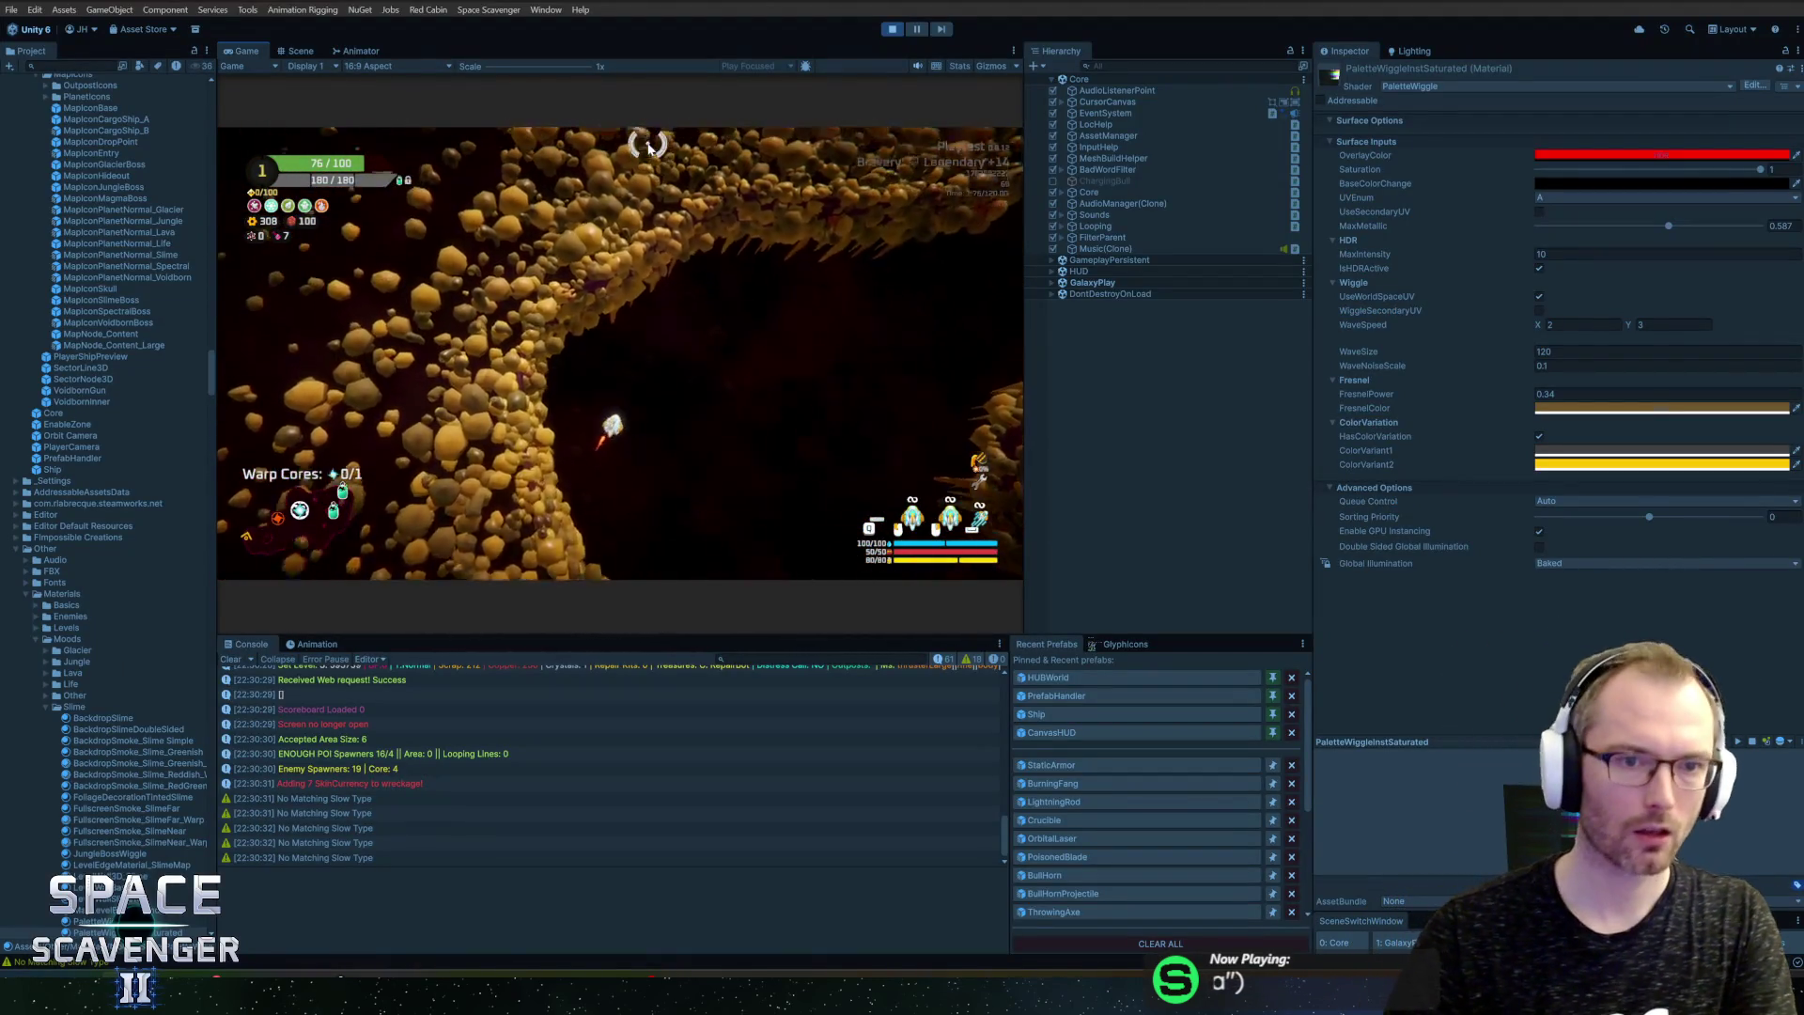
Step: Fly the ship through the slime cave in the maximized Game view, then undo the latest spore-cap recolour
{"action": "key", "text": "shift+space"}
{"action": "key", "text": "w"}
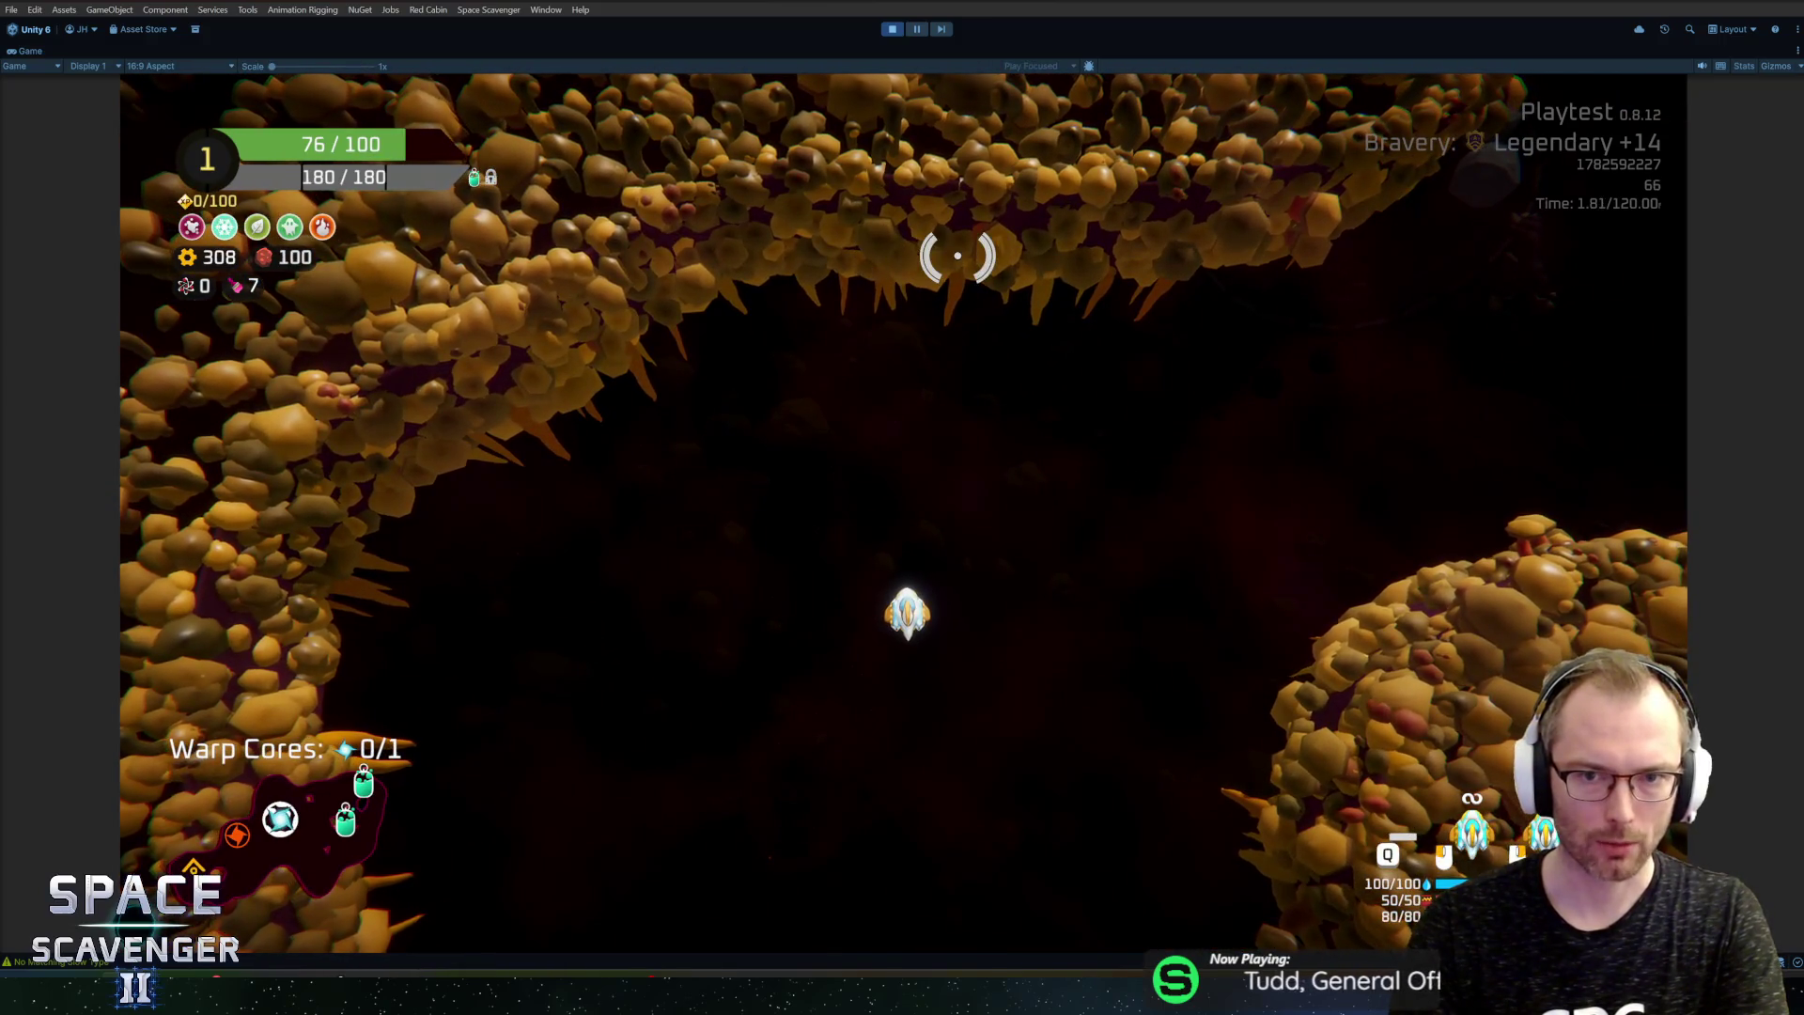
{"action": "key", "text": "w"}
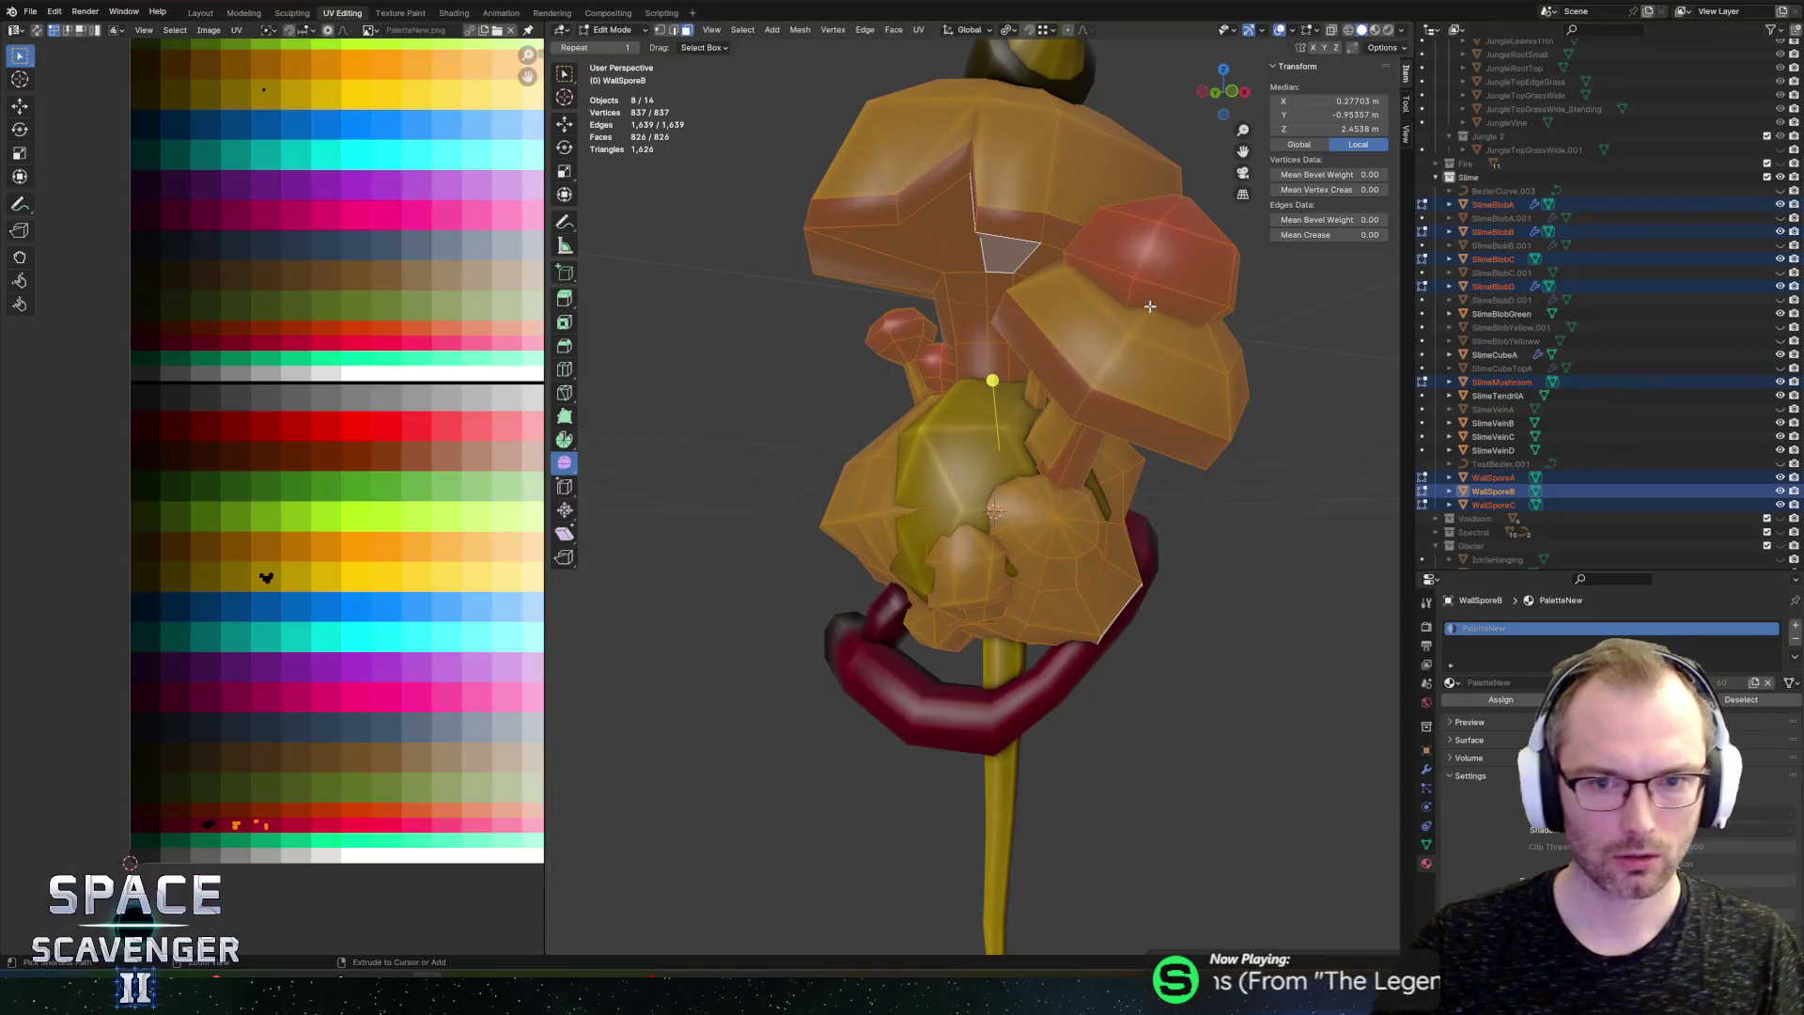
{"action": "key", "text": "ctrl+z"}
{"action": "key", "text": "ctrl+z"}
{"action": "key", "text": "ctrl+z"}
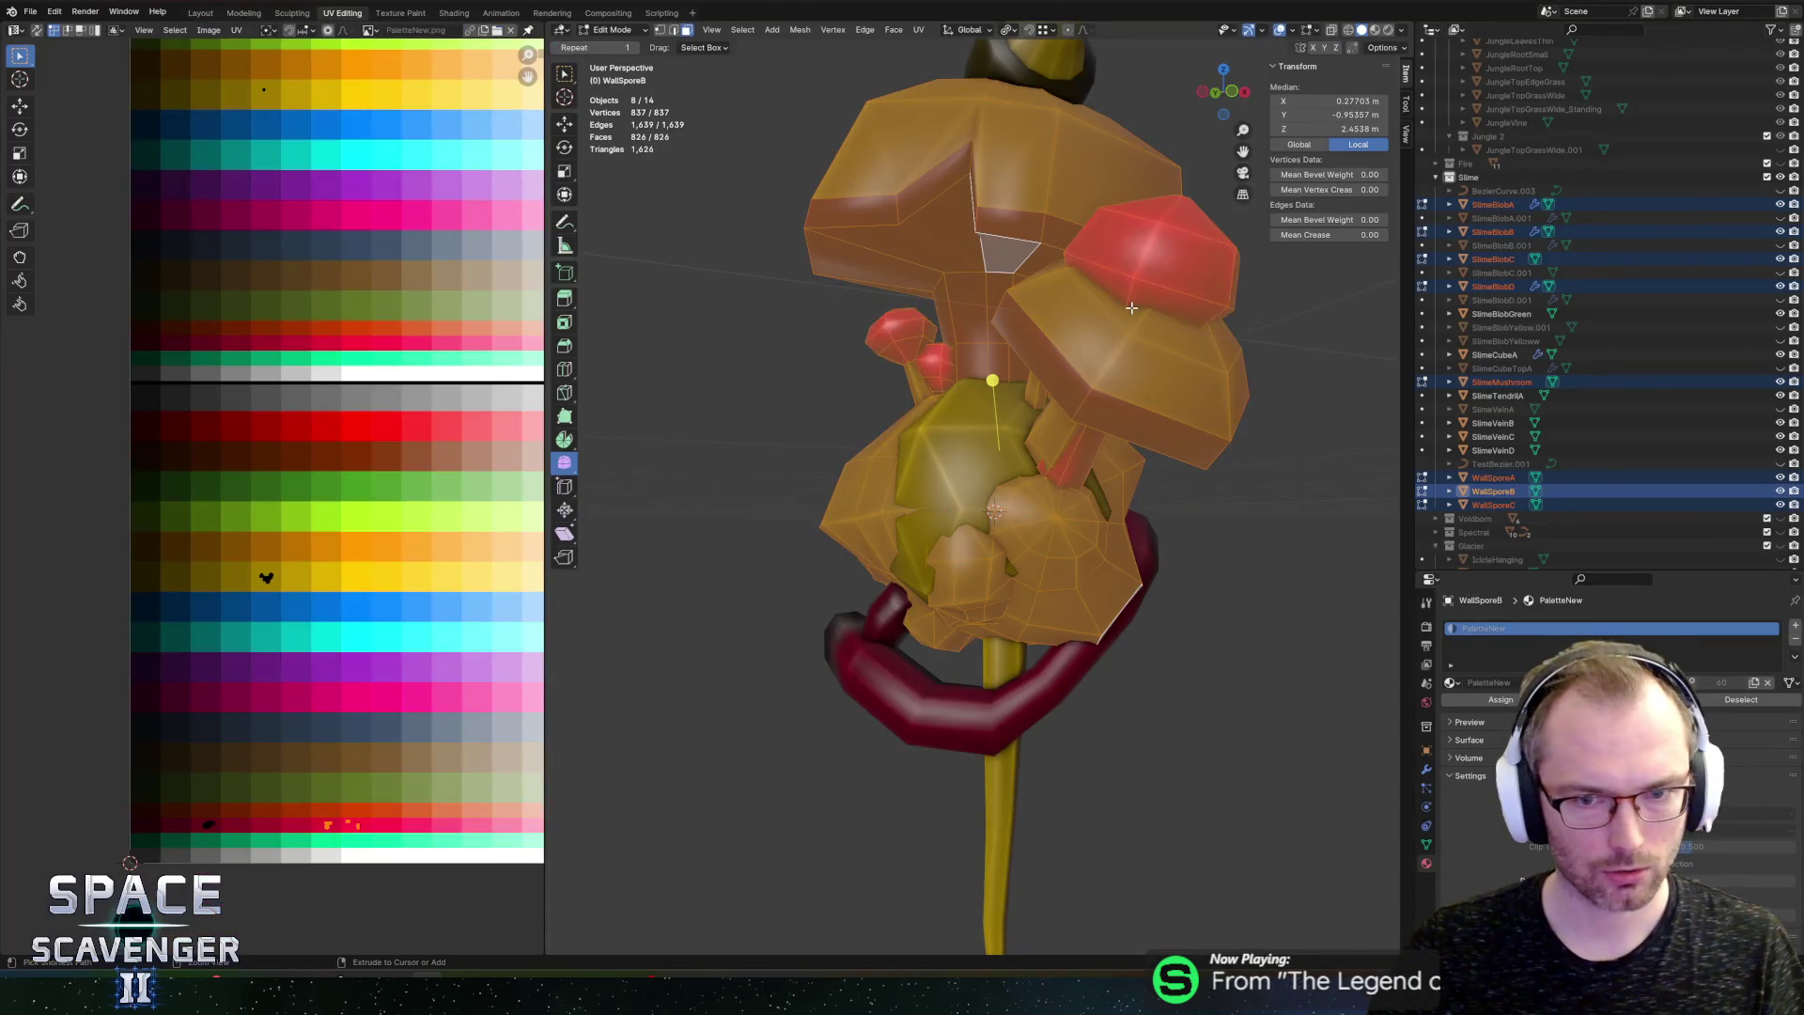
Step: Undo the recent colour edits back to the dark red and yellow slime colouring
{"action": "key", "text": "ctrl+z"}
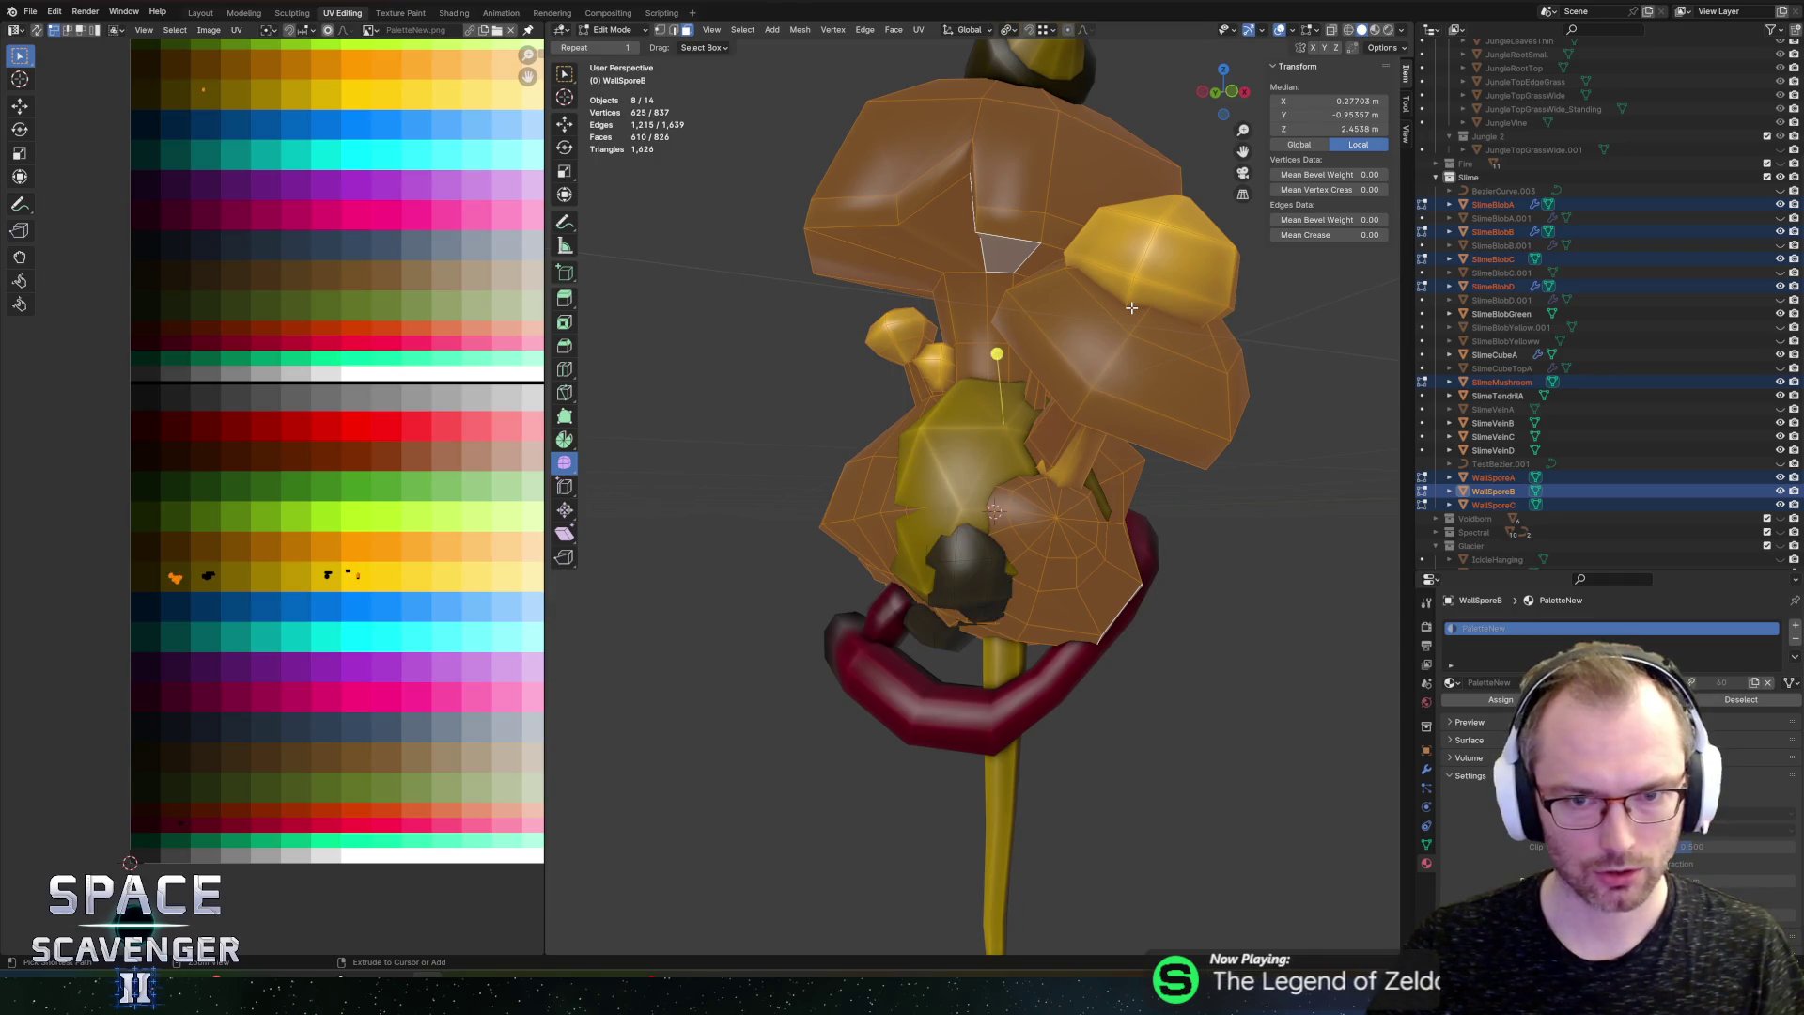
{"action": "key", "text": "ctrl+z"}
{"action": "key", "text": "ctrl+z"}
{"action": "key", "text": "ctrl+z"}
{"action": "key", "text": "ctrl+z"}
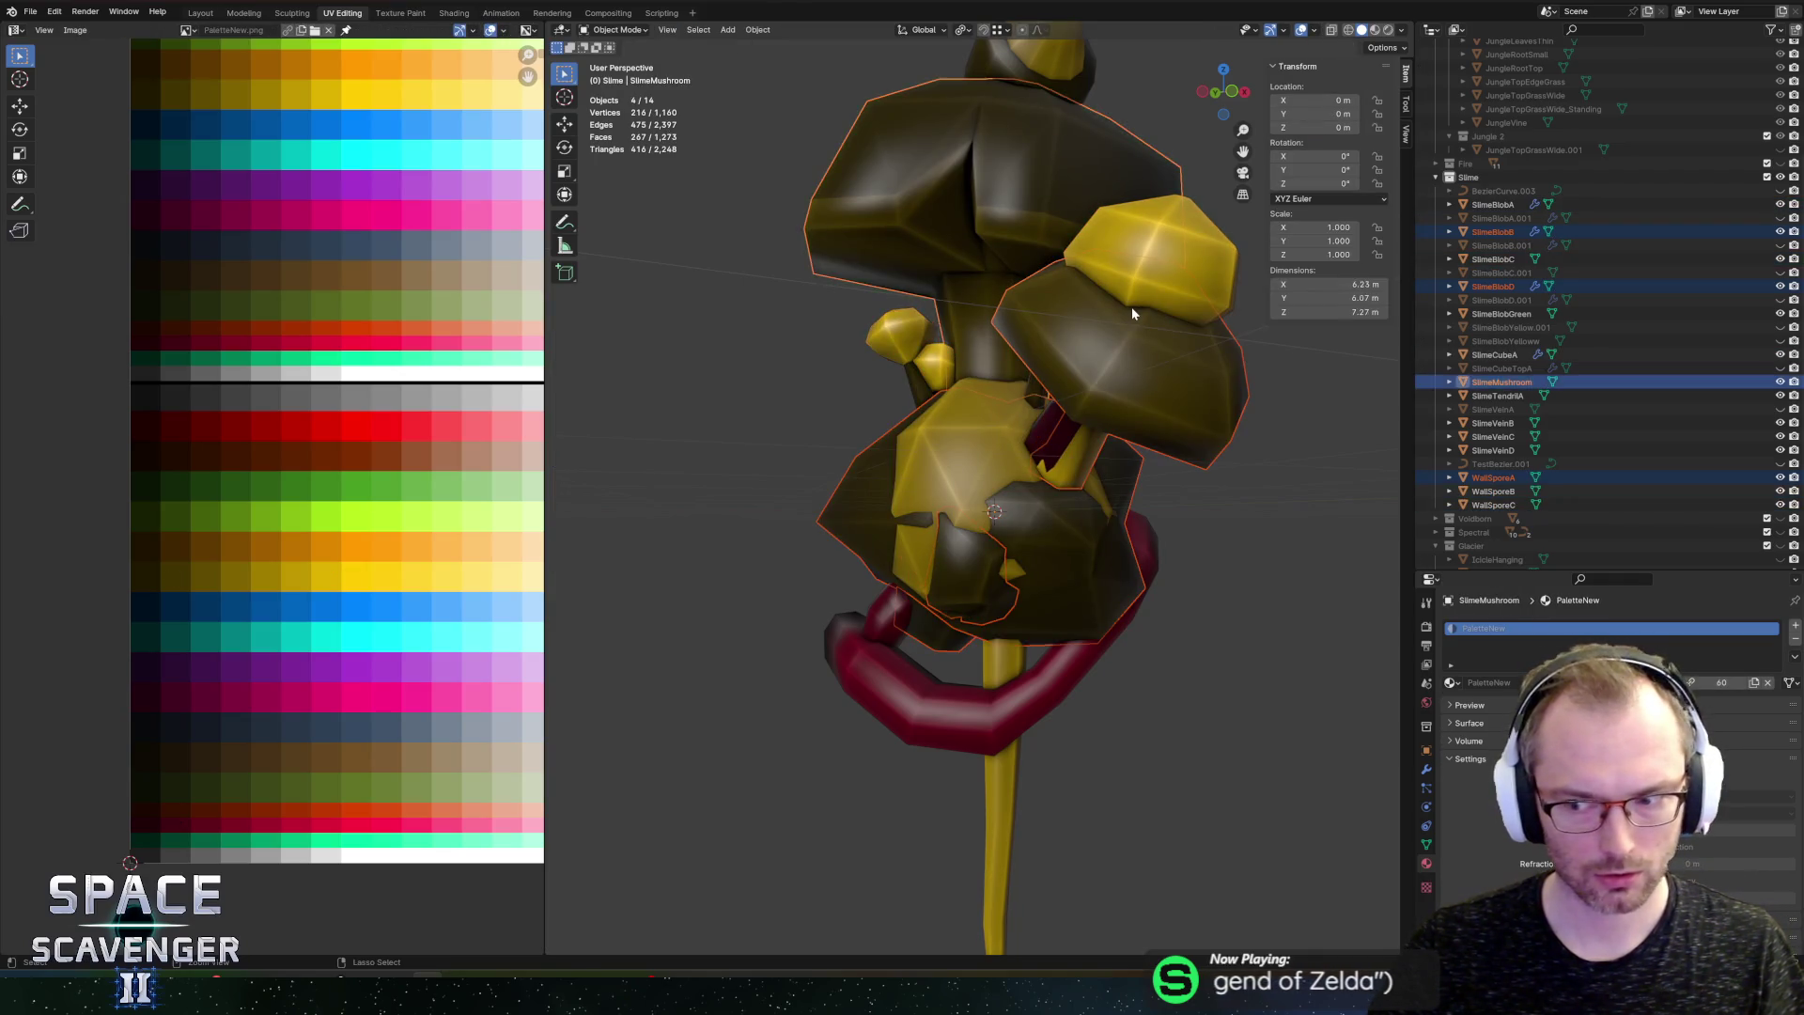
{"action": "key", "text": "ctrl+z"}
{"action": "key", "text": "ctrl+z"}
{"action": "key", "text": "ctrl+z"}
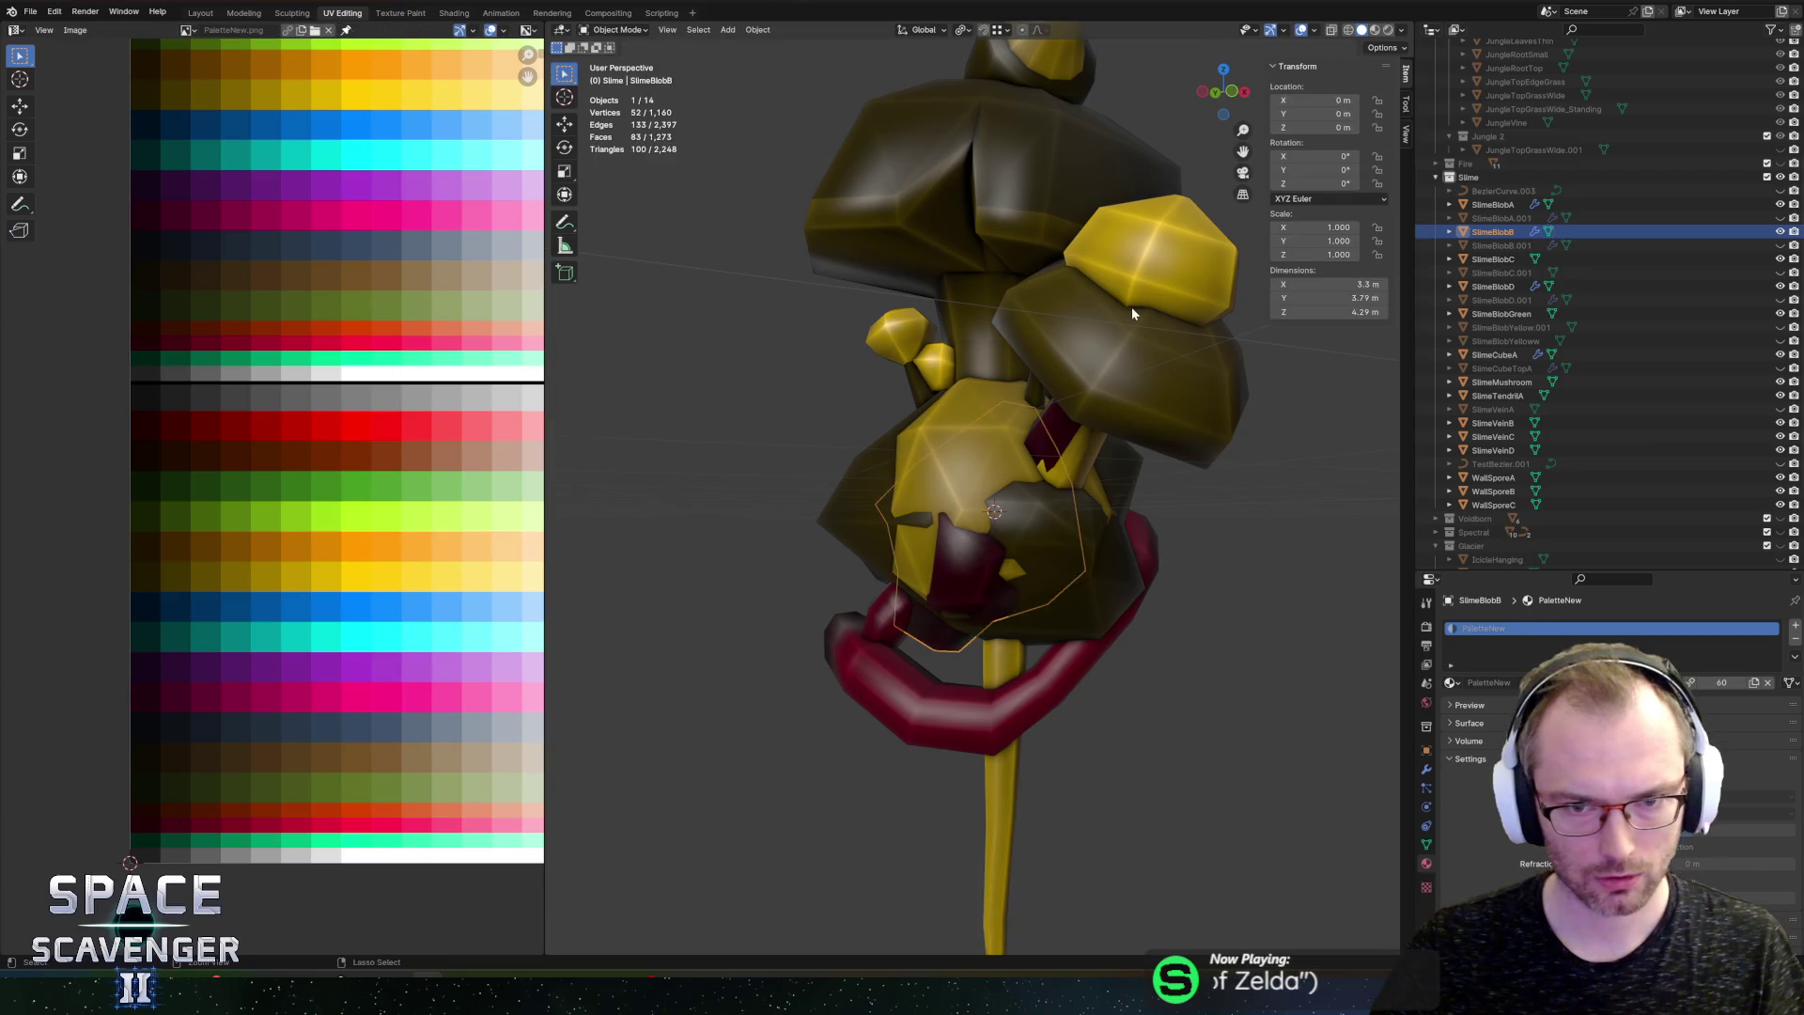
{"action": "key", "text": "ctrl+z"}
{"action": "key", "text": "ctrl+z"}
{"action": "key", "text": "ctrl+z"}
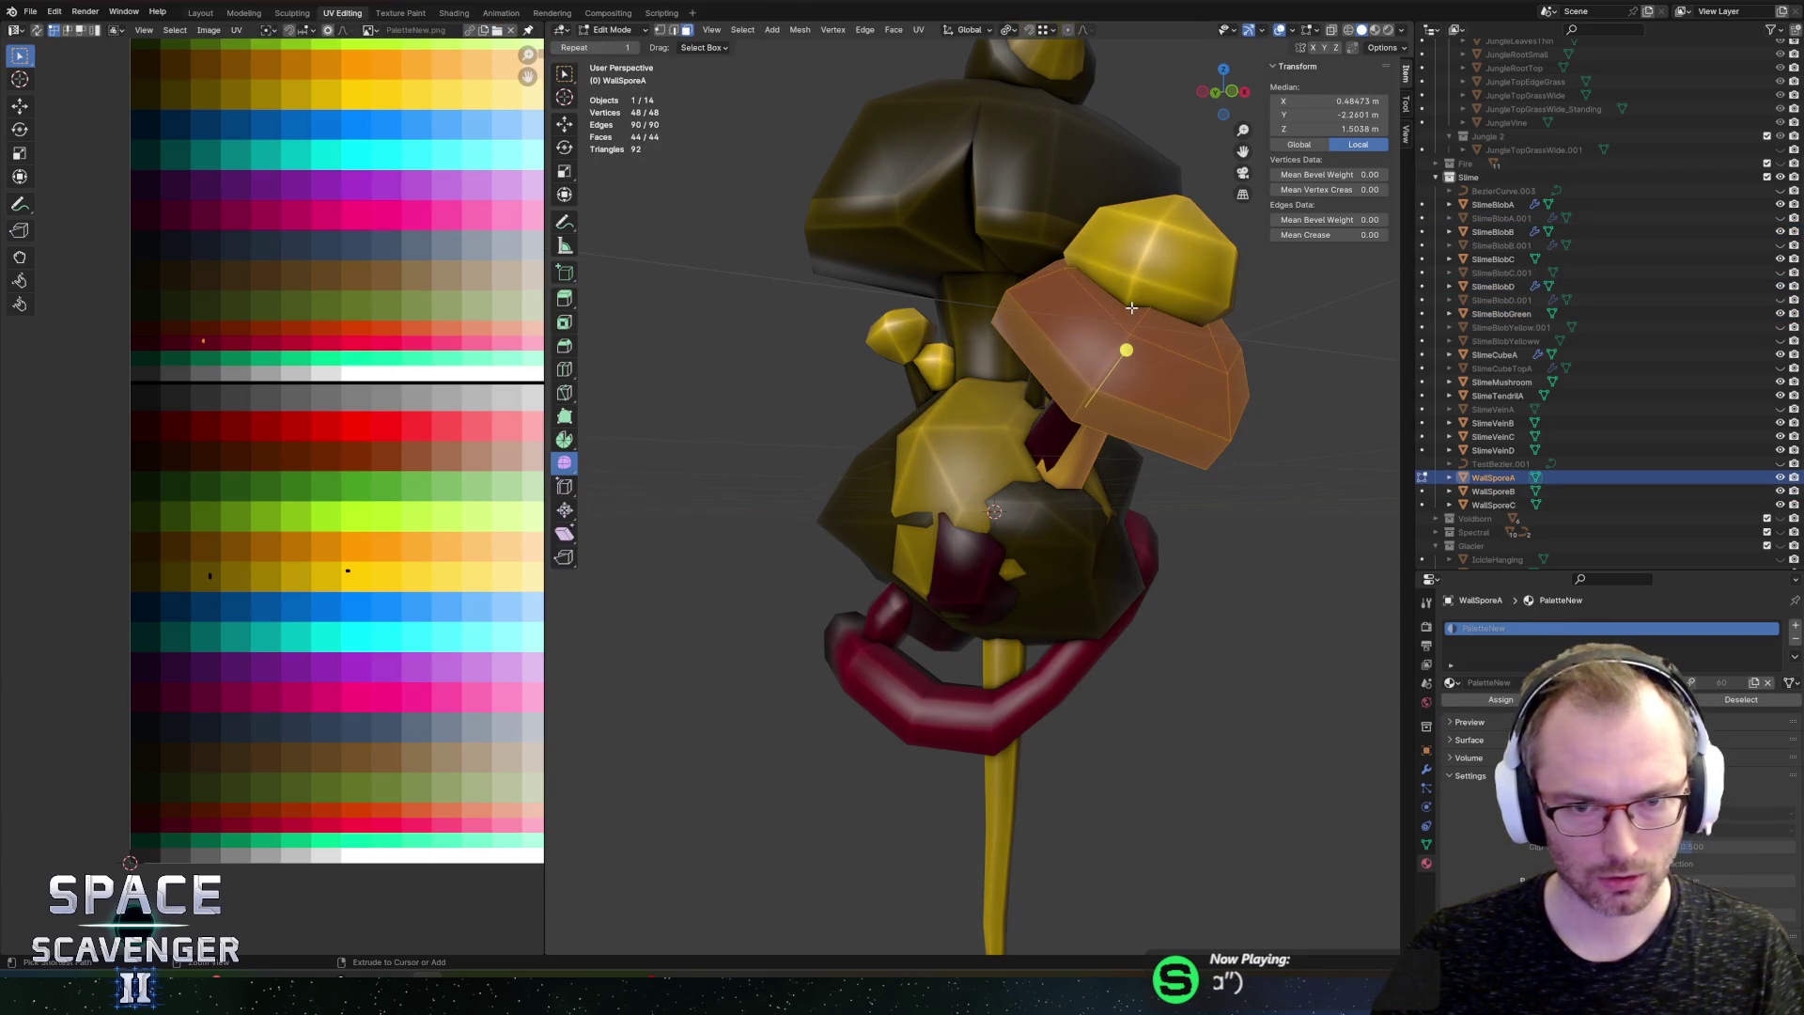
{"action": "key", "text": "ctrl+z"}
{"action": "key", "text": "ctrl+z"}
{"action": "key", "text": "ctrl+z"}
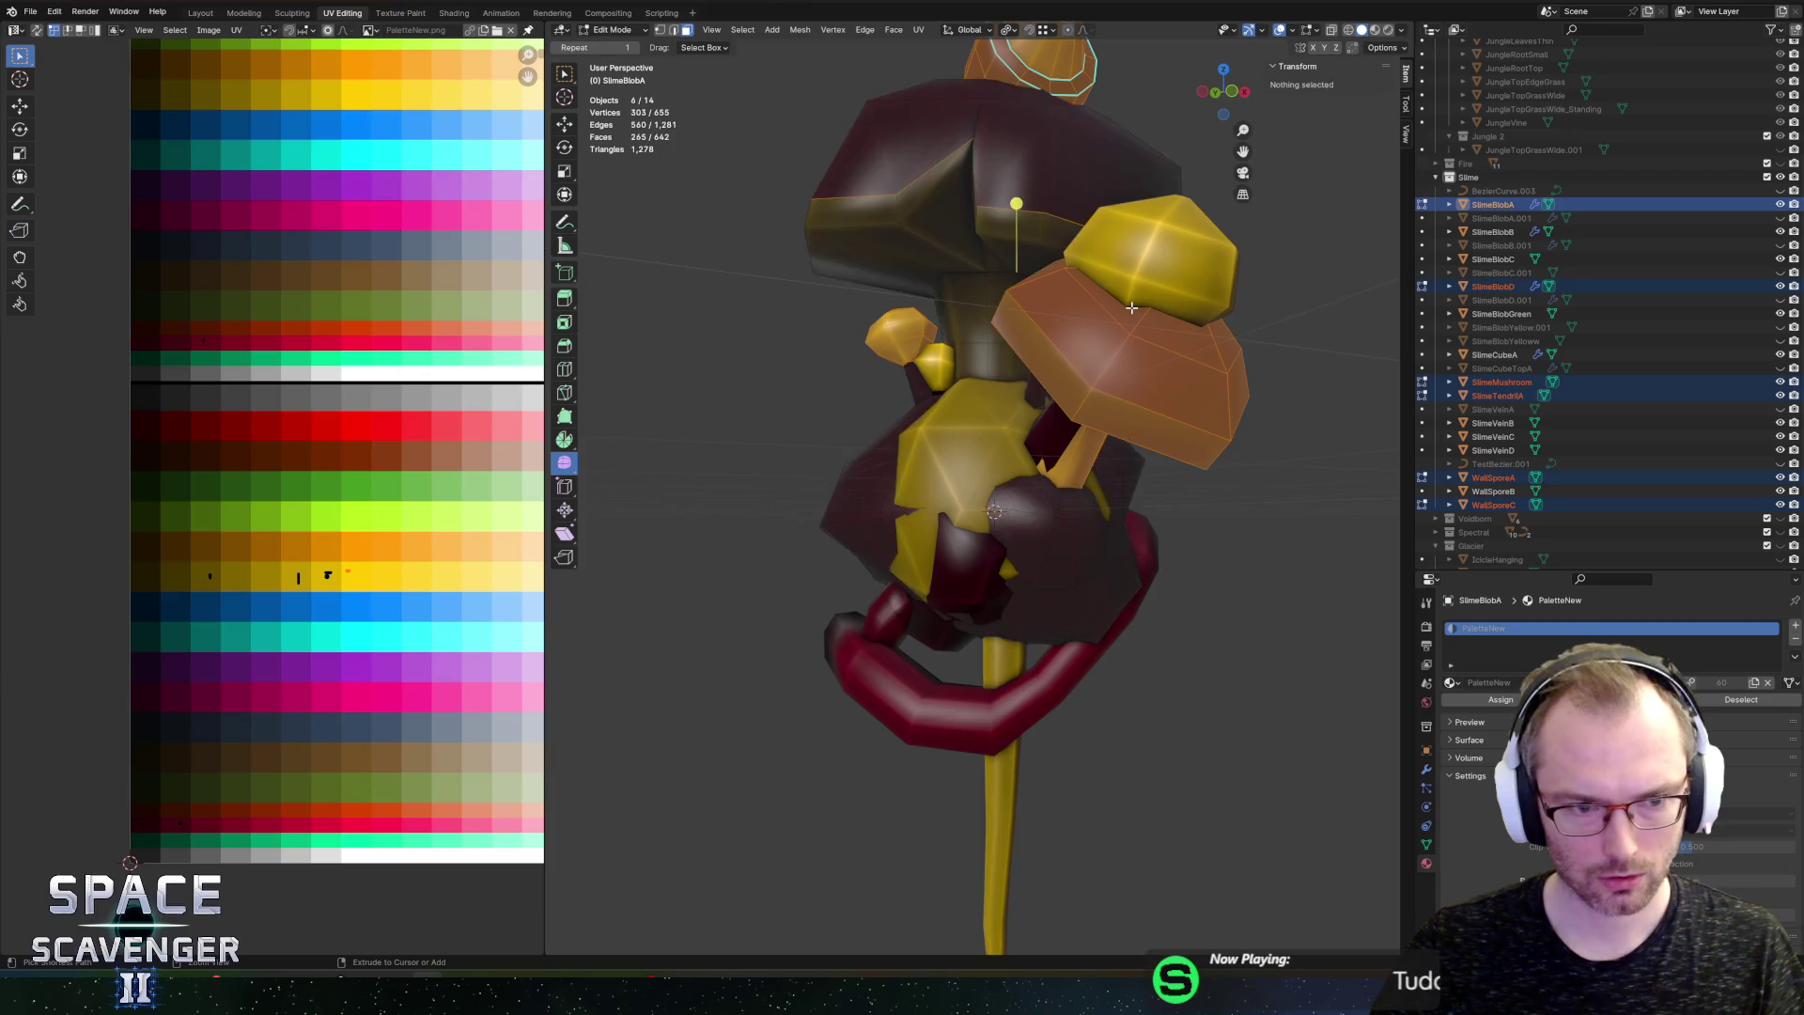
{"action": "key", "text": "ctrl+z"}
{"action": "key", "text": "ctrl+z"}
{"action": "key", "text": "ctrl+z"}
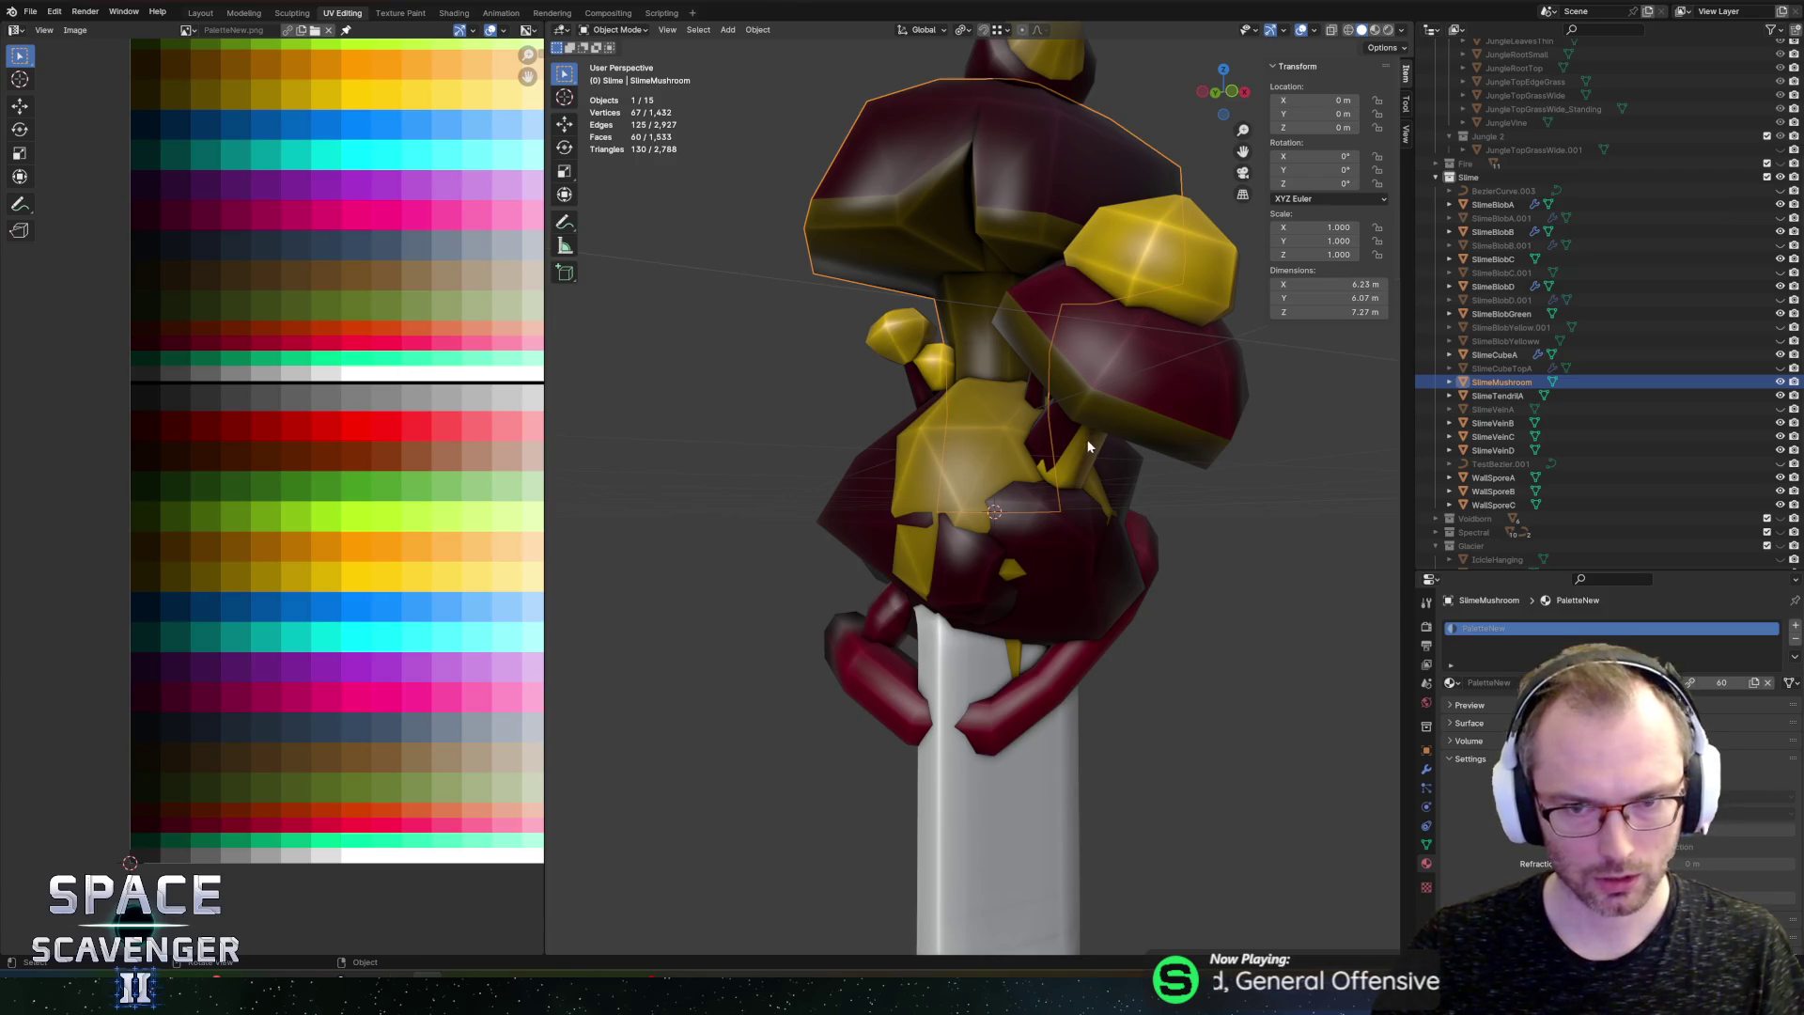
Step: Select the SlimeMushroom cap on SlimeBlobD and enter Edit Mode
{"action": "left_click", "coordinate": [1029, 571]}
{"action": "mouse_move", "coordinate": [1120, 549]}
{"action": "left_mouse_down"}
{"action": "mouse_move", "coordinate": [1232, 440]}
{"action": "mouse_move", "coordinate": [1252, 464]}
{"action": "left_mouse_up"}
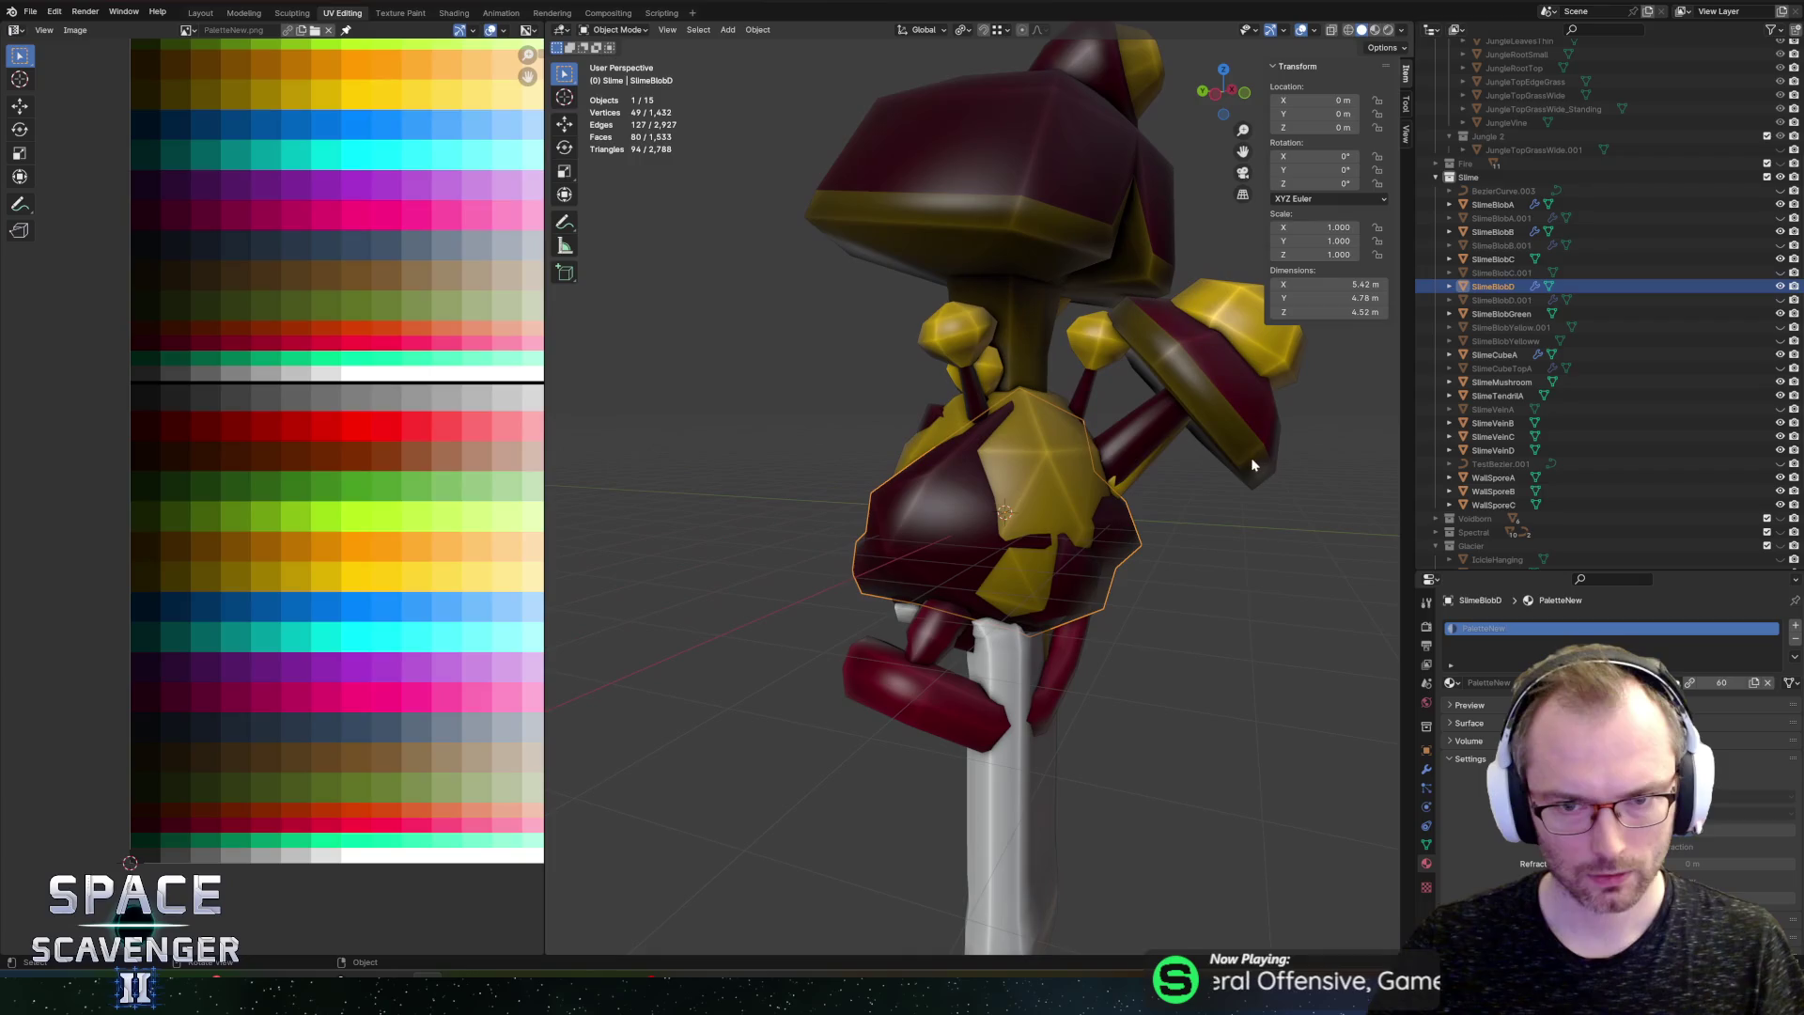
{"action": "left_click_drag", "start_coordinate": [1142, 355], "coordinate": [1093, 358]}
{"action": "left_click", "coordinate": [1009, 282]}
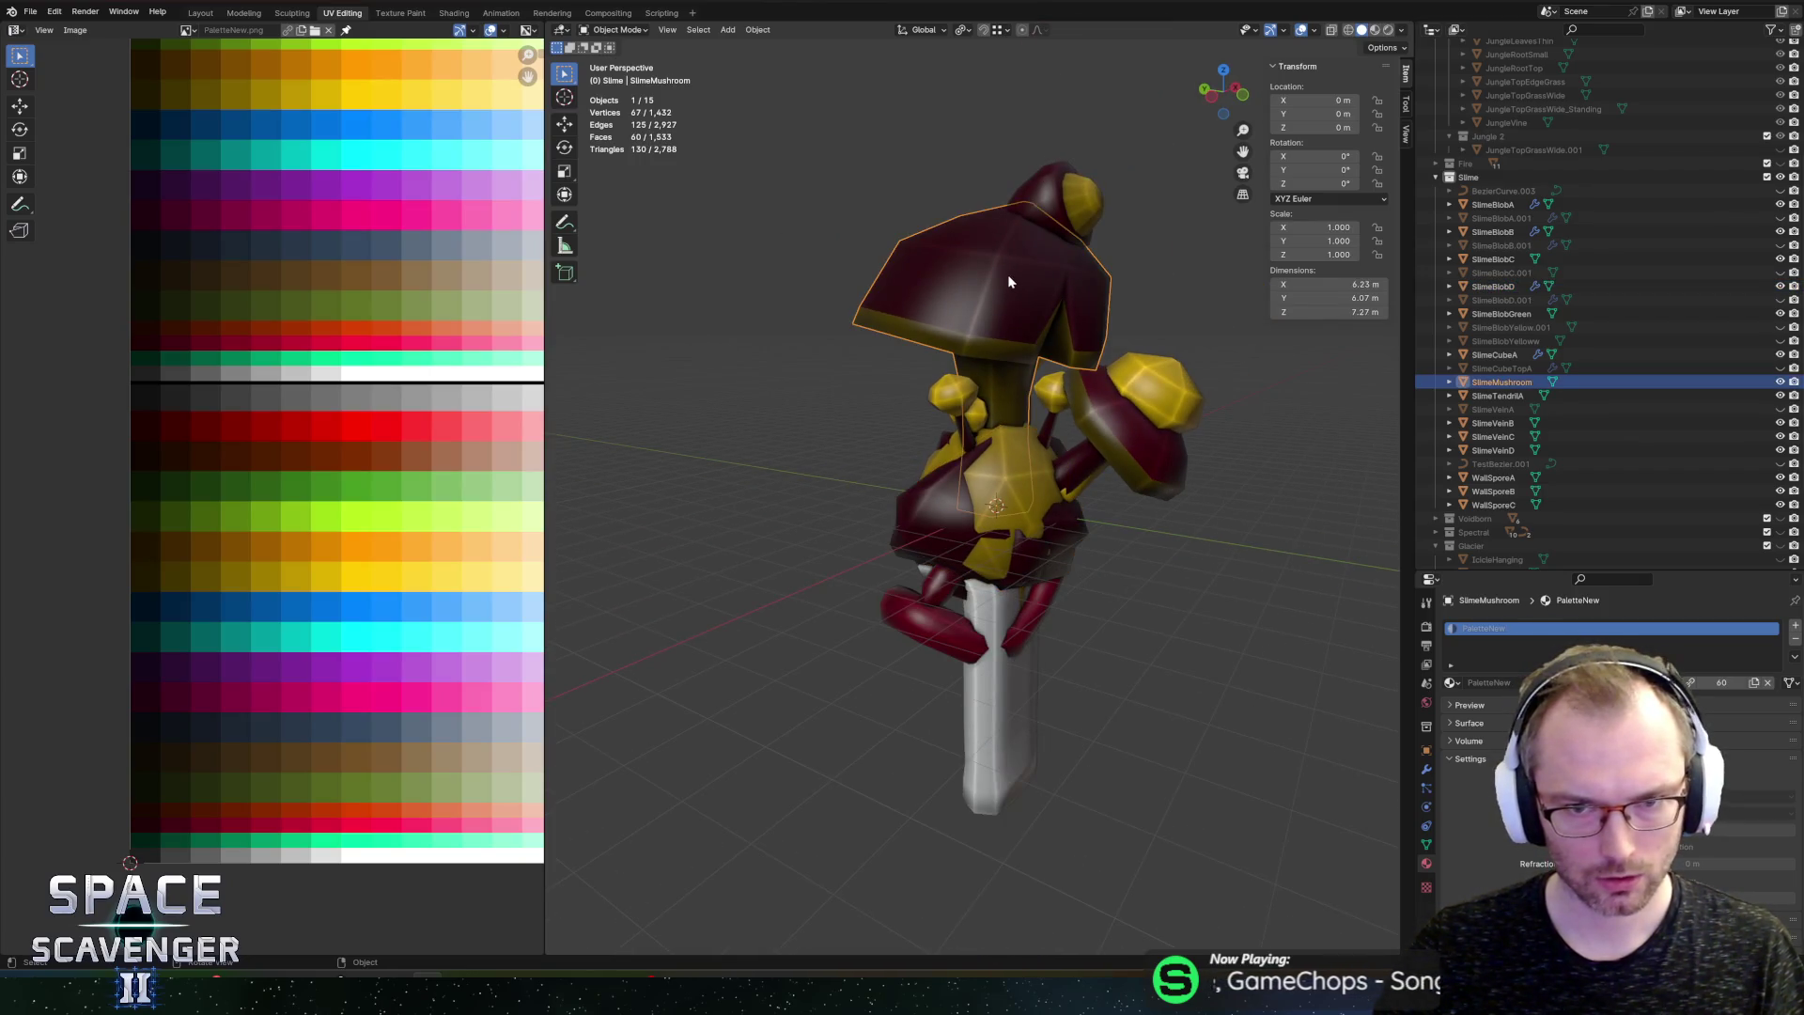
{"action": "left_click", "coordinate": [1054, 188]}
{"action": "left_click", "coordinate": [939, 283]}
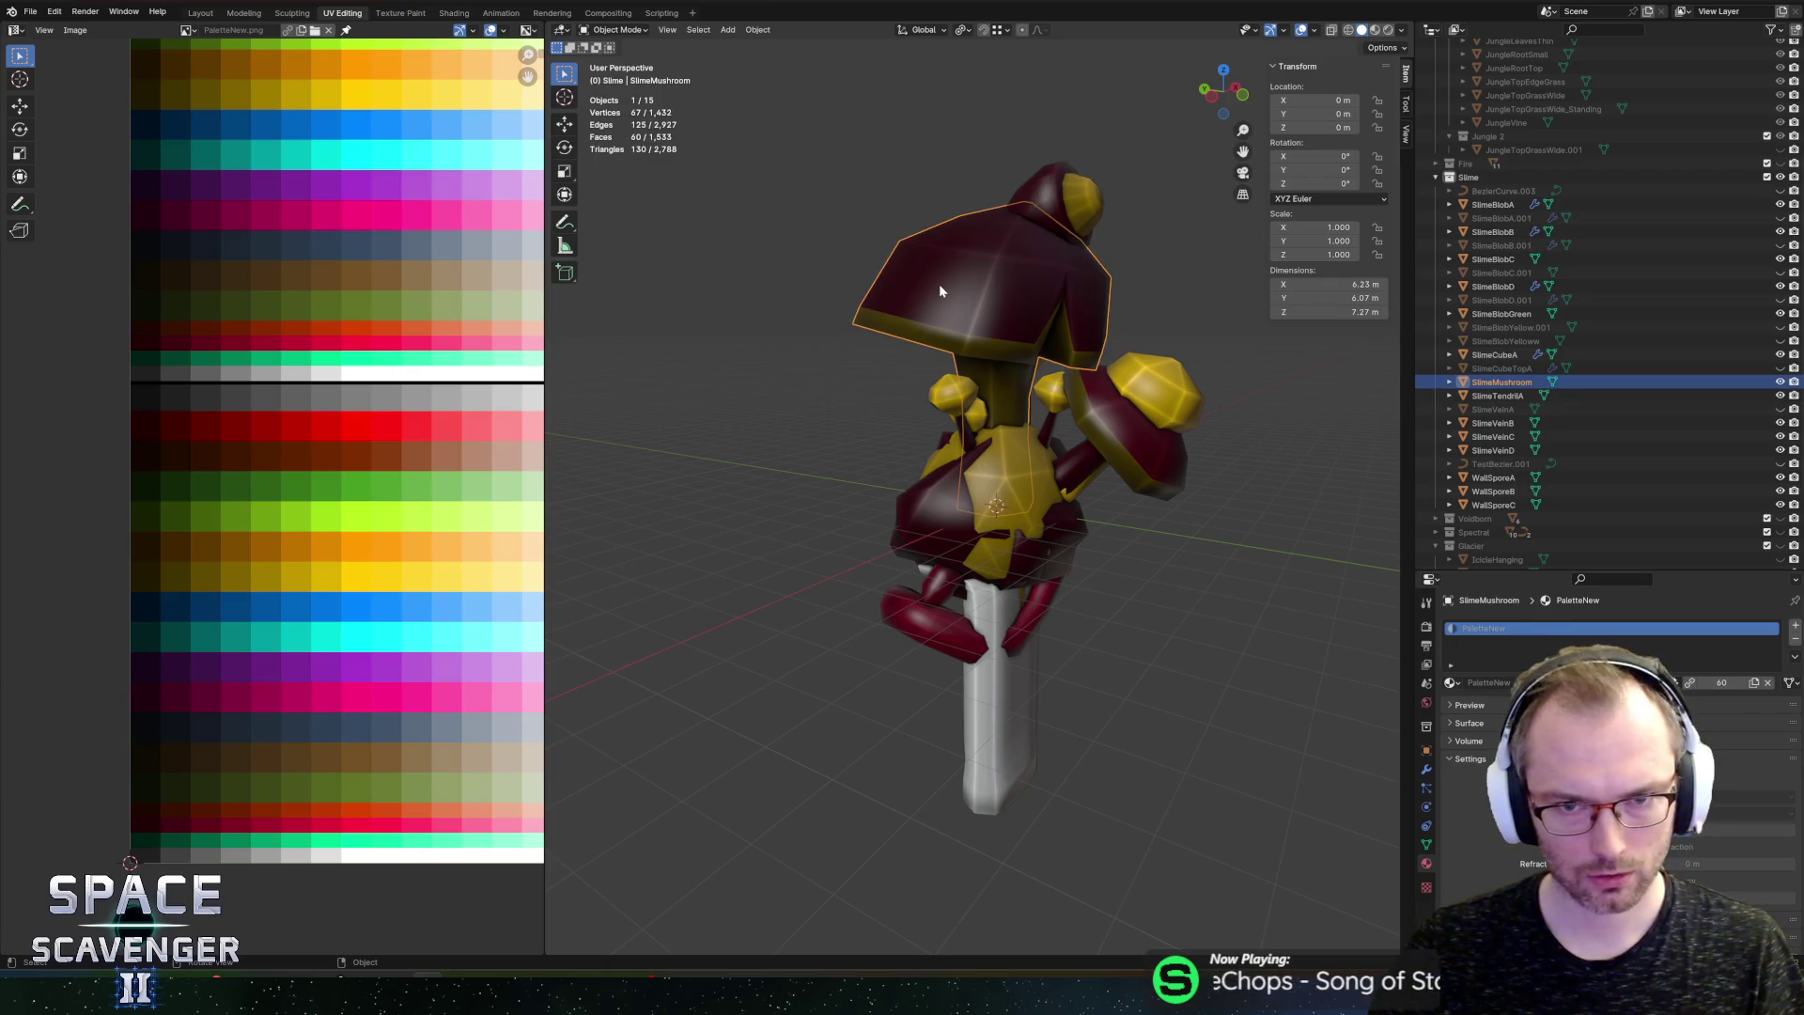
{"action": "key", "text": "Tab"}
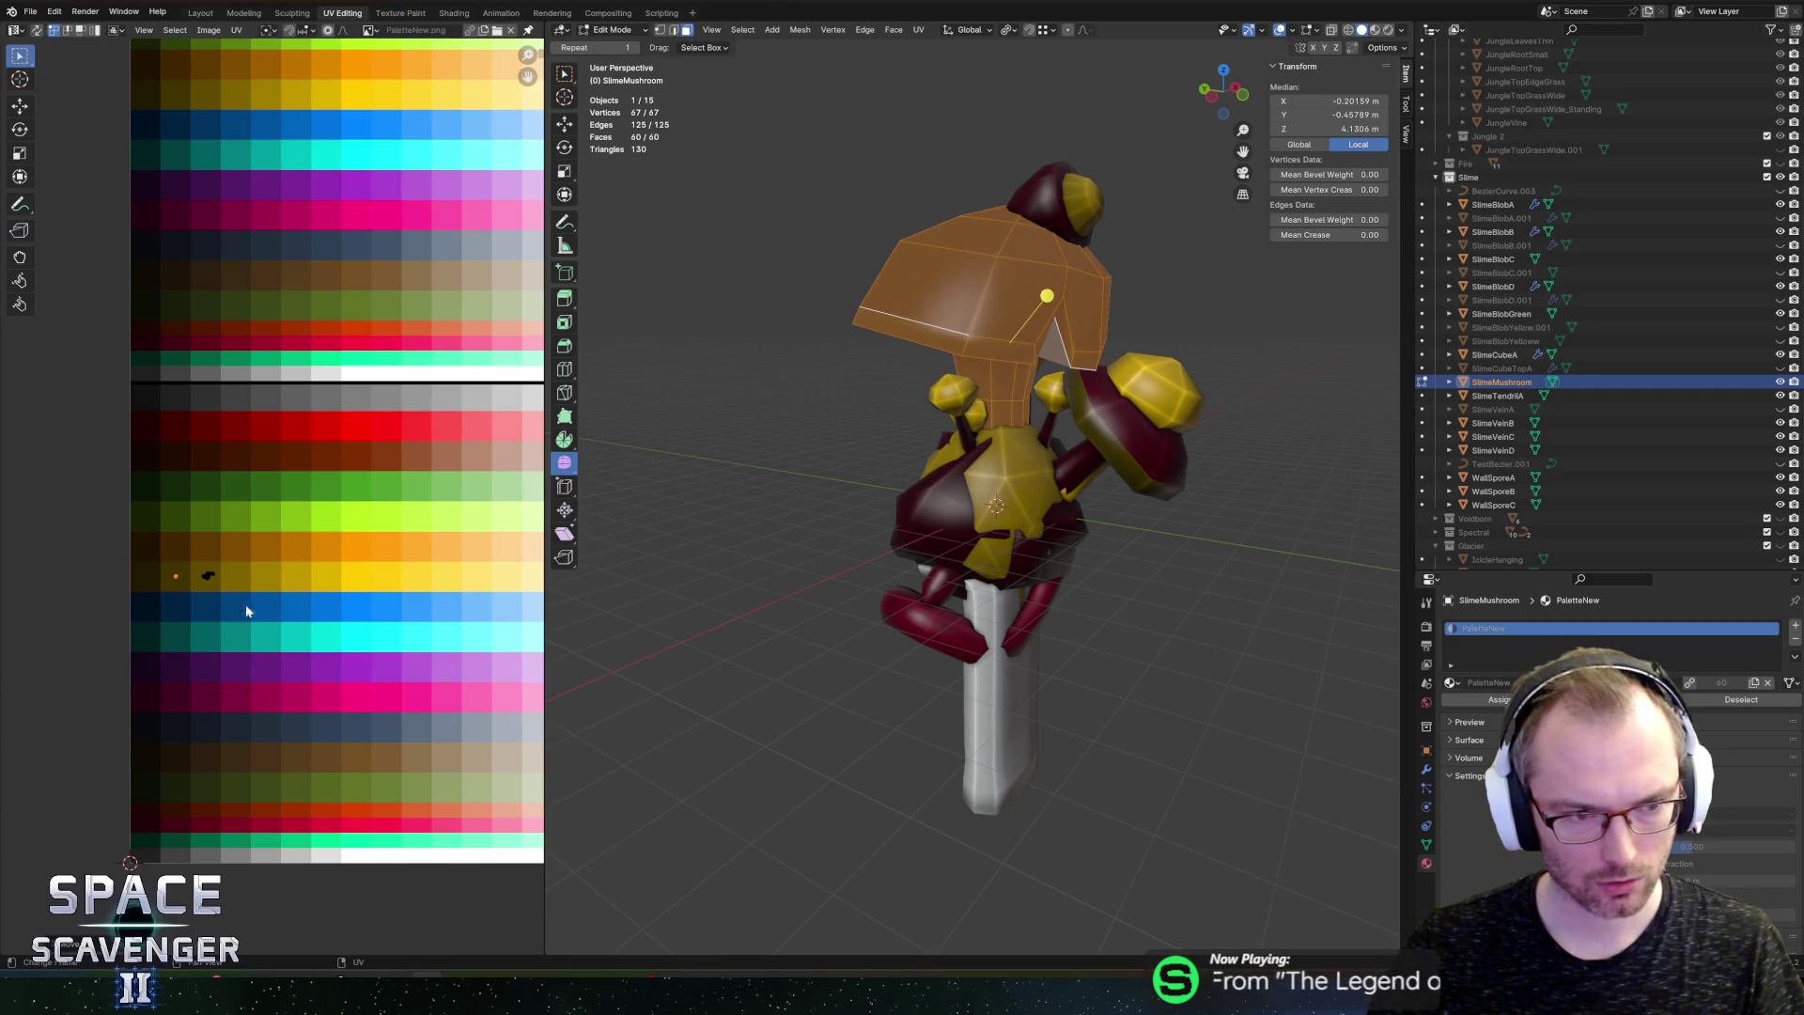
Step: Shift the mushroom's UV island horizontally onto the neighbouring palette colour and save the blend file
{"action": "left_click_drag", "start_coordinate": [226, 610], "coordinate": [226, 609]}
{"action": "key", "text": "g"}
{"action": "key", "text": "x"}
{"action": "left_click", "coordinate": [224, 592]}
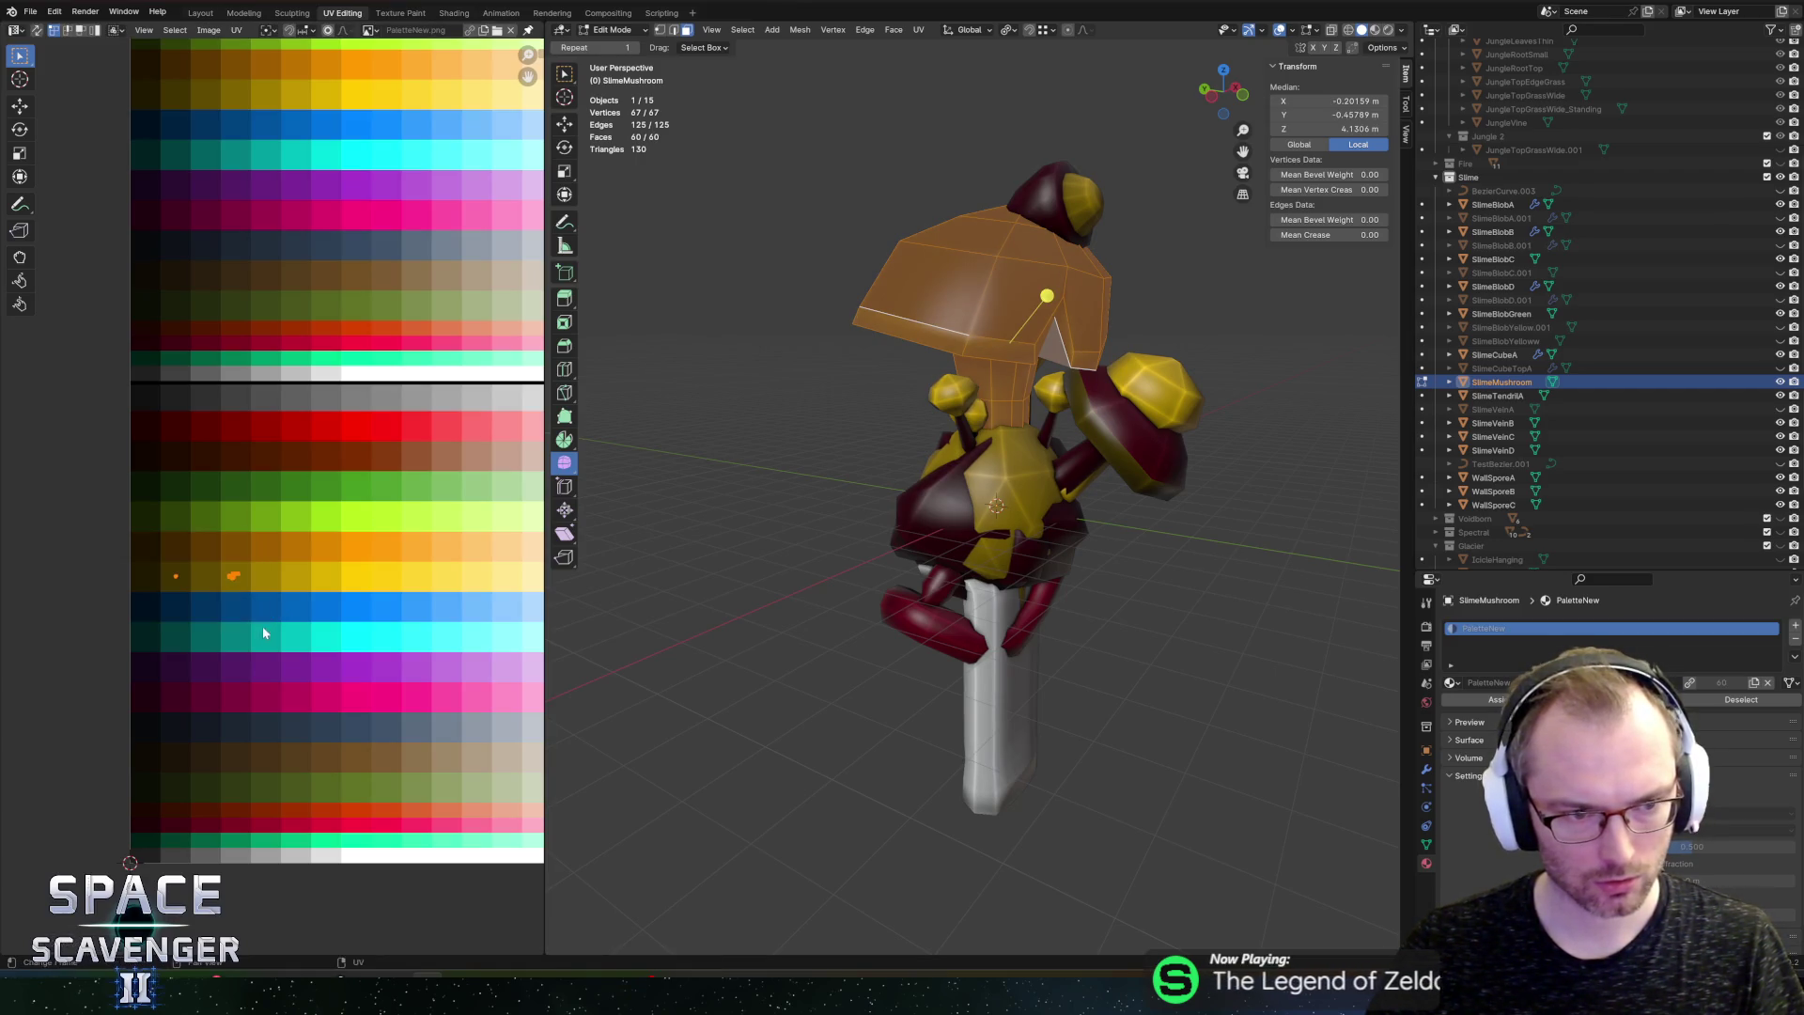
{"action": "left_click", "coordinate": [295, 630]}
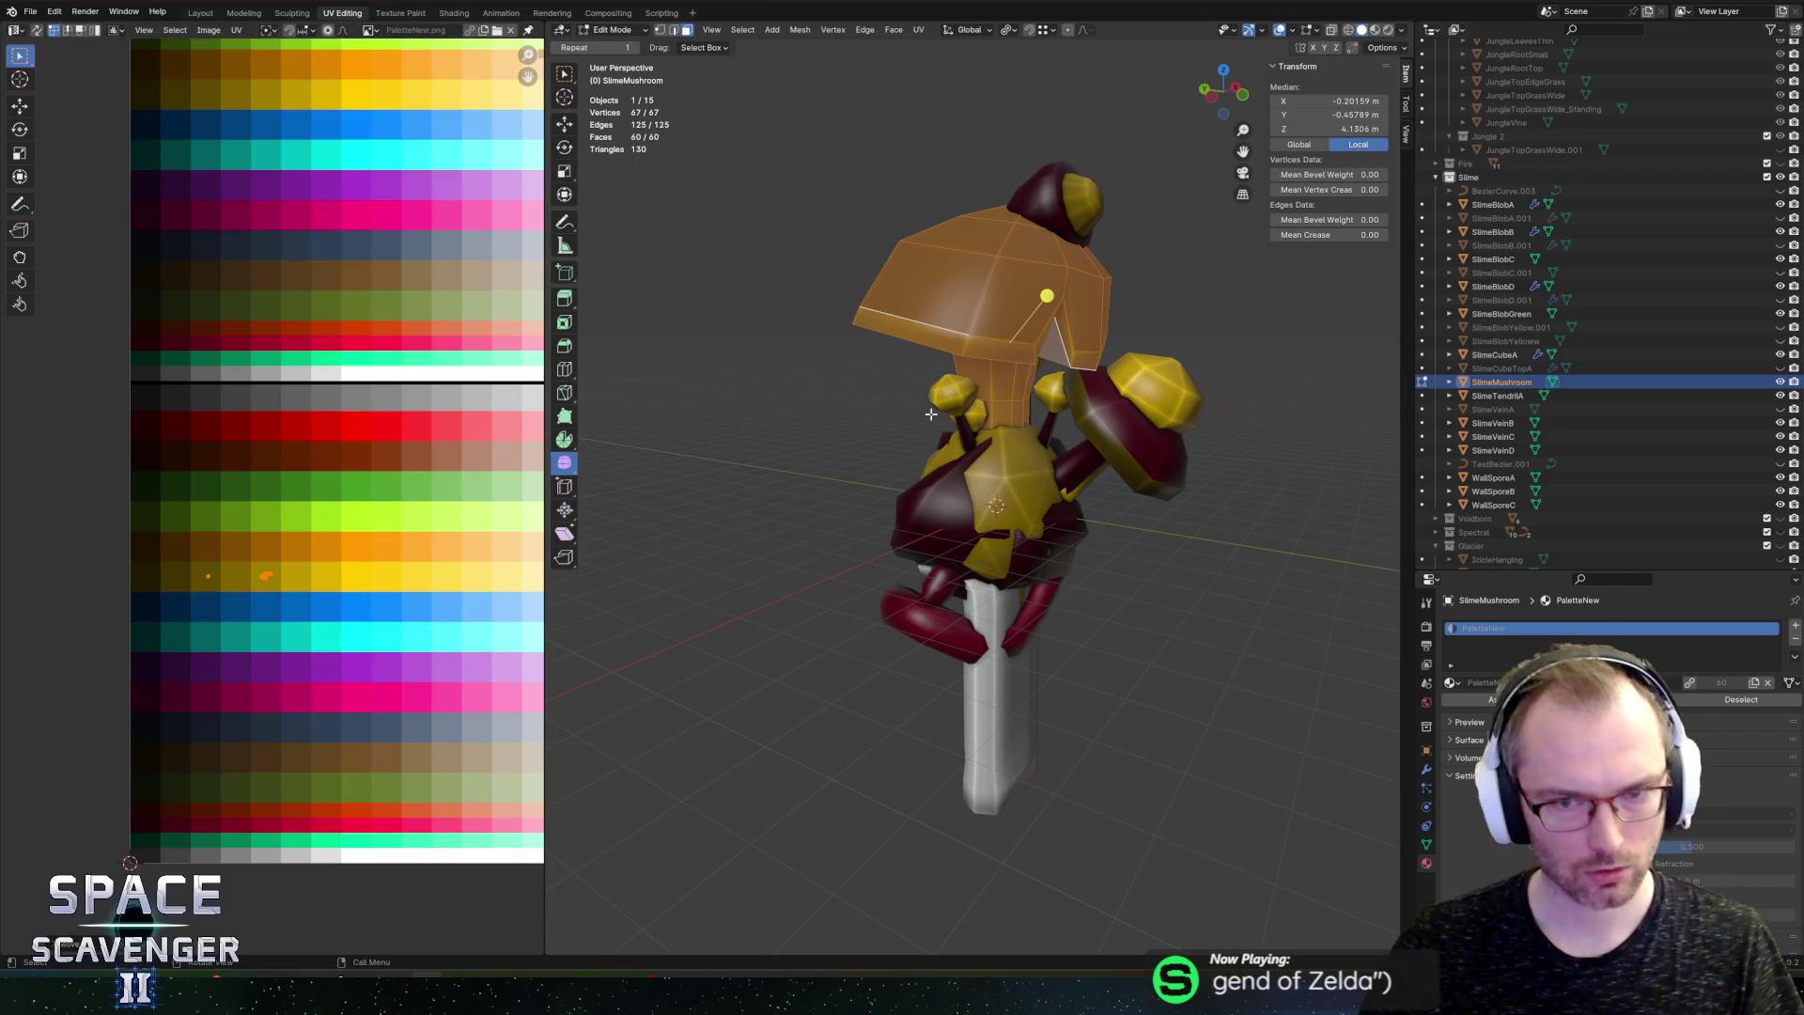
{"action": "key", "text": "Tab"}
{"action": "key", "text": "ctrl+shift+s"}
{"action": "left_click", "coordinate": [1356, 841]}
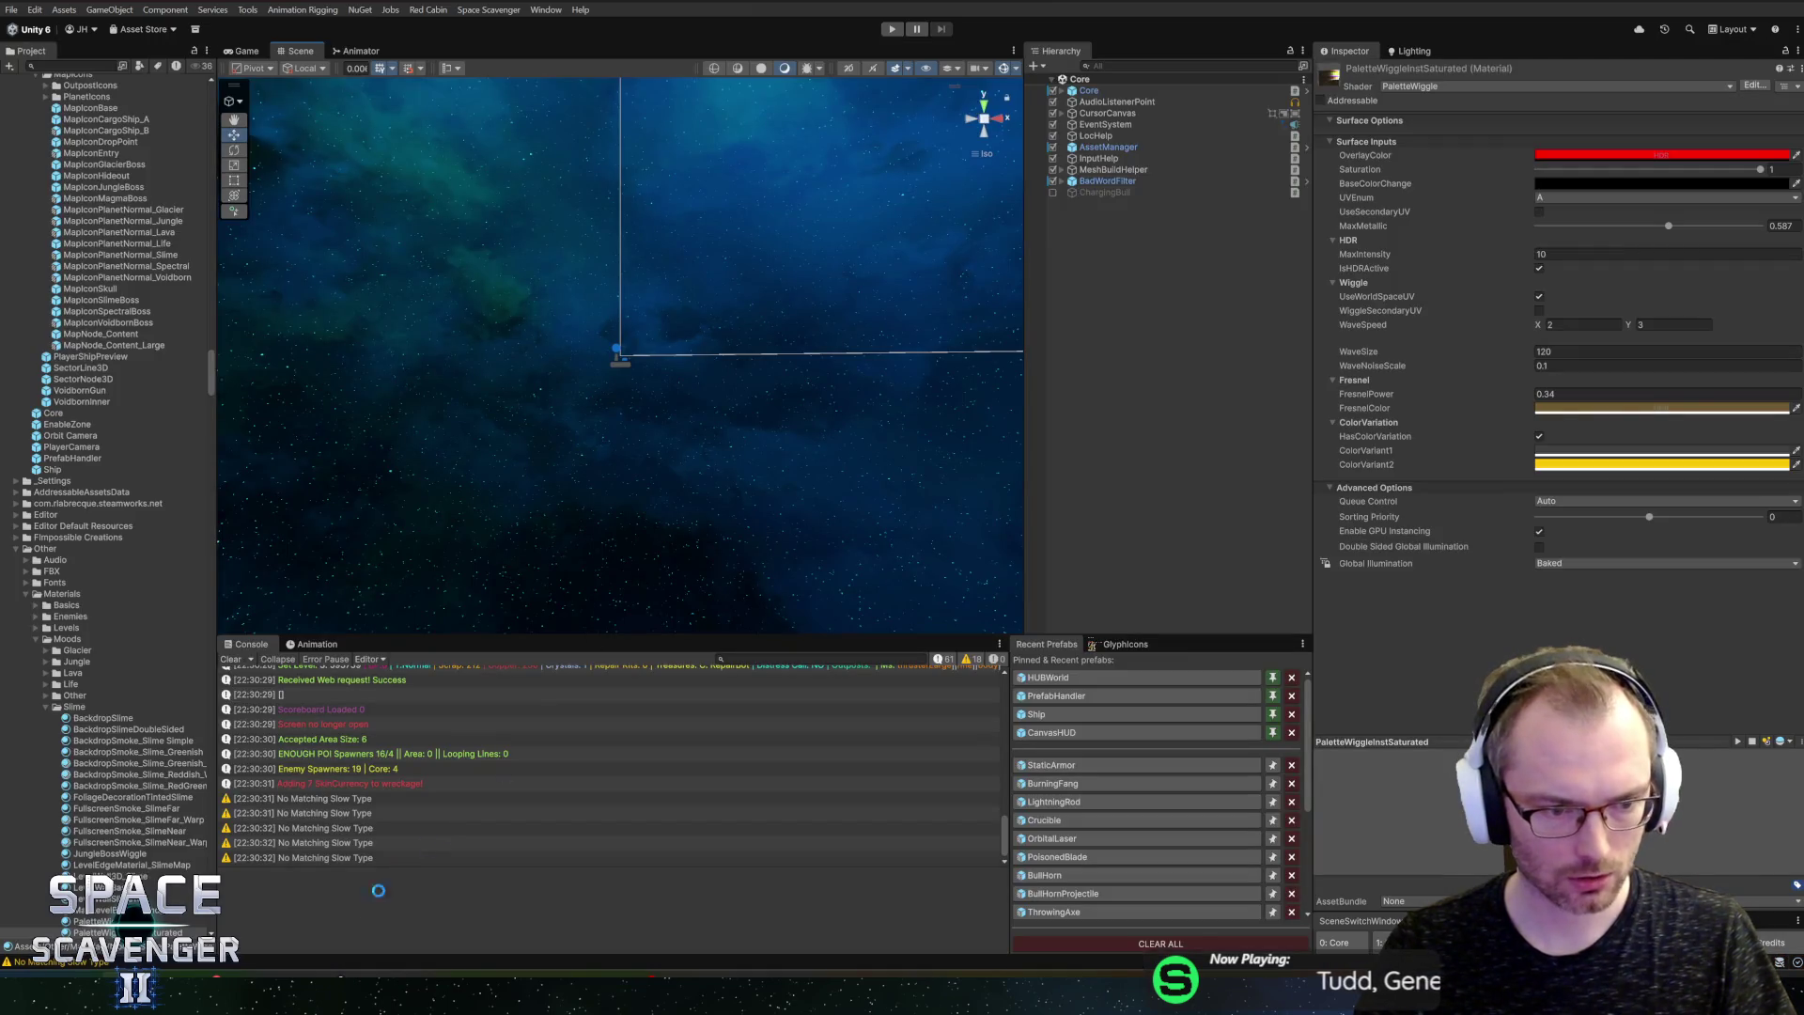
Step: Discard the pending changes to PaletteWiggleInstSaturated.mat in GitHub Desktop, then start Play mode in Unity
{"action": "key", "text": "alt+Tab"}
{"action": "left_click", "coordinate": [348, 263]}
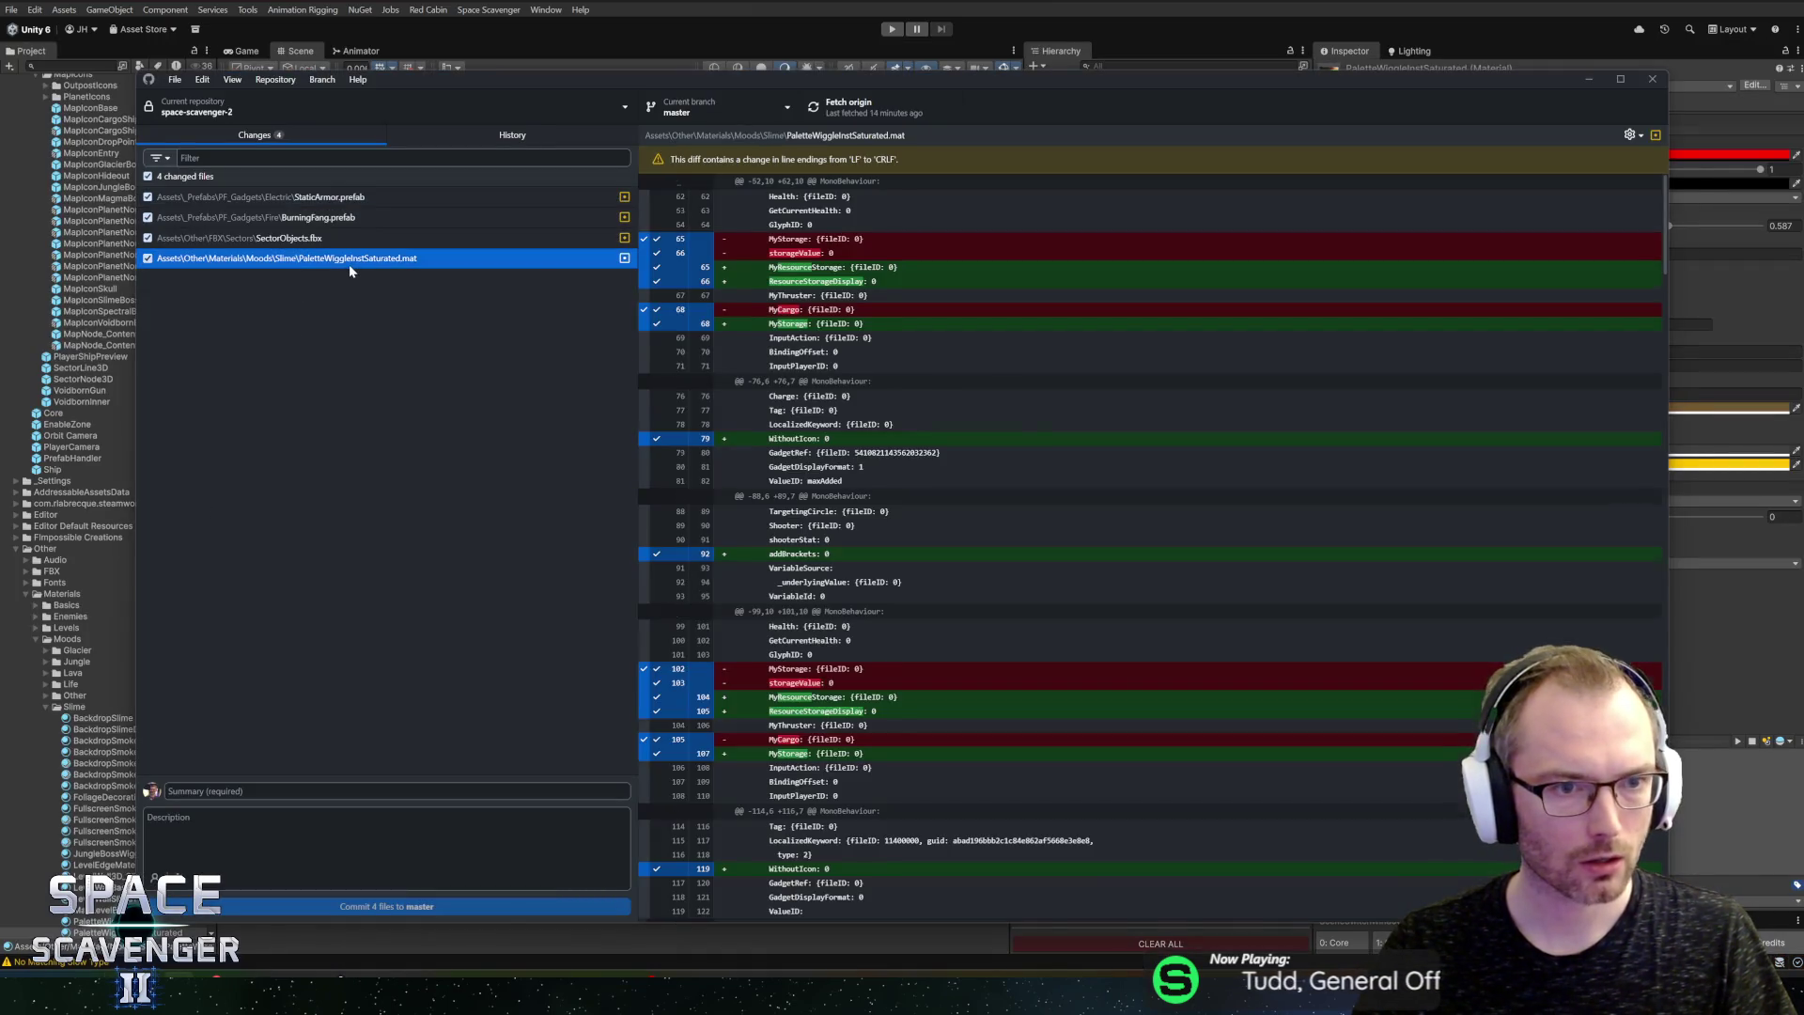
{"action": "right_click", "coordinate": [349, 263]}
{"action": "left_click", "coordinate": [376, 283]}
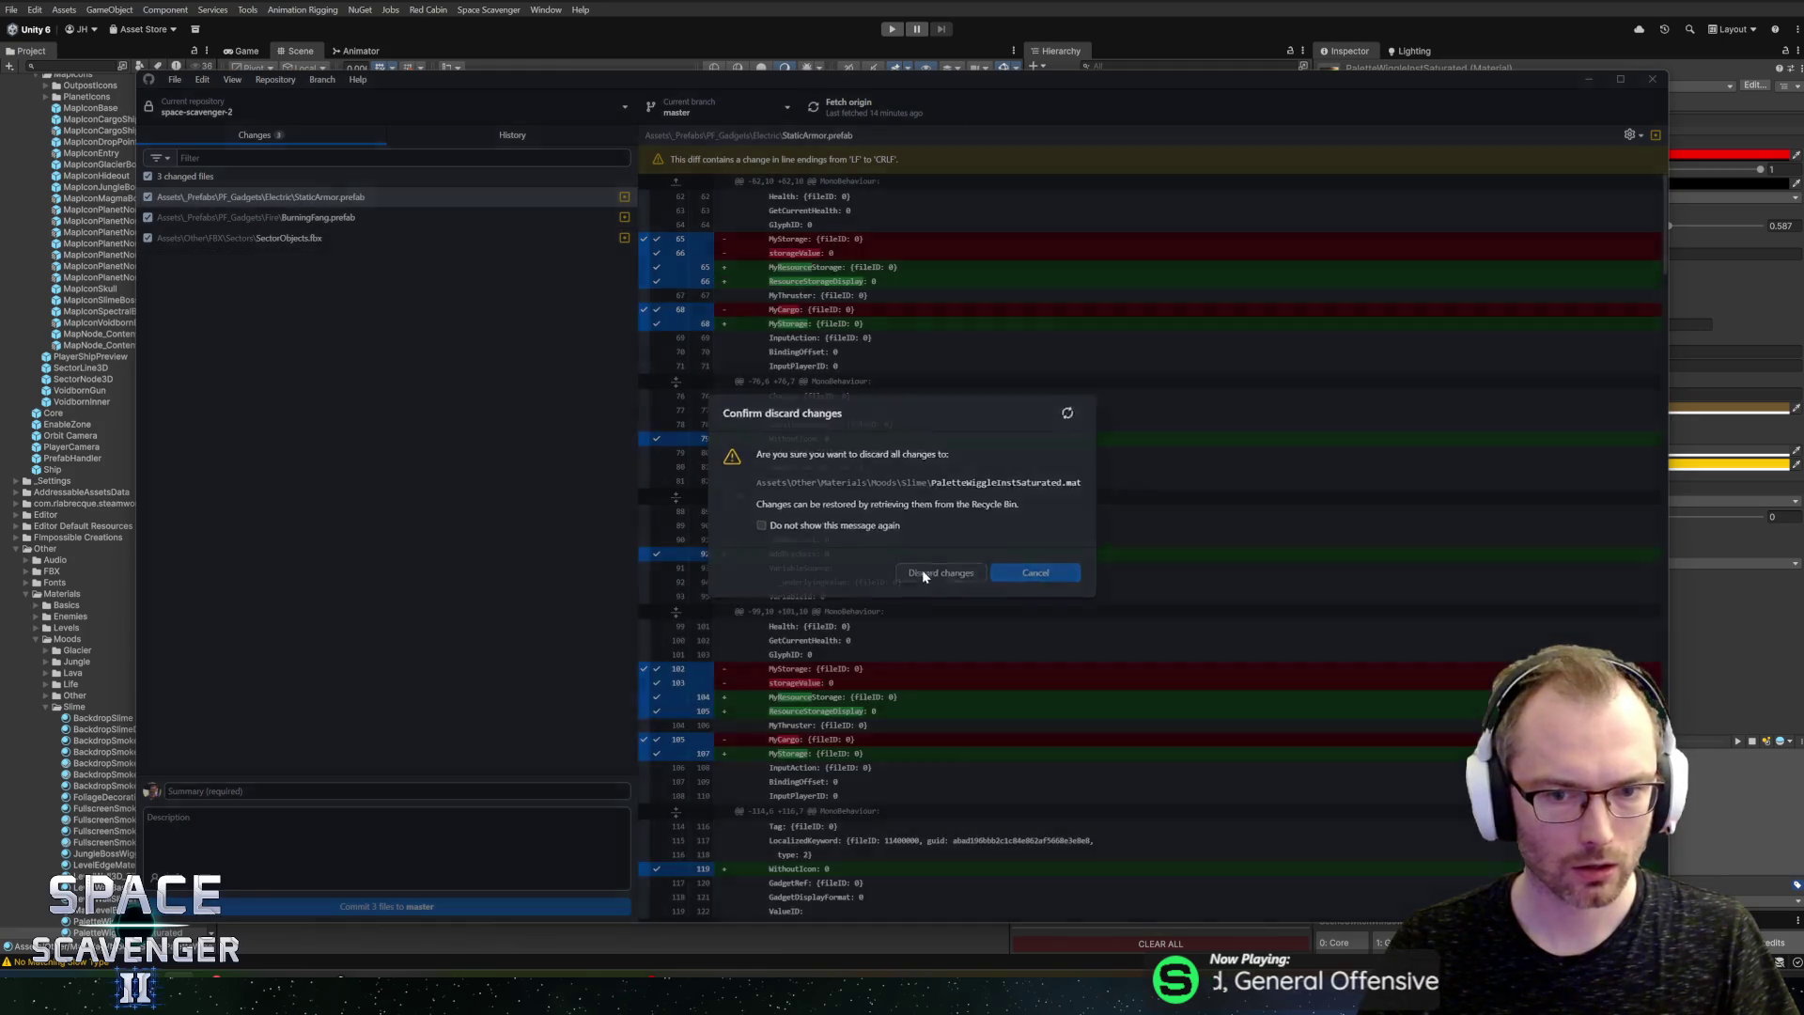
{"action": "left_click", "coordinate": [924, 568]}
{"action": "left_click", "coordinate": [870, 28]}
{"action": "left_click", "coordinate": [892, 30]}
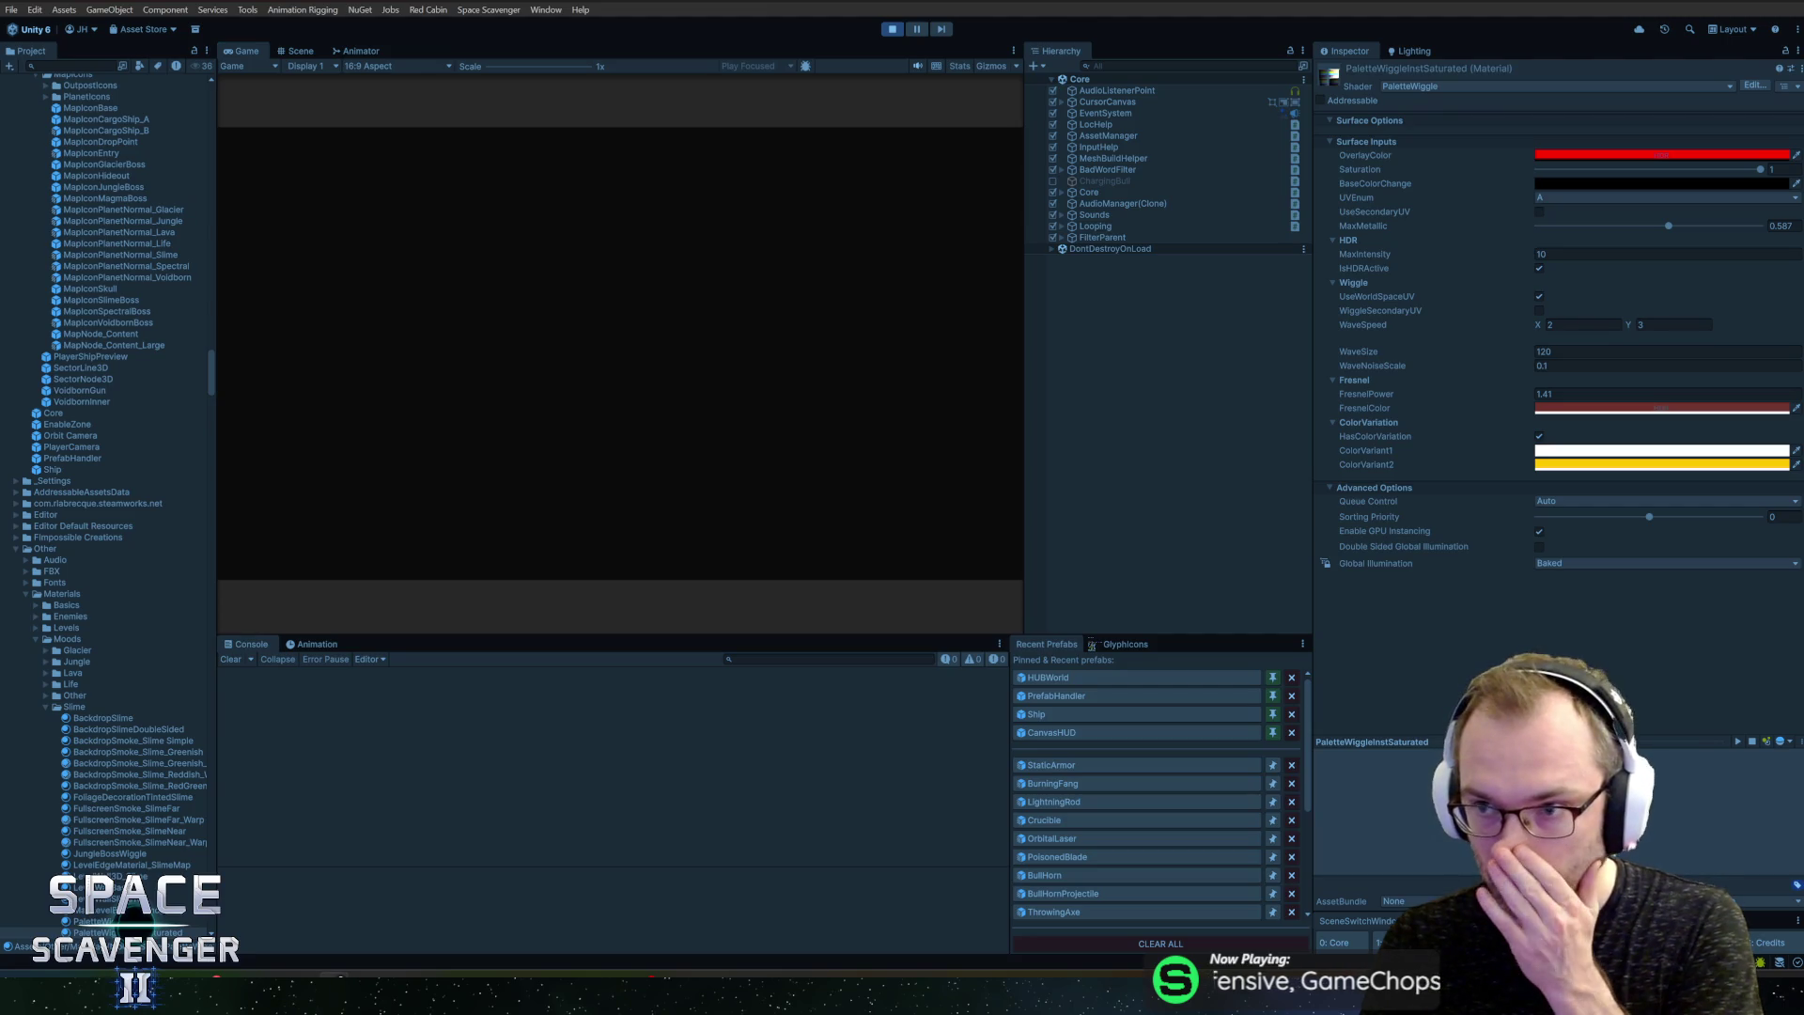
Step: Maximize the Game view and fly the ship along the dark red and yellow slime walls, then pause
{"action": "double_click", "coordinate": [259, 48]}
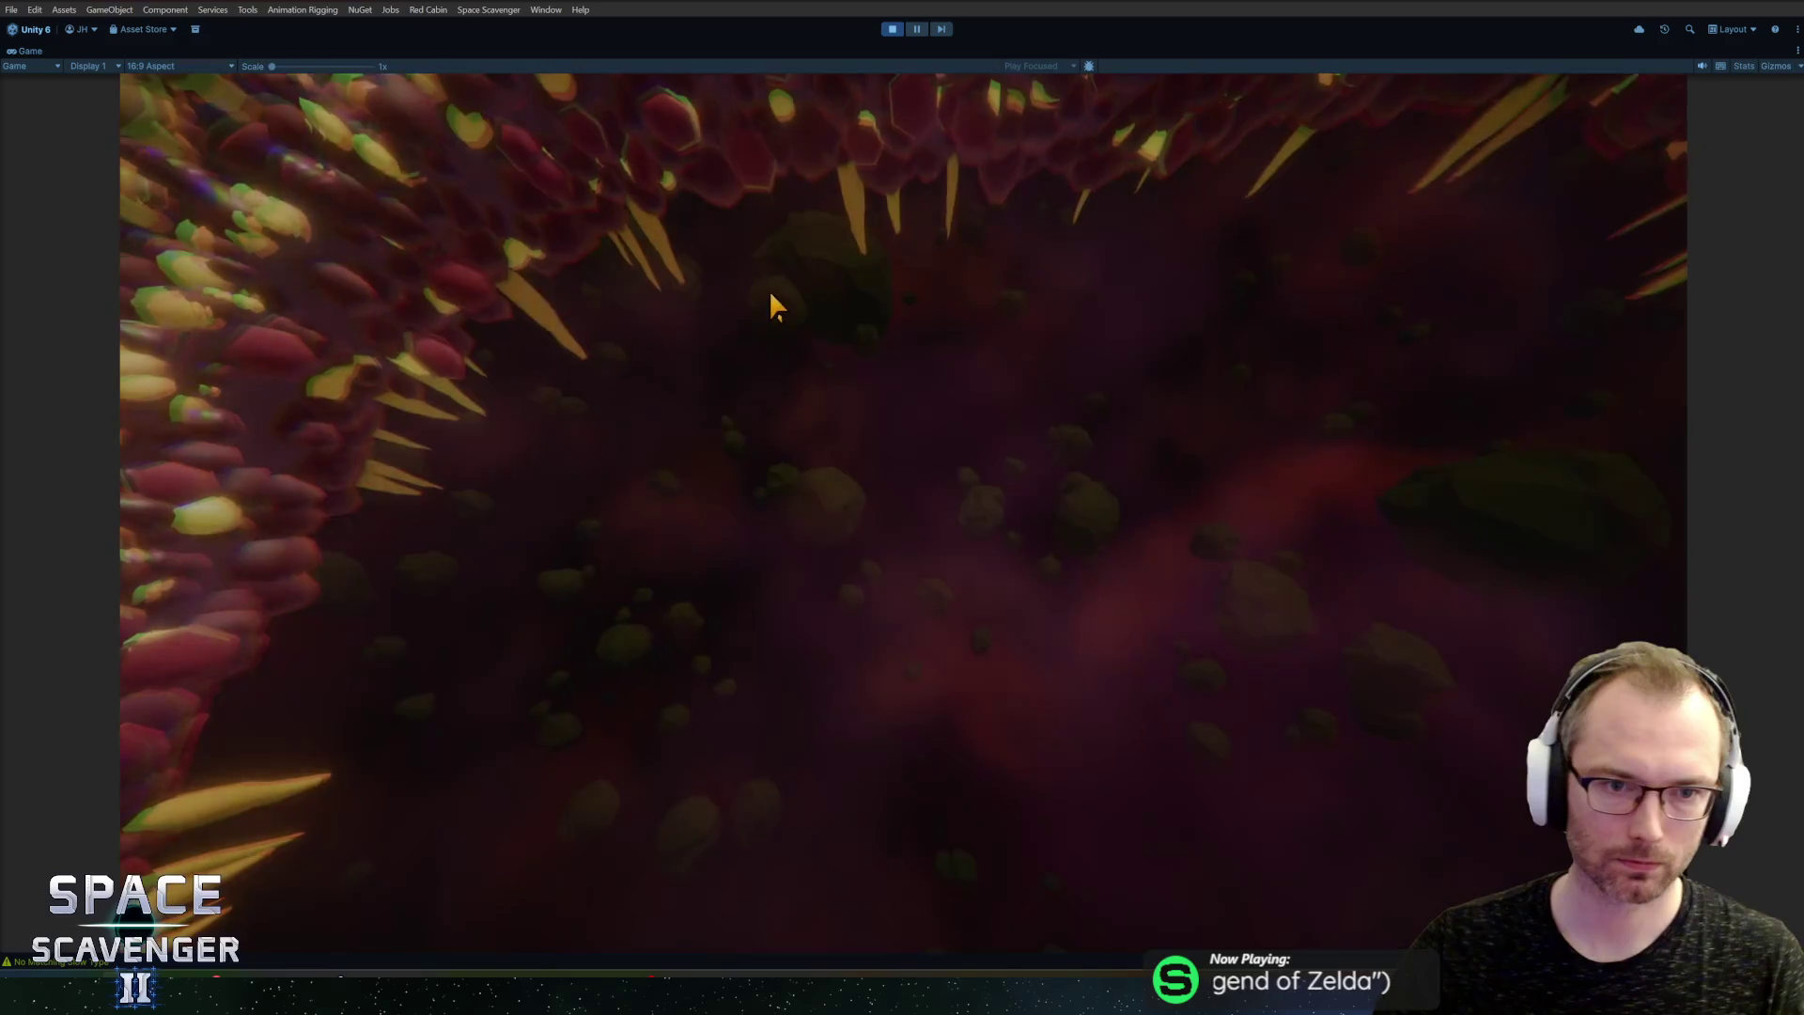
{"action": "key", "text": "a"}
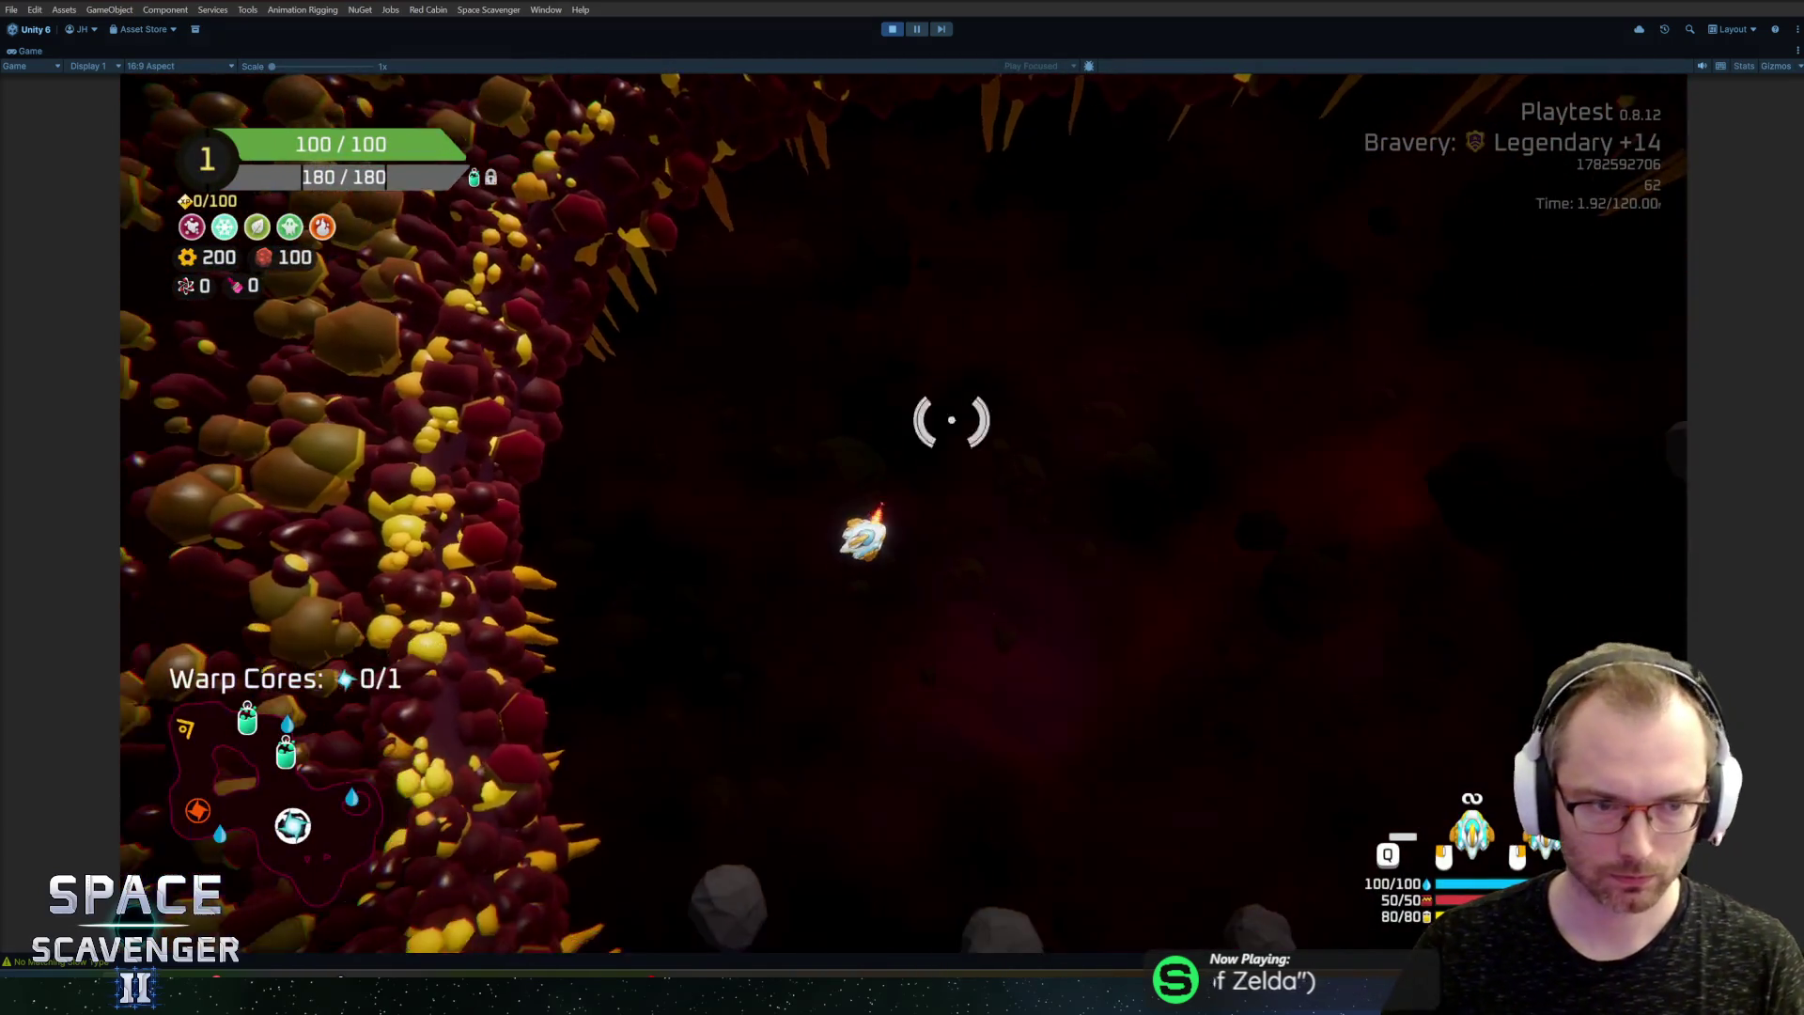
{"action": "key", "text": "s"}
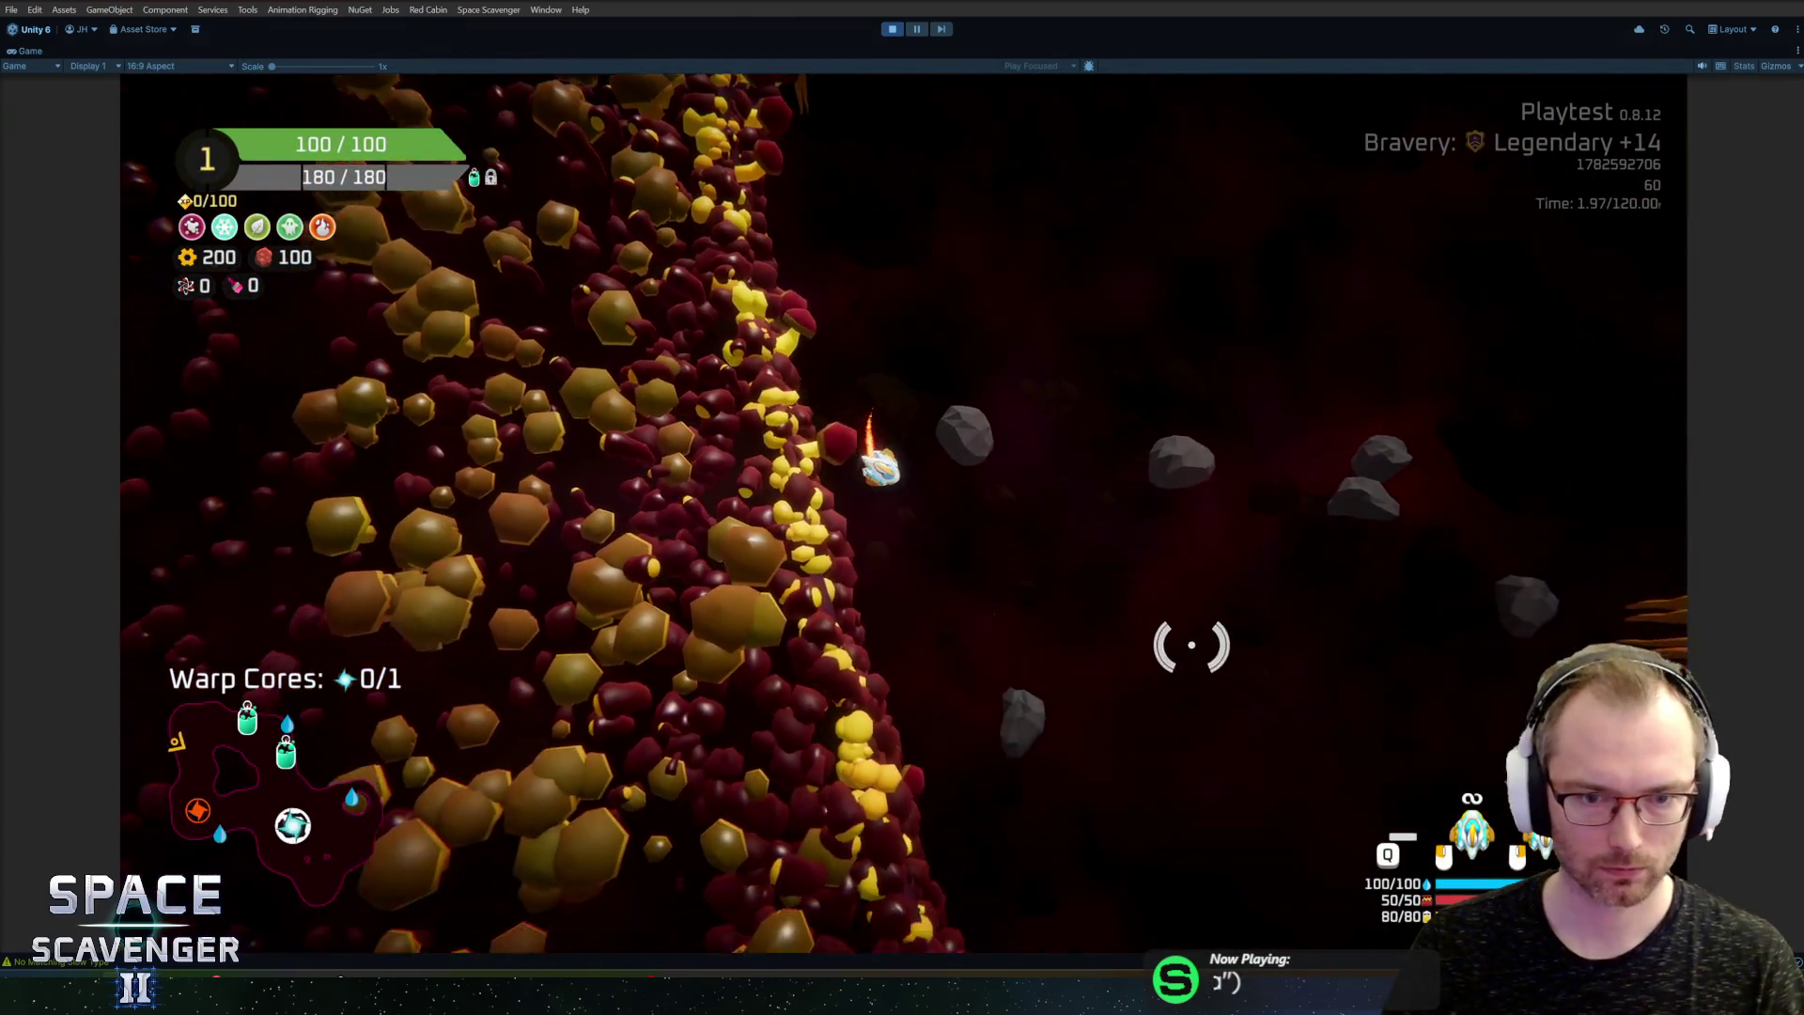
{"action": "key", "text": "s"}
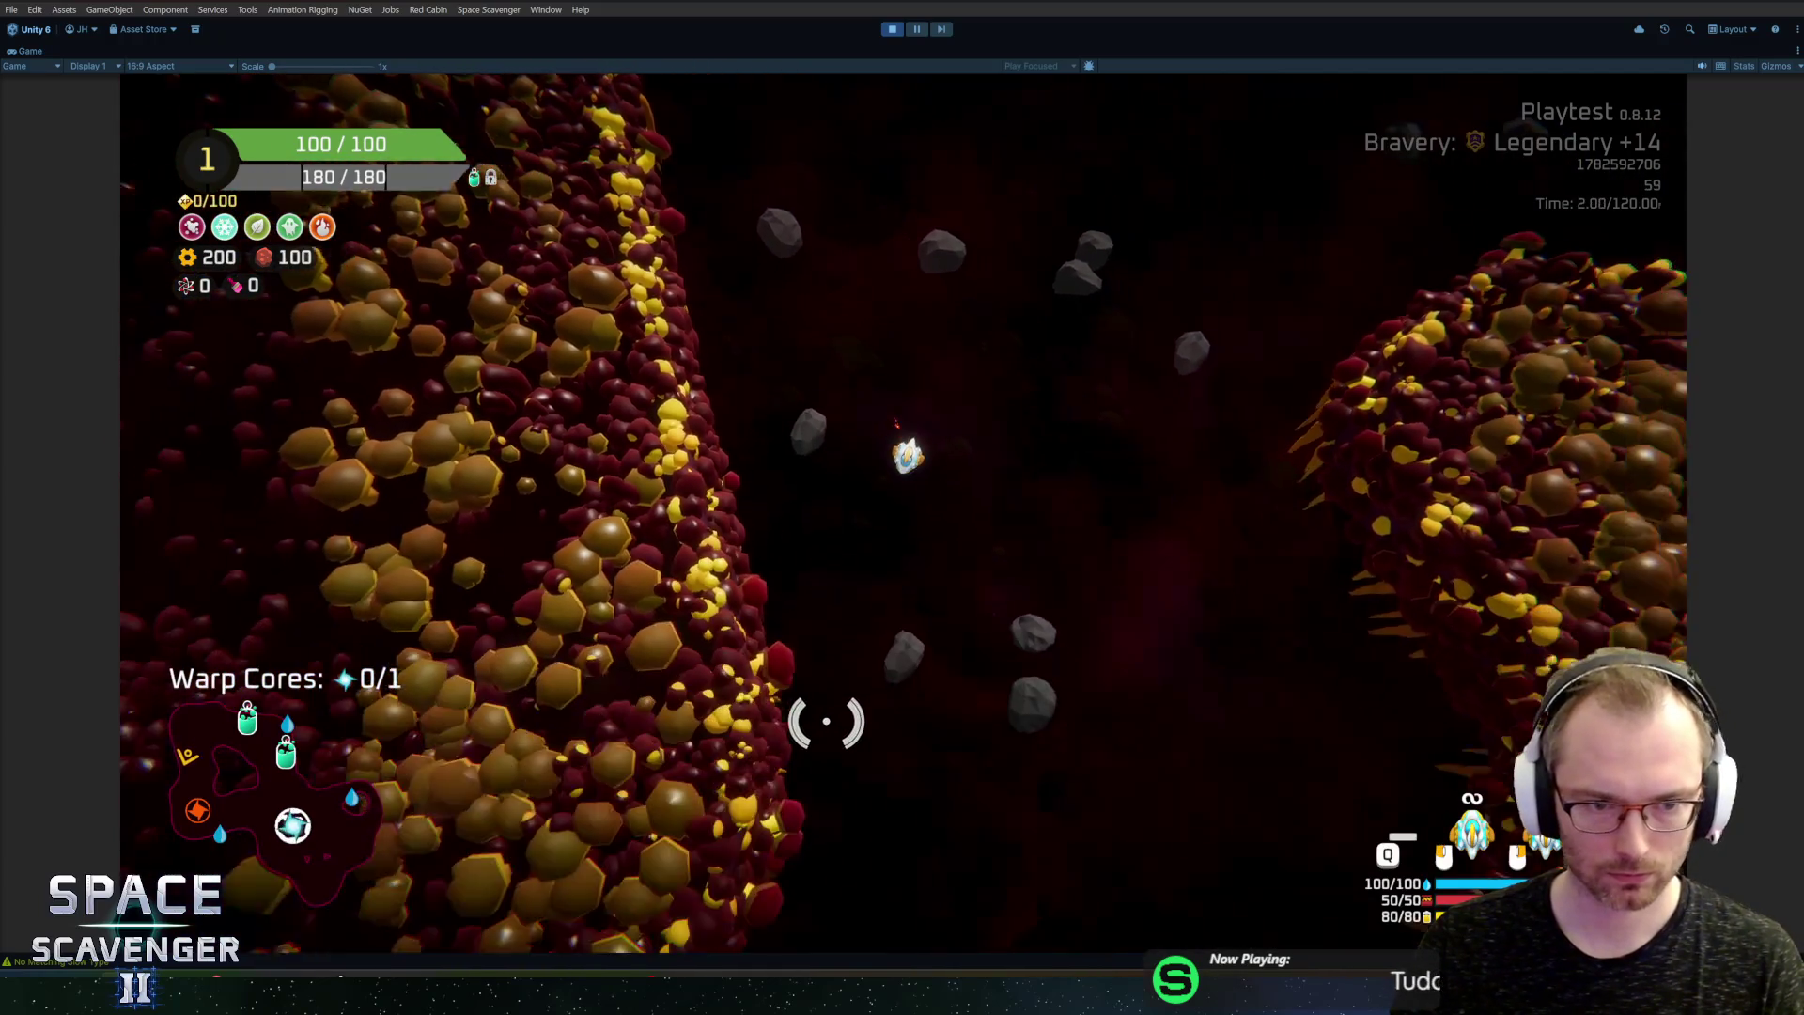
{"action": "key", "text": "s"}
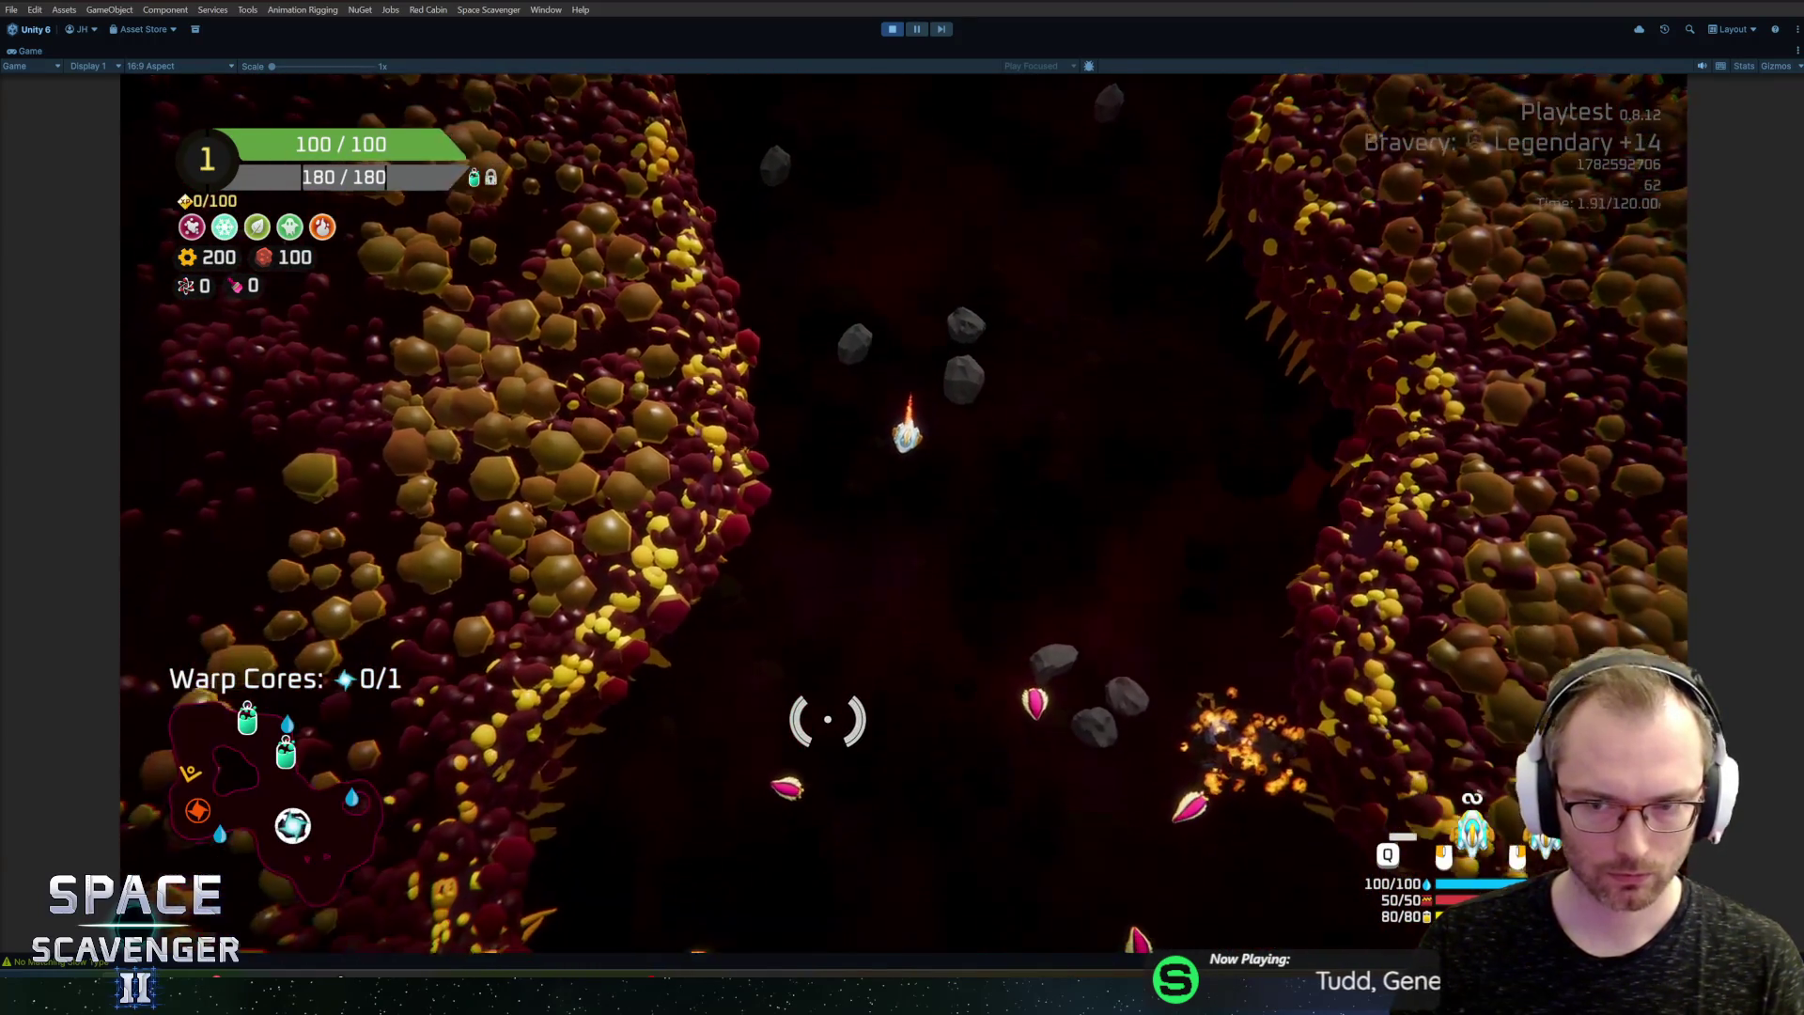
{"action": "key", "text": "w"}
{"action": "key", "text": "a"}
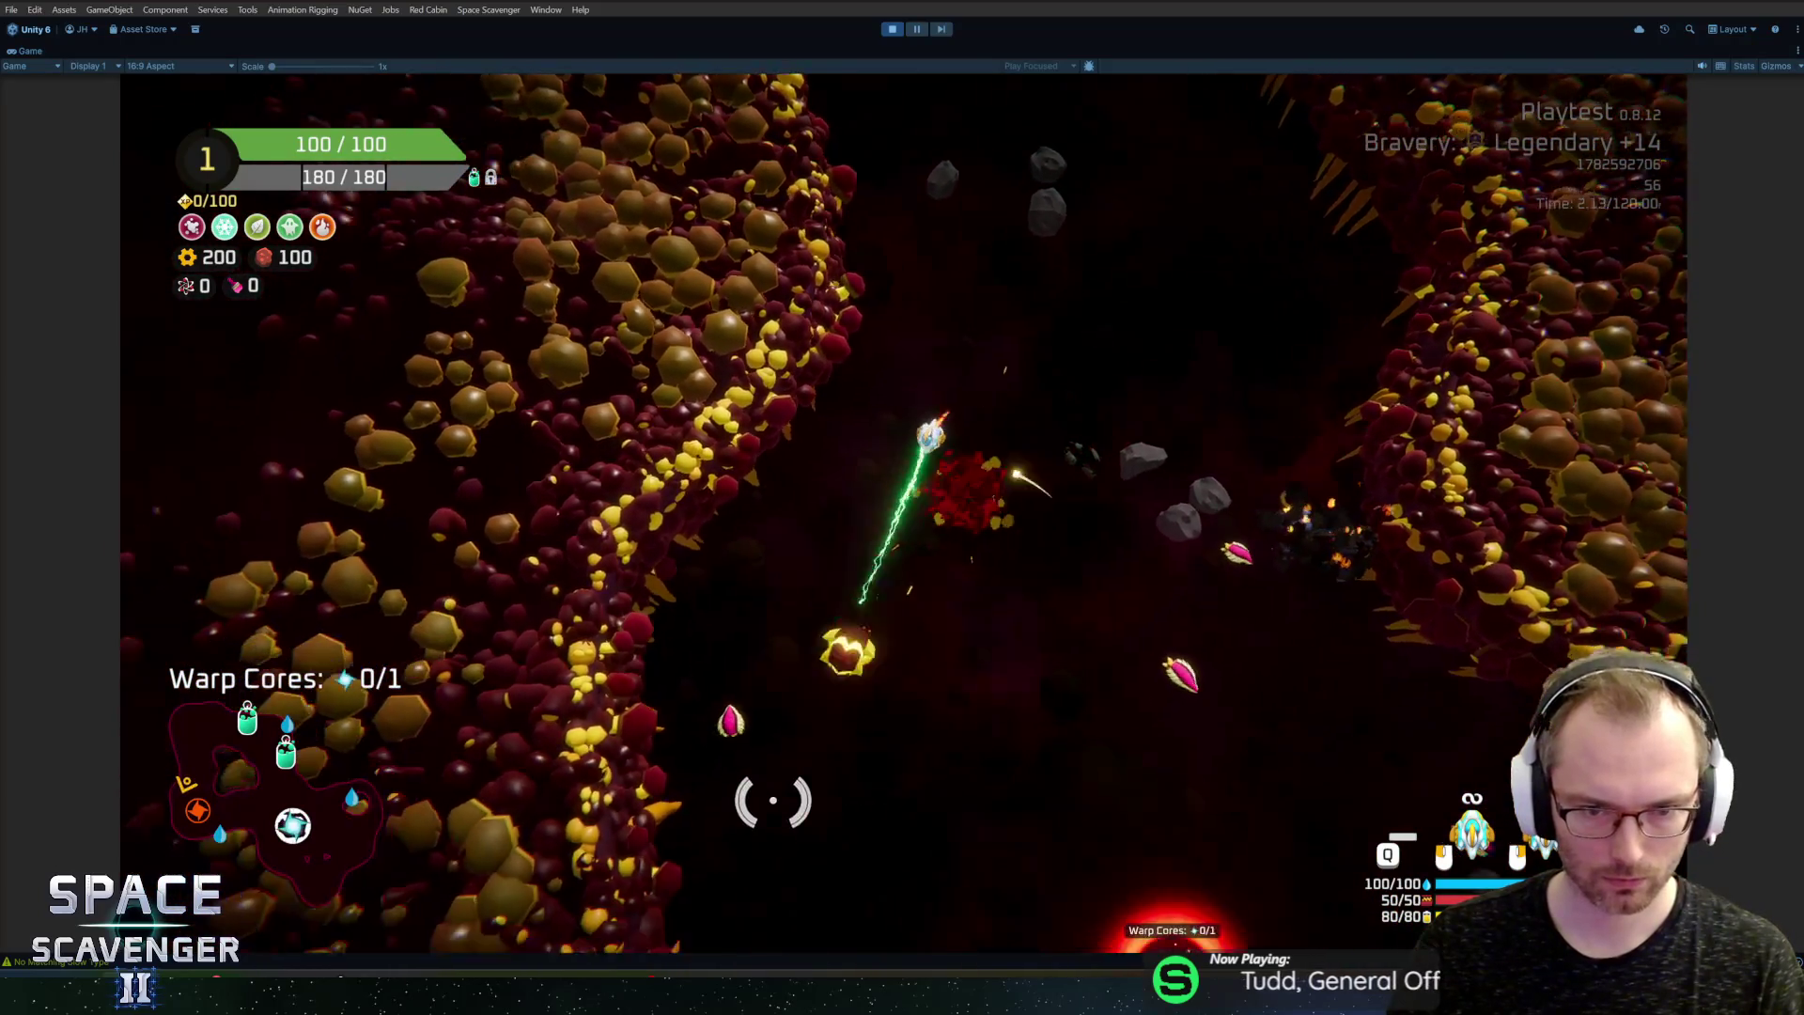
{"action": "key", "text": "a"}
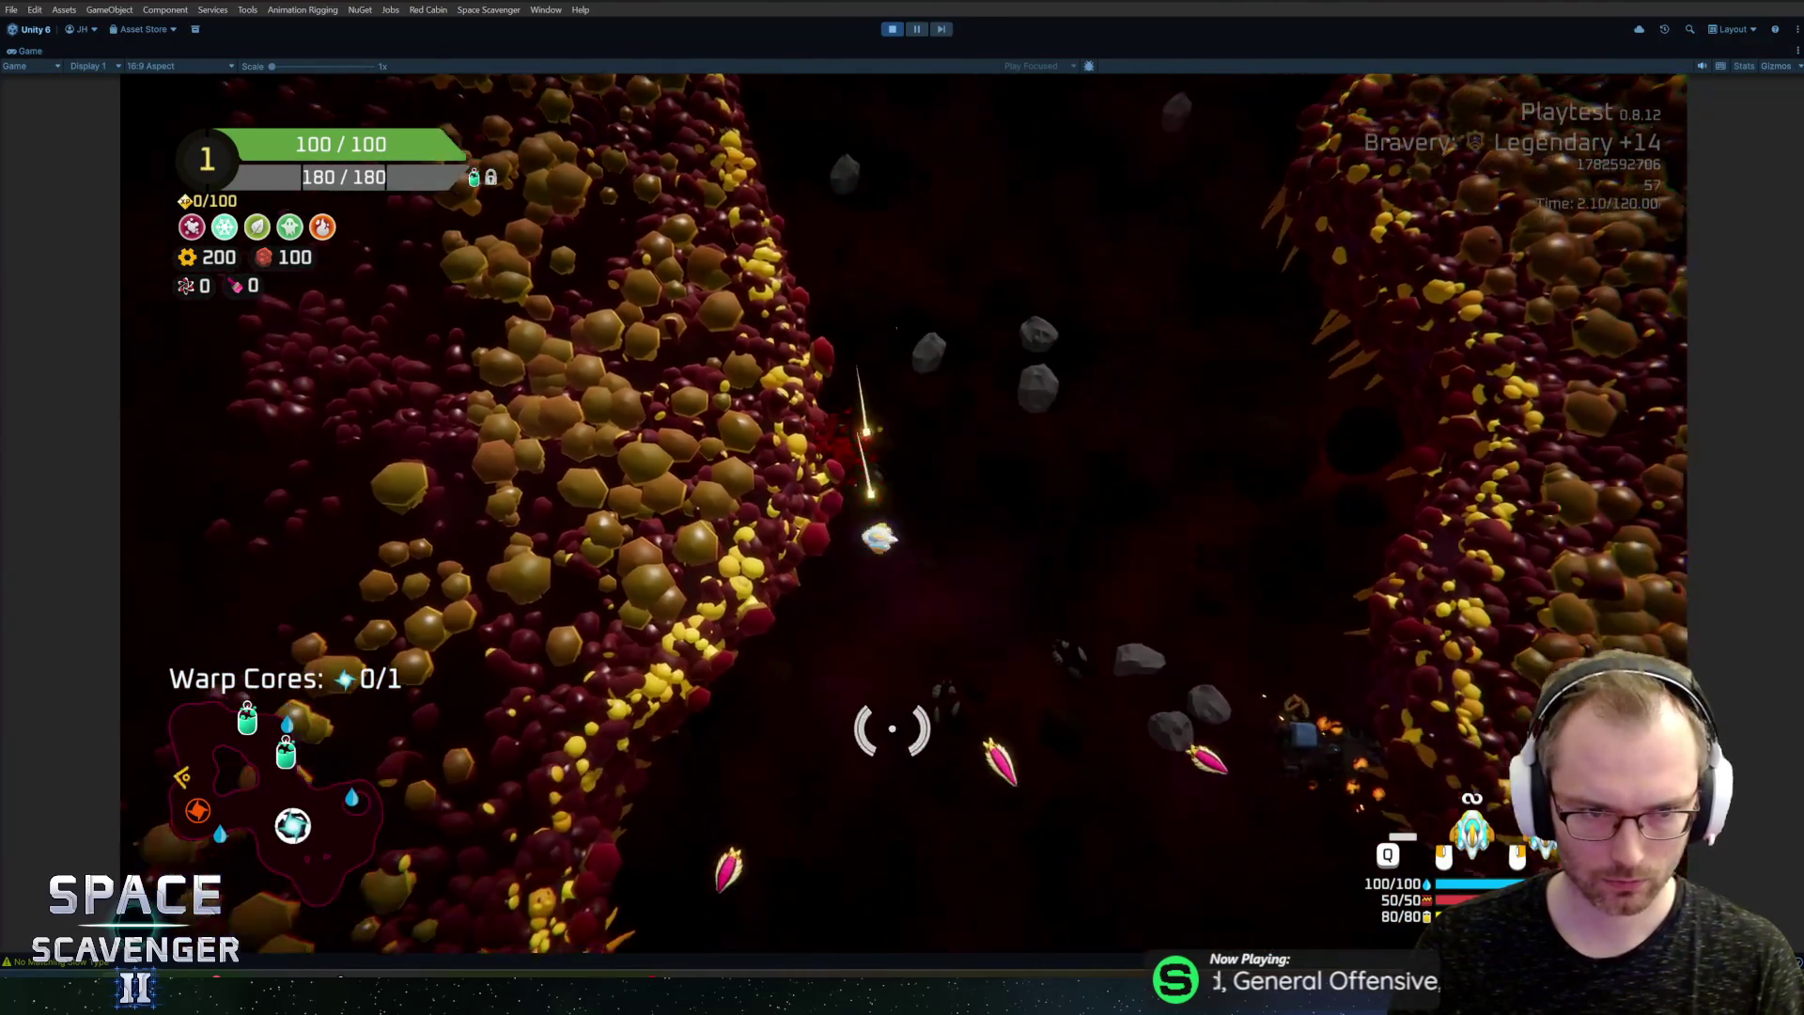
{"action": "key", "text": "s"}
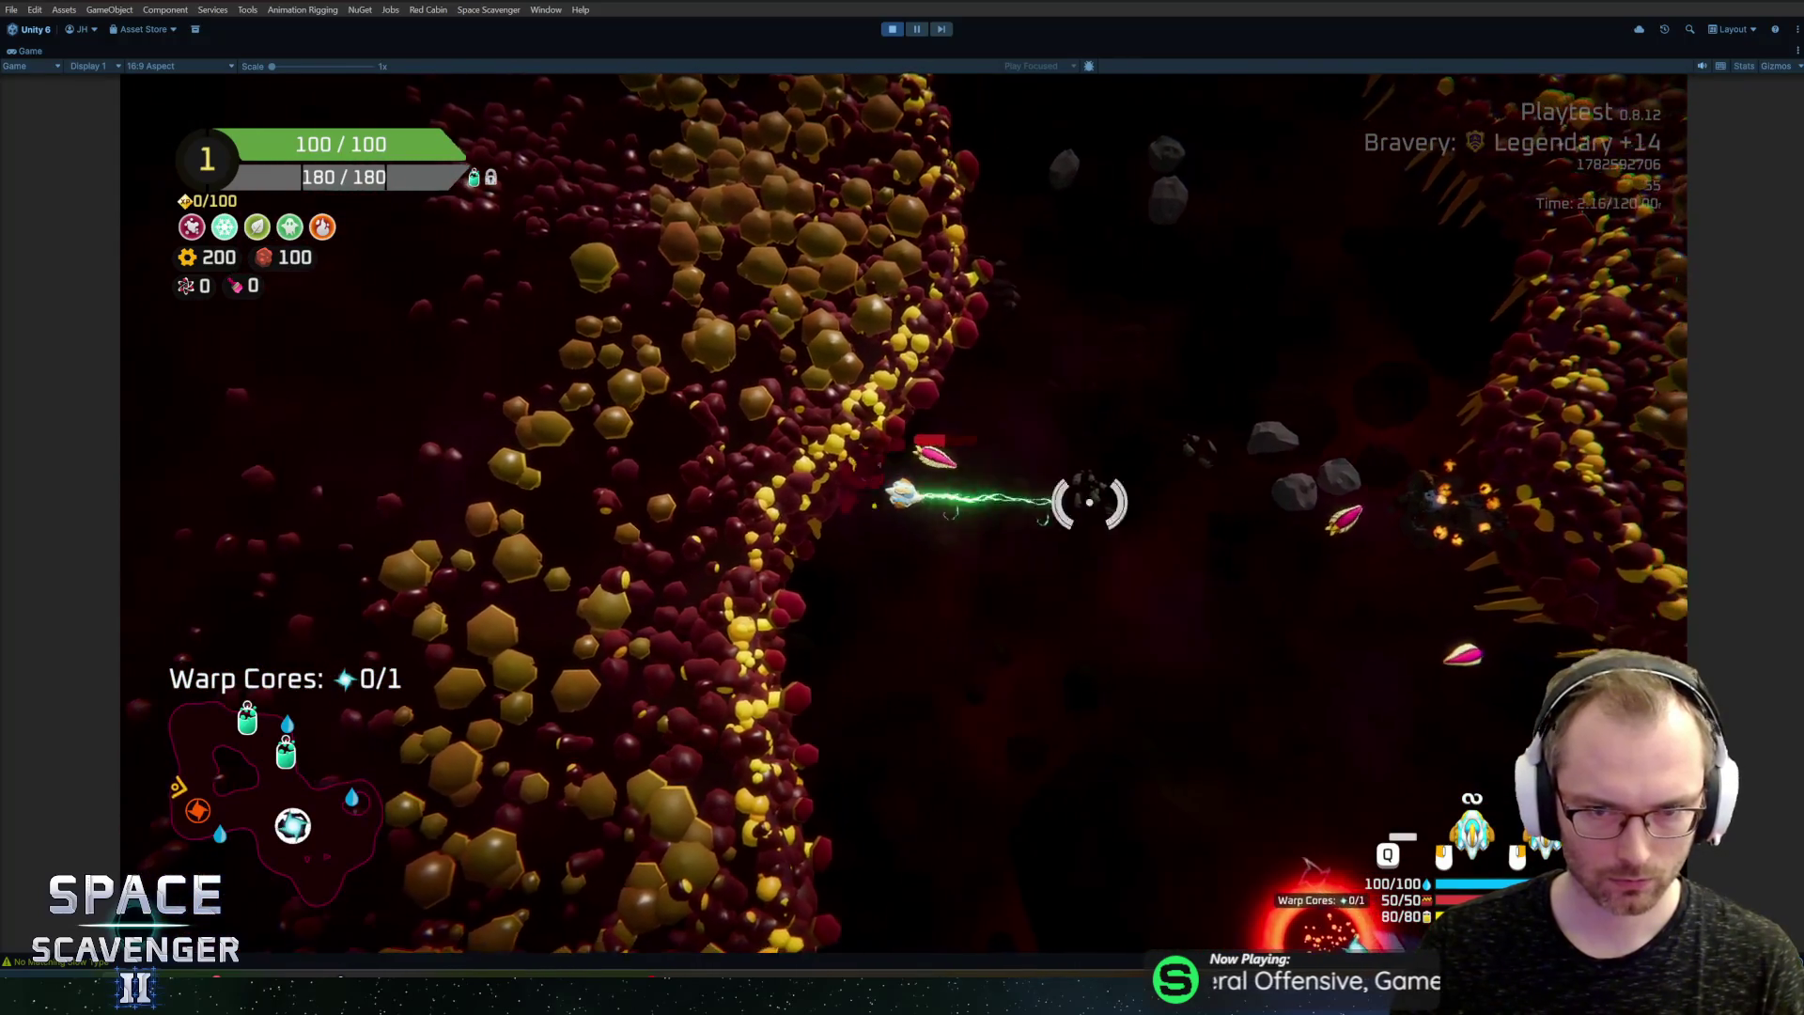
{"action": "key", "text": "a"}
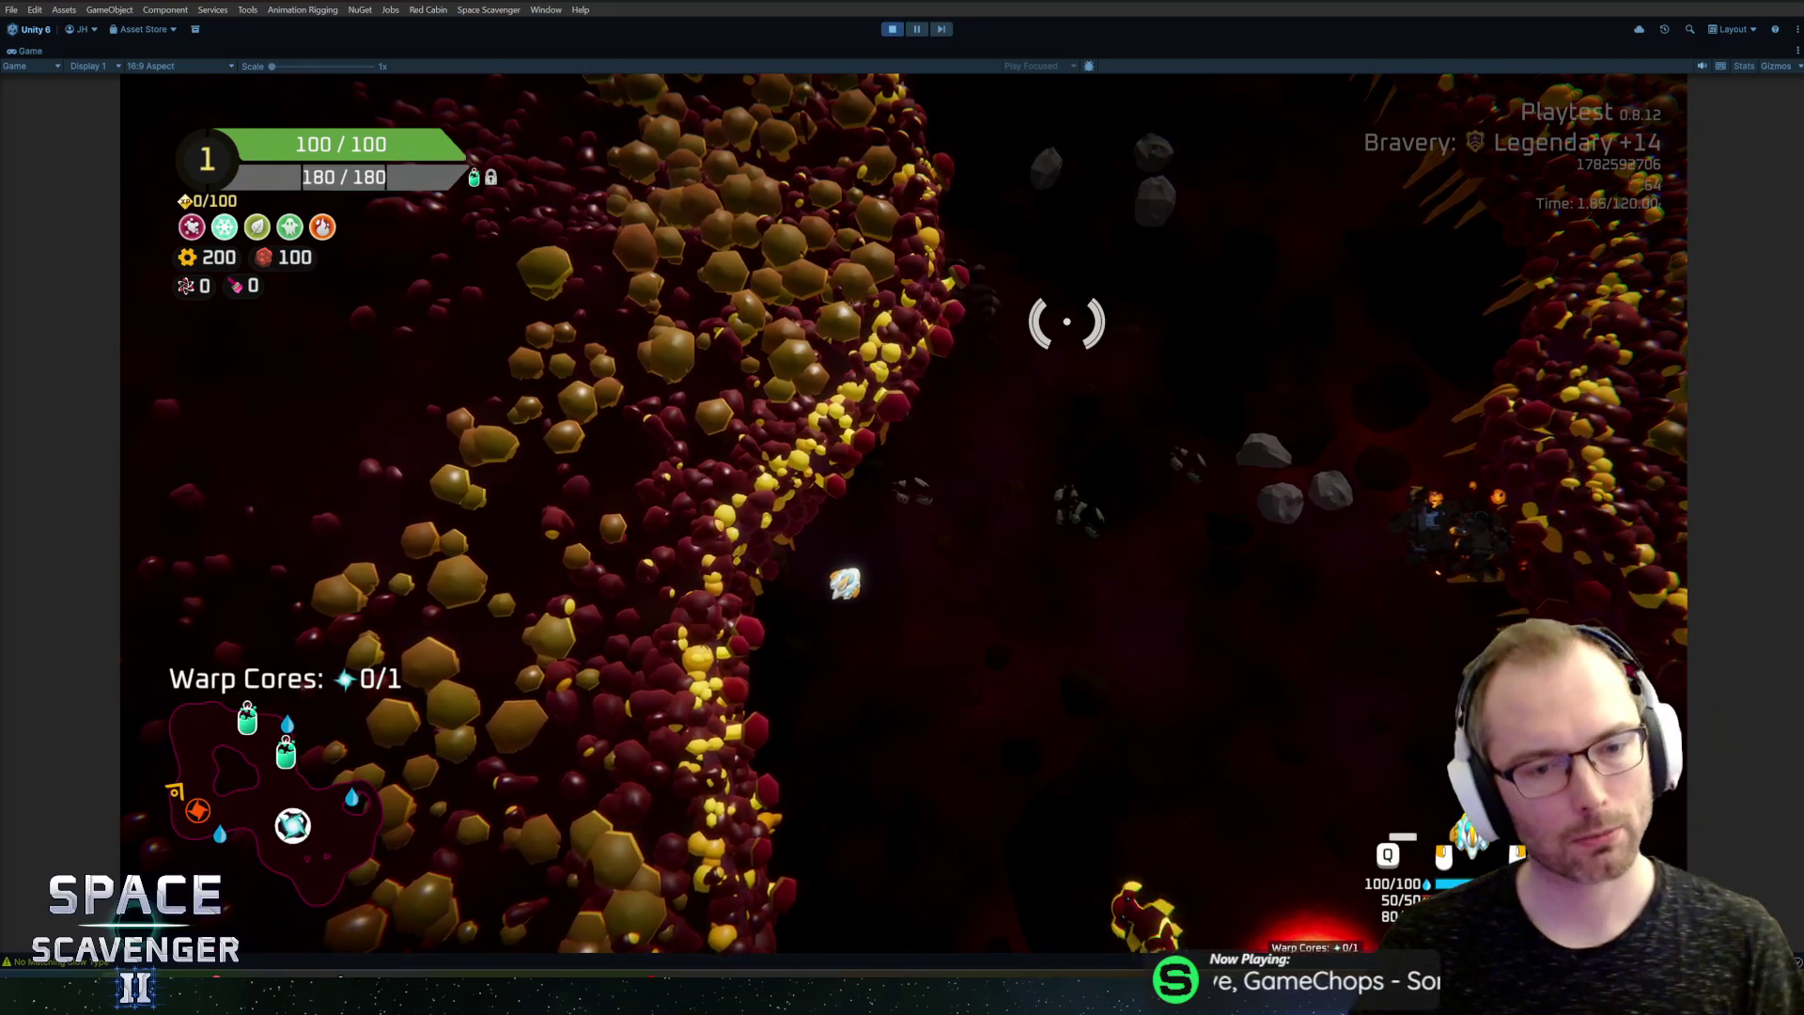
{"action": "key", "text": "a"}
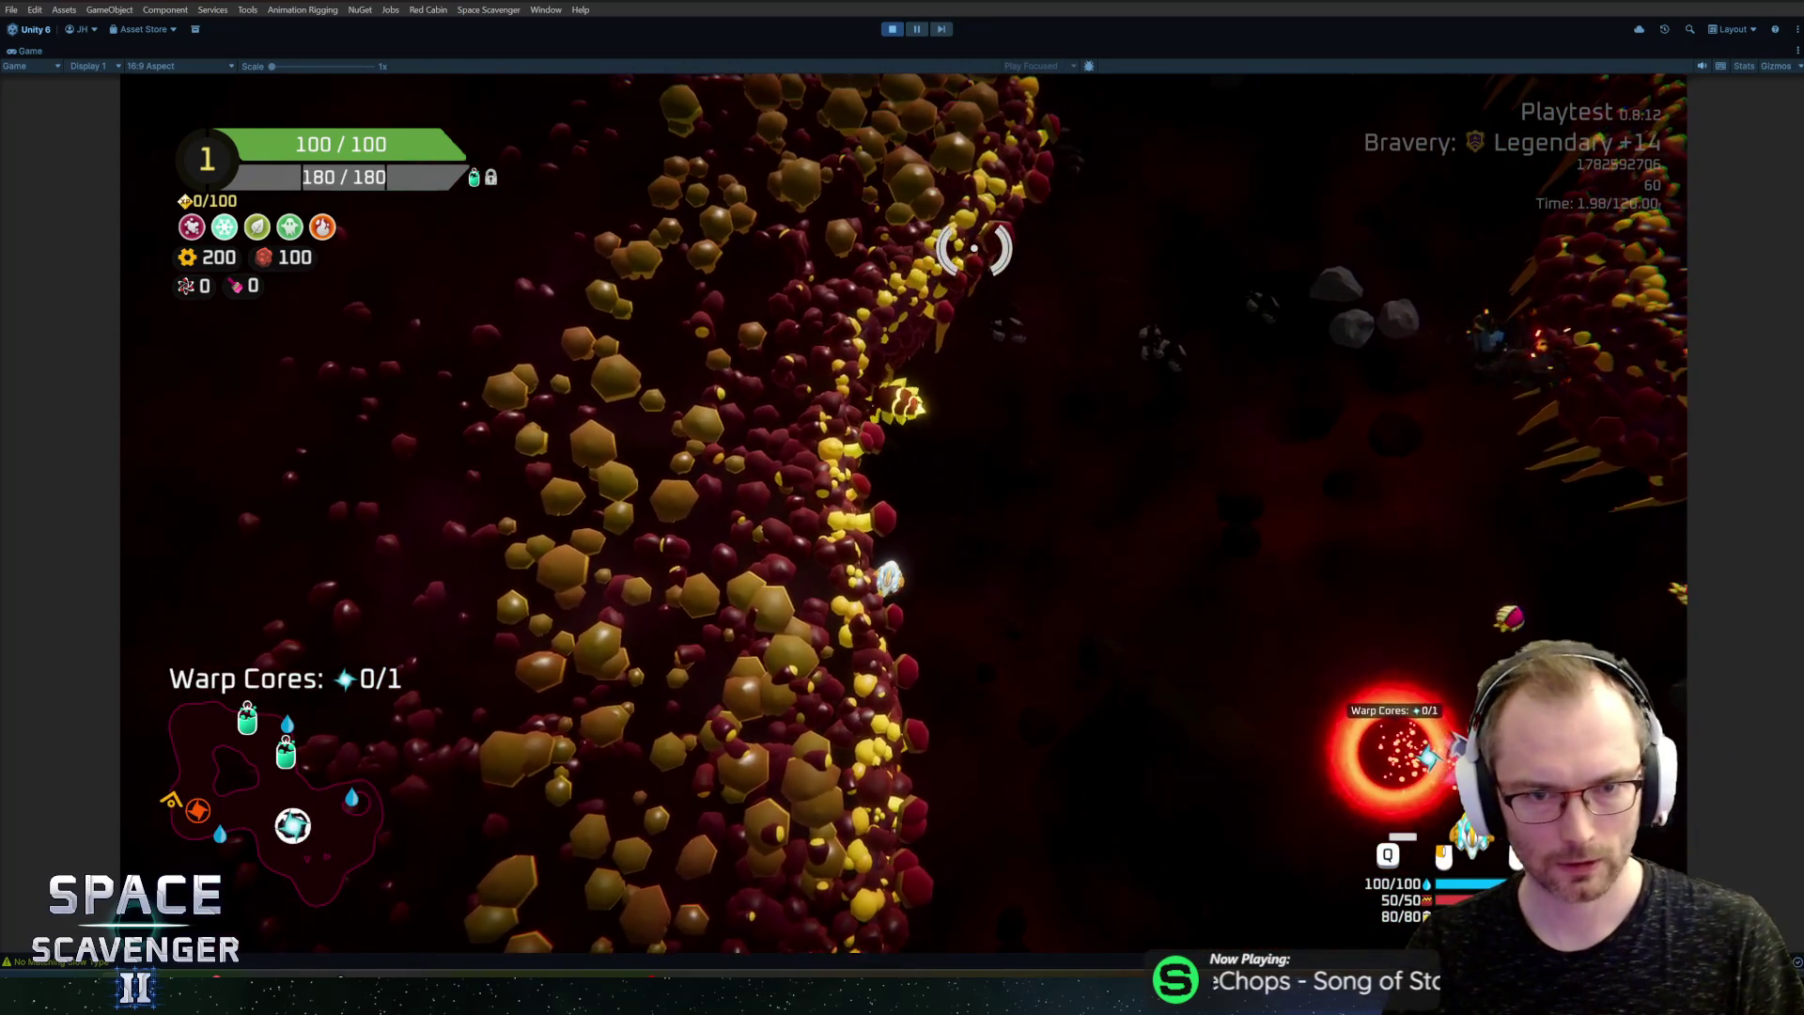
{"action": "key", "text": "Escape"}
{"action": "key", "text": "alt+Tab"}
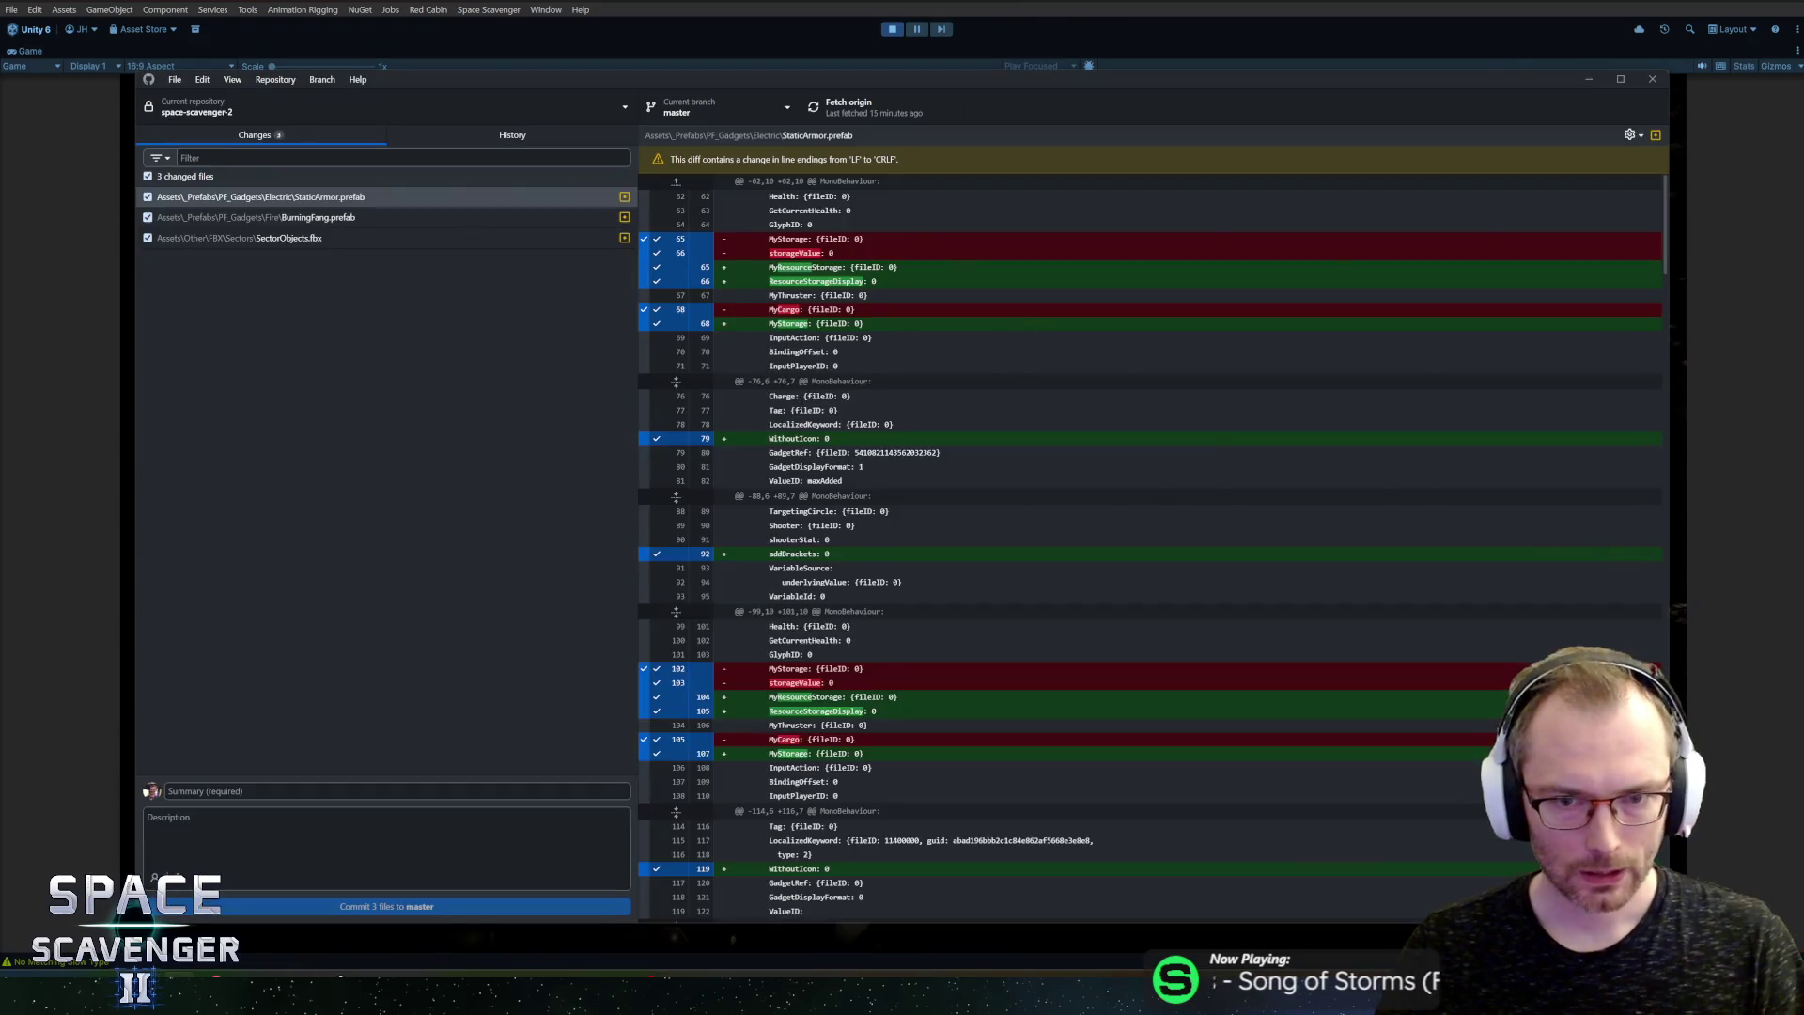
Step: Select SlimeBlobD, another slime blob and SlimeBlobGreen together in Blender
{"action": "key", "text": "alt+Tab"}
{"action": "key", "text": "Tab"}
{"action": "key", "text": "Tab"}
{"action": "key", "text": "Tab"}
{"action": "key", "text": "Tab"}
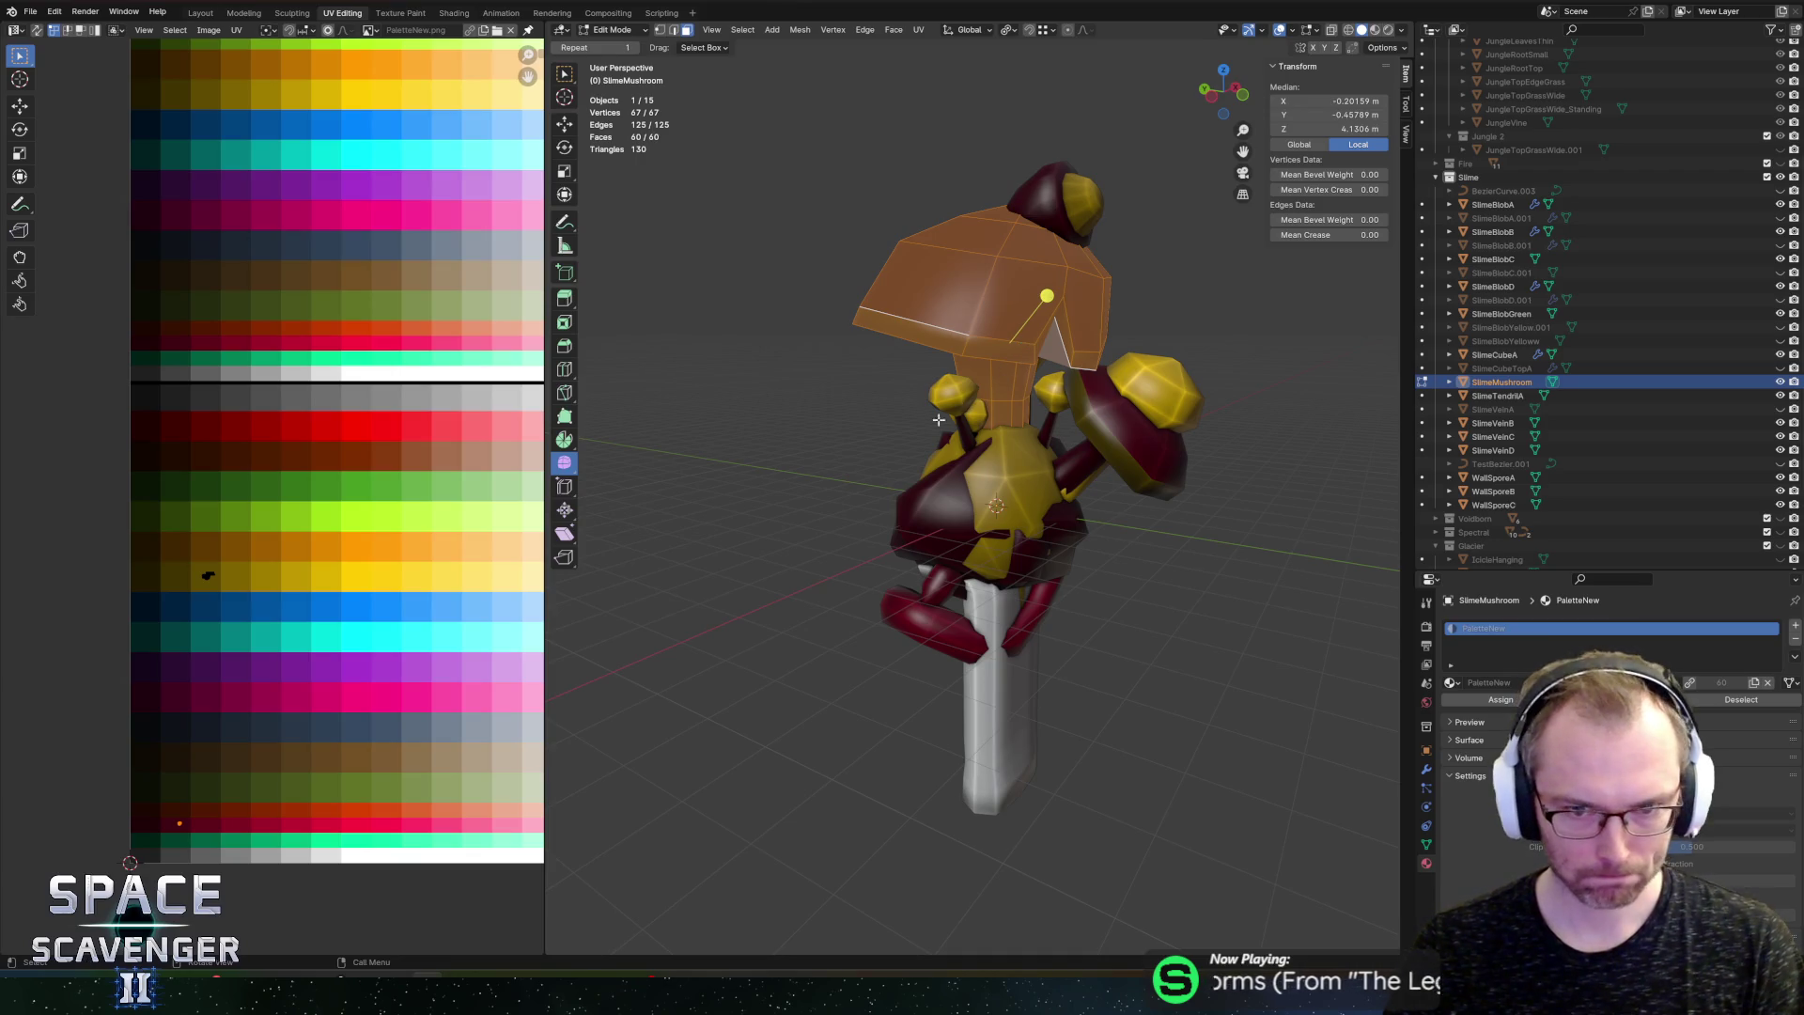
{"action": "key", "text": "Tab"}
{"action": "left_click", "coordinate": [912, 522]}
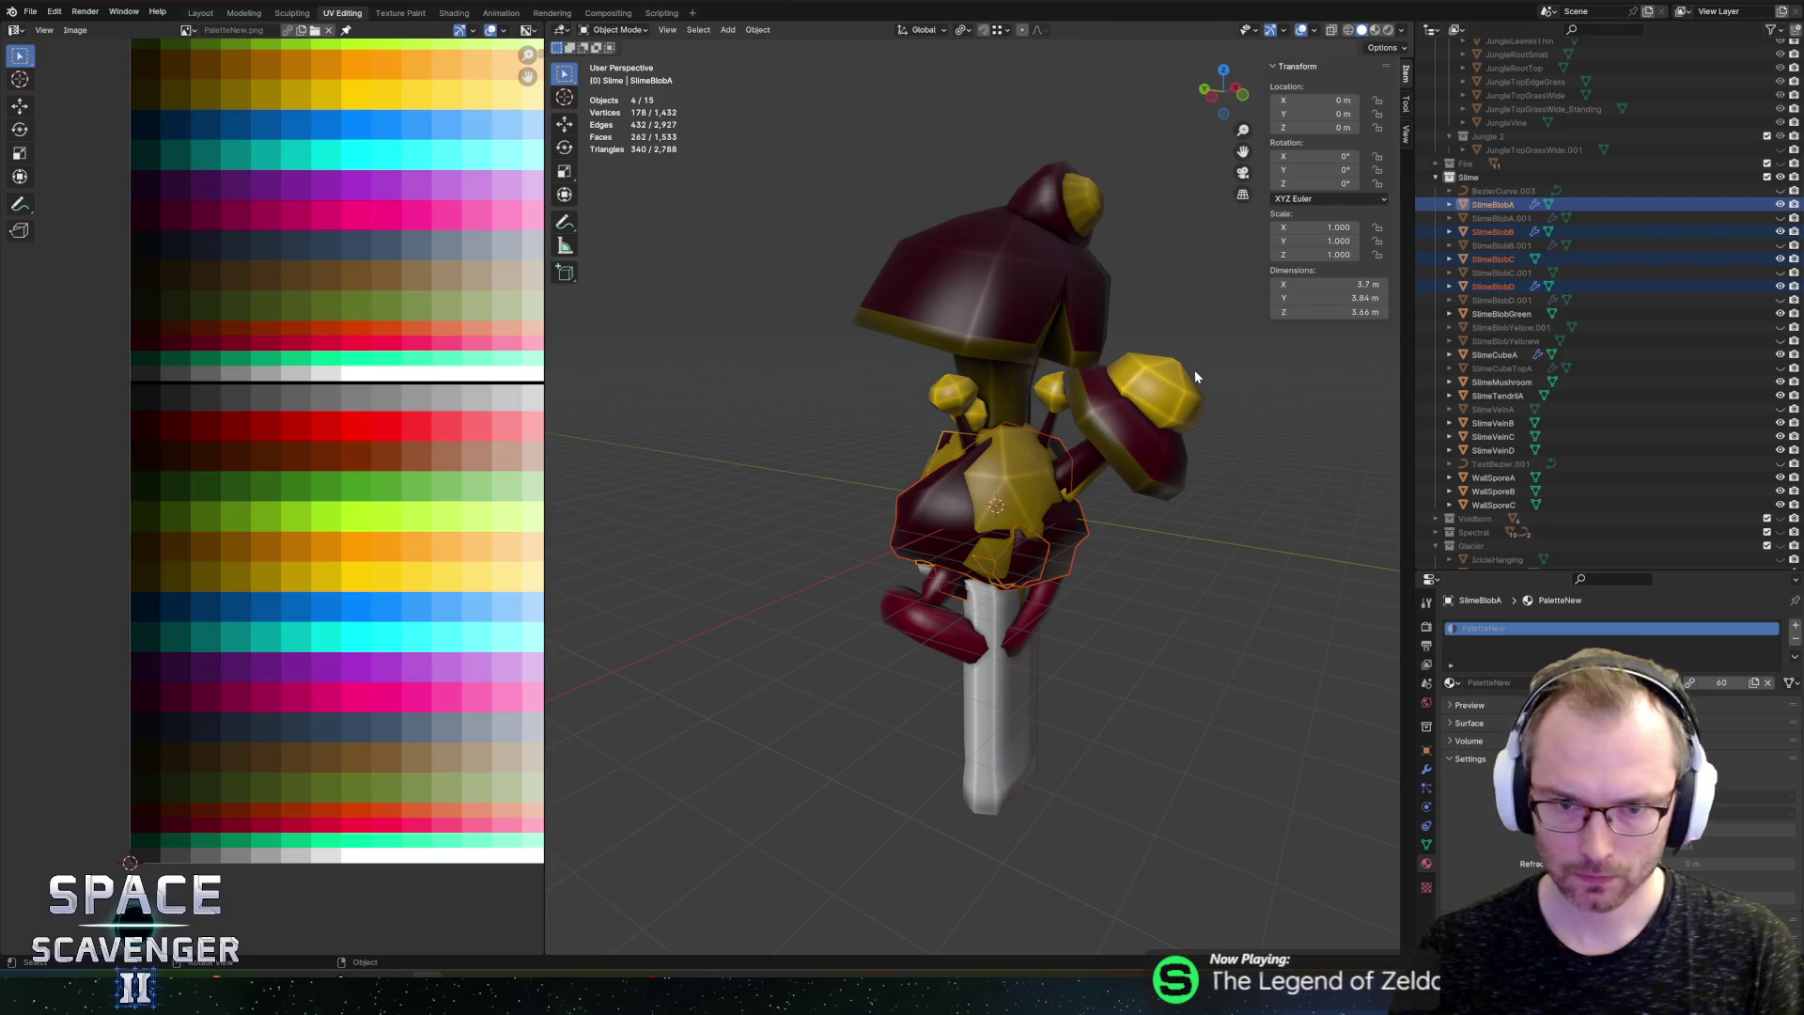
{"action": "key", "text": "Tab"}
{"action": "key", "text": "a"}
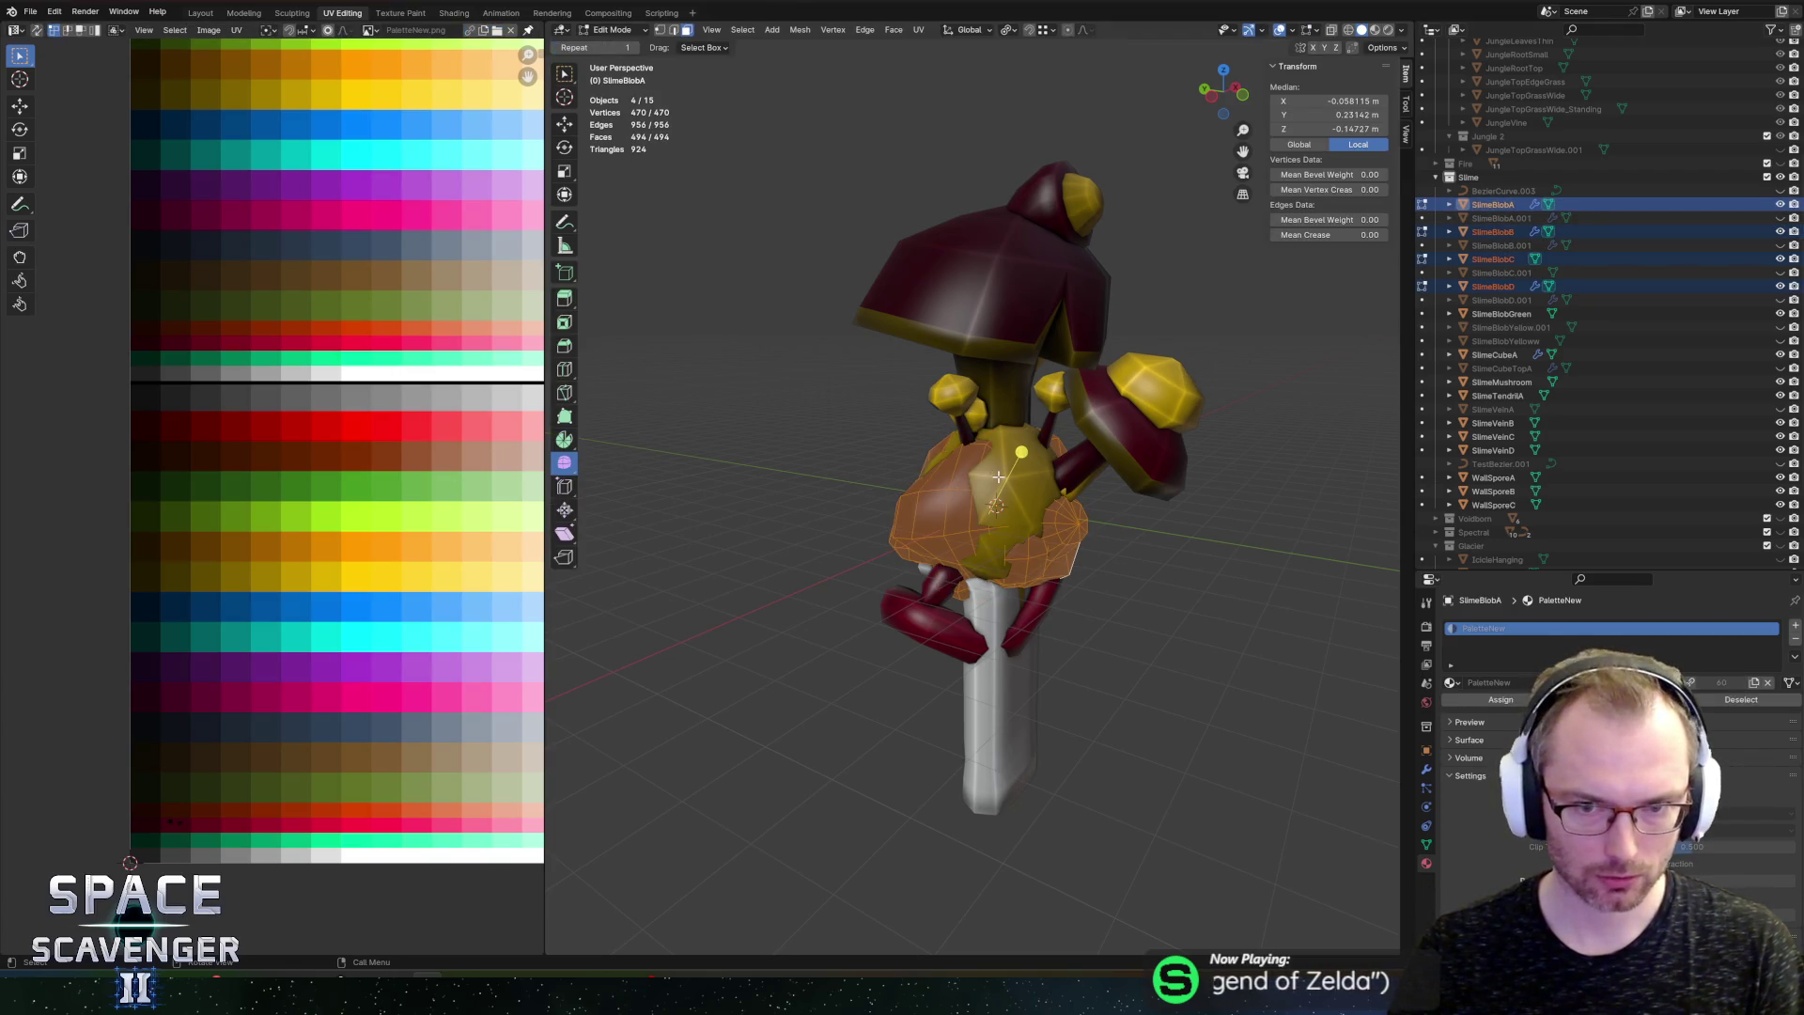
{"action": "key", "text": "Tab"}
{"action": "left_click", "coordinate": [1006, 479]}
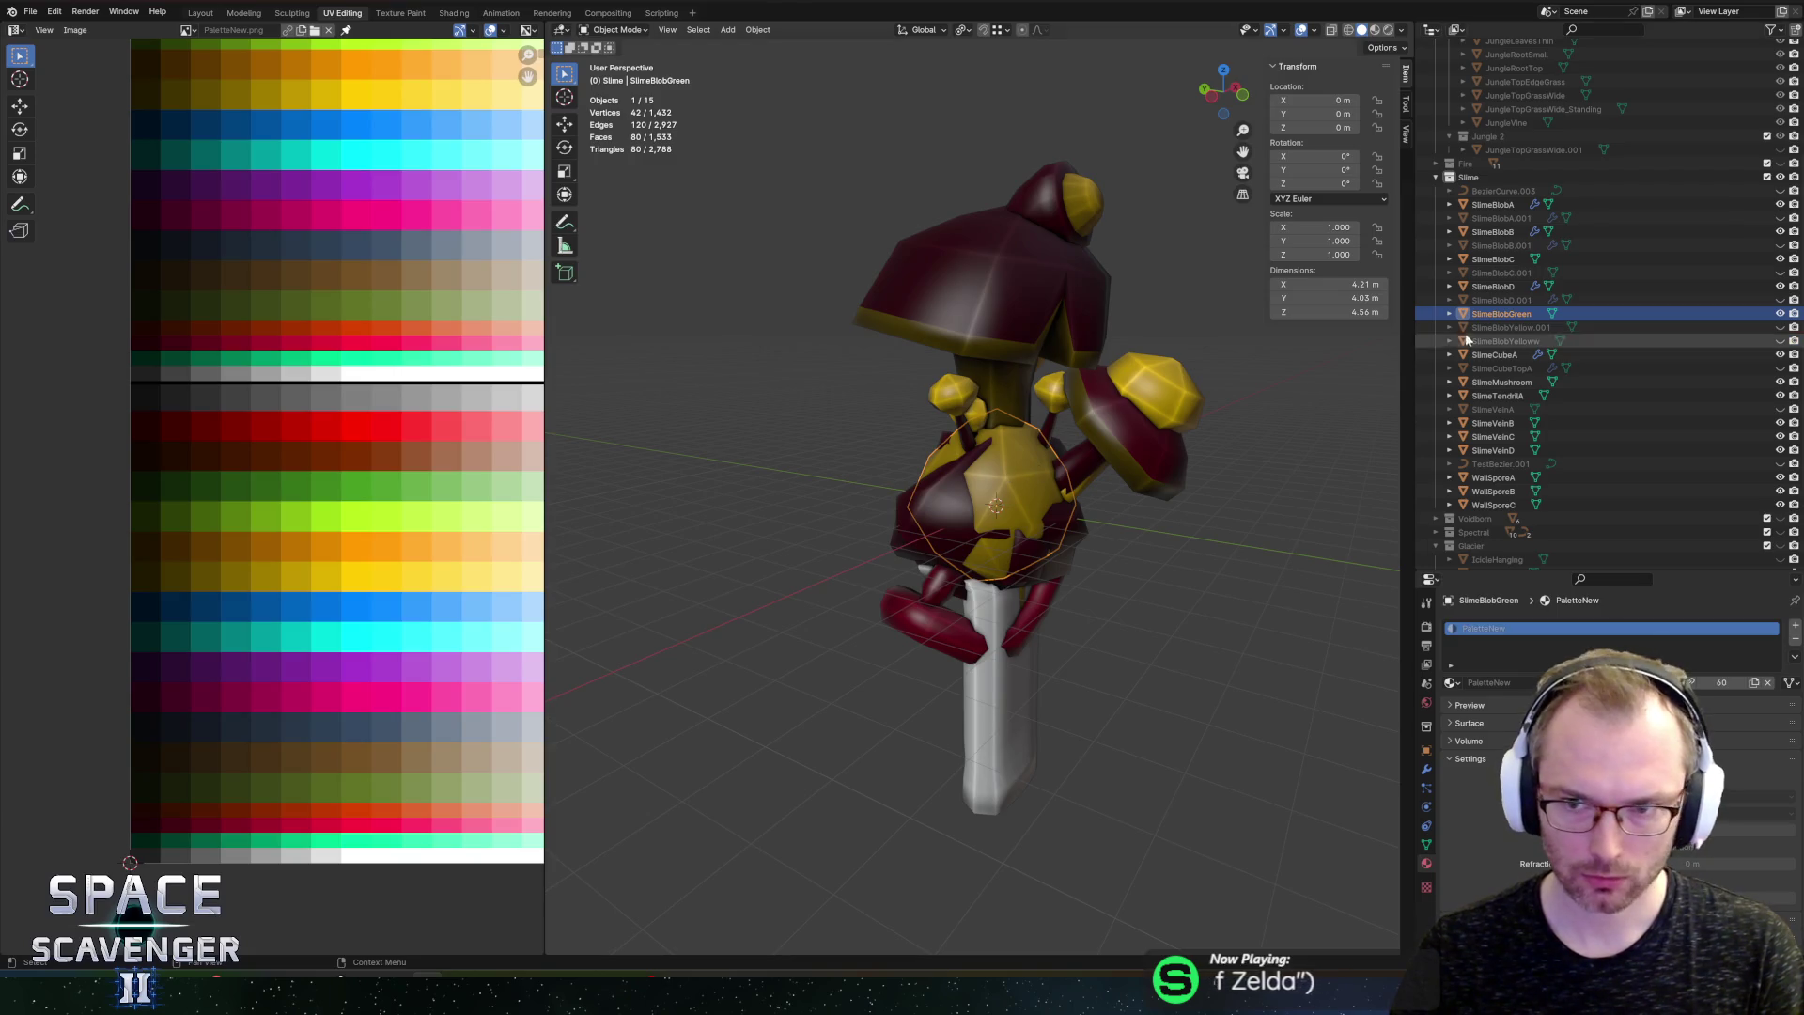
{"action": "left_click", "coordinate": [1492, 285]}
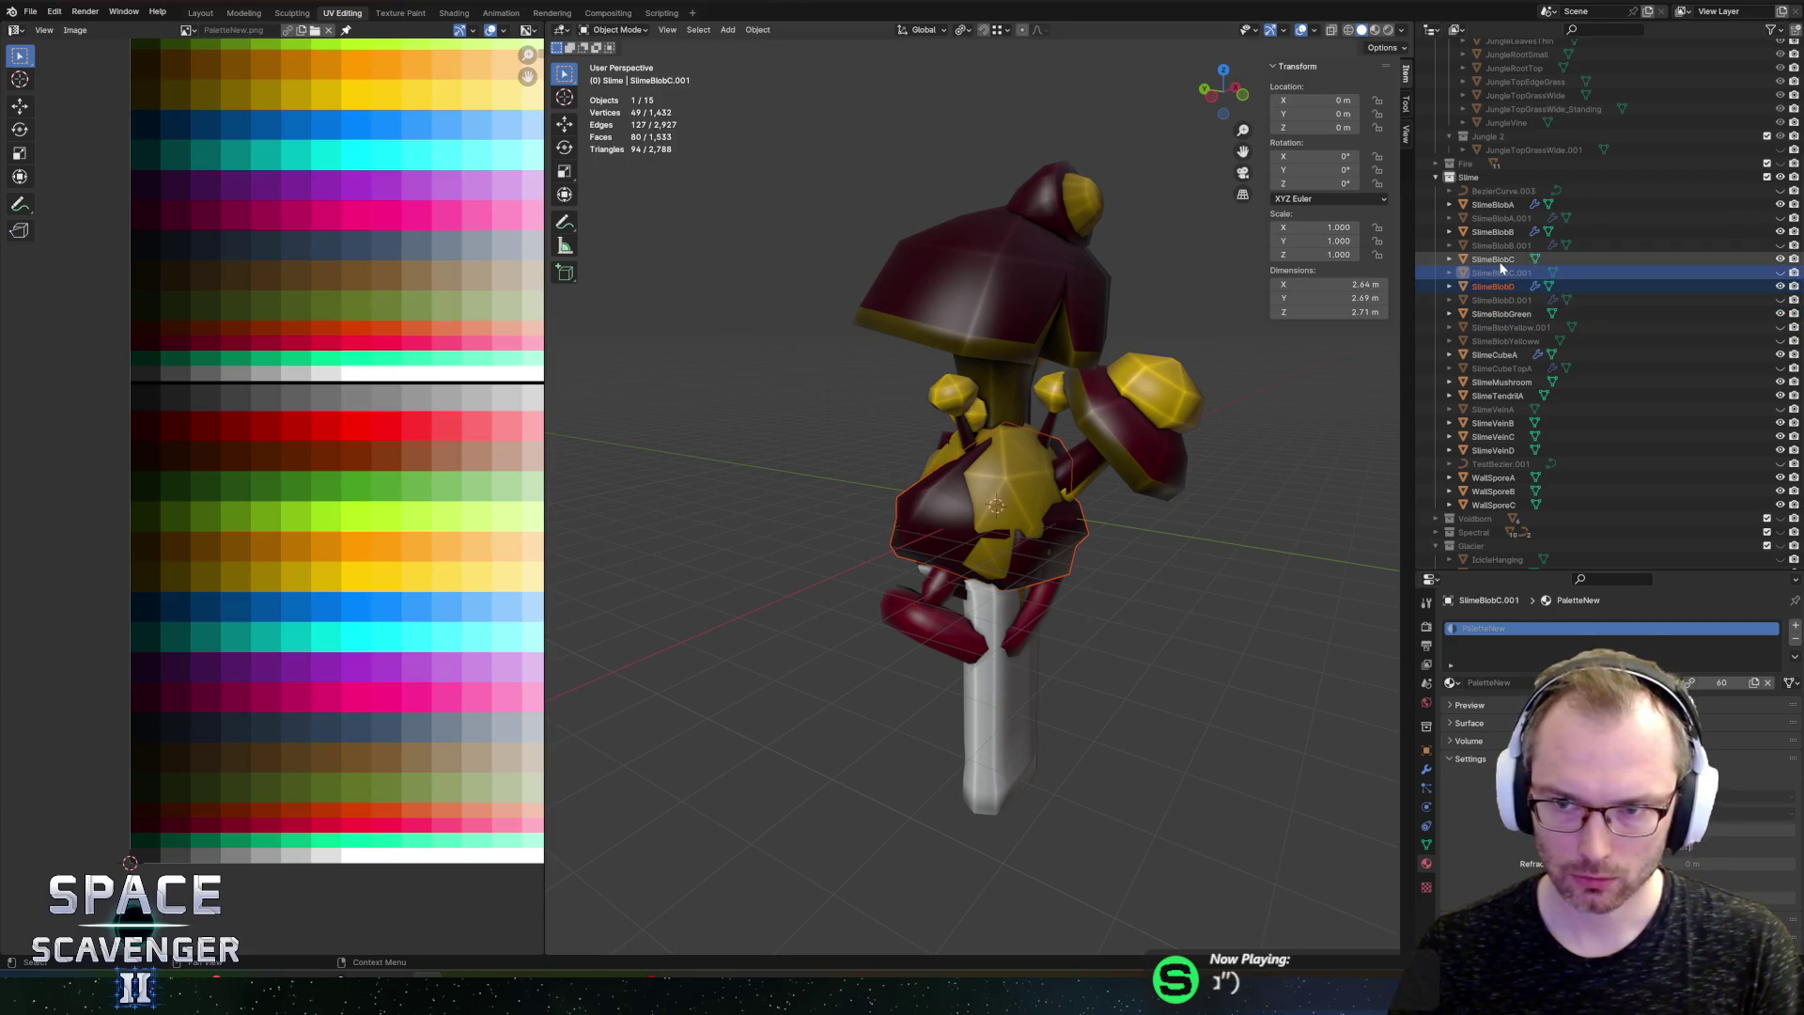
{"action": "left_click", "coordinate": [1503, 287], "text": "ctrl"}
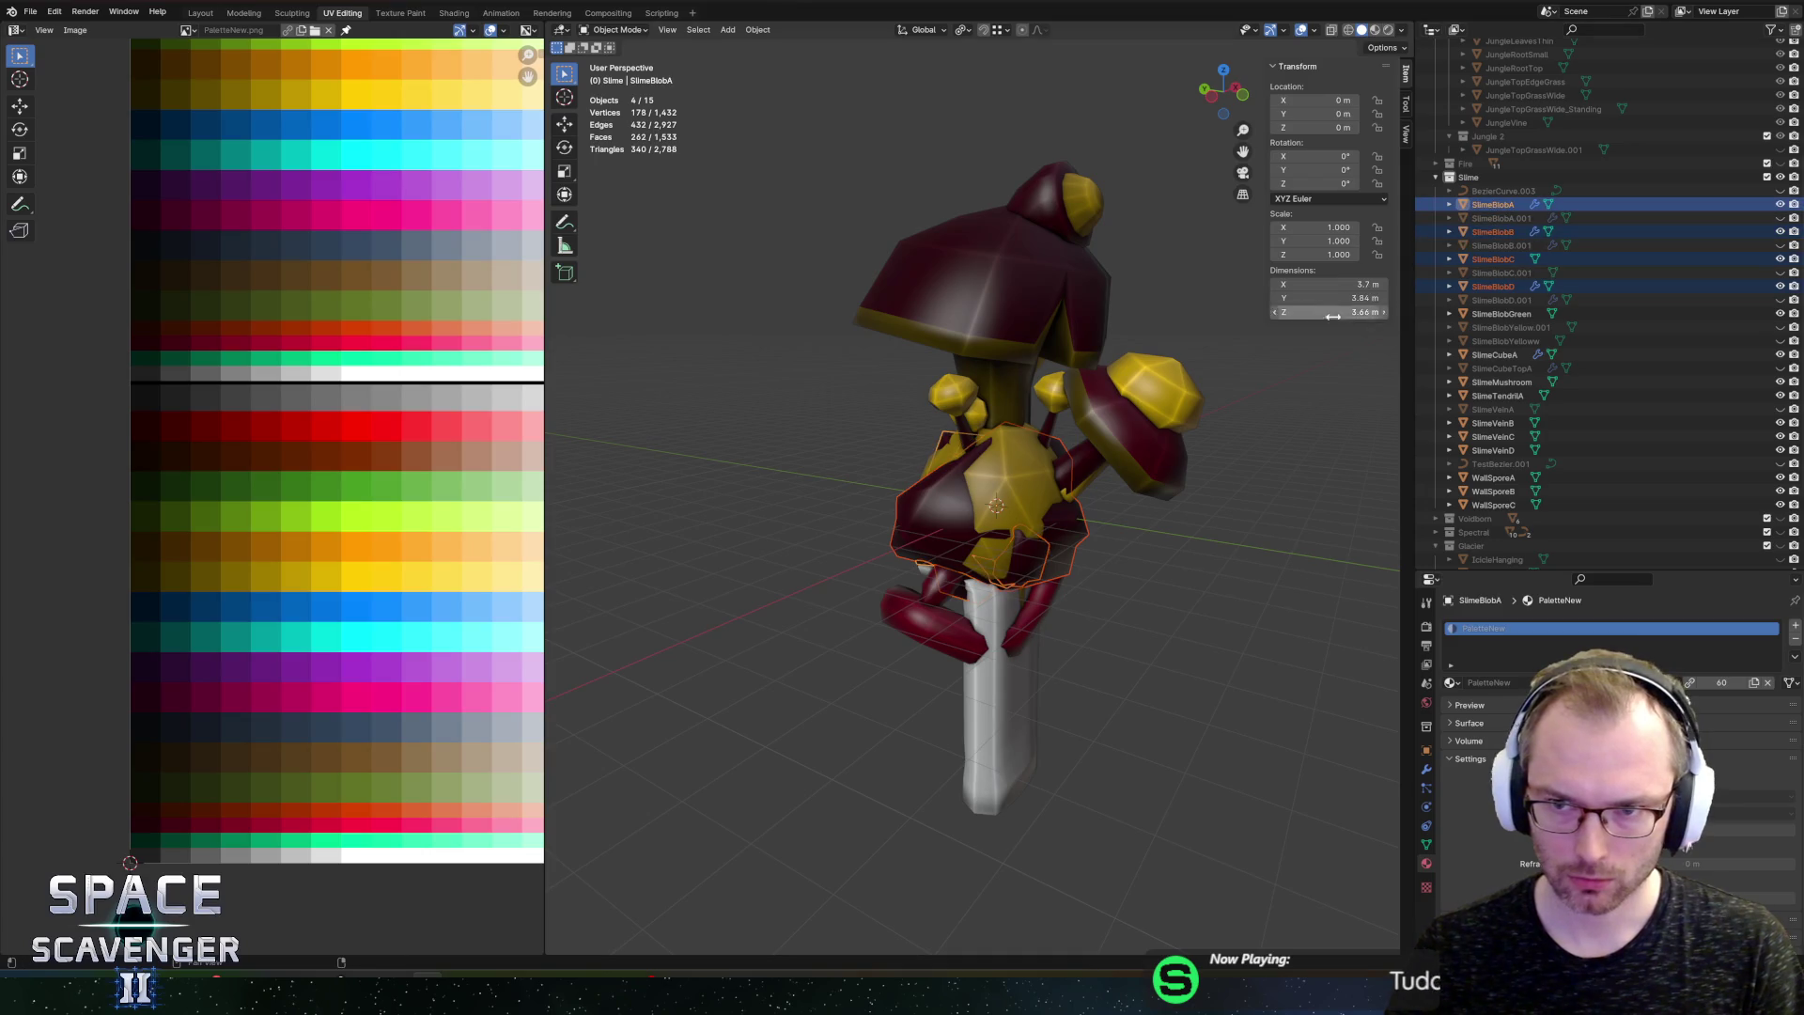
{"action": "left_click", "coordinate": [1504, 314], "text": "ctrl"}
Step: Box-select and scale the blobs' UV islands onto the golden-yellow palette colour
{"action": "key", "text": "Tab"}
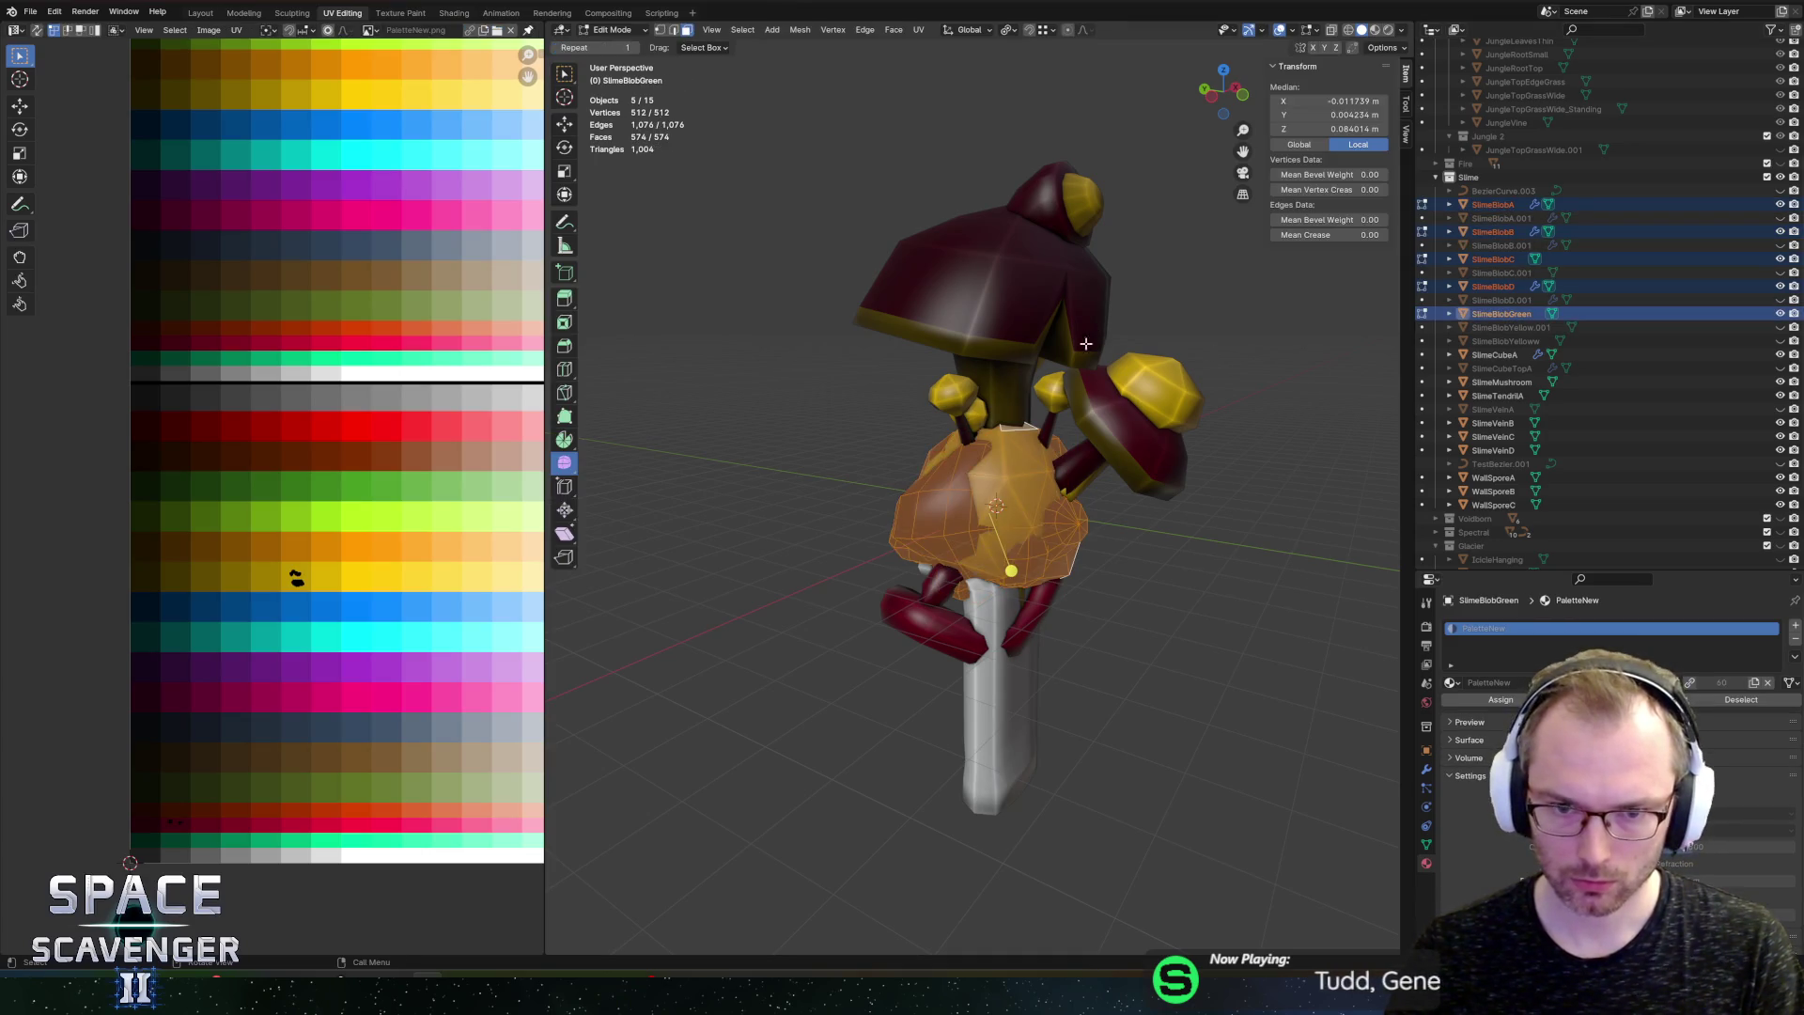
{"action": "left_click_drag", "start_coordinate": [241, 881], "coordinate": [242, 878]}
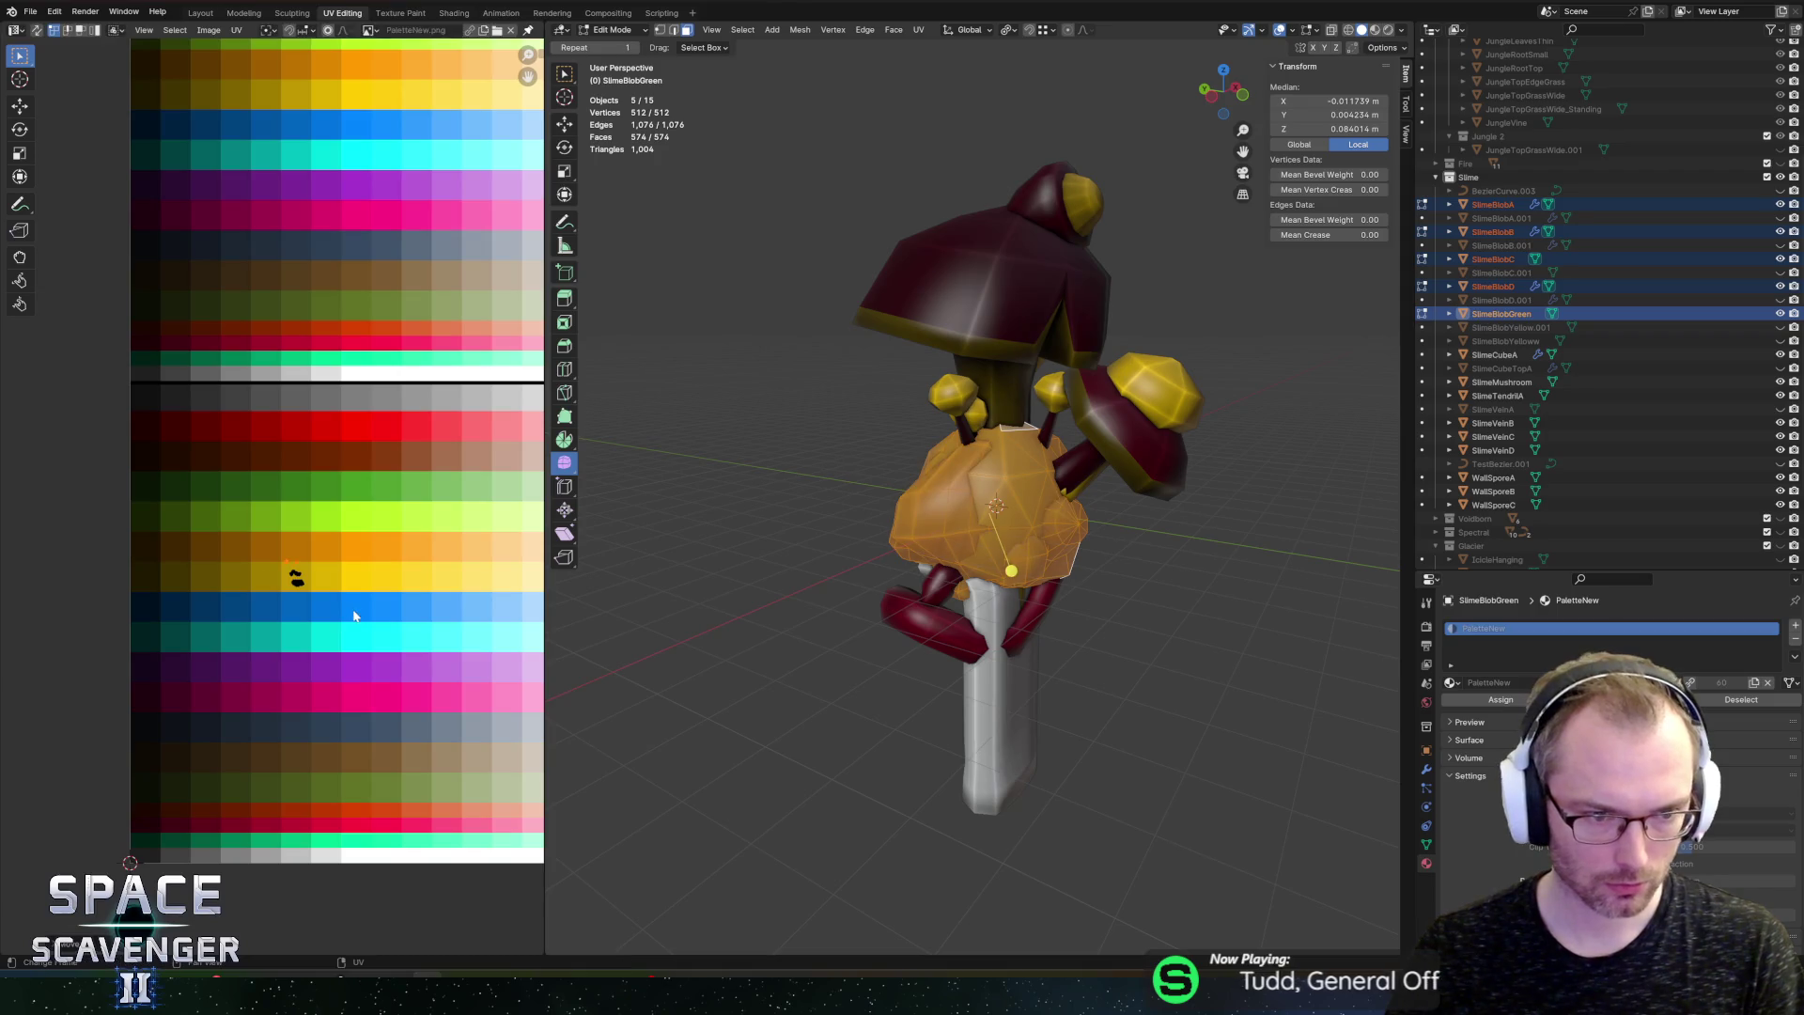
{"action": "scroll", "coordinate": [275, 668], "scroll_direction": "up", "scroll_amount": 3}
{"action": "left_click_drag", "start_coordinate": [311, 694], "coordinate": [376, 728]}
{"action": "key", "text": "s"}
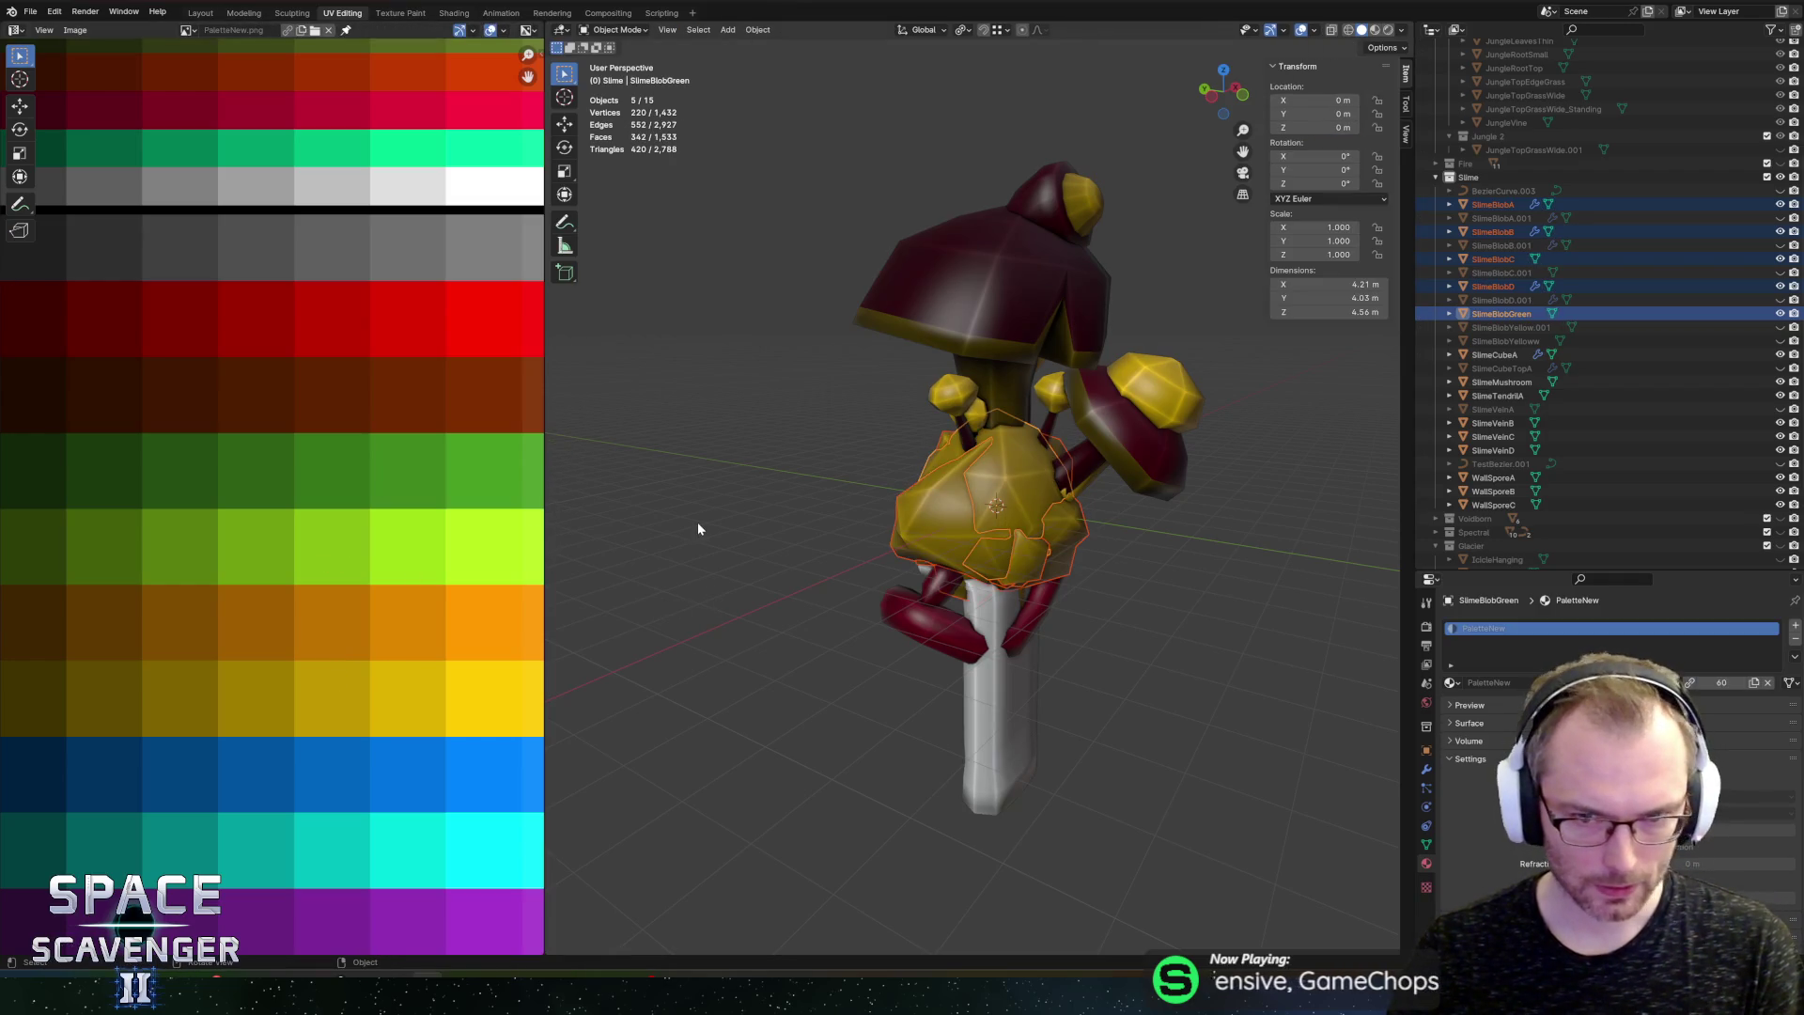
{"action": "scroll", "coordinate": [697, 522], "scroll_direction": "down", "scroll_amount": 5}
Step: Export the selected slime blobs to FBX
{"action": "key", "text": "ctrl+shift+e"}
{"action": "left_click", "coordinate": [1347, 859]}
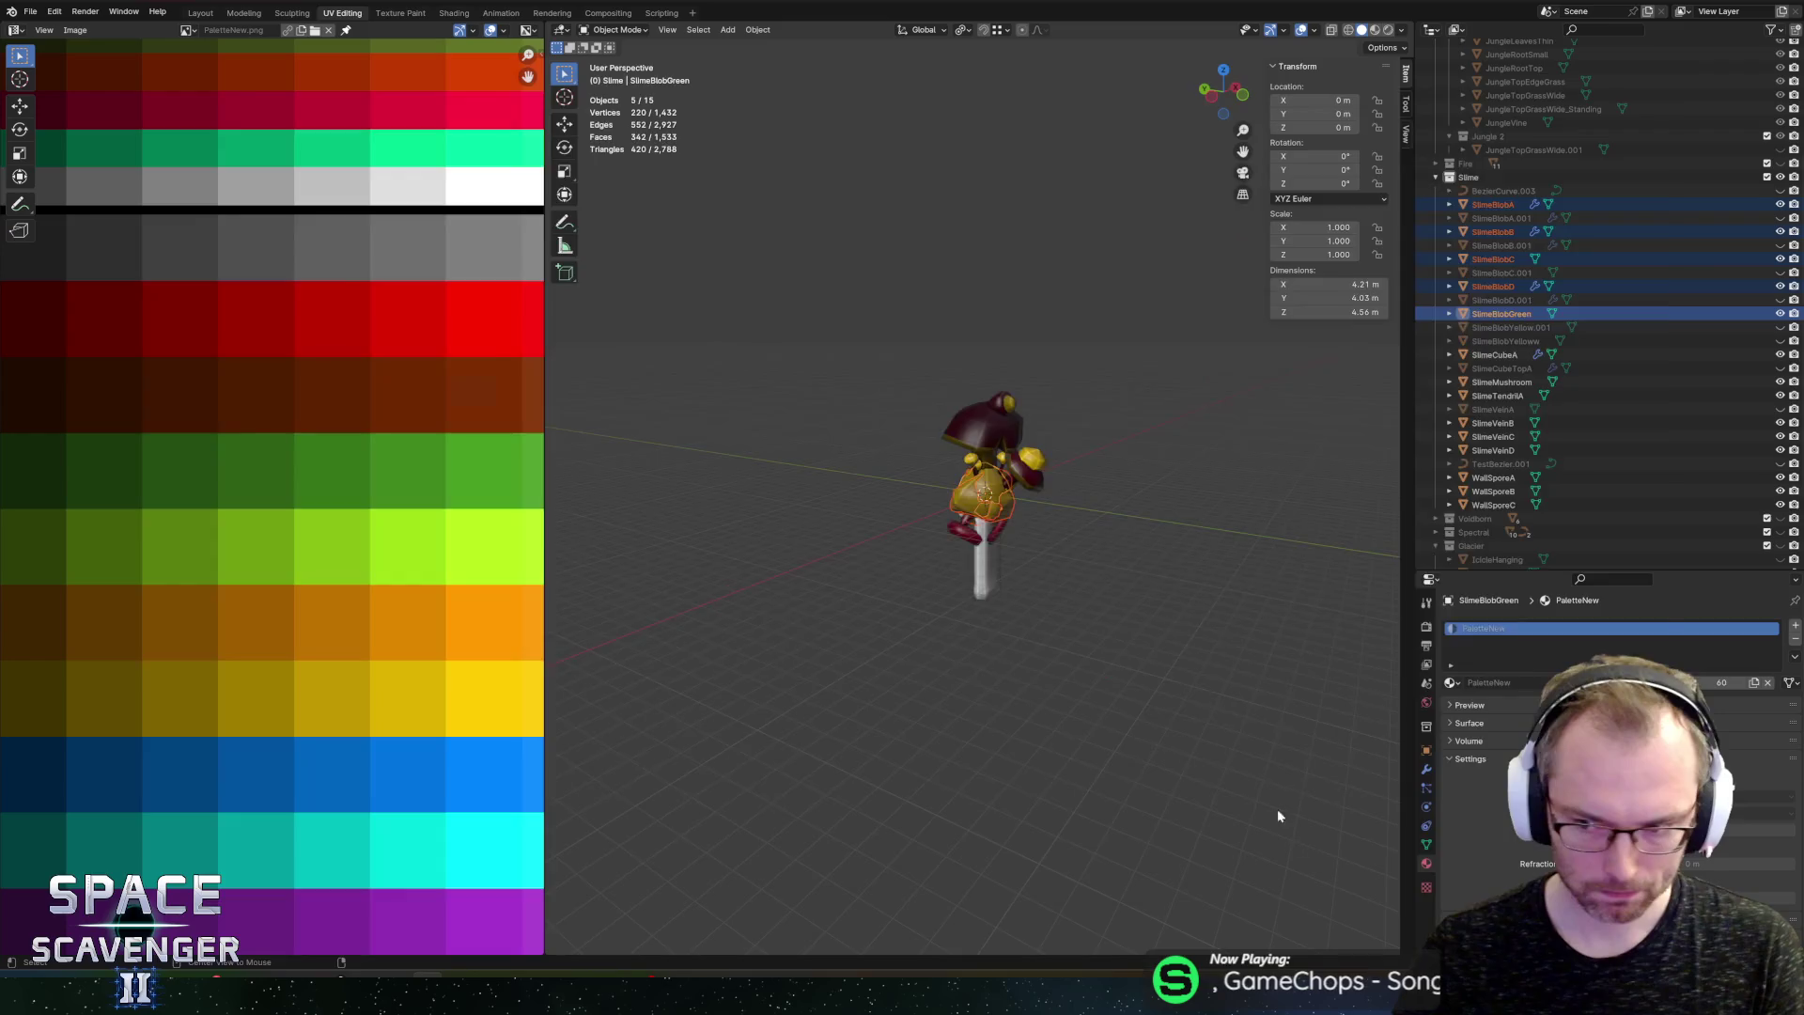
{"action": "key", "text": "alt+Tab"}
{"action": "key", "text": "alt+Tab"}
{"action": "key", "text": "alt+Tab"}
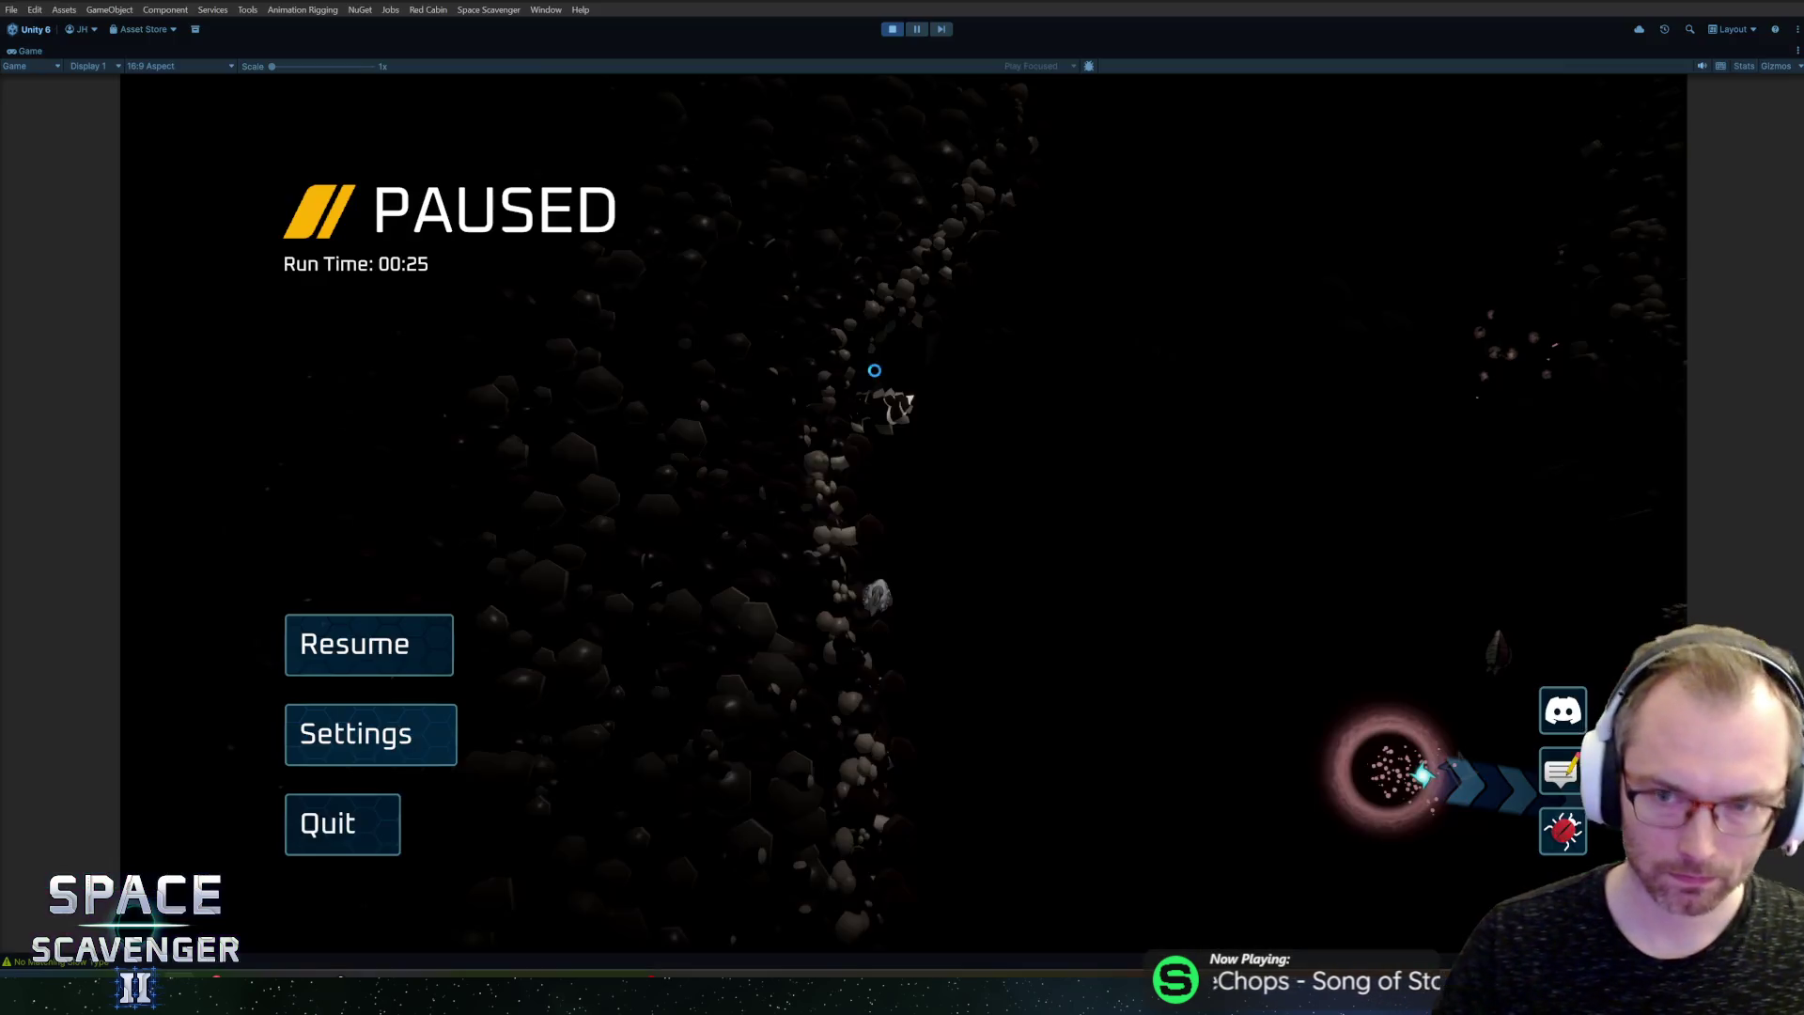
Step: Resume the game and fly the ship around the cavern's bright yellow and dark red blob walls
{"action": "key", "text": "Escape"}
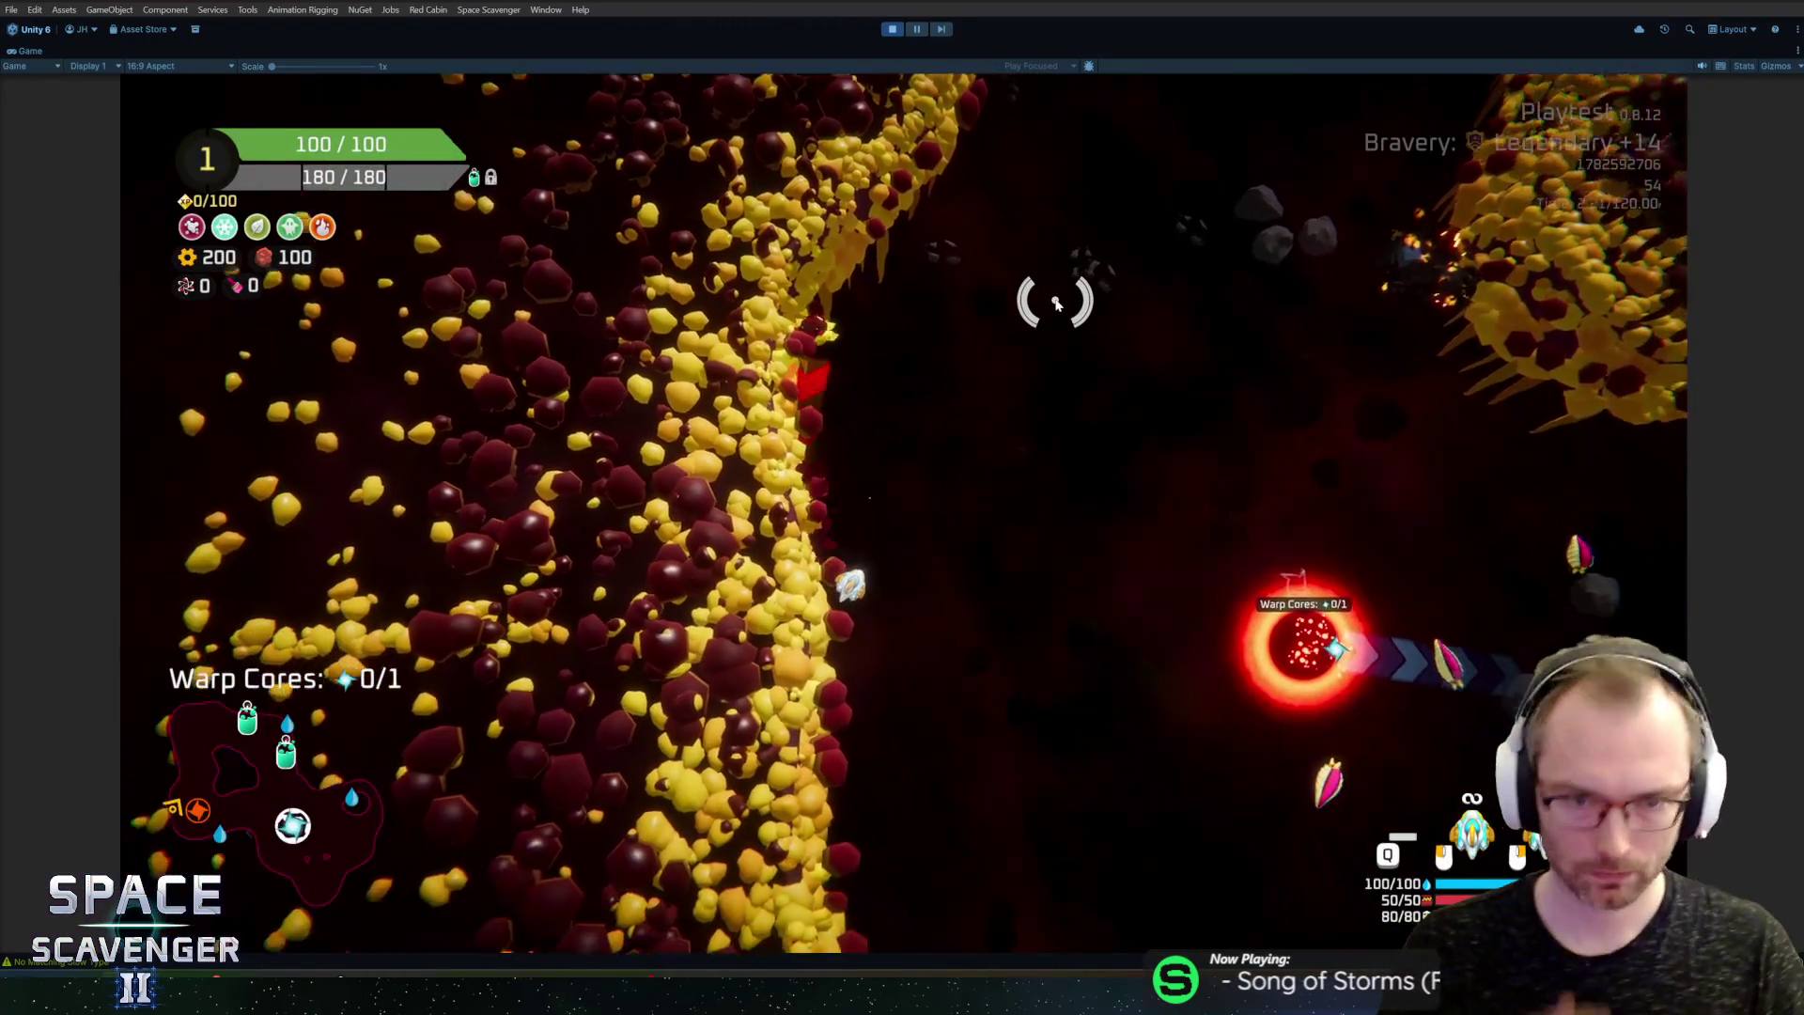
{"action": "mouse_move", "coordinate": [1084, 294]}
{"action": "left_mouse_down"}
{"action": "mouse_move", "coordinate": [716, 296]}
{"action": "mouse_move", "coordinate": [950, 515]}
{"action": "mouse_move", "coordinate": [1228, 636]}
{"action": "mouse_move", "coordinate": [1107, 483]}
{"action": "mouse_move", "coordinate": [1130, 399]}
{"action": "mouse_move", "coordinate": [1200, 459]}
{"action": "mouse_move", "coordinate": [1176, 563]}
{"action": "mouse_move", "coordinate": [1281, 455]}
{"action": "mouse_move", "coordinate": [1093, 336]}
{"action": "mouse_move", "coordinate": [1119, 552]}
{"action": "left_mouse_up"}
{"action": "key", "text": "a"}
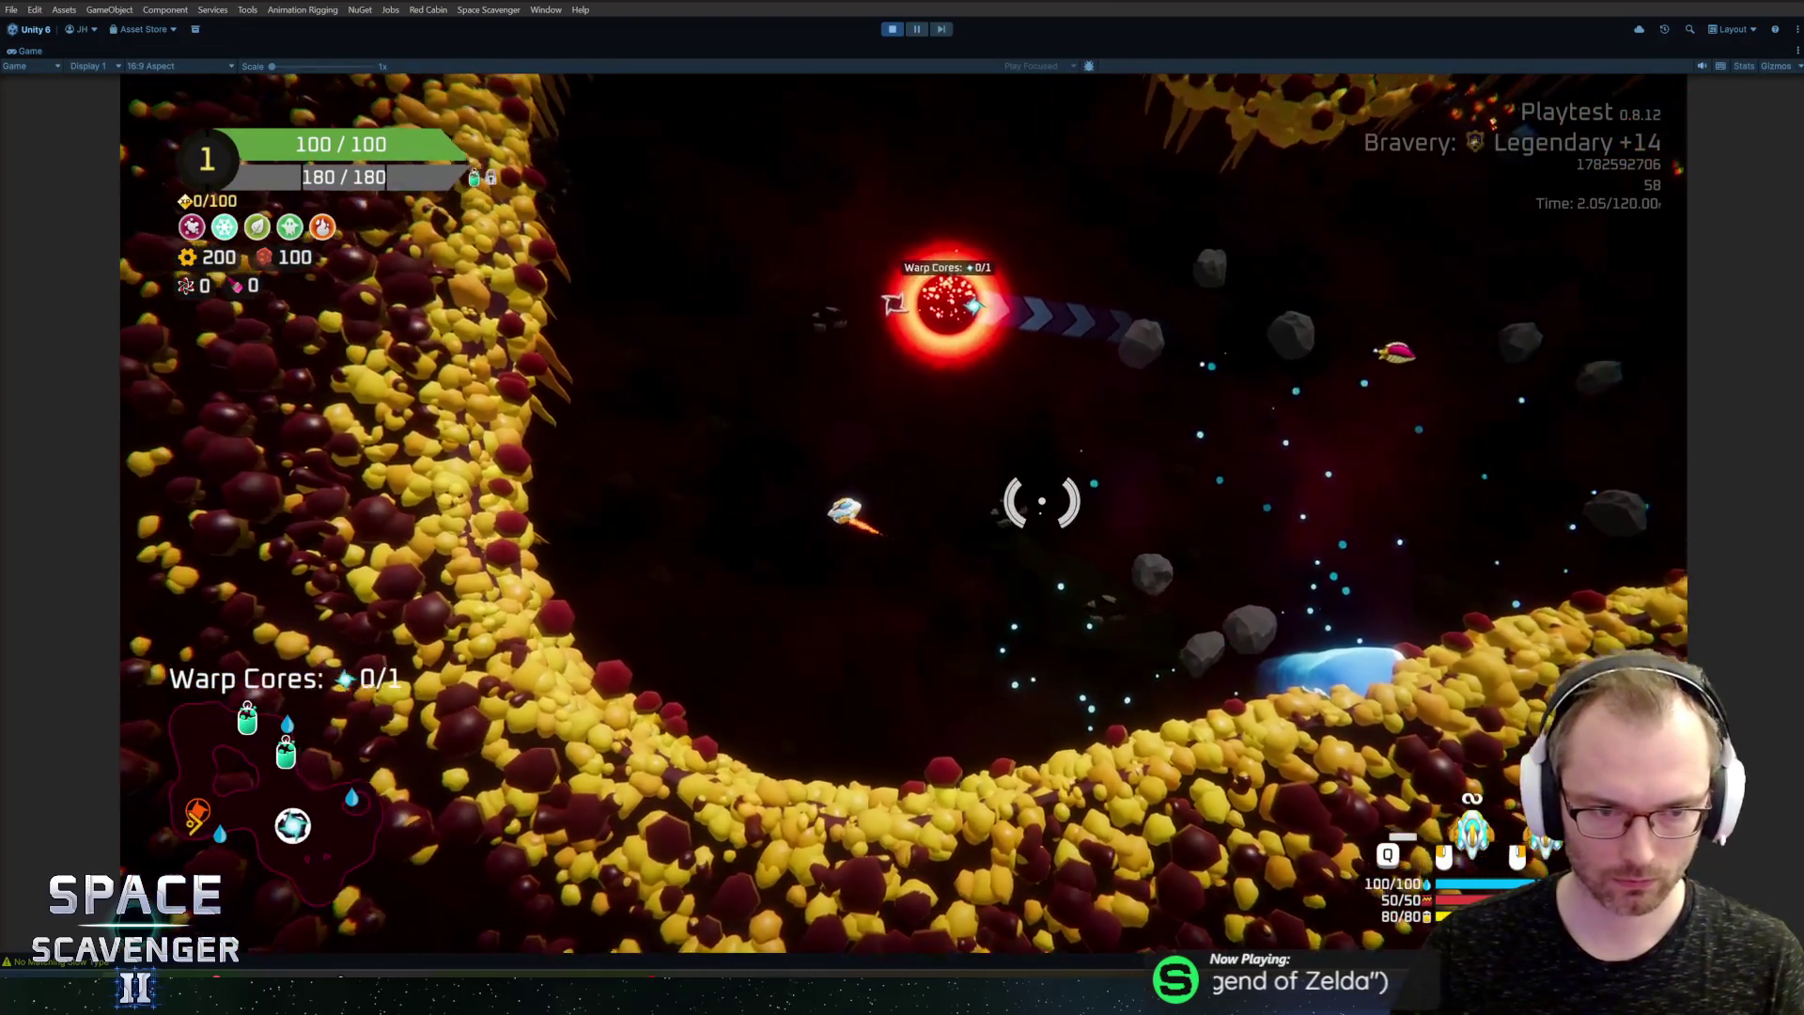
{"action": "key", "text": "w"}
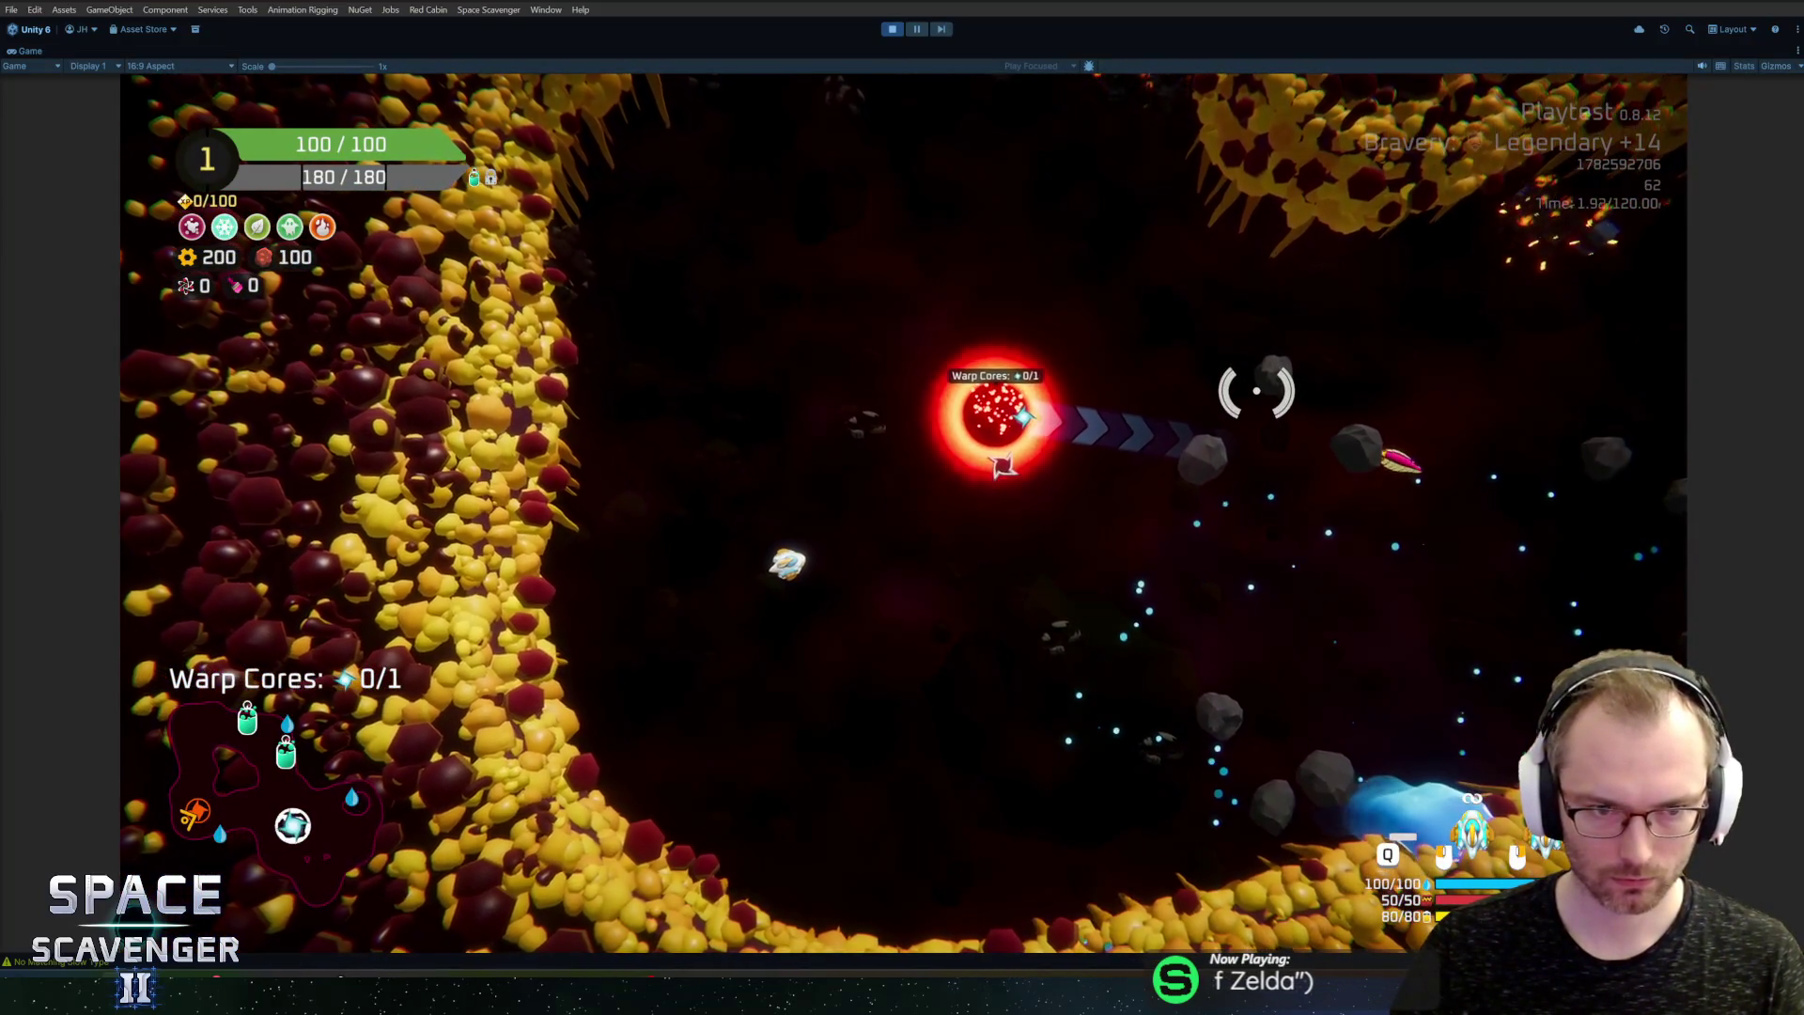
{"action": "key", "text": "a"}
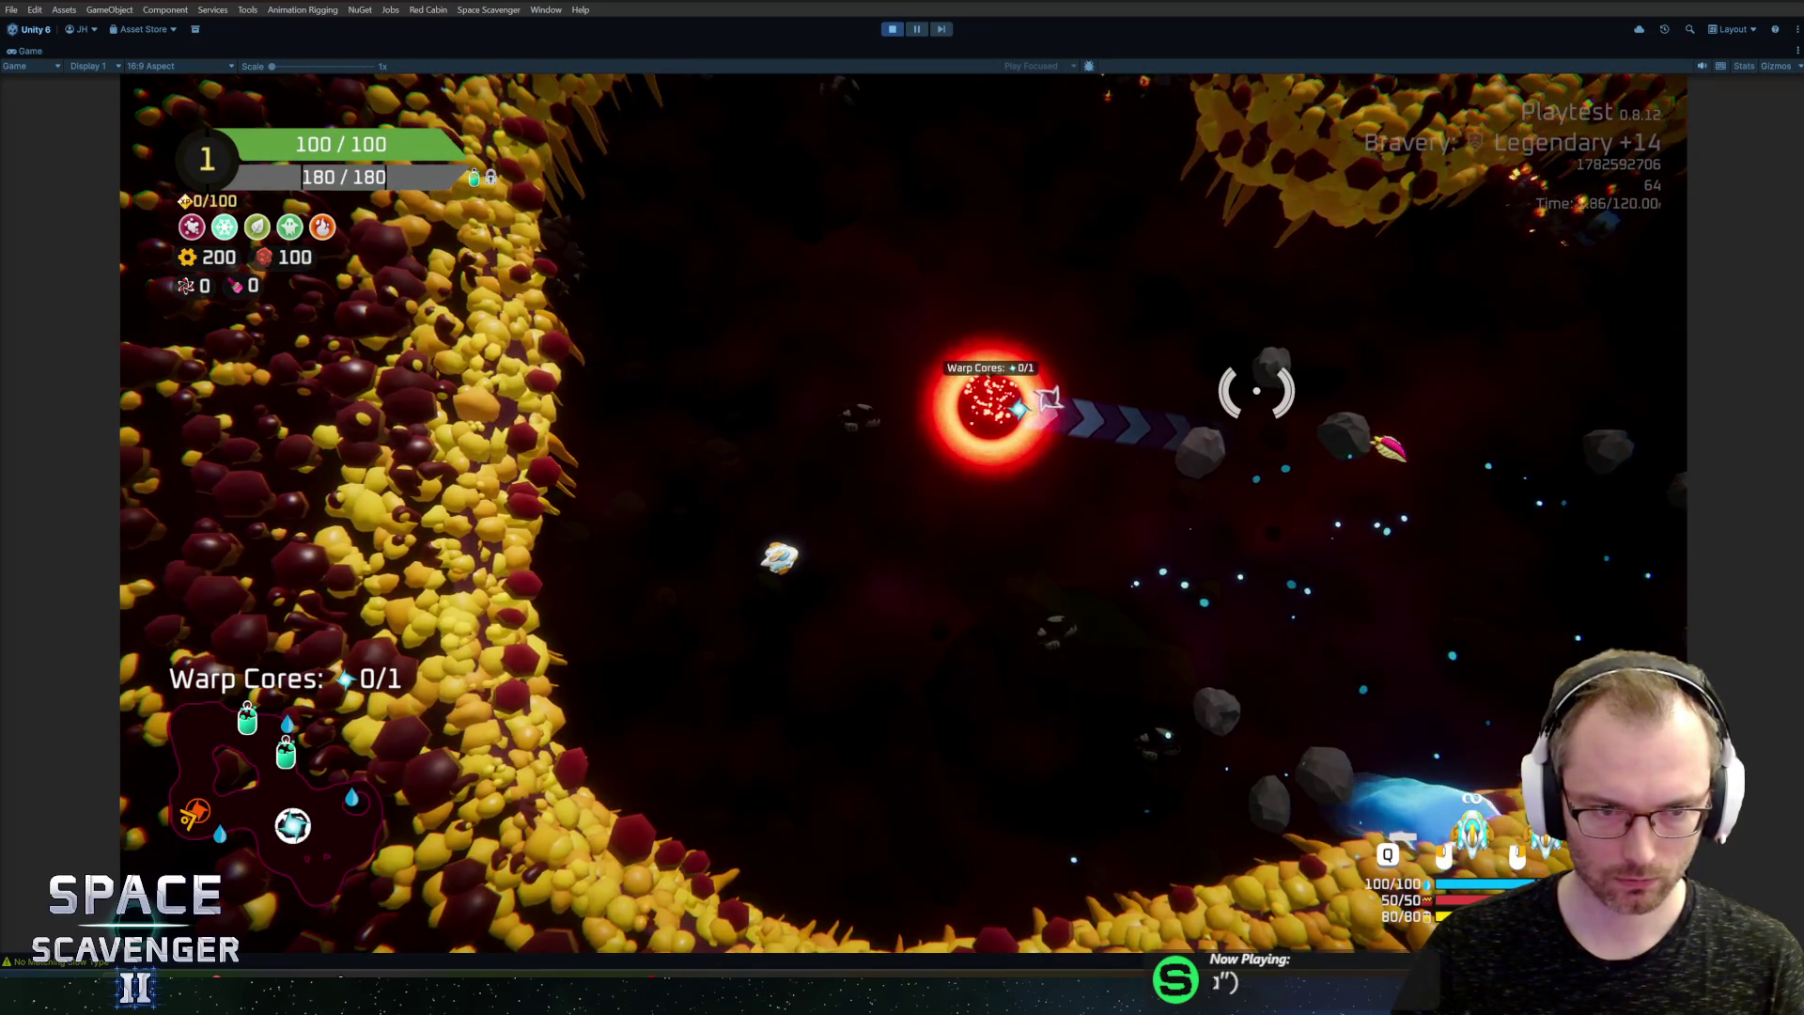
{"action": "key", "text": "w"}
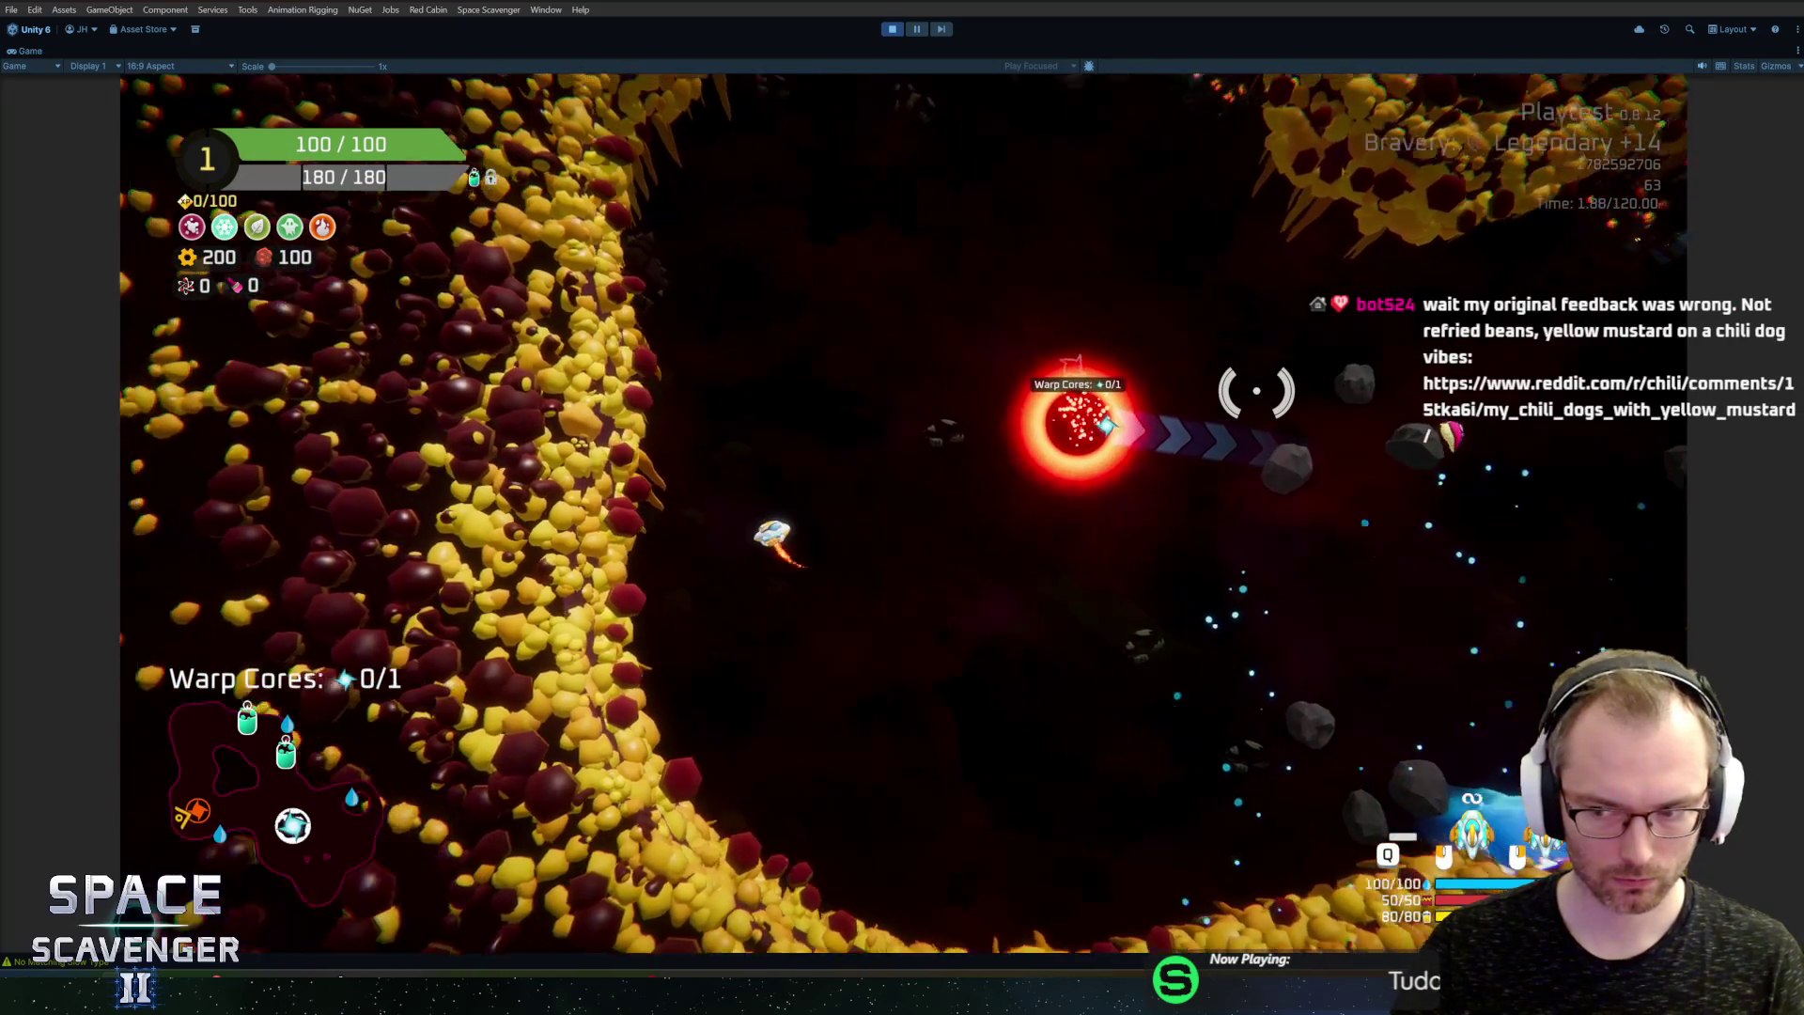
{"action": "key", "text": "w"}
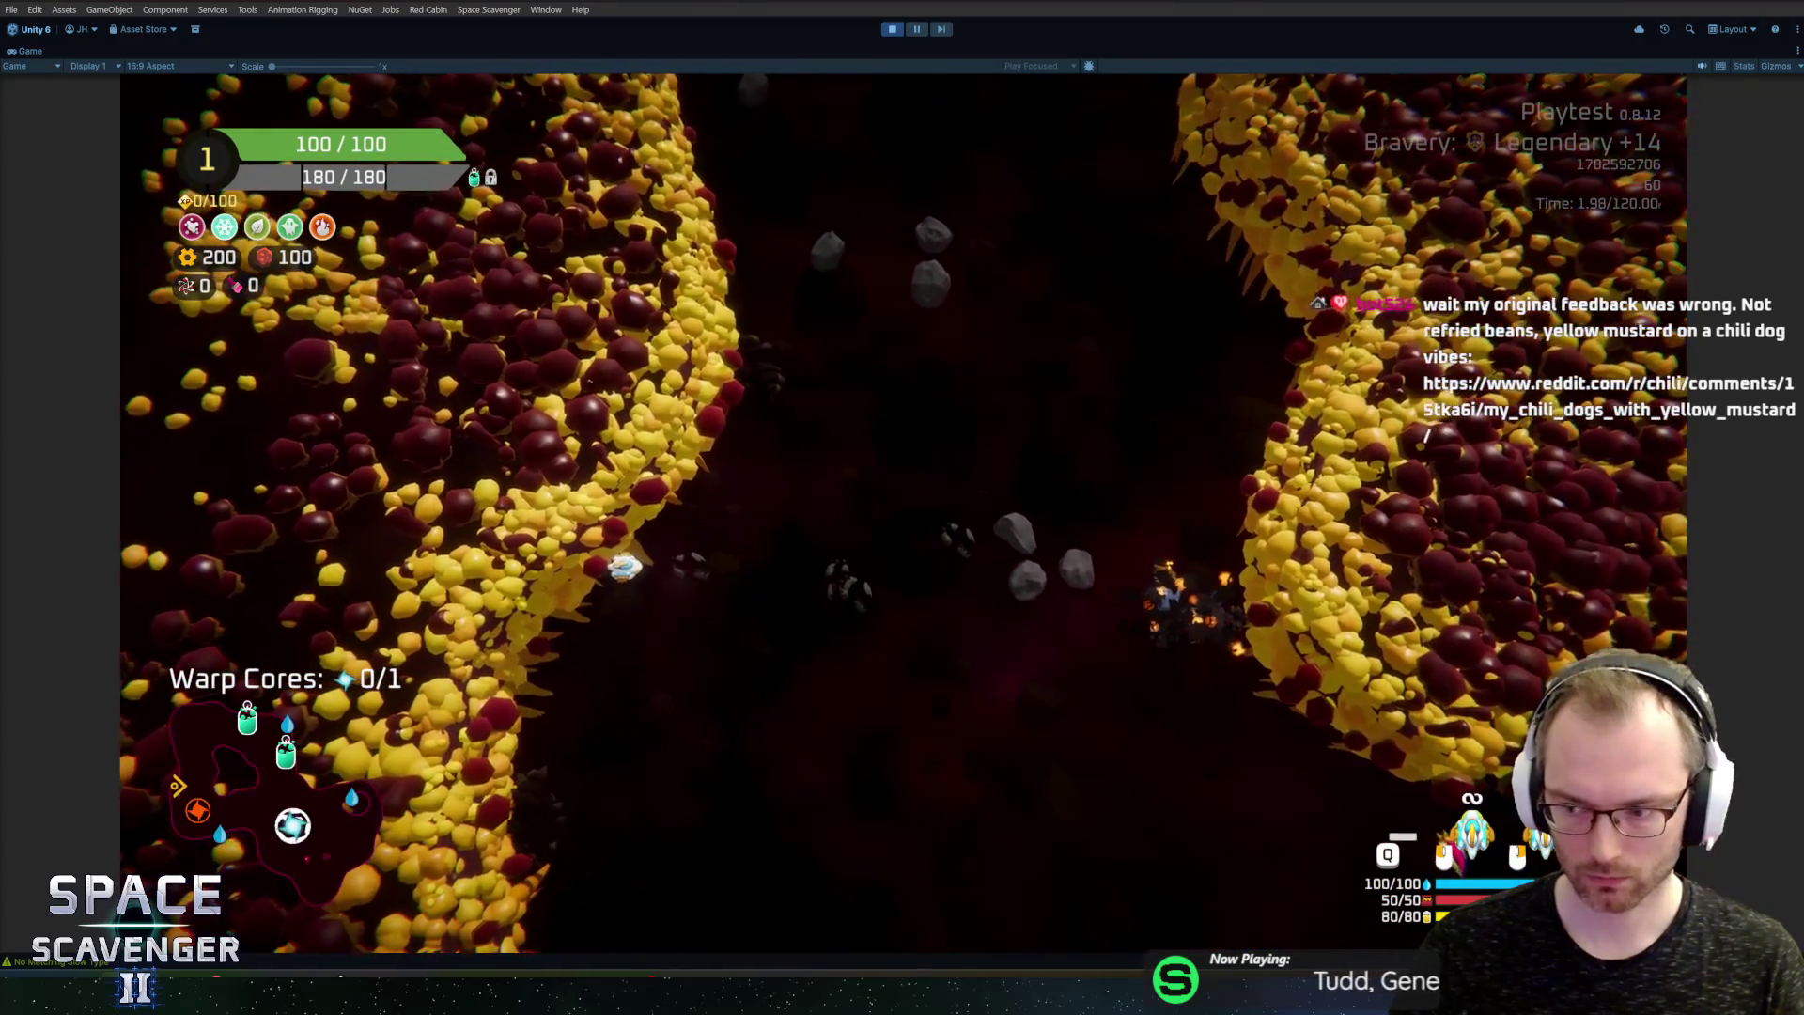
{"action": "key", "text": "a"}
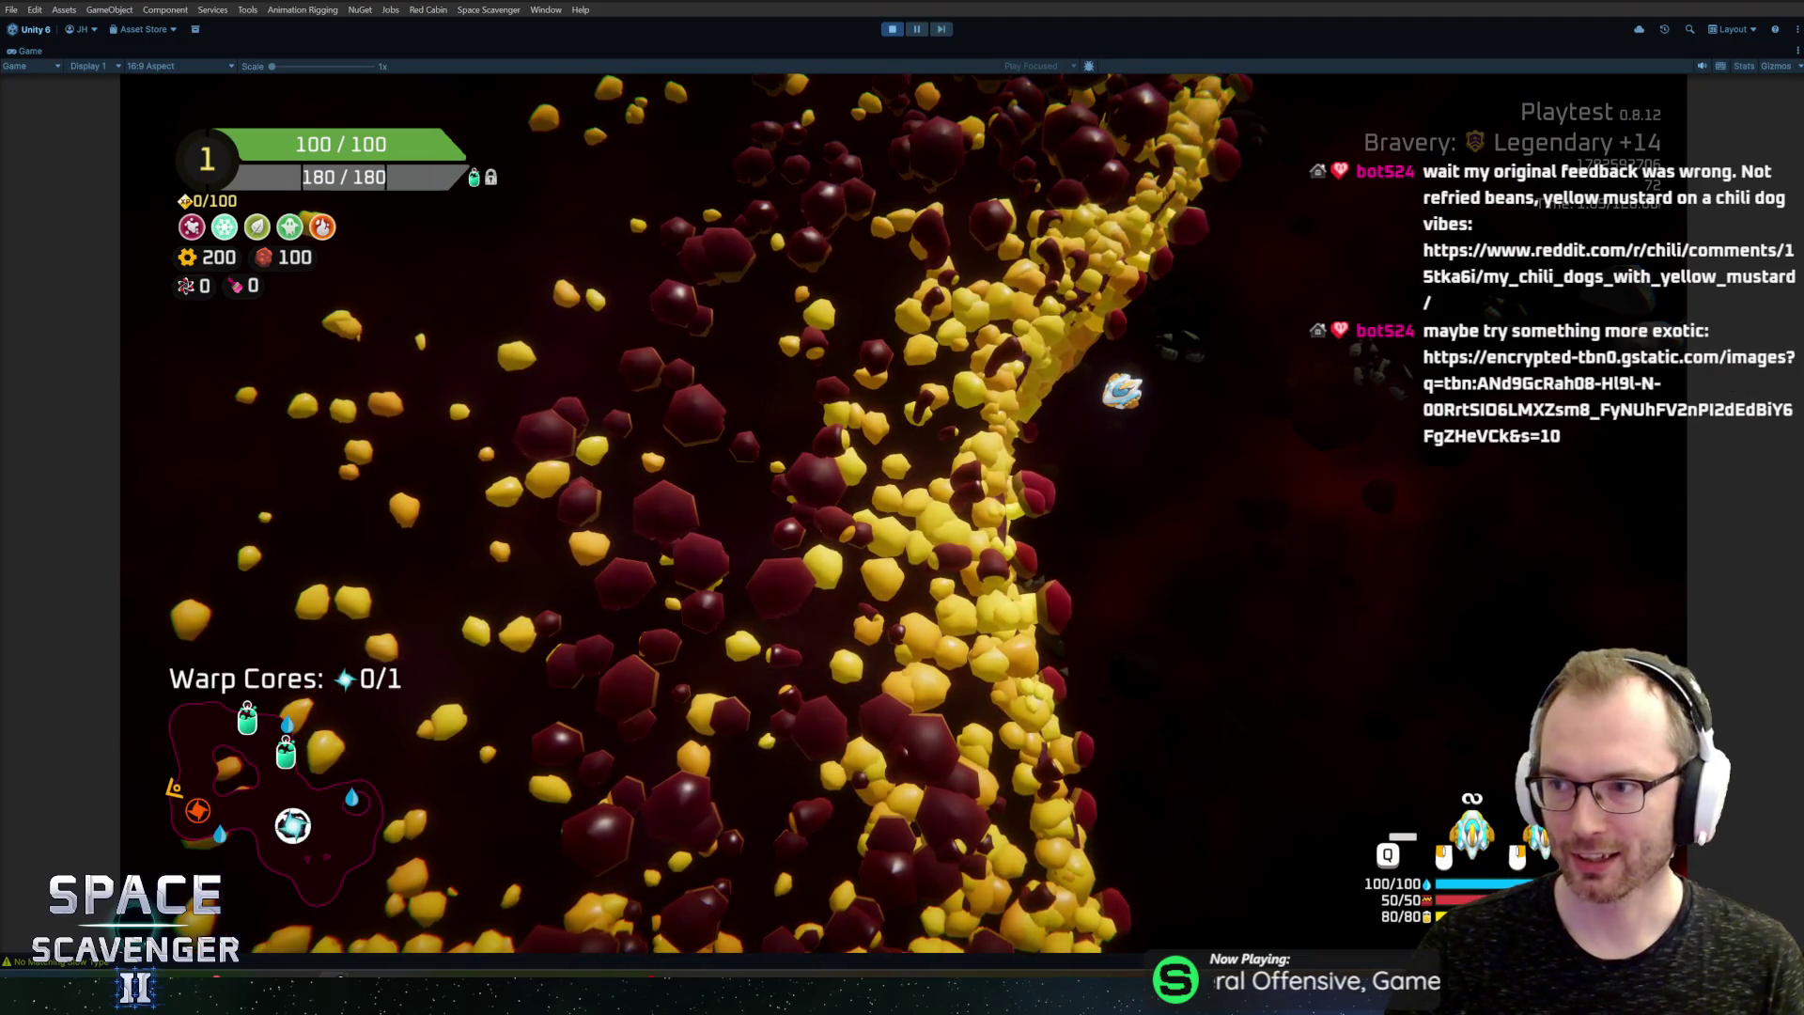
{"action": "mouse_move", "coordinate": [1284, 171]}
{"action": "left_mouse_down"}
{"action": "mouse_move", "coordinate": [519, 180]}
{"action": "mouse_move", "coordinate": [631, 120]}
{"action": "left_mouse_up"}
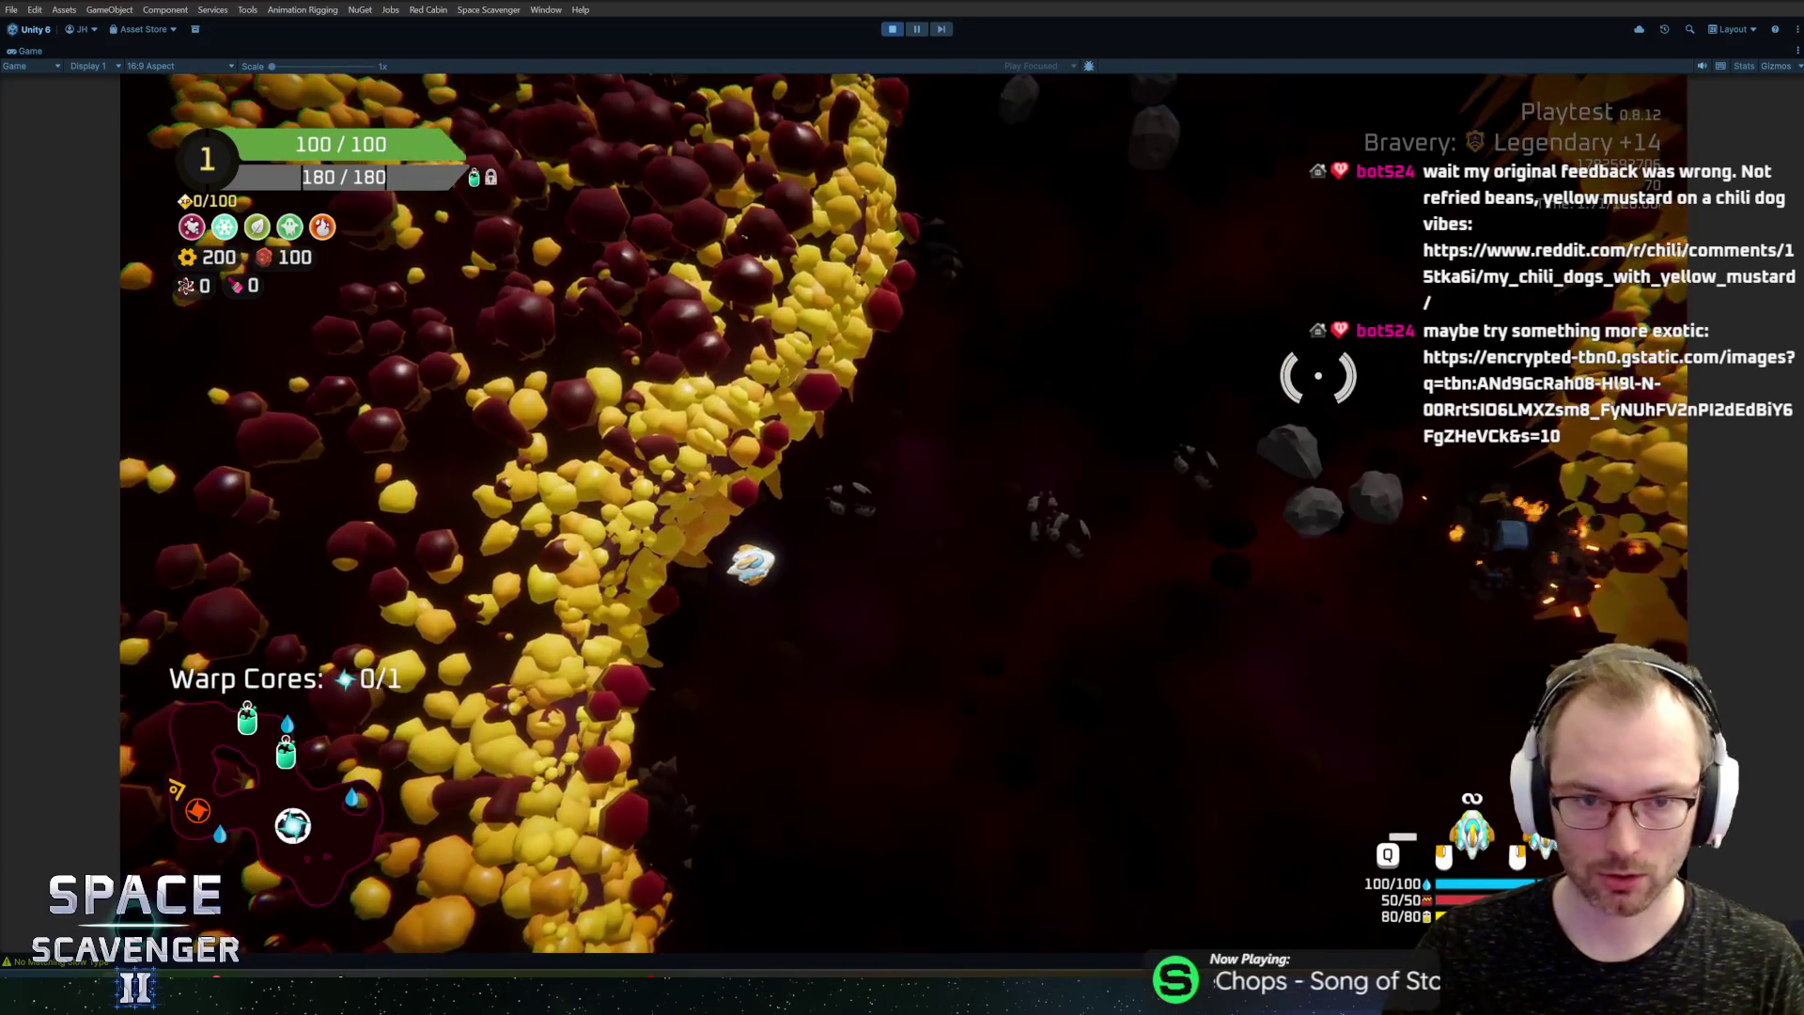
{"action": "key", "text": "alt+Tab"}
{"action": "key", "text": "alt+Tab"}
{"action": "key", "text": "Tab"}
{"action": "key", "text": "Tab"}
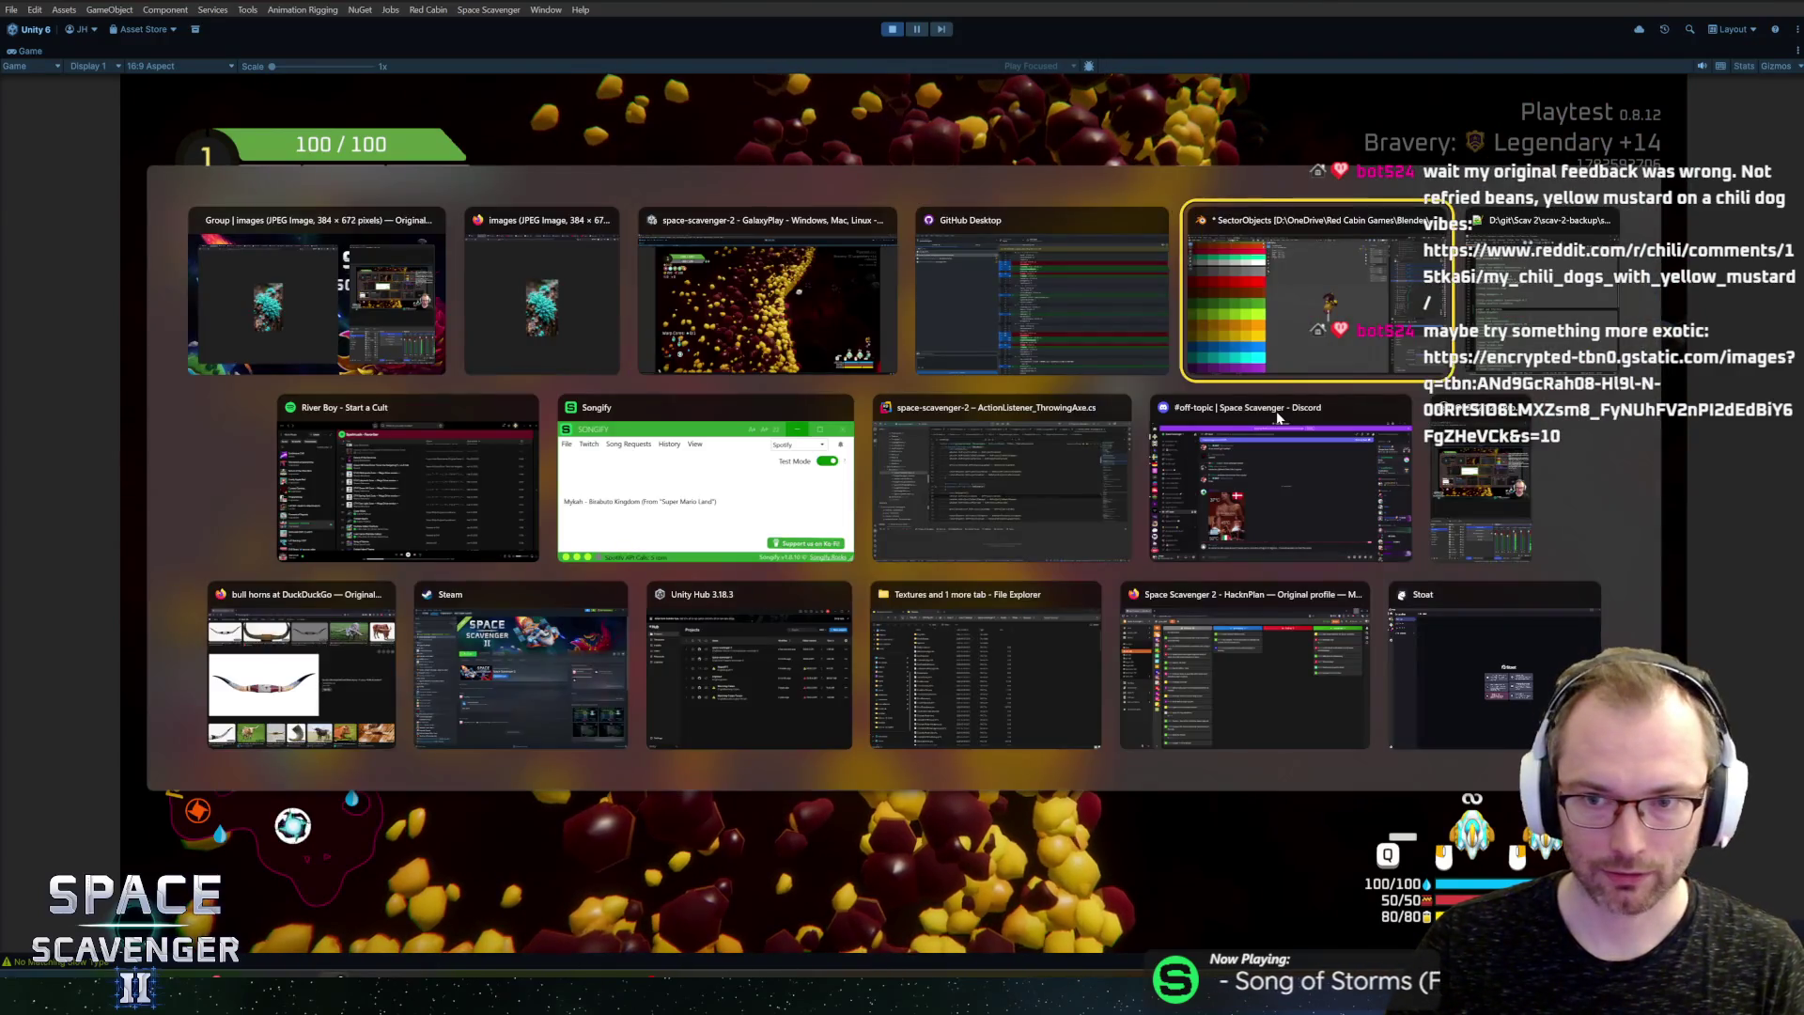
Step: View WallSporeC alone in local view from above and around its caps, then return to Unity
{"action": "key", "text": "KP_Decimal"}
{"action": "left_click", "coordinate": [934, 355]}
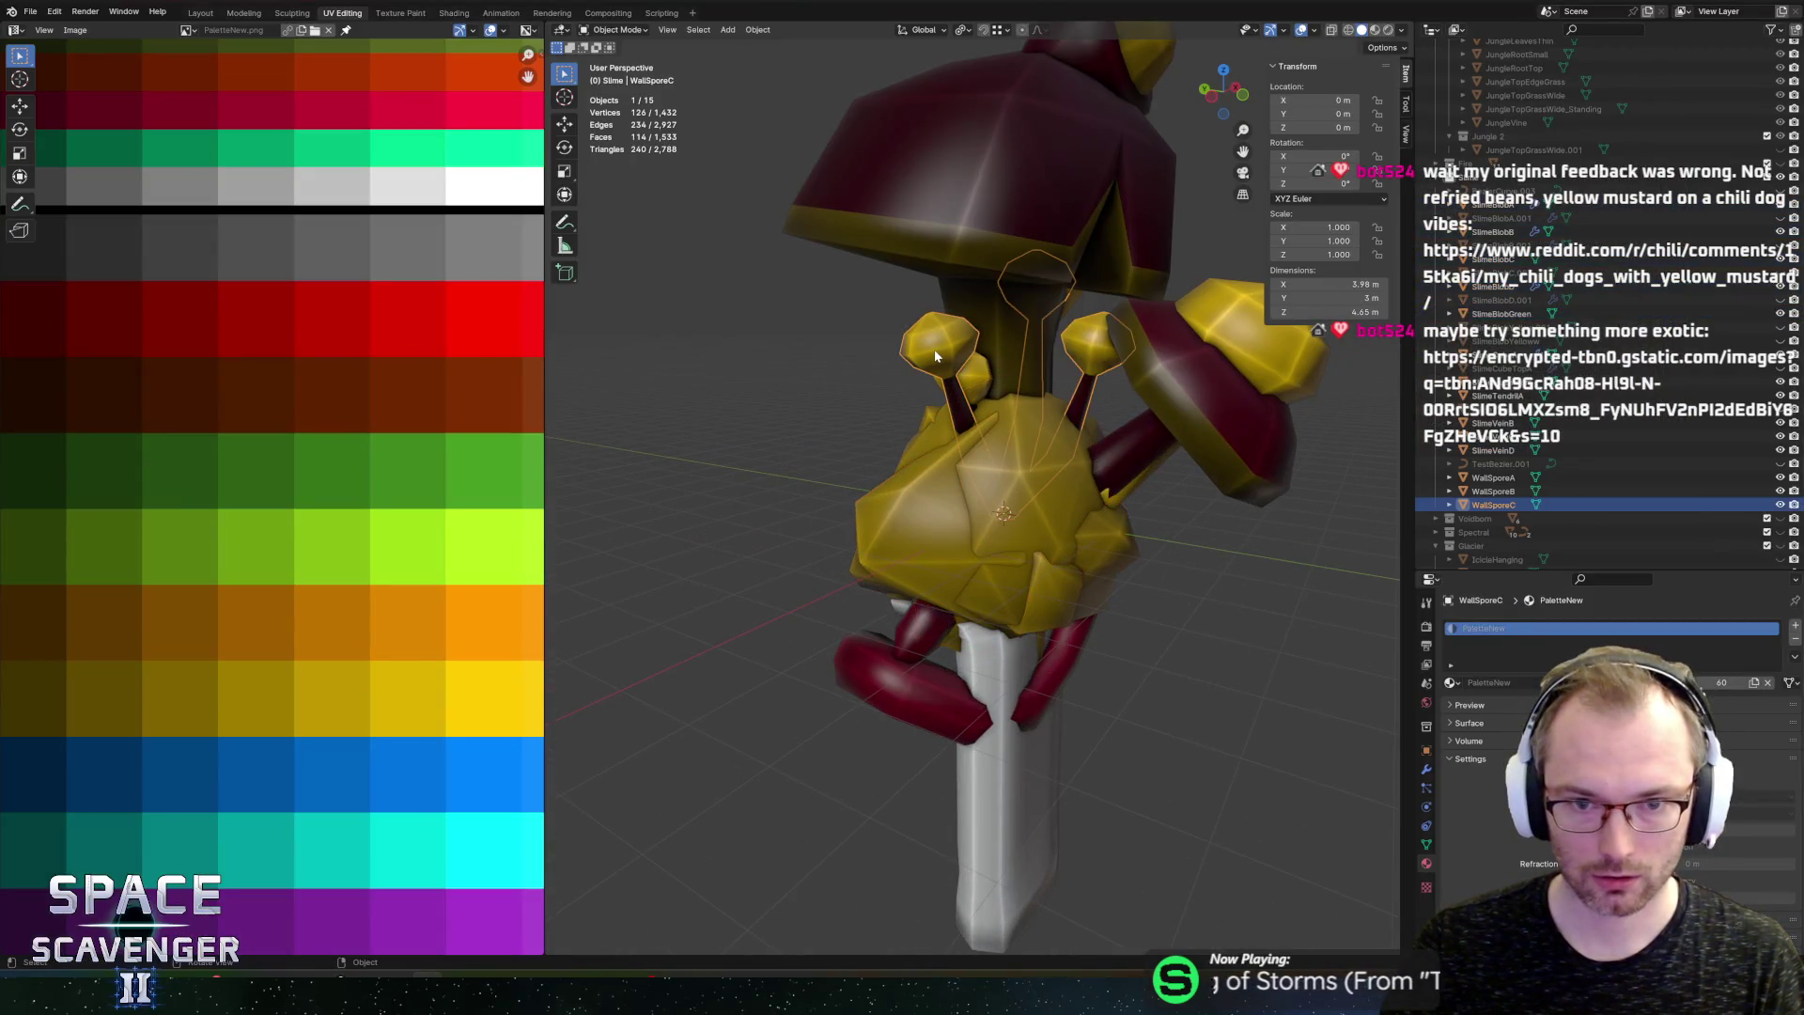
{"action": "key", "text": "KP_Divide"}
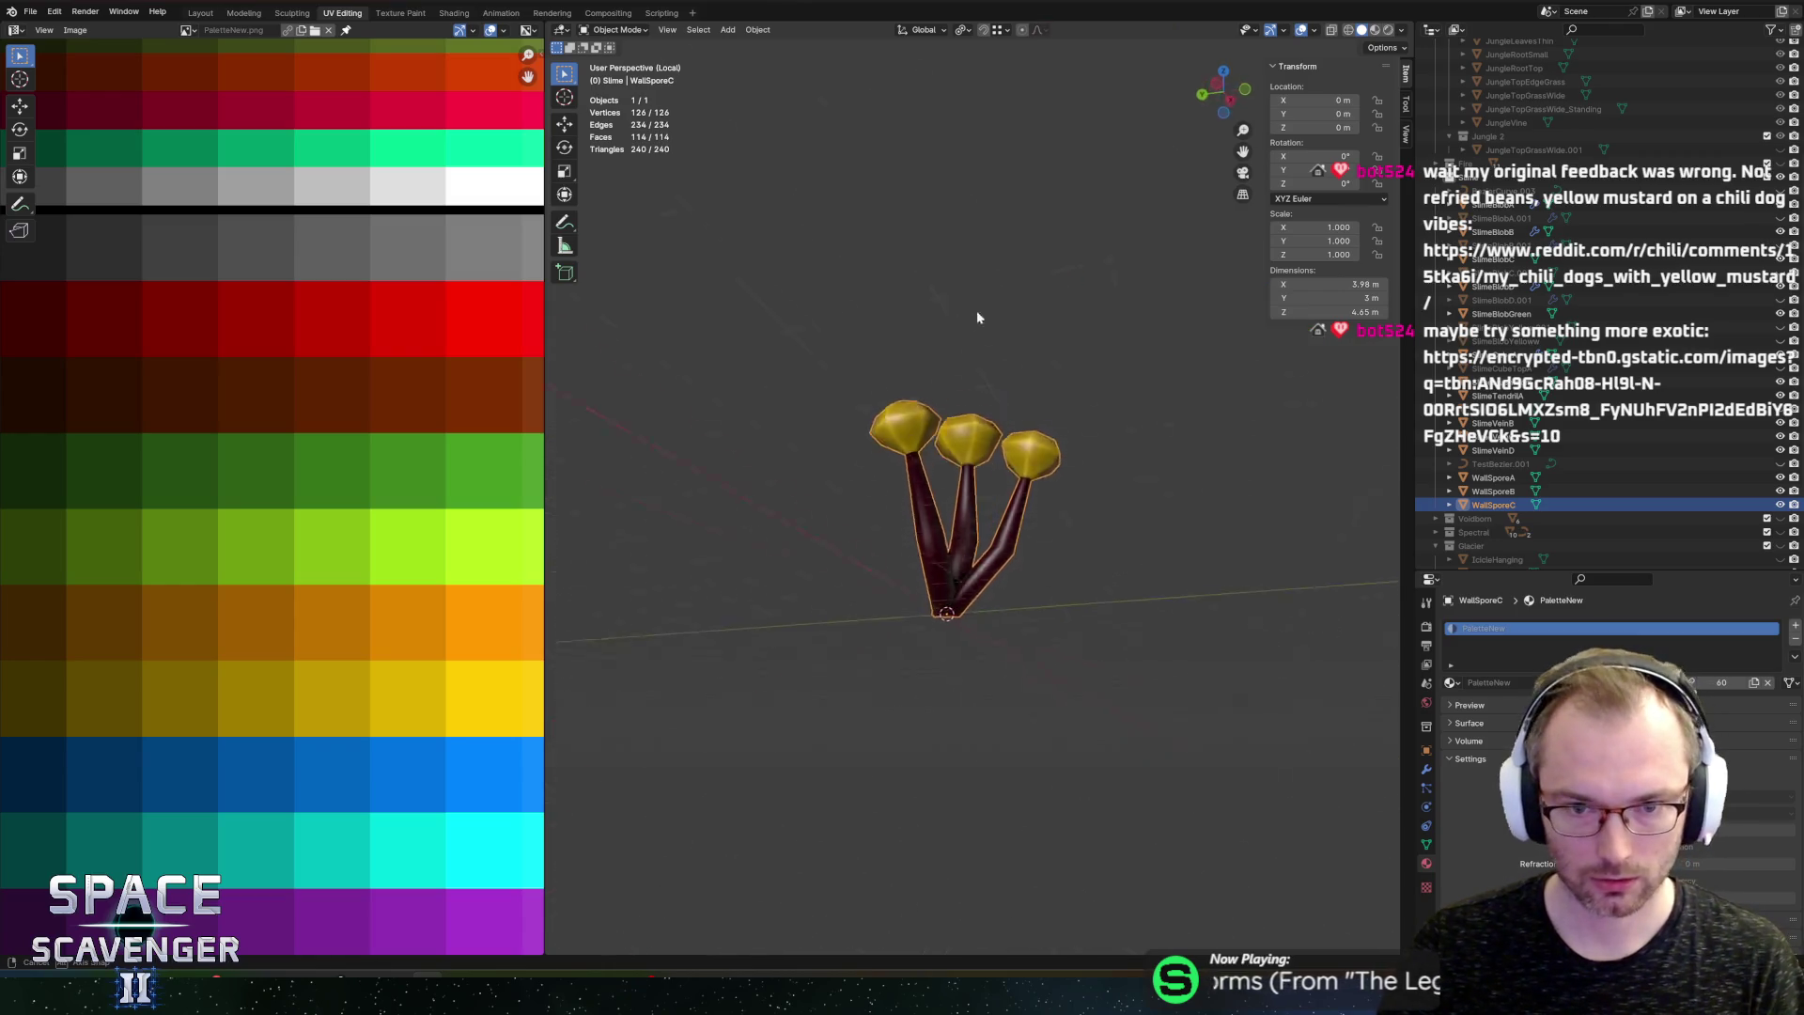
{"action": "left_click_drag", "start_coordinate": [1156, 377], "coordinate": [1179, 393]}
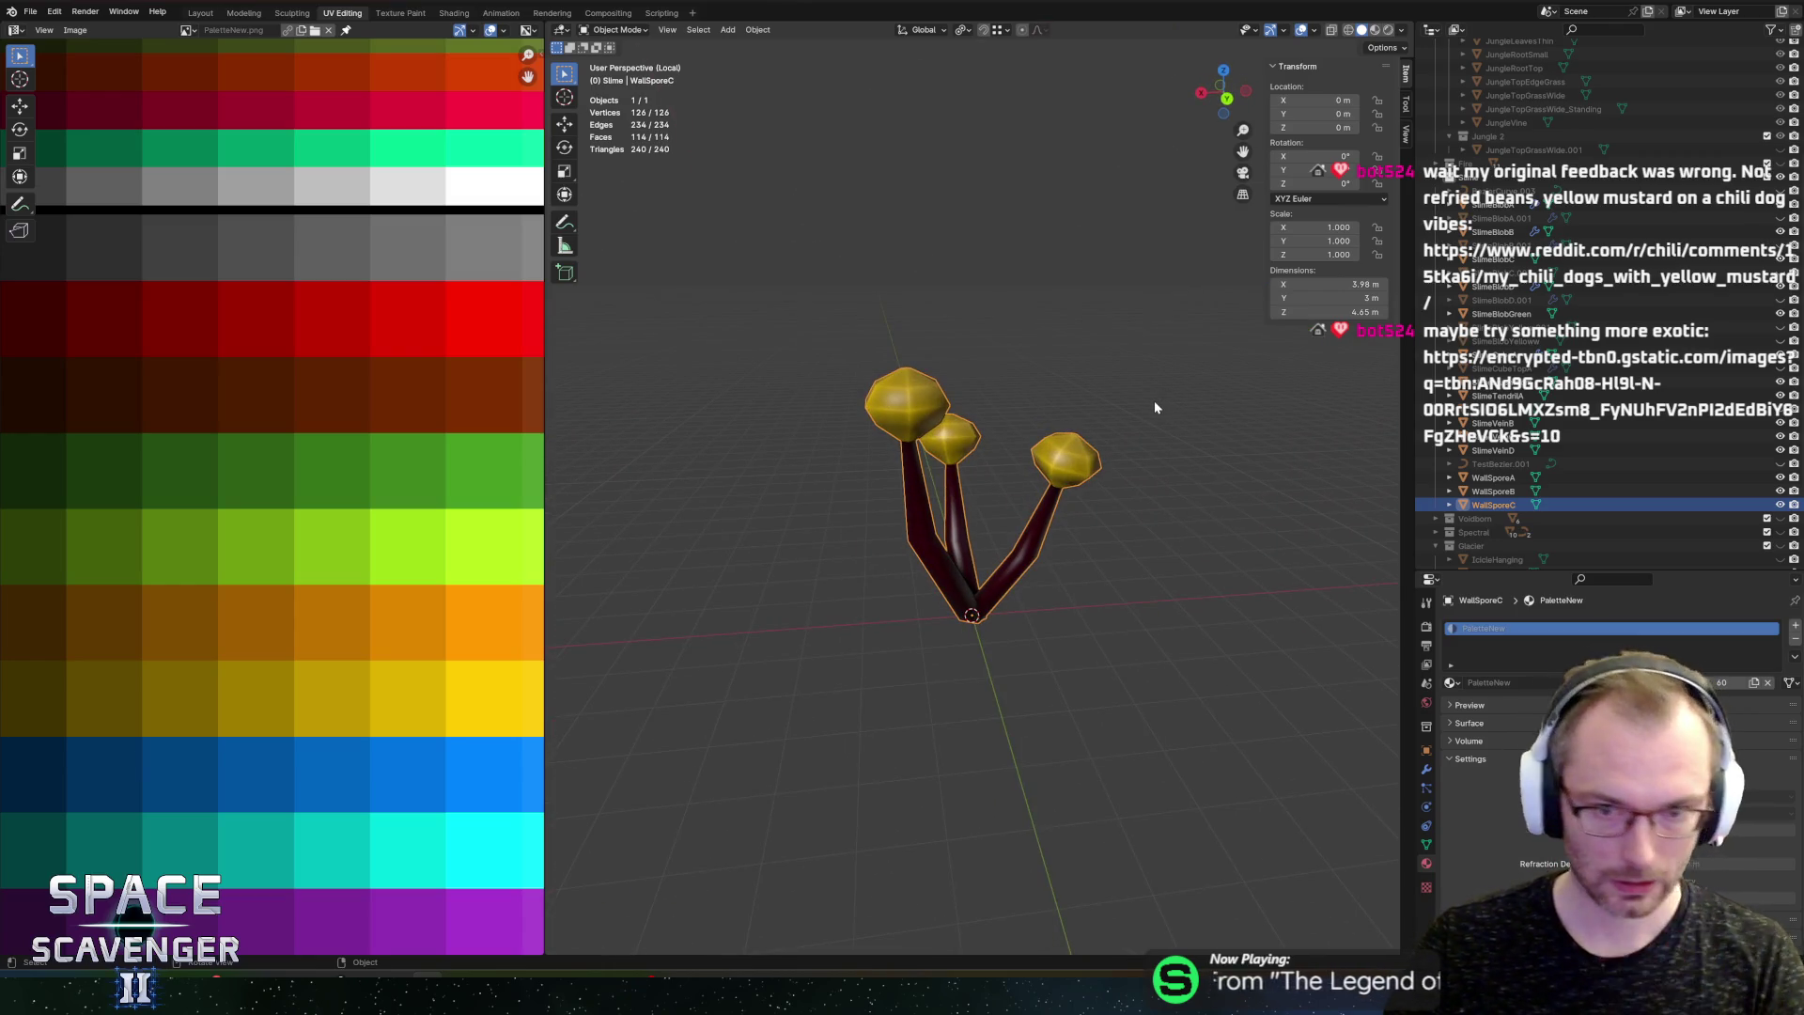
{"action": "left_click_drag", "start_coordinate": [1216, 394], "coordinate": [977, 390]}
{"action": "key", "text": "KP_Divide"}
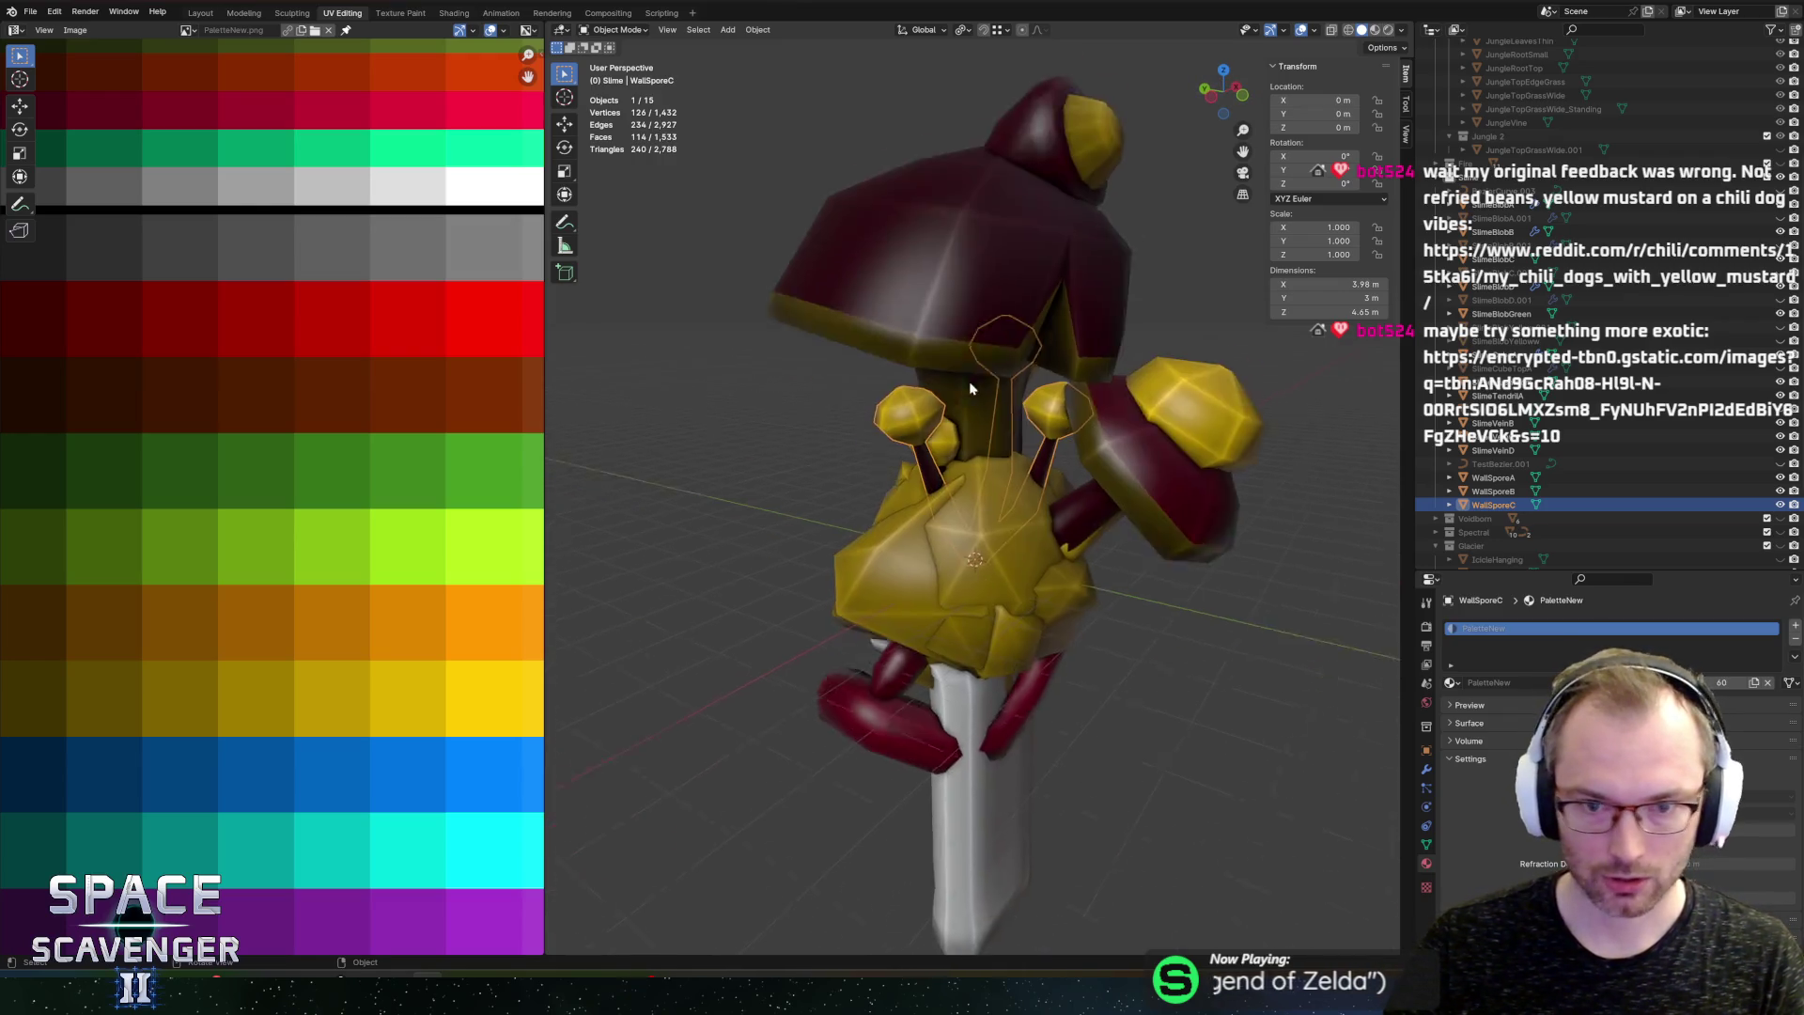
{"action": "key", "text": "alt+Tab"}
{"action": "left_click", "coordinate": [1117, 380]}
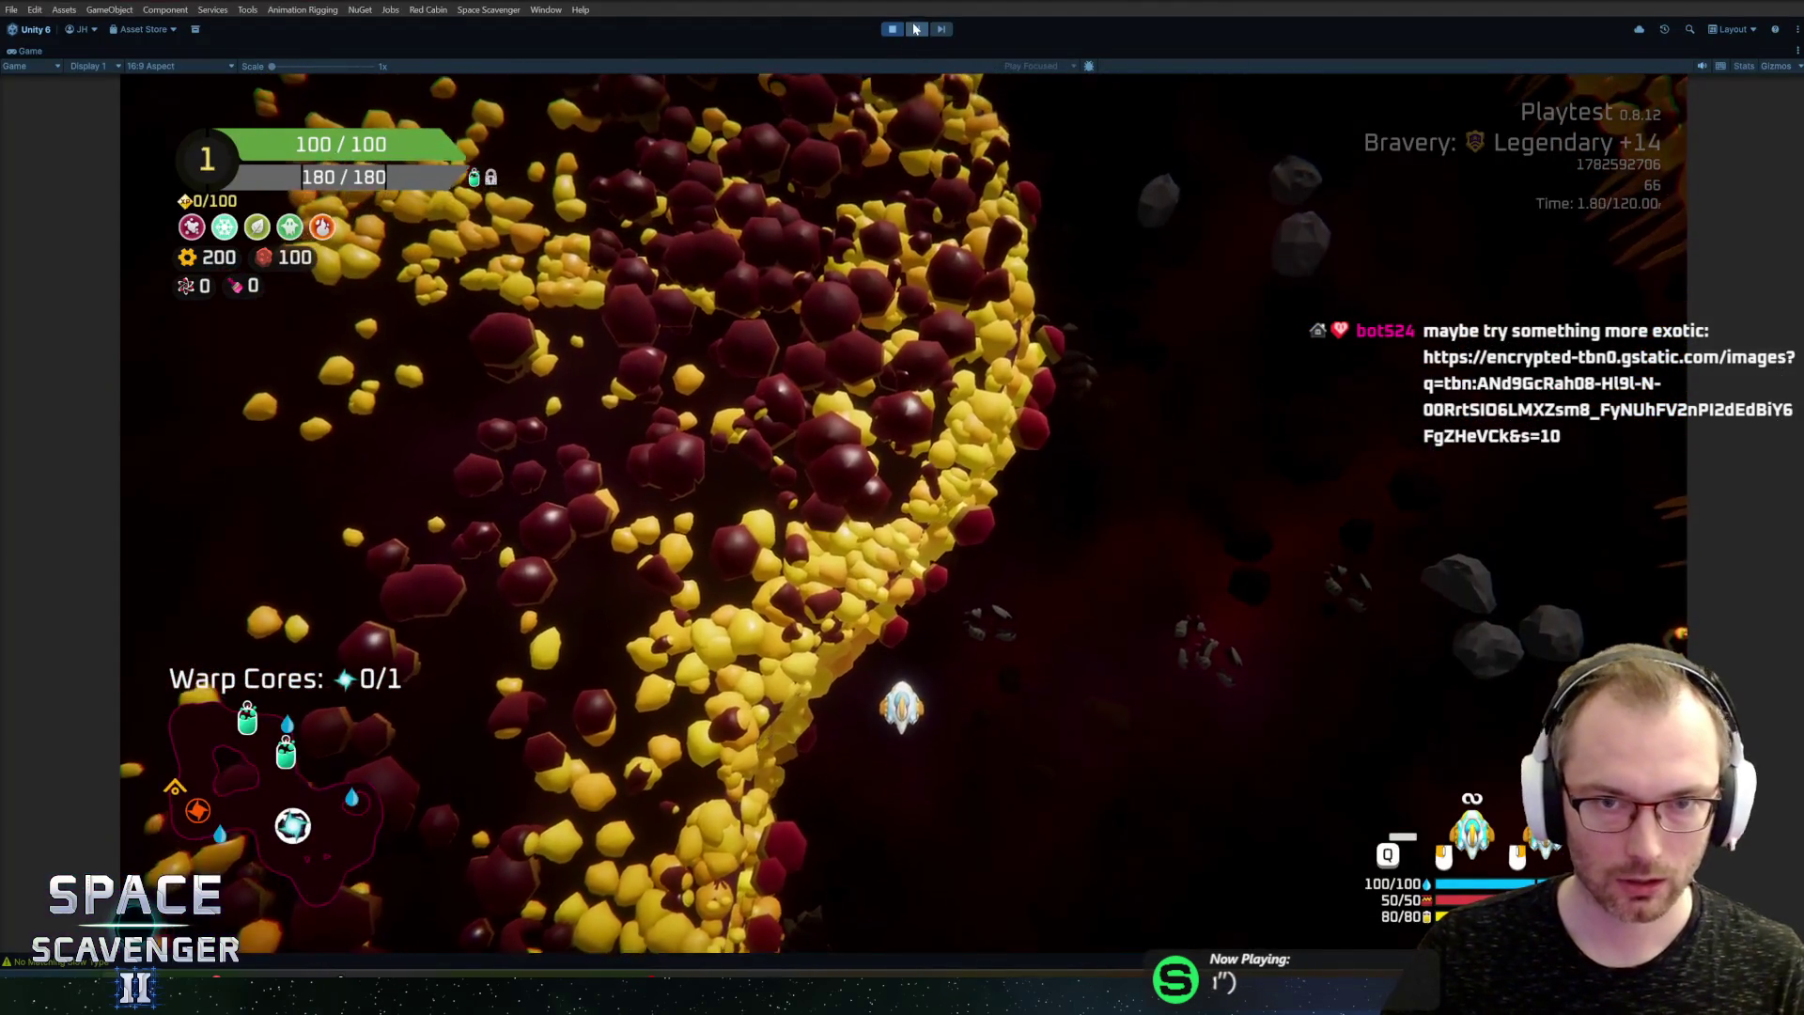
Step: Restore the editor layout, search 'decora' in the Project panel and select the SlimeDecoration asset
{"action": "key", "text": "shift+space"}
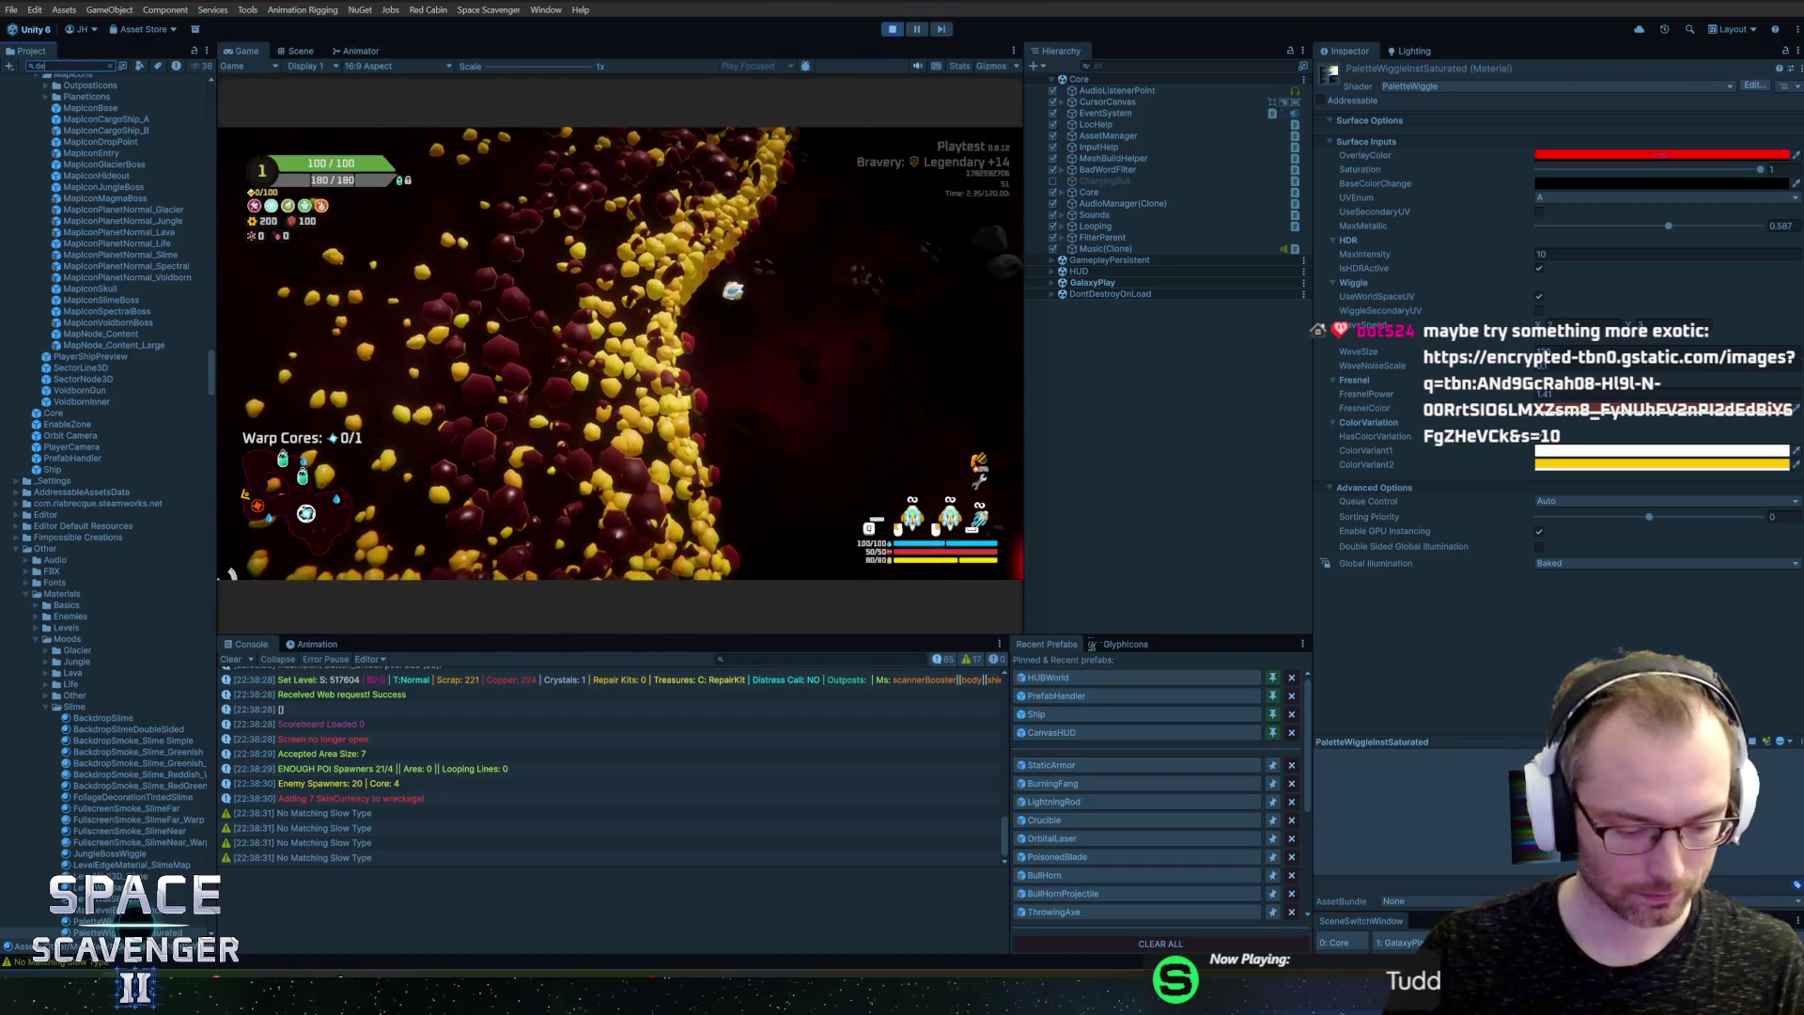
{"action": "type", "text": "decora"}
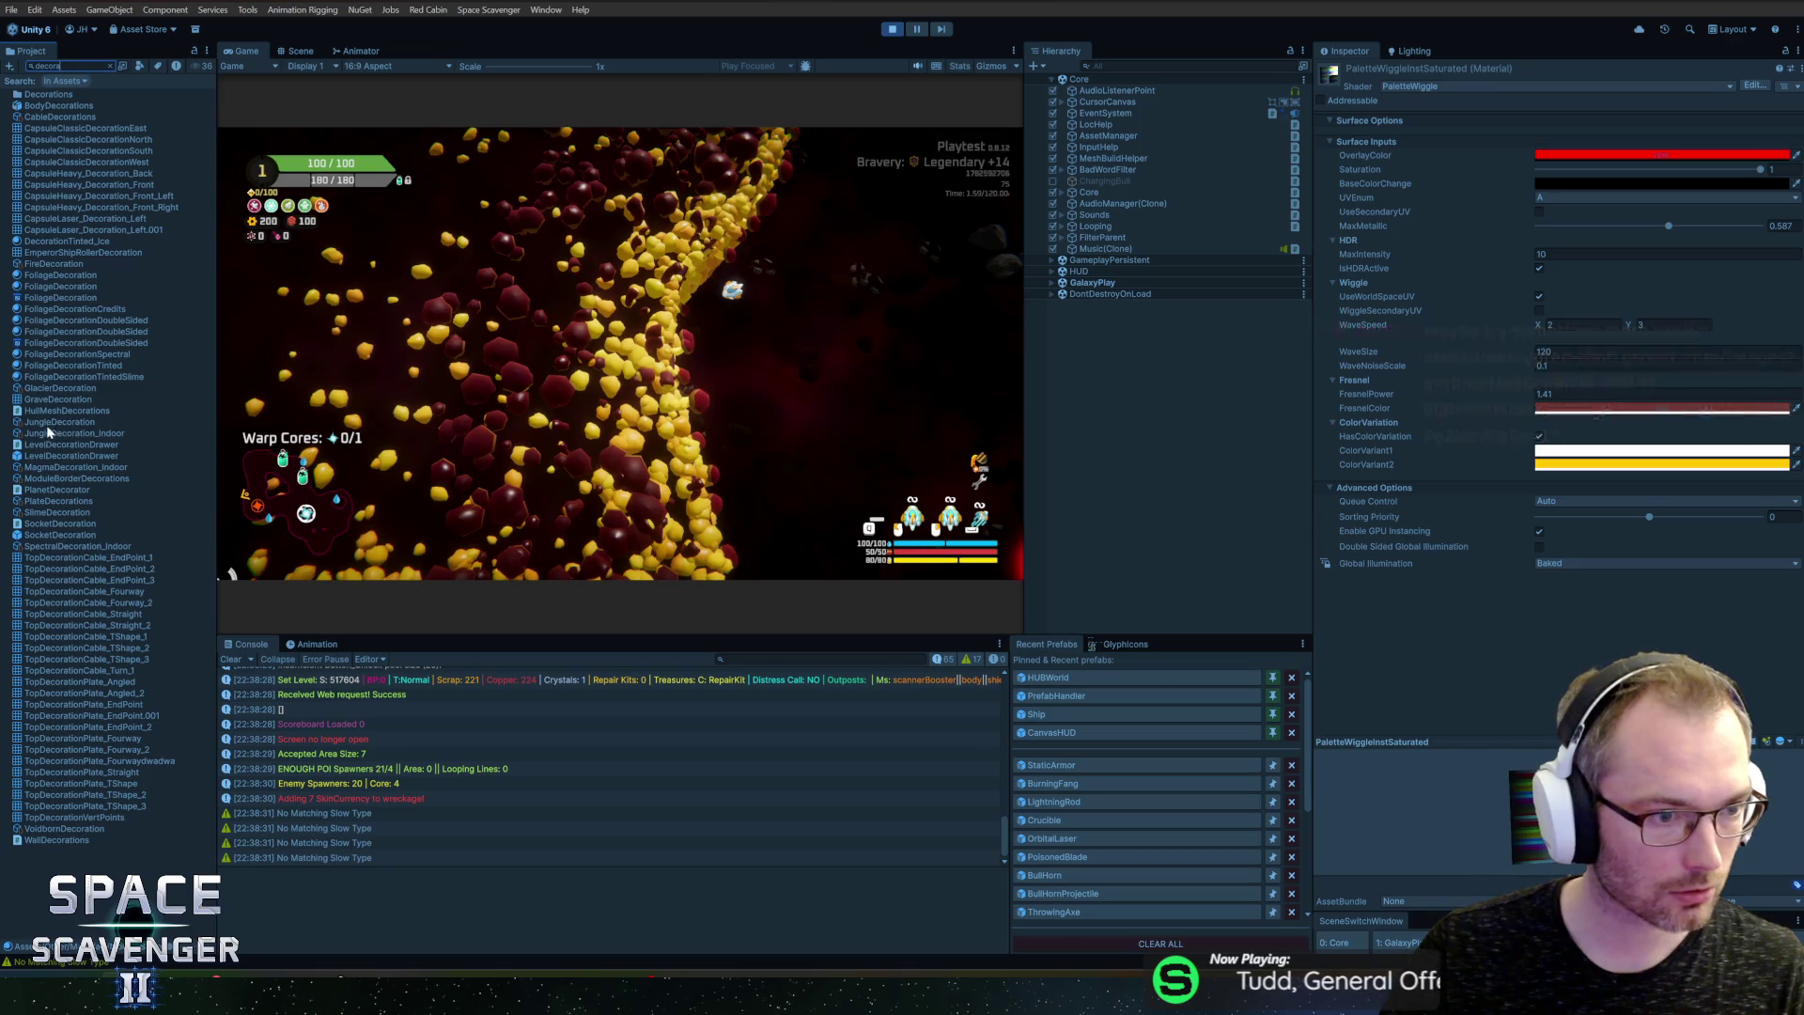
{"action": "left_click", "coordinate": [52, 515]}
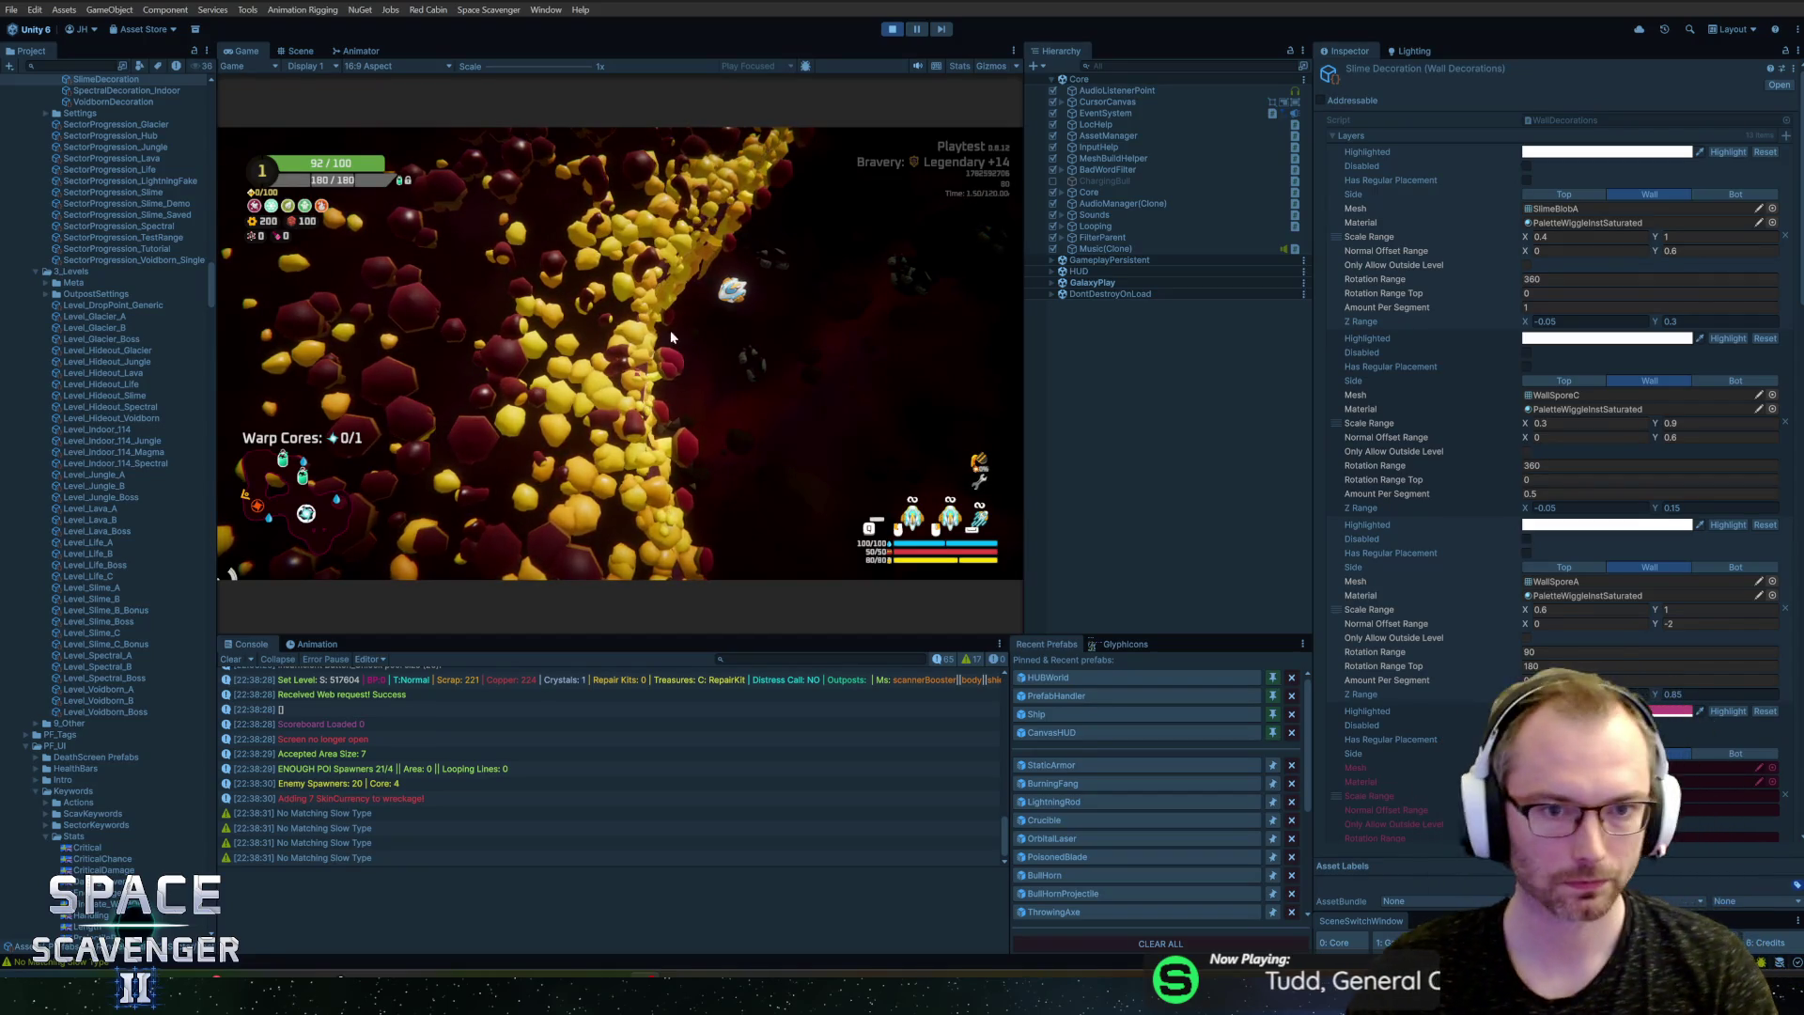
Step: Click into the running game to keep playtesting the slime walls, then switch to Blender
{"action": "left_click", "coordinate": [706, 408]}
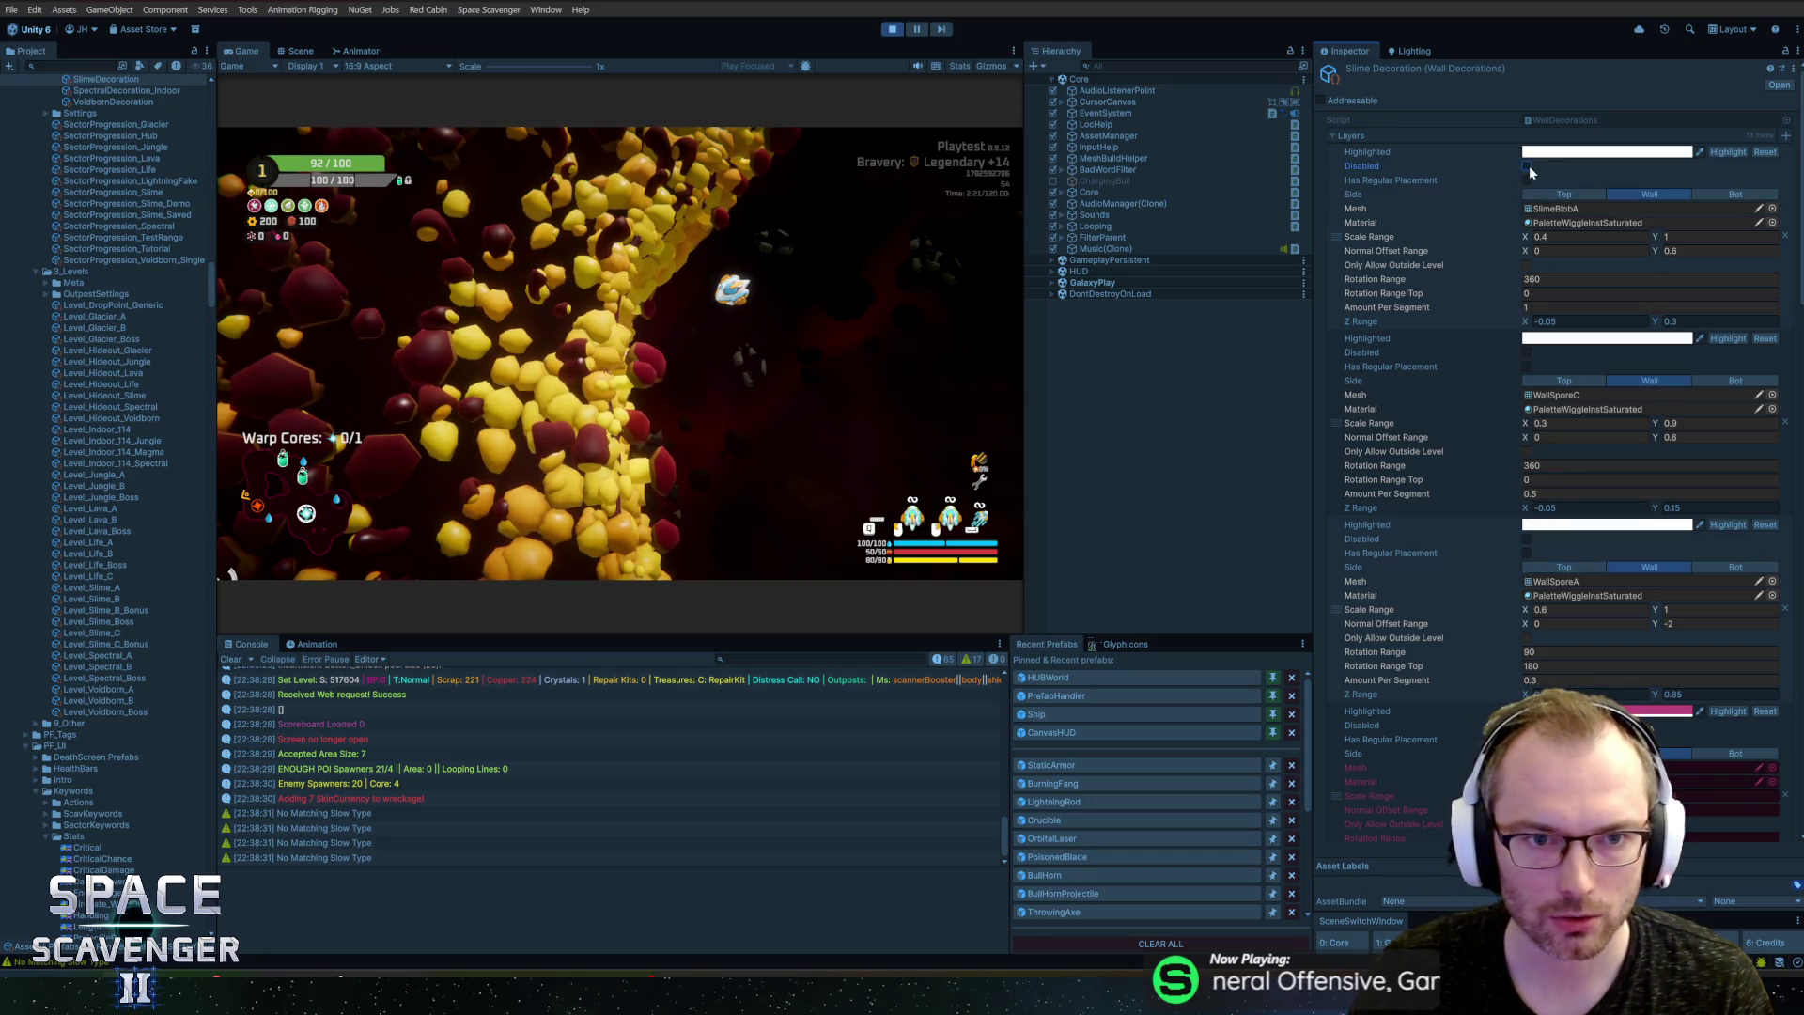
{"action": "key", "text": "alt+Tab"}
{"action": "key", "text": "Tab"}
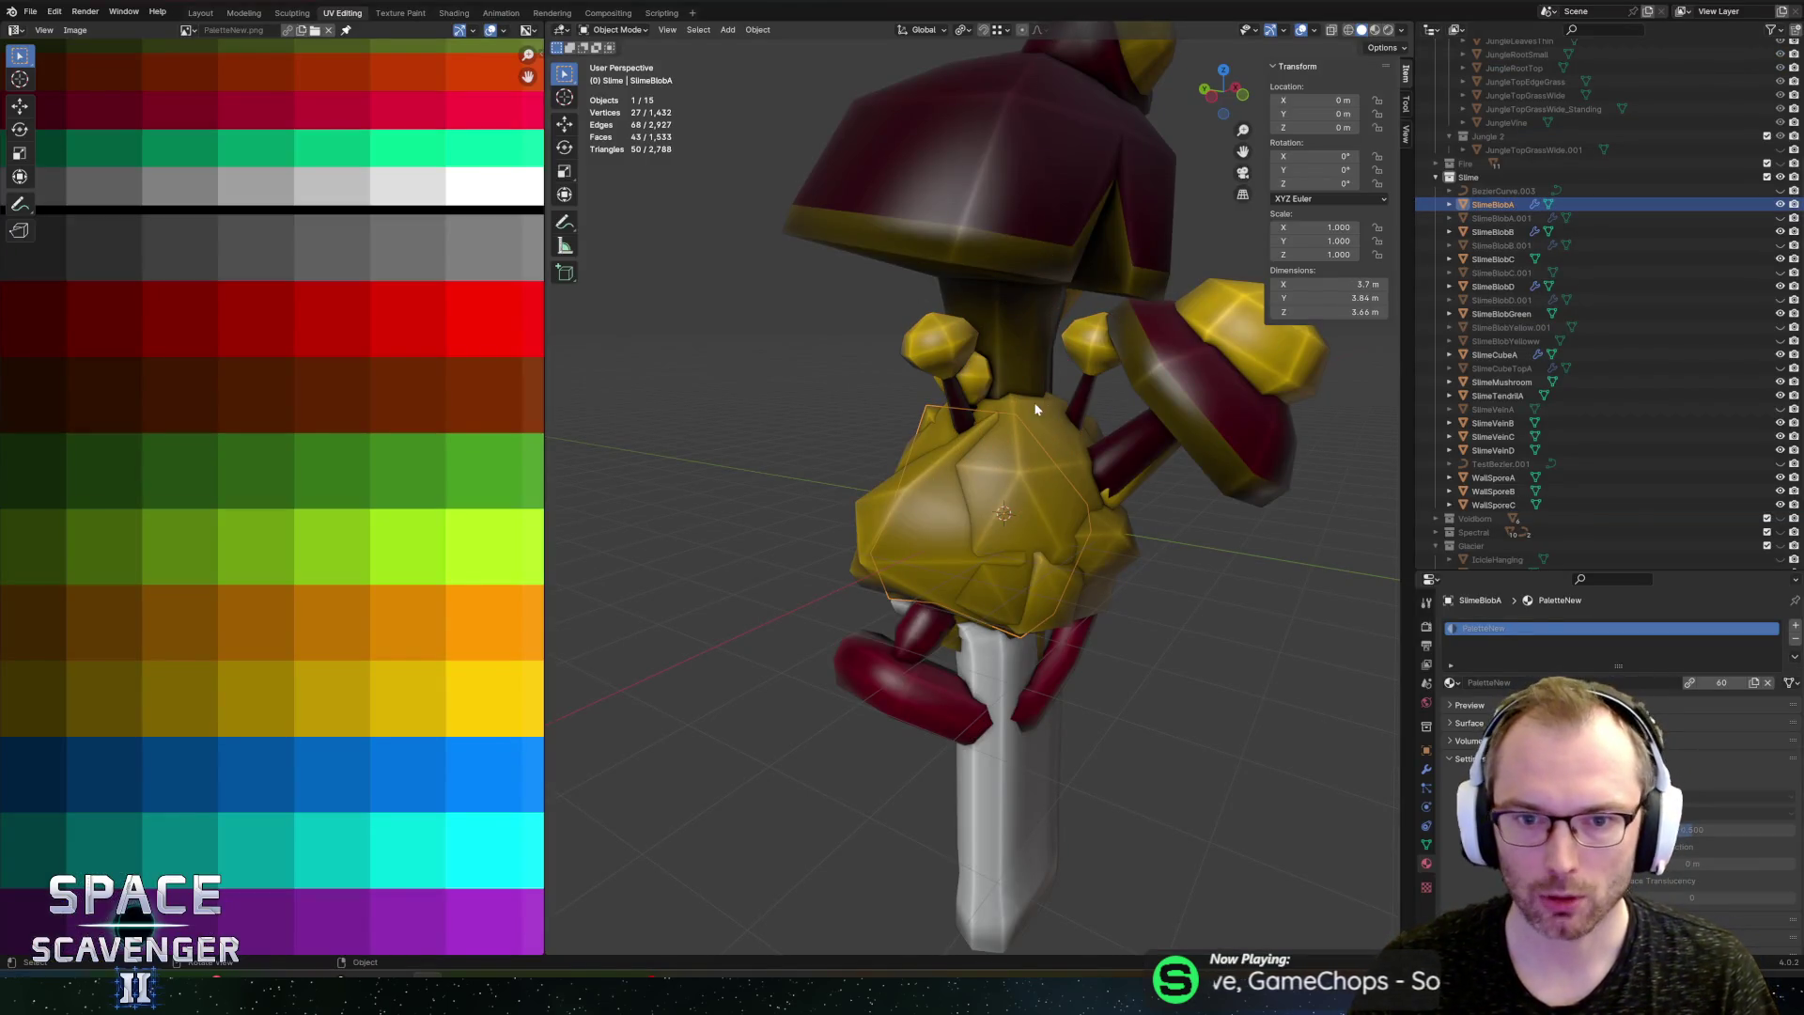
Step: Duplicate SlimeBlobA in place, then scale and rotate the copy's mesh
{"action": "key", "text": "shift+d"}
{"action": "right_click", "coordinate": [1050, 374]}
{"action": "key", "text": "Tab"}
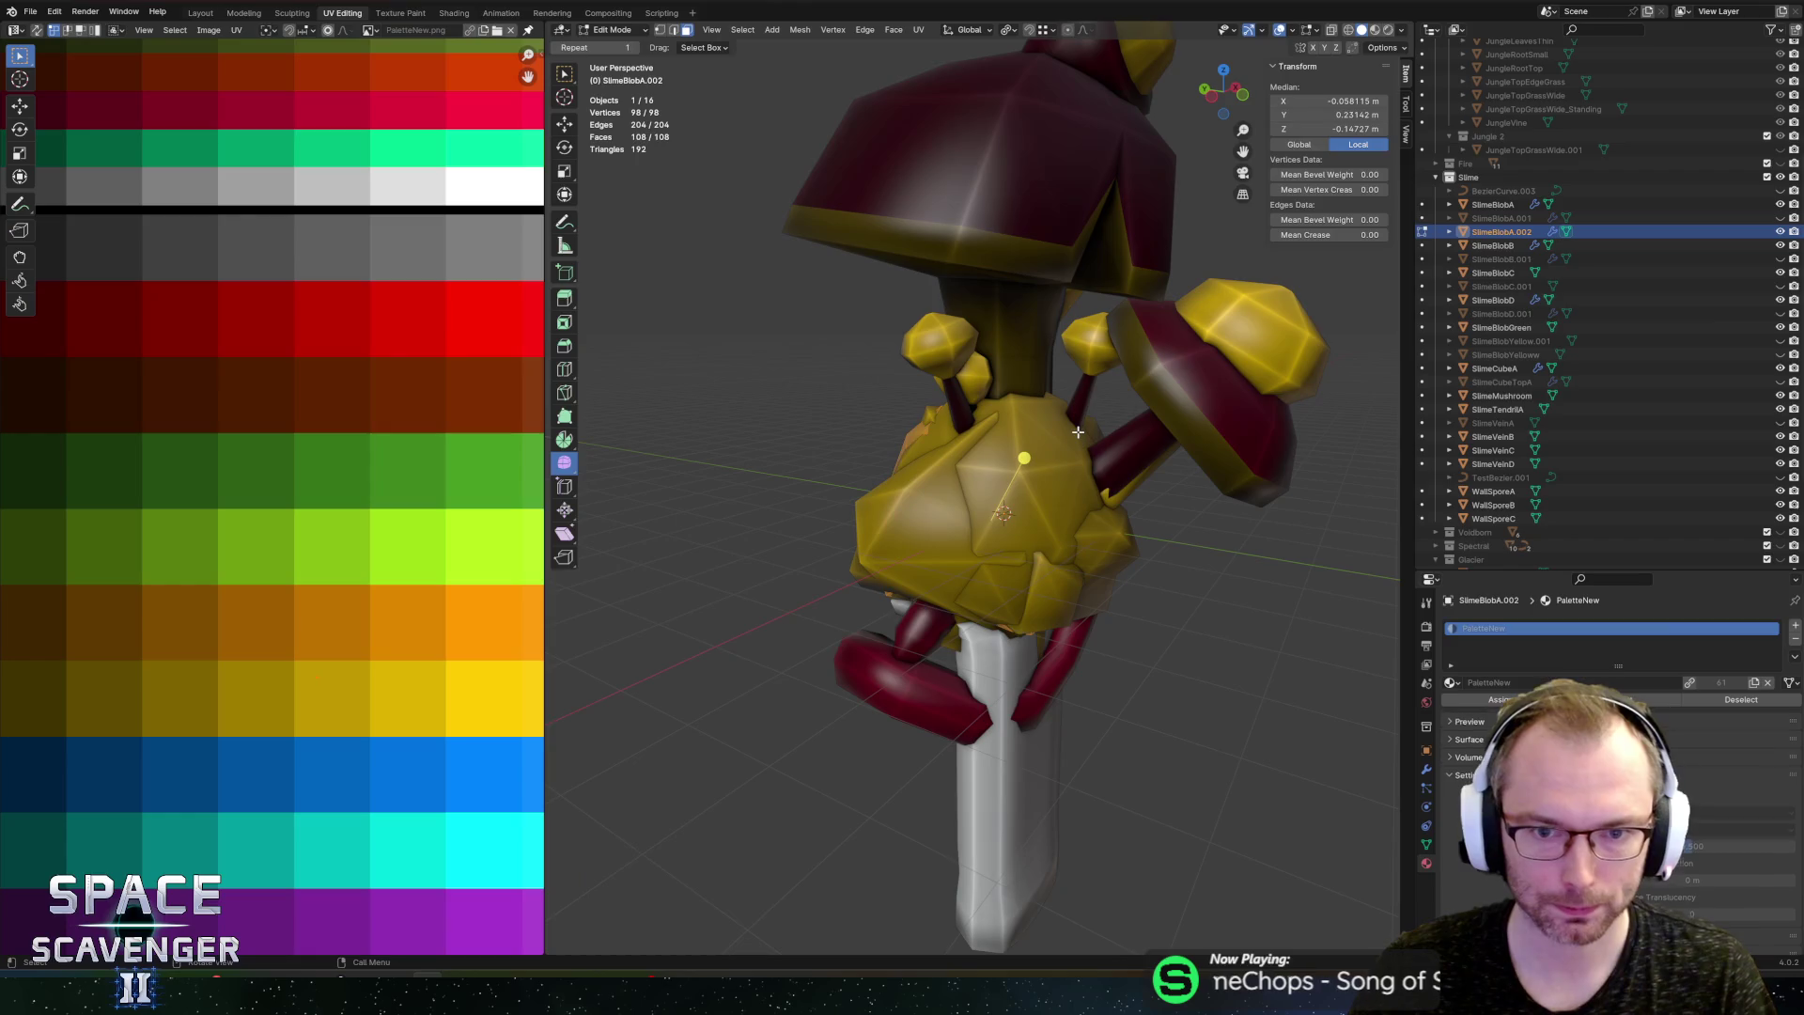
{"action": "key", "text": "s"}
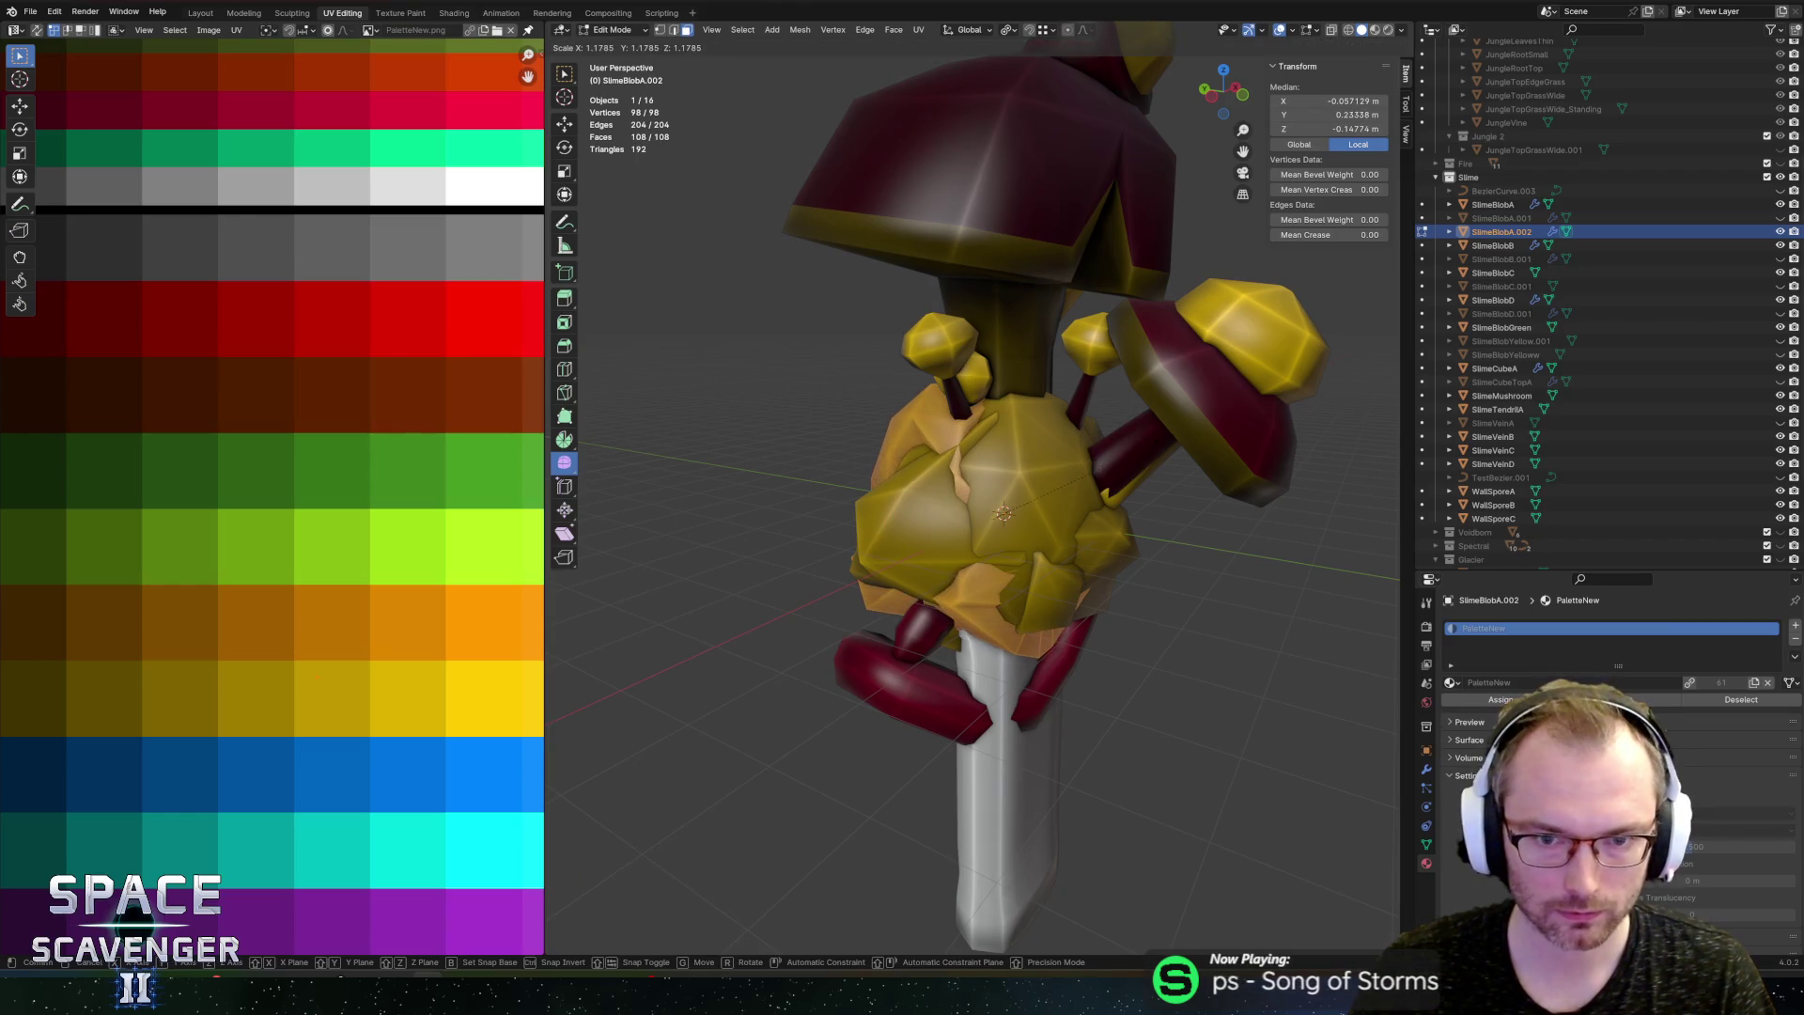
{"action": "left_click", "coordinate": [1146, 418]}
{"action": "key", "text": "r"}
{"action": "left_click", "coordinate": [1015, 455]}
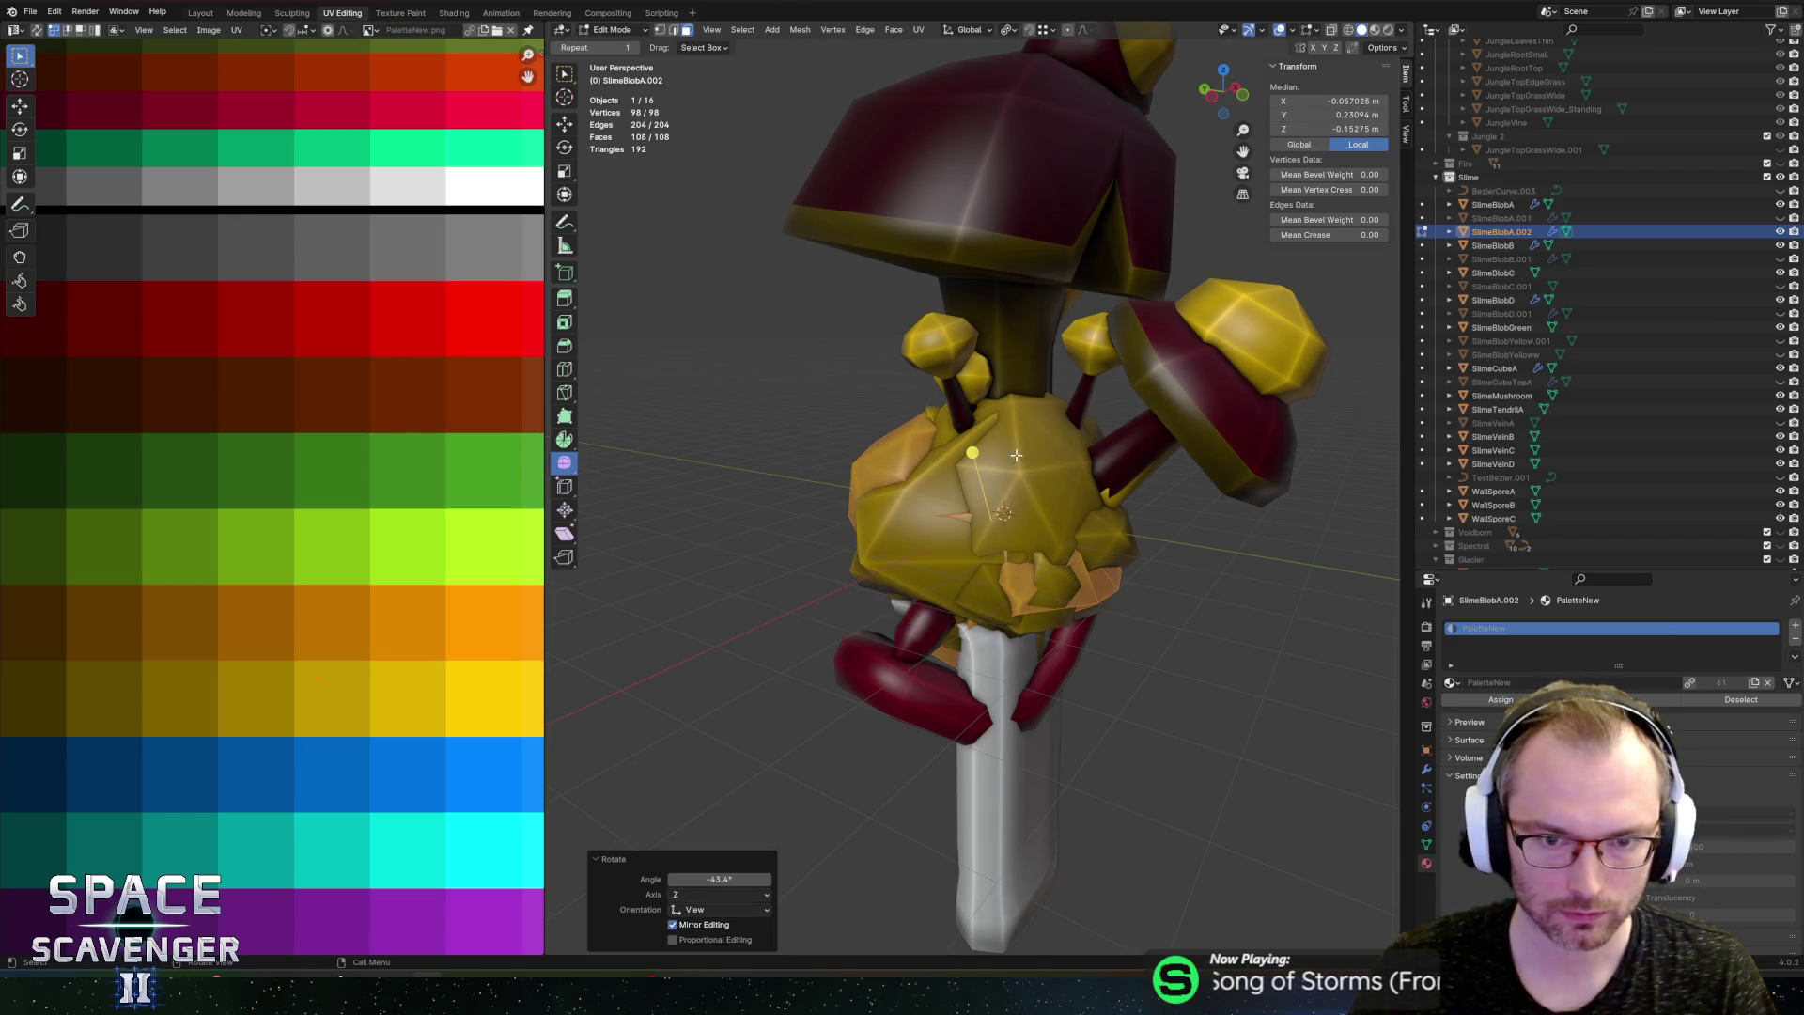
Step: Randomize the blob's vertex positions and inspect the result in X-ray view
{"action": "left_click", "coordinate": [568, 465]}
{"action": "left_click", "coordinate": [634, 498]}
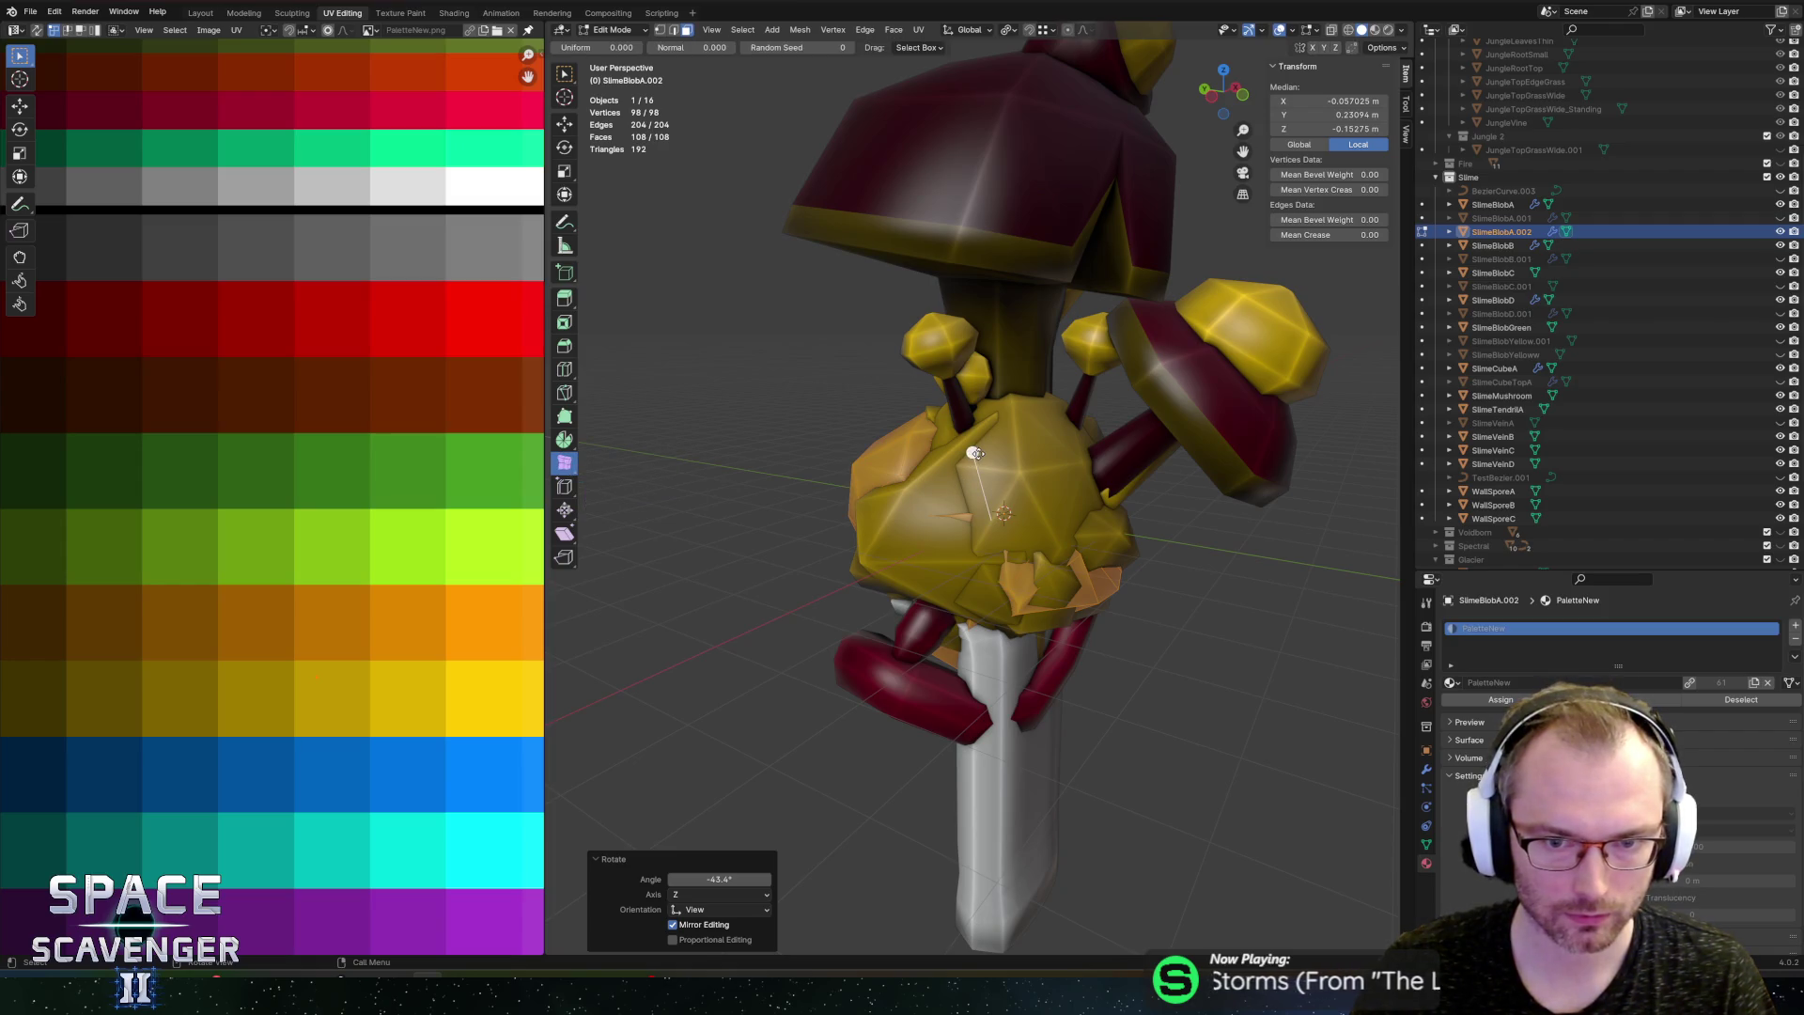
{"action": "left_click_drag", "start_coordinate": [975, 452], "coordinate": [977, 452]}
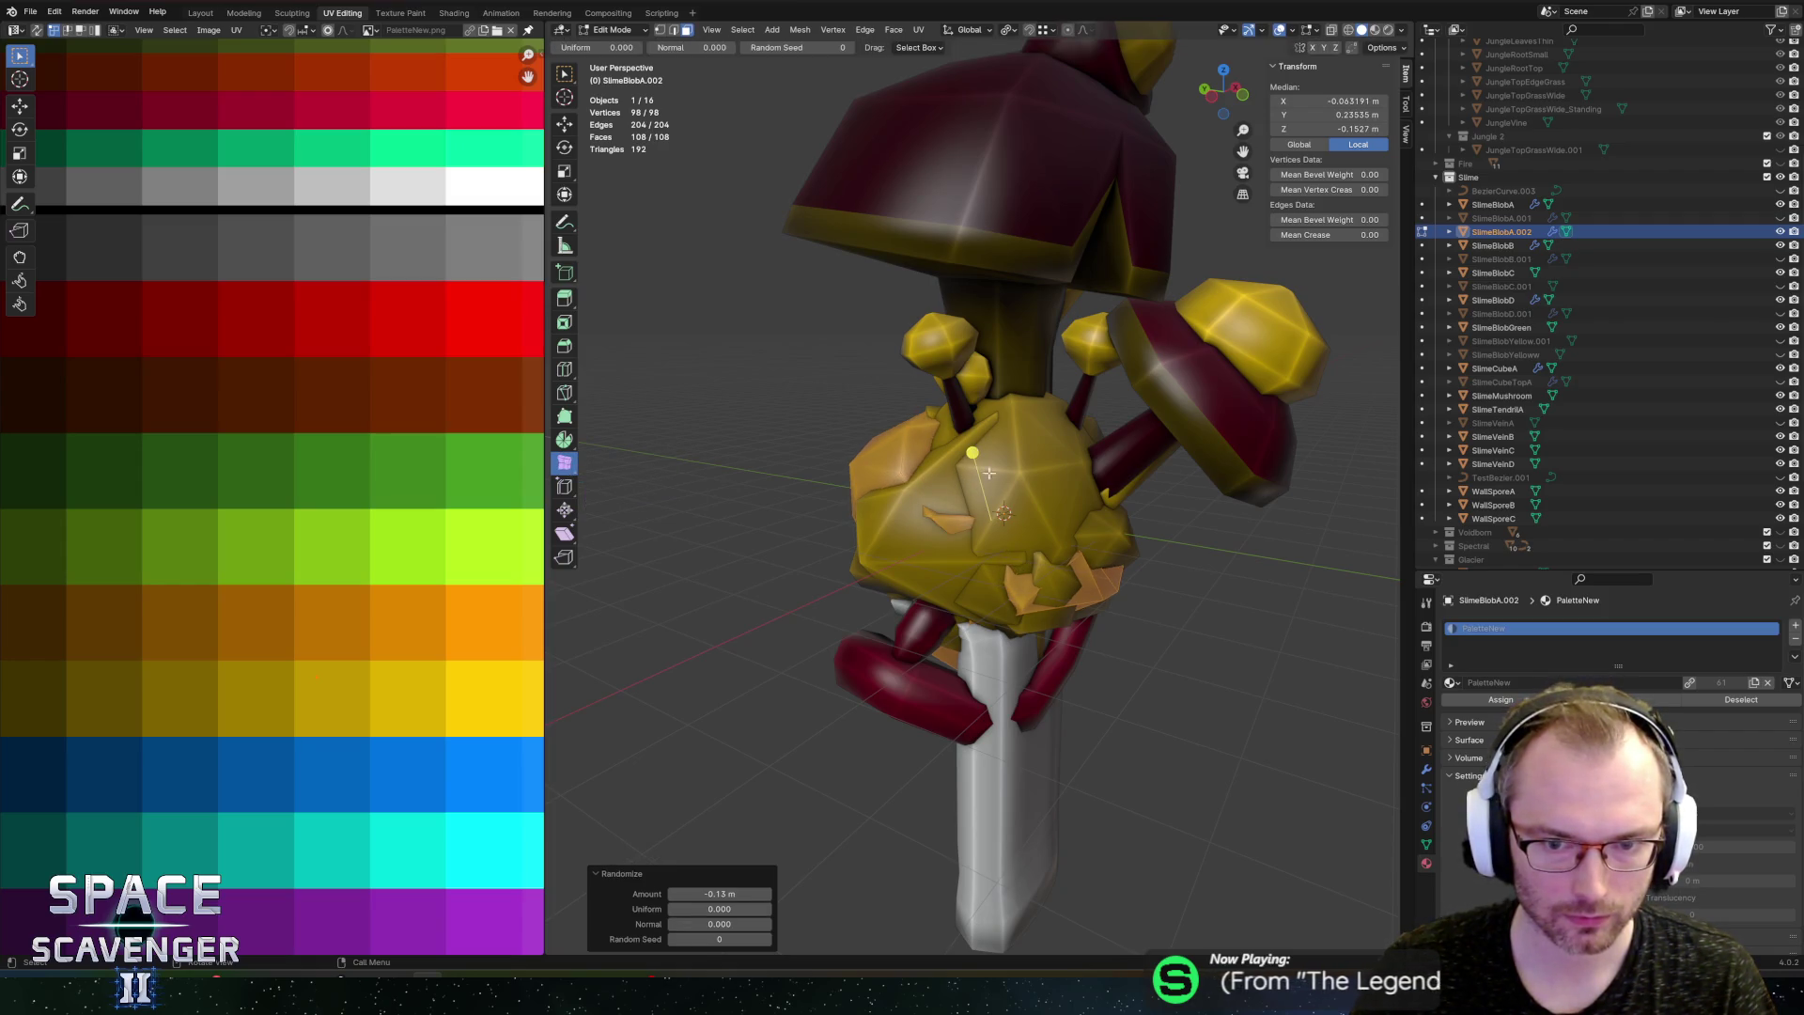
{"action": "key", "text": "alt+z"}
{"action": "left_click_drag", "start_coordinate": [1099, 485], "coordinate": [1217, 507]}
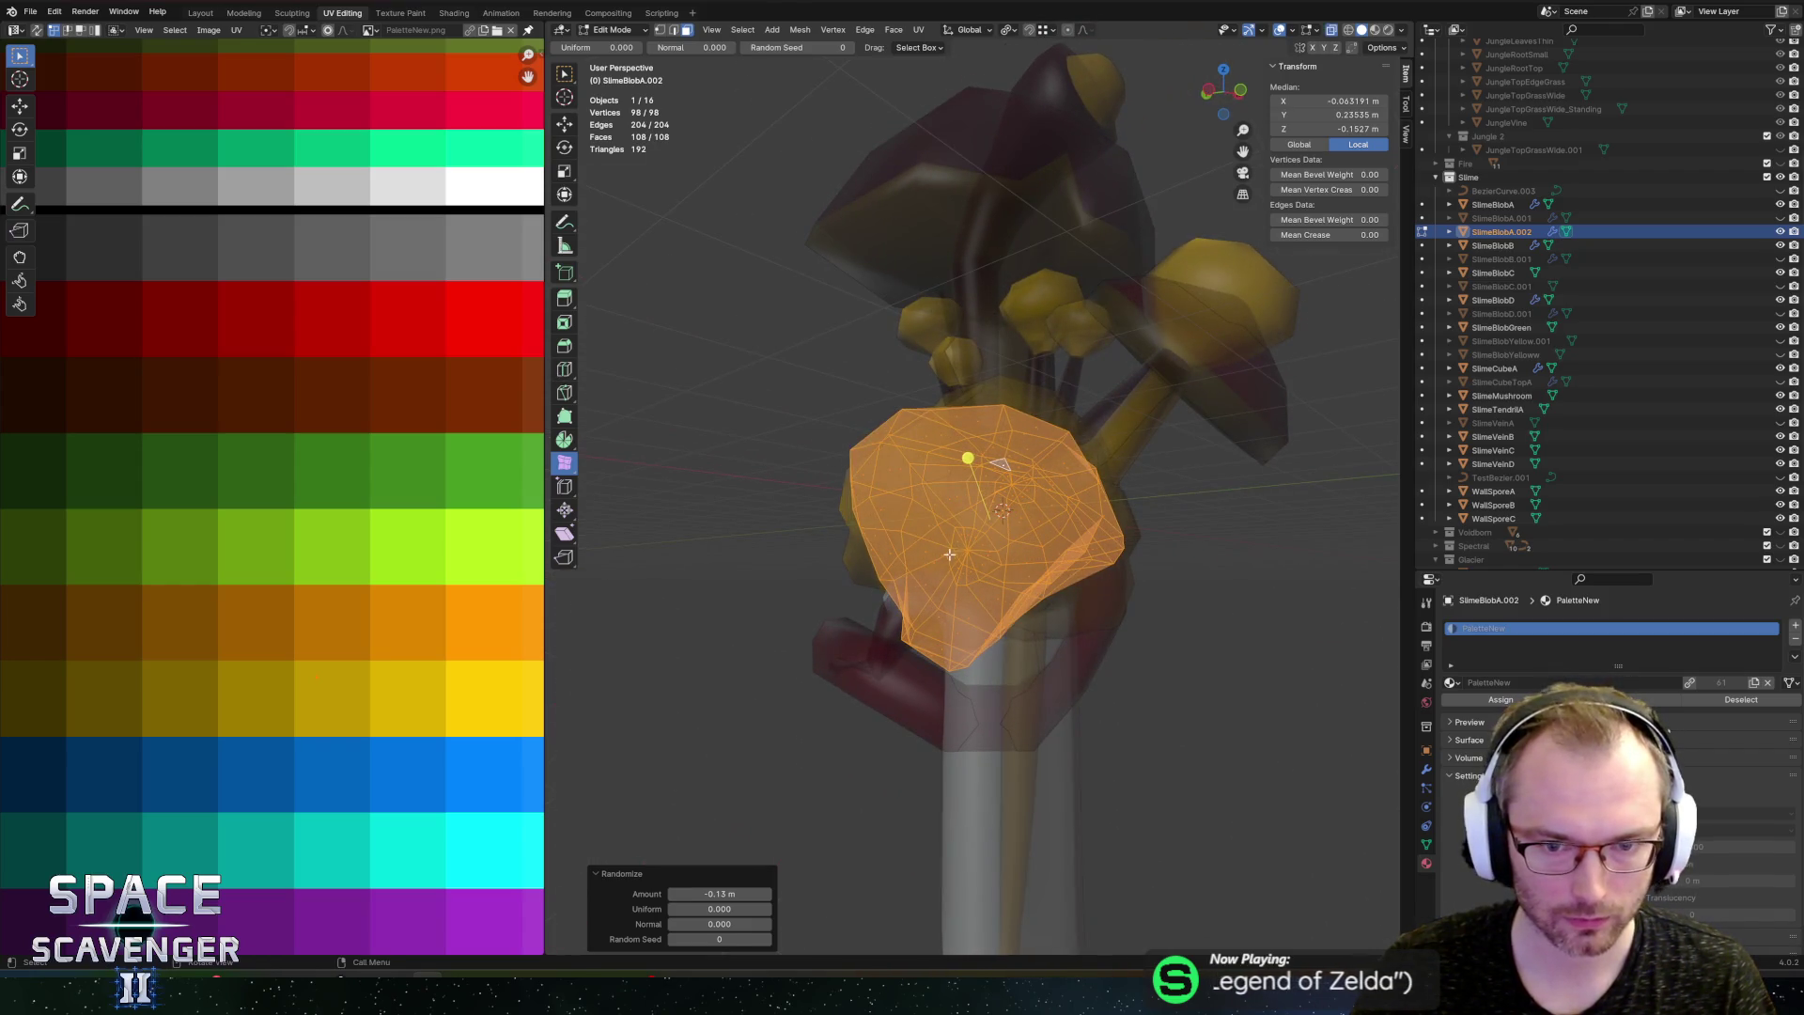
{"action": "scroll", "coordinate": [949, 554], "scroll_direction": "up", "scroll_amount": 5}
{"action": "key", "text": "alt+z"}
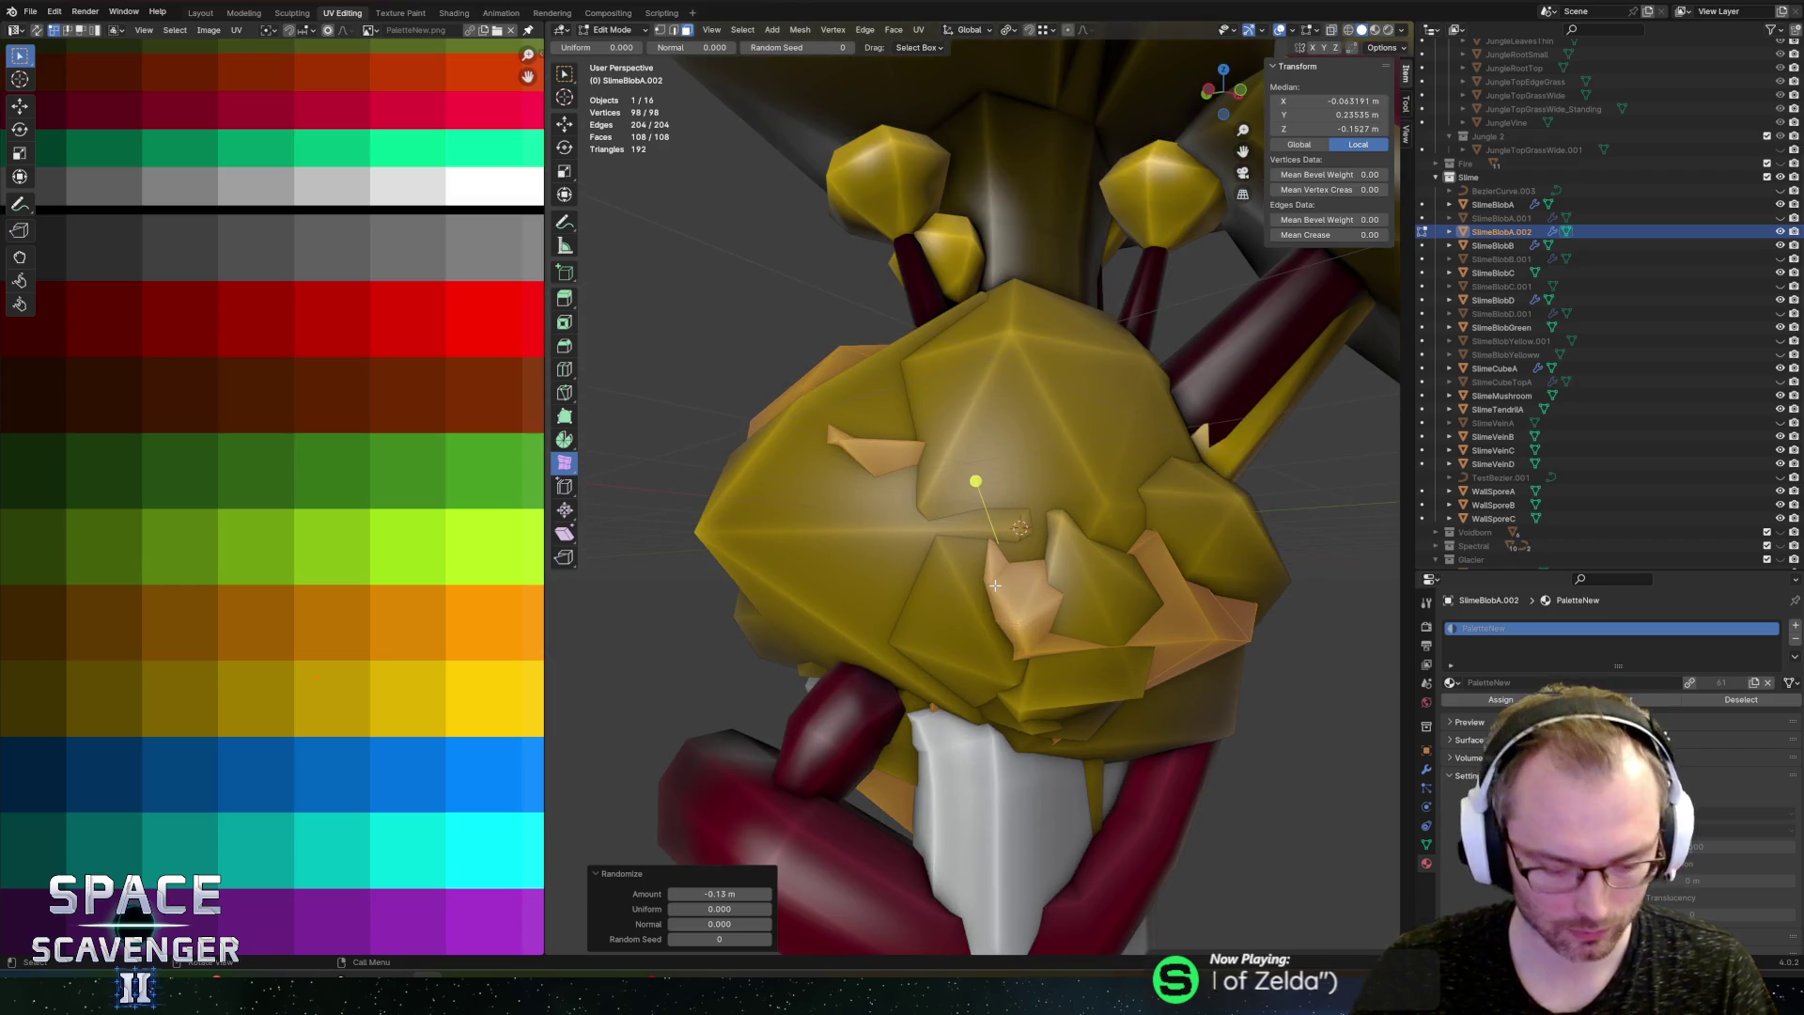
Step: In local view, select a face patch and rotate it 25.8° around Z, then reposition it
{"action": "key", "text": "Tab"}
{"action": "key", "text": "KP_Divide"}
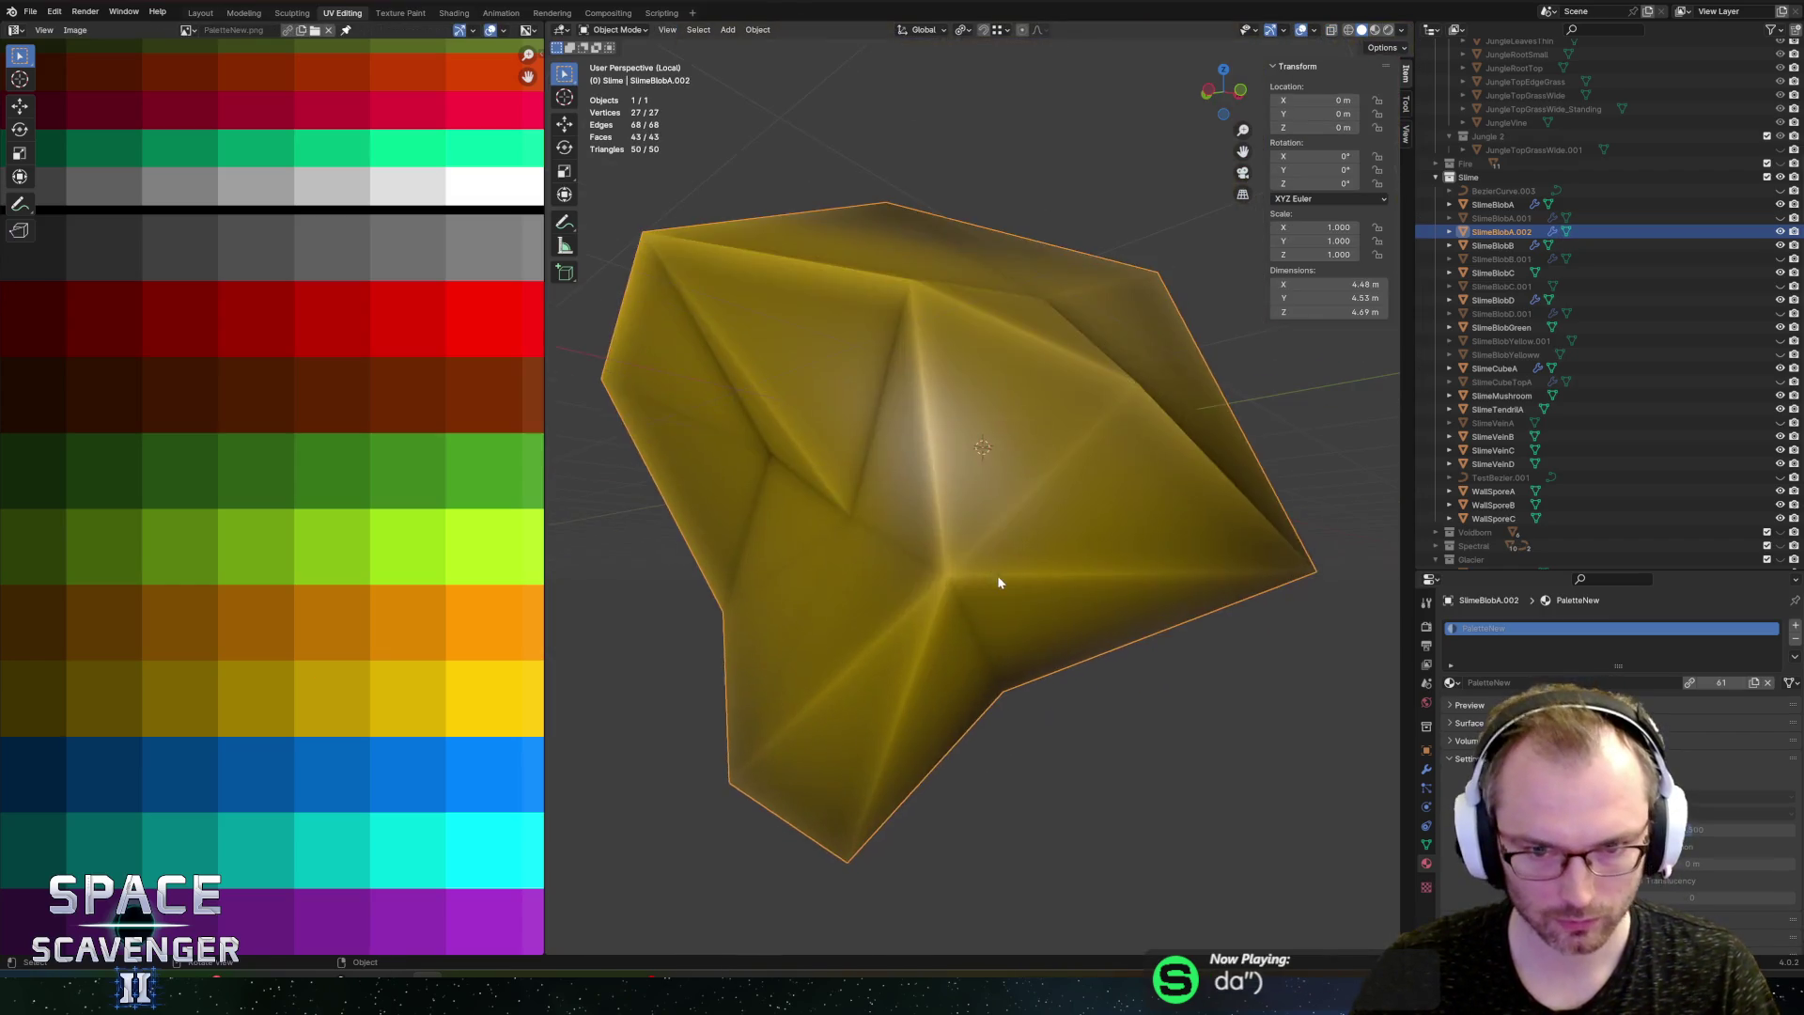
{"action": "key", "text": "Tab"}
{"action": "key", "text": "c"}
{"action": "left_click", "coordinate": [874, 536]}
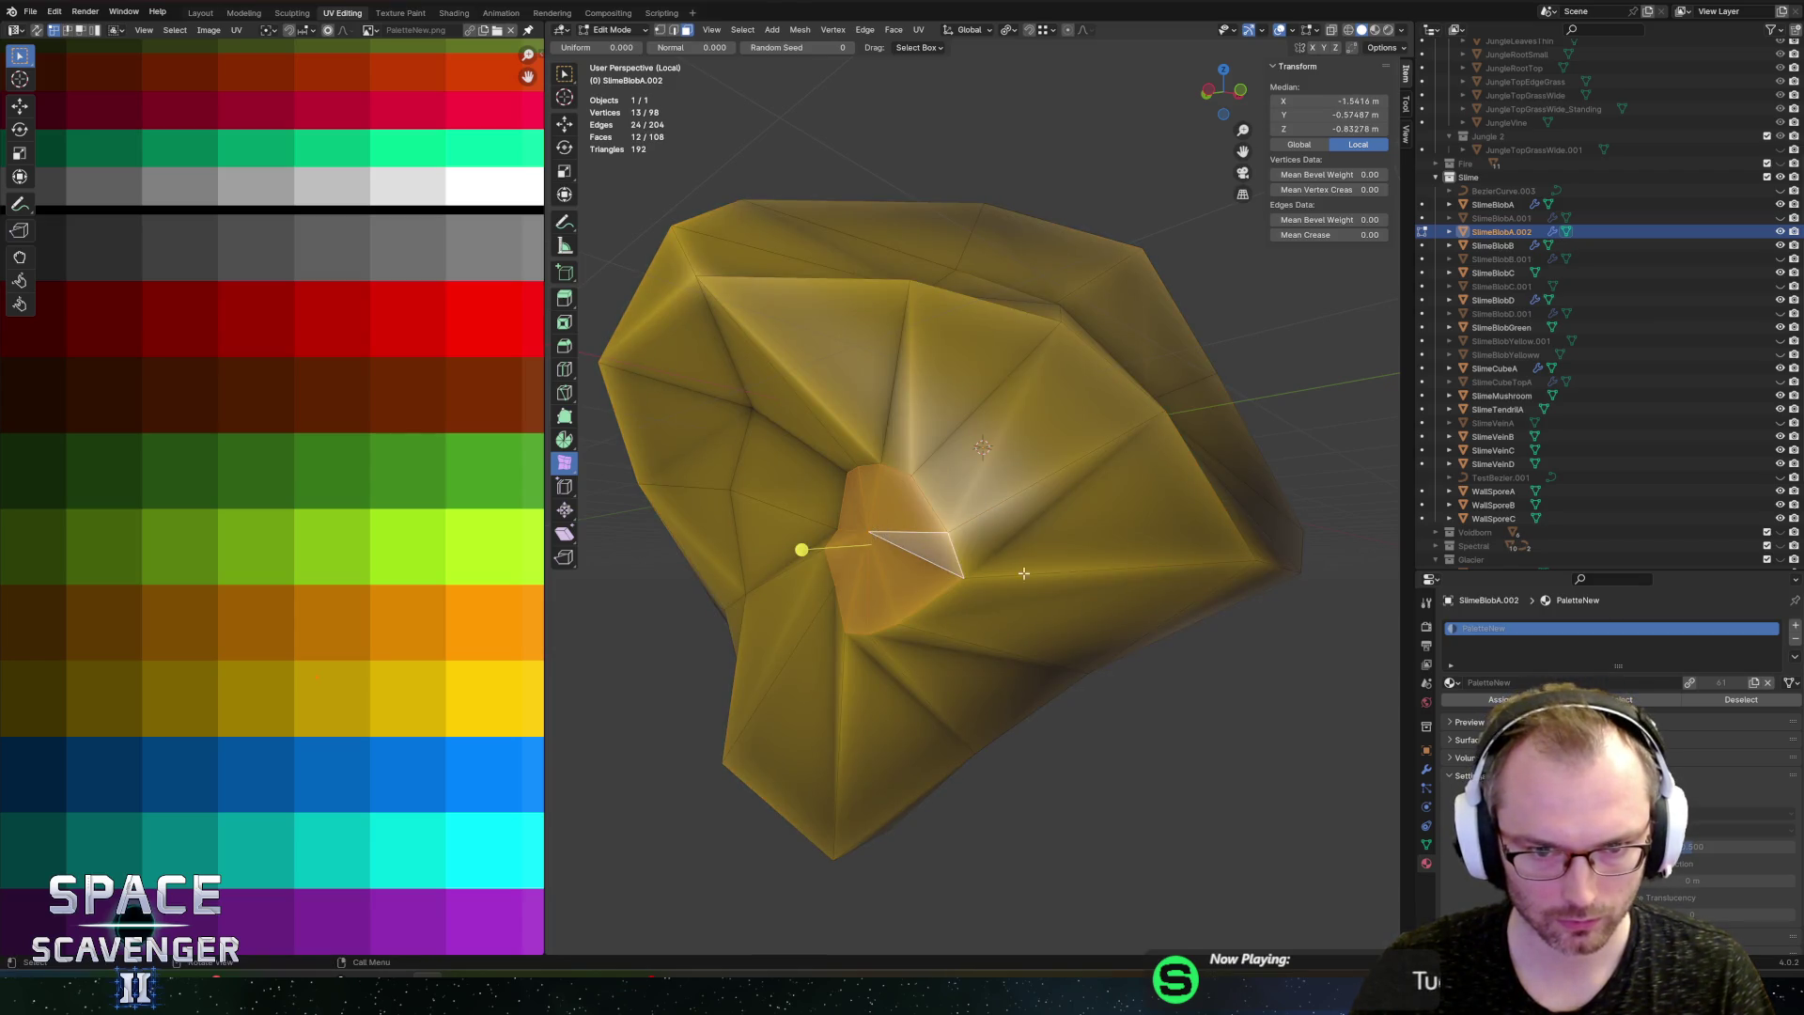
{"action": "key", "text": "r"}
{"action": "key", "text": "z"}
{"action": "left_click", "coordinate": [1018, 599]}
{"action": "key", "text": "g"}
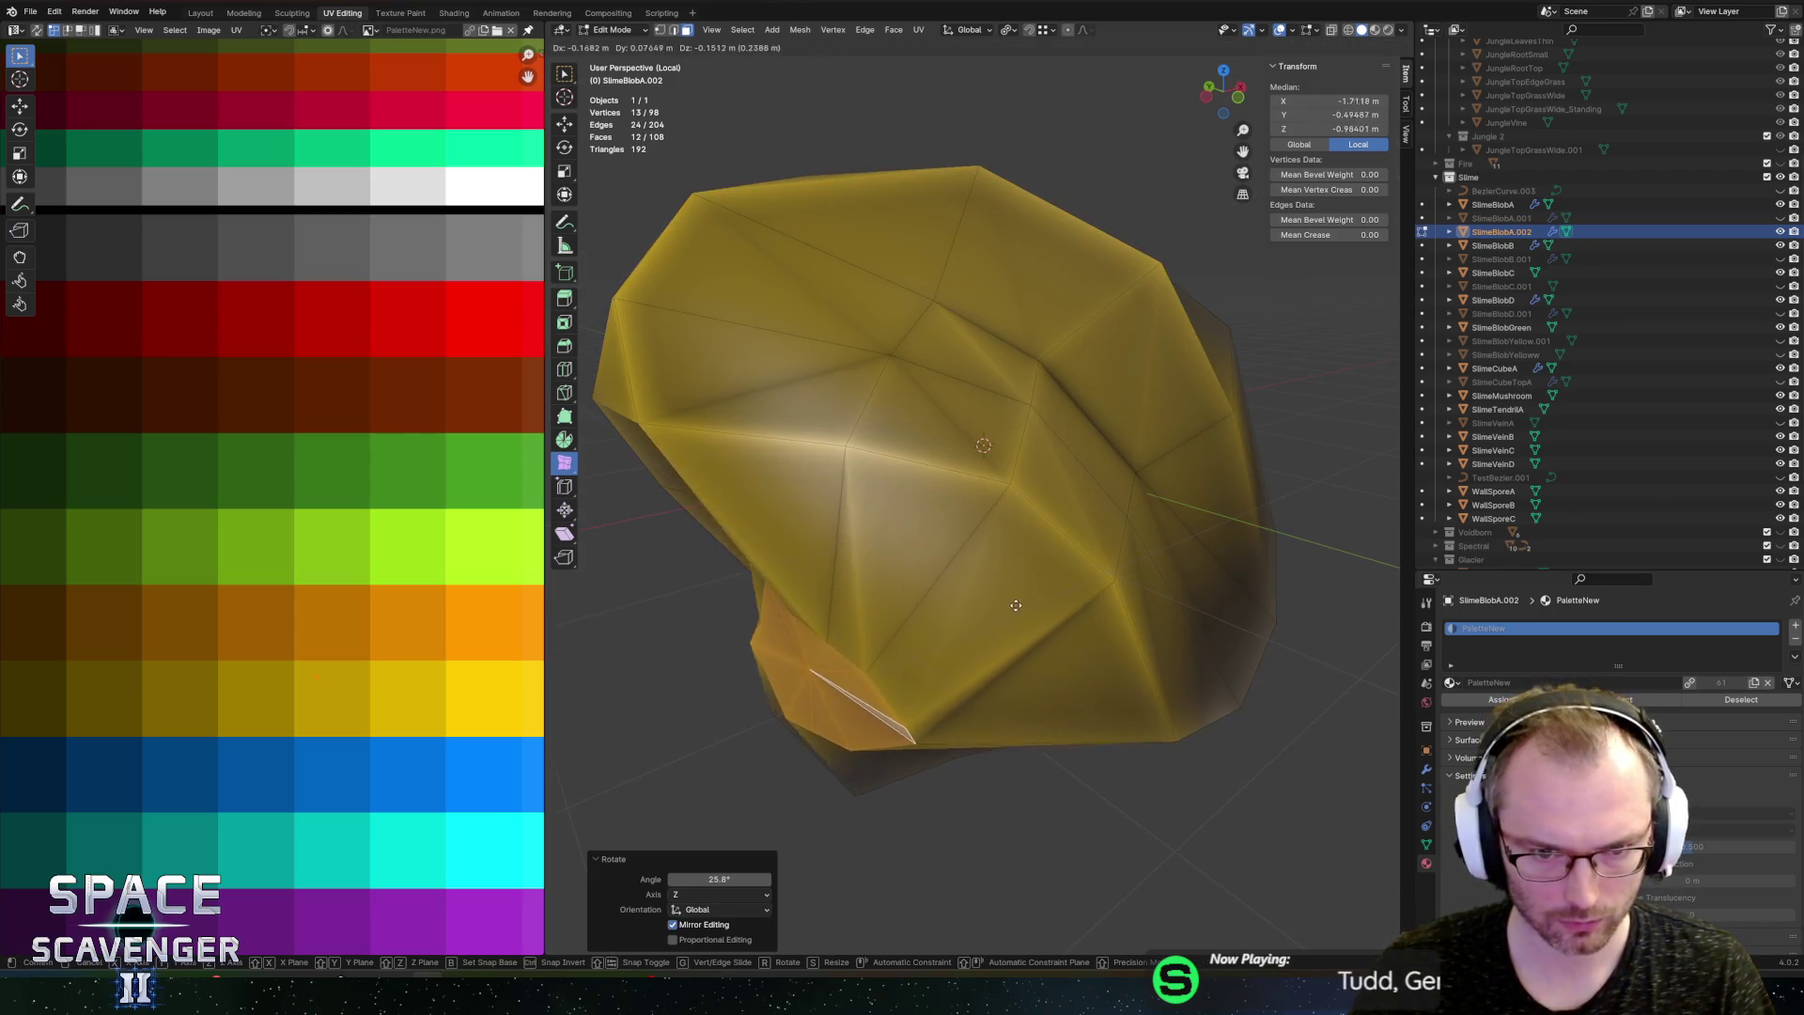
{"action": "left_click", "coordinate": [1015, 605]}
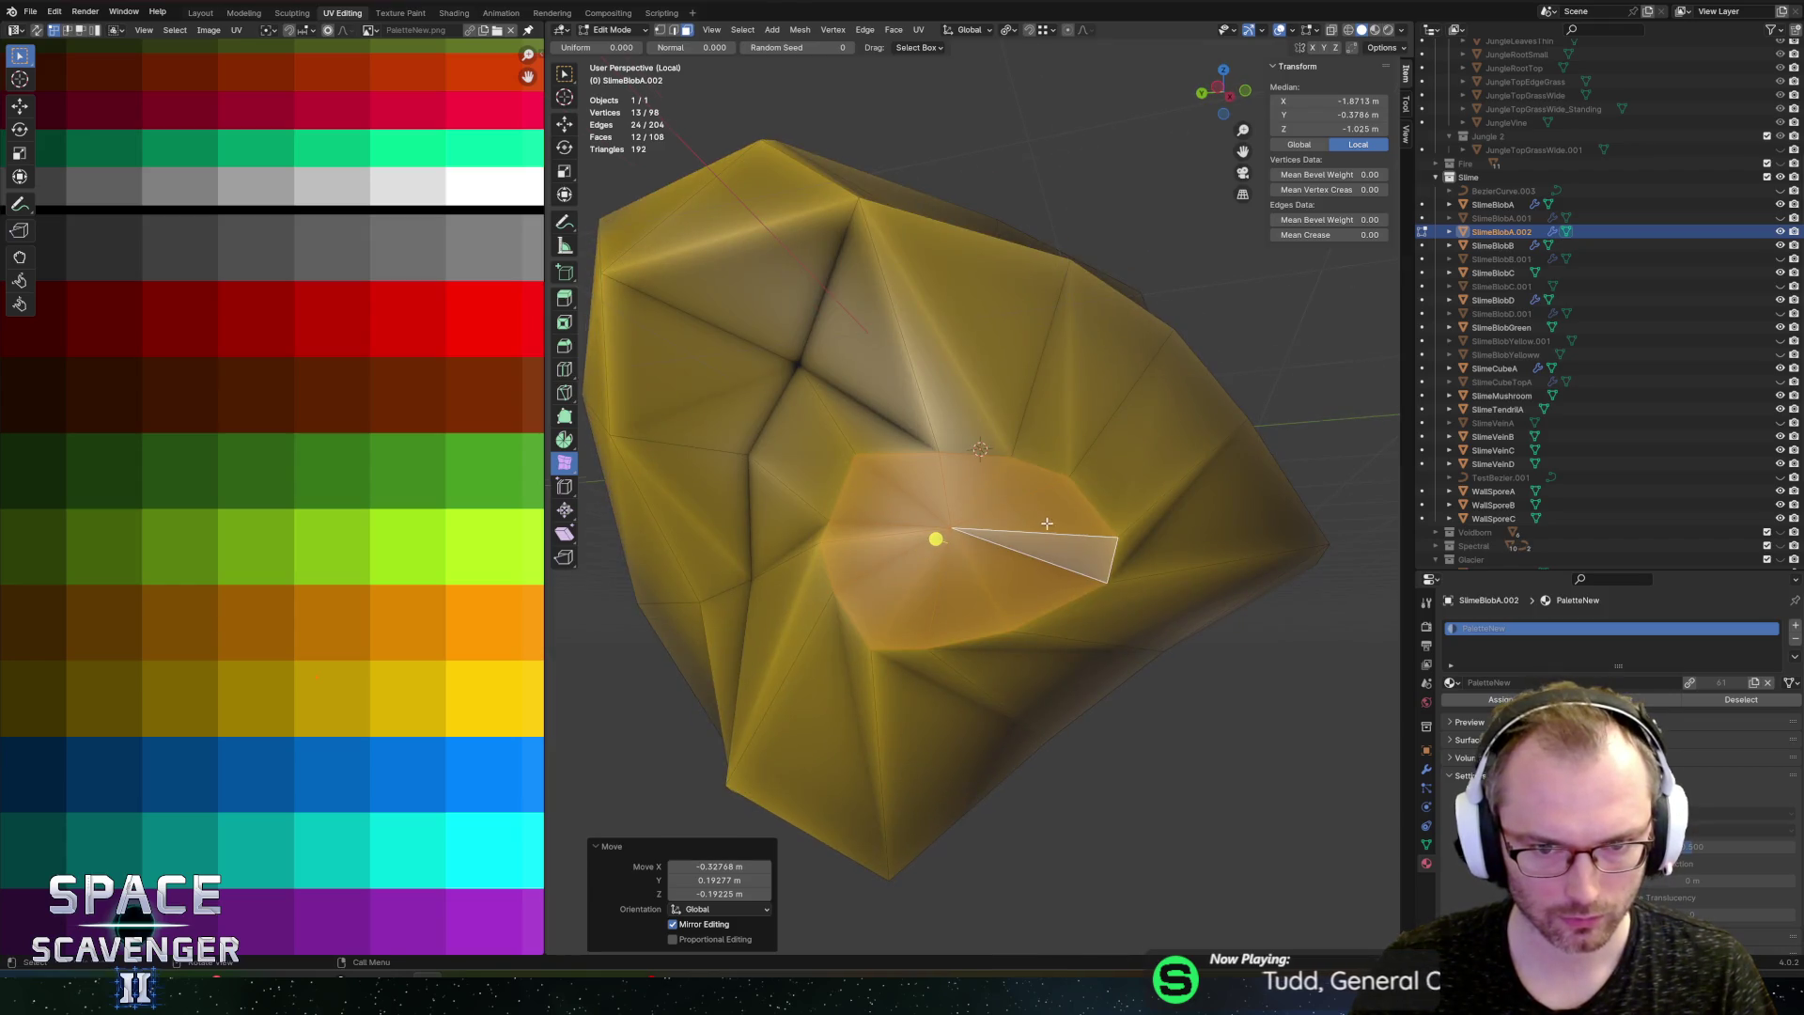
Step: Merge the patch into one face, rotate it 16.8° on Z, inset it and collapse it to a point
{"action": "key", "text": "ctrl+x"}
{"action": "key", "text": "r"}
{"action": "key", "text": "z"}
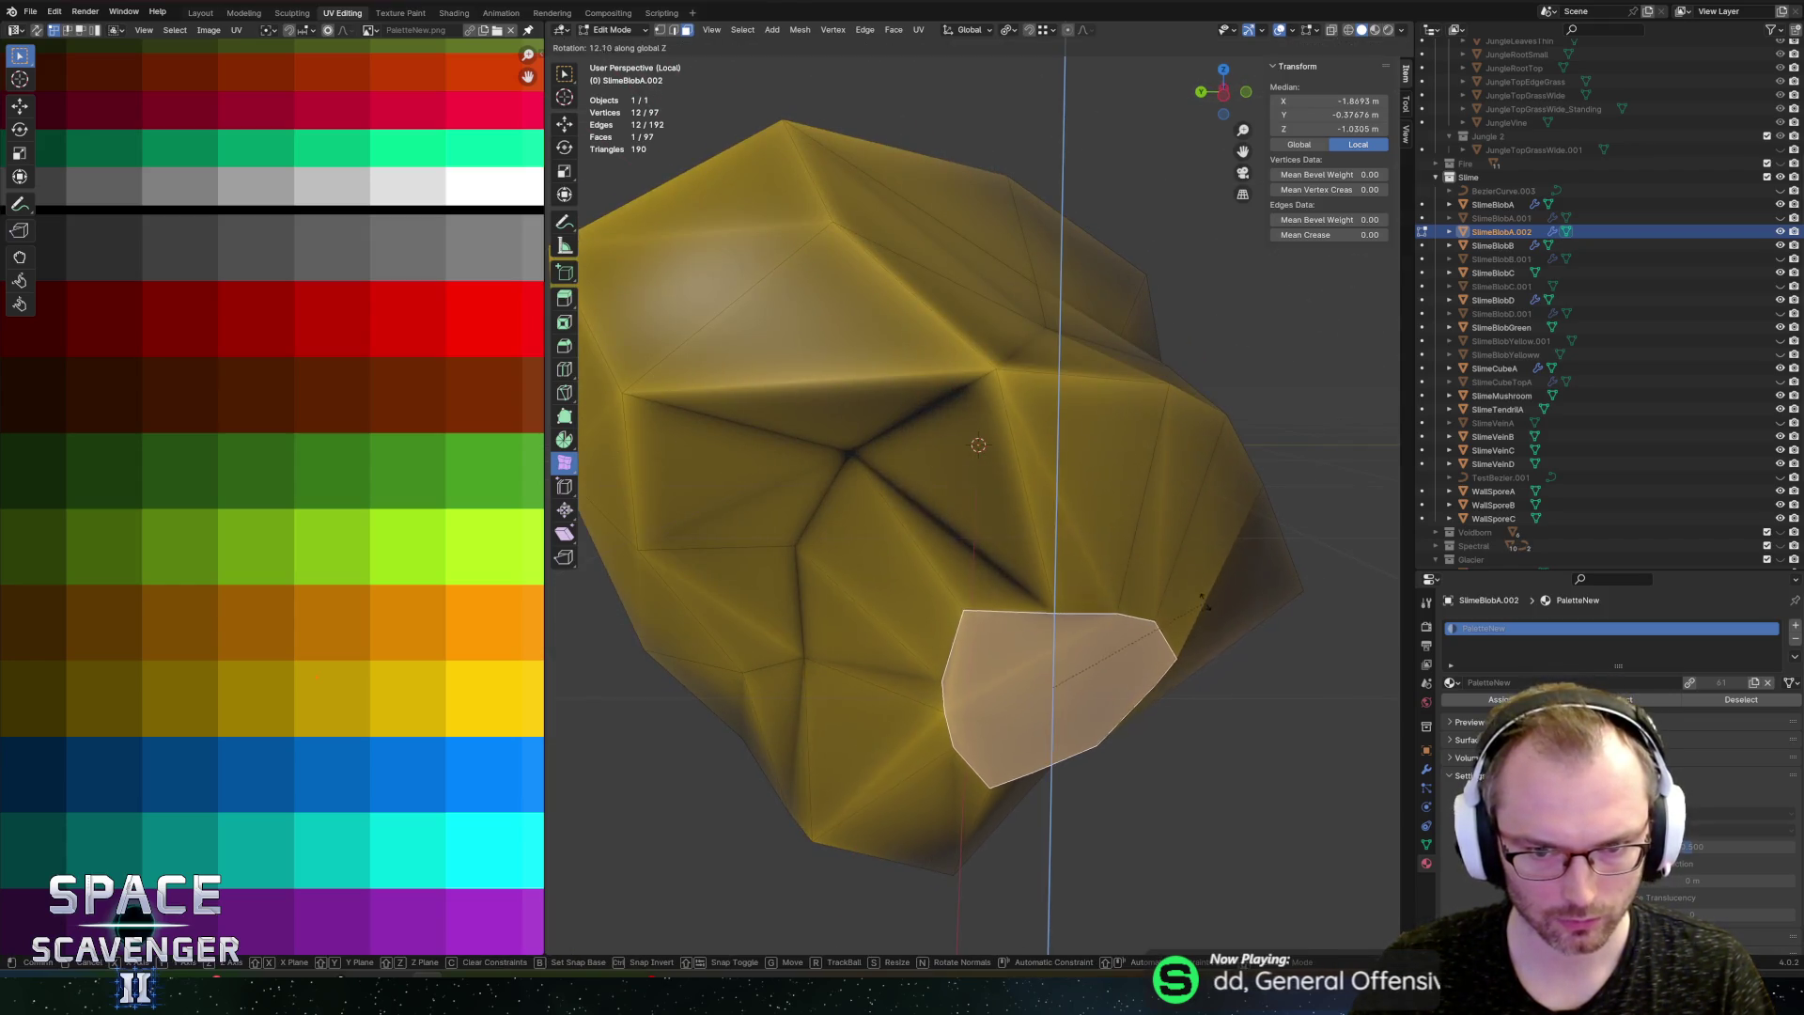
{"action": "left_click", "coordinate": [1202, 587]}
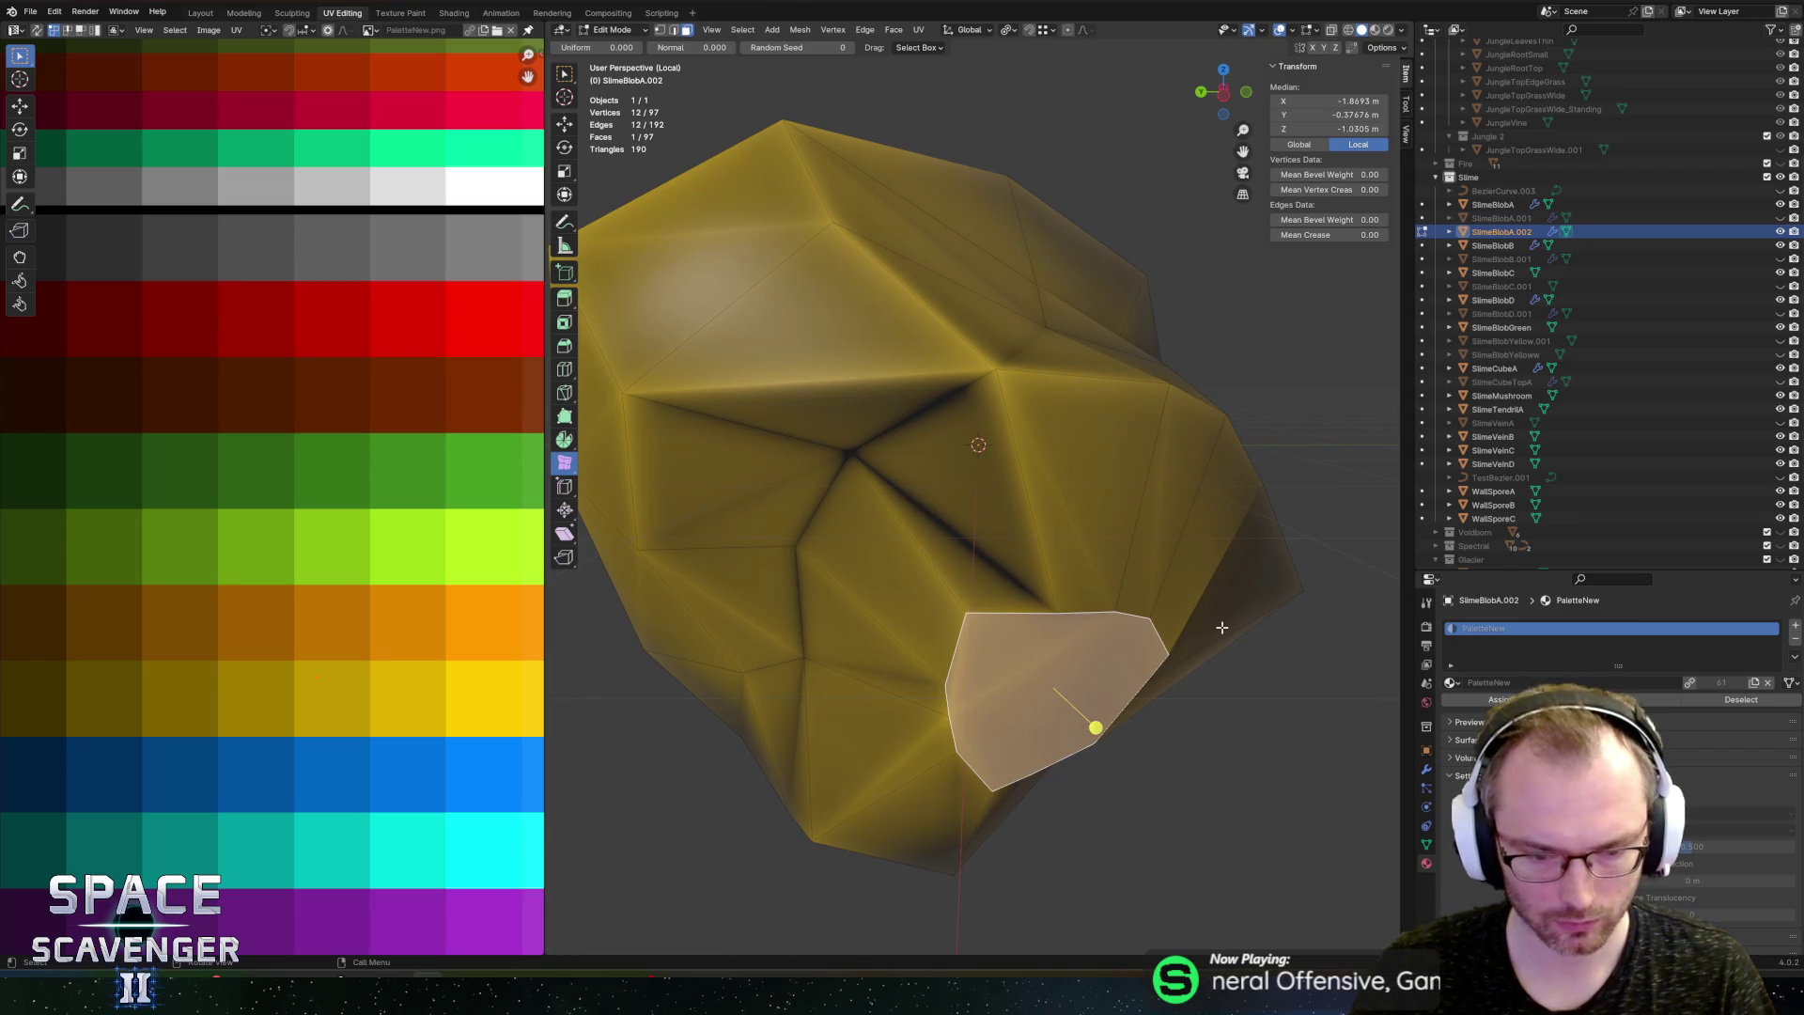
{"action": "key", "text": "i"}
{"action": "left_click", "coordinate": [1216, 628]}
{"action": "key", "text": "m"}
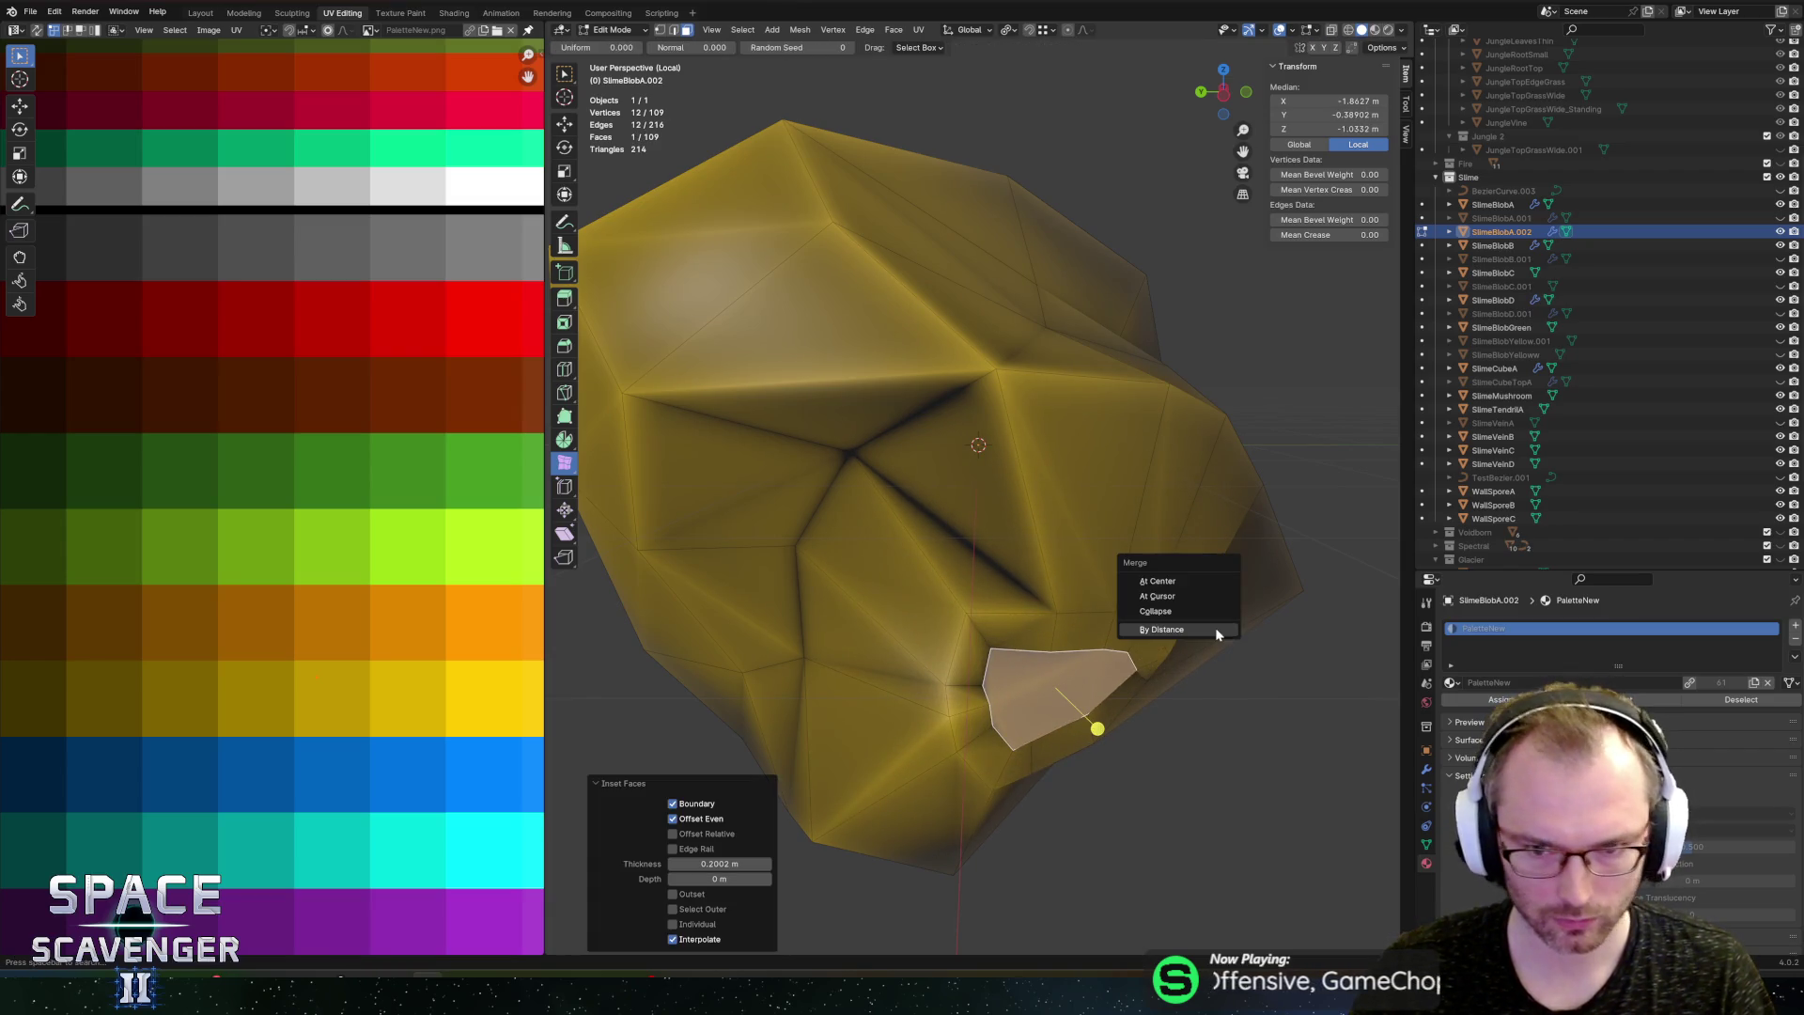
{"action": "left_click", "coordinate": [1174, 615]}
Step: Select only the centre vertex of the collapsed point and move it to reshape the peak
{"action": "key", "text": "ctrl+KP_Add"}
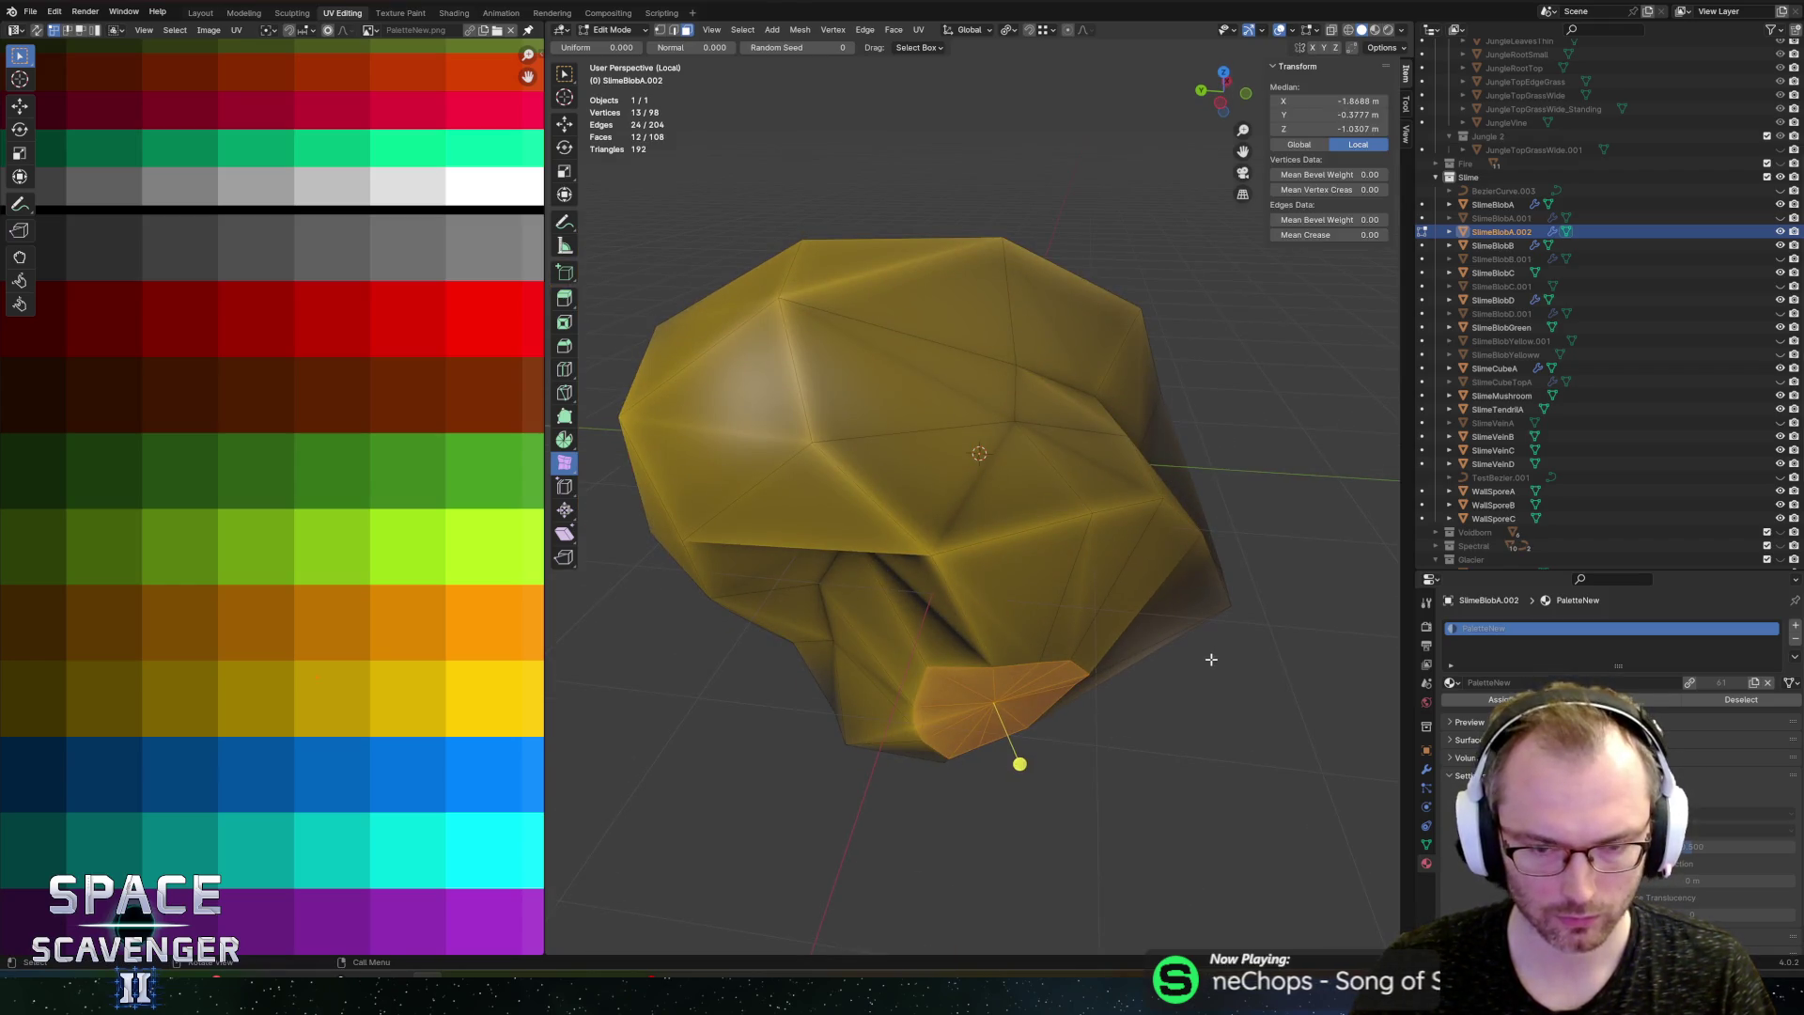
{"action": "key", "text": "1"}
{"action": "key", "text": "ctrl+KP_Subtract"}
{"action": "key", "text": "g"}
{"action": "key", "text": "z"}
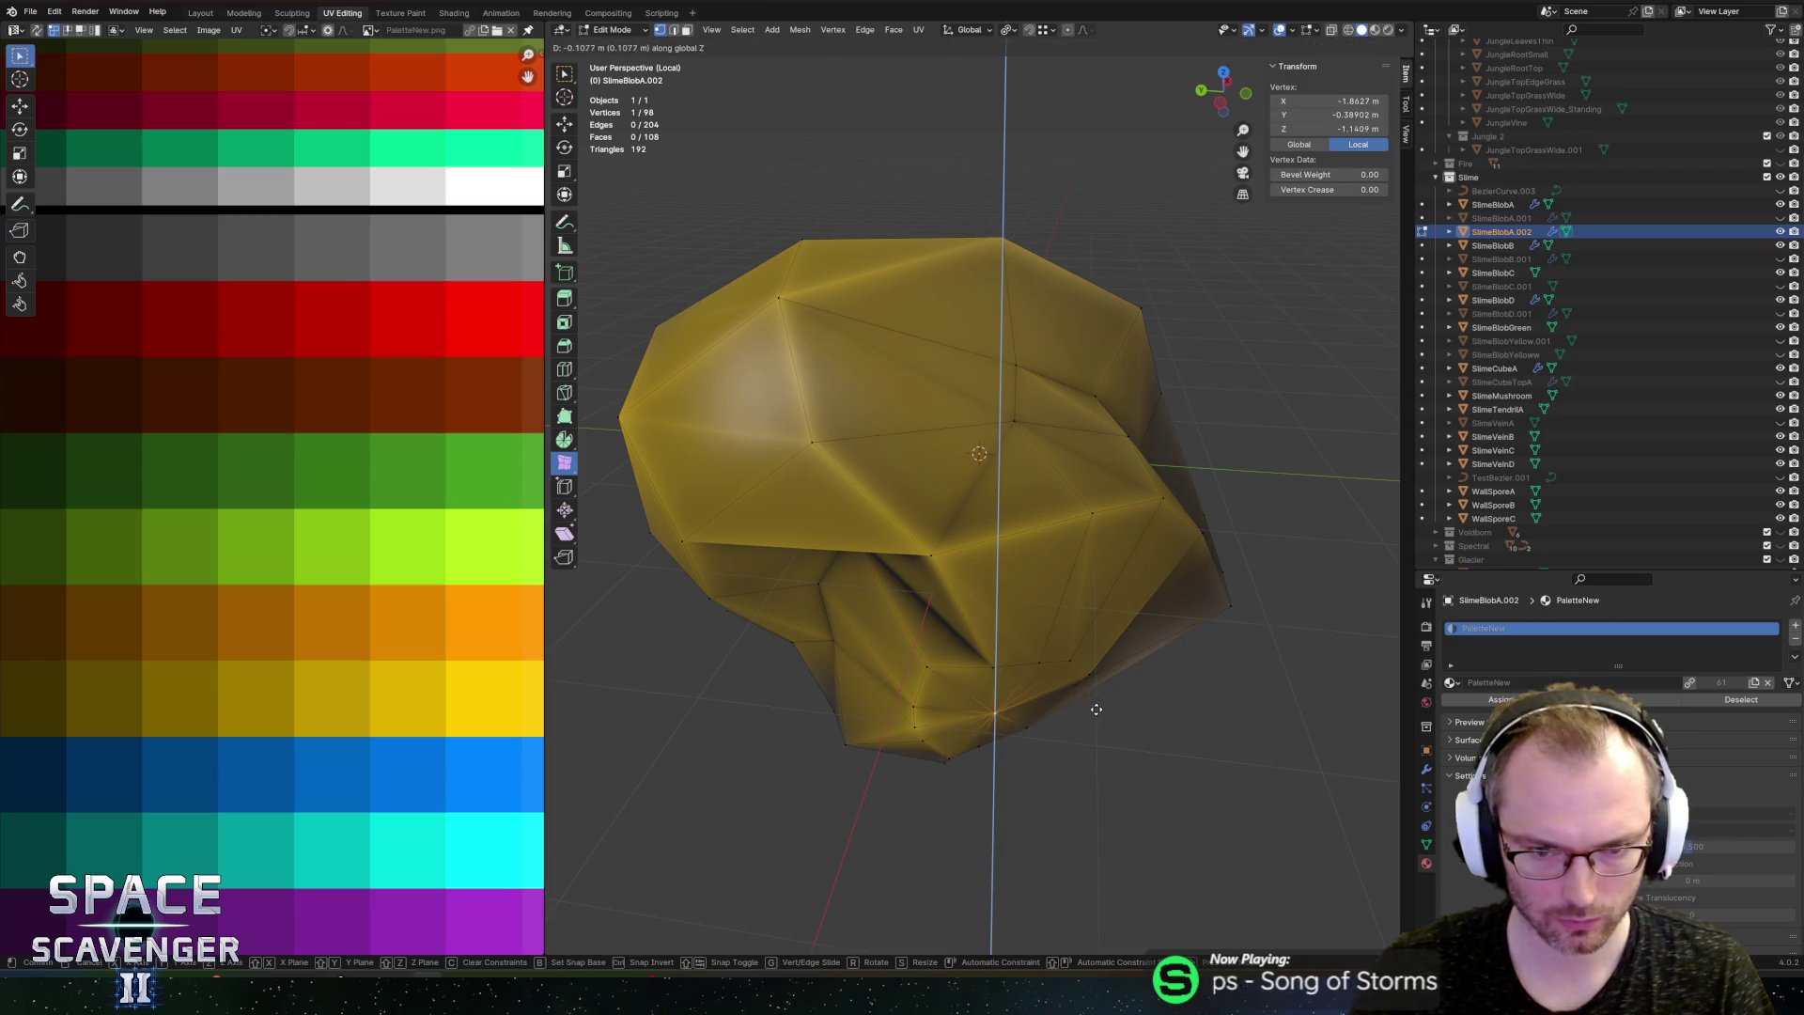
{"action": "key", "text": "z"}
{"action": "key", "text": "z"}
{"action": "left_click", "coordinate": [1120, 745]}
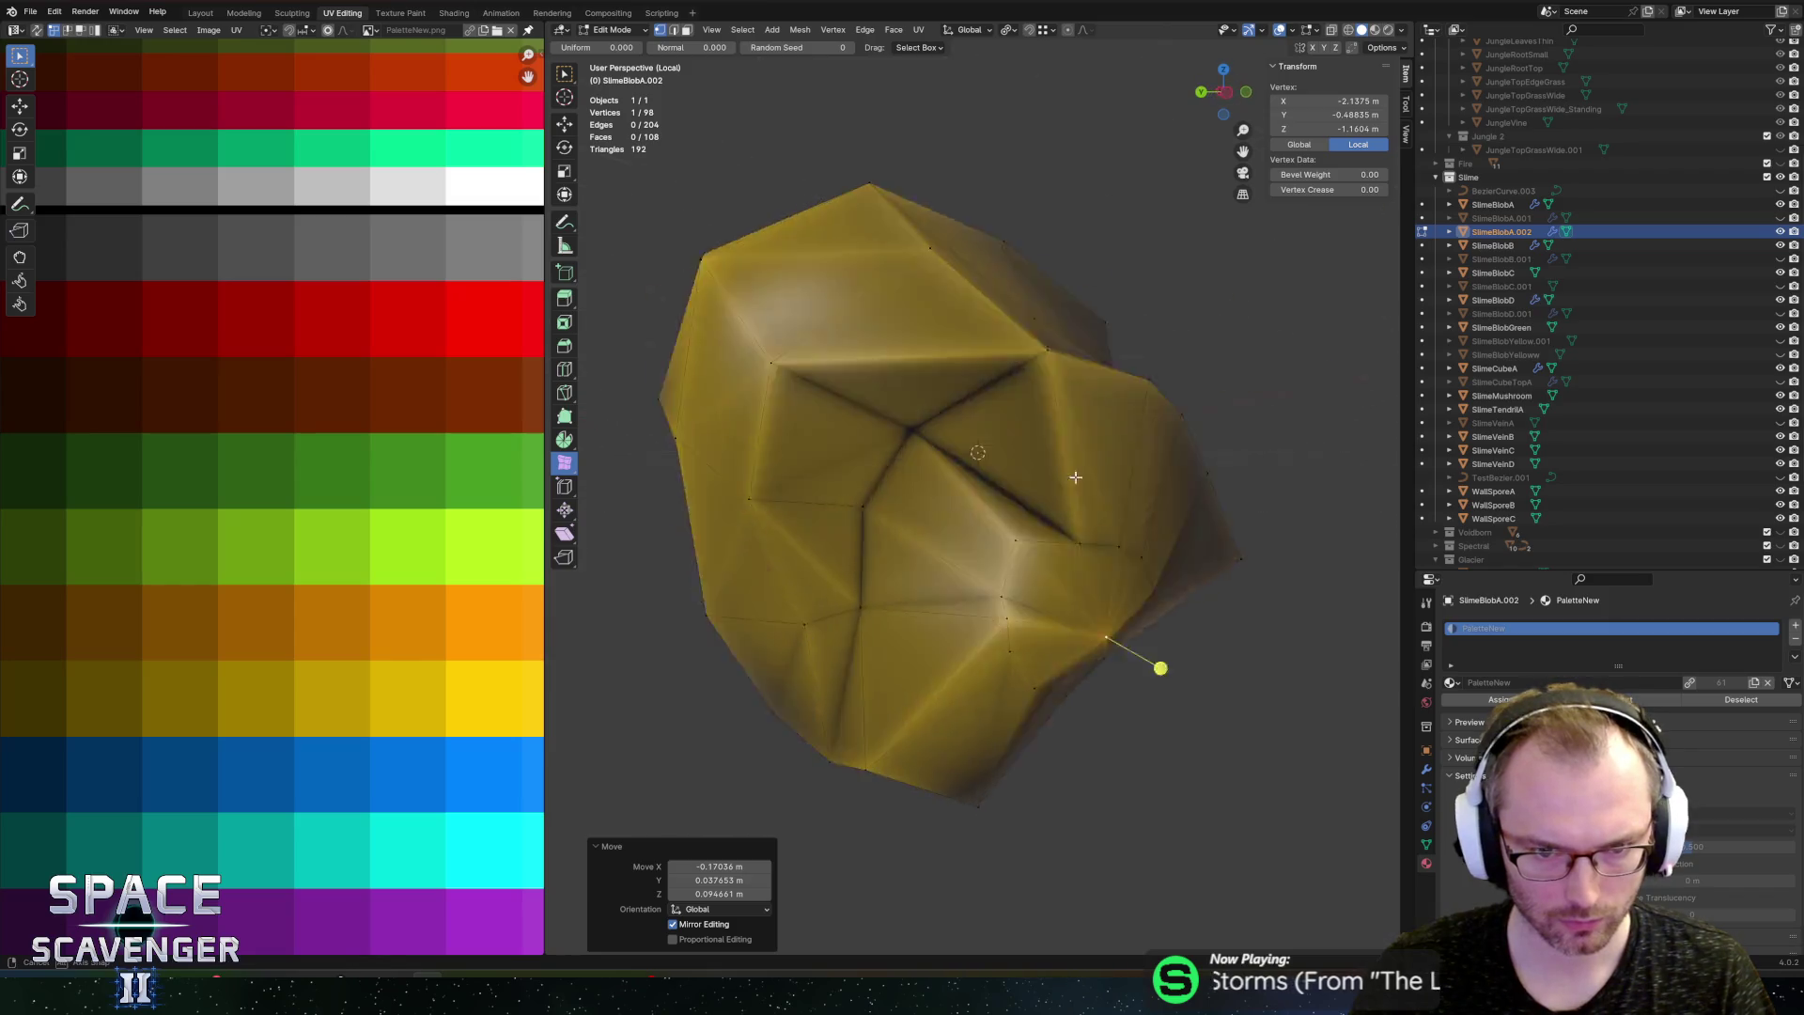
{"action": "key", "text": "g"}
{"action": "left_click", "coordinate": [1203, 606]}
Step: Smooth the two vertex rings around the point, then start renaming SlimeBlobA.002
{"action": "left_click", "coordinate": [1039, 588], "text": "alt"}
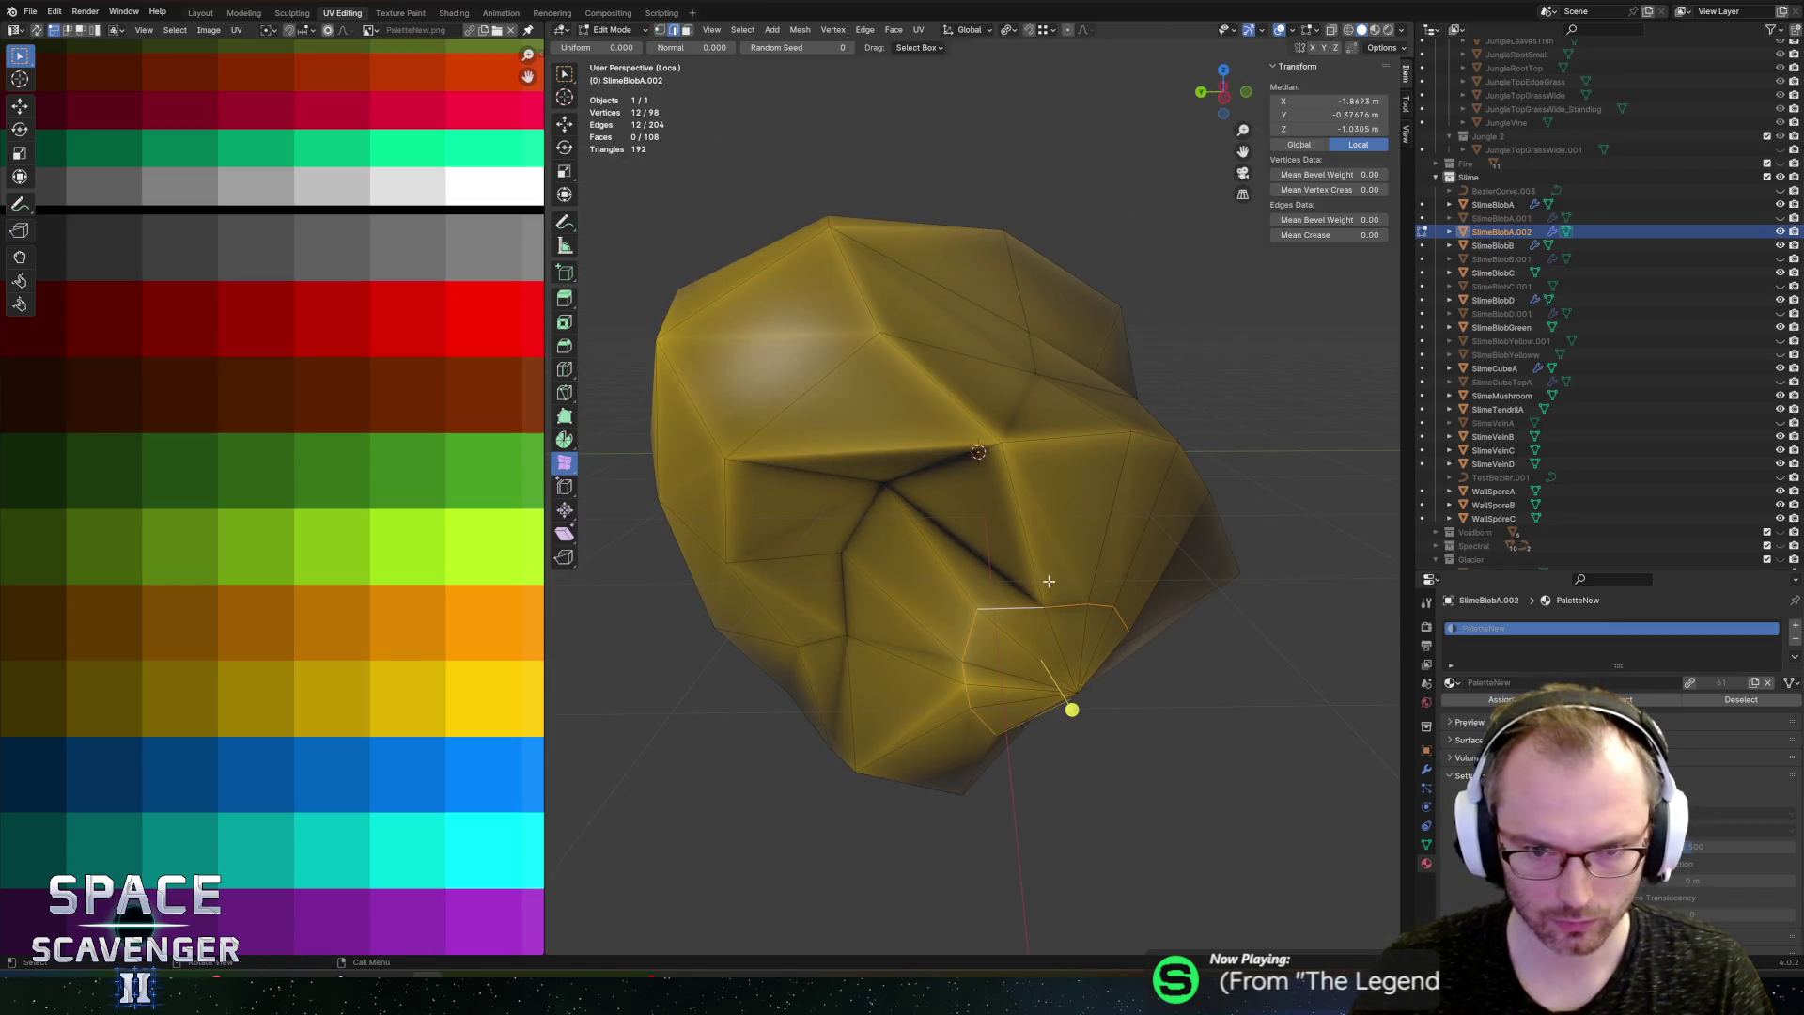
{"action": "left_click", "coordinate": [820, 462], "text": "alt+shift"}
{"action": "left_click_drag", "start_coordinate": [566, 465], "coordinate": [615, 467]}
{"action": "left_click_drag", "start_coordinate": [953, 689], "coordinate": [1111, 729]}
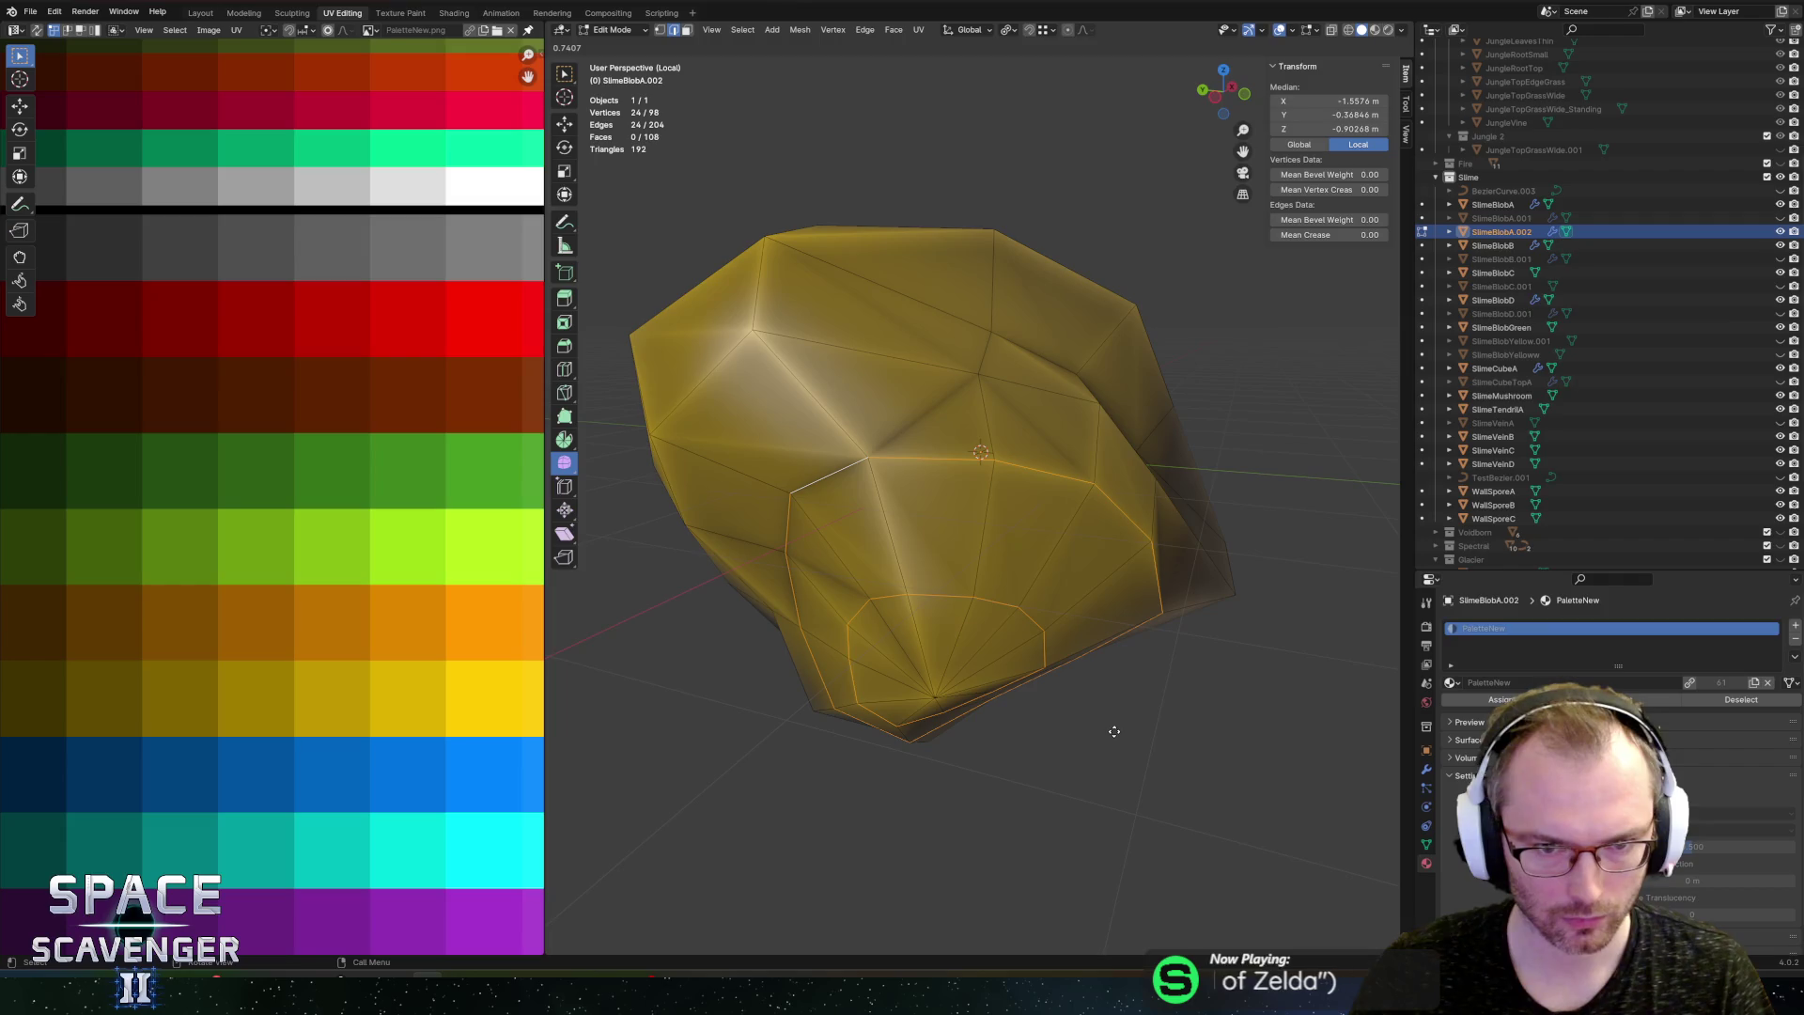
{"action": "key", "text": "Tab"}
{"action": "scroll", "coordinate": [1087, 567], "scroll_direction": "down", "scroll_amount": 6}
{"action": "left_click_drag", "start_coordinate": [1025, 395], "coordinate": [911, 414]}
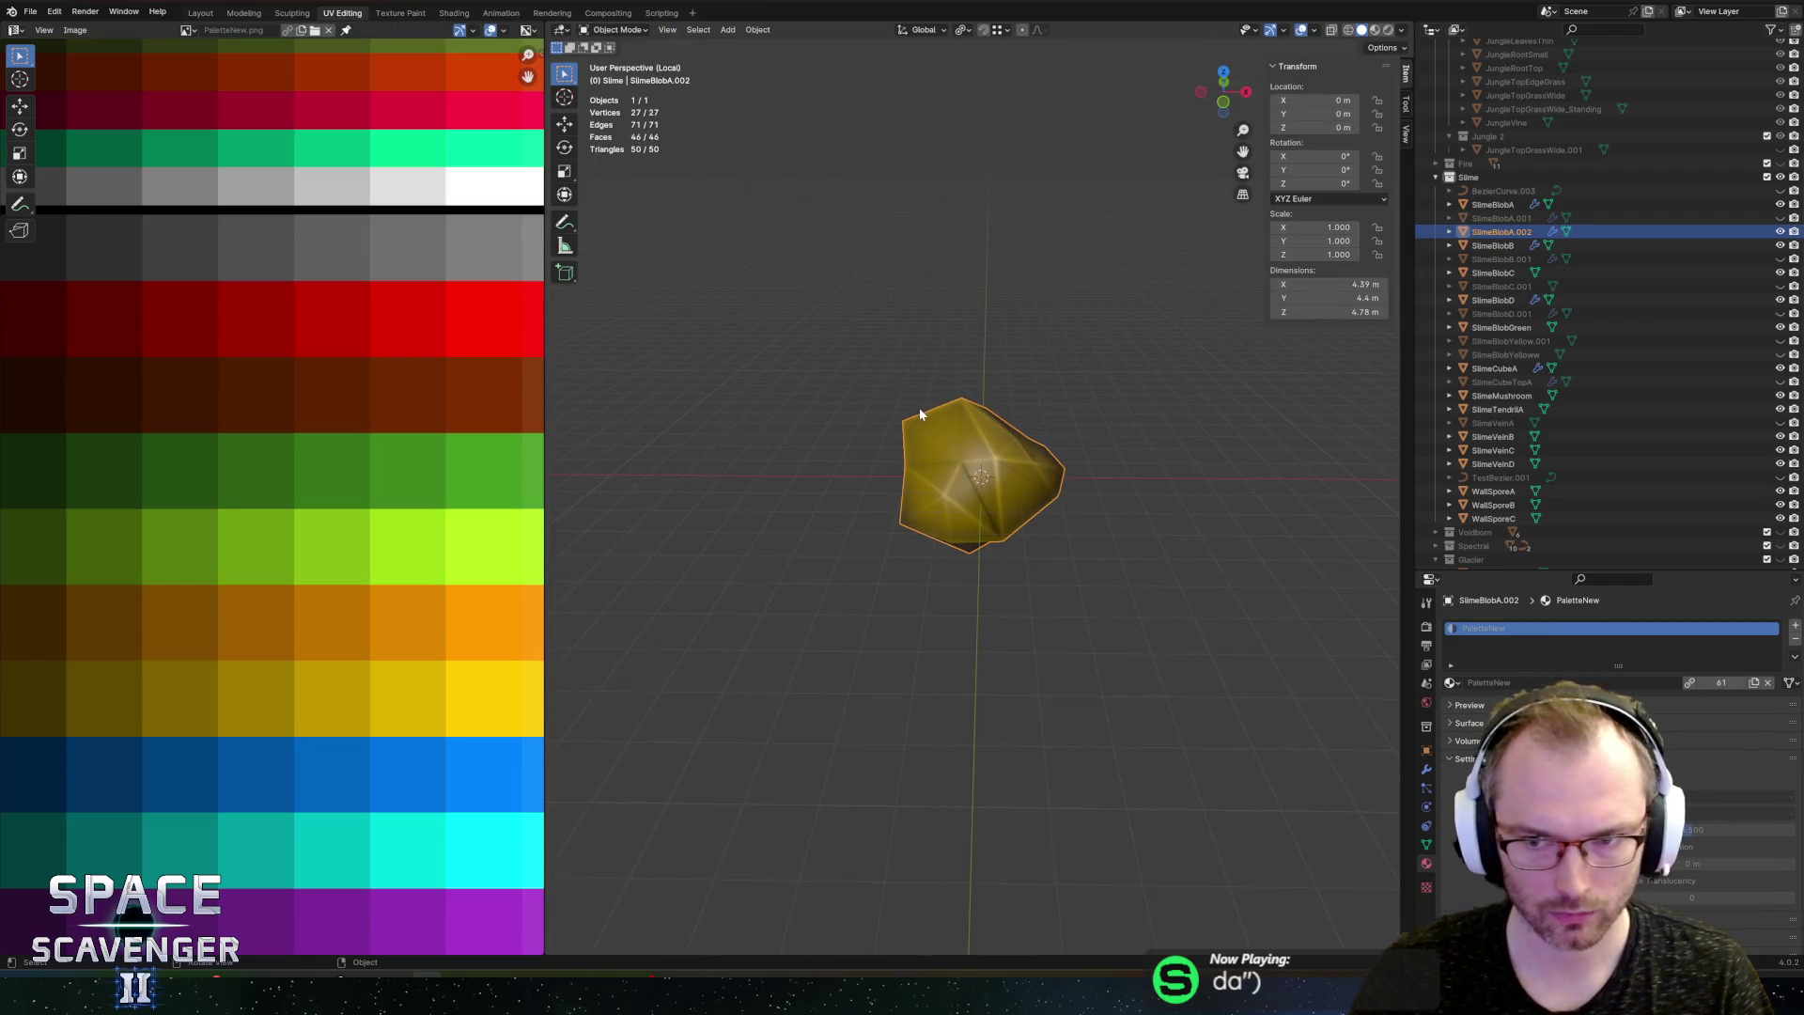
{"action": "double_click", "coordinate": [1501, 231]}
{"action": "scroll", "coordinate": [1501, 231], "scroll_direction": "up", "scroll_amount": 2}
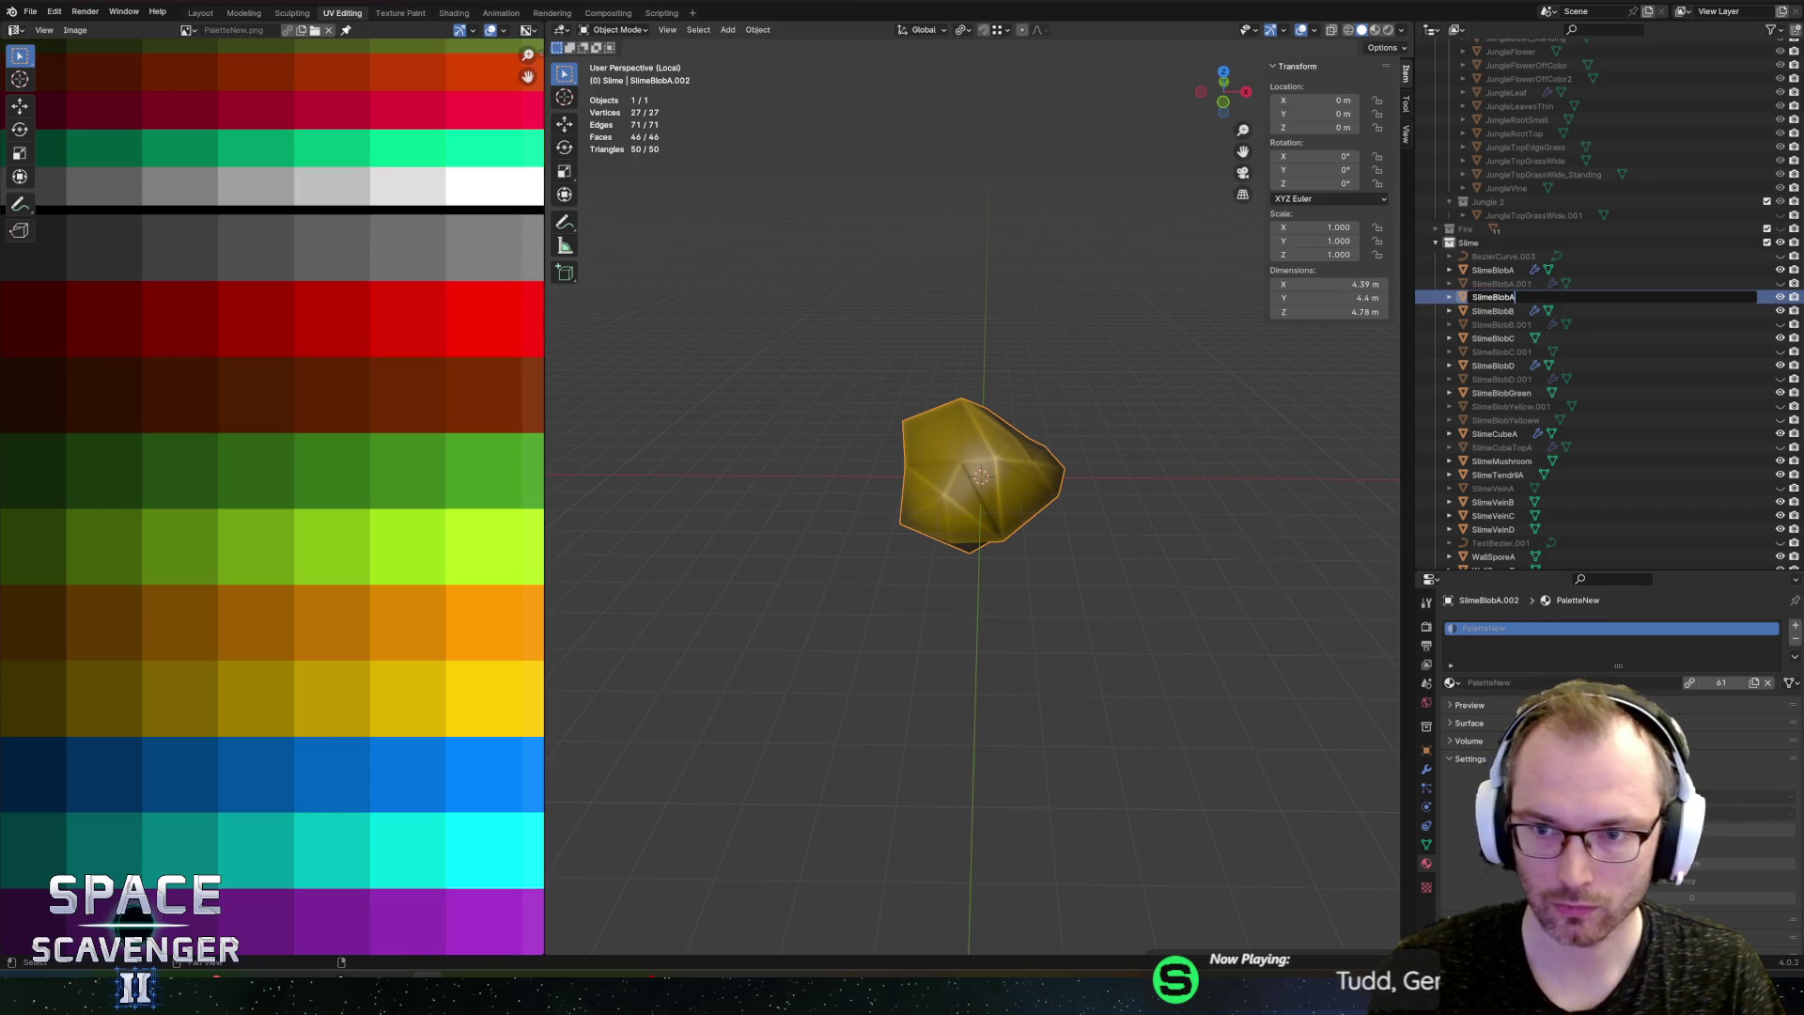
{"action": "left_click", "coordinate": [1611, 295]}
Step: Finish renaming the blob SlimeBlobA_Red and move its UVs onto a dark red palette cell
{"action": "type", "text": "_Red"}
{"action": "key", "text": "Return"}
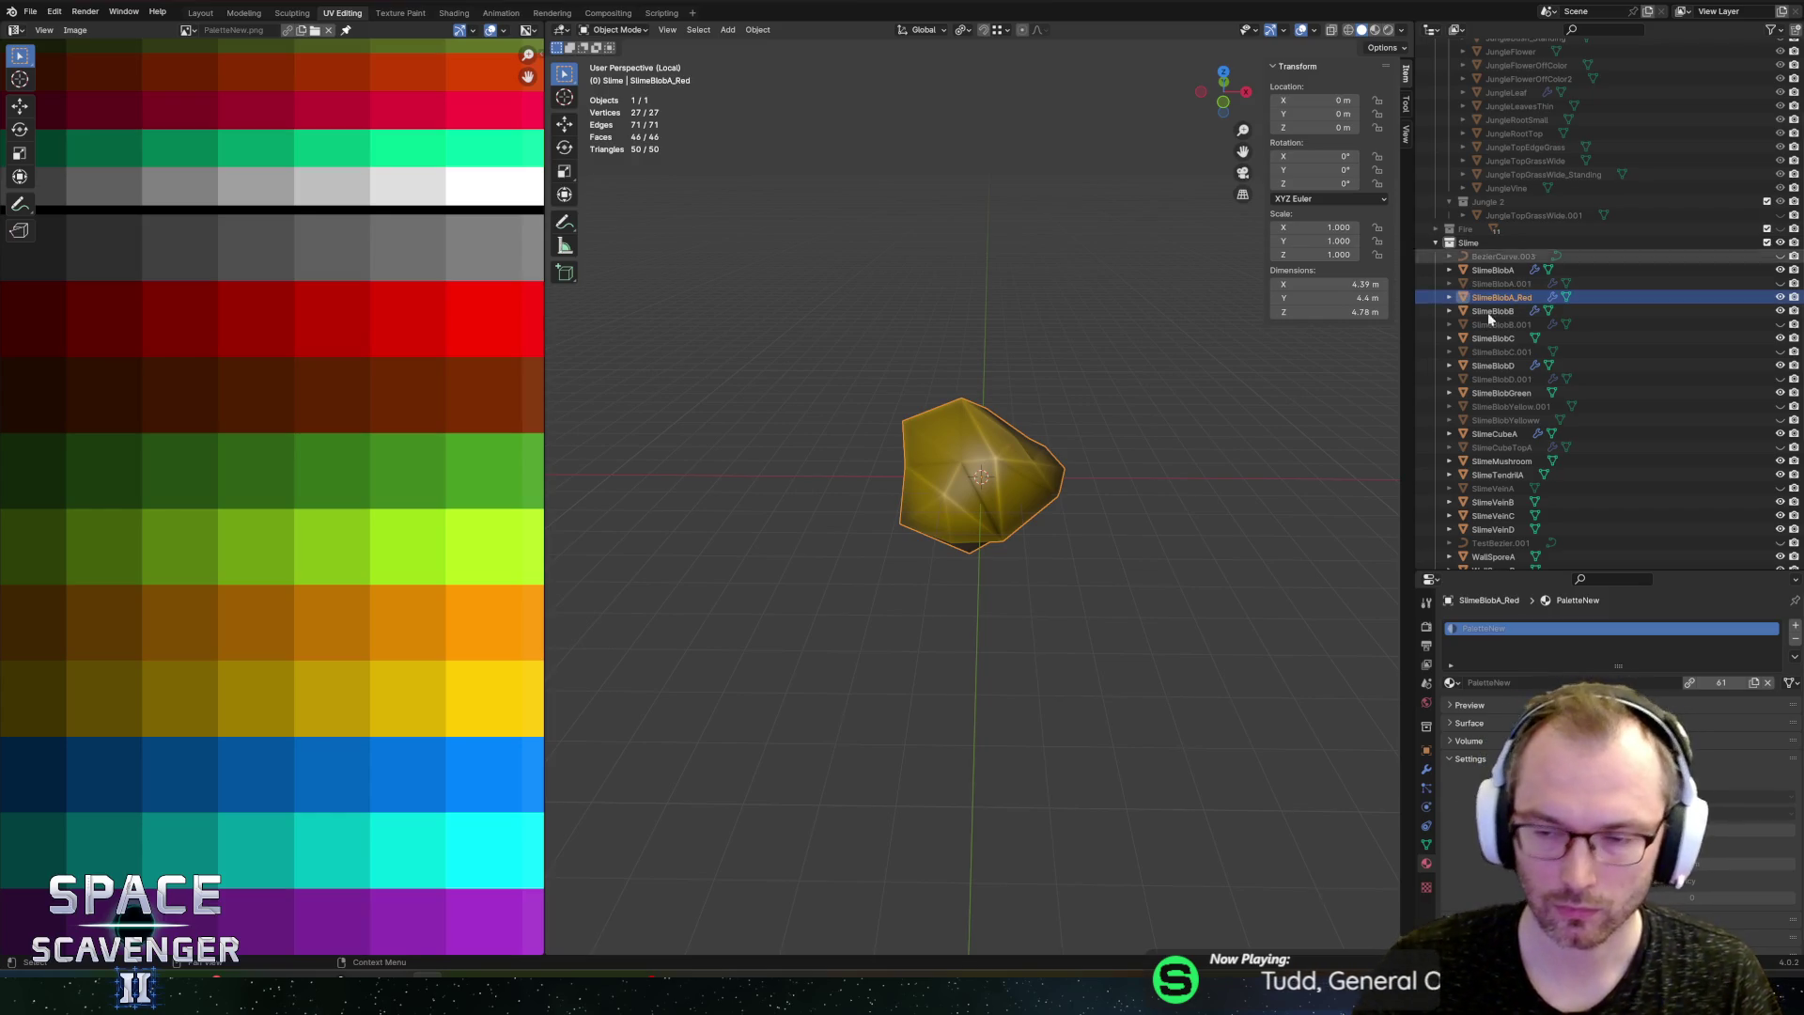
{"action": "key", "text": "Tab"}
{"action": "scroll", "coordinate": [222, 543], "scroll_direction": "down", "scroll_amount": 4}
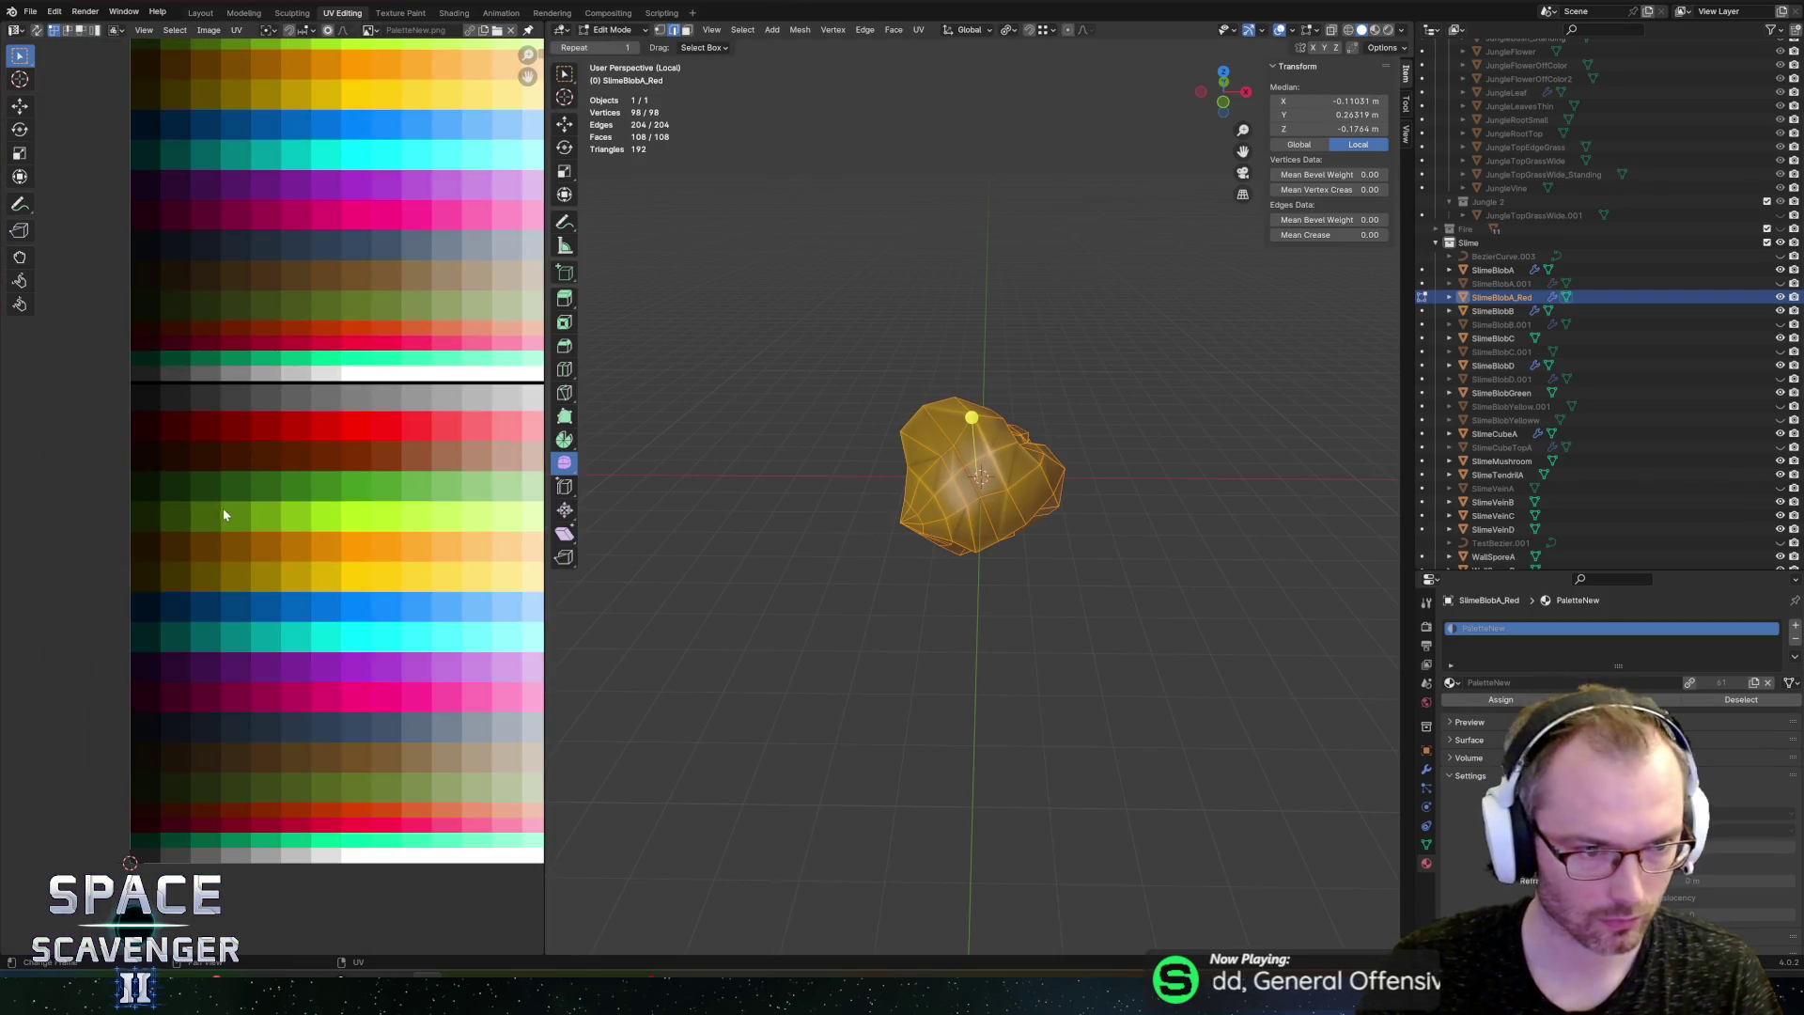
{"action": "key", "text": "g"}
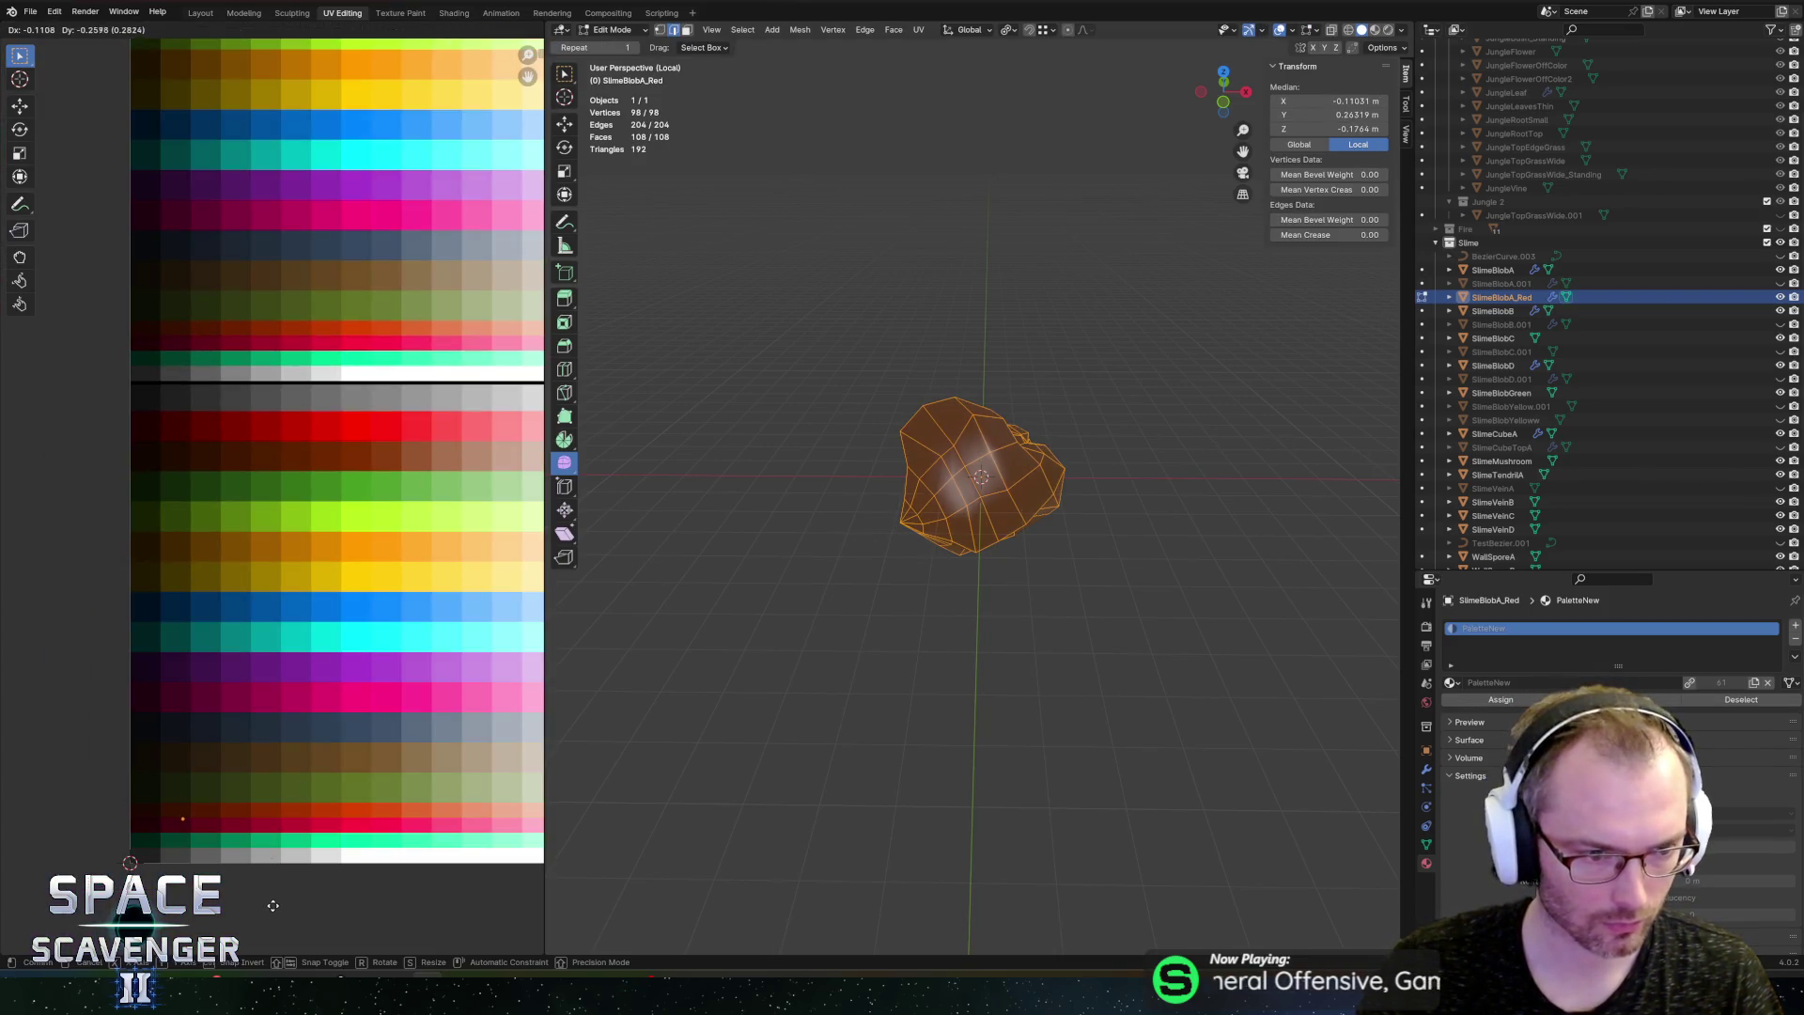
{"action": "left_click", "coordinate": [274, 911]}
{"action": "key", "text": "Tab"}
Step: Export the objects to SectorObjects.fbx and return to Unity
{"action": "key", "text": "ctrl+shift+e"}
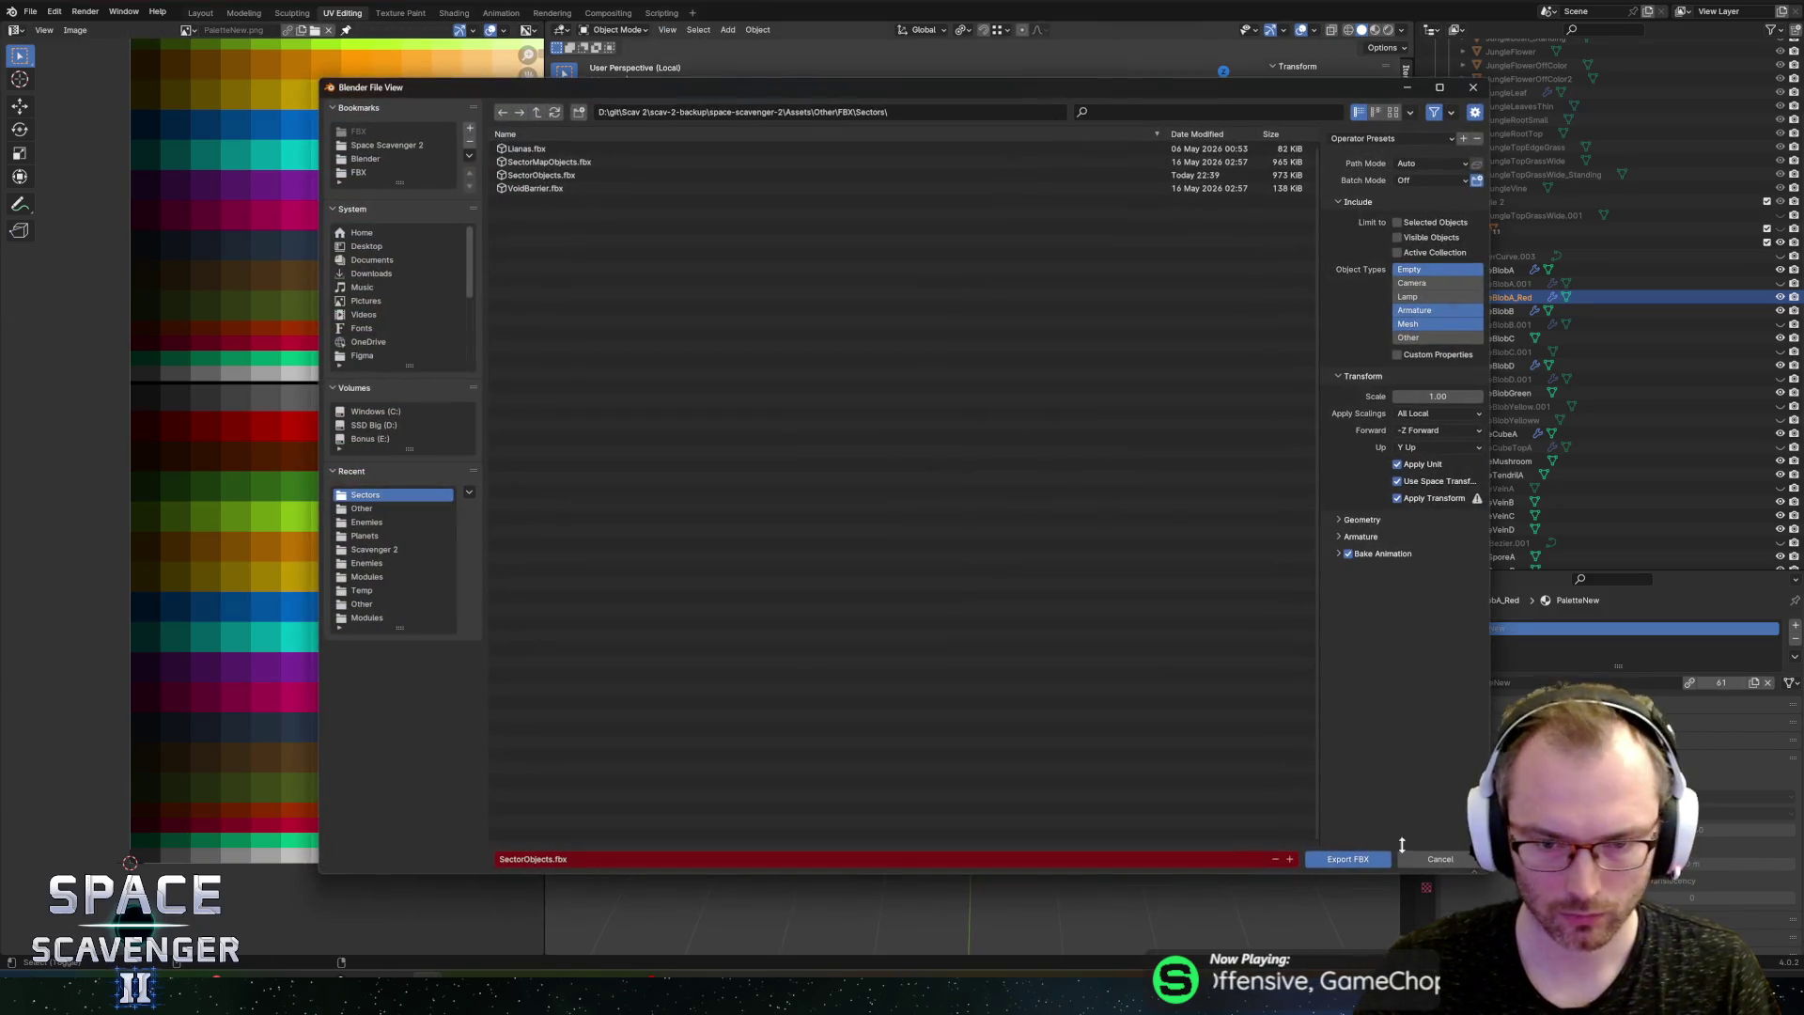
{"action": "left_click", "coordinate": [1333, 859]}
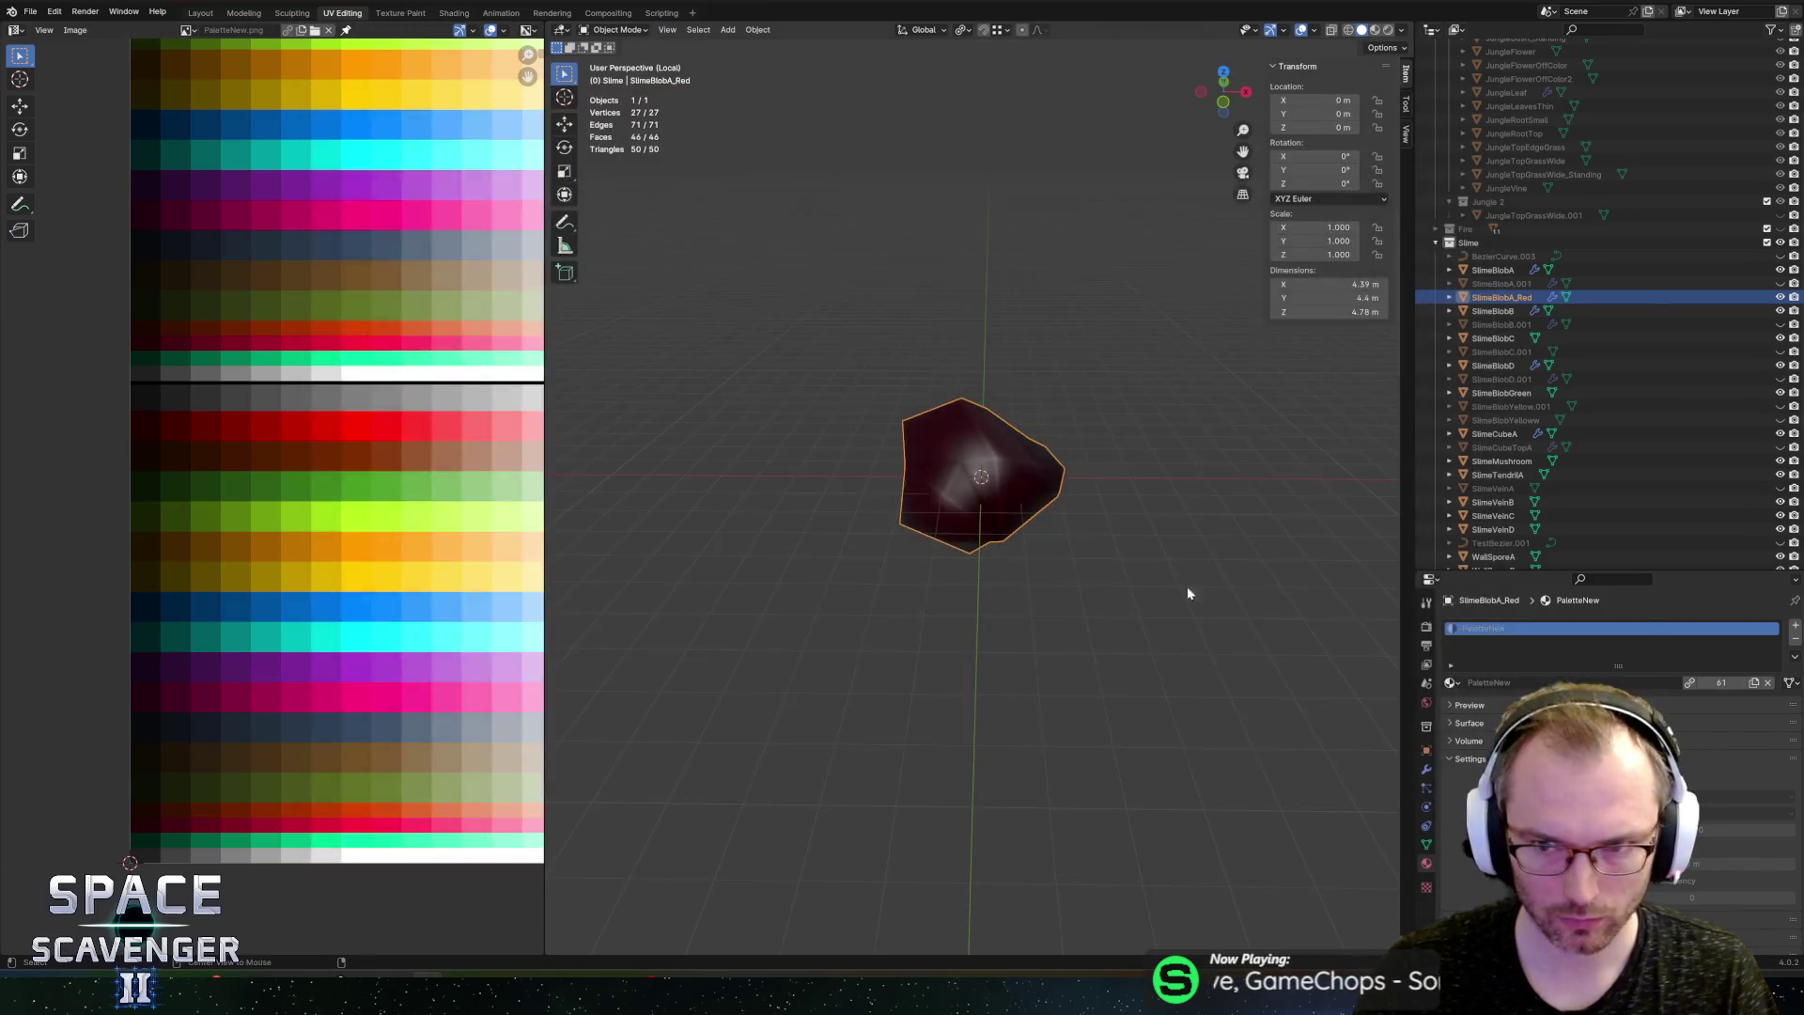
{"action": "key", "text": "alt+Tab"}
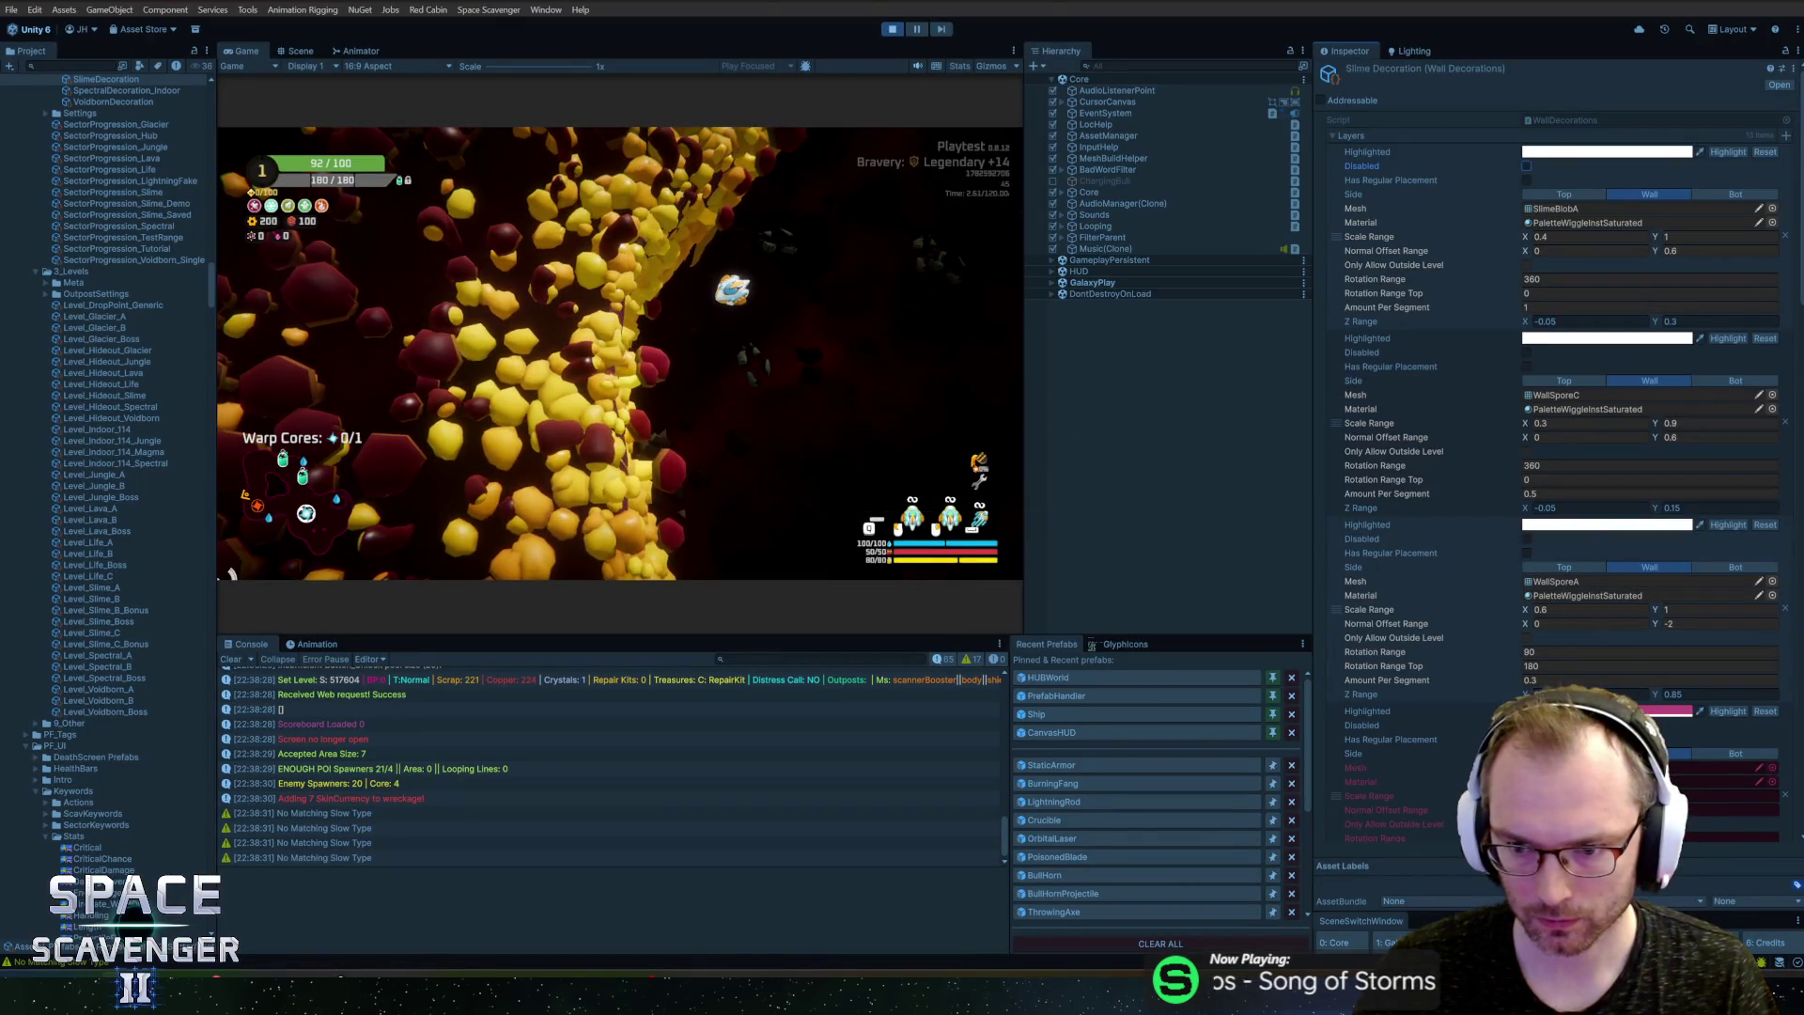
Step: Assign the SlimeBlobA_Red mesh to another Slime Decoration wall layer in the Inspector
{"action": "left_click", "coordinate": [1774, 773]}
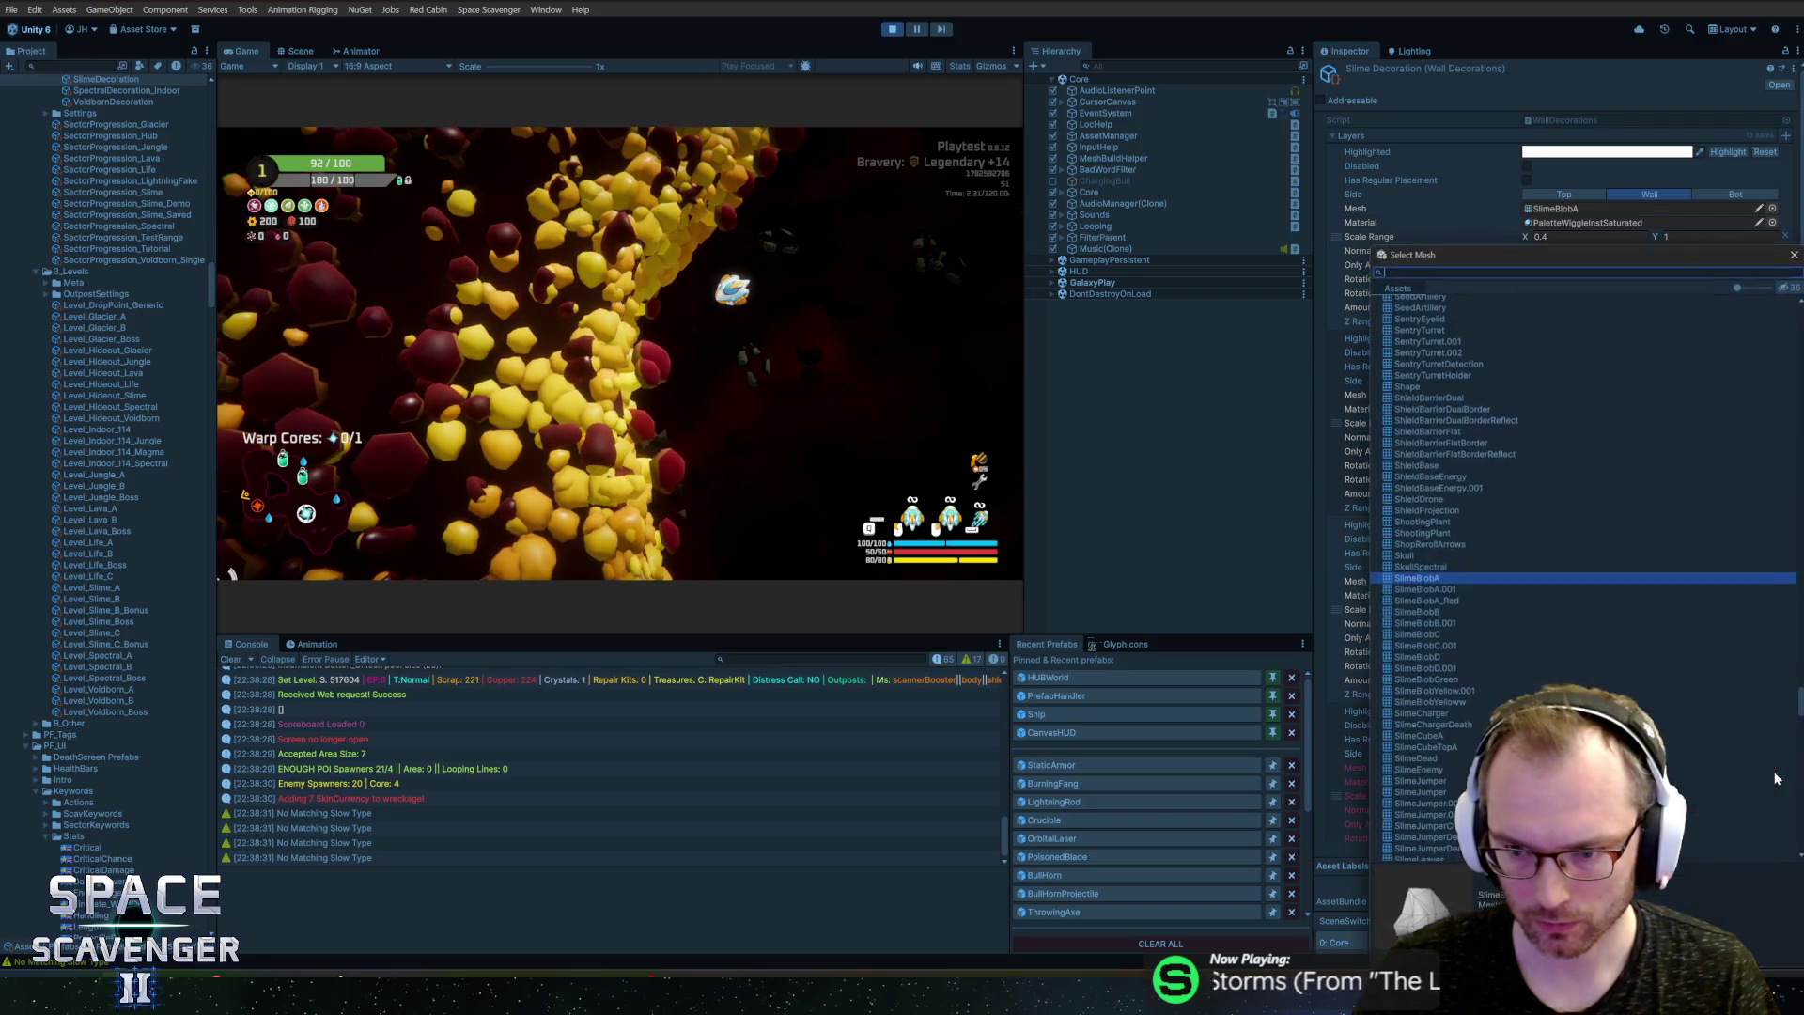
{"action": "double_click", "coordinate": [1452, 601]}
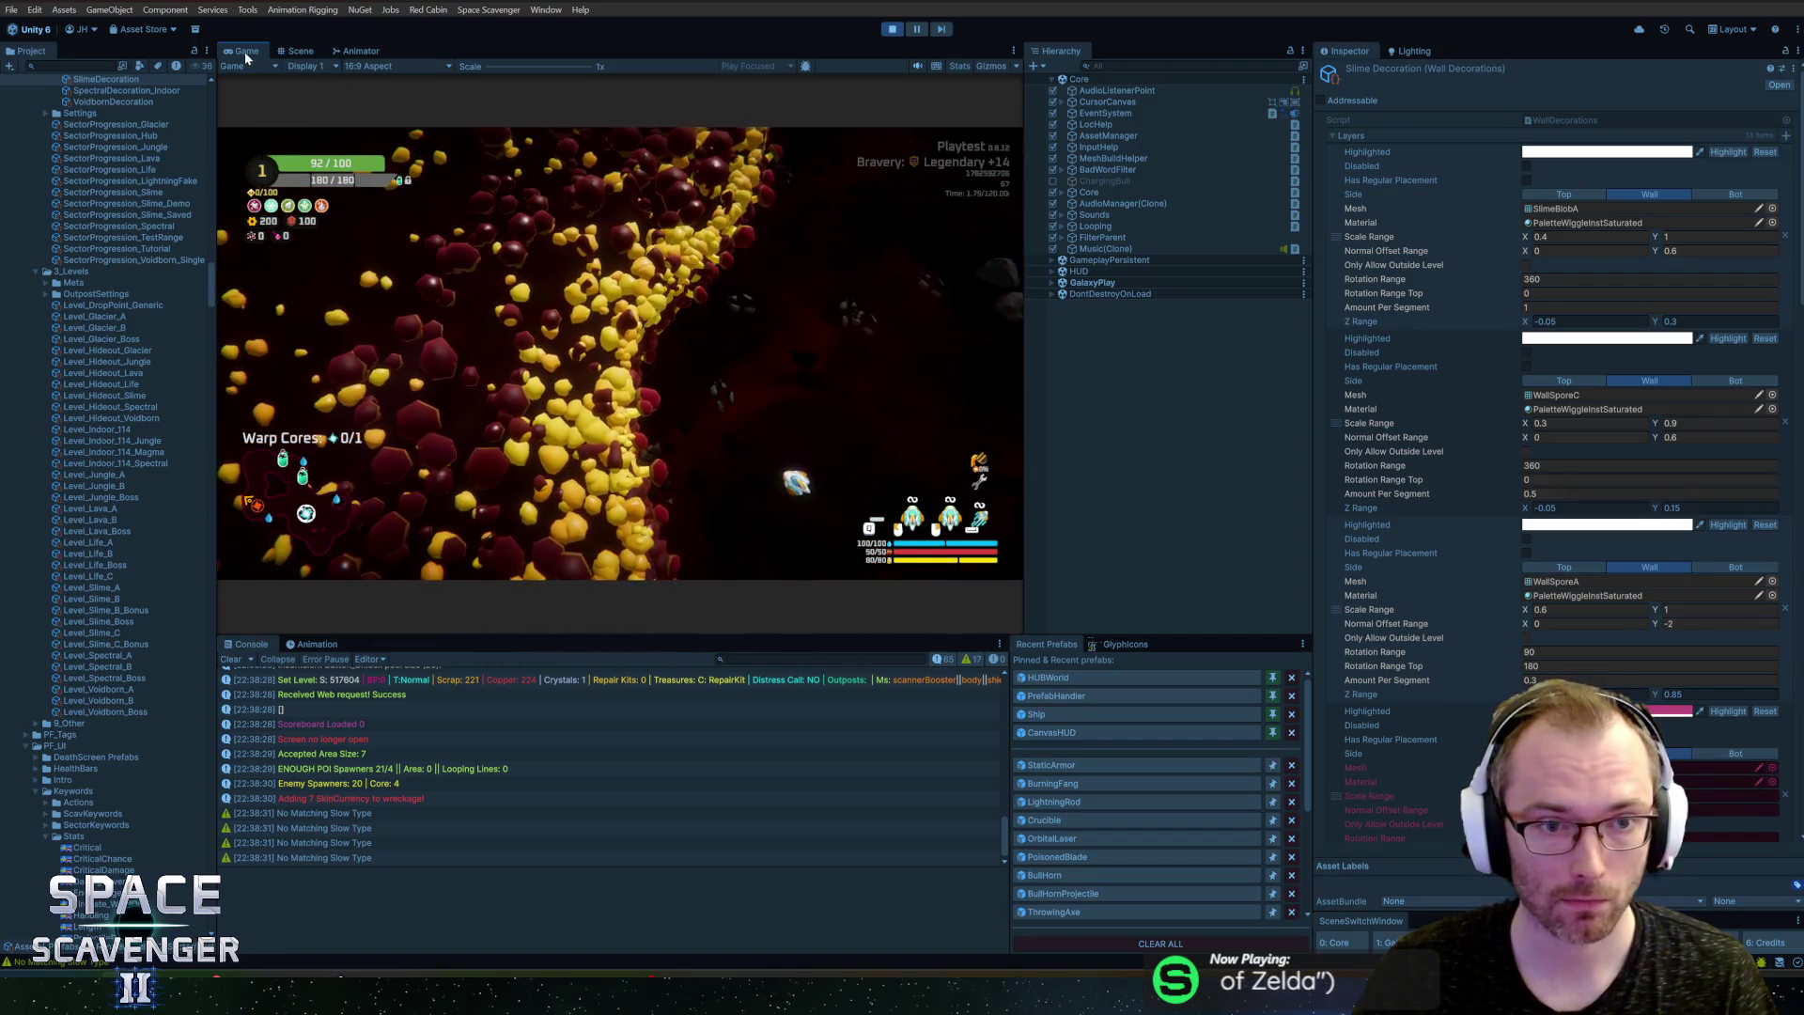
{"action": "left_click", "coordinate": [1773, 208]}
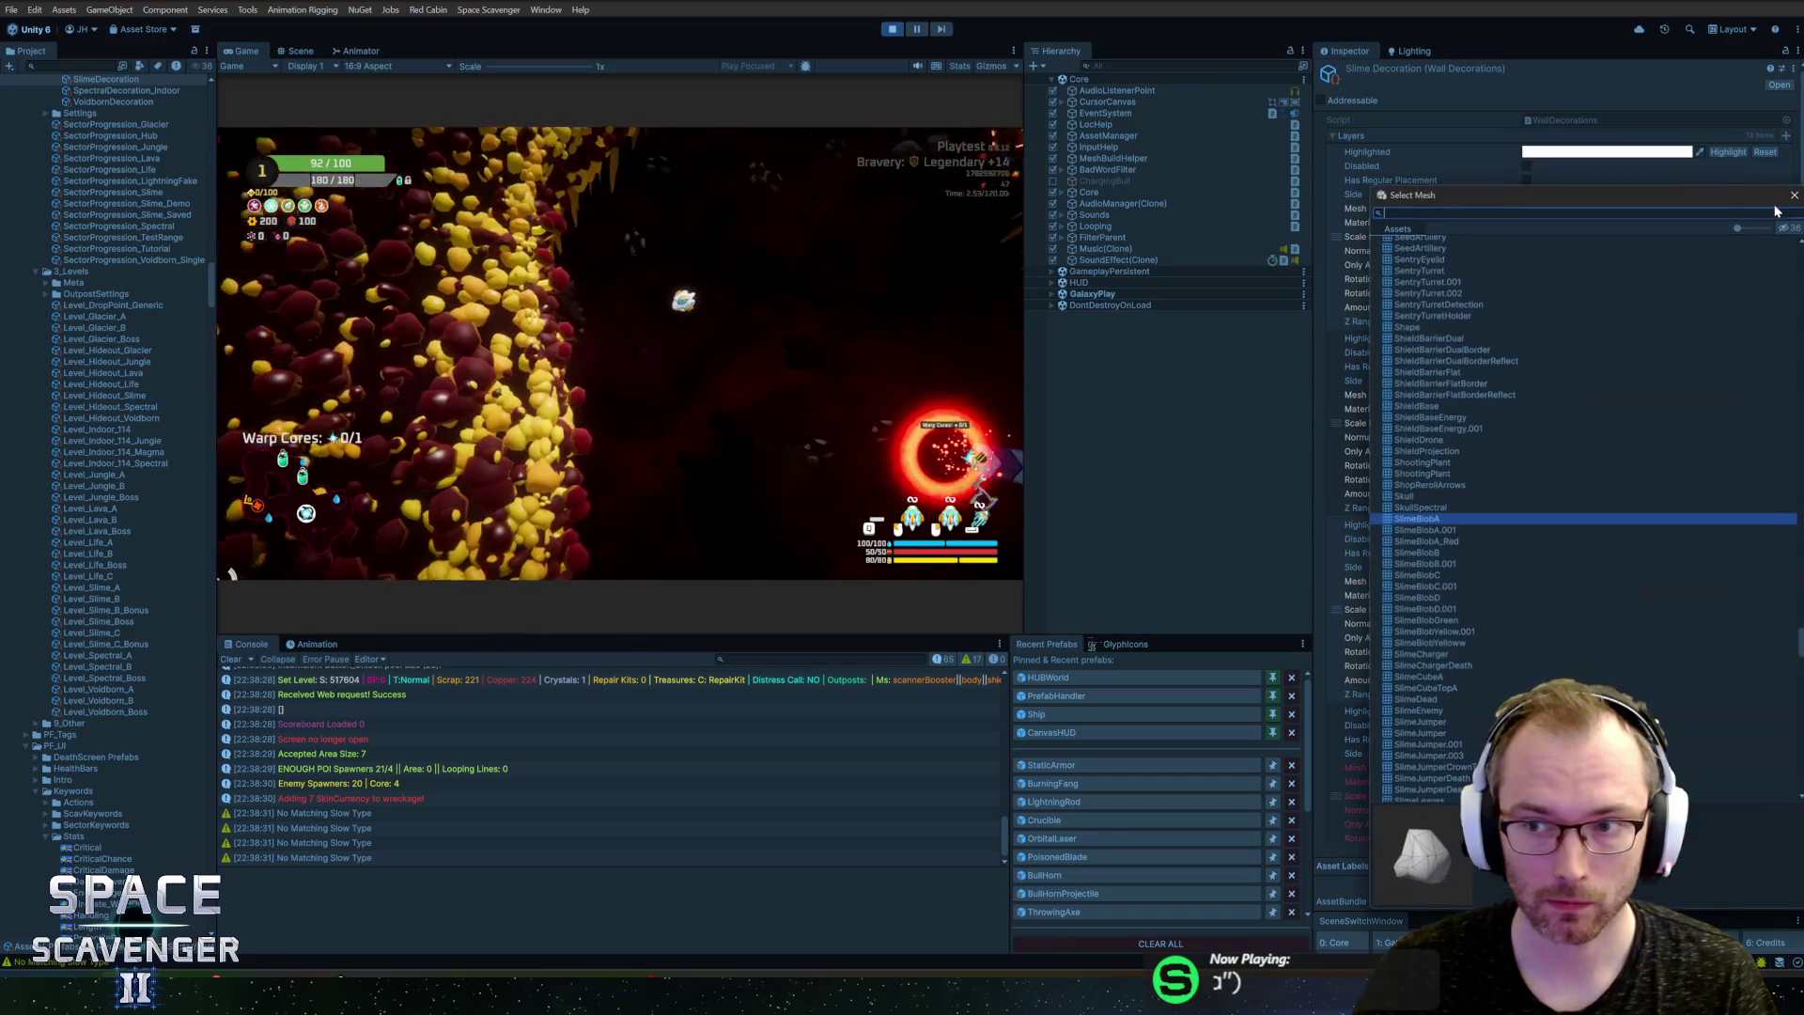
{"action": "left_click", "coordinate": [1420, 542]}
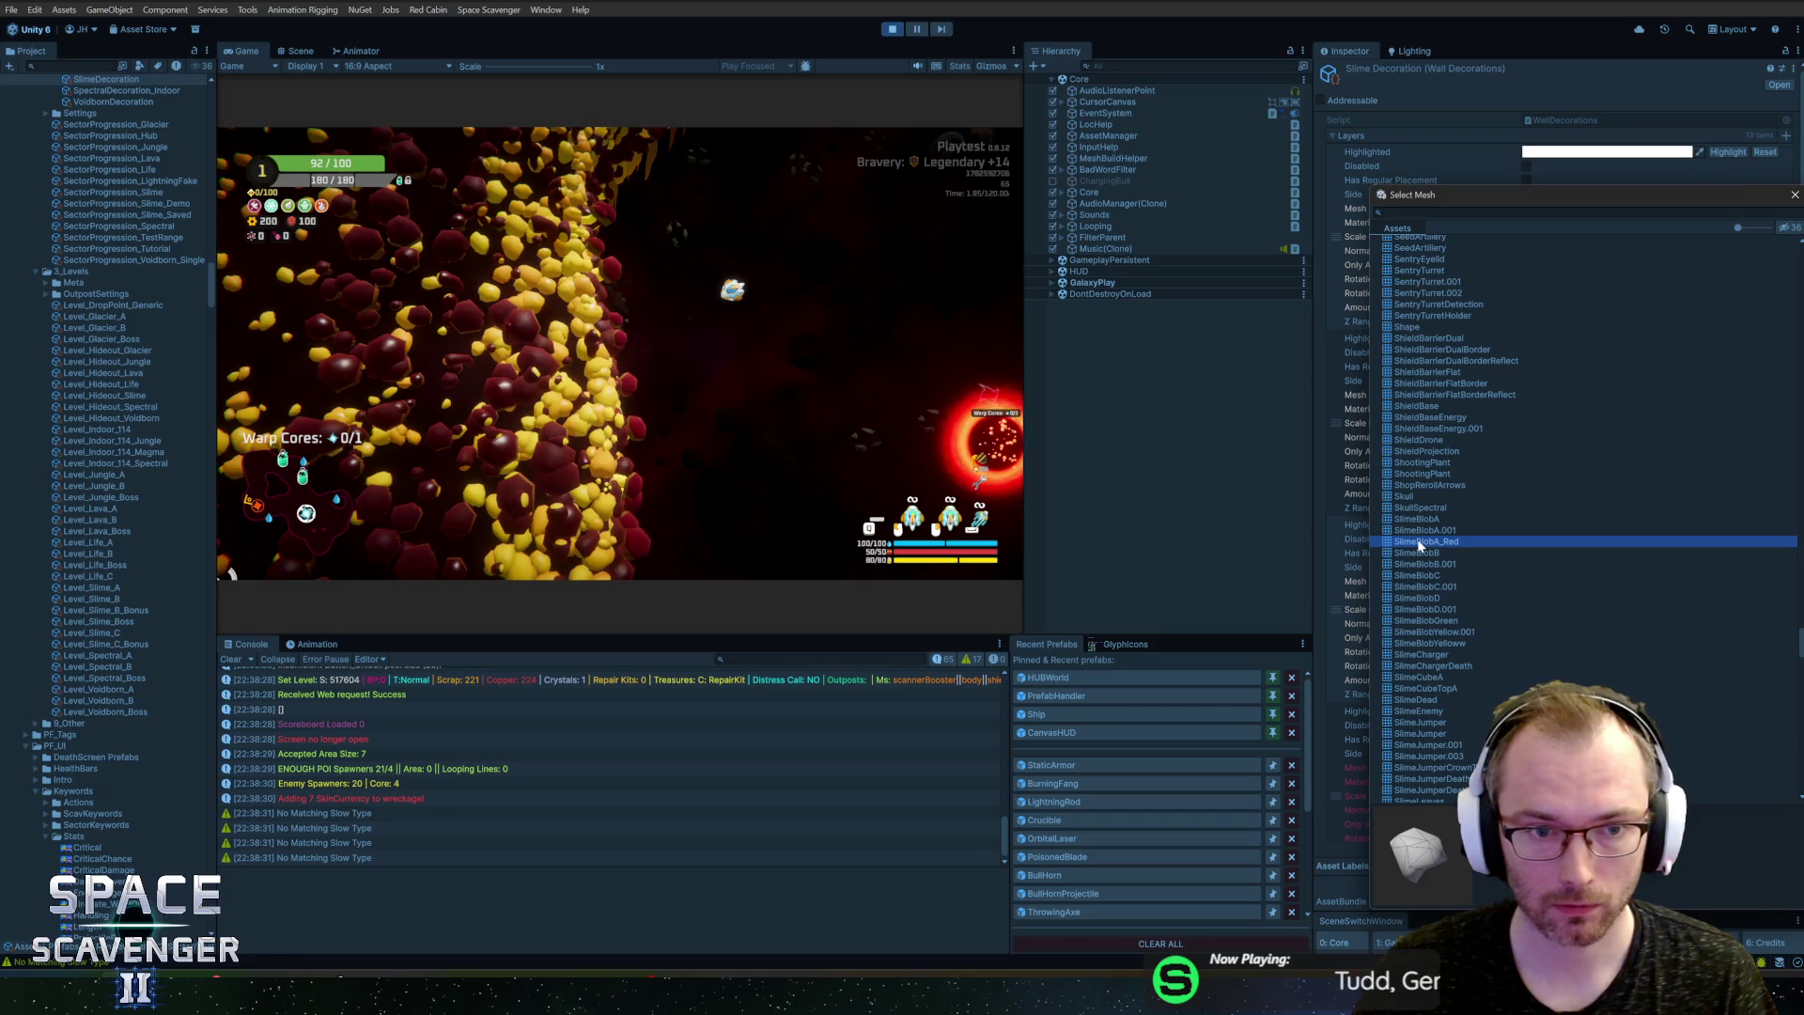
{"action": "left_click", "coordinate": [1796, 196]}
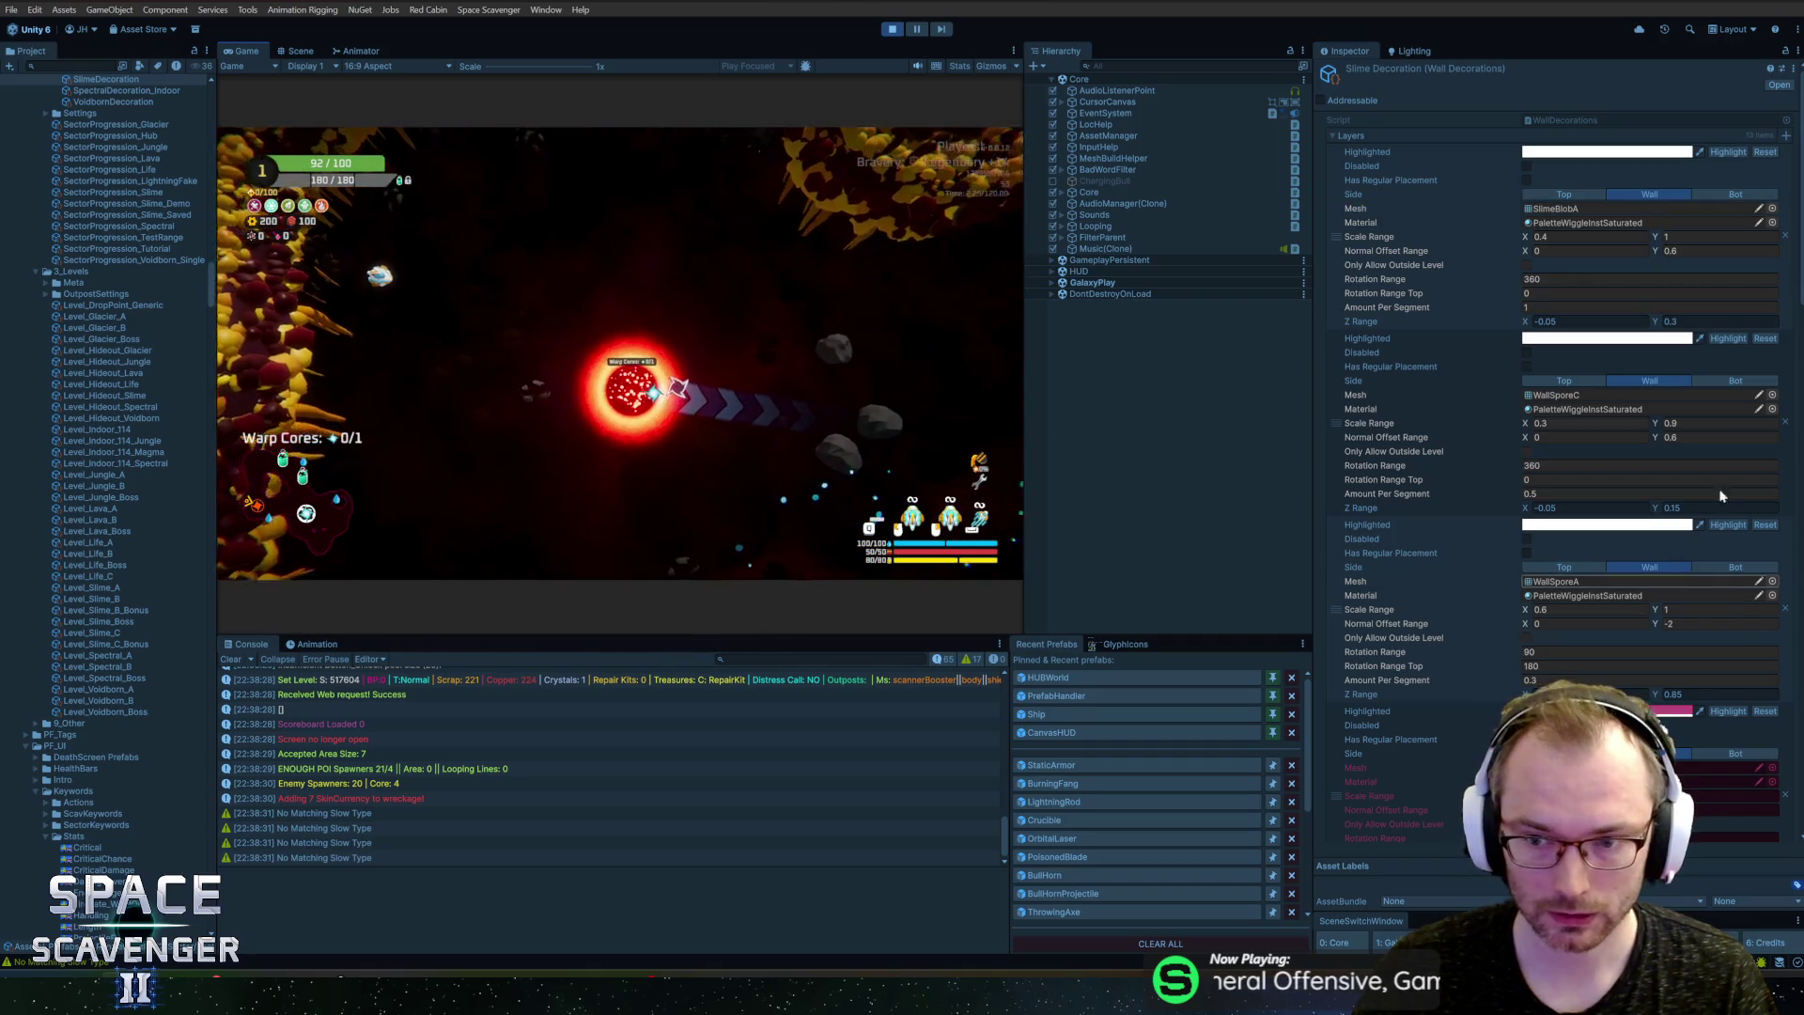
{"action": "scroll", "coordinate": [1722, 495], "scroll_direction": "down", "scroll_amount": 5}
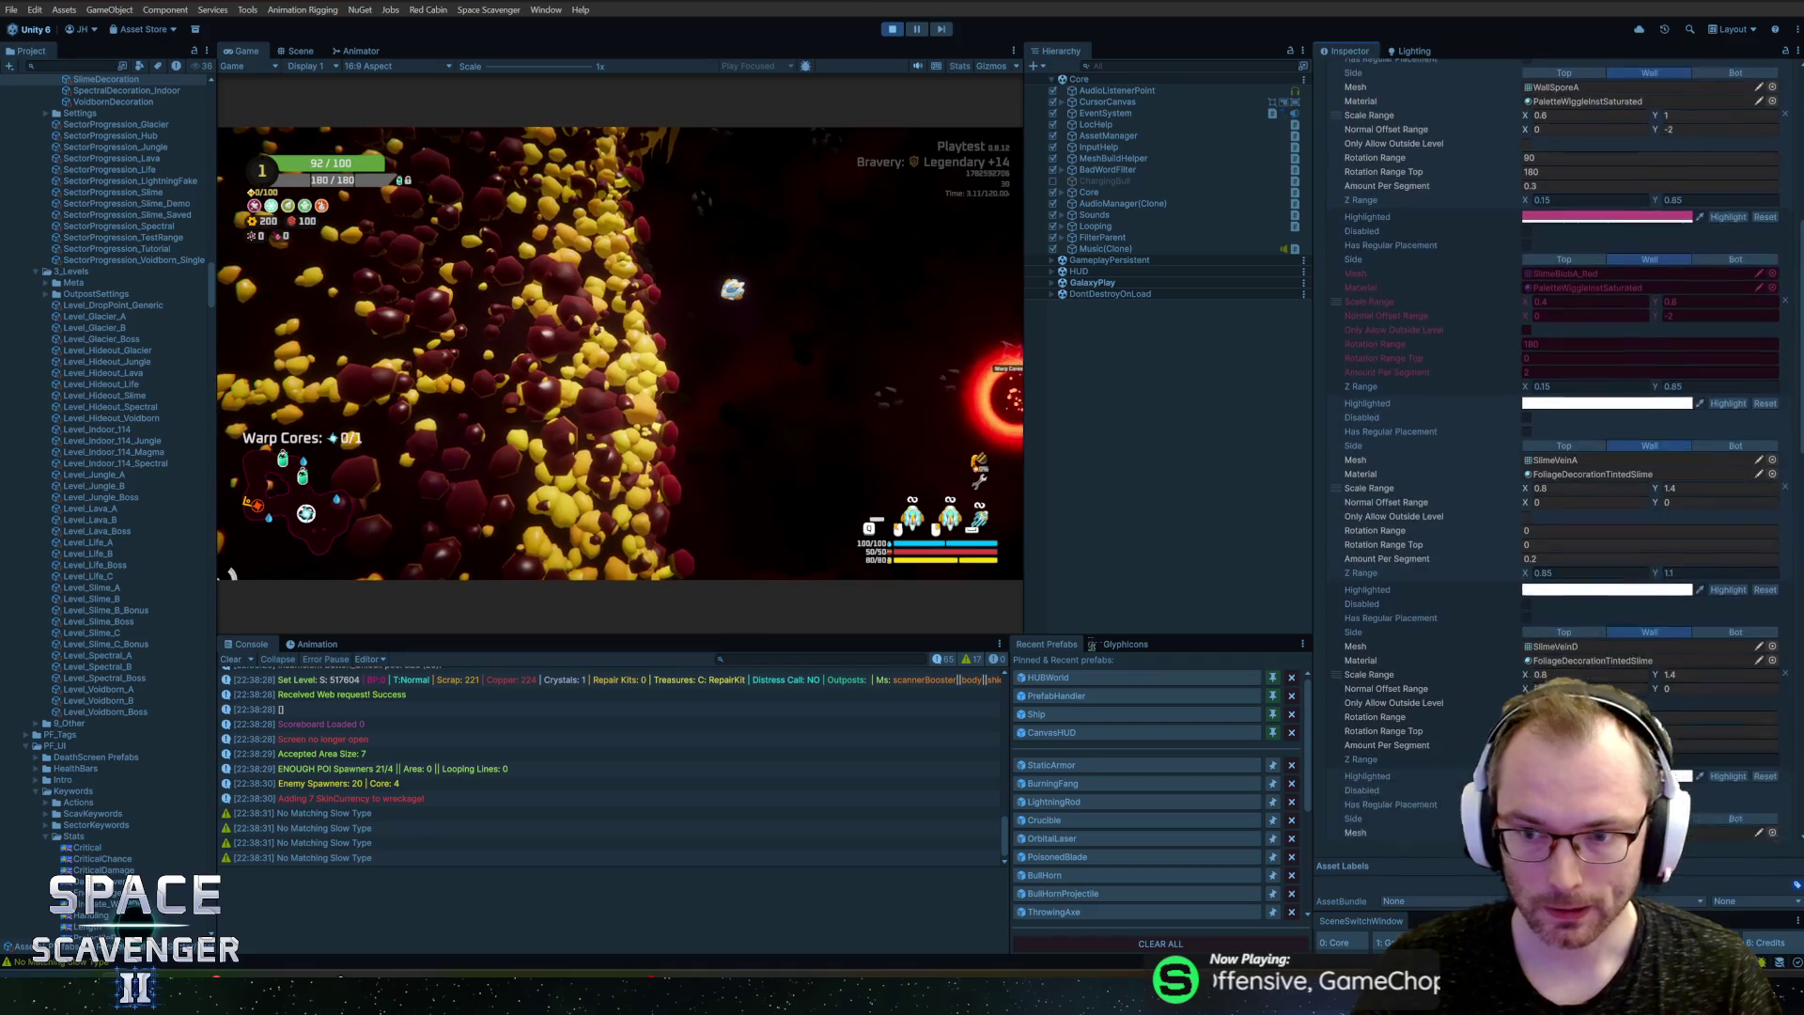
Step: Set this decoration layer's mesh to SlimeBlobA_Red and maximize the running Game view
{"action": "scroll", "coordinate": [1722, 495], "scroll_direction": "down", "scroll_amount": 3}
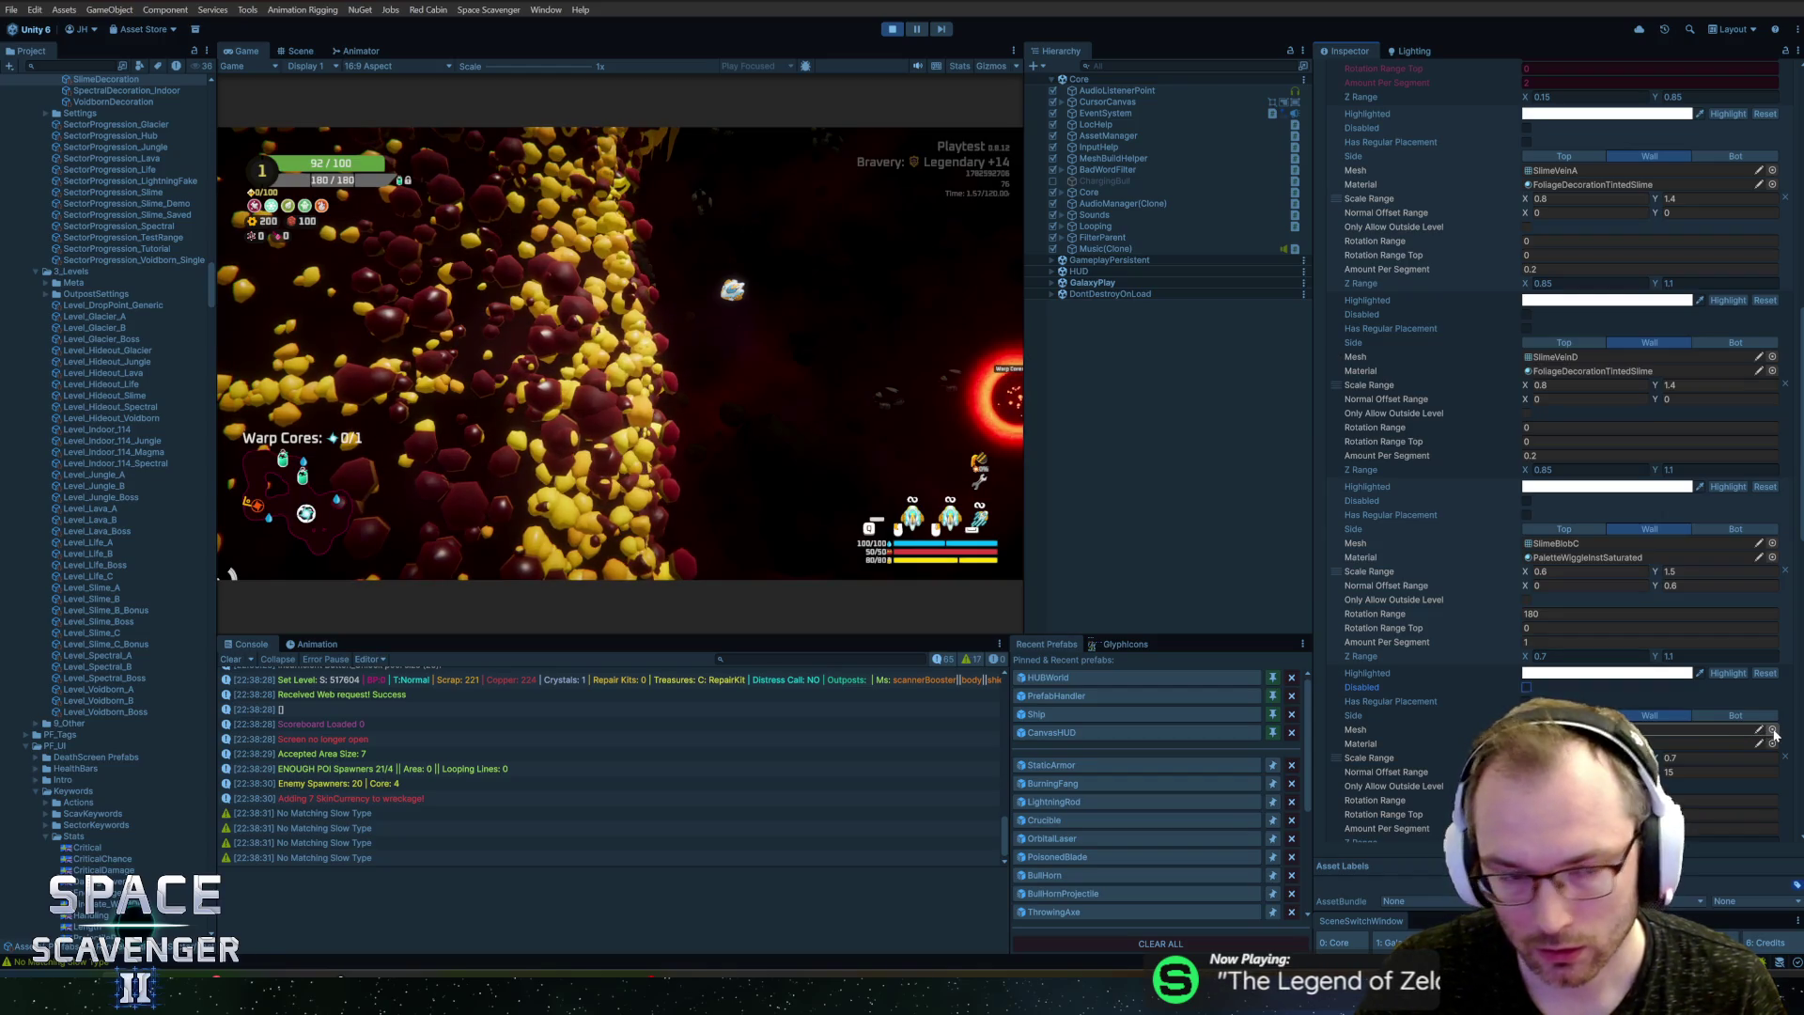
{"action": "left_click", "coordinate": [1772, 730]}
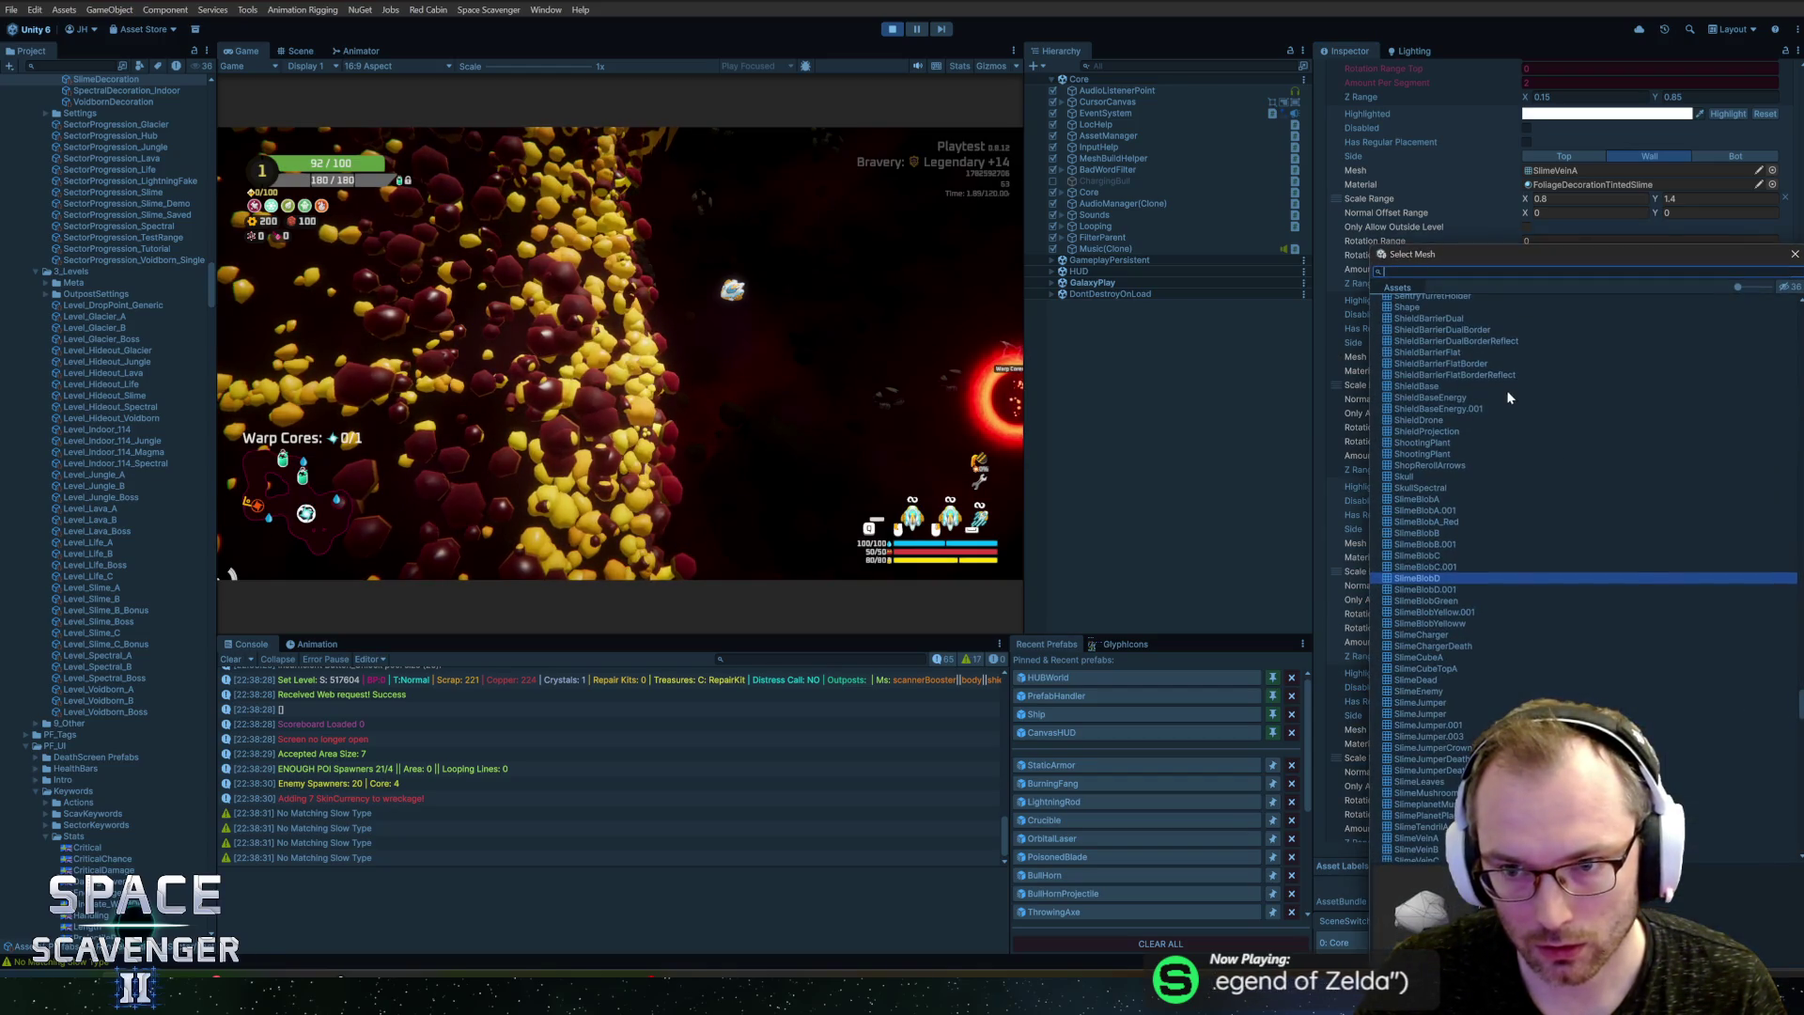
{"action": "left_click", "coordinate": [1426, 557]}
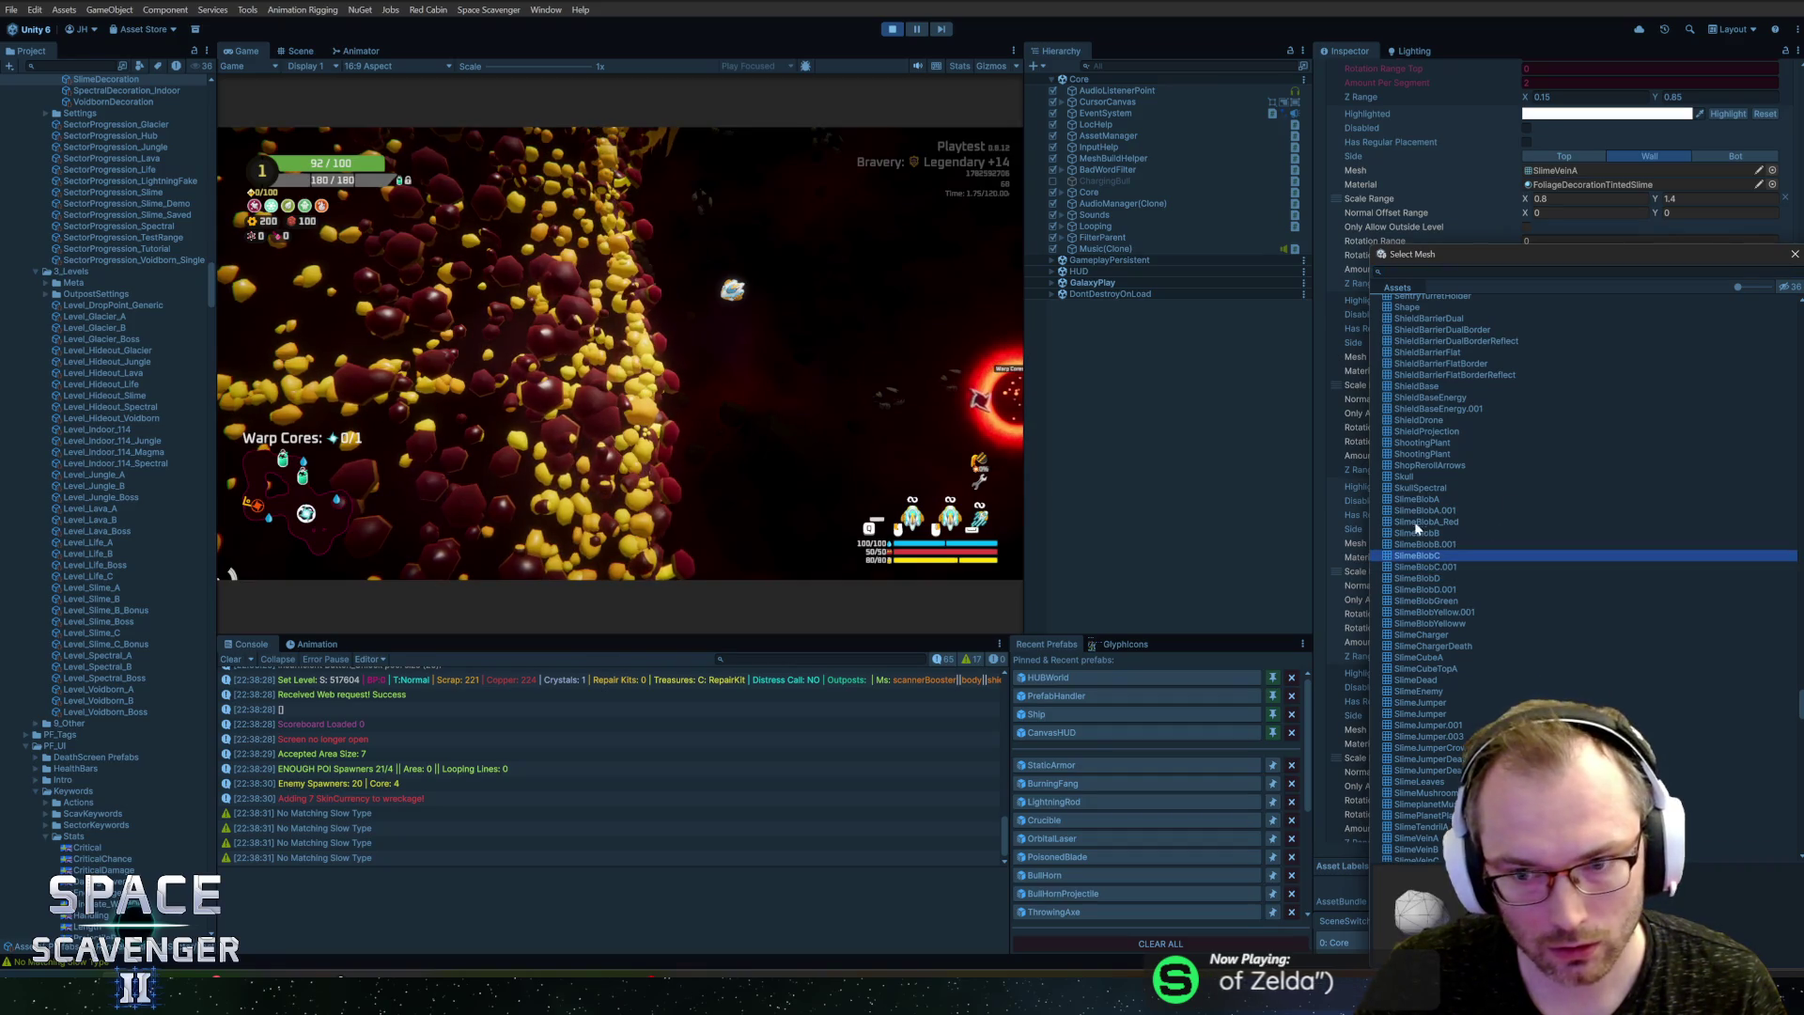
{"action": "double_click", "coordinate": [1434, 523]}
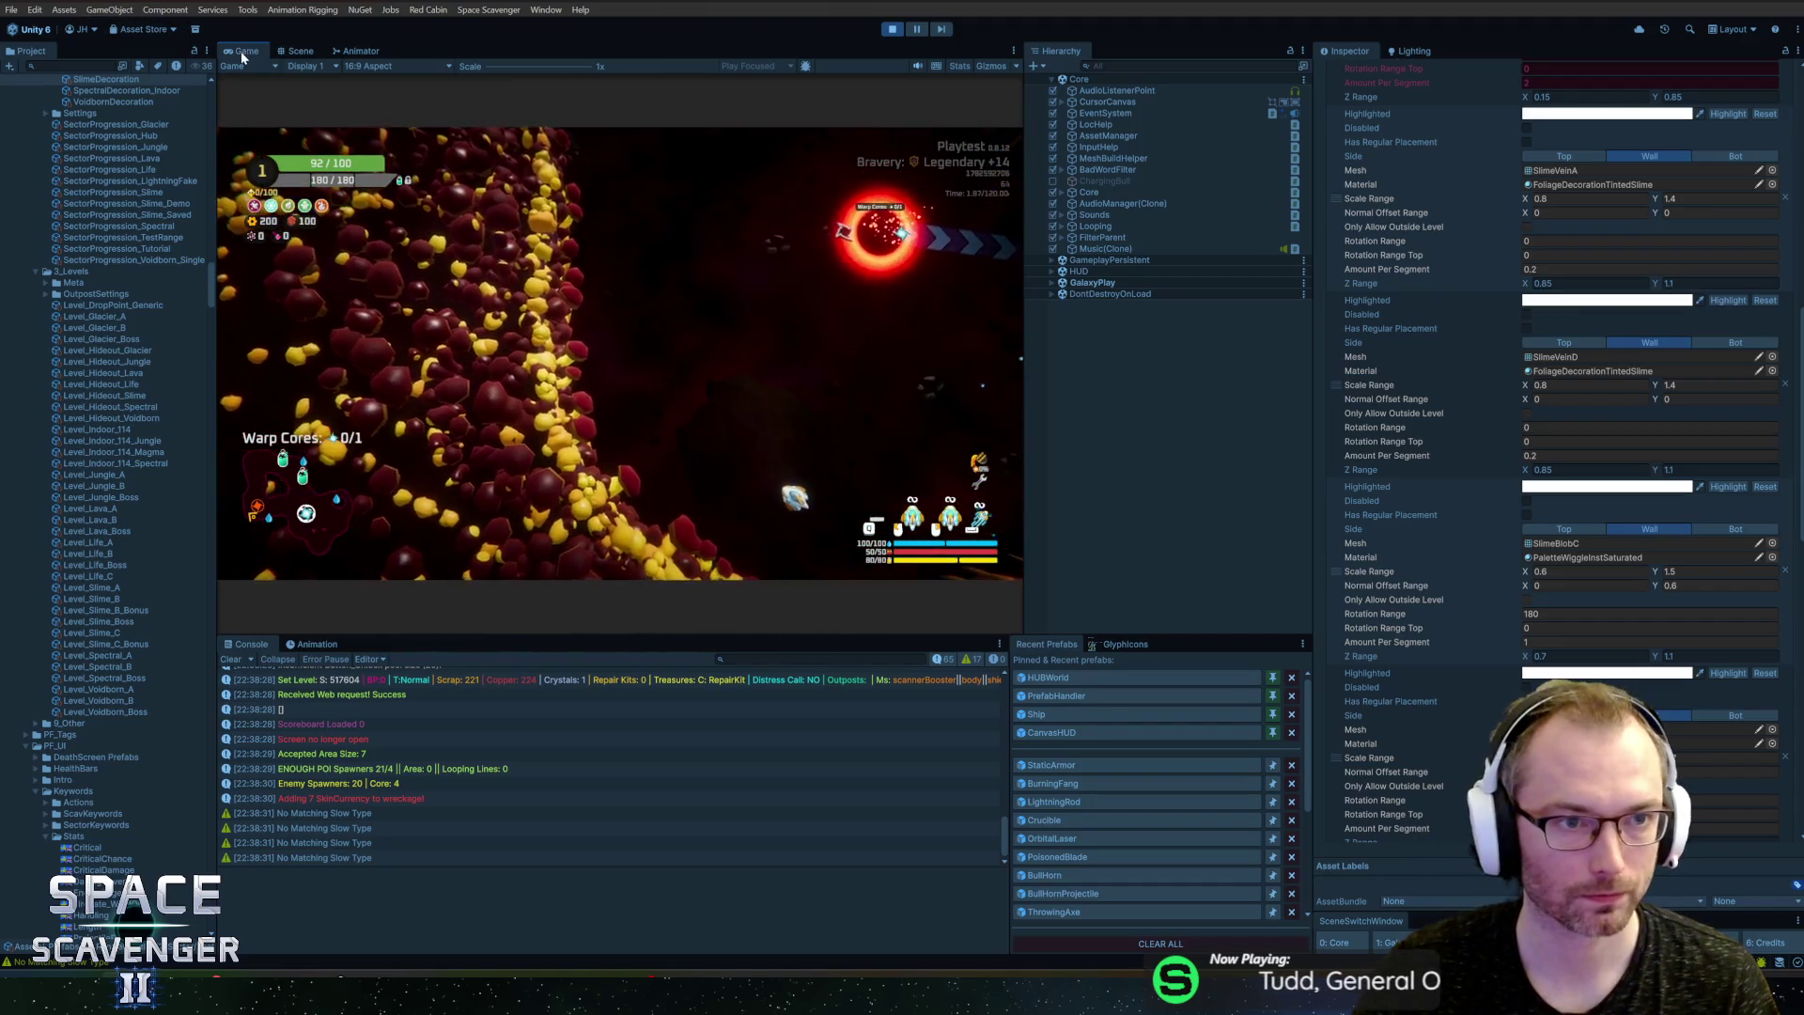
{"action": "key", "text": "shift+space"}
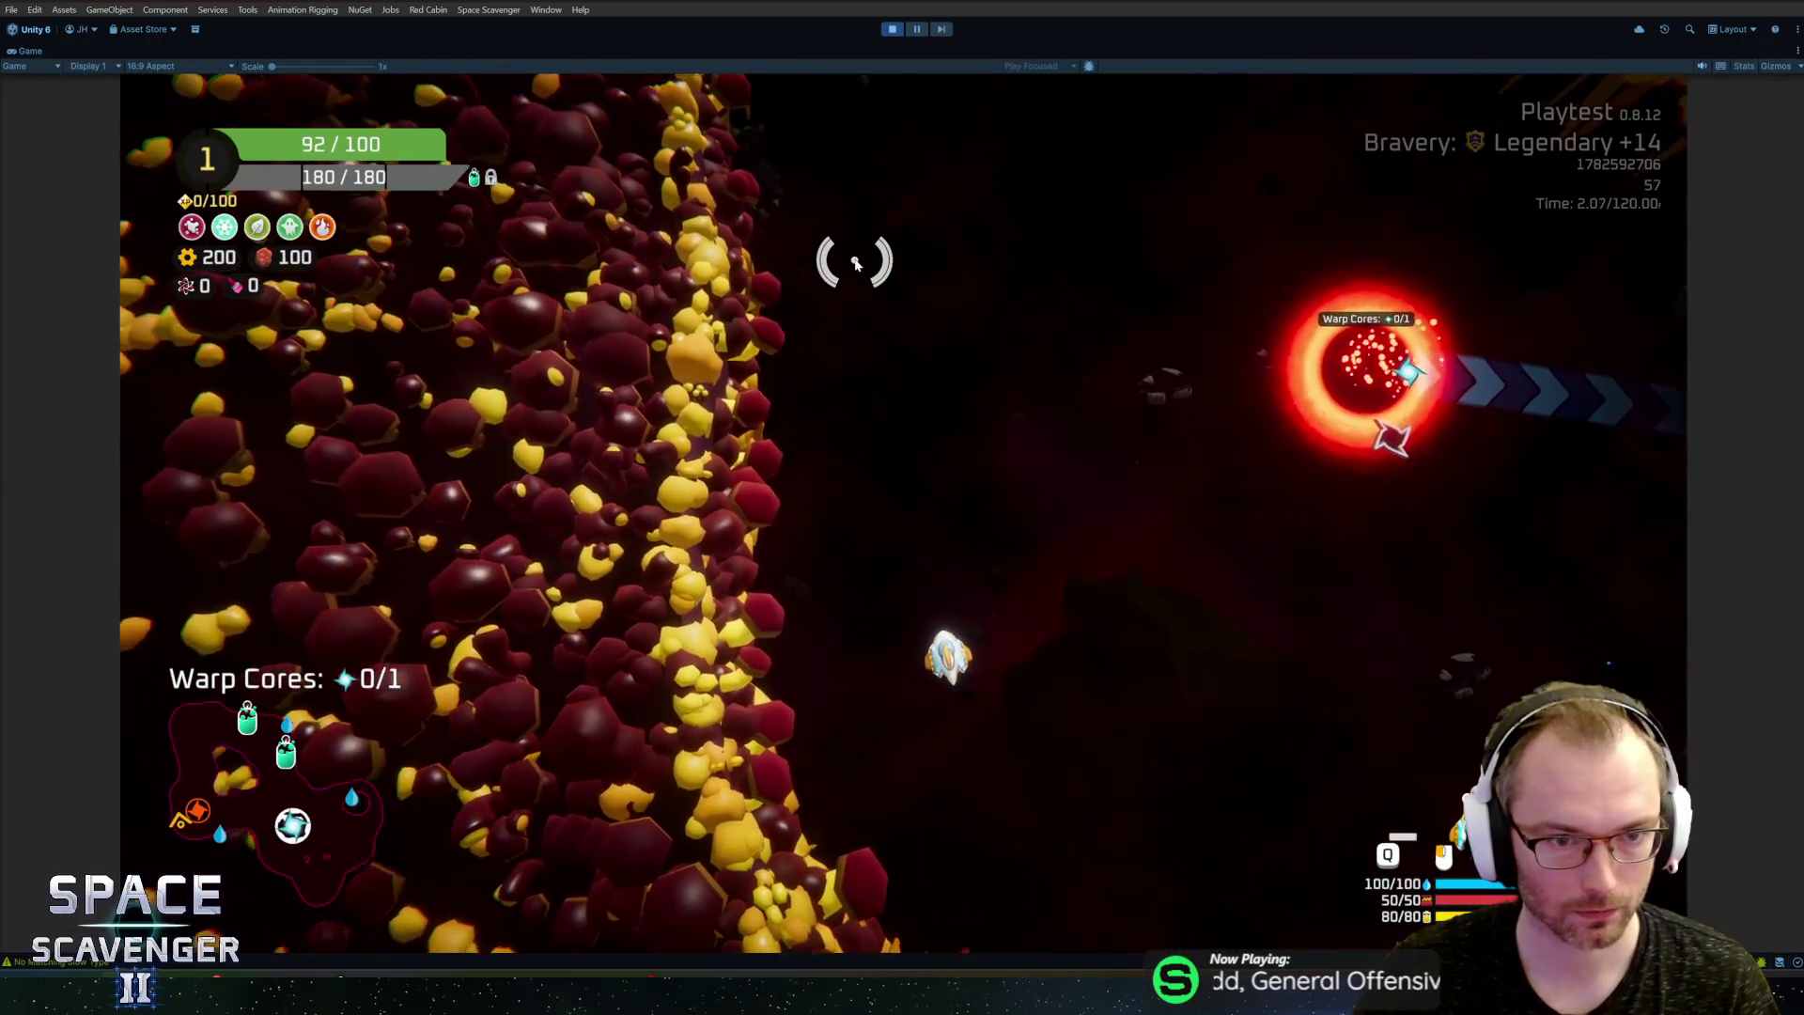
Step: Return to Blender, frame the red blob, and select the SlimeBlobD object
{"action": "key", "text": "alt+Tab"}
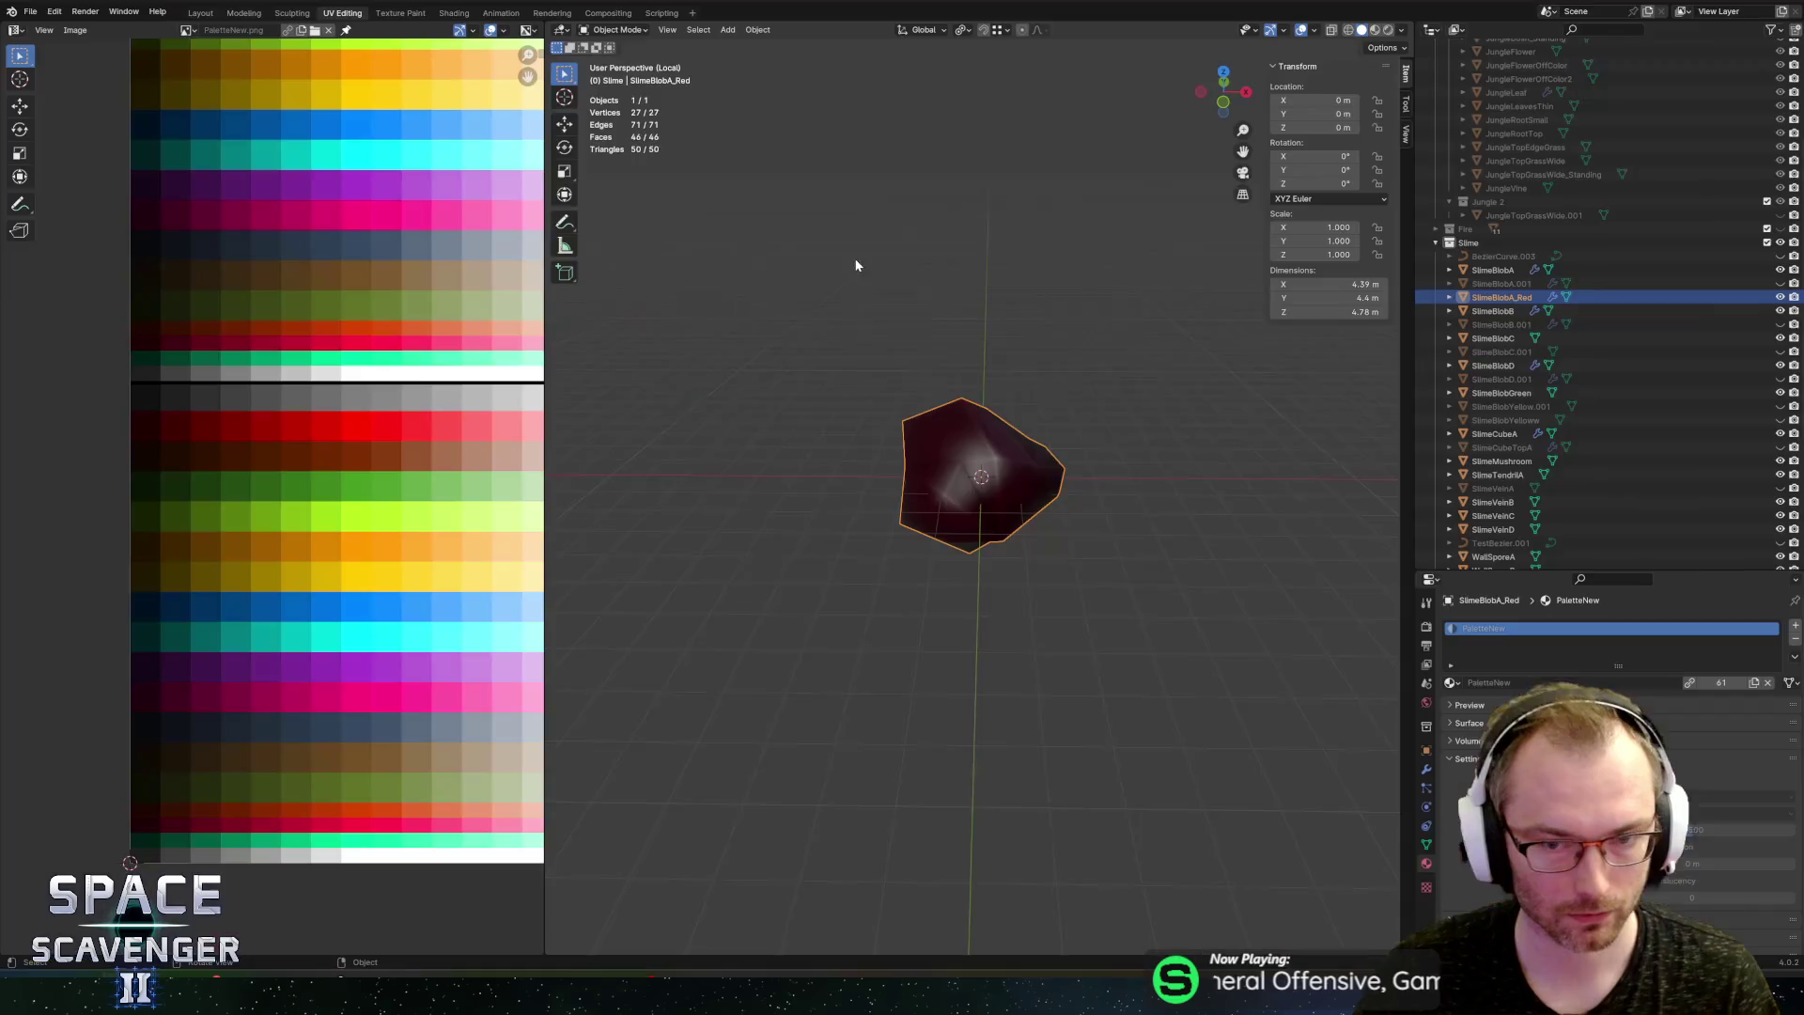
{"action": "key", "text": "alt+Tab"}
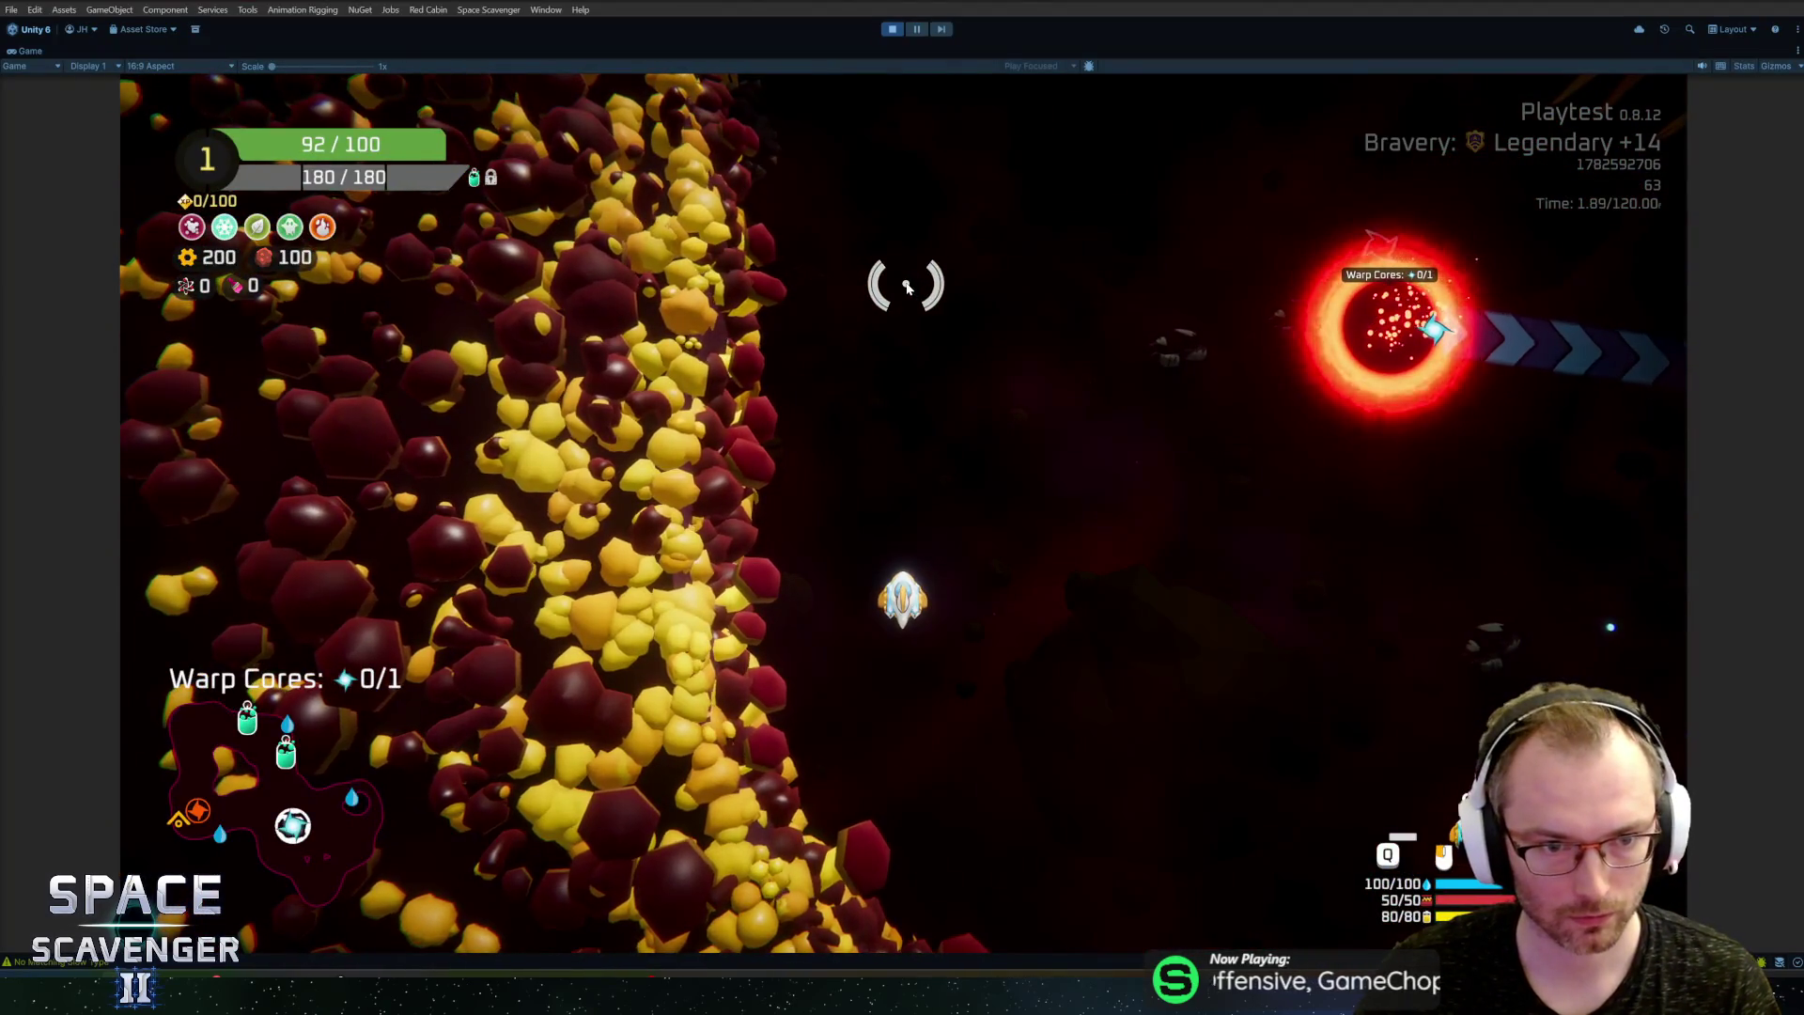
{"action": "key", "text": "alt+Tab"}
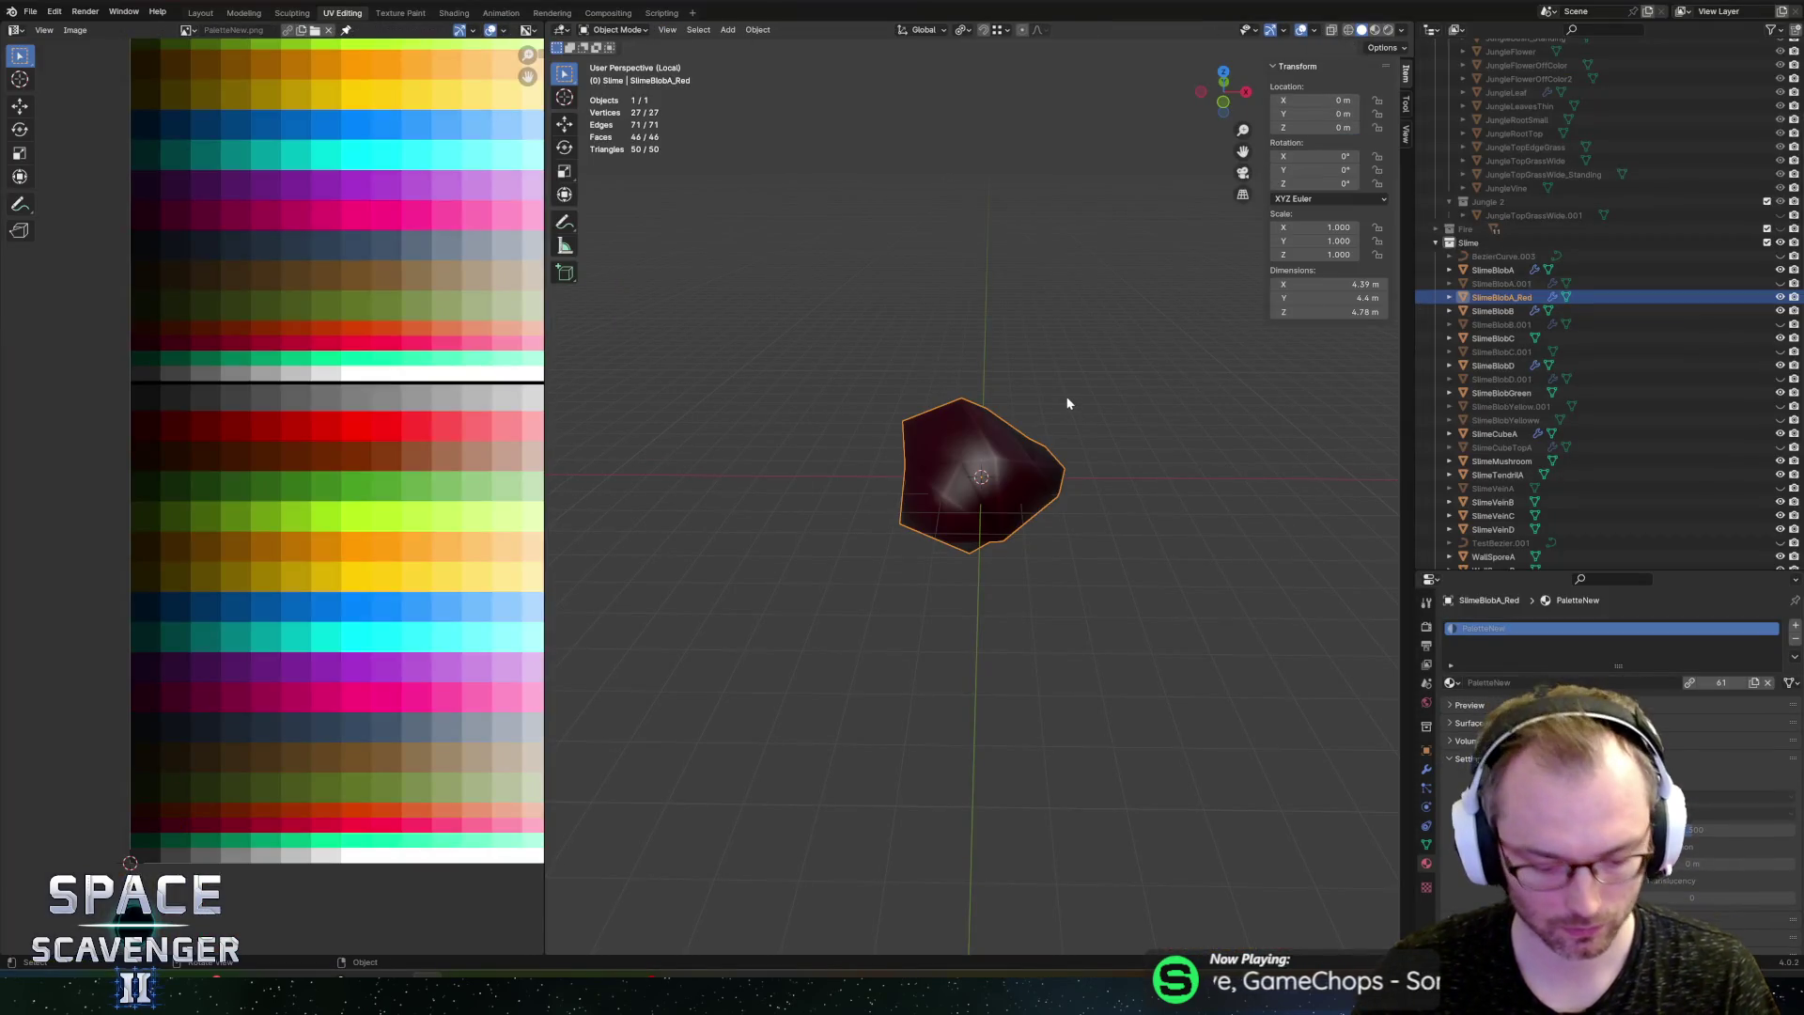
{"action": "key", "text": "KP_Decimal"}
{"action": "left_click", "coordinate": [1493, 365]}
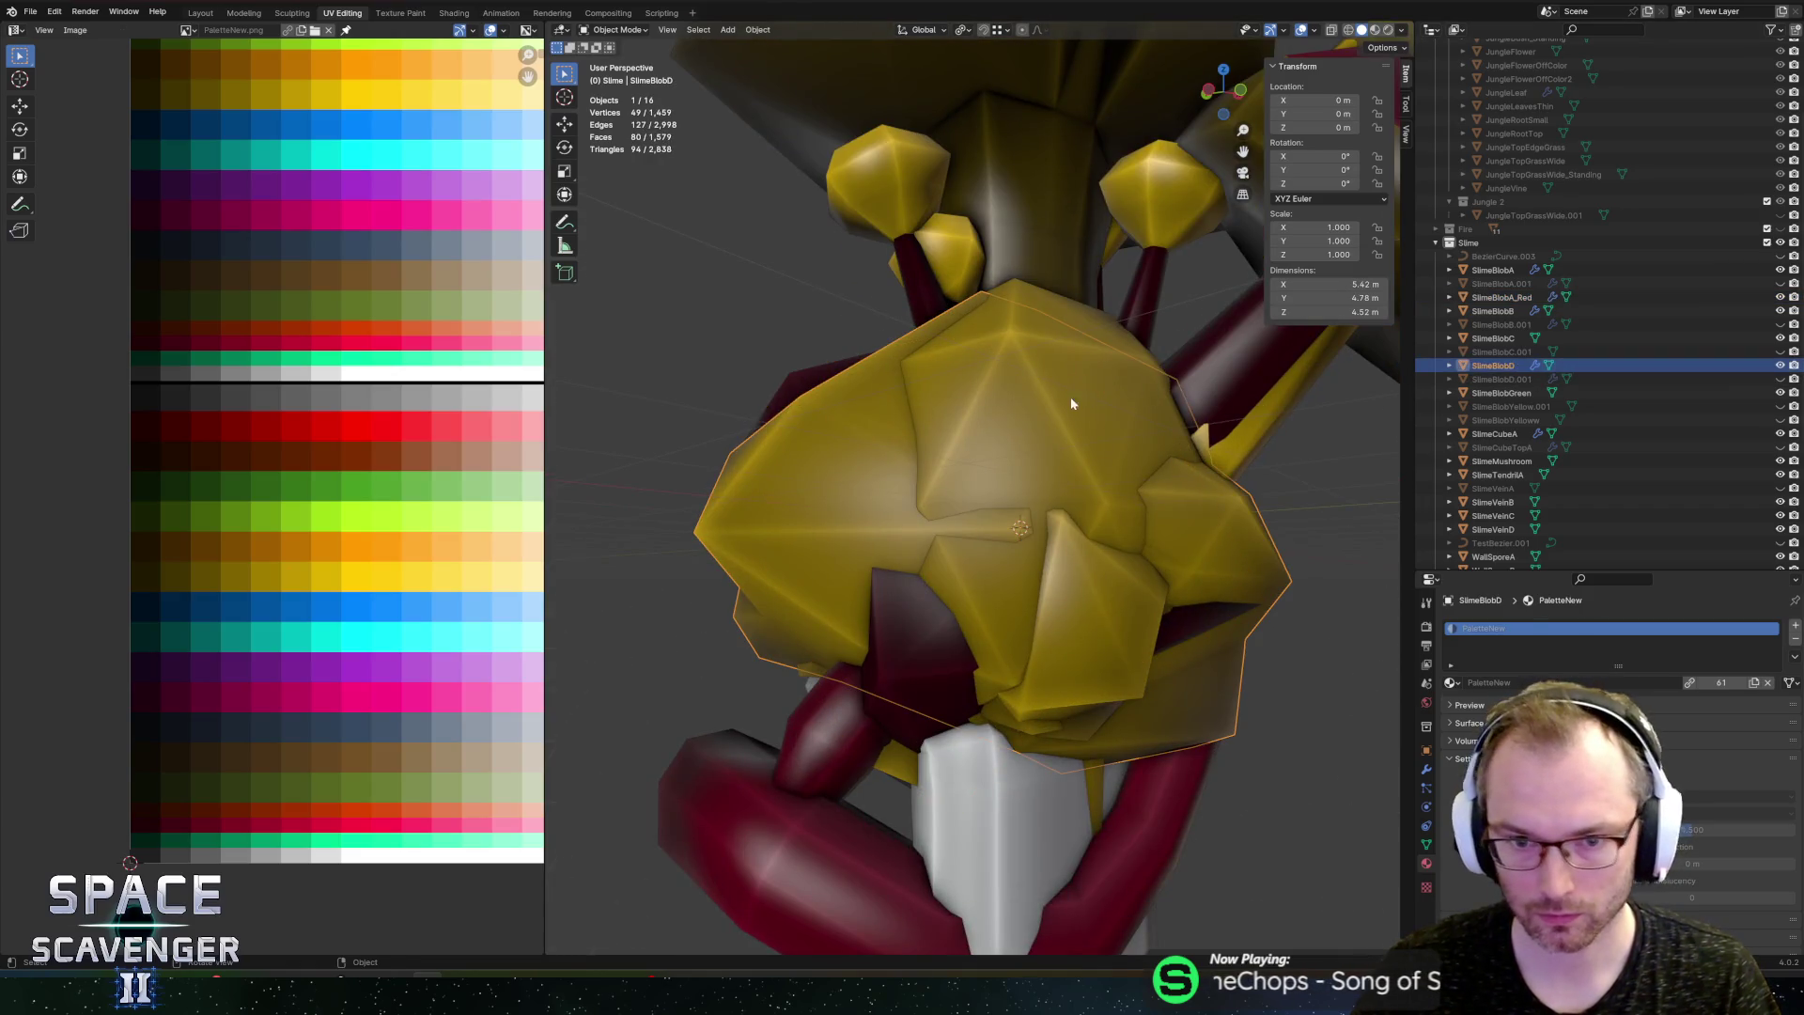
Step: Move SlimeBlobD's UVs onto a darker swatch and export it as FBX
{"action": "key", "text": "Tab"}
{"action": "scroll", "coordinate": [365, 477], "scroll_direction": "down", "scroll_amount": 3}
{"action": "scroll", "coordinate": [310, 512], "scroll_direction": "up", "scroll_amount": 3}
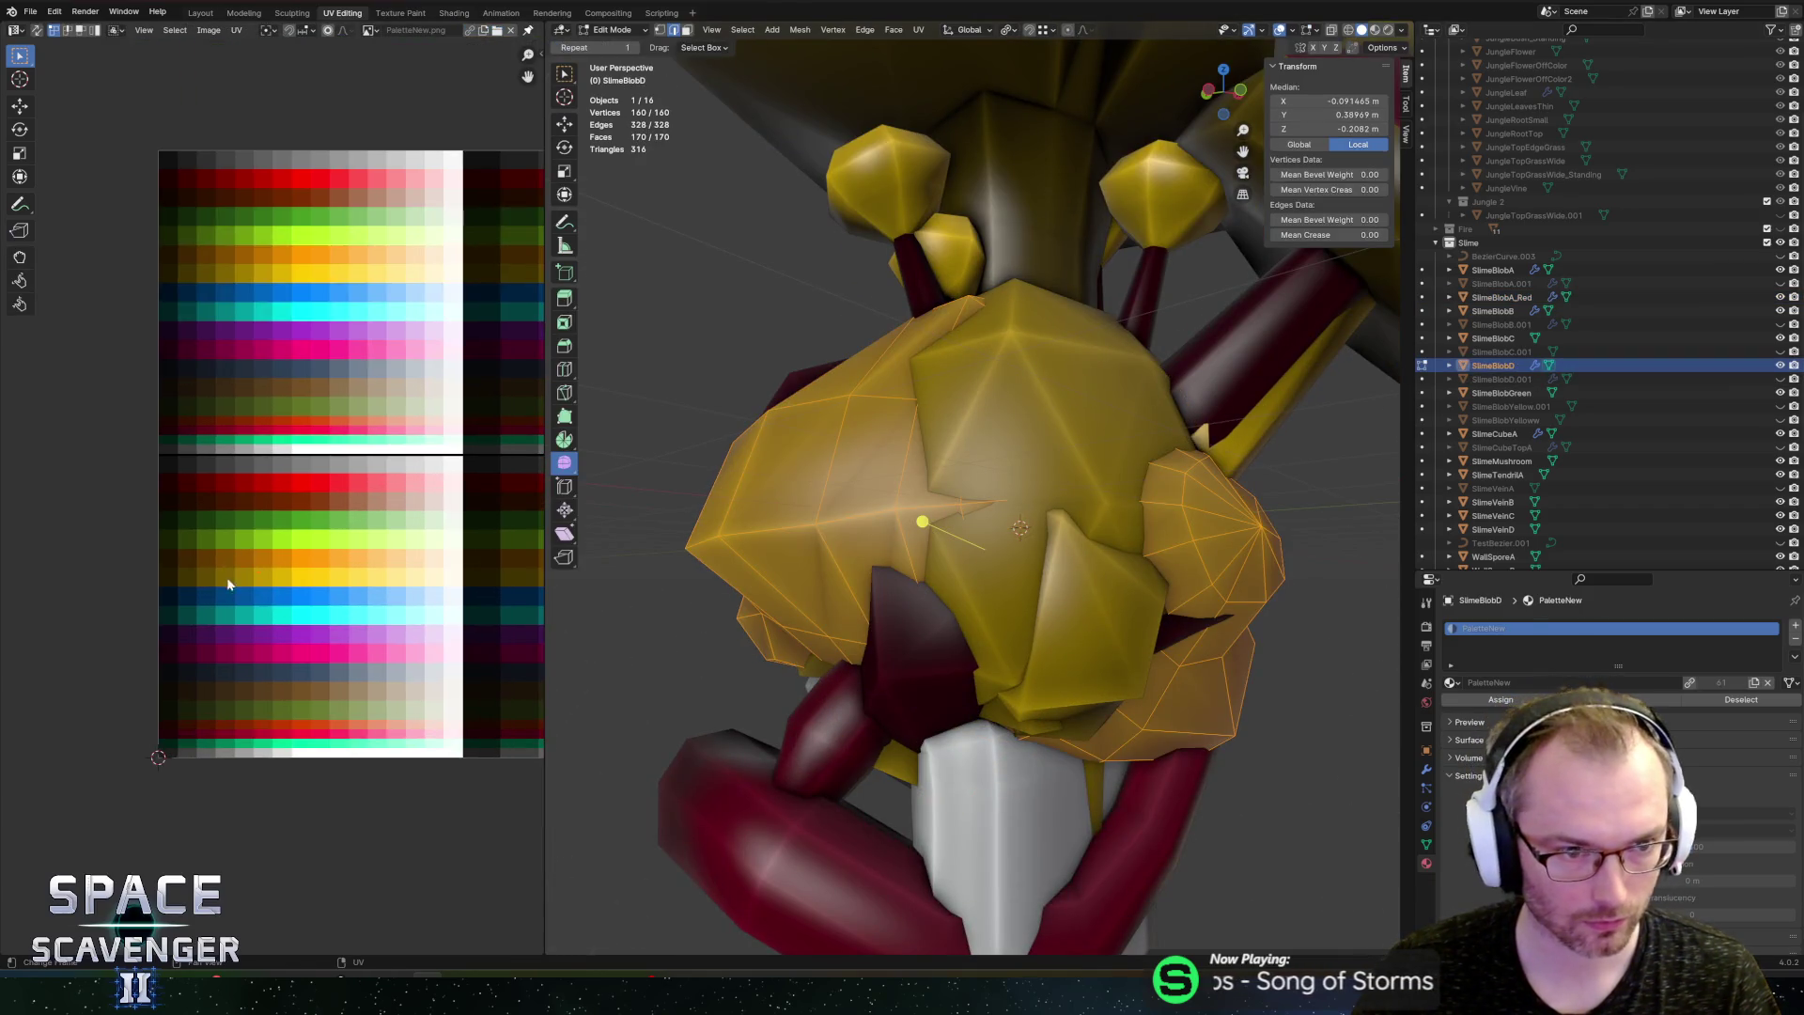
{"action": "key", "text": "g"}
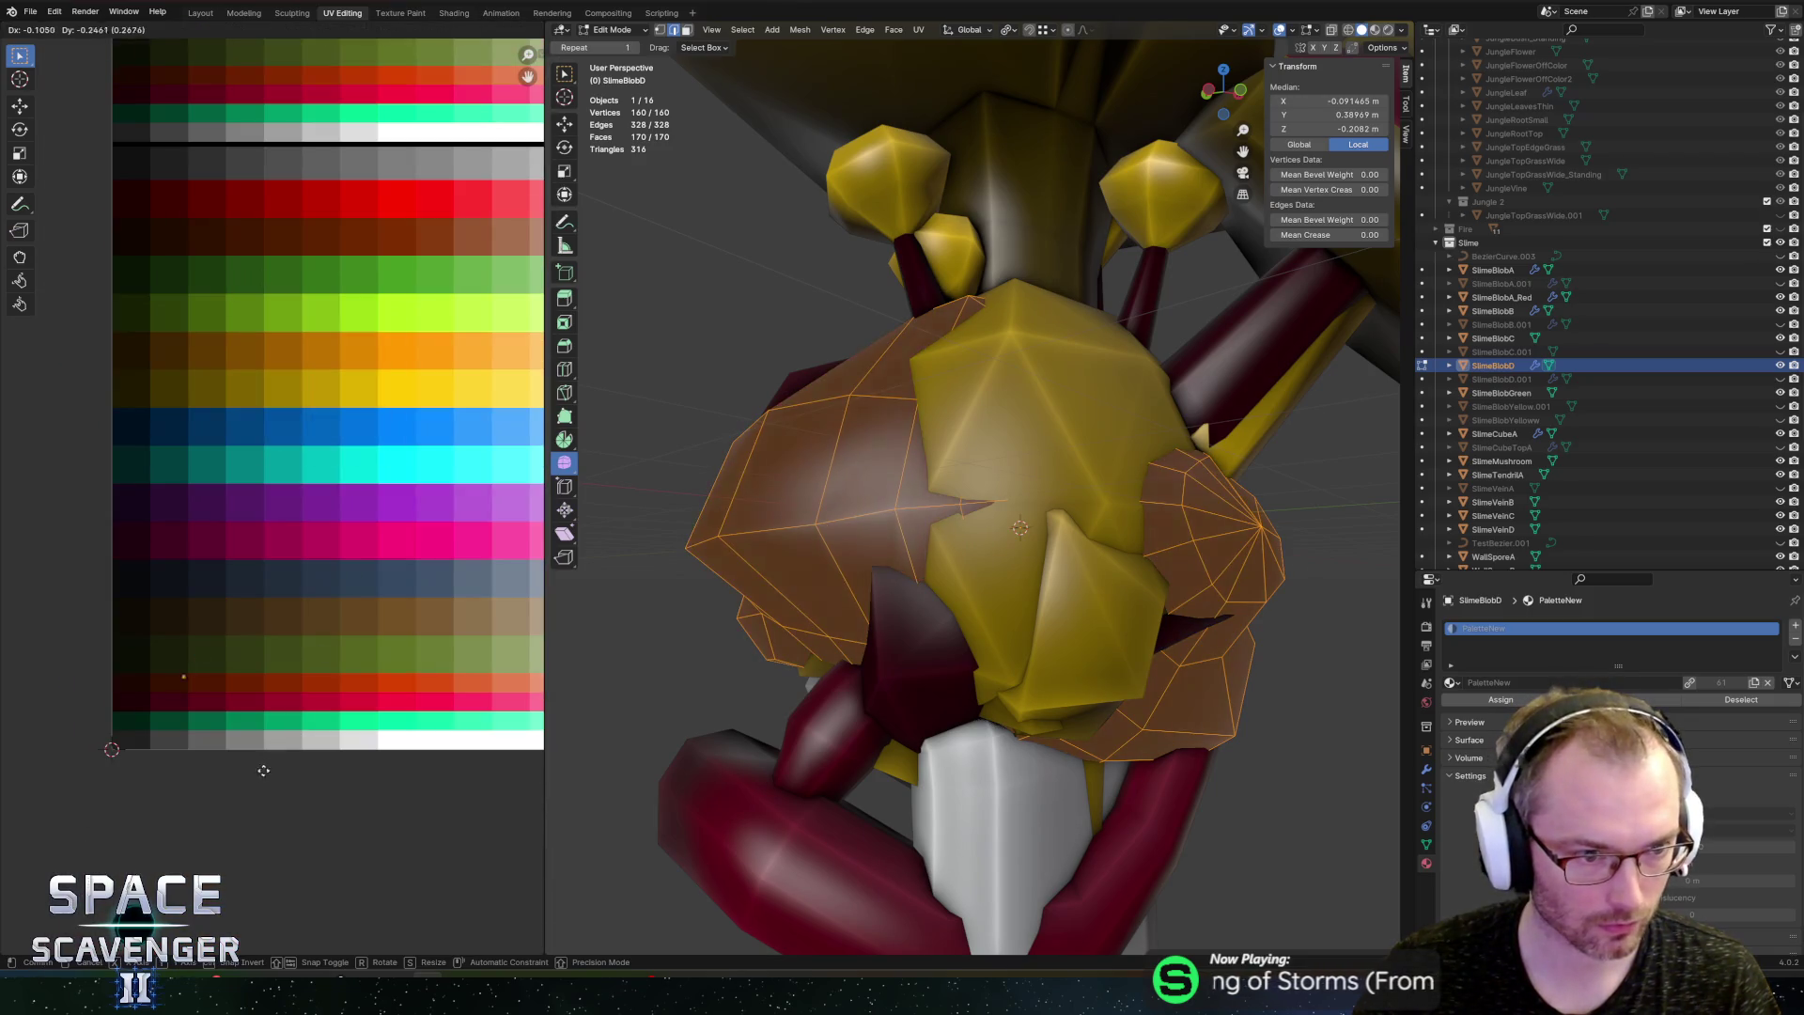
{"action": "left_click", "coordinate": [260, 786]}
{"action": "key", "text": "Tab"}
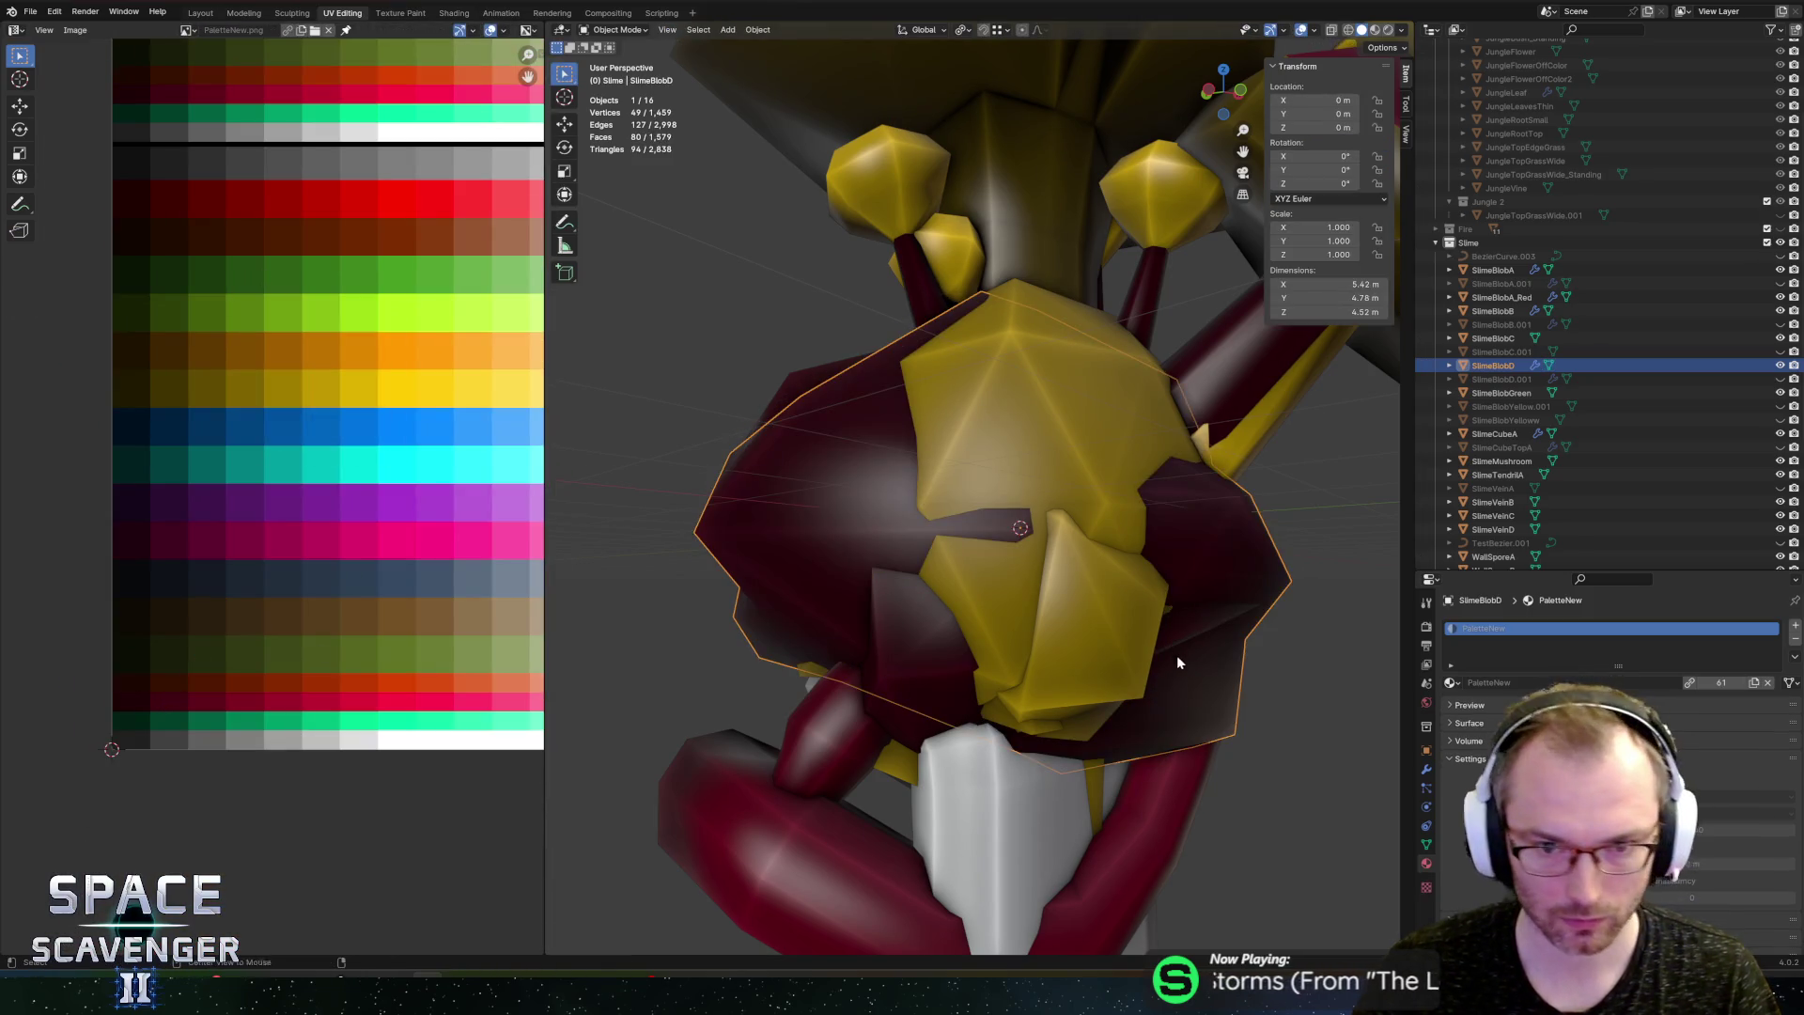
{"action": "key", "text": "ctrl+e"}
{"action": "left_click", "coordinate": [1353, 861]}
Step: Steer the ship through the running game in Unity, then select all SlimeBlobD geometry in Blender
{"action": "key", "text": "alt+Tab"}
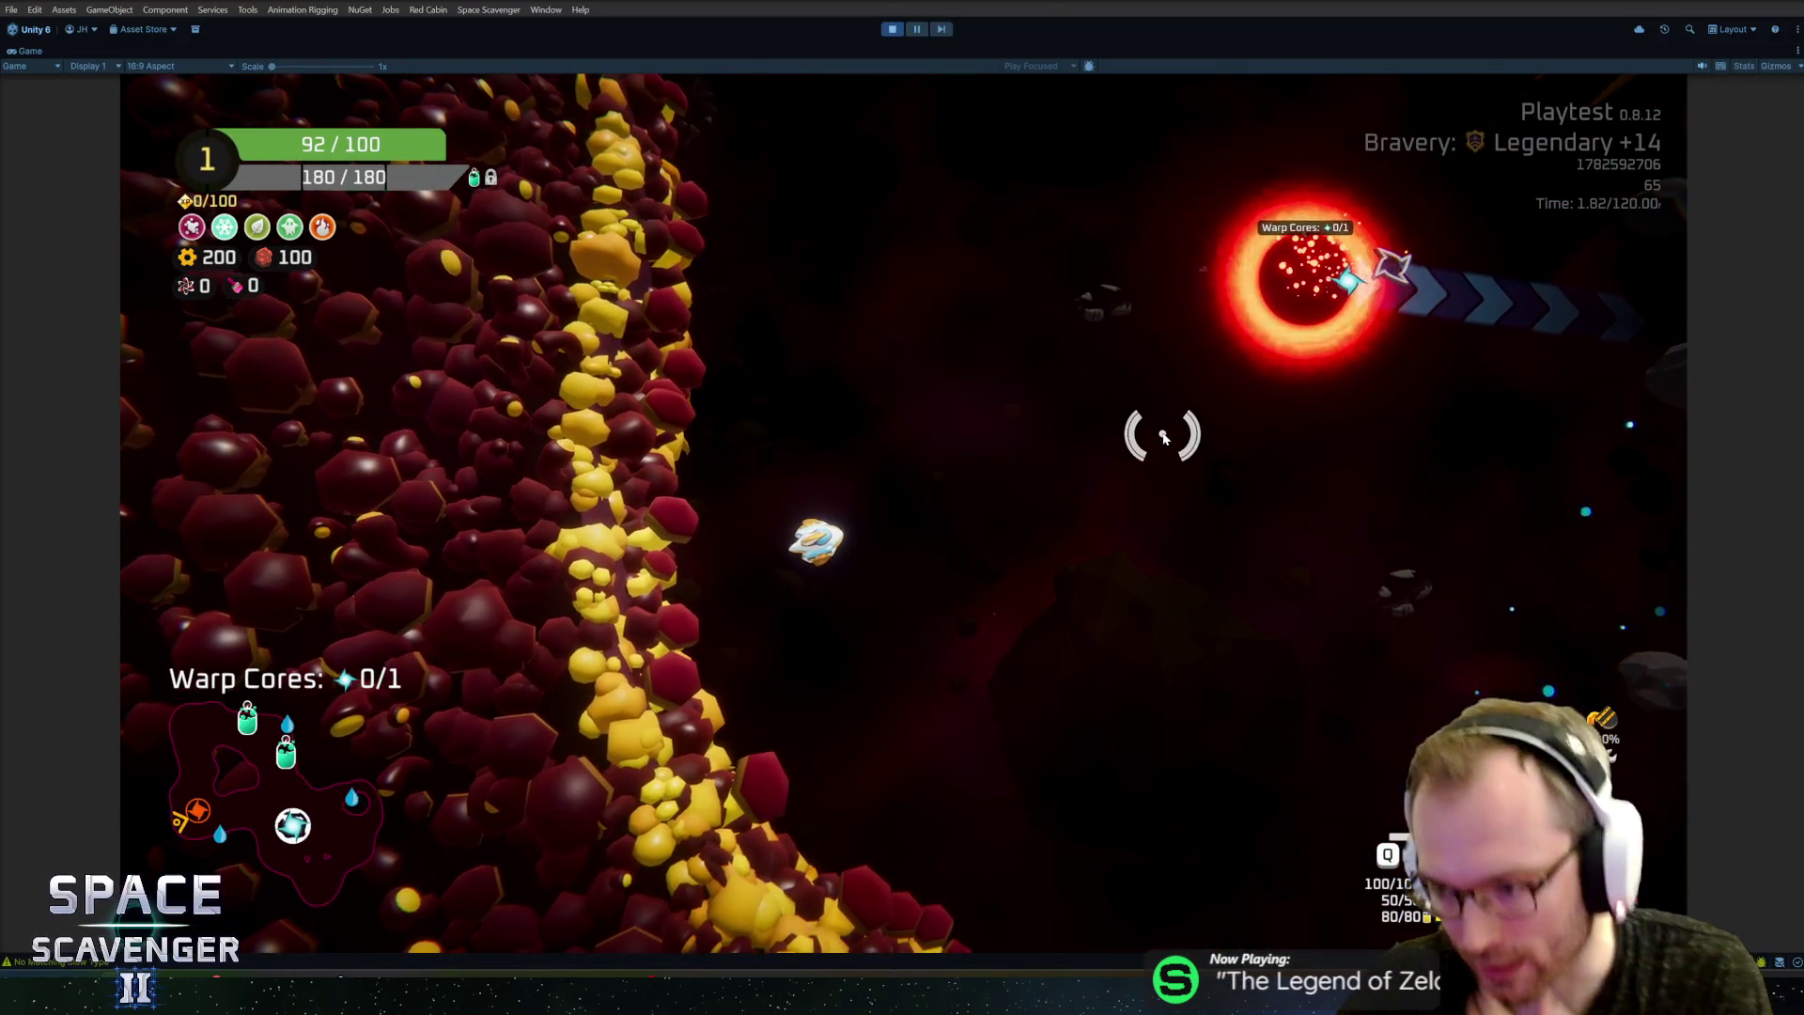
{"action": "key", "text": "d"}
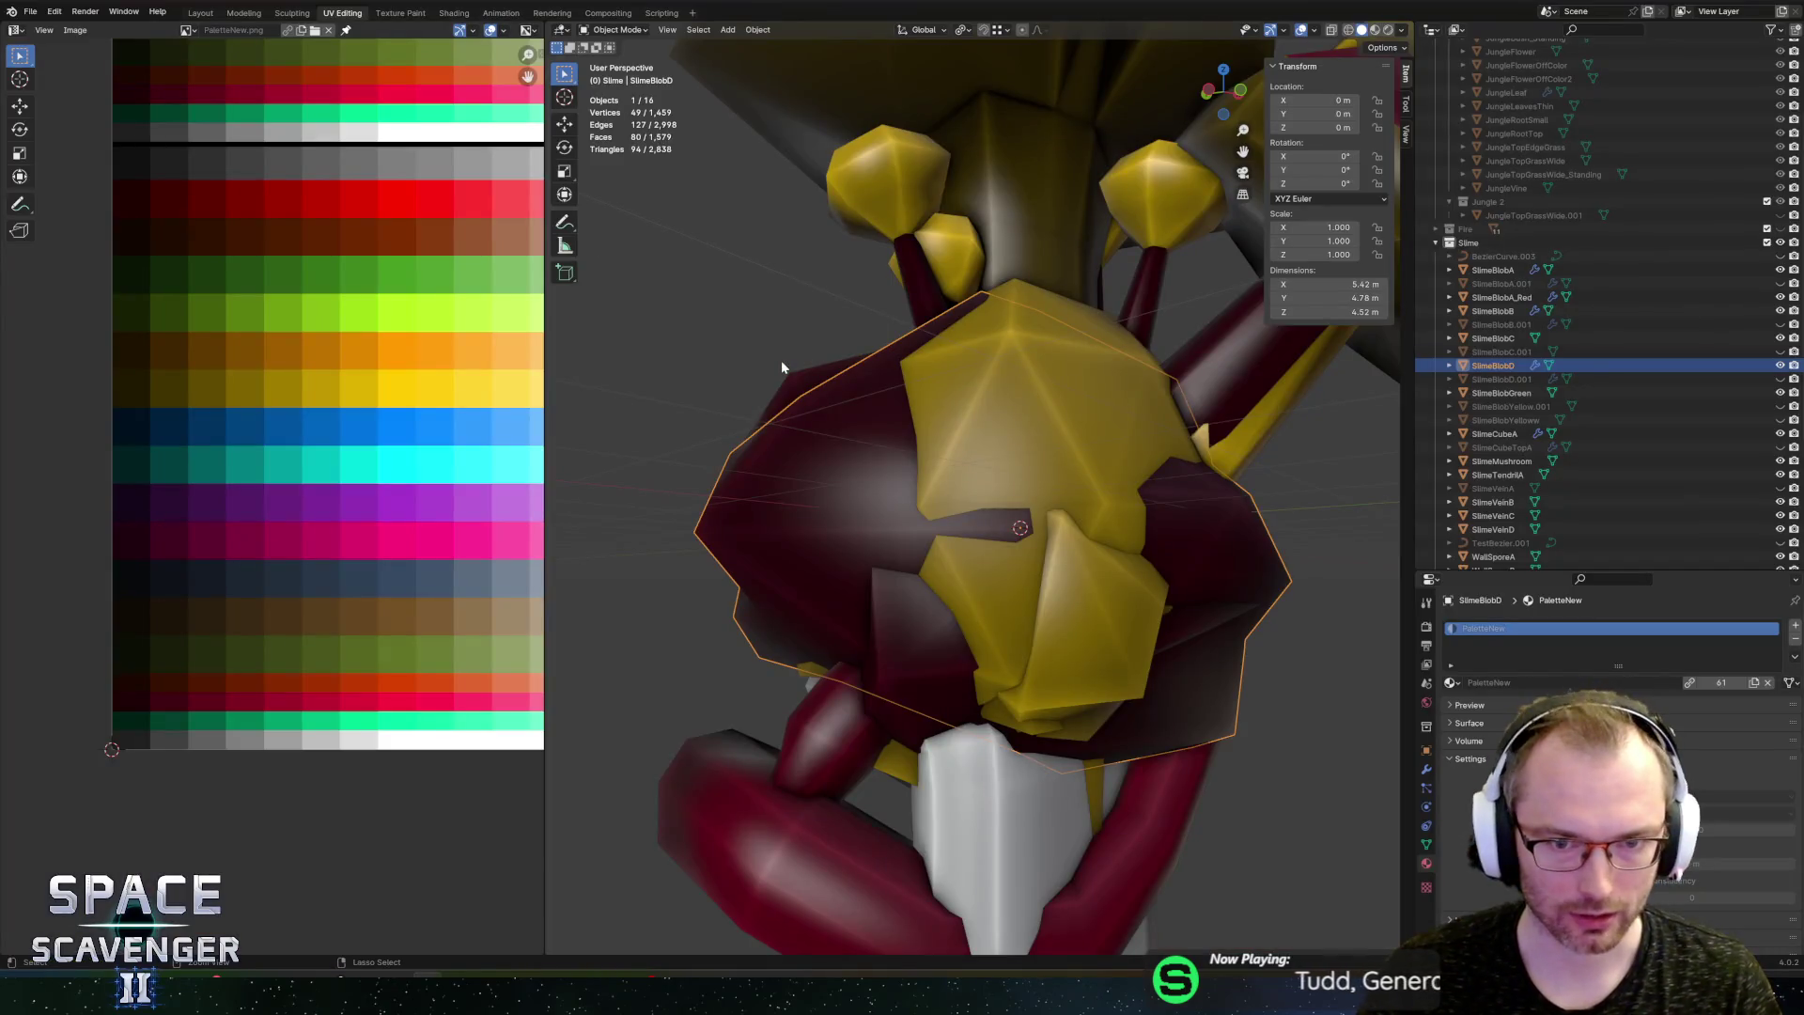
{"action": "key", "text": "Tab"}
{"action": "key", "text": "a"}
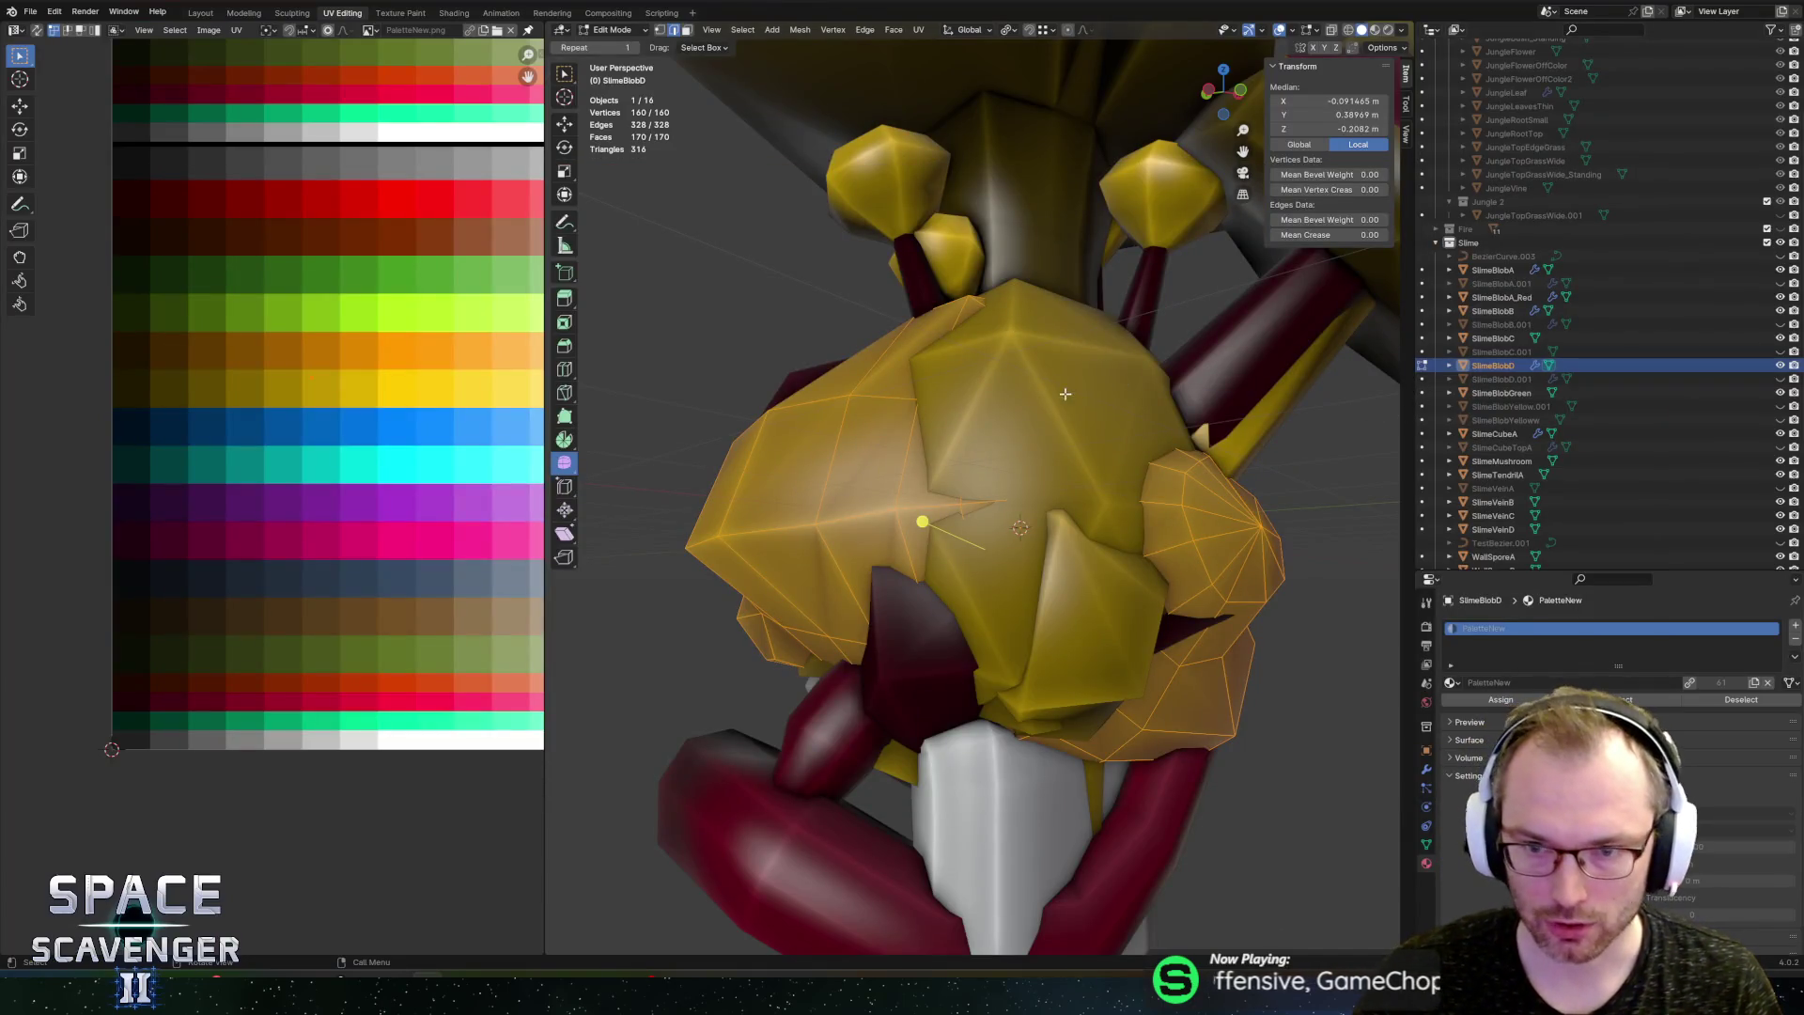
{"action": "key", "text": "Tab"}
Step: Duplicate SlimeBlobD in place and rename the copy SlimeBlobD_Red
{"action": "key", "text": "shift+d"}
{"action": "key", "text": "Escape"}
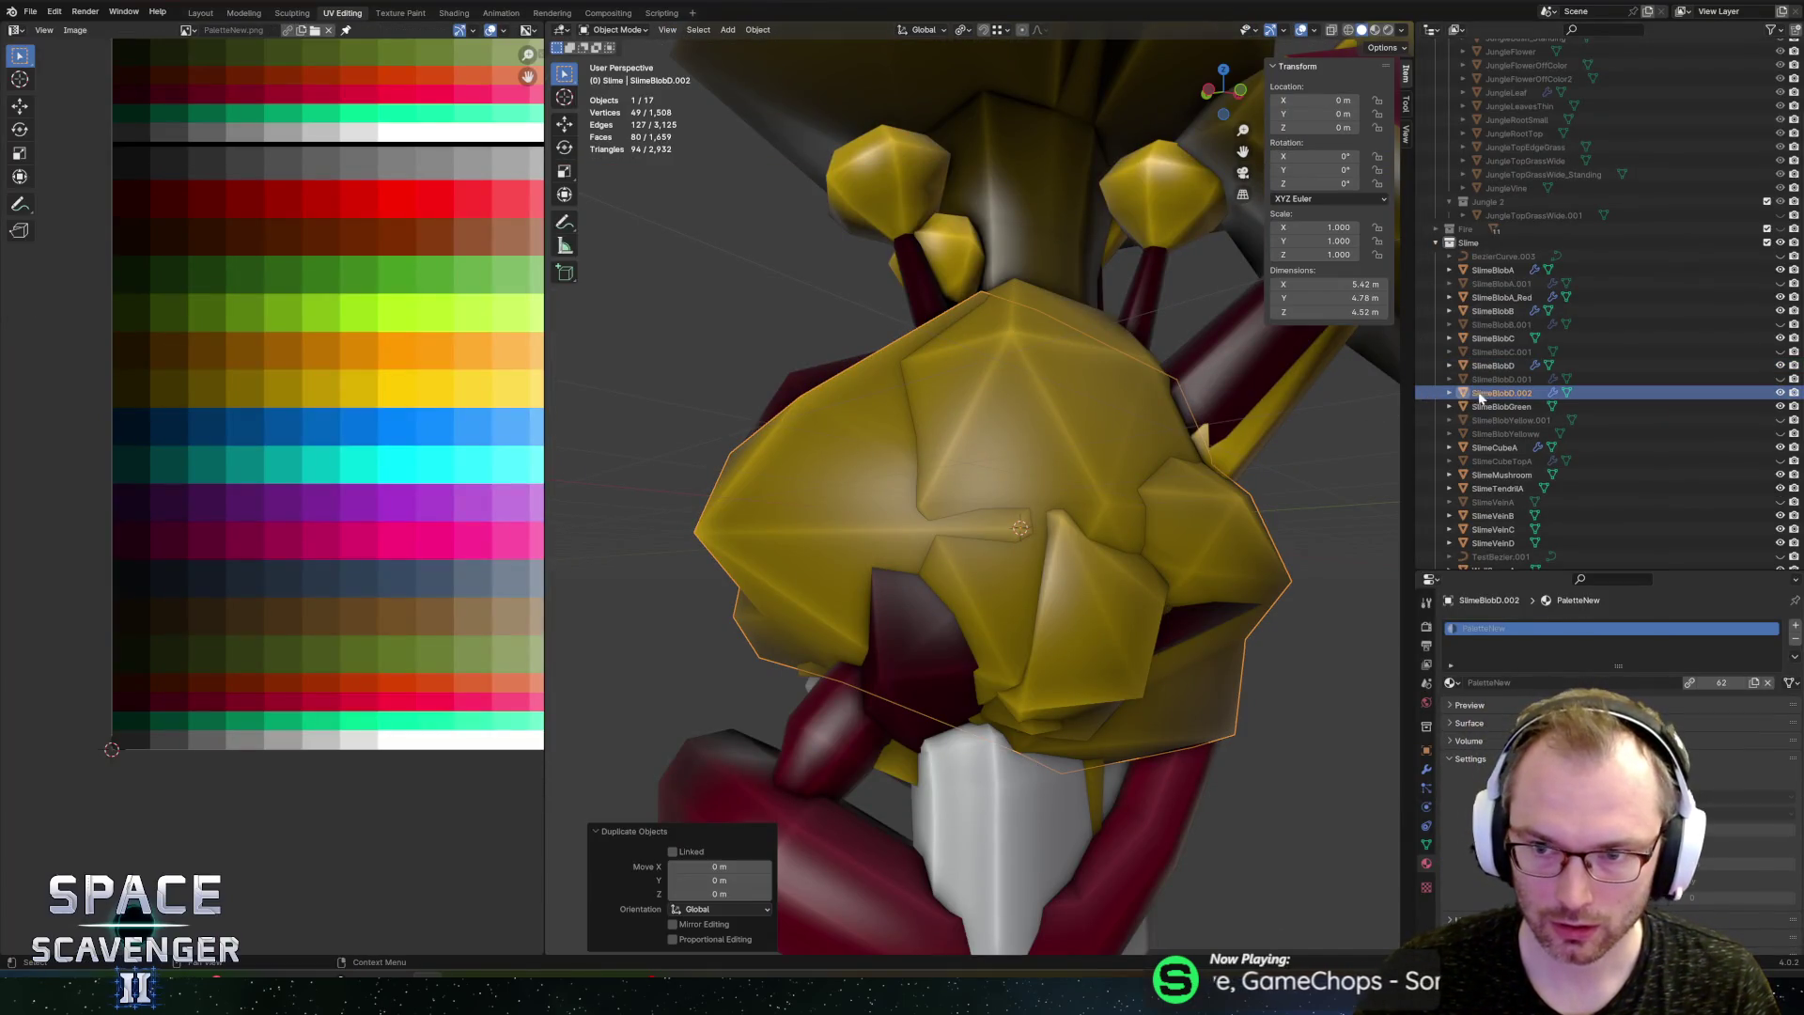
{"action": "double_click", "coordinate": [1494, 393]}
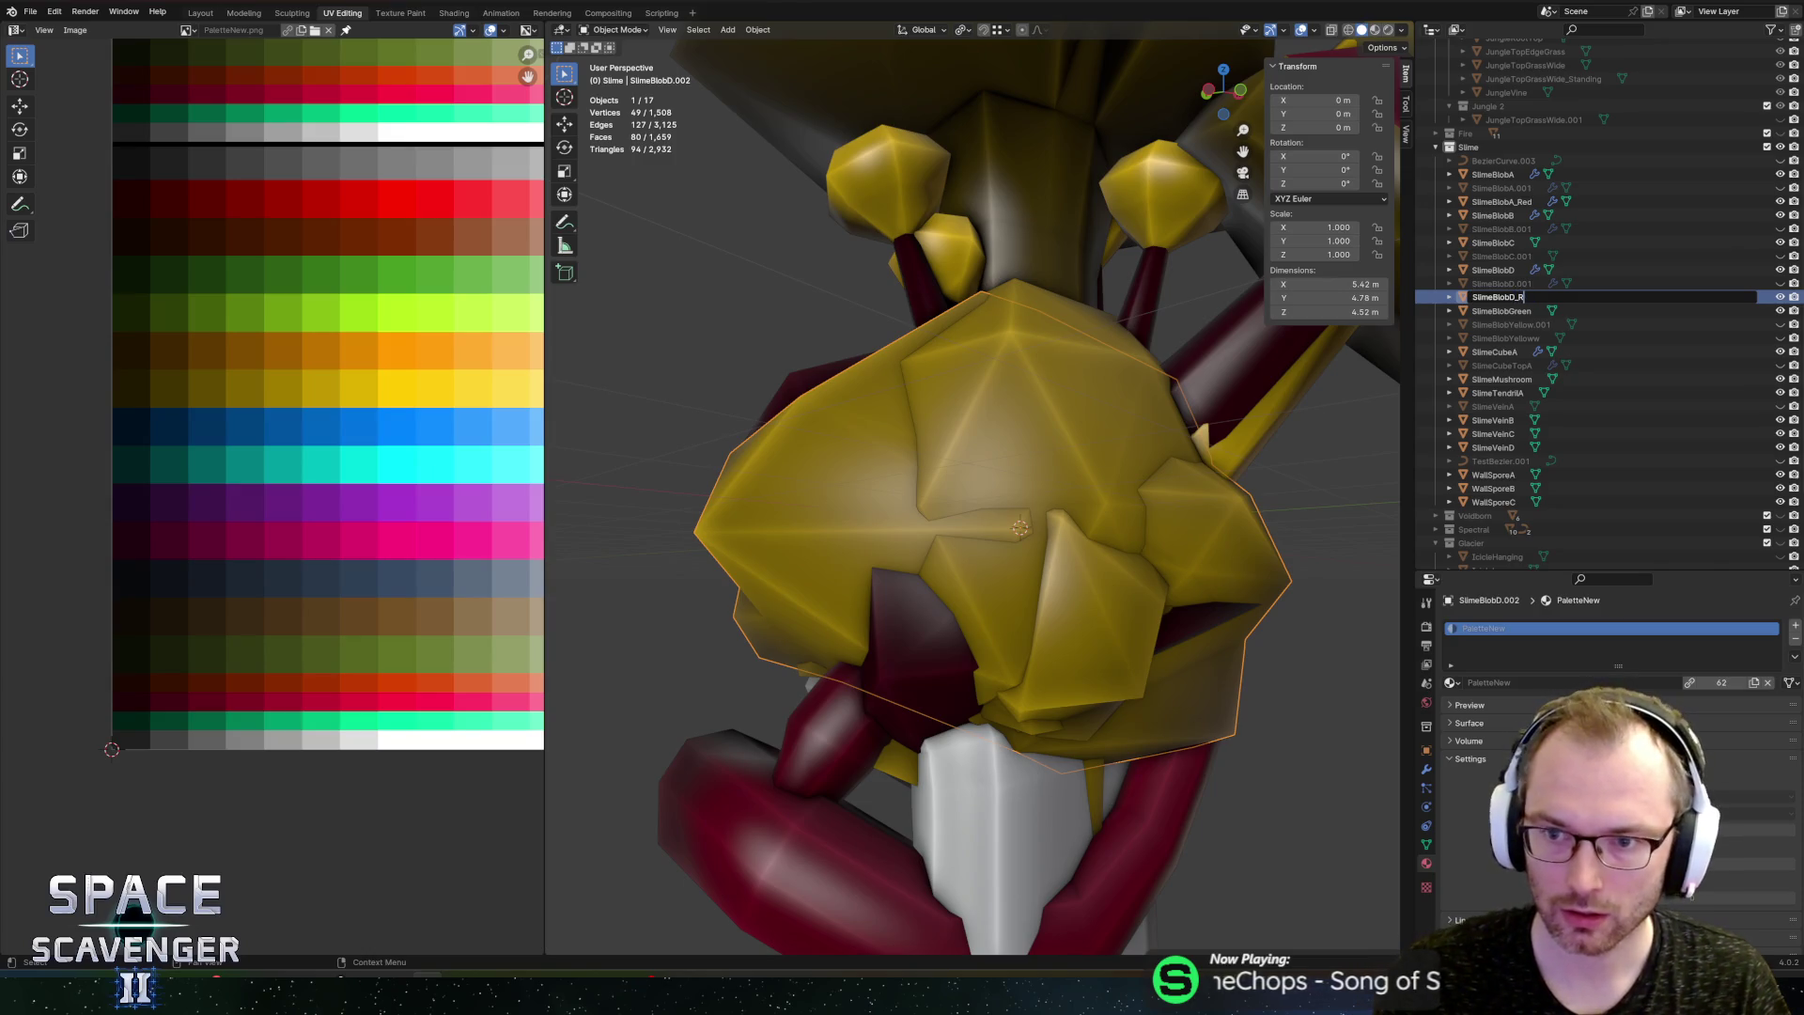
{"action": "type", "text": "ed"}
{"action": "key", "text": "Return"}
{"action": "key", "text": "Tab"}
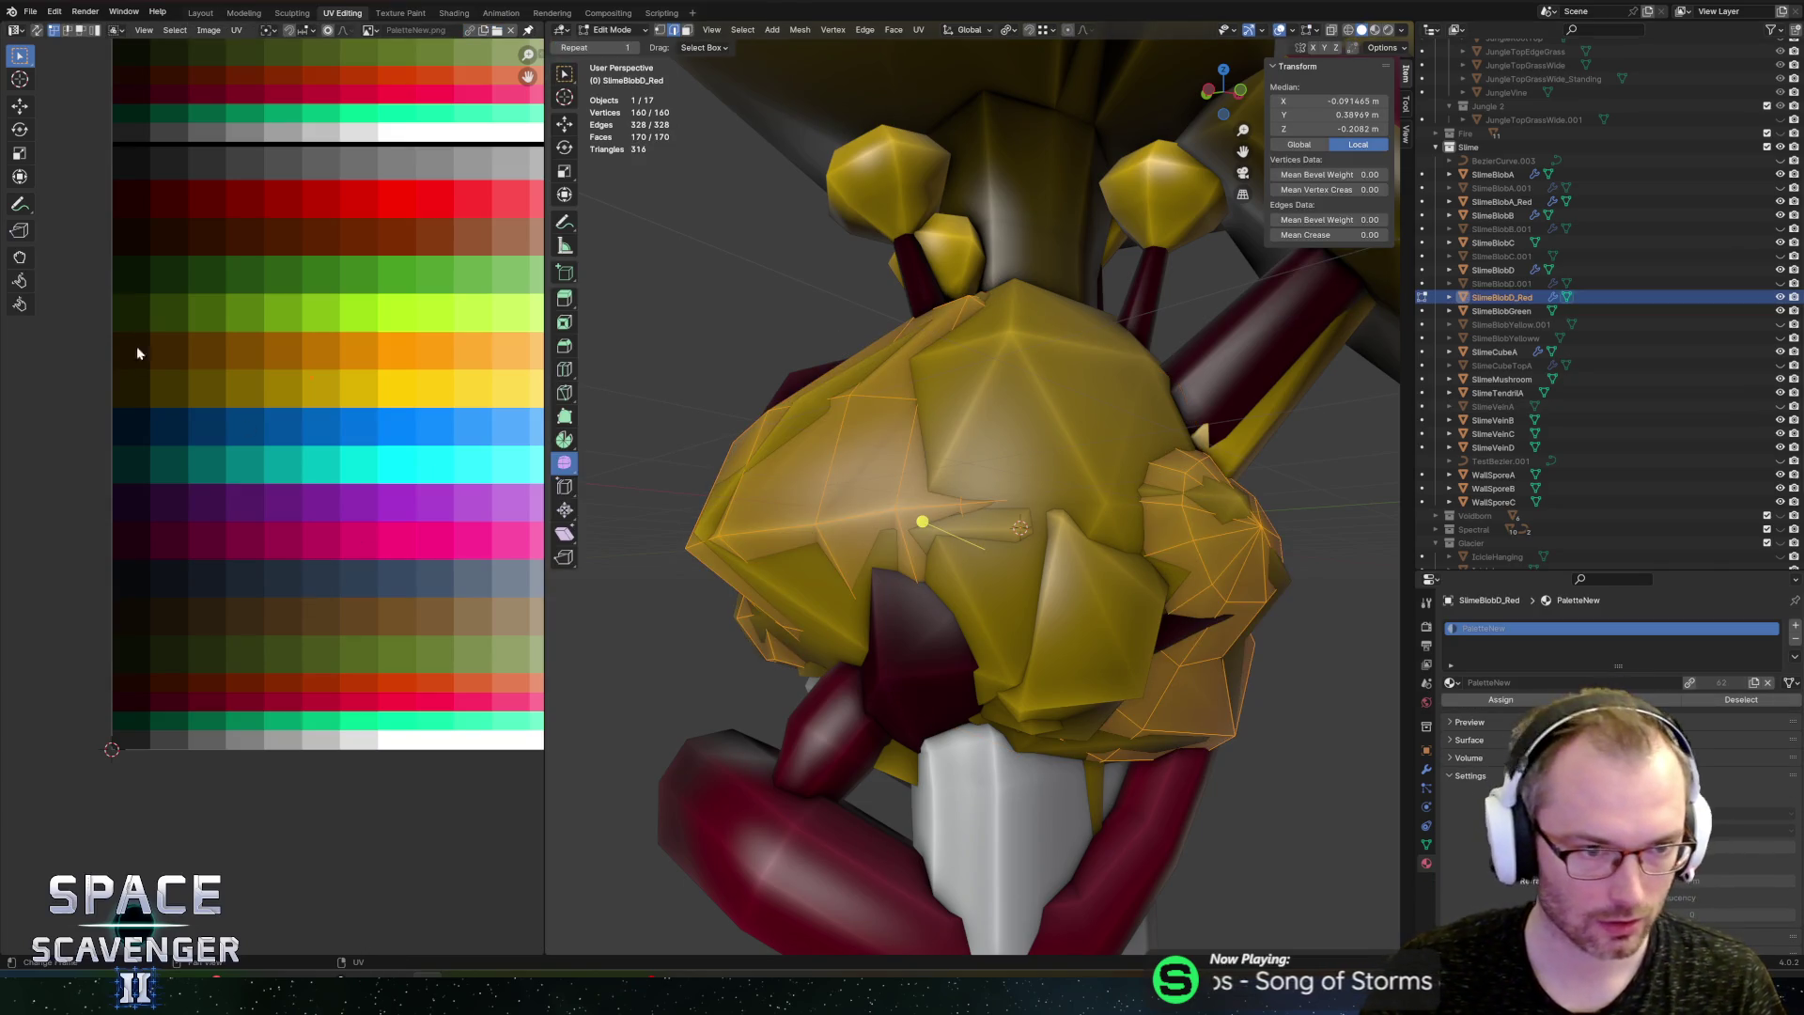
Step: Move SlimeBlobD_Red's UVs onto dark red and export it as FBX
{"action": "key", "text": "g"}
{"action": "left_click", "coordinate": [224, 818]}
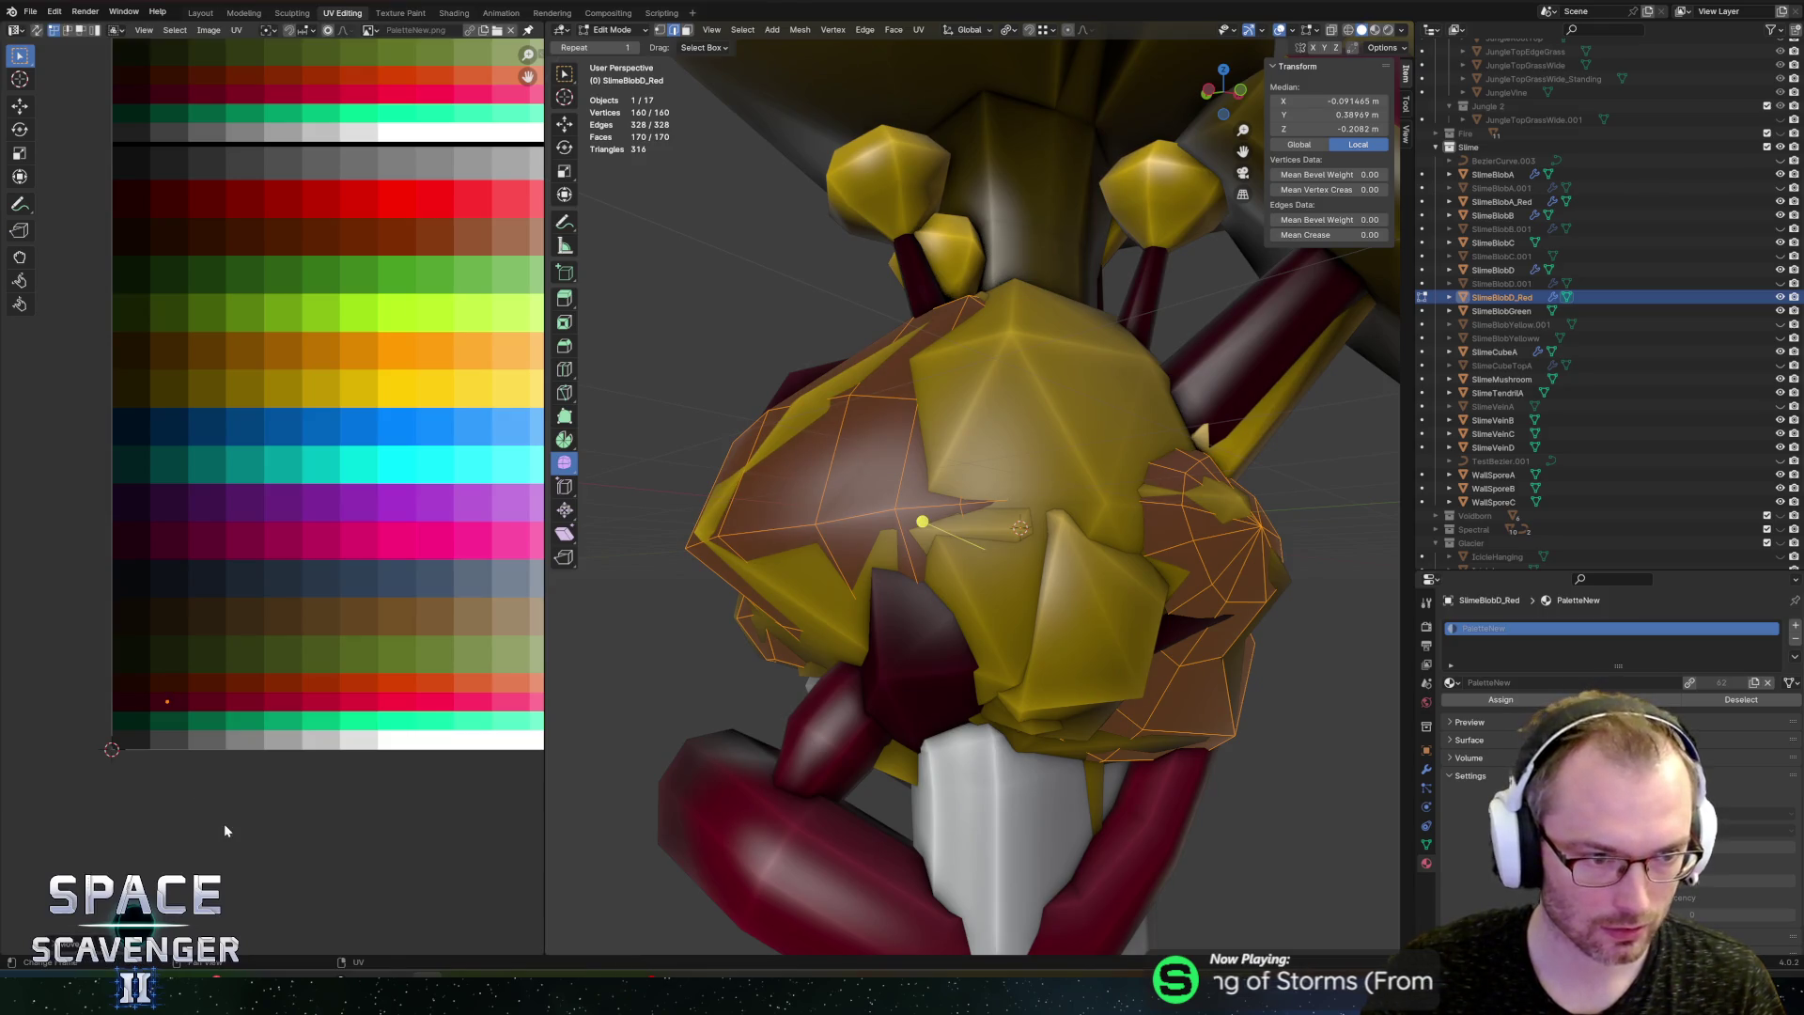
{"action": "key", "text": "Tab"}
{"action": "key", "text": "ctrl+alt+e"}
{"action": "left_click", "coordinate": [1346, 859]}
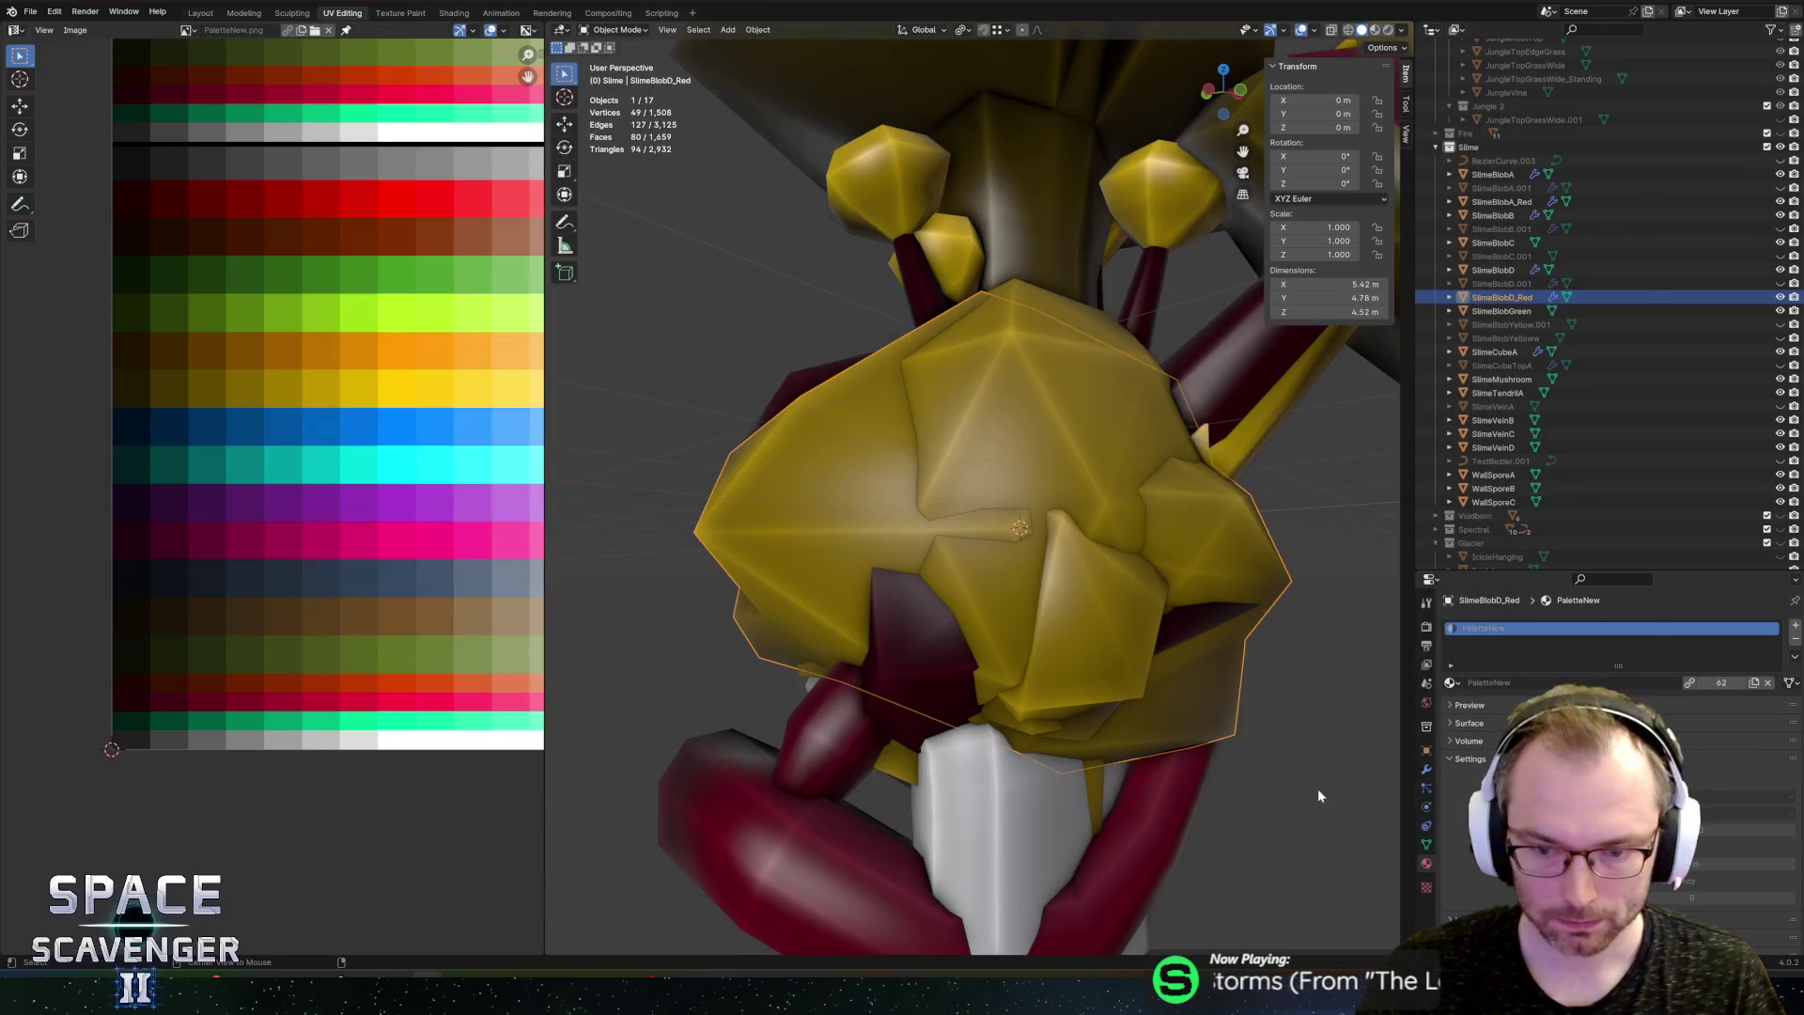
{"action": "key", "text": "alt+Tab"}
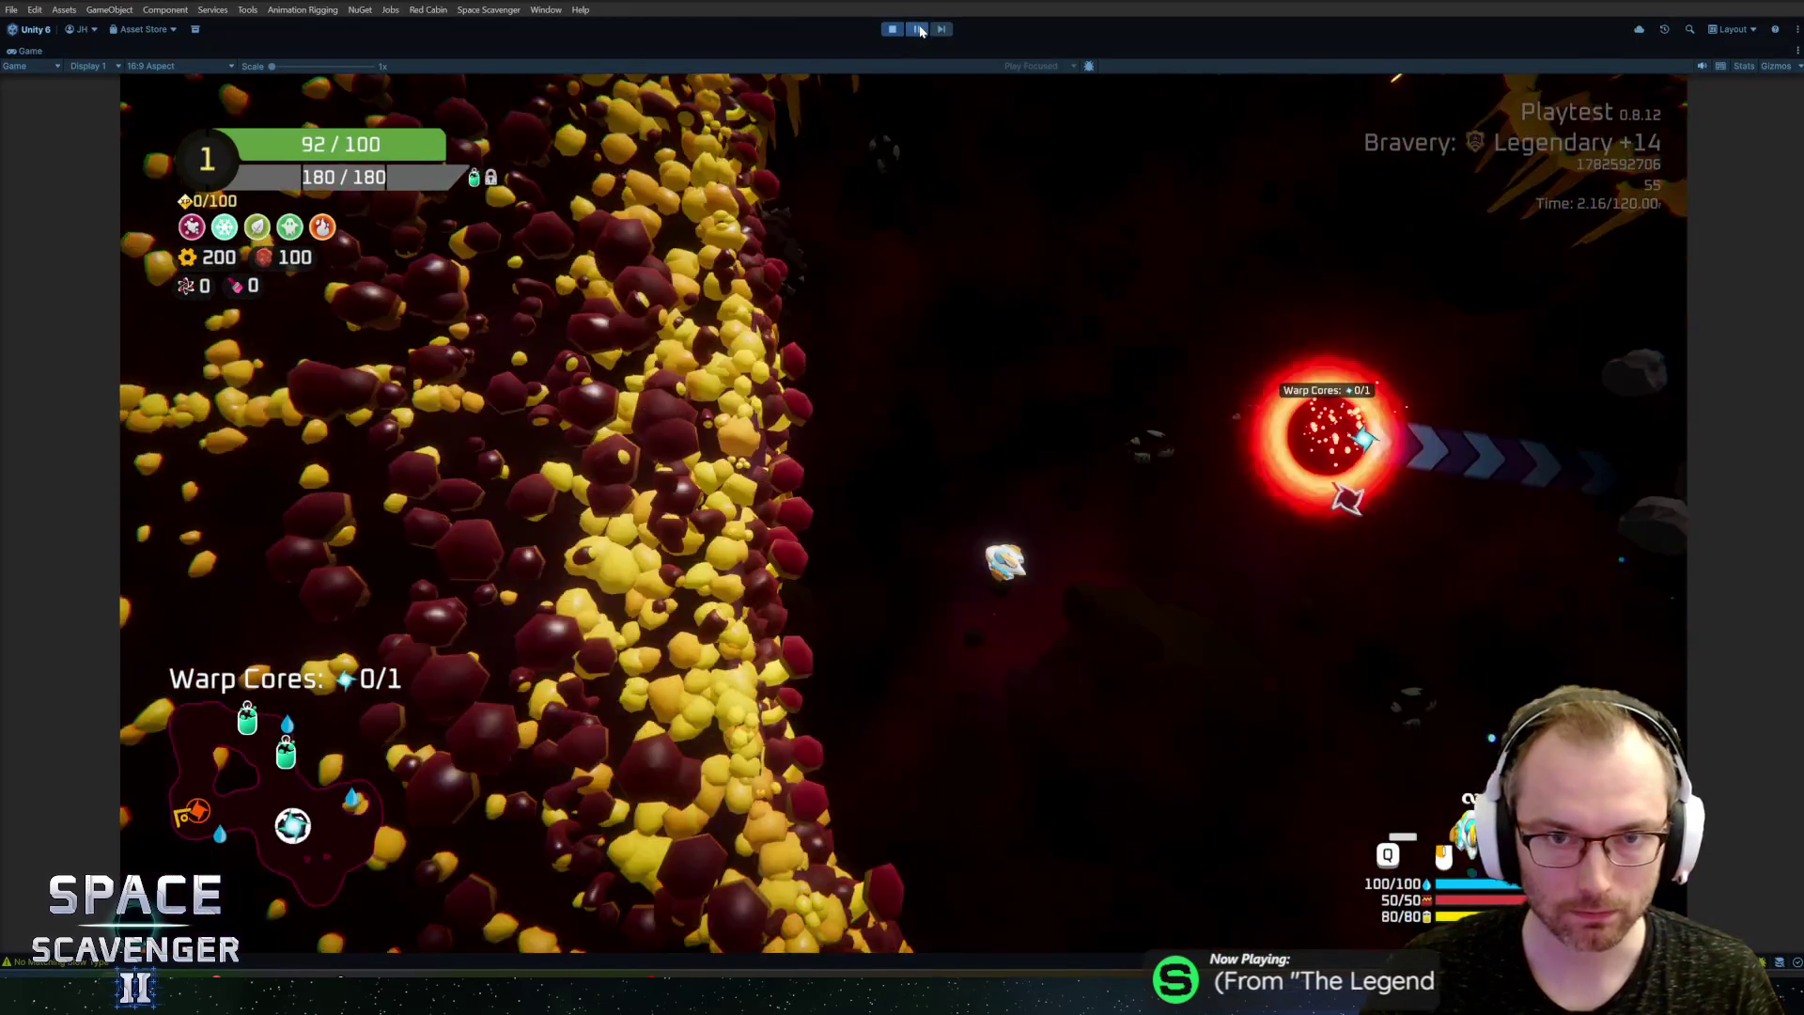
Step: Scroll to the SlimeBlobD decoration layer and set its highlight colour to green
{"action": "key", "text": "shift+space"}
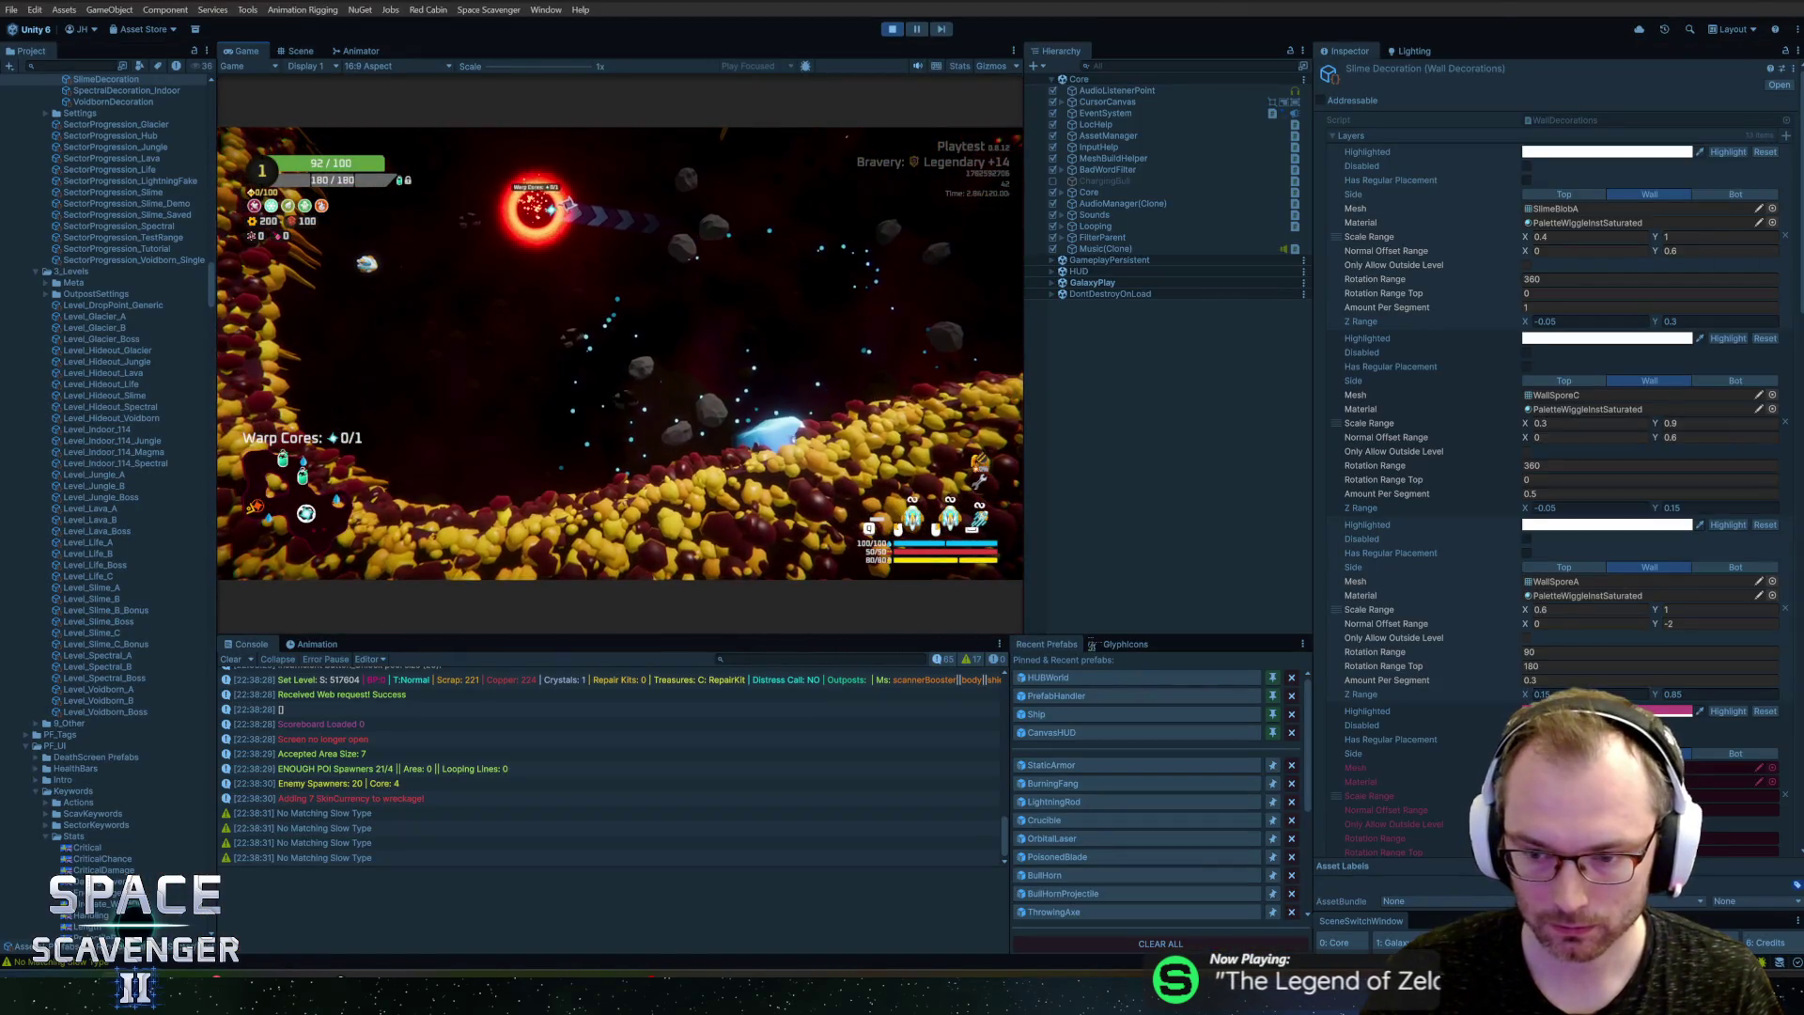
{"action": "scroll", "coordinate": [1551, 455], "scroll_direction": "down", "scroll_amount": 10}
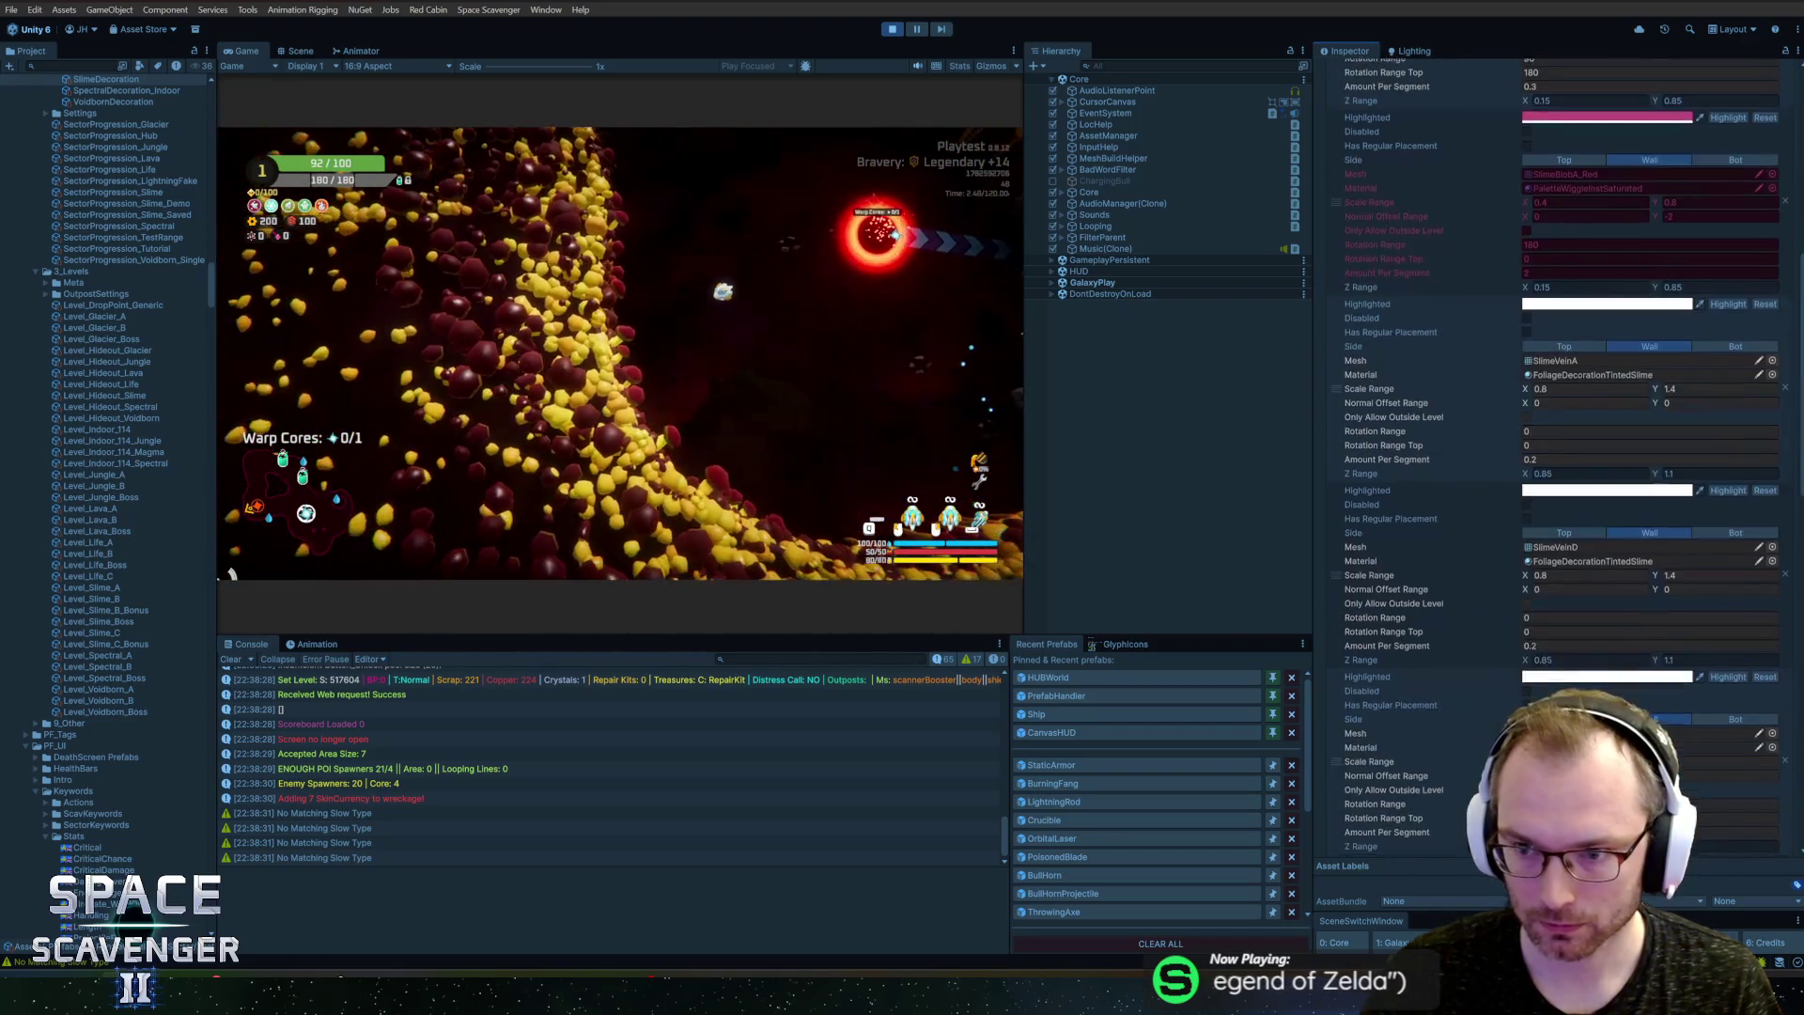
{"action": "scroll", "coordinate": [1729, 578], "scroll_direction": "down", "scroll_amount": 4}
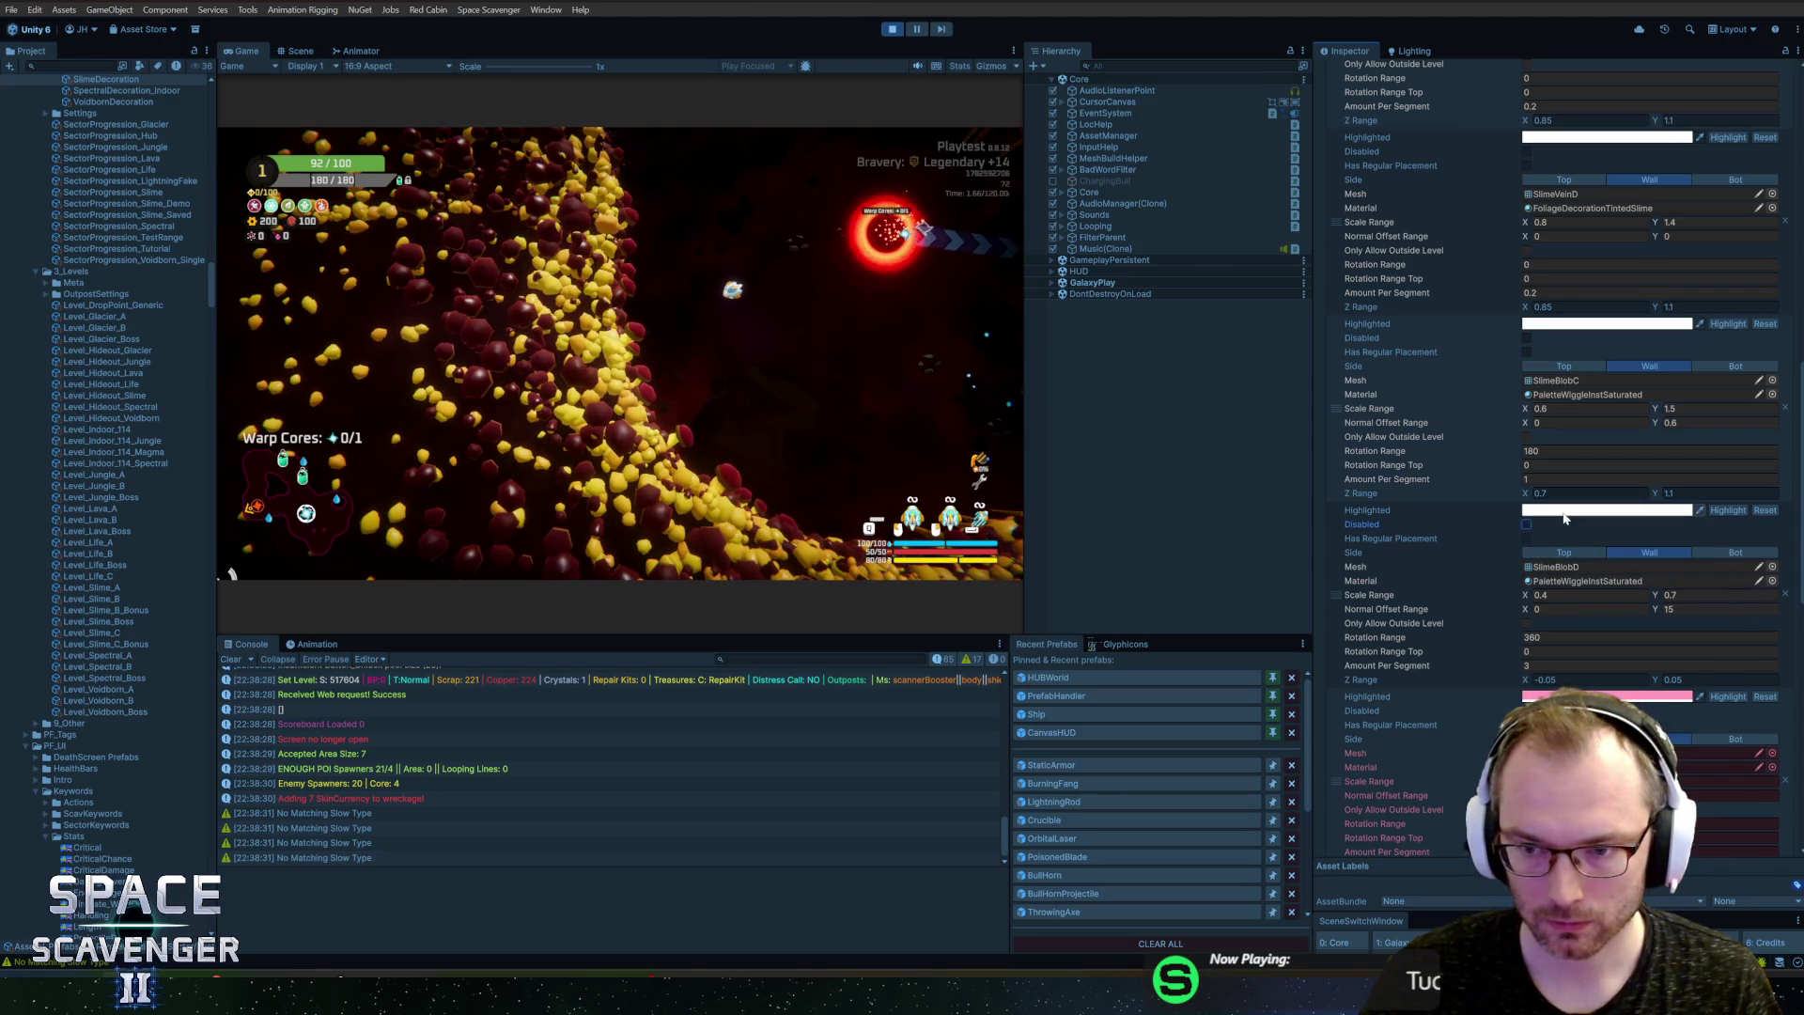
{"action": "left_click", "coordinate": [1564, 512]}
{"action": "left_click_drag", "start_coordinate": [1657, 602], "coordinate": [1644, 600]}
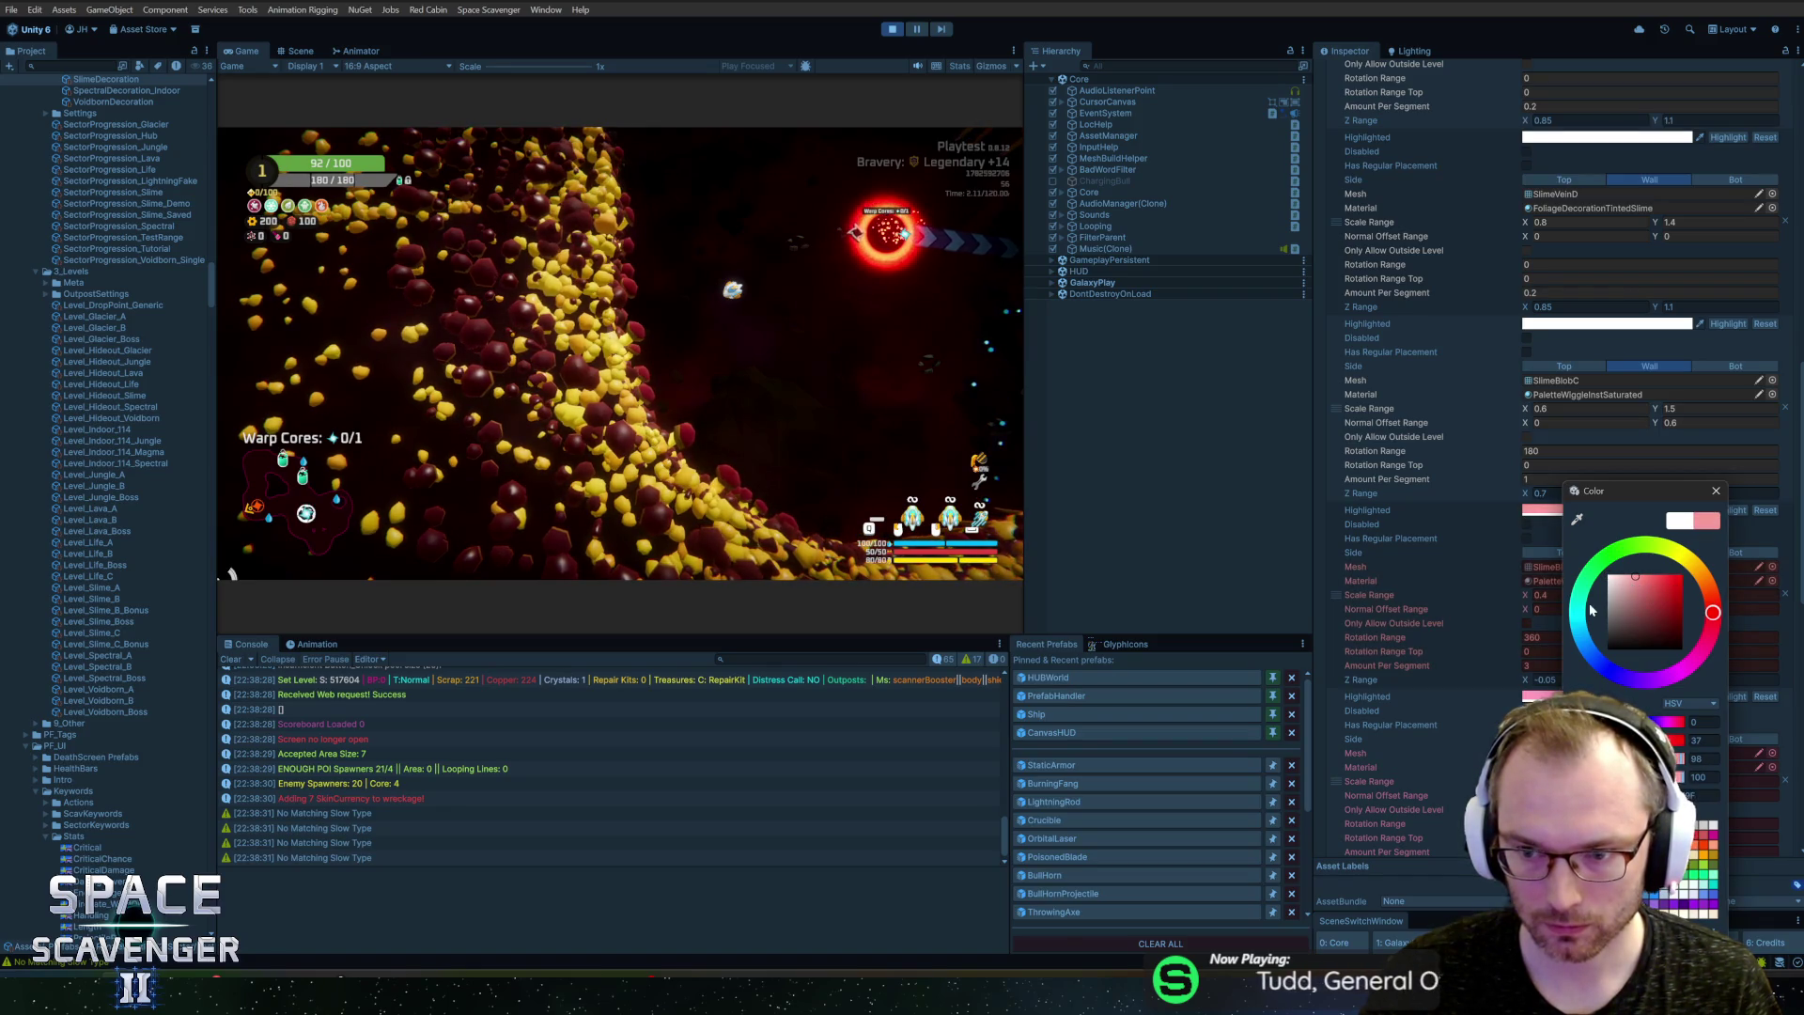
{"action": "left_click_drag", "start_coordinate": [1591, 610], "coordinate": [1609, 560]}
{"action": "left_click", "coordinate": [1716, 493]}
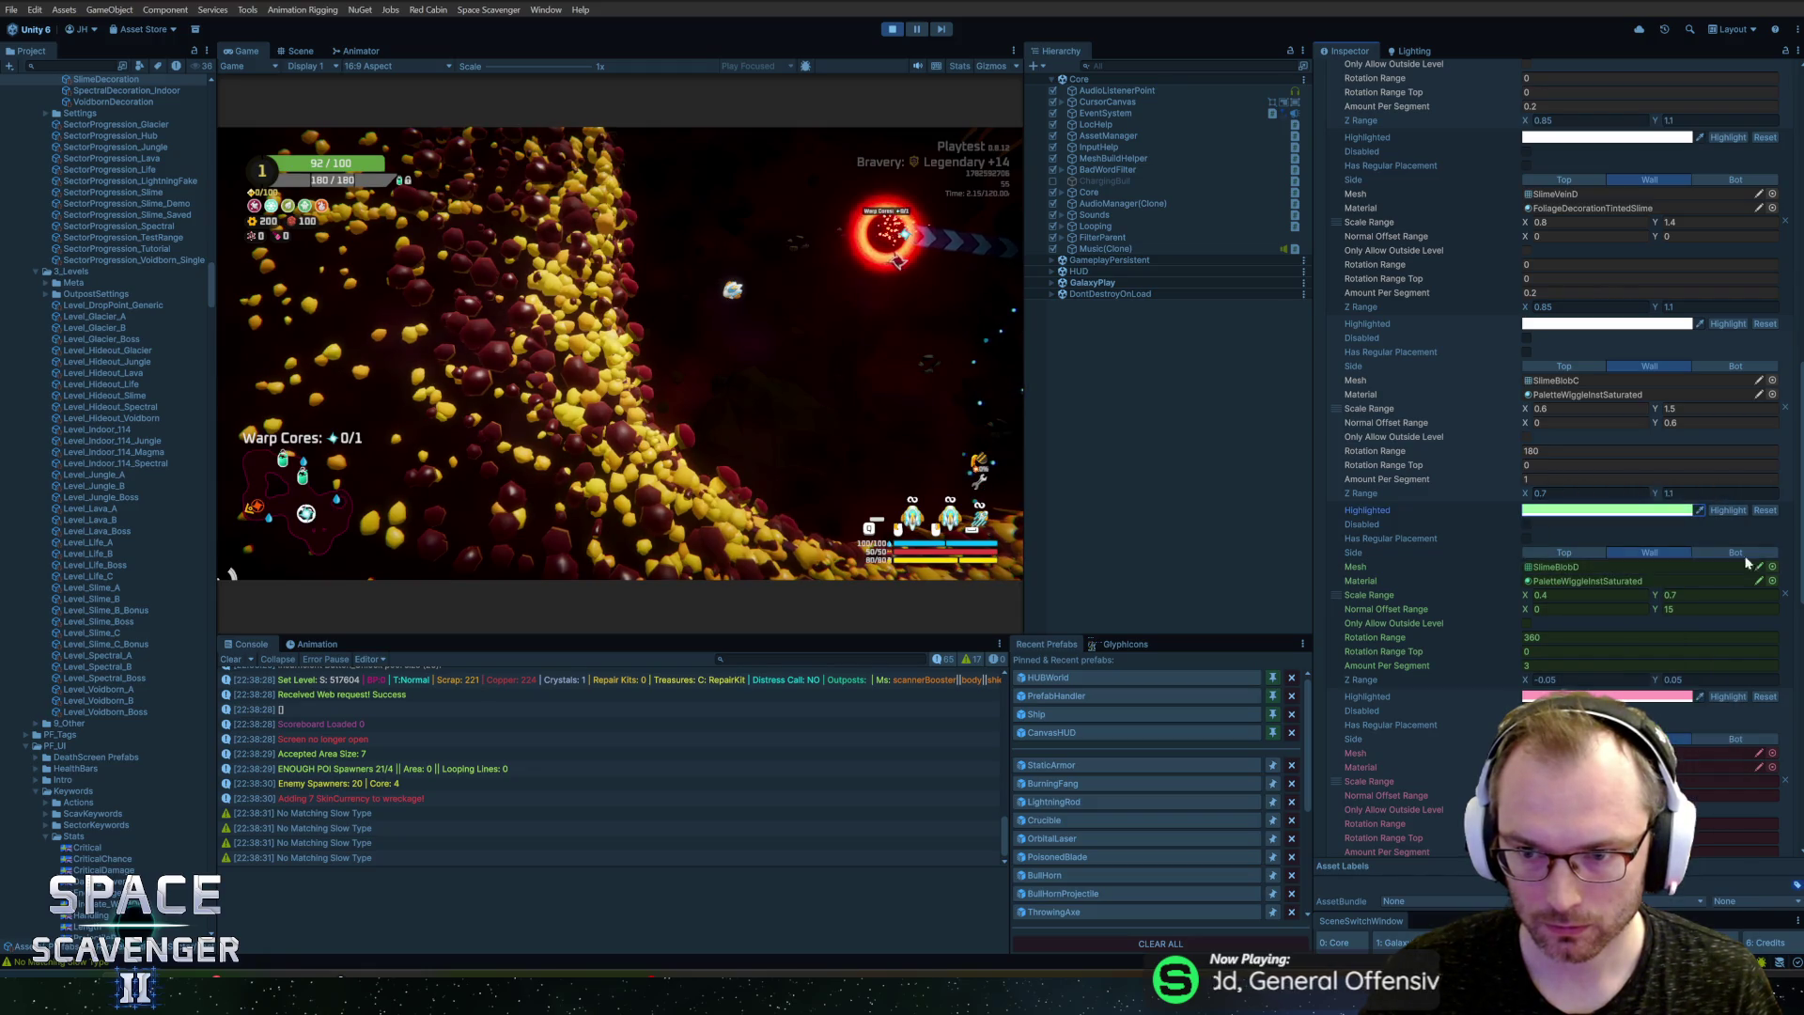
Step: Assign the SlimeBlobD_Red mesh to that layer and show the game full-size
{"action": "left_click", "coordinate": [1772, 567]}
{"action": "double_click", "coordinate": [1428, 600]}
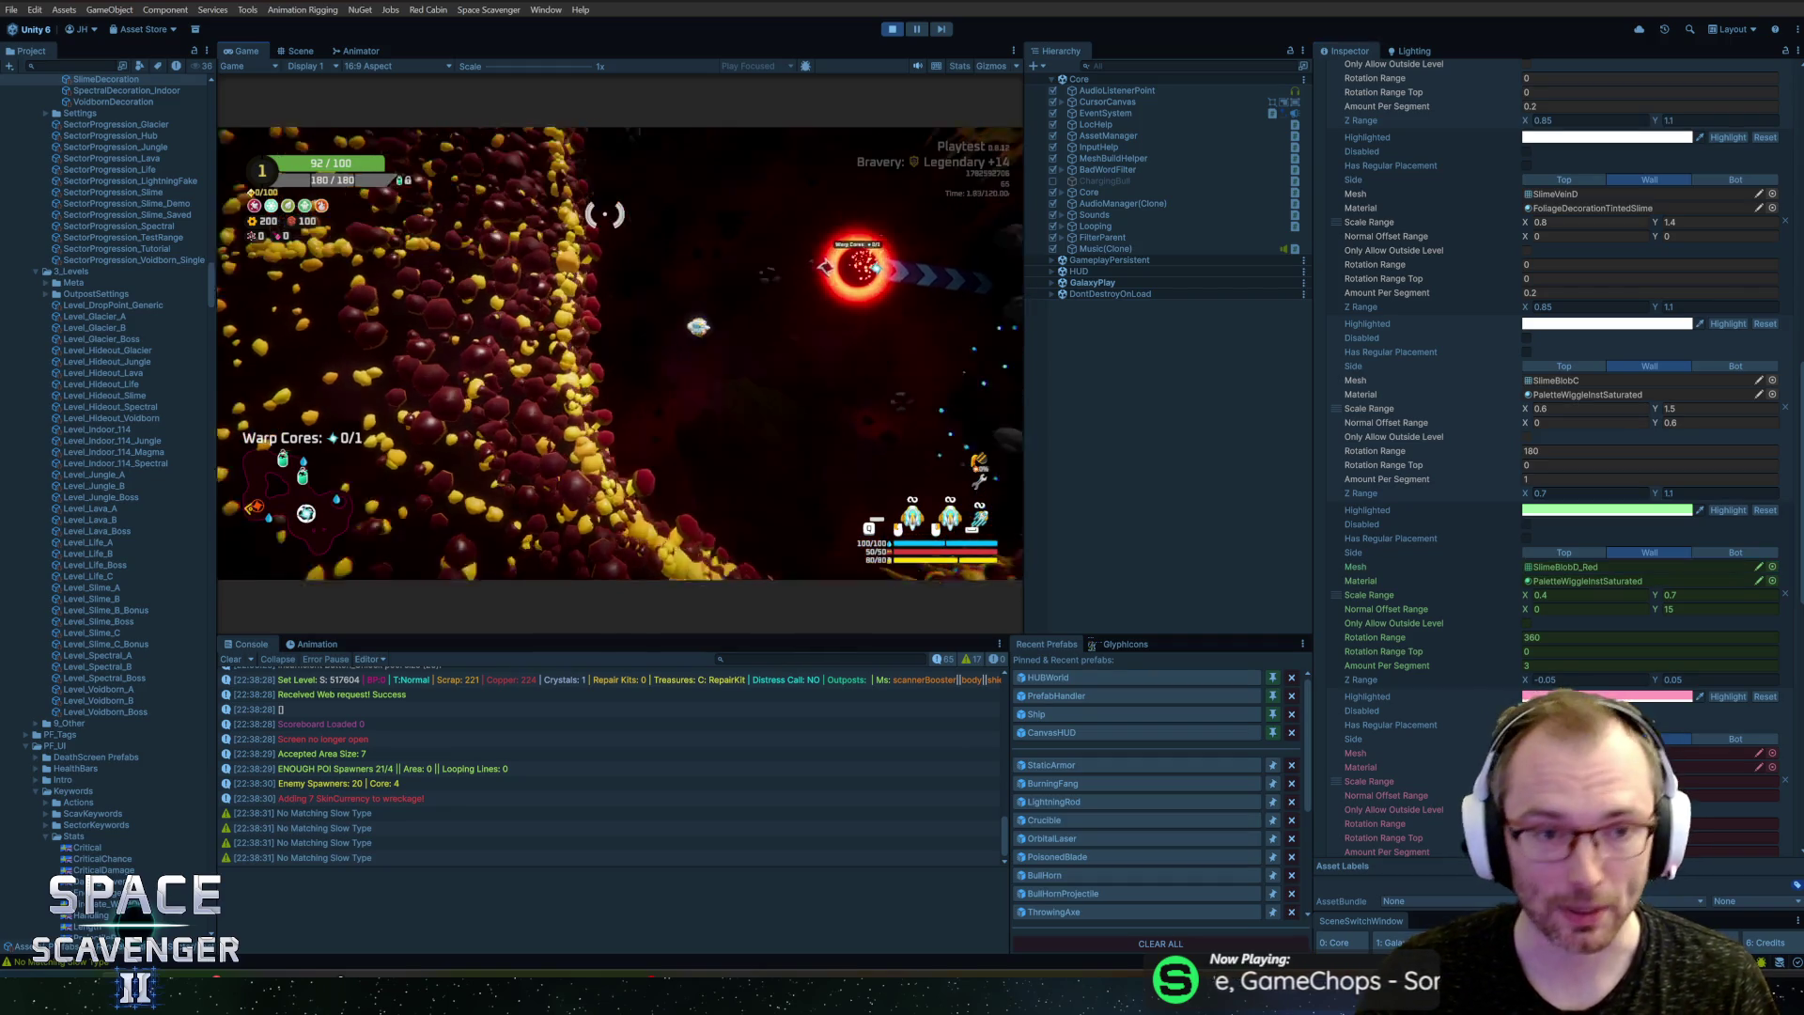
{"action": "double_click", "coordinate": [239, 53]}
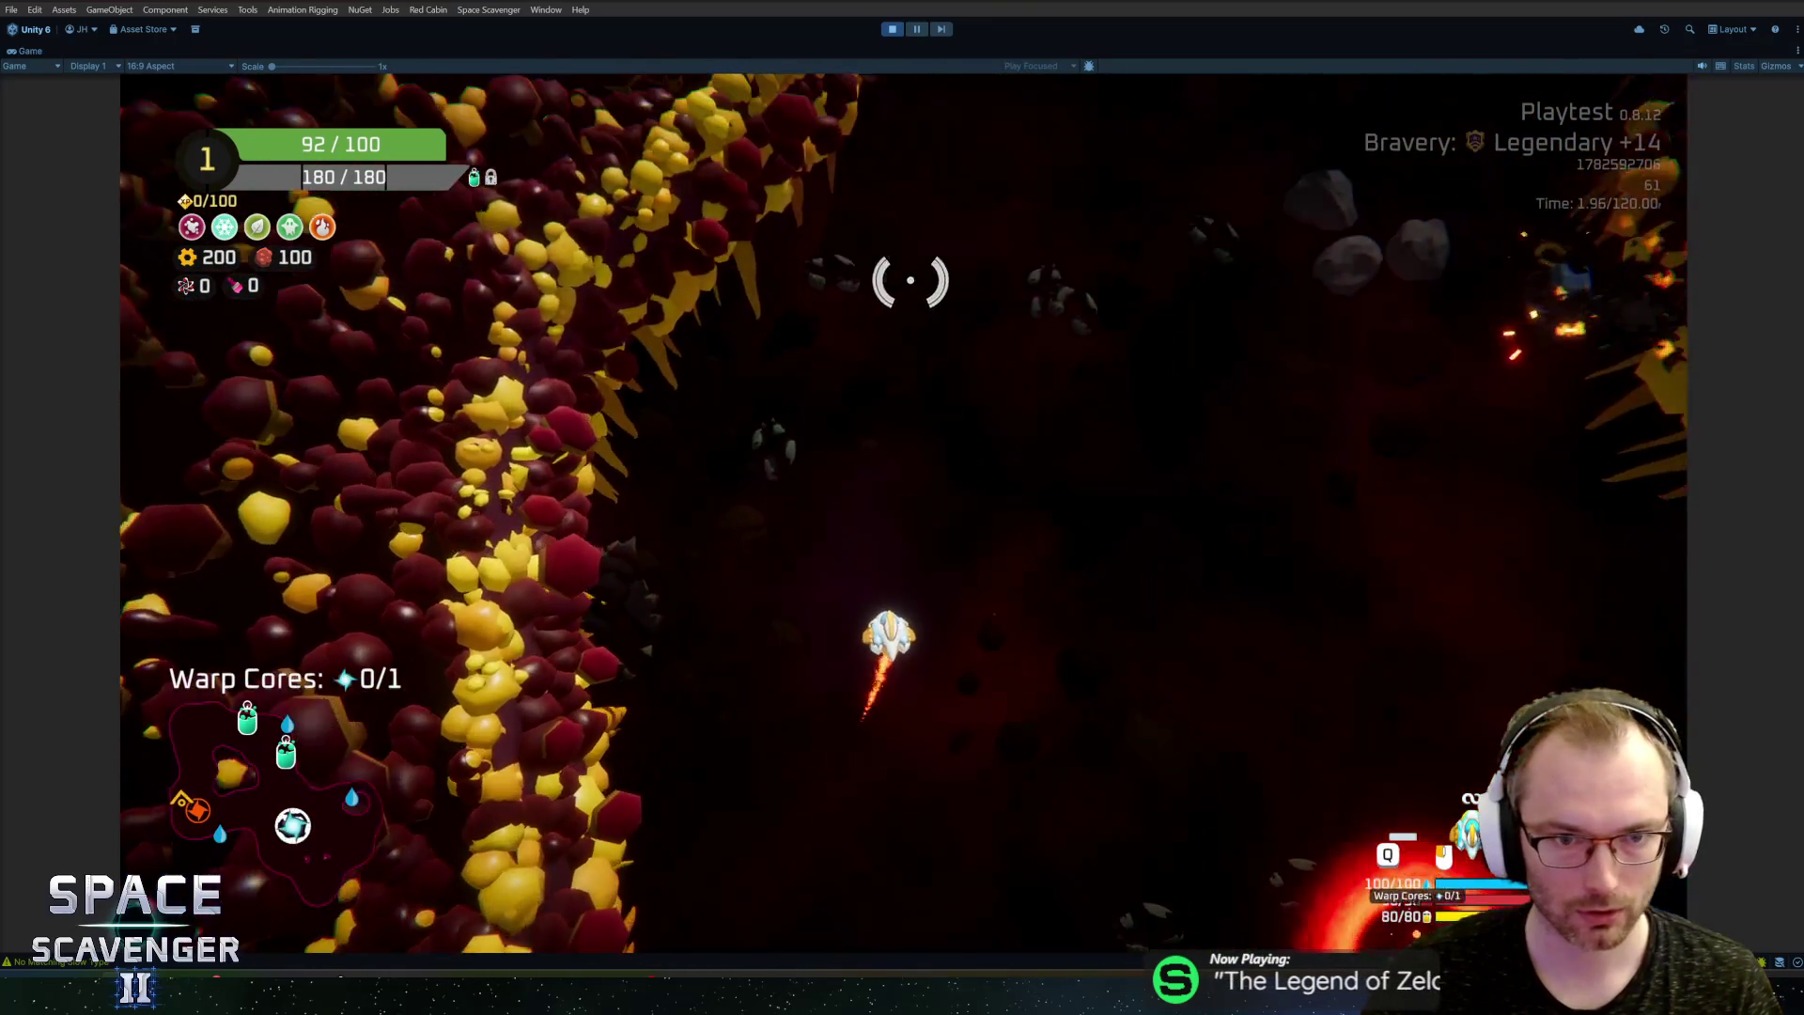
{"action": "key", "text": "w"}
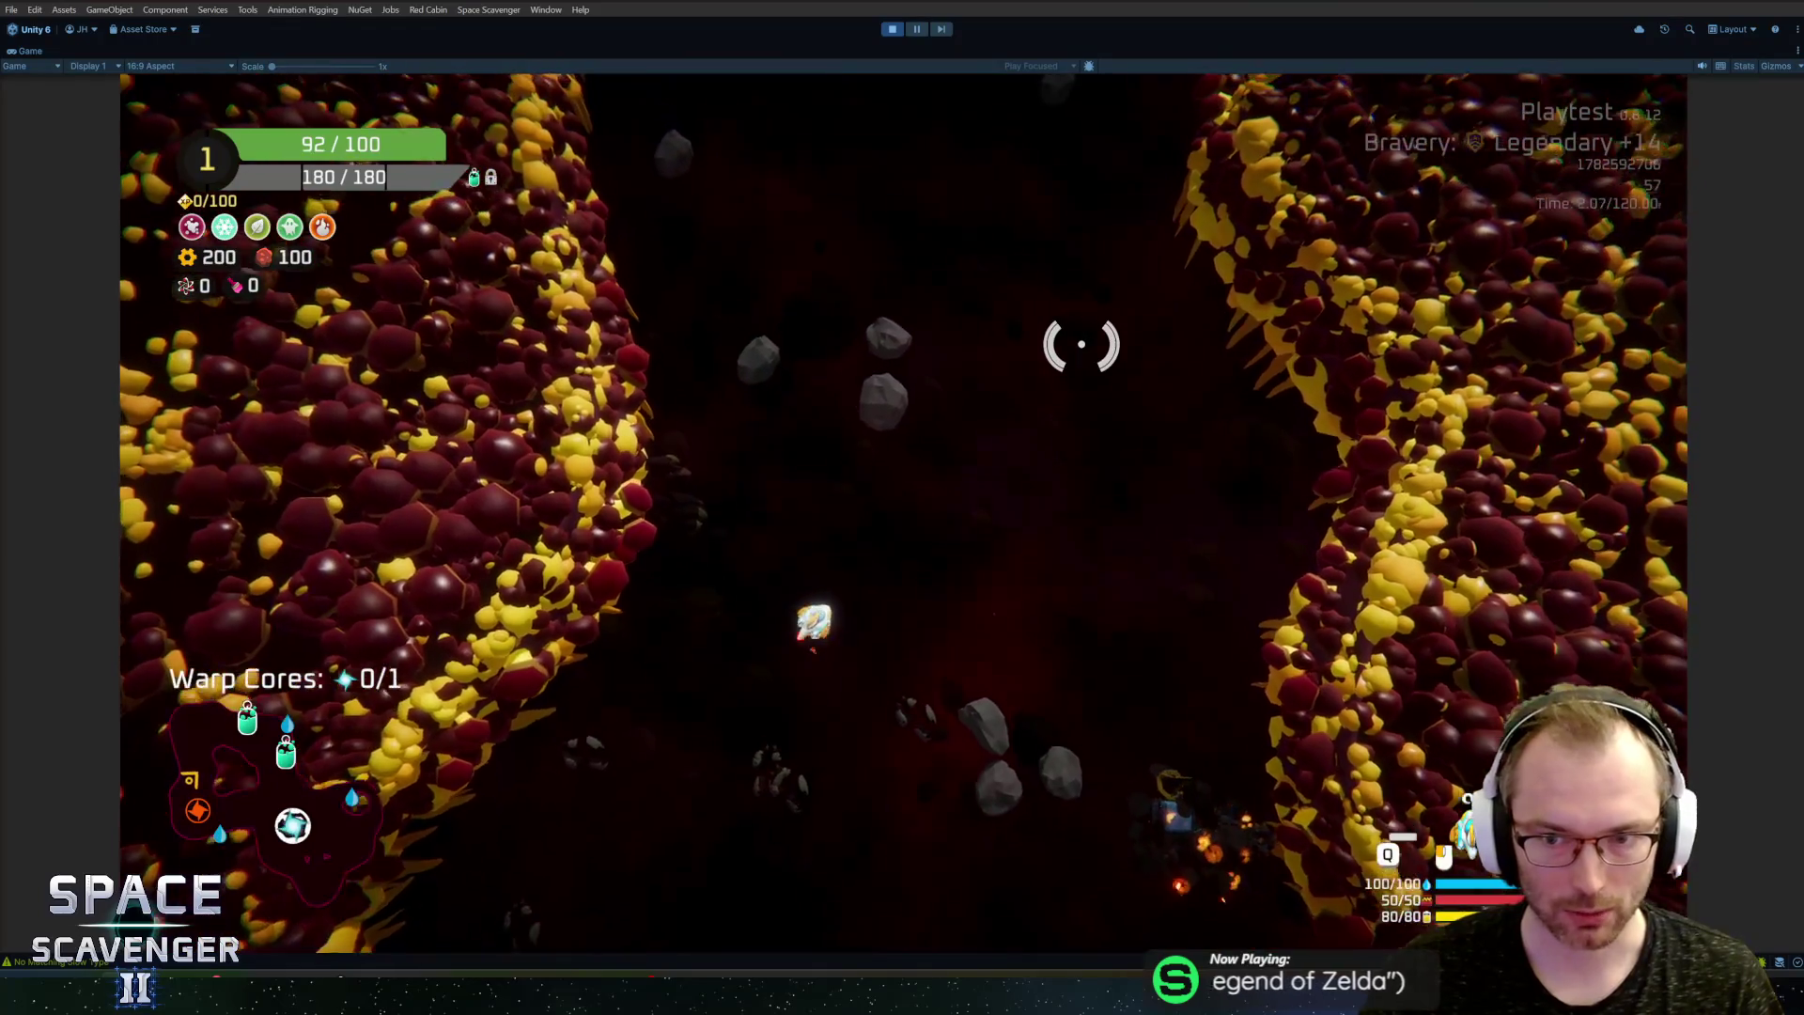
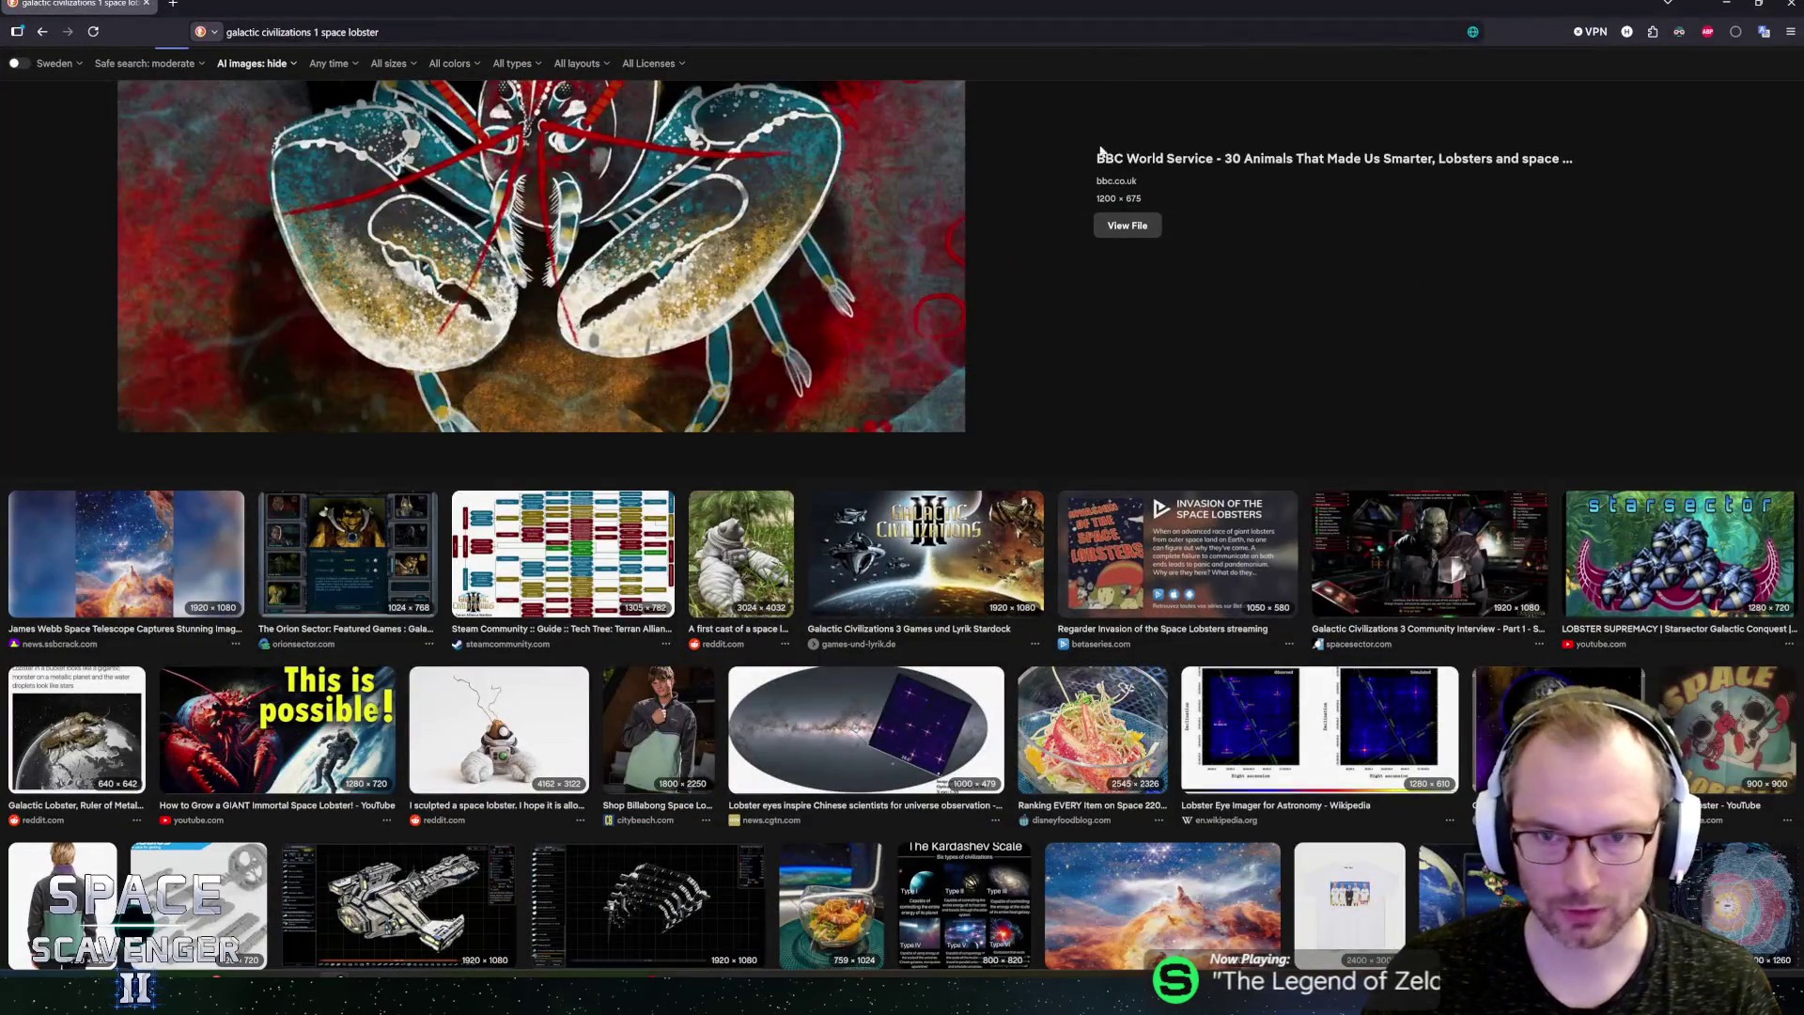
Step: Scroll the space lobster image results back to the top and return to the Unity playtest
{"action": "scroll", "coordinate": [994, 374], "scroll_direction": "up", "scroll_amount": 3}
{"action": "scroll", "coordinate": [597, 402], "scroll_direction": "up", "scroll_amount": 2}
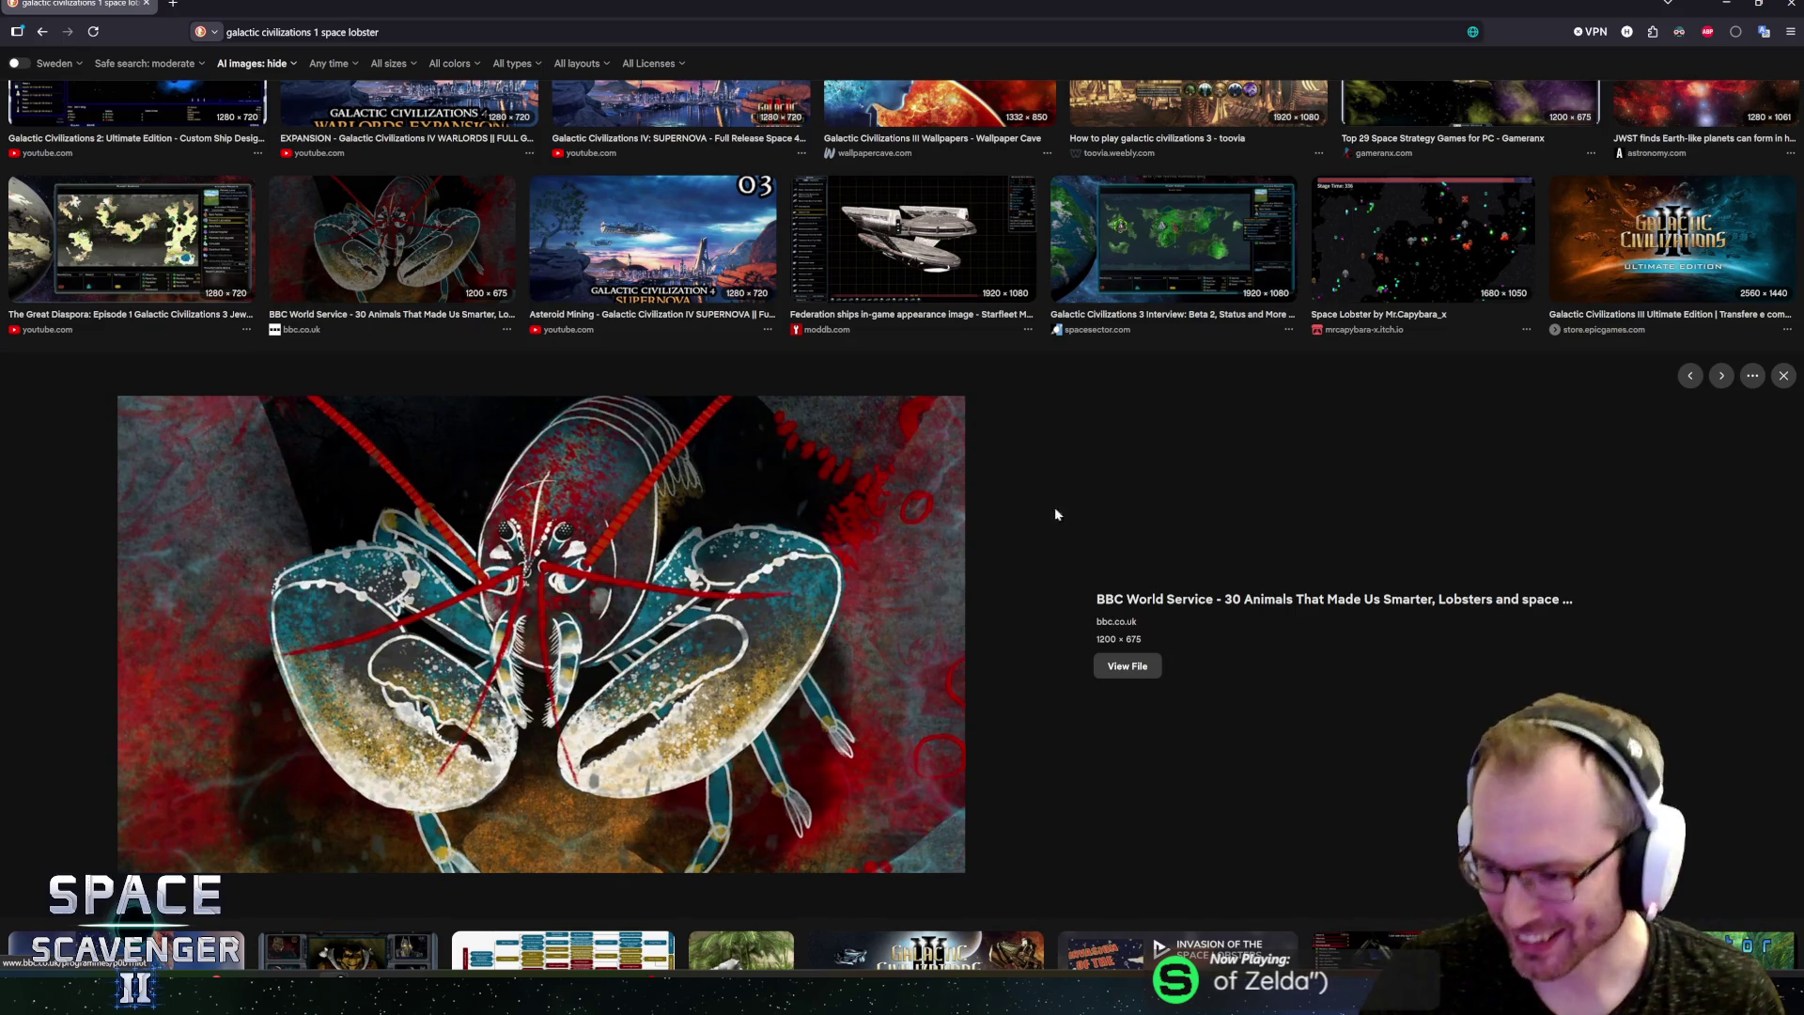
{"action": "scroll", "coordinate": [1299, 484], "scroll_direction": "up", "scroll_amount": 5}
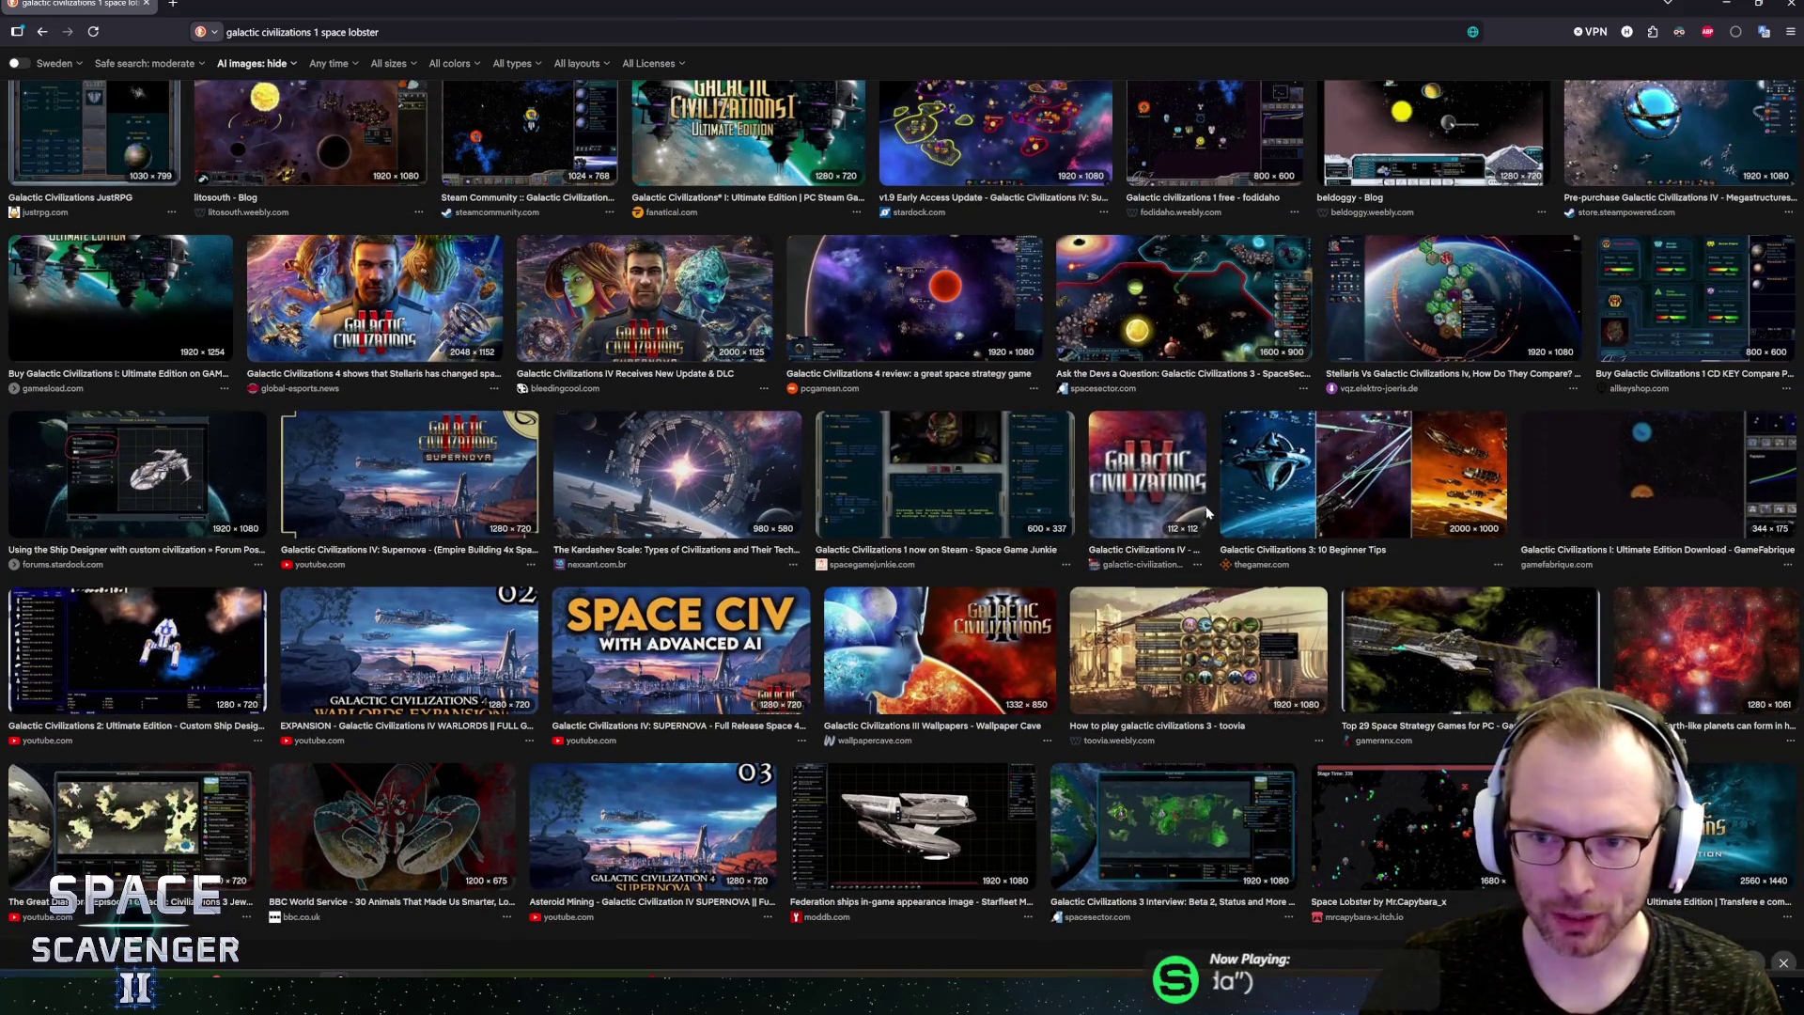
{"action": "scroll", "coordinate": [1164, 517], "scroll_direction": "down", "scroll_amount": 13}
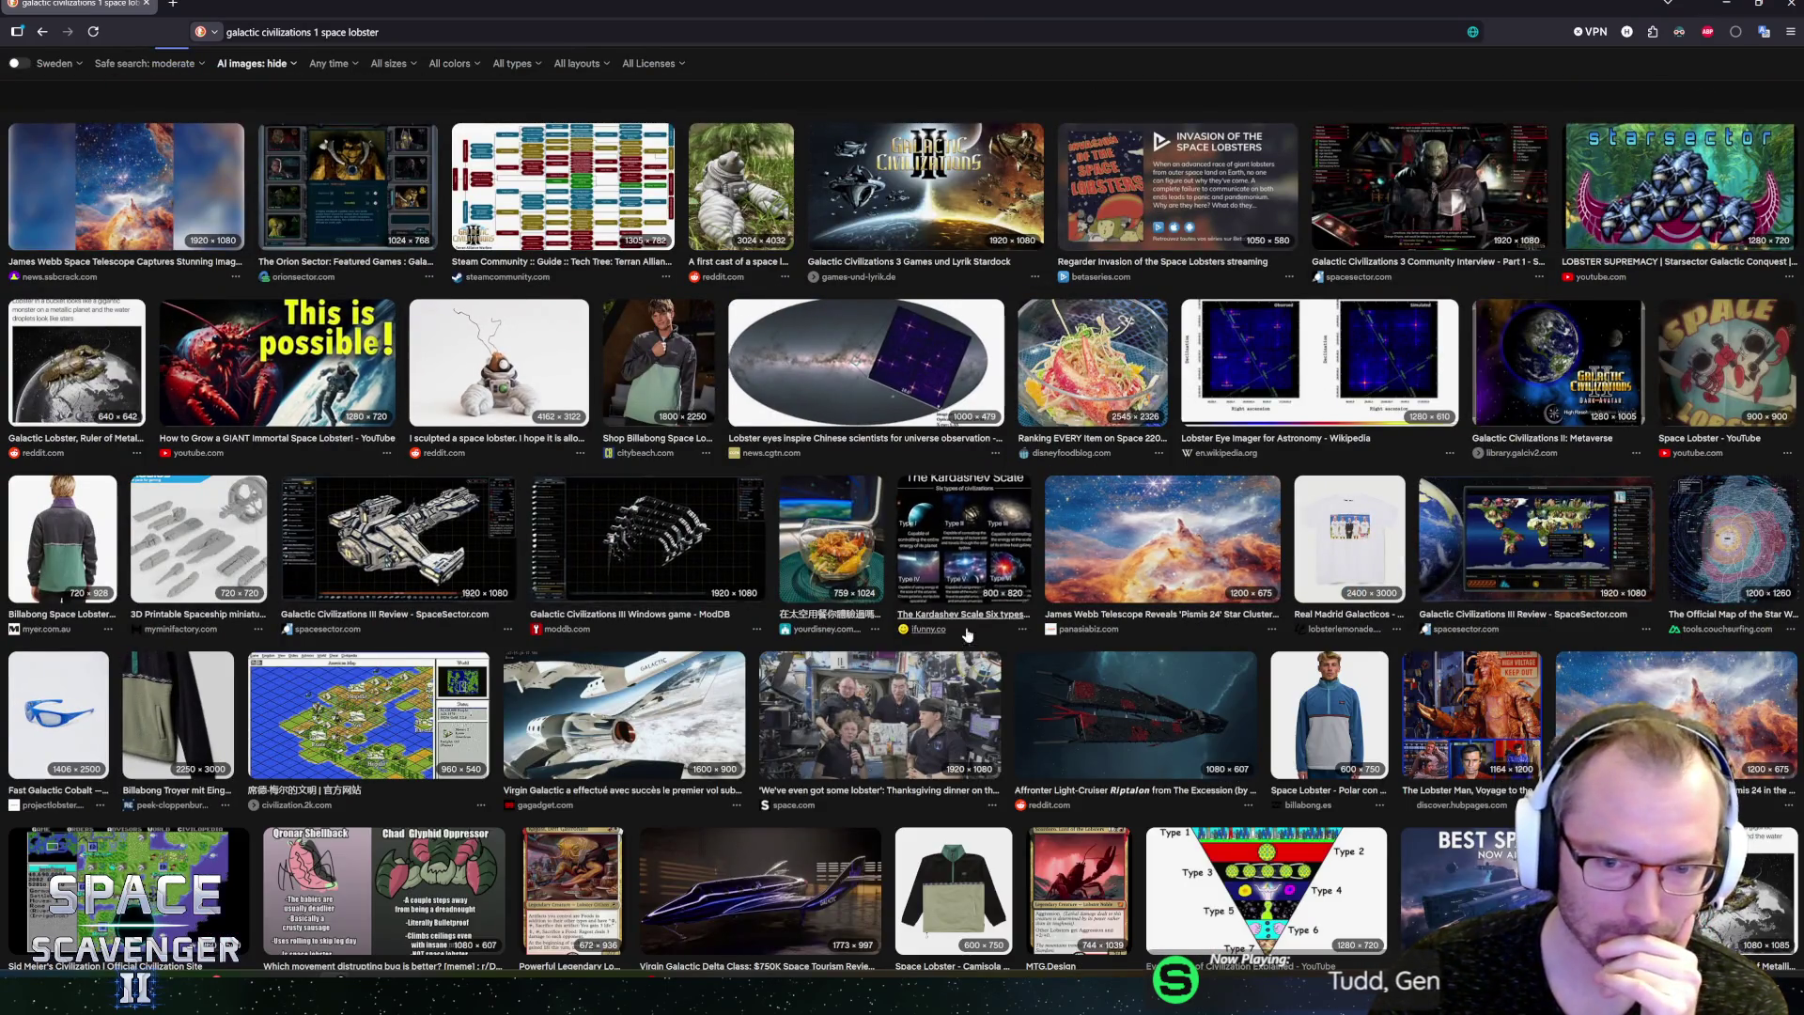
{"action": "scroll", "coordinate": [945, 73], "scroll_direction": "up", "scroll_amount": 15}
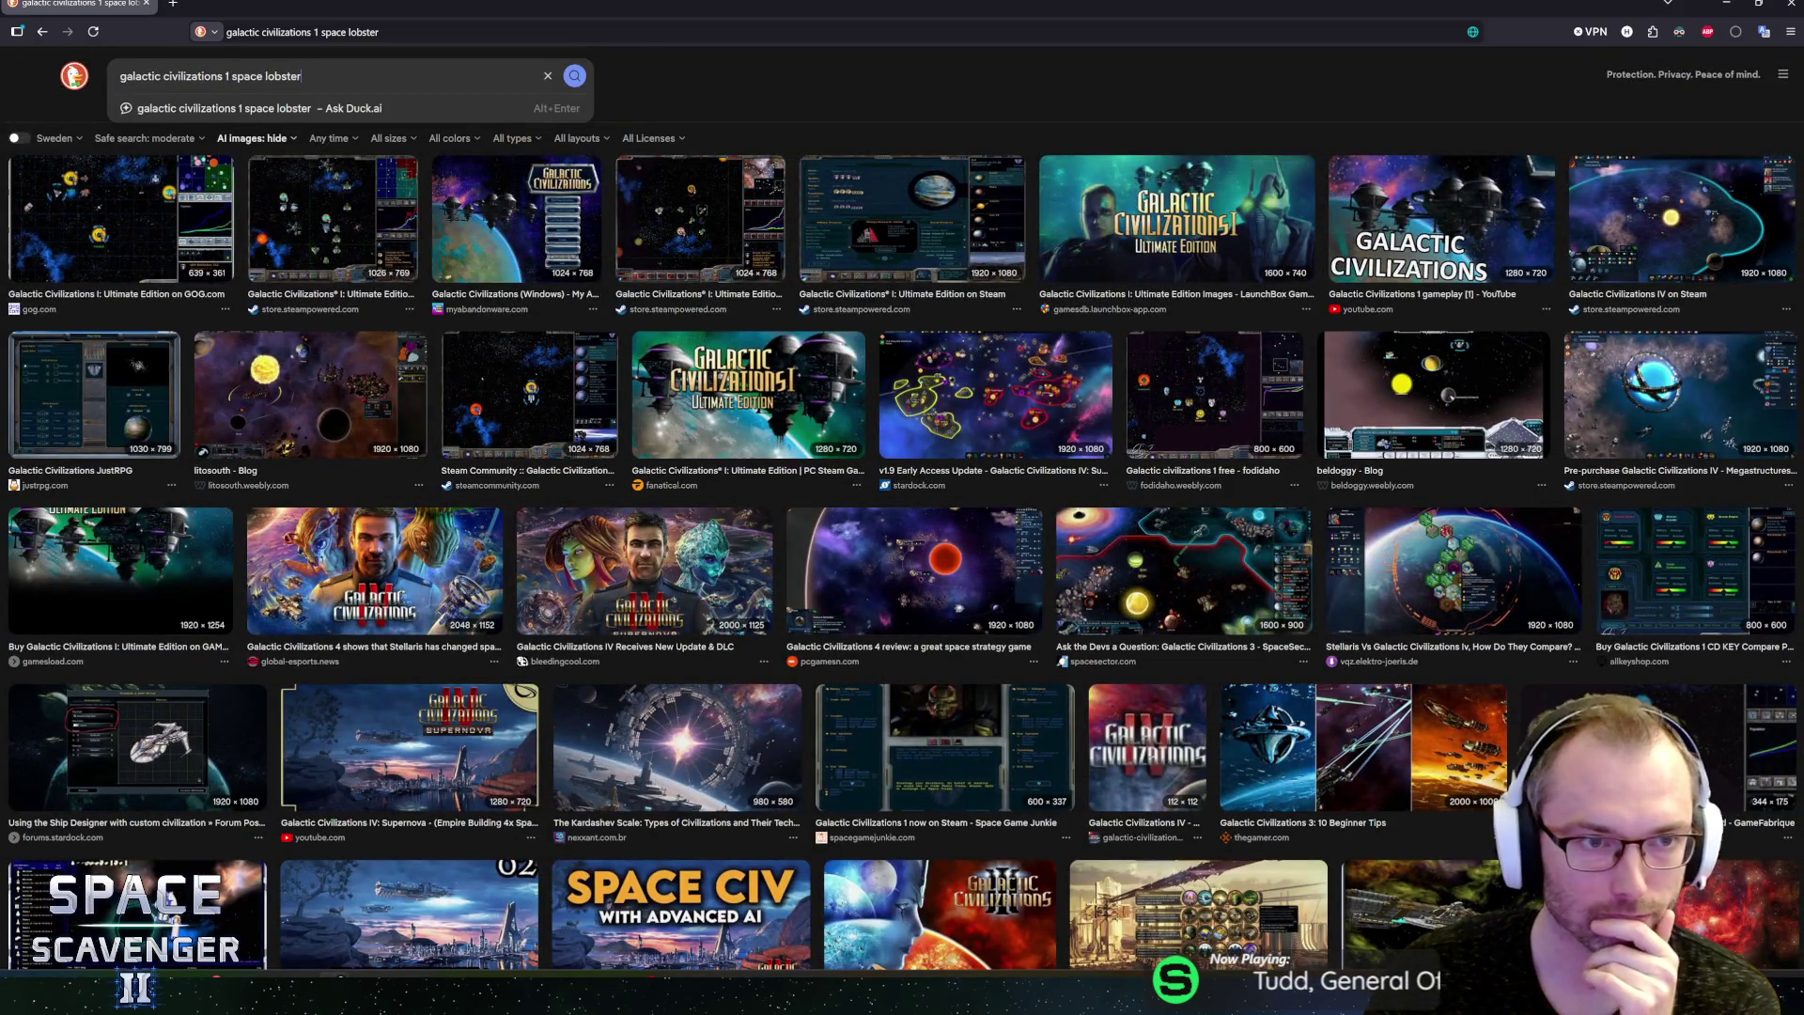
{"action": "key", "text": "alt+Tab"}
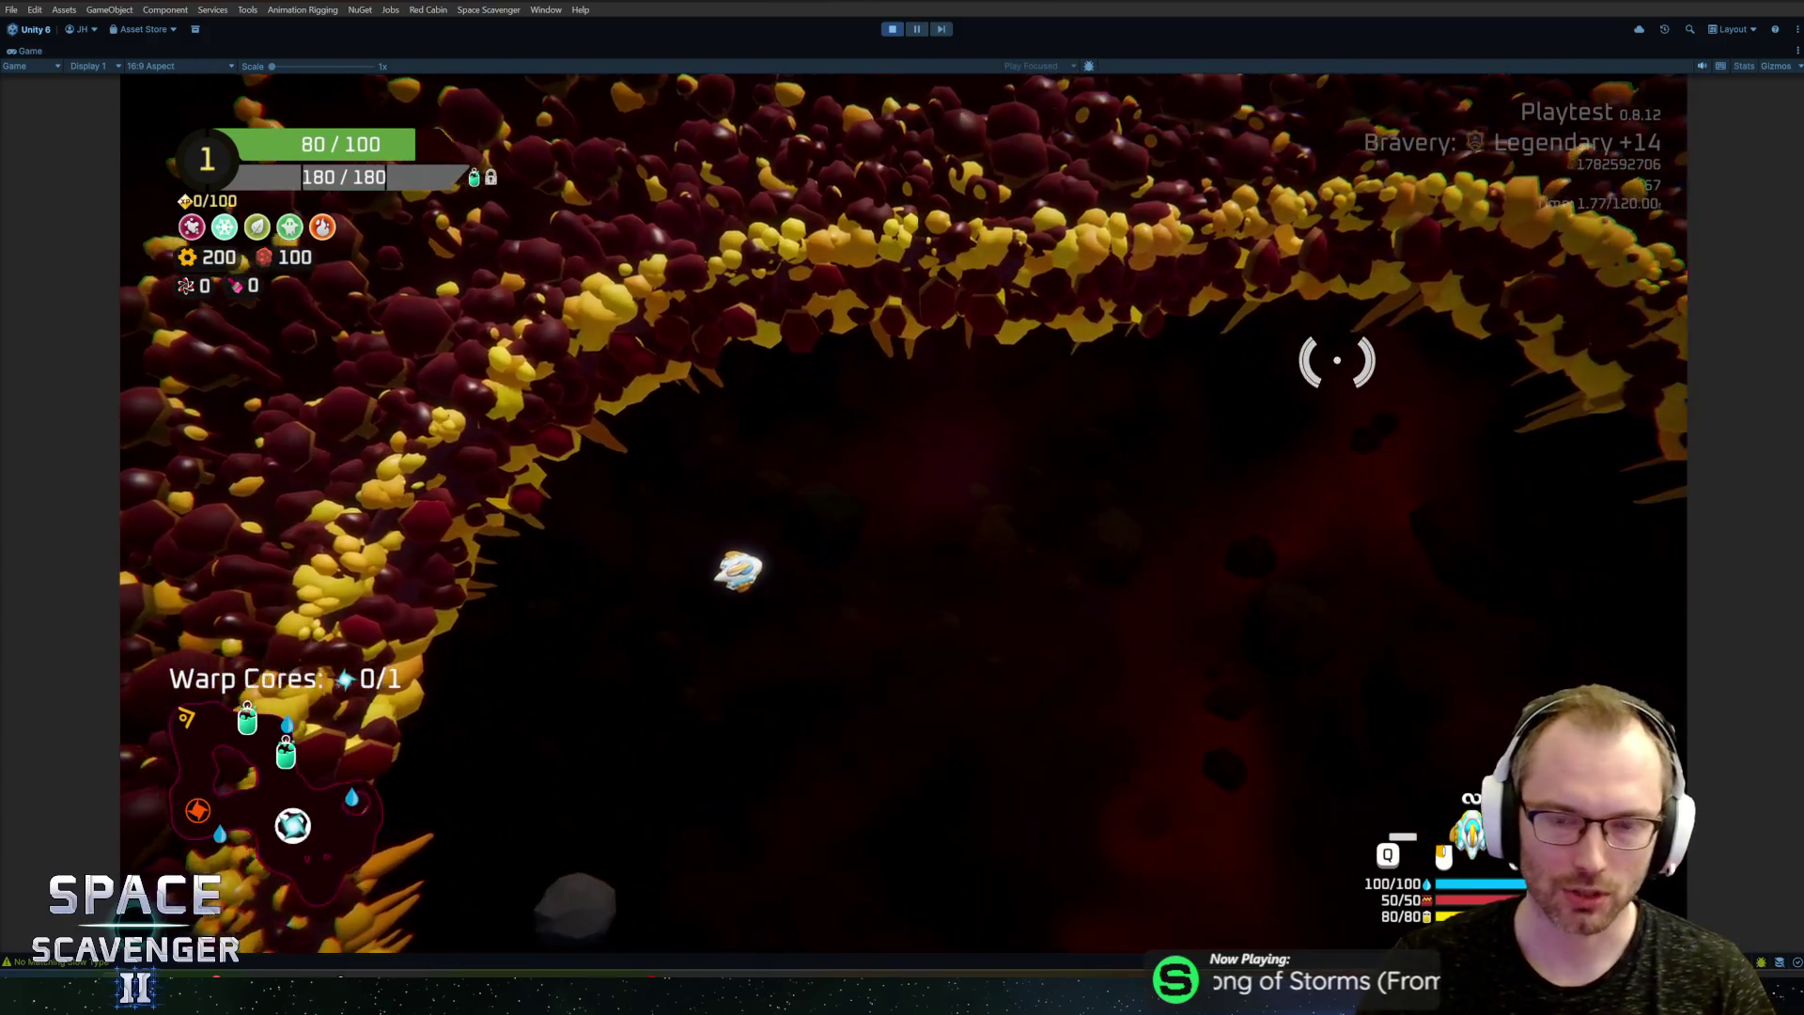
Step: Fly along the slime cave firing at an enemy, then orbit Blender's slime model and start an FBX export
{"action": "key", "text": "w"}
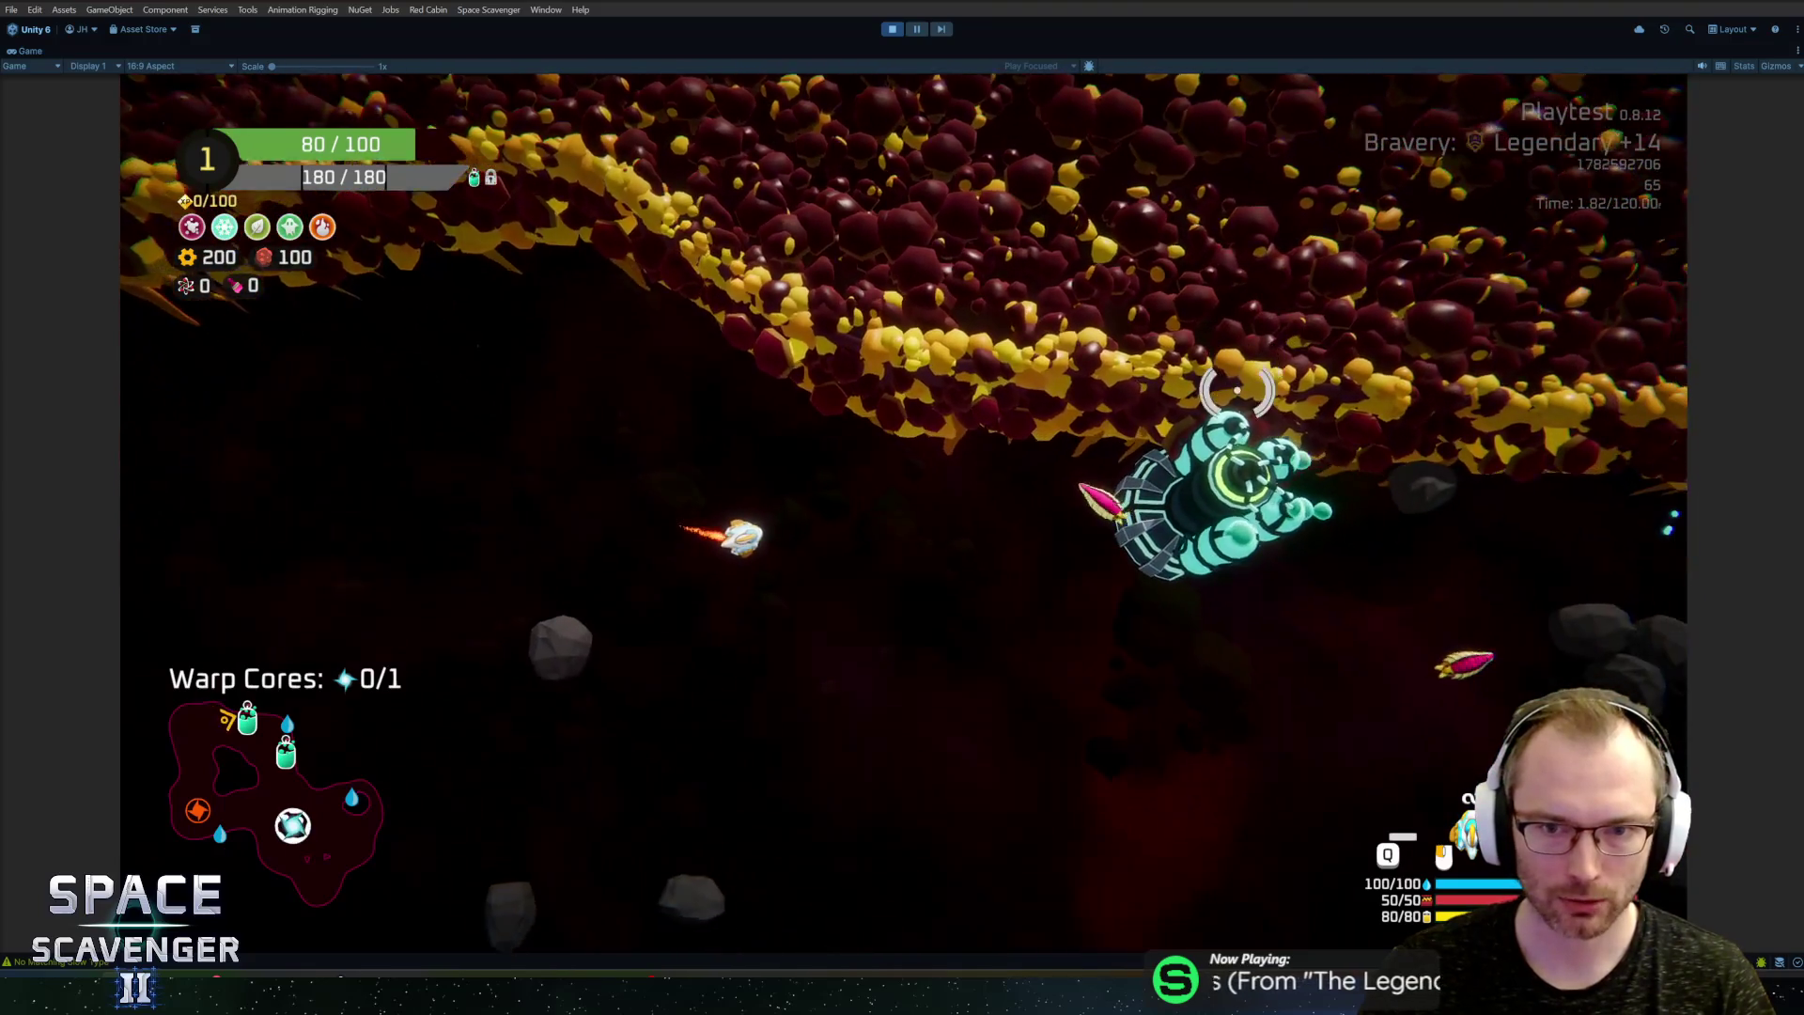
{"action": "left_click", "coordinate": [1237, 390]}
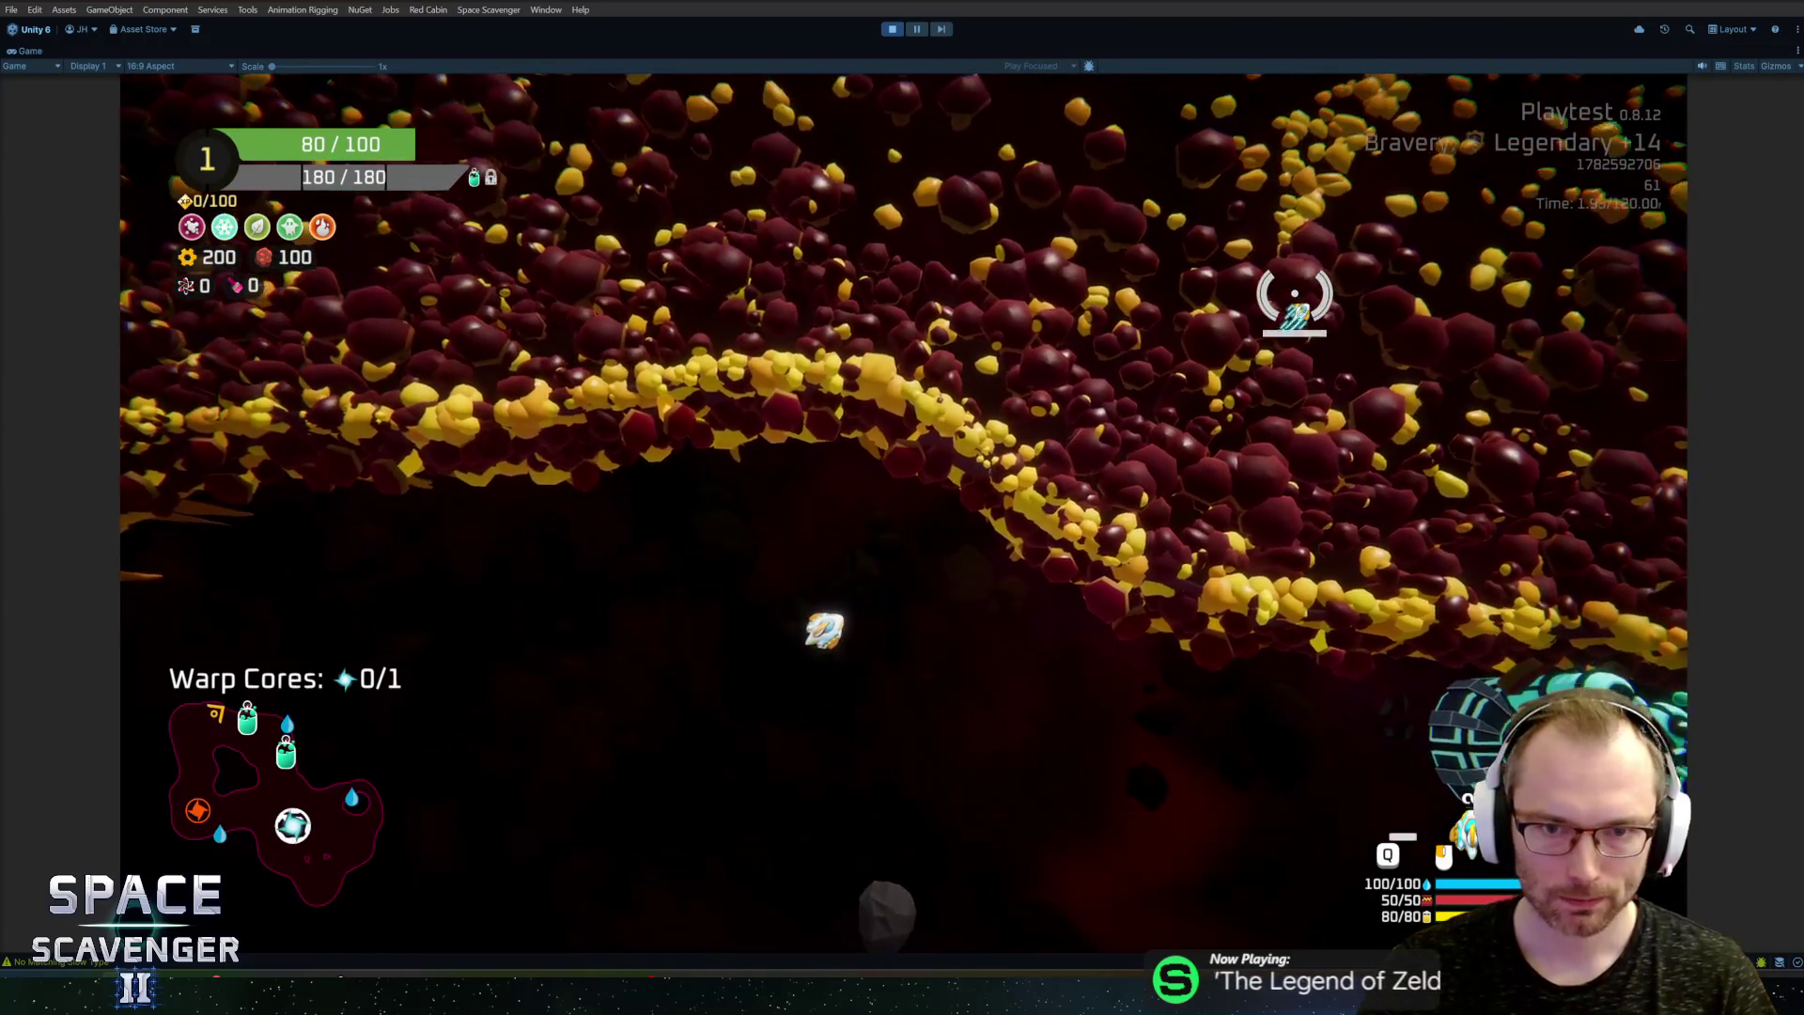
{"action": "key", "text": "alt+Tab"}
{"action": "key", "text": "alt+Tab"}
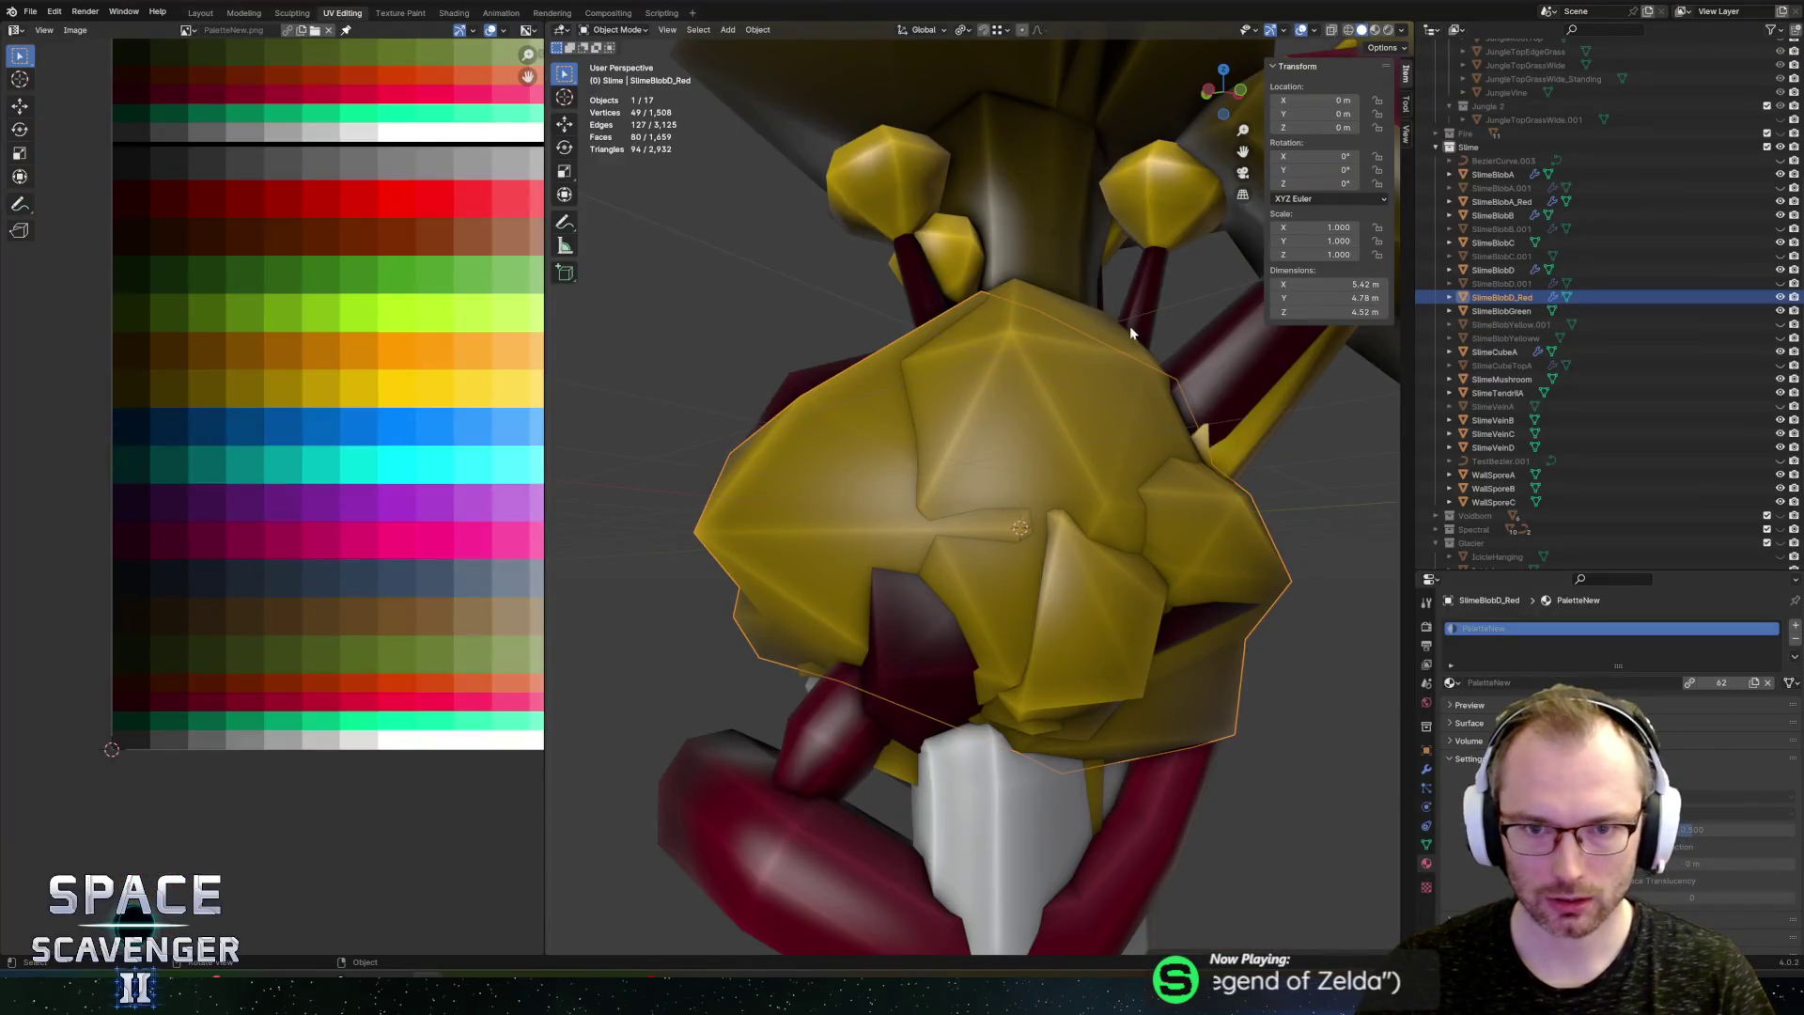
{"action": "scroll", "coordinate": [1131, 333], "scroll_direction": "down", "scroll_amount": 7}
{"action": "left_click_drag", "start_coordinate": [1012, 256], "coordinate": [846, 362]}
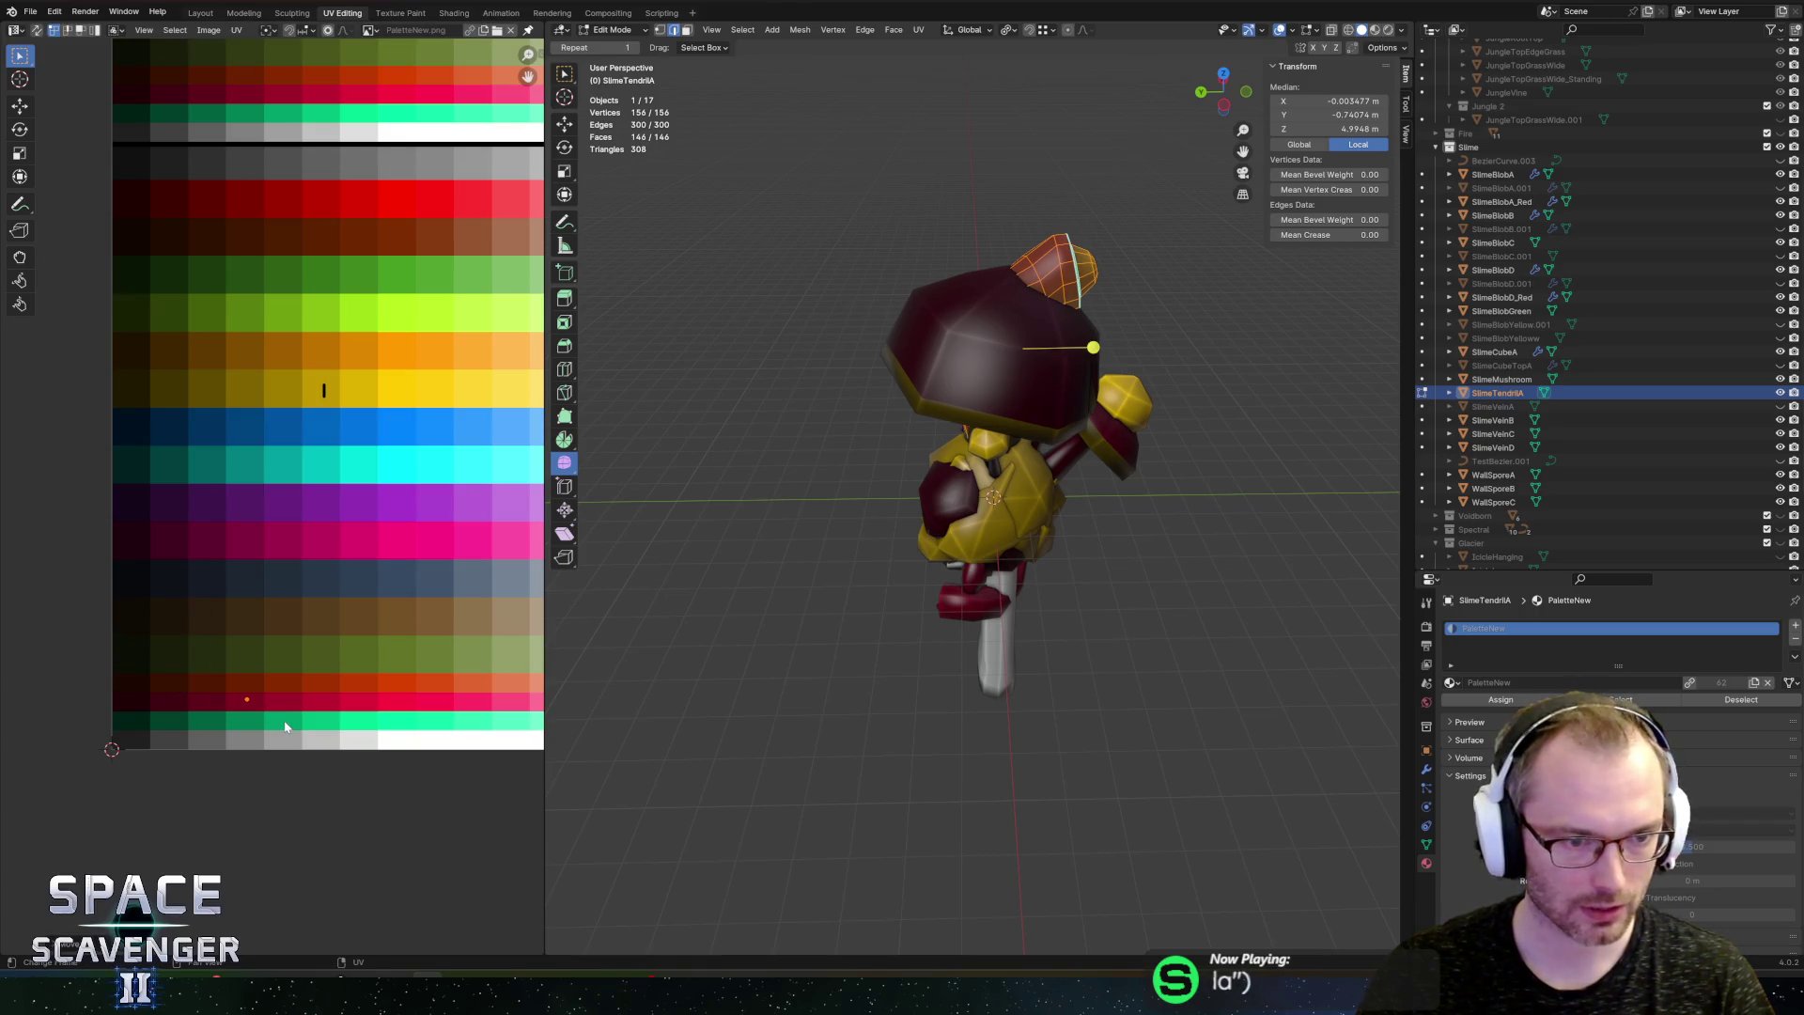
{"action": "key", "text": "ctrl+shift+e"}
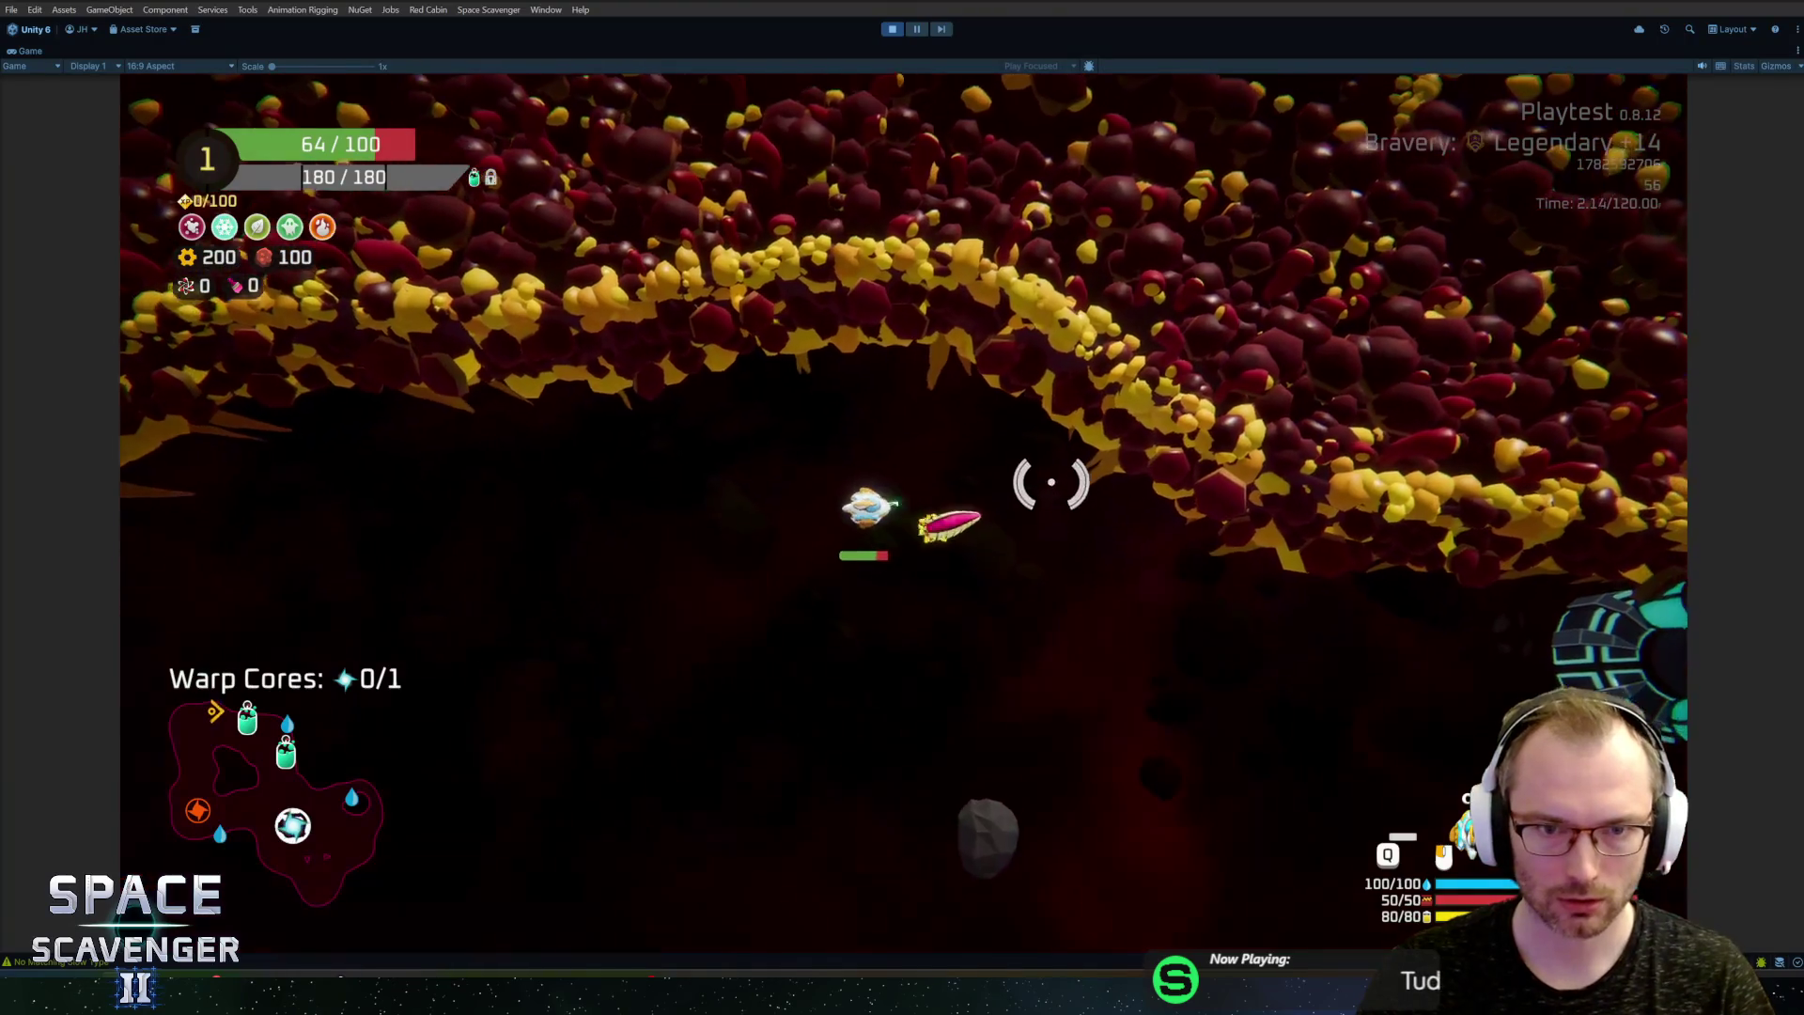
Step: Steer and thrust the ship up-left across the asteroids, then switch to the slime model in Blender
{"action": "left_click_drag", "start_coordinate": [1095, 647], "coordinate": [764, 491]}
{"action": "key", "text": "w"}
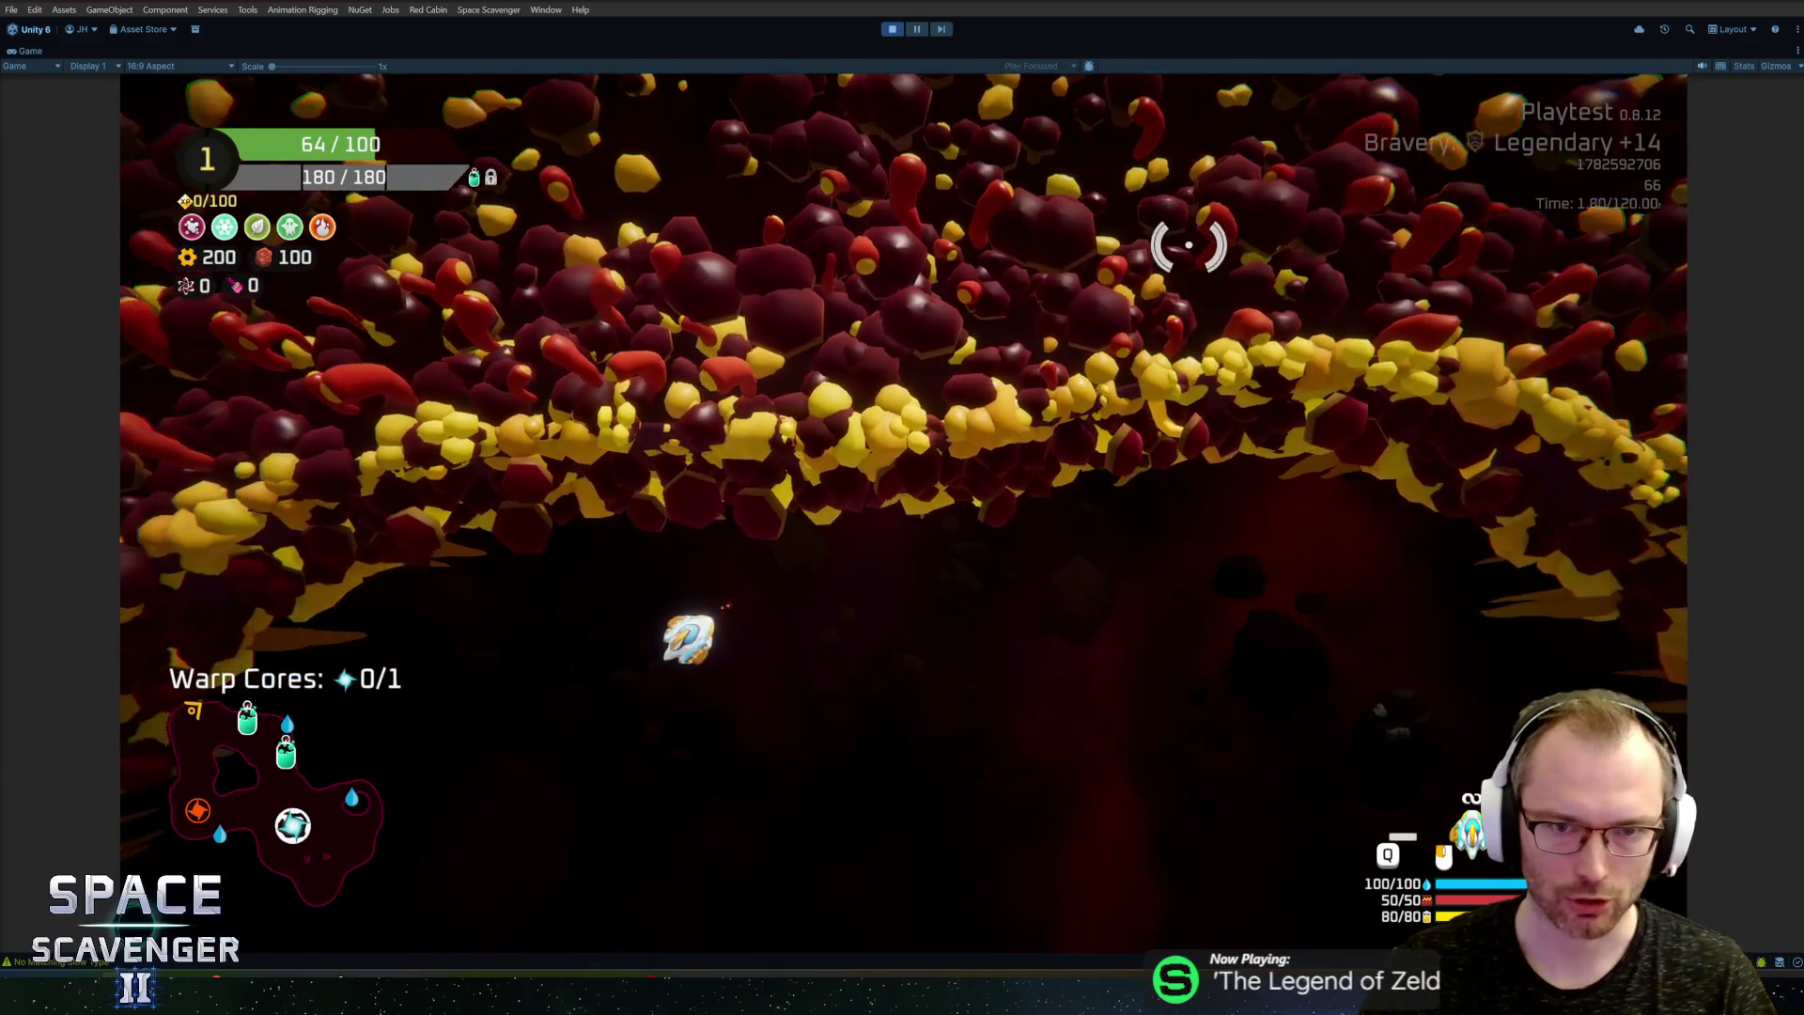
{"action": "key", "text": "alt+Tab"}
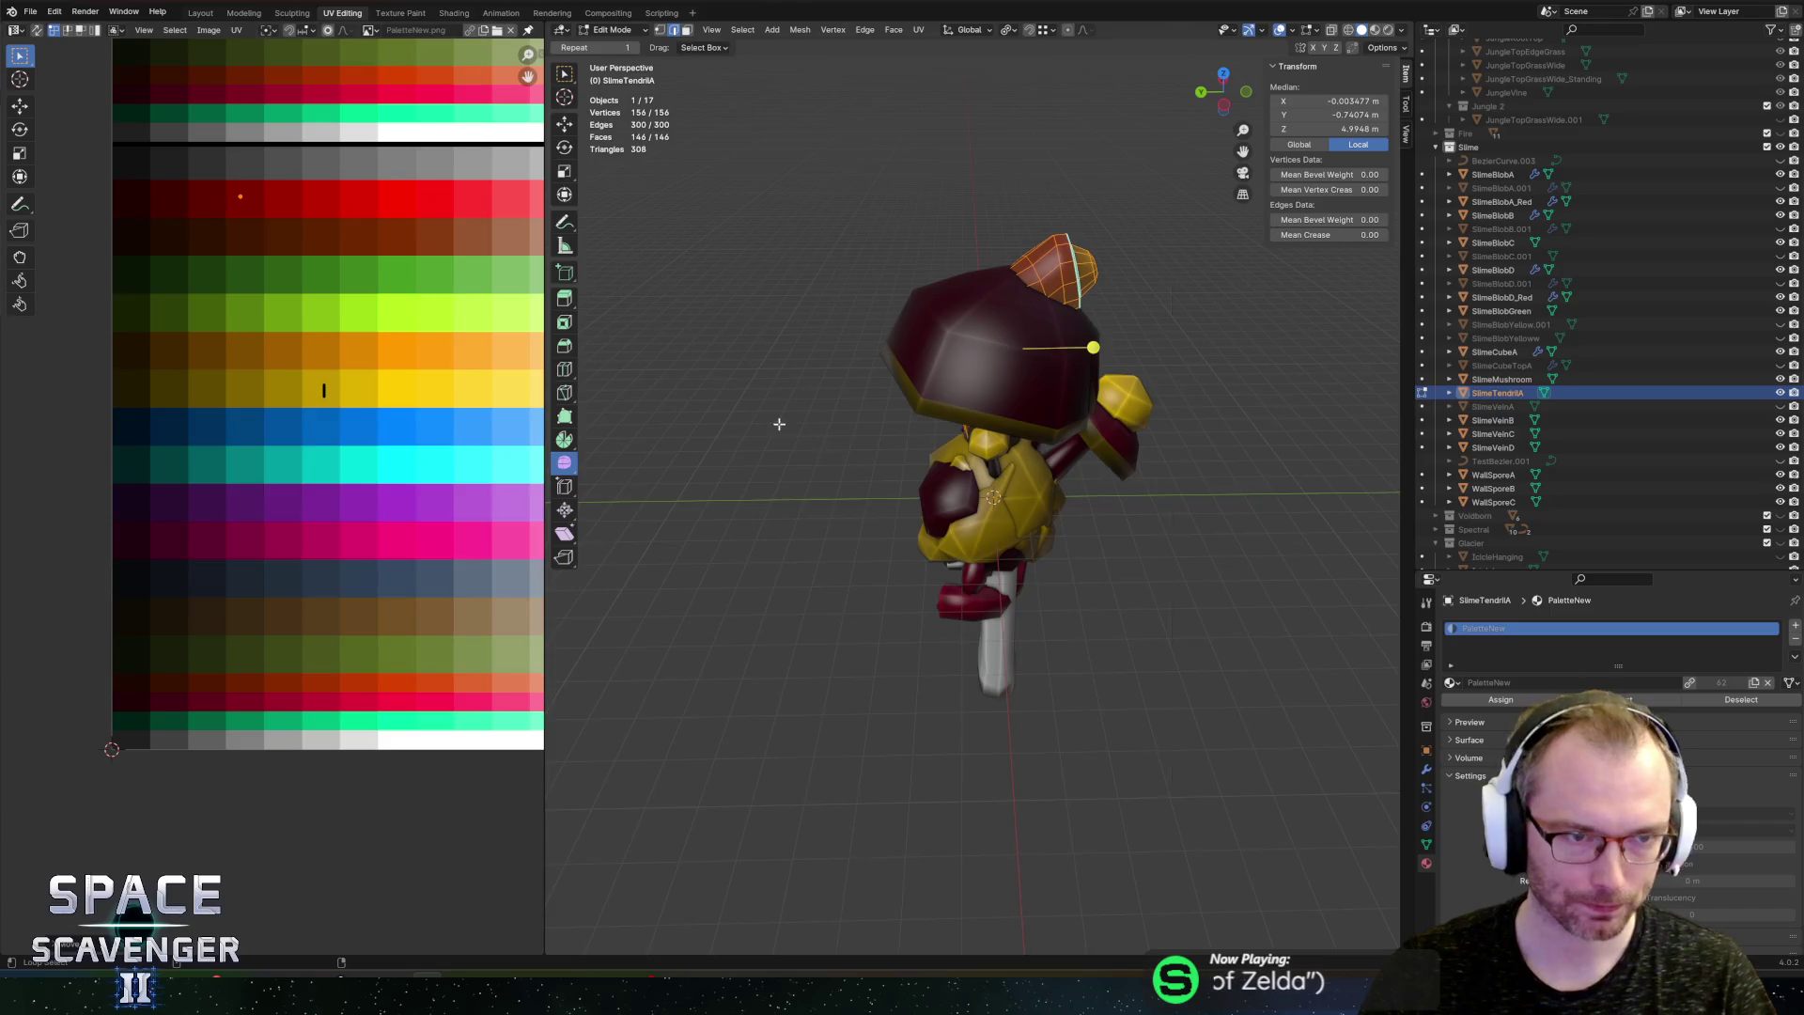
Step: Export the slime model twice as SectorObjects.fbx into the Sectors folder, resuming the Unity flight
{"action": "key", "text": "ctrl+shift+e"}
{"action": "key", "text": "Return"}
{"action": "key", "text": "alt+Tab"}
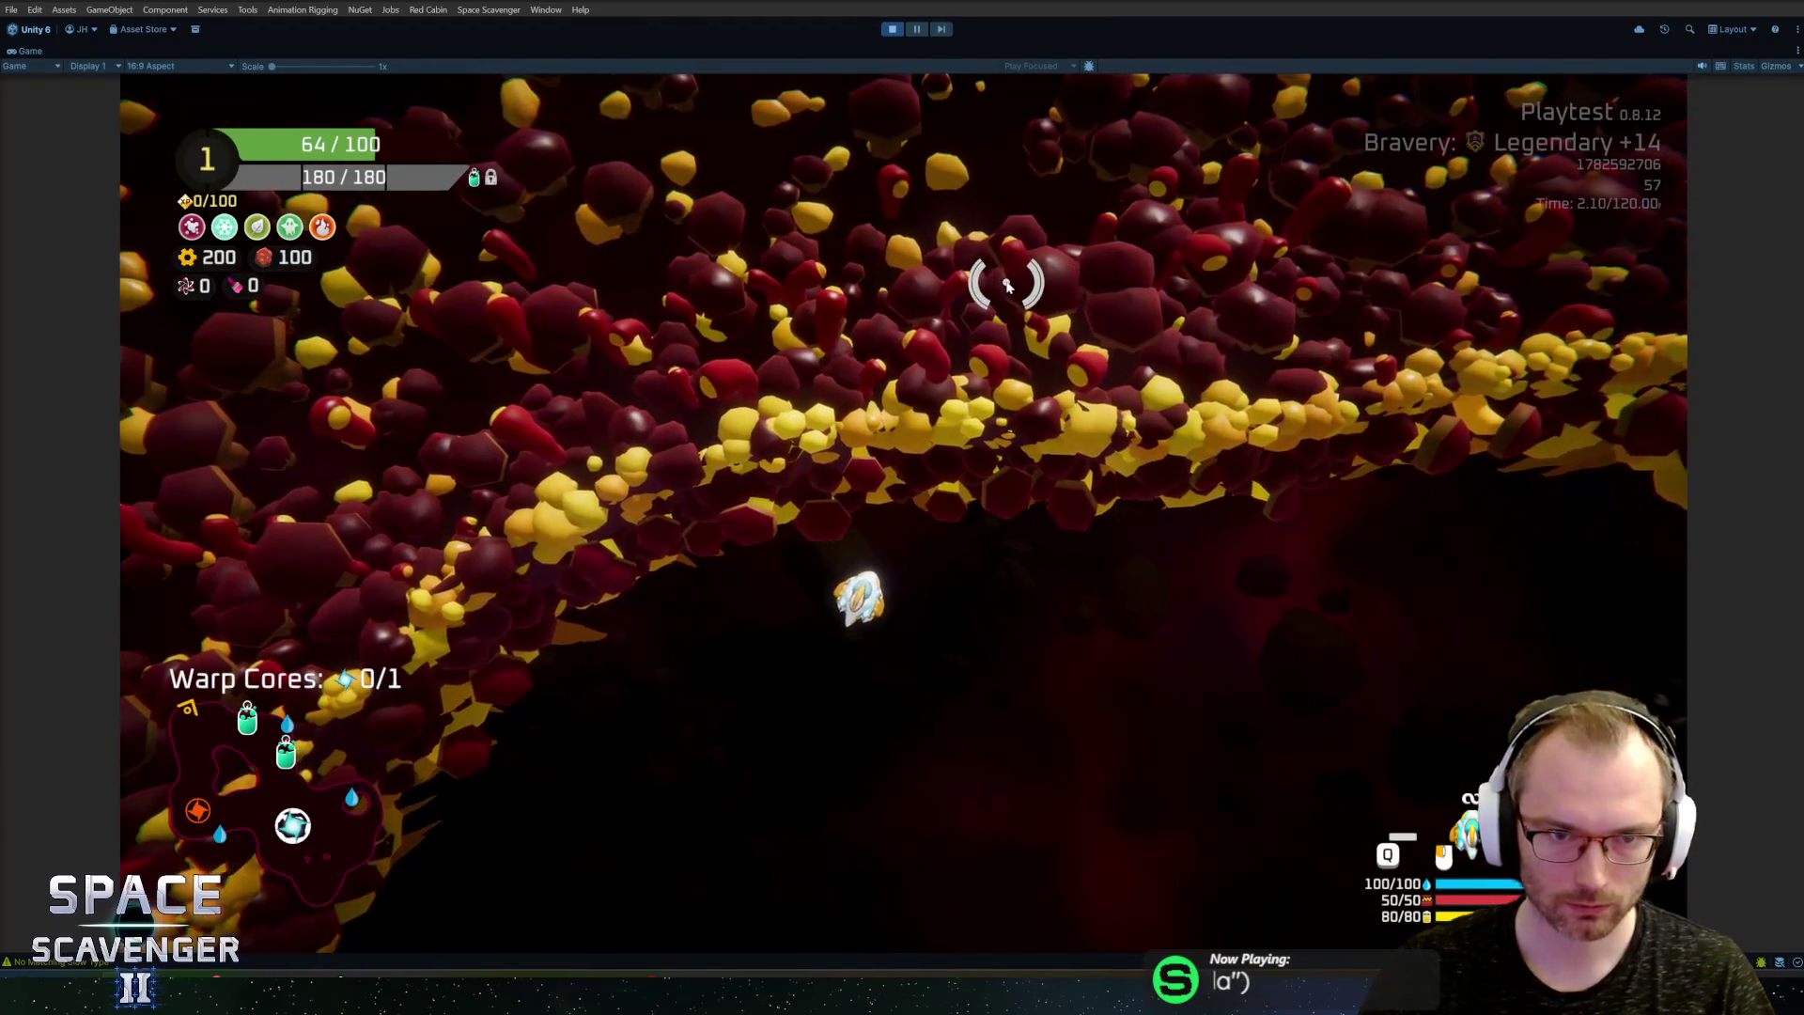
{"action": "key", "text": "alt+Tab"}
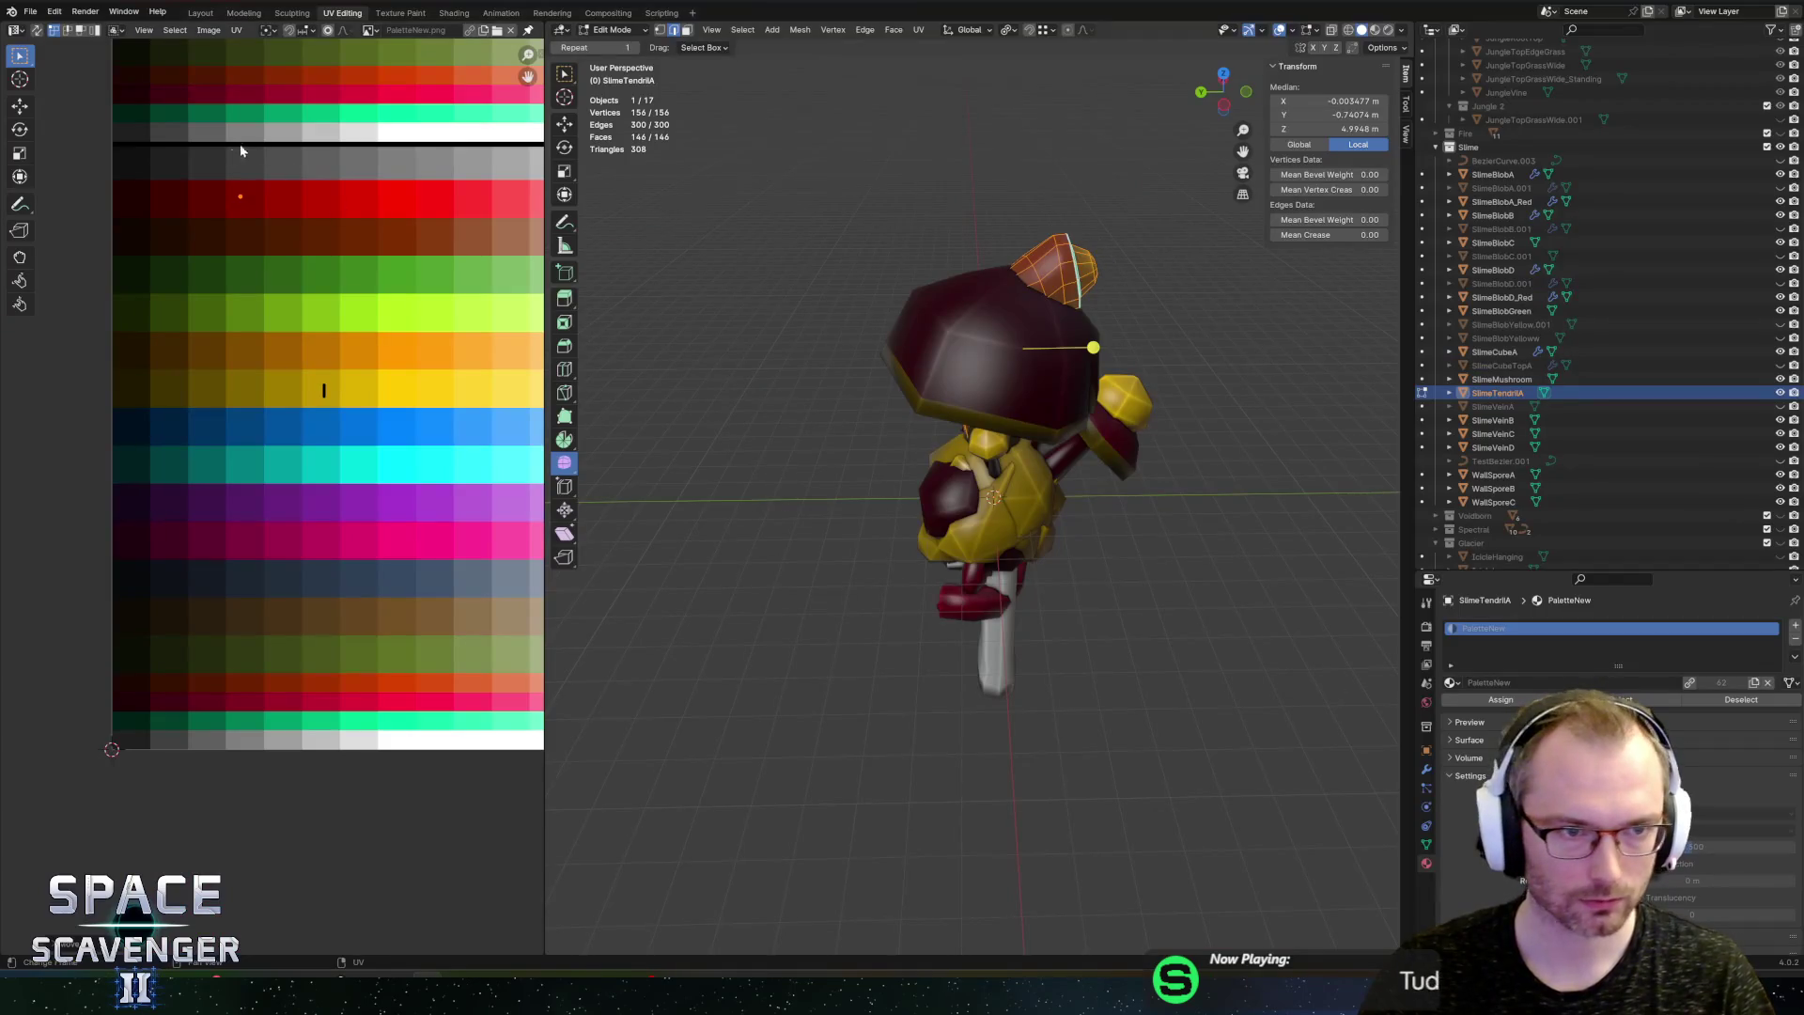
{"action": "key", "text": "ctrl+shift+e"}
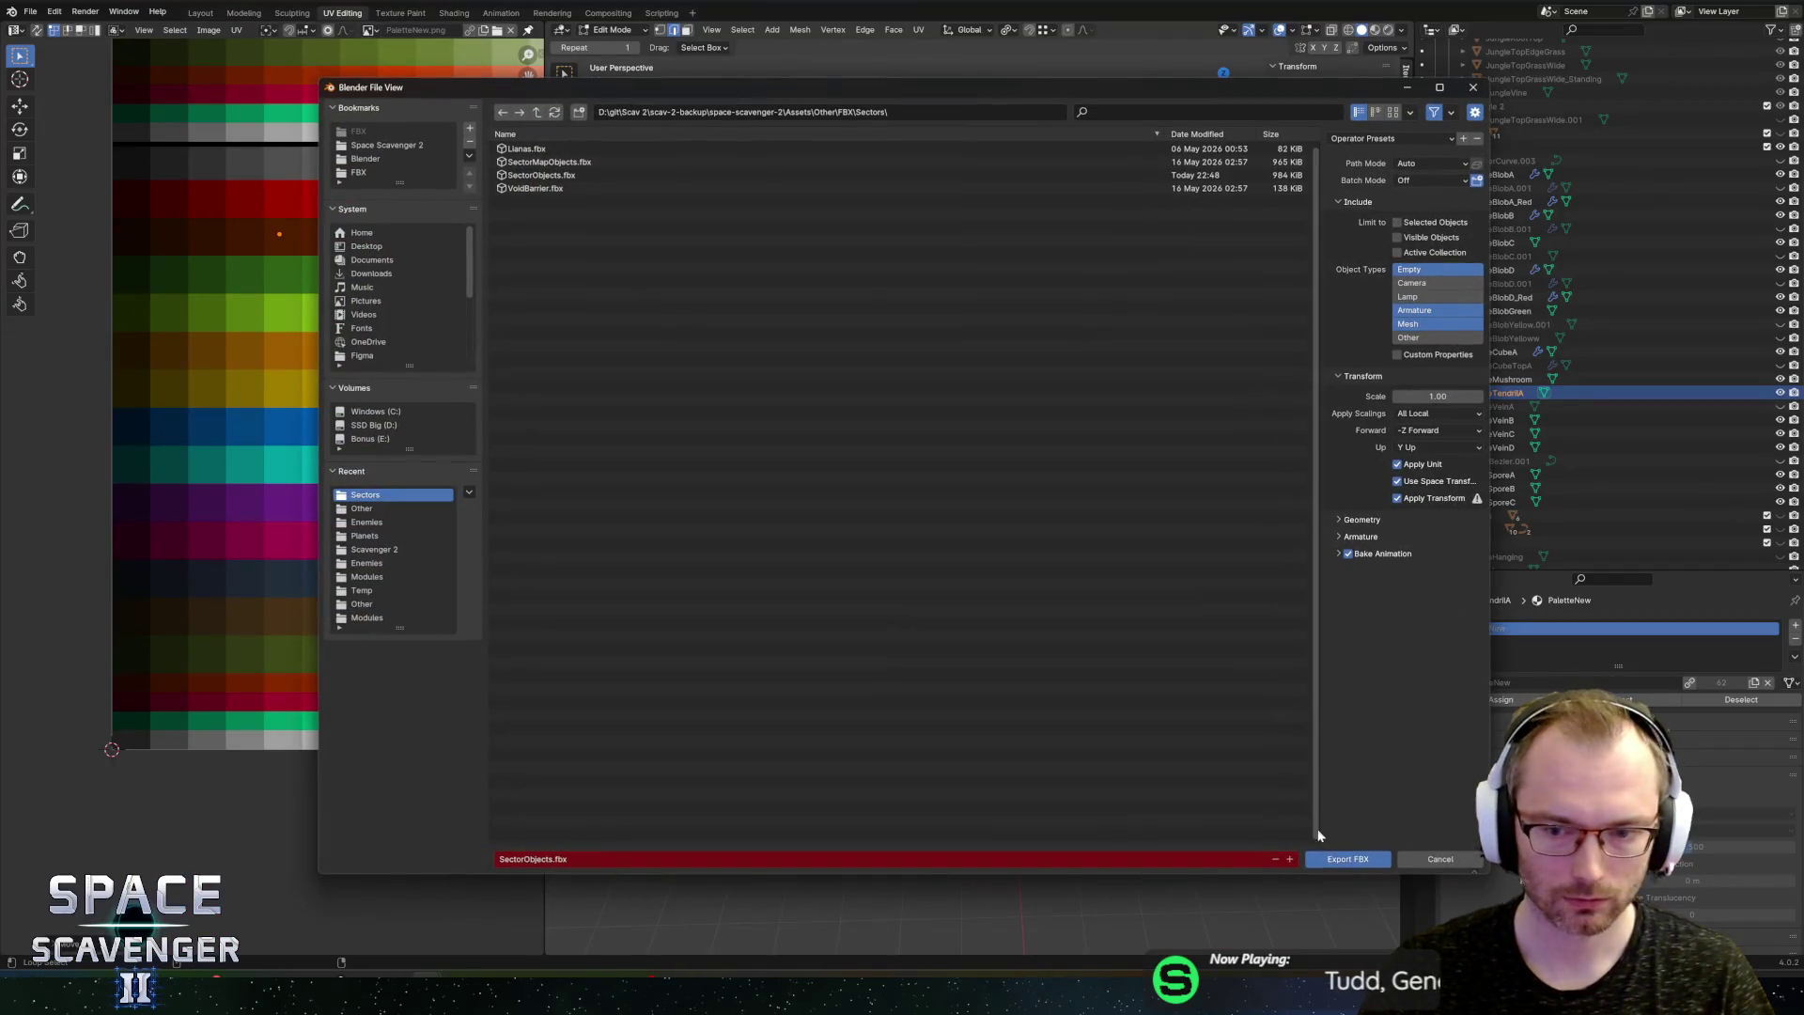
{"action": "key", "text": "Return"}
{"action": "key", "text": "alt+Tab"}
{"action": "key", "text": "s"}
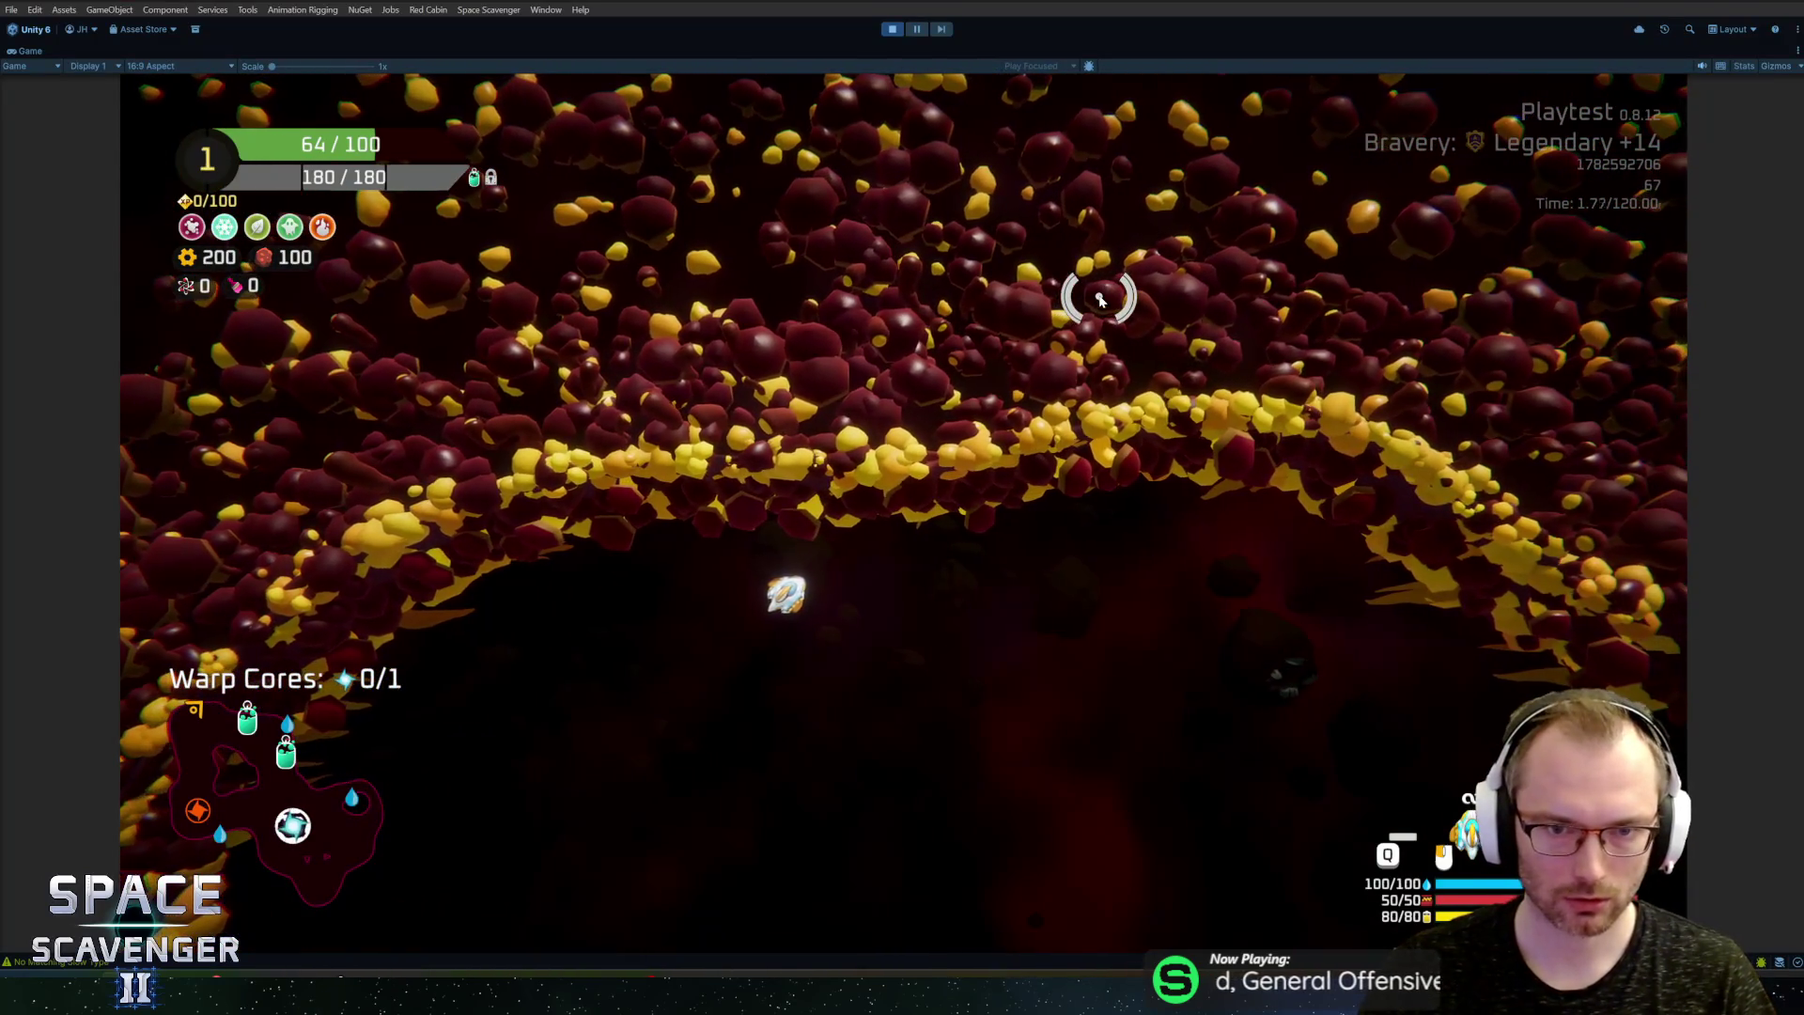
Step: Fly the ship down to the cyan Oxygen Station while shooting
{"action": "key", "text": "s"}
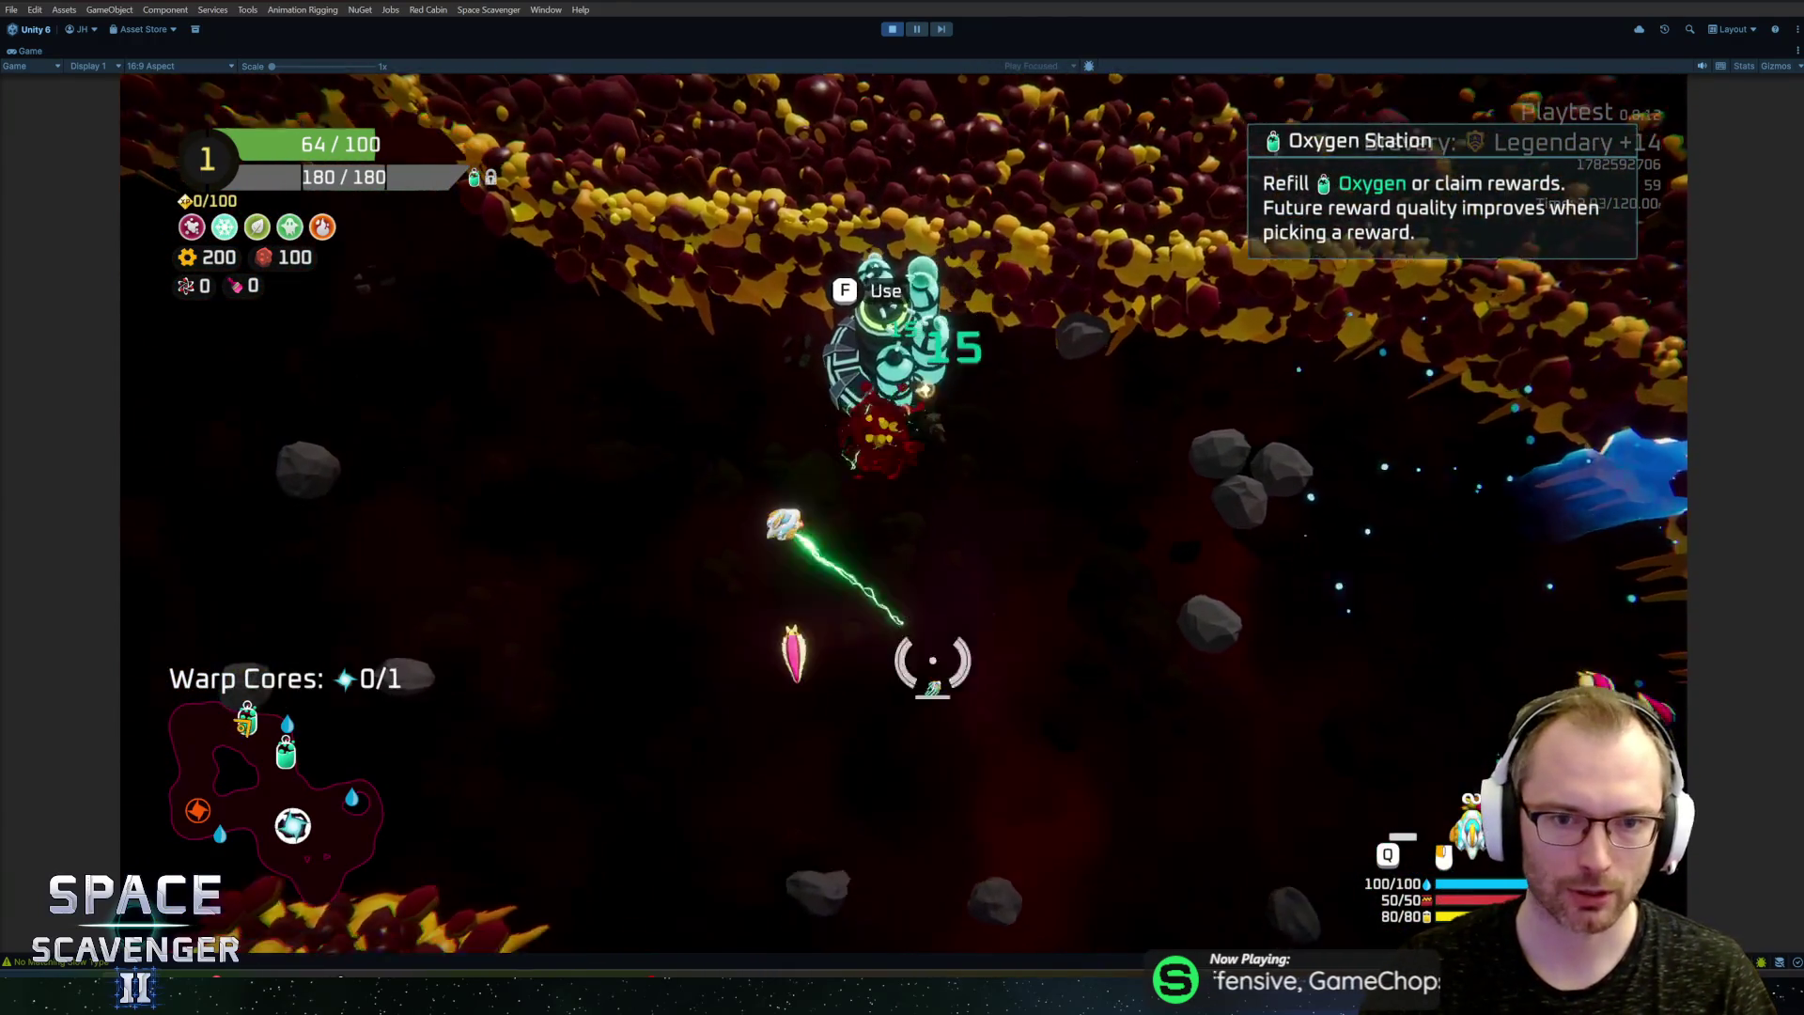
{"action": "key", "text": "d"}
{"action": "key", "text": "d"}
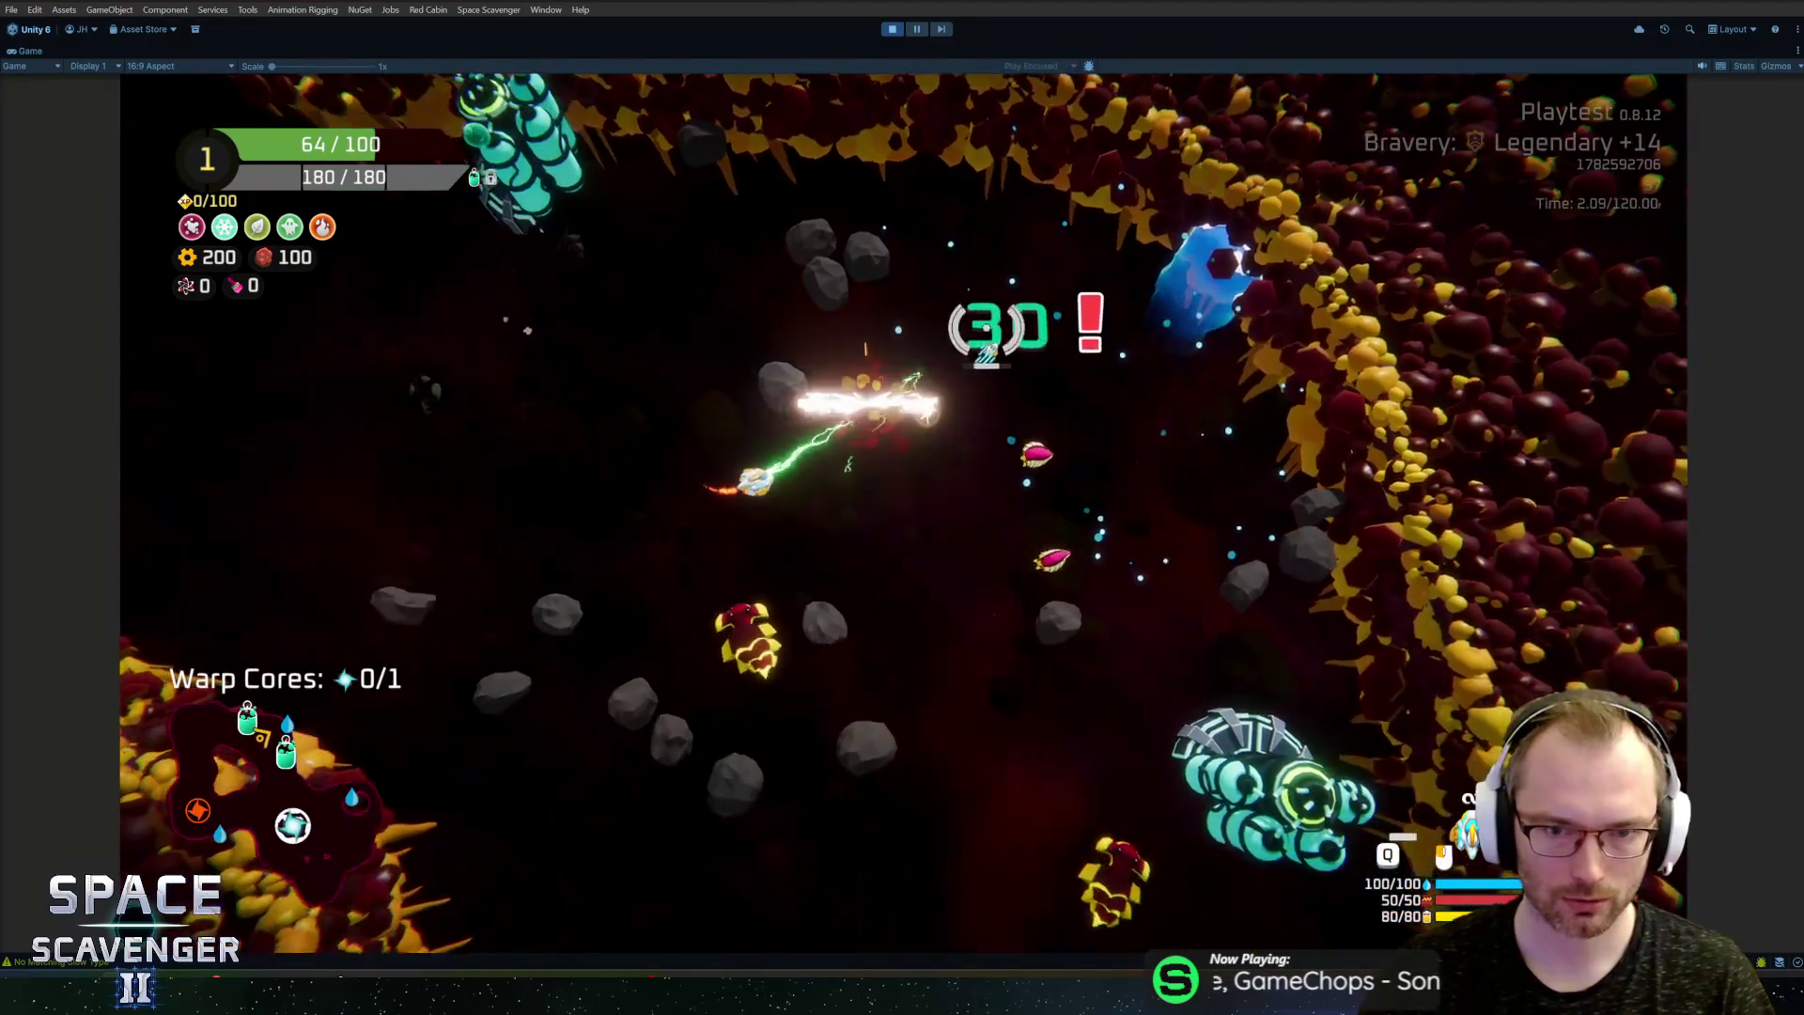
{"action": "key", "text": "s"}
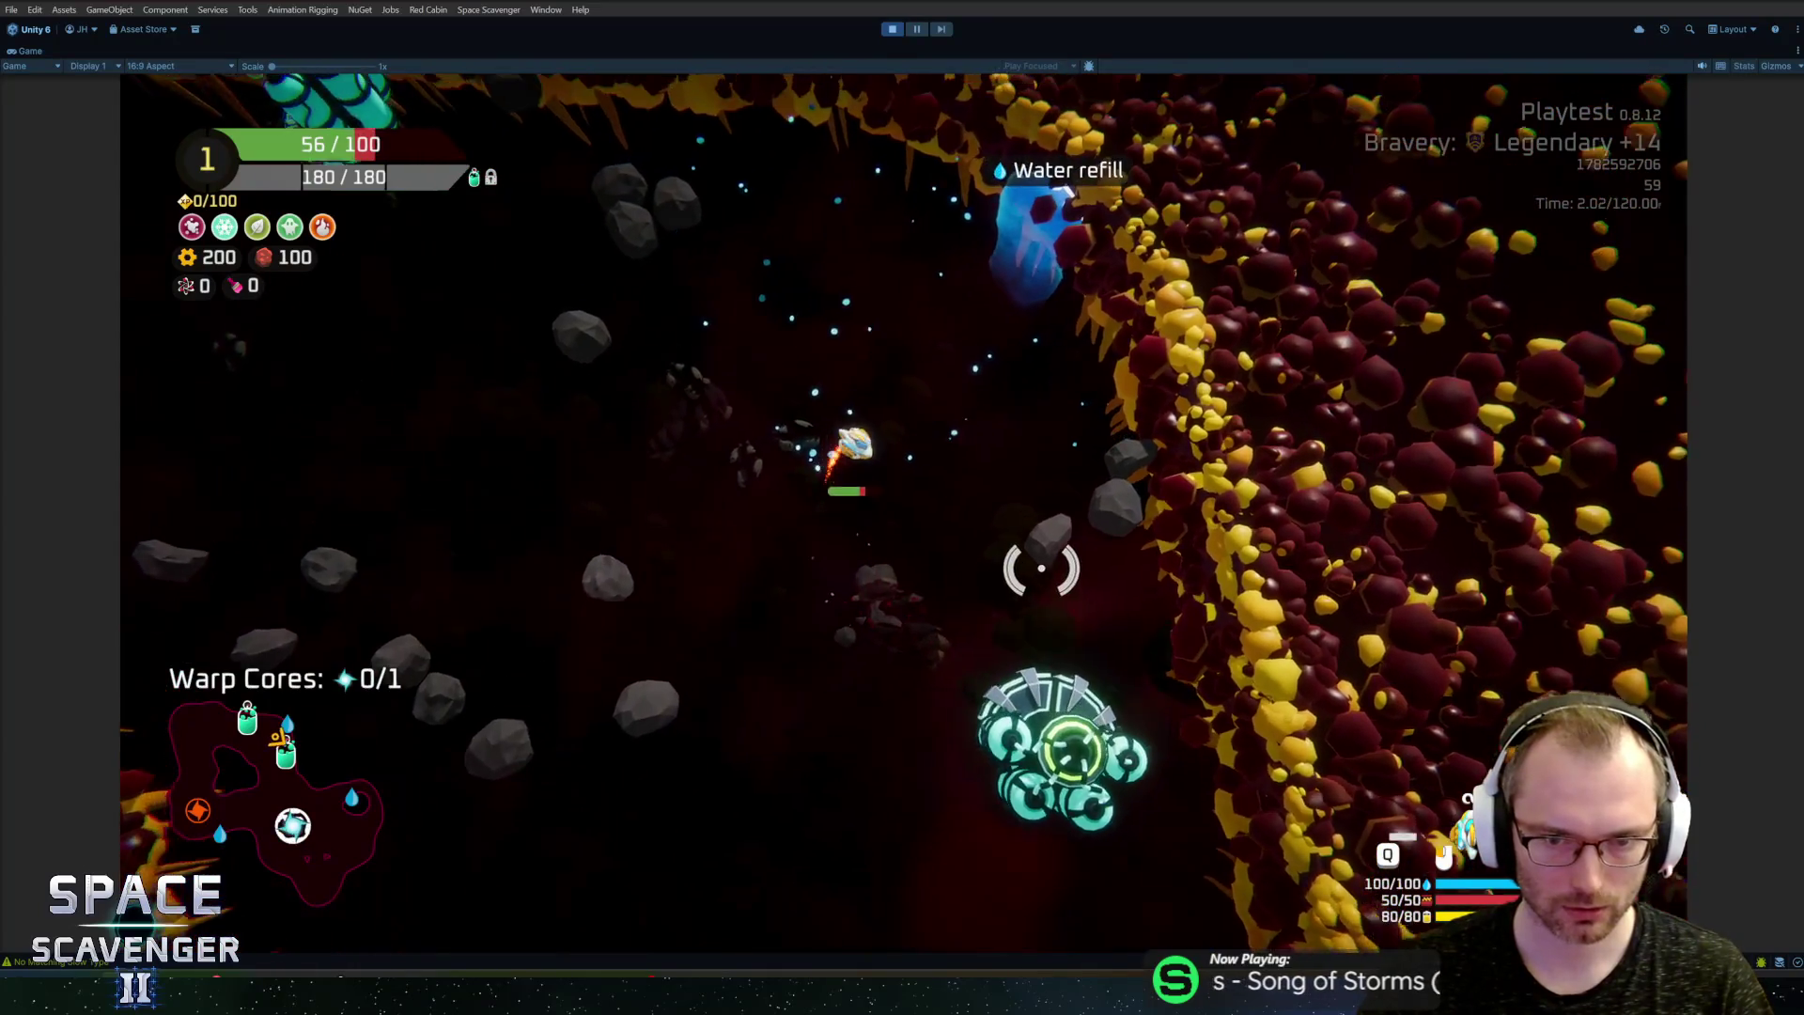
Step: Claim the station's 80 copper reward, raising copper to 180, and fly on into the cave
{"action": "key", "text": "f"}
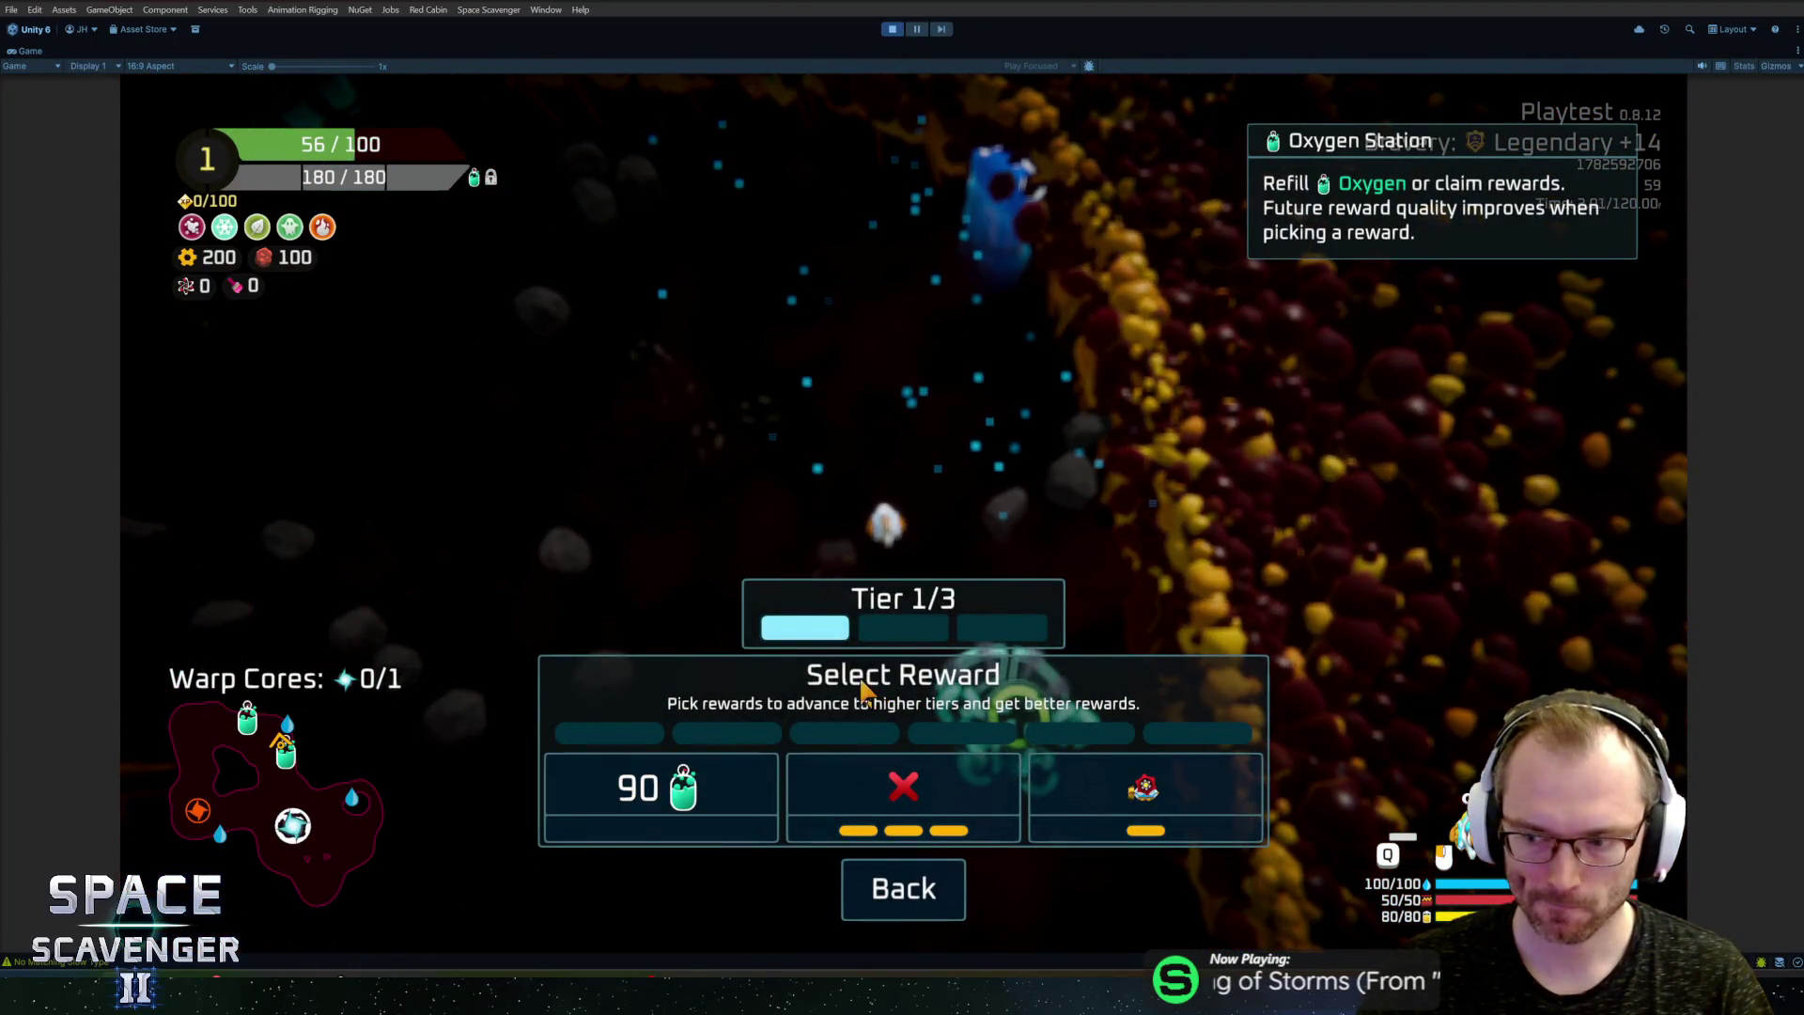
{"action": "left_click", "coordinate": [845, 785]}
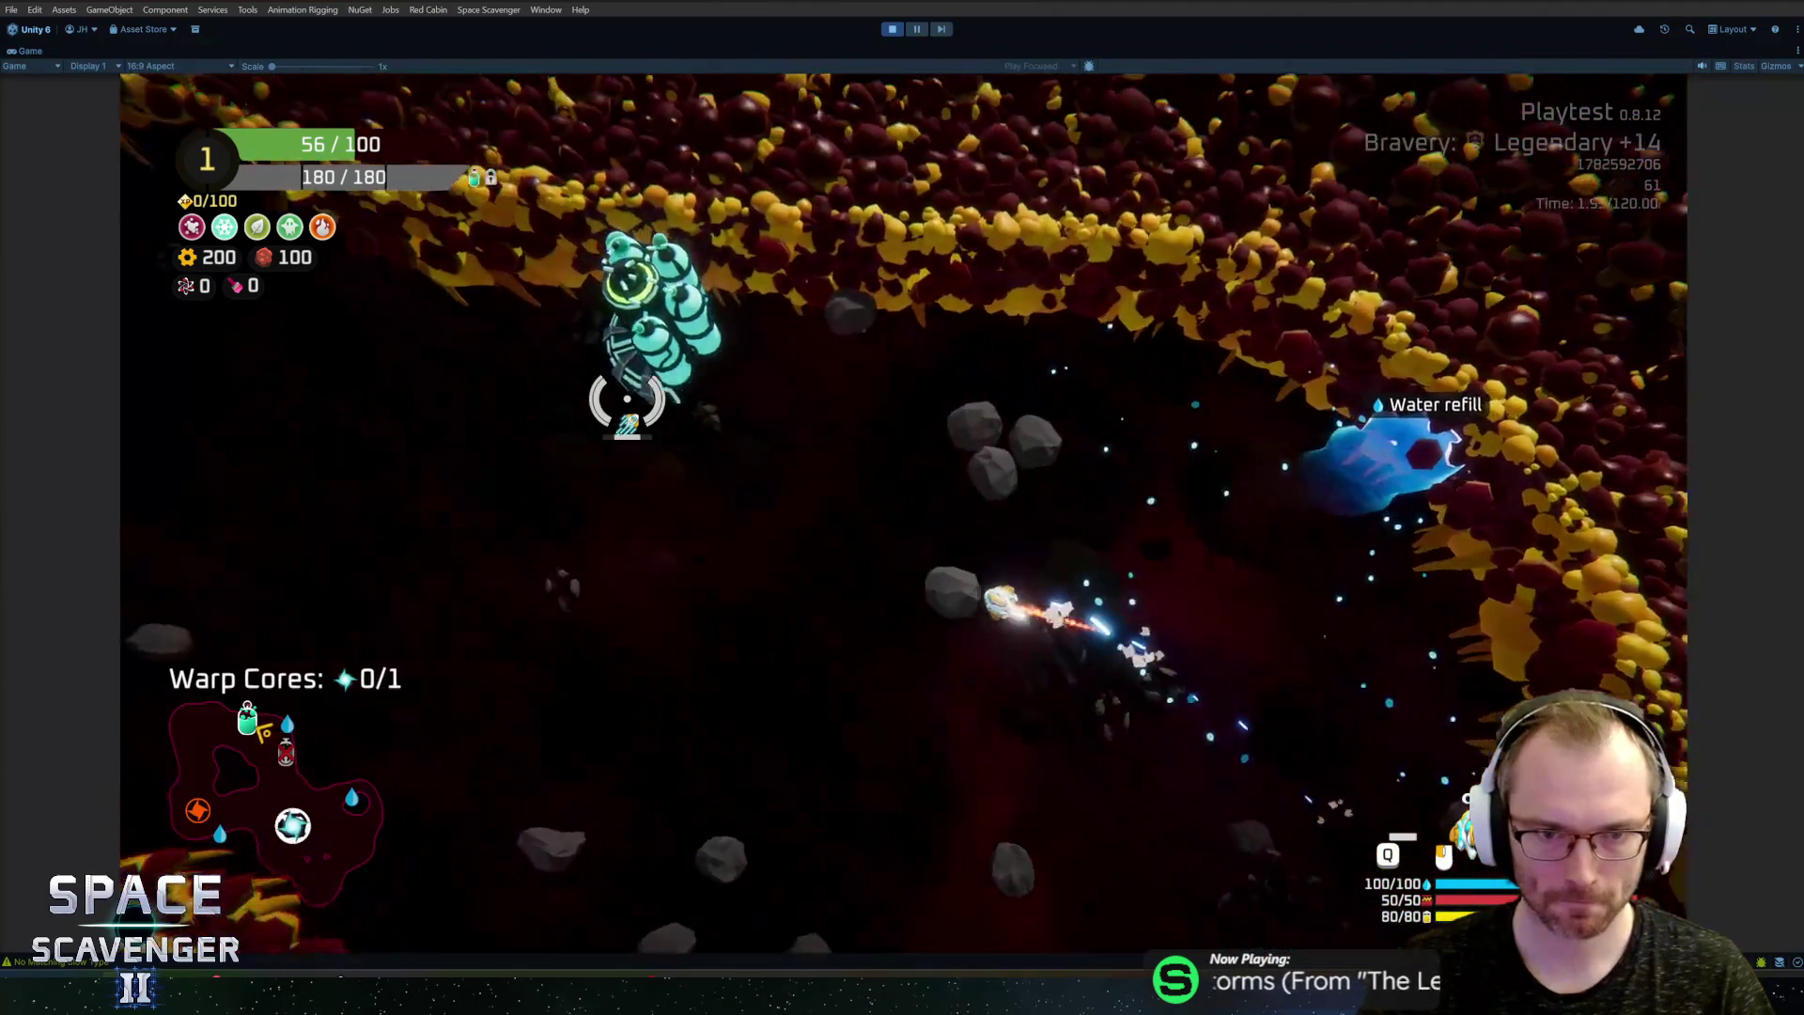
{"action": "key", "text": "f"}
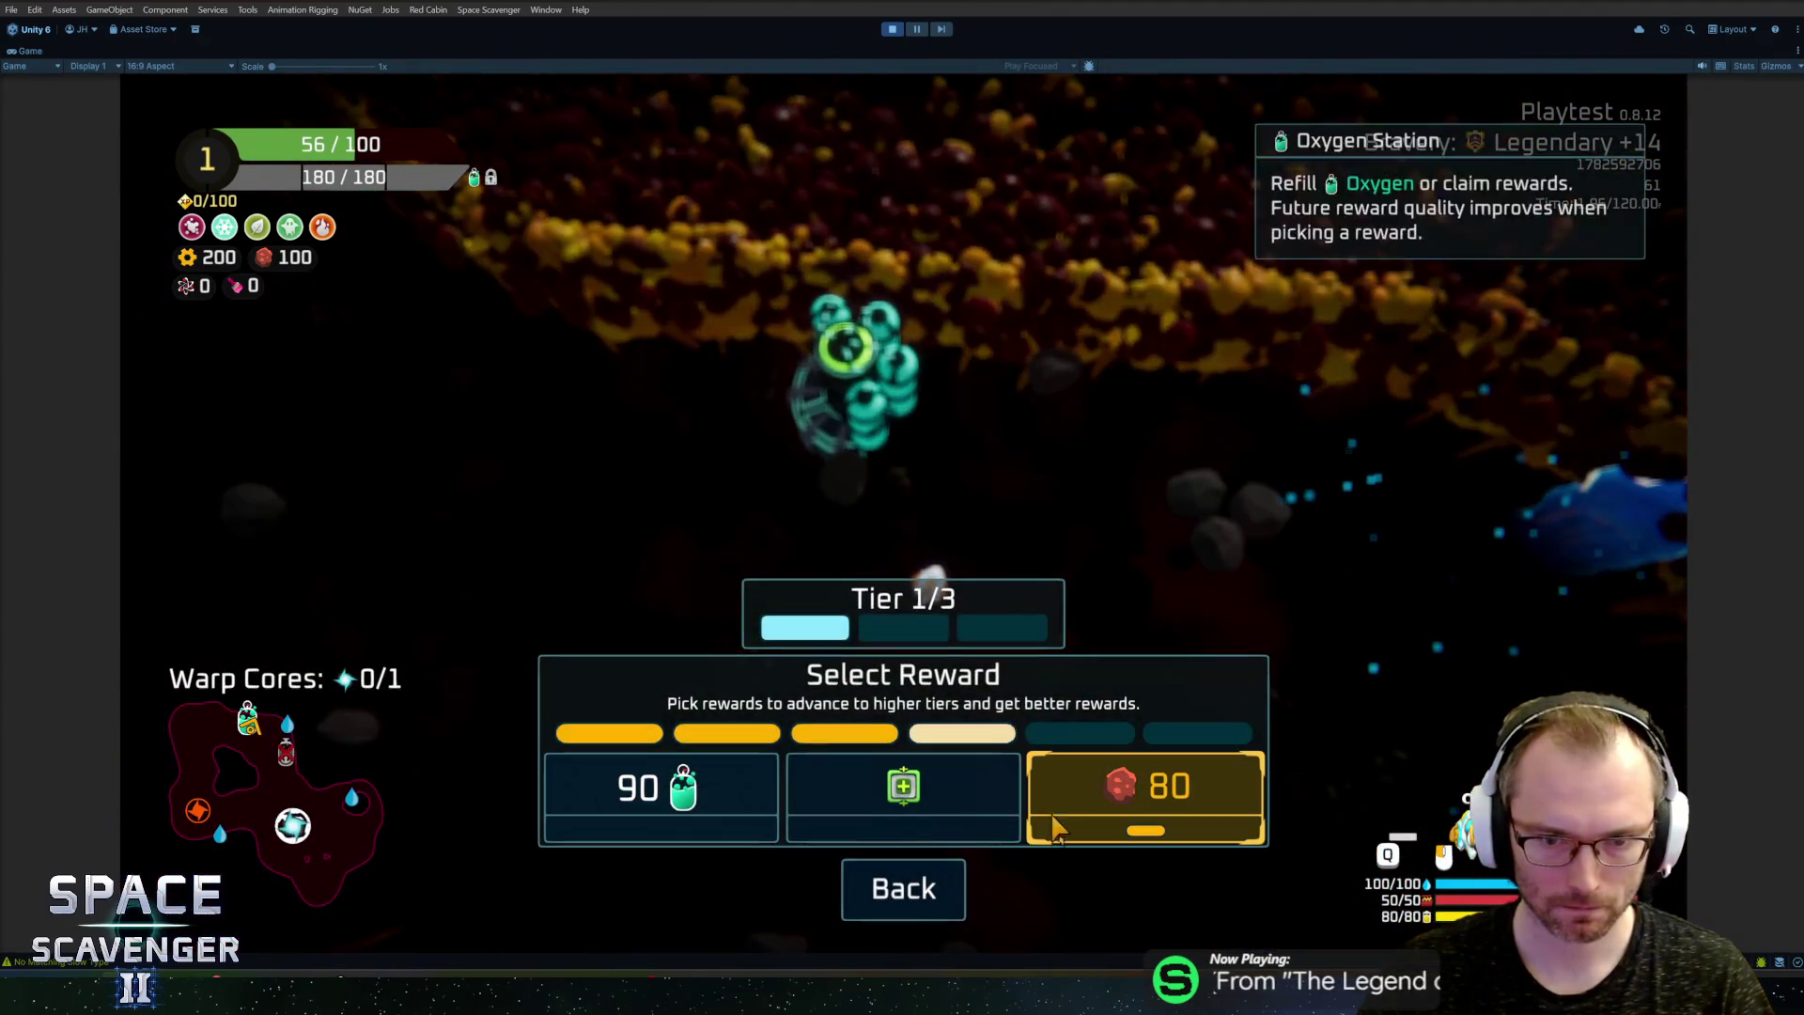
{"action": "left_click", "coordinate": [1097, 819]}
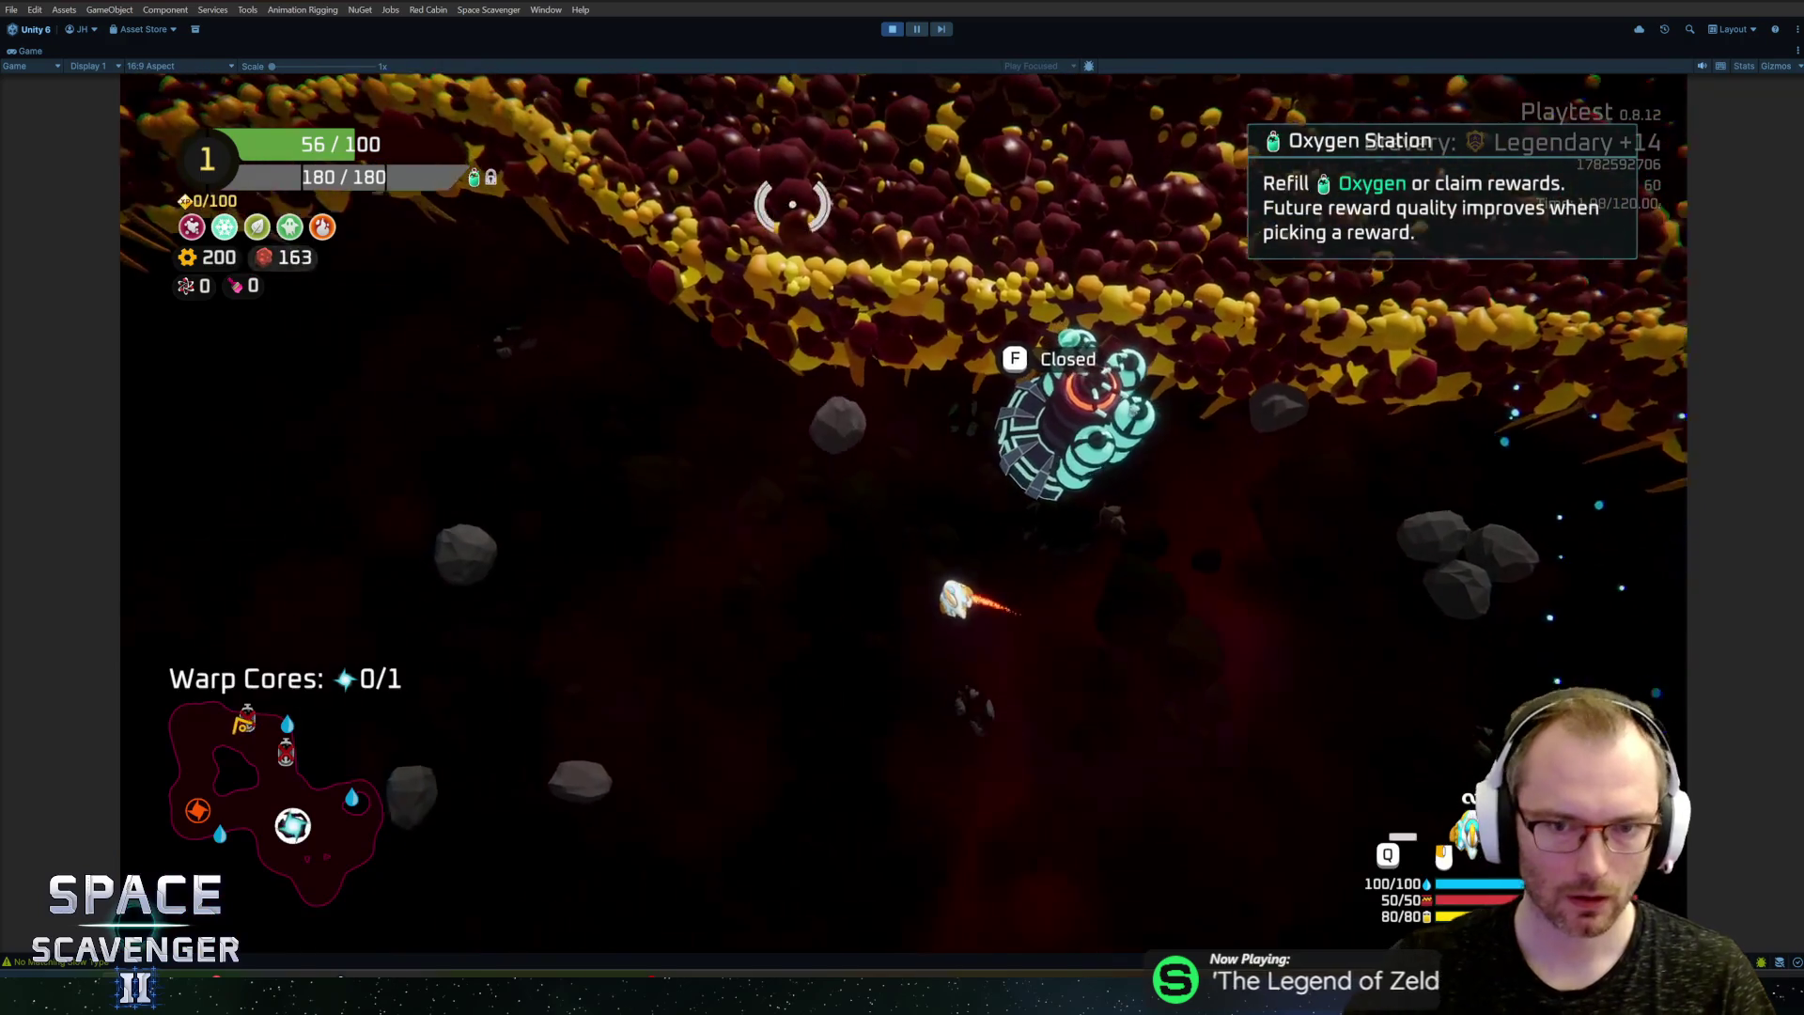
{"action": "key", "text": "a"}
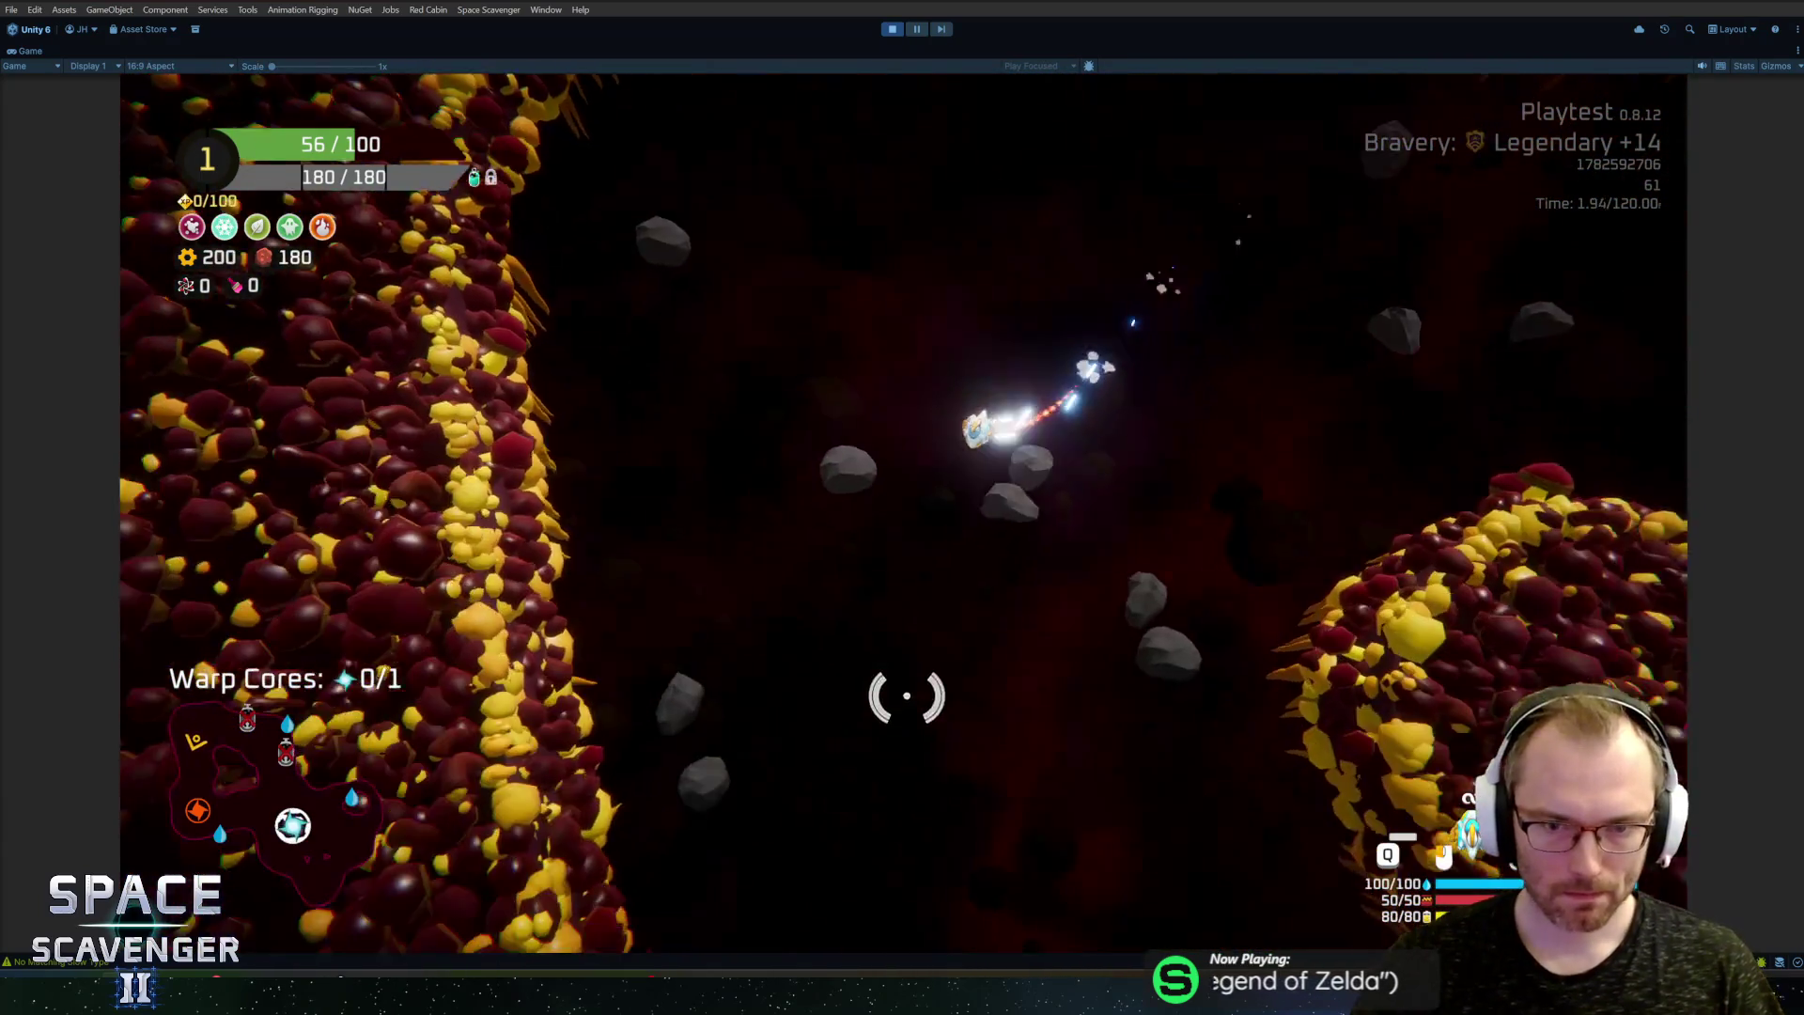
{"action": "key", "text": "s"}
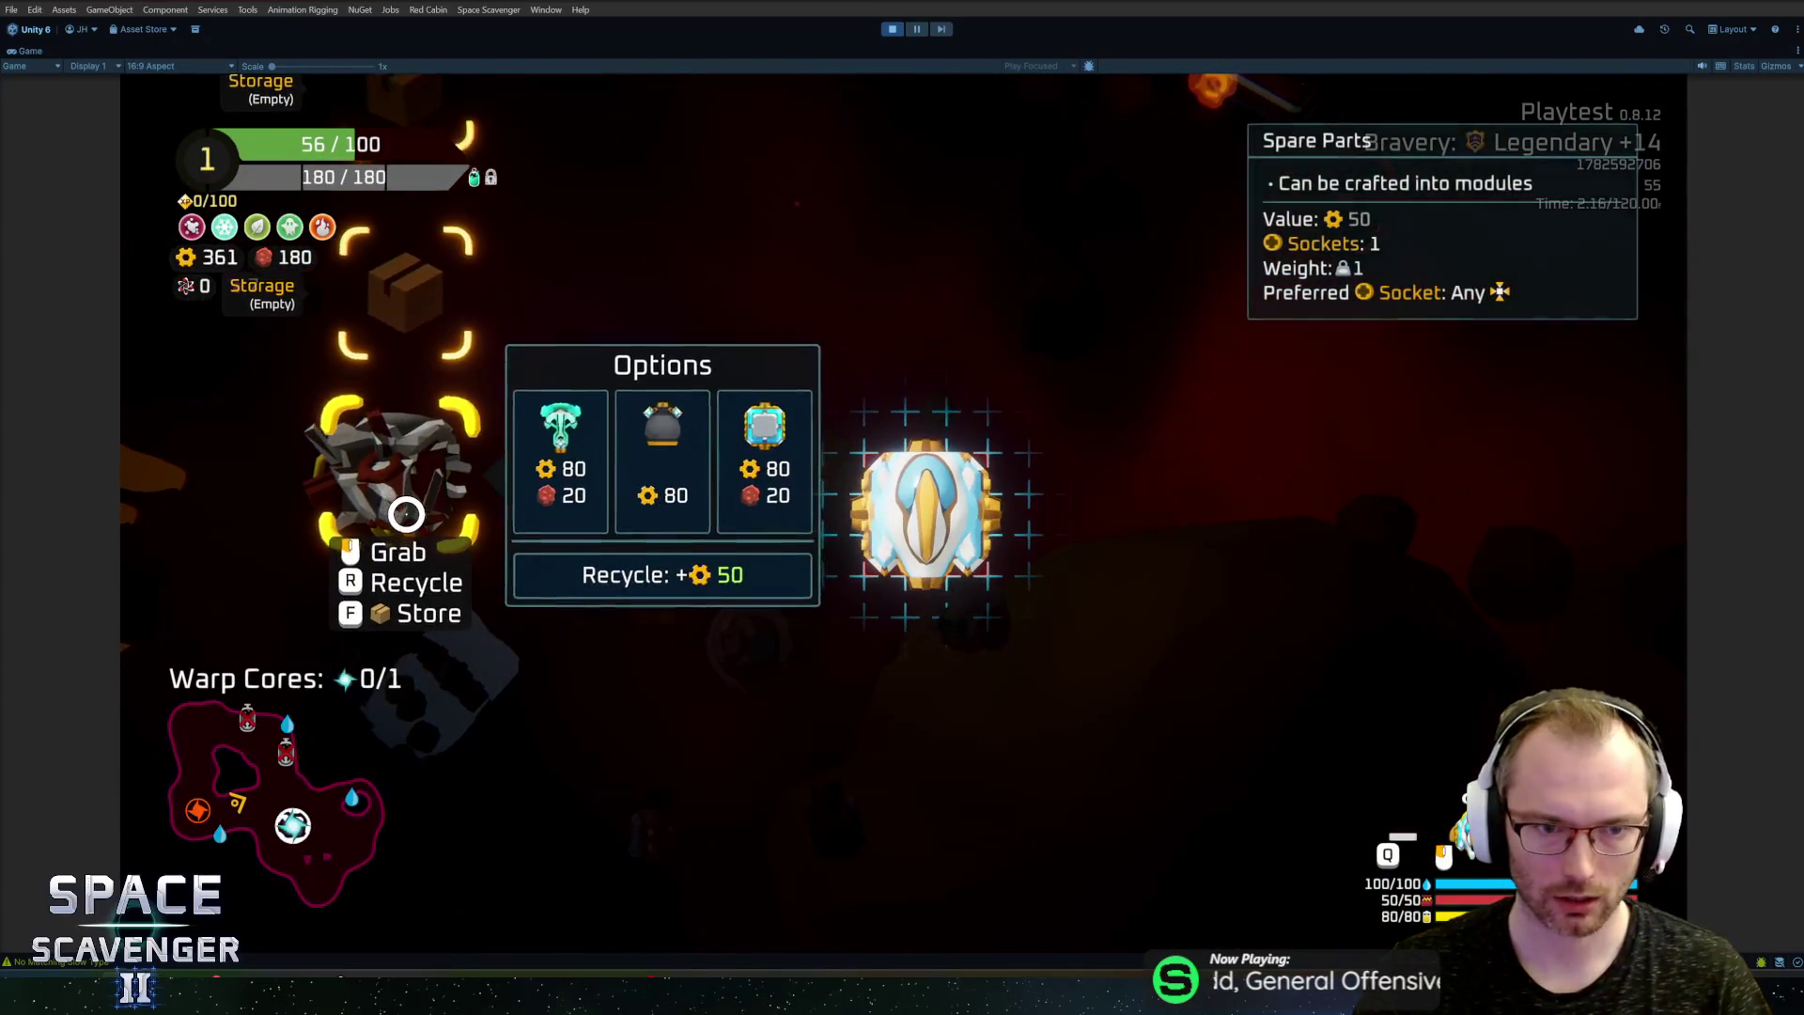
Step: Dismiss the picked-up part's options and fly to the beam-ringed planet to collect the warp core
{"action": "left_click", "coordinate": [468, 467]}
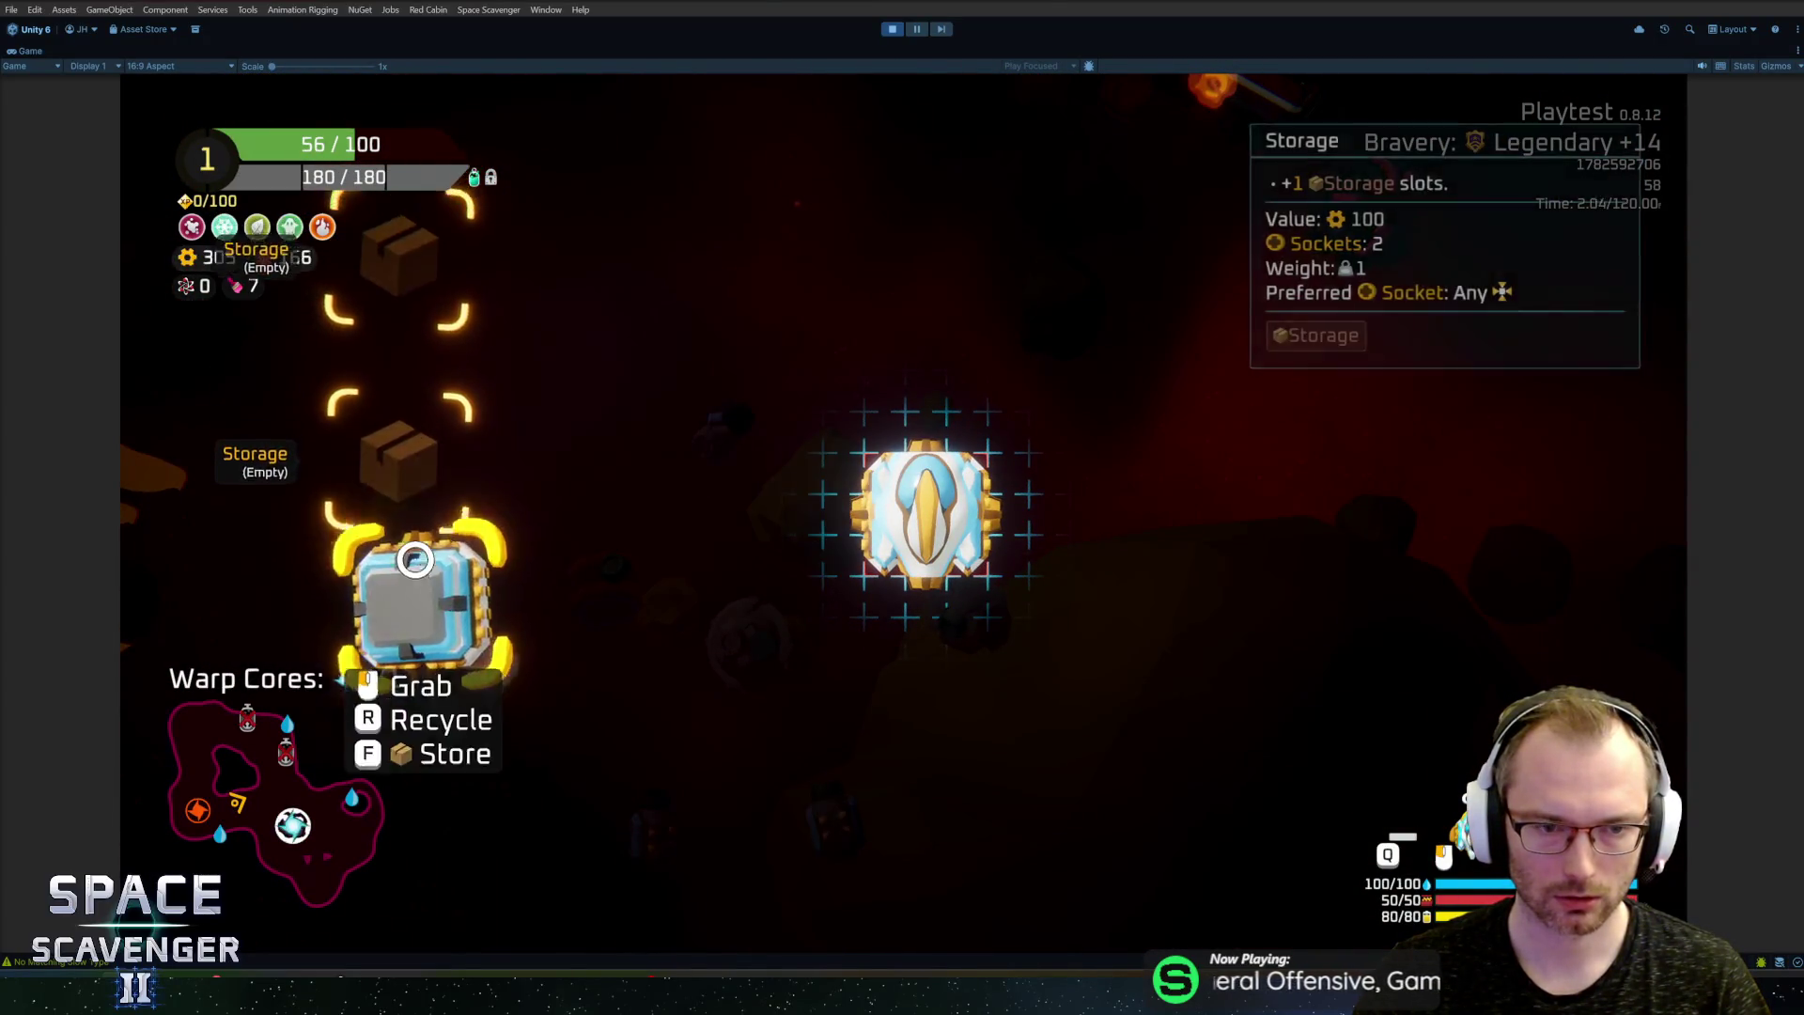
{"action": "left_click", "coordinate": [414, 559]}
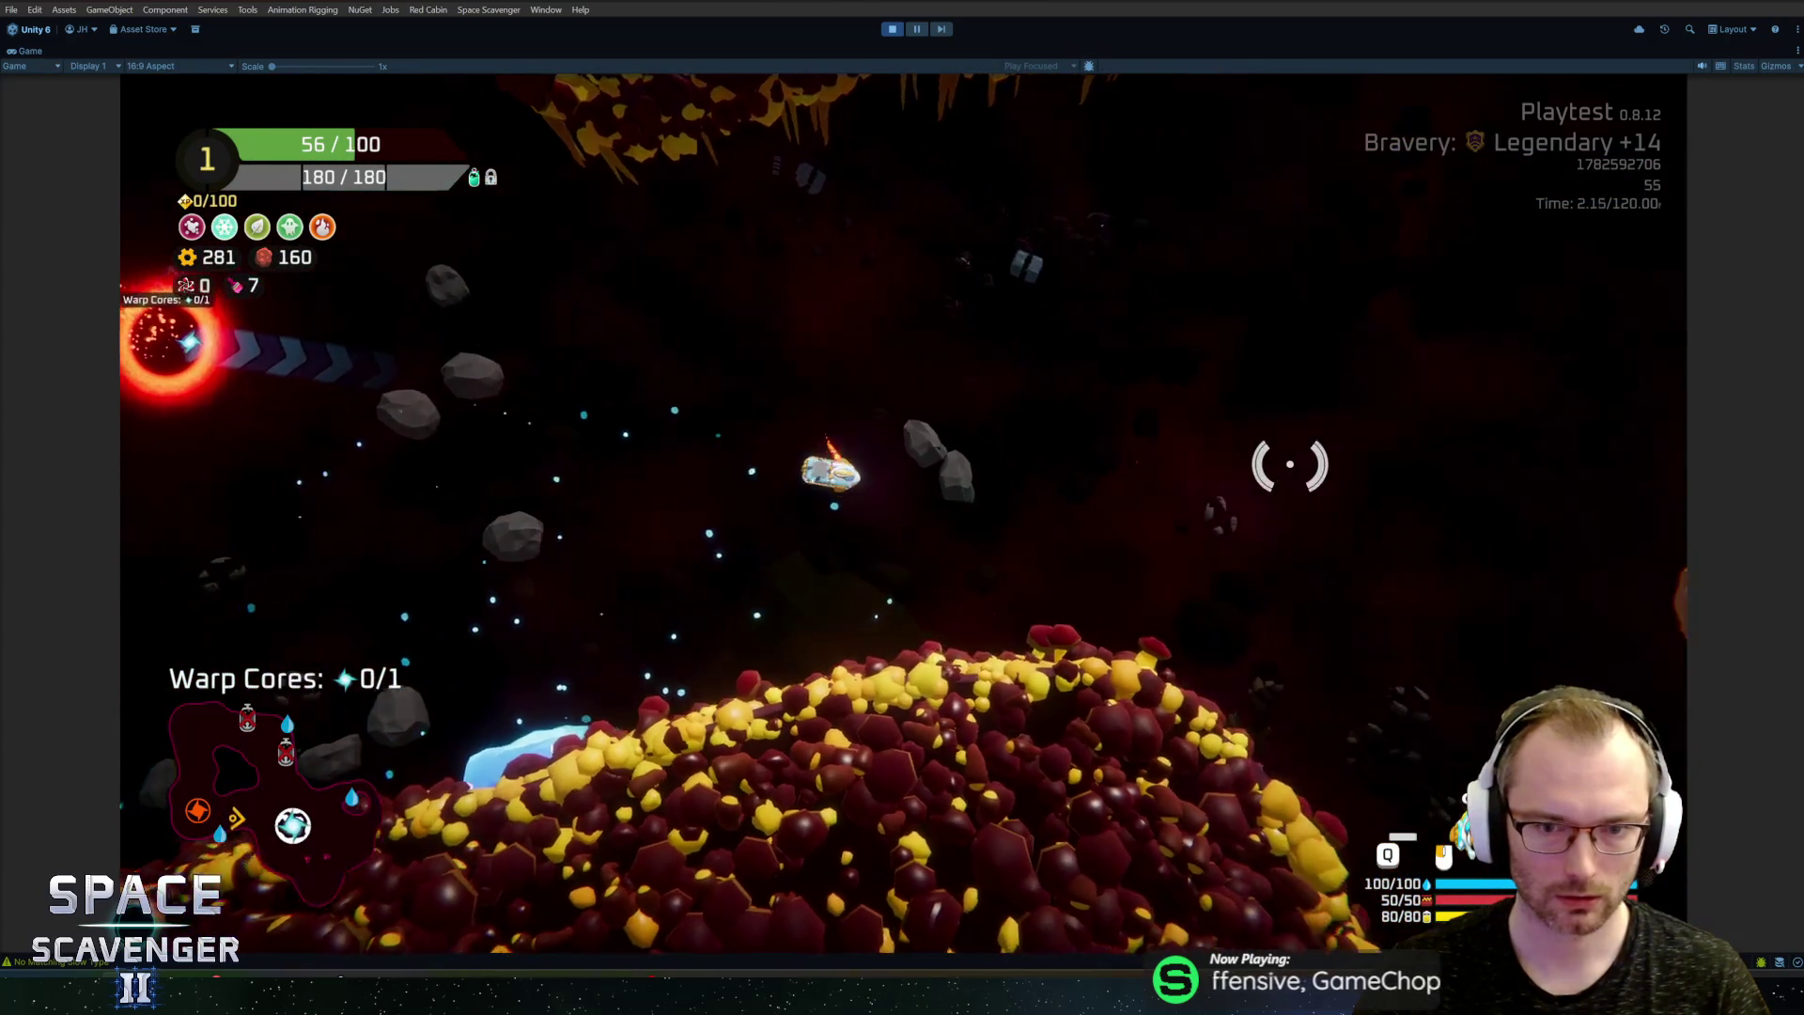
{"action": "key", "text": "d"}
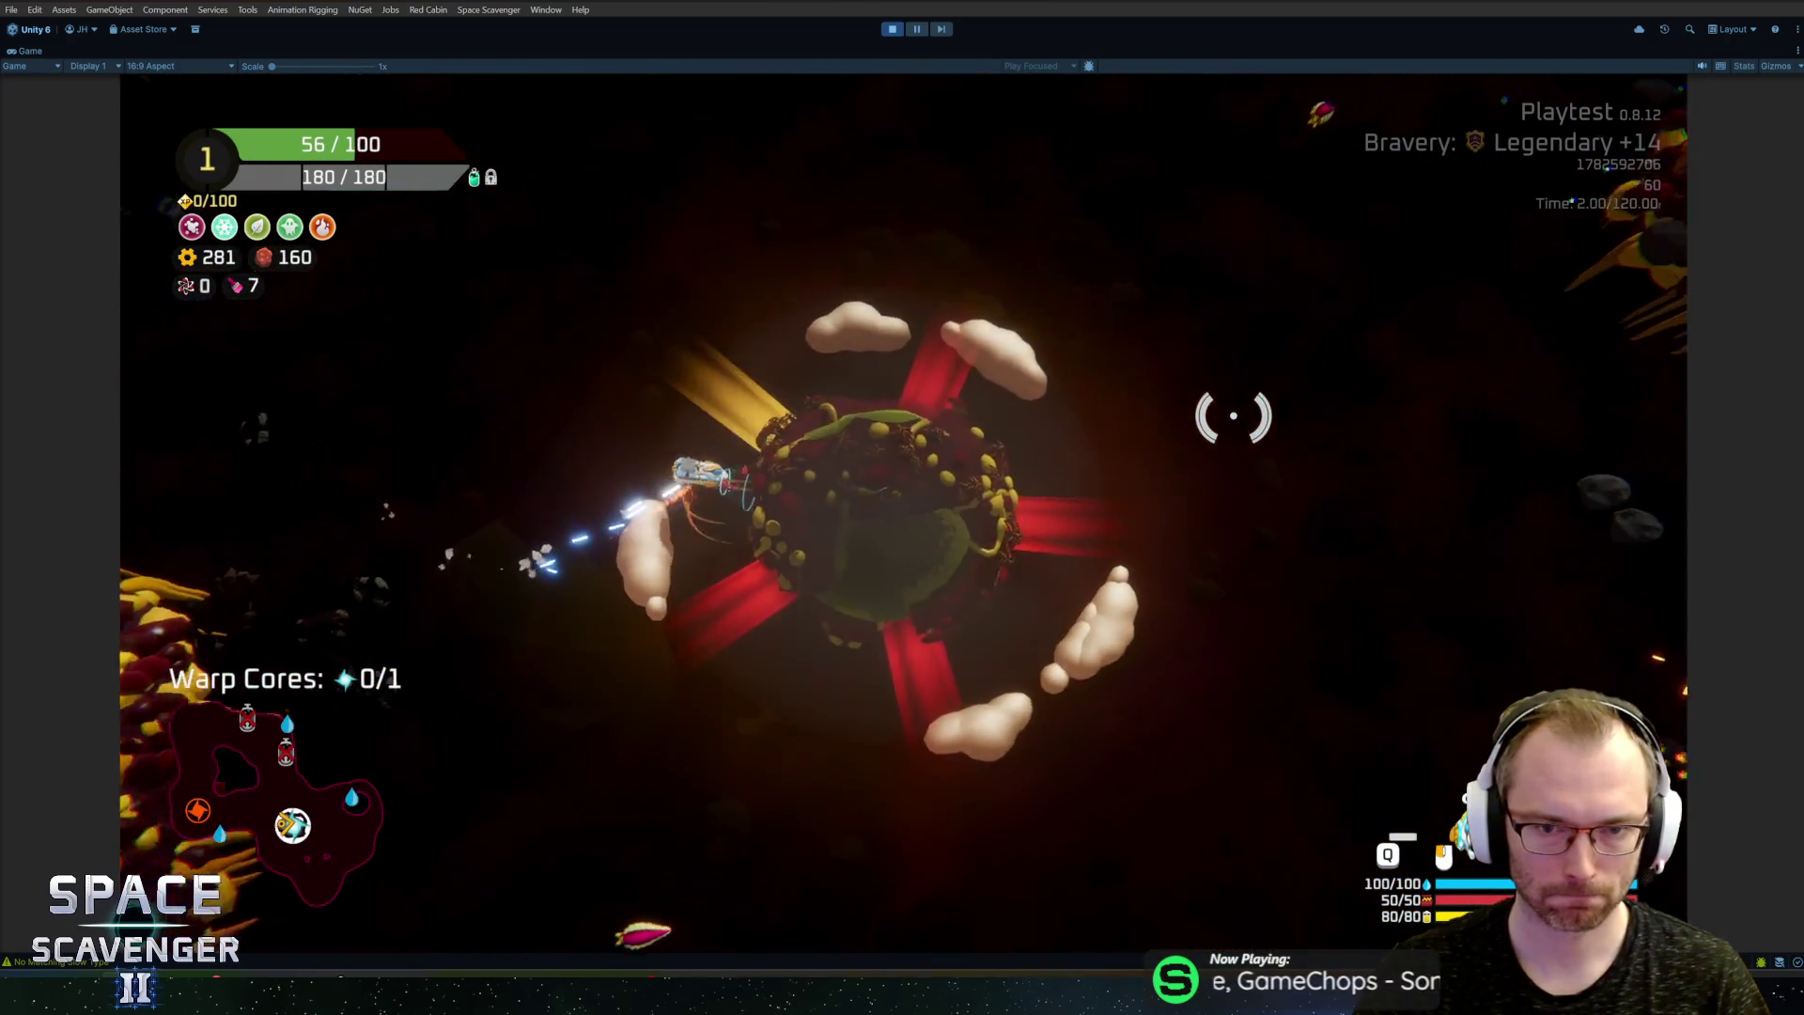
{"action": "key", "text": "s"}
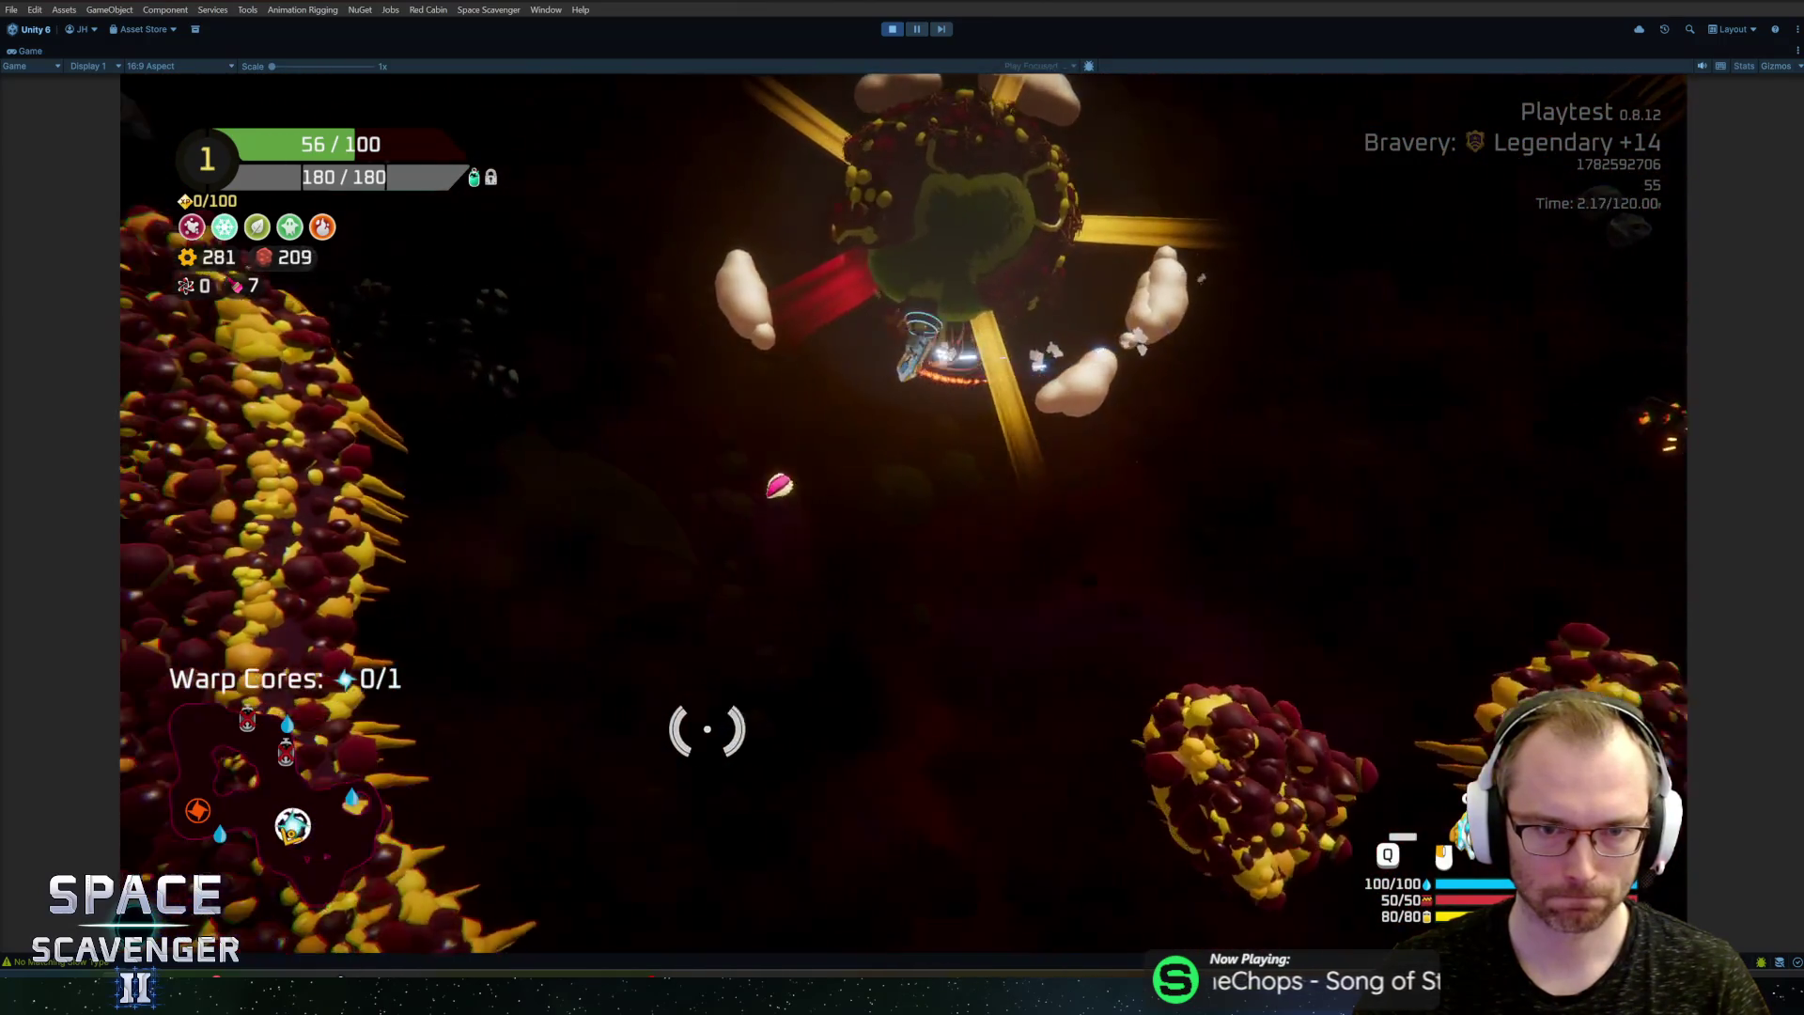
{"action": "key", "text": "w"}
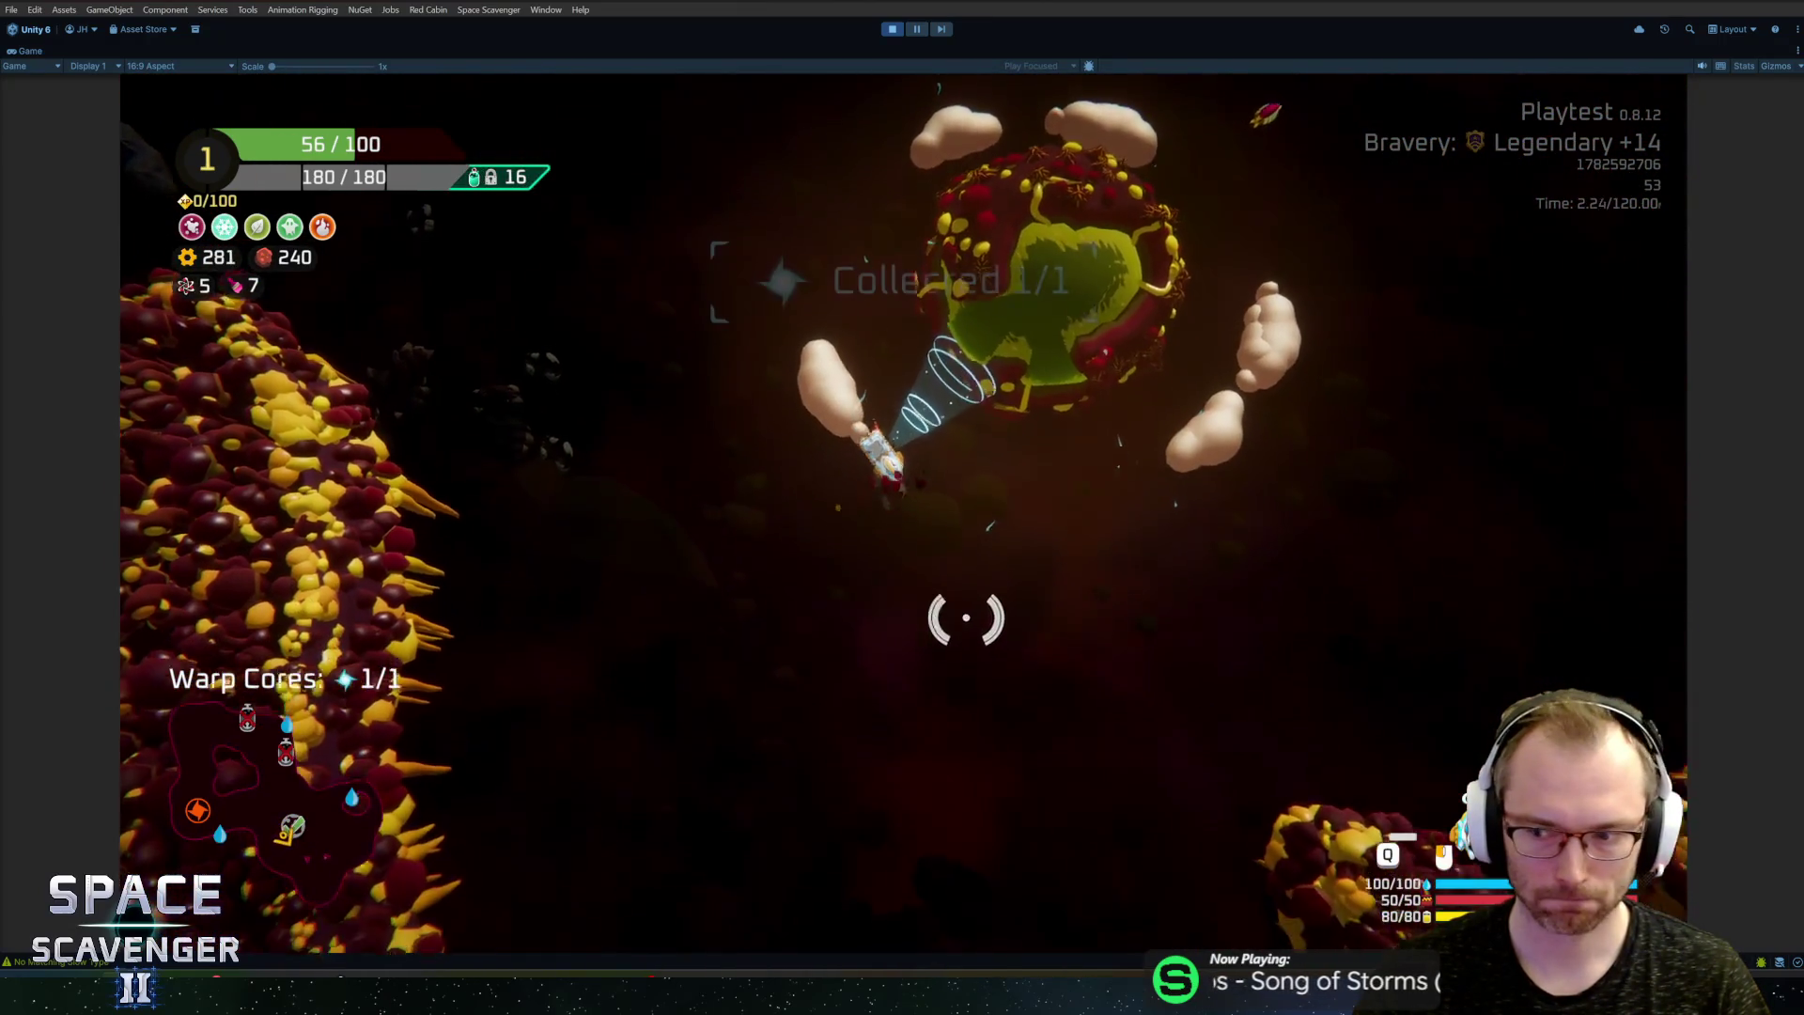
Step: Fly away from the planet along the rock wall, beaming an enemy in the cave
{"action": "key", "text": "s"}
{"action": "key", "text": "a"}
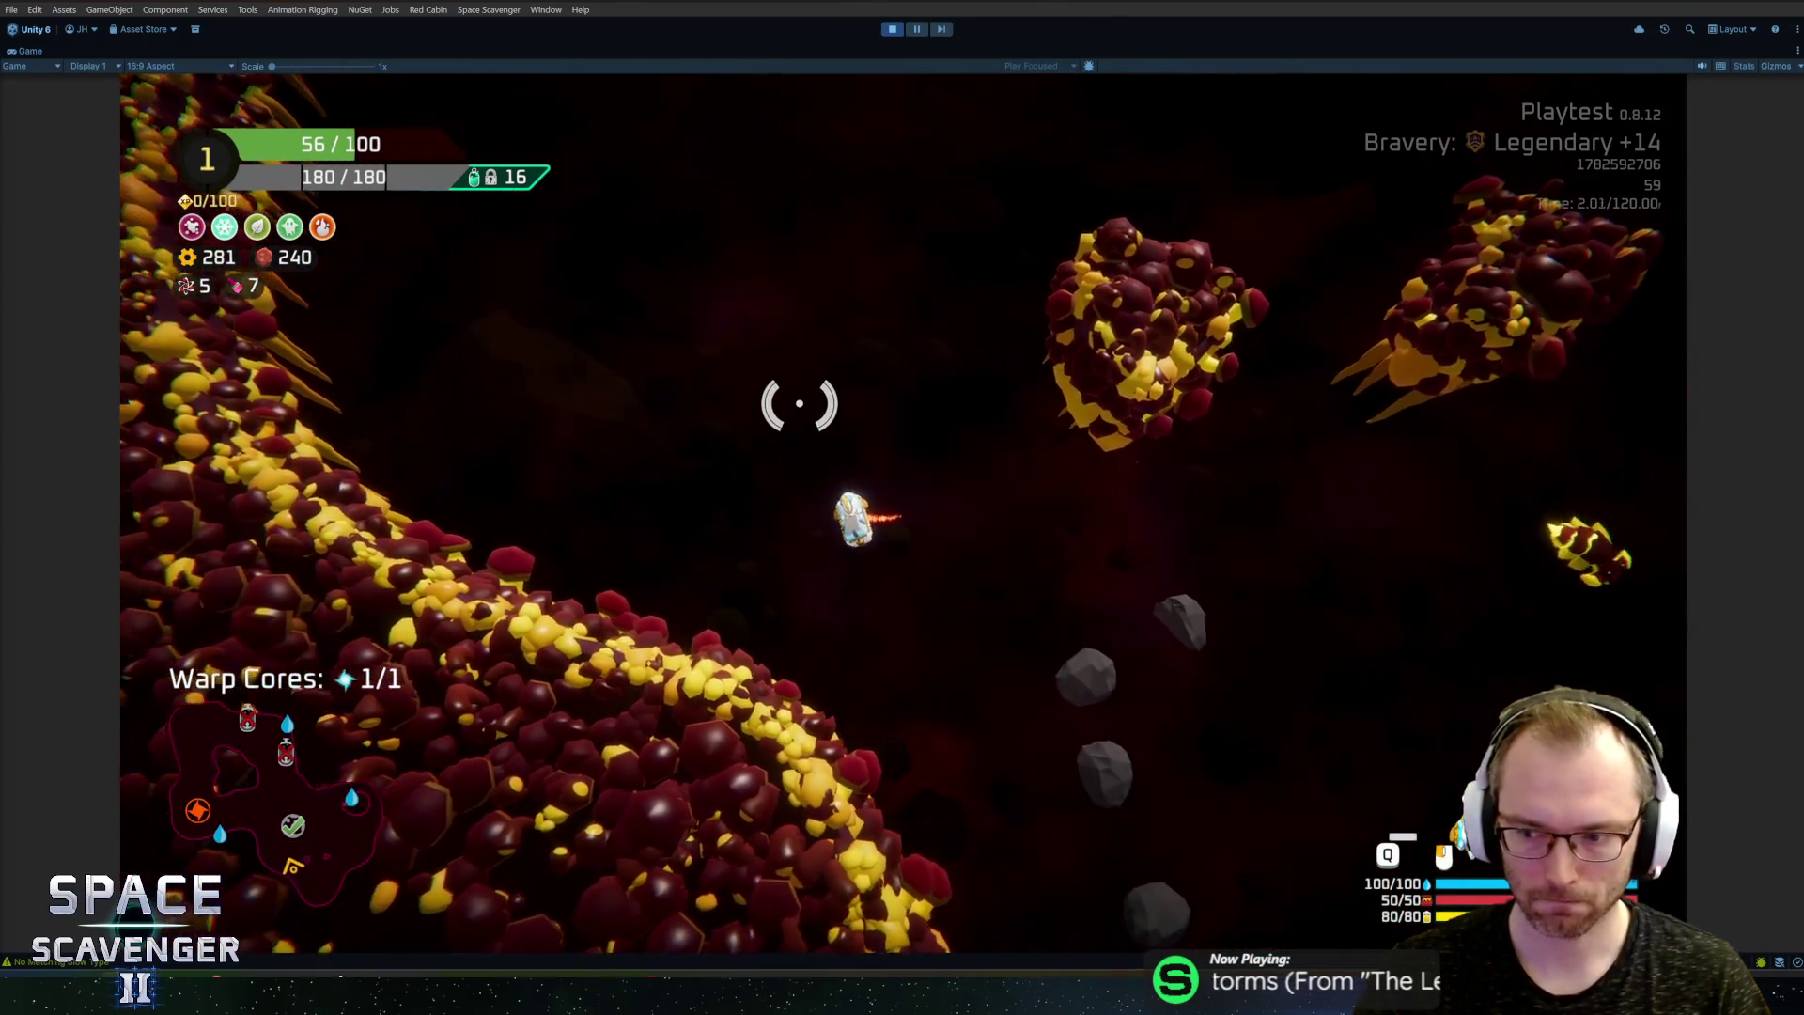
{"action": "key", "text": "w"}
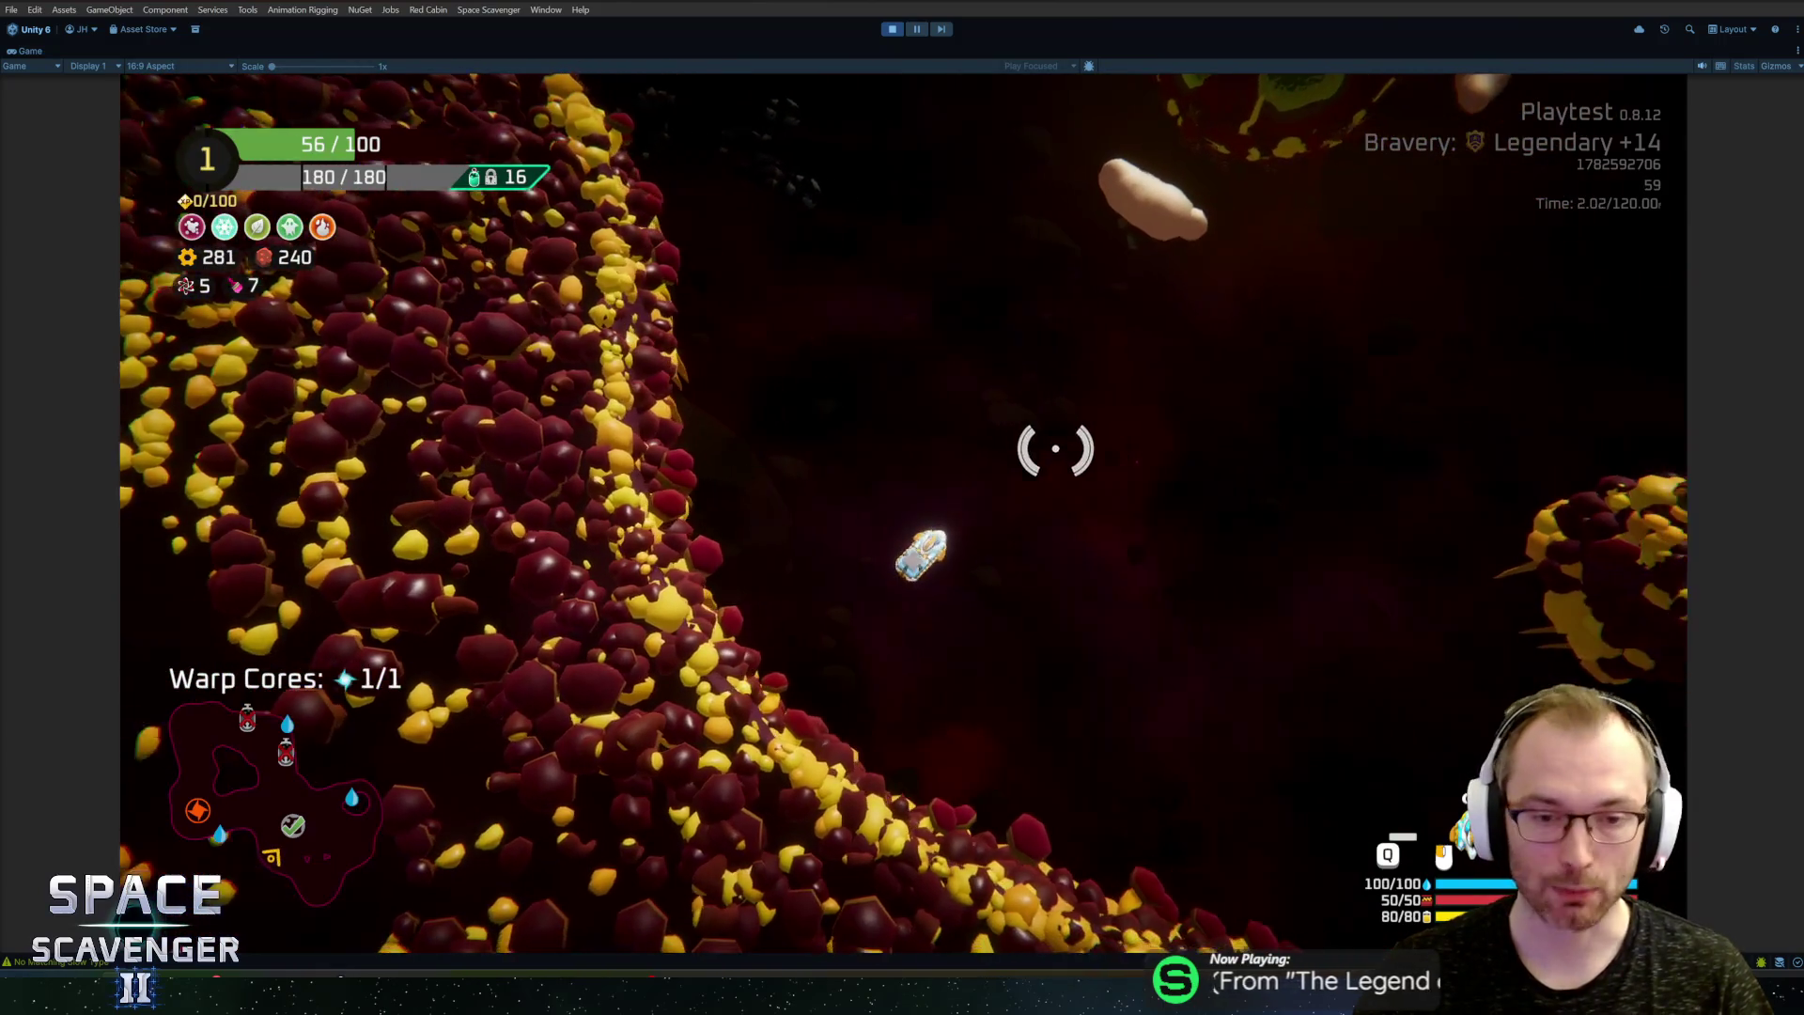
{"action": "key", "text": "d"}
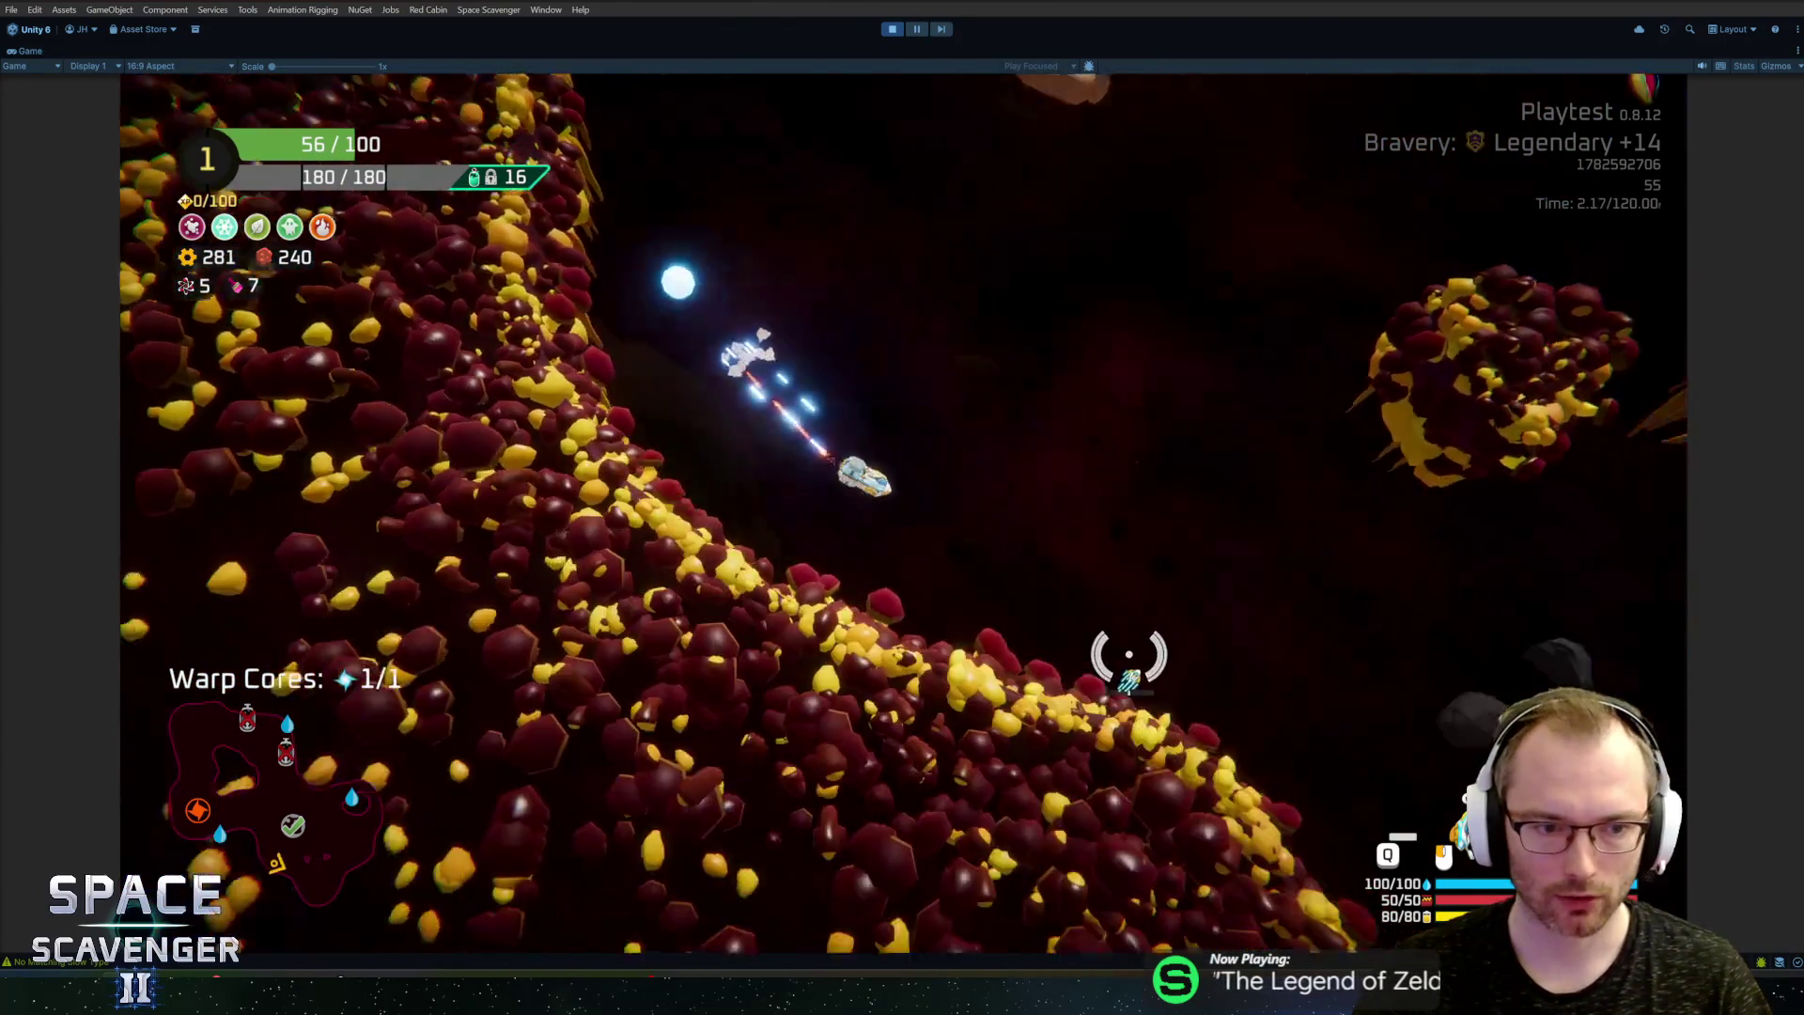
{"action": "key", "text": "w"}
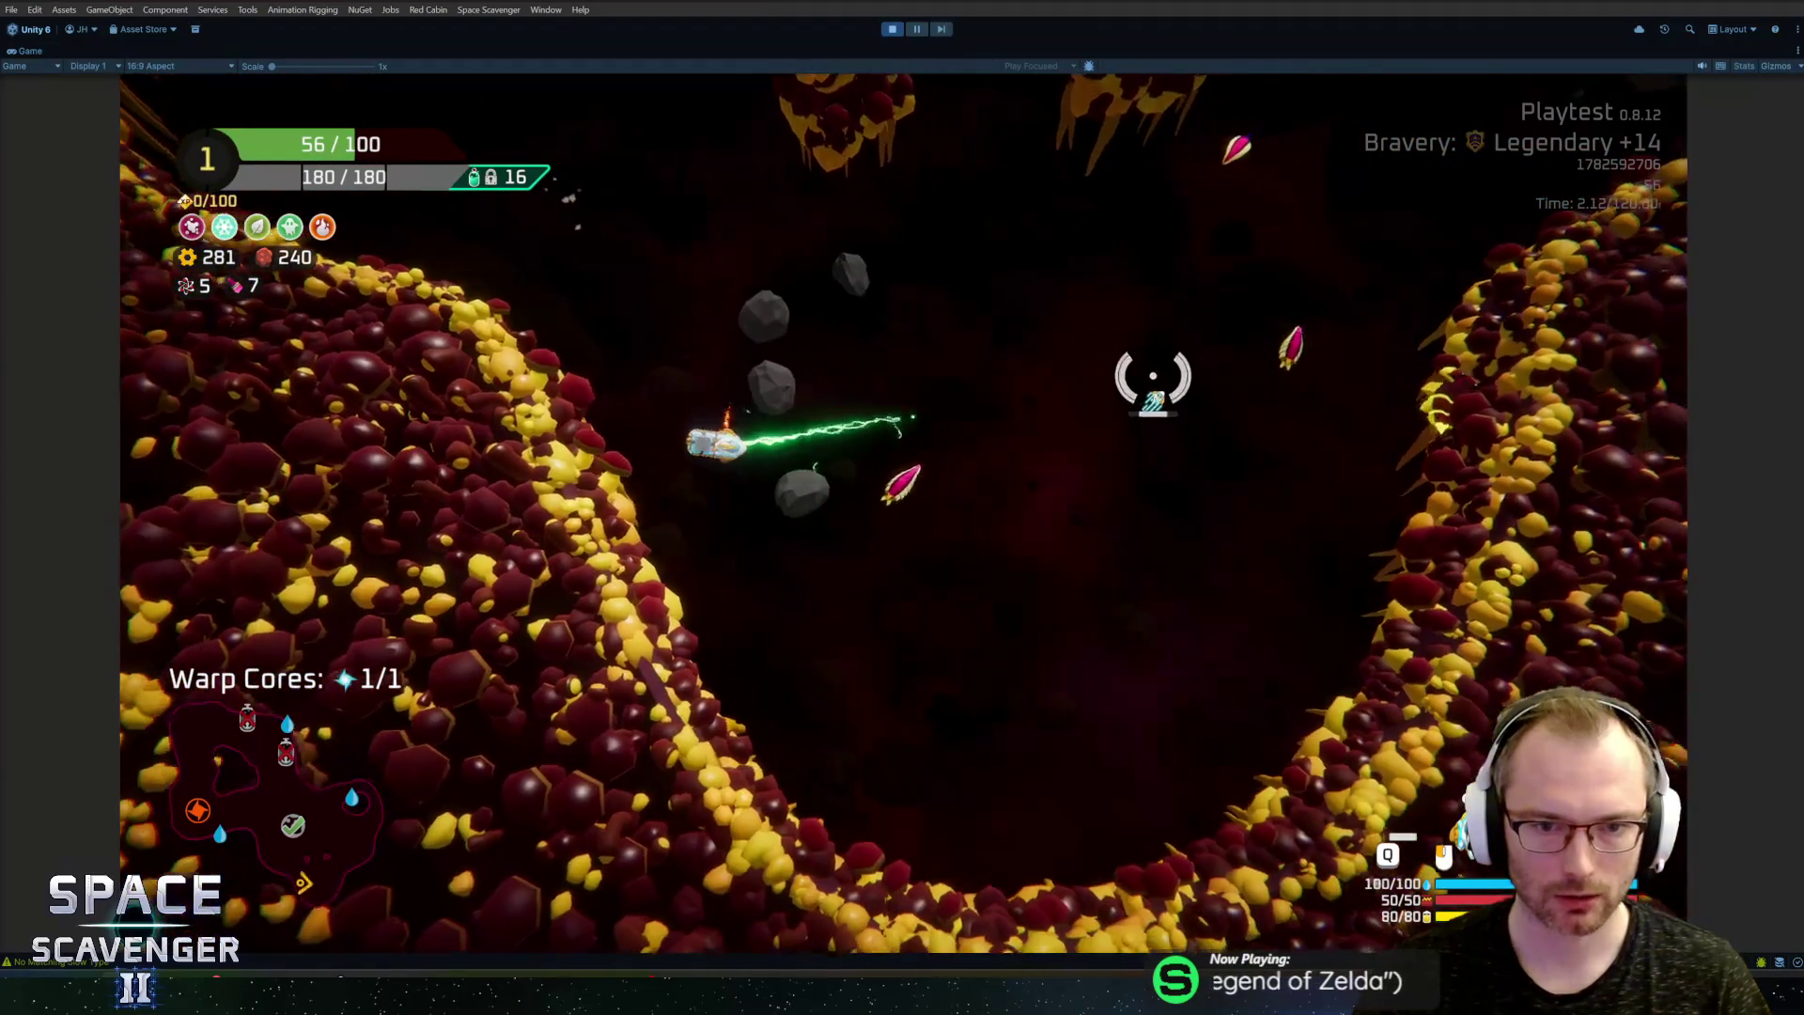
{"action": "key", "text": "d"}
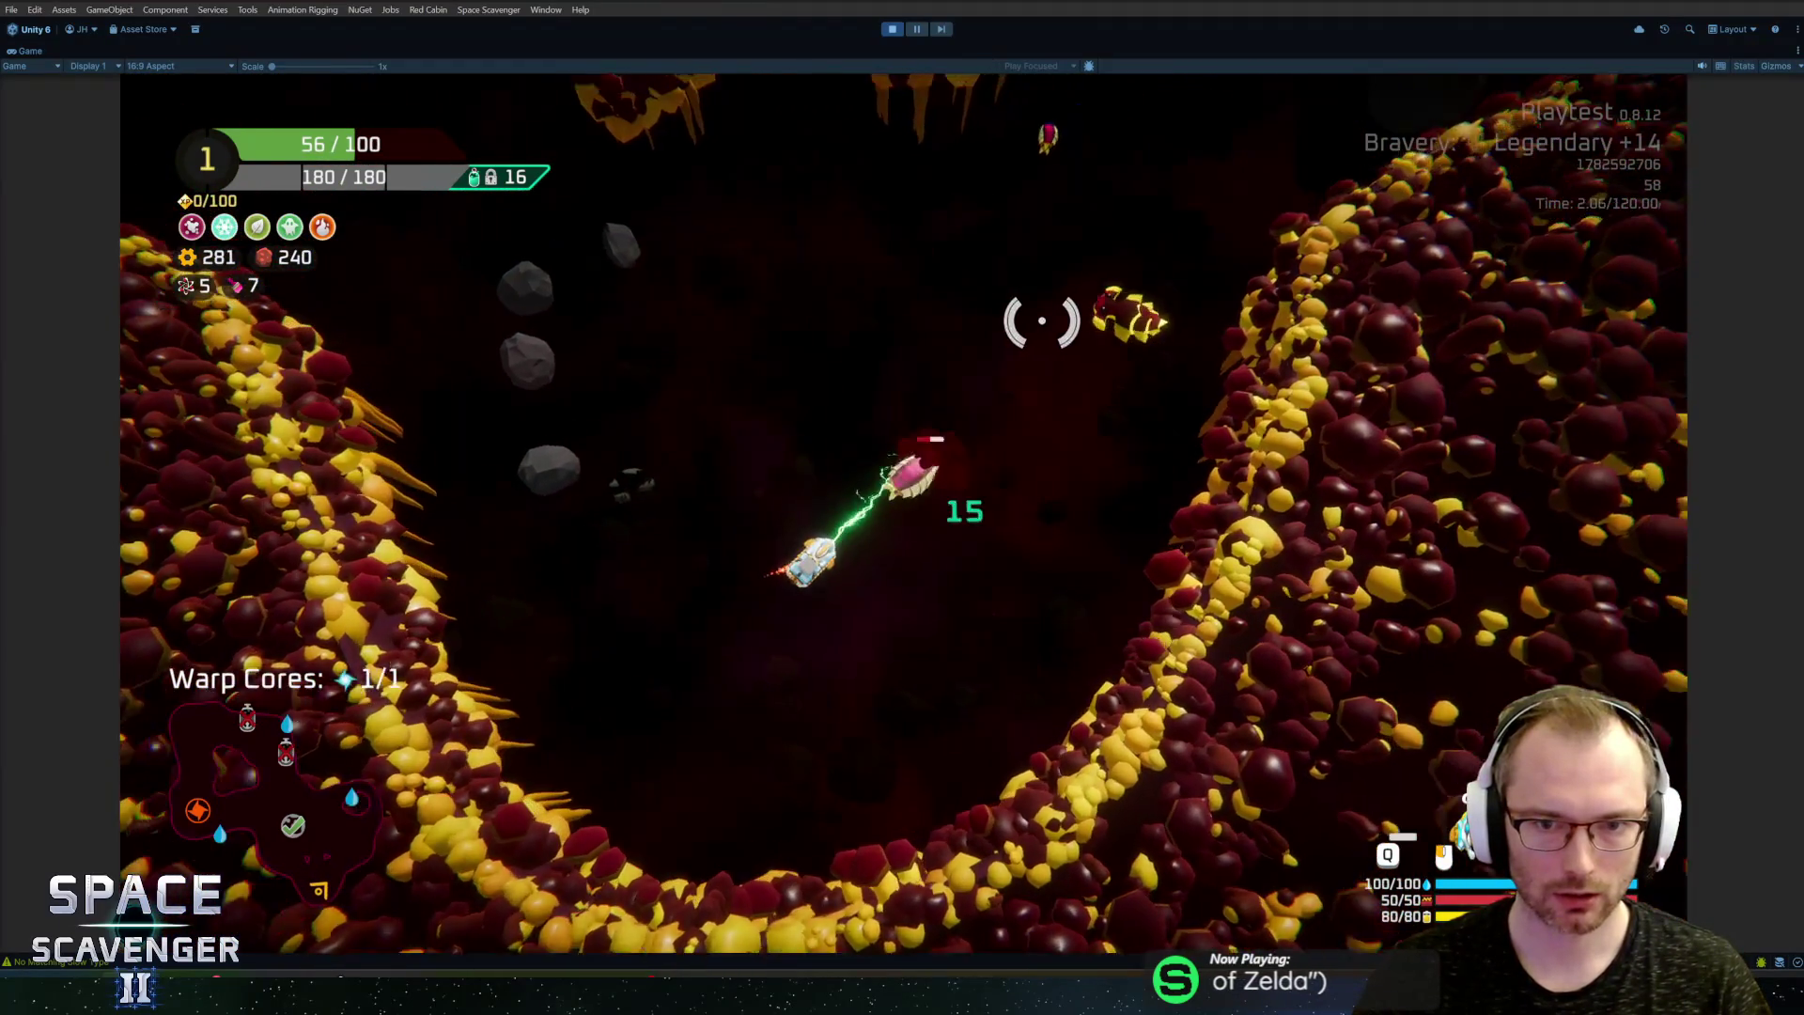
{"action": "key", "text": "w"}
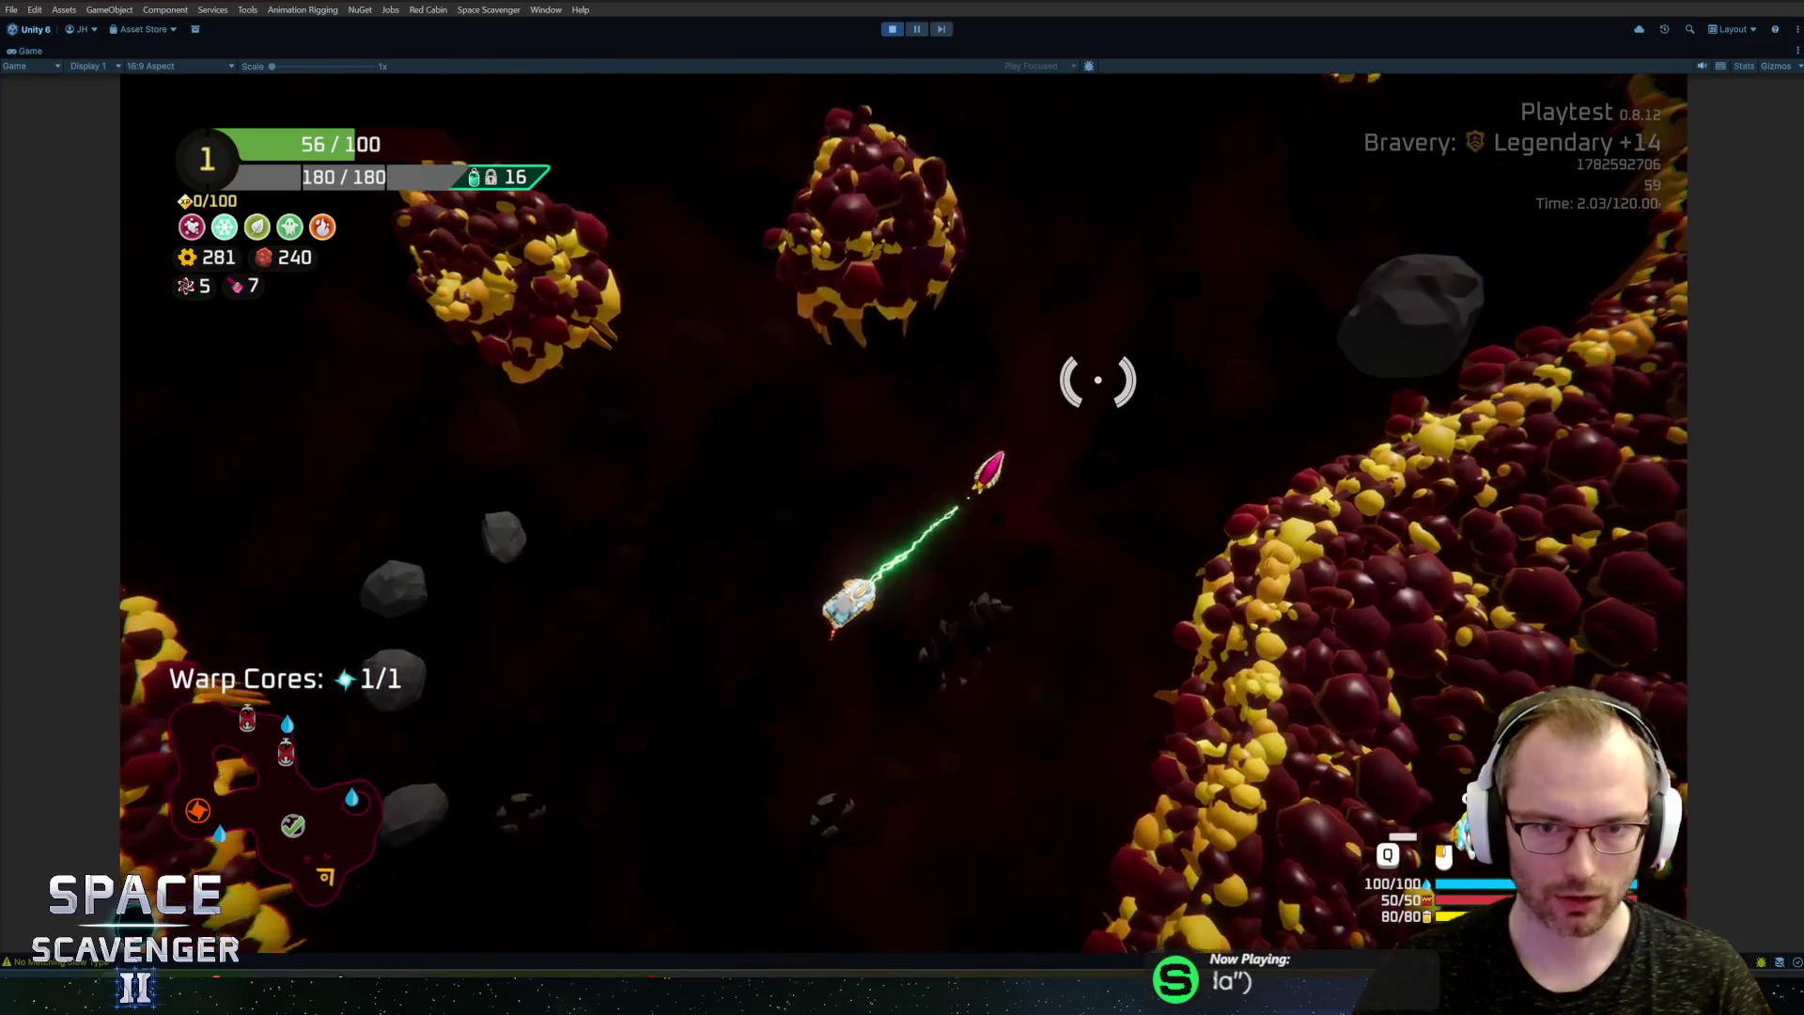
Step: Spawn rifles with the console 'spawn' command and mount one onto the ship
{"action": "key", "text": "grave"}
{"action": "type", "text": "spaw"}
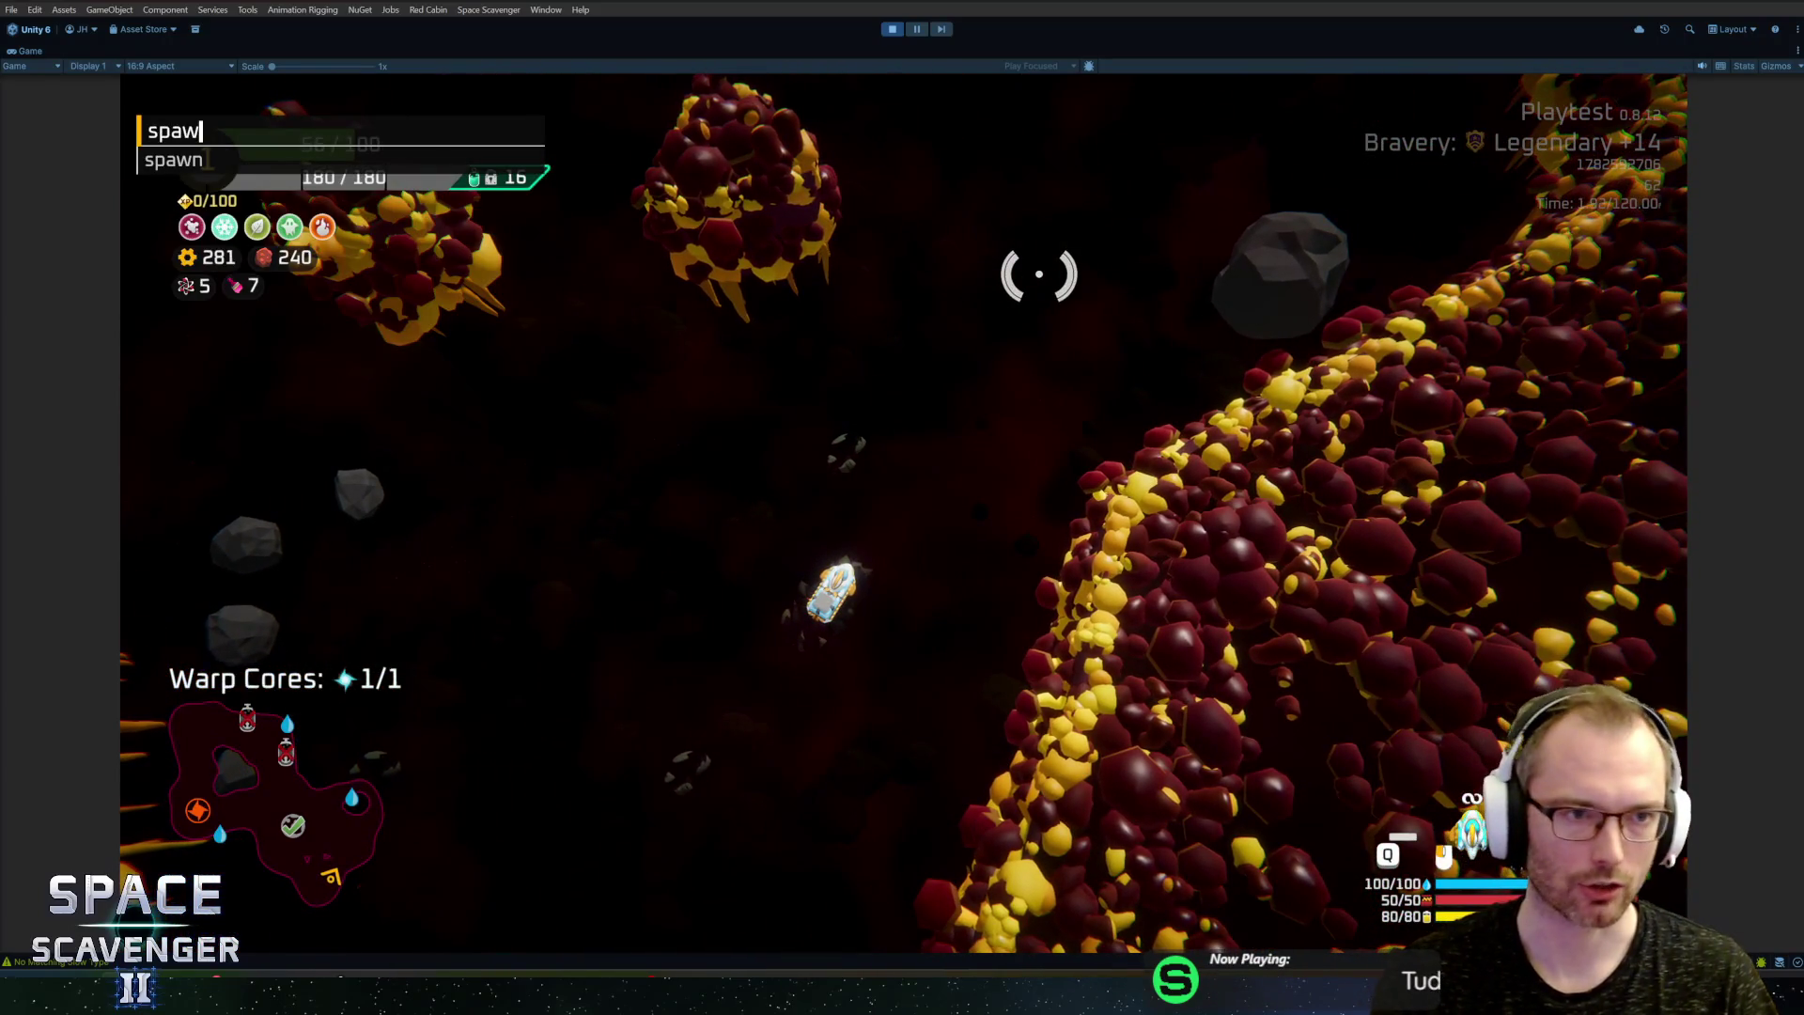
{"action": "key", "text": "Return"}
{"action": "key", "text": "Tab"}
{"action": "left_click_drag", "start_coordinate": [441, 504], "coordinate": [1047, 414]}
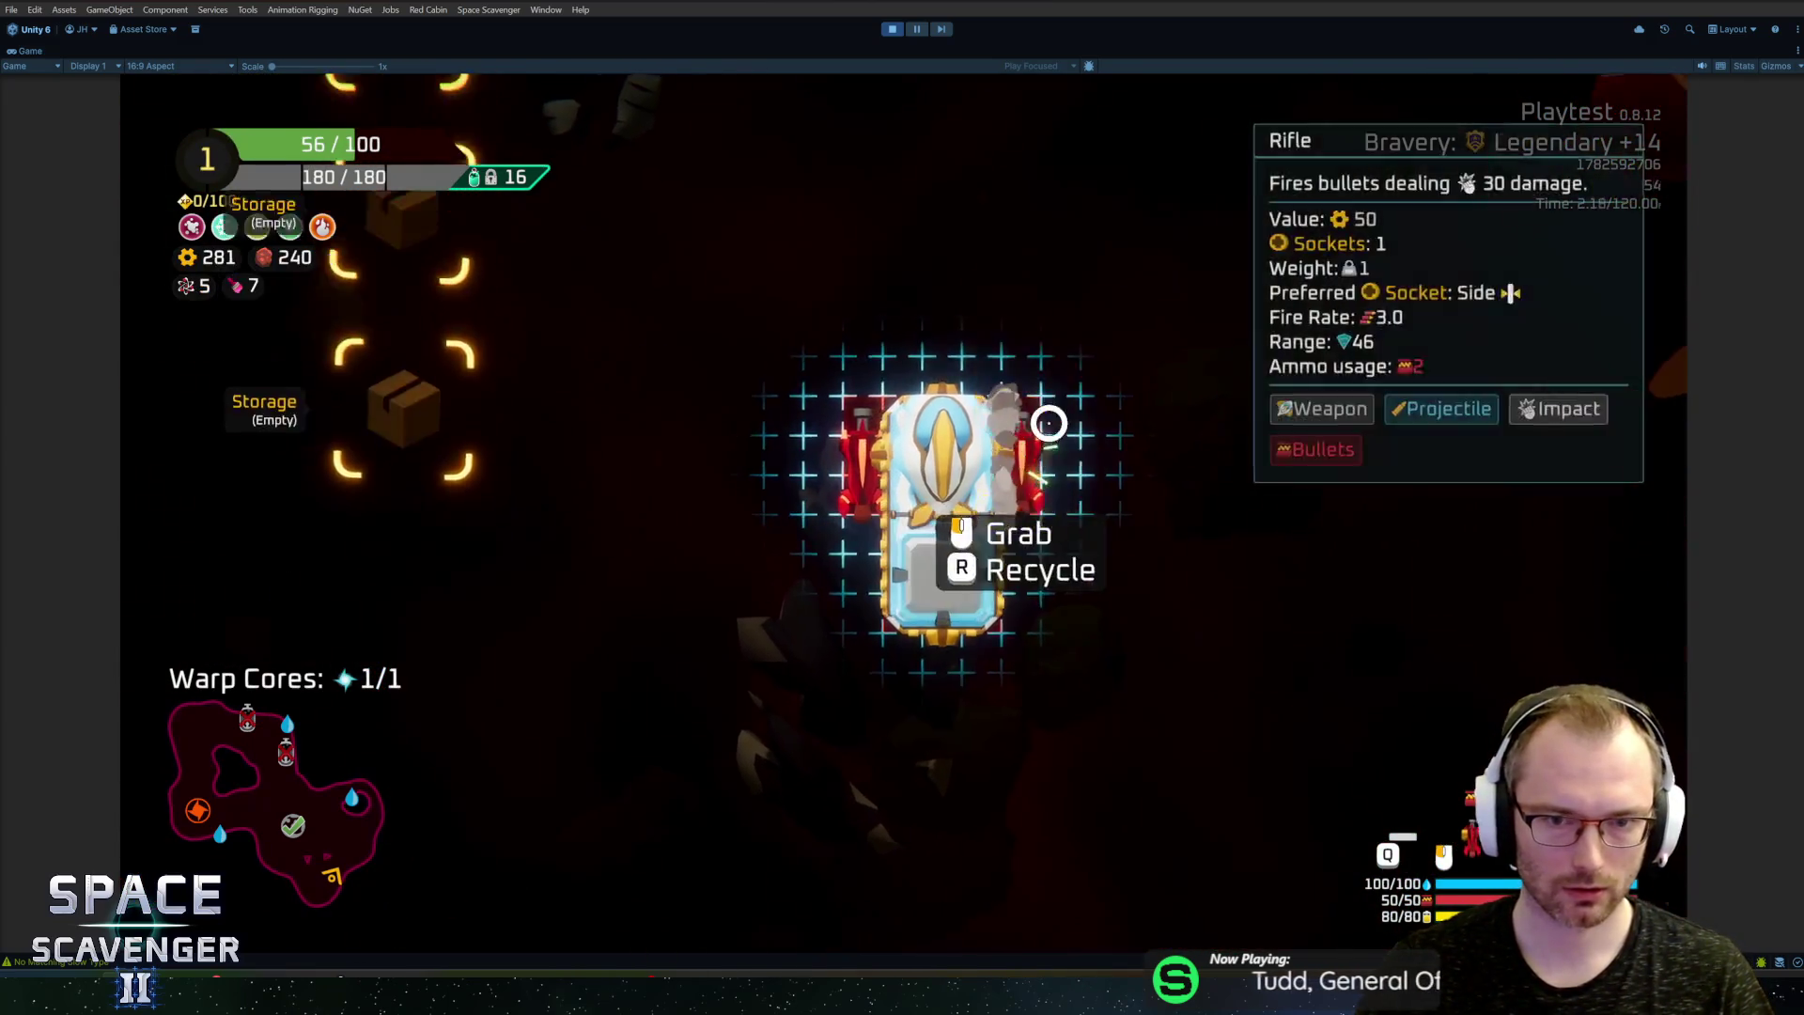
{"action": "key", "text": "Tab"}
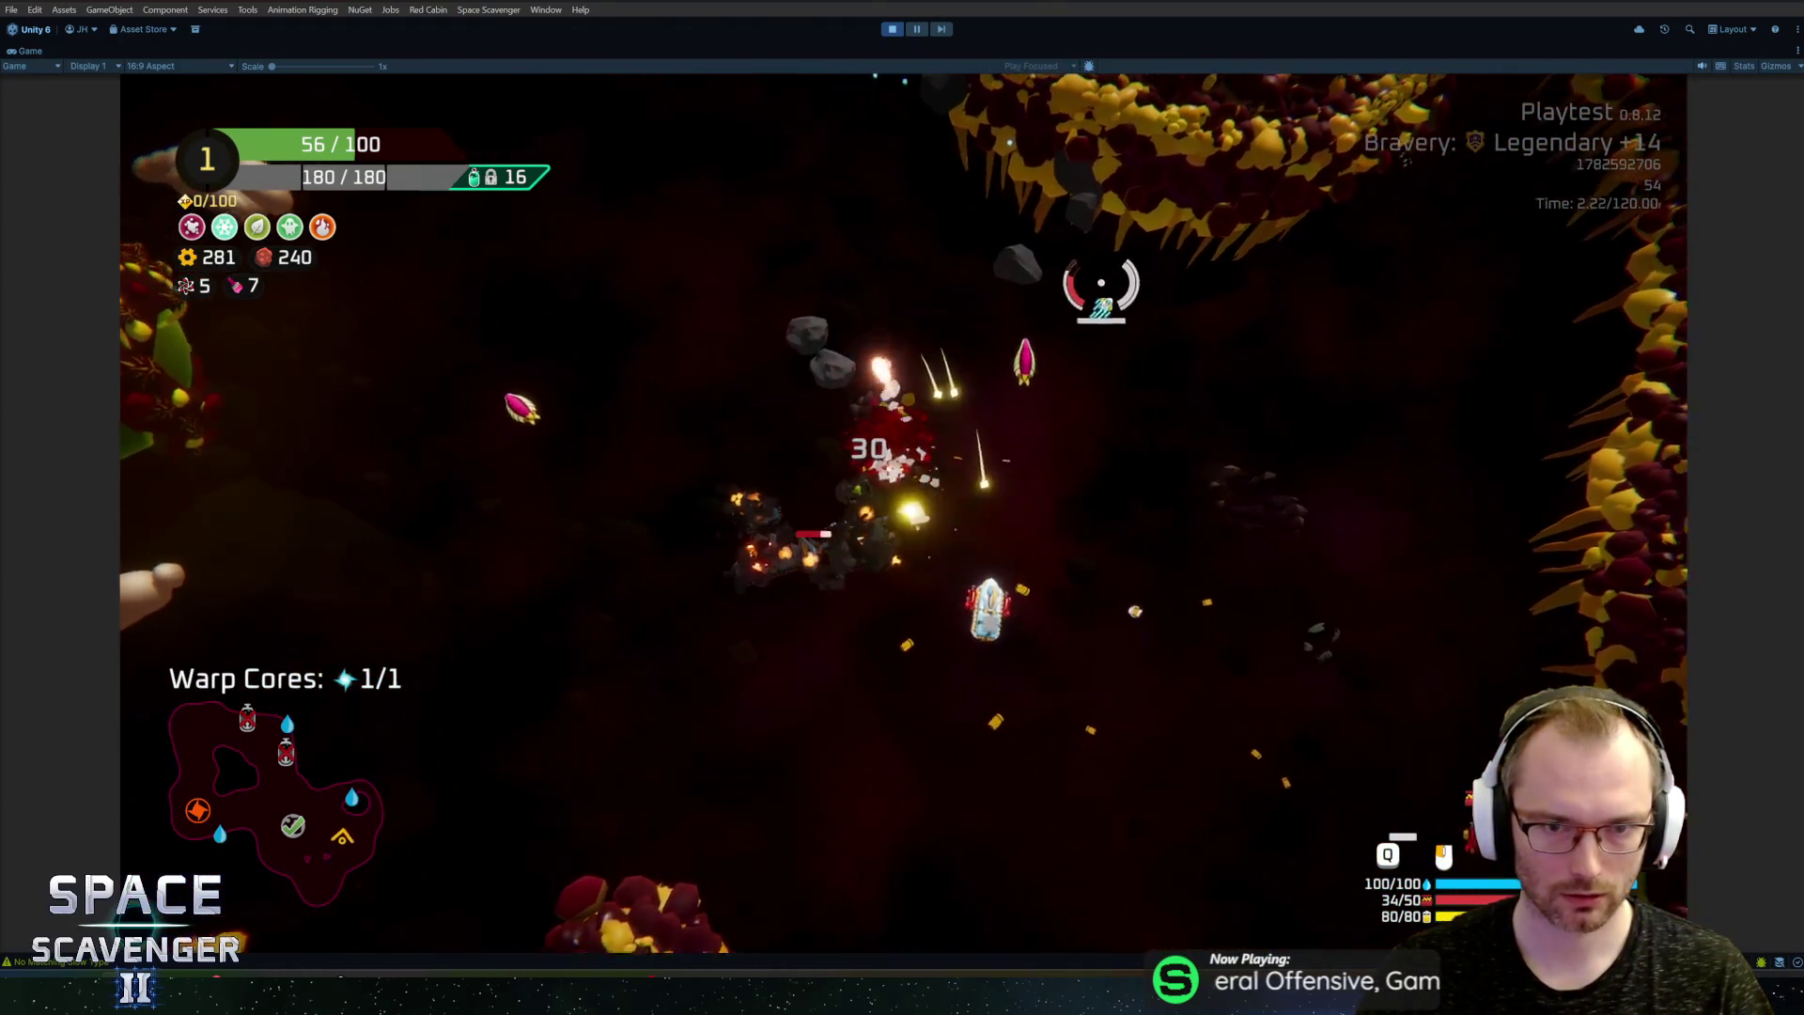
Step: Buy the shield module from the spare parts options
{"action": "key", "text": "e"}
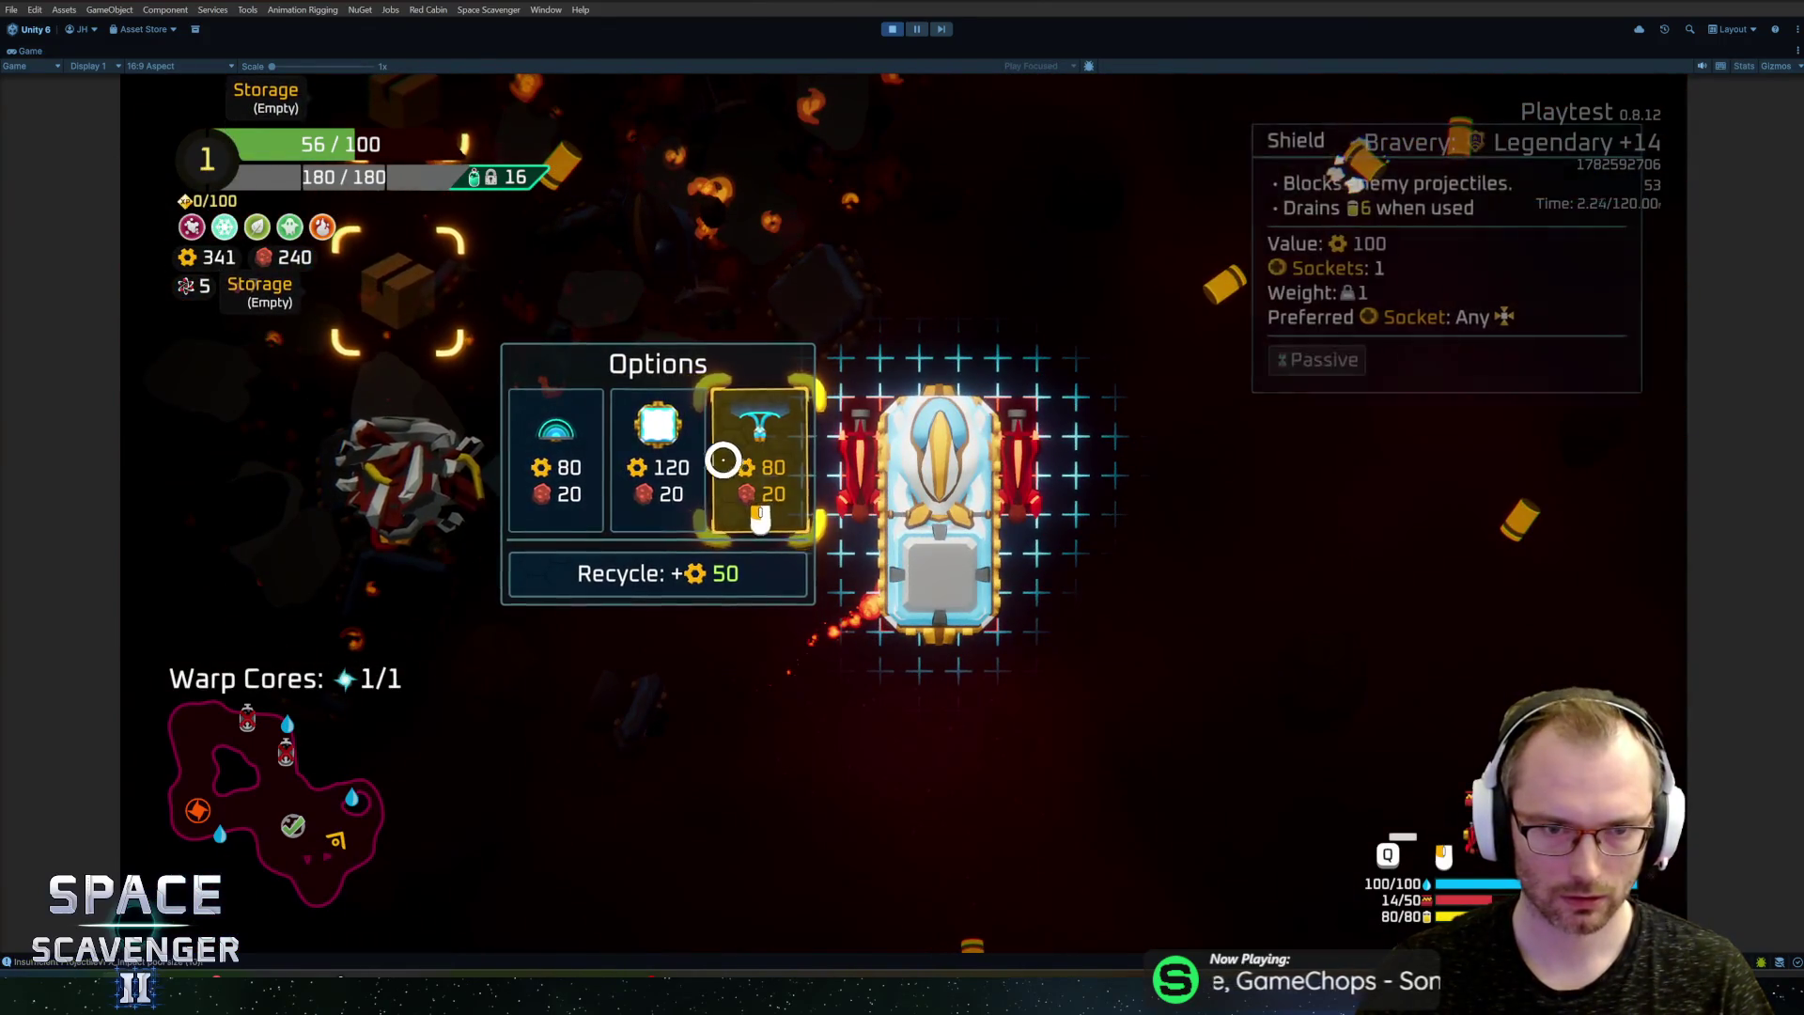
{"action": "left_click", "coordinate": [751, 461]}
{"action": "key", "text": "e"}
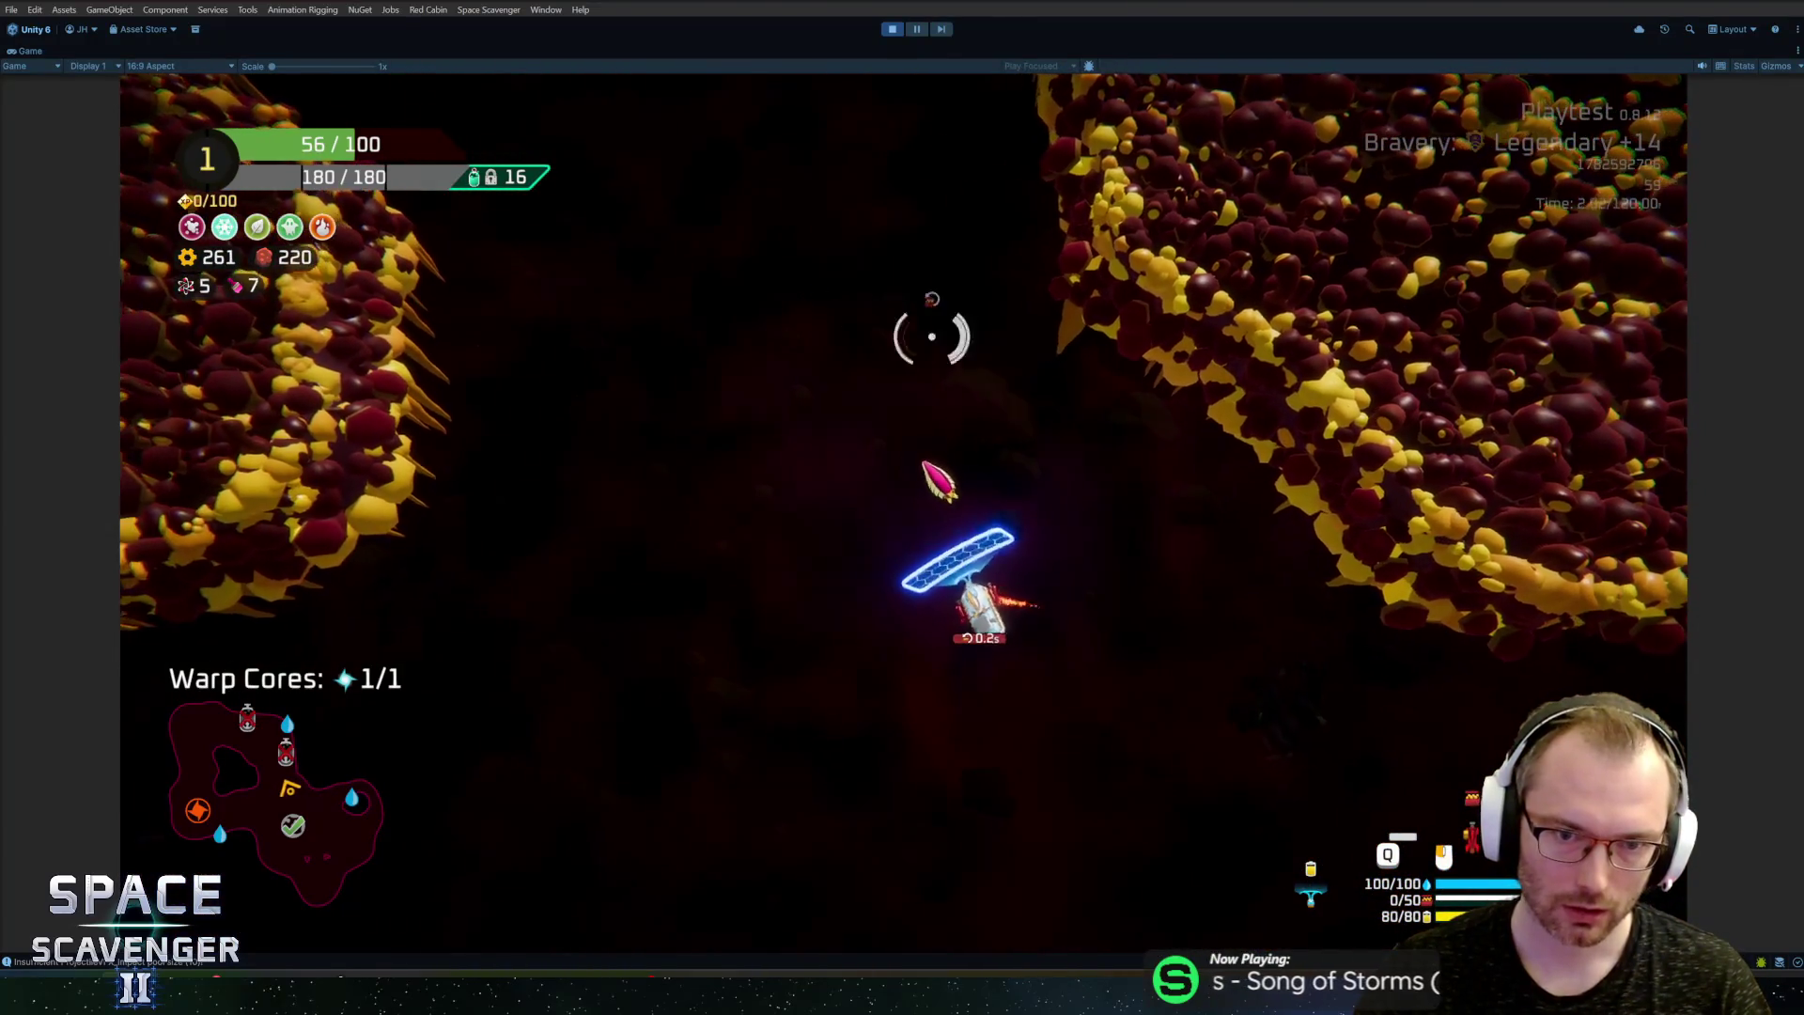
Step: Fire missiles through the asteroid field, then leave the maximized Game view for the full editor layout
{"action": "mouse_move", "coordinate": [1205, 410]}
{"action": "left_mouse_down"}
{"action": "mouse_move", "coordinate": [827, 526]}
{"action": "mouse_move", "coordinate": [403, 544]}
{"action": "mouse_move", "coordinate": [604, 451]}
{"action": "mouse_move", "coordinate": [610, 343]}
{"action": "mouse_move", "coordinate": [674, 289]}
{"action": "left_mouse_up"}
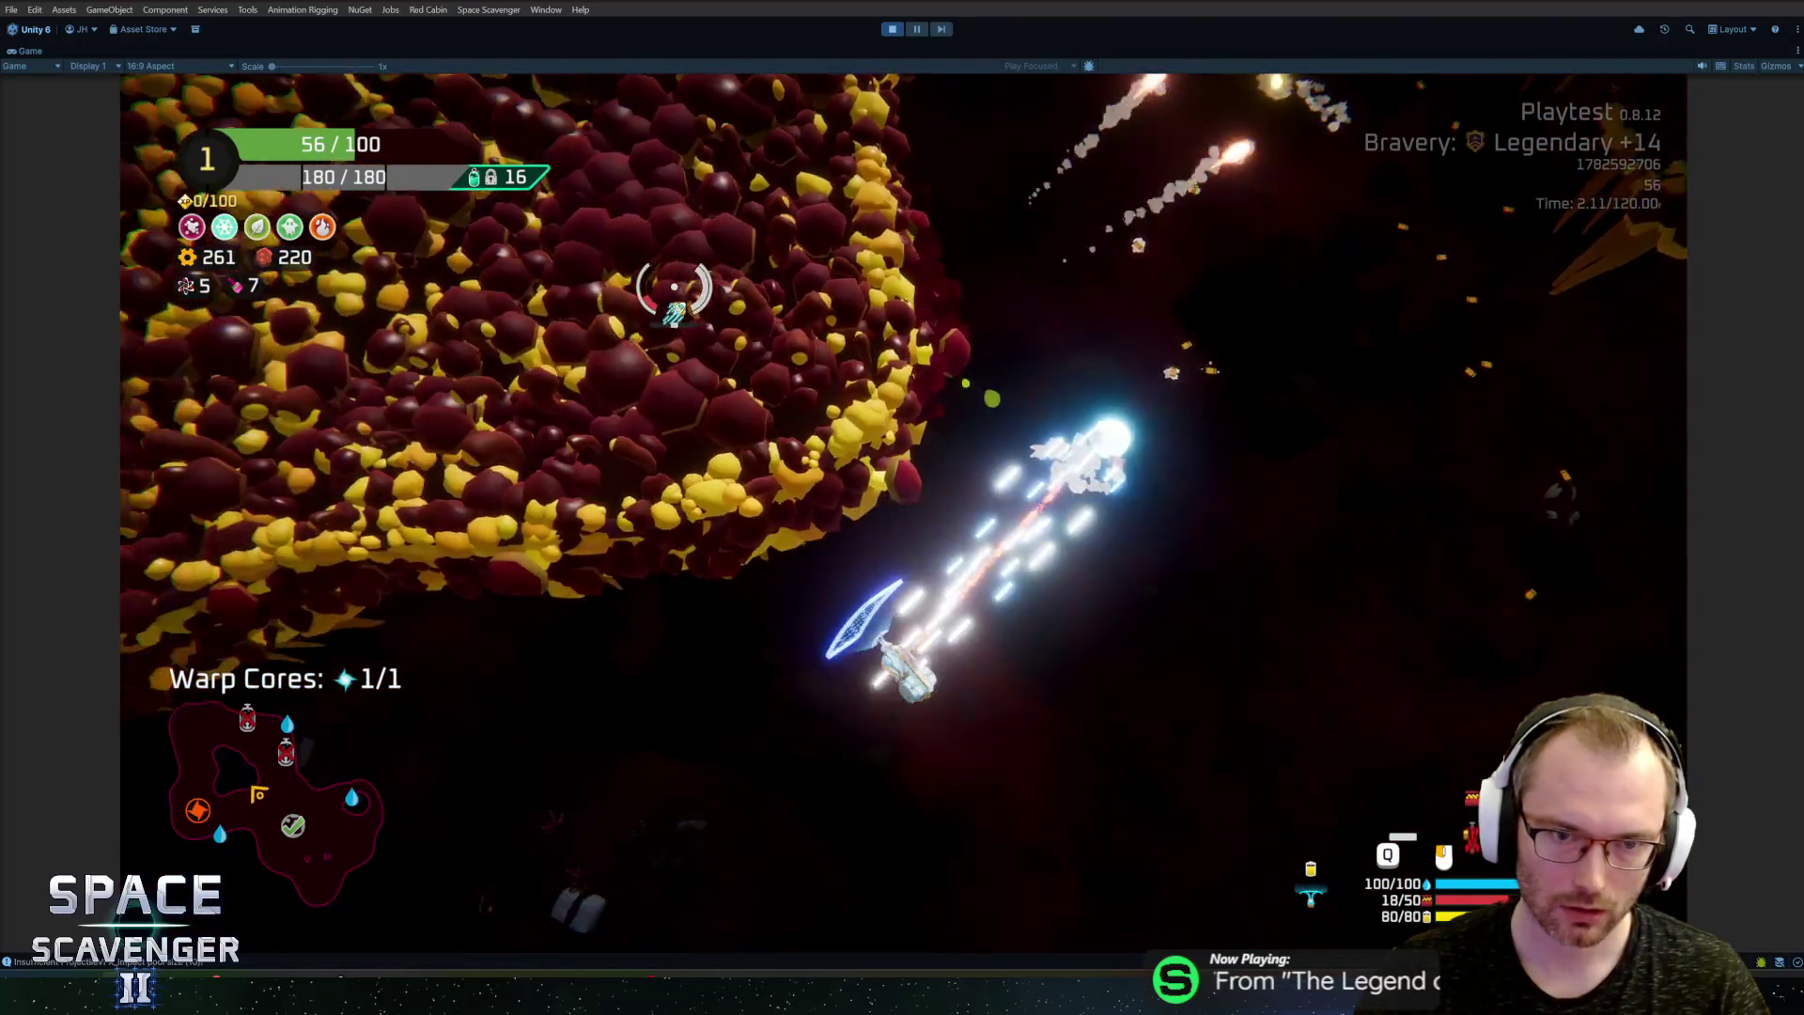
{"action": "mouse_move", "coordinate": [808, 207]}
{"action": "left_mouse_down"}
{"action": "mouse_move", "coordinate": [1055, 209]}
{"action": "mouse_move", "coordinate": [1168, 265]}
{"action": "mouse_move", "coordinate": [1035, 416]}
{"action": "mouse_move", "coordinate": [1068, 431]}
{"action": "mouse_move", "coordinate": [1075, 467]}
{"action": "mouse_move", "coordinate": [935, 563]}
{"action": "mouse_move", "coordinate": [635, 692]}
{"action": "mouse_move", "coordinate": [672, 636]}
{"action": "mouse_move", "coordinate": [777, 564]}
{"action": "mouse_move", "coordinate": [813, 576]}
{"action": "mouse_move", "coordinate": [569, 552]}
{"action": "mouse_move", "coordinate": [564, 523]}
{"action": "mouse_move", "coordinate": [536, 551]}
{"action": "mouse_move", "coordinate": [620, 460]}
{"action": "left_mouse_up"}
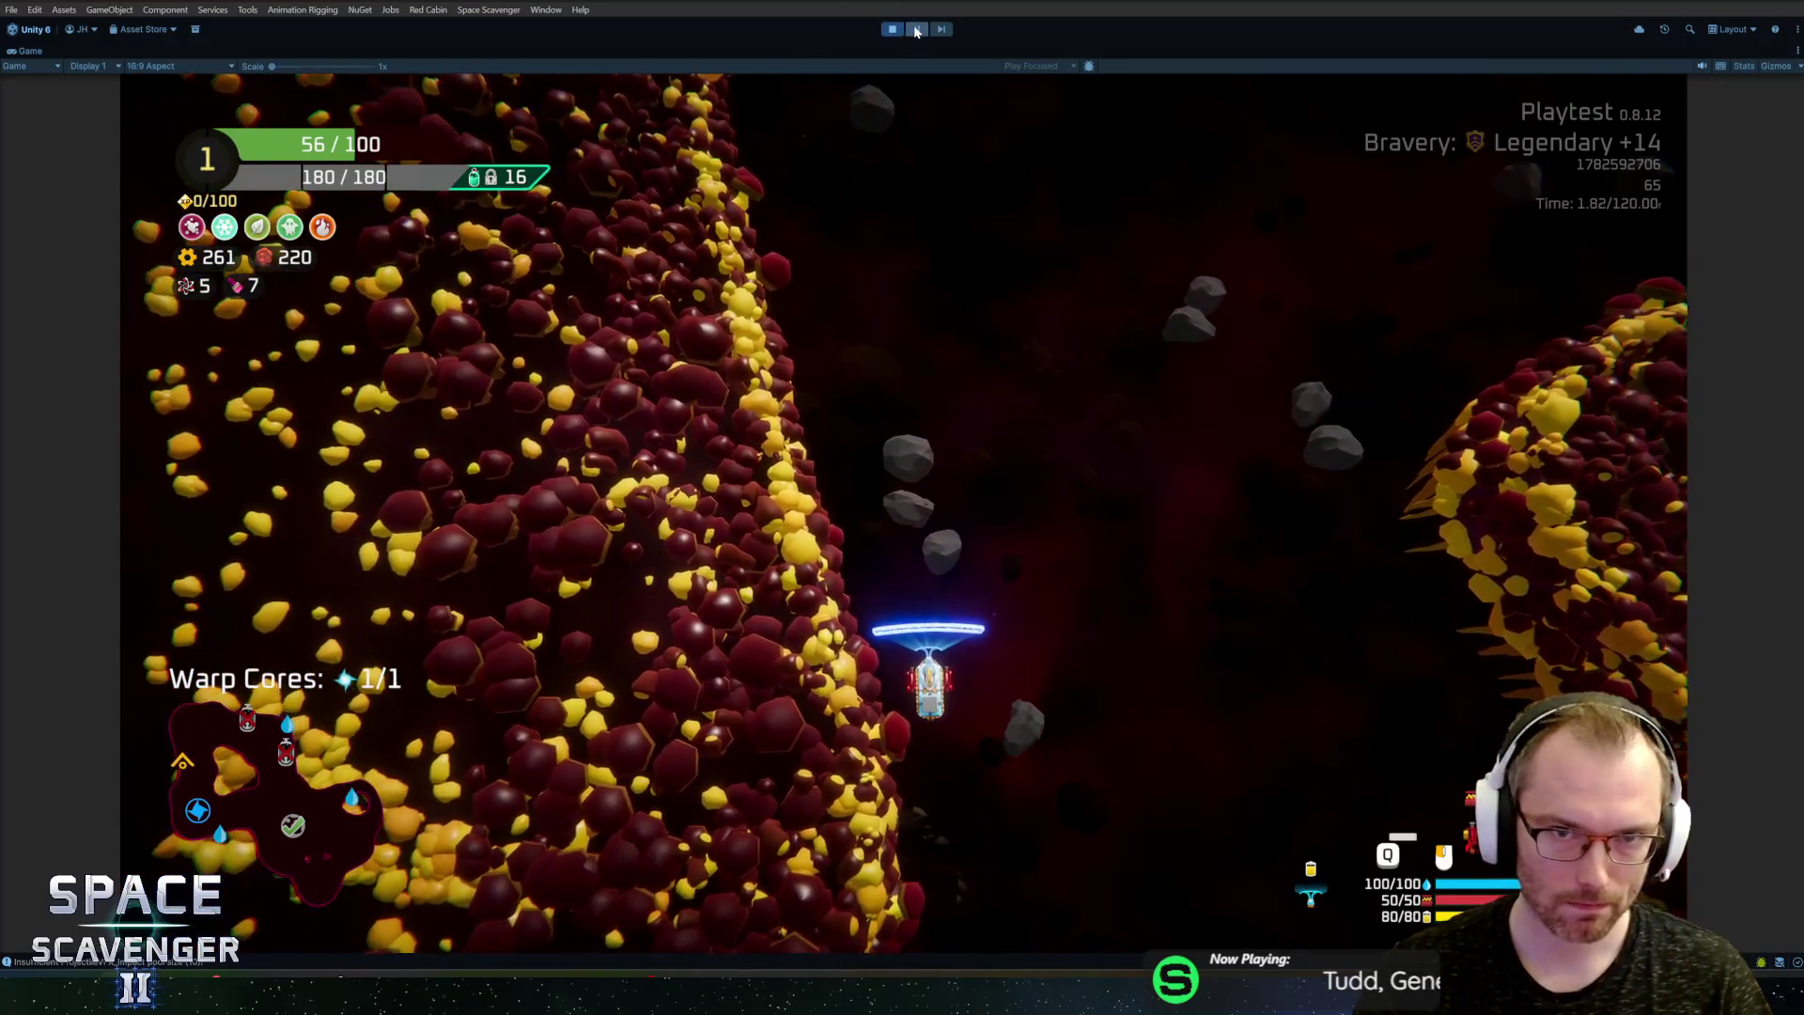
{"action": "key", "text": "shift+space"}
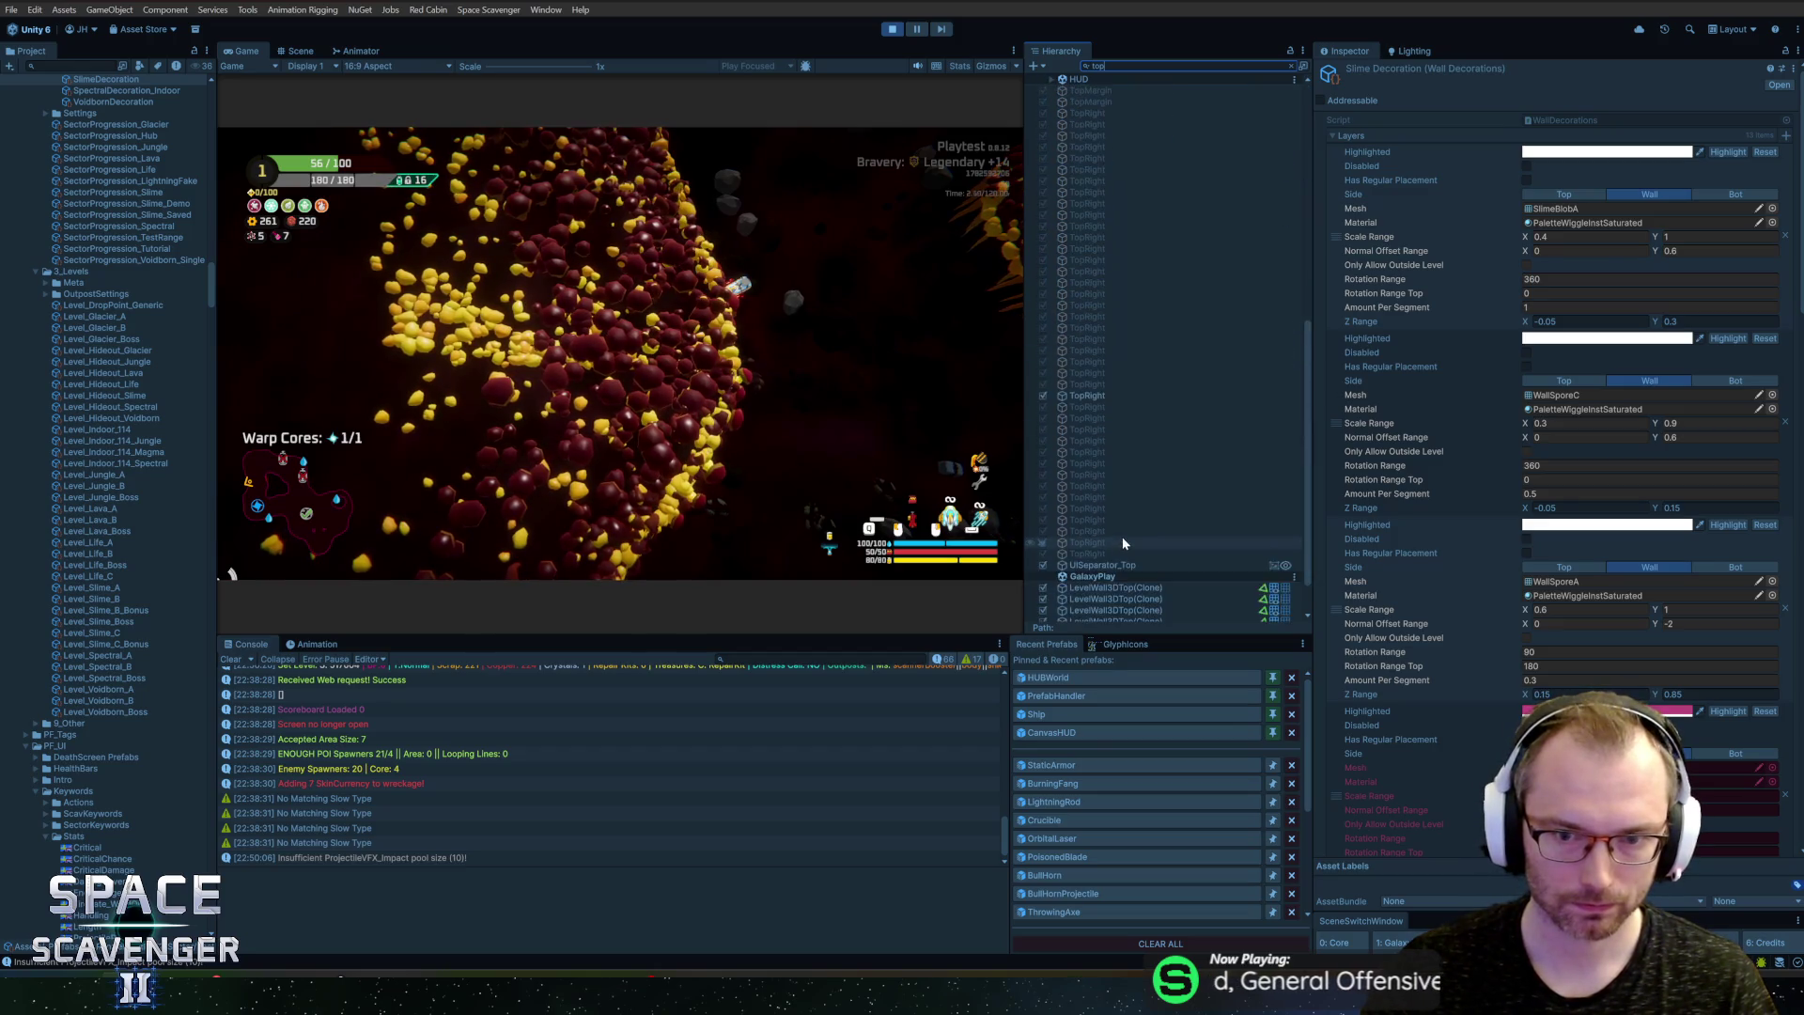
Step: Select LevelWall3DTop(Clone) and inspect its wall material's ColorA in the colour picker
{"action": "left_click", "coordinate": [1118, 549]}
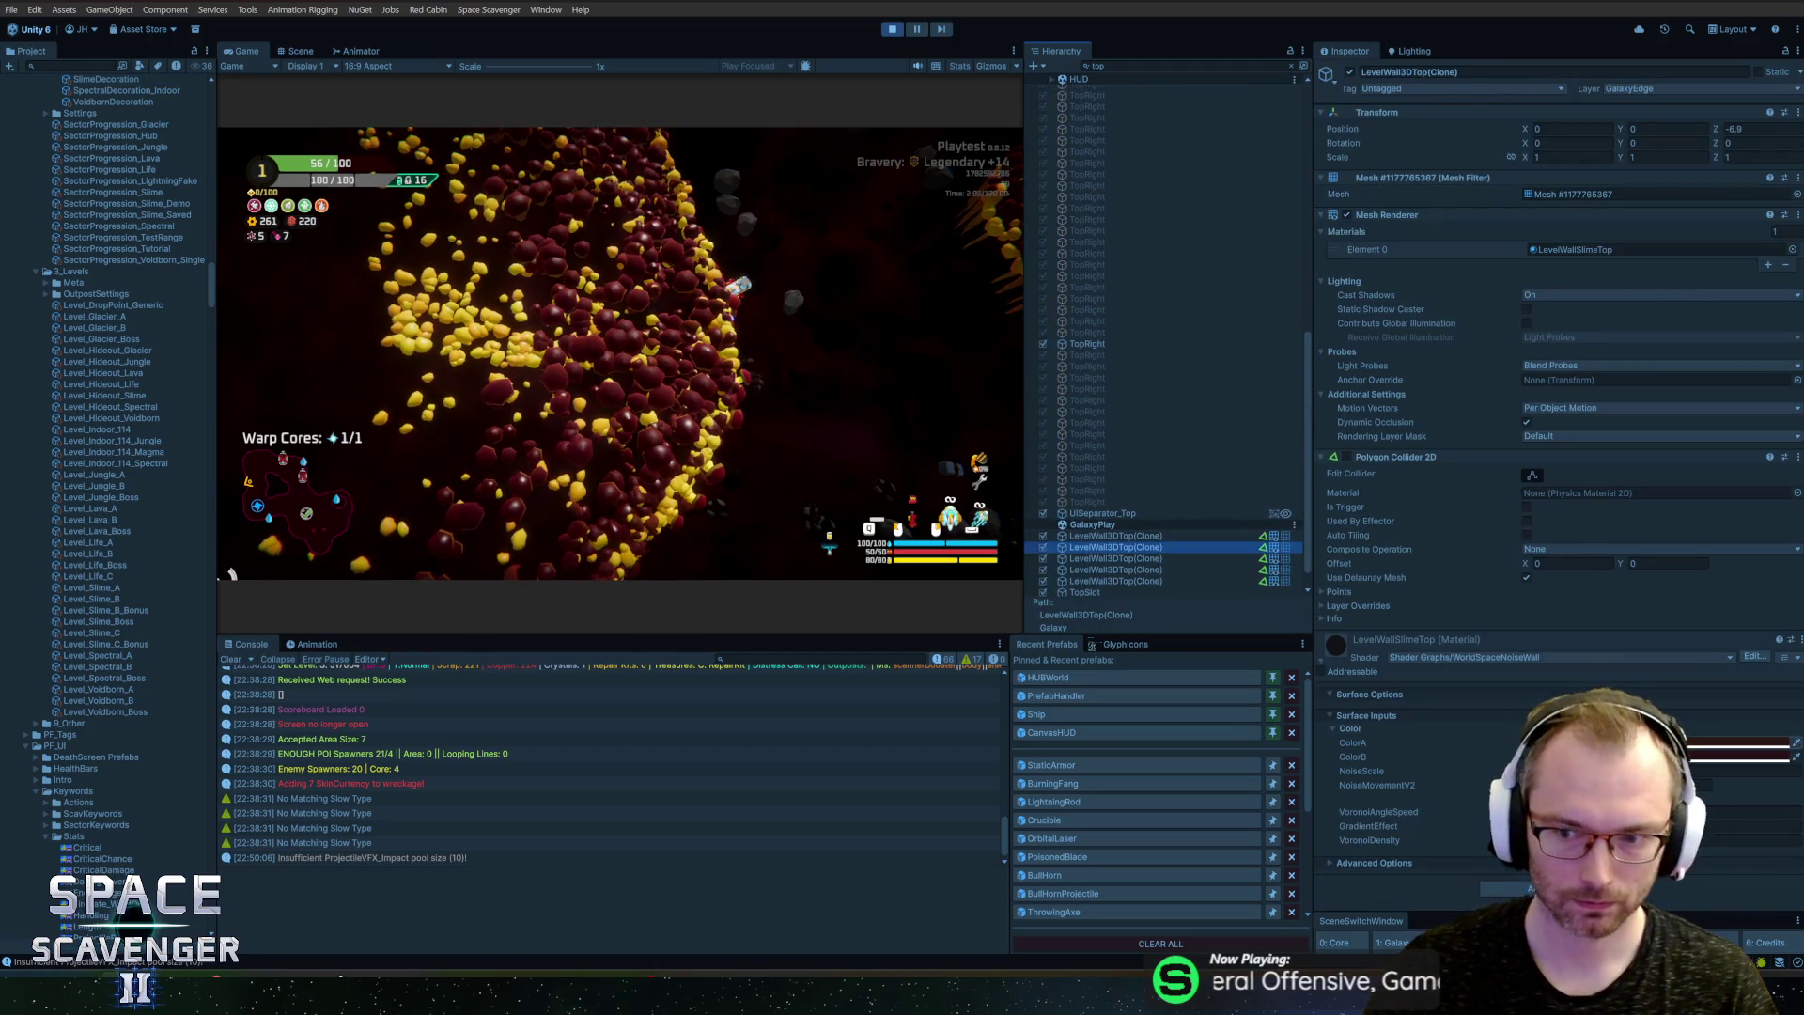
{"action": "left_click", "coordinate": [1738, 743]}
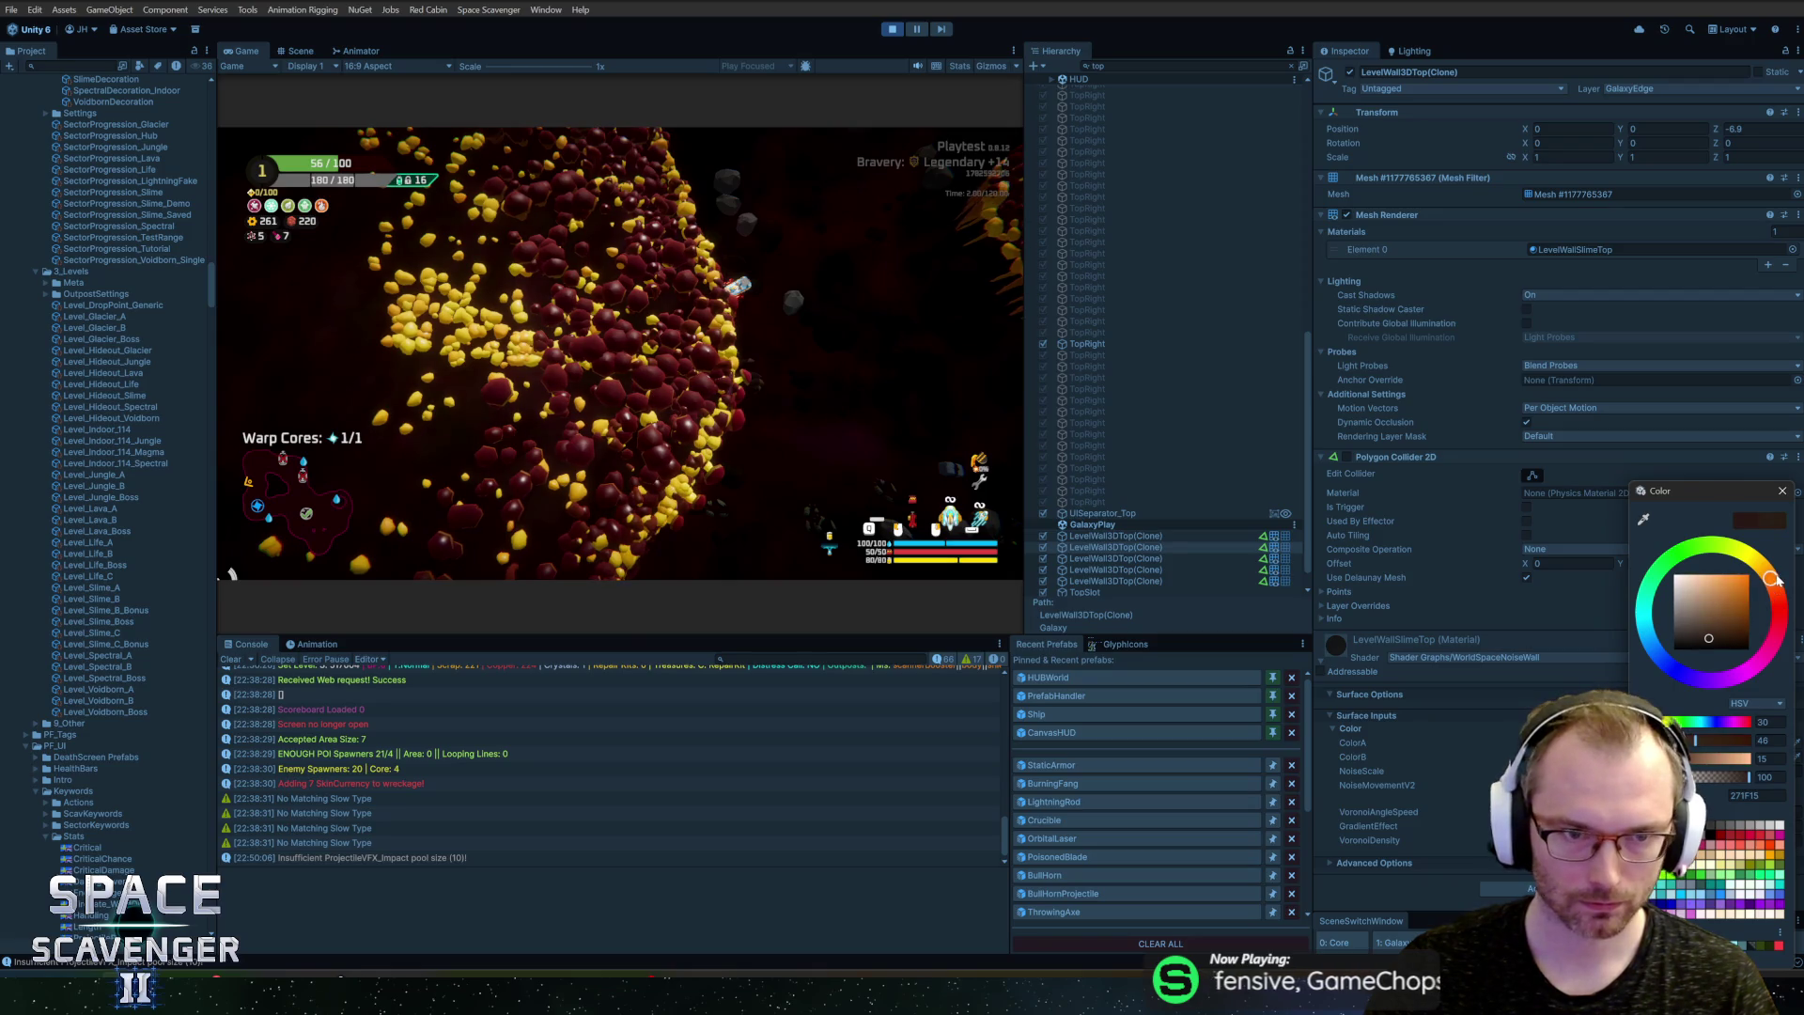
{"action": "left_click", "coordinate": [1782, 491]}
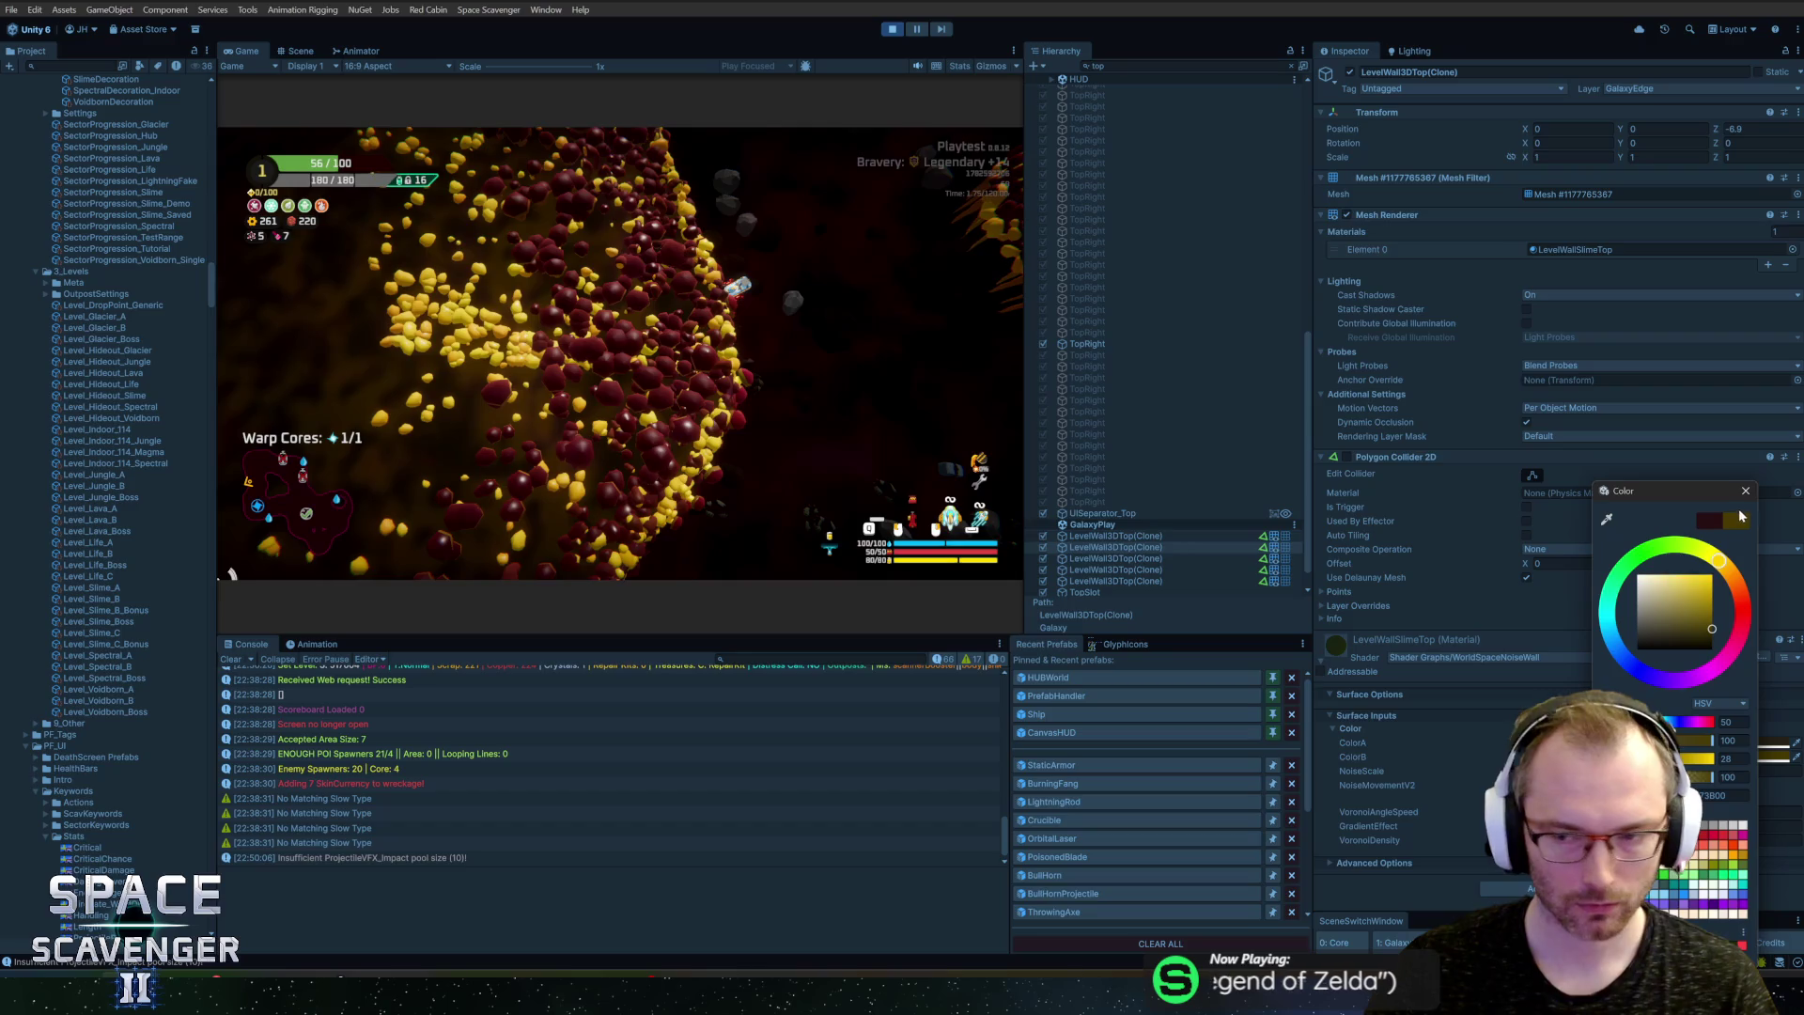
Step: Try a brighter yellow ColorA and cancel it, select SlimeDecoration, then stop the playtest
{"action": "left_click", "coordinate": [1736, 744]}
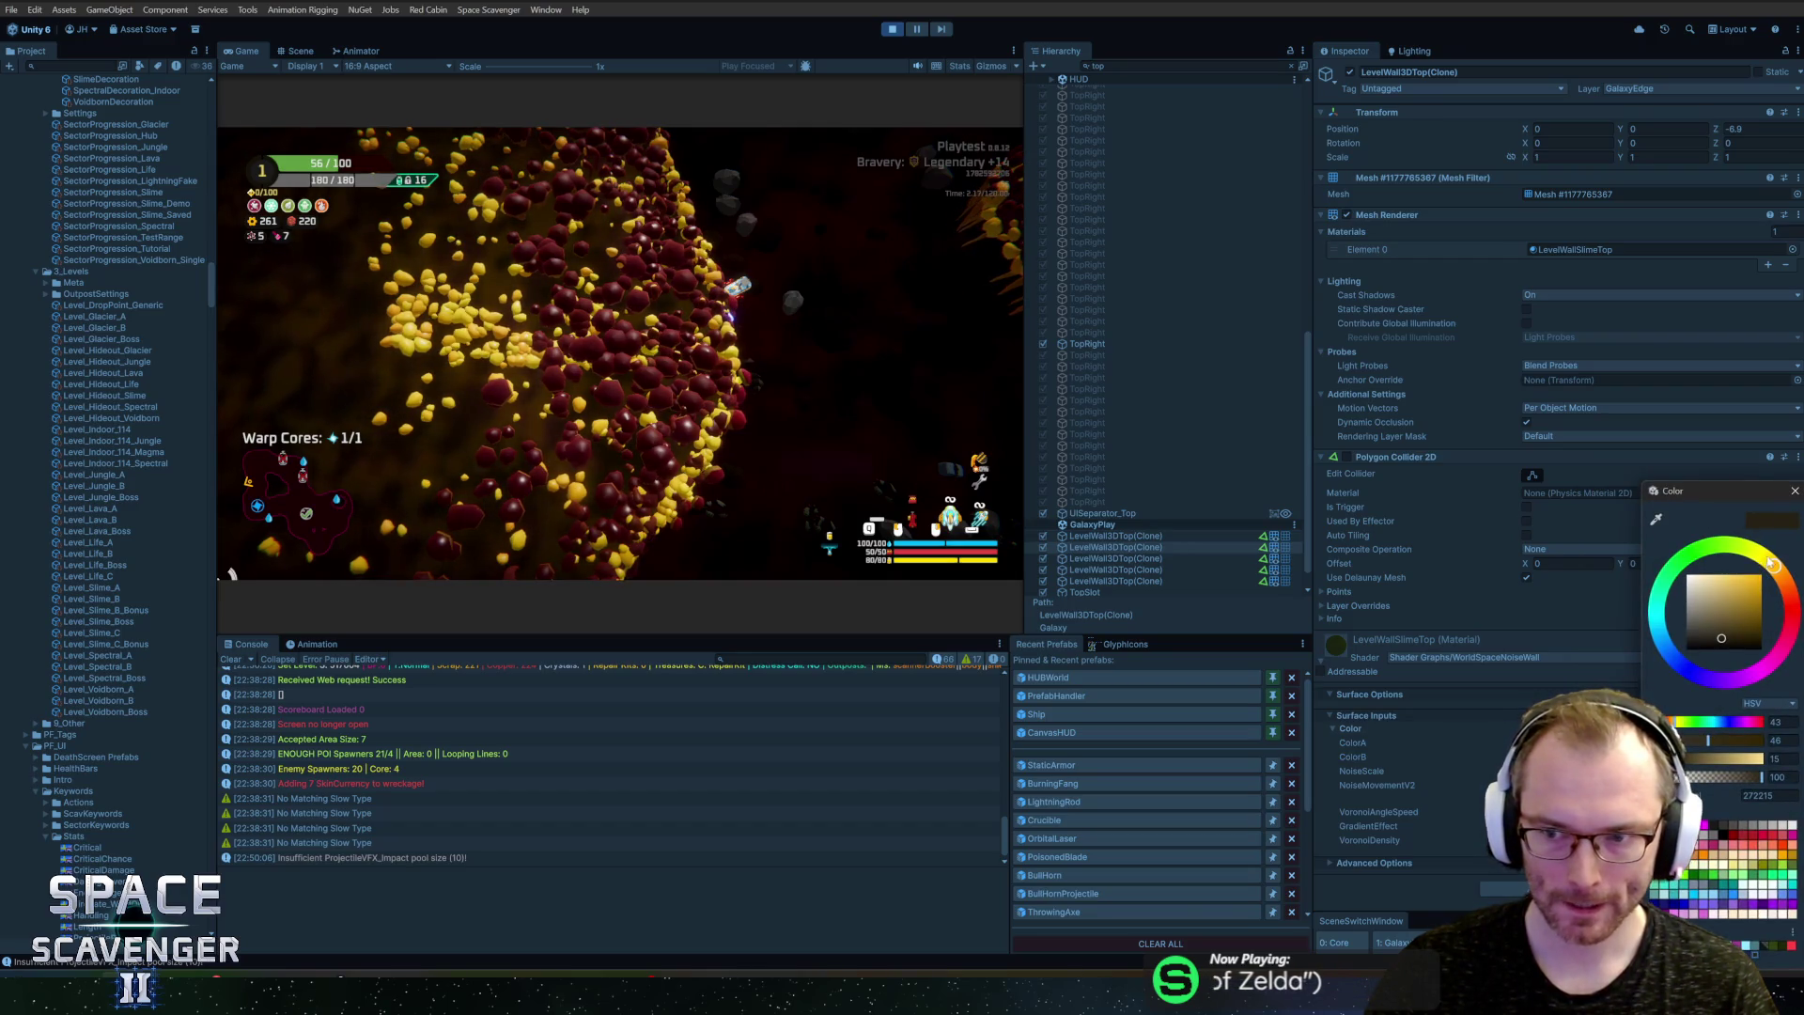
{"action": "left_click_drag", "start_coordinate": [1761, 627], "coordinate": [1776, 627]}
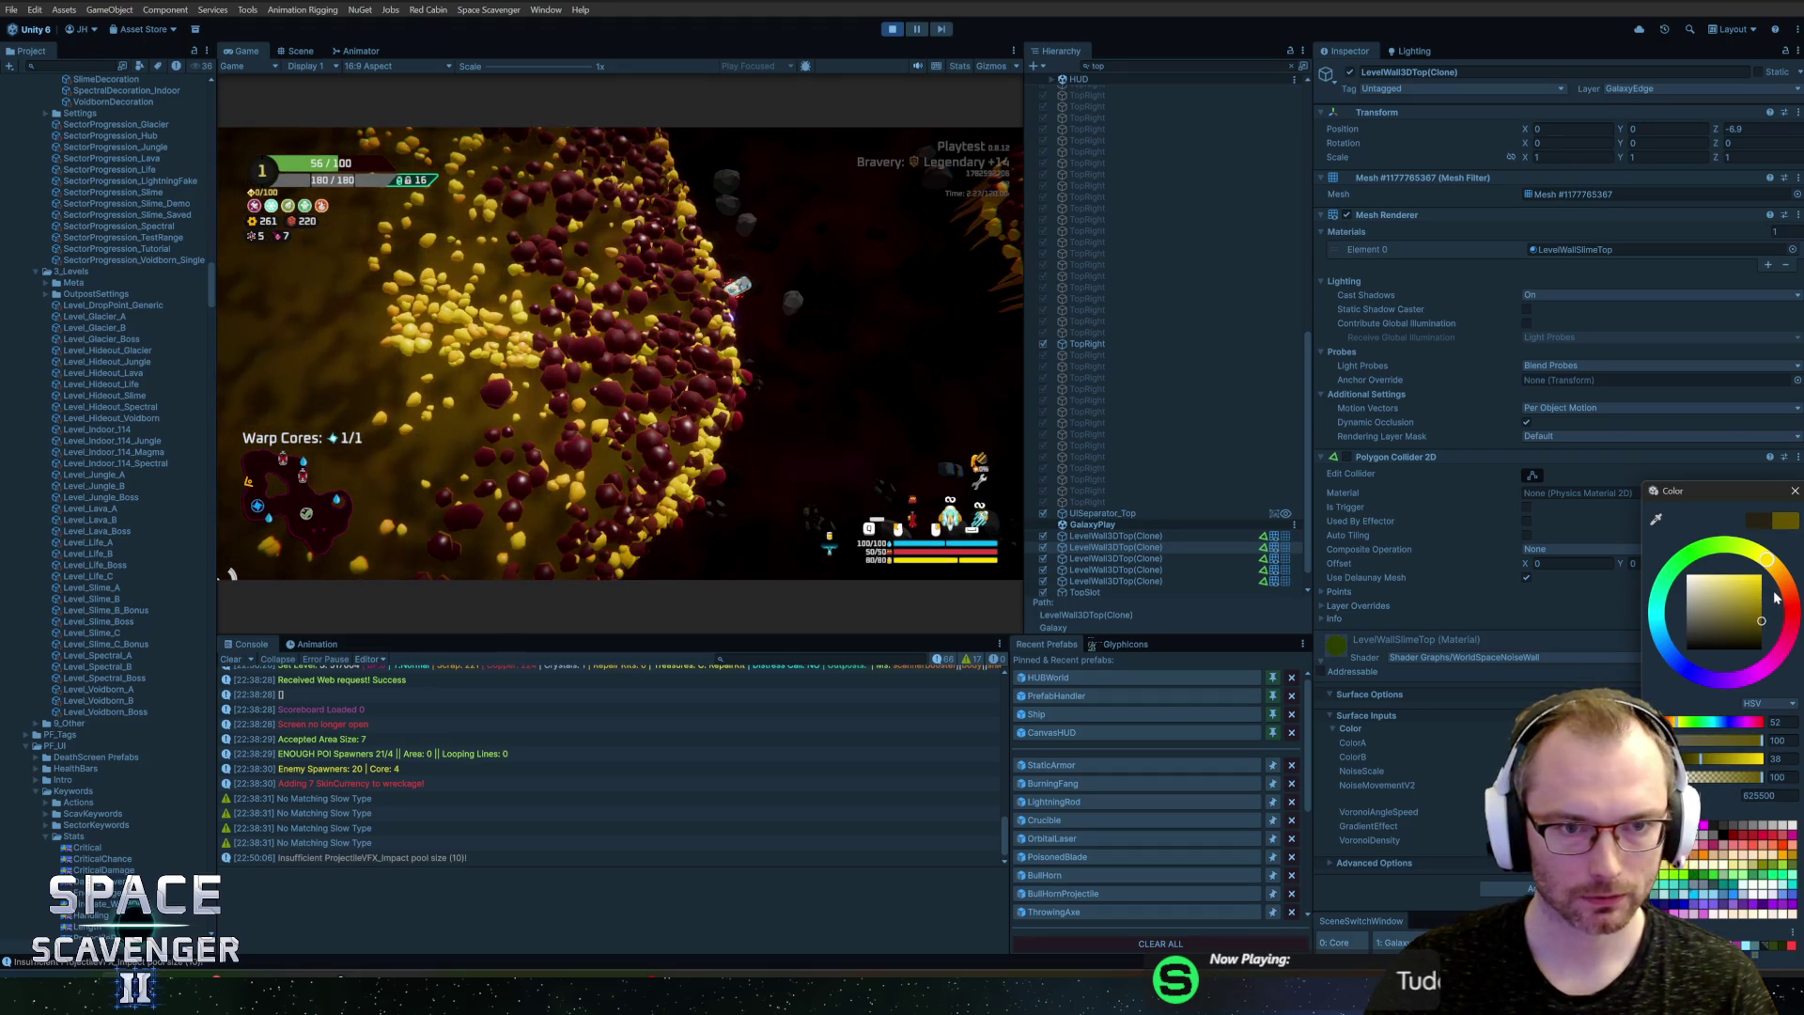
{"action": "key", "text": "Escape"}
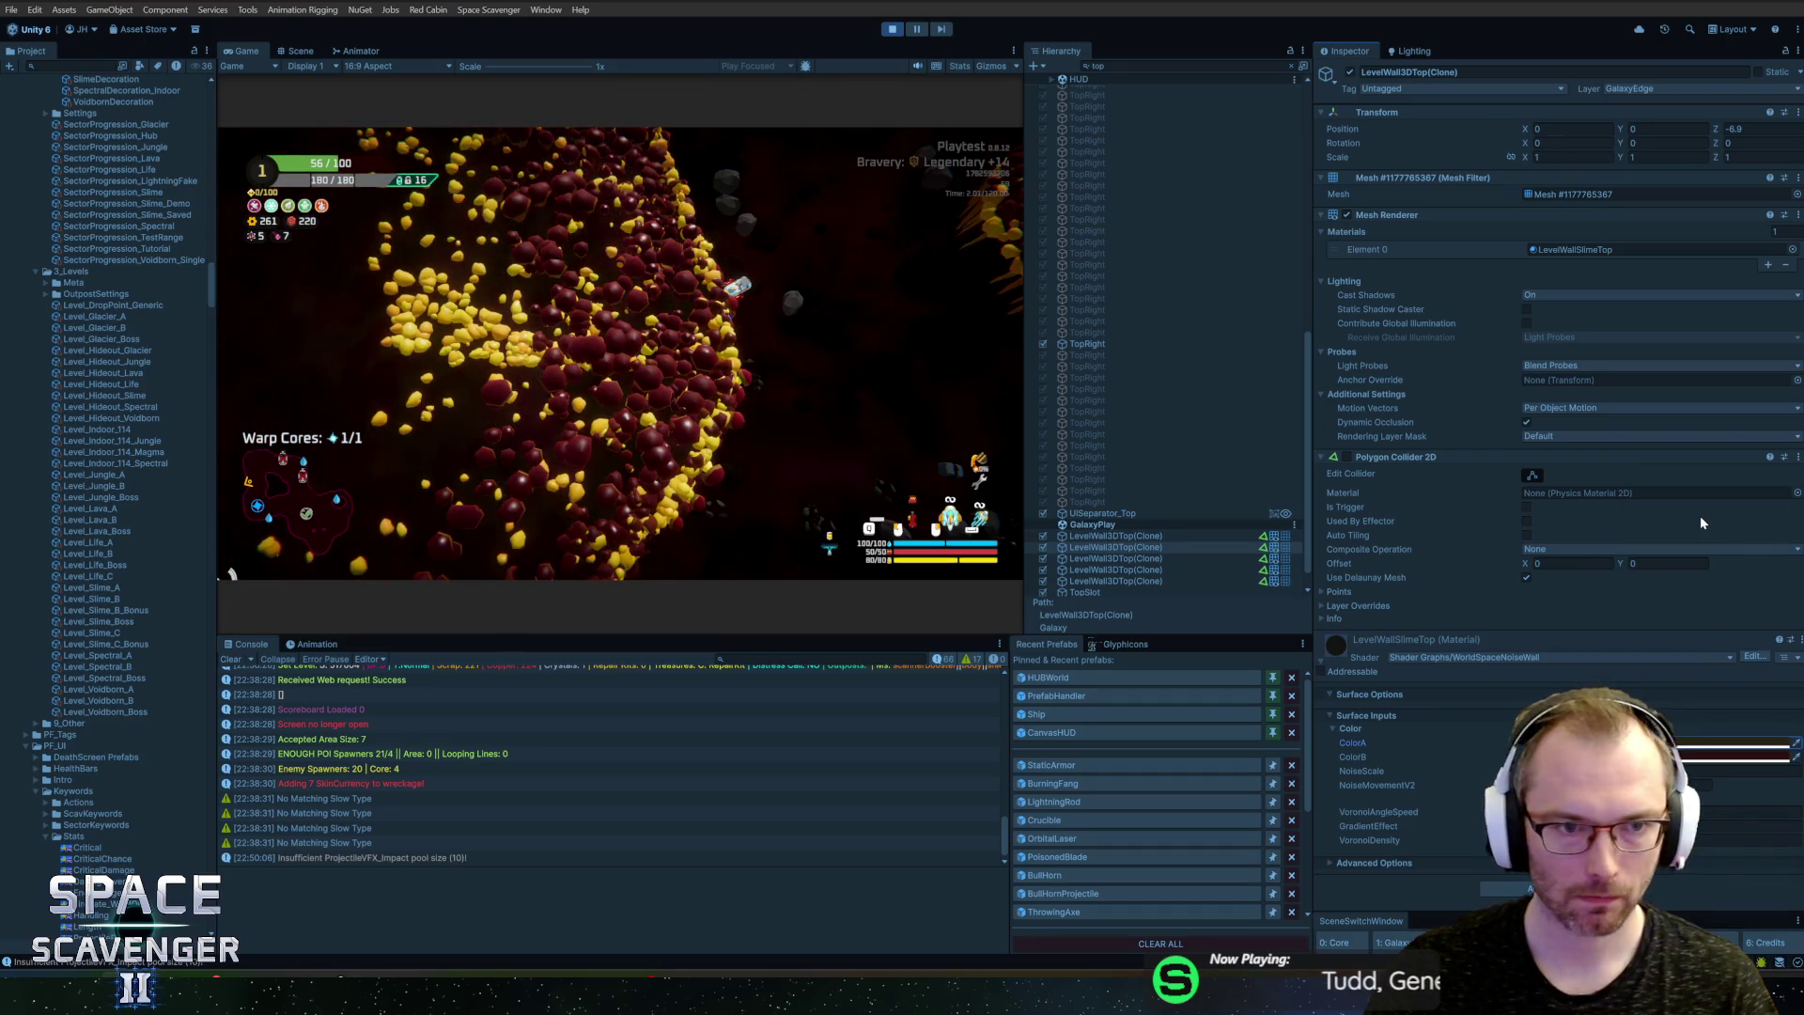
{"action": "left_click", "coordinate": [883, 290]}
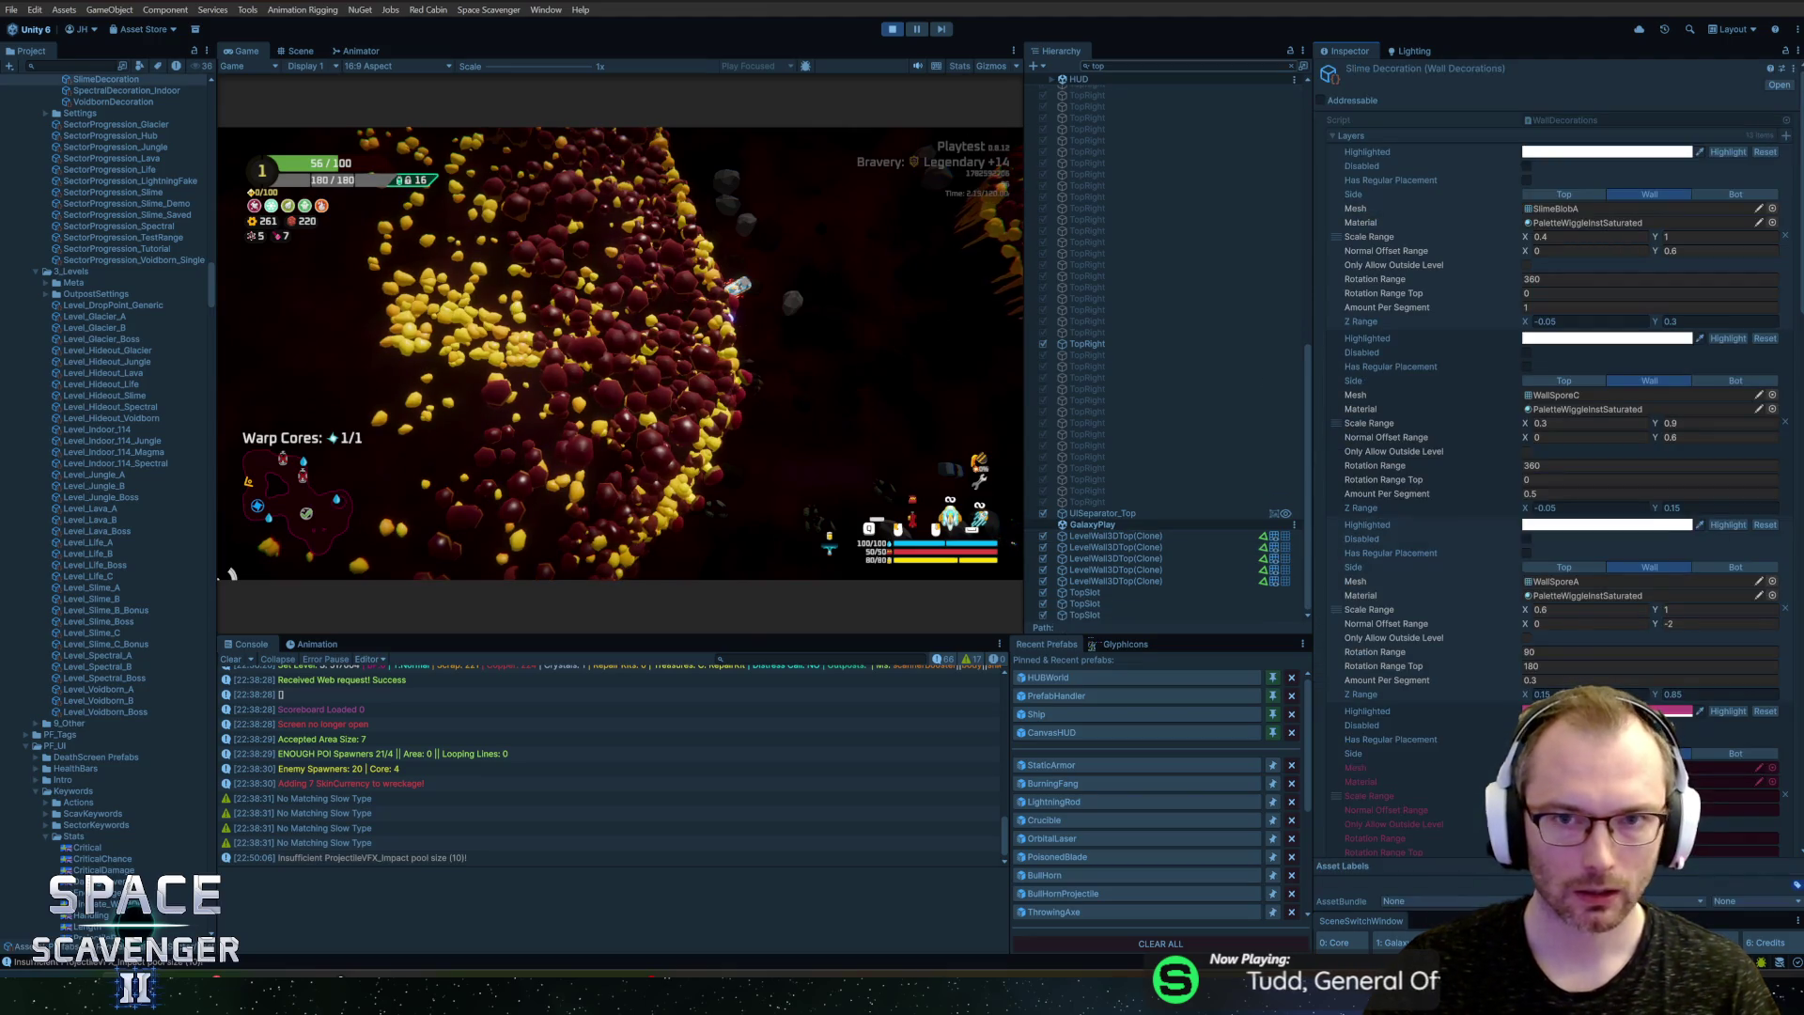
{"action": "left_click", "coordinate": [894, 30]}
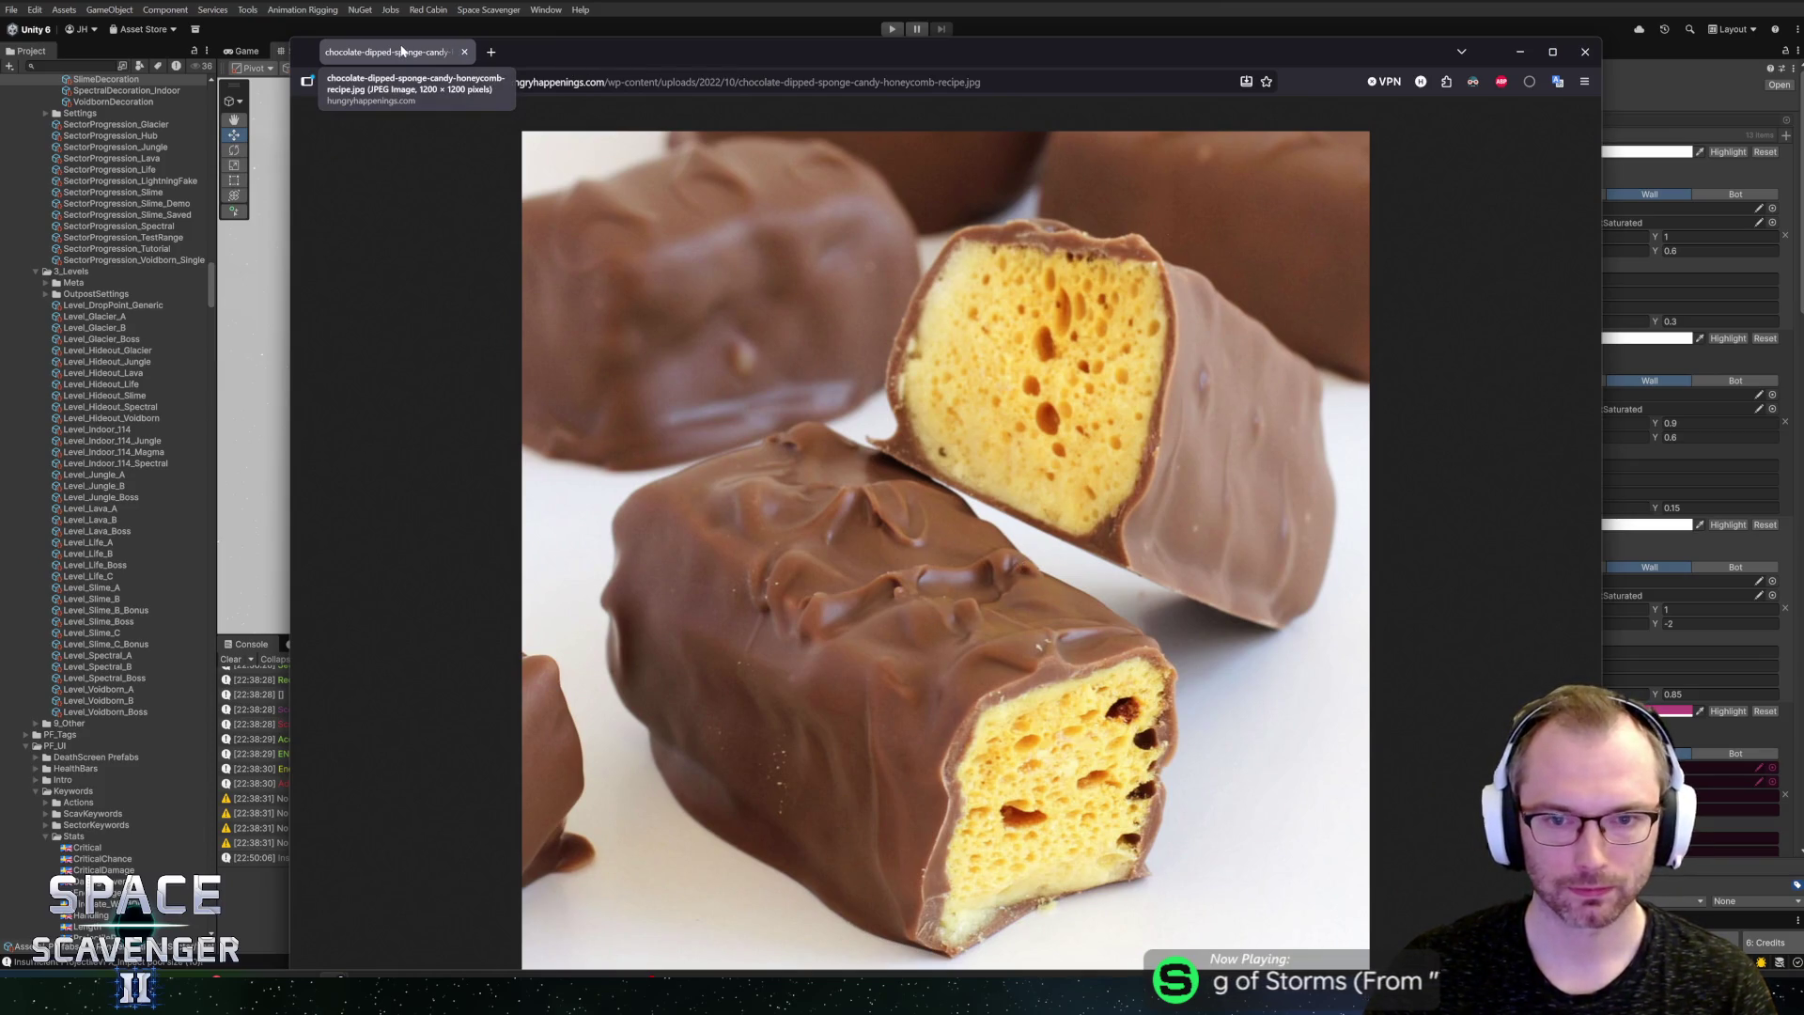
Step: Close the candy photo browser window and clear the 'top' Hierarchy filter
{"action": "middle_click", "coordinate": [407, 50]}
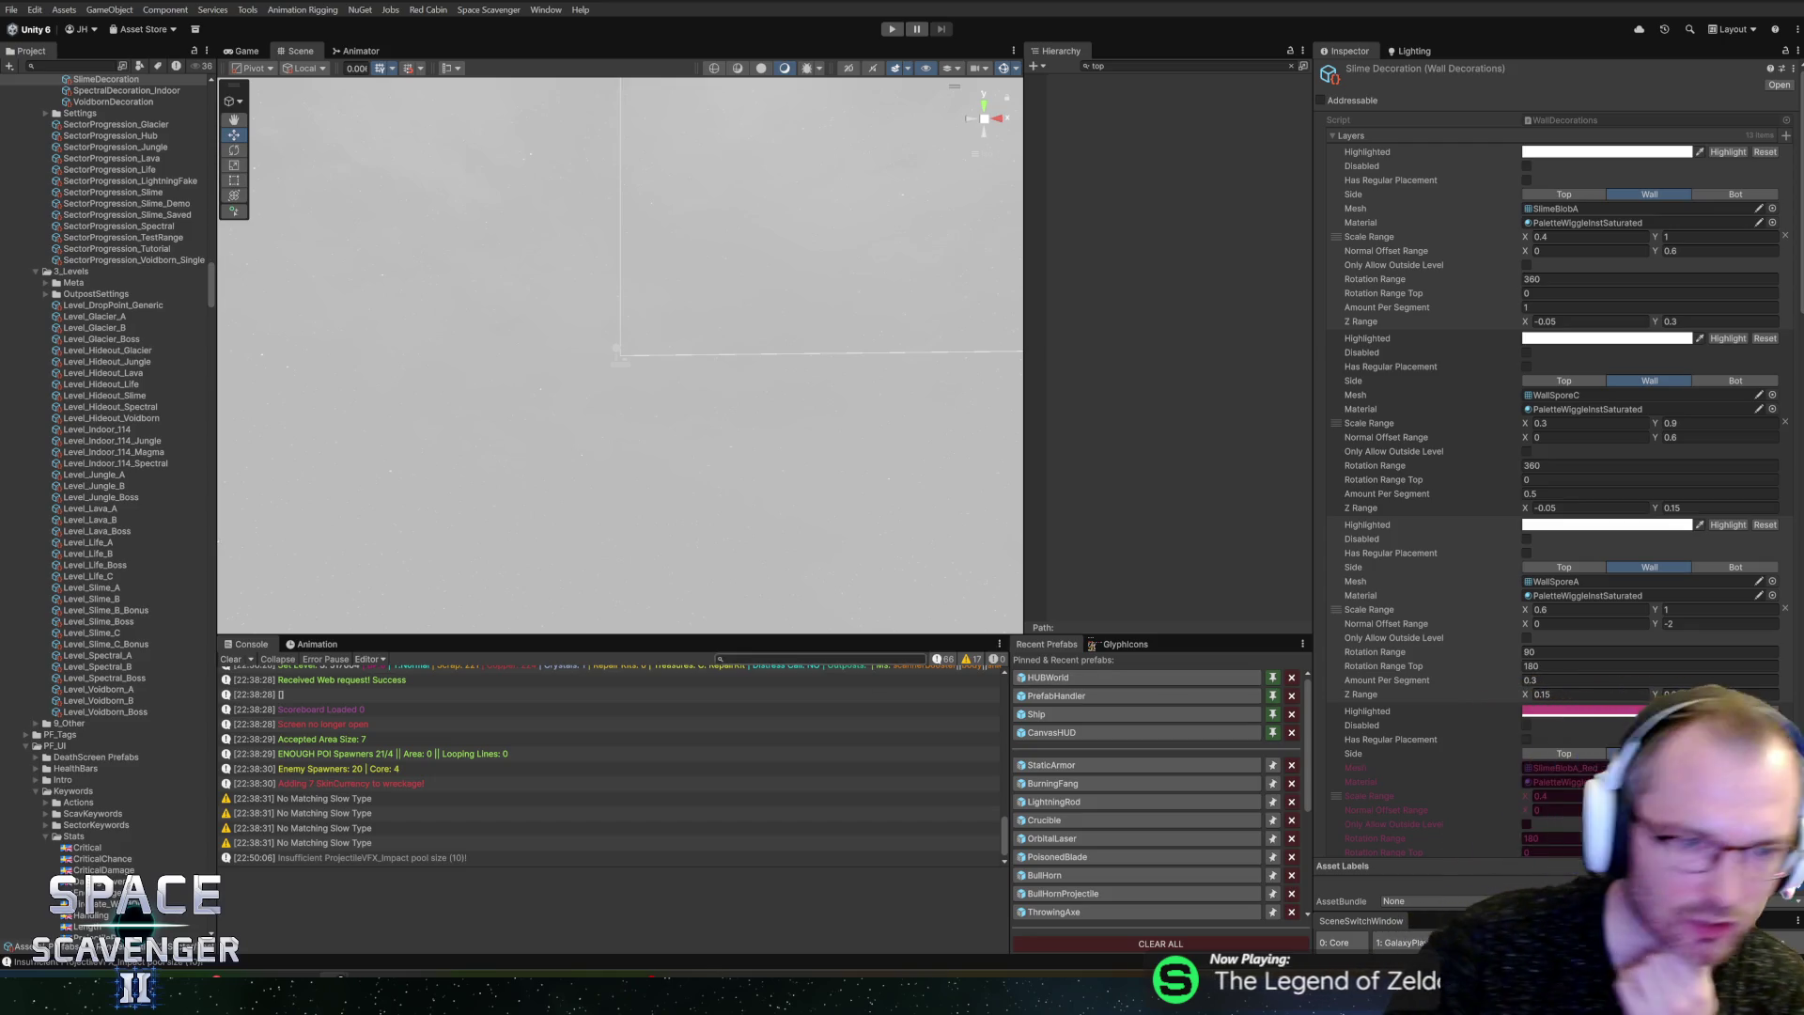
{"action": "left_click", "coordinate": [1293, 66]}
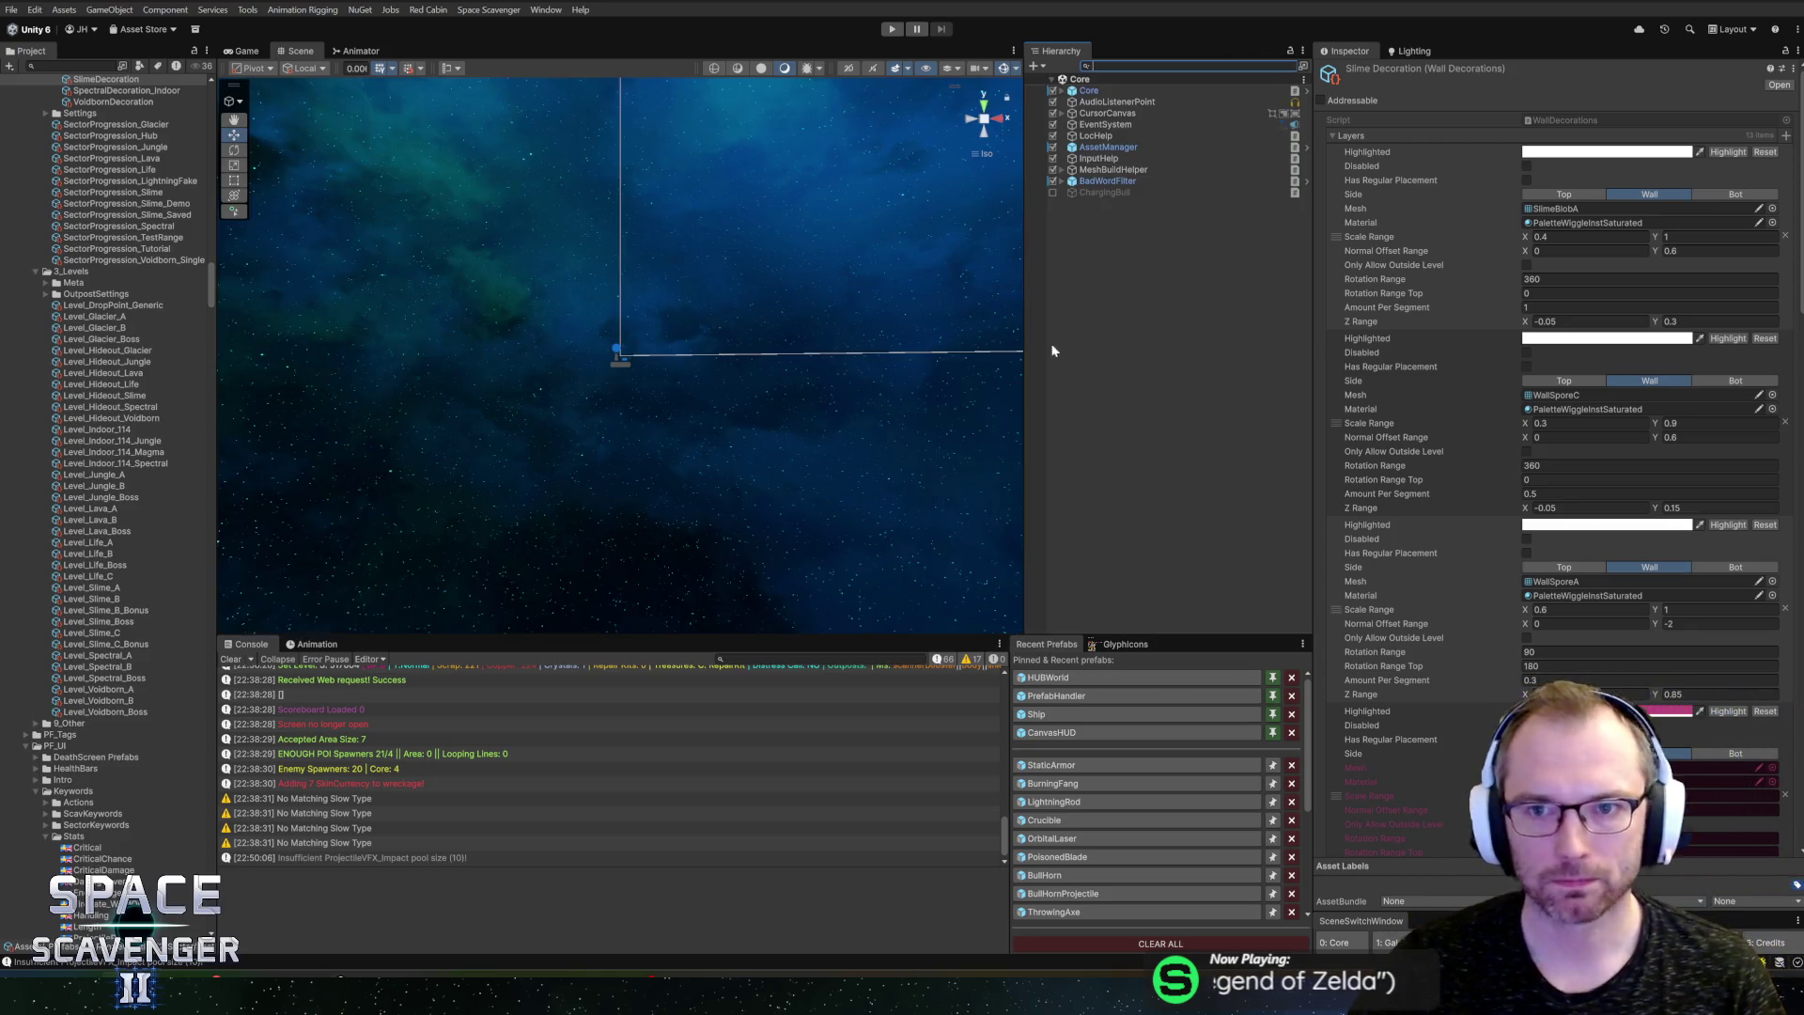
Step: Discard the changes to LevelWallSlimeTop.mat in GitHub Desktop
{"action": "key", "text": "alt+Tab"}
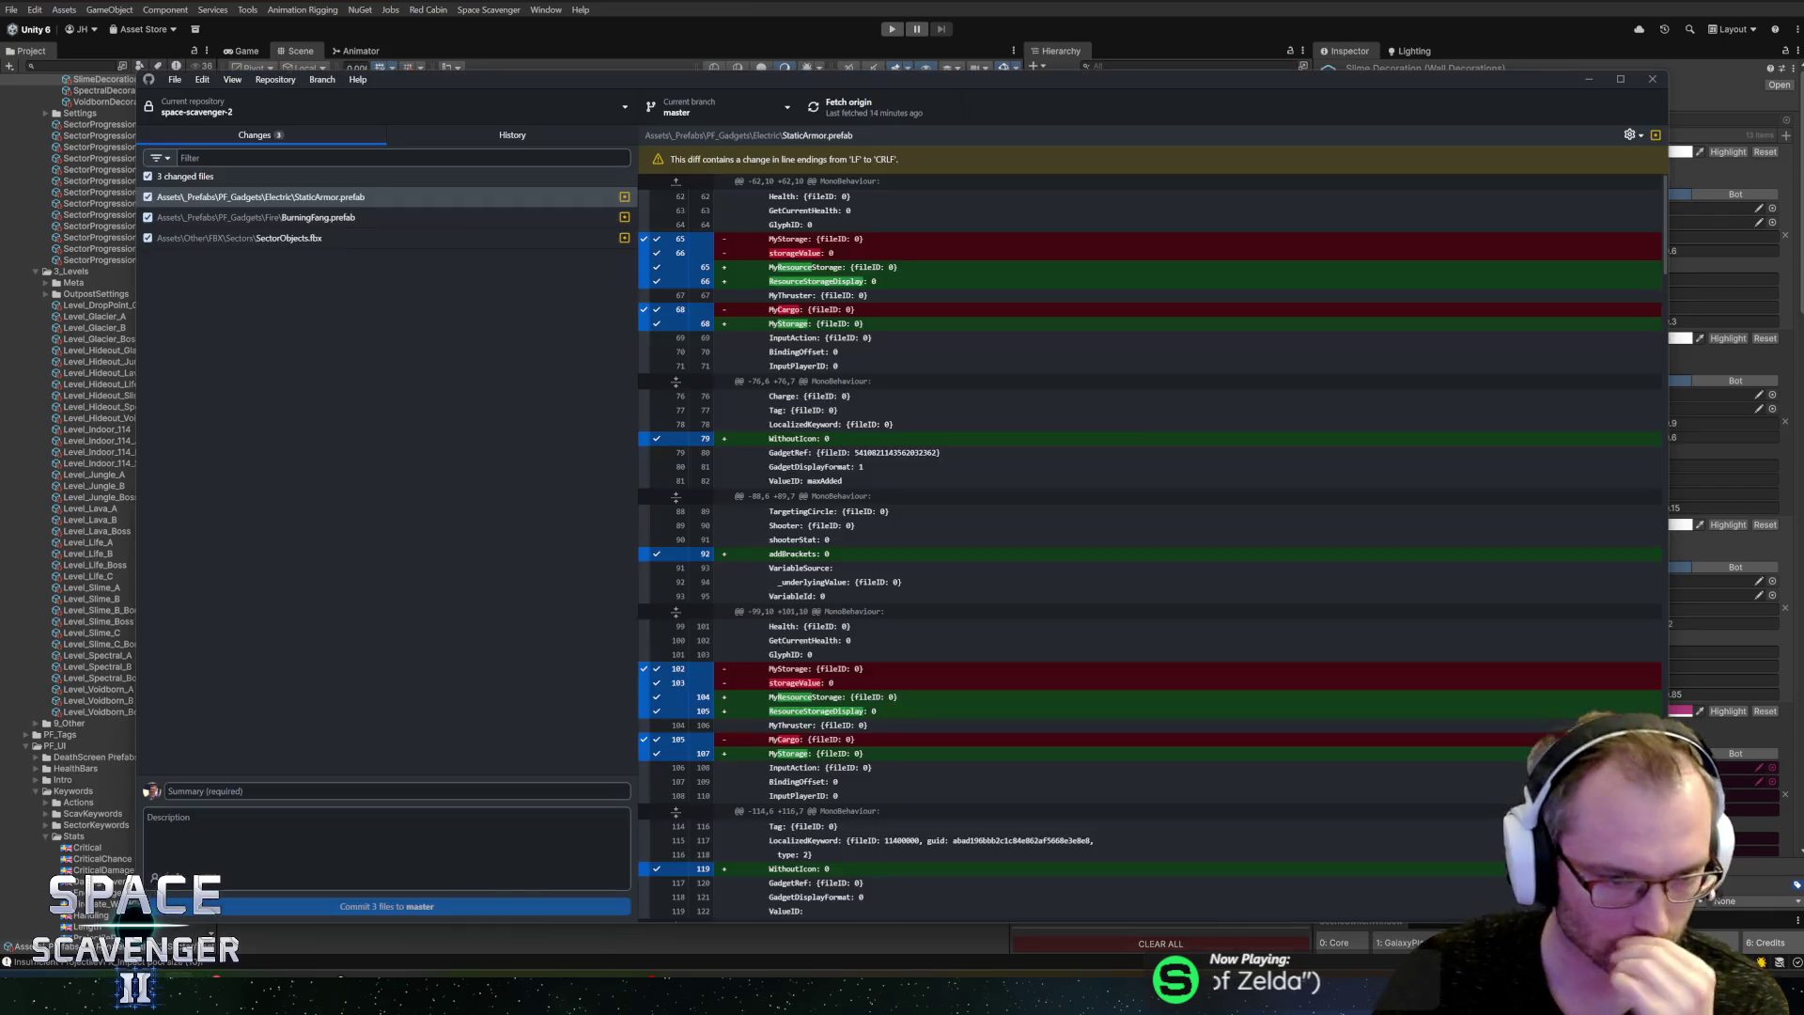
{"action": "left_click", "coordinate": [303, 279]}
{"action": "right_click", "coordinate": [310, 287]}
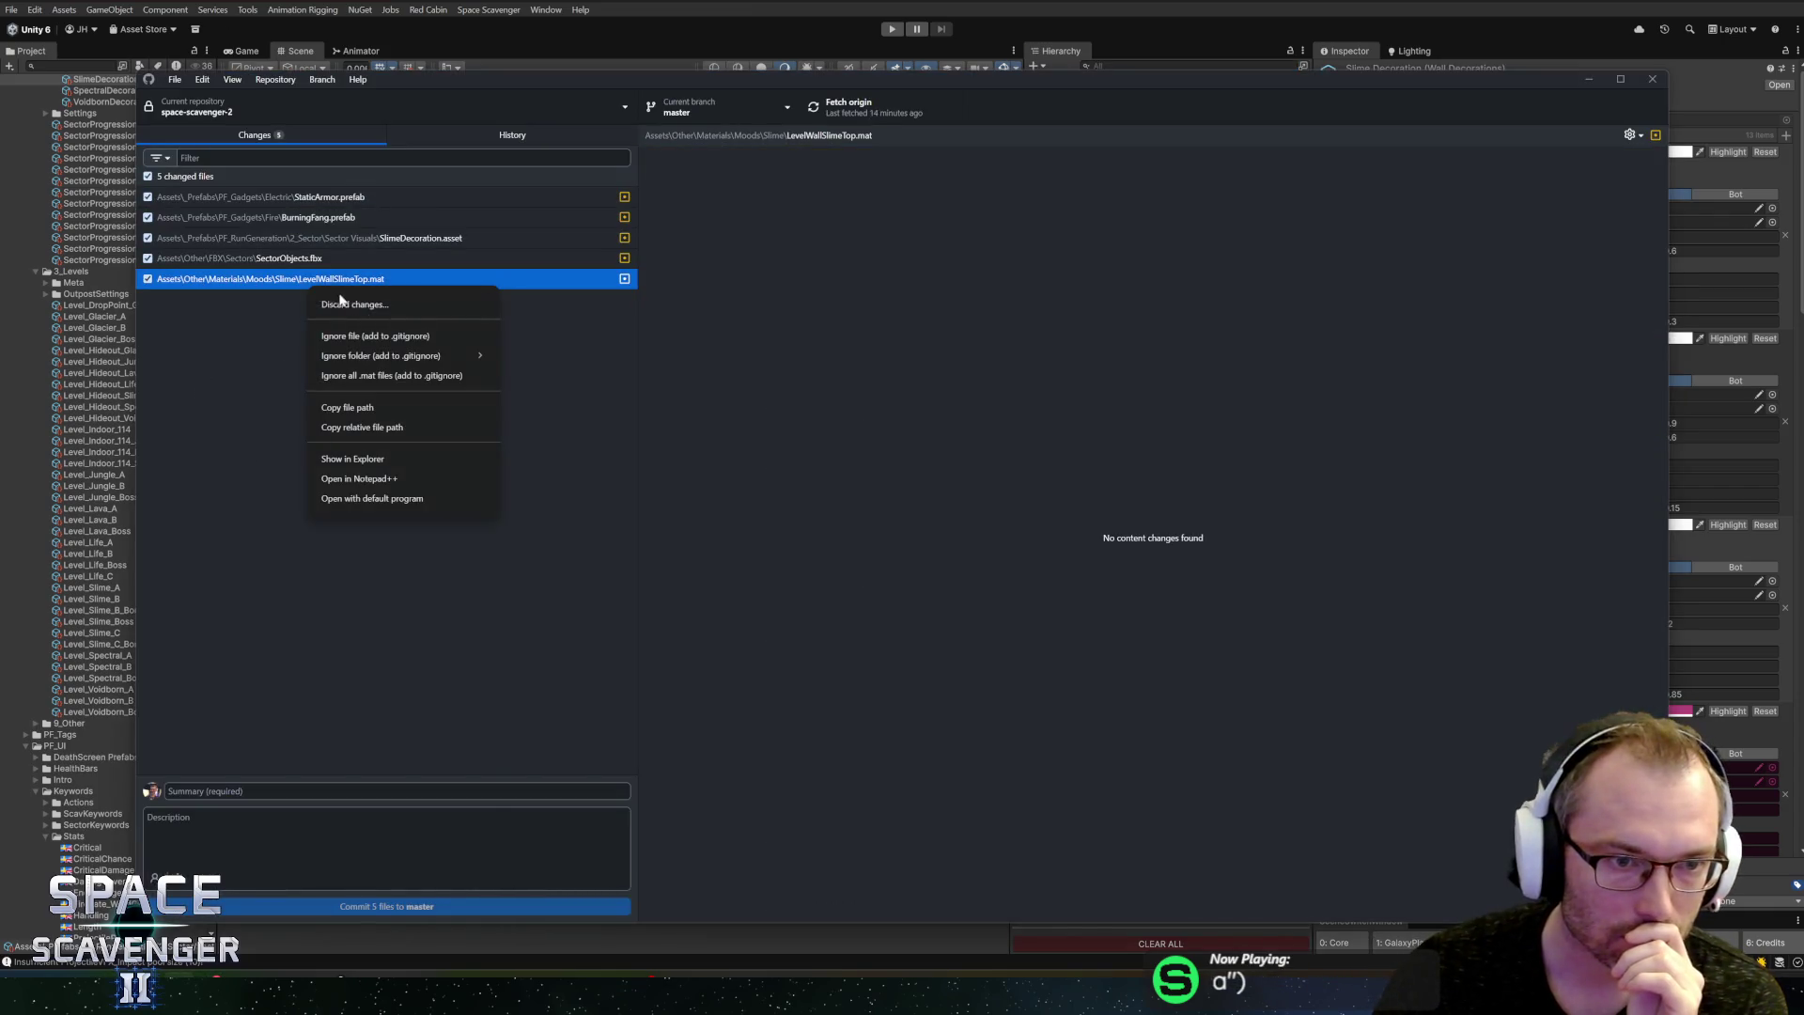
{"action": "left_click", "coordinate": [394, 305]}
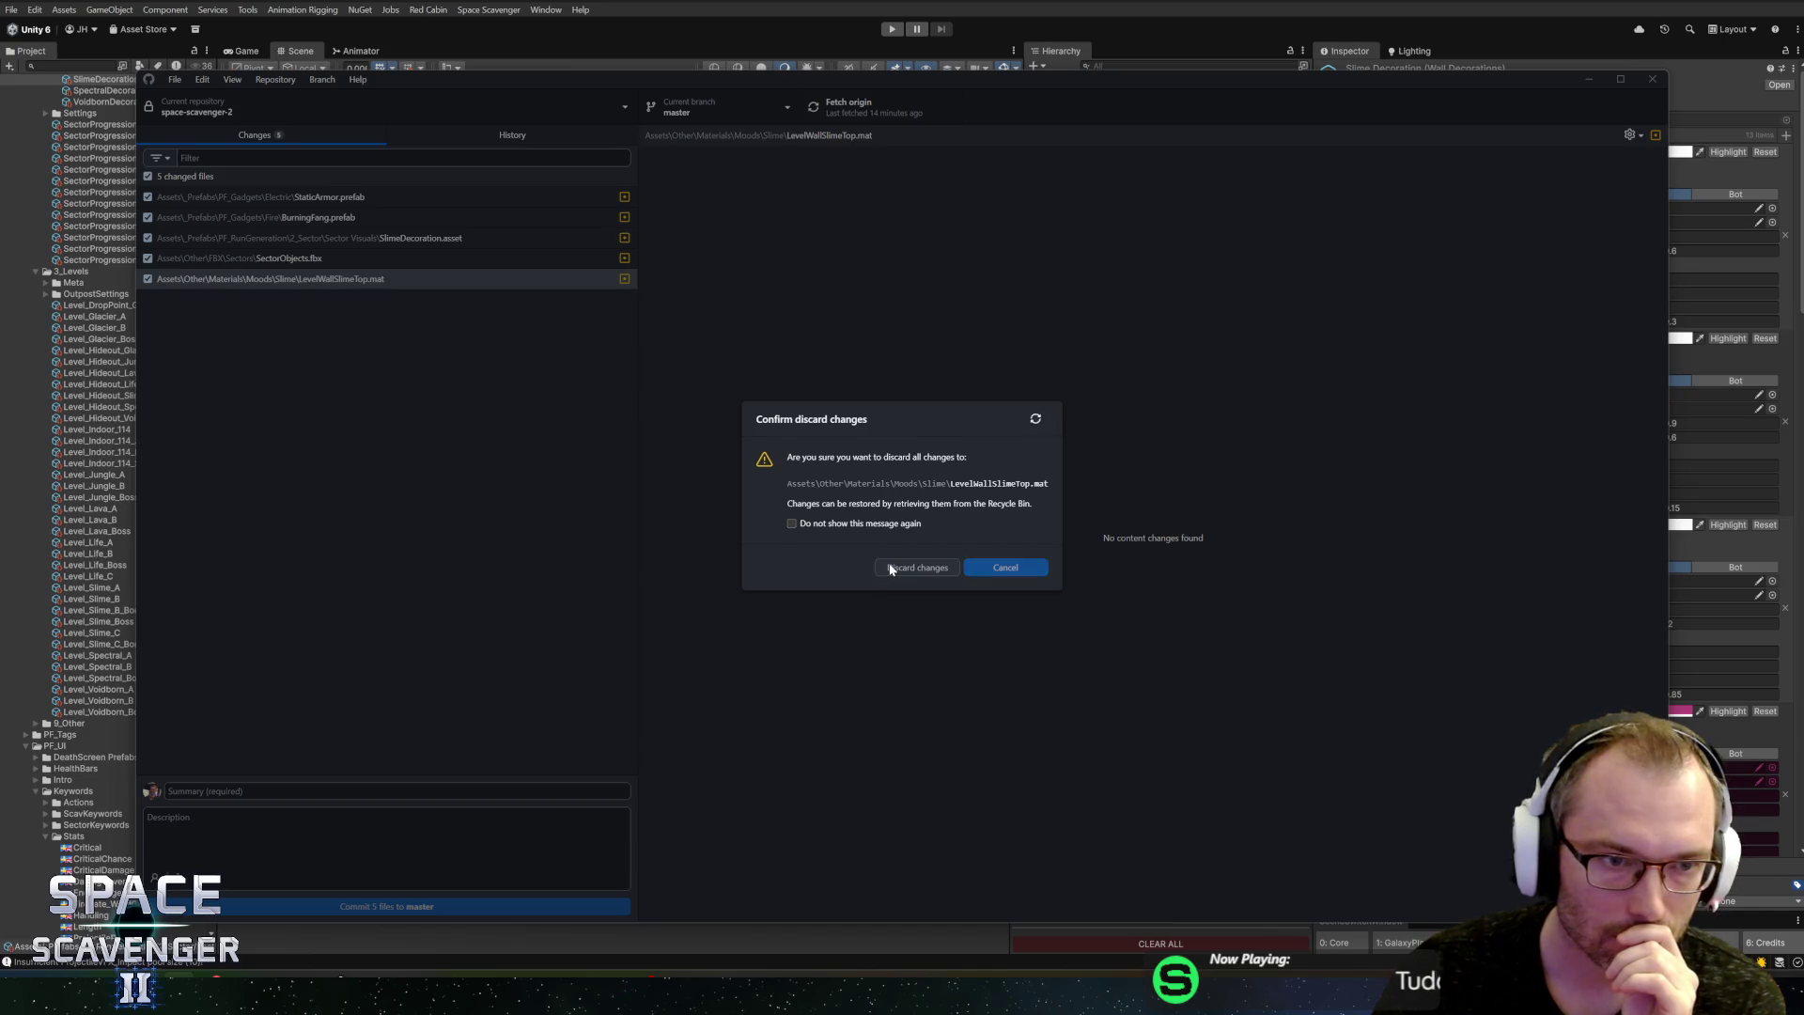
{"action": "left_click", "coordinate": [891, 569]}
Step: Commit only SlimeDecoration.asset and SectorObjects.fbx as 'Updated Slime visuals slightly', then replay in Unity
{"action": "left_click", "coordinate": [322, 260]}
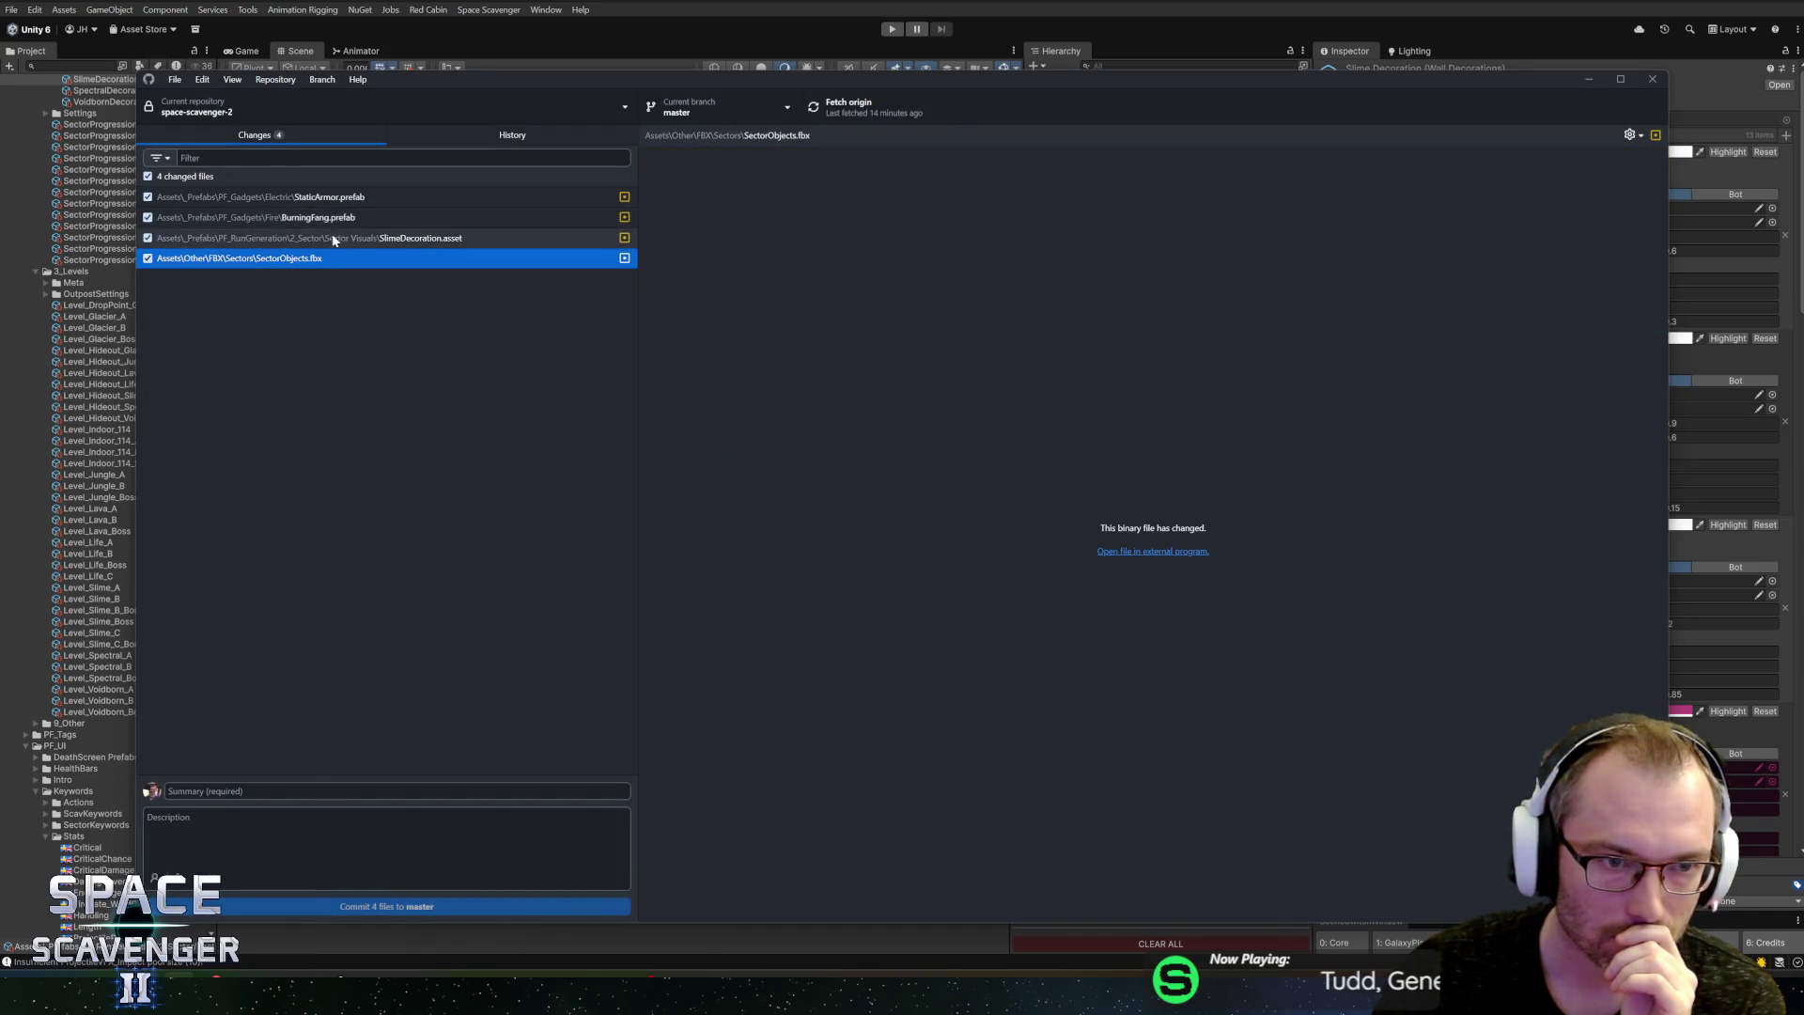
{"action": "left_click", "coordinate": [336, 238]}
{"action": "left_click", "coordinate": [332, 219]}
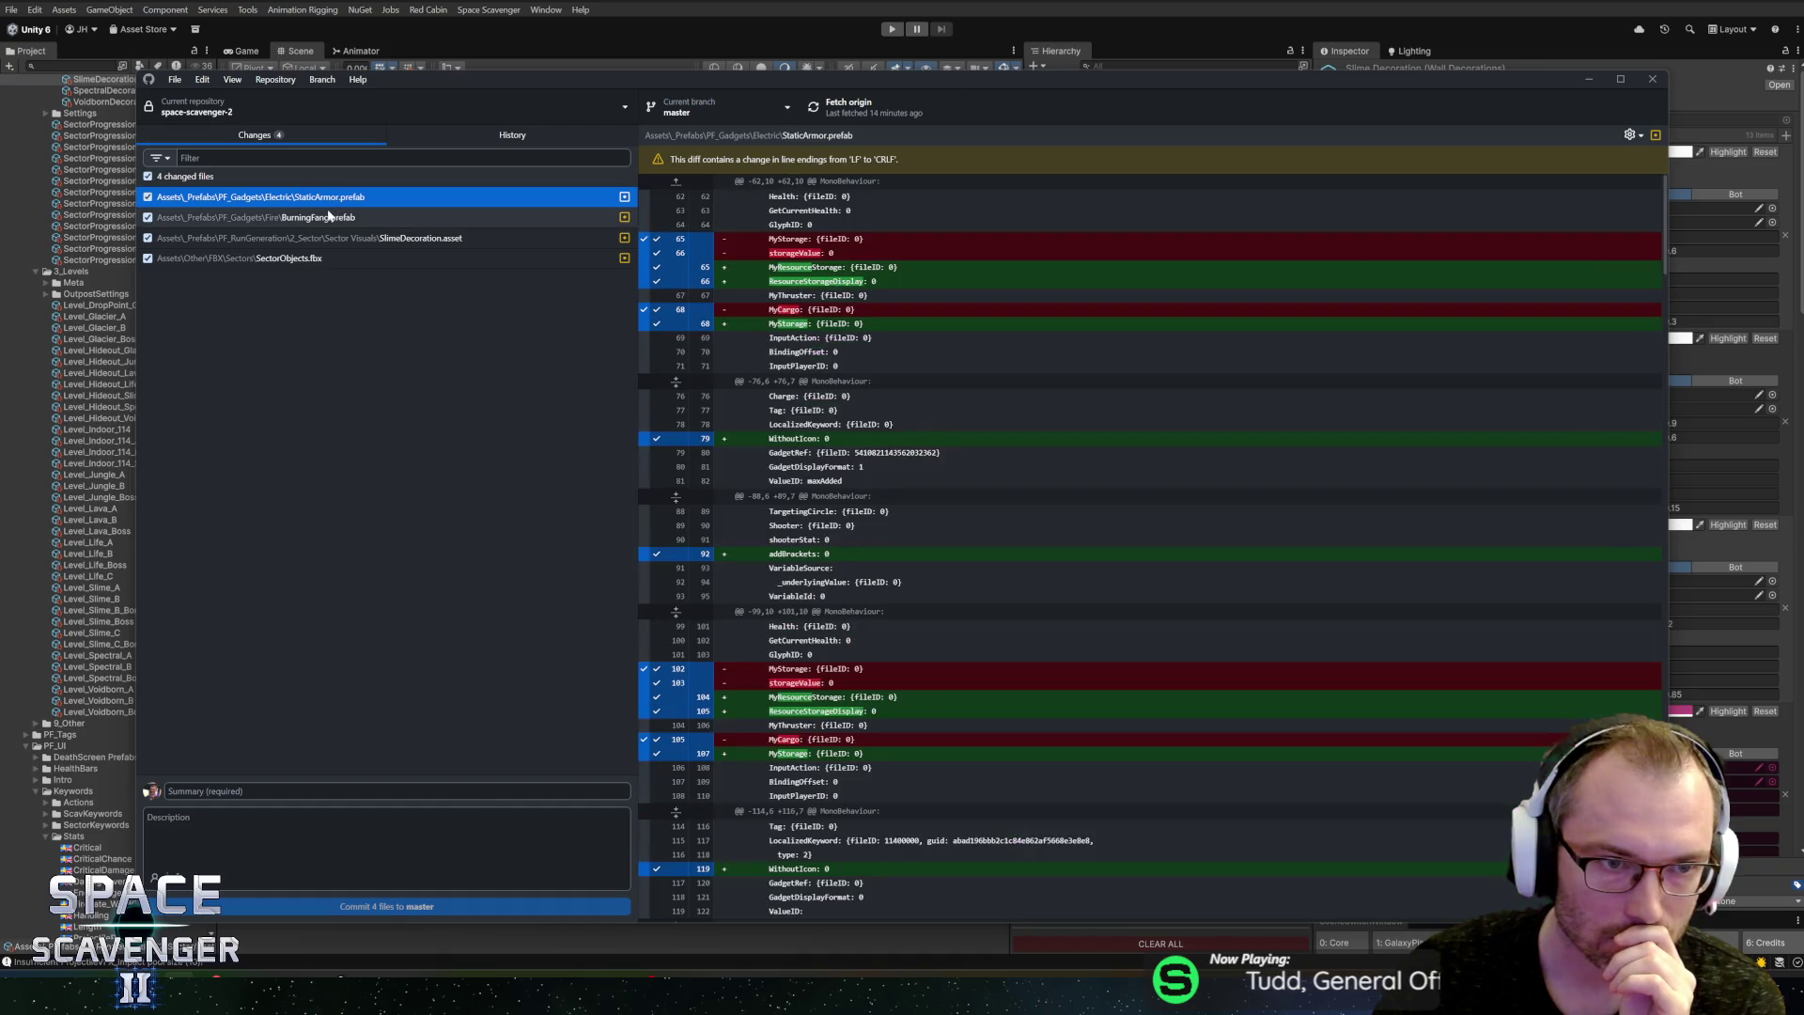
{"action": "left_click", "coordinate": [148, 217]}
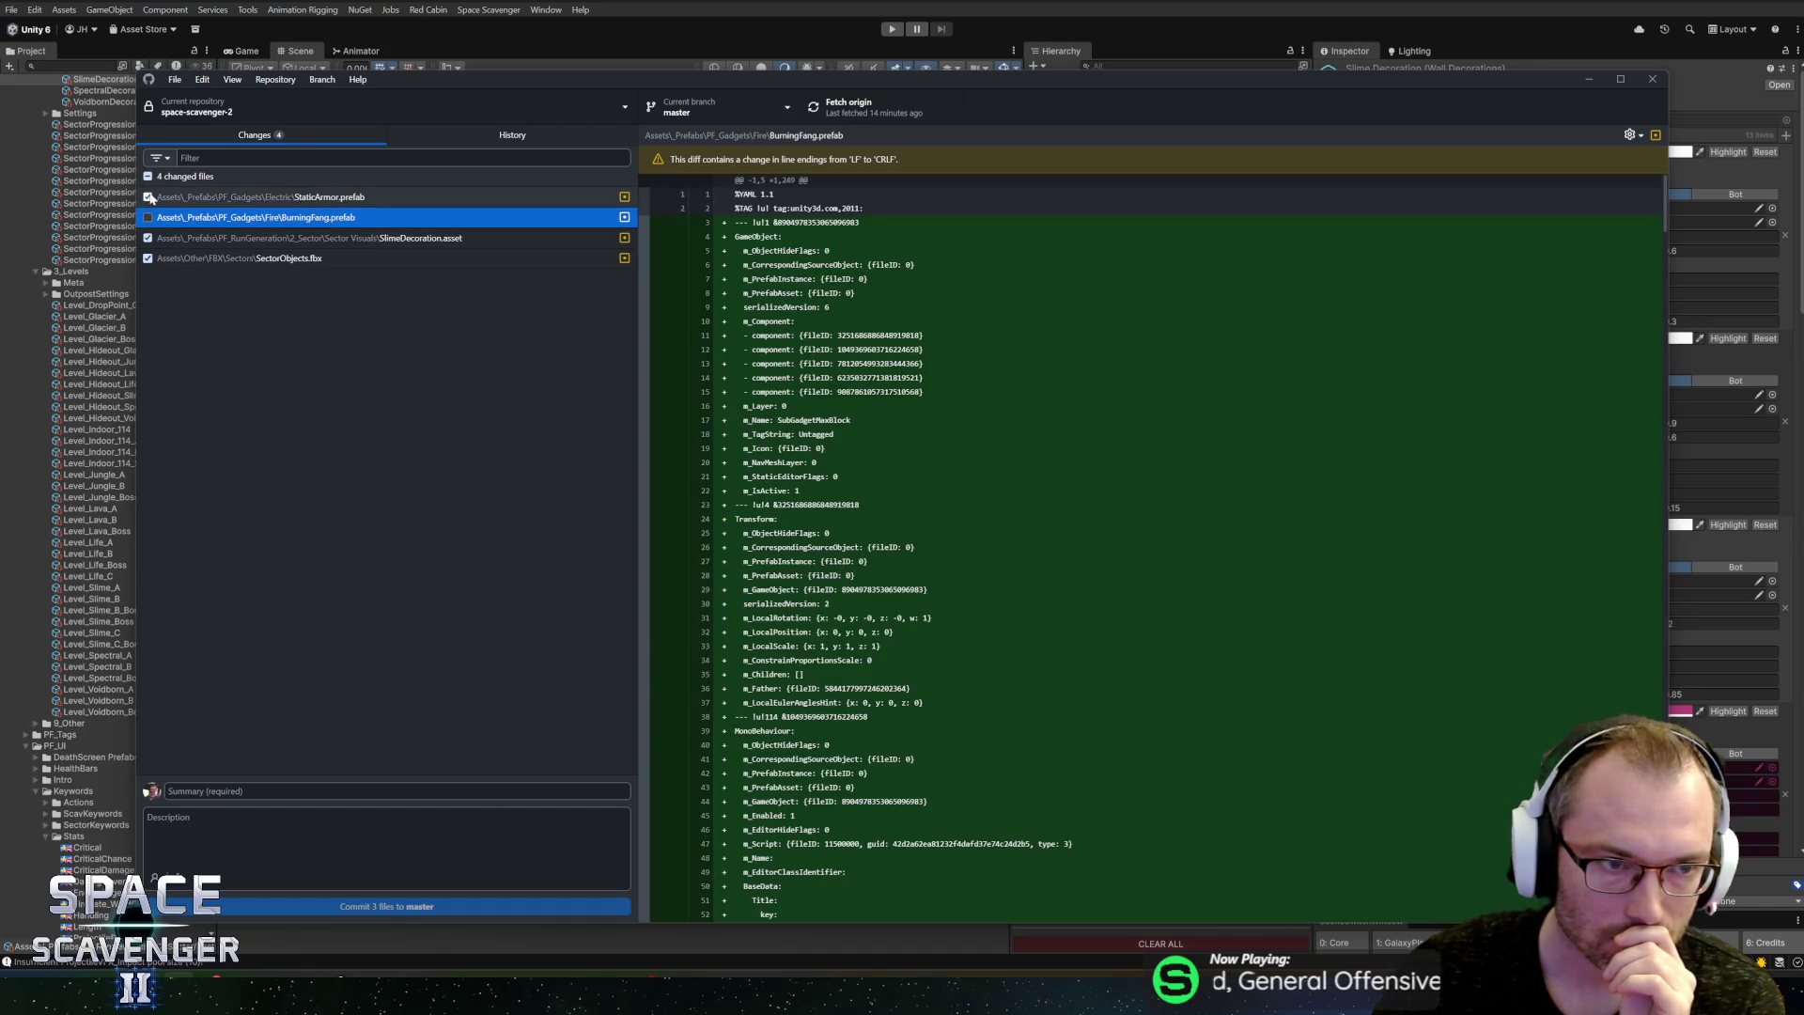
{"action": "left_click", "coordinate": [148, 197]}
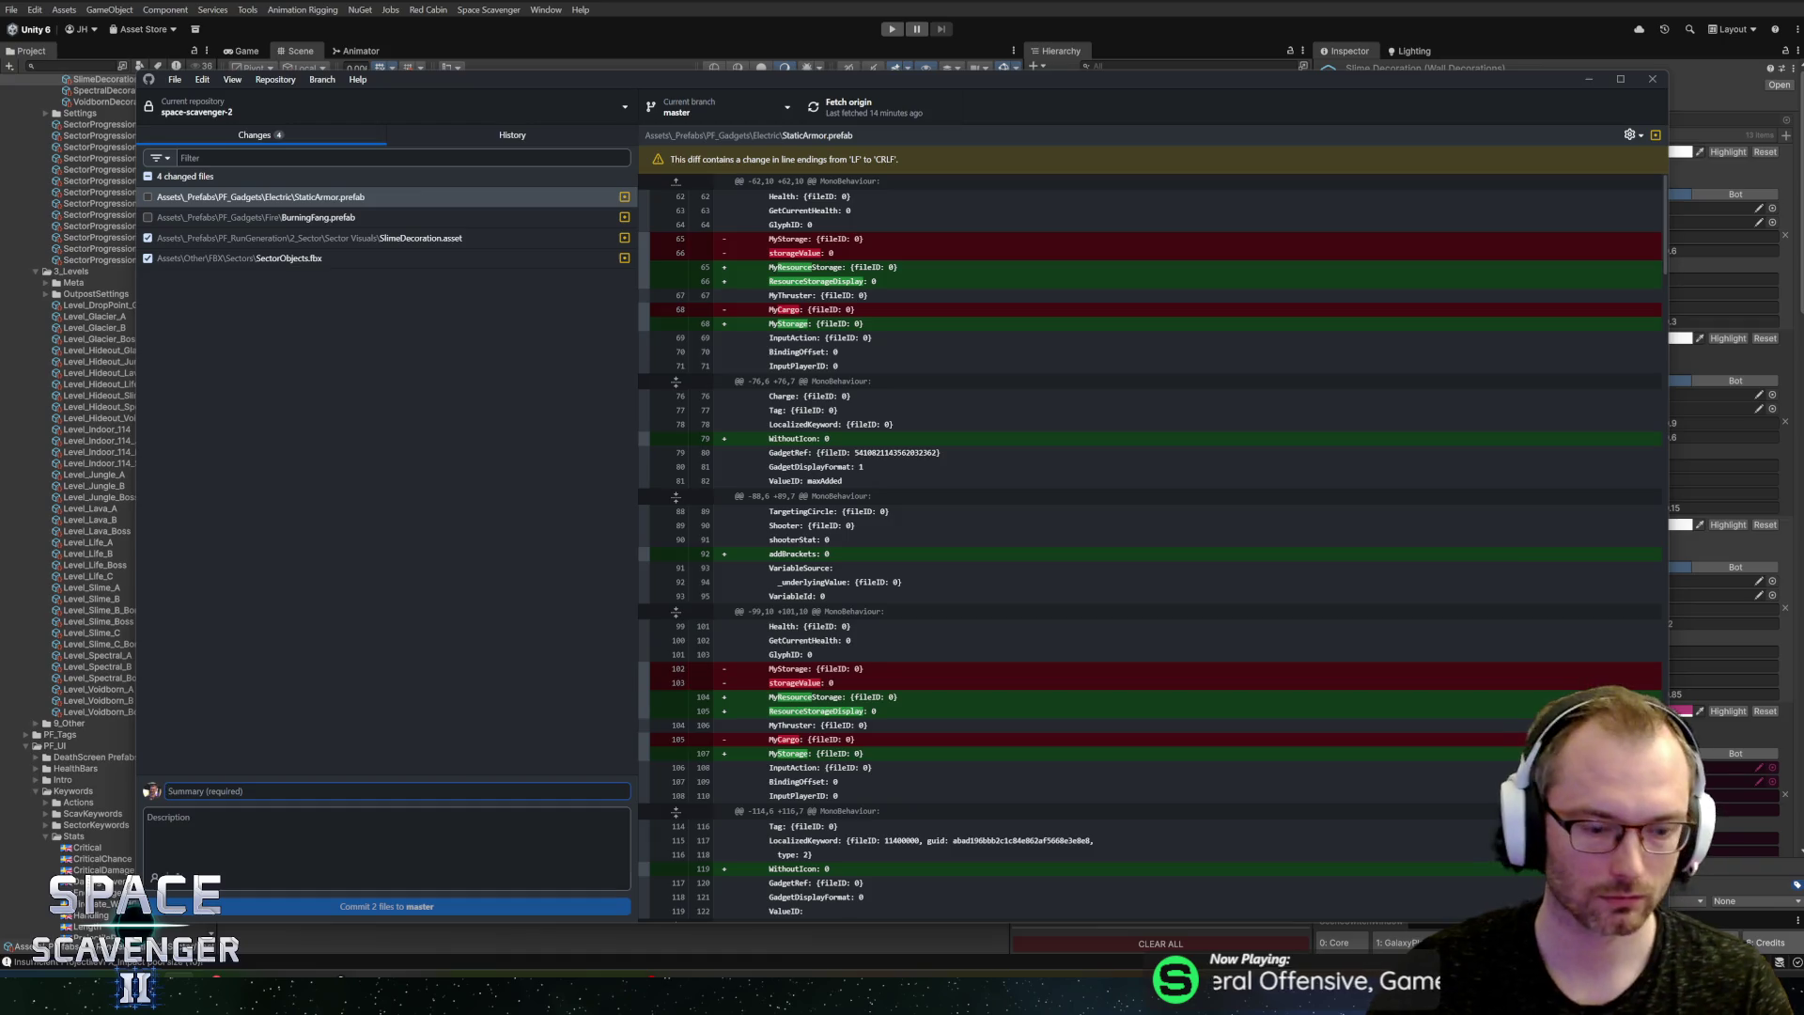
{"action": "type", "text": "Updated"}
{"action": "type", "text": "Slim"}
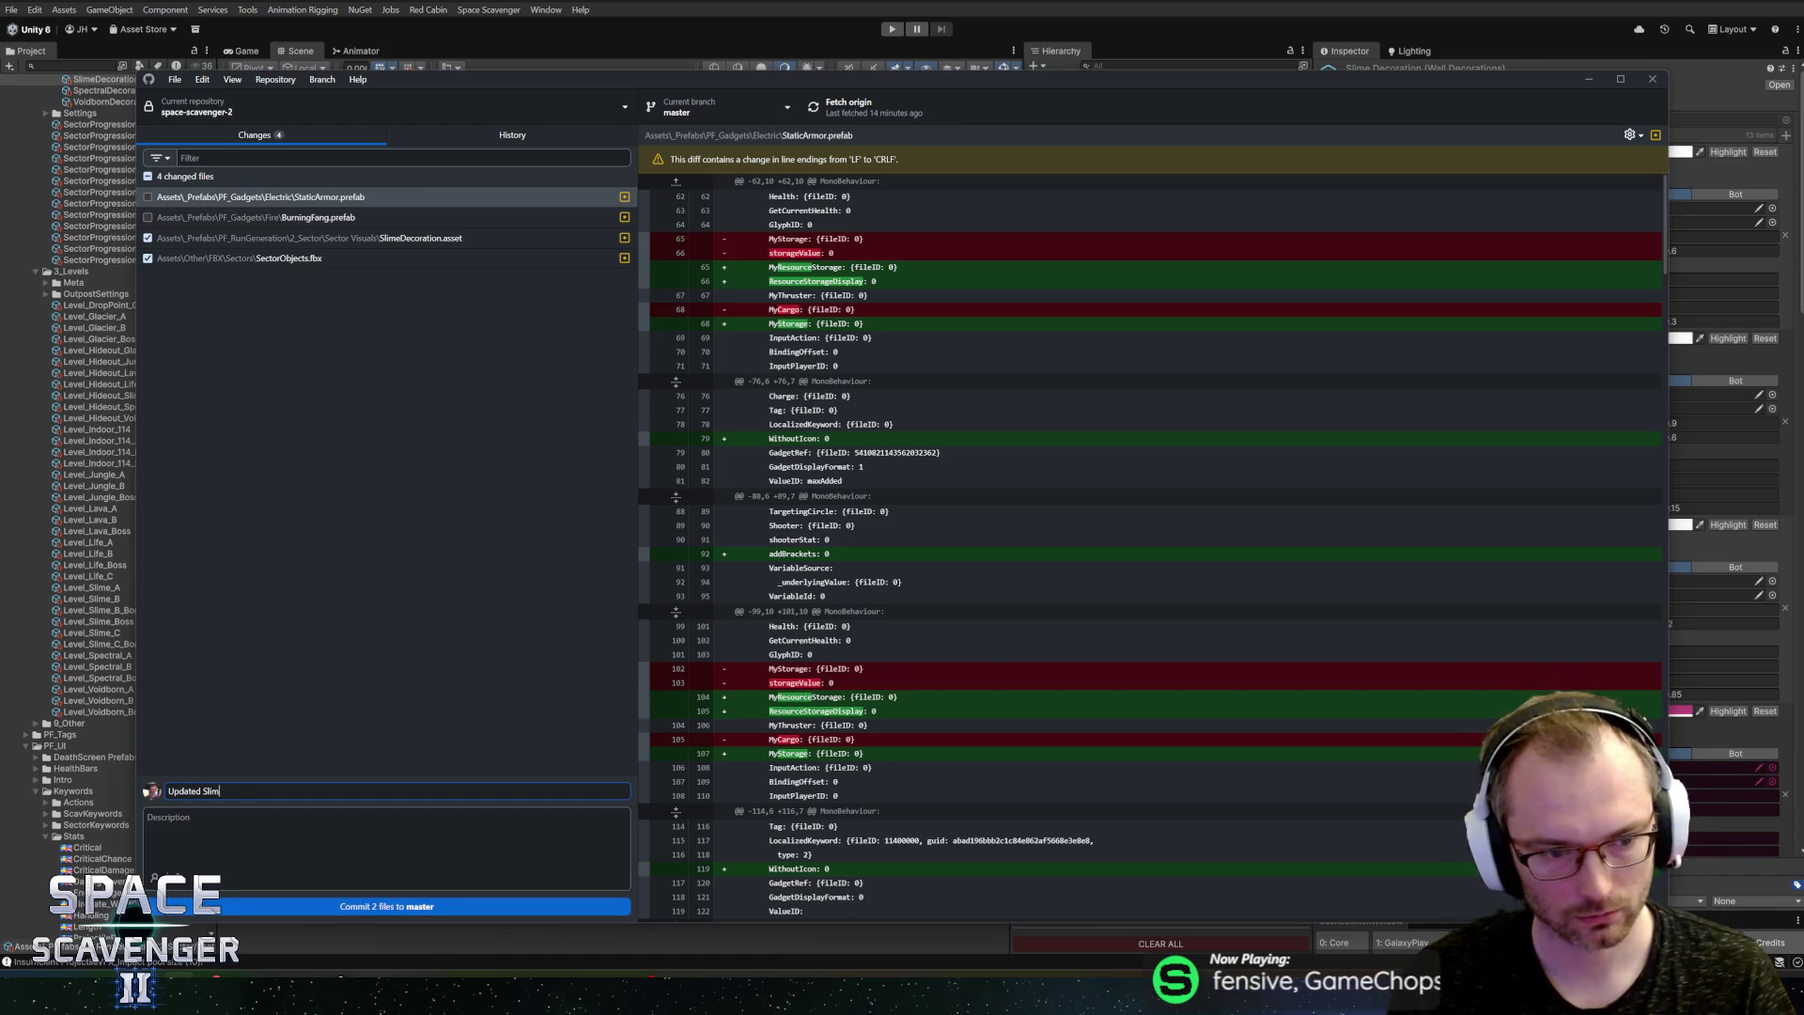
{"action": "type", "text": "e visuals slightly"}
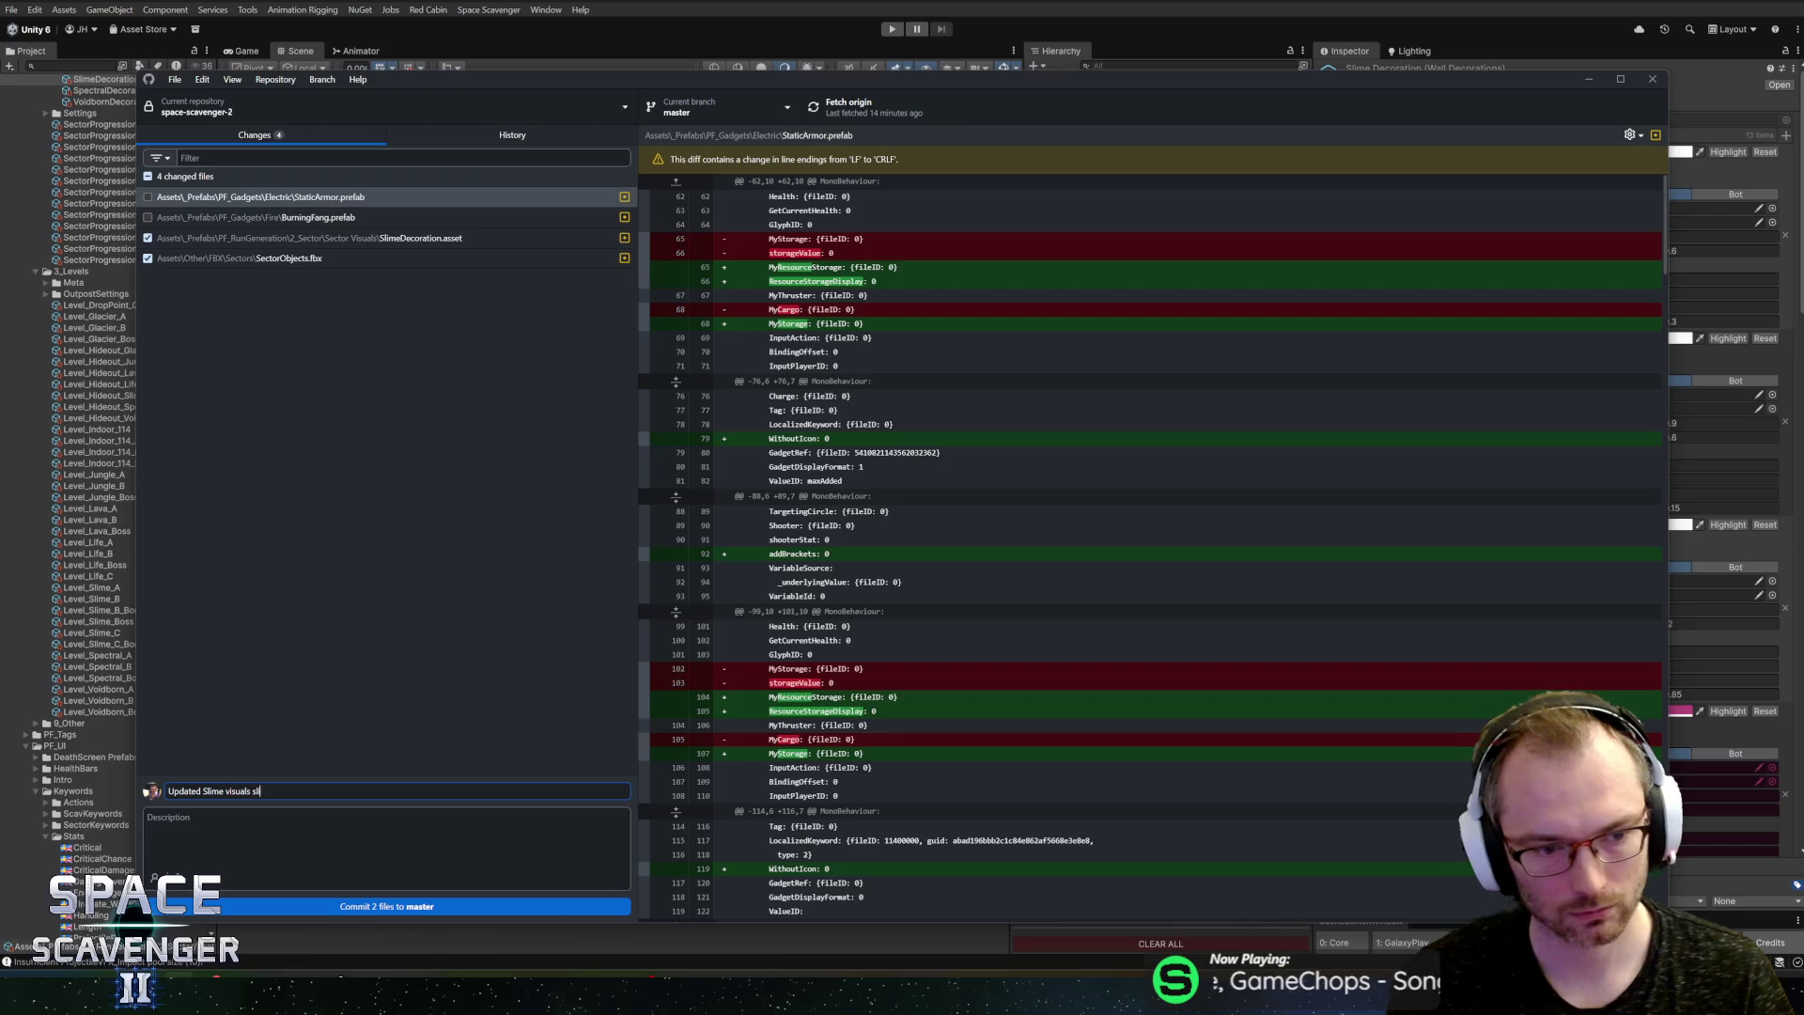
{"action": "key", "text": "ctrl+Return"}
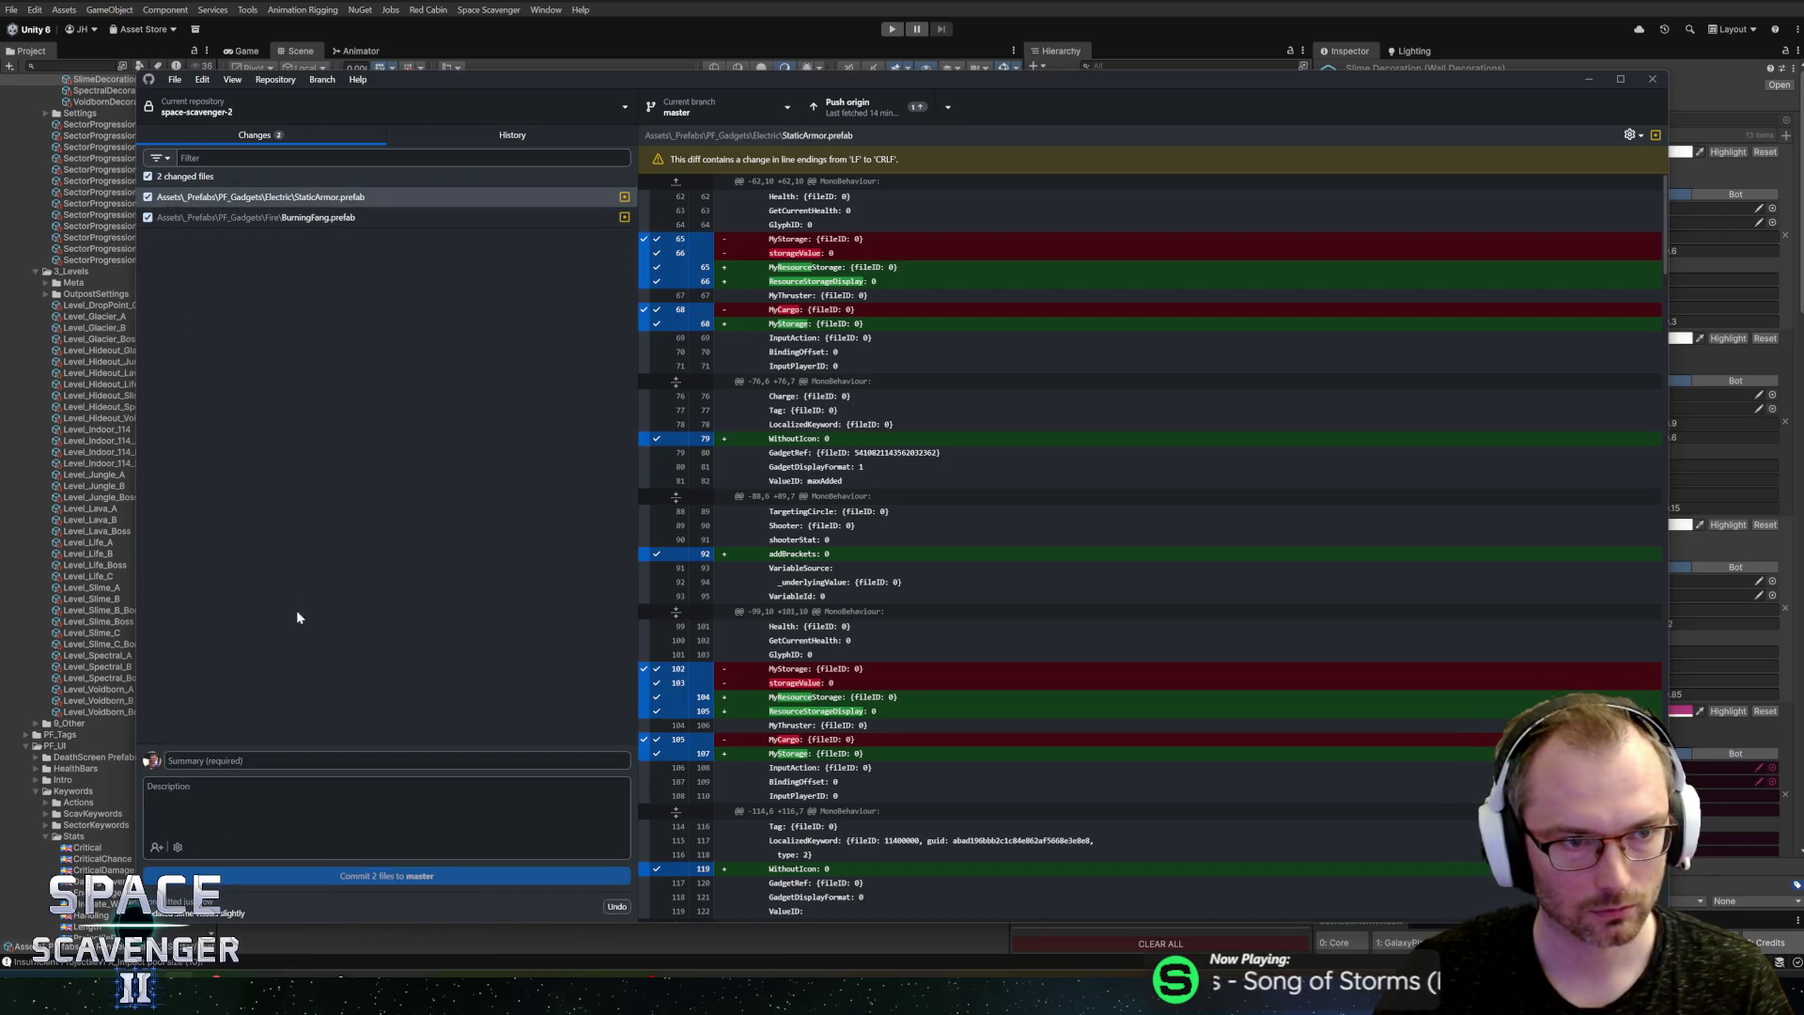
{"action": "key", "text": "alt+Tab"}
{"action": "left_click", "coordinate": [891, 31]}
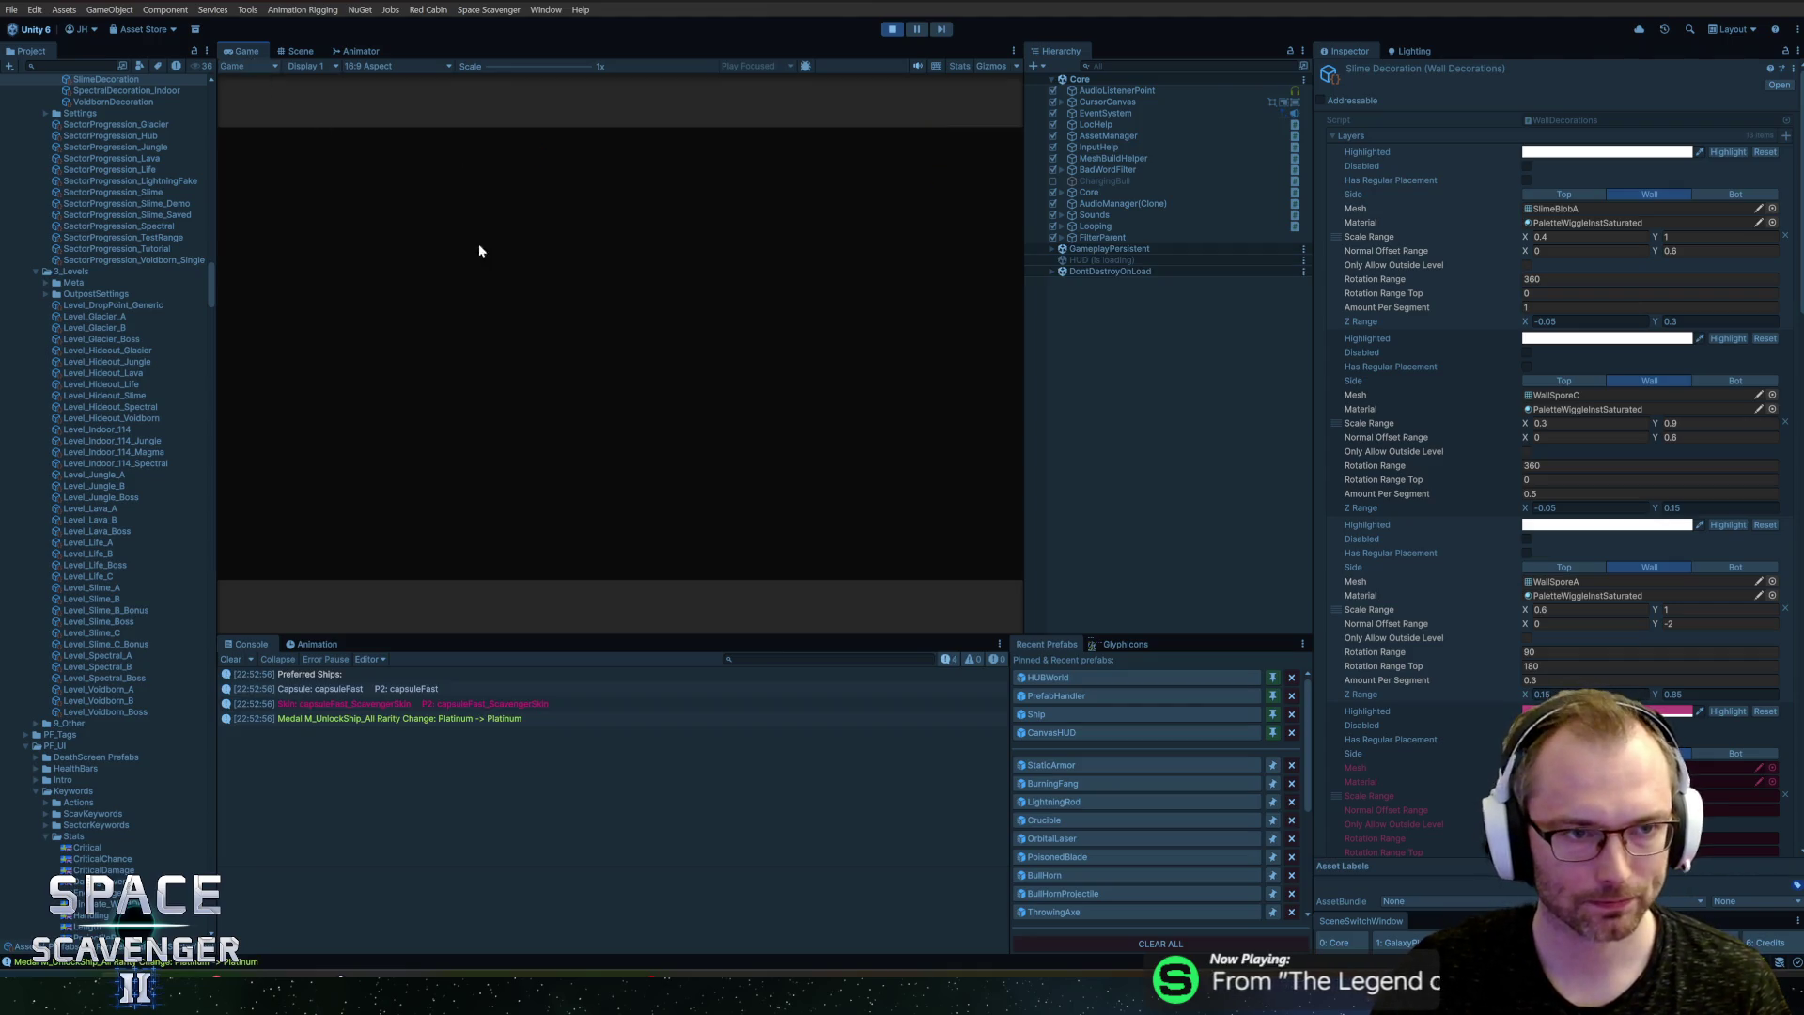
Step: Maximize the Game view and add the BurningFang gadget with 'gadget add BurningFang' in the console
{"action": "key", "text": "shift+space"}
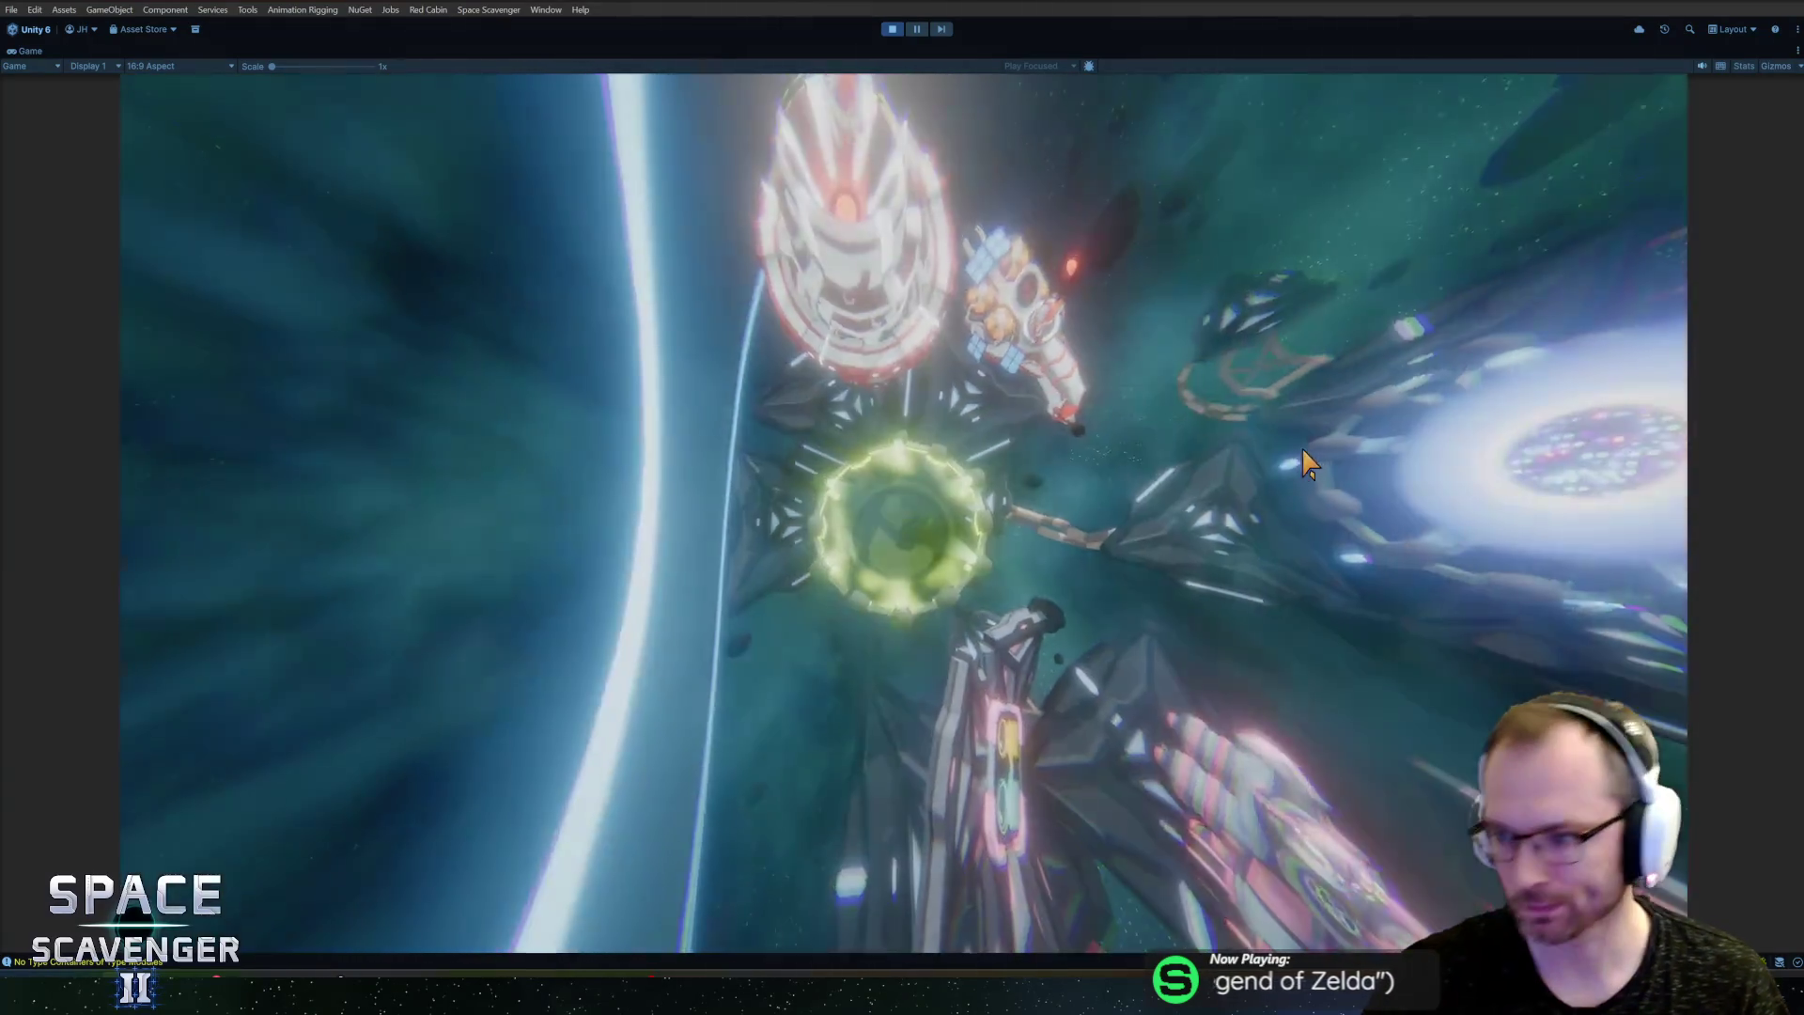
{"action": "key", "text": "grave"}
{"action": "type", "text": "spawn bur"}
{"action": "key", "text": "BackSpace"}
{"action": "key", "text": "BackSpace"}
{"action": "key", "text": "BackSpace"}
{"action": "type", "text": "gadget add "}
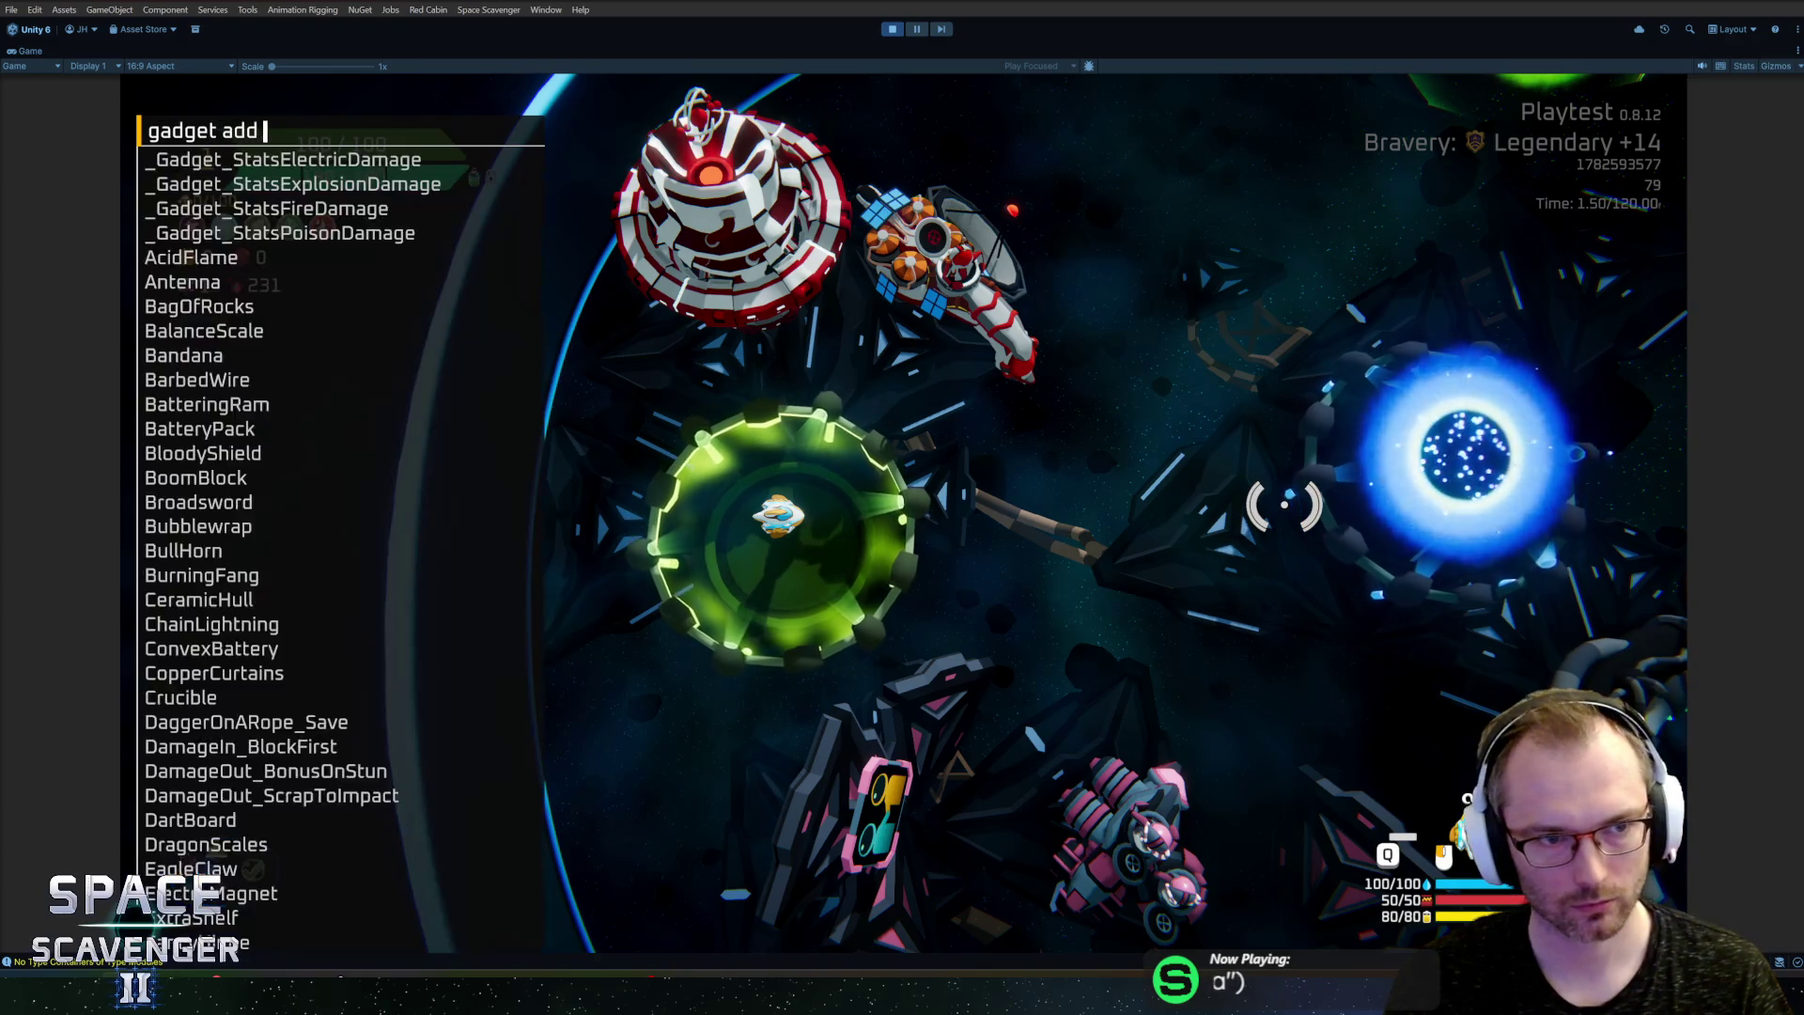
{"action": "type", "text": "burn"}
{"action": "key", "text": "Tab"}
{"action": "key", "text": "Return"}
{"action": "mouse_move", "coordinate": [1597, 672]}
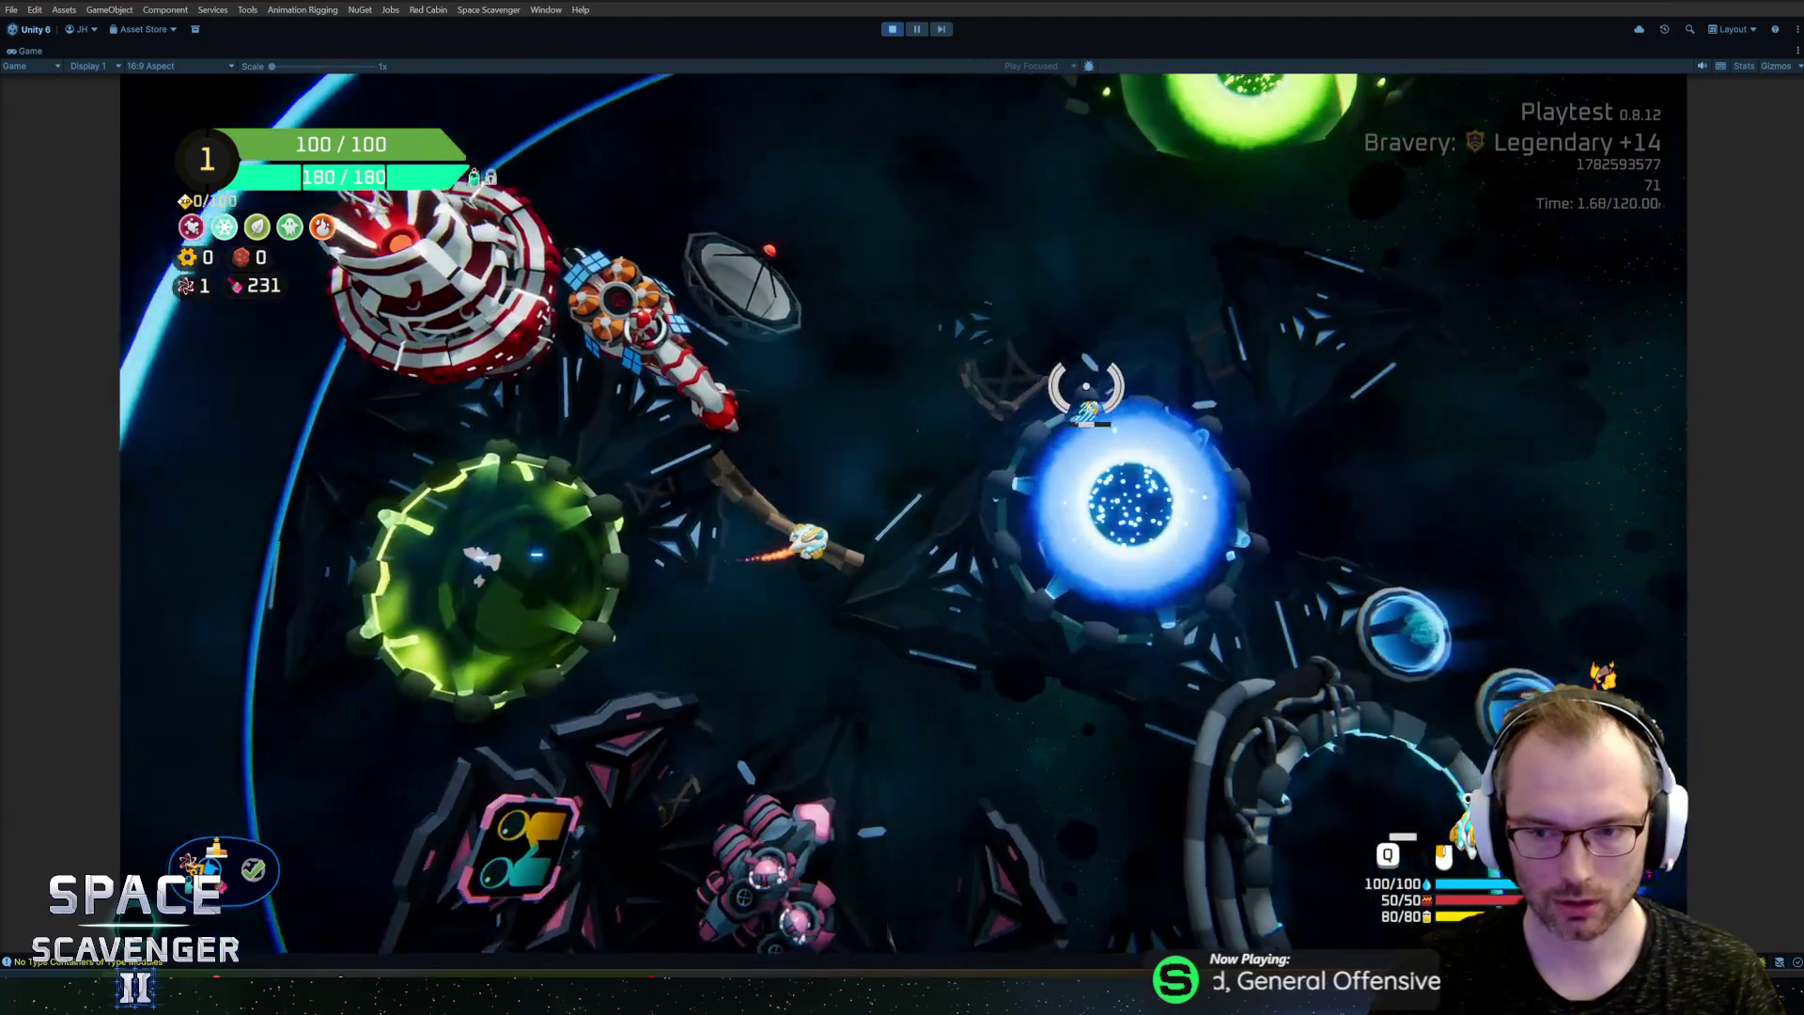
Step: Spawn a TrainingDummy_Invincible and a Fireballs item from the in-game console
{"action": "key", "text": "grave"}
{"action": "type", "text": "spawn bl"}
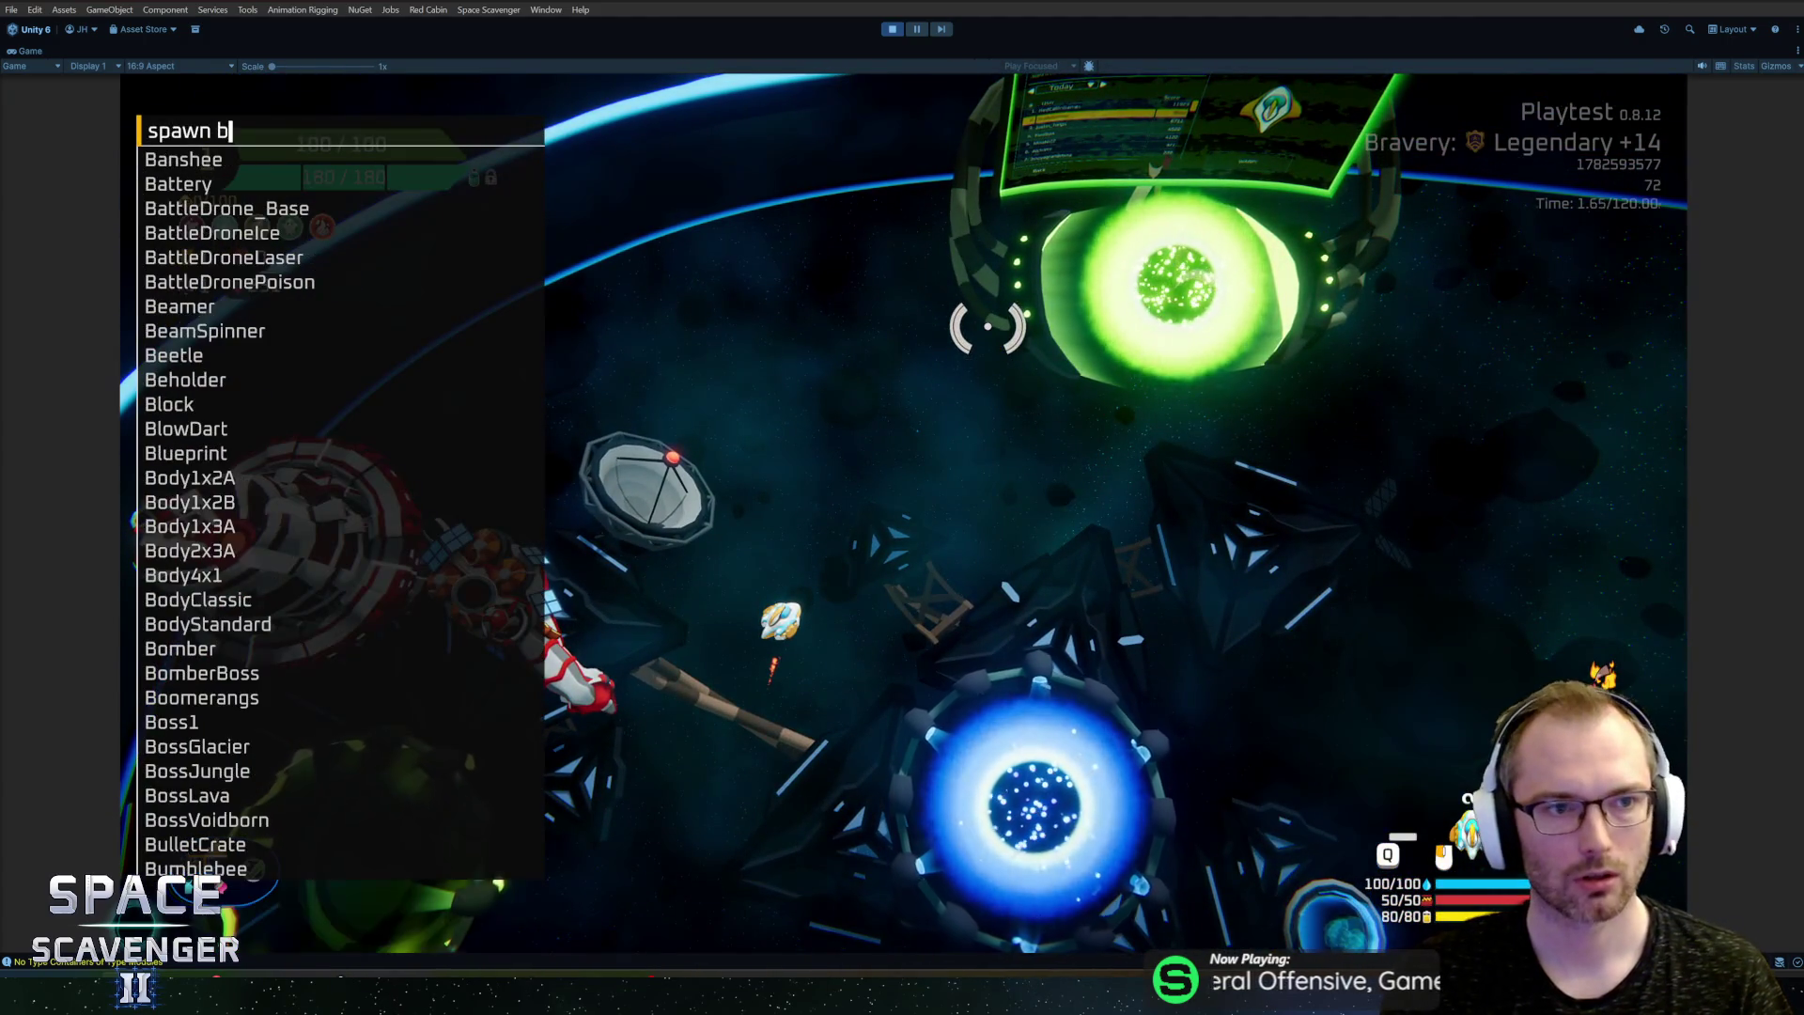
{"action": "key", "text": "BackSpace"}
{"action": "key", "text": "BackSpace"}
{"action": "type", "text": "trainin"}
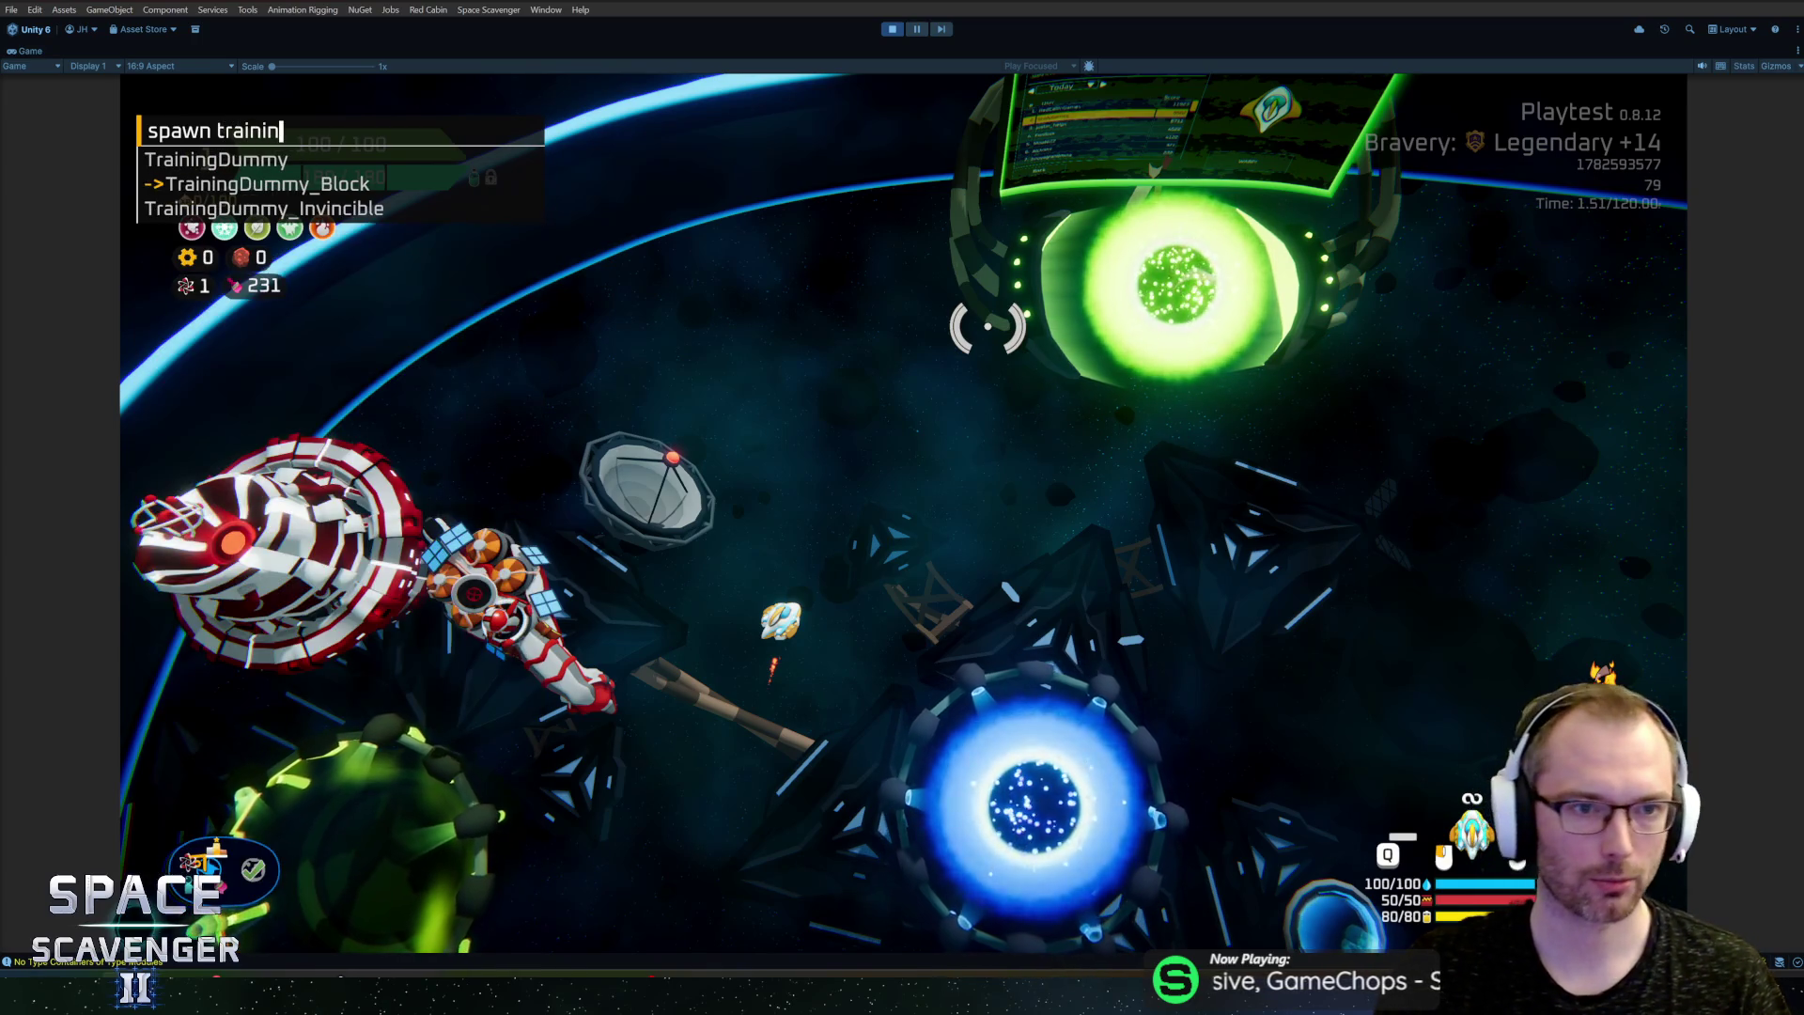
{"action": "key", "text": "Down"}
{"action": "key", "text": "Tab"}
{"action": "key", "text": "Return"}
{"action": "type", "text": "spawn"}
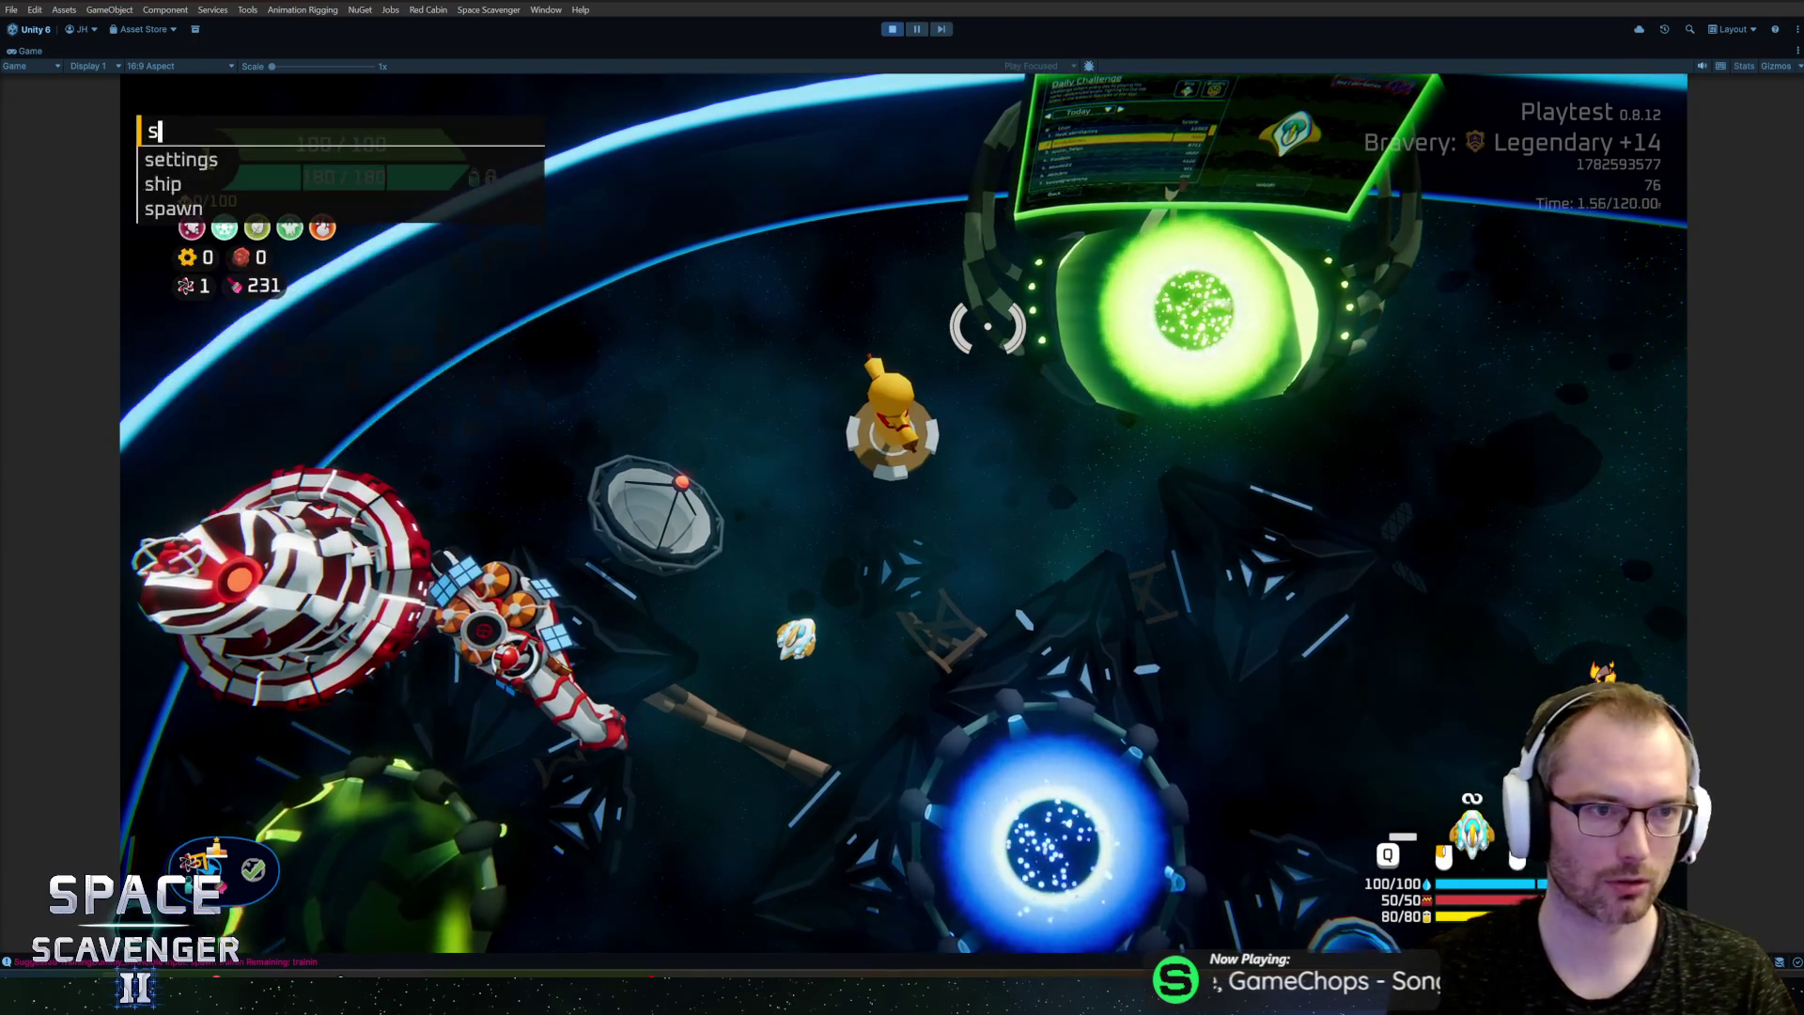
{"action": "key", "text": "Tab"}
{"action": "key", "text": "Return"}
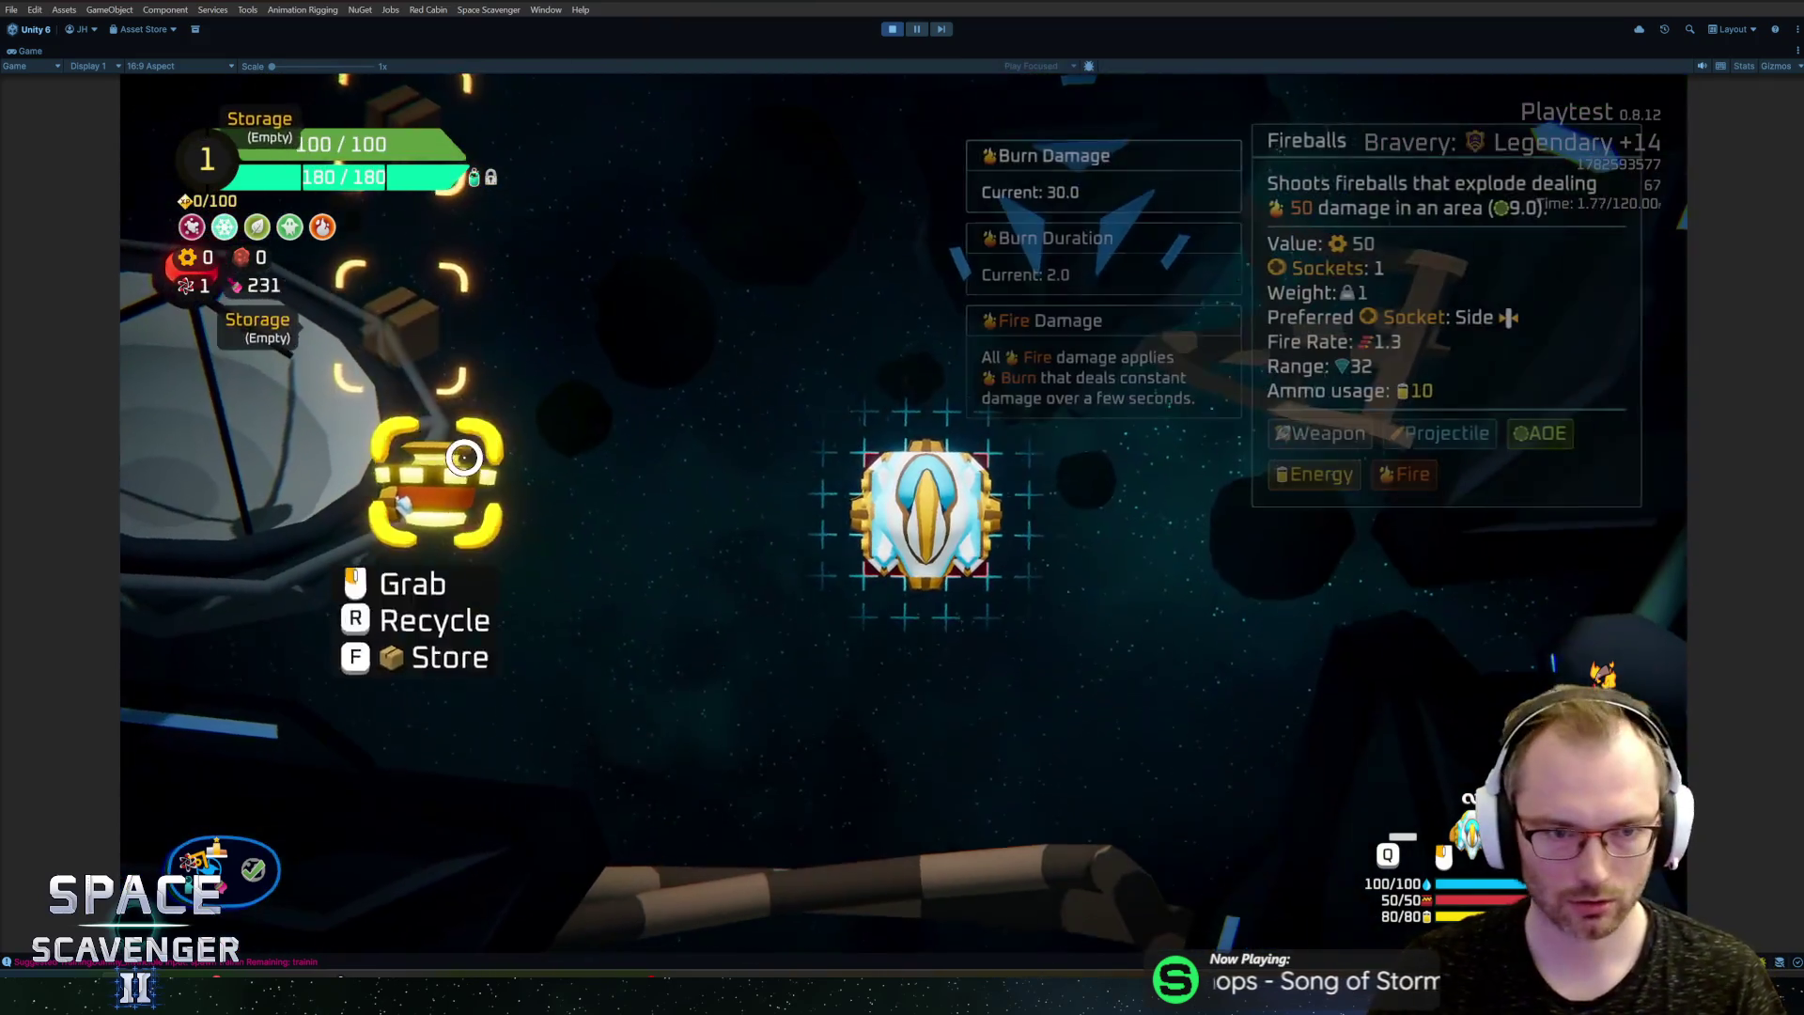
Step: Equip Fireballs onto the ship and fly it around the hub arena
{"action": "left_click_drag", "start_coordinate": [463, 457], "coordinate": [977, 508]}
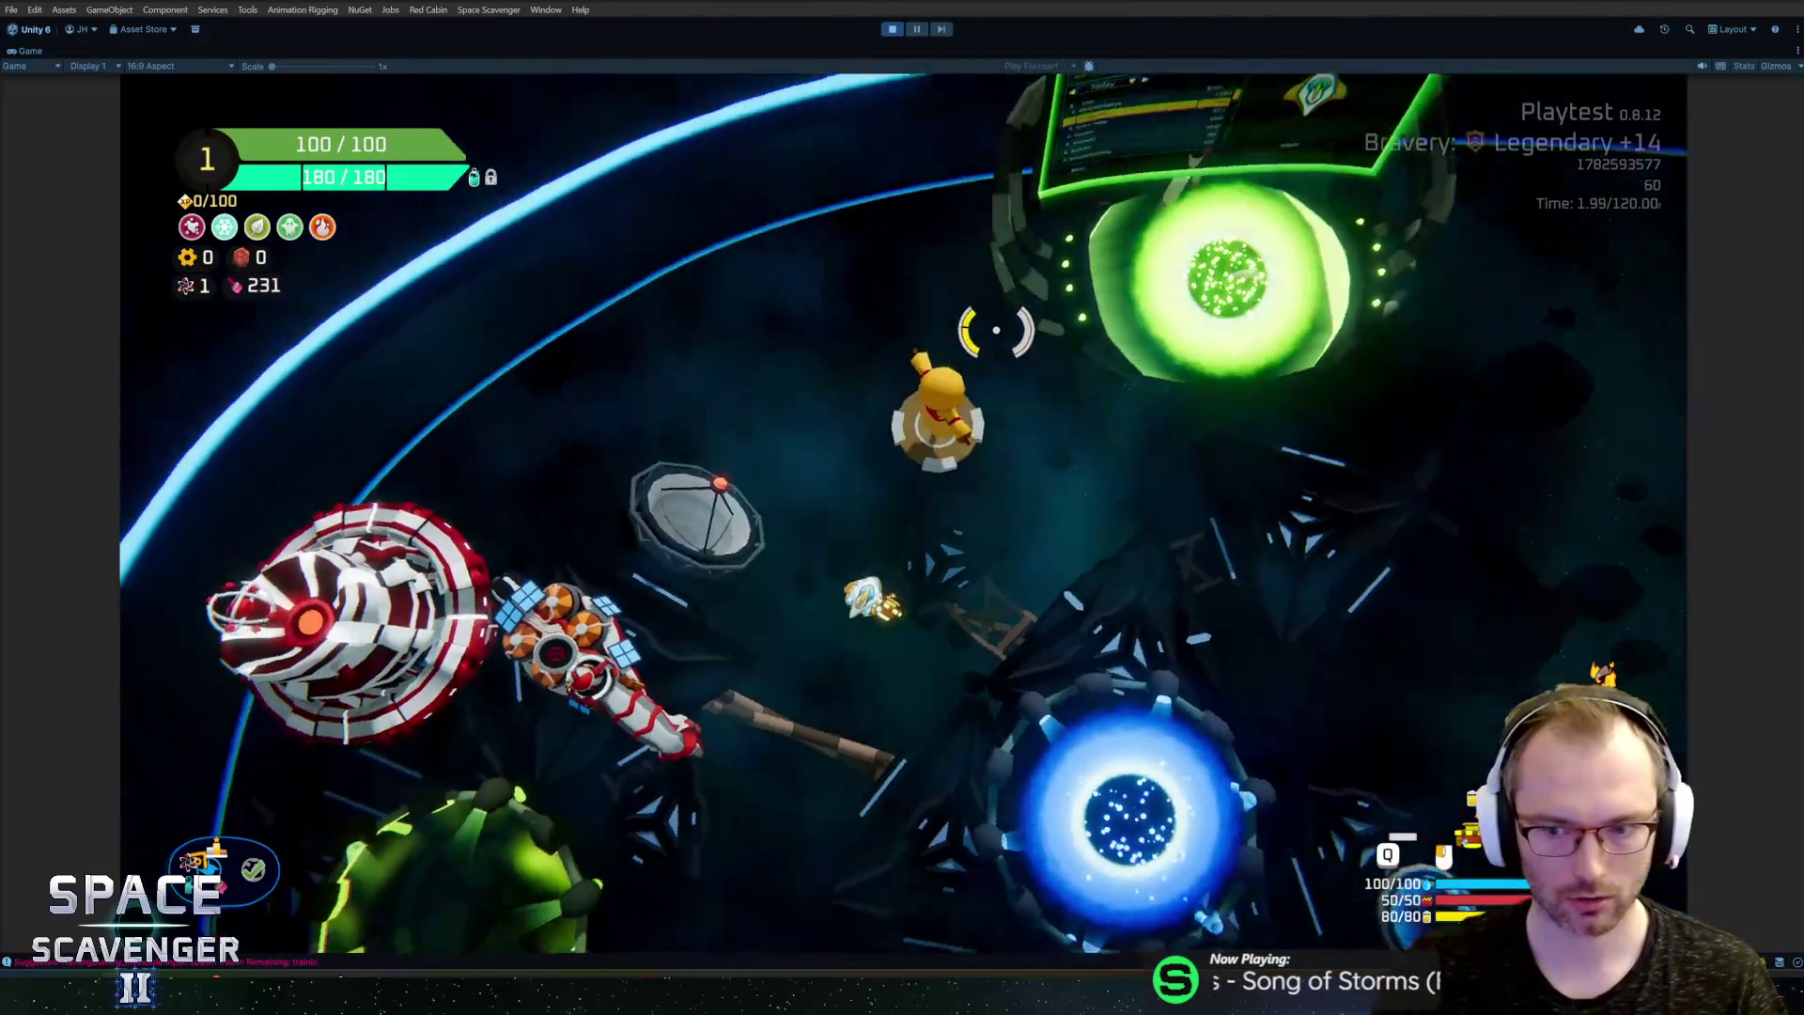
{"action": "key", "text": "w"}
{"action": "key", "text": "d"}
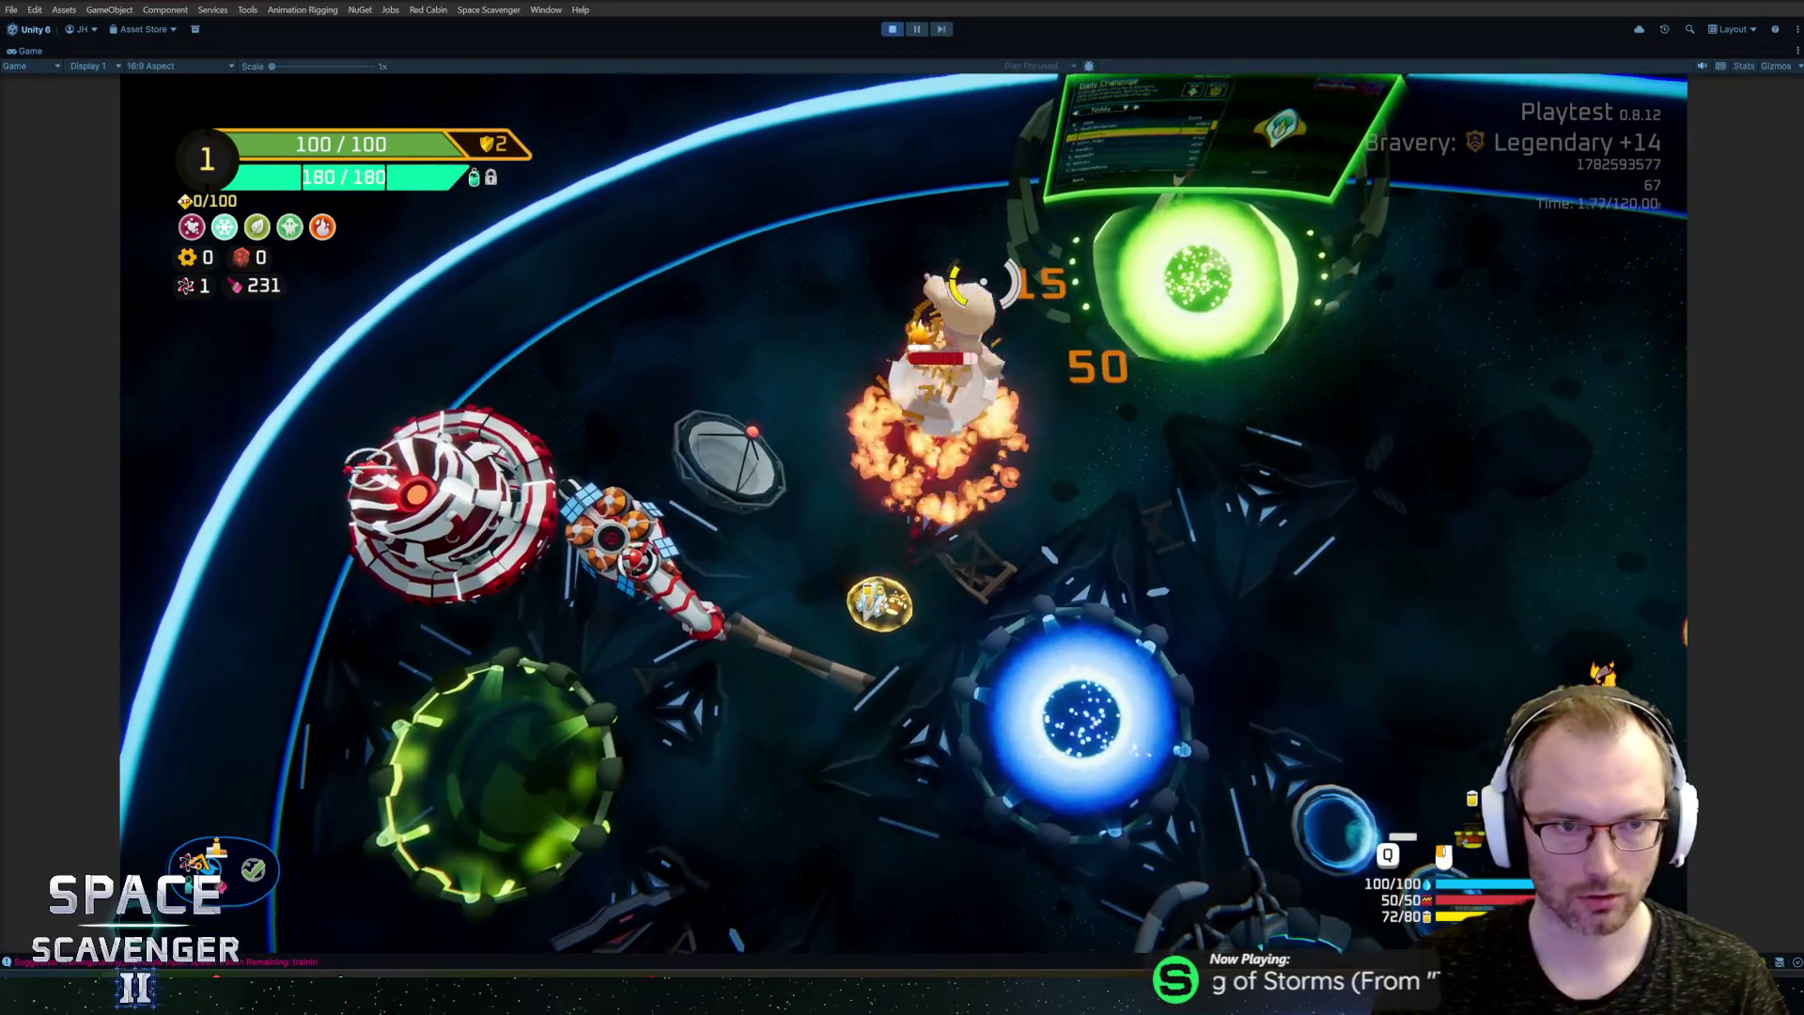
{"action": "key", "text": "d"}
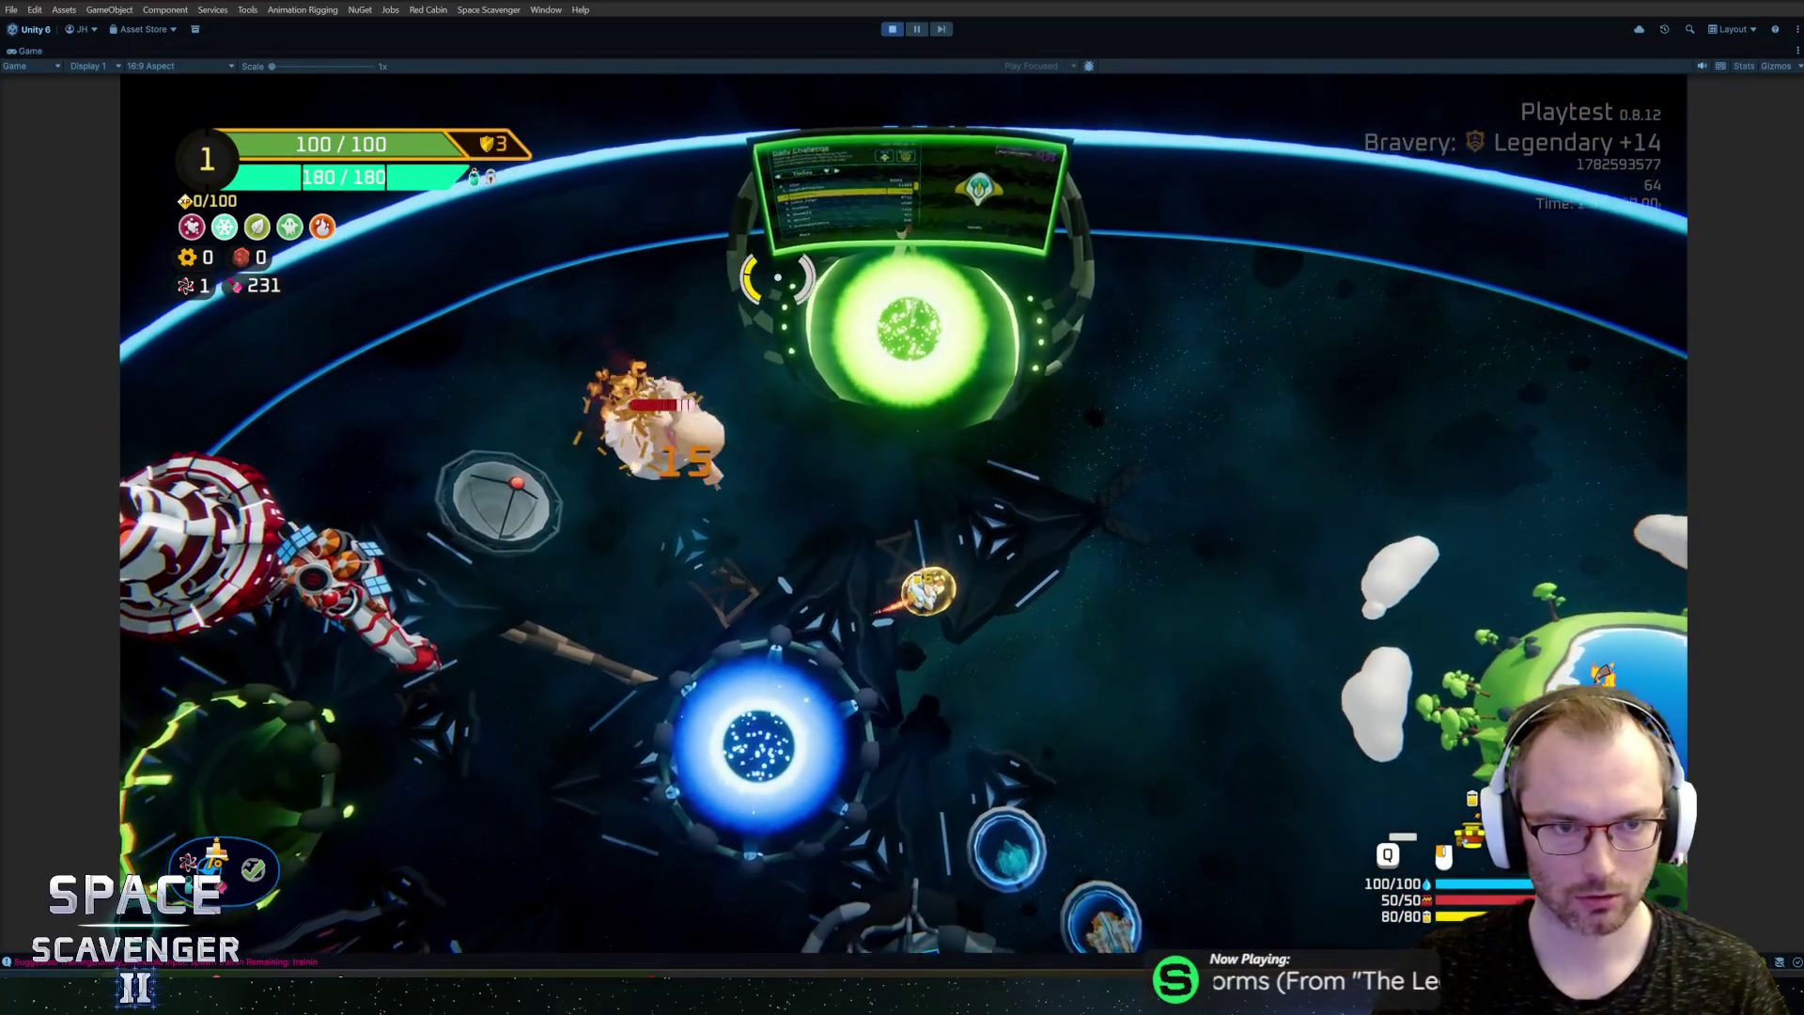
{"action": "key", "text": "w"}
{"action": "key", "text": "d"}
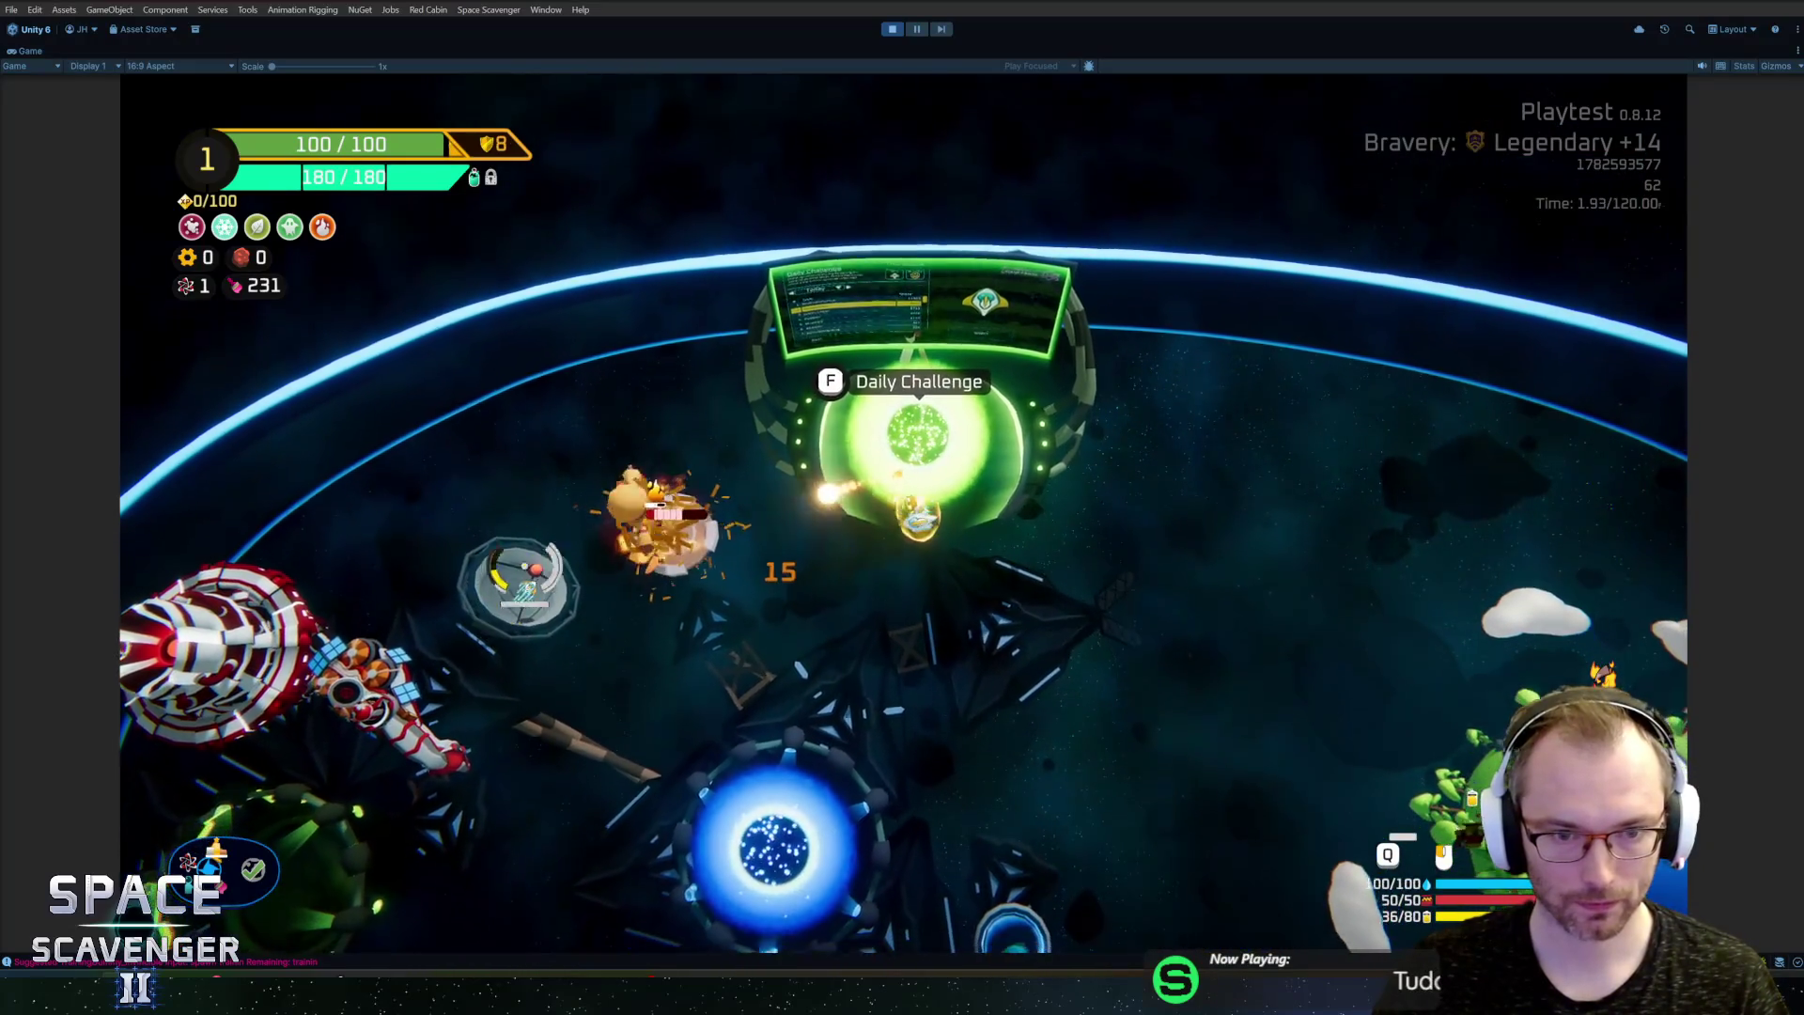
{"action": "key", "text": "s"}
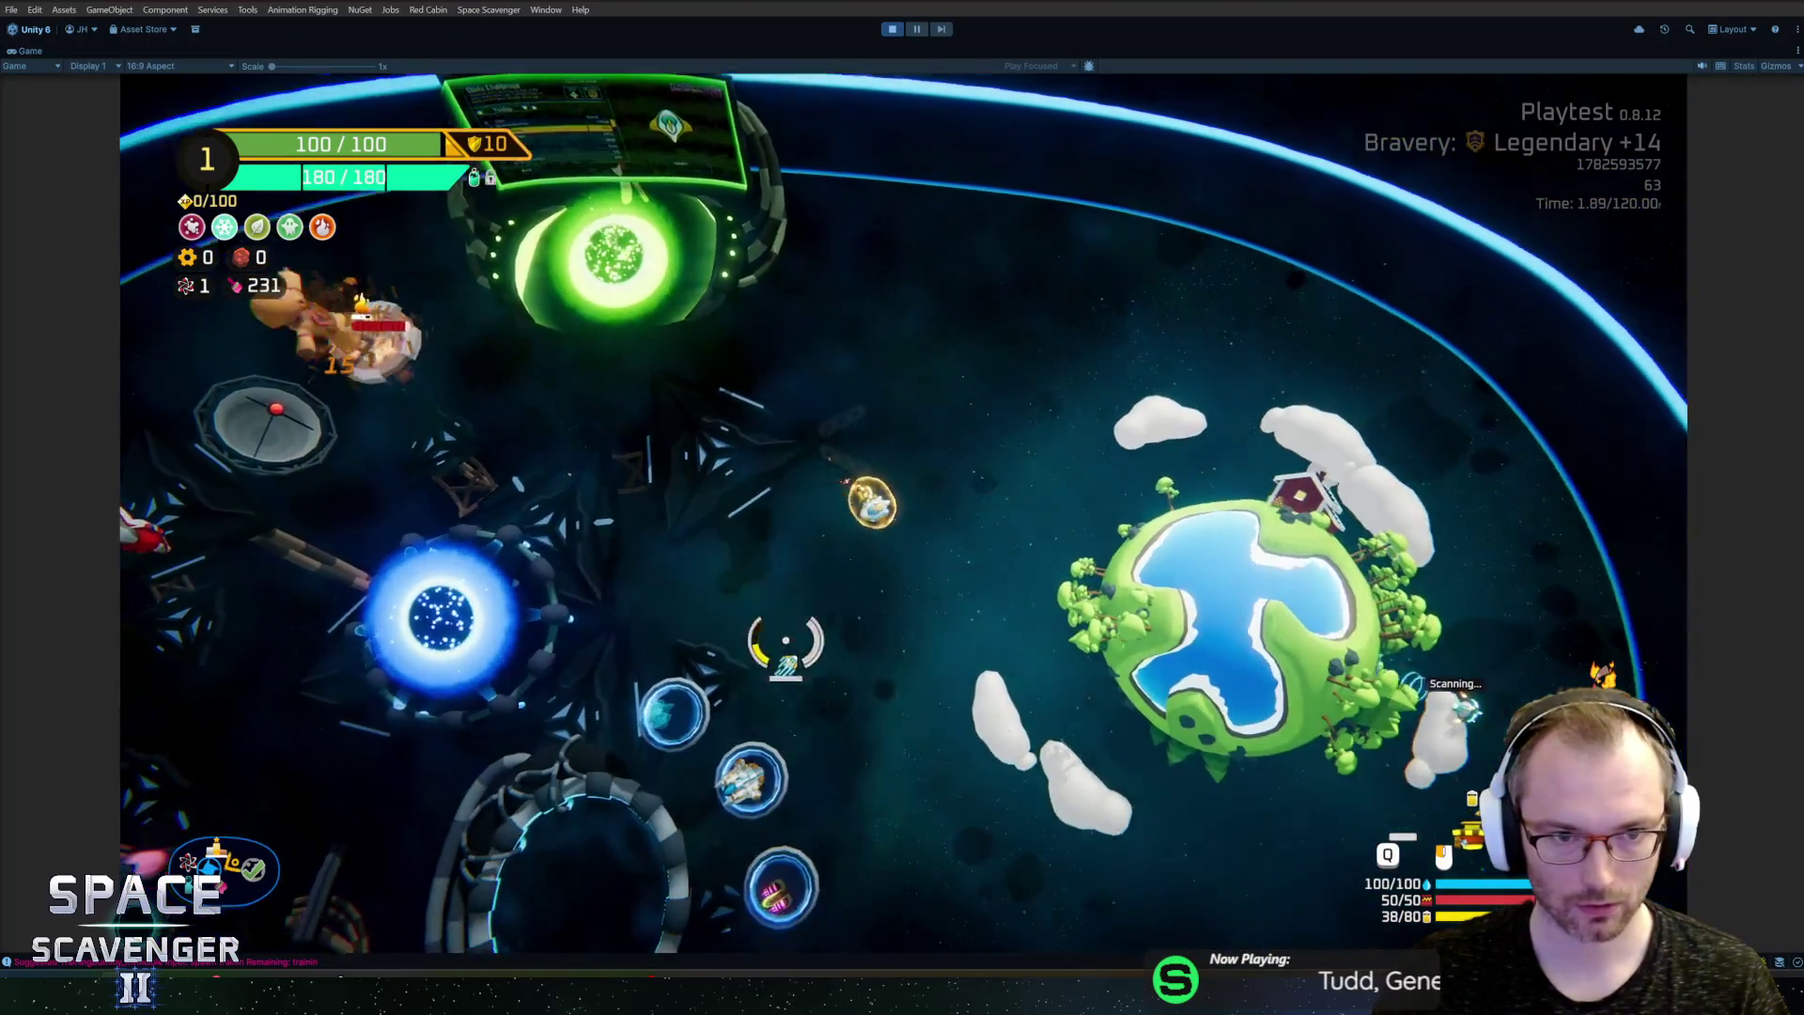
{"action": "key", "text": "a"}
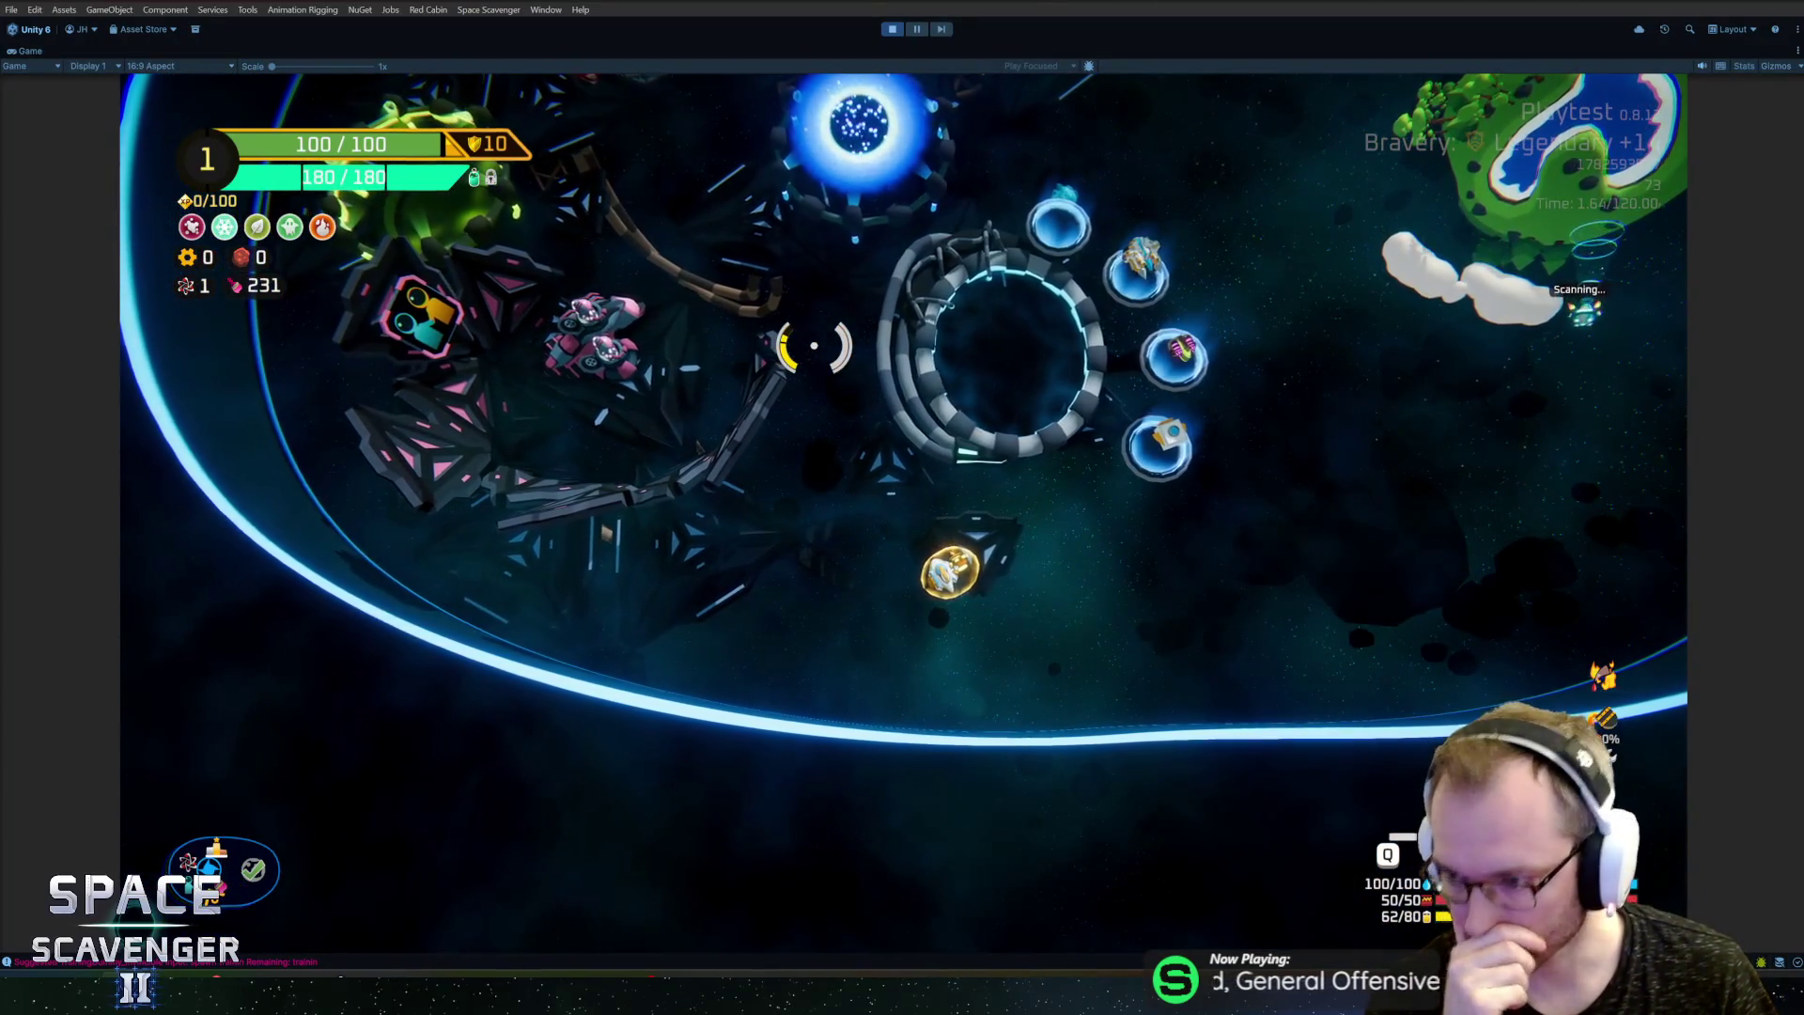
Step: Fly the ship up and left toward the Customize Ship ring and dismiss the item inspection
{"action": "key", "text": "d"}
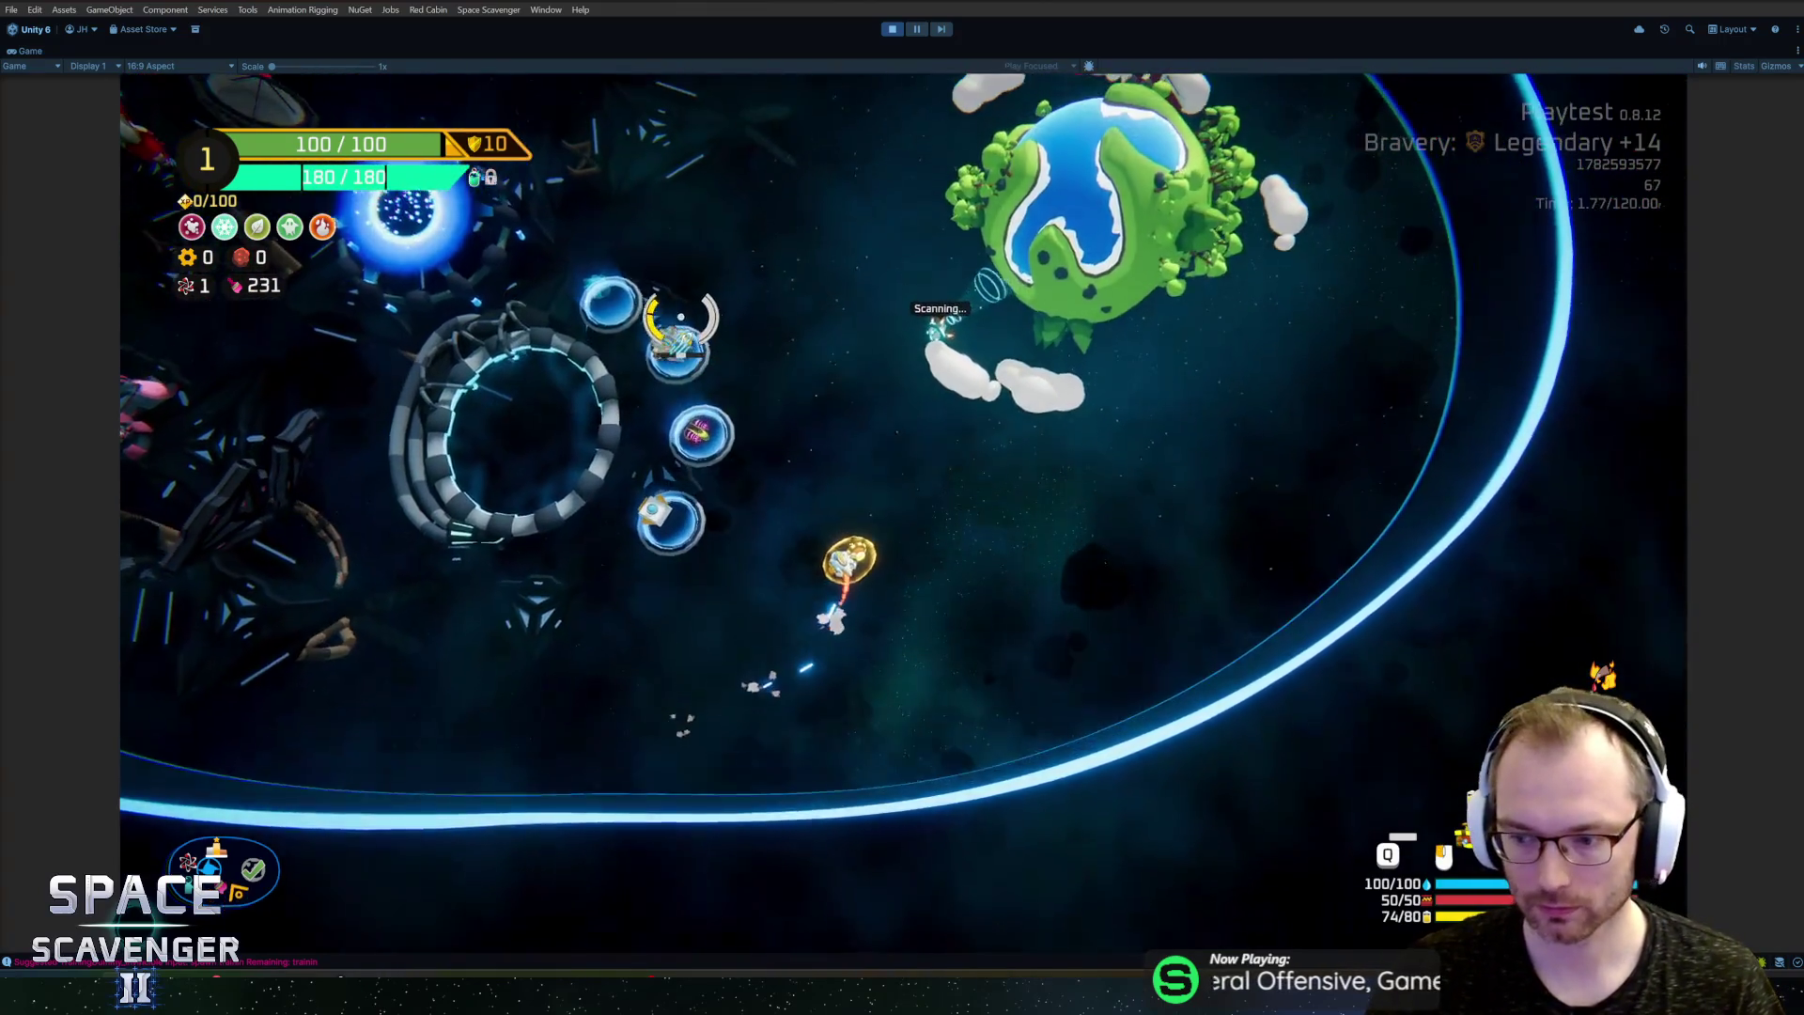
{"action": "key", "text": "w"}
{"action": "key", "text": "a"}
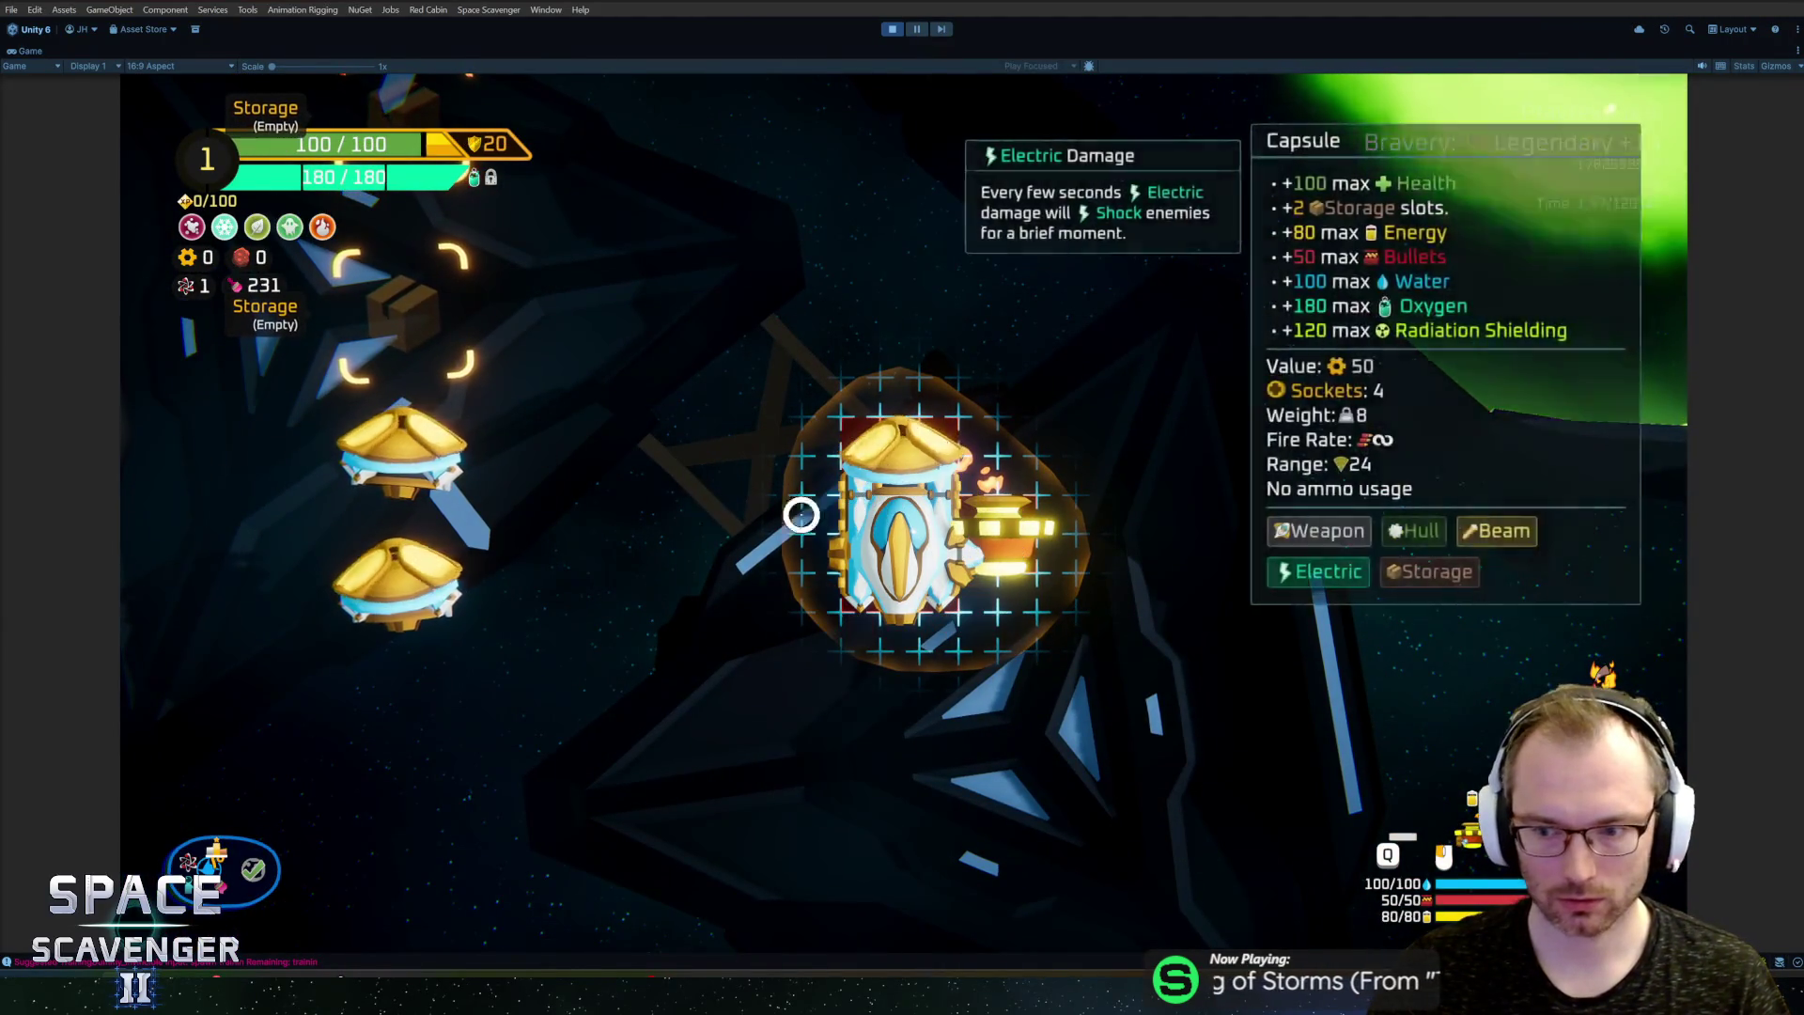
{"action": "left_click", "coordinate": [873, 453]}
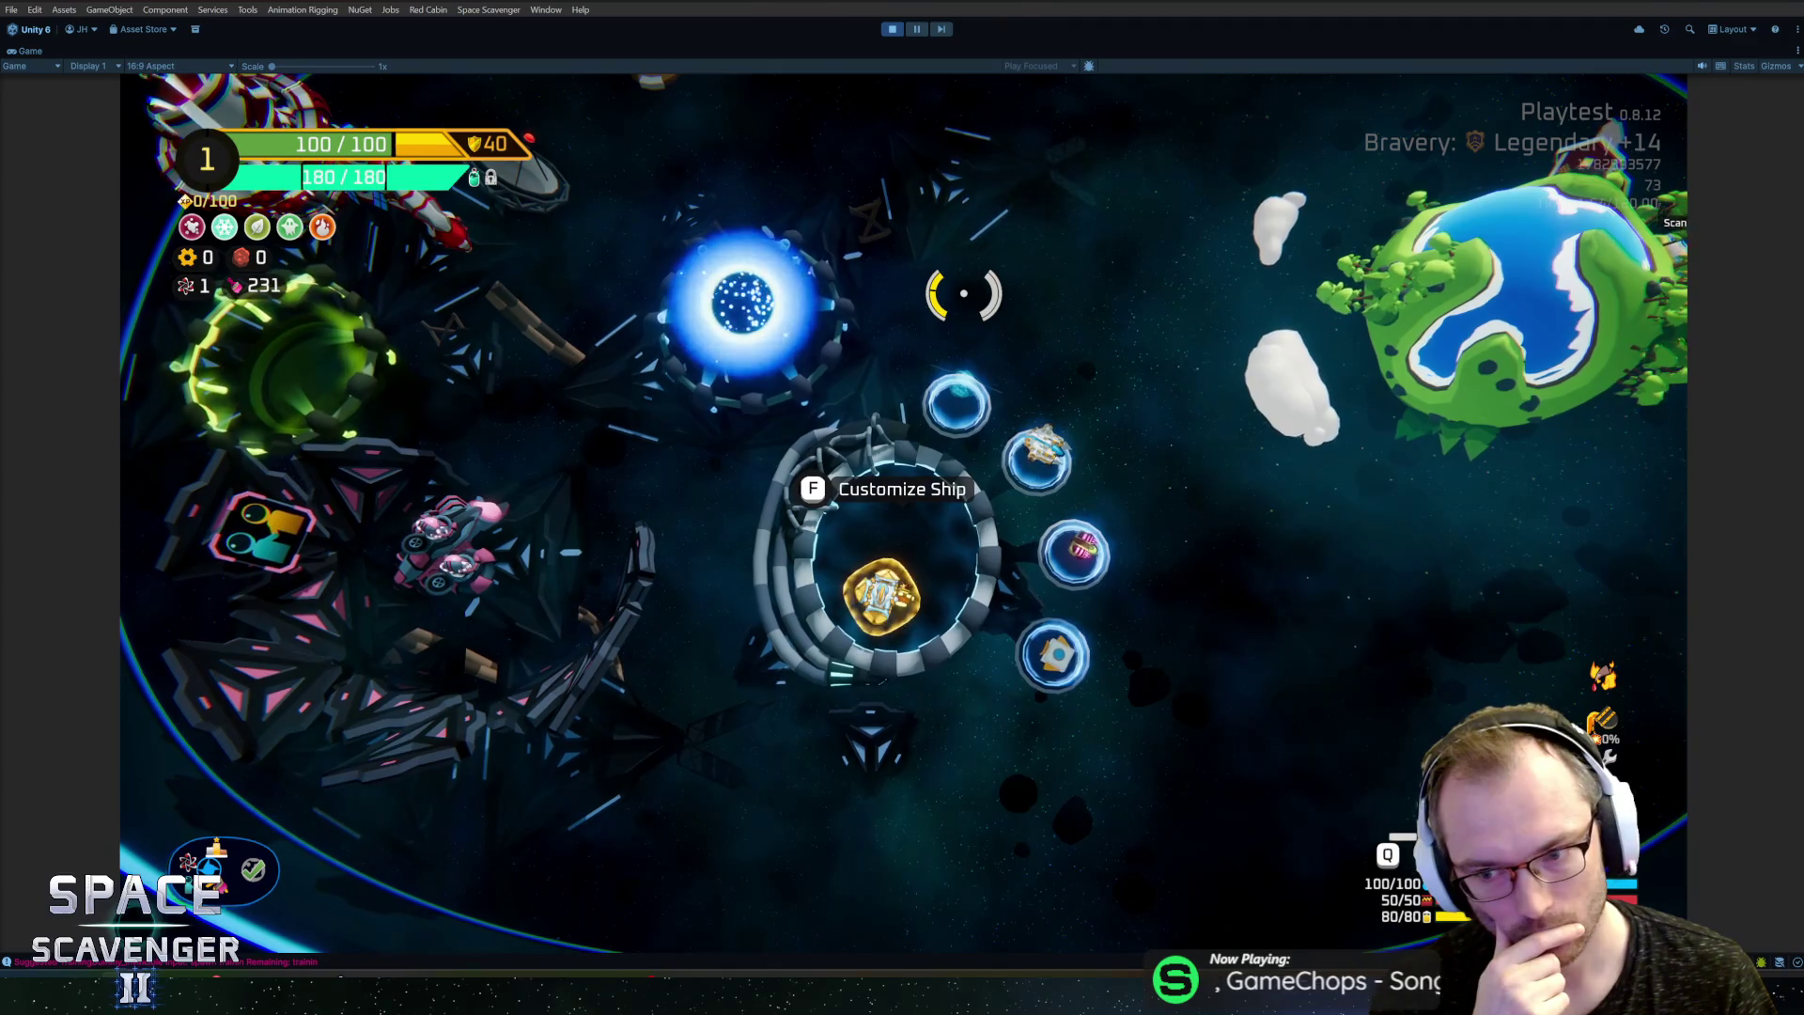
Step: Open and close the ship customization panel, repositioning the ship inside the ring
{"action": "key", "text": "f"}
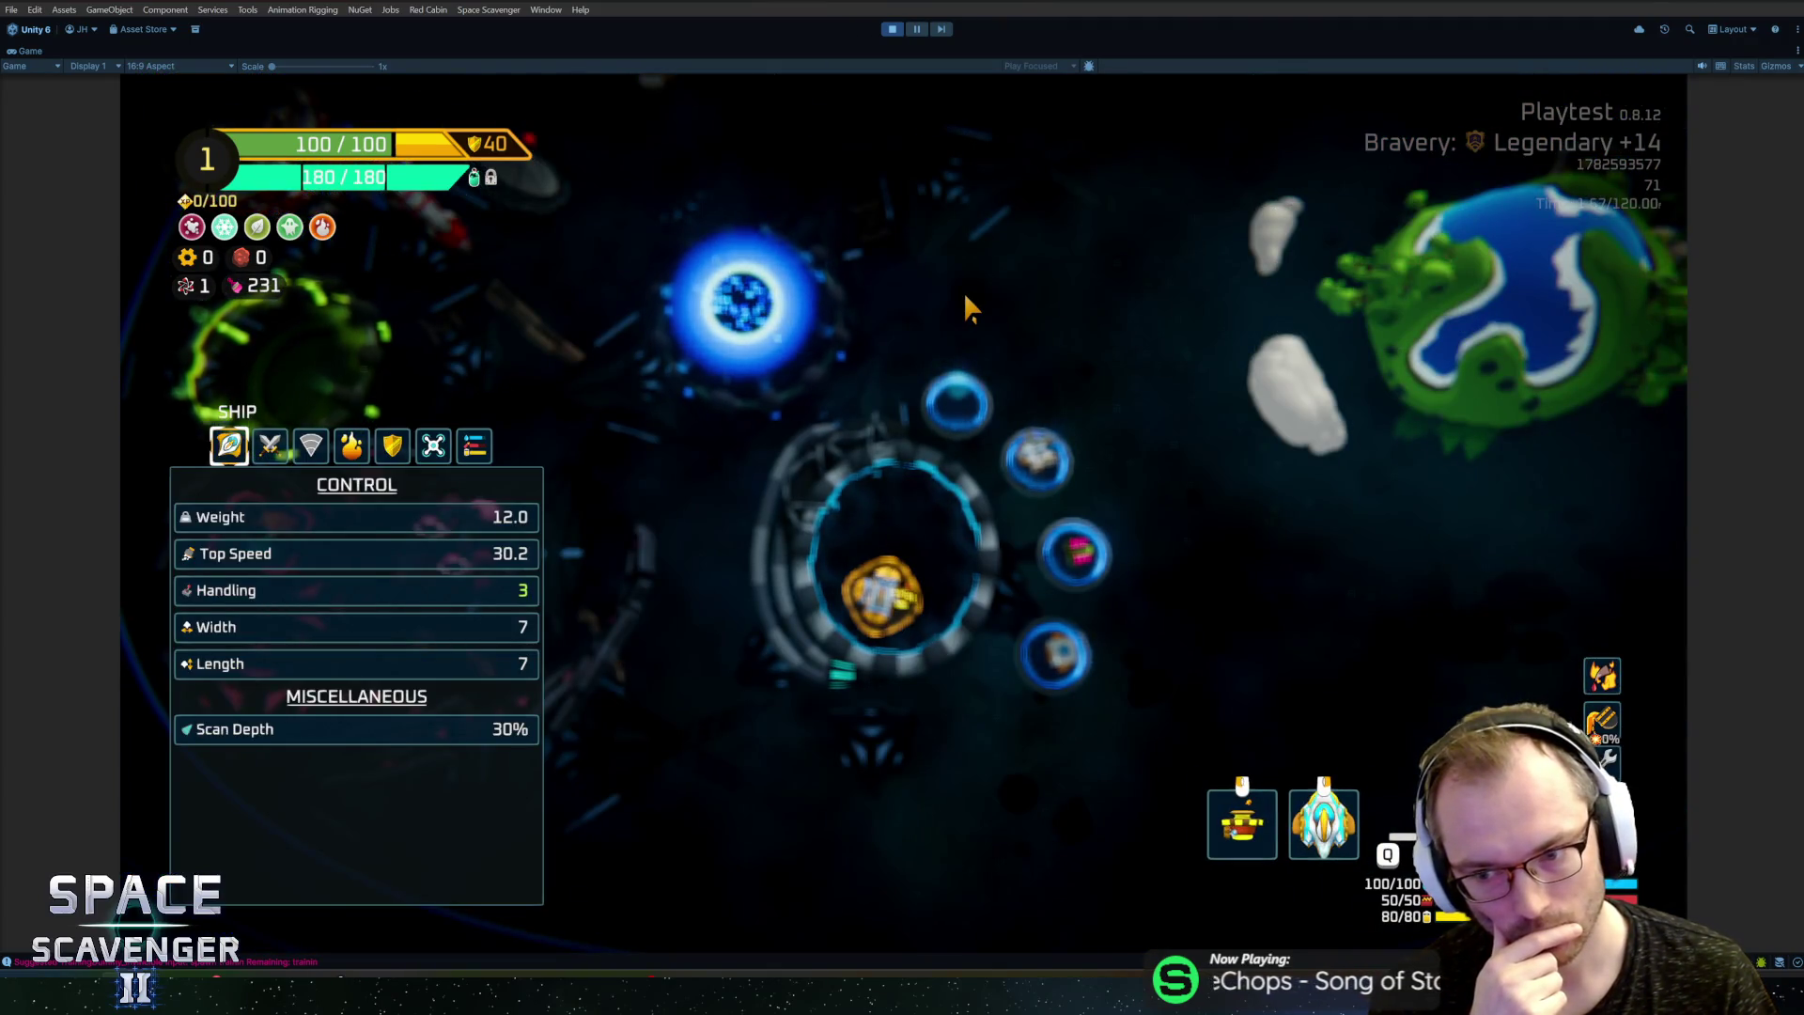
{"action": "key", "text": "Escape"}
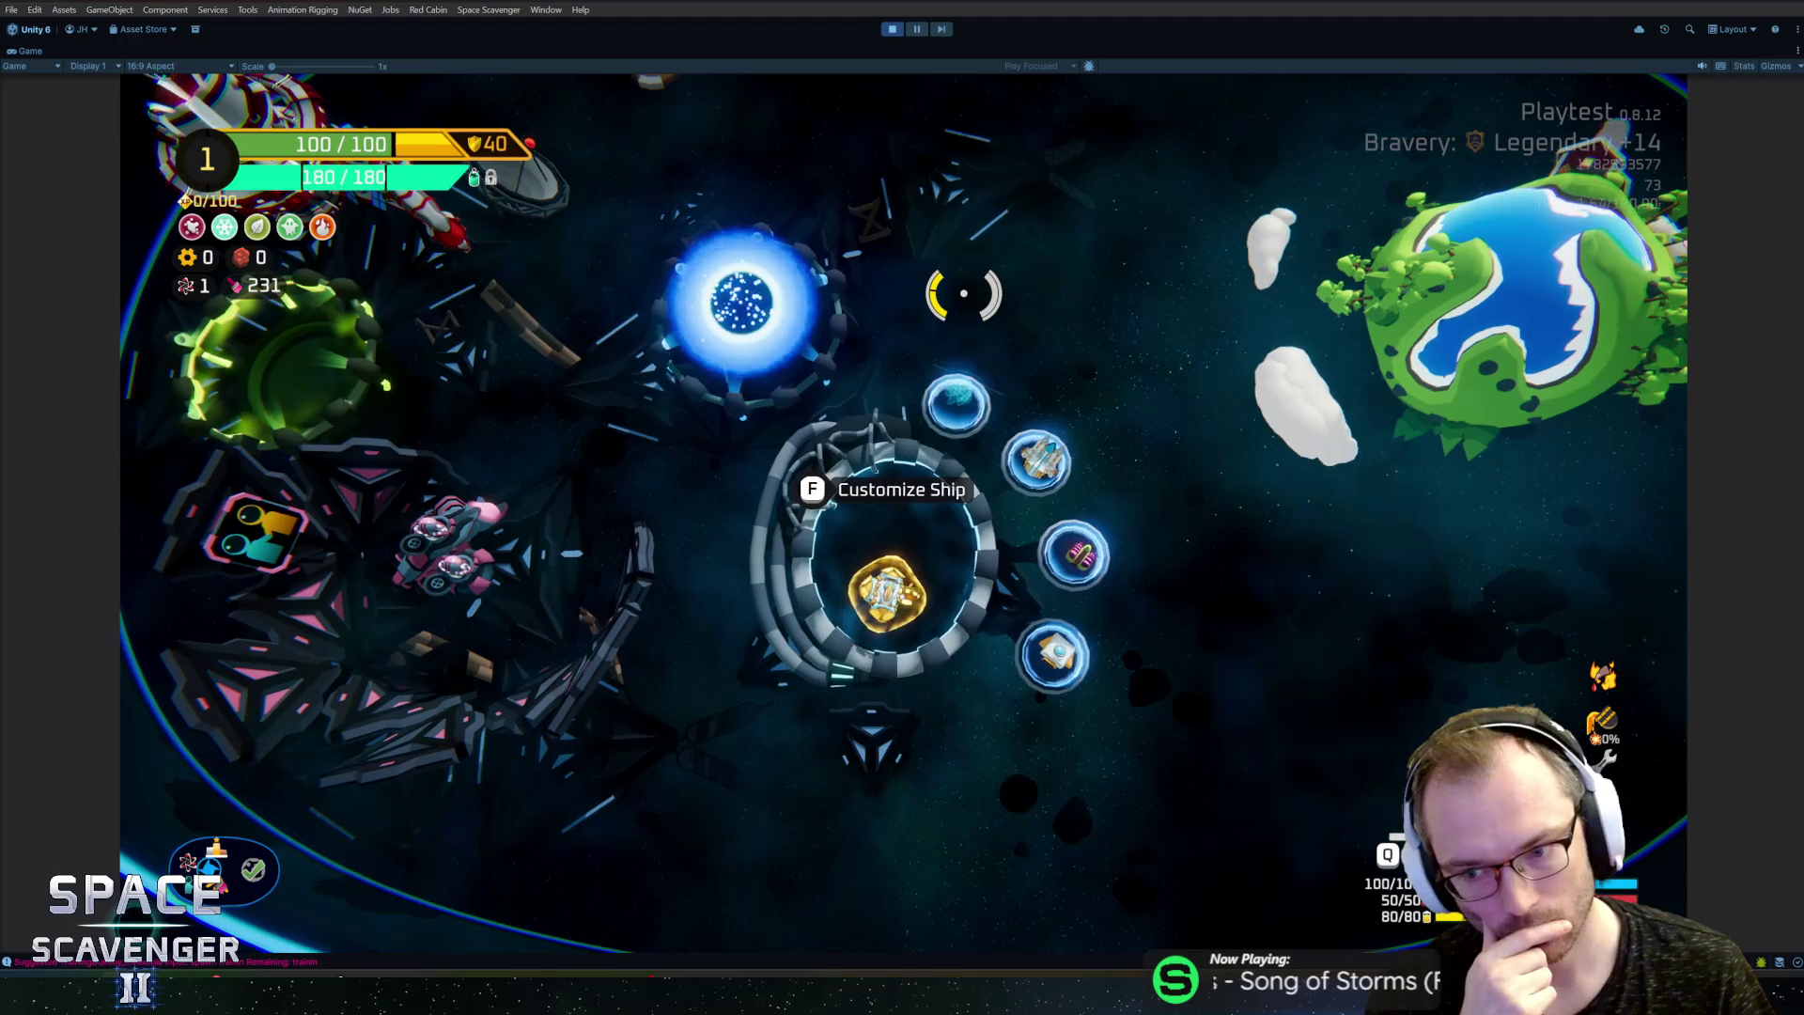
{"action": "key", "text": "a"}
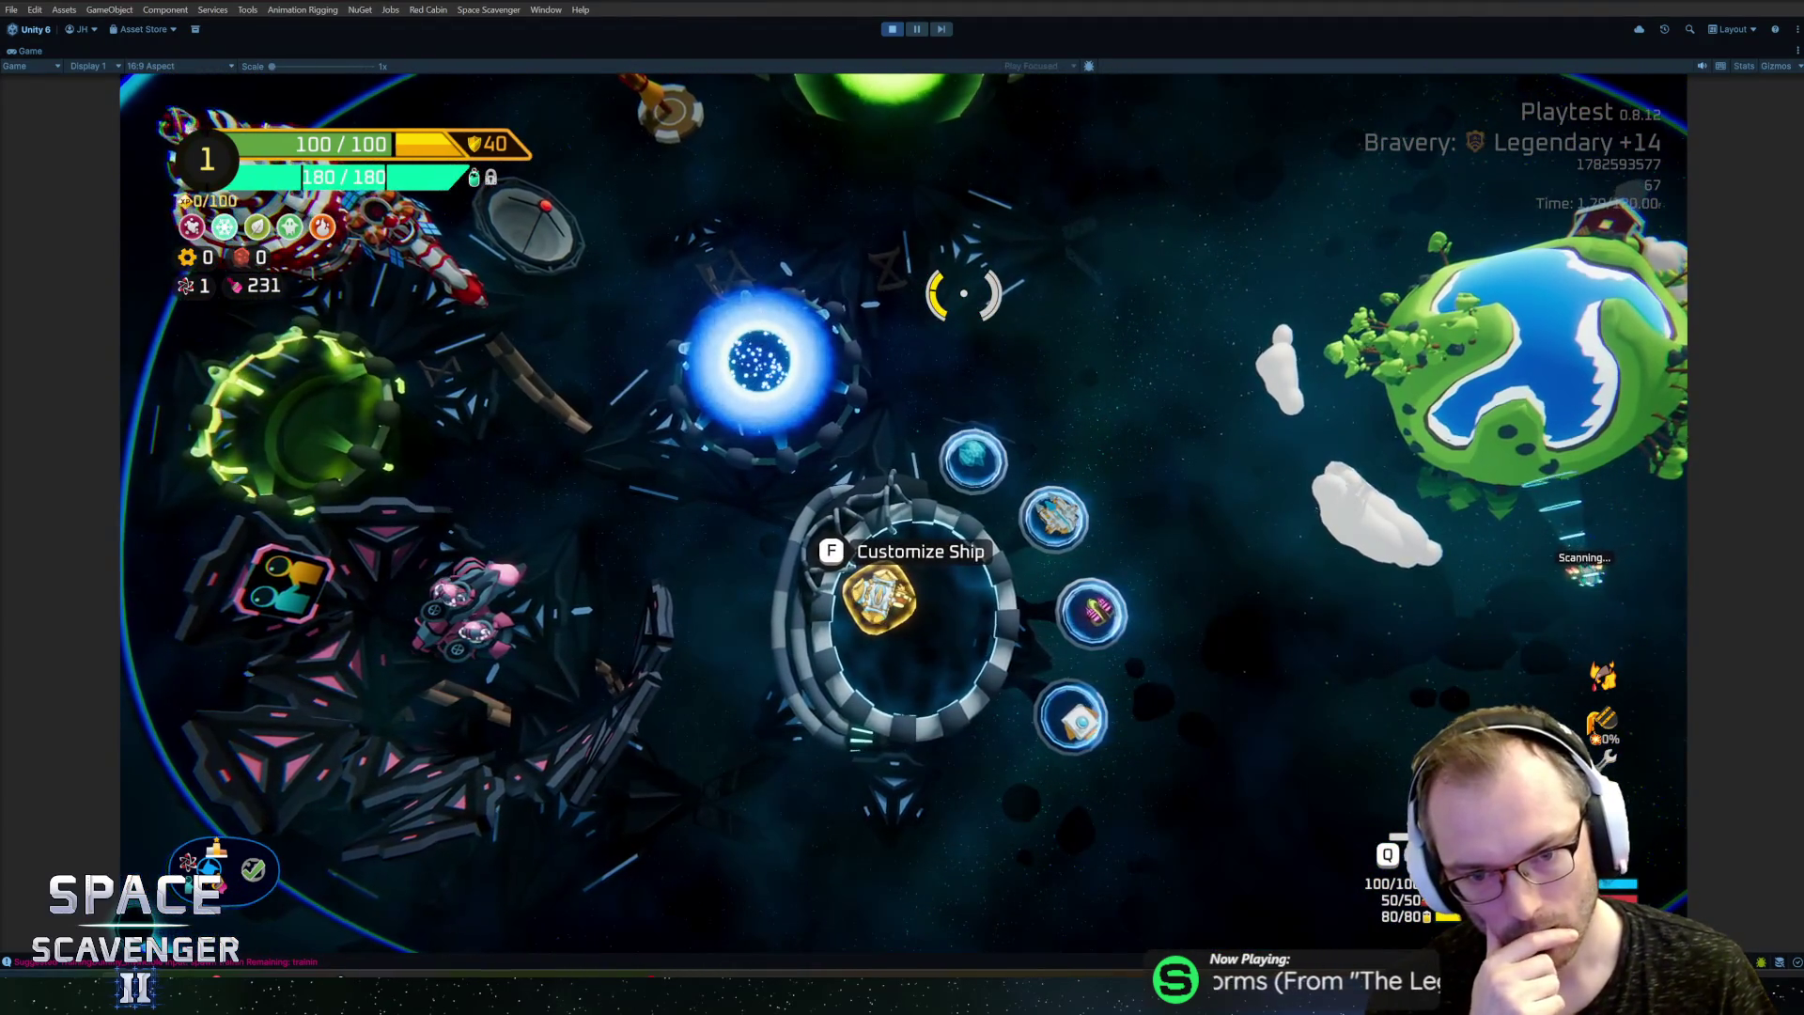
{"action": "key", "text": "s"}
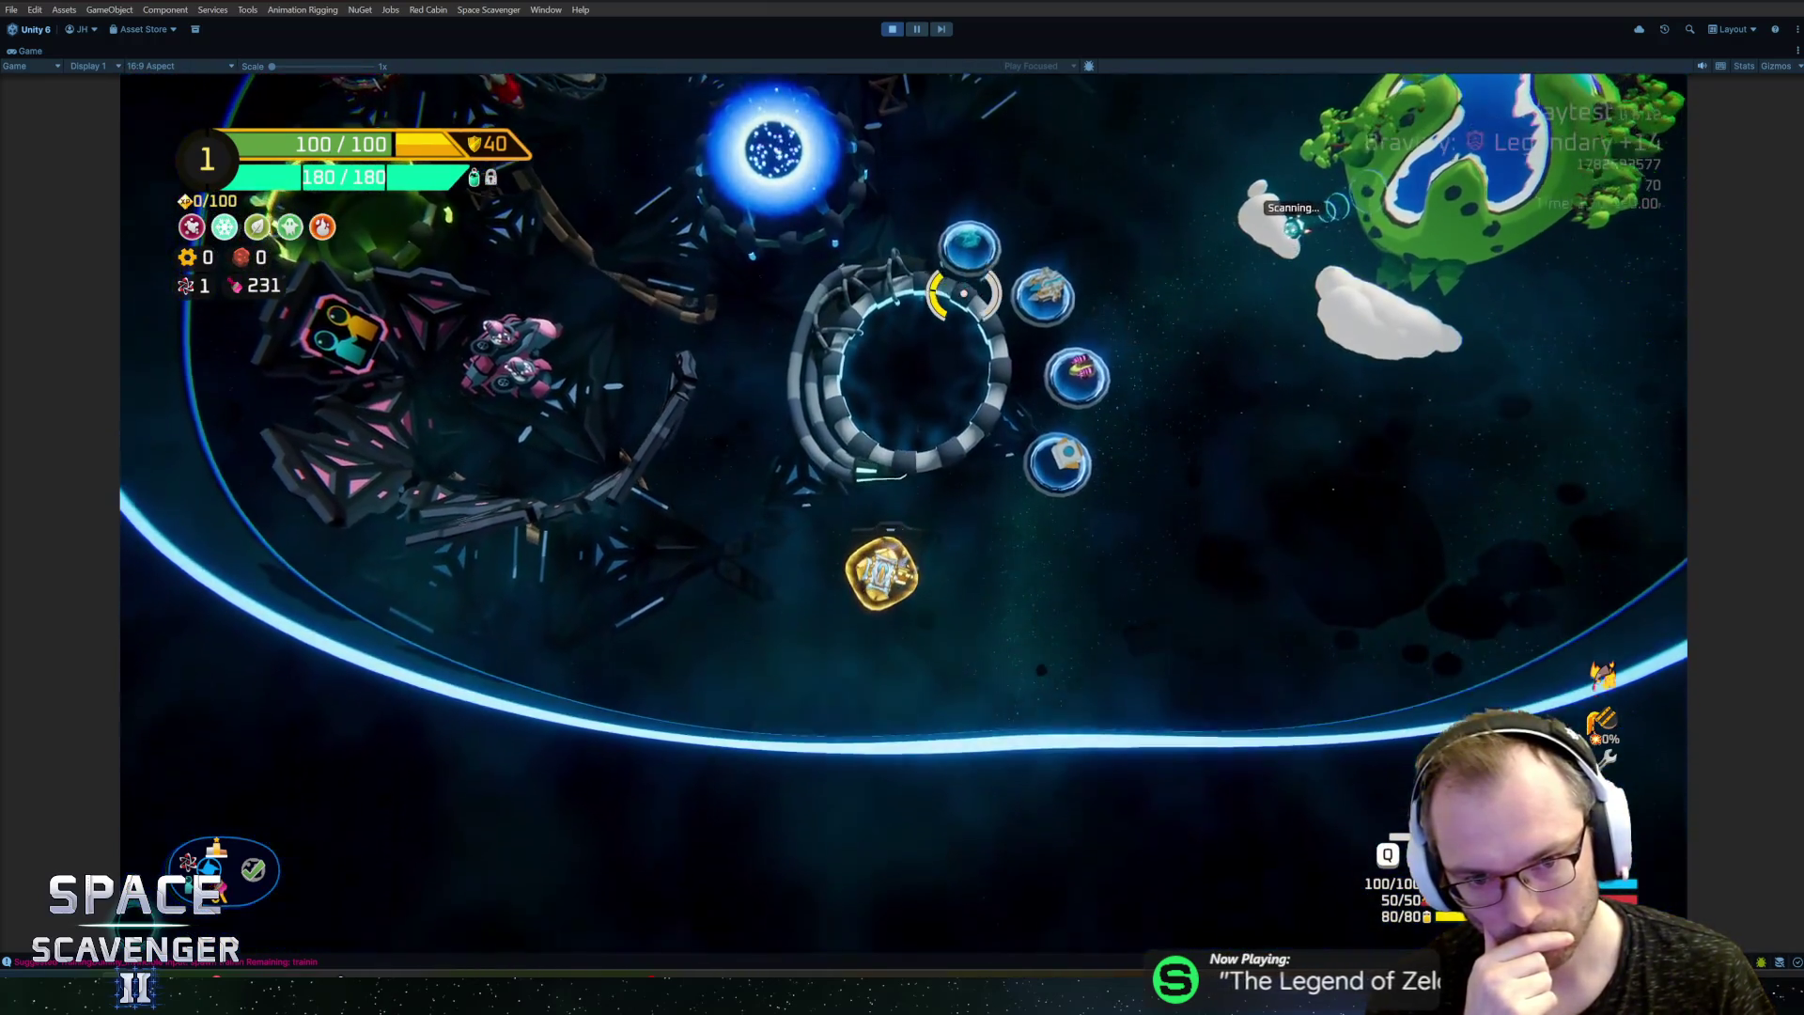
{"action": "key", "text": "w"}
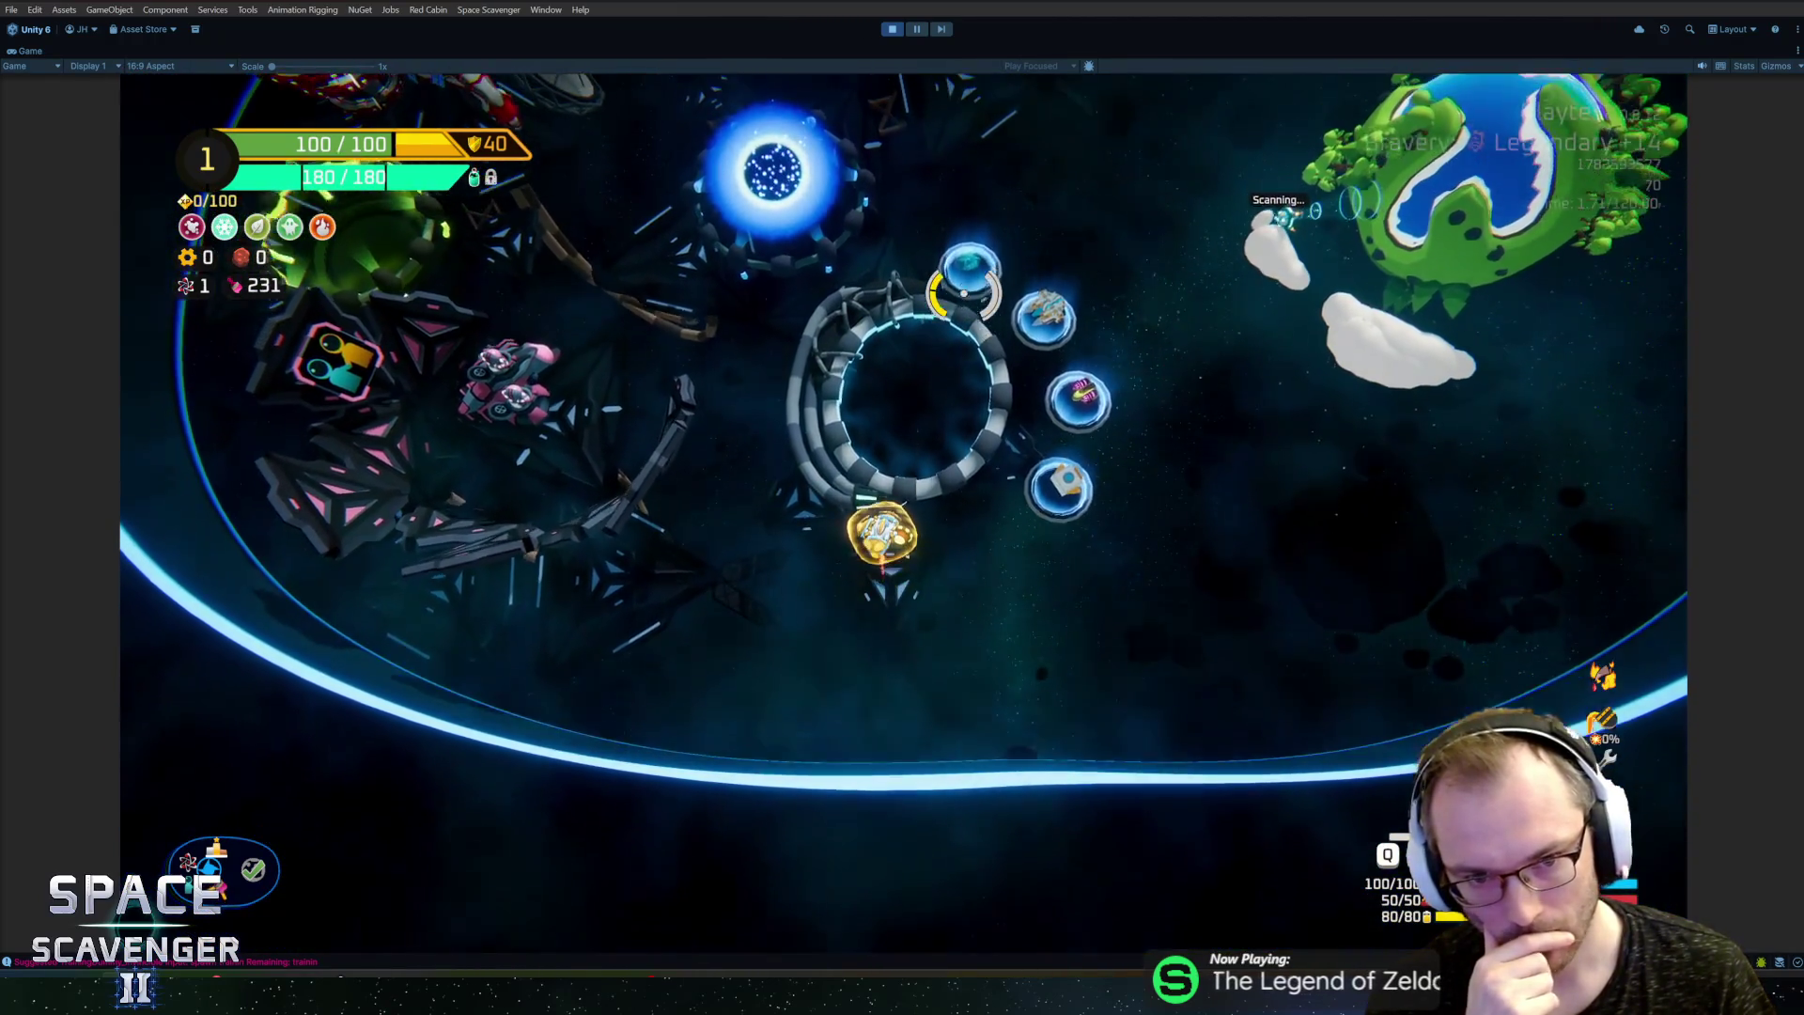
Step: Fly to the trial portal and launch a Legendary +14 run in the Slime sector
{"action": "key", "text": "w"}
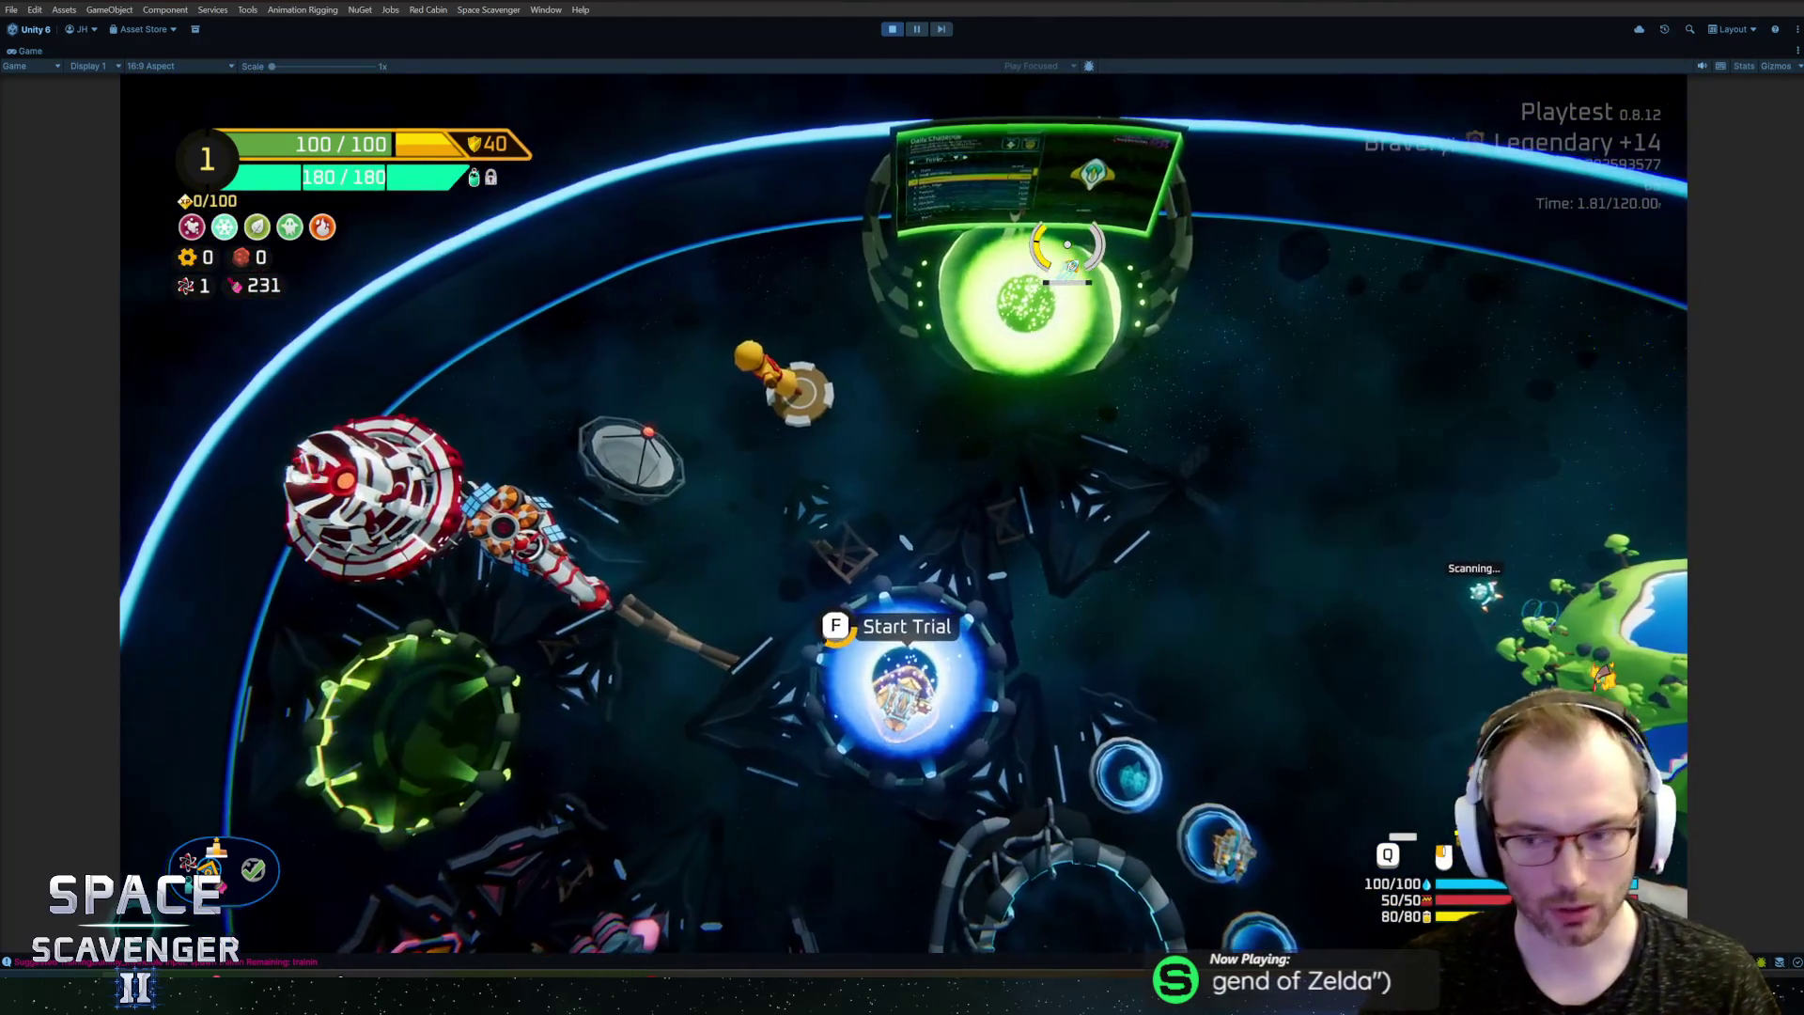
{"action": "key", "text": "f"}
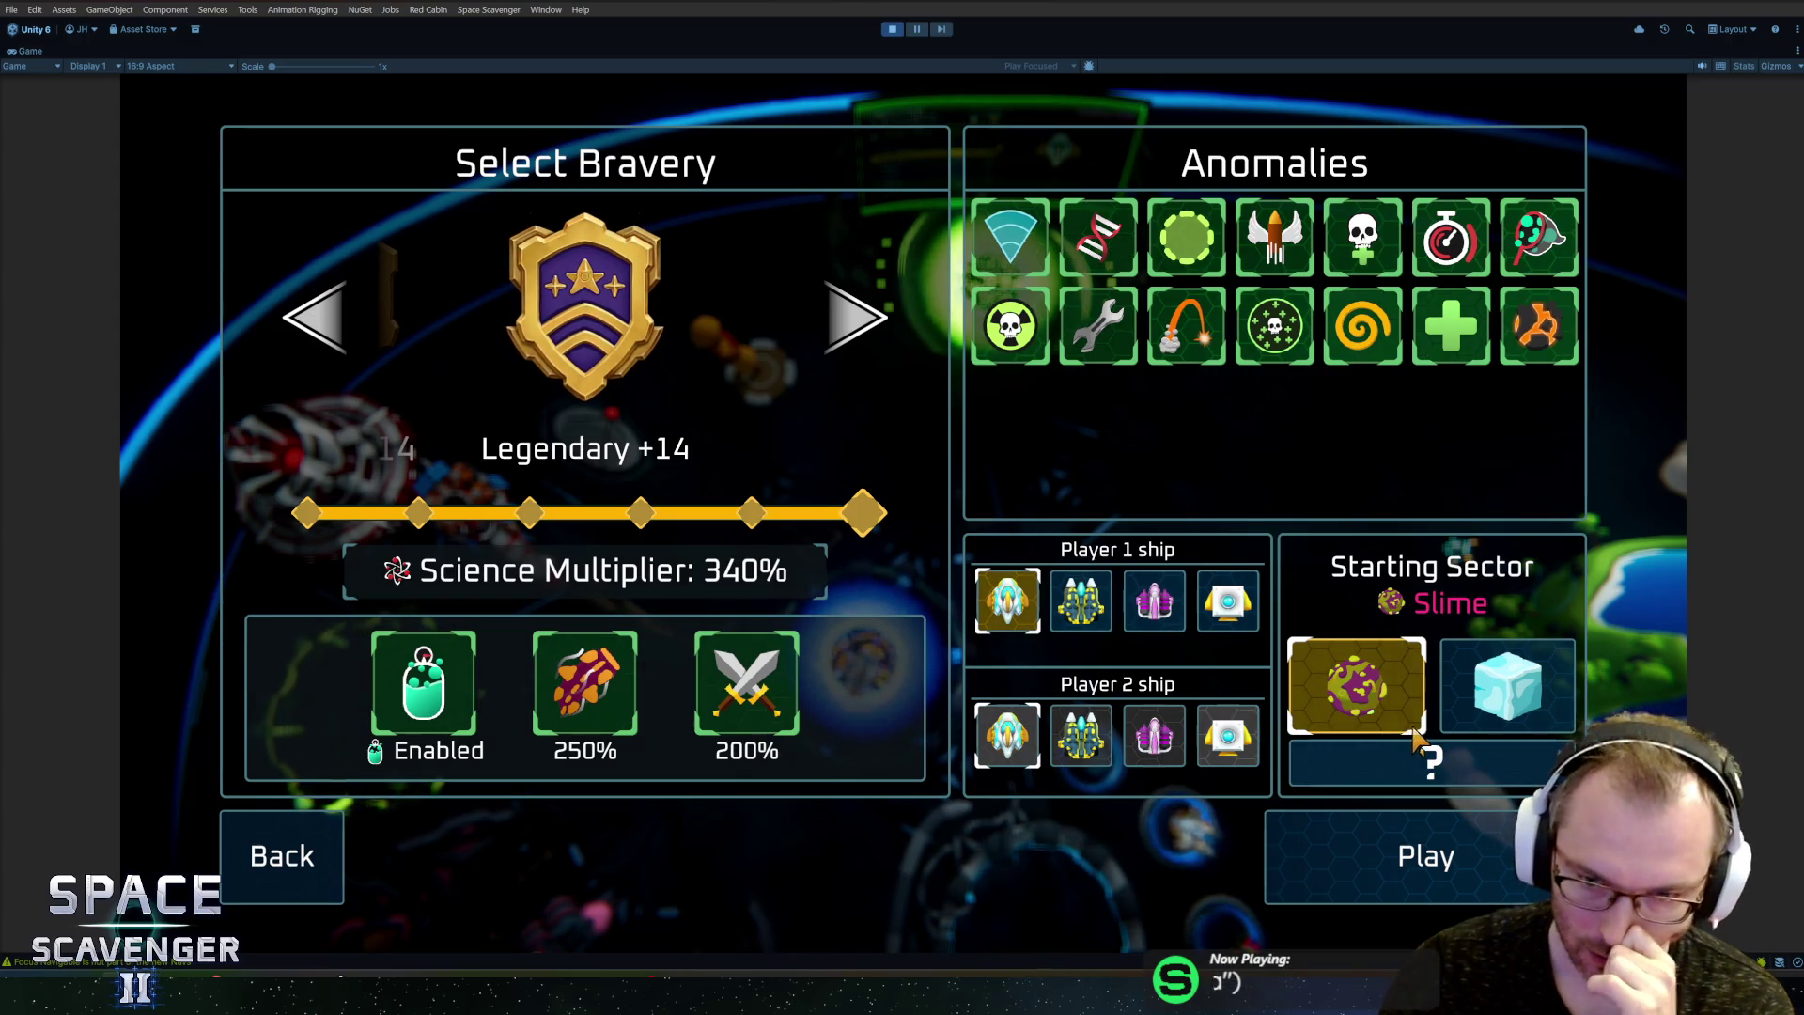
{"action": "left_click", "coordinate": [1379, 850]}
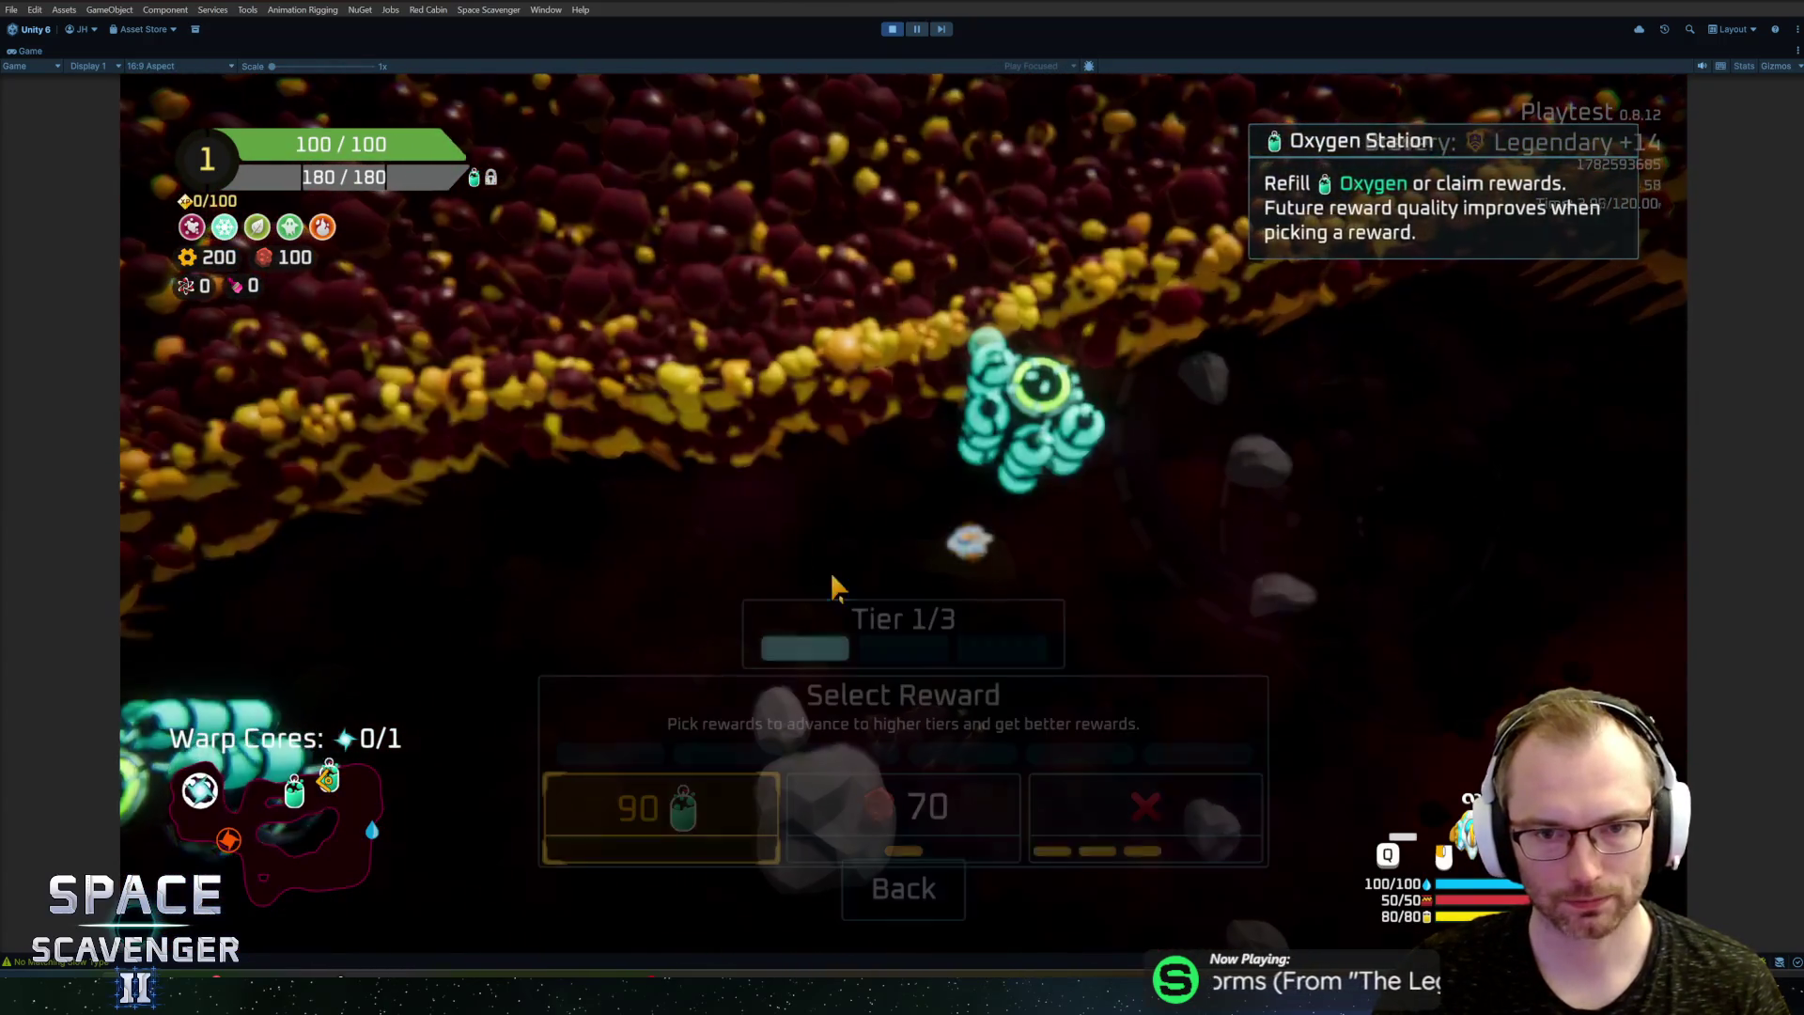
Step: Claim the max health reward from the Oxygen Station
{"action": "key", "text": "f"}
{"action": "left_click", "coordinate": [905, 782]}
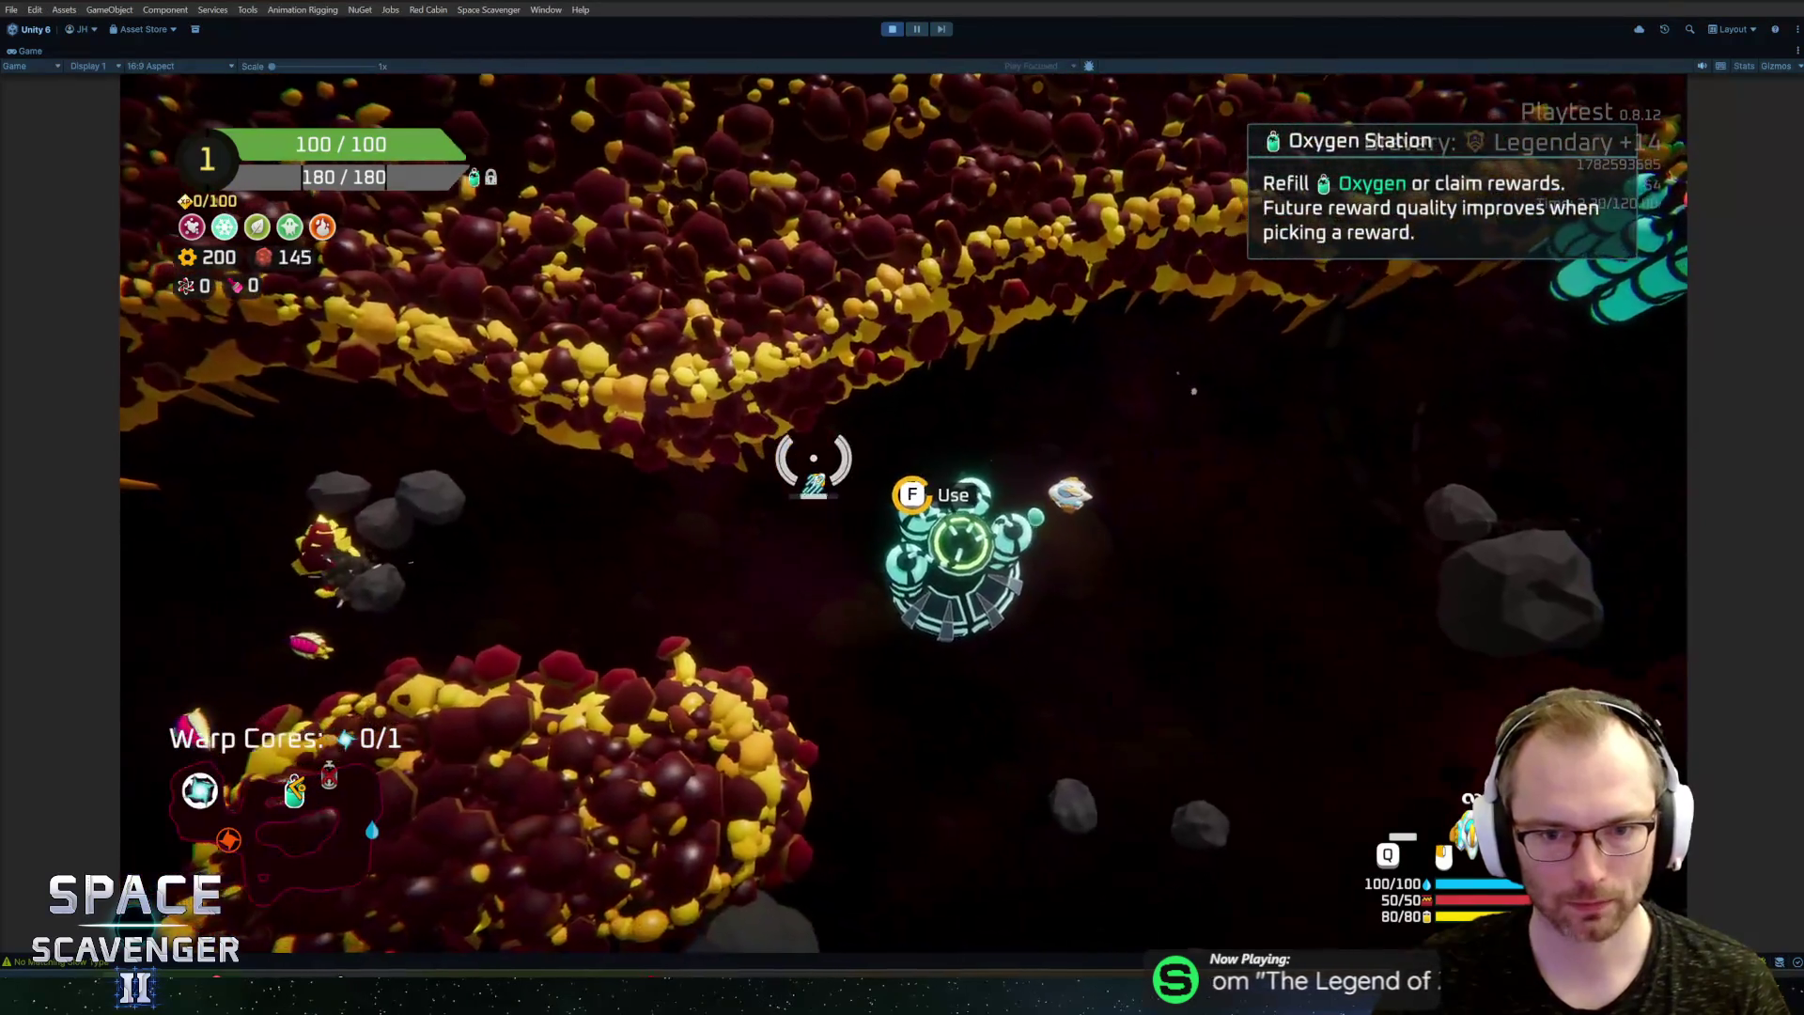
{"action": "key", "text": "f"}
{"action": "left_click", "coordinate": [1000, 801]}
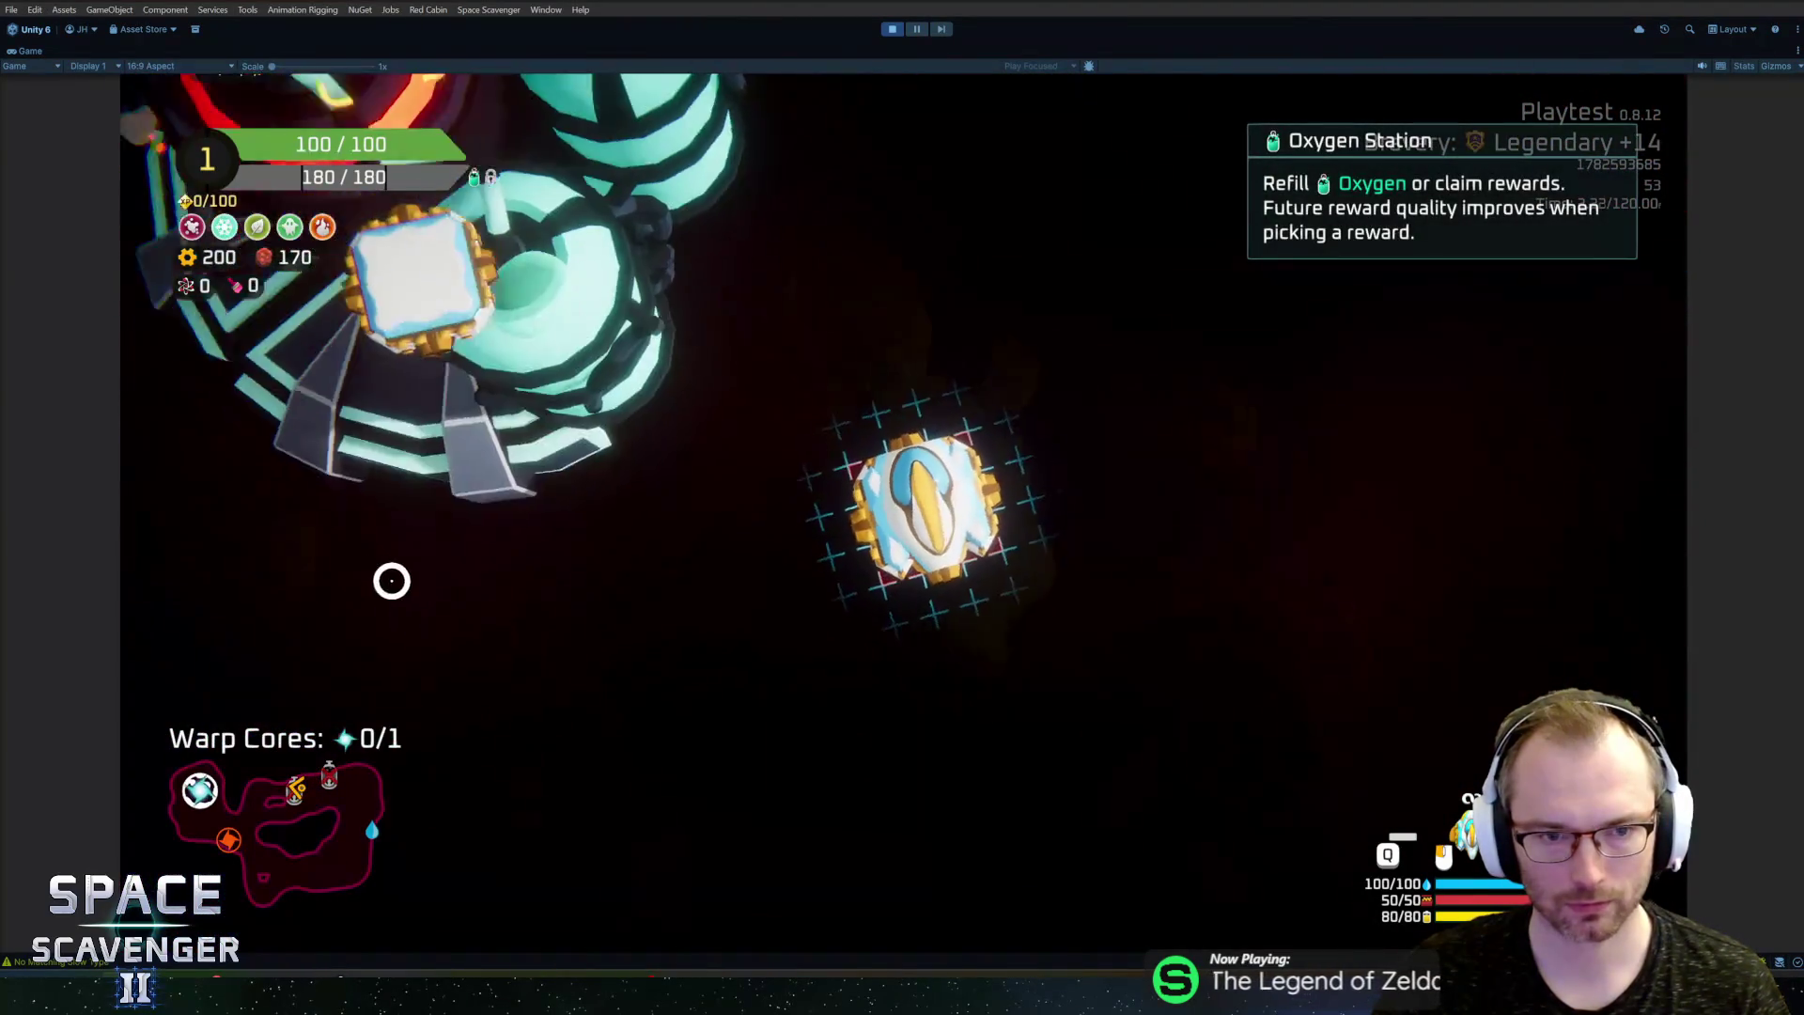
Step: Fly through the cave to the rock cluster and craft a Freeze Drone from spare parts
{"action": "key", "text": "a"}
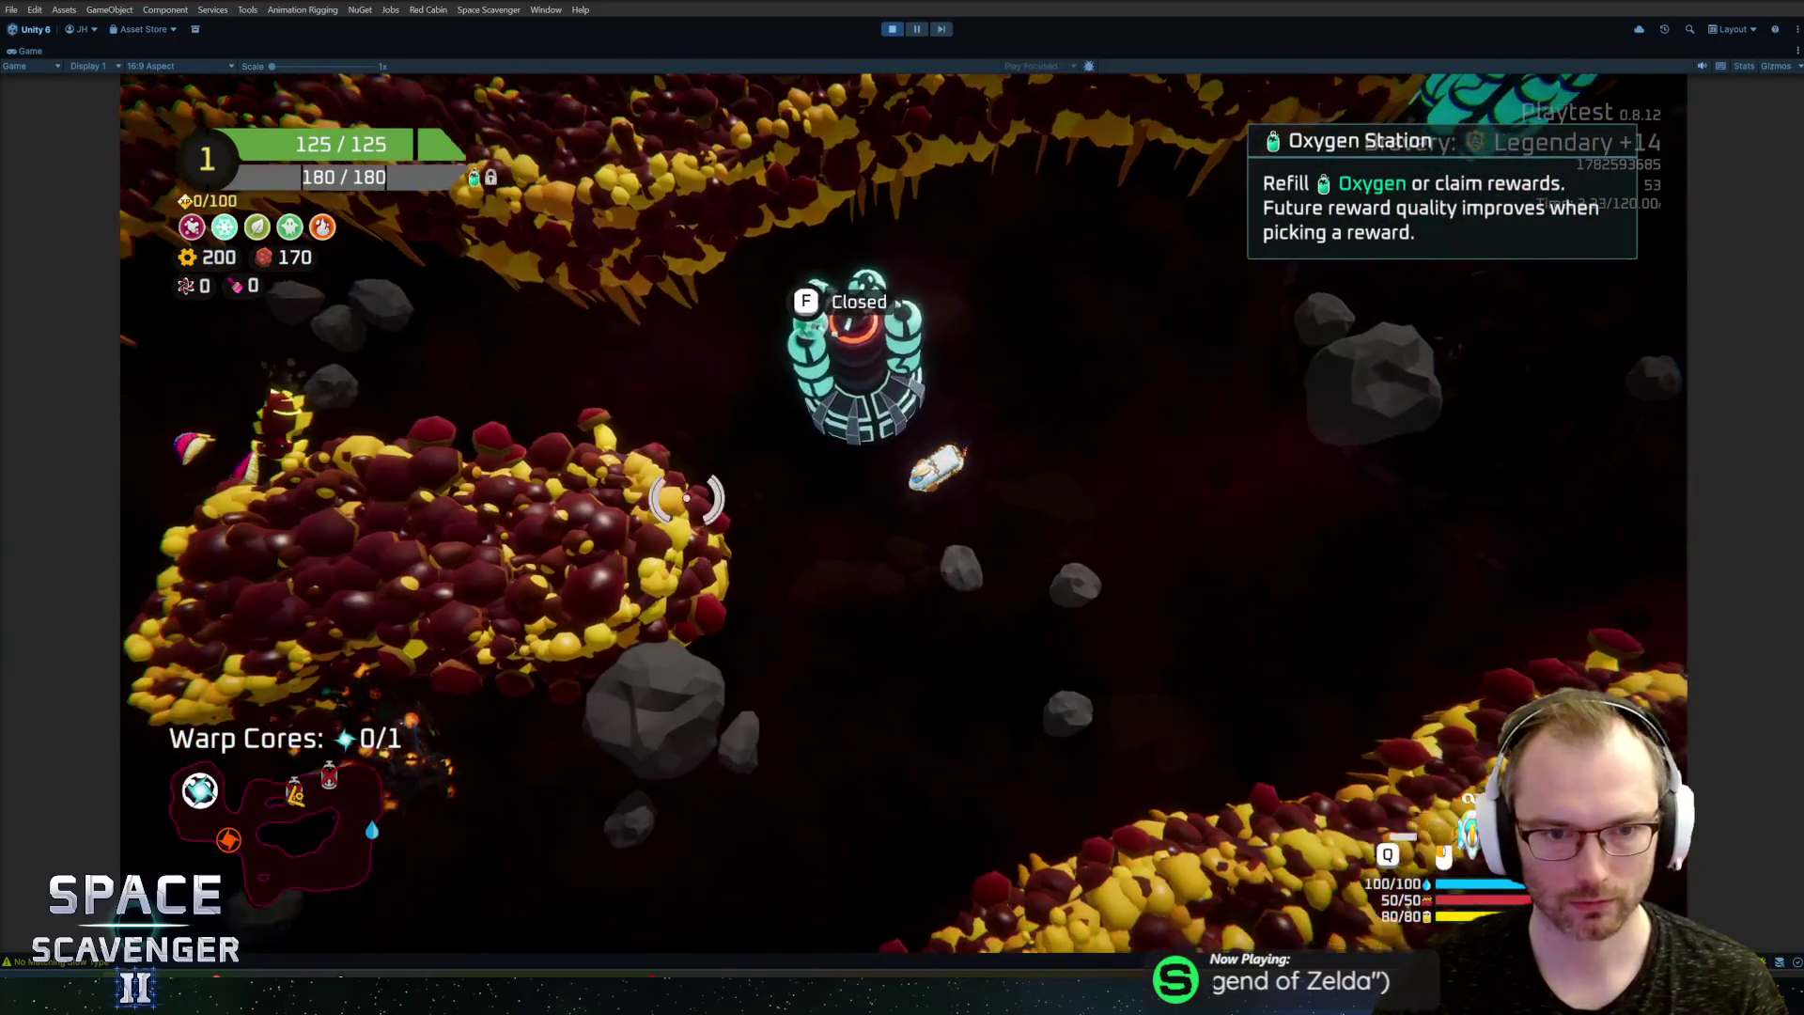
{"action": "key", "text": "w"}
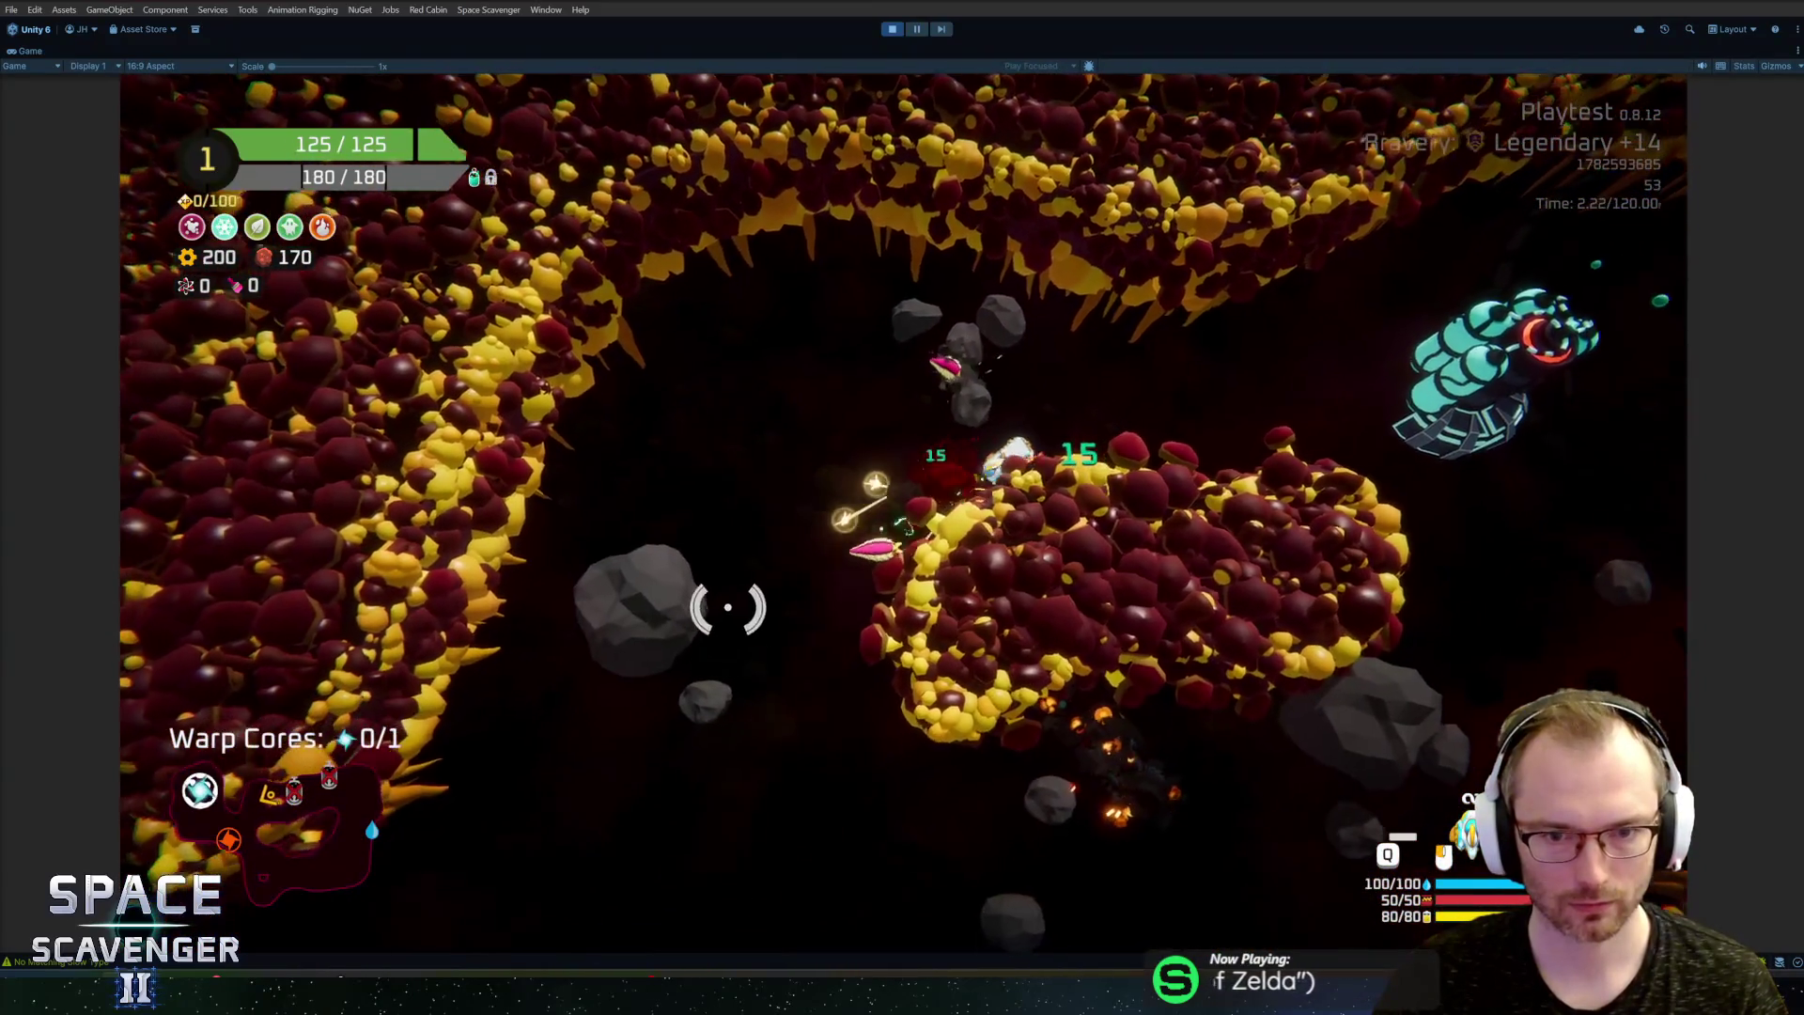
{"action": "key", "text": "a"}
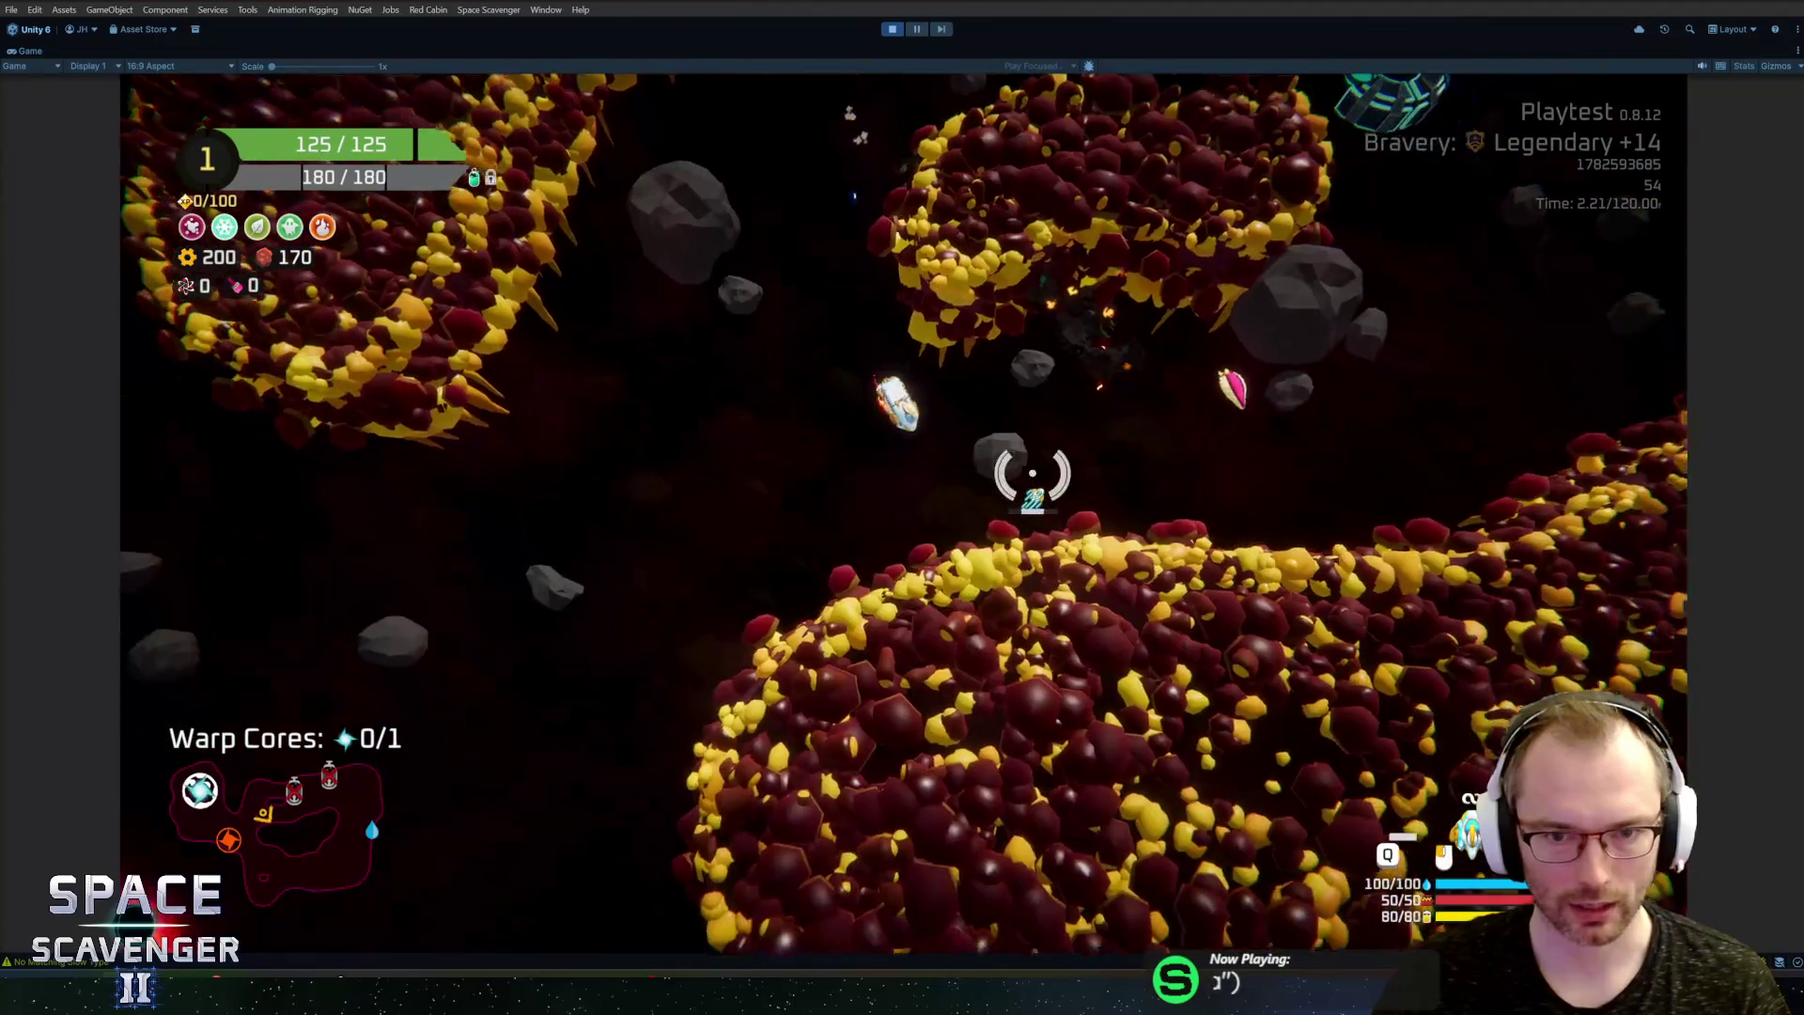
{"action": "key", "text": "w"}
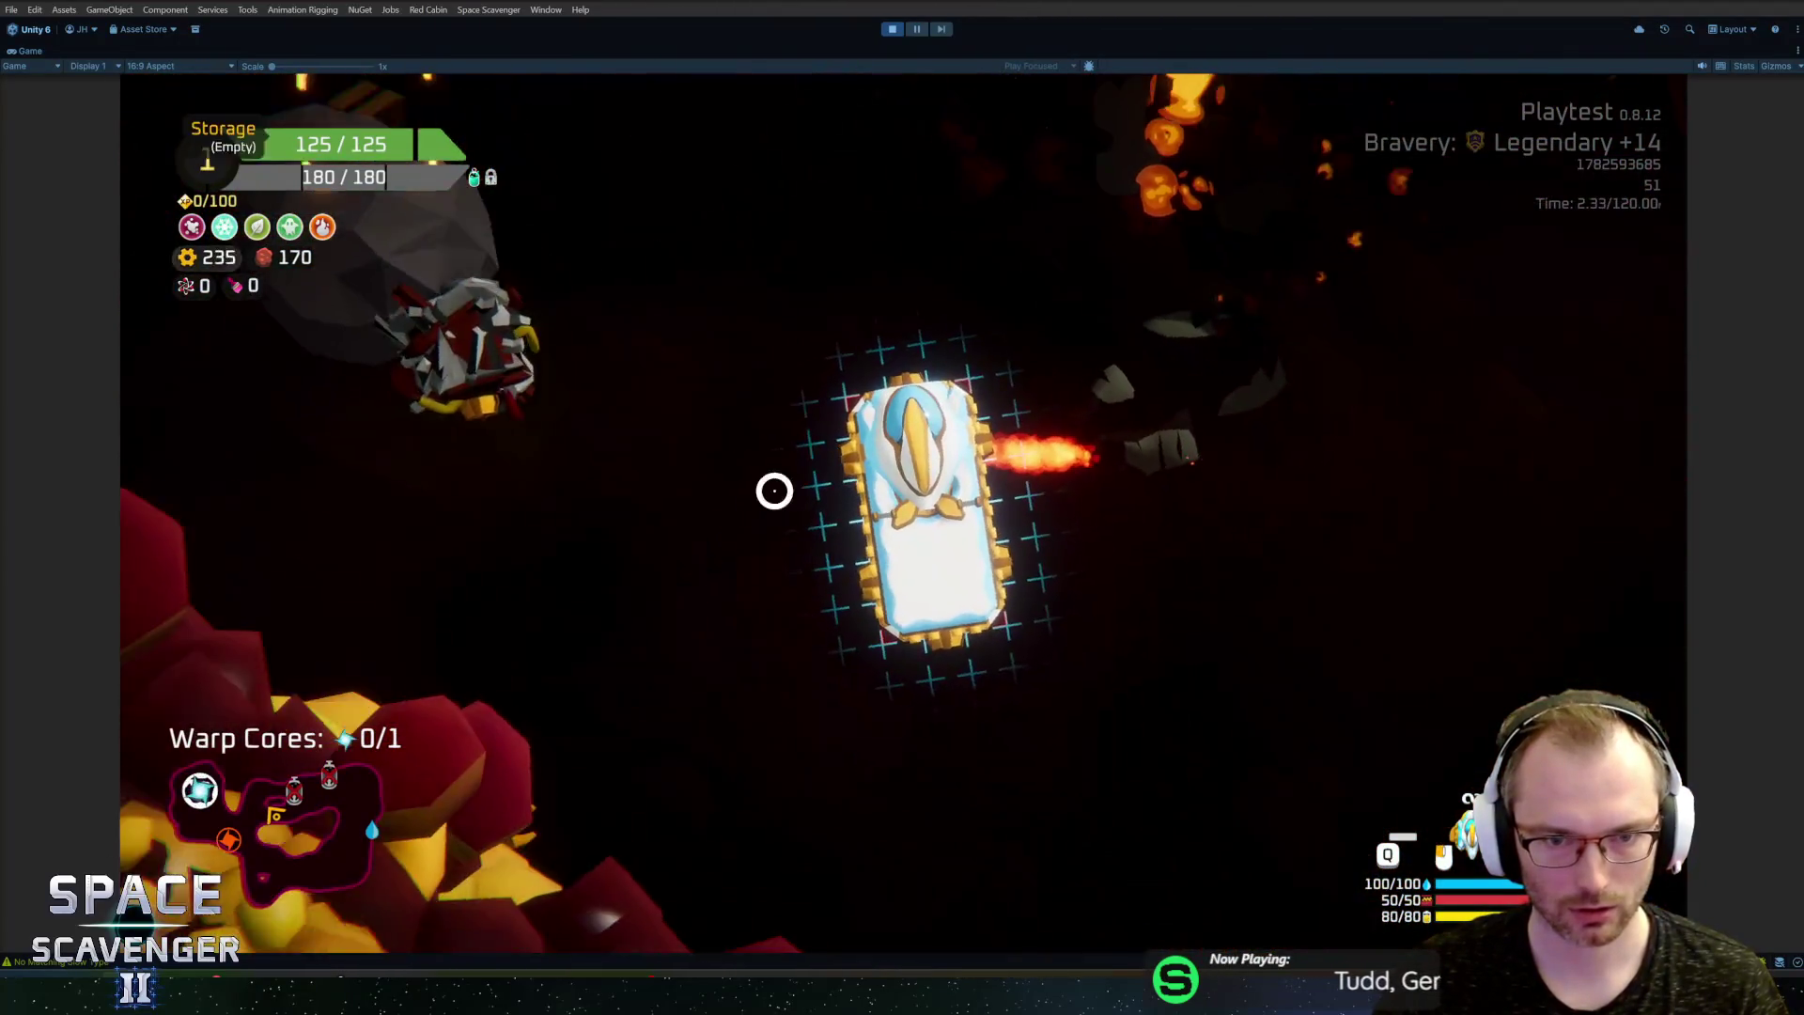
{"action": "left_click", "coordinate": [774, 490]}
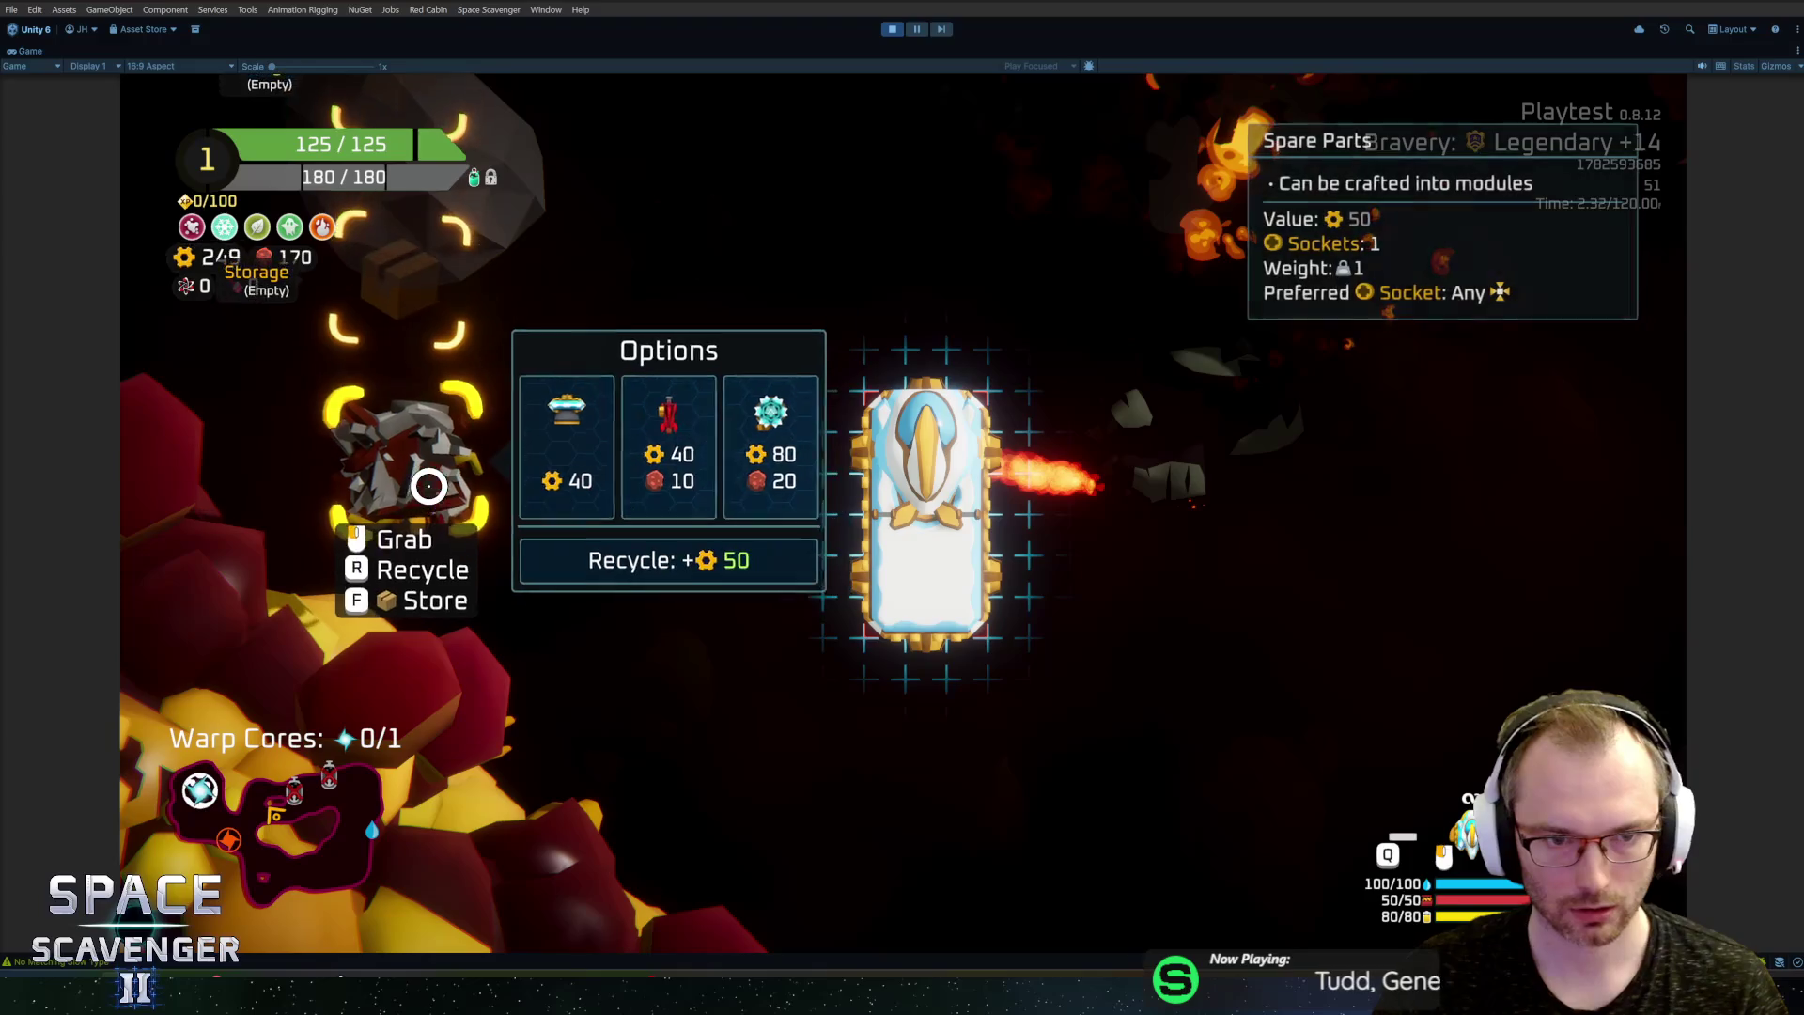
{"action": "left_click", "coordinate": [676, 491]}
{"action": "left_click", "coordinate": [652, 552]}
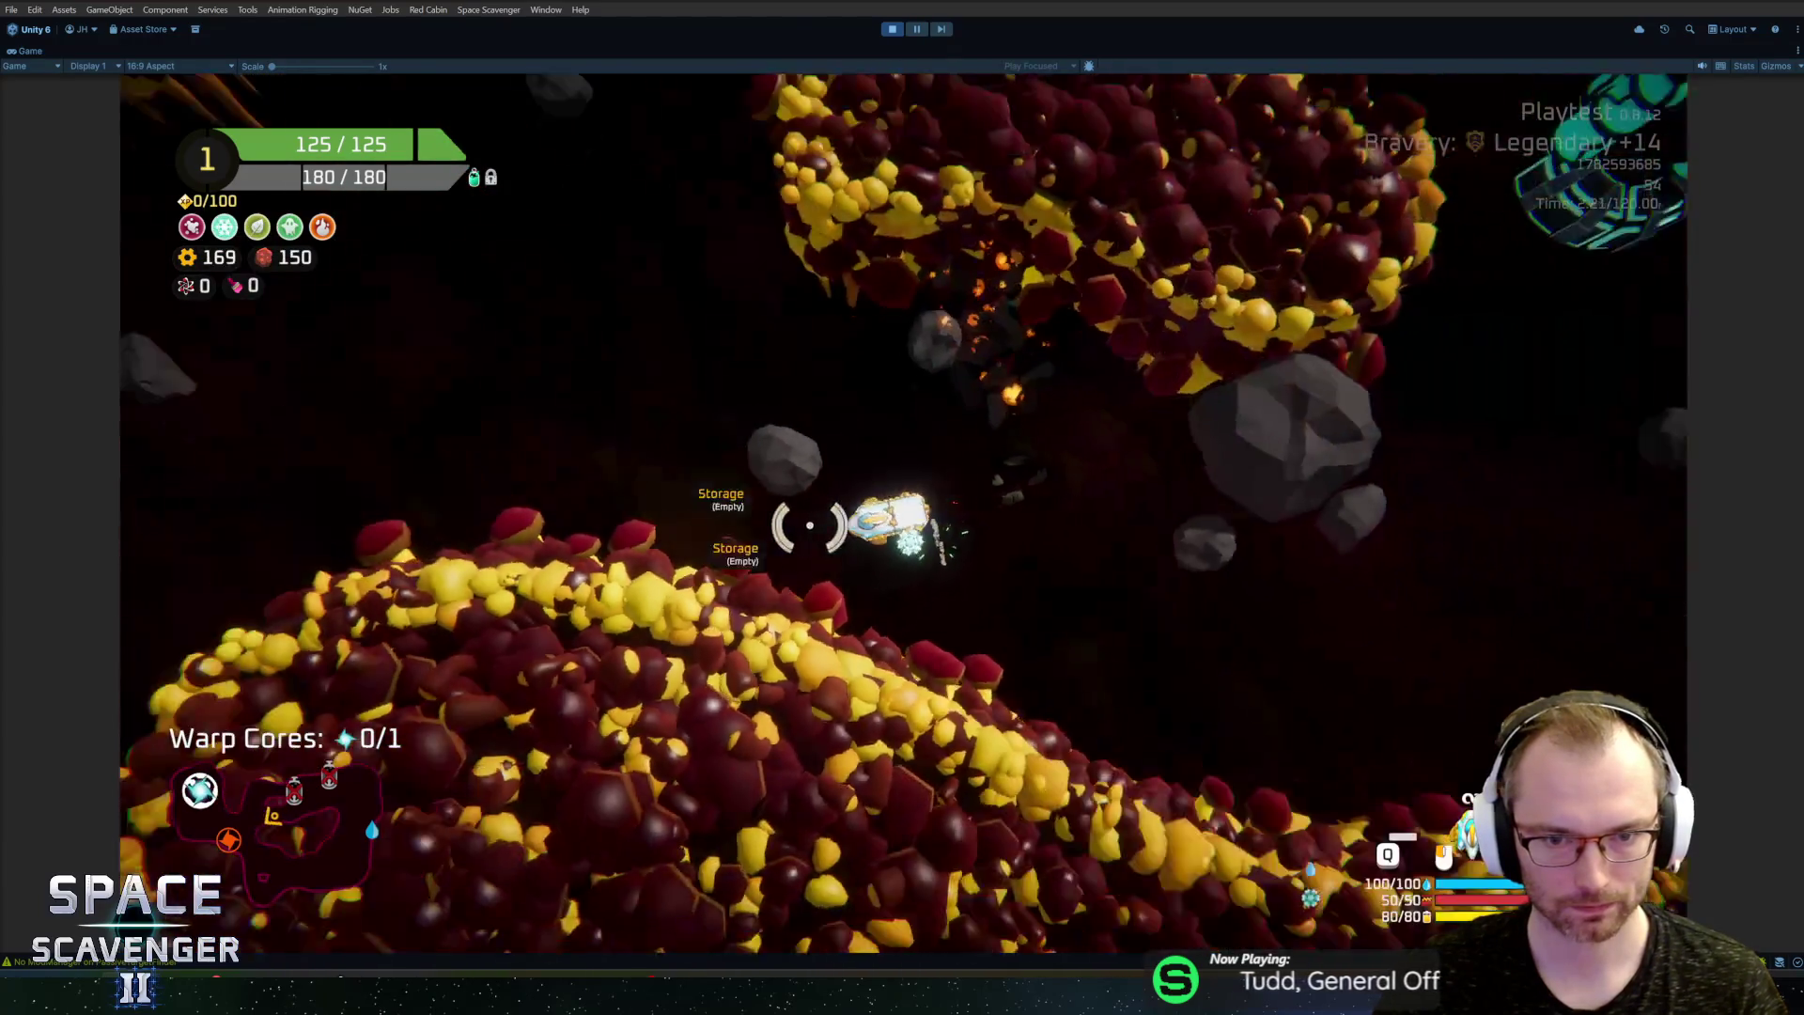
{"action": "key", "text": "d"}
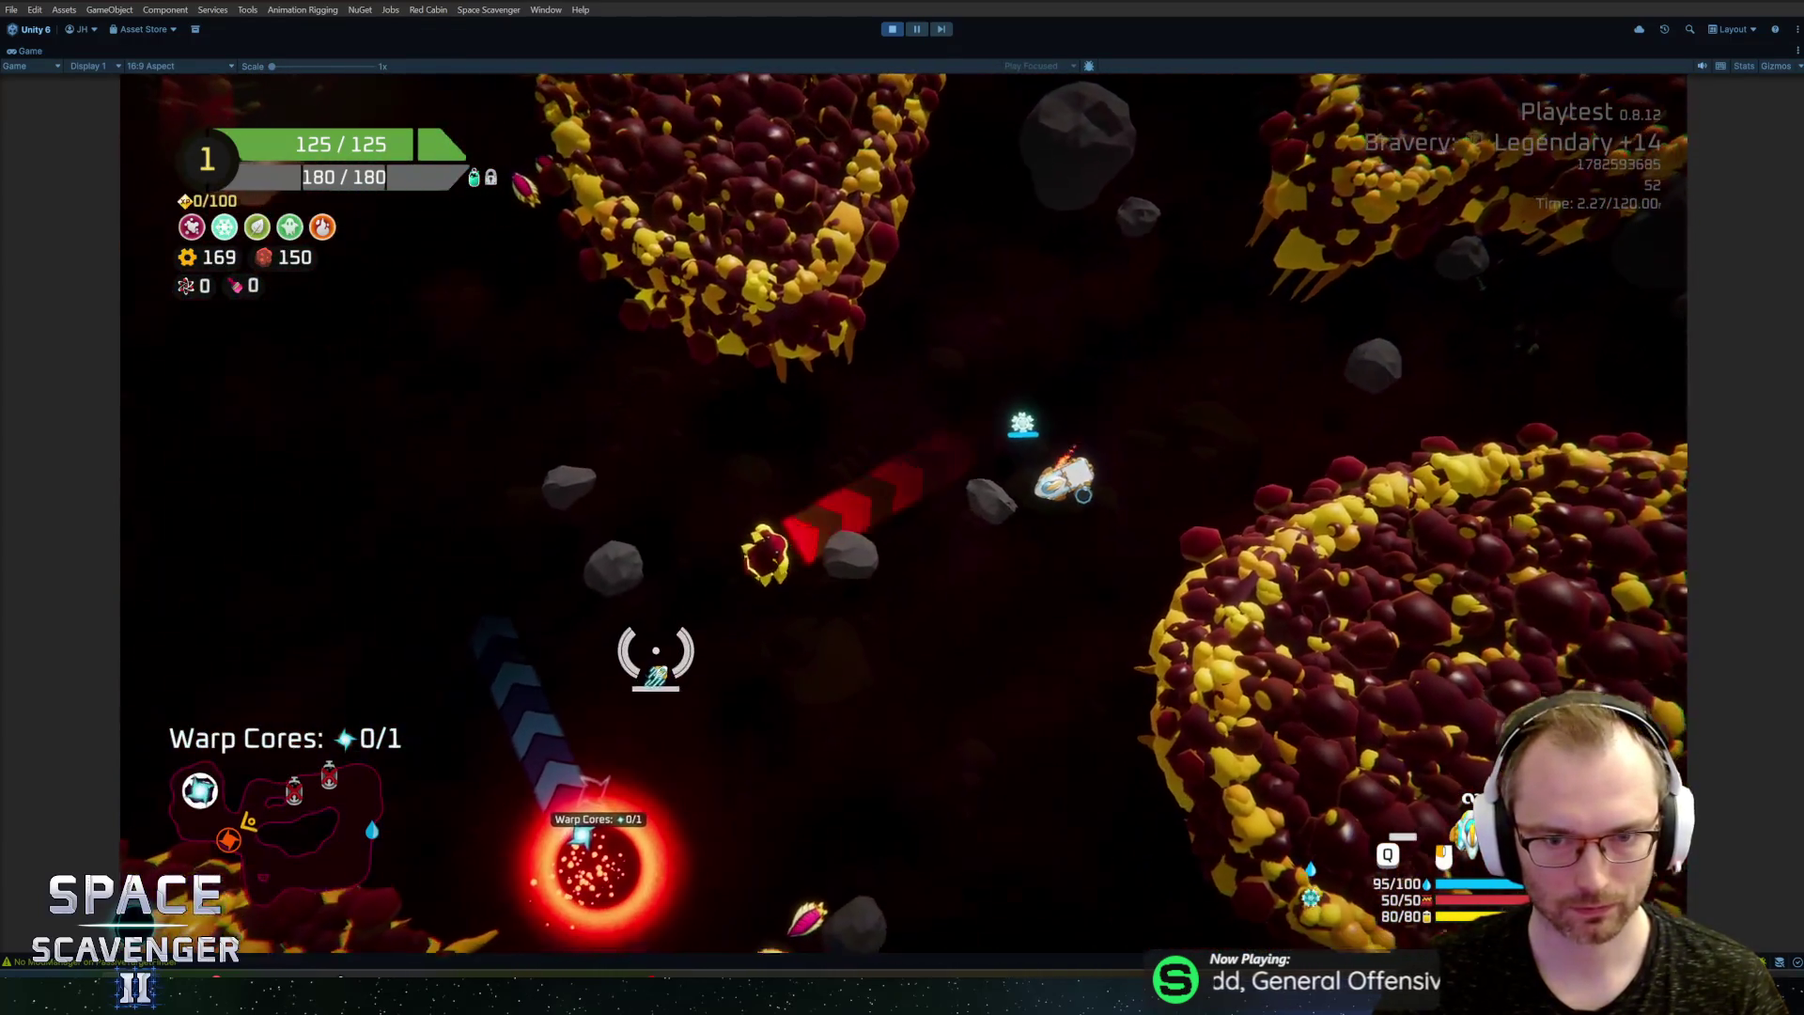
Step: Attach the Body module to the ship and store the Spare Parts
{"action": "key", "text": "s"}
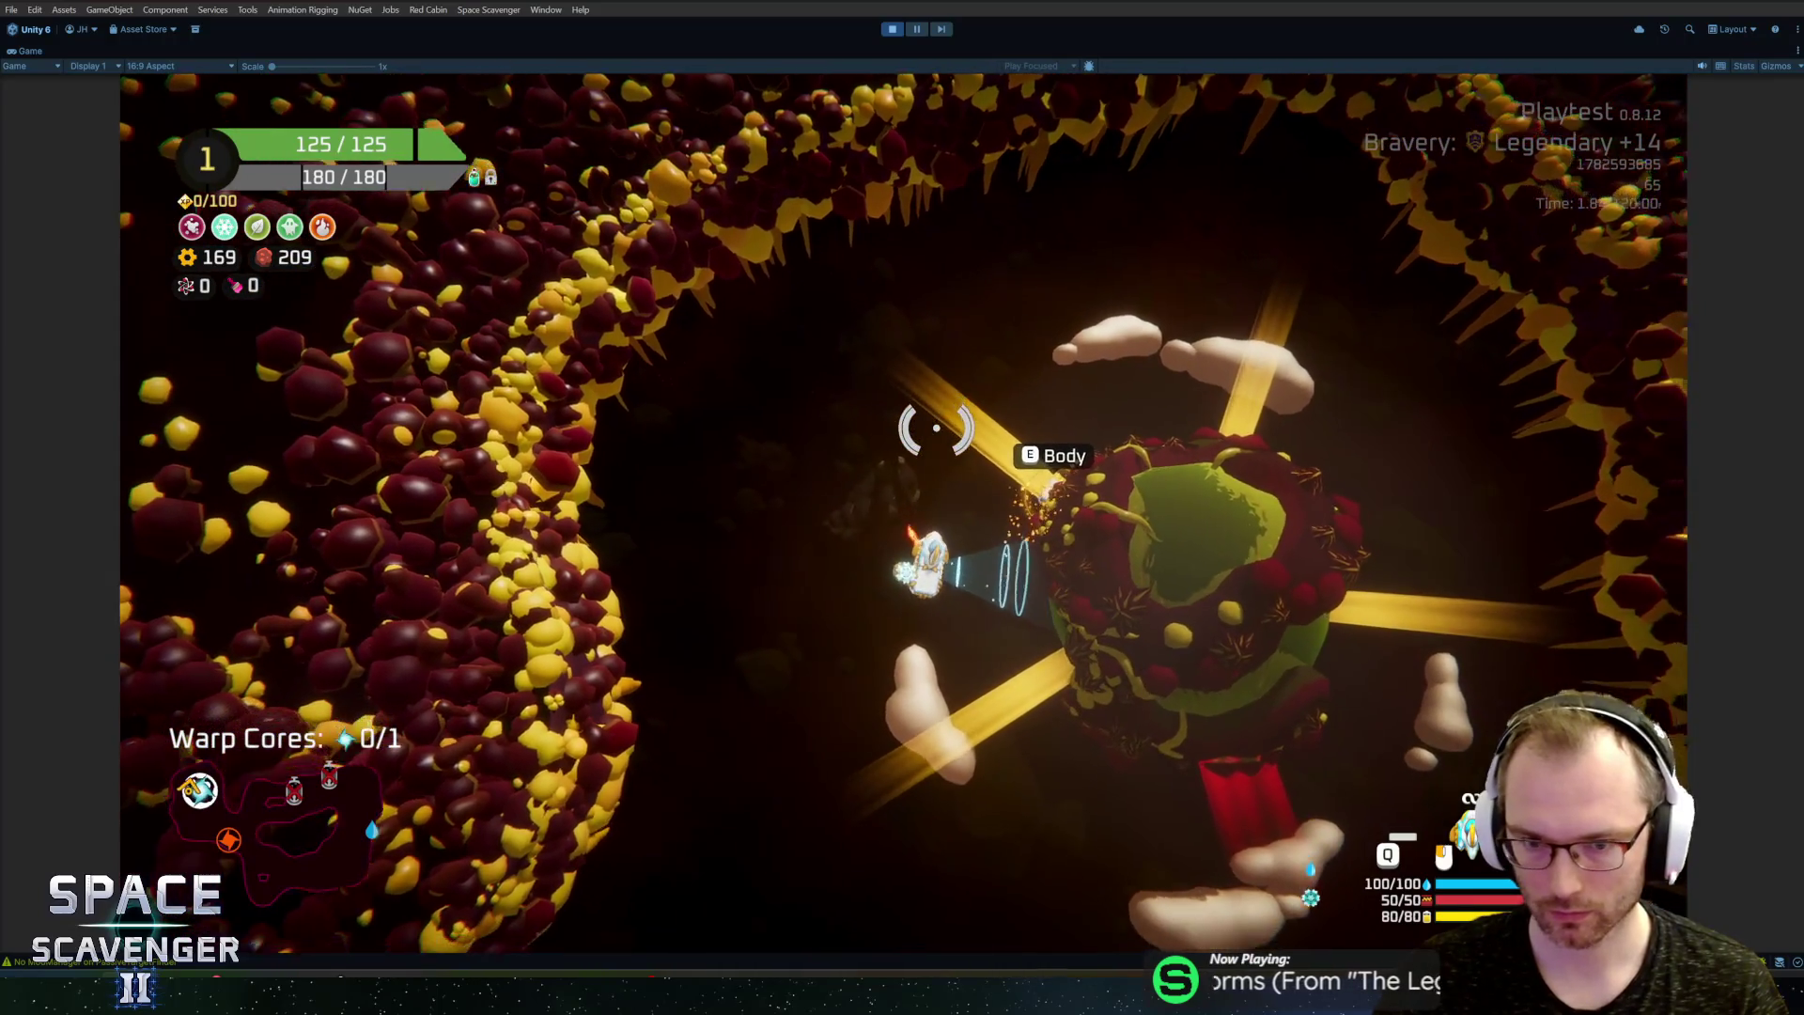
{"action": "key", "text": "e"}
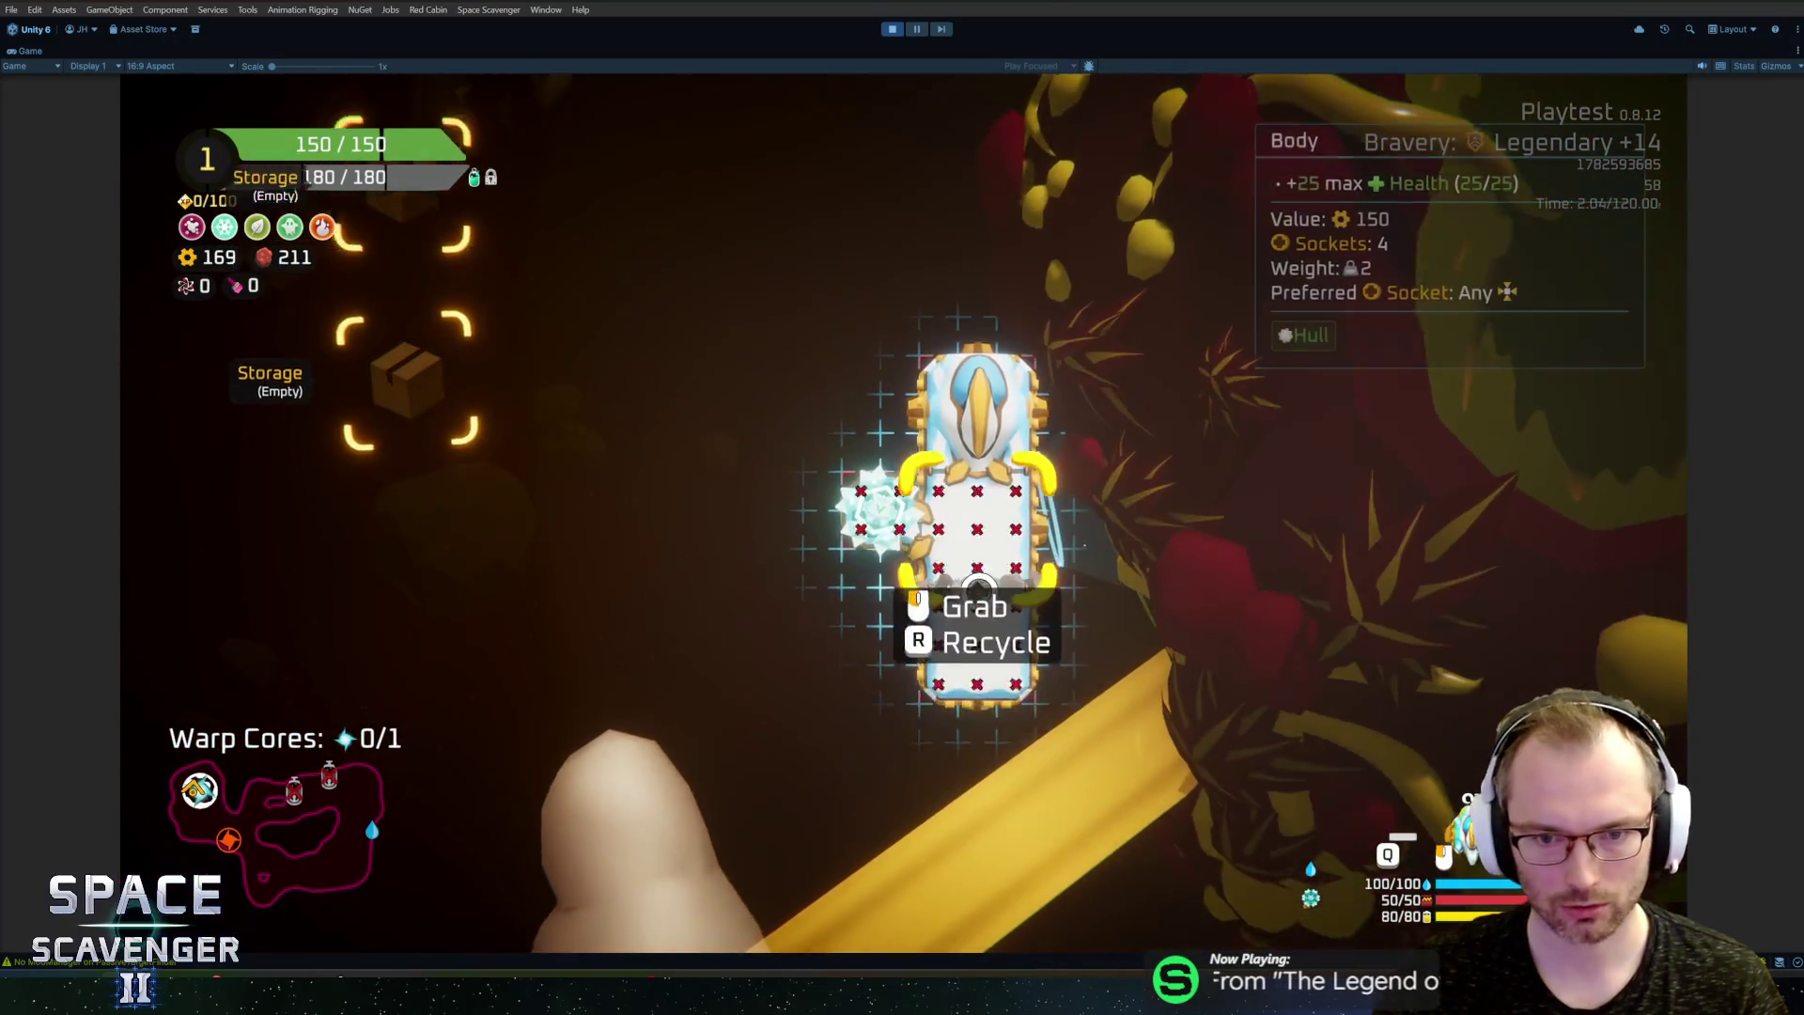
{"action": "key", "text": "e"}
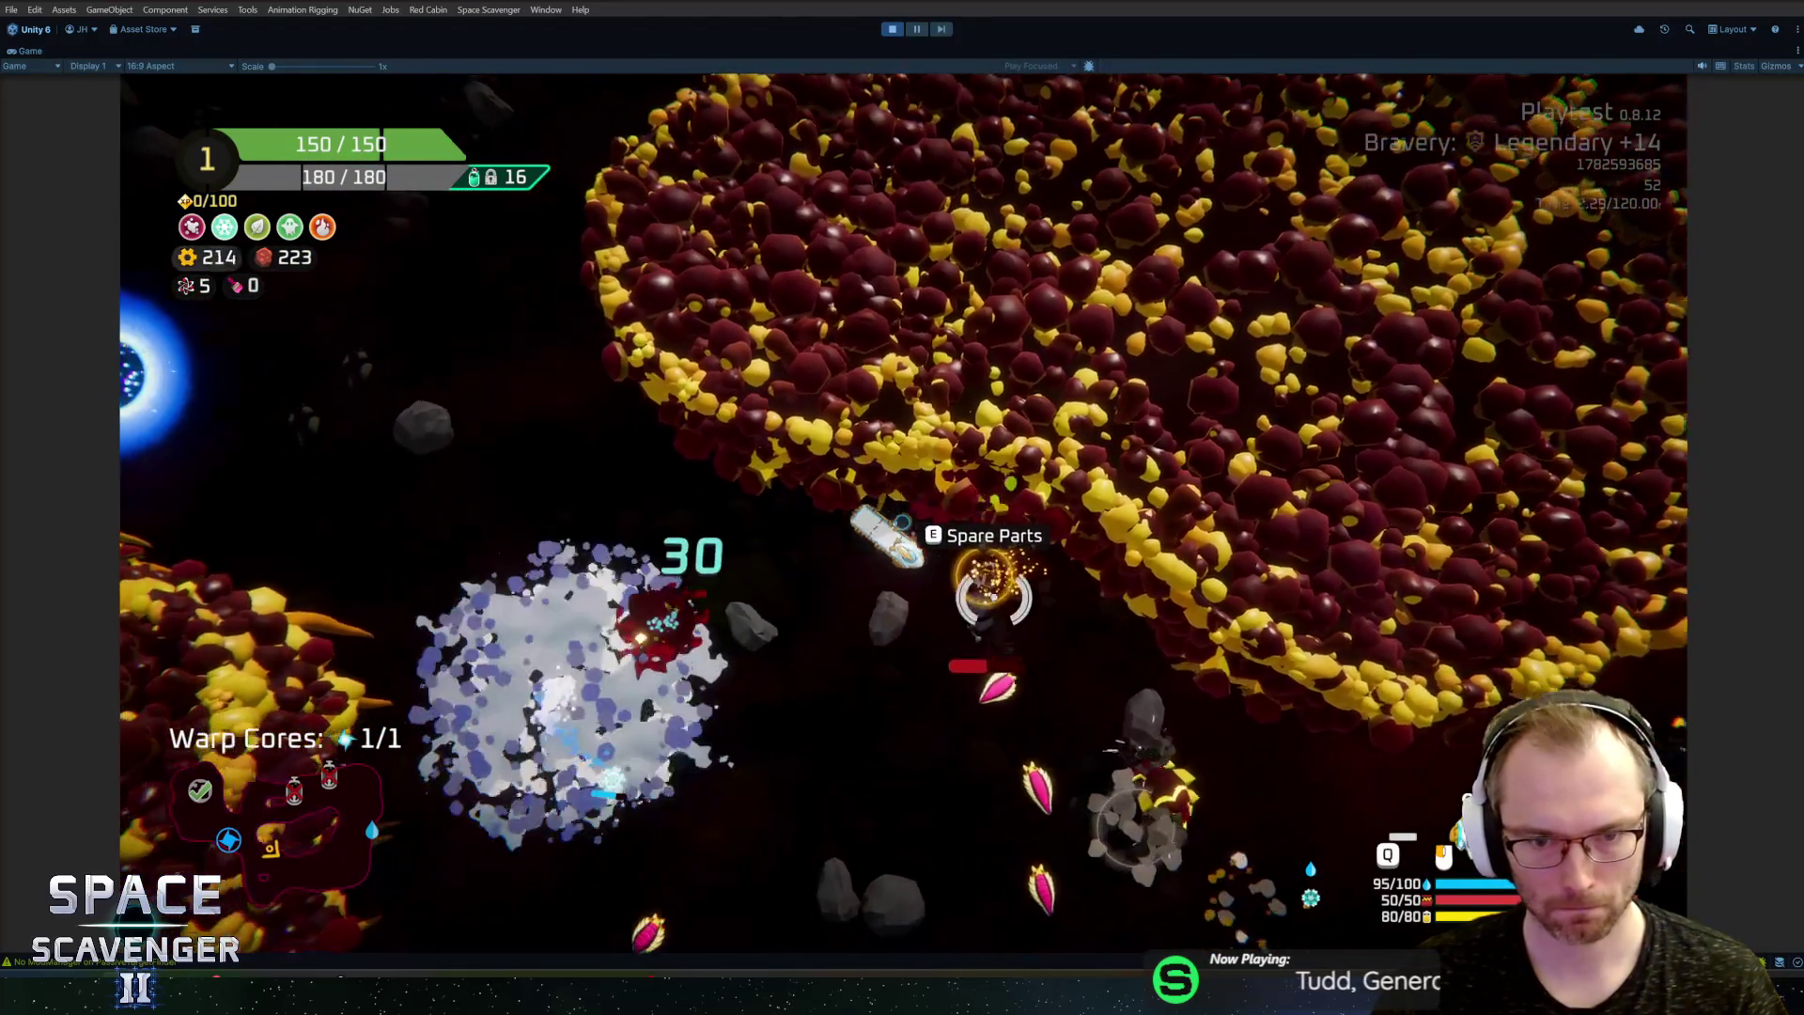
{"action": "key", "text": "e"}
{"action": "mouse_move", "coordinate": [415, 483]}
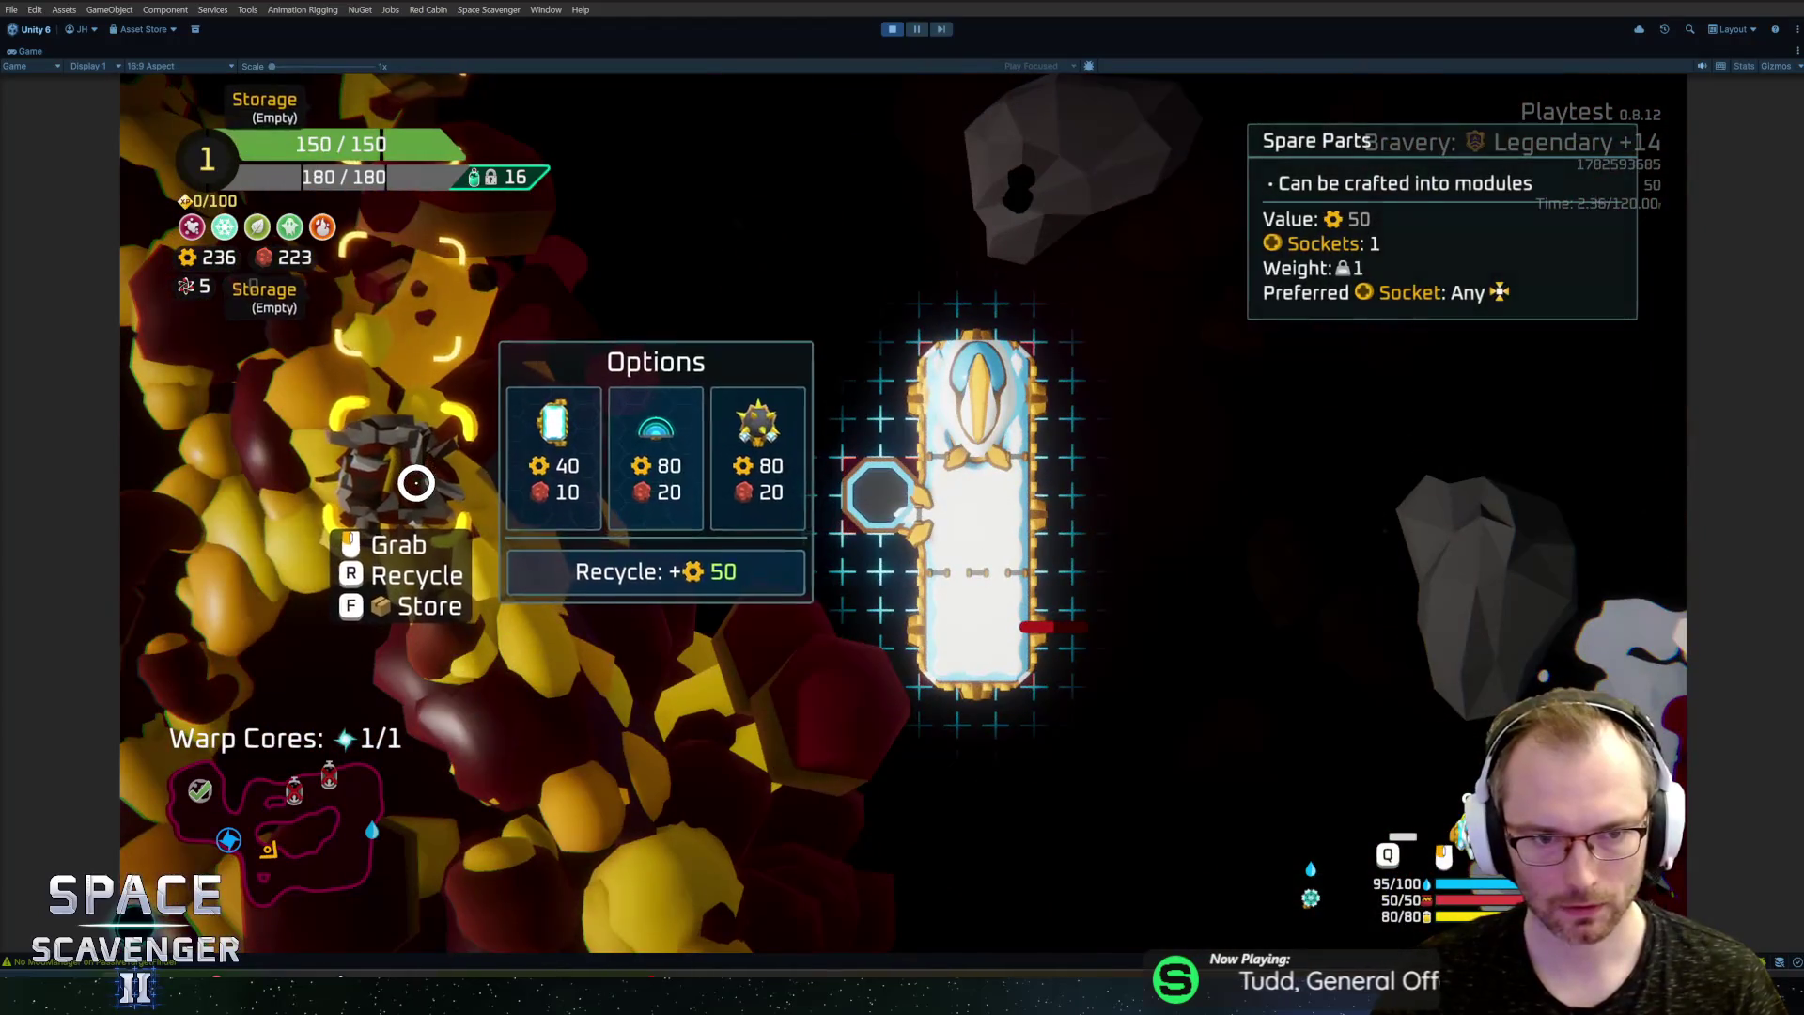
{"action": "key", "text": "e"}
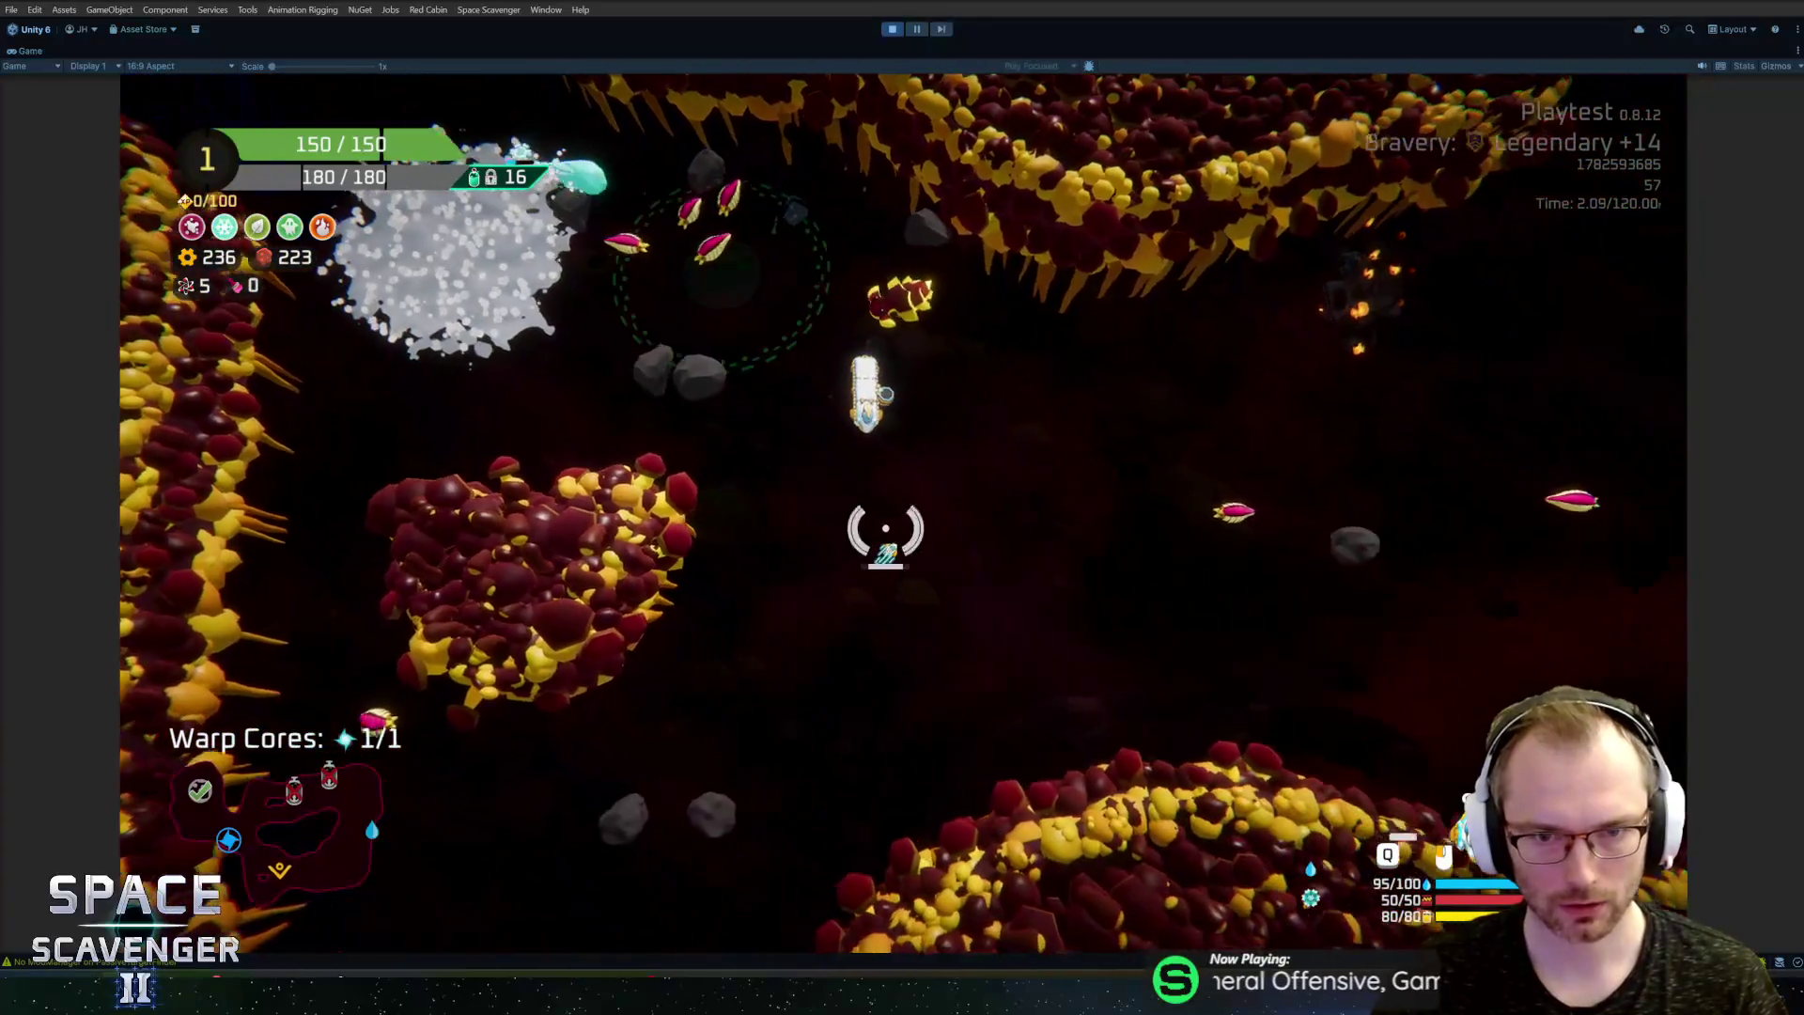
Step: Sweep the laser across two enemies, then bring up the build grid with the Spare Parts
{"action": "mouse_move", "coordinate": [885, 531]}
{"action": "left_mouse_down"}
{"action": "mouse_move", "coordinate": [858, 221]}
{"action": "mouse_move", "coordinate": [829, 241]}
{"action": "mouse_move", "coordinate": [1119, 455]}
{"action": "mouse_move", "coordinate": [1070, 416]}
{"action": "mouse_move", "coordinate": [685, 504]}
{"action": "mouse_move", "coordinate": [1087, 403]}
{"action": "left_mouse_up"}
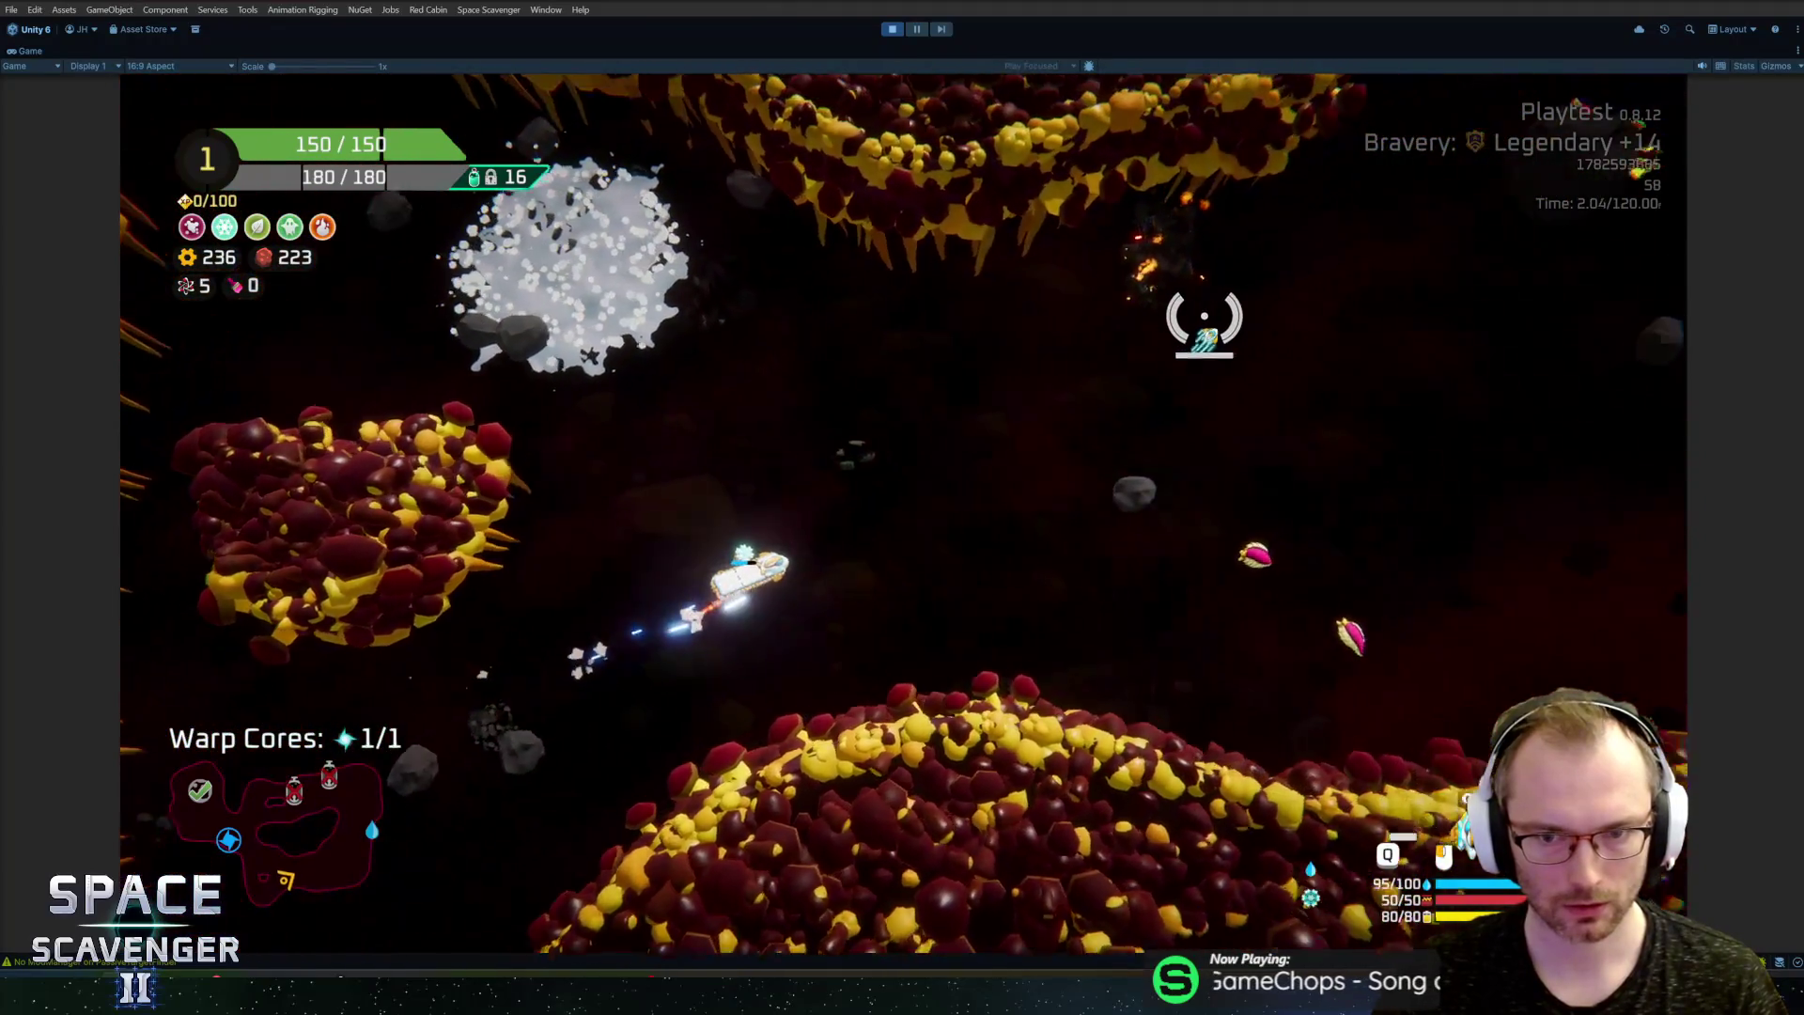
{"action": "mouse_move", "coordinate": [1200, 314]}
{"action": "left_mouse_down"}
{"action": "mouse_move", "coordinate": [1059, 354]}
{"action": "mouse_move", "coordinate": [1018, 455]}
{"action": "left_mouse_up"}
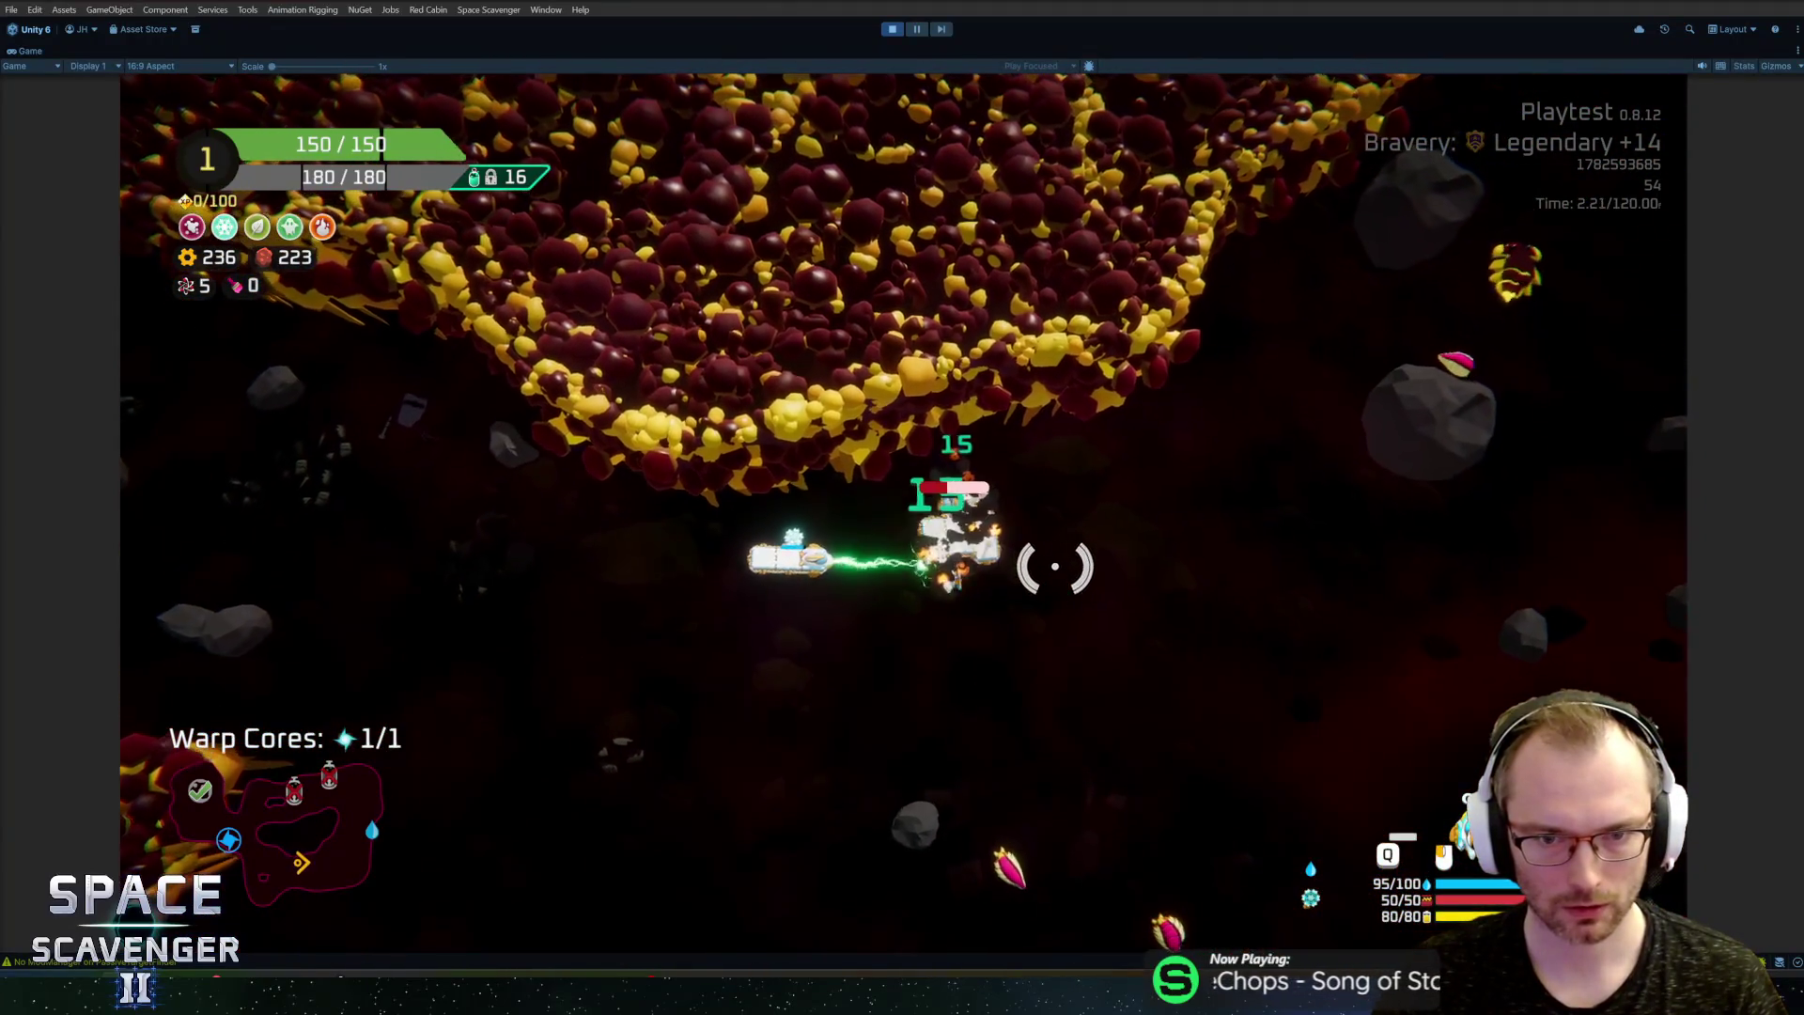
{"action": "key", "text": "e"}
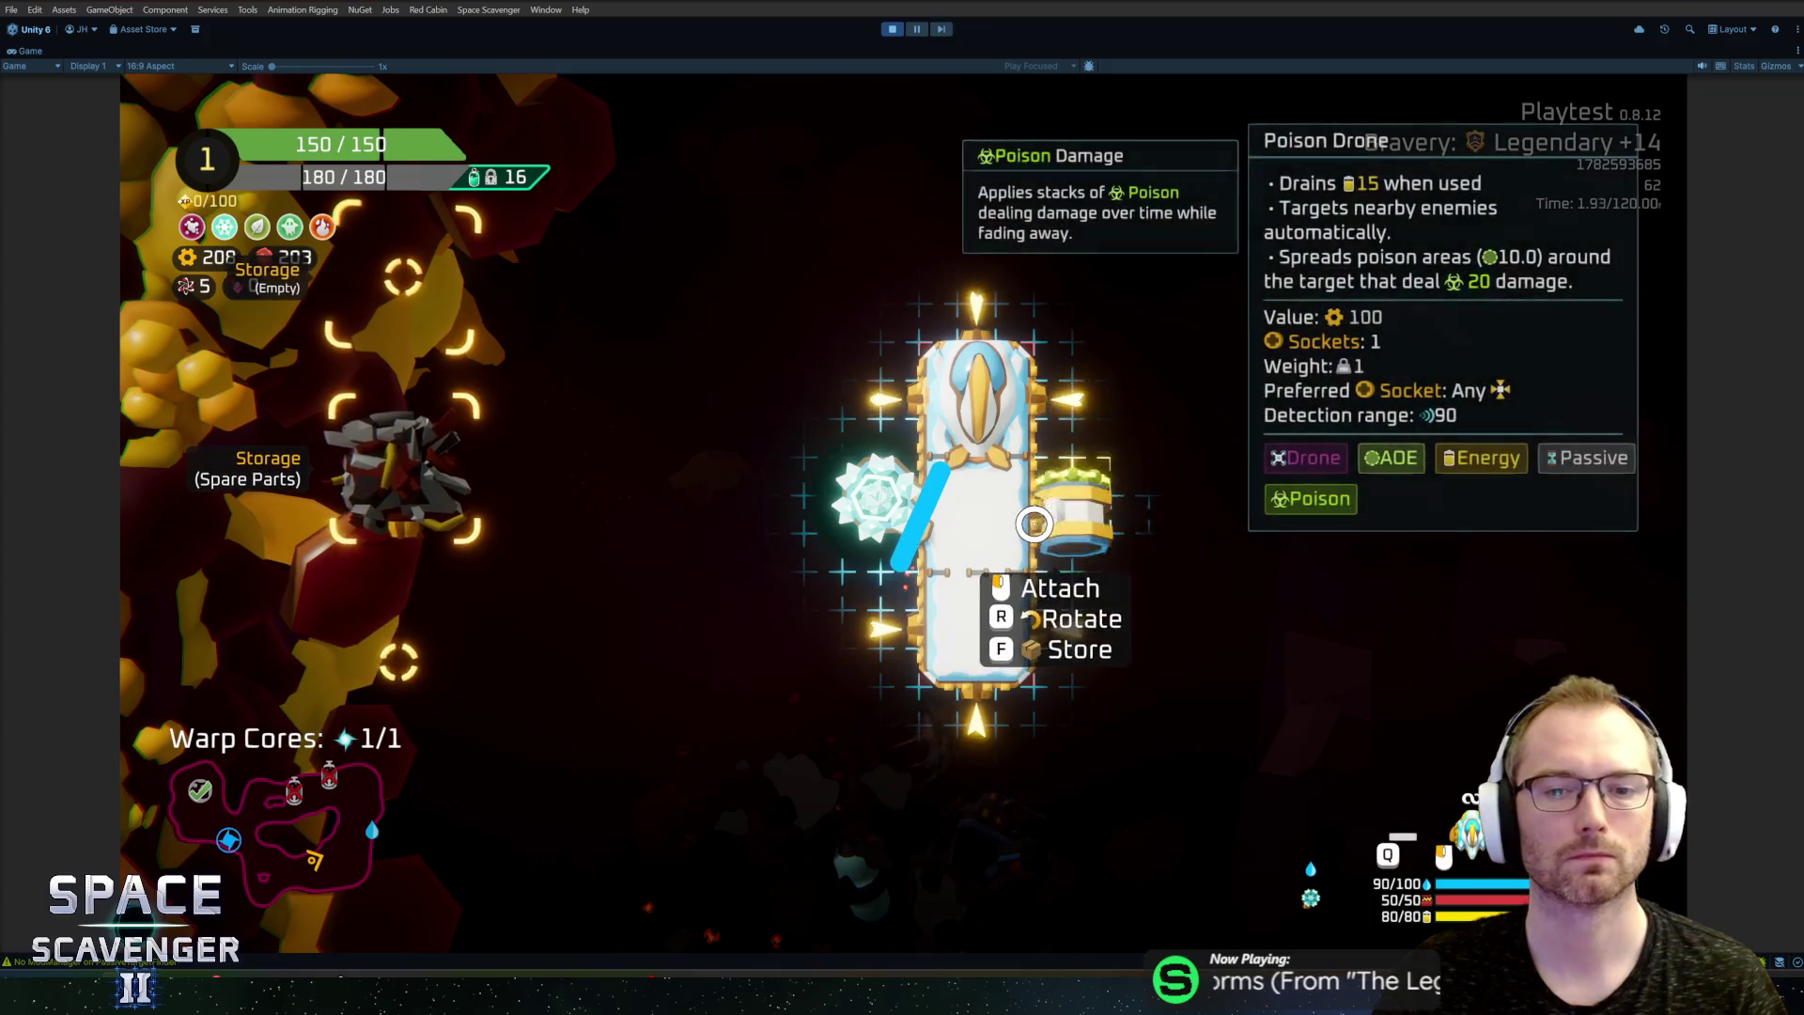
Step: Attach the Poison Drone to the ship's side and warp through two portals to the next sector
{"action": "left_click", "coordinate": [1033, 523]}
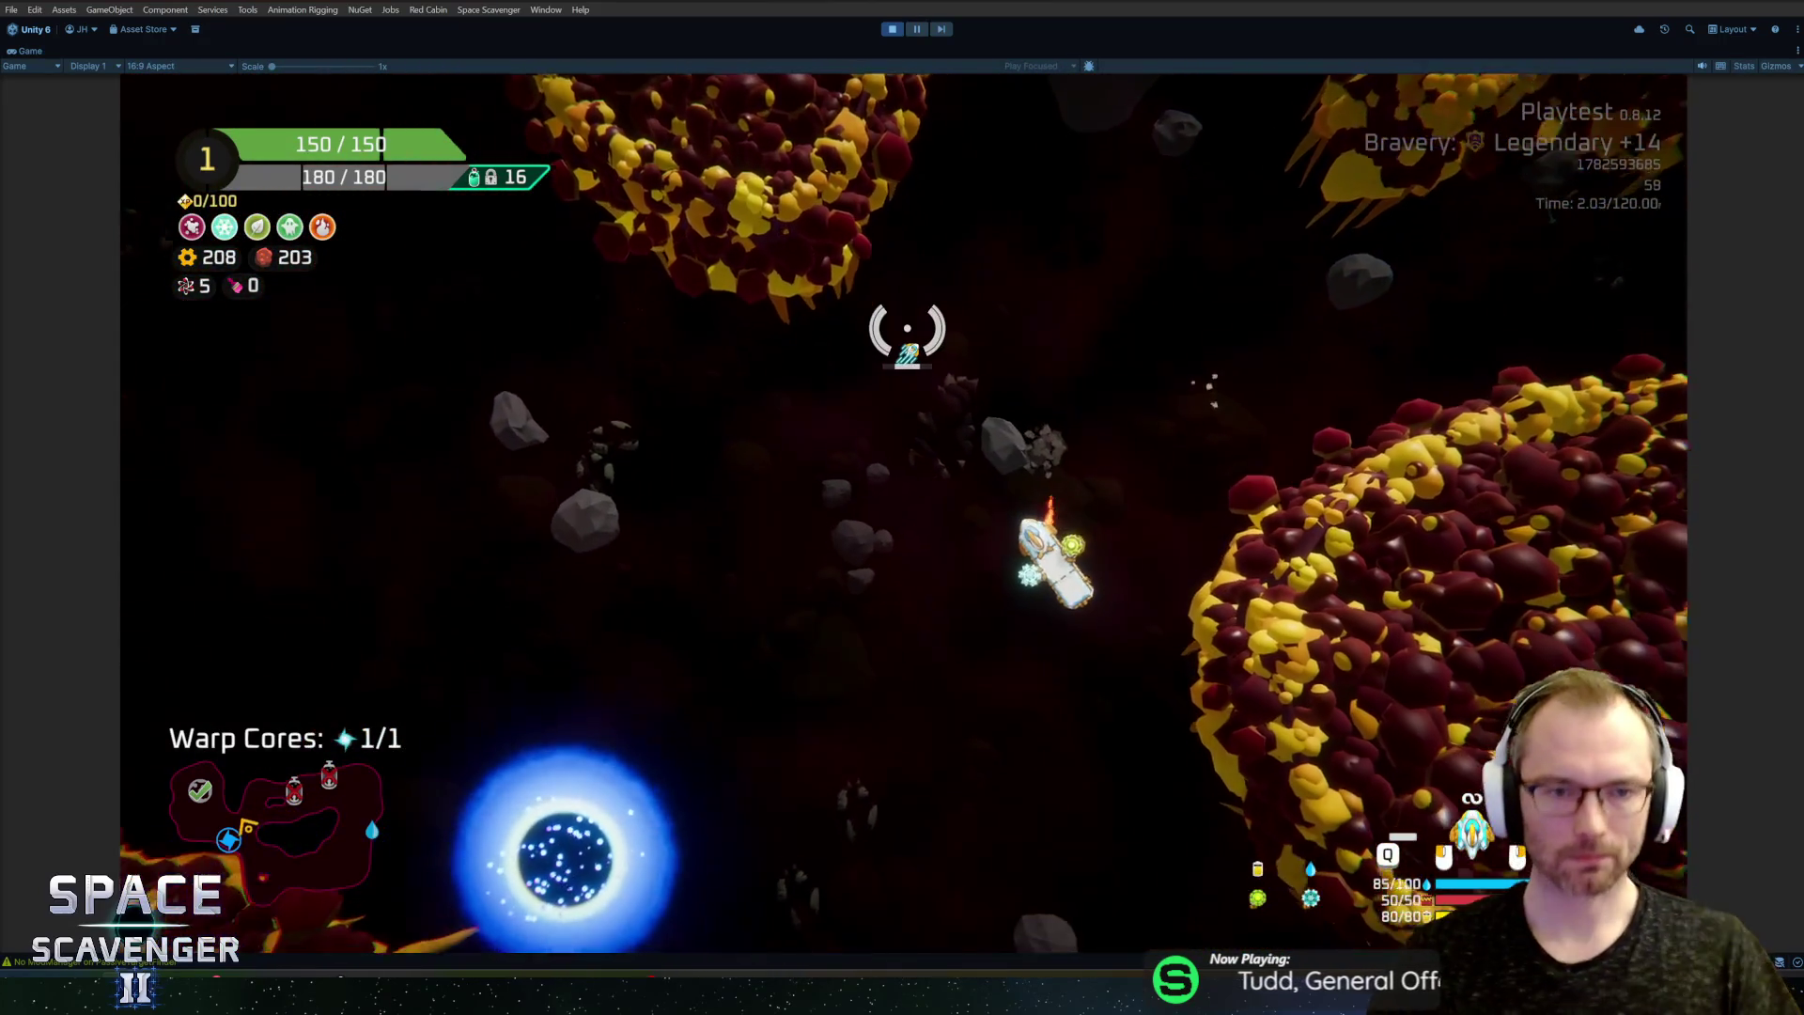
{"action": "key", "text": "f"}
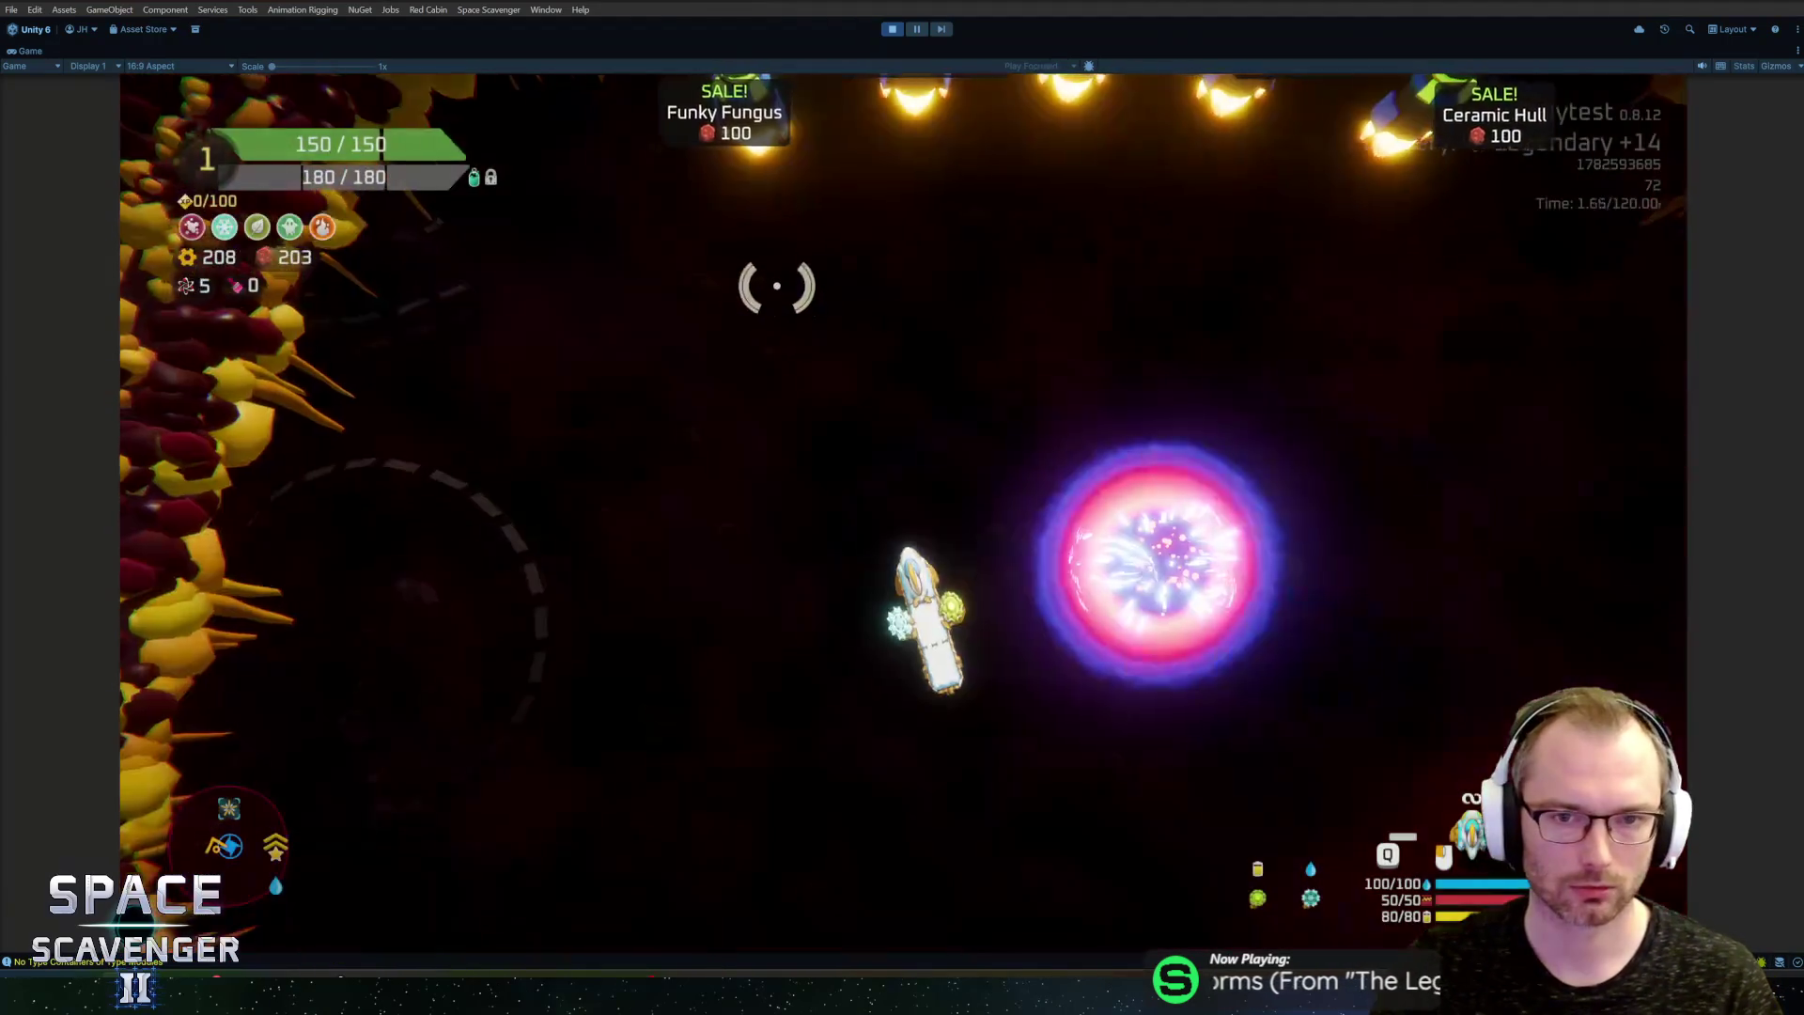
{"action": "key", "text": "d"}
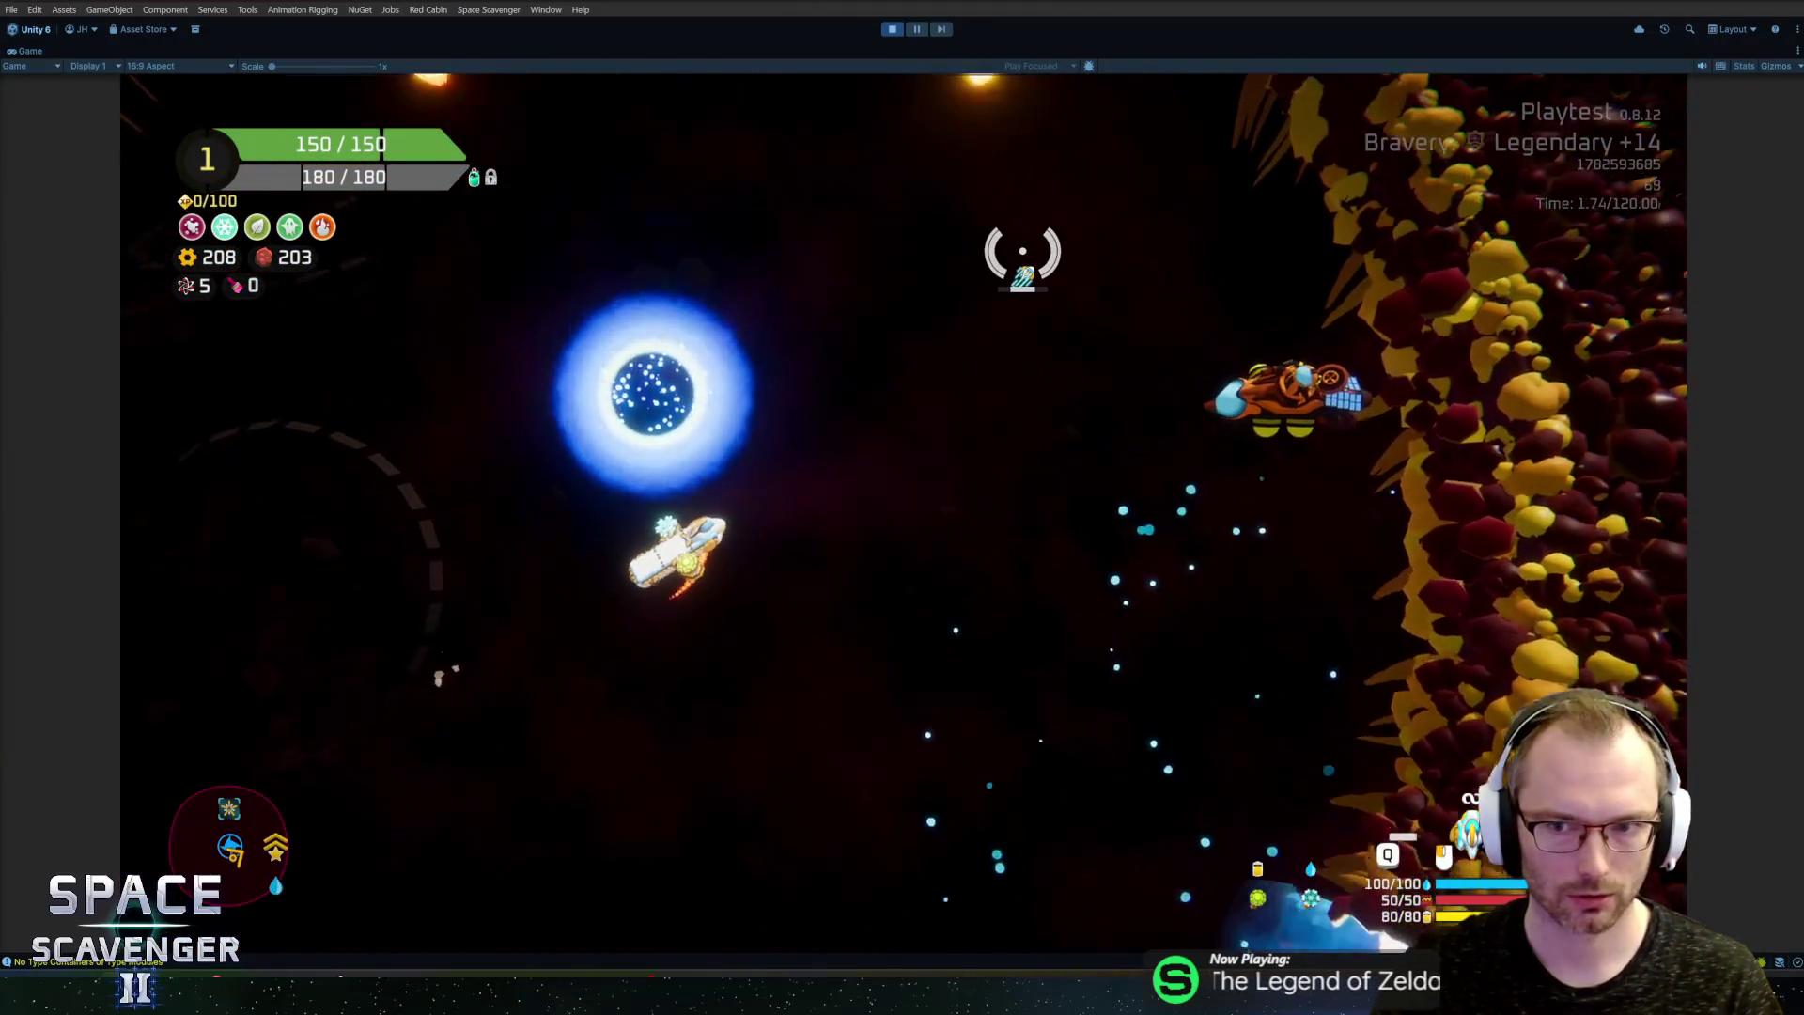
{"action": "key", "text": "e"}
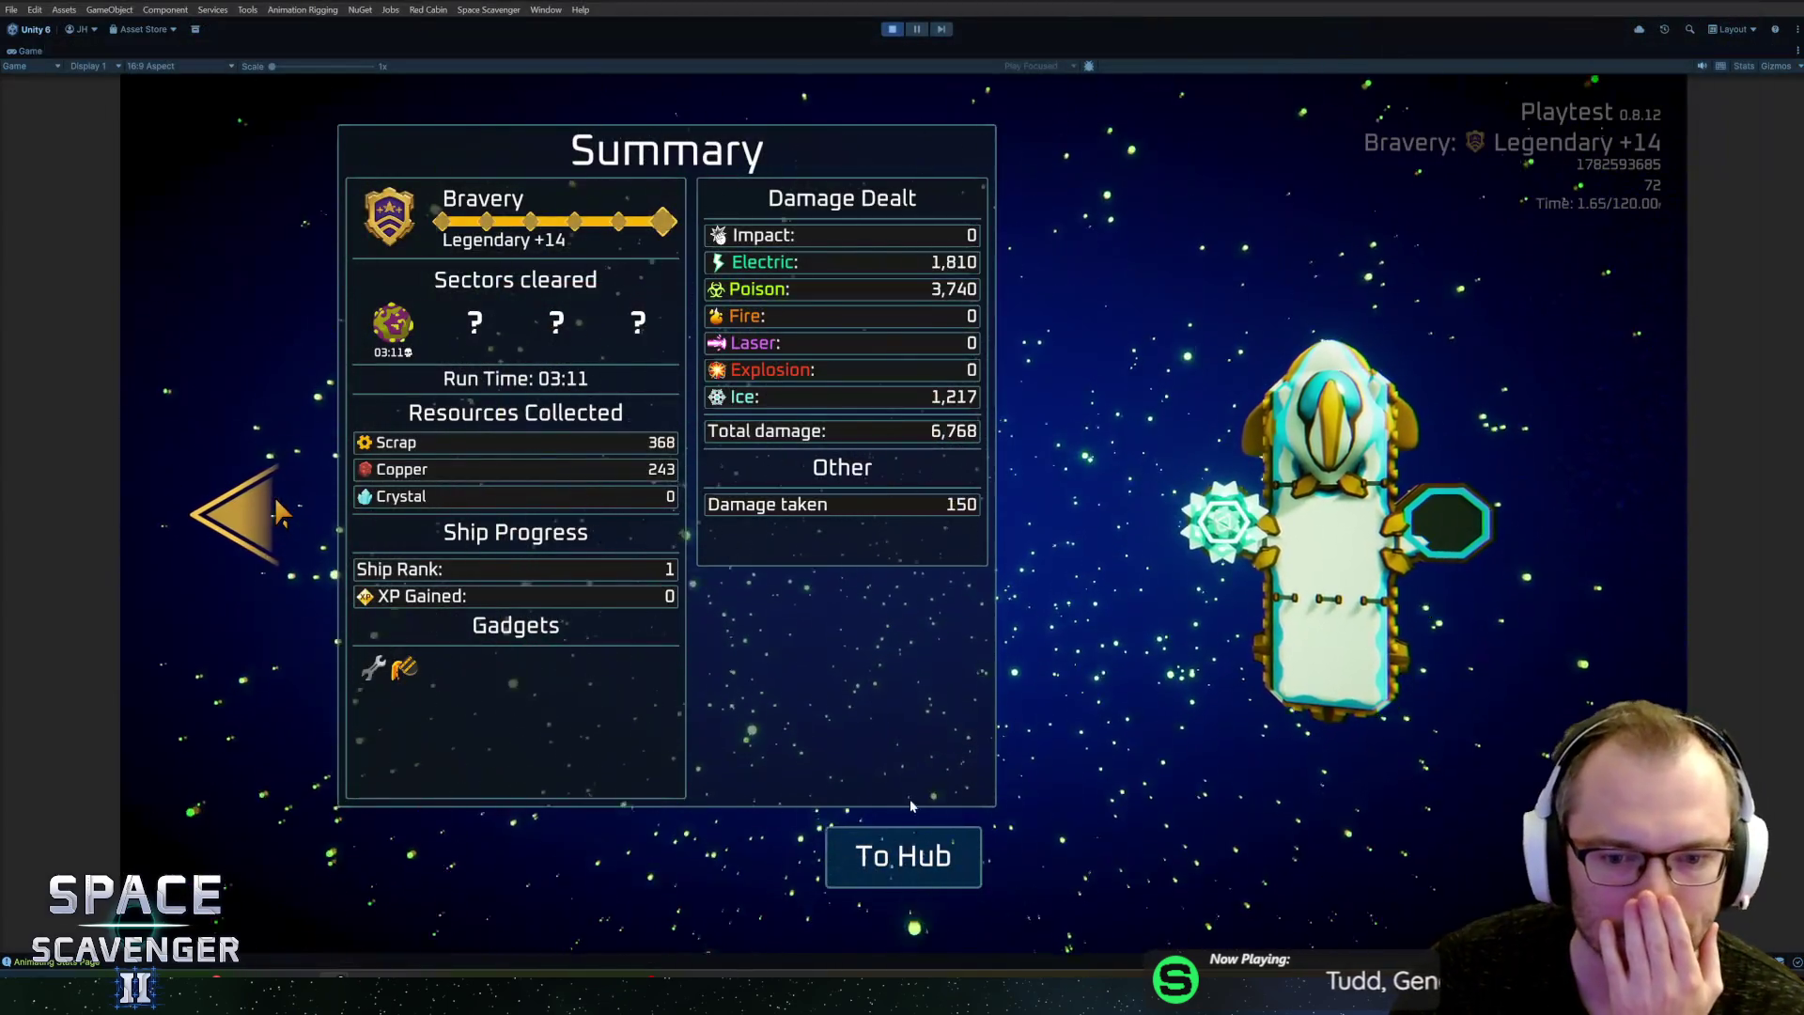
Step: Return to the end-of-run Progression screen showing 17 Science gained, 18 total
{"action": "key", "text": "Right"}
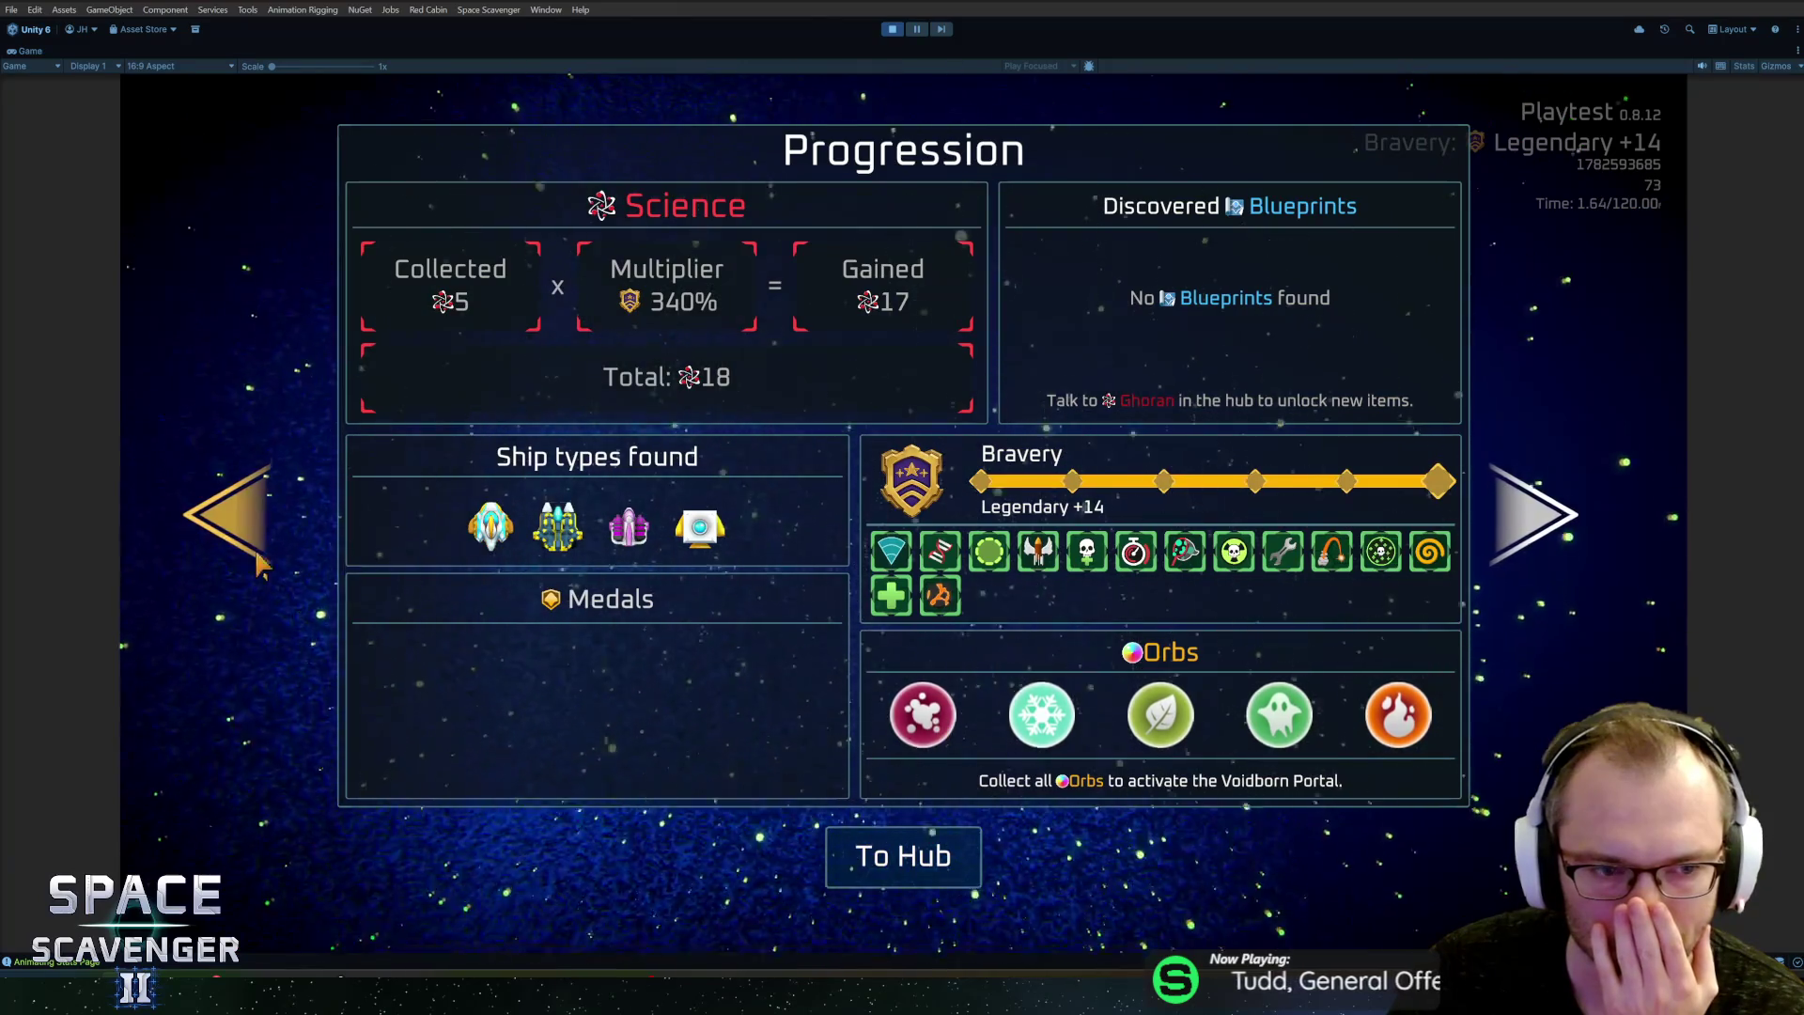
Step: Page through the Killed by, Progression and Summary results, return to the hub, and choose the Glacier sector
{"action": "left_click", "coordinate": [211, 539]}
{"action": "left_click", "coordinate": [1580, 513]}
{"action": "left_click", "coordinate": [1570, 511]}
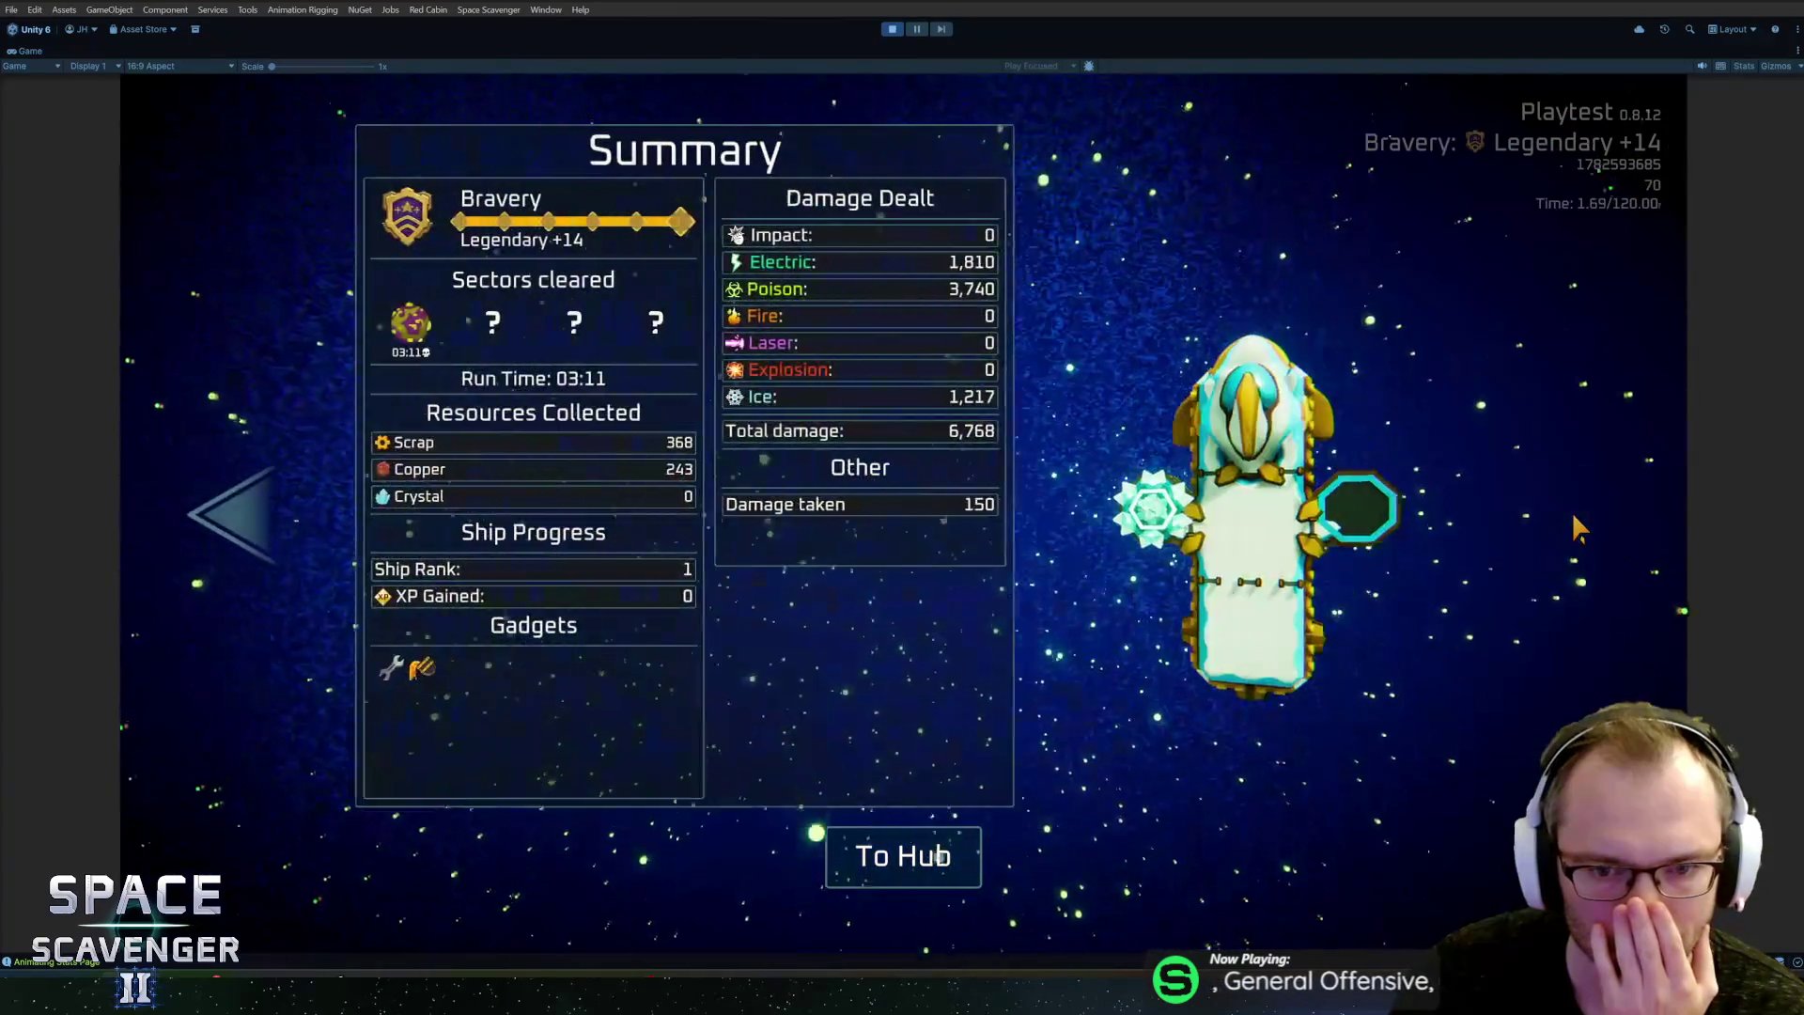
{"action": "key", "text": "Left"}
{"action": "key", "text": "Left"}
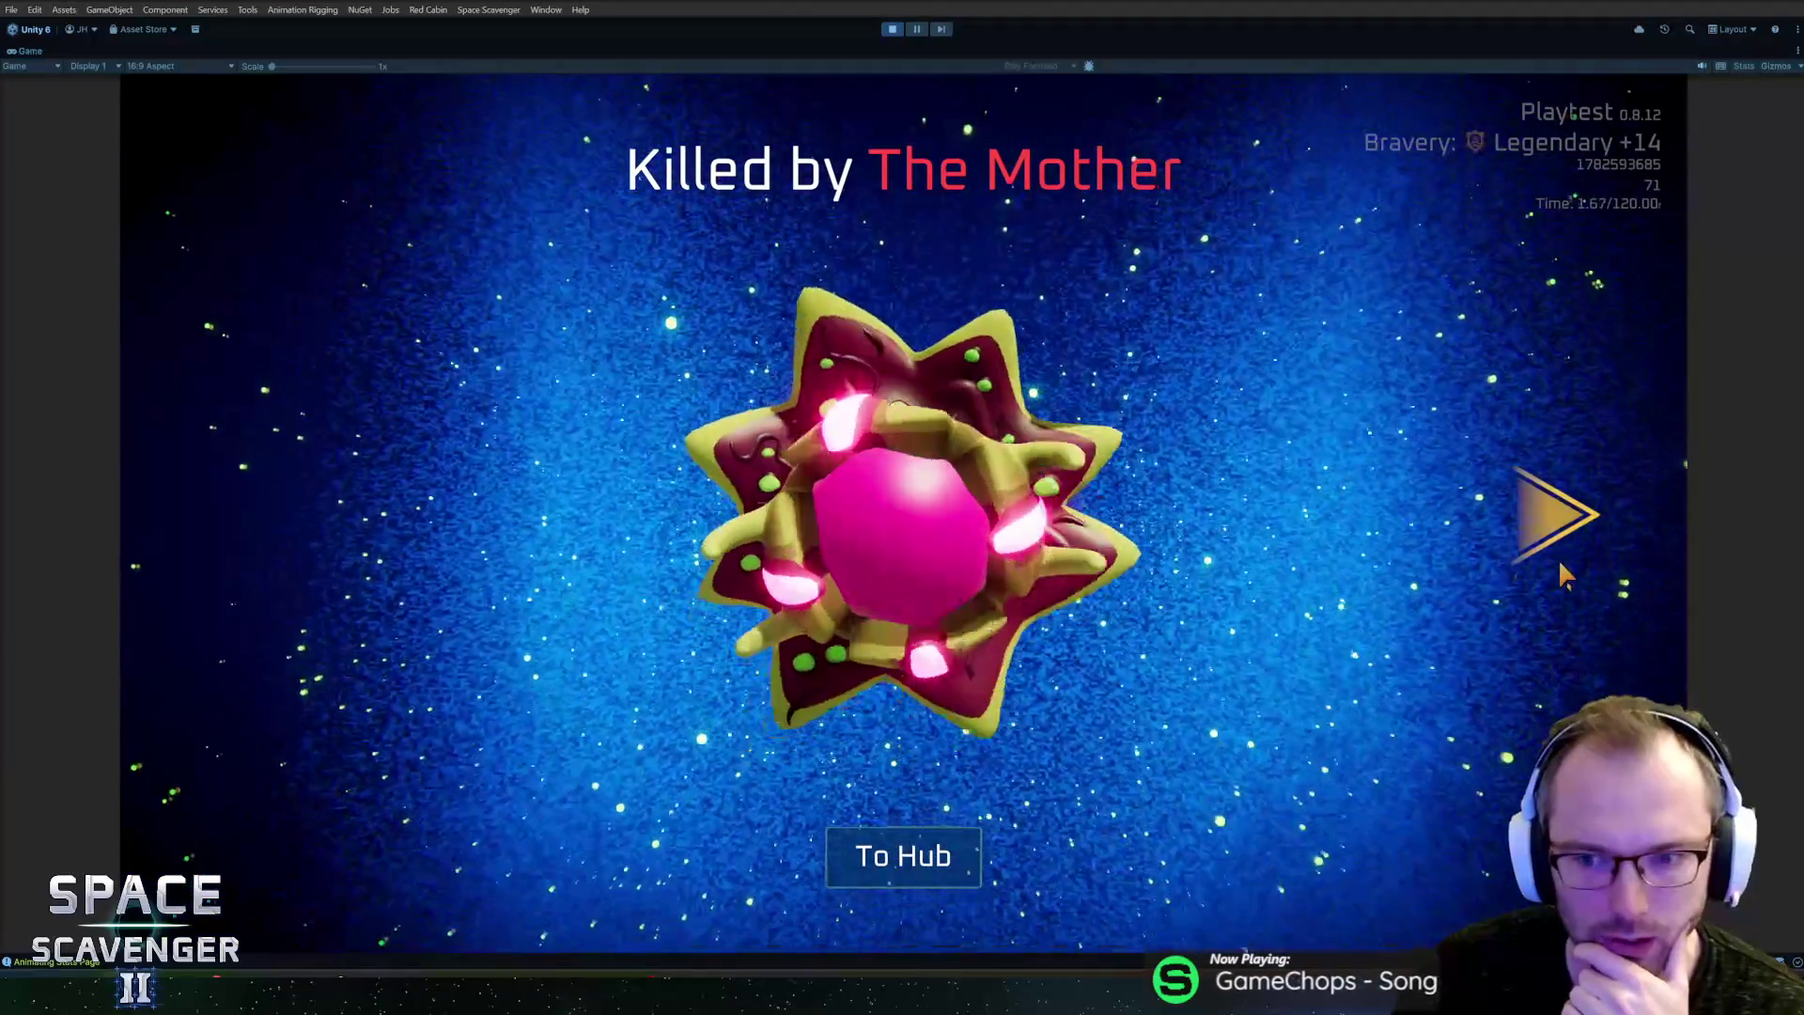
{"action": "left_click", "coordinate": [1557, 570]}
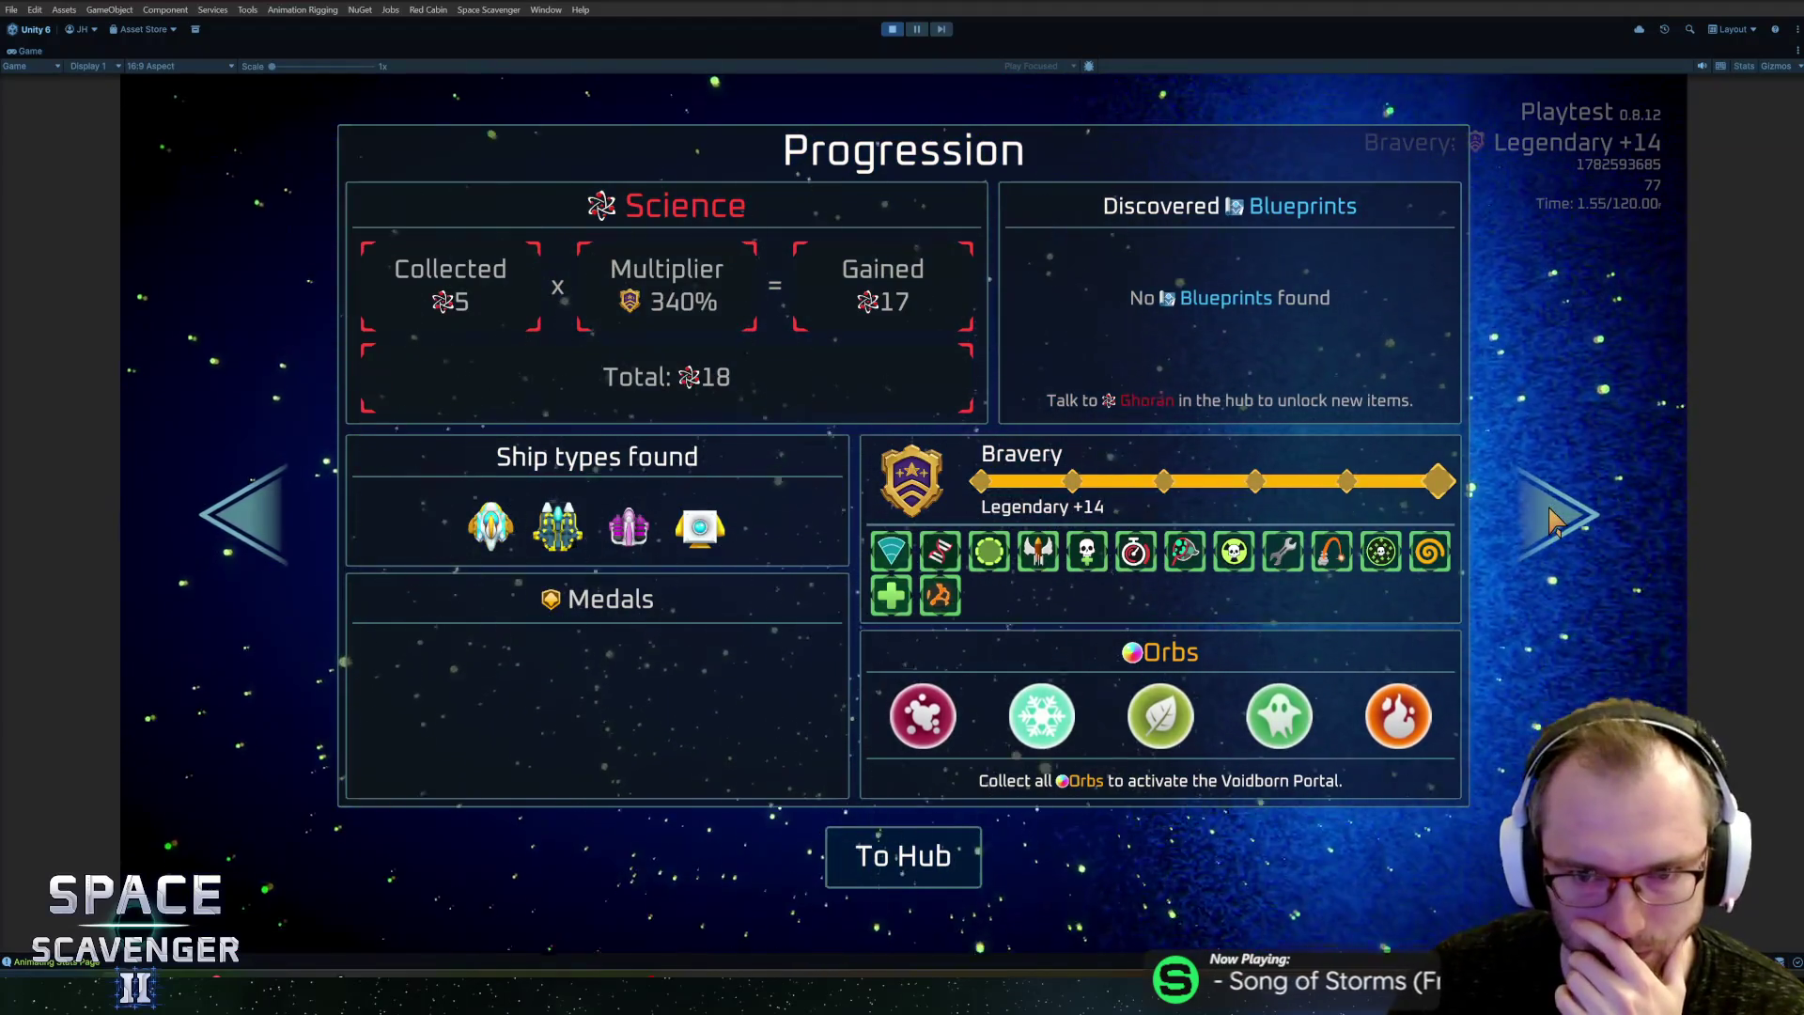
{"action": "left_click", "coordinate": [1550, 515]}
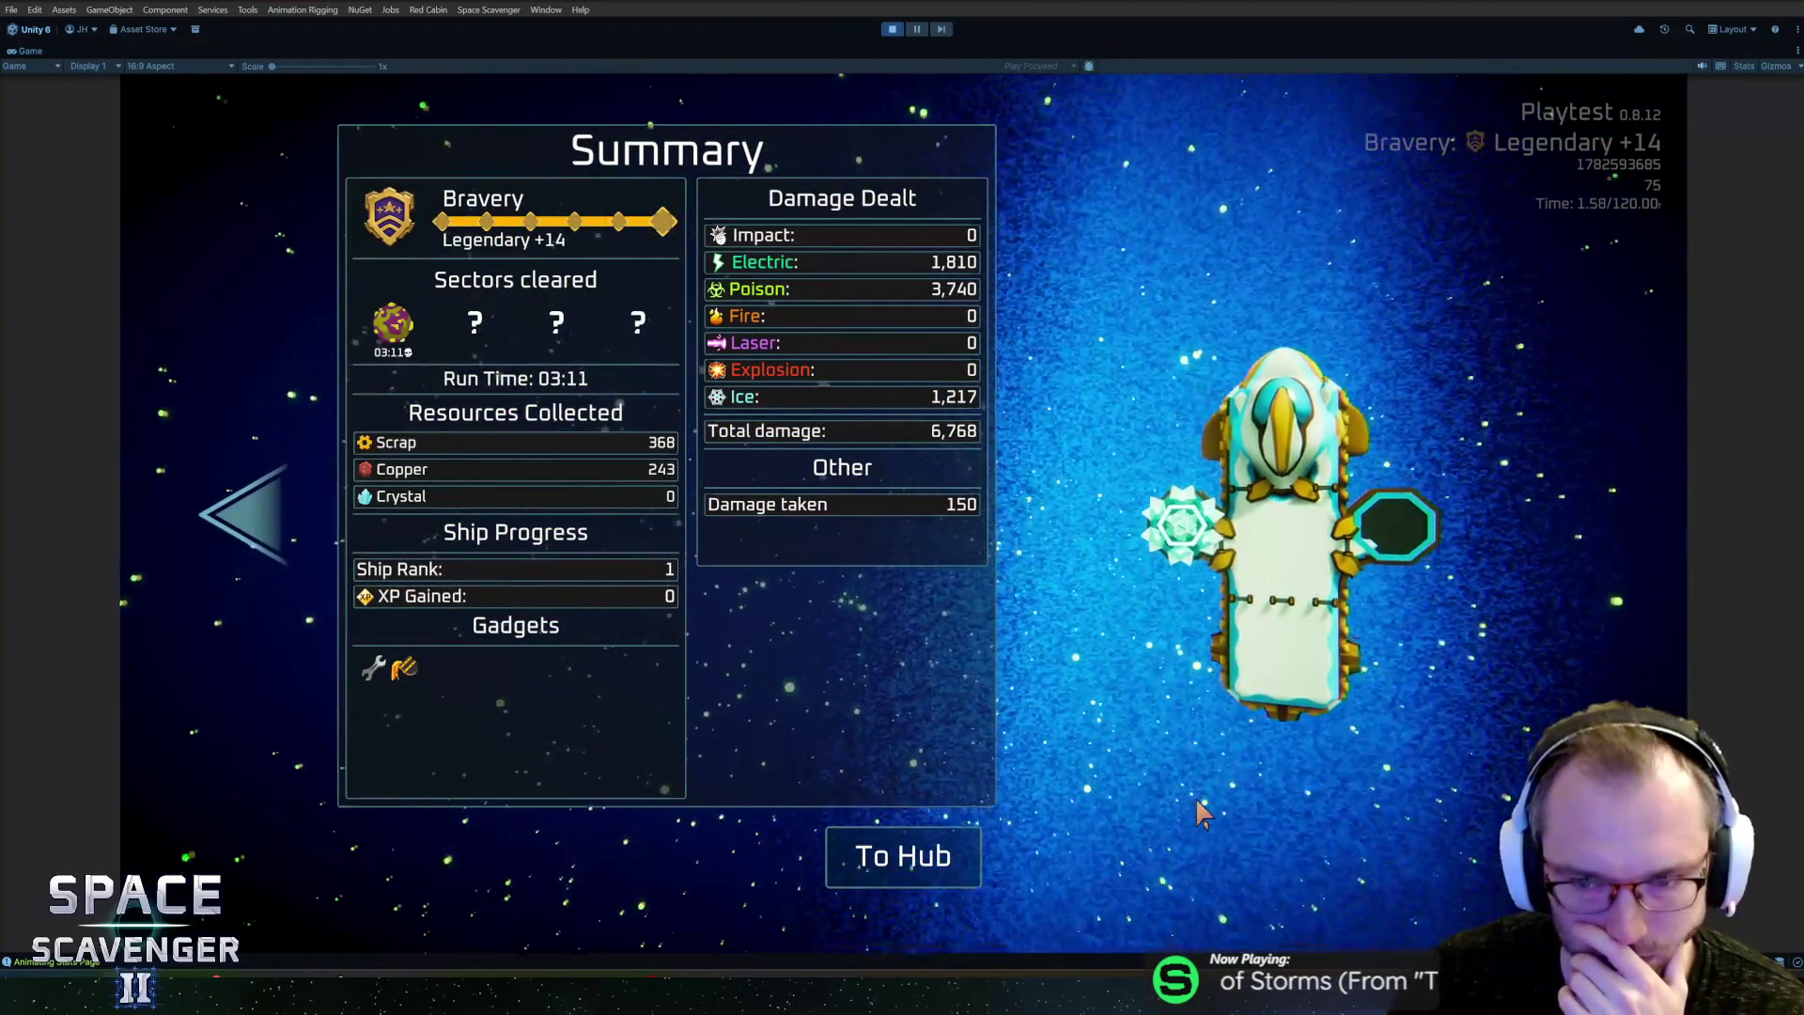
{"action": "left_click", "coordinate": [921, 860]}
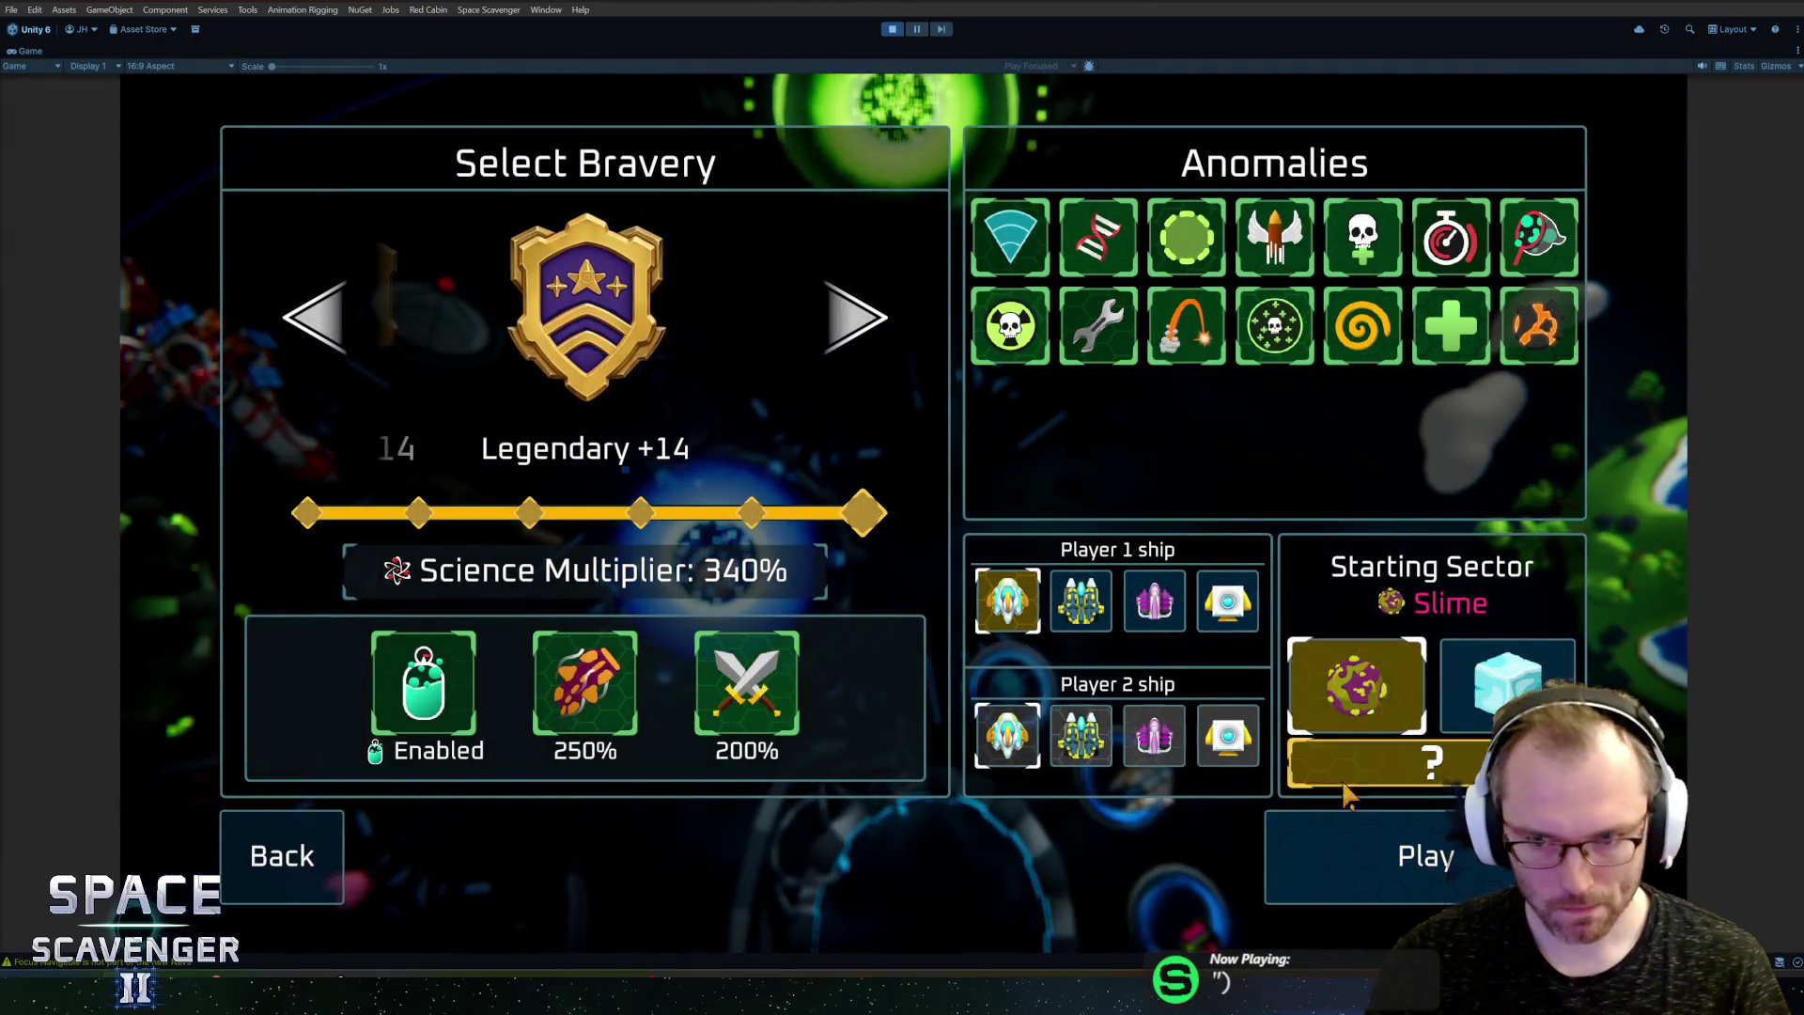
{"action": "left_click", "coordinate": [1504, 677]}
Step: Launch the Glacier run, fly through the ice field firing the green beam at enemies, and enter ship building
{"action": "left_click", "coordinate": [1454, 850]}
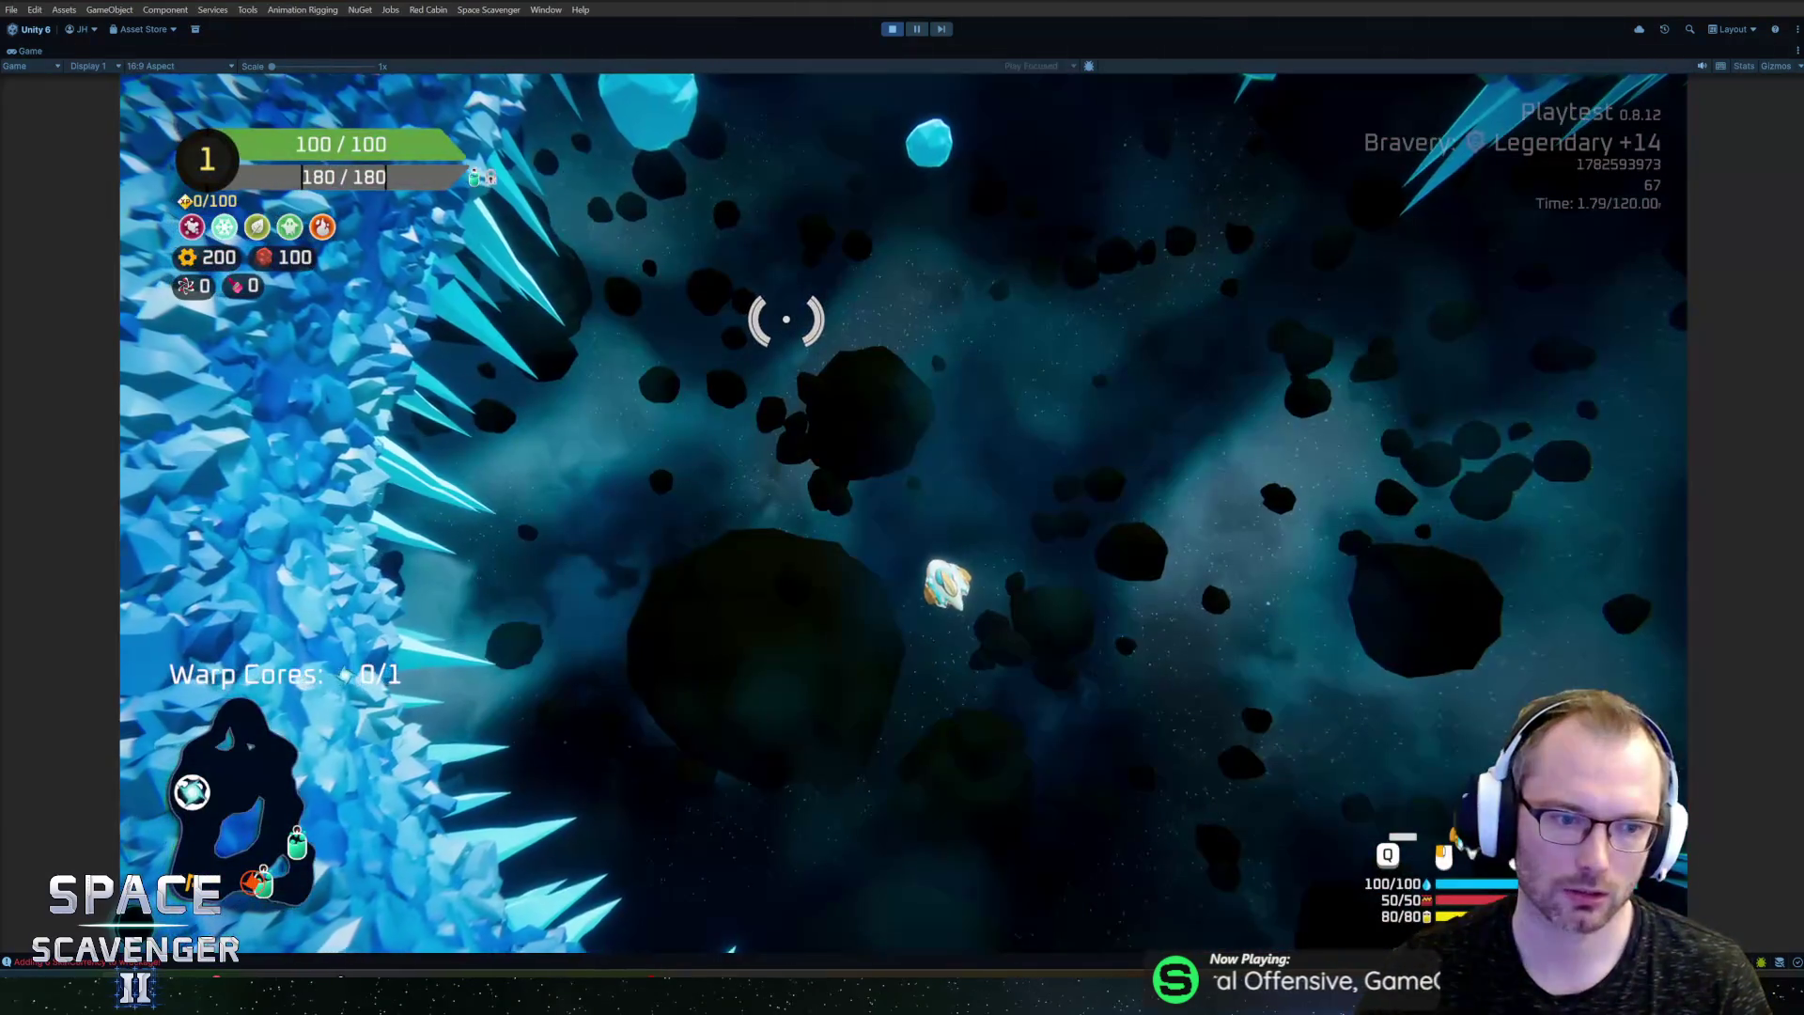
{"action": "key", "text": "w"}
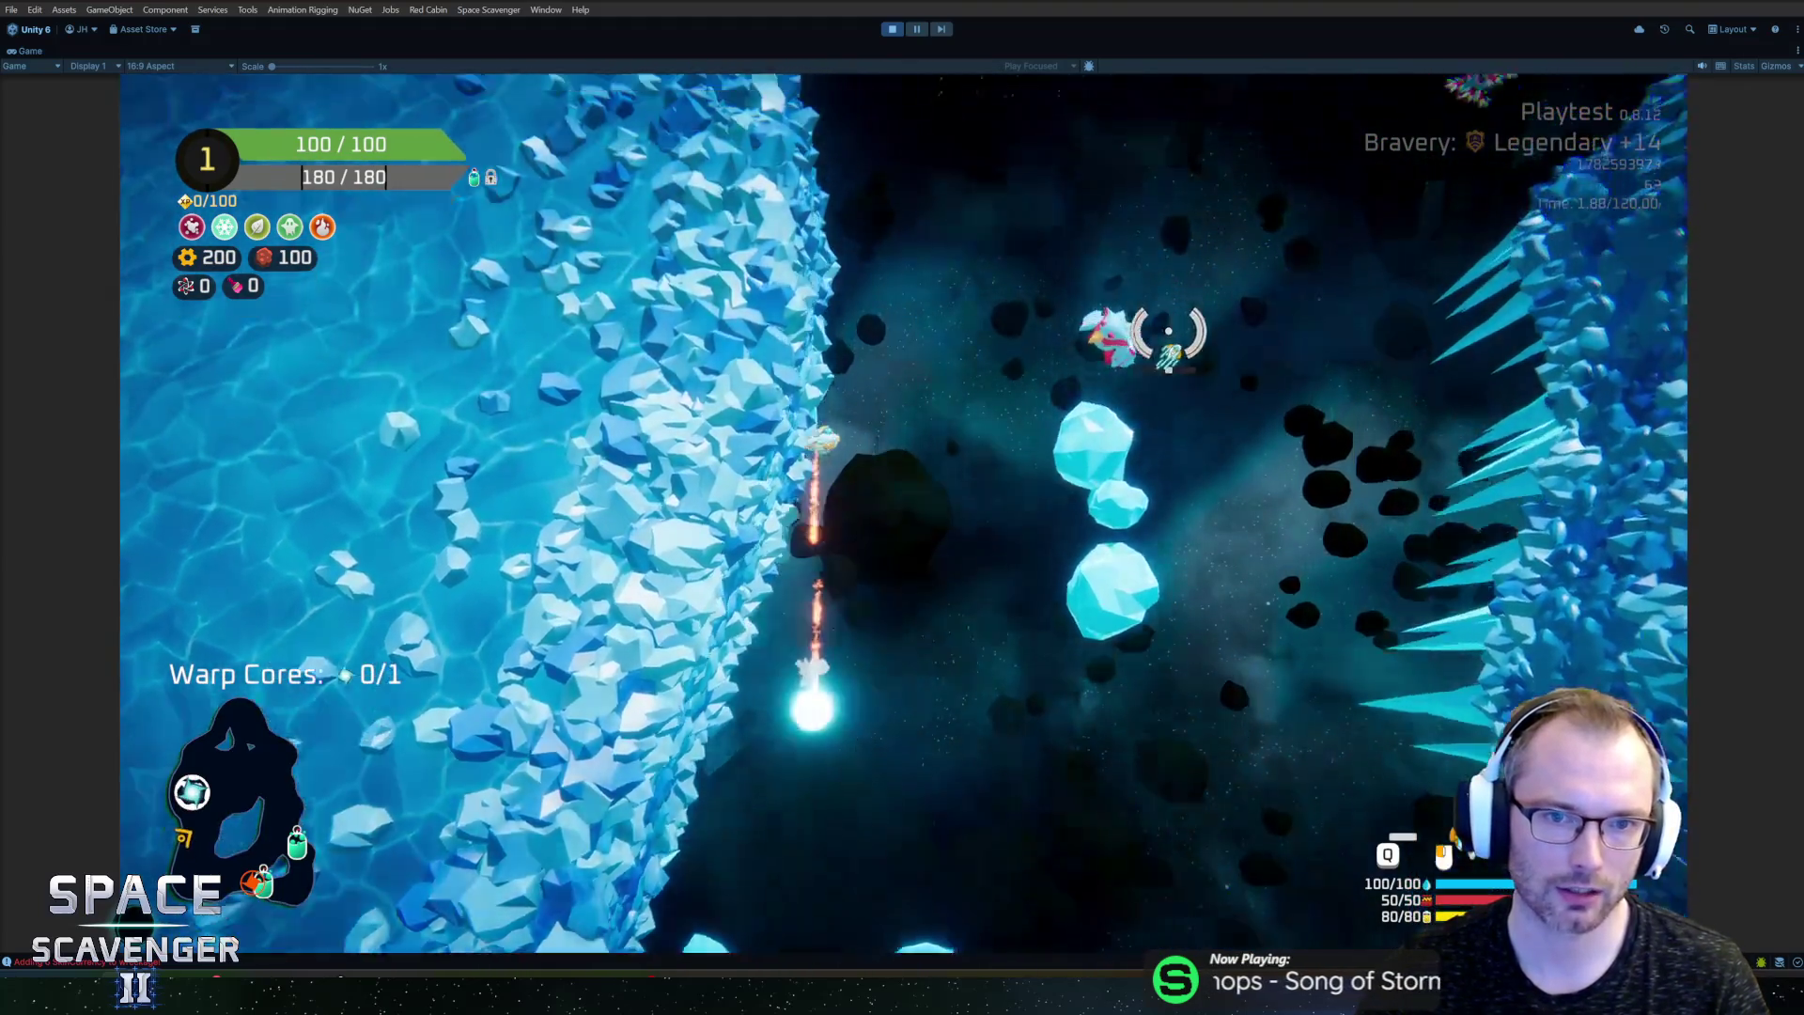
{"action": "left_click", "coordinate": [1106, 657]}
{"action": "mouse_move", "coordinate": [1105, 658]}
{"action": "left_mouse_down"}
{"action": "mouse_move", "coordinate": [1108, 503]}
{"action": "mouse_move", "coordinate": [1067, 350]}
{"action": "mouse_move", "coordinate": [1246, 451]}
{"action": "mouse_move", "coordinate": [858, 363]}
{"action": "mouse_move", "coordinate": [729, 257]}
{"action": "mouse_move", "coordinate": [805, 423]}
{"action": "mouse_move", "coordinate": [1076, 331]}
{"action": "mouse_move", "coordinate": [1087, 495]}
{"action": "mouse_move", "coordinate": [1140, 306]}
{"action": "mouse_move", "coordinate": [918, 291]}
{"action": "mouse_move", "coordinate": [861, 319]}
{"action": "mouse_move", "coordinate": [1018, 394]}
{"action": "left_mouse_up"}
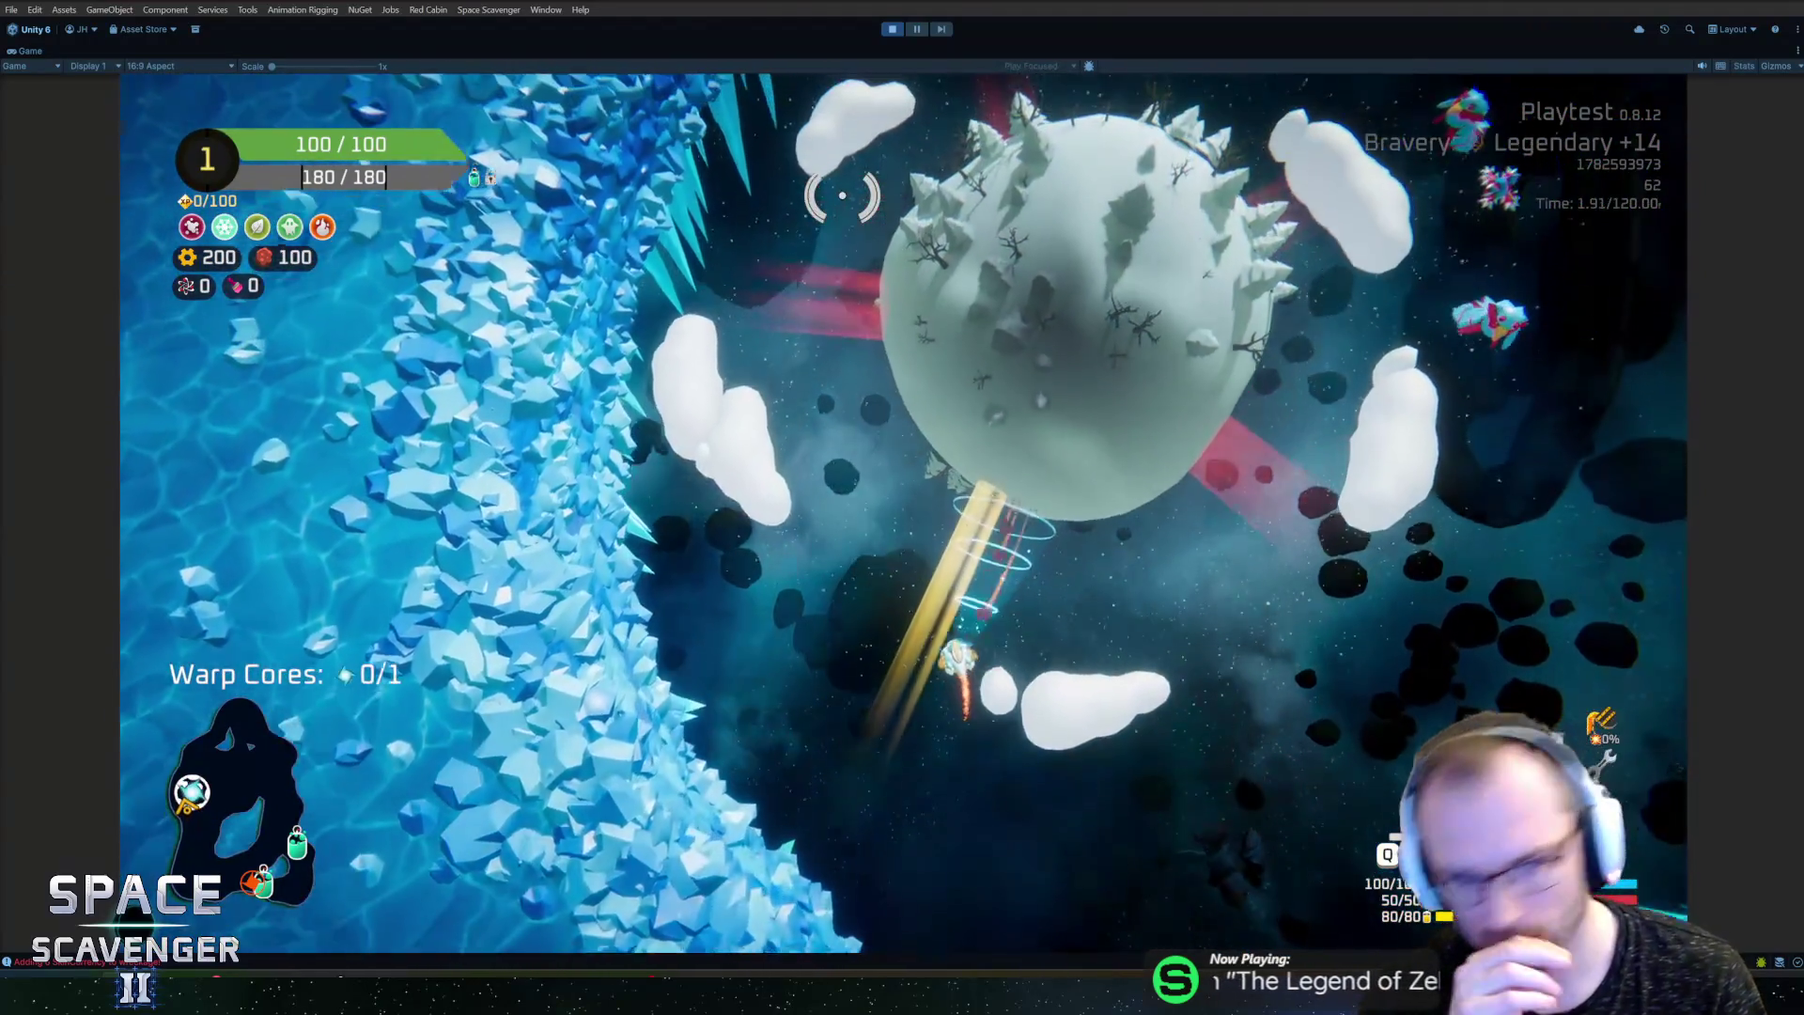
{"action": "key", "text": "w"}
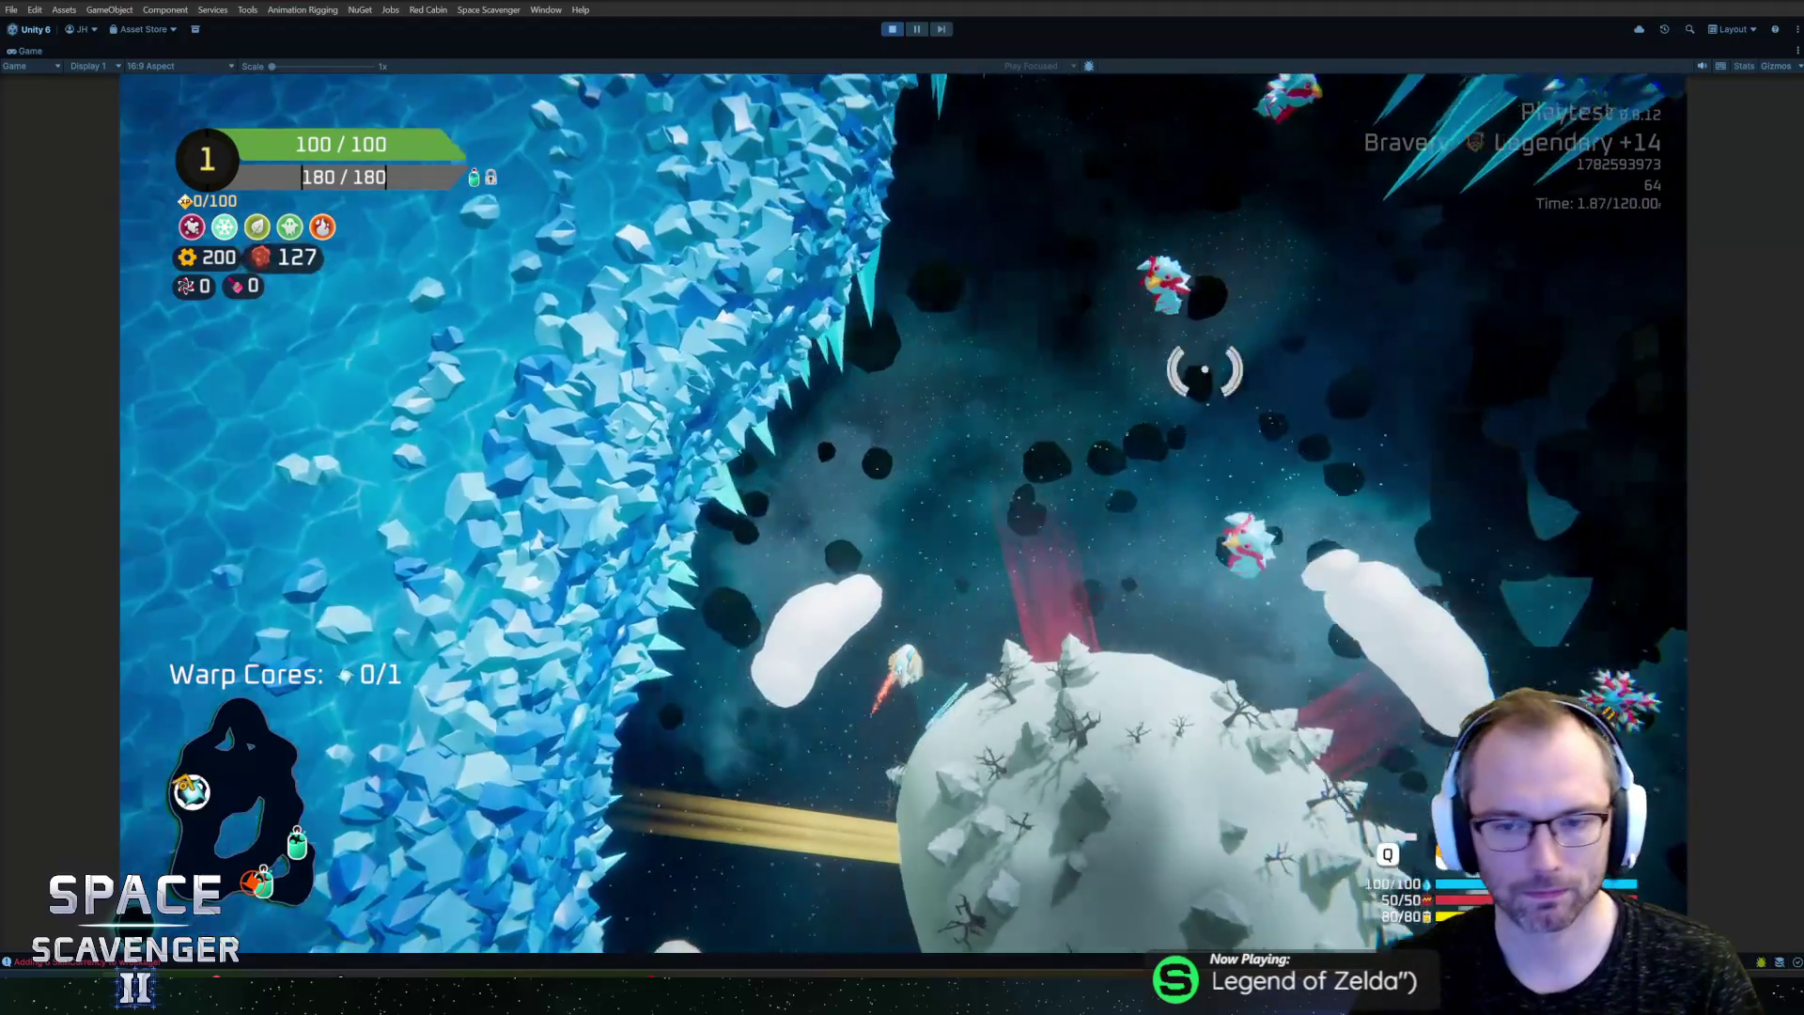
{"action": "mouse_move", "coordinate": [1205, 370]}
{"action": "left_mouse_down"}
{"action": "mouse_move", "coordinate": [1039, 431]}
{"action": "mouse_move", "coordinate": [942, 435]}
{"action": "mouse_move", "coordinate": [952, 546]}
{"action": "left_mouse_up"}
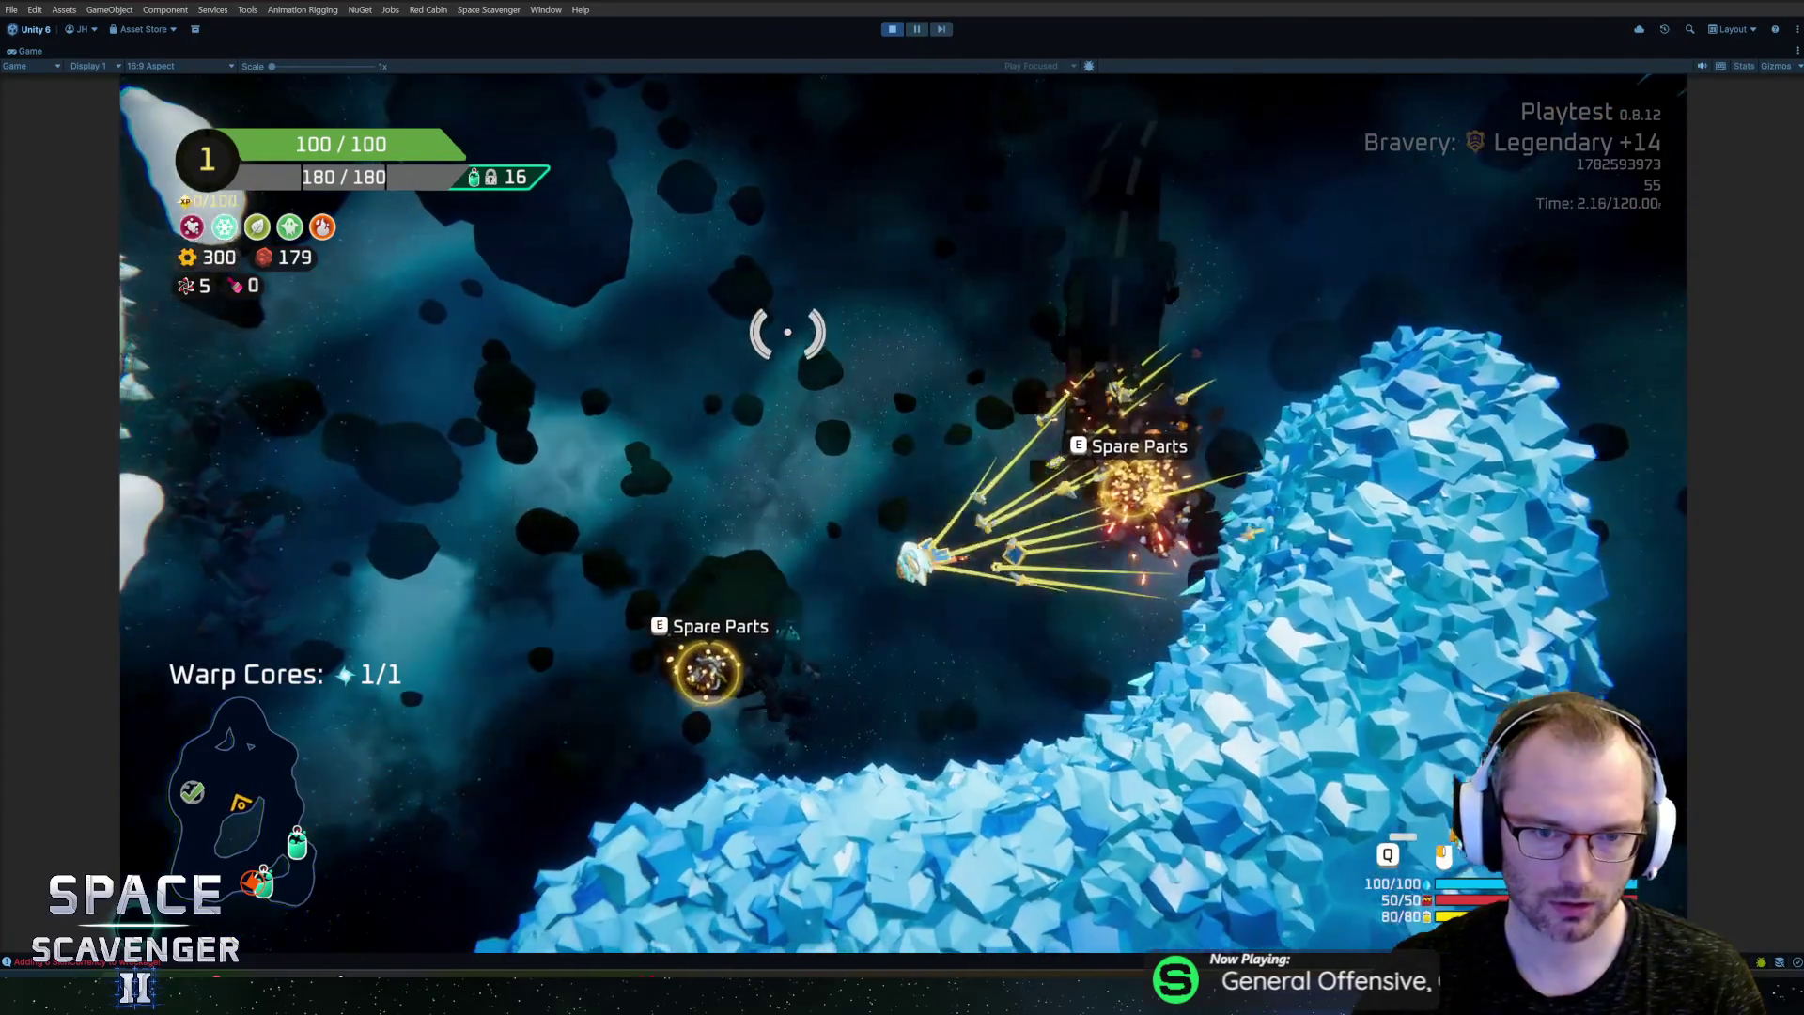
{"action": "key", "text": "e"}
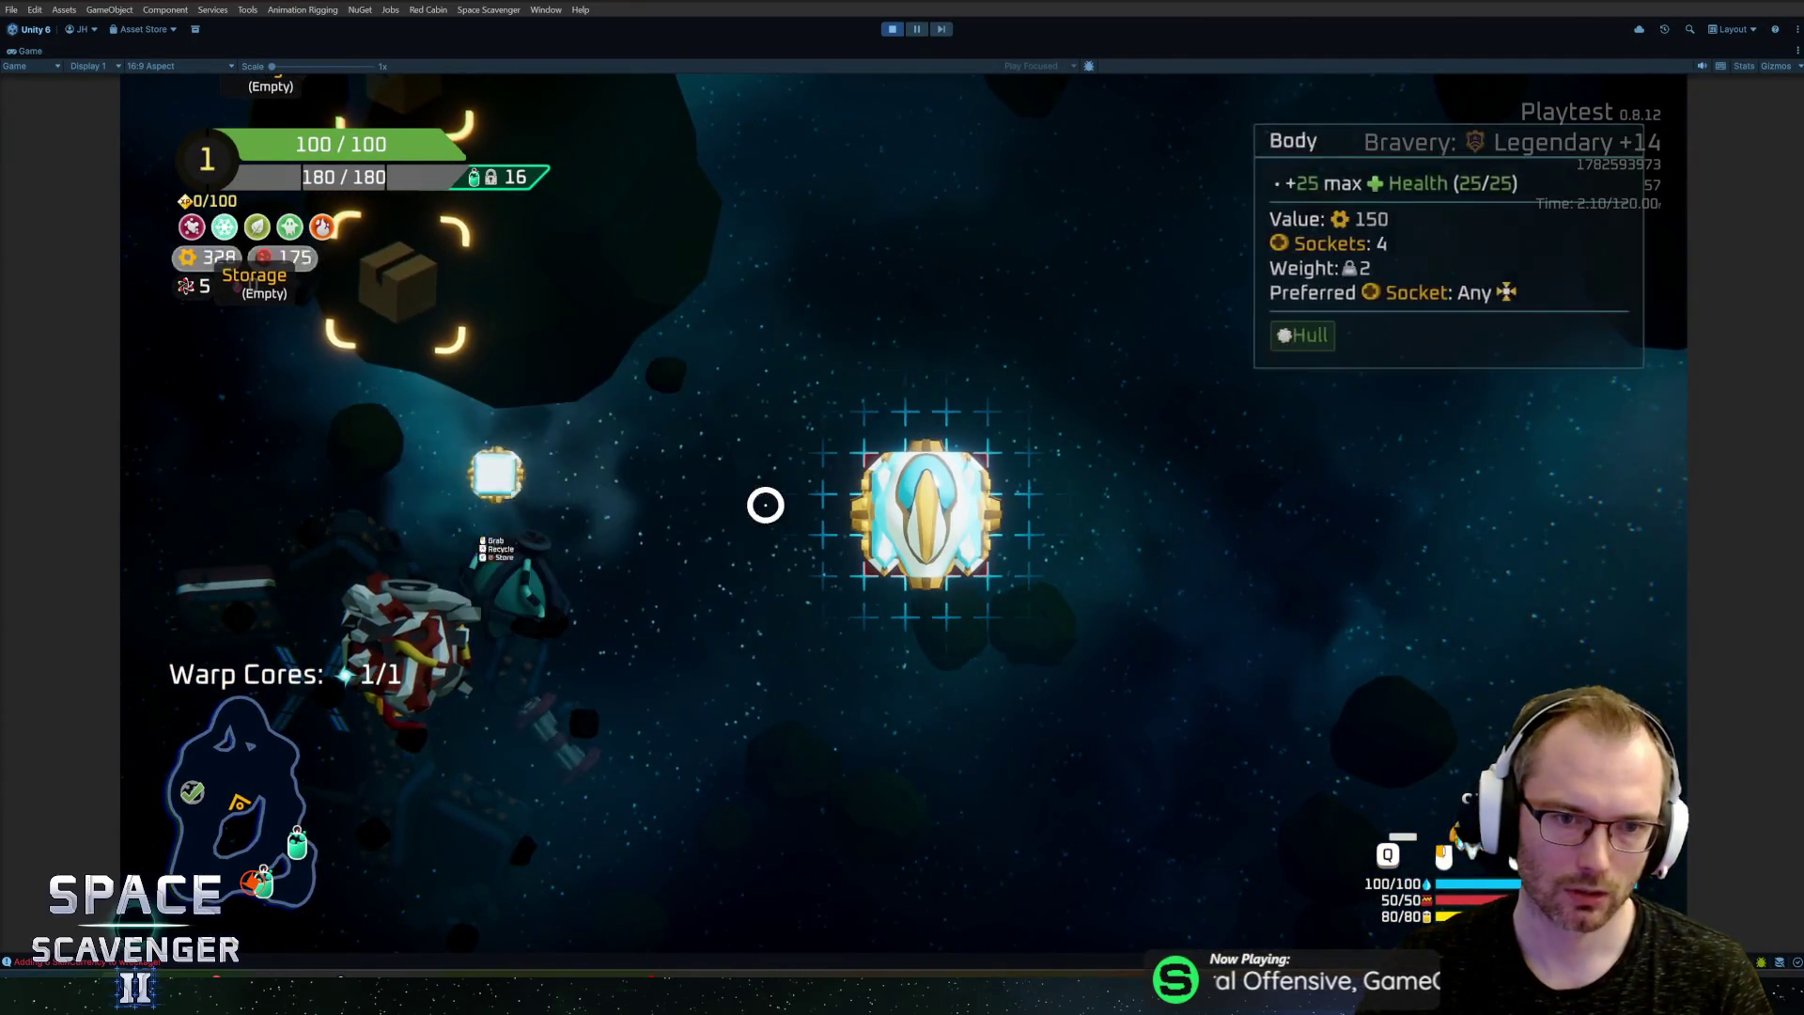
Step: Attach the Body spare part to raise maximum health to 125, then resume flying
{"action": "left_click", "coordinate": [497, 533]}
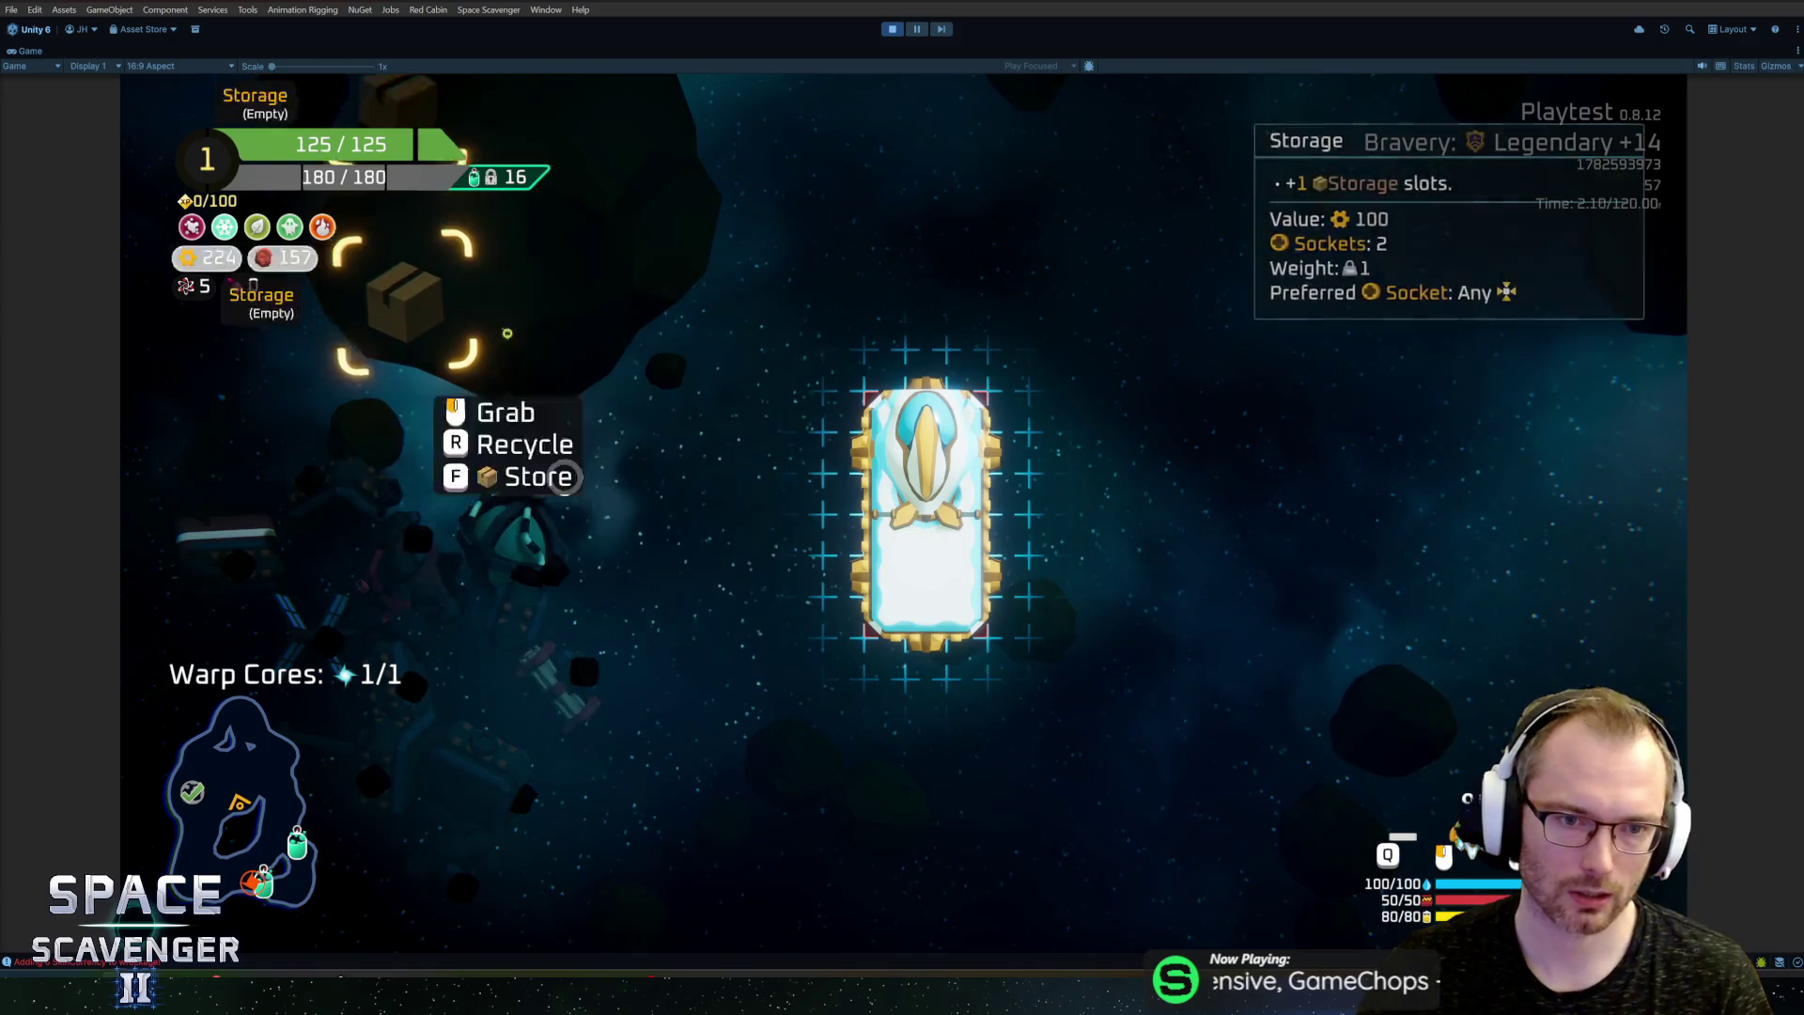
{"action": "key", "text": "e"}
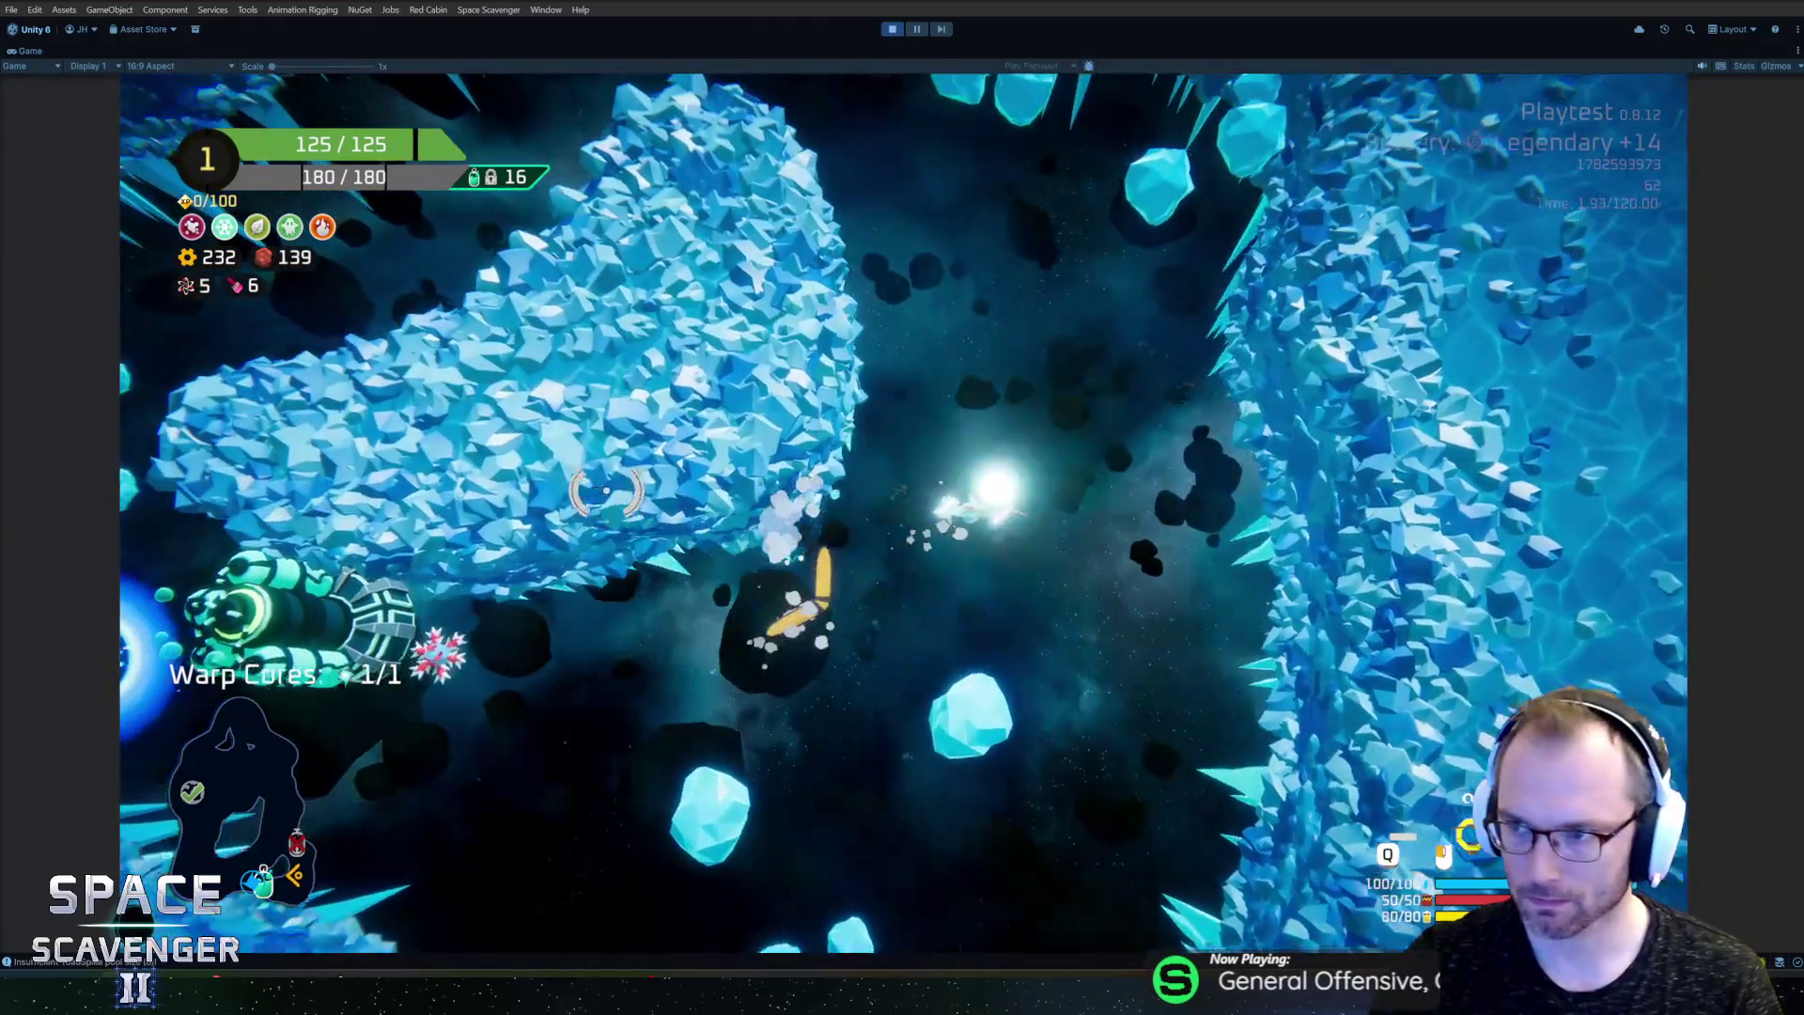
Step: Pause and resume the game, then claim the 90 oxygen reward at the Oxygen Station
{"action": "key", "text": "Escape"}
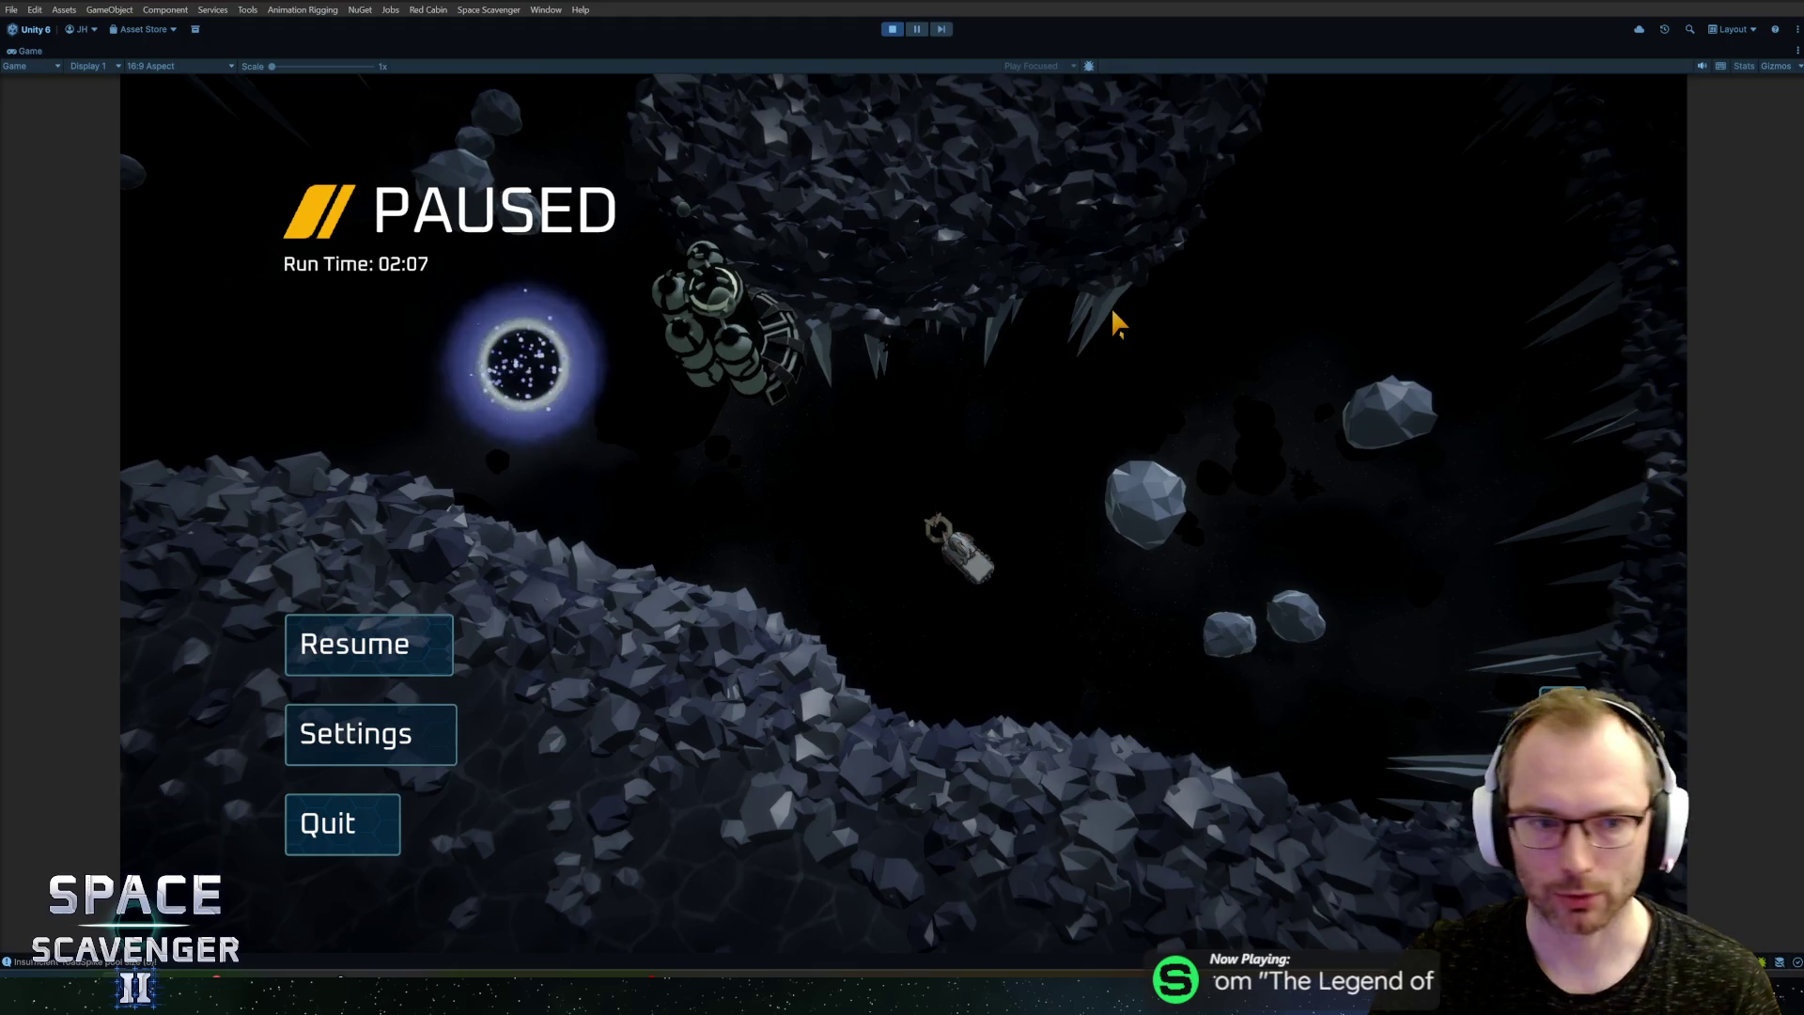
{"action": "key", "text": "Escape"}
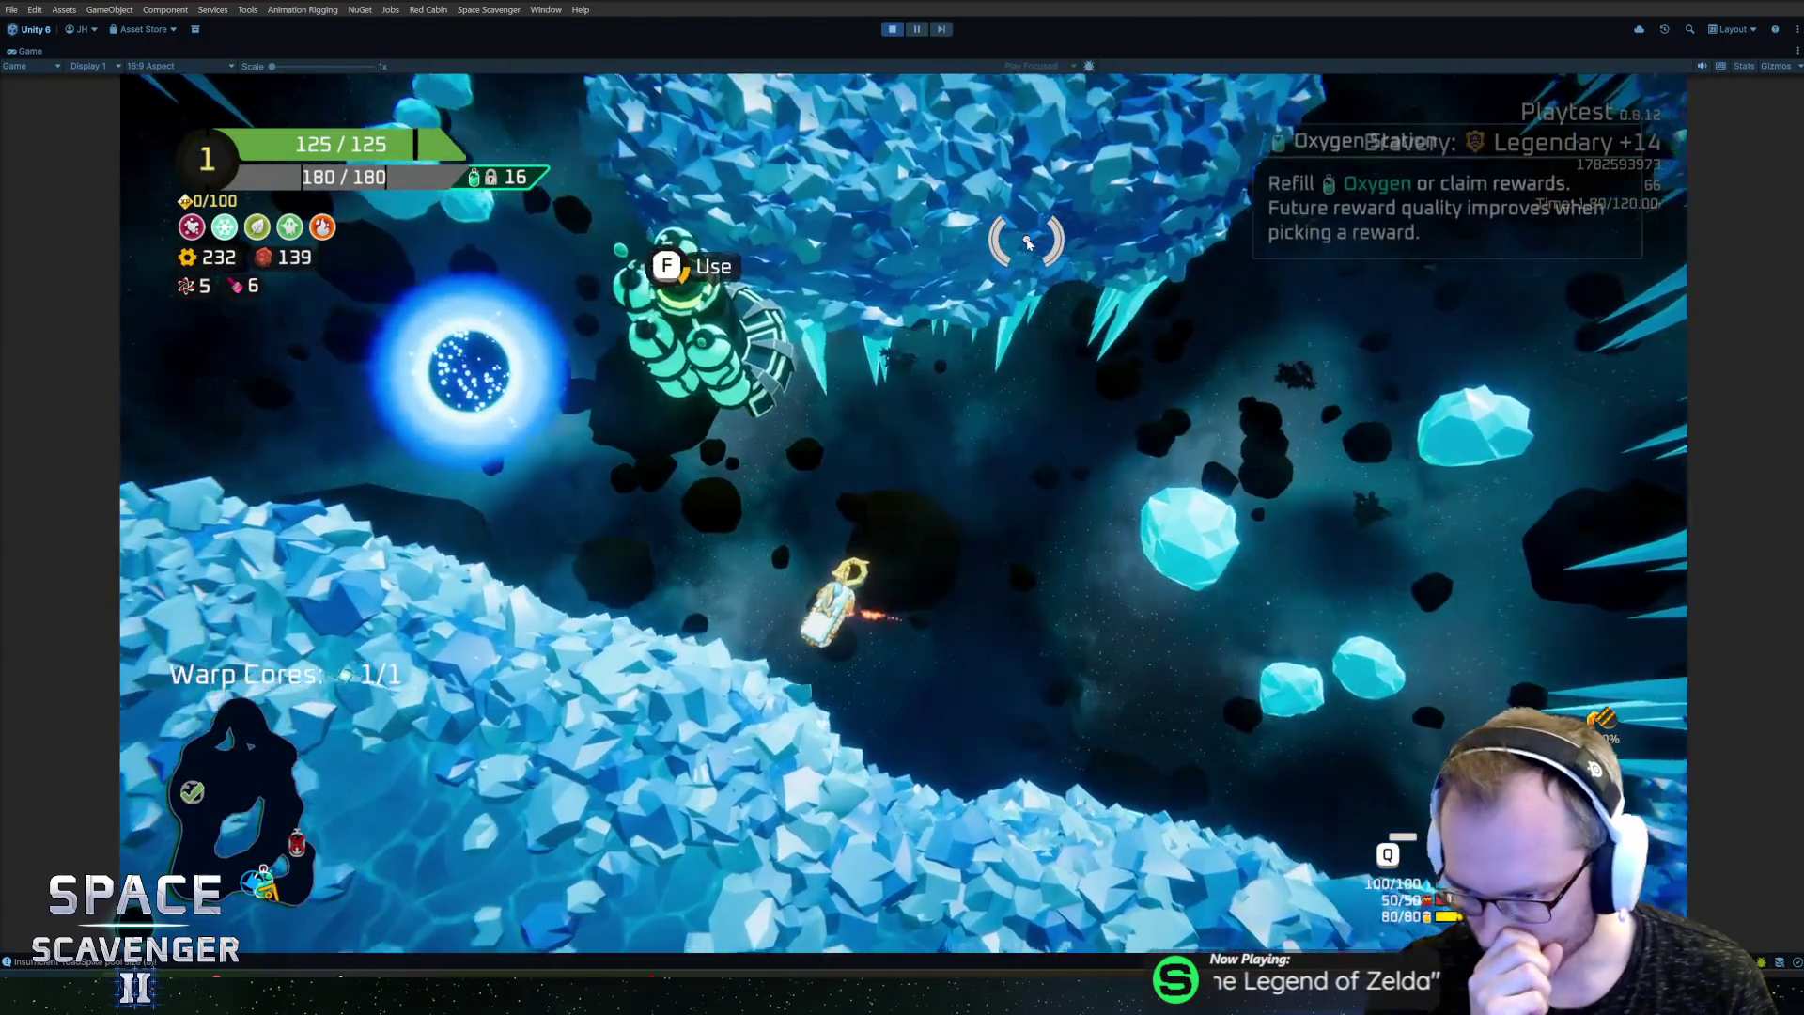
{"action": "key", "text": "e"}
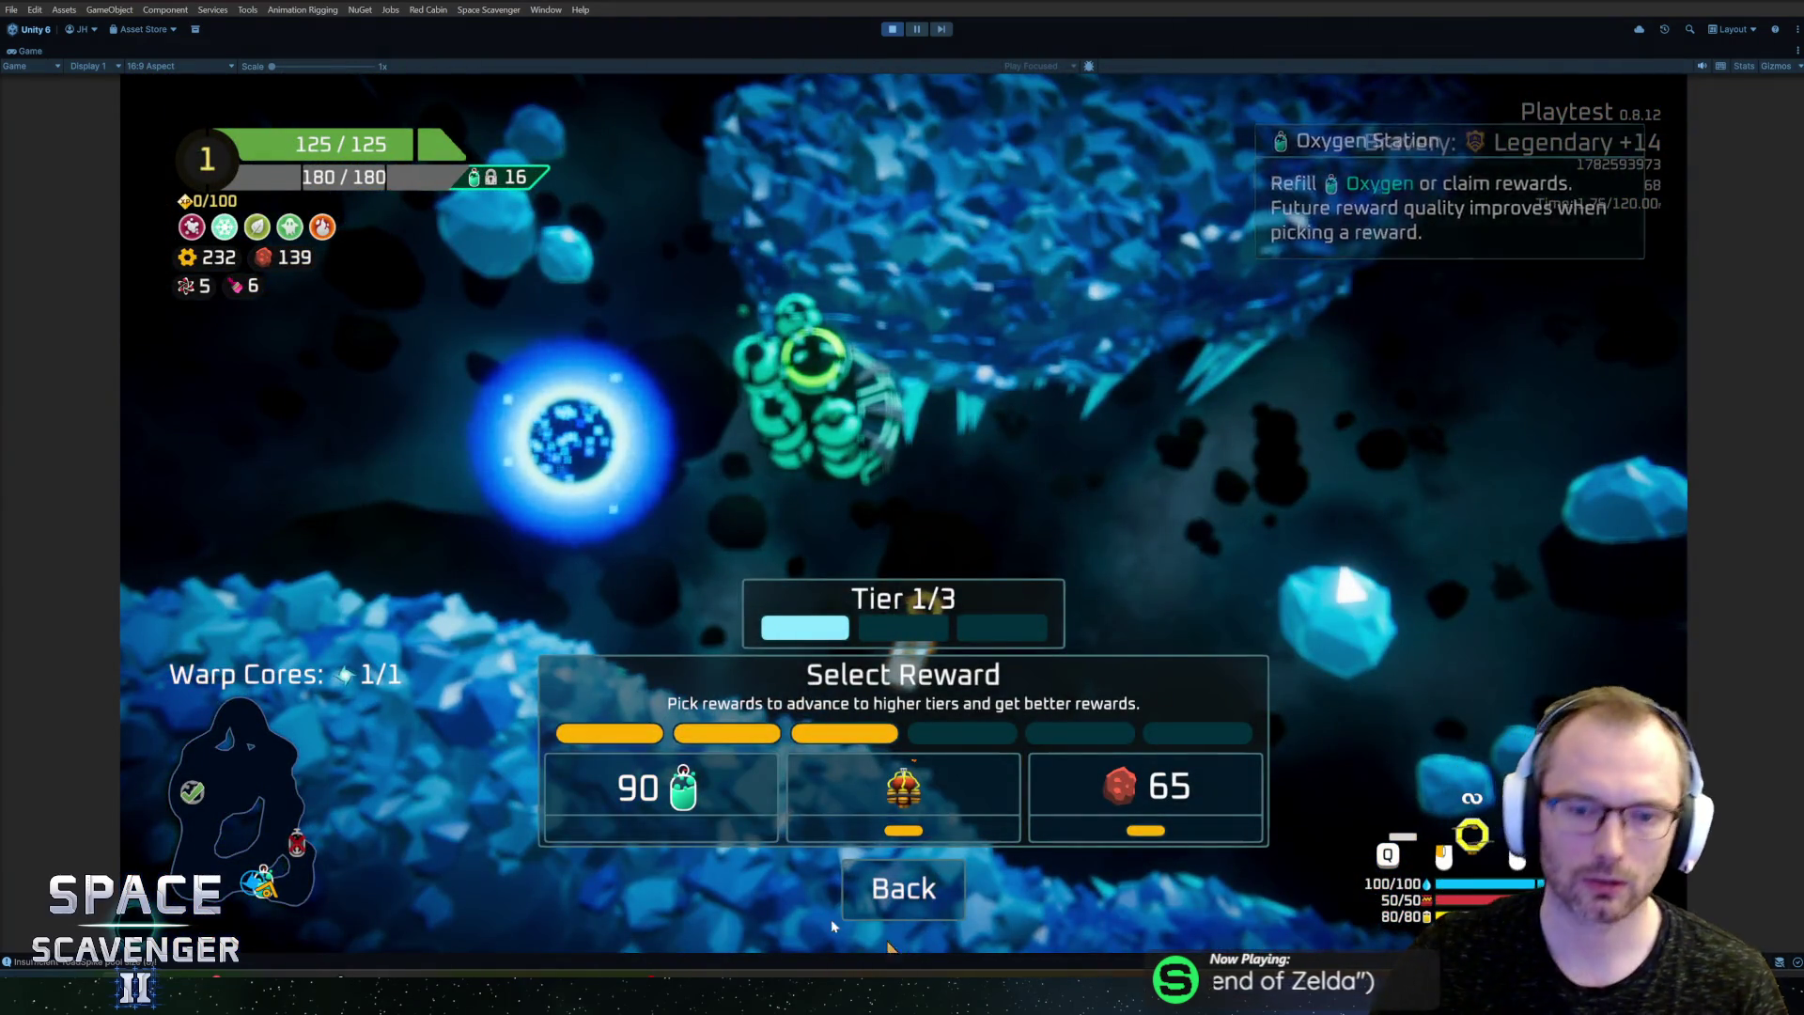
{"action": "key", "text": "1"}
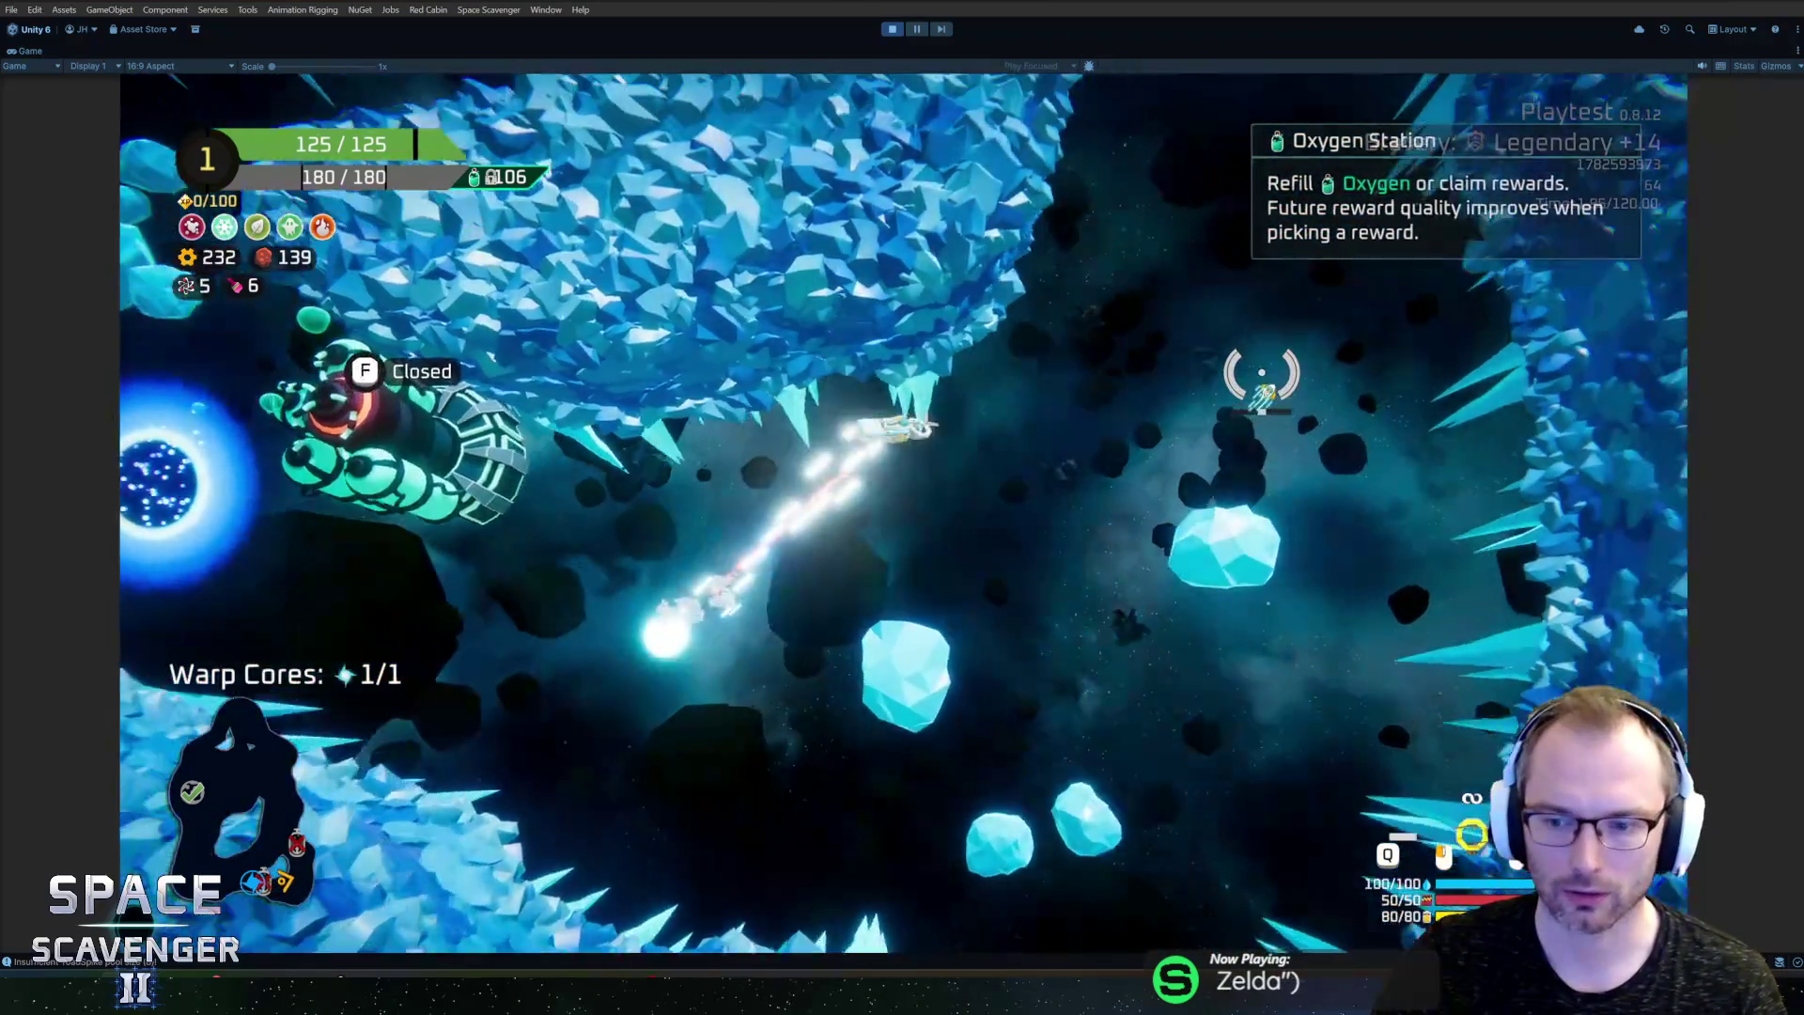
Step: Fly across the ice cave past the crystal wall toward the warp portal
{"action": "key", "text": "a"}
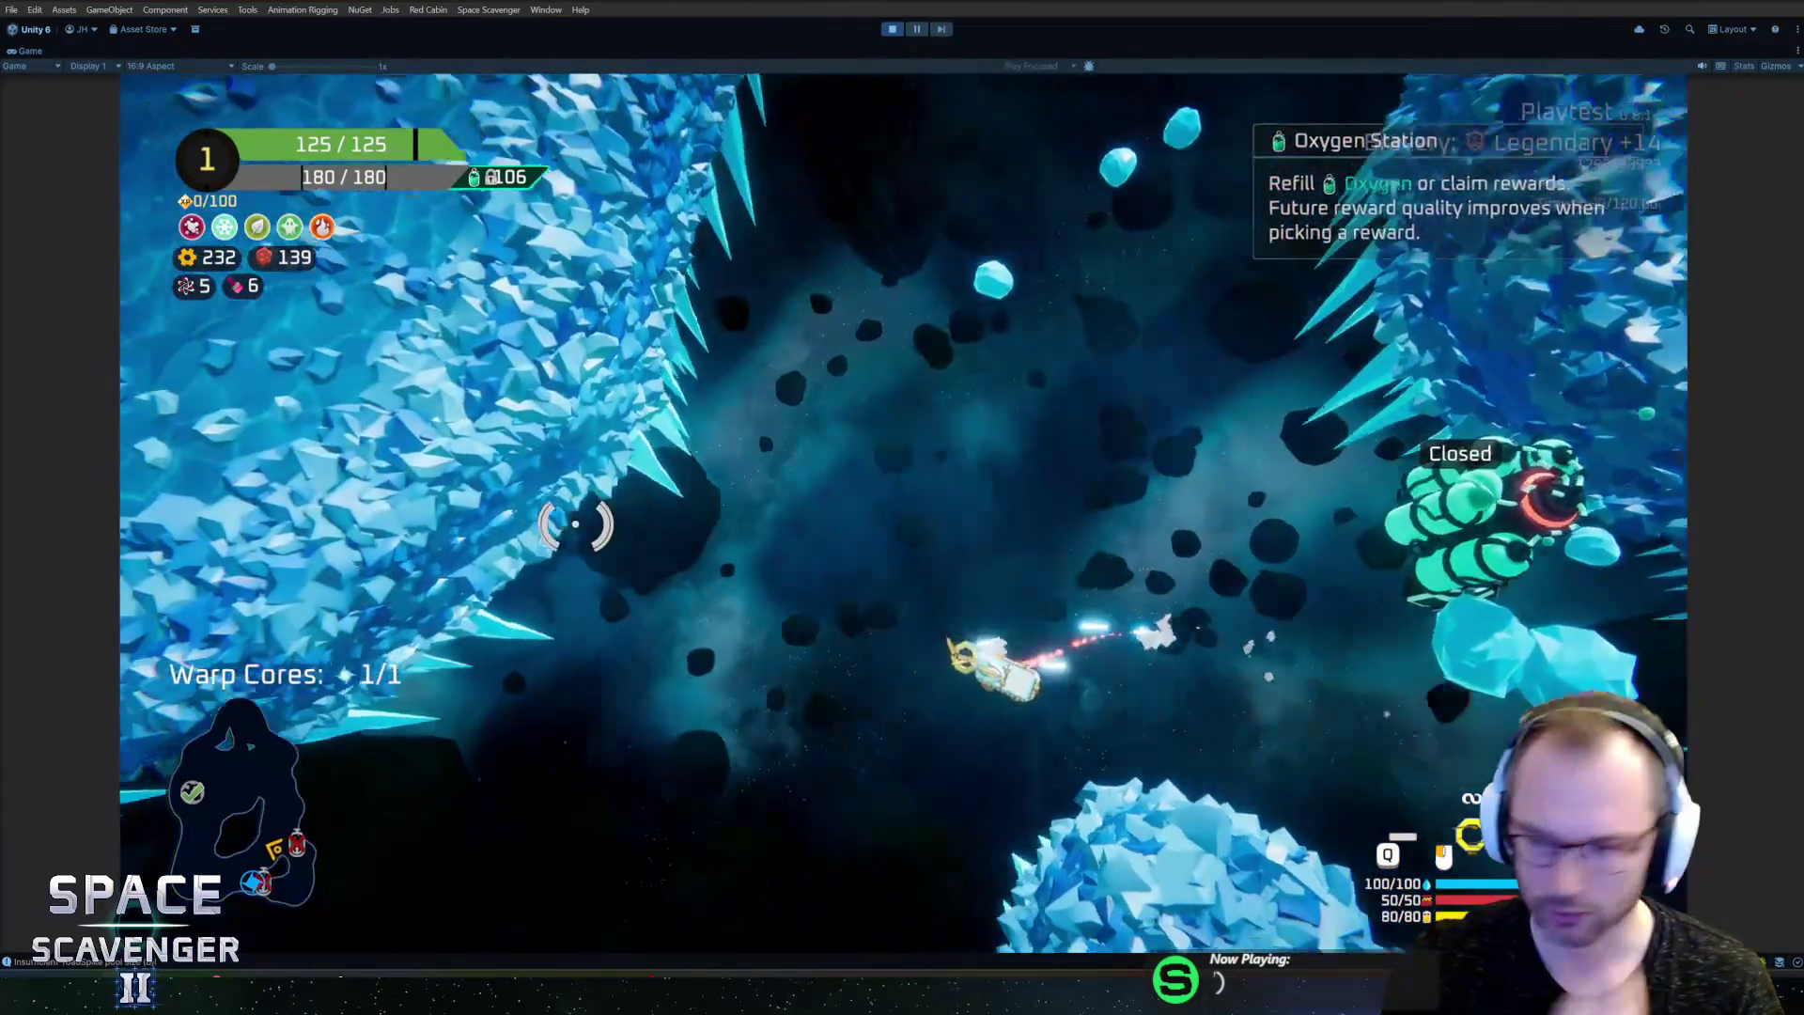
{"action": "key", "text": "w"}
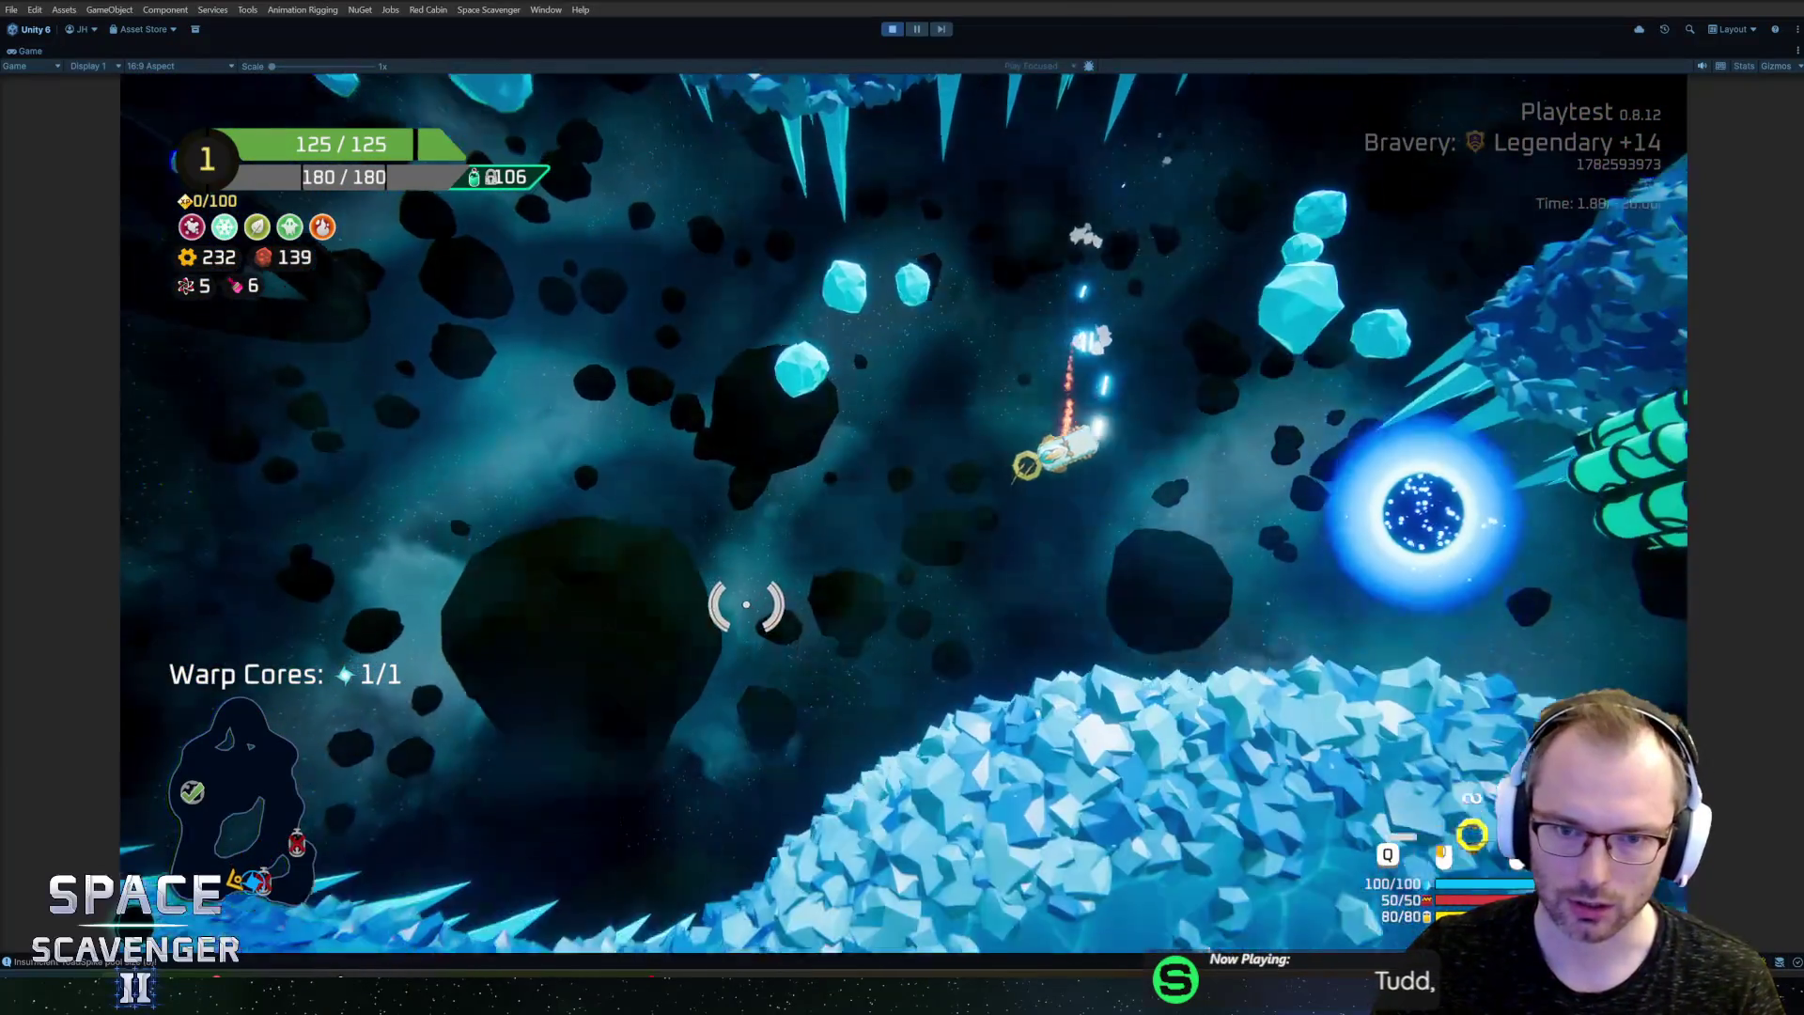
{"action": "key", "text": "w"}
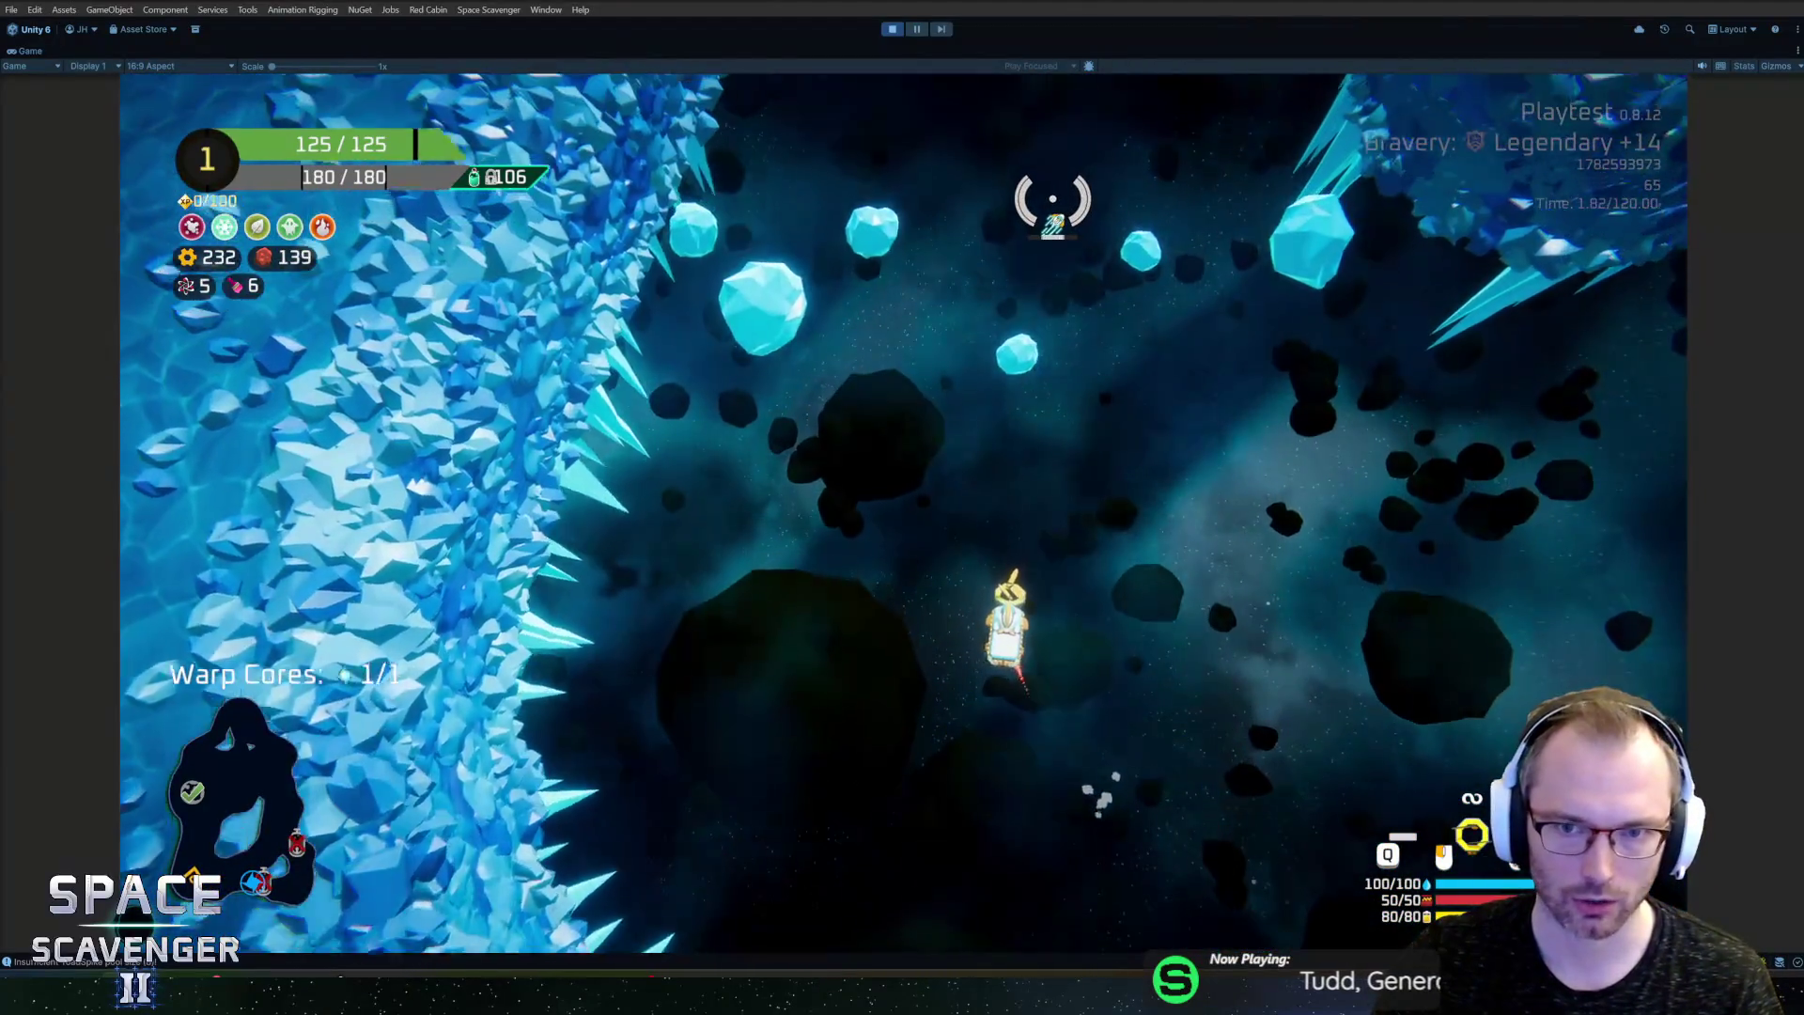
{"action": "key", "text": "w"}
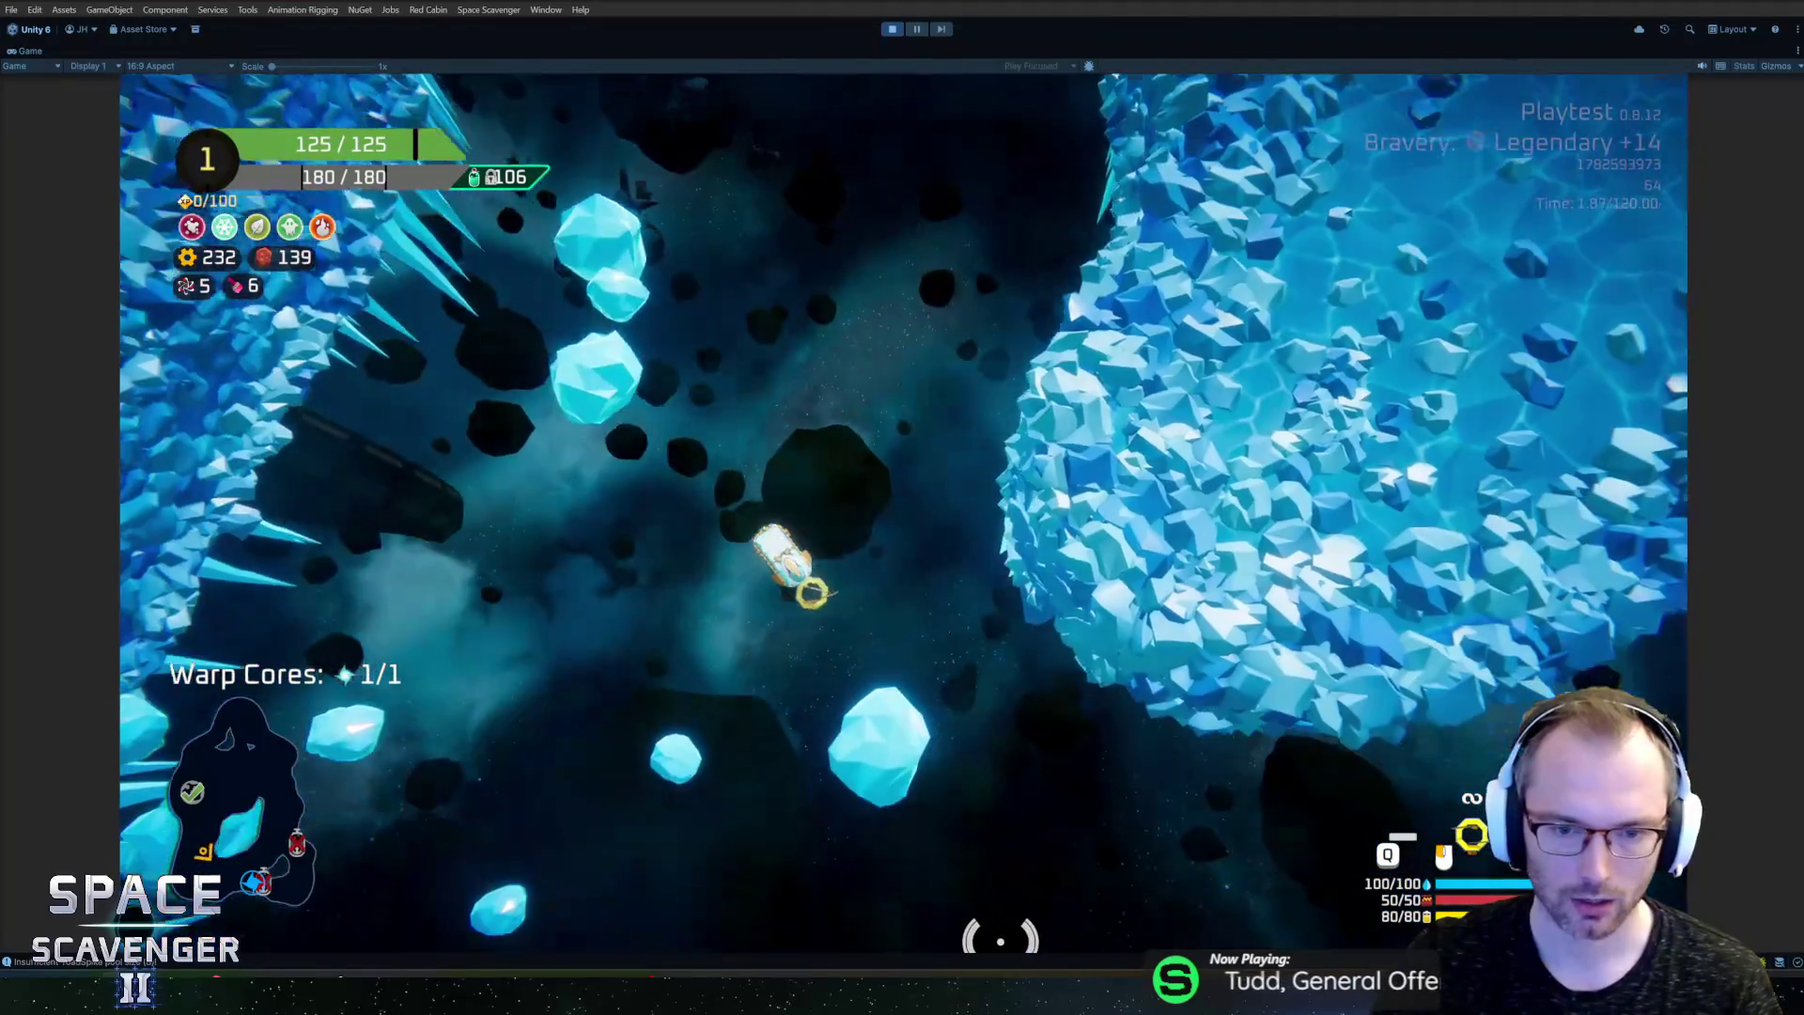
{"action": "key", "text": "w"}
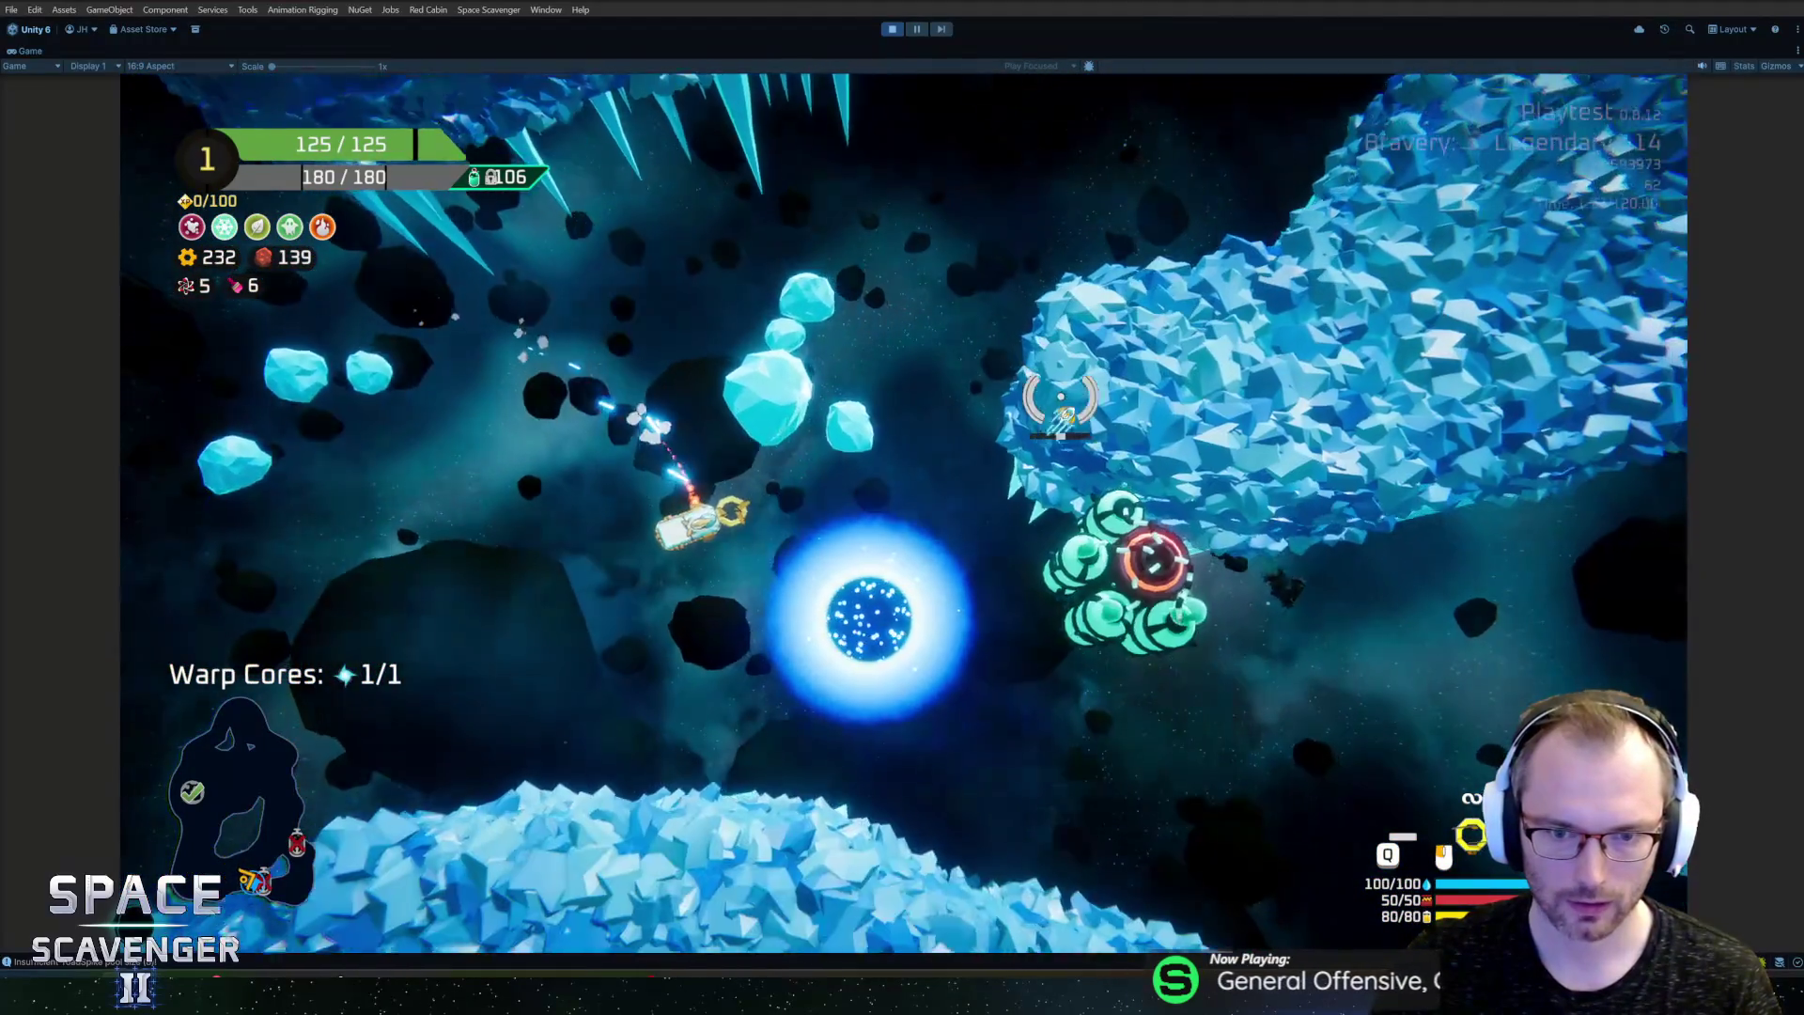
{"action": "key", "text": "w"}
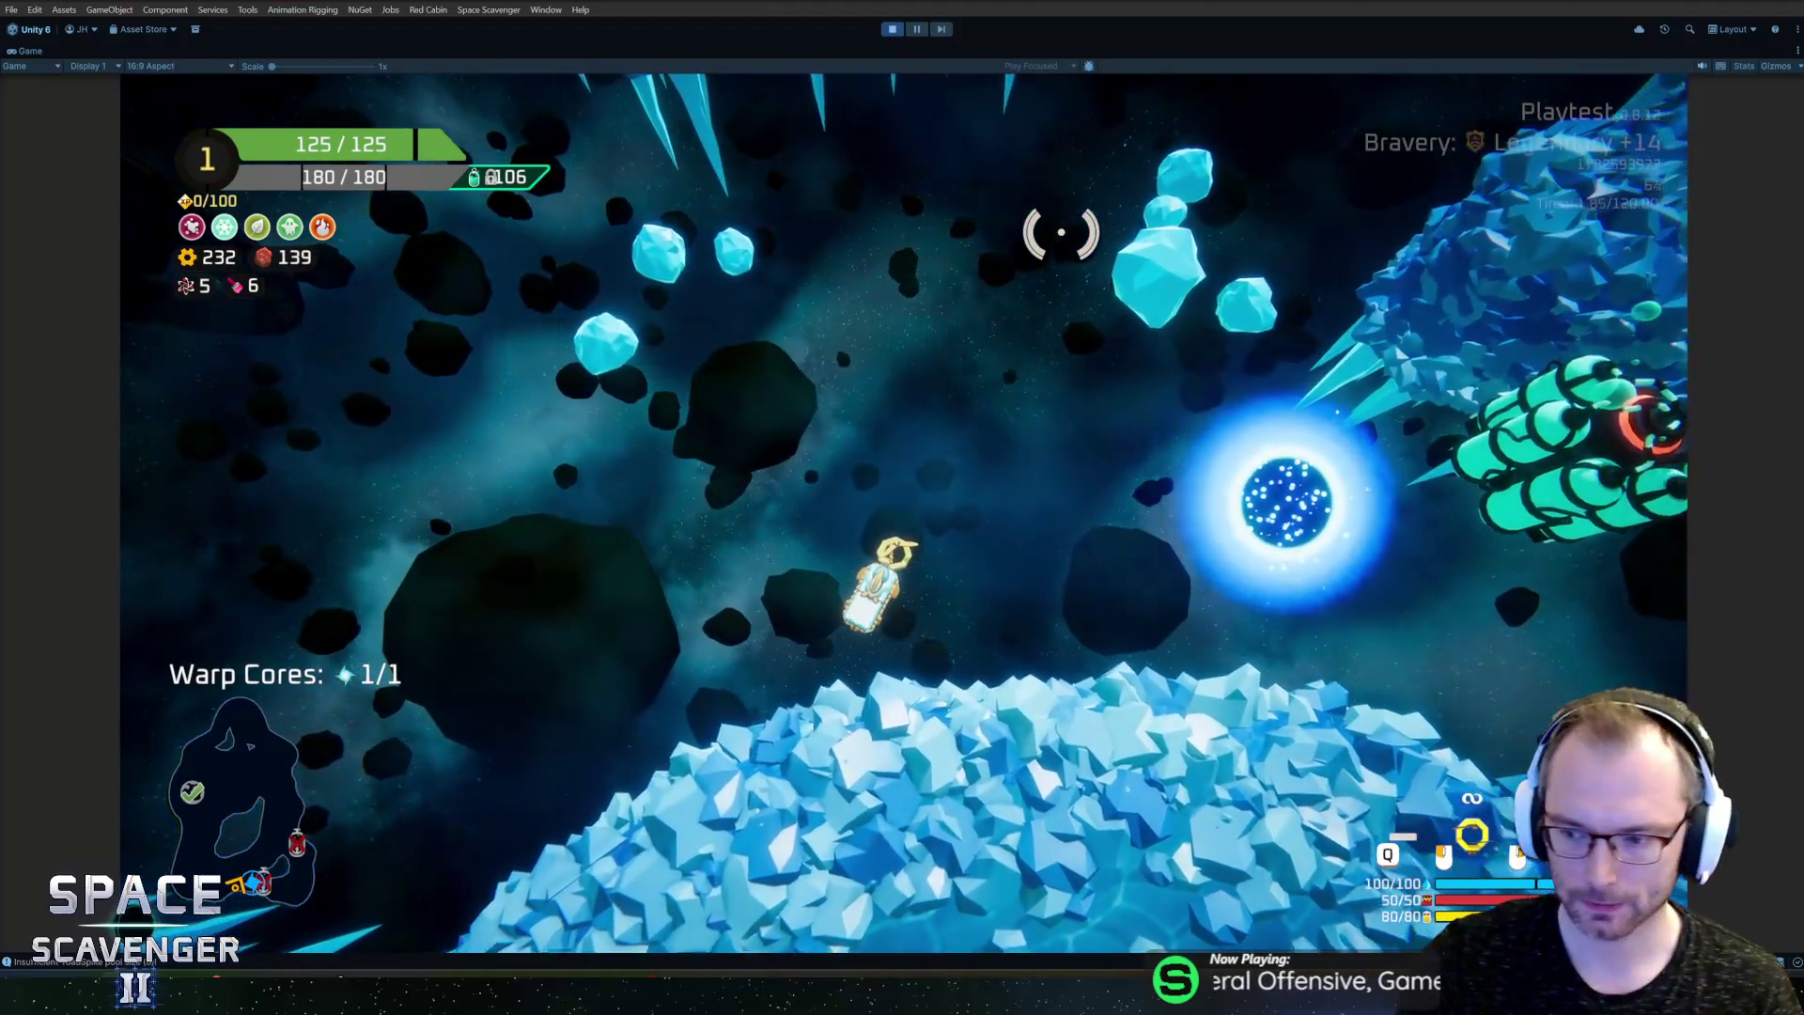
Step: Review the sector route map and ship stats, close them, and stop Play mode
{"action": "key", "text": "Tab"}
{"action": "mouse_move", "coordinate": [1409, 142]}
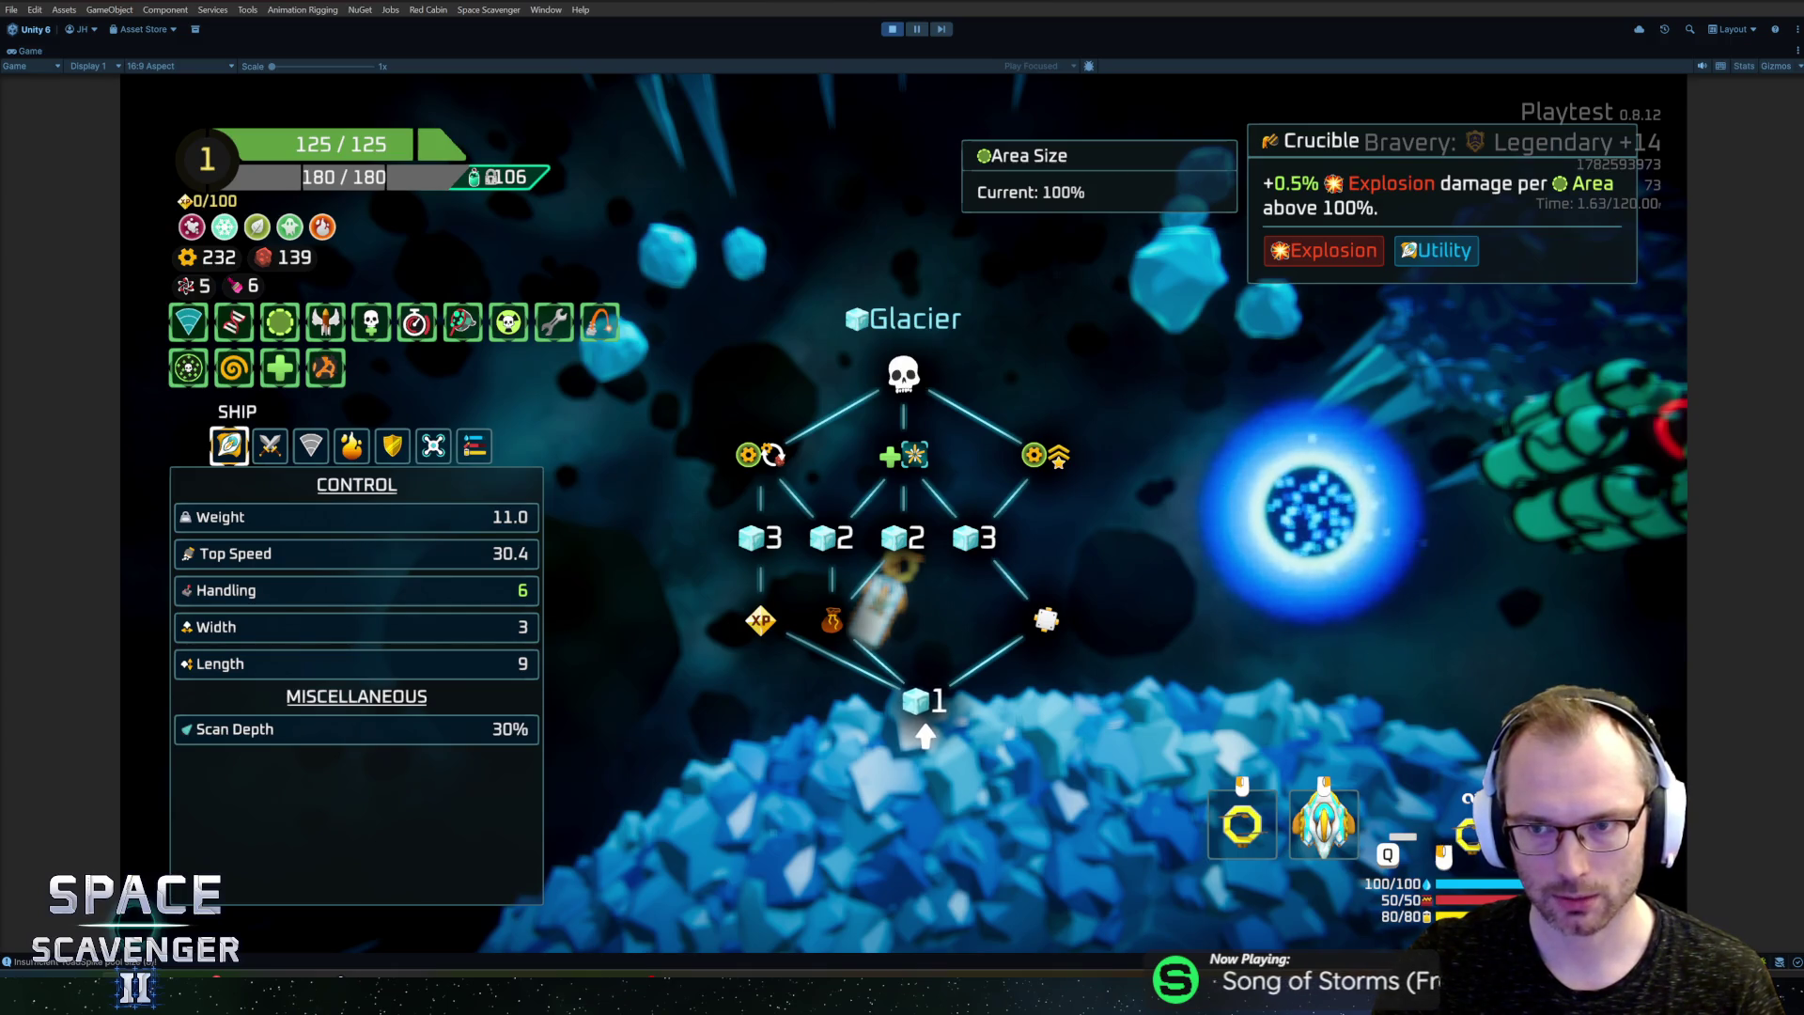
{"action": "key", "text": "Tab"}
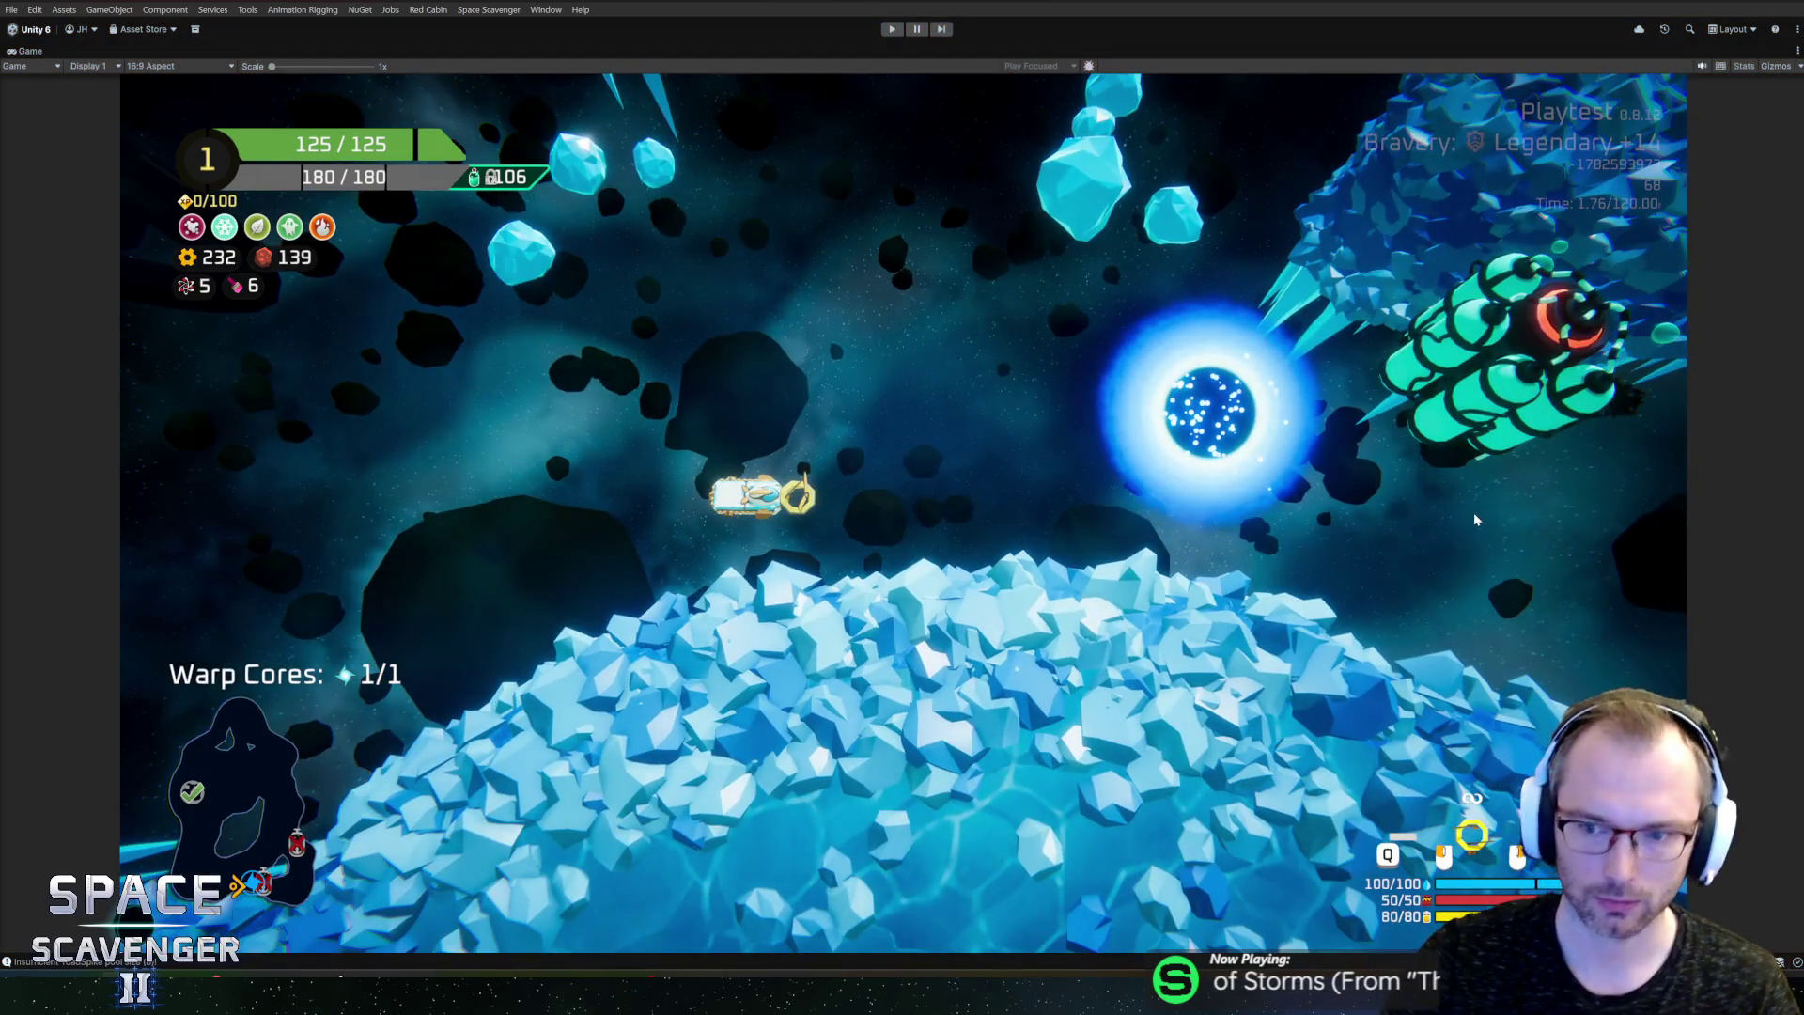
{"action": "key", "text": "ctrl+p"}
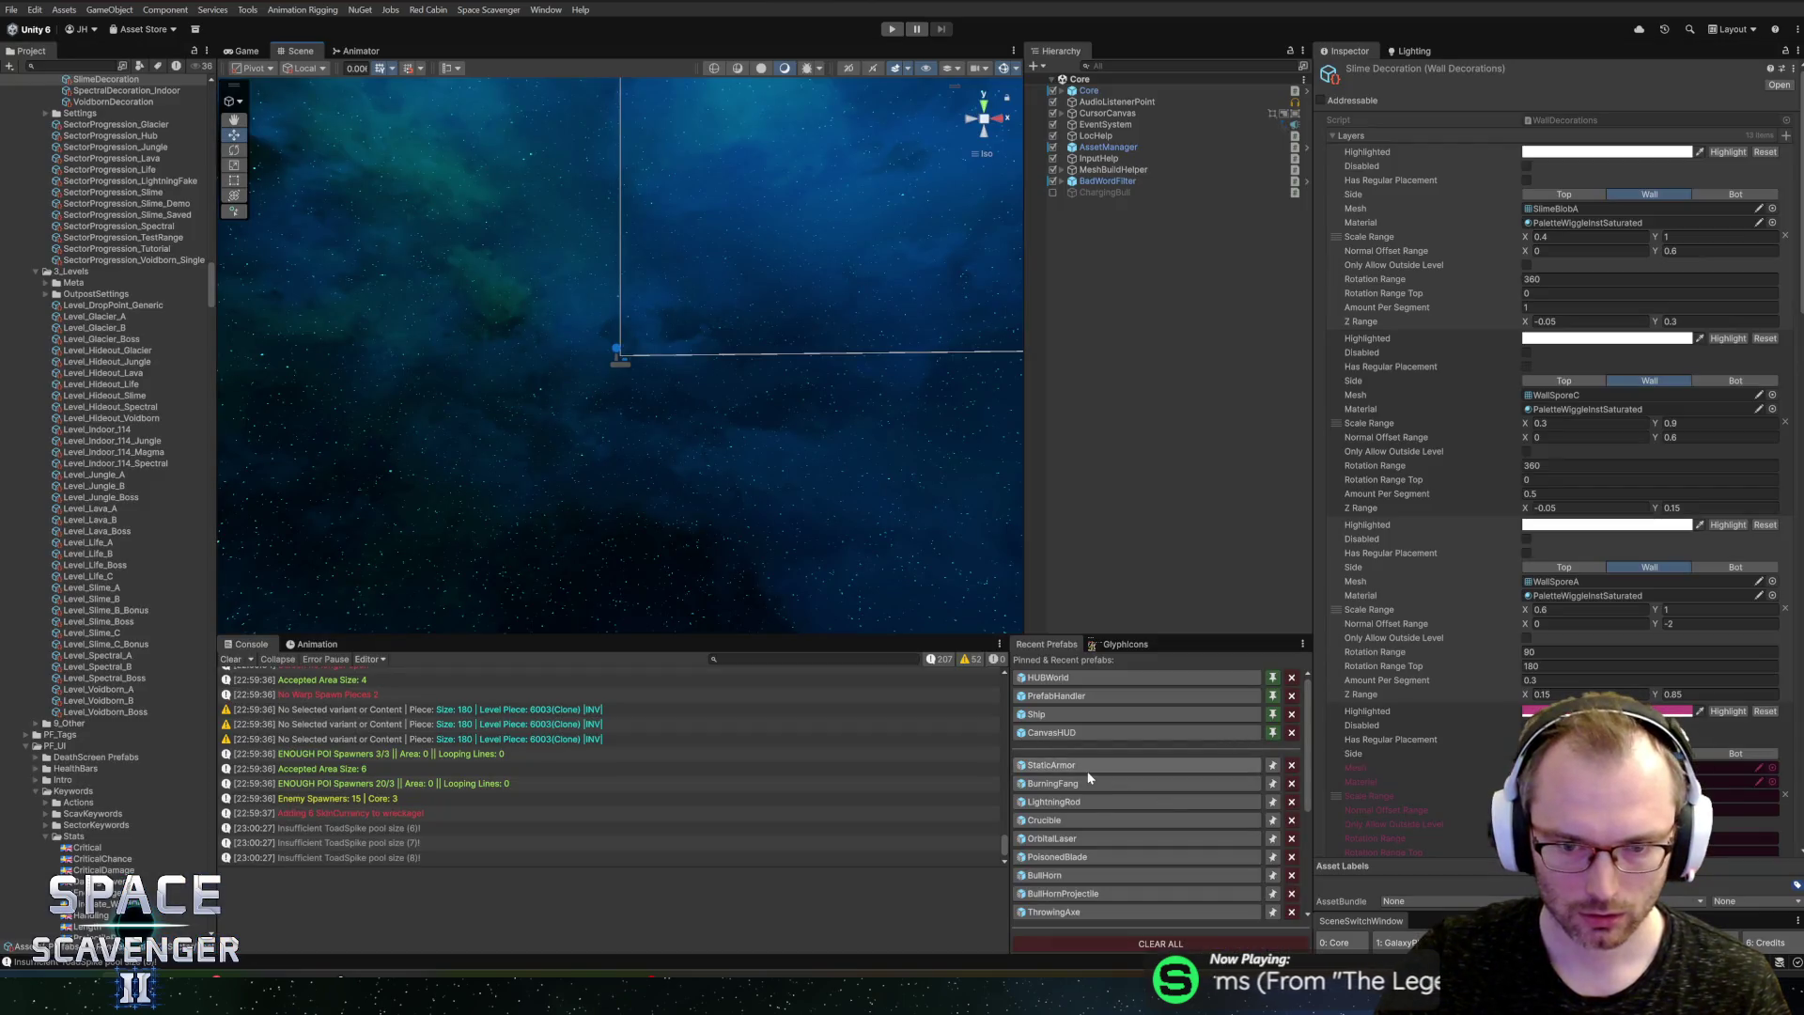
Step: Open the Crucible prefab and add the AOE tag to its Tags list
{"action": "left_click", "coordinate": [1092, 818]}
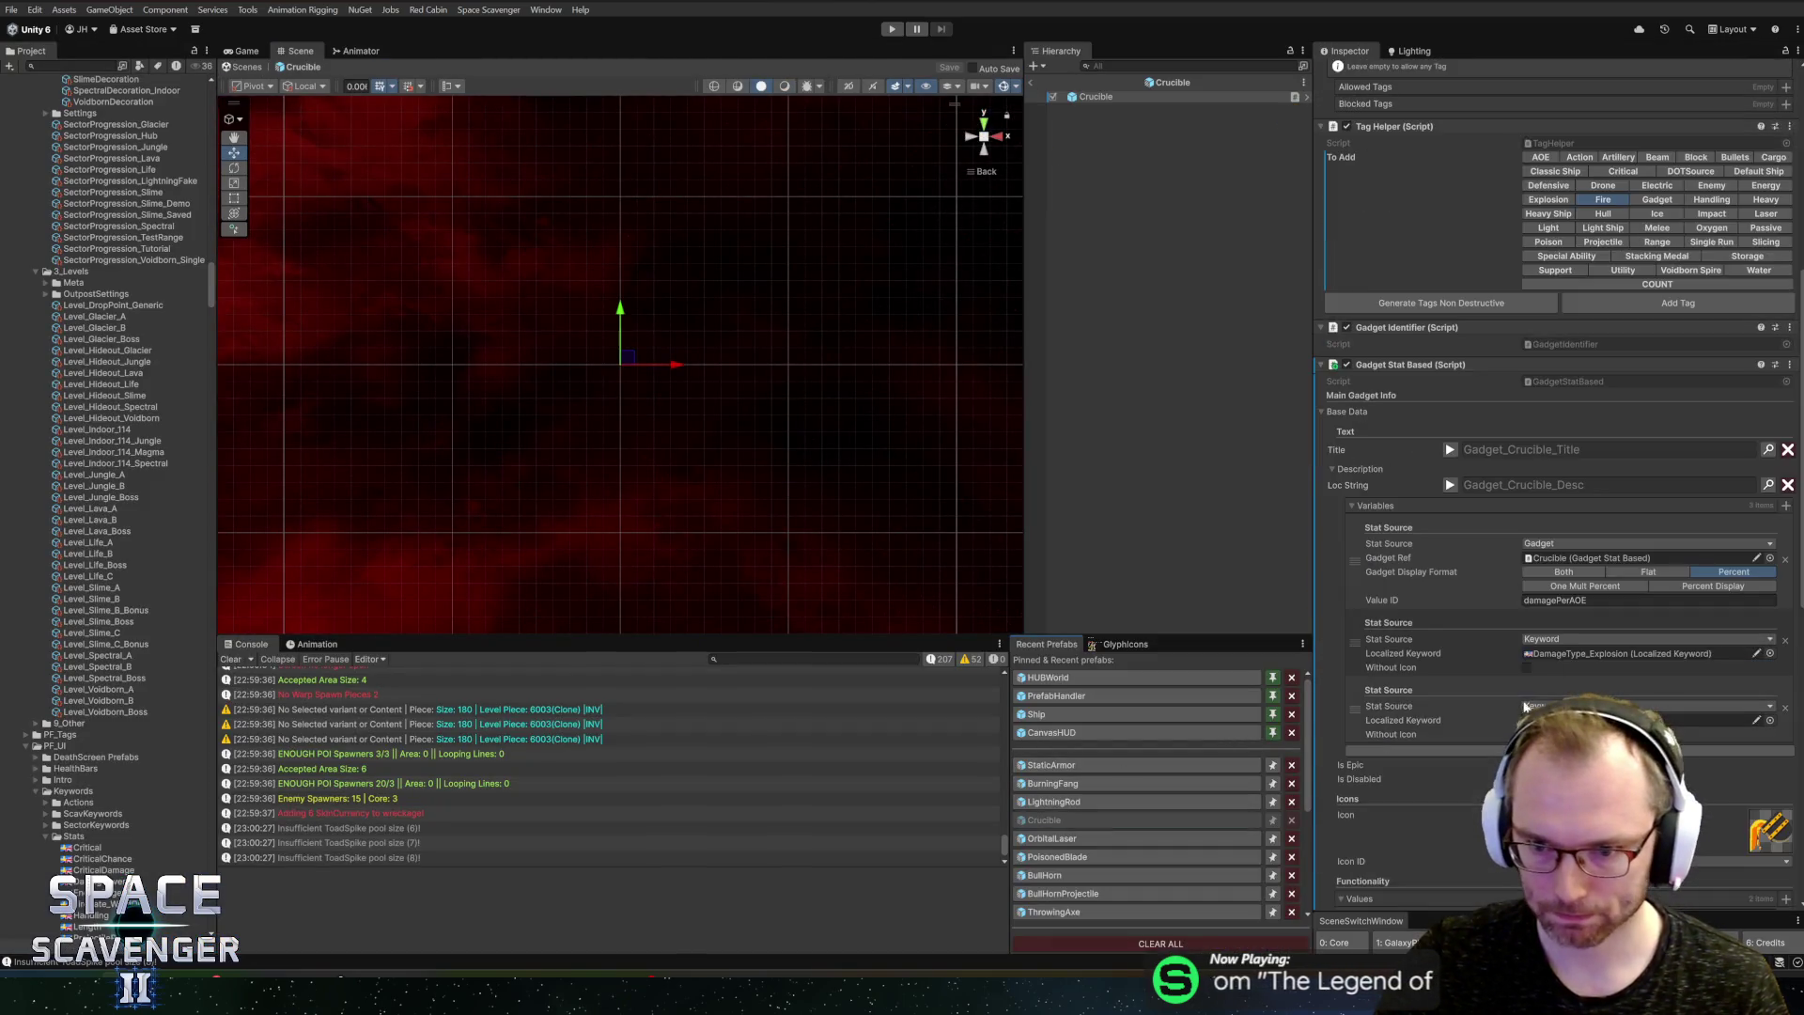
{"action": "scroll", "coordinate": [1475, 728], "scroll_direction": "down", "scroll_amount": 5}
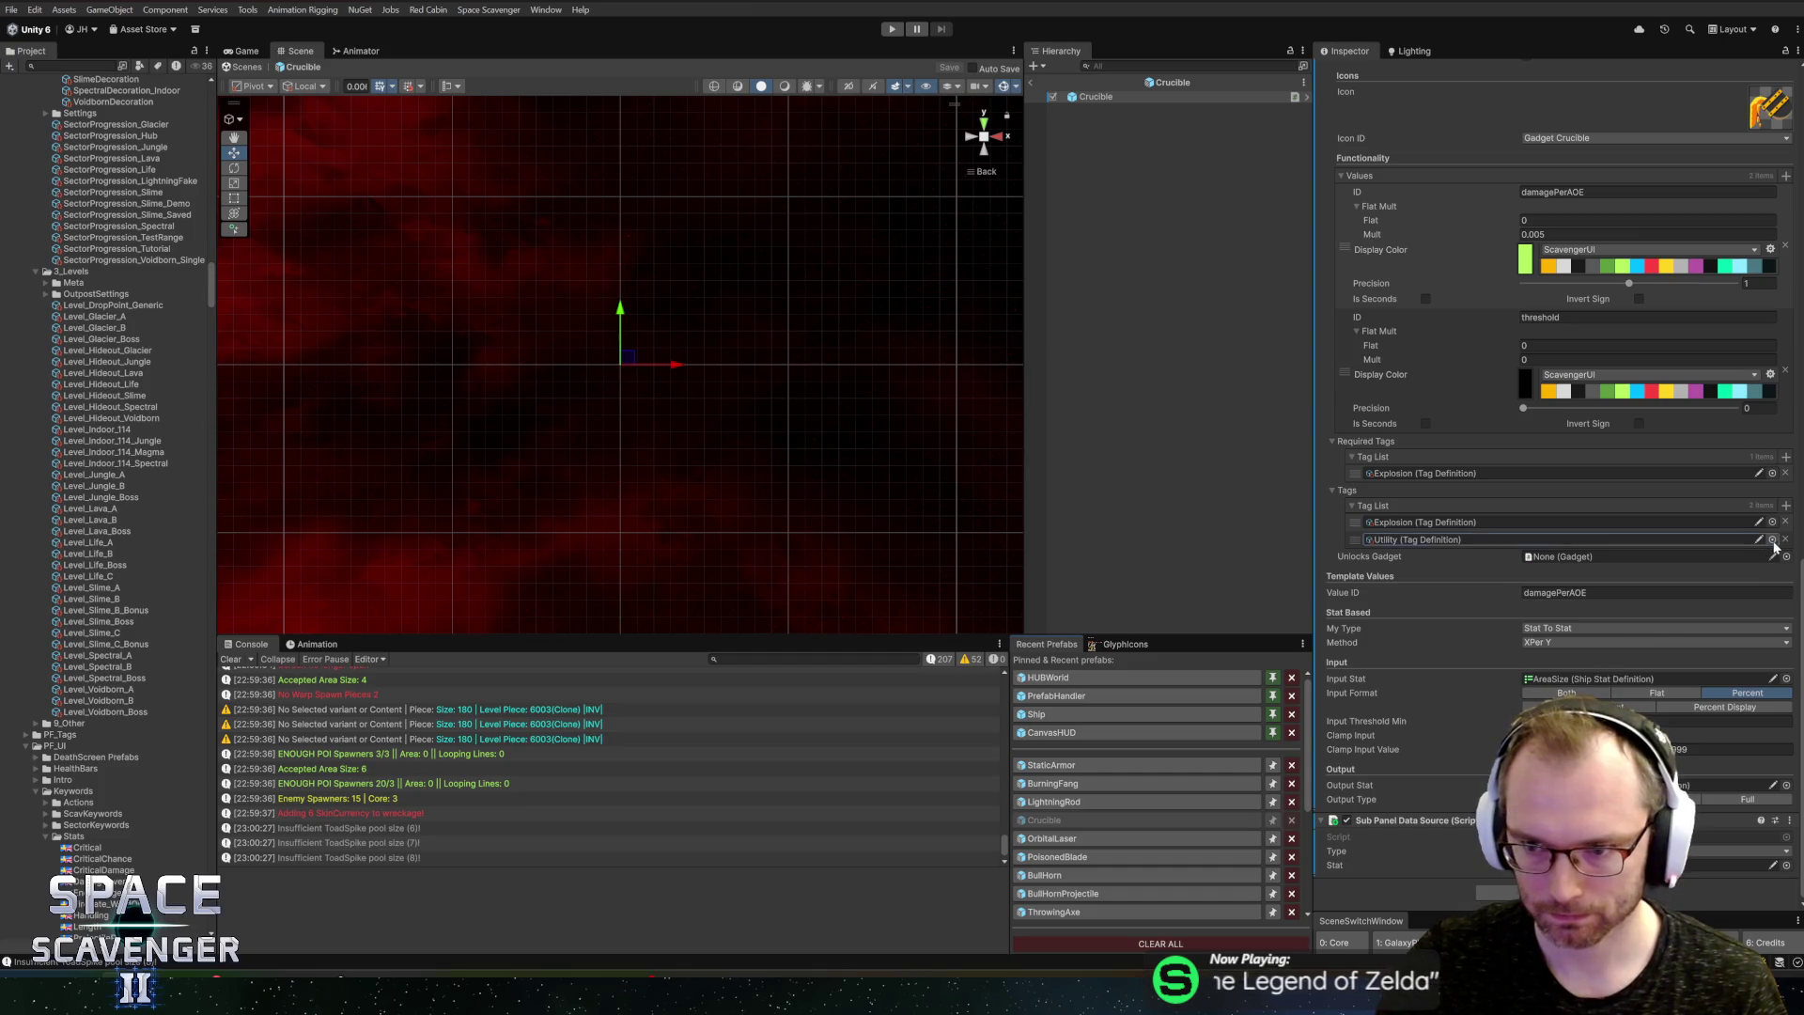
{"action": "left_click", "coordinate": [1772, 539]}
{"action": "type", "text": "are"}
{"action": "key", "text": "BackSpace"}
{"action": "key", "text": "BackSpace"}
{"action": "type", "text": "oe"}
{"action": "left_click", "coordinate": [1409, 313]}
{"action": "double_click", "coordinate": [1409, 312]}
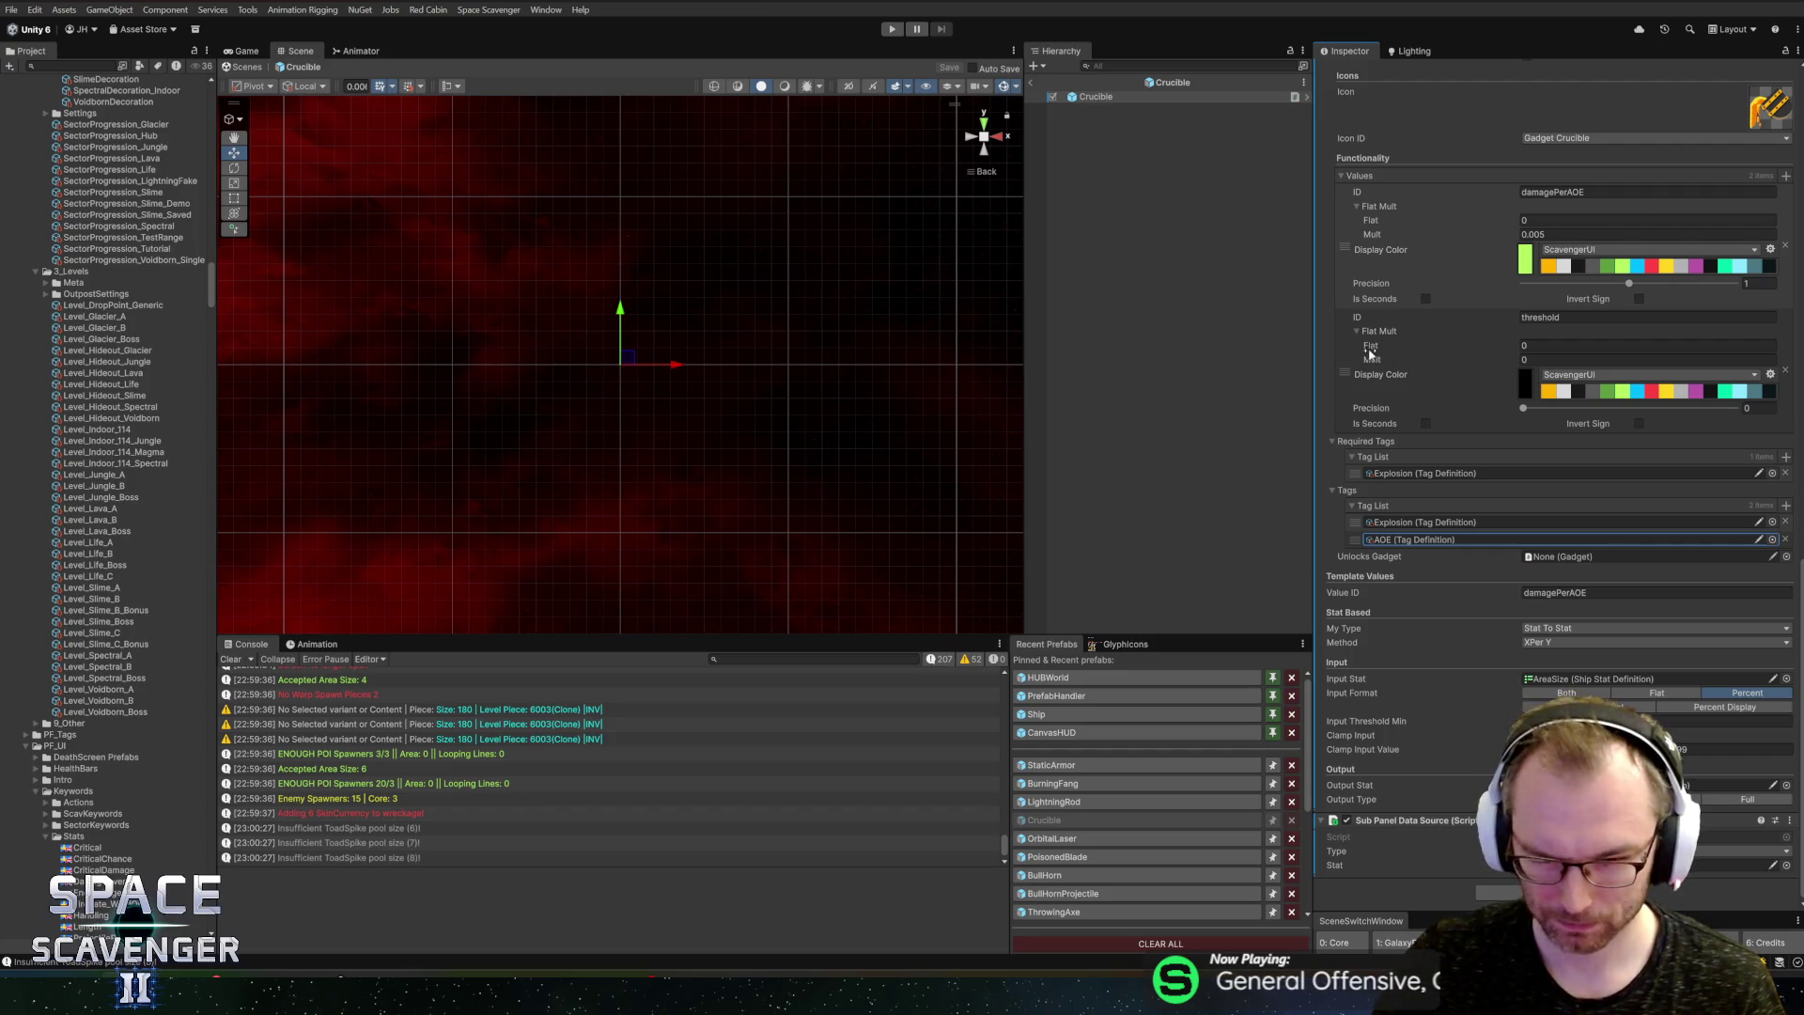
{"action": "left_click", "coordinate": [1038, 89]}
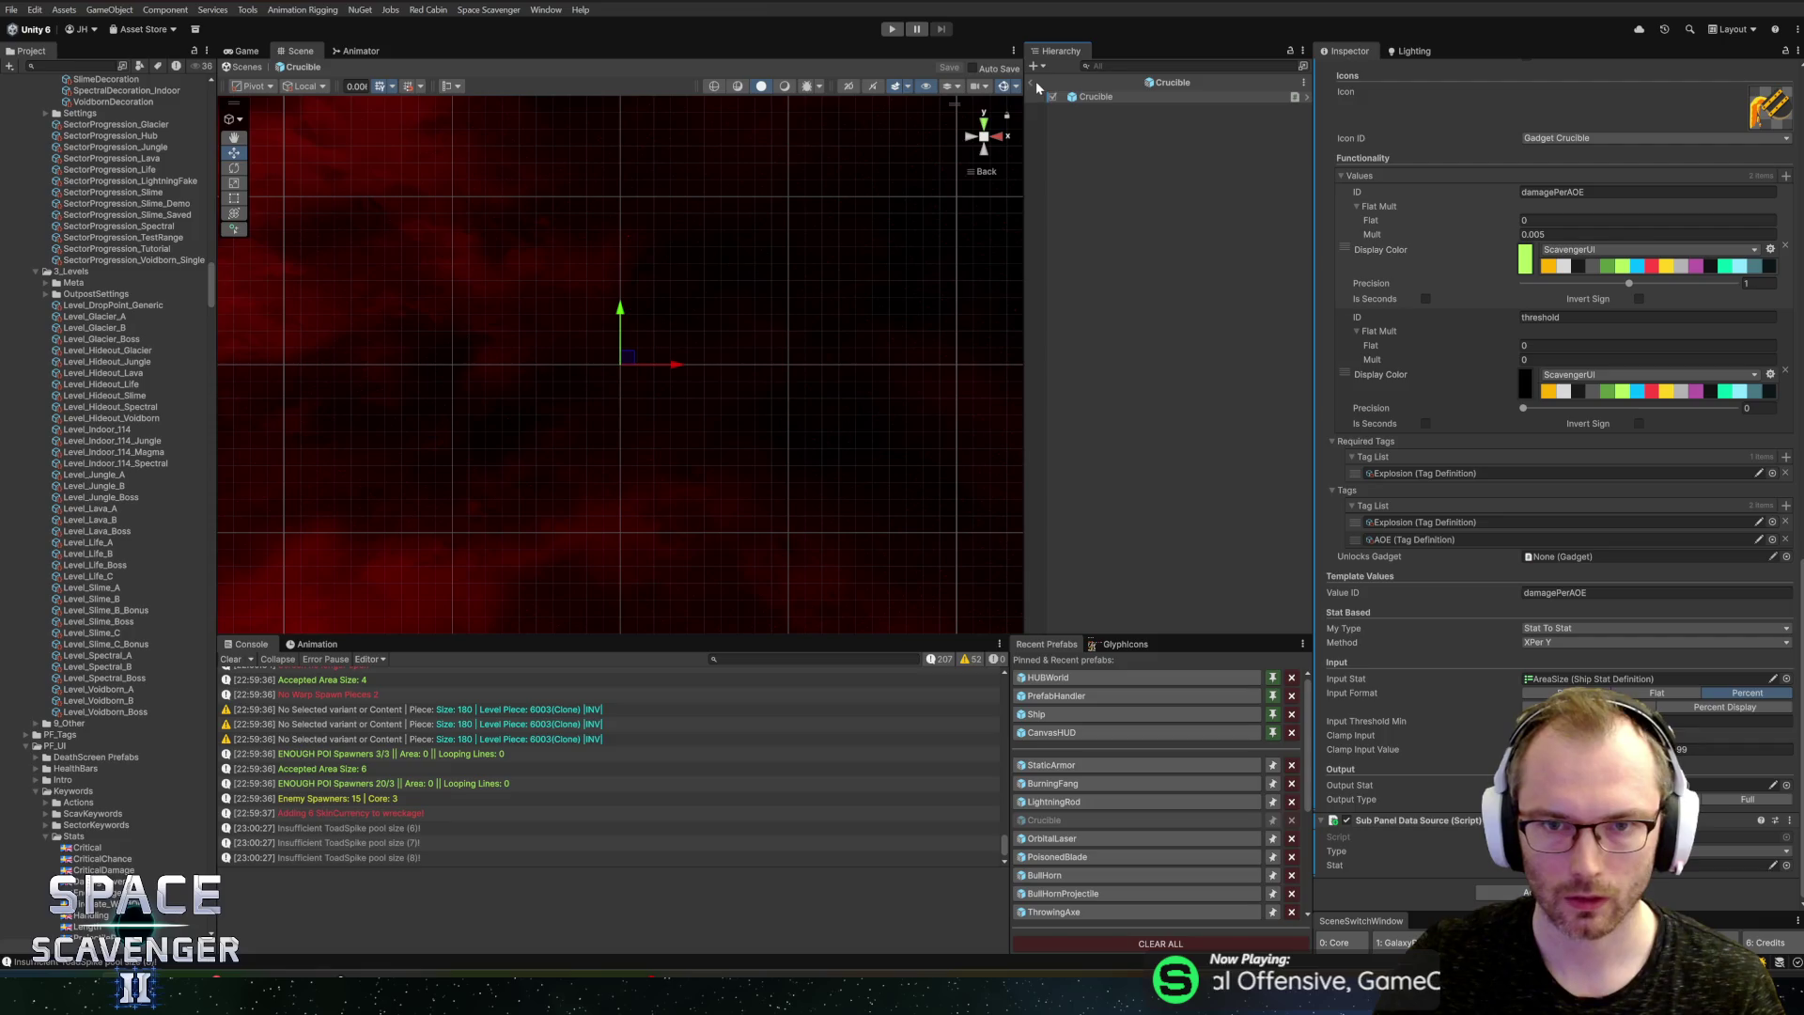
Step: Review the StaticArmor and BurningFang prefabs, then exit prefab mode to the Core scene
{"action": "key", "text": "alt+Tab"}
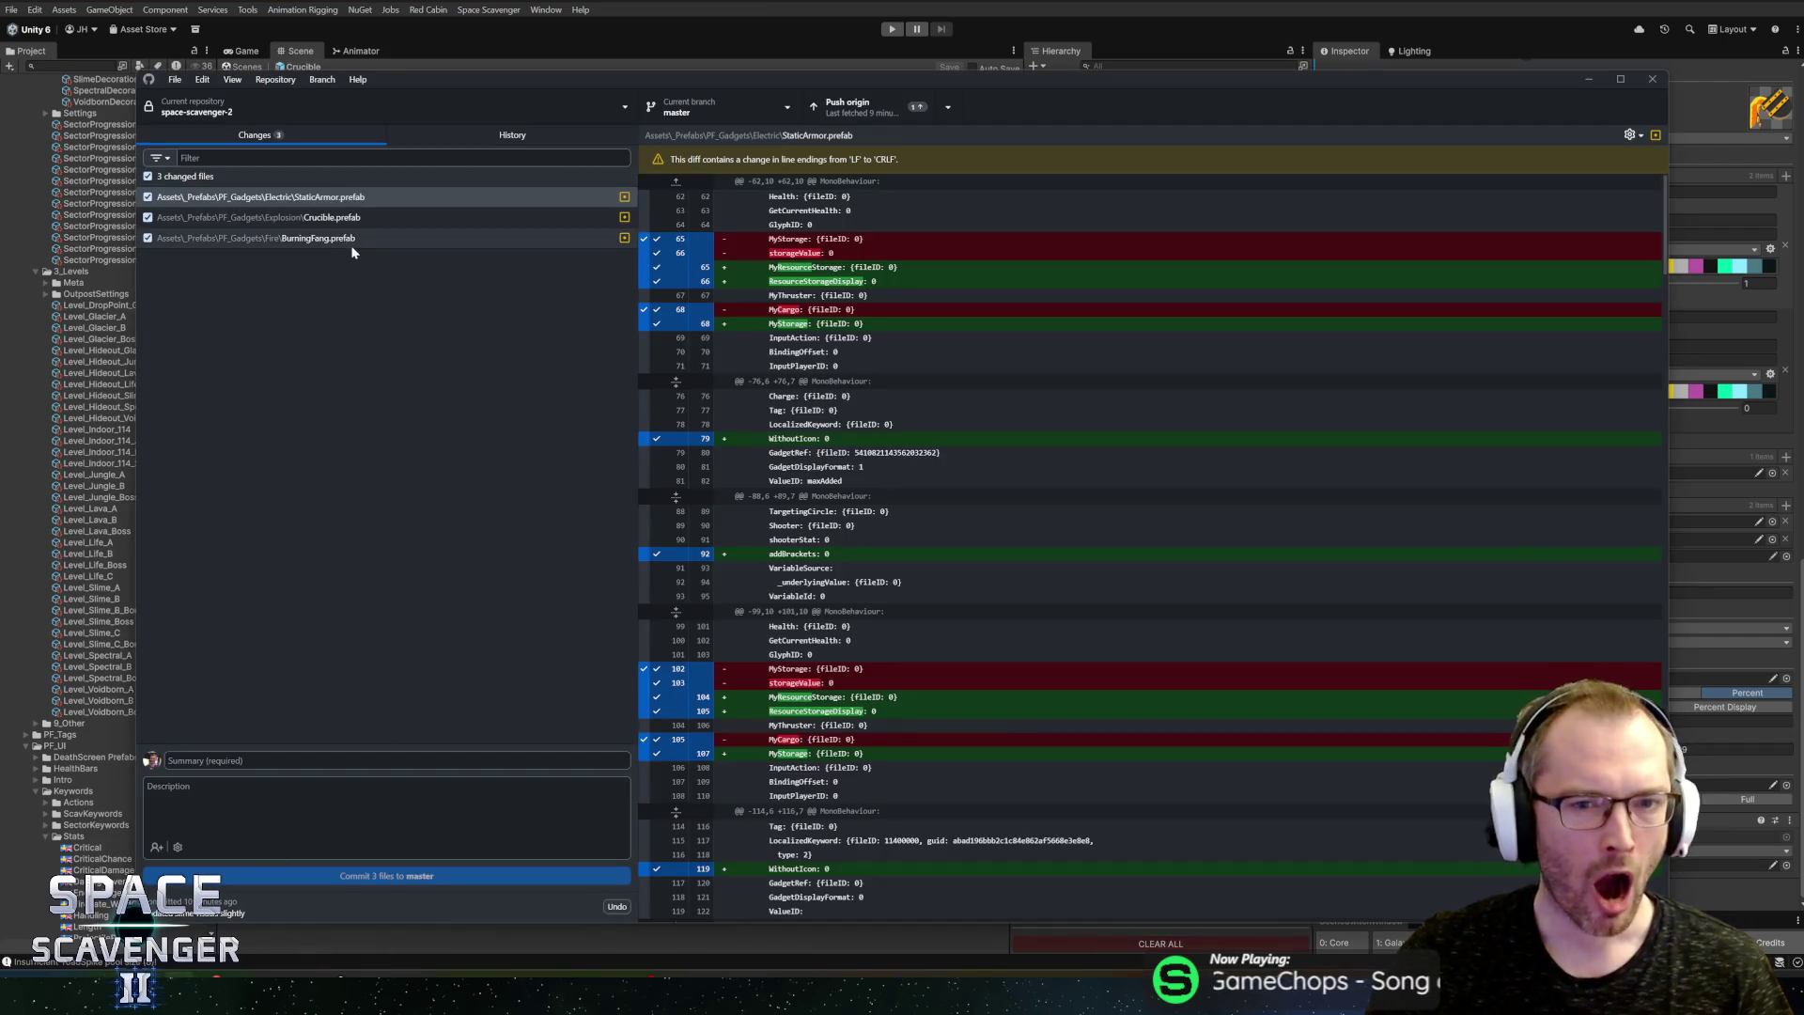
{"action": "key", "text": "alt+Tab"}
{"action": "left_click", "coordinate": [1062, 765]}
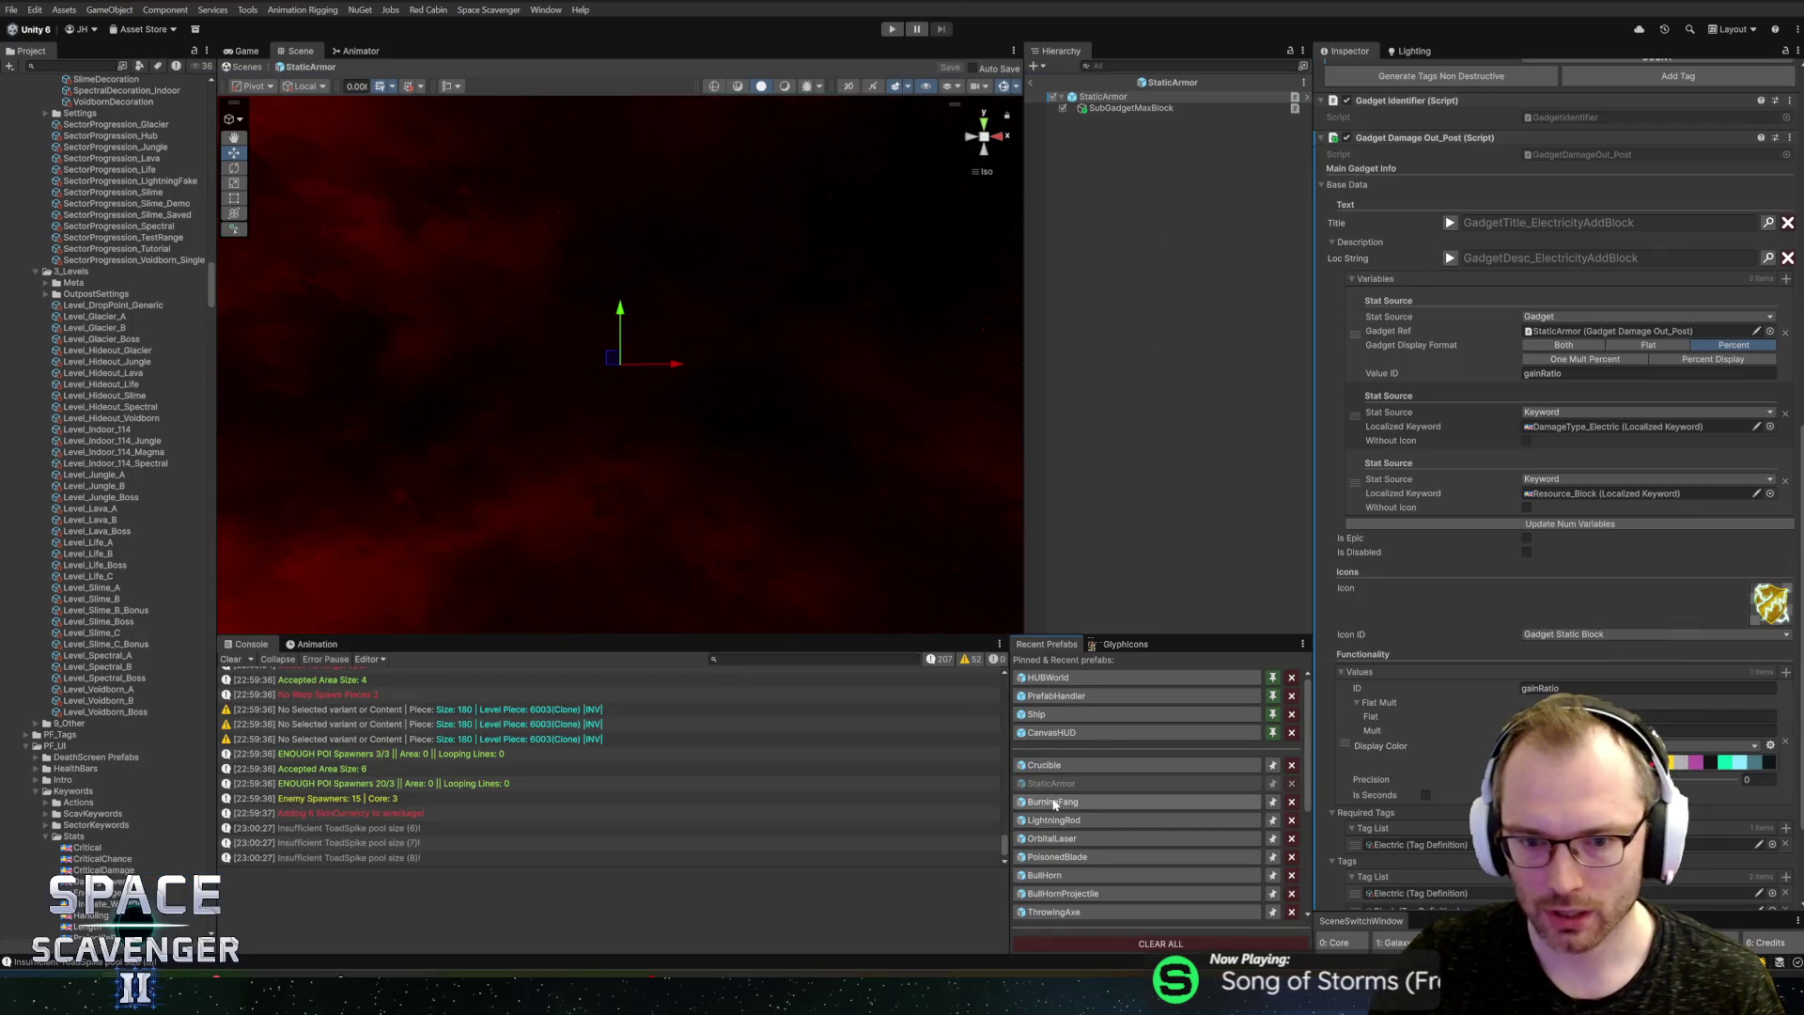
{"action": "left_click", "coordinate": [1054, 806]}
{"action": "scroll", "coordinate": [1546, 602], "scroll_direction": "down", "scroll_amount": 3}
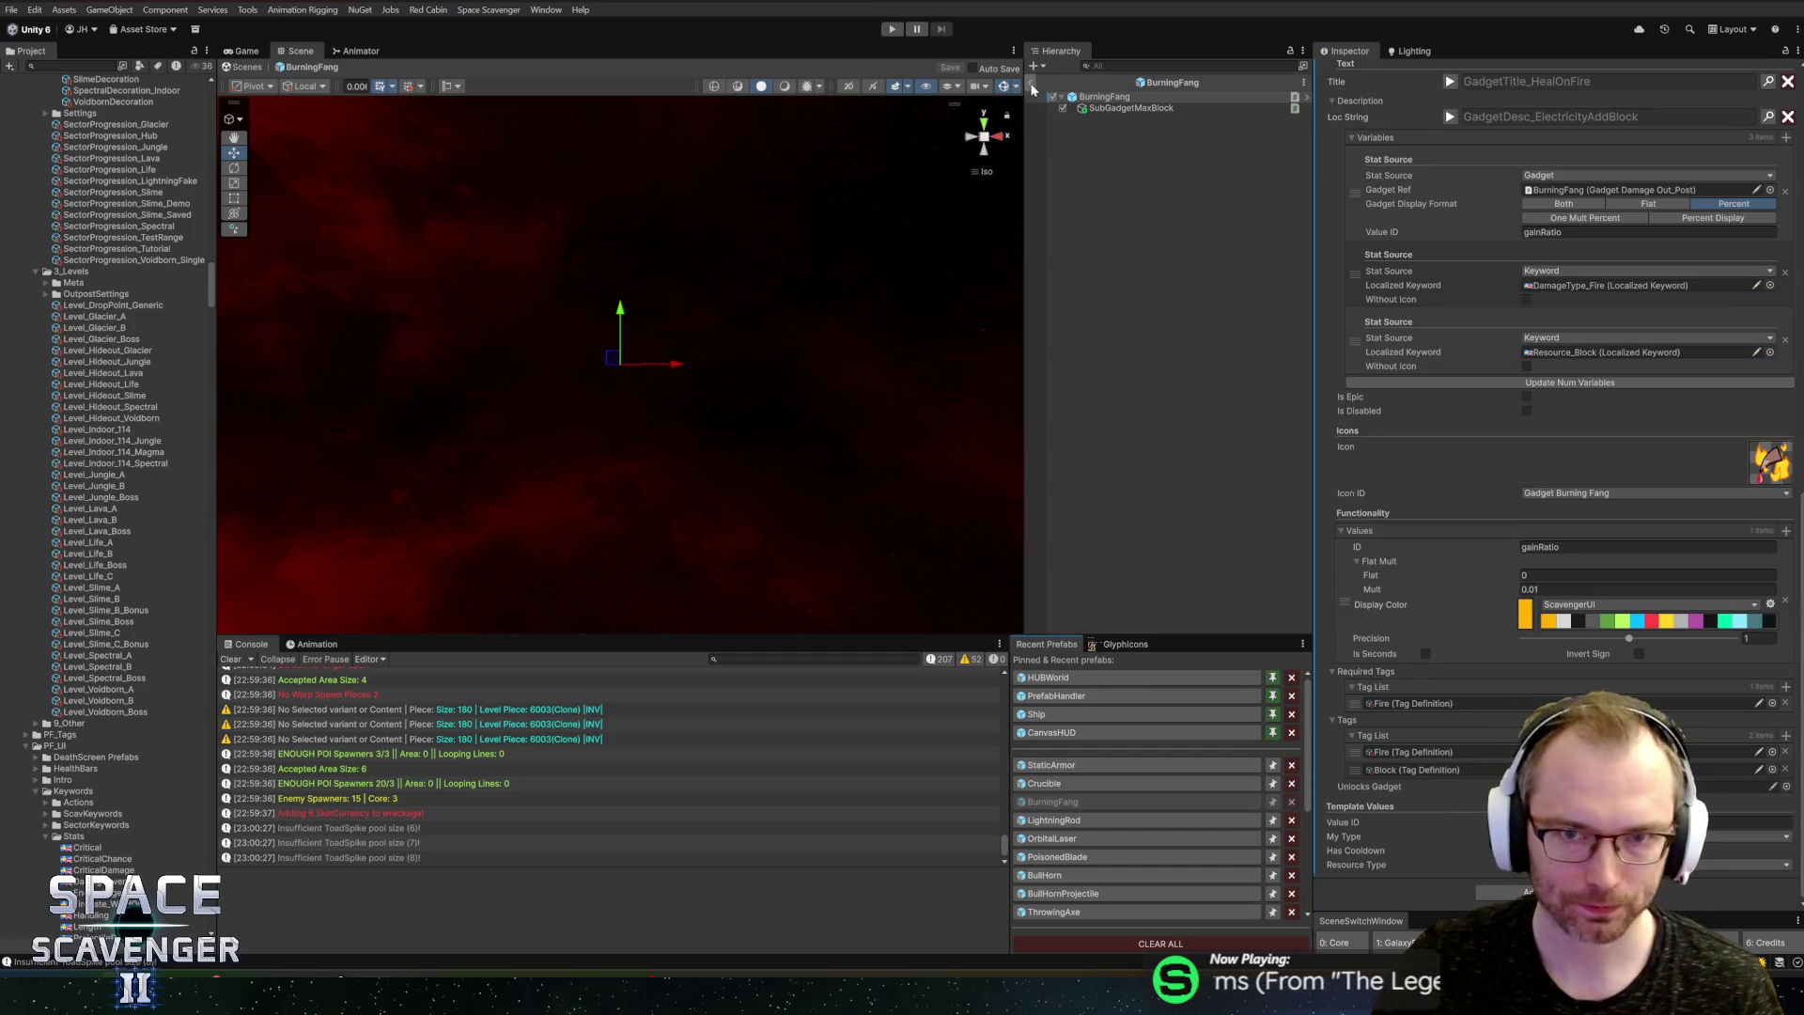
{"action": "left_click", "coordinate": [1032, 84]}
{"action": "key", "text": "alt+Tab"}
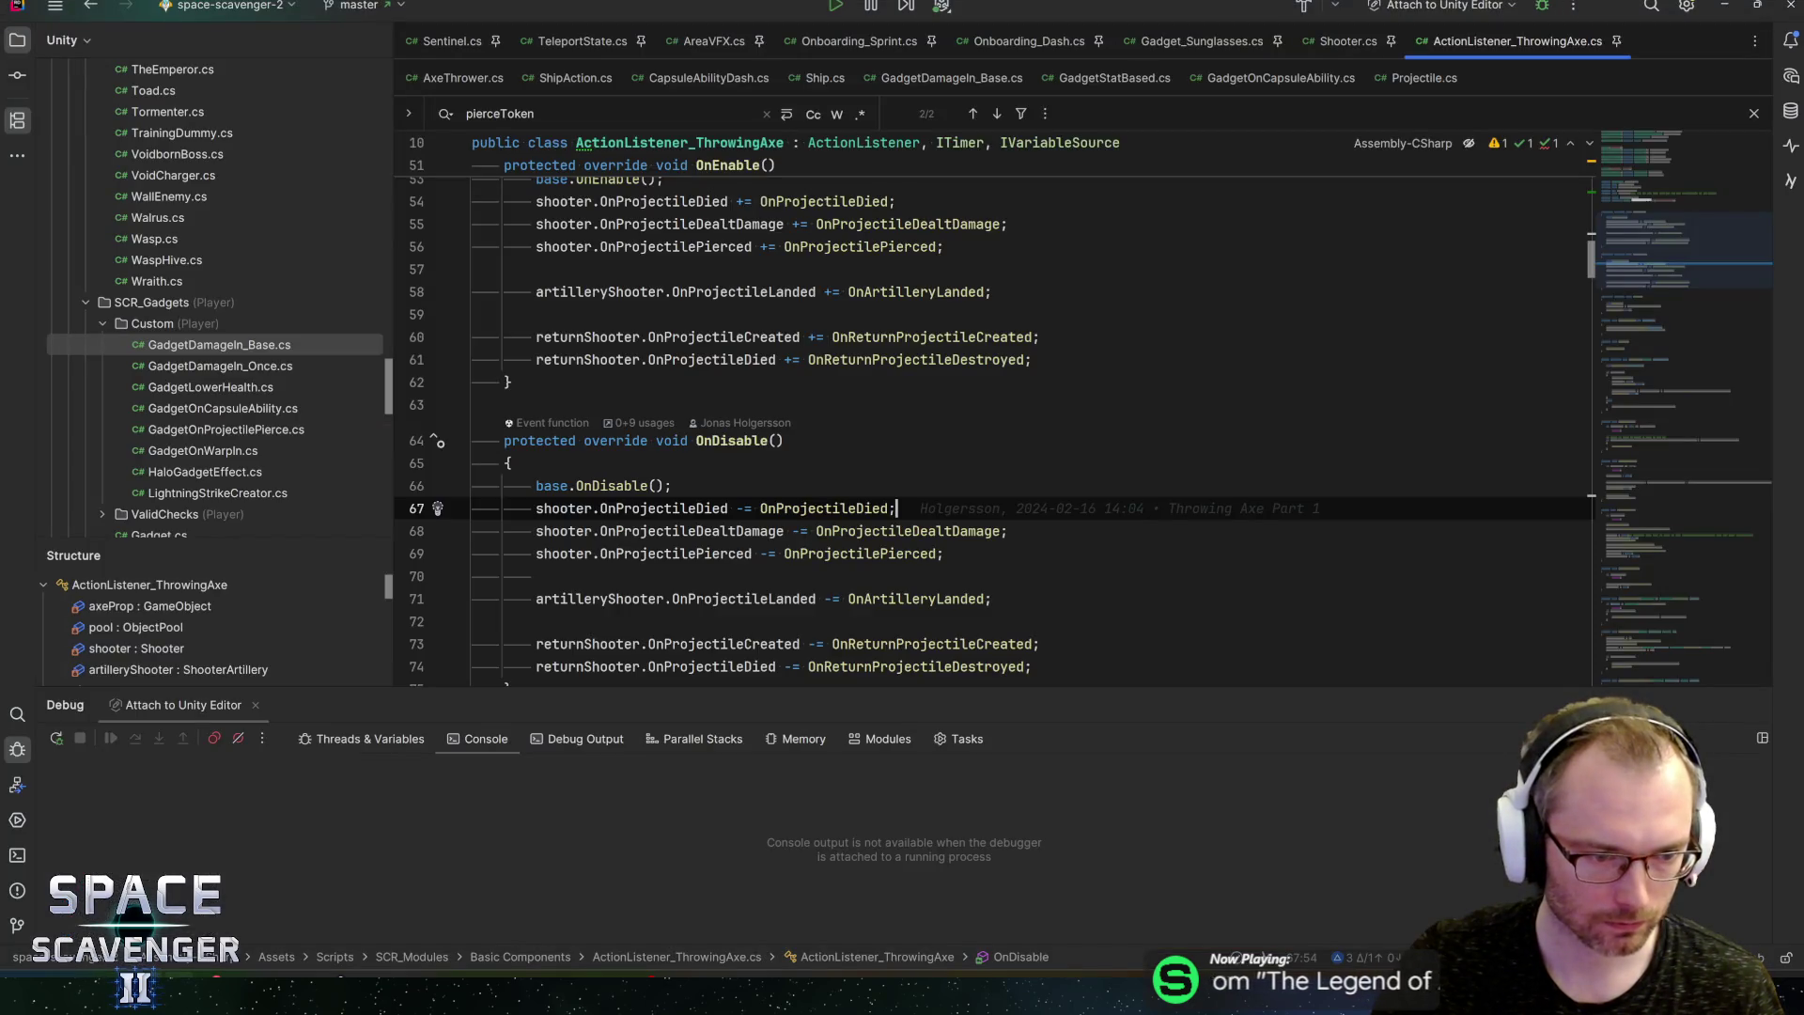
Step: Commit the three changed prefabs with summary 'Updated Burning Fang to refill Block instead'
{"action": "key", "text": "alt+Tab"}
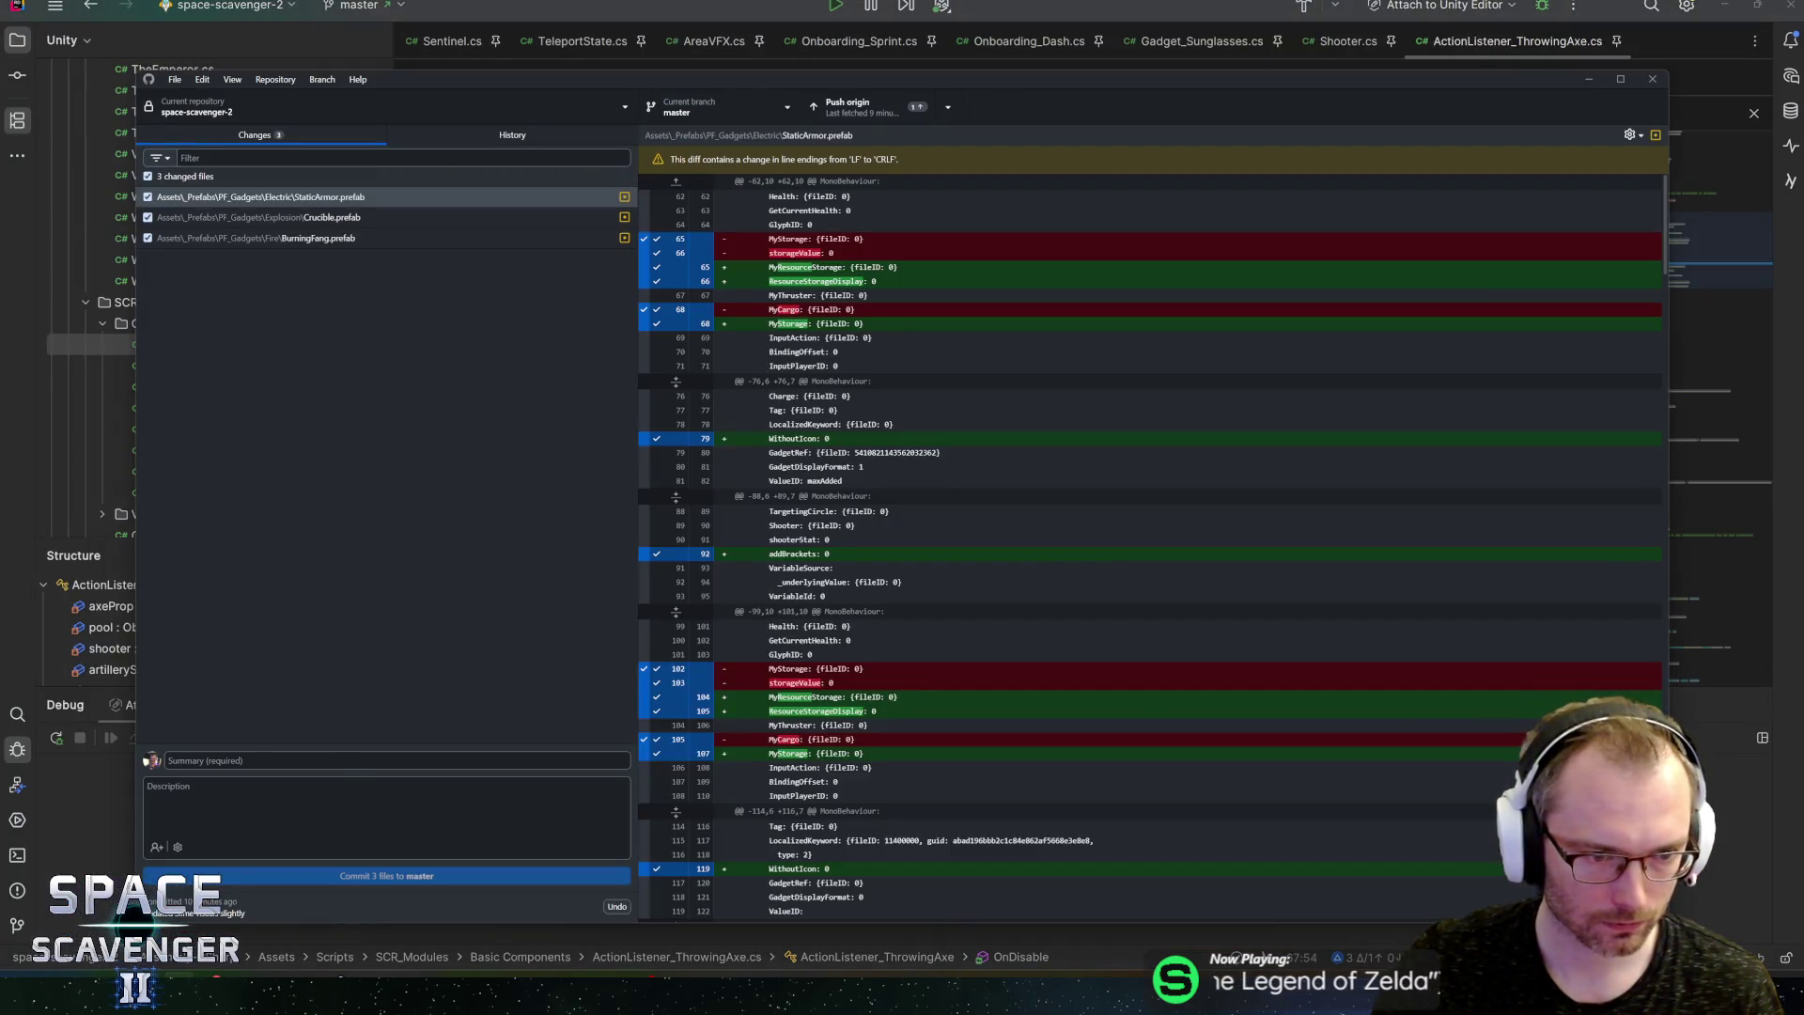
{"action": "left_click", "coordinate": [170, 760]}
{"action": "type", "text": "Updated Burning Fang to refill Block instead"}
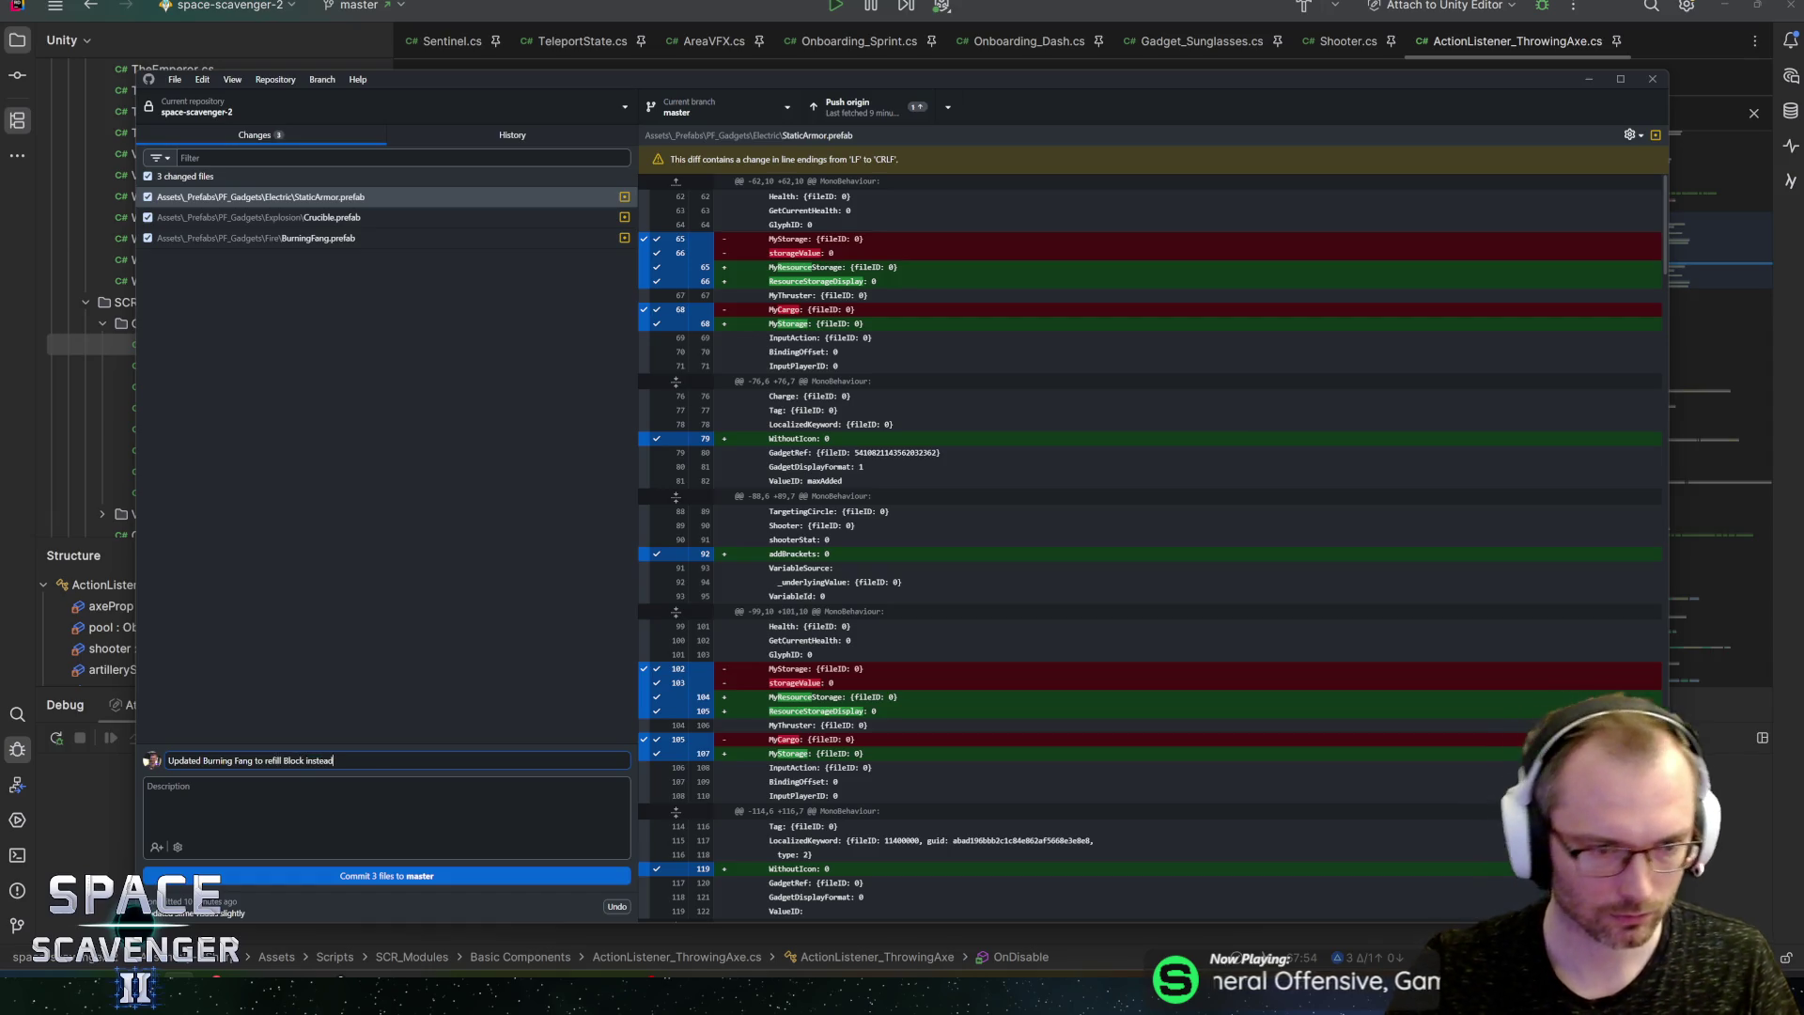
{"action": "key", "text": "ctrl+Return"}
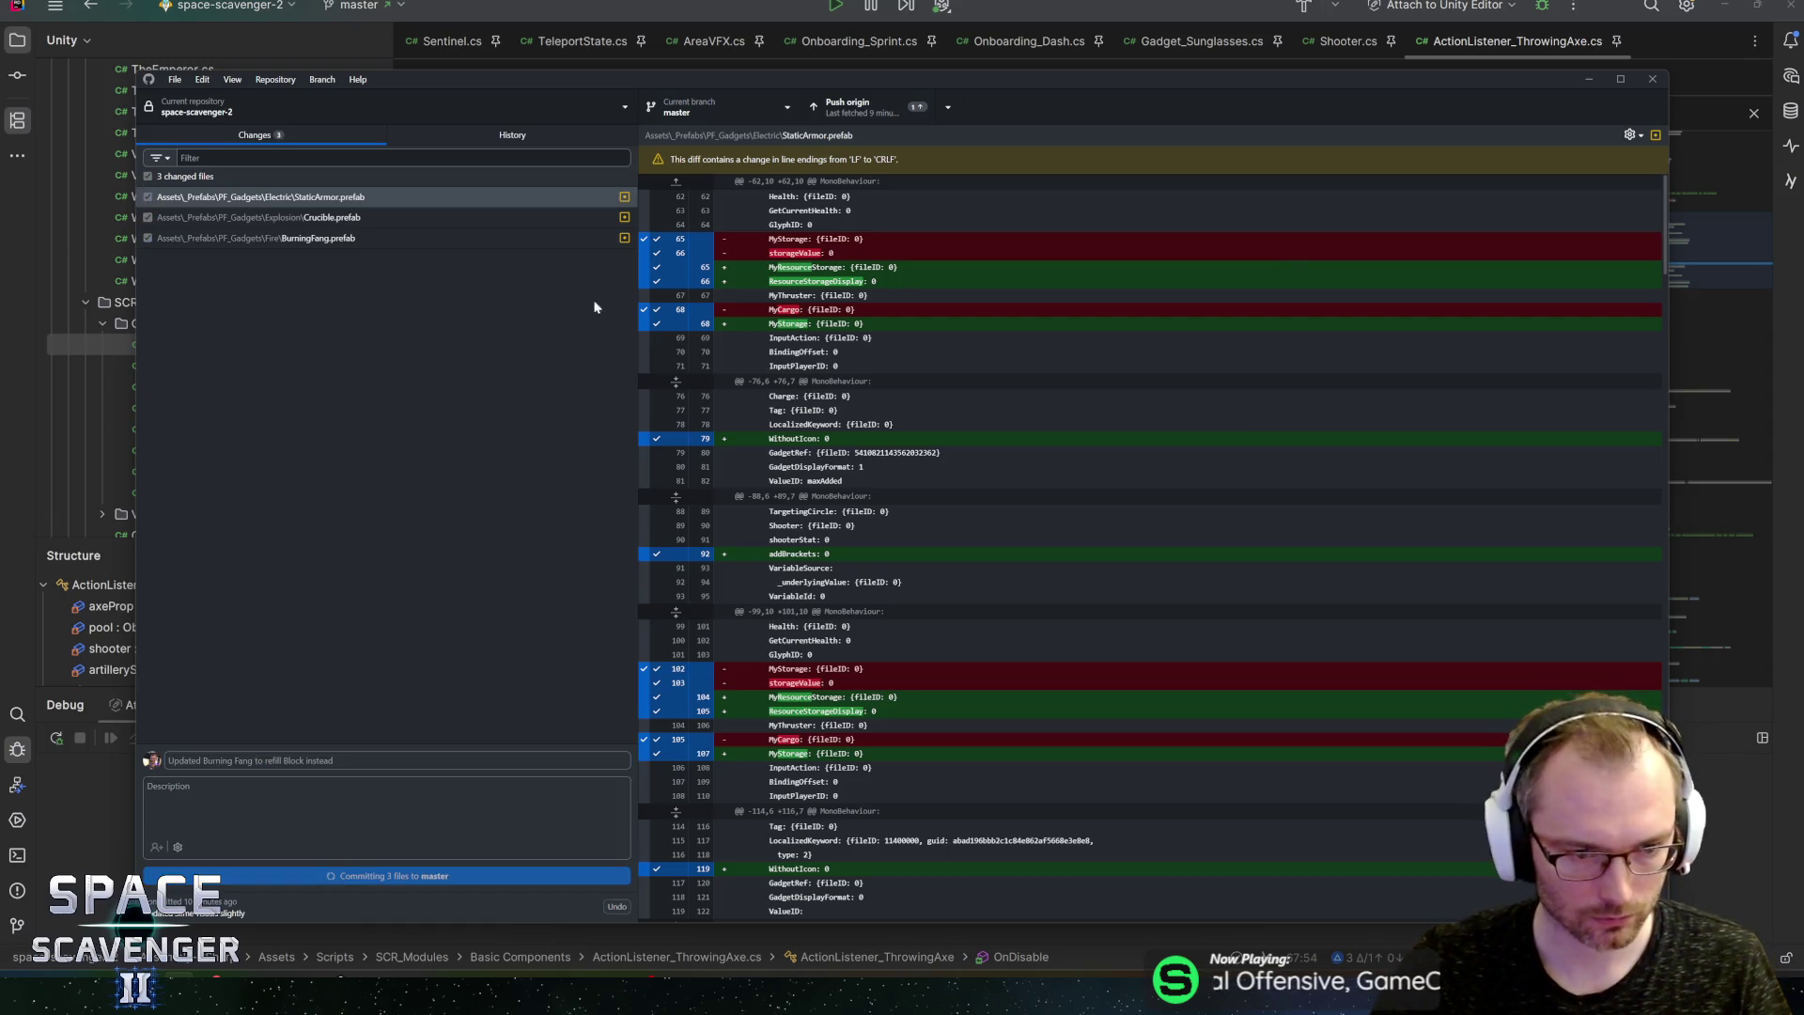
Step: Push the commit to origin, close GitHub Desktop, and enter Play mode in Unity
{"action": "key", "text": "ctrl+p"}
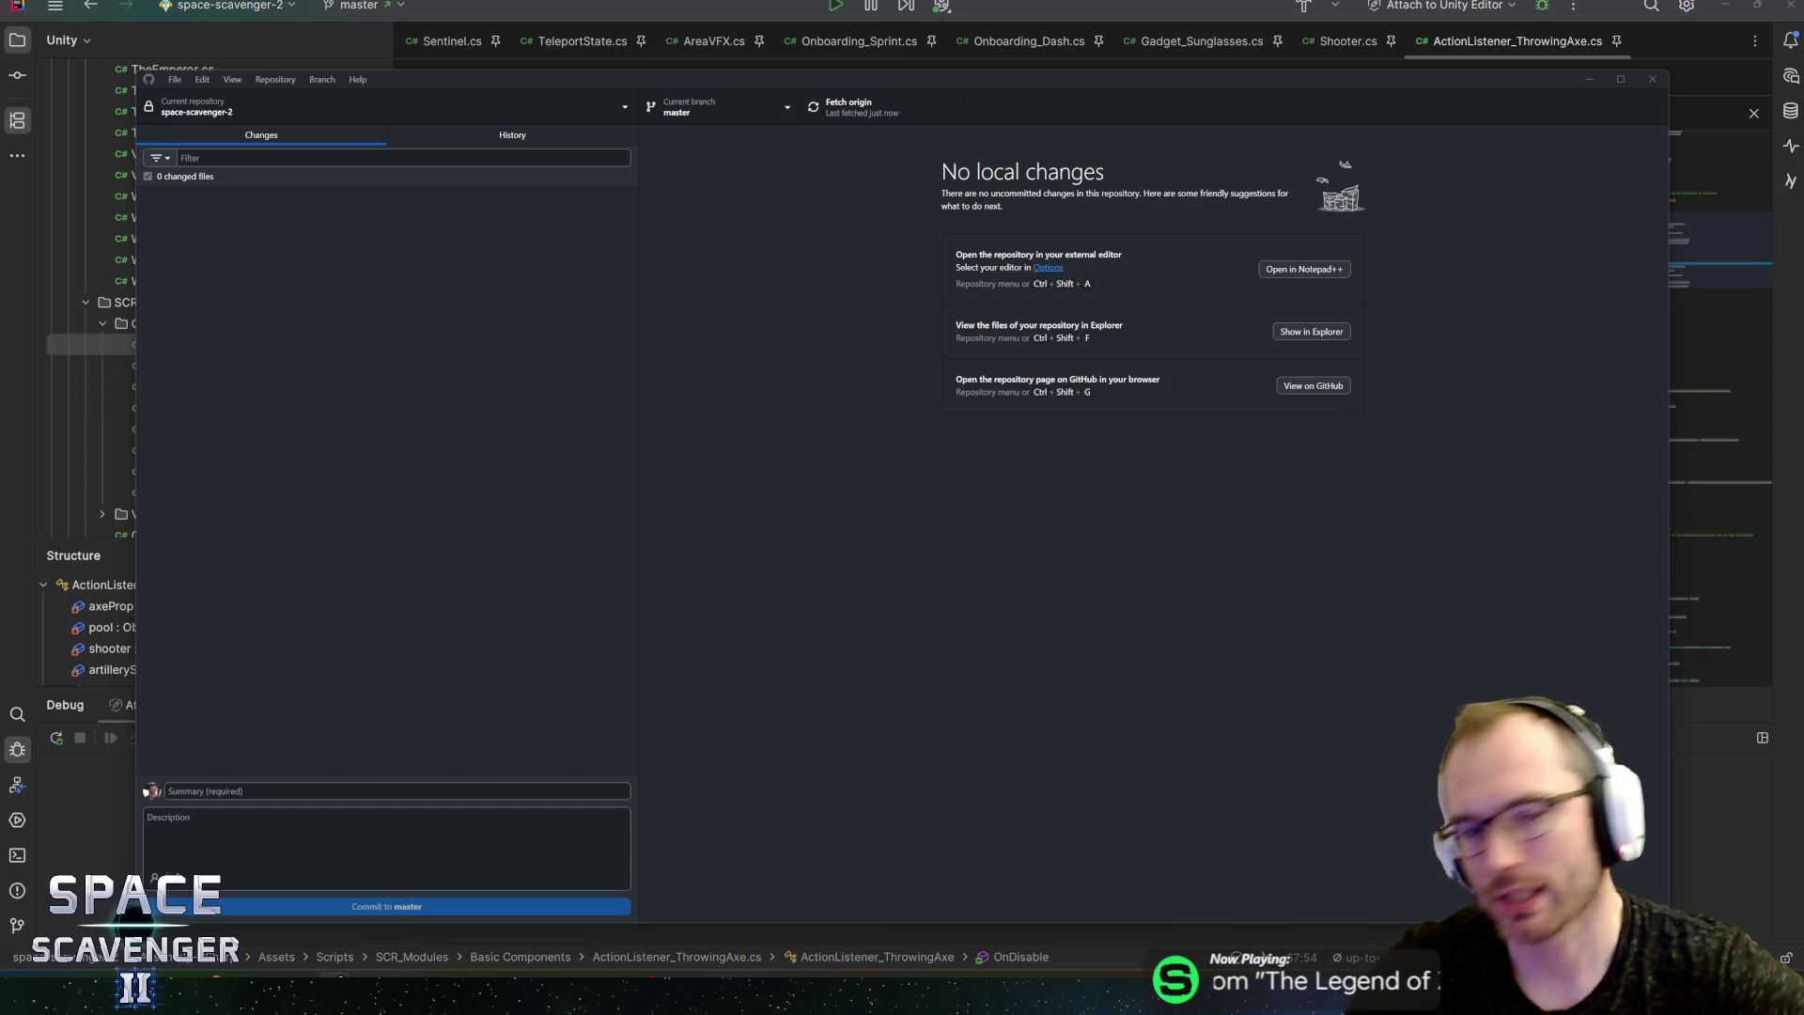
{"action": "key", "text": "alt+F4"}
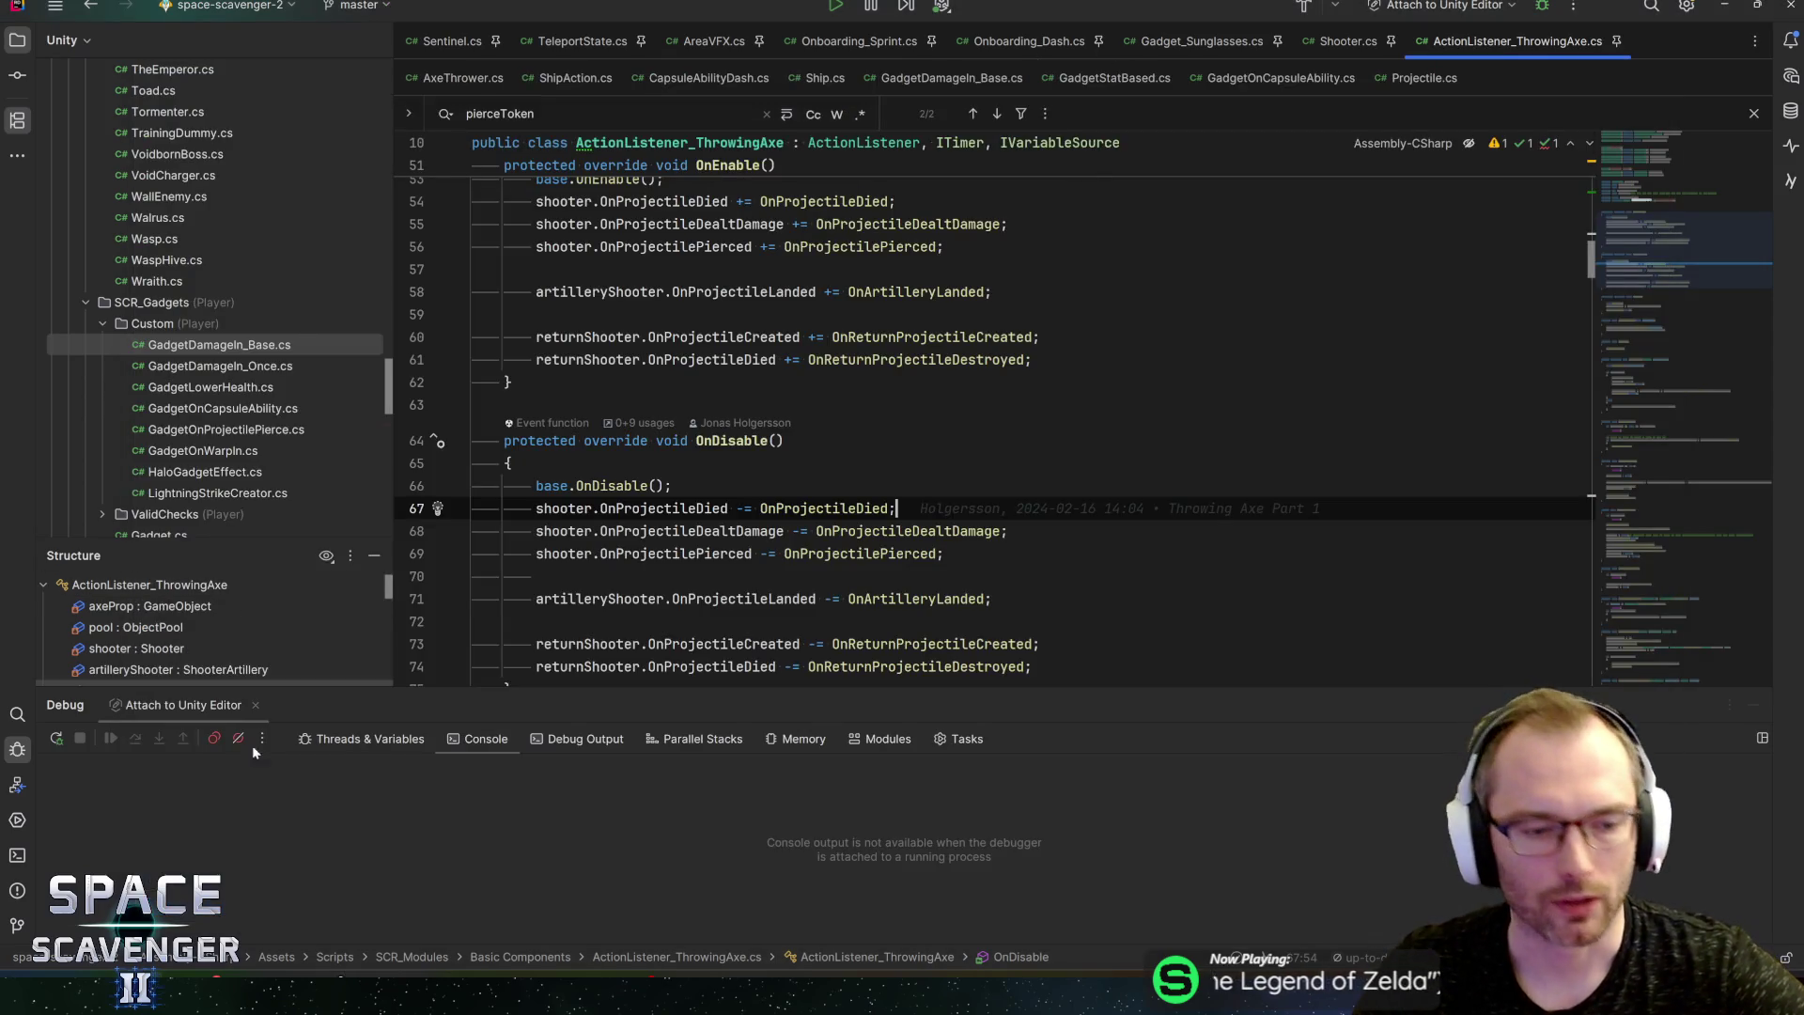
{"action": "key", "text": "alt+Tab"}
{"action": "left_click", "coordinate": [892, 29]}
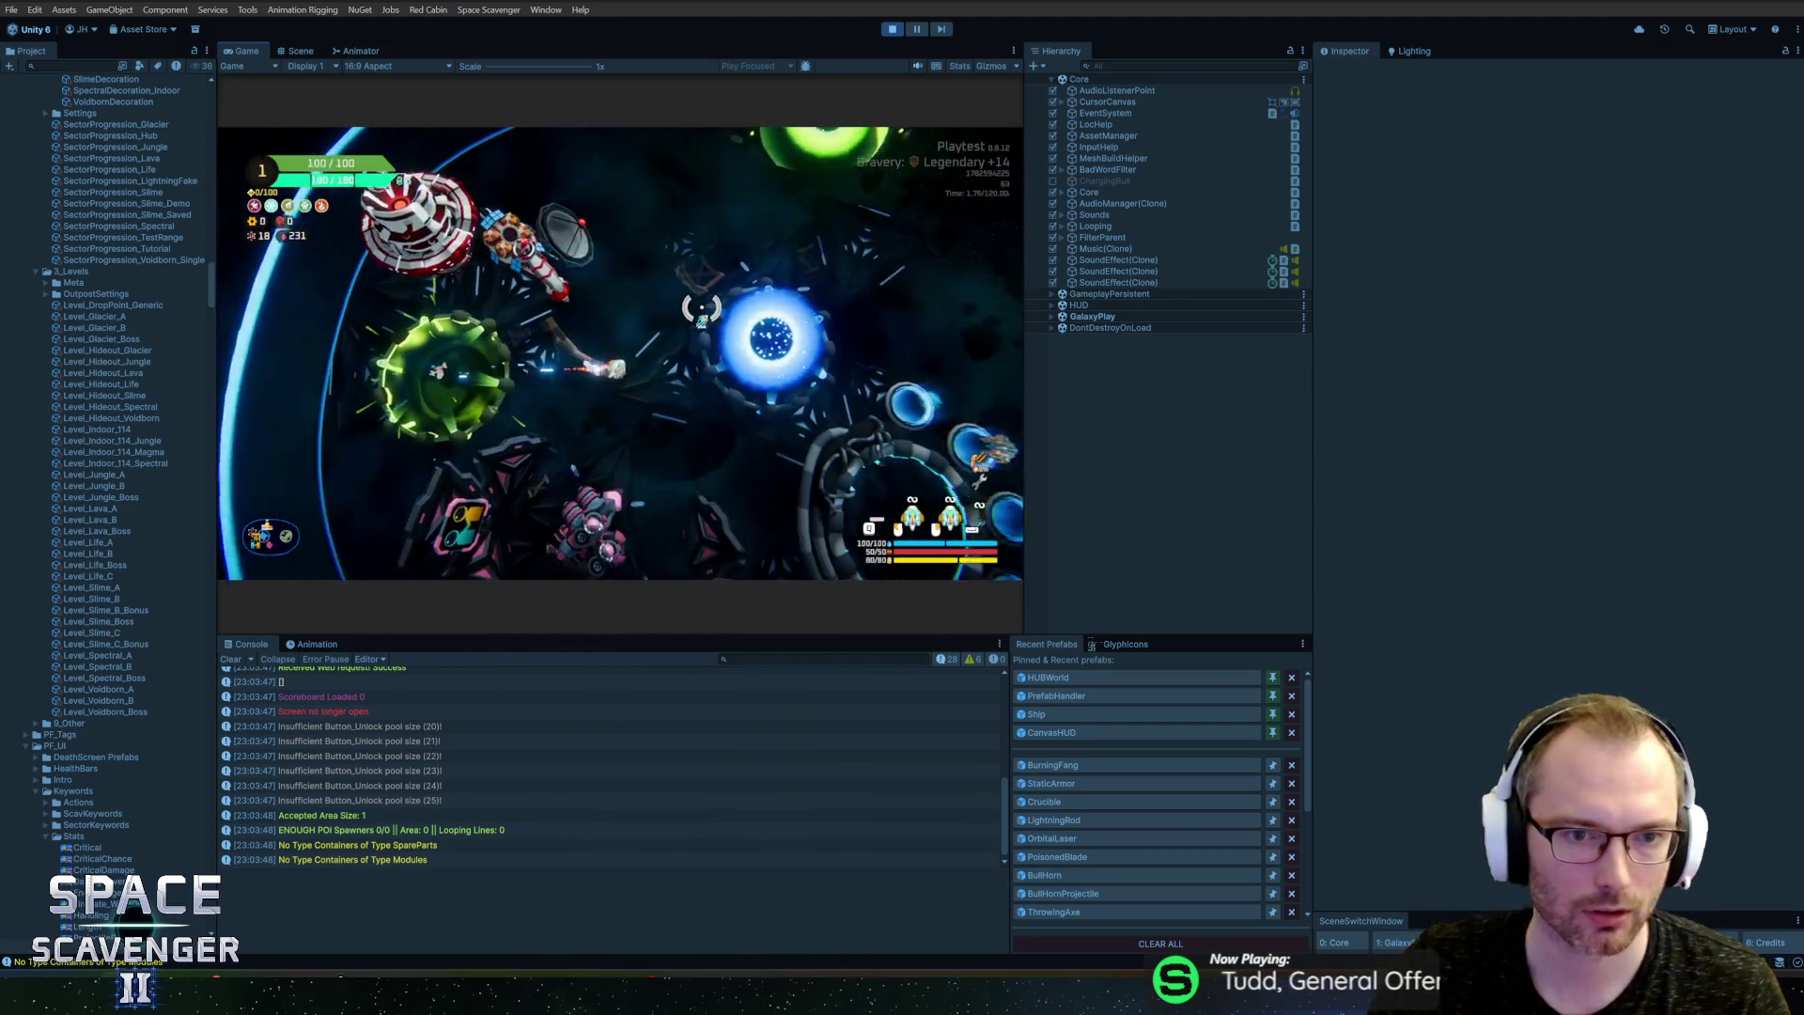
Step: Start a new run from the Slime starting sector and maximize the Game view
{"action": "key", "text": "e"}
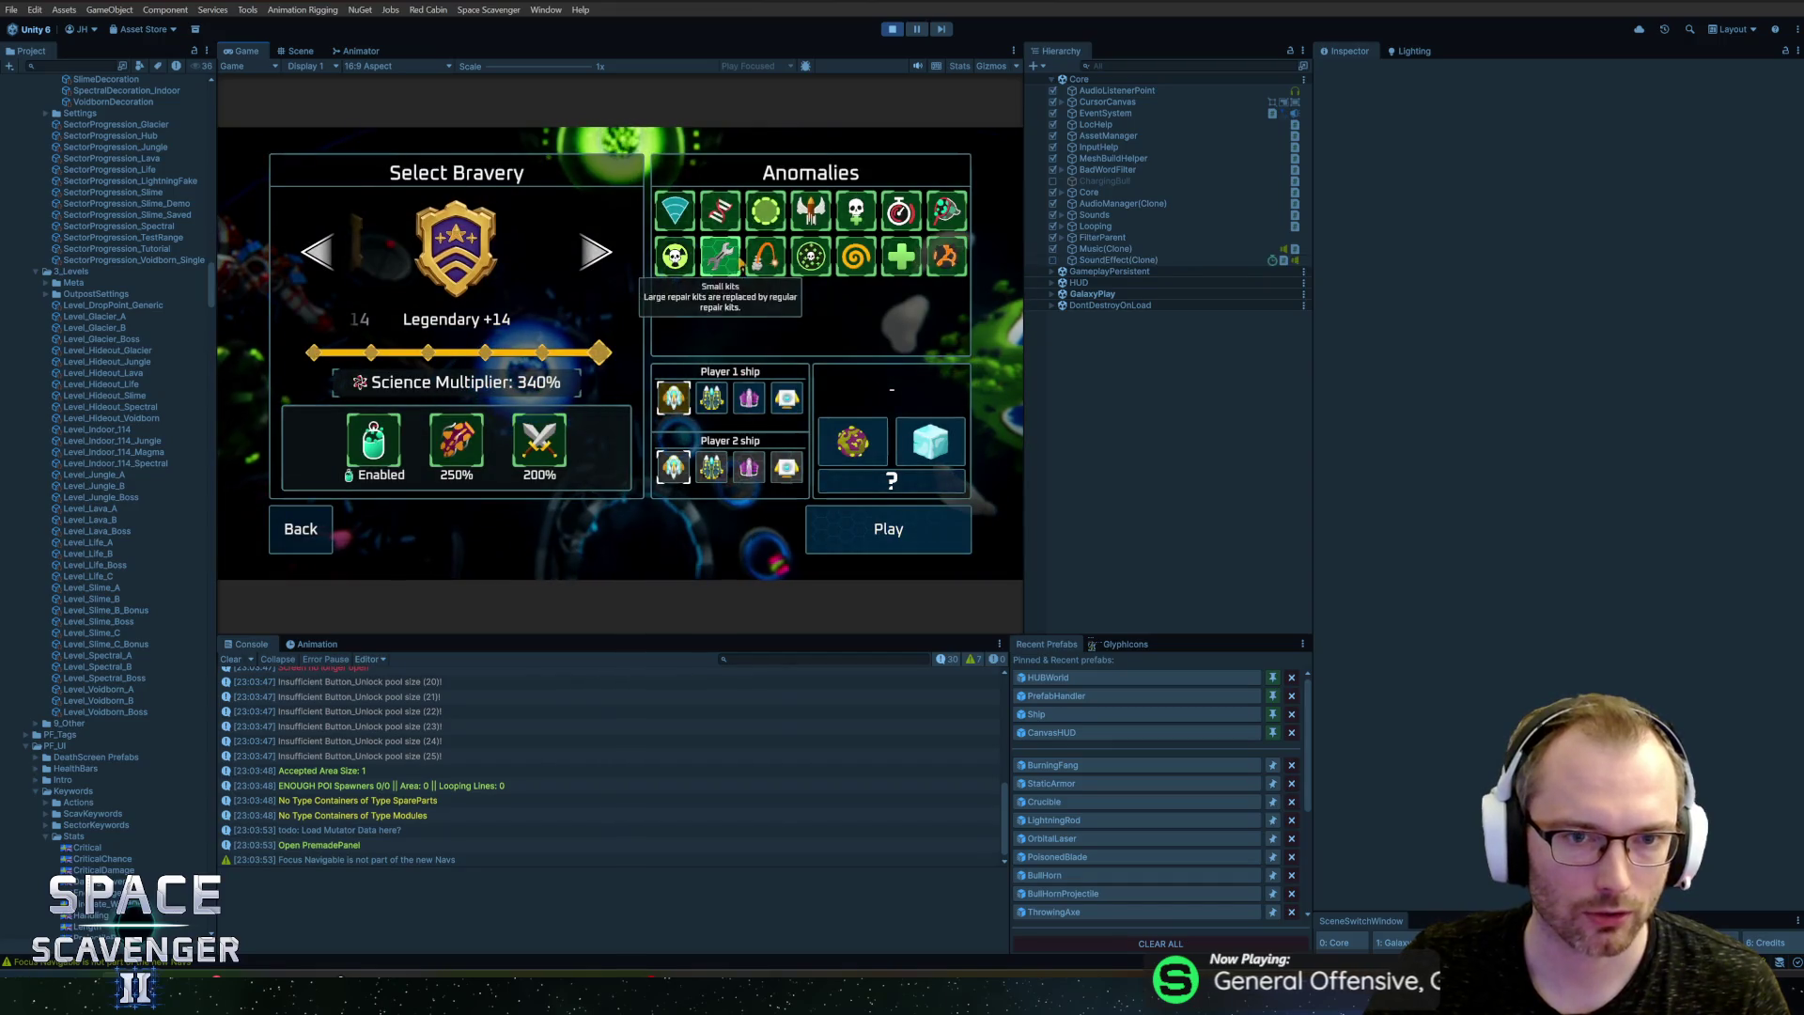
{"action": "left_click", "coordinate": [852, 442]}
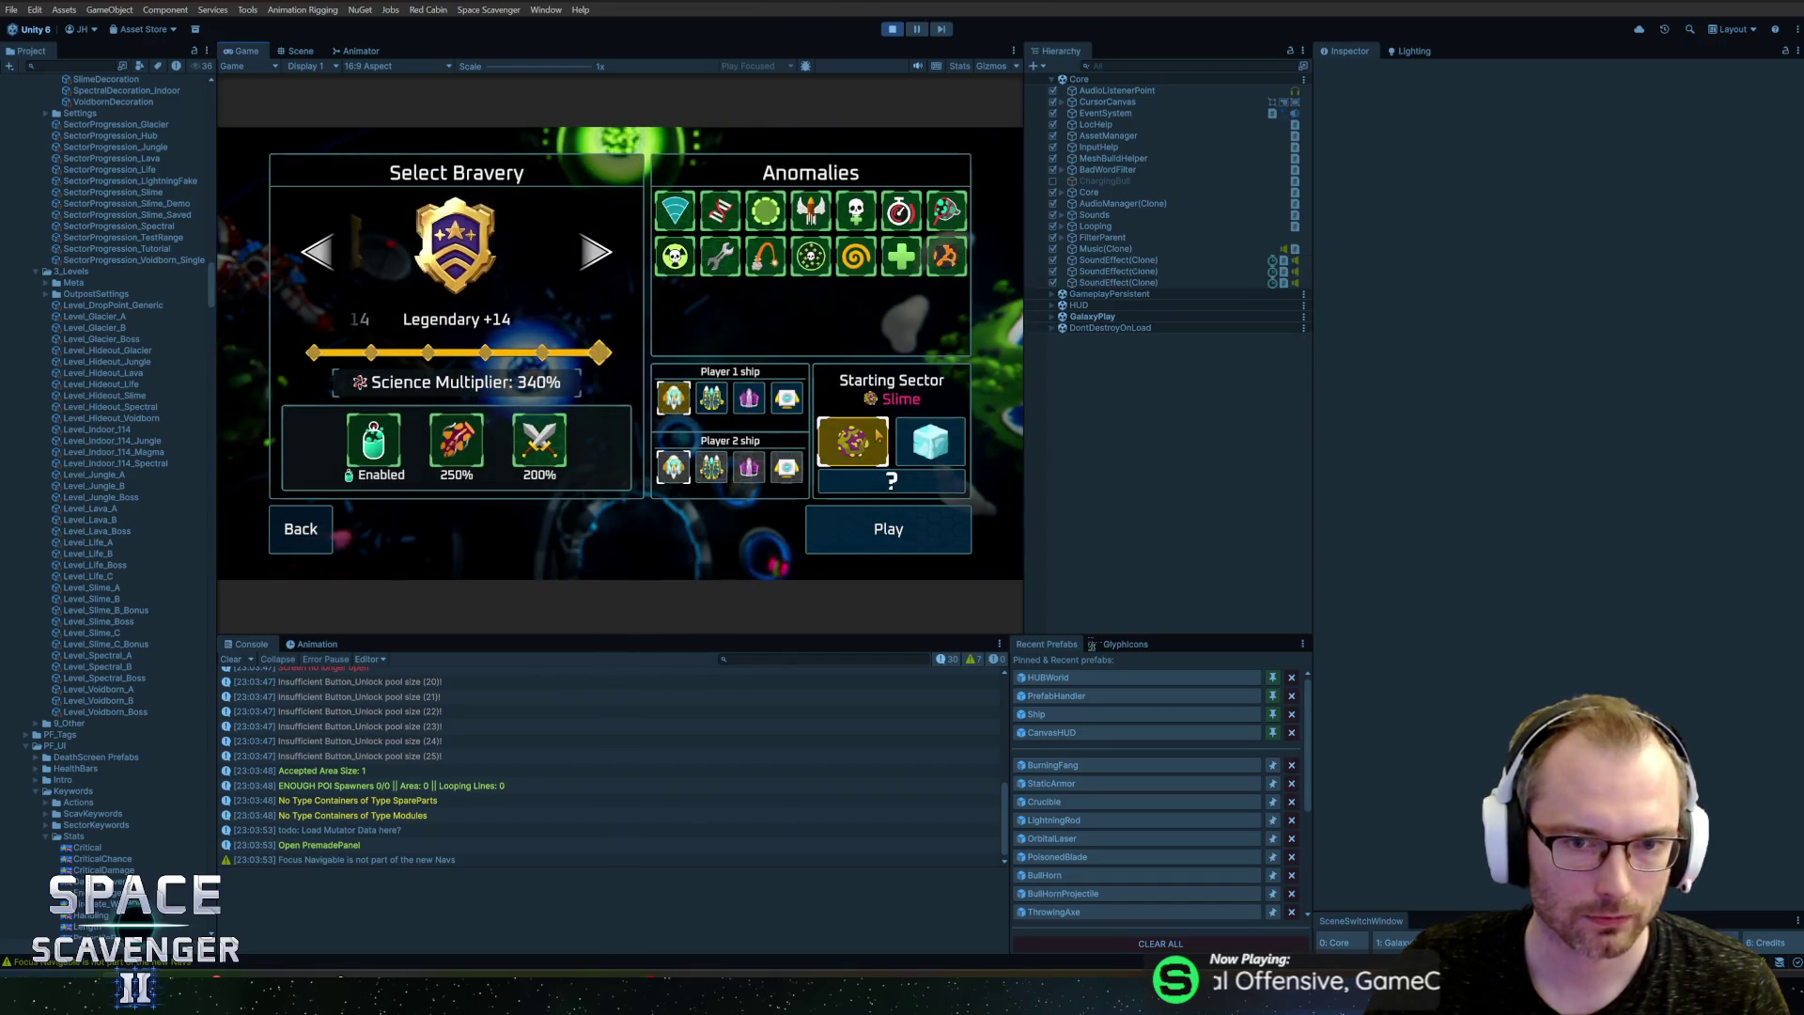
{"action": "left_click", "coordinate": [888, 529]}
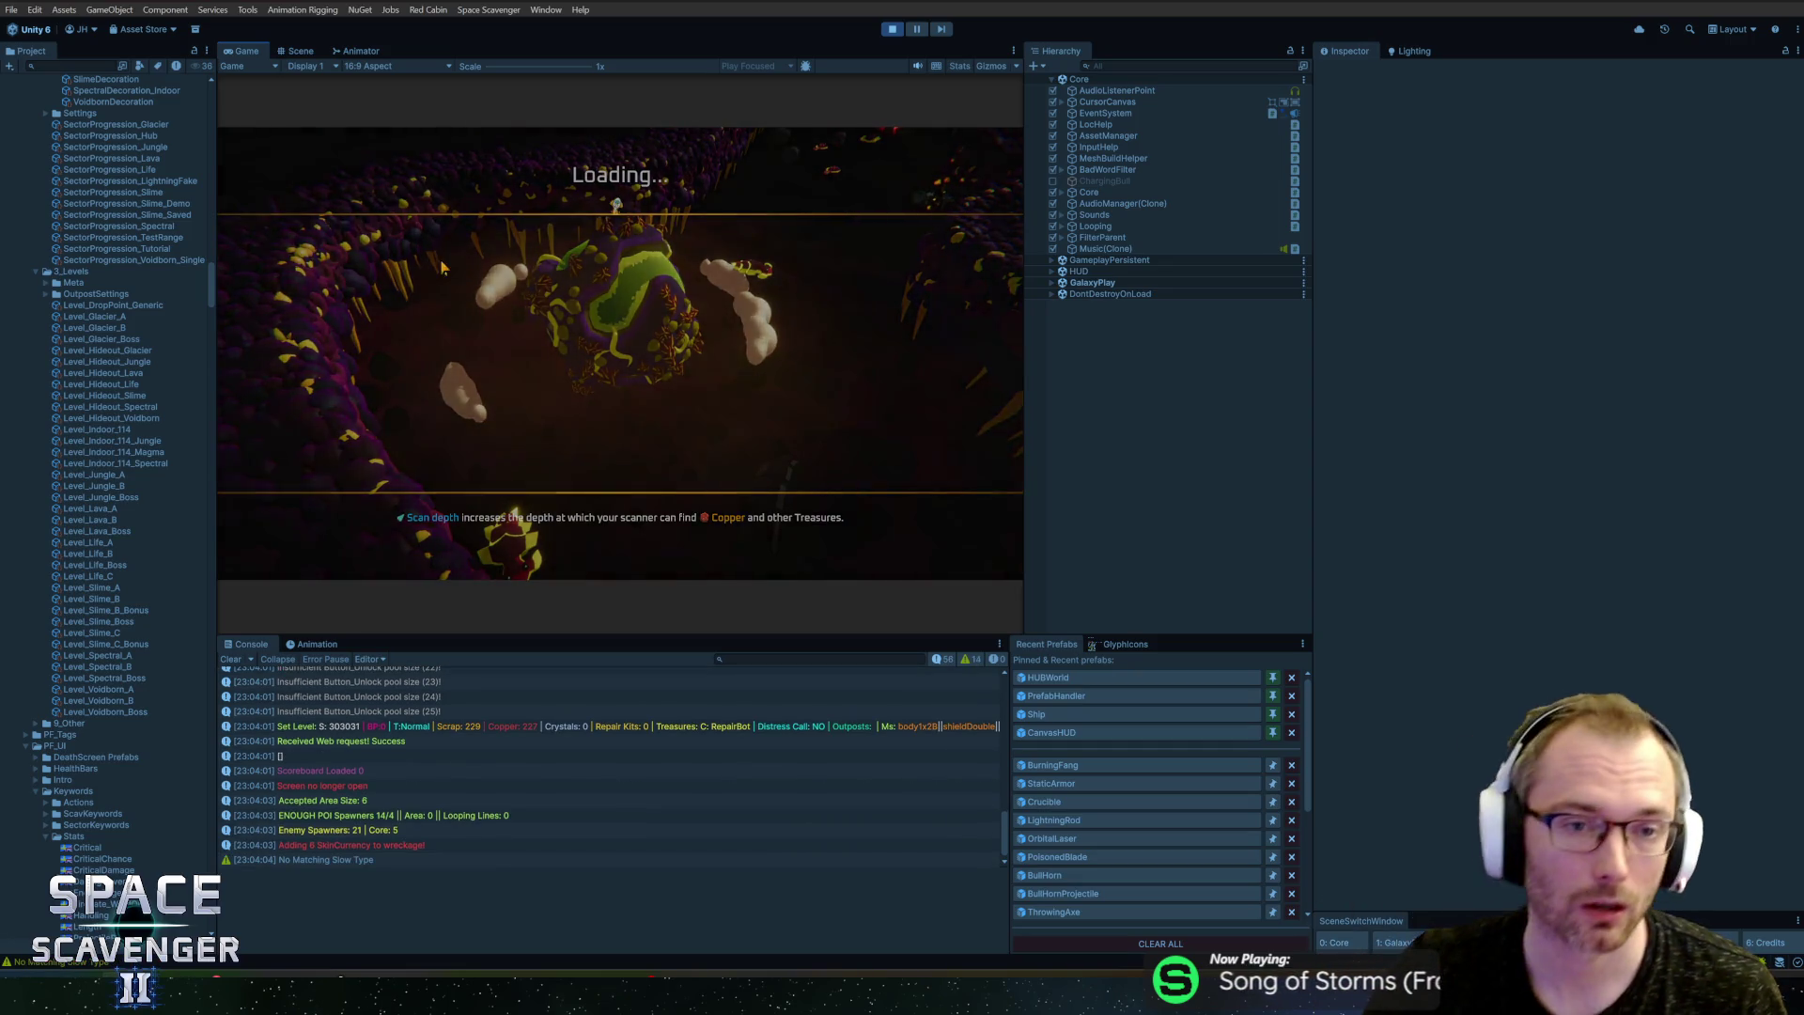
{"action": "key", "text": "super"}
{"action": "key", "text": "super"}
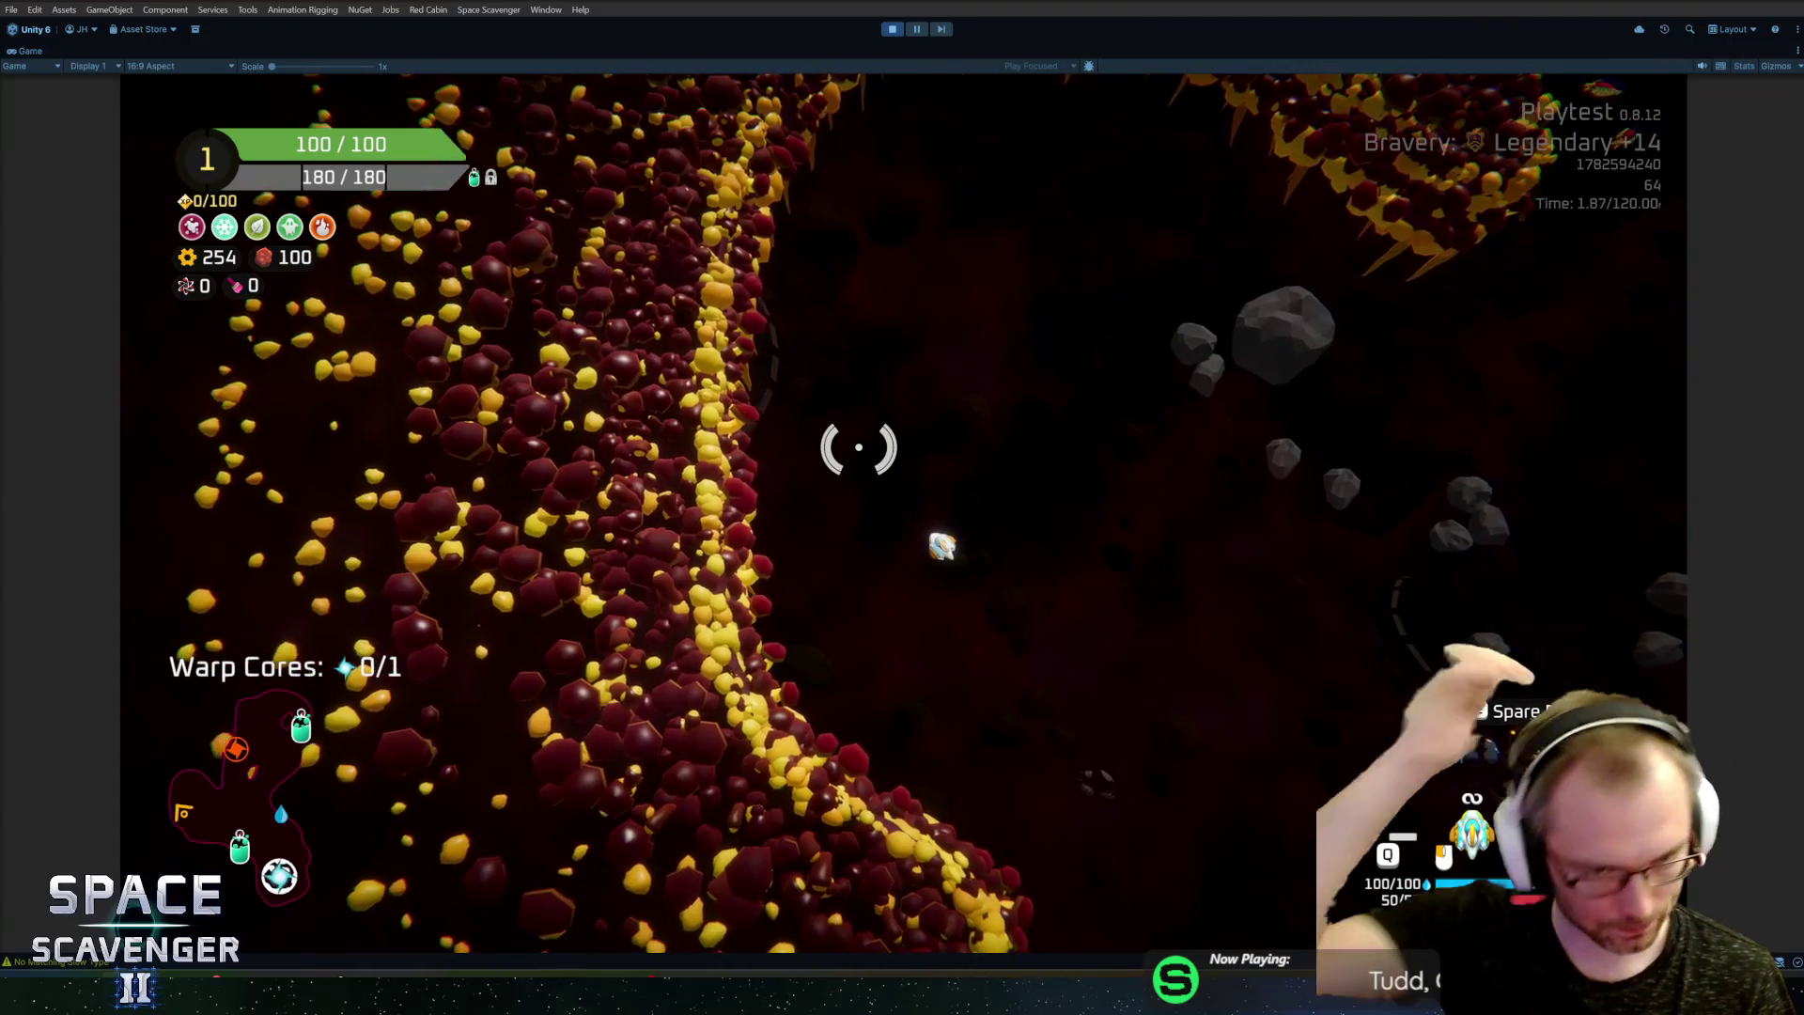
Step: Stop the playtest and confirm GitHub Desktop shows no local changes
{"action": "key", "text": "ctrl+p"}
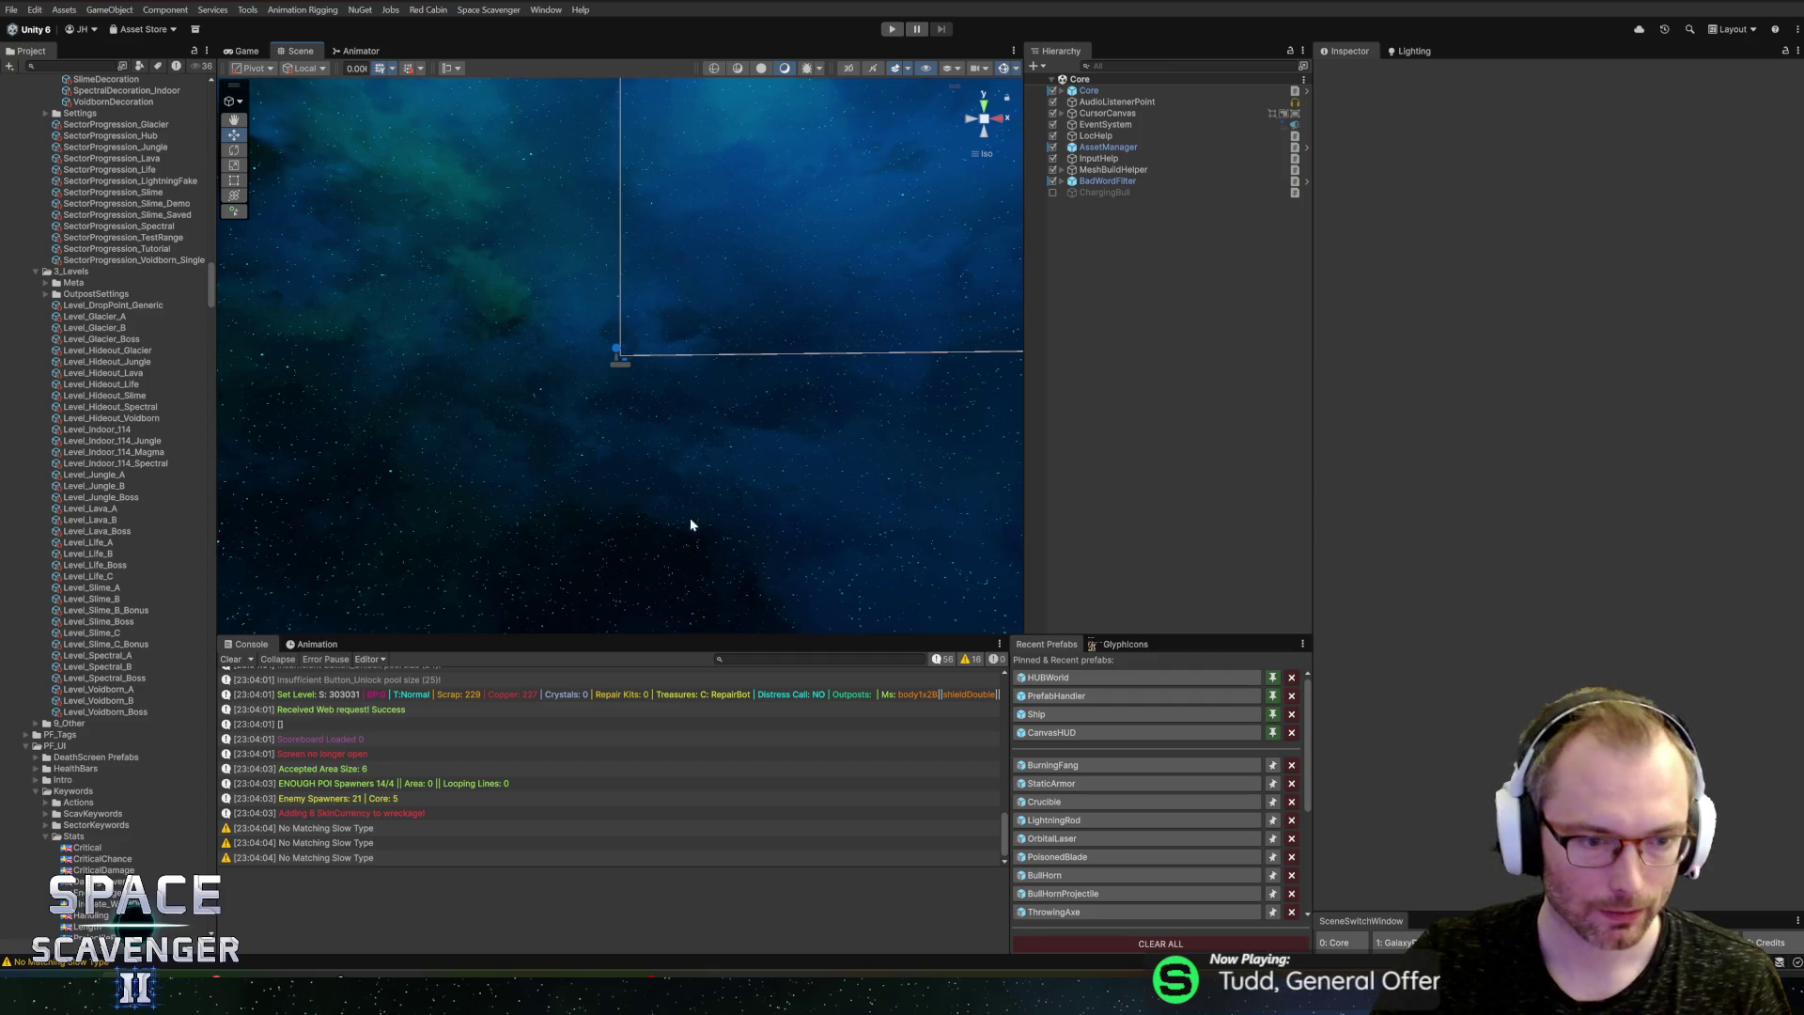
{"action": "key", "text": "alt+Tab"}
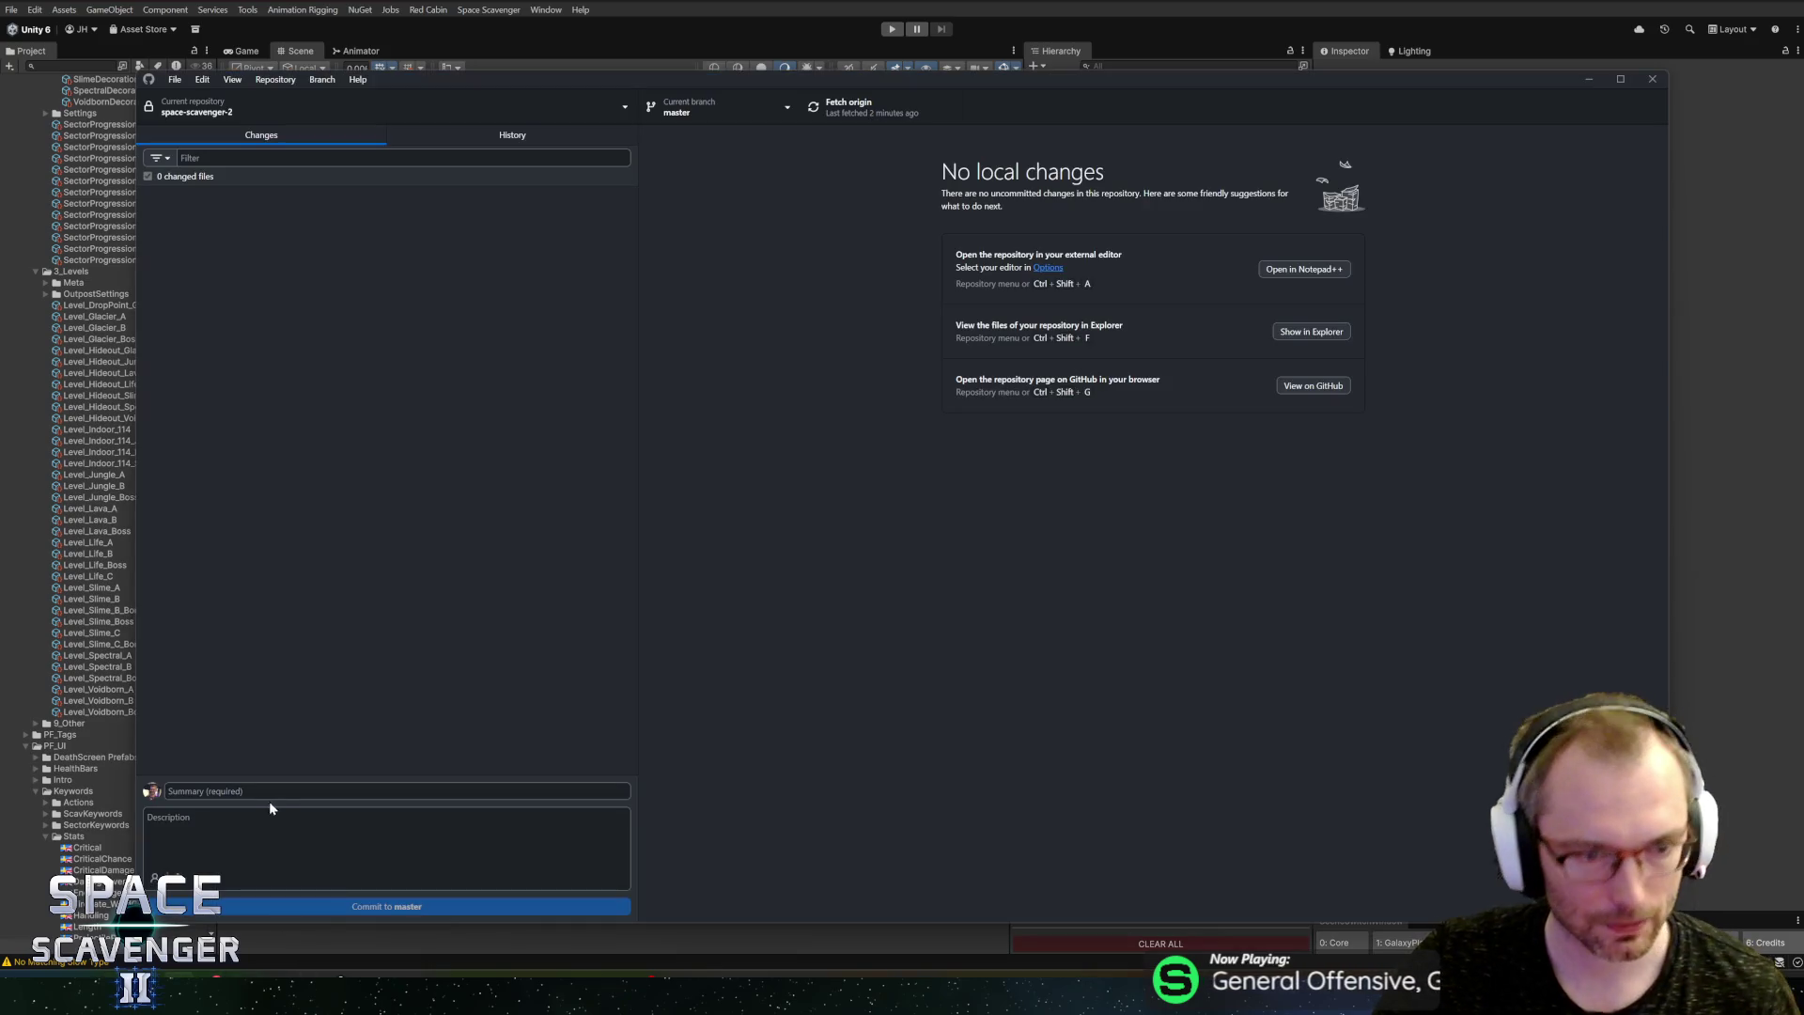